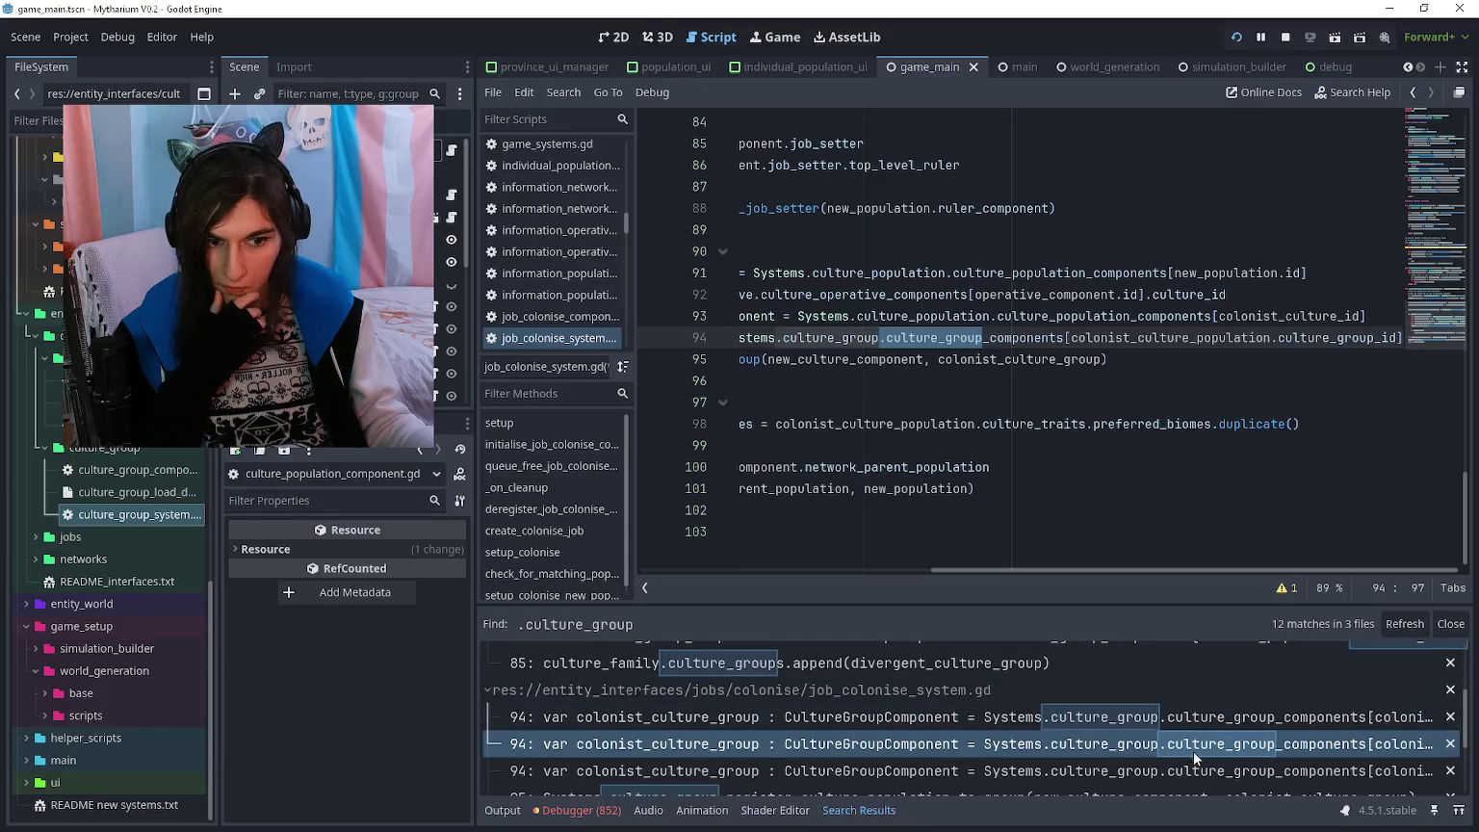
- Step through the line 94 and 95 .culture_group matches, then open agent_generation.gd at line 168
click(1198, 770)
scroll(1198, 767, down, 2)
click(1198, 768)
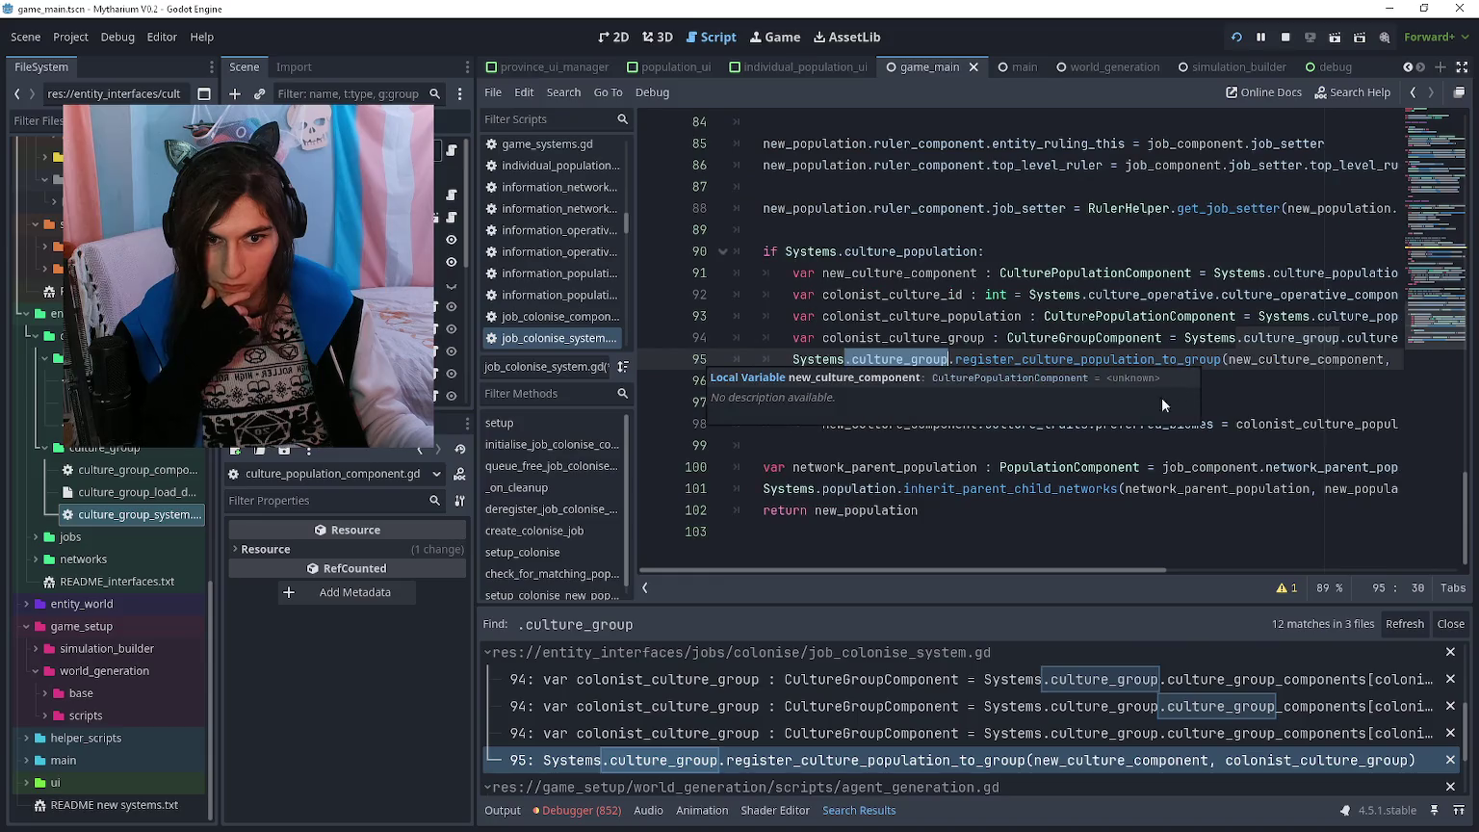
scroll(1172, 749, down, 2)
click(1089, 736)
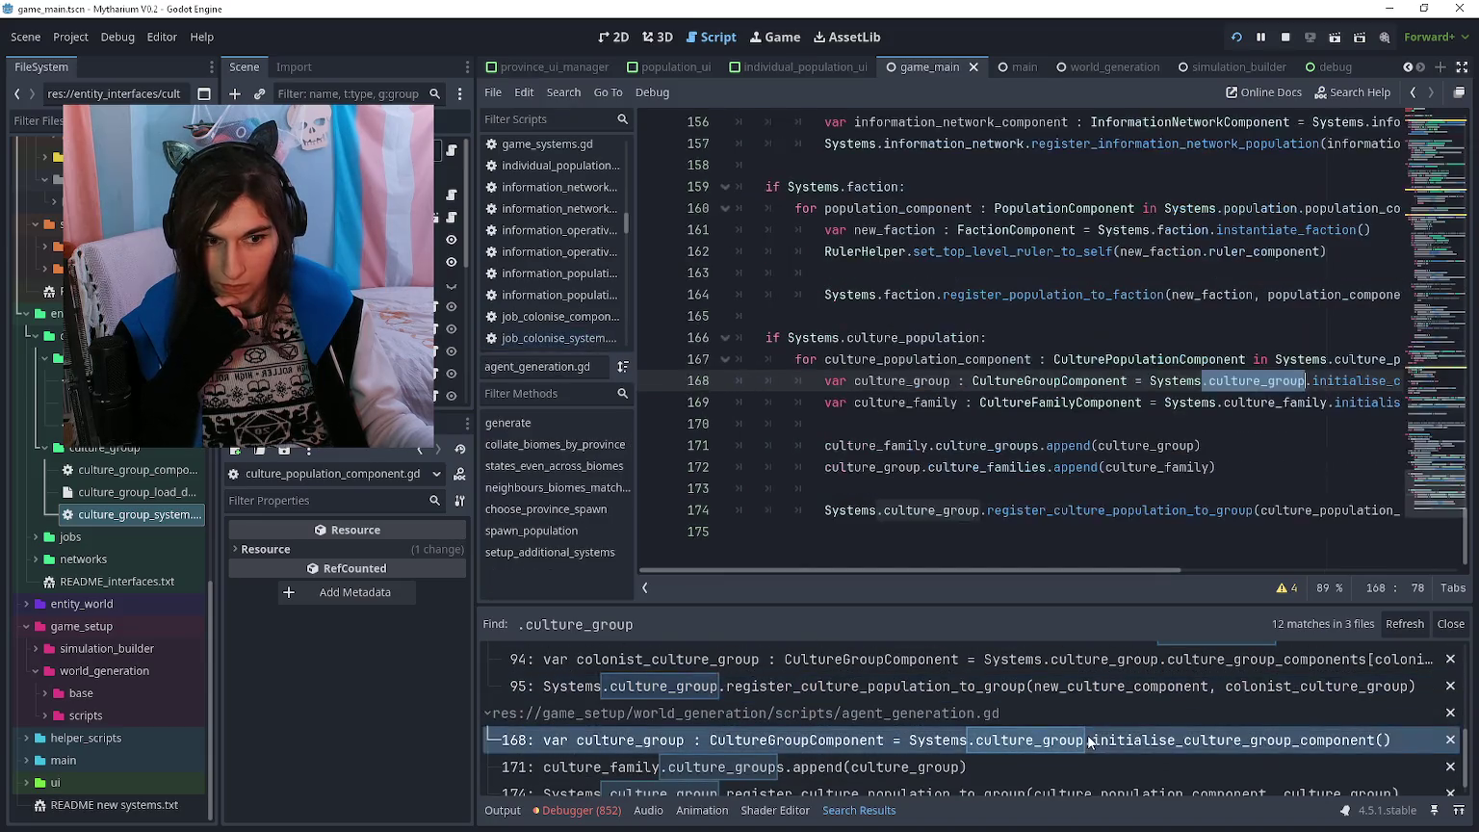
scroll(1137, 343, right, 3)
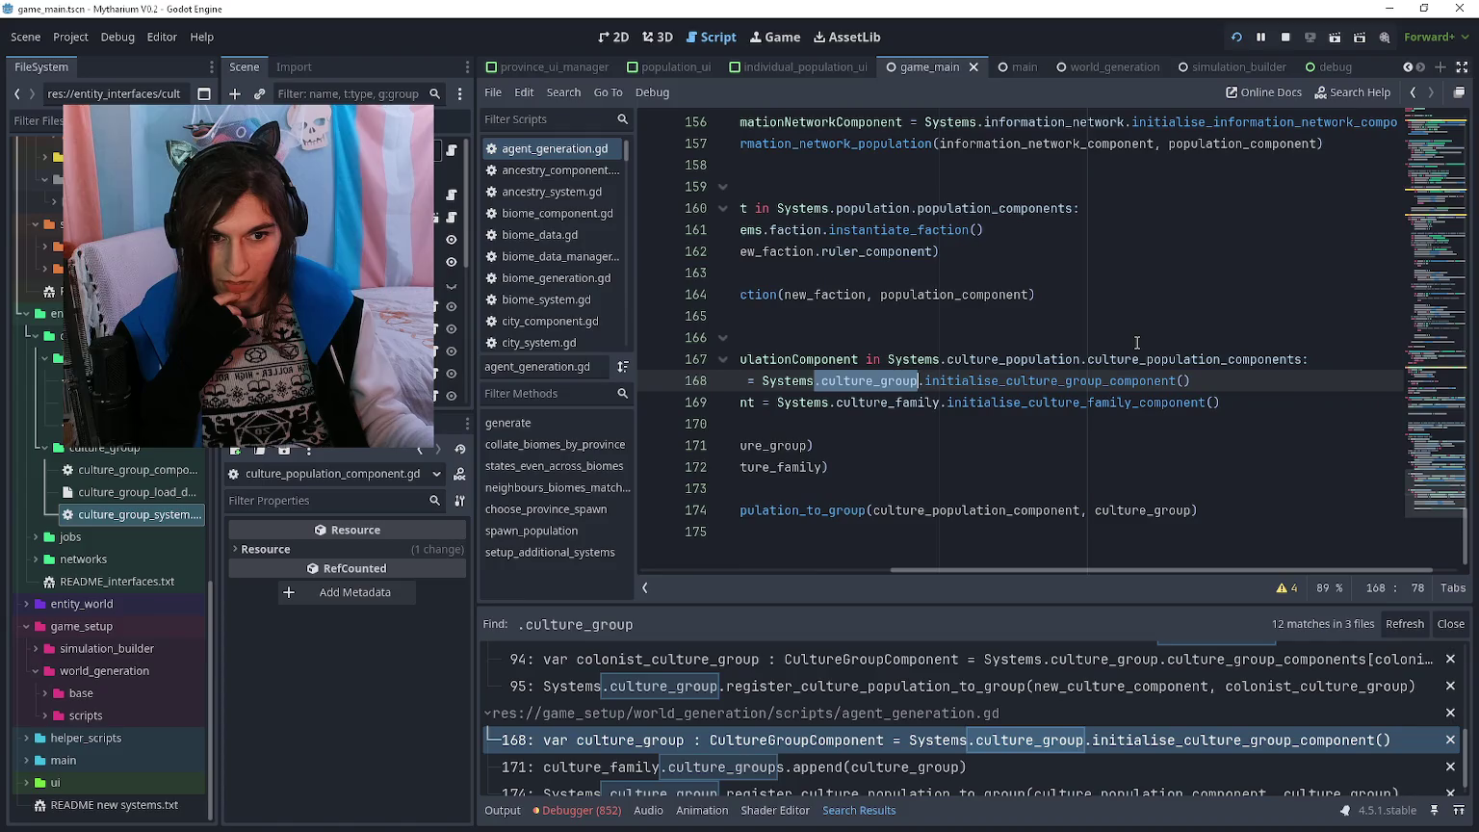
scroll(1137, 342, left, 5)
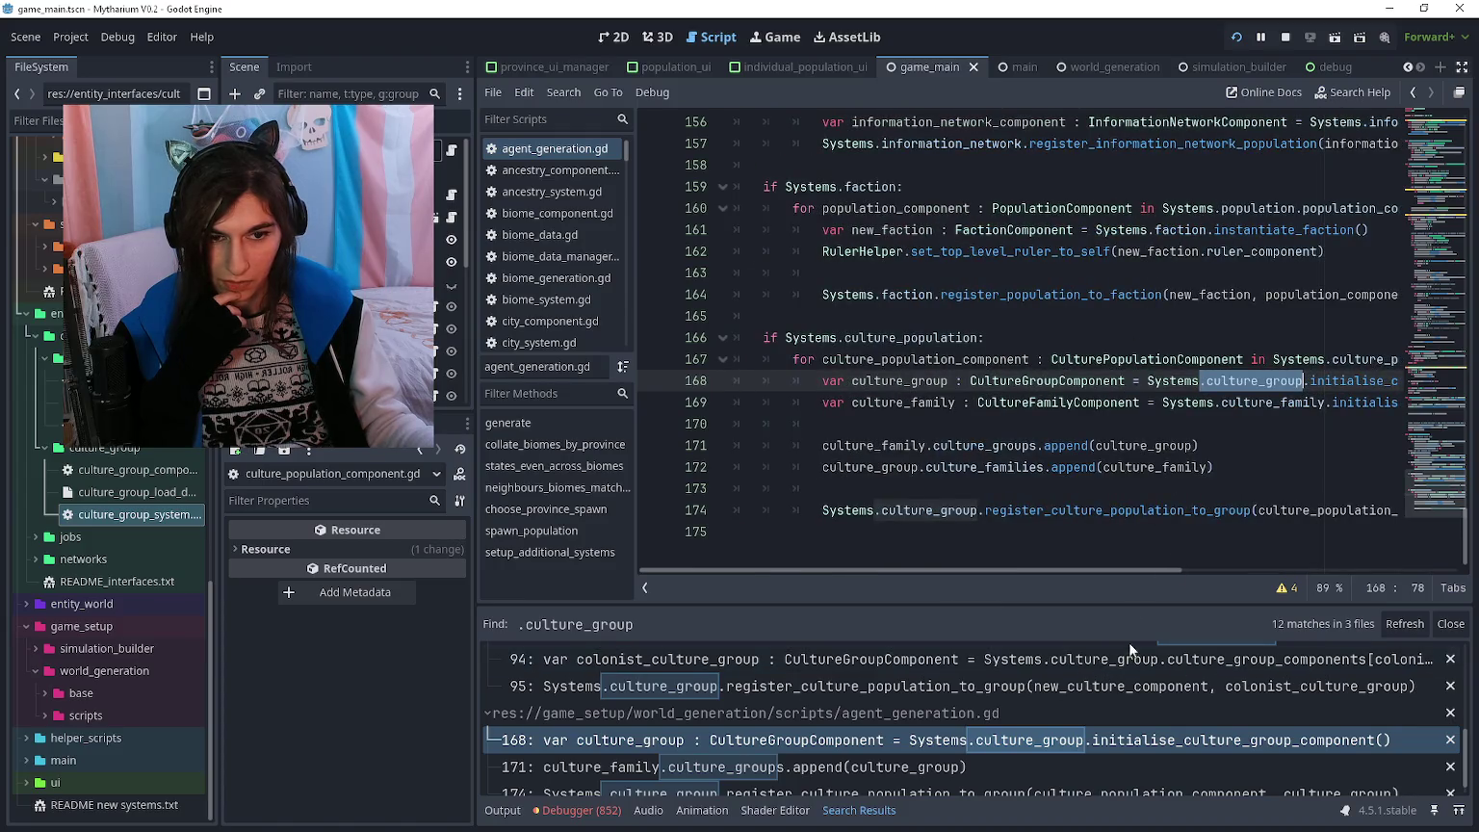
scroll(1135, 470, right, 2)
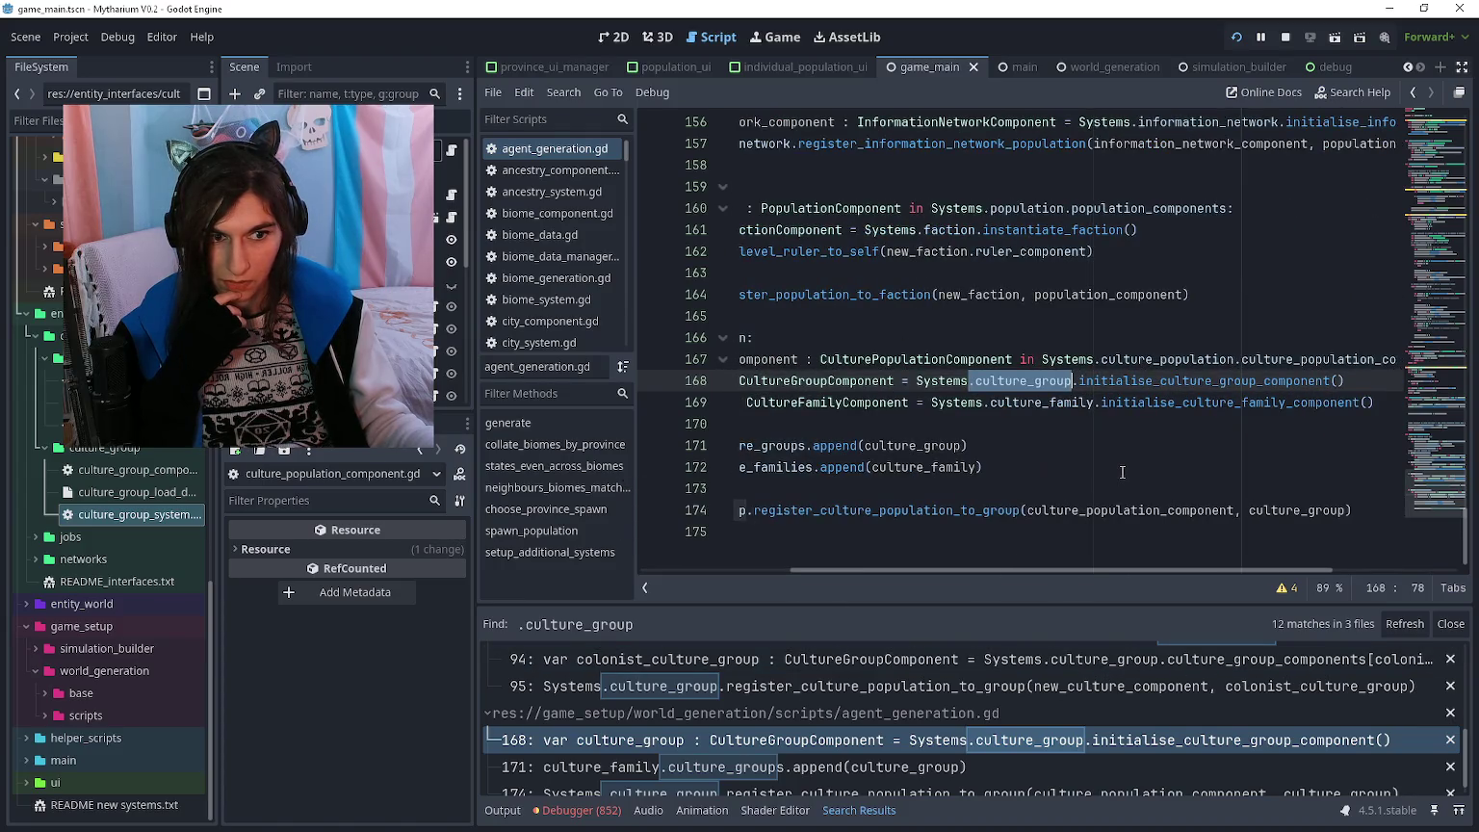
scroll(1072, 493, left, 2)
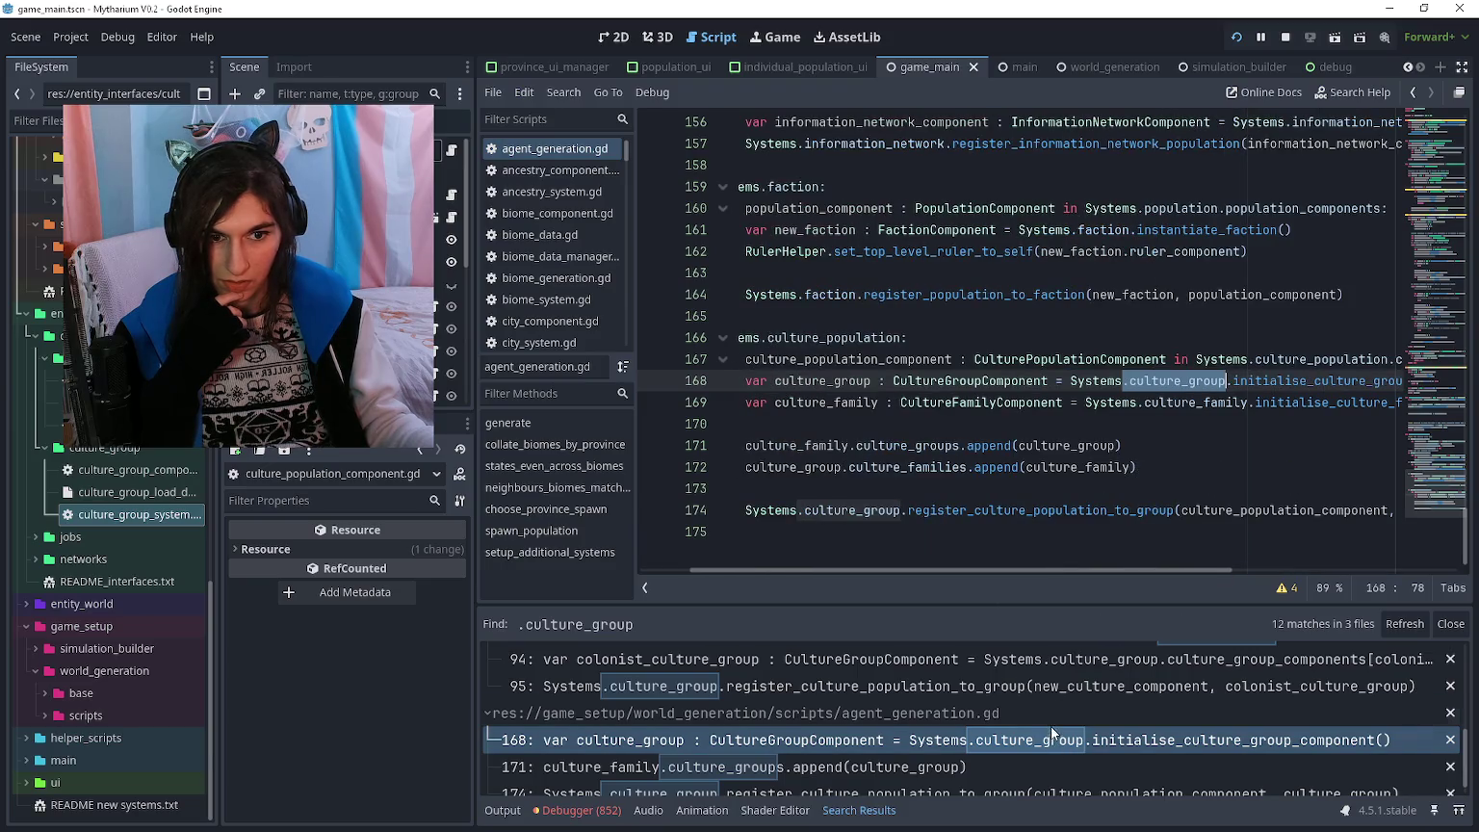
scroll(1080, 717, down, 1)
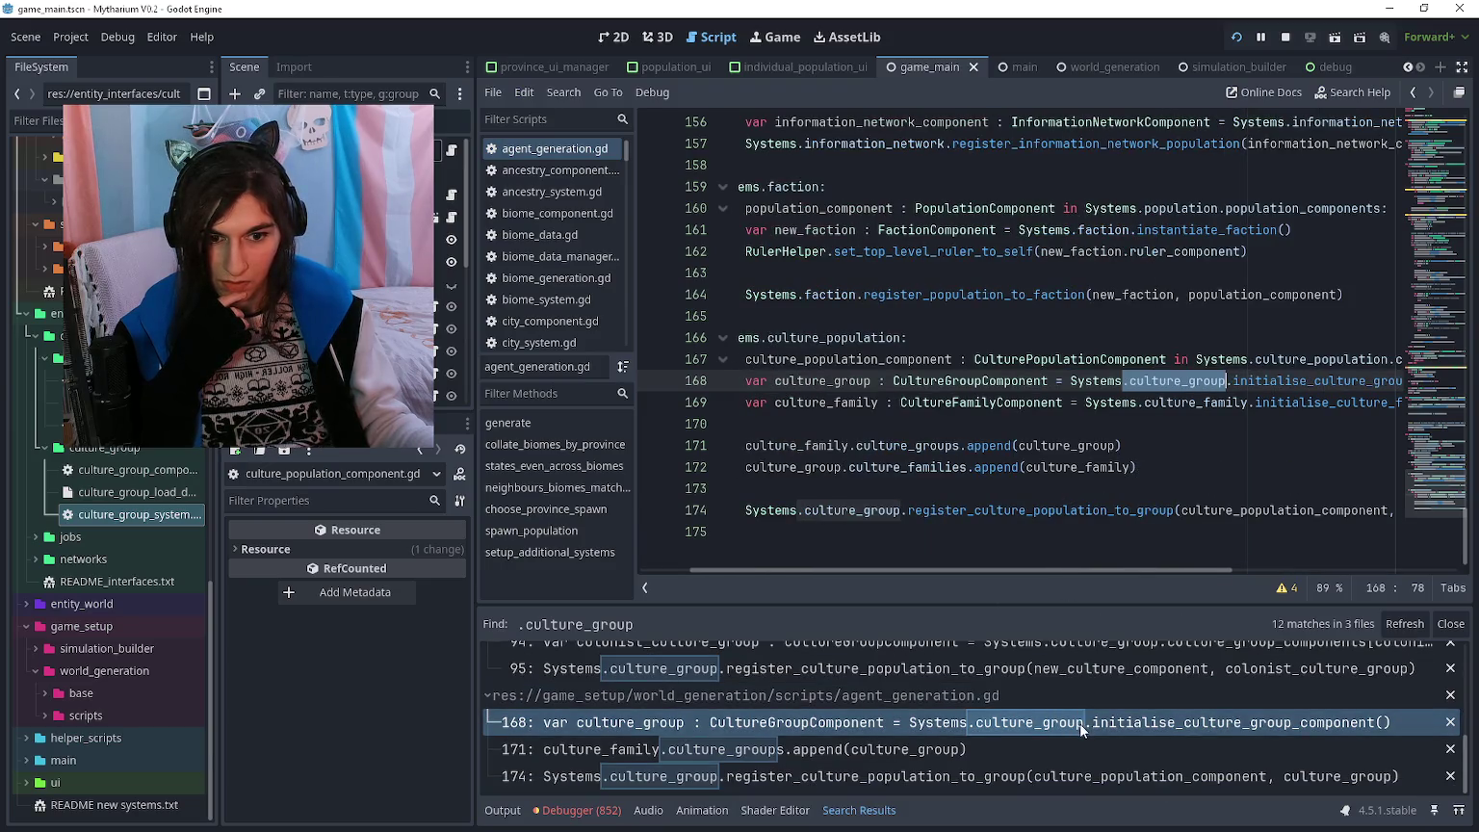
- Step to the line 171 and 174 register_culture_population_to_group matches in agent_generation.gd
click(1078, 746)
click(1079, 776)
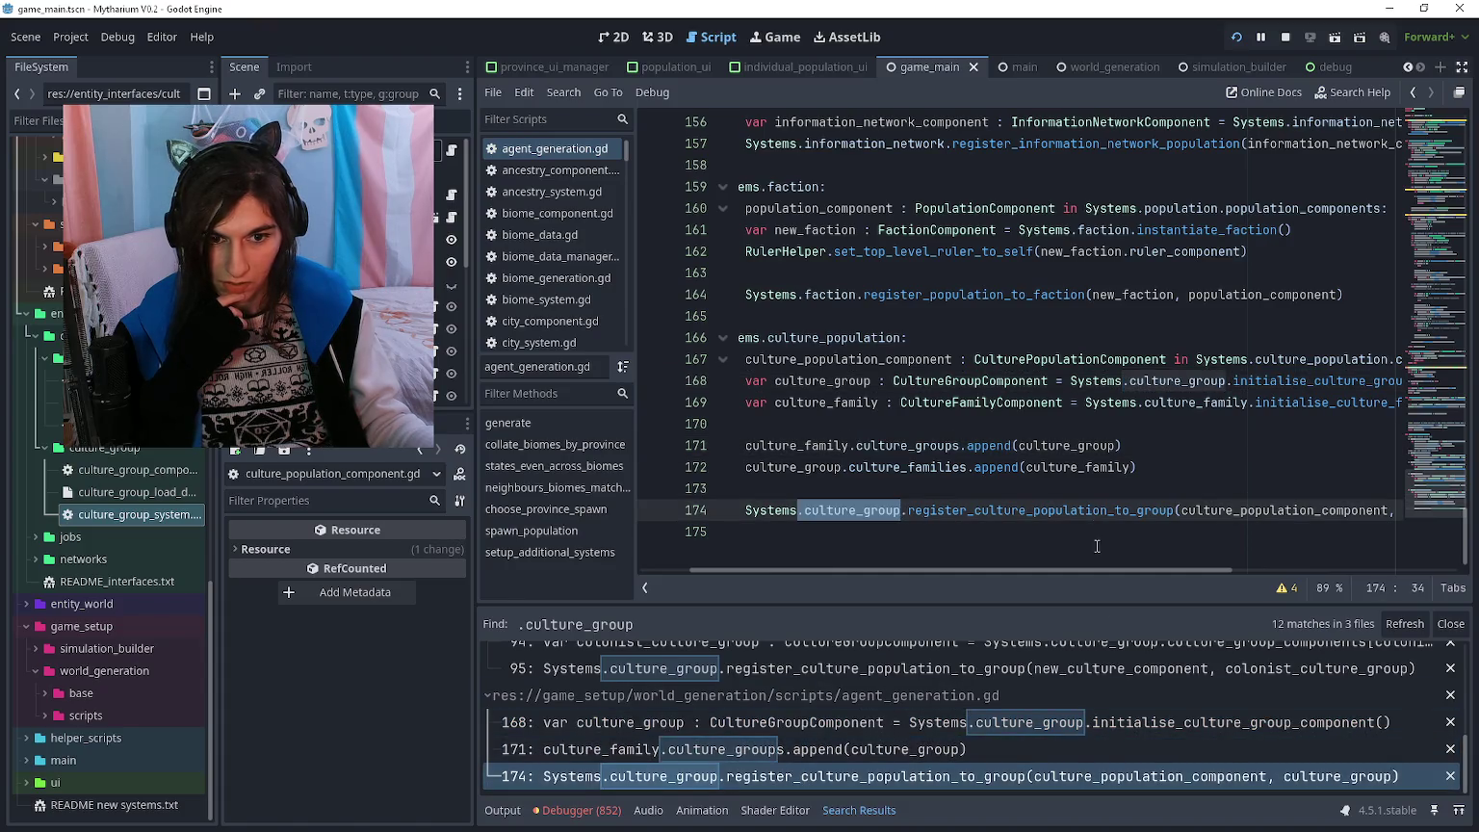
scroll(1095, 511, right, 3)
scroll(1037, 520, left, 2)
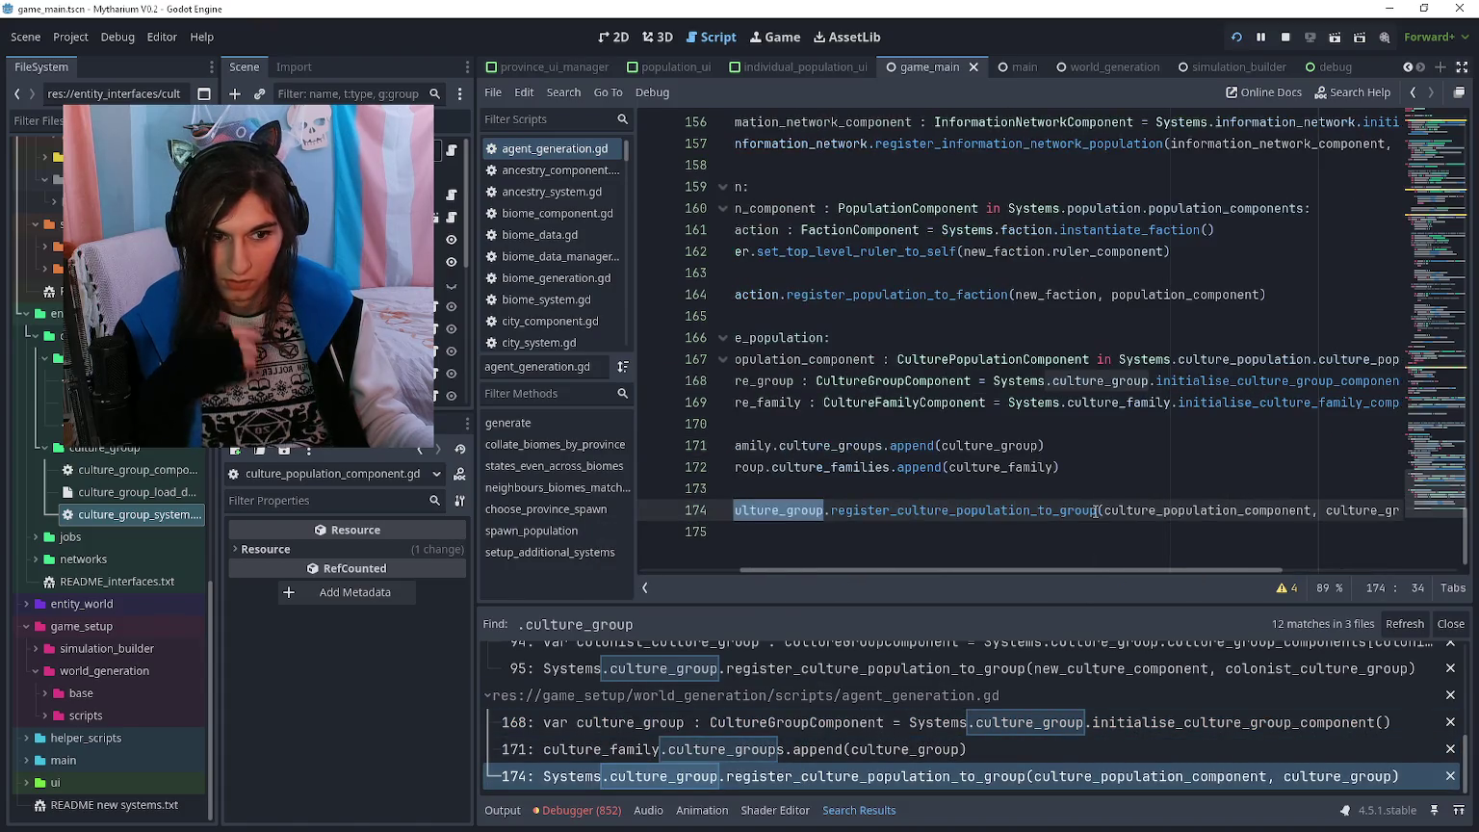
- Check the register_culture_population_to_group definition, return to agent_generation.gd, and close the search results
ctrl+click(1038, 520)
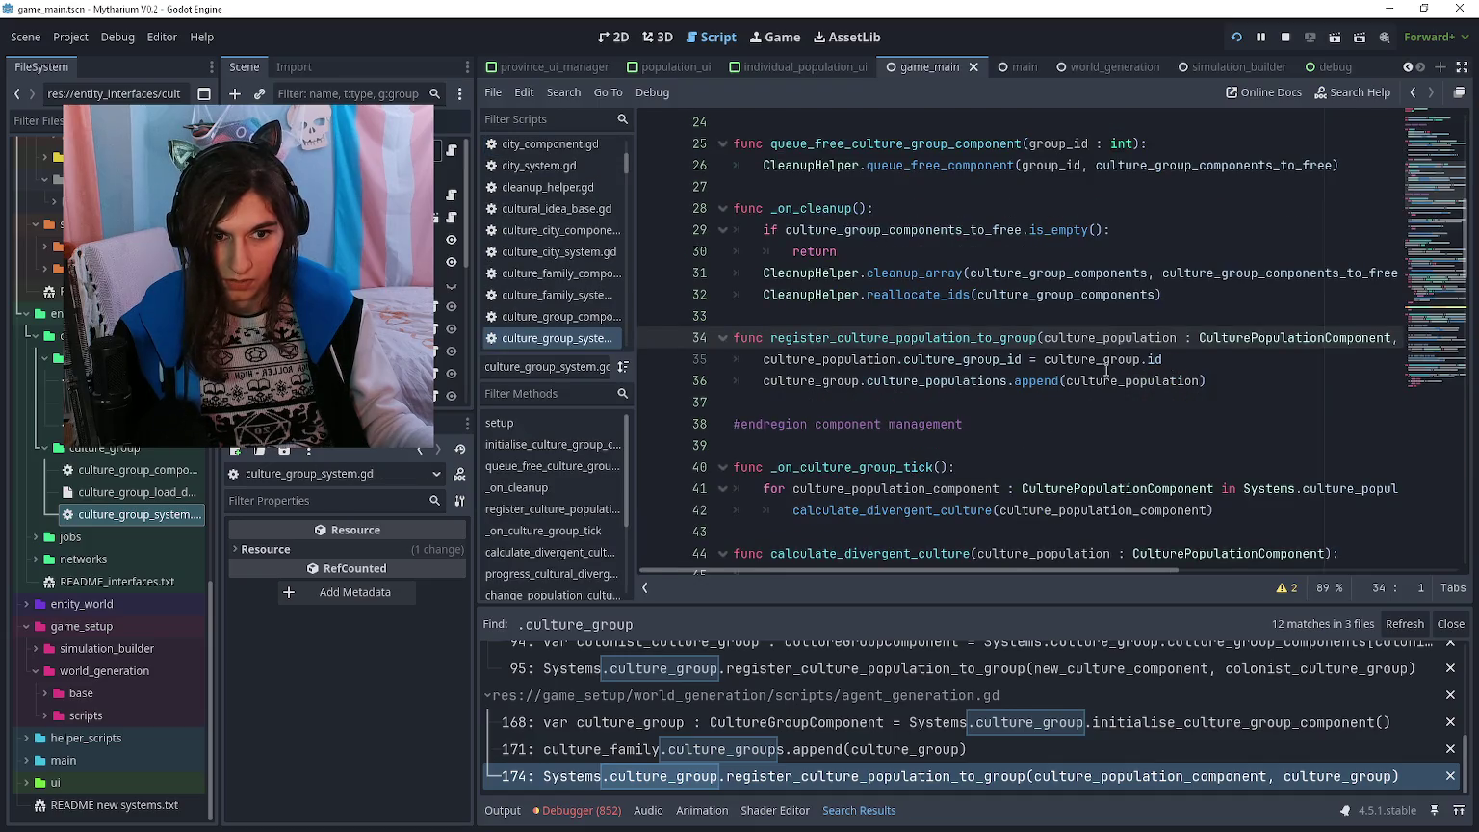
scroll(1081, 721, up, 5)
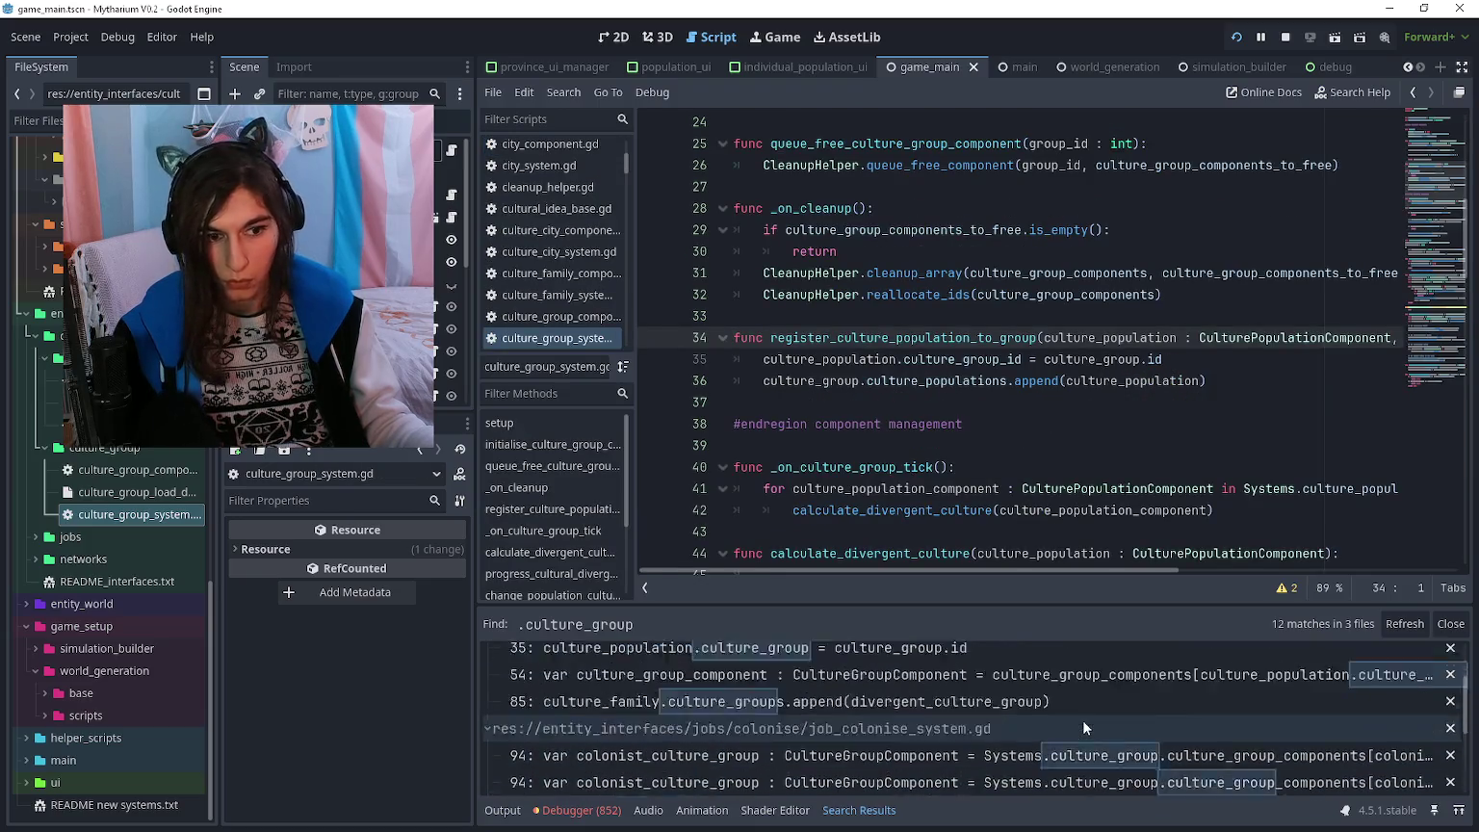
click(1075, 691)
click(1067, 712)
scroll(1131, 354, down, 8)
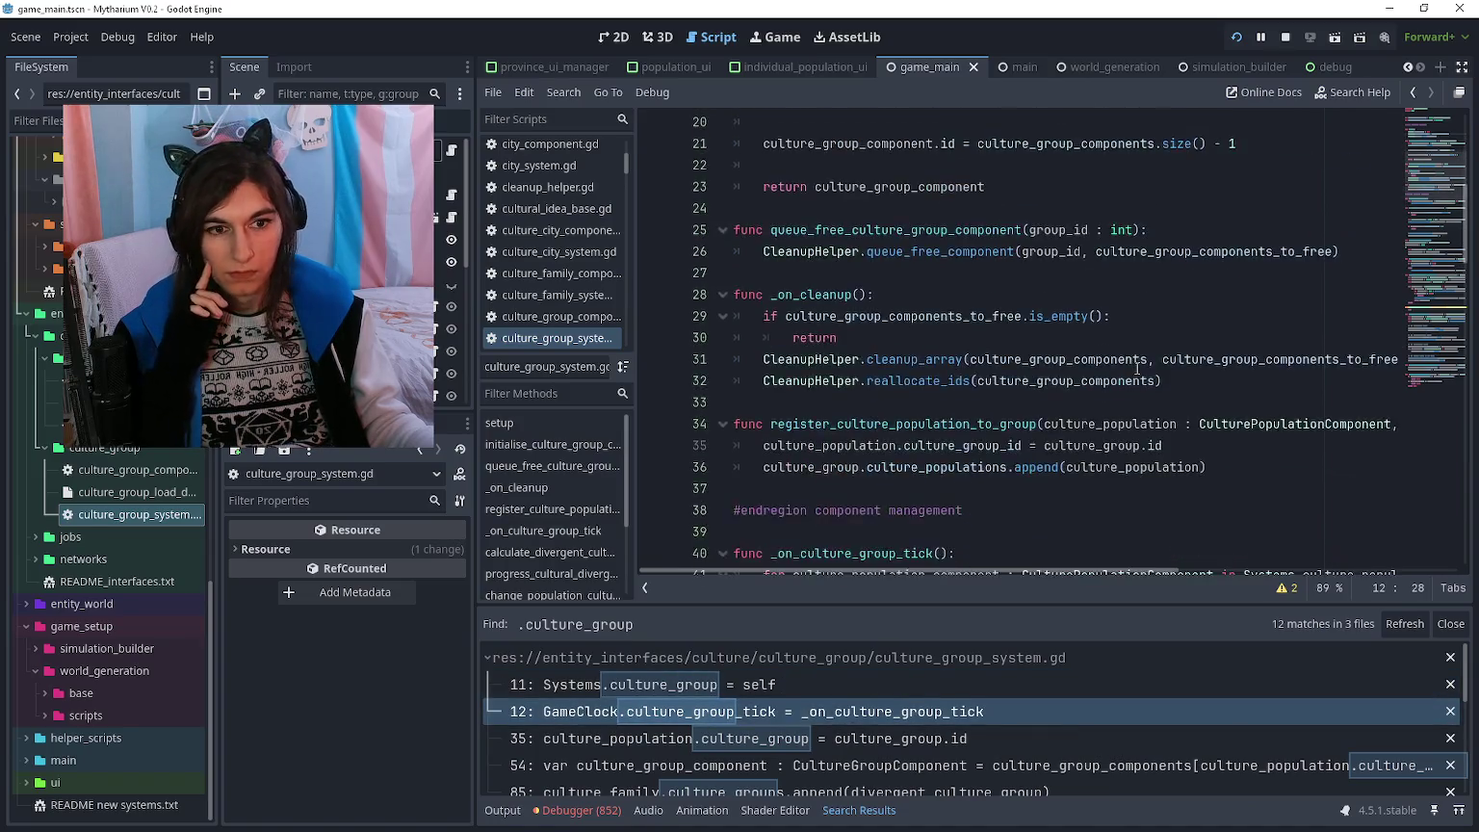
key(alt+Left)
key(alt+Left)
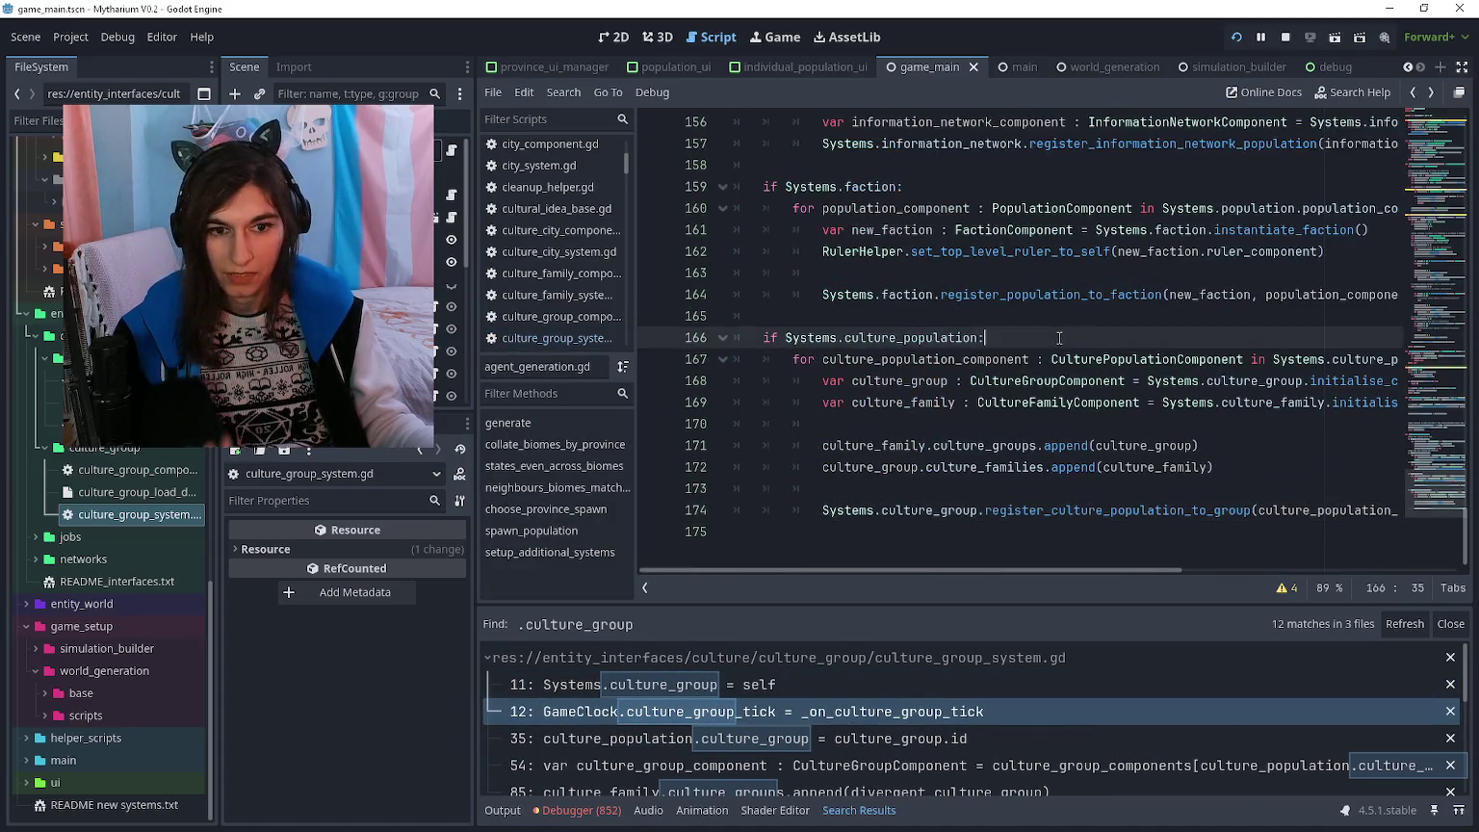
click(1450, 623)
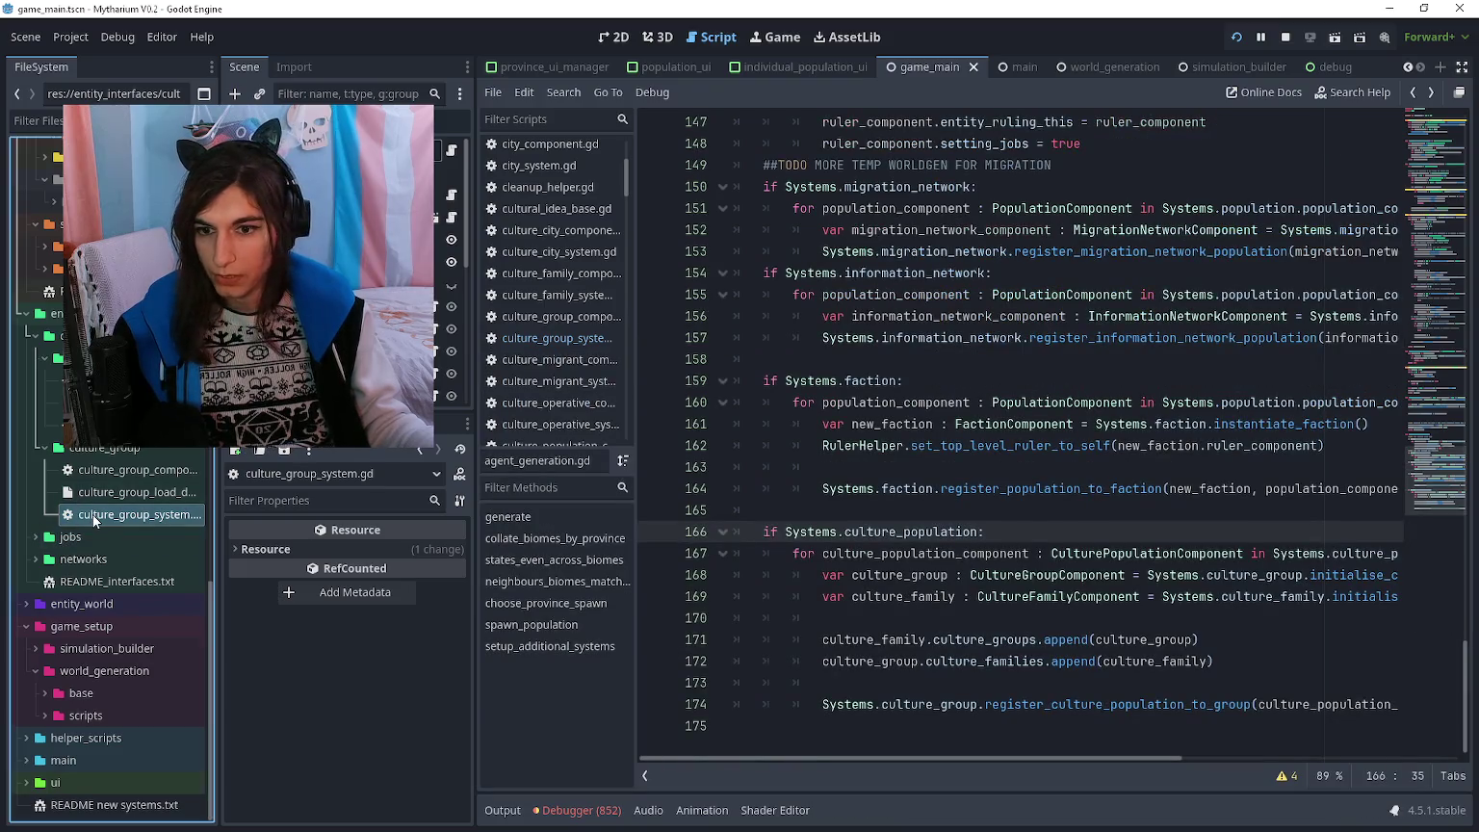
- Open culture_group_system.gd and look over diverge_culture_population around lines 88–91
double_click(97, 515)
scroll(1083, 471, down, 6)
scroll(758, 347, up, 5)
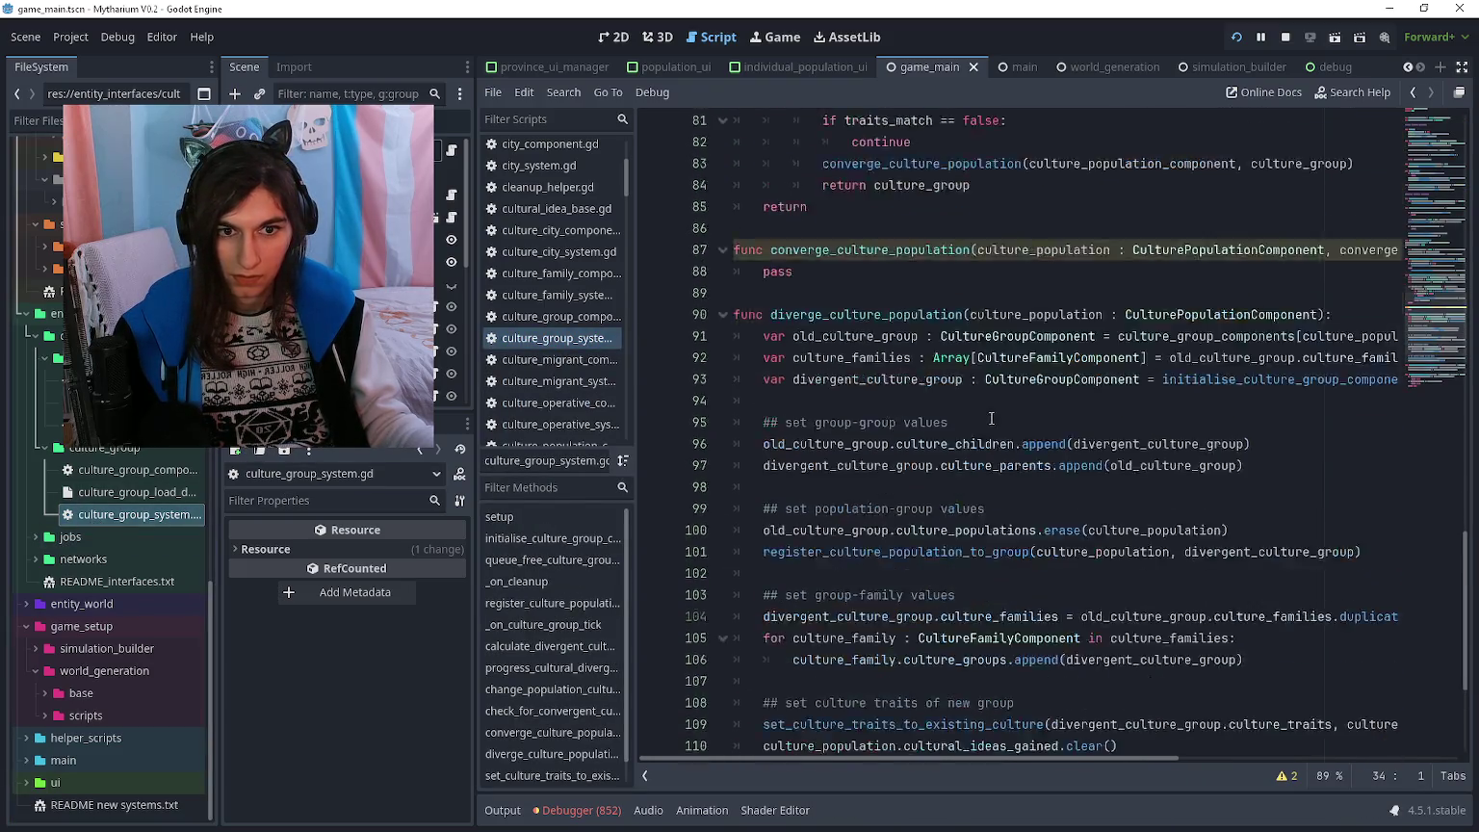
click(762, 359)
scroll(766, 358, up, 6)
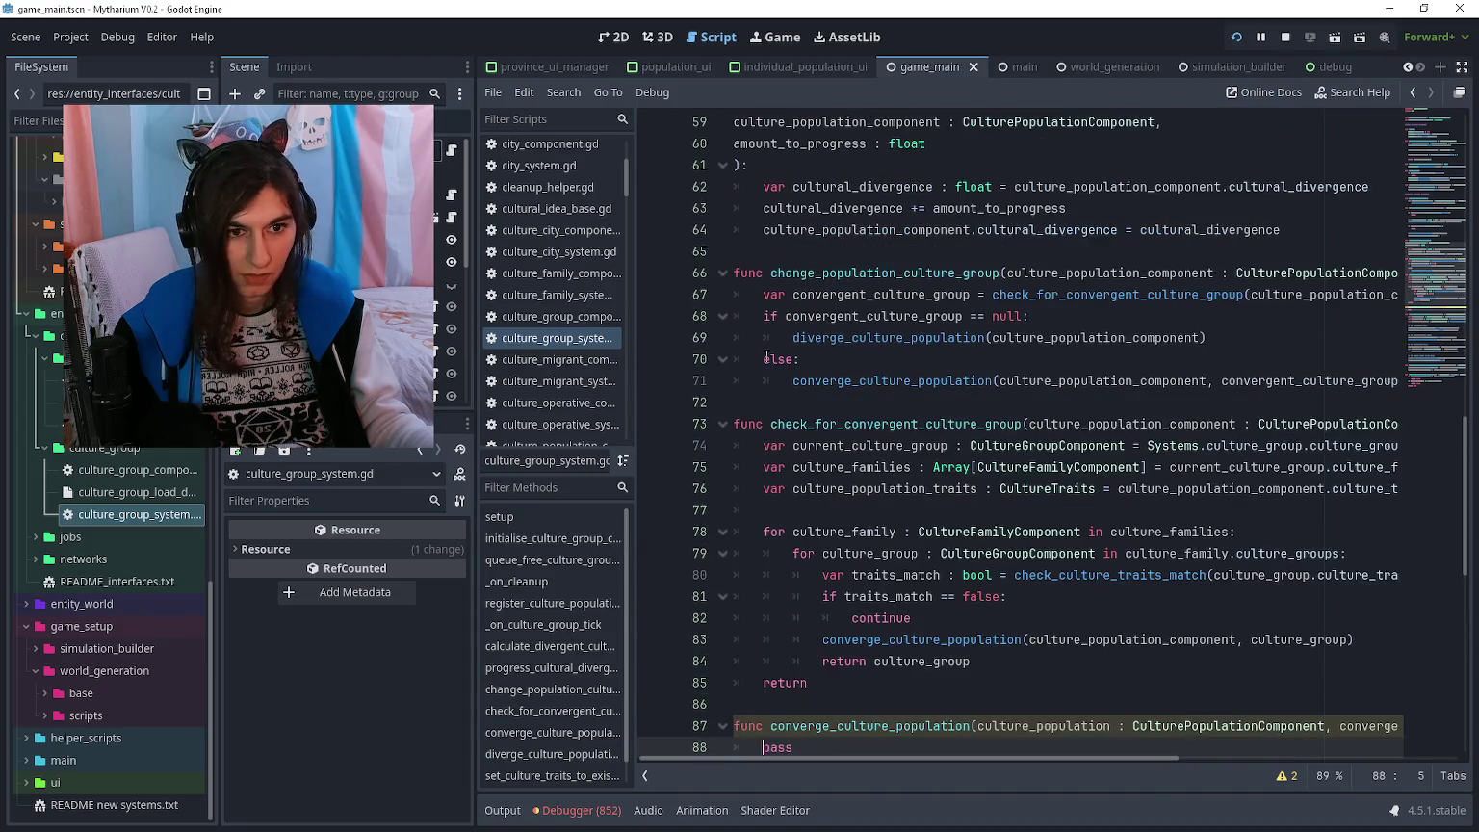
scroll(768, 358, down, 11)
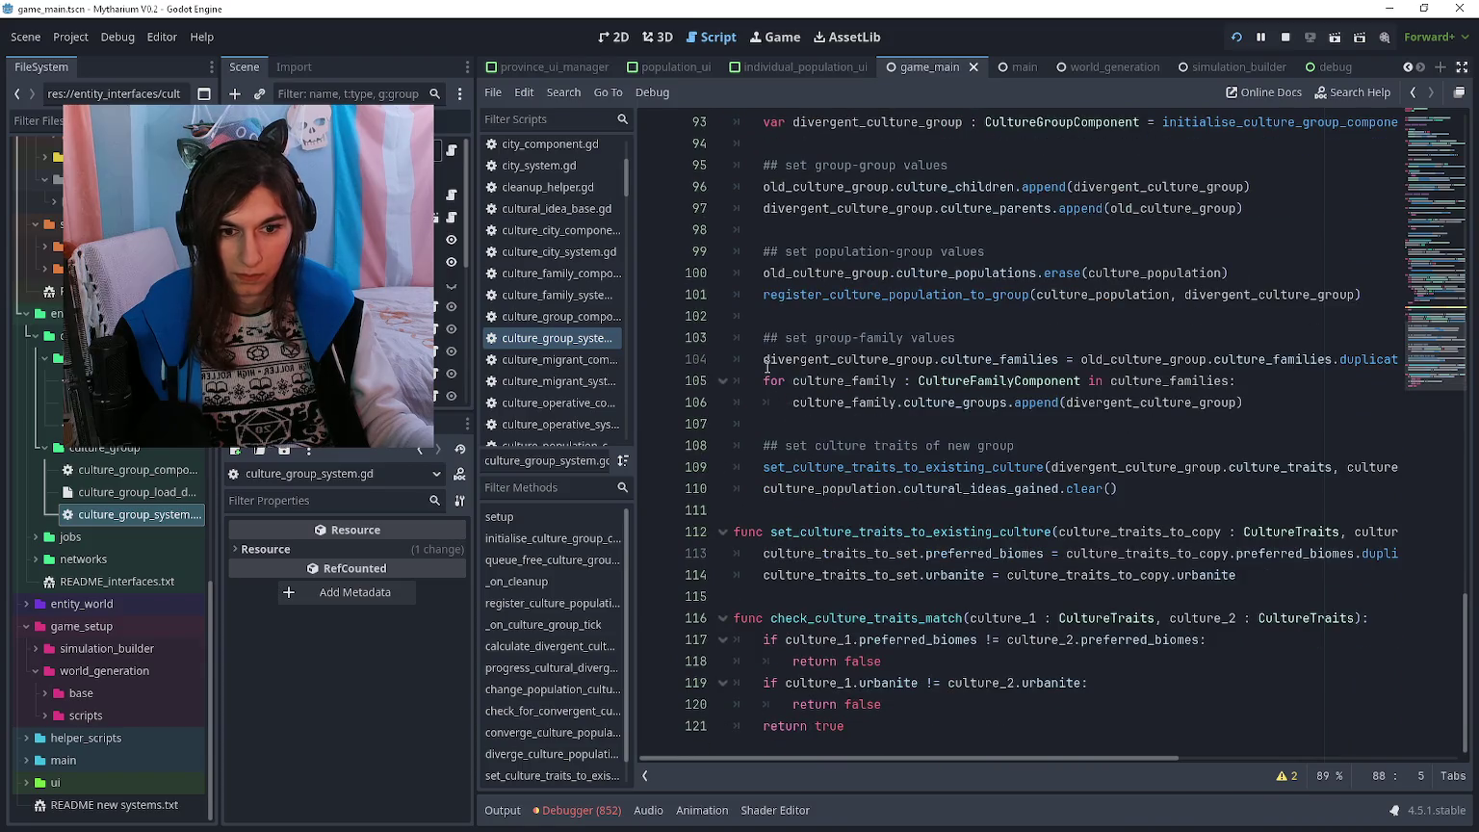
scroll(767, 366, up, 10)
scroll(767, 366, down, 4)
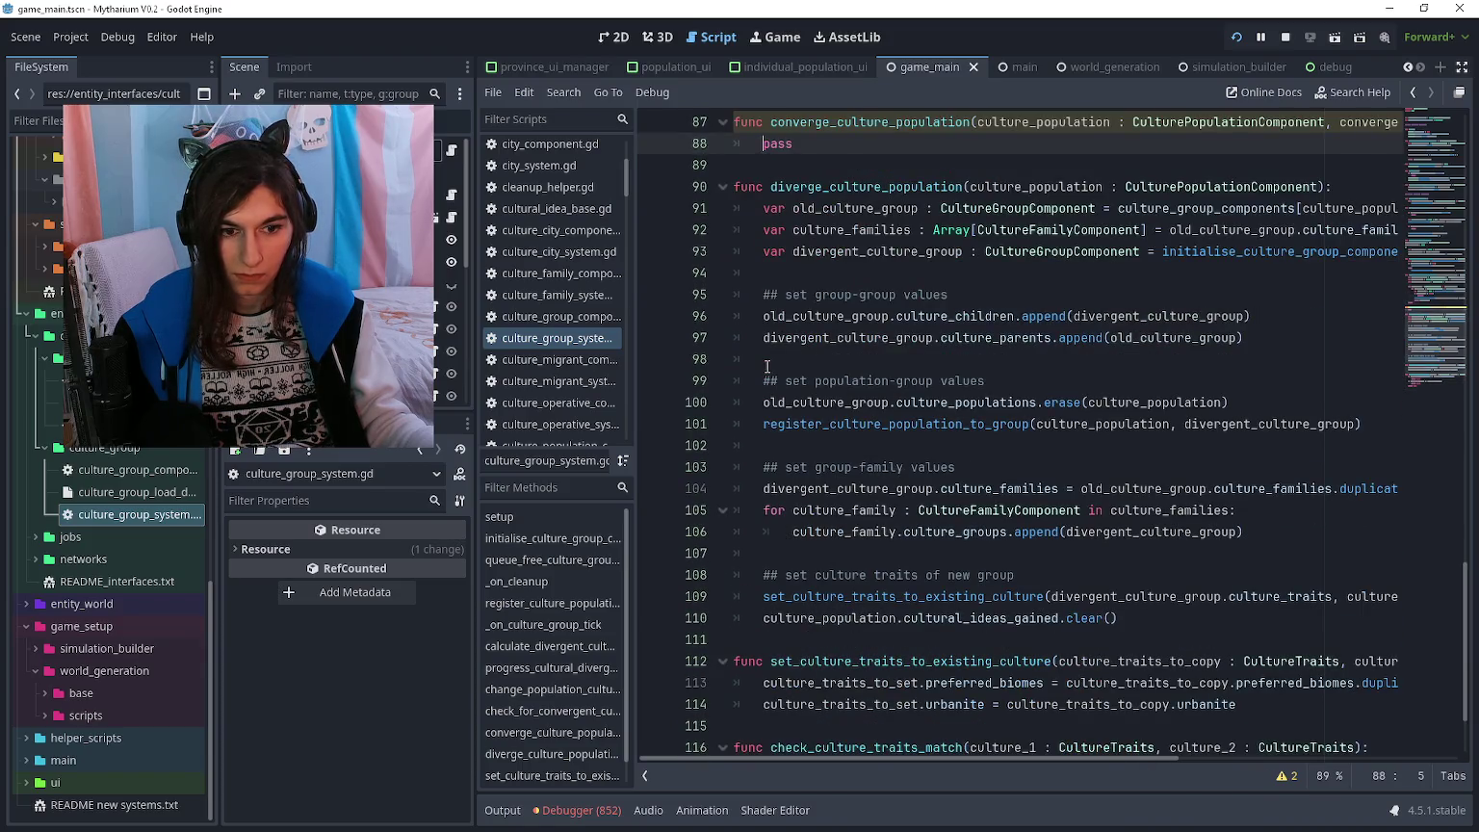
scroll(768, 366, up, 5)
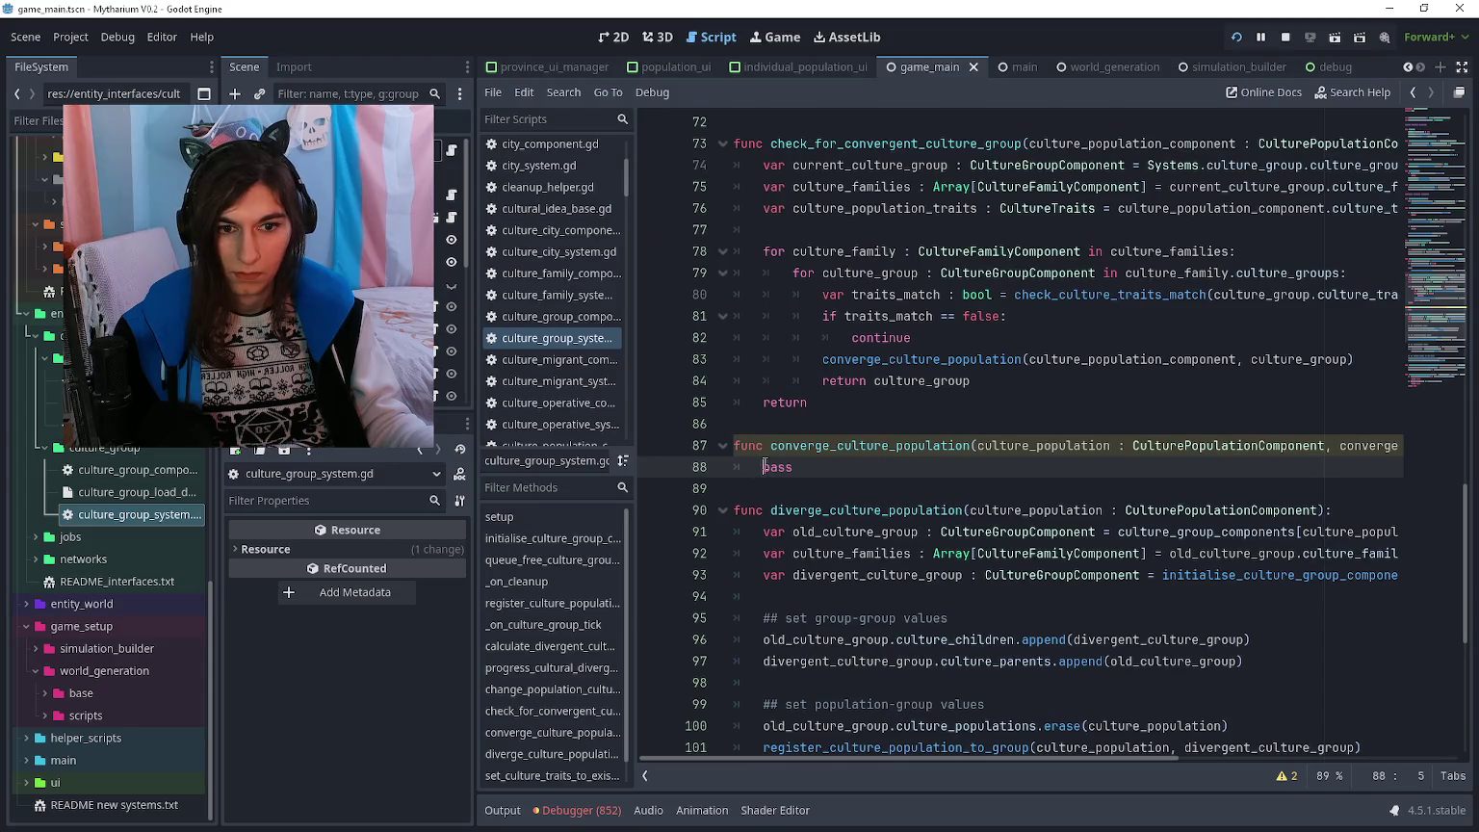
scroll(775, 453, down, 3)
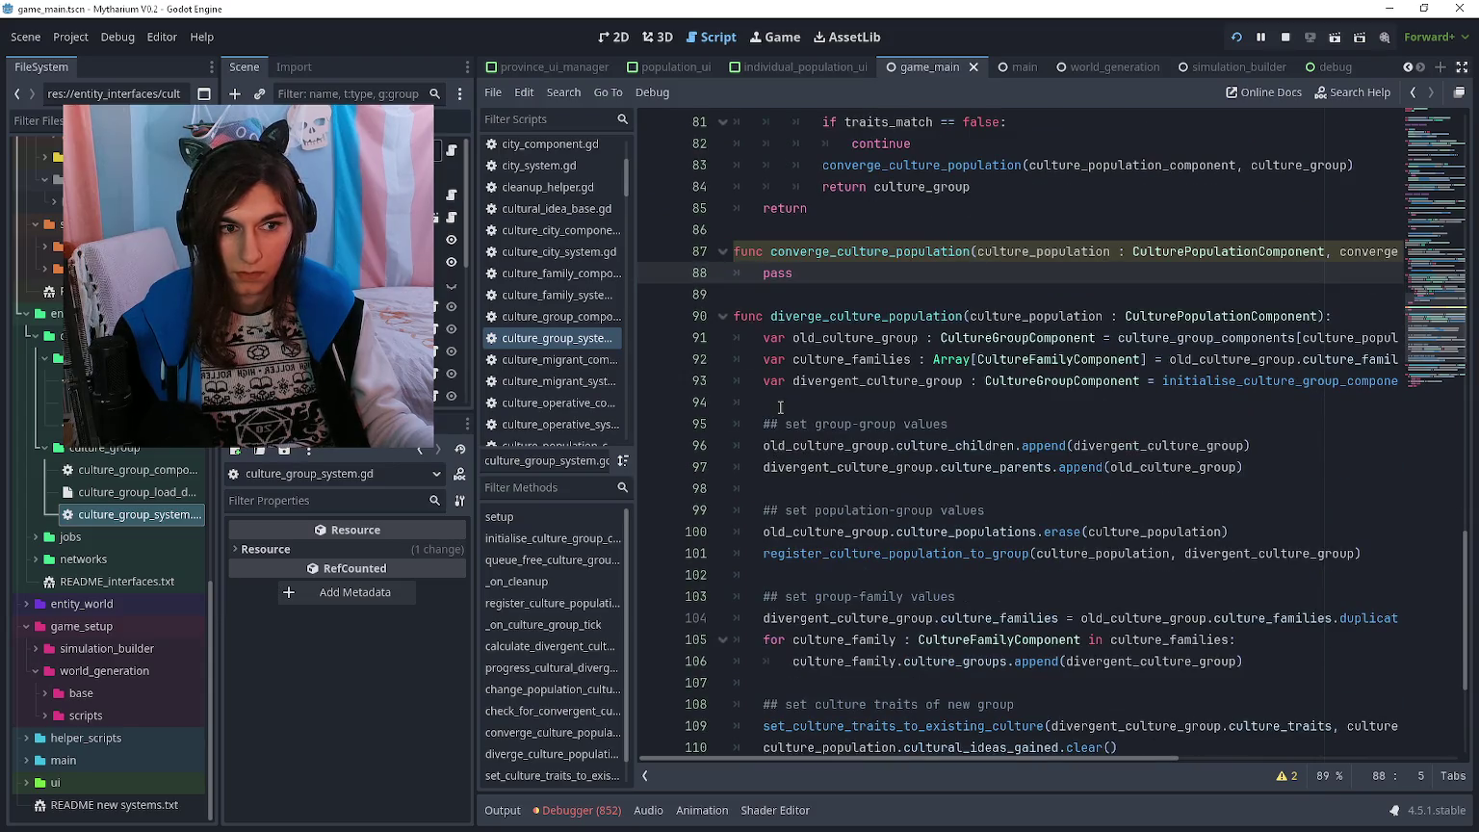
scroll(780, 407, right, 5)
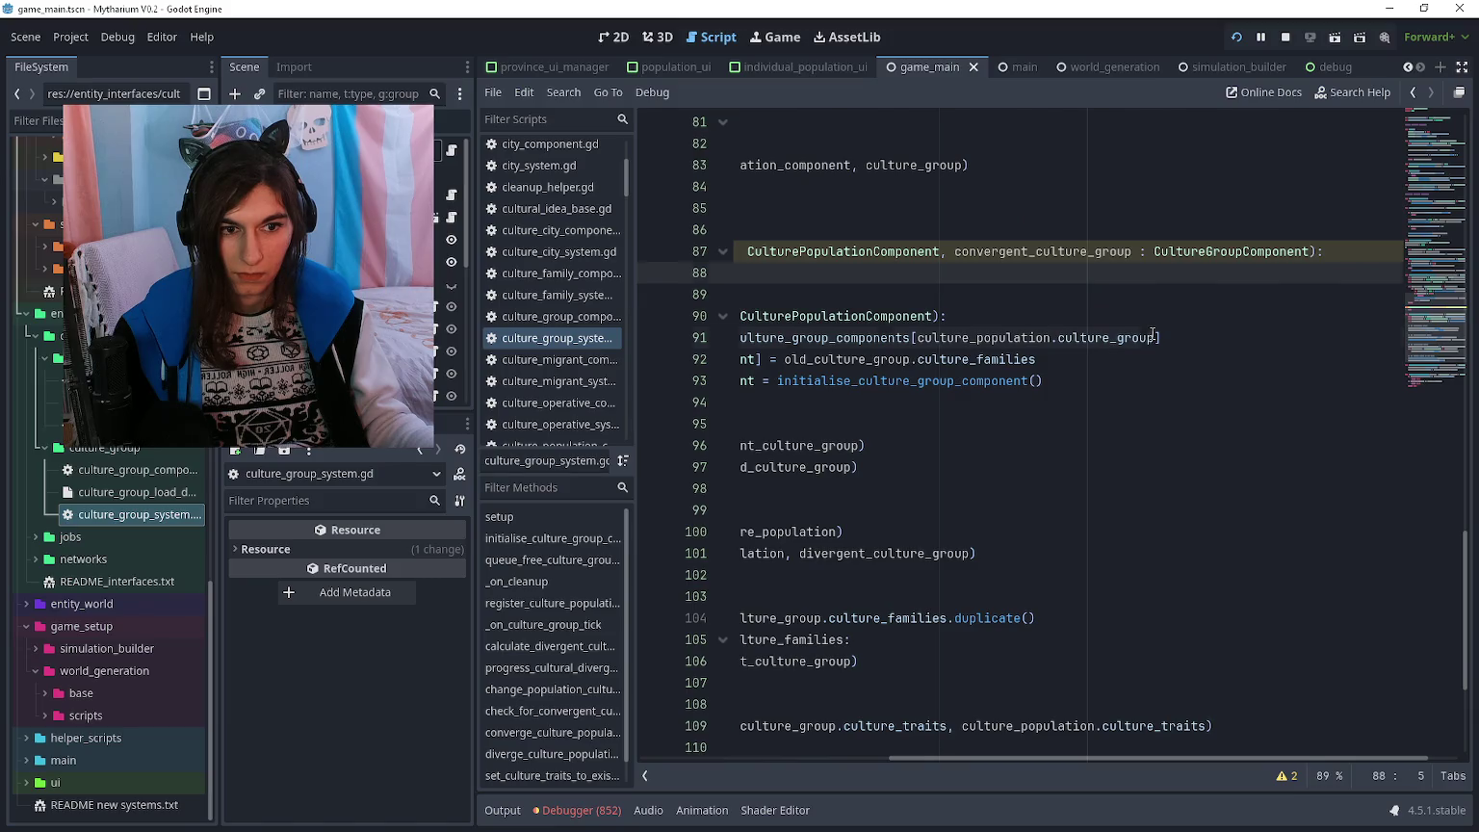
- Change line 91 to use culture_population.culture_group_id and save the script
click(1154, 337)
text(_i)
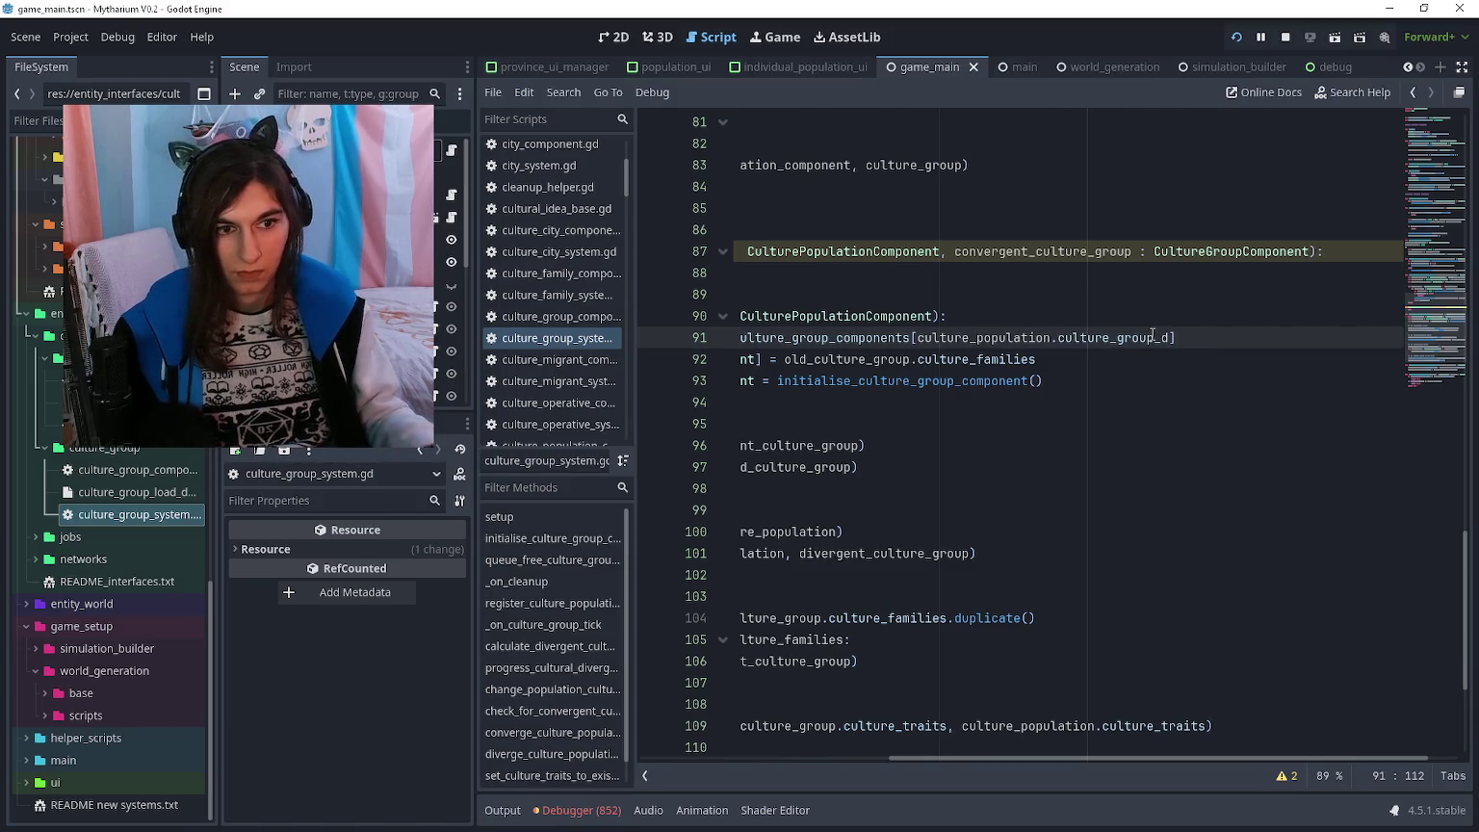
text(d)
key(ctrl+s)
- Search all files for .culture_group again and put the cursor before pass on line 88
scroll(1091, 297, left, 5)
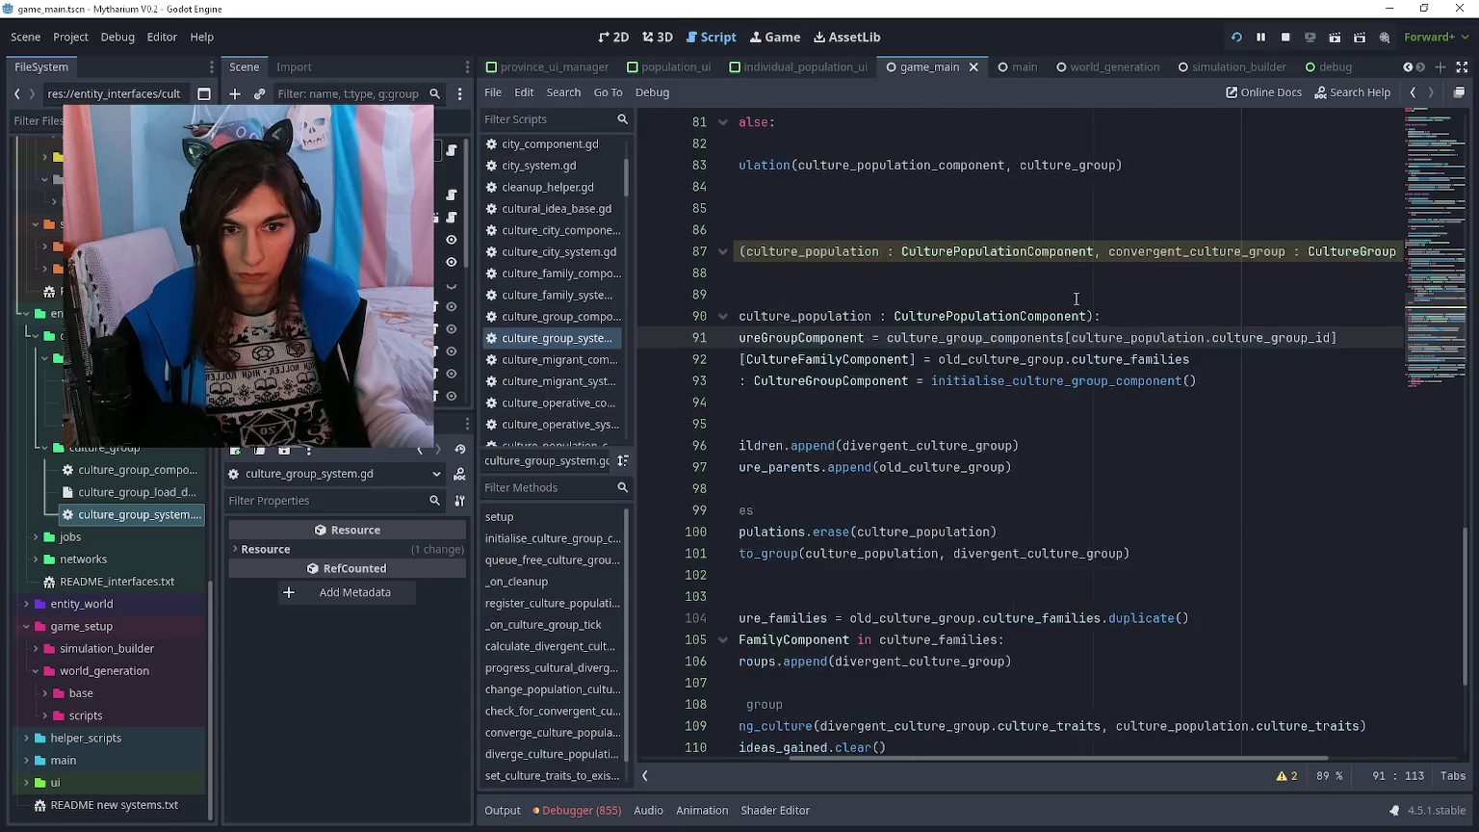
key(ctrl+shift+f)
click(737, 496)
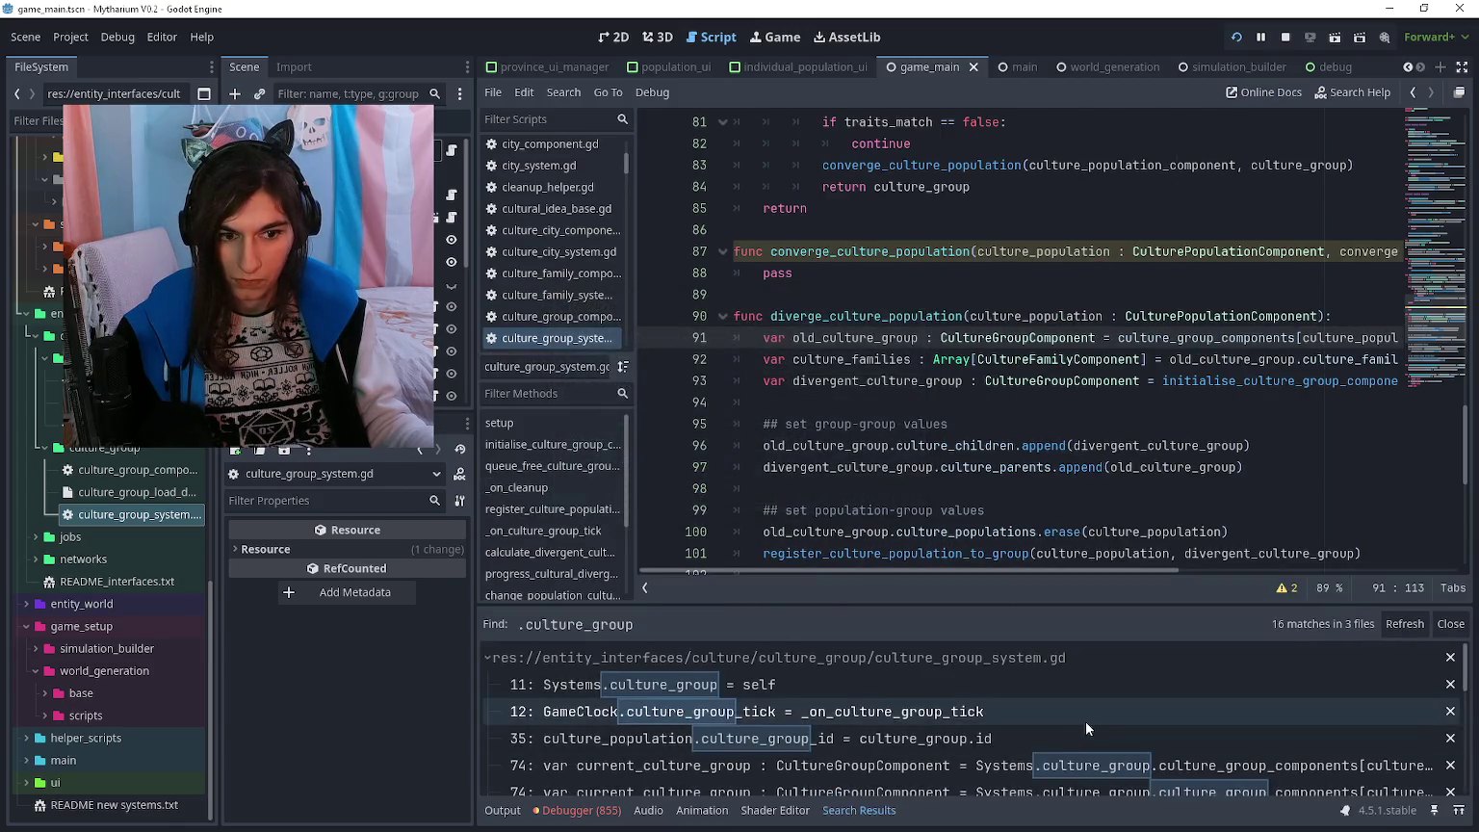
scroll(1069, 703, down, 1)
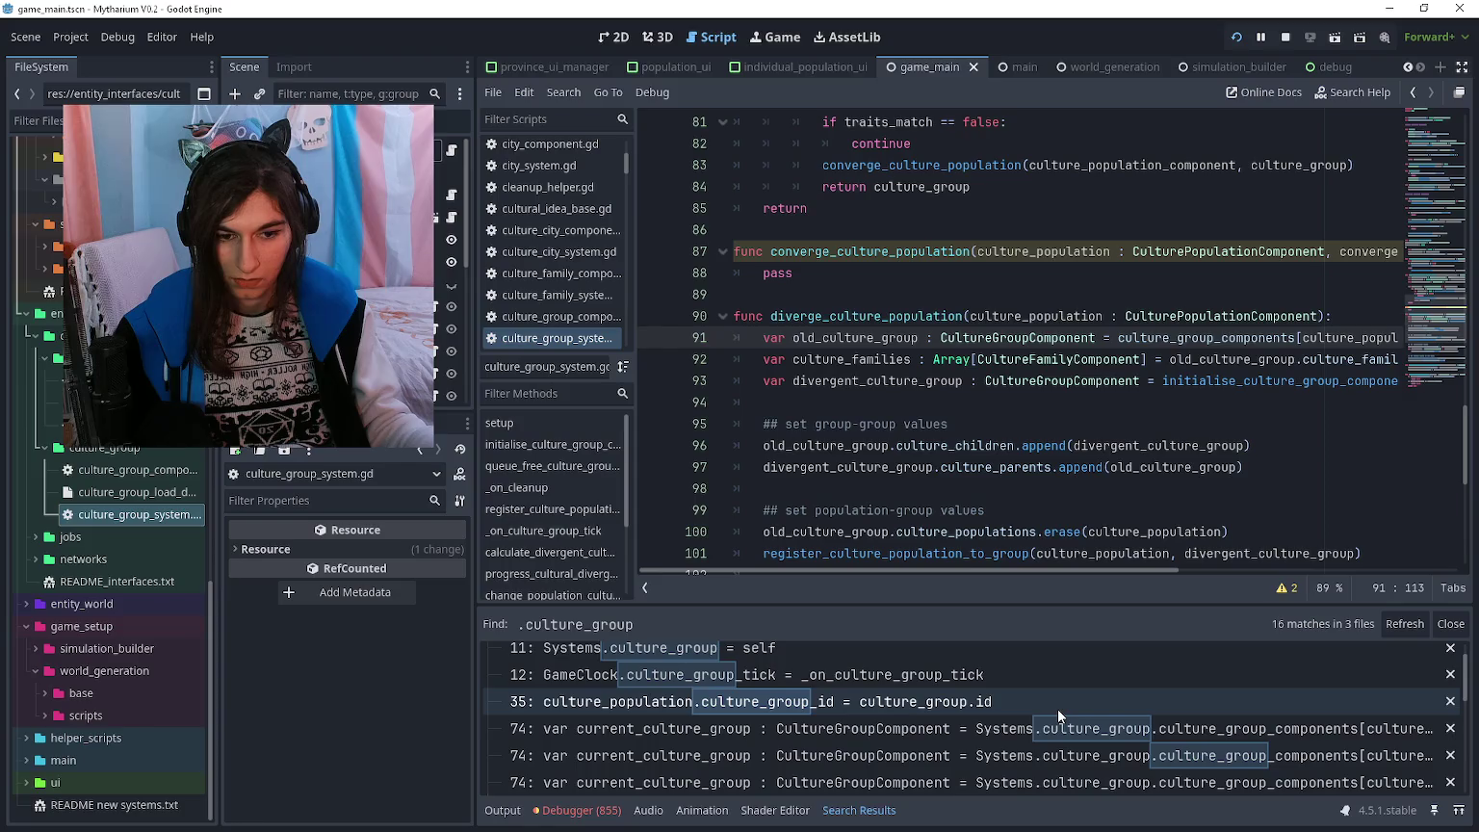
click(762, 273)
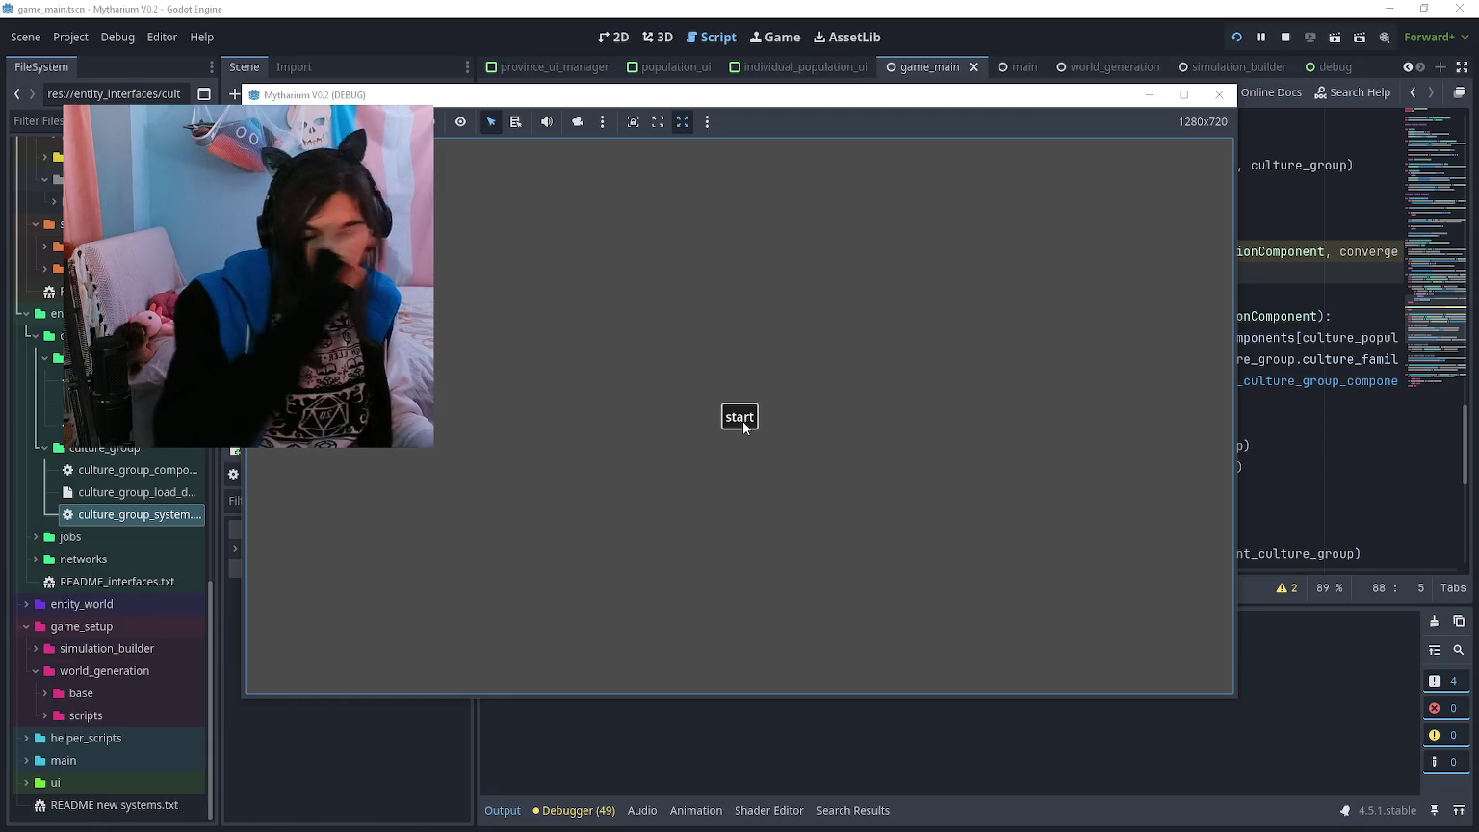
- Start the Mytharium simulation, zoom out the province map, and raise game speed to 5
click(742, 420)
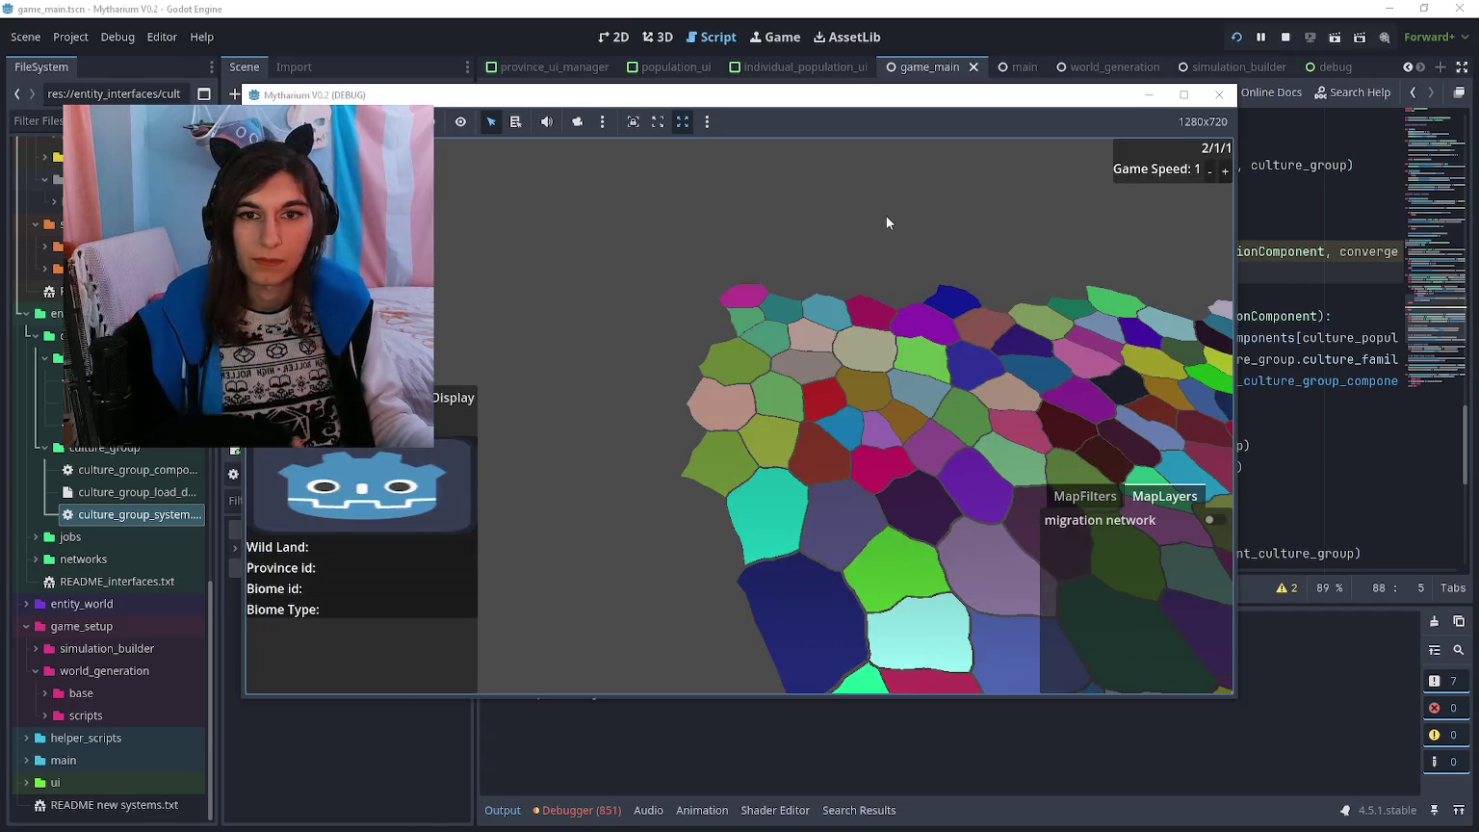
scroll(885, 214, down, 3)
click(1224, 170)
click(1225, 170)
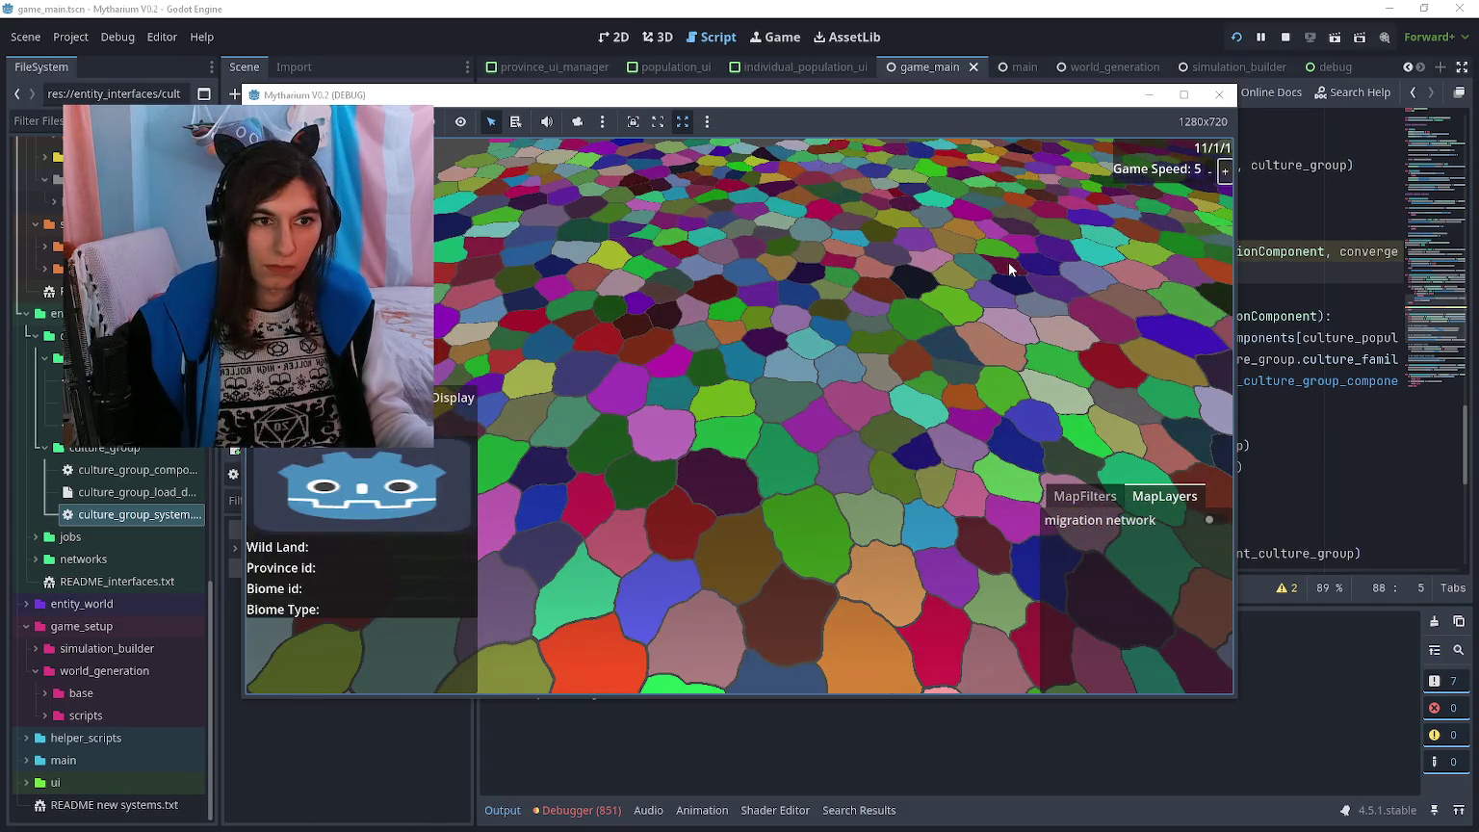
click(1307, 279)
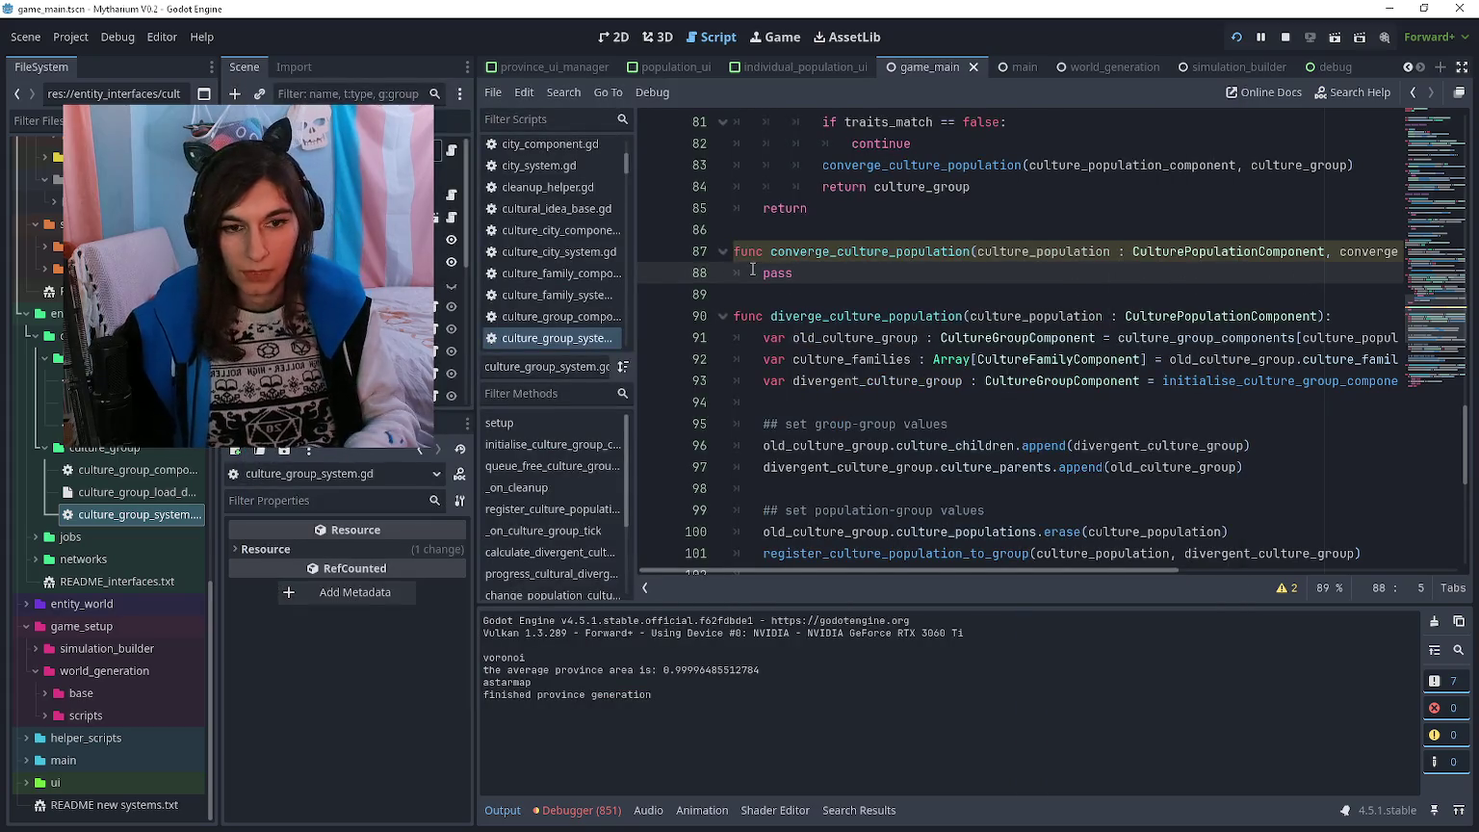
- Begin a culture_population_traits variable on a new line in converge_culture_population
key(Return)
key(Up)
text(var )
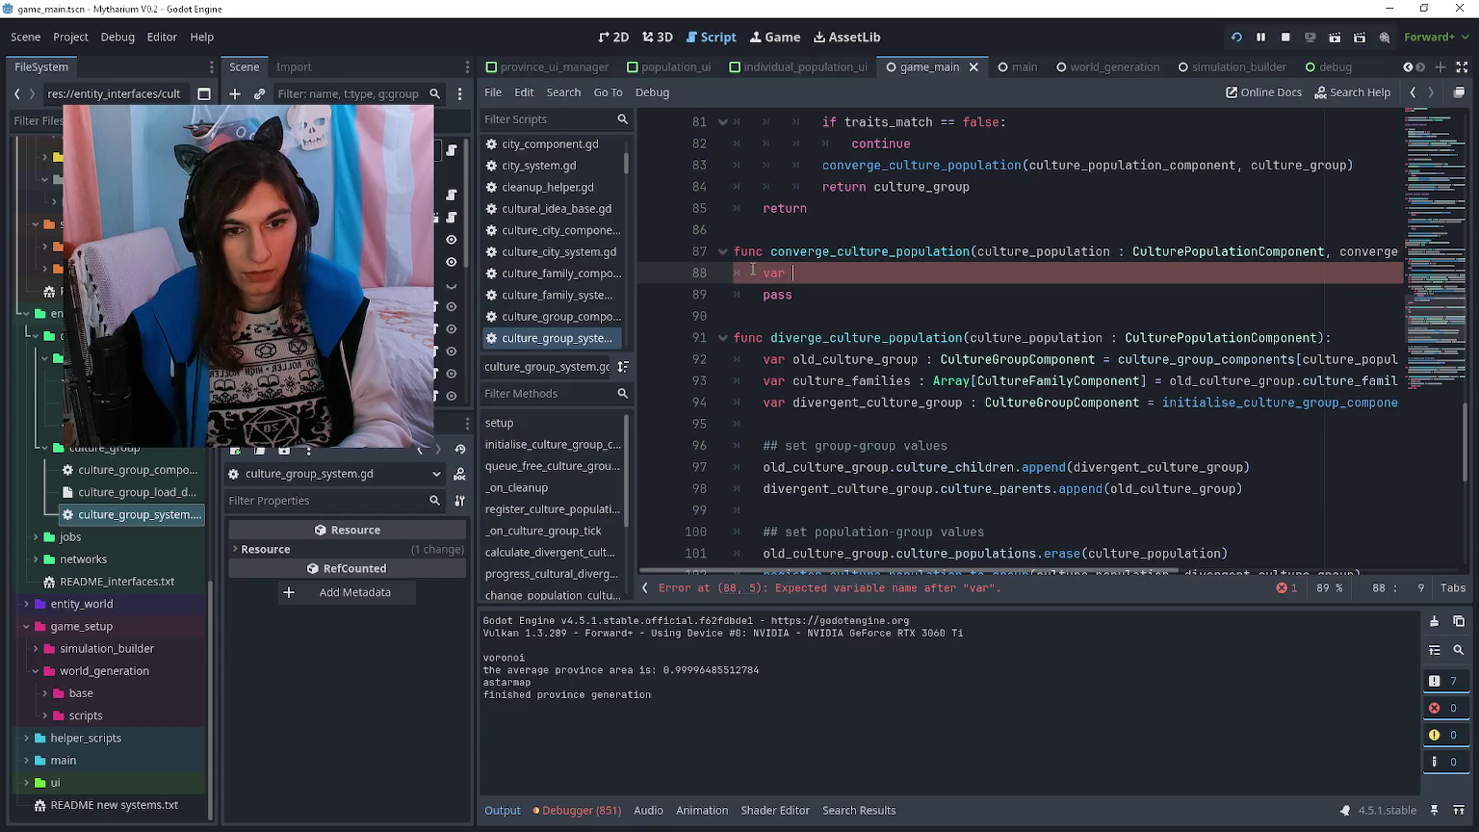
text(culture_populat)
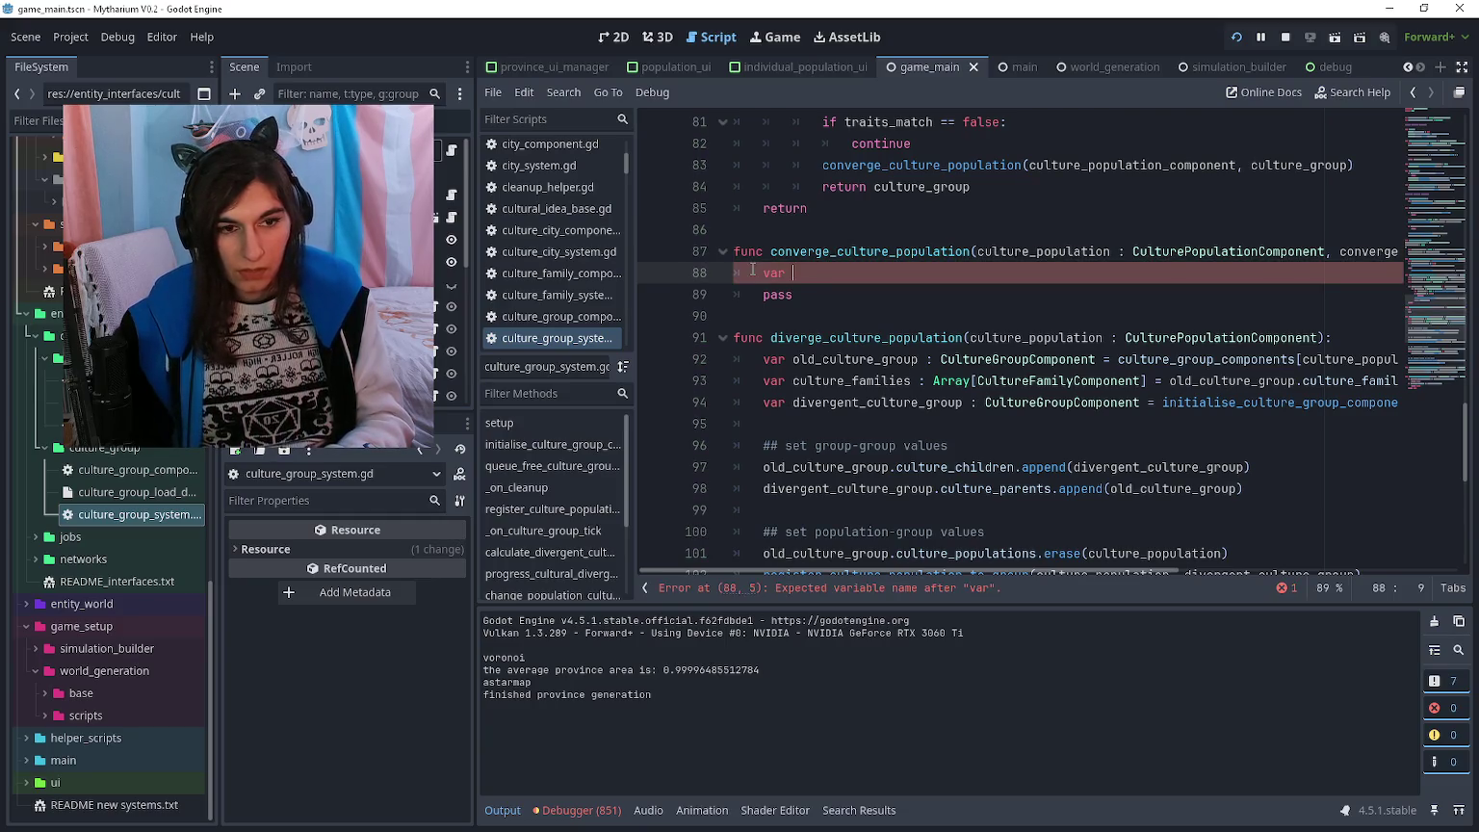
text(ion_traits :)
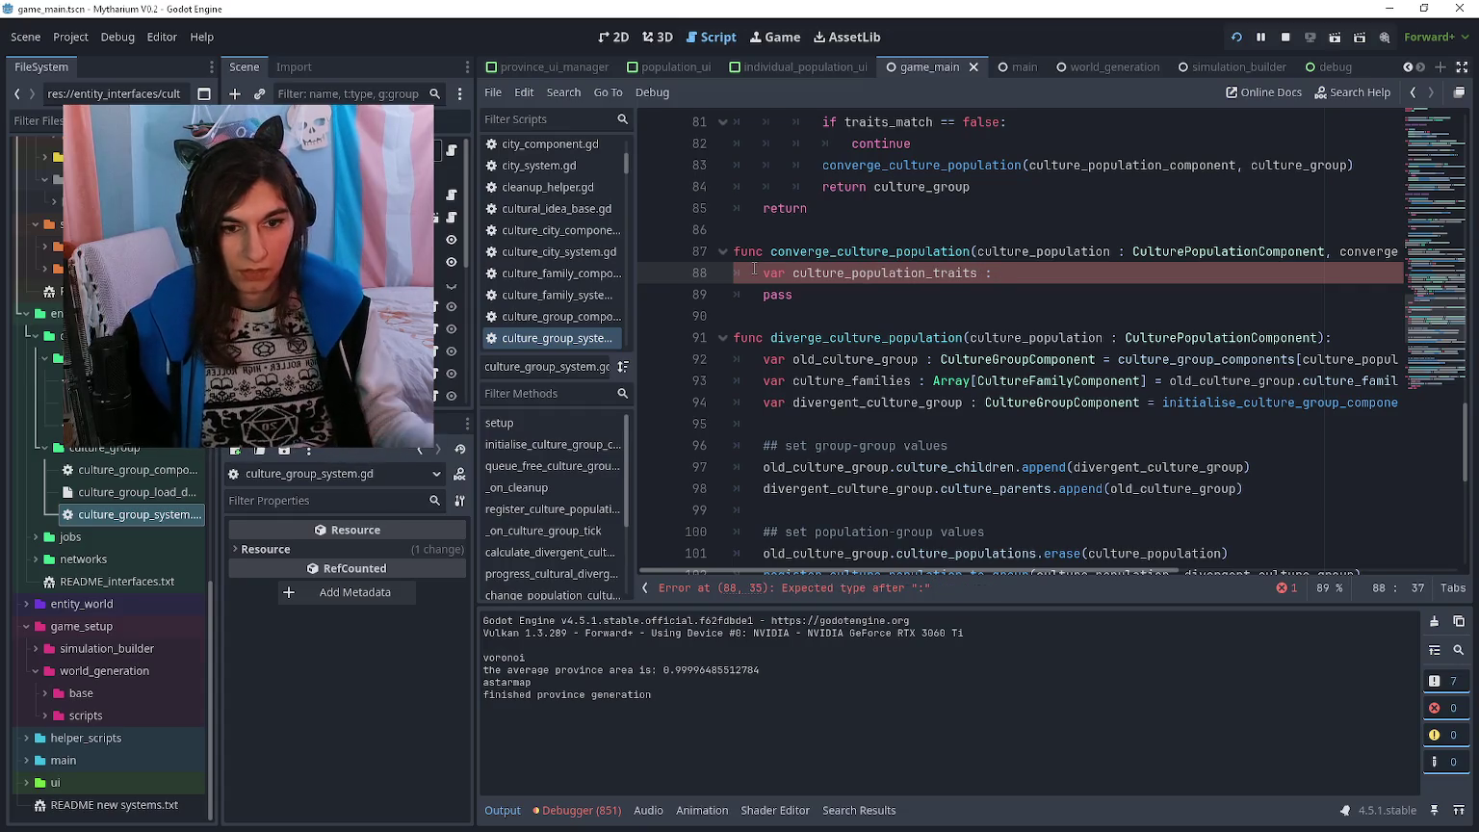
- Select and review the culture-traits and group-family code in diverge_culture_population
scroll(1010, 394, down, 2)
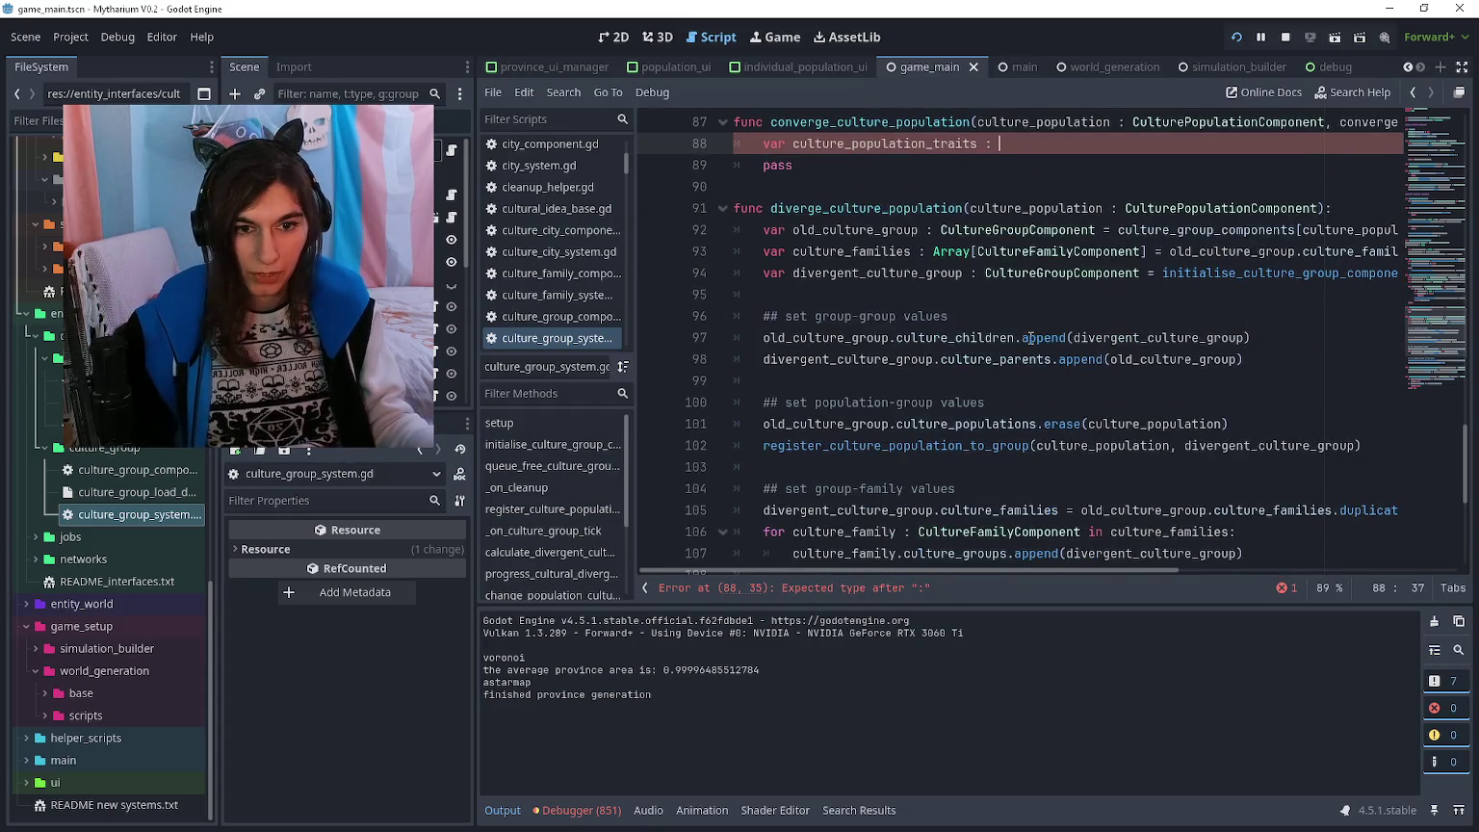
mouse_move(1287, 363)
mouse_down()
mouse_move(770, 208)
mouse_move(770, 251)
mouse_up()
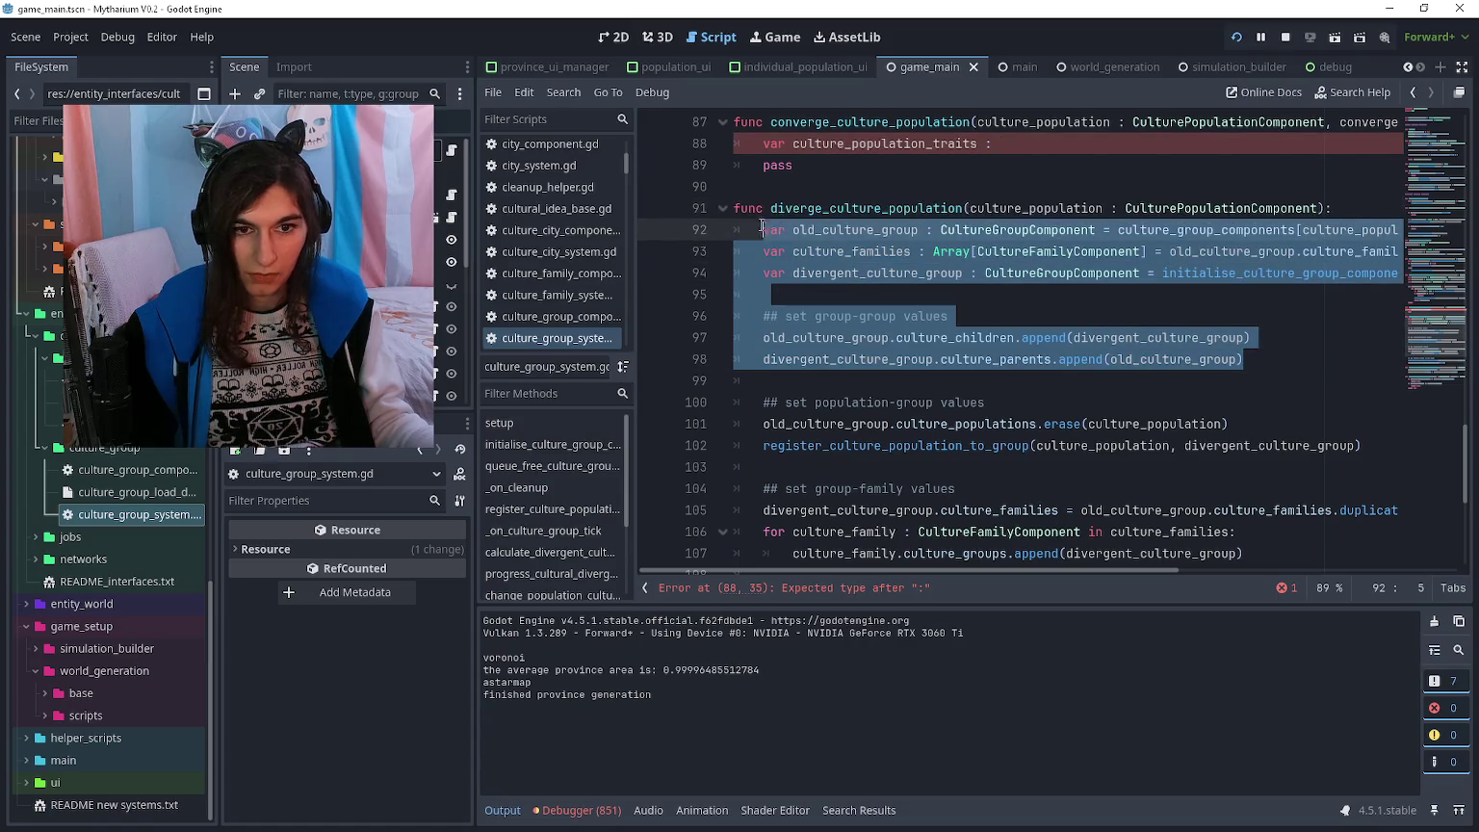
click(771, 229)
scroll(1287, 351, down, 2)
mouse_move(1287, 318)
mouse_down()
mouse_move(1251, 318)
mouse_move(764, 121)
mouse_up()
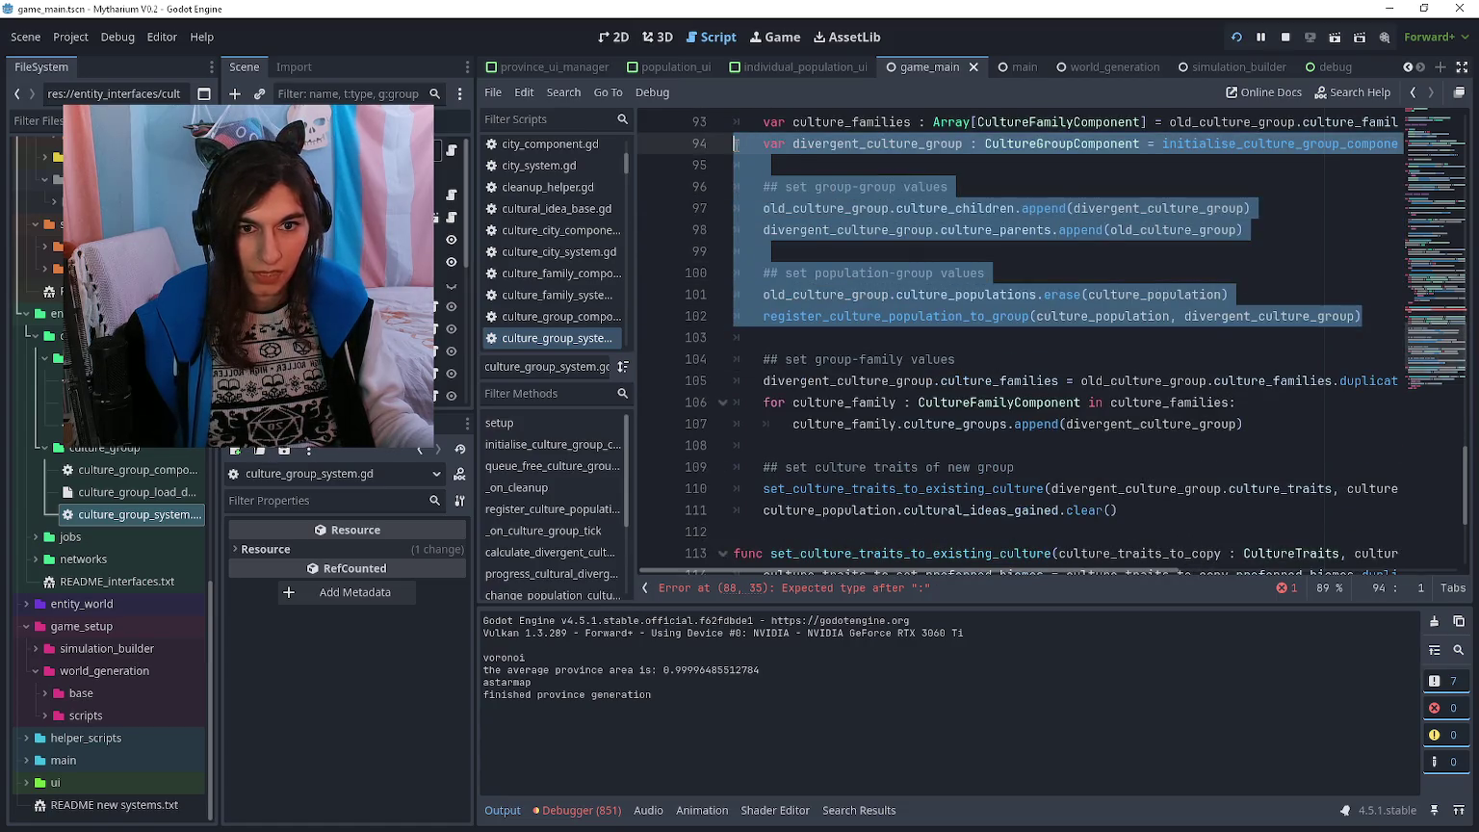
scroll(770, 126, down, 2)
click(837, 251)
mouse_move(1276, 291)
mouse_down()
mouse_move(760, 274)
mouse_move(905, 252)
mouse_up()
click(905, 252)
scroll(905, 252, down, 1)
drag(1155, 318, 748, 281)
key(ctrl+c)
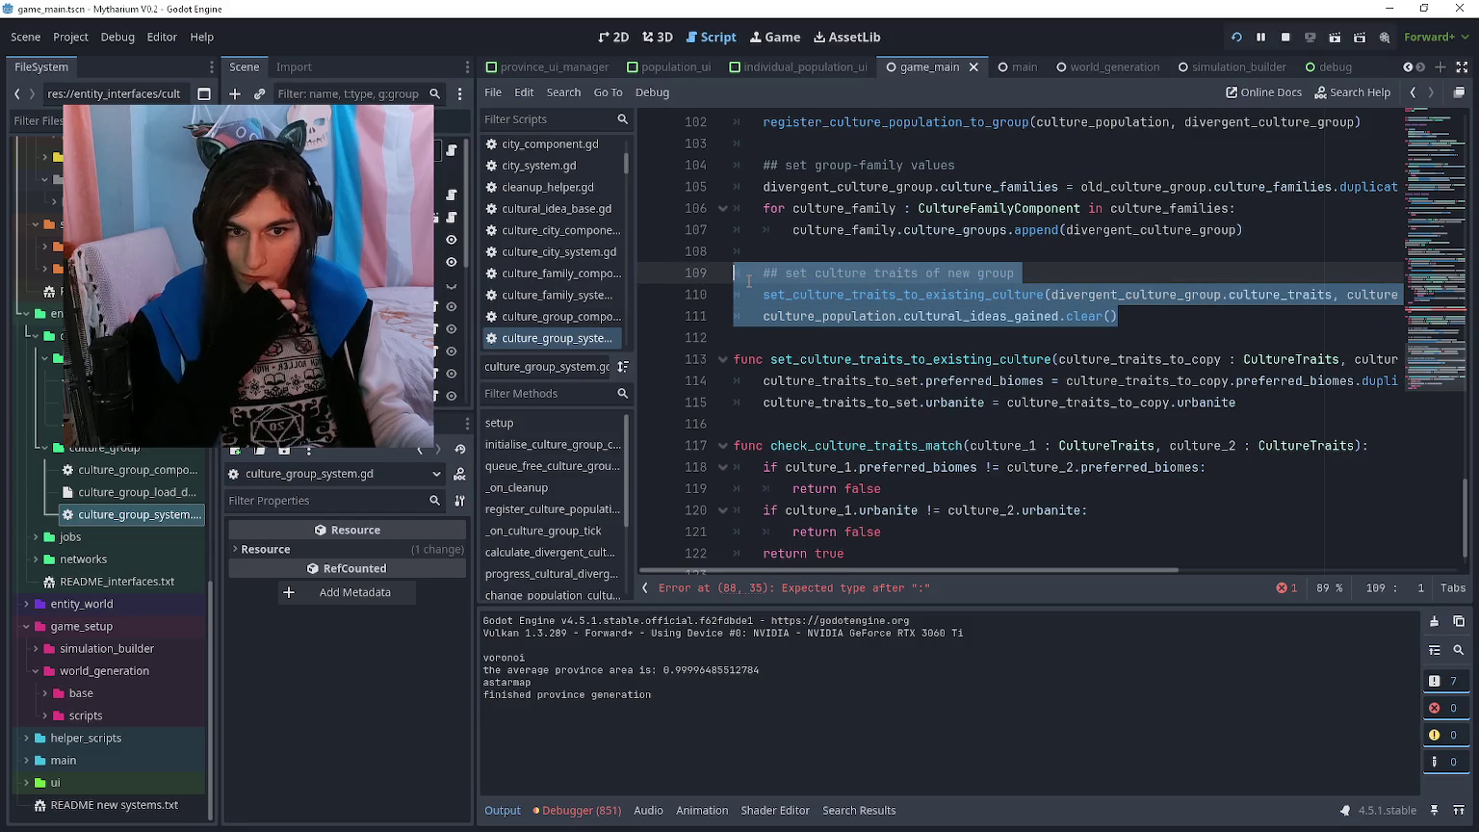
scroll(737, 275, up, 7)
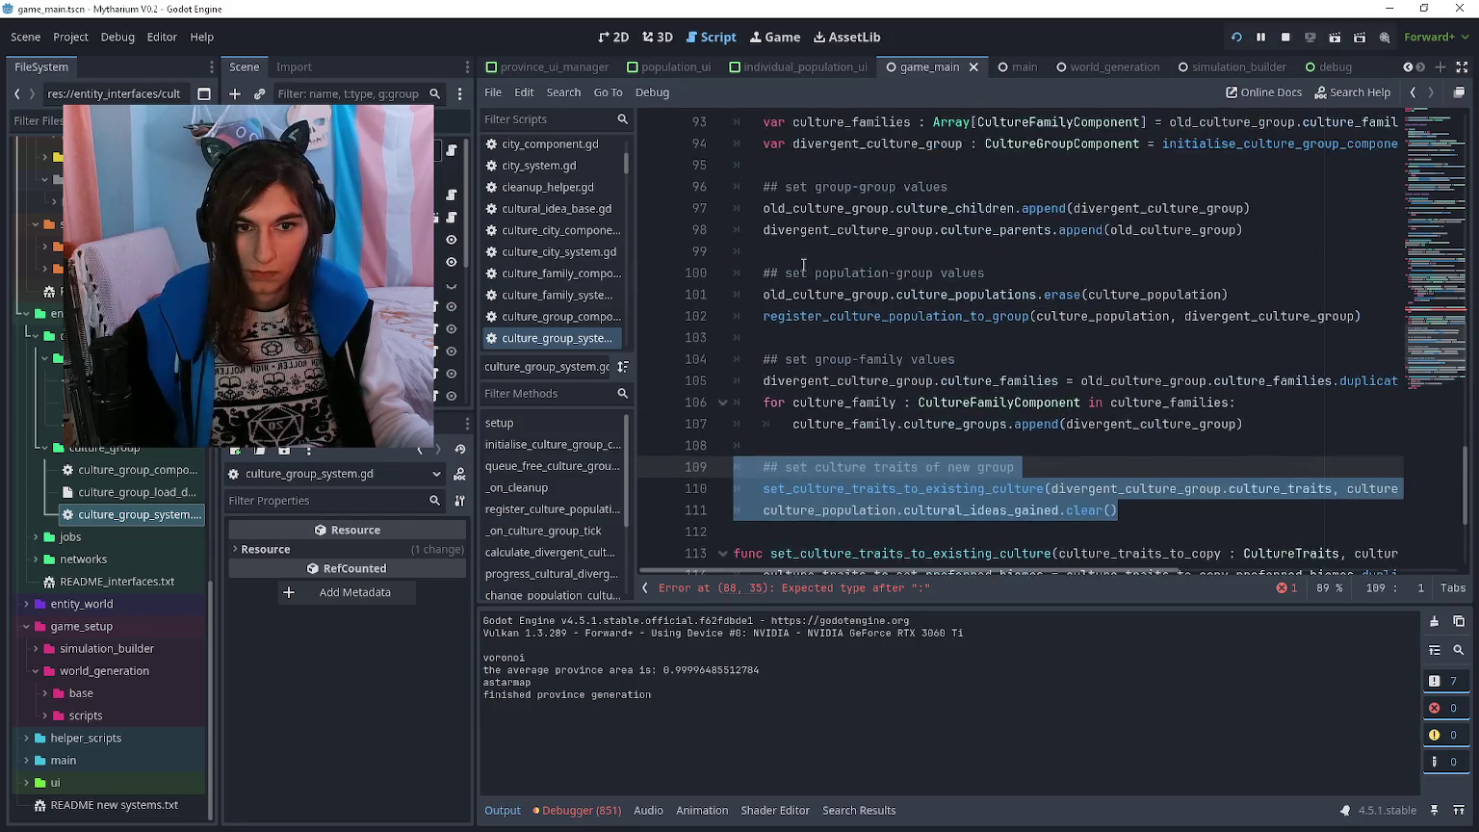
- Paste the set-culture-traits block before pass in converge_culture_population and remove the temporary traits variable
click(757, 294)
key(ctrl+v)
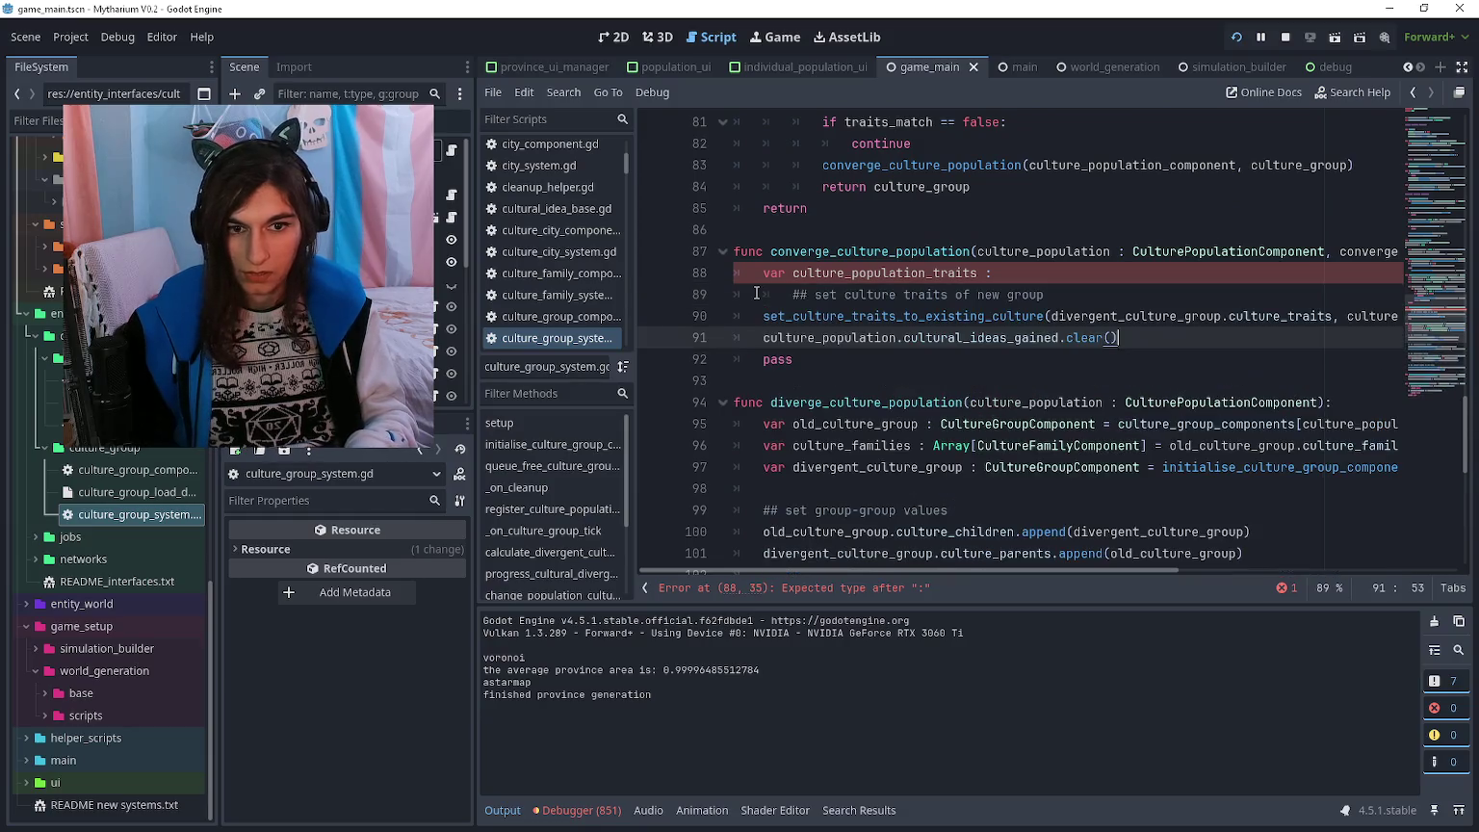
key(Up)
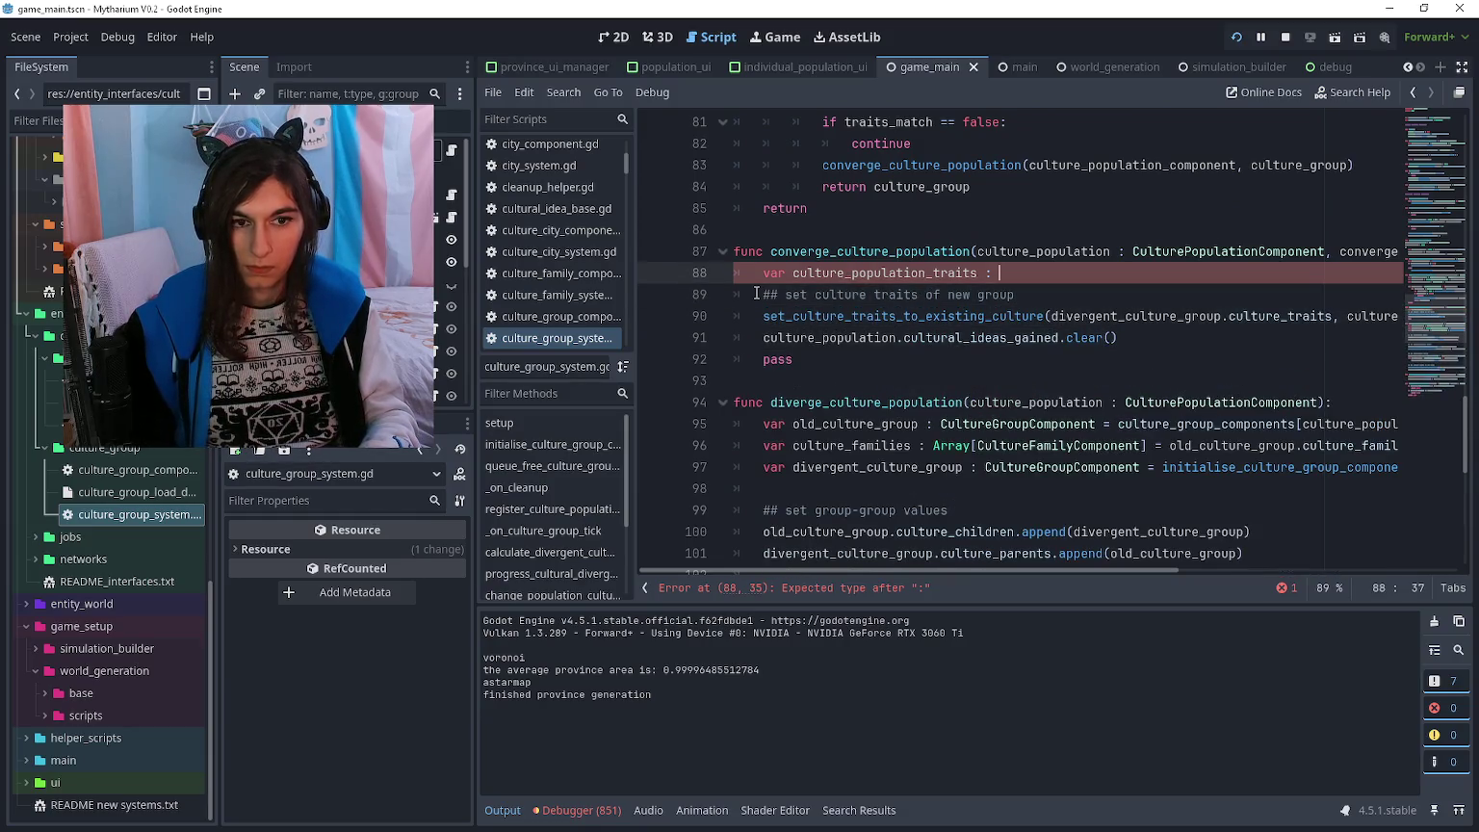
key(Return)
key(Up)
key(End)
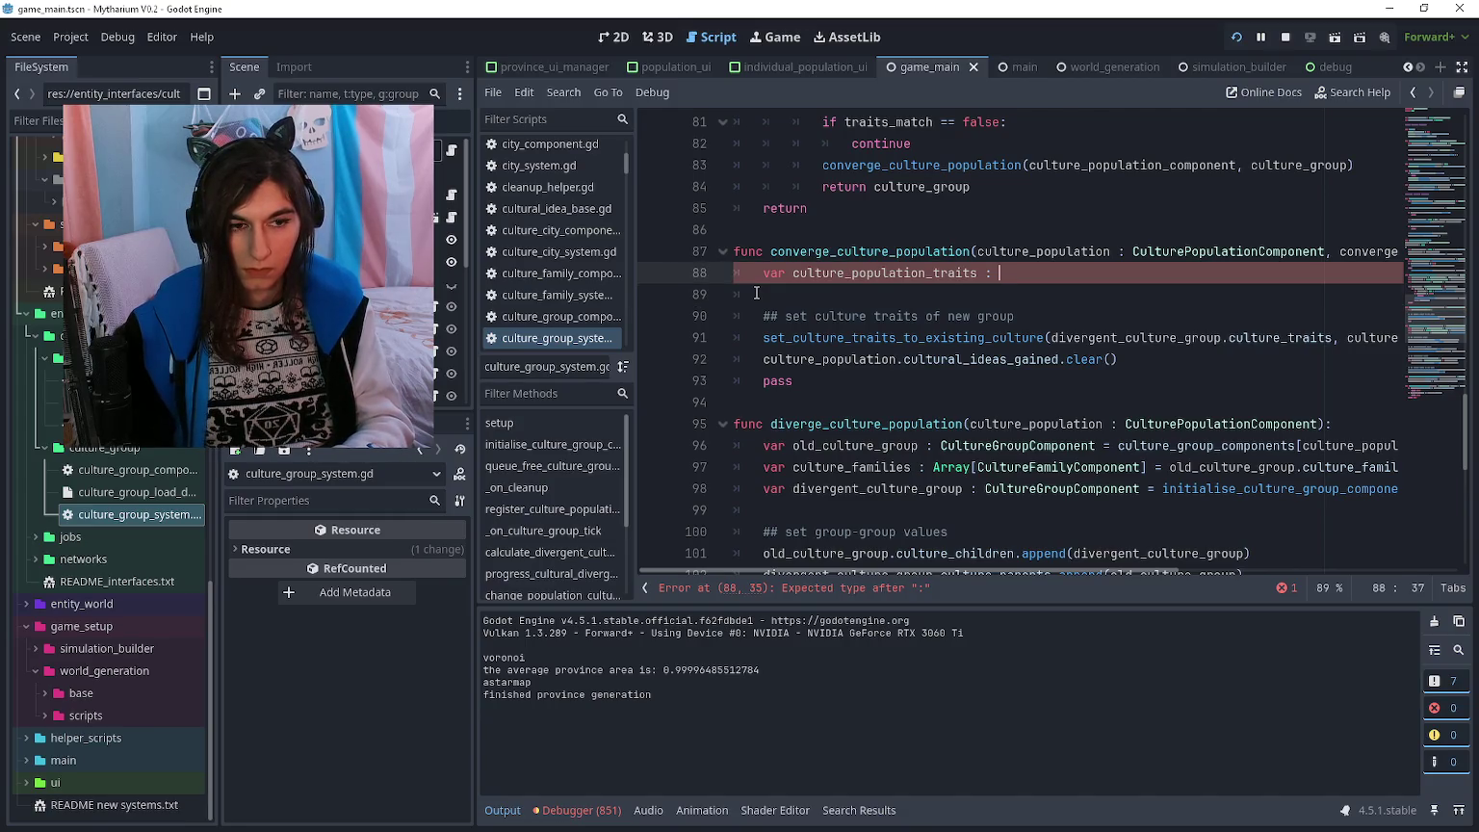
text(Culture)
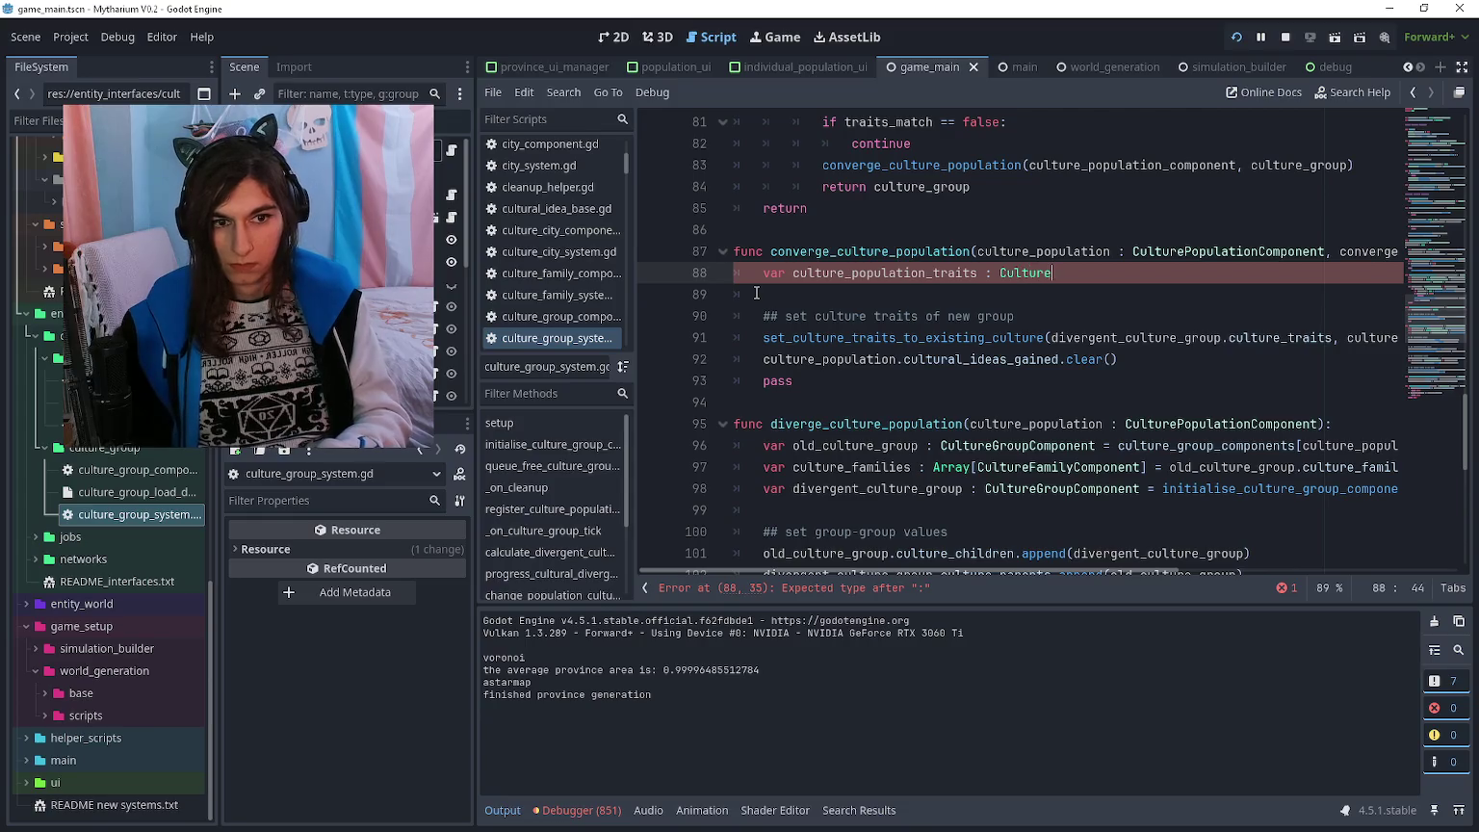
text(Traits = culture_)
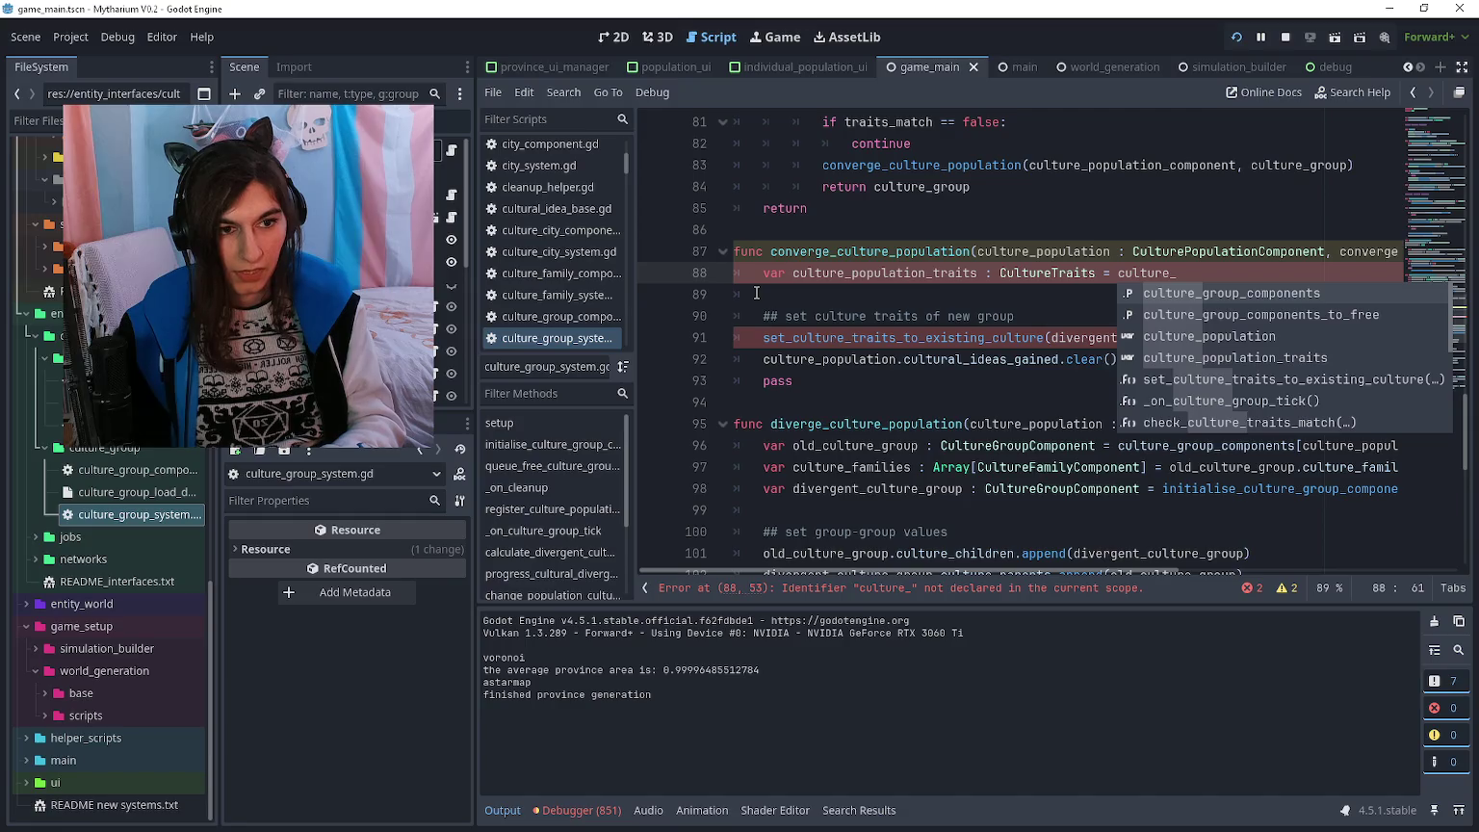
text(population.)
text(culture_traits)
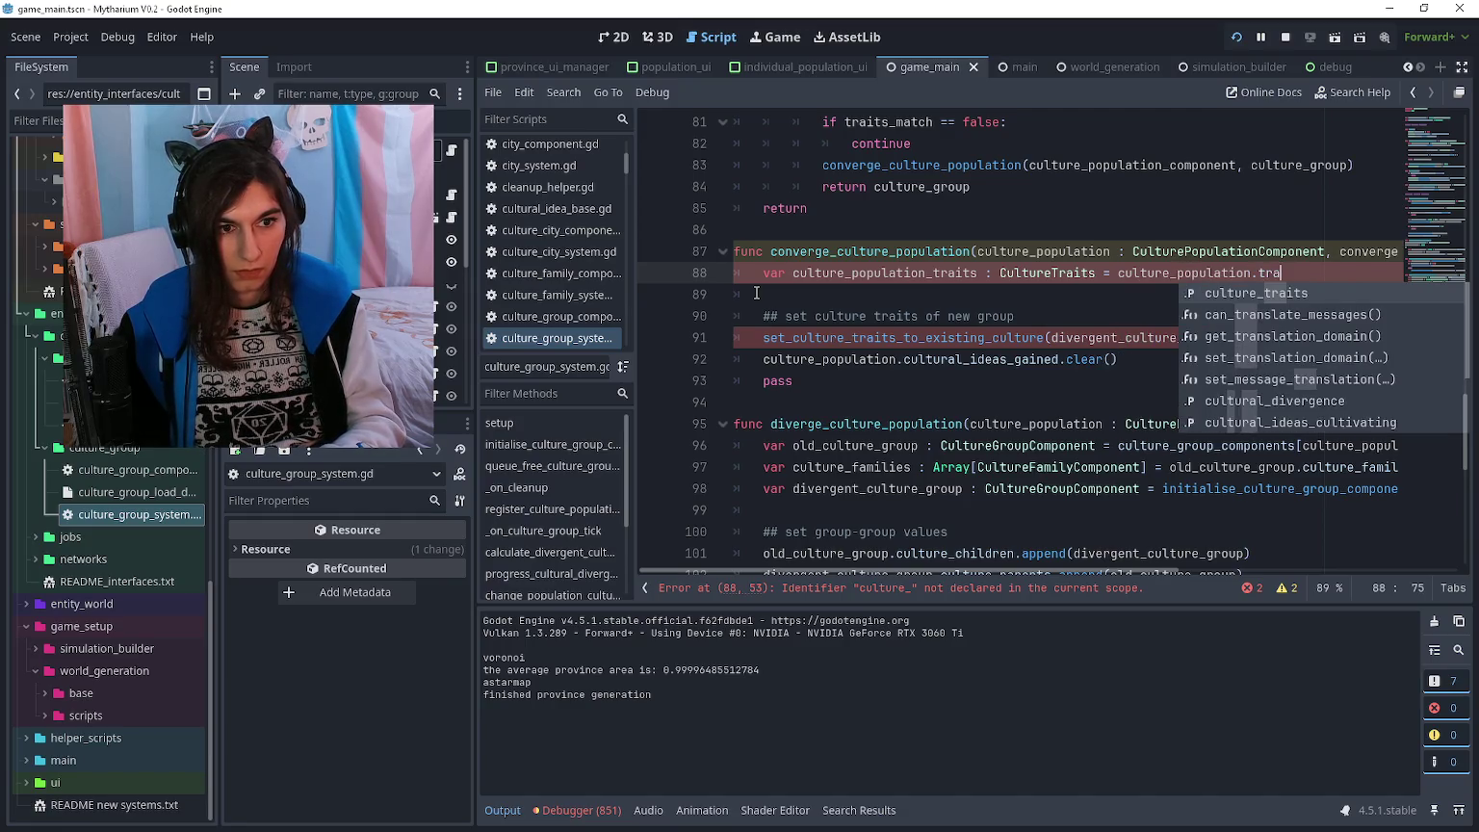
click(757, 293)
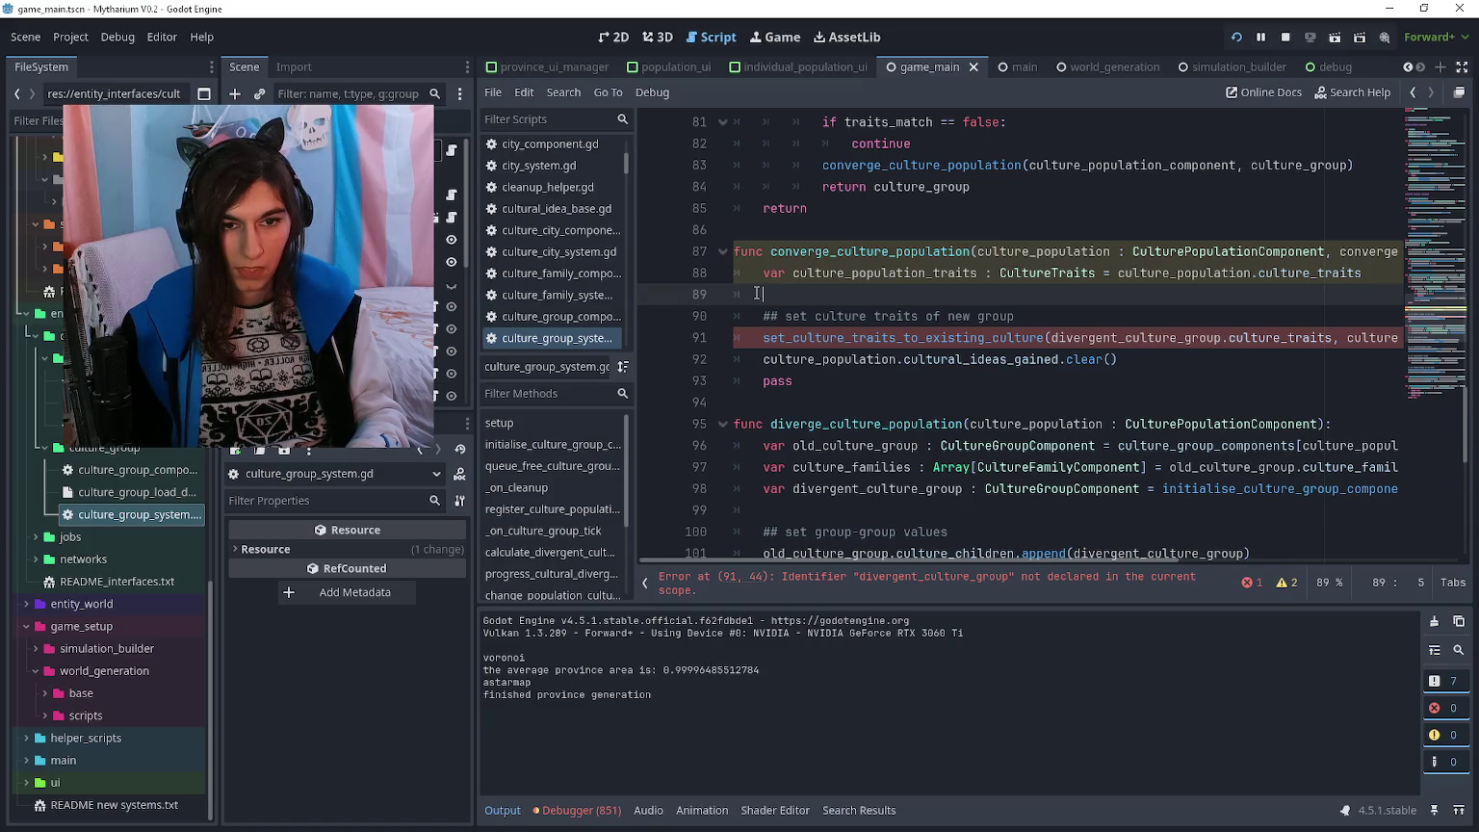
click(807, 272)
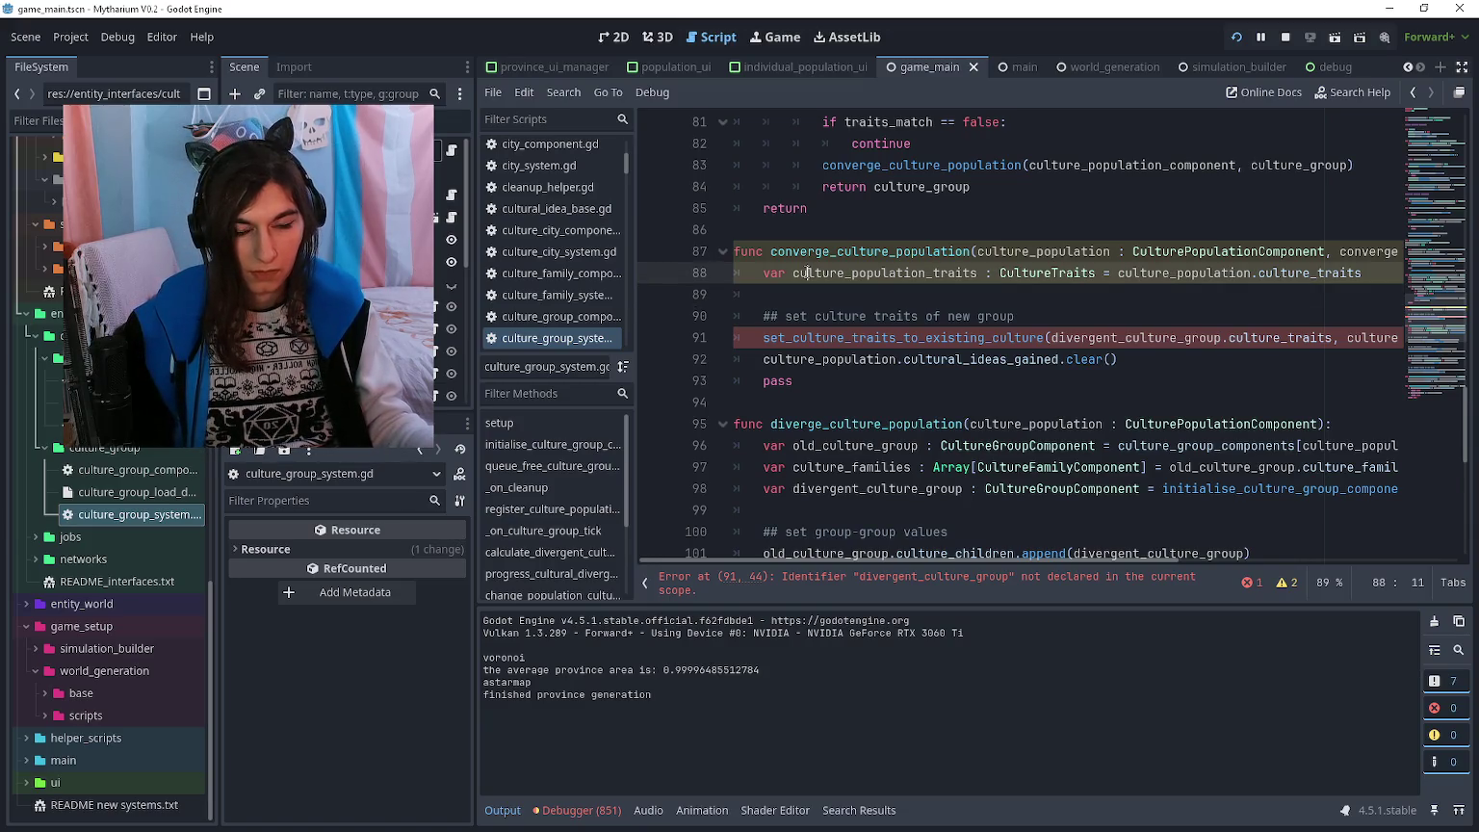
key(ctrl+shift+k)
key(ctrl+shift+k)
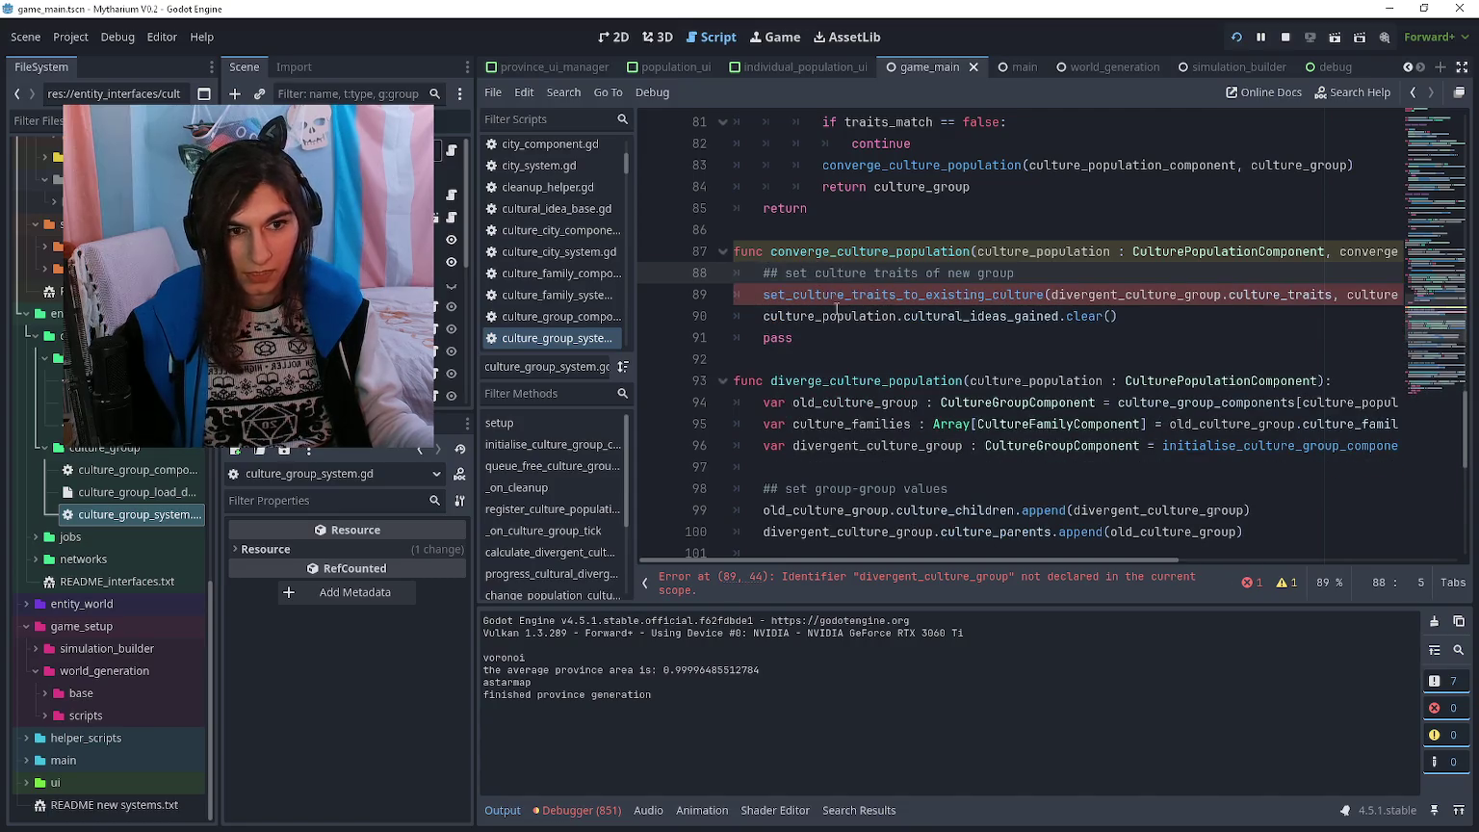
- Change the pasted call on line 89 to convergent_culture_group and delete the leftover pass line
click(953, 589)
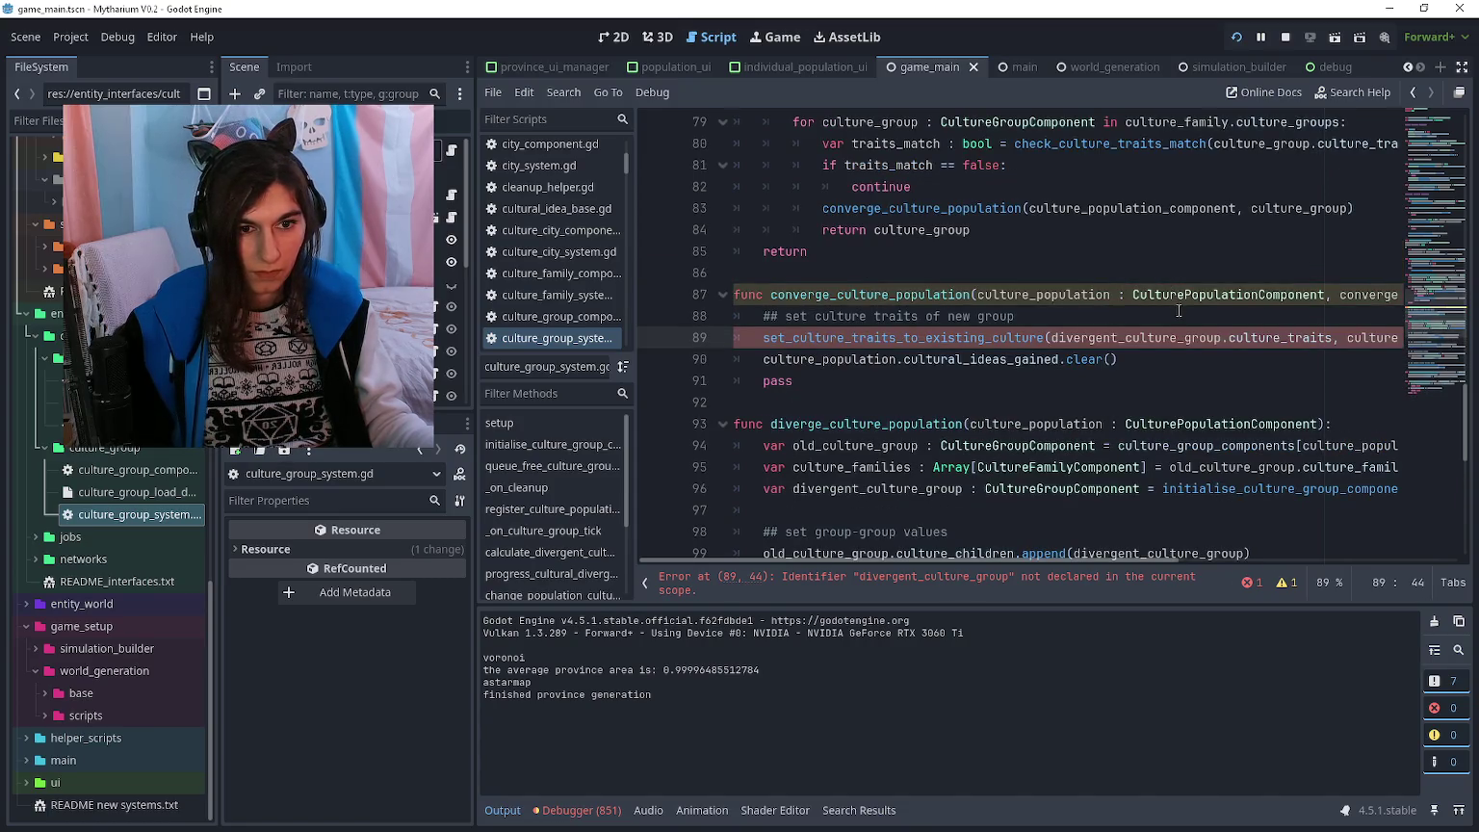
scroll(1178, 310, right, 5)
scroll(886, 309, left, 4)
drag(1013, 337, 1074, 336)
text(convergent)
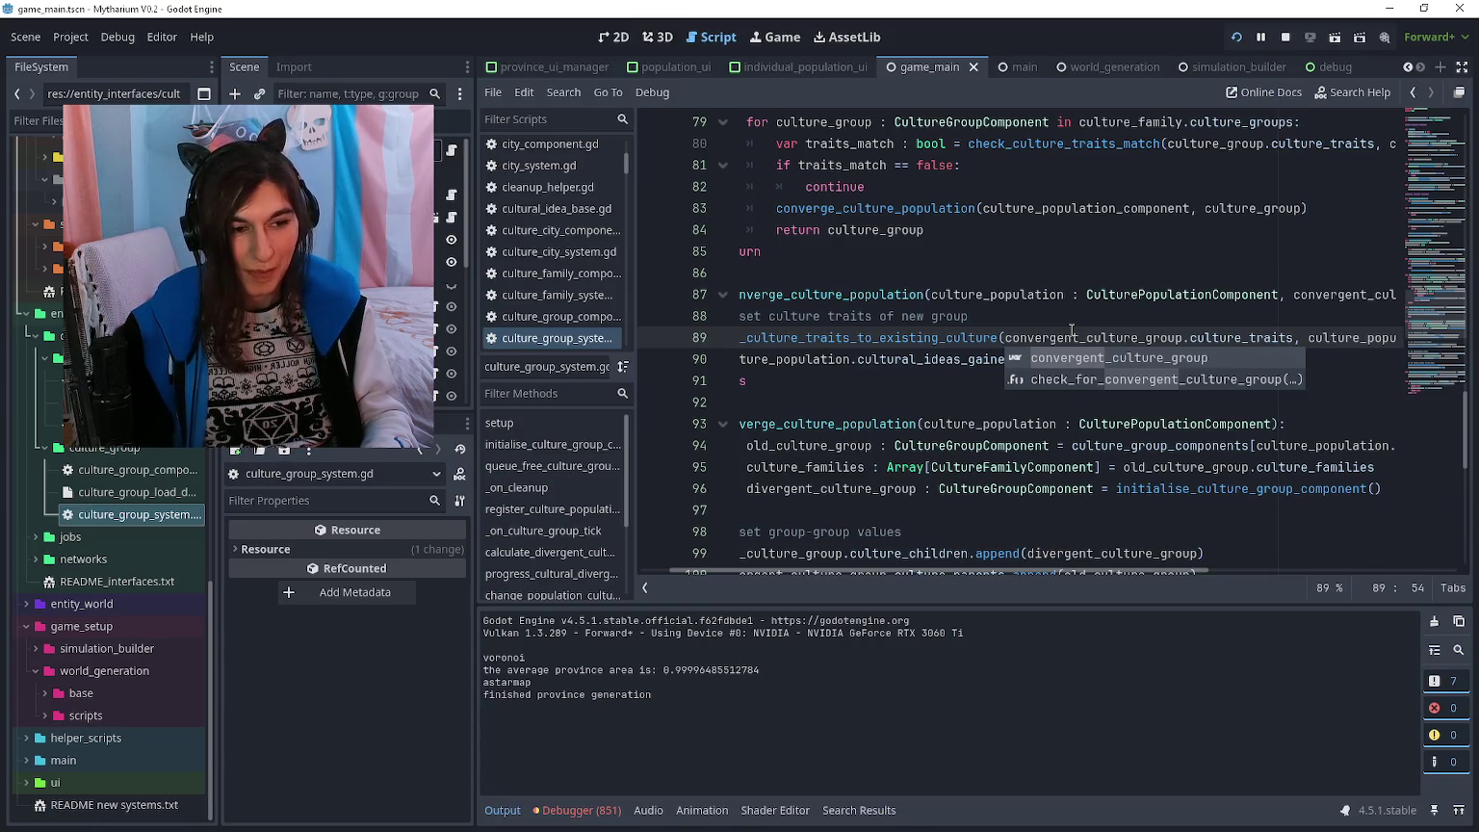
key(Escape)
key(Home)
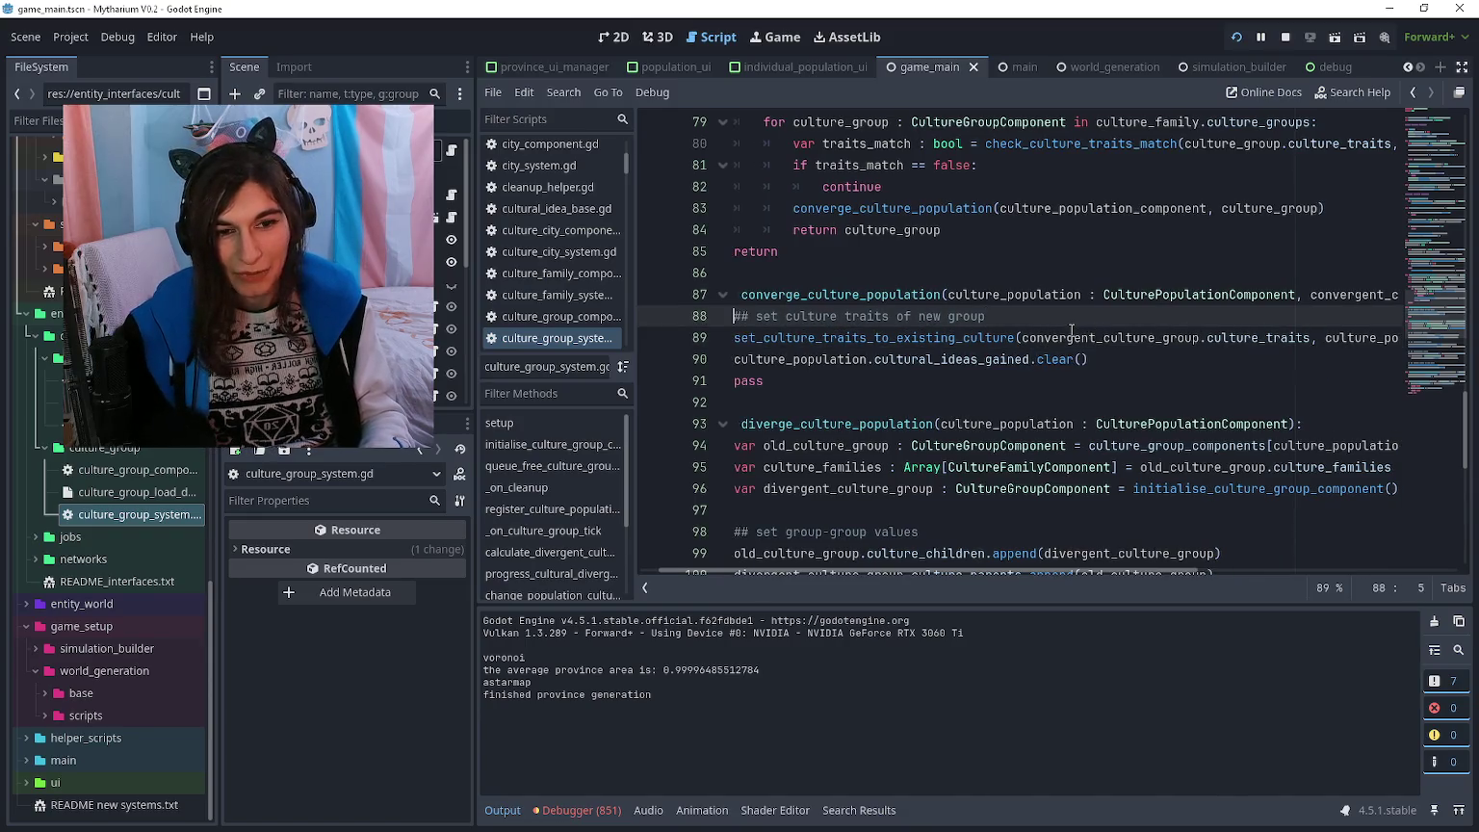
key(Down)
key(Down)
key(Home)
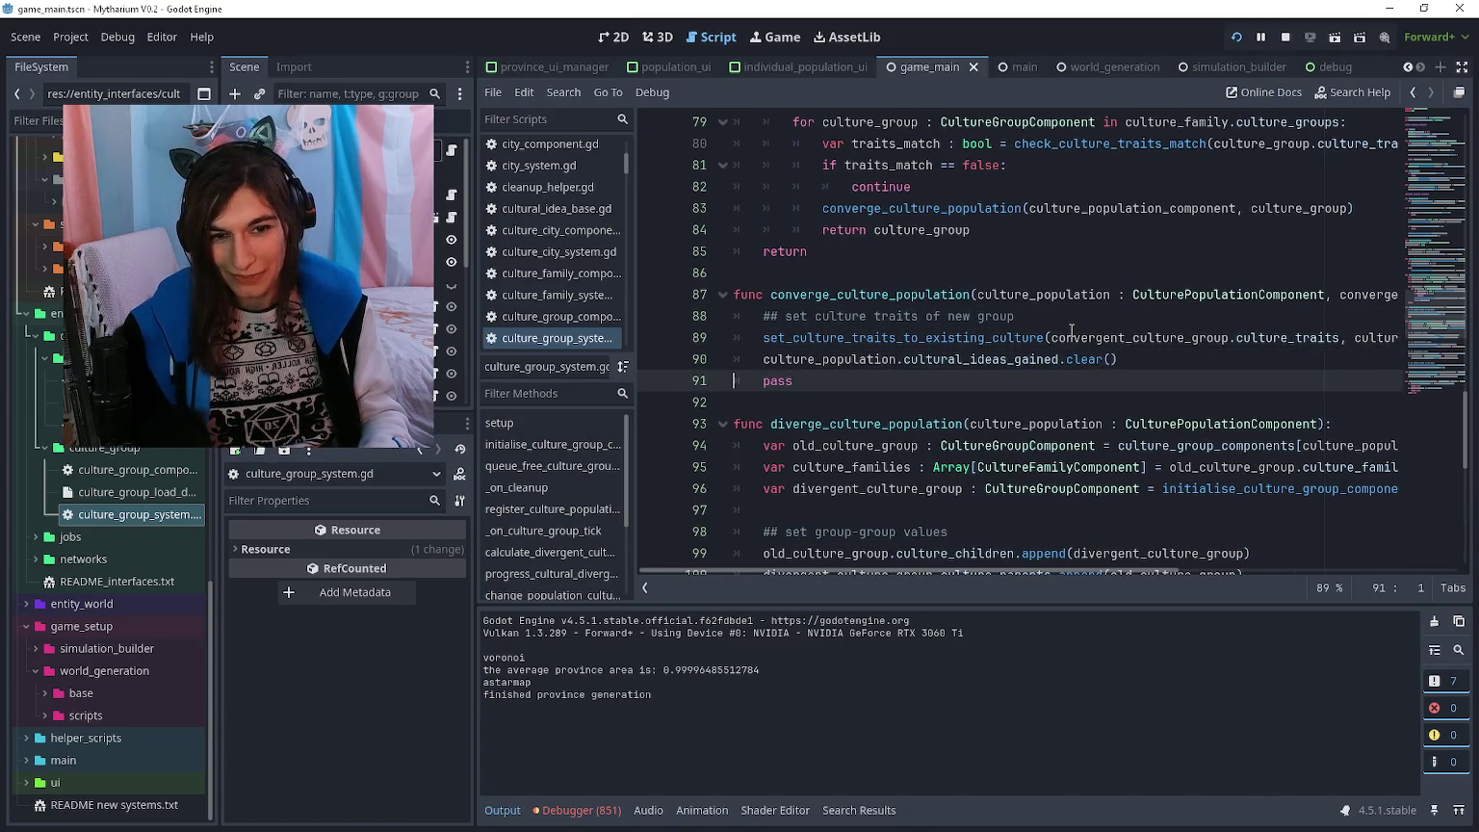
key(ctrl+shift+k)
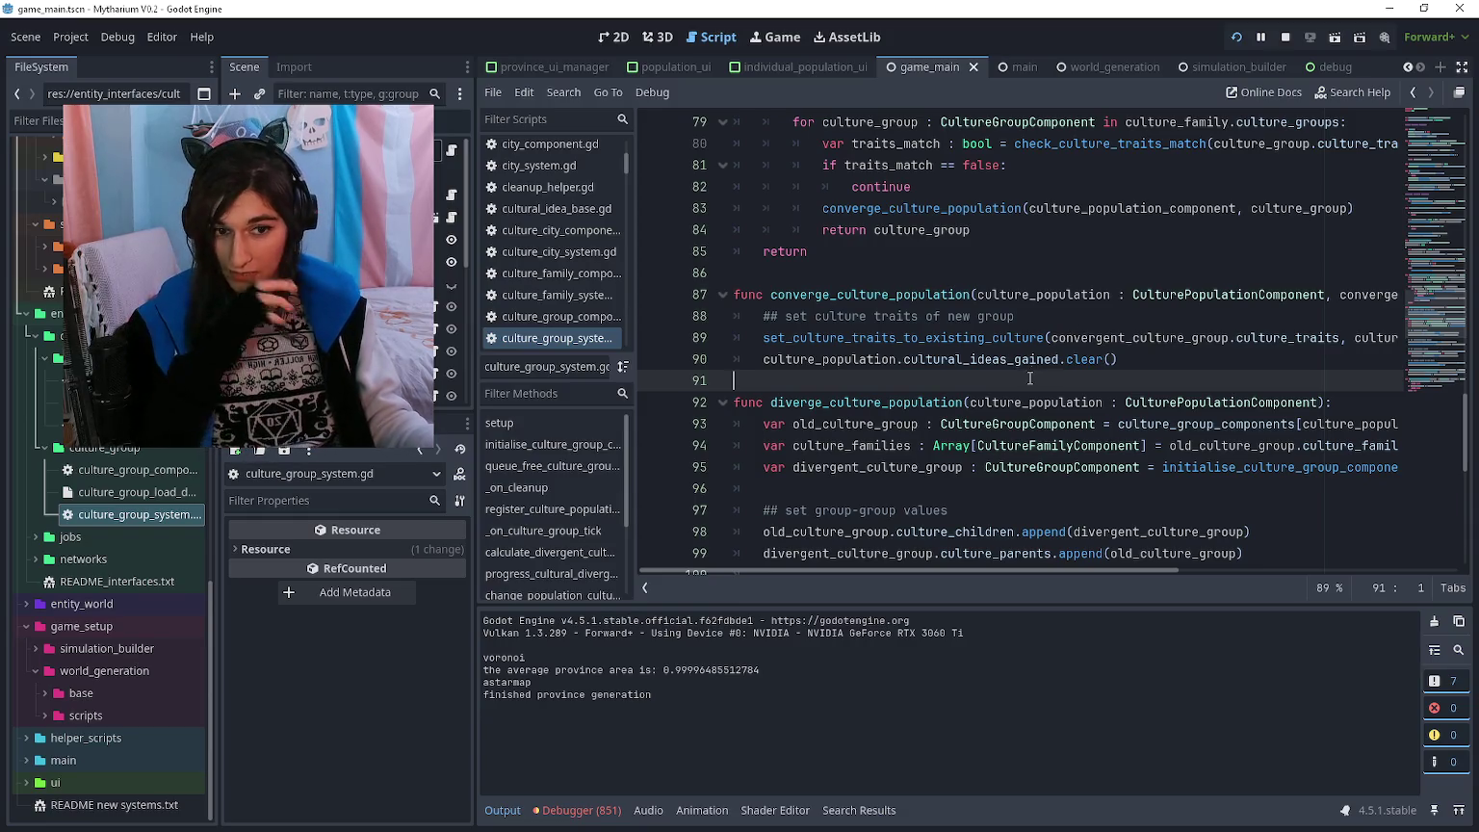
scroll(1026, 385, down, 8)
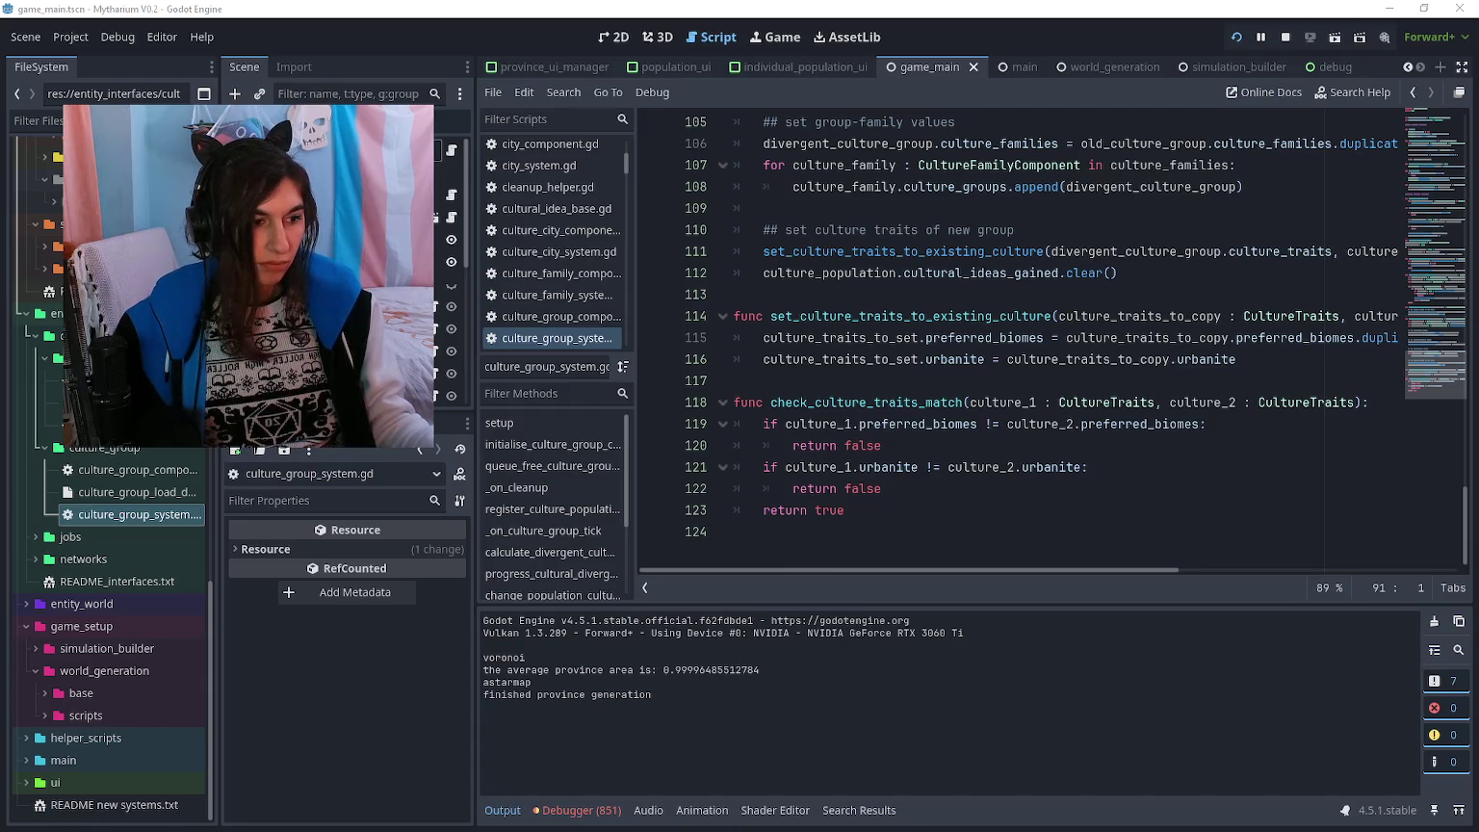
click(904, 359)
key(F5)
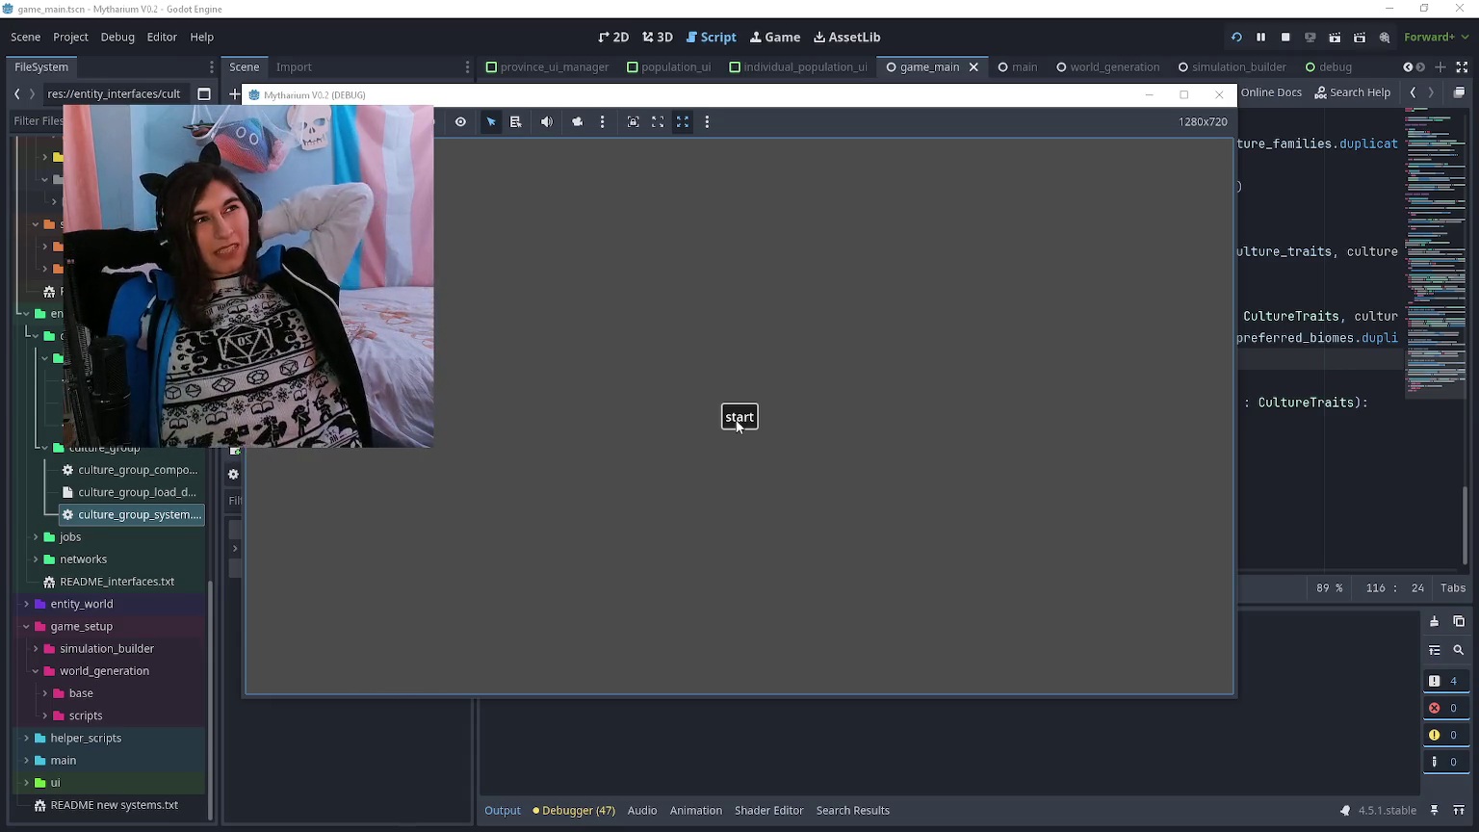
click(737, 424)
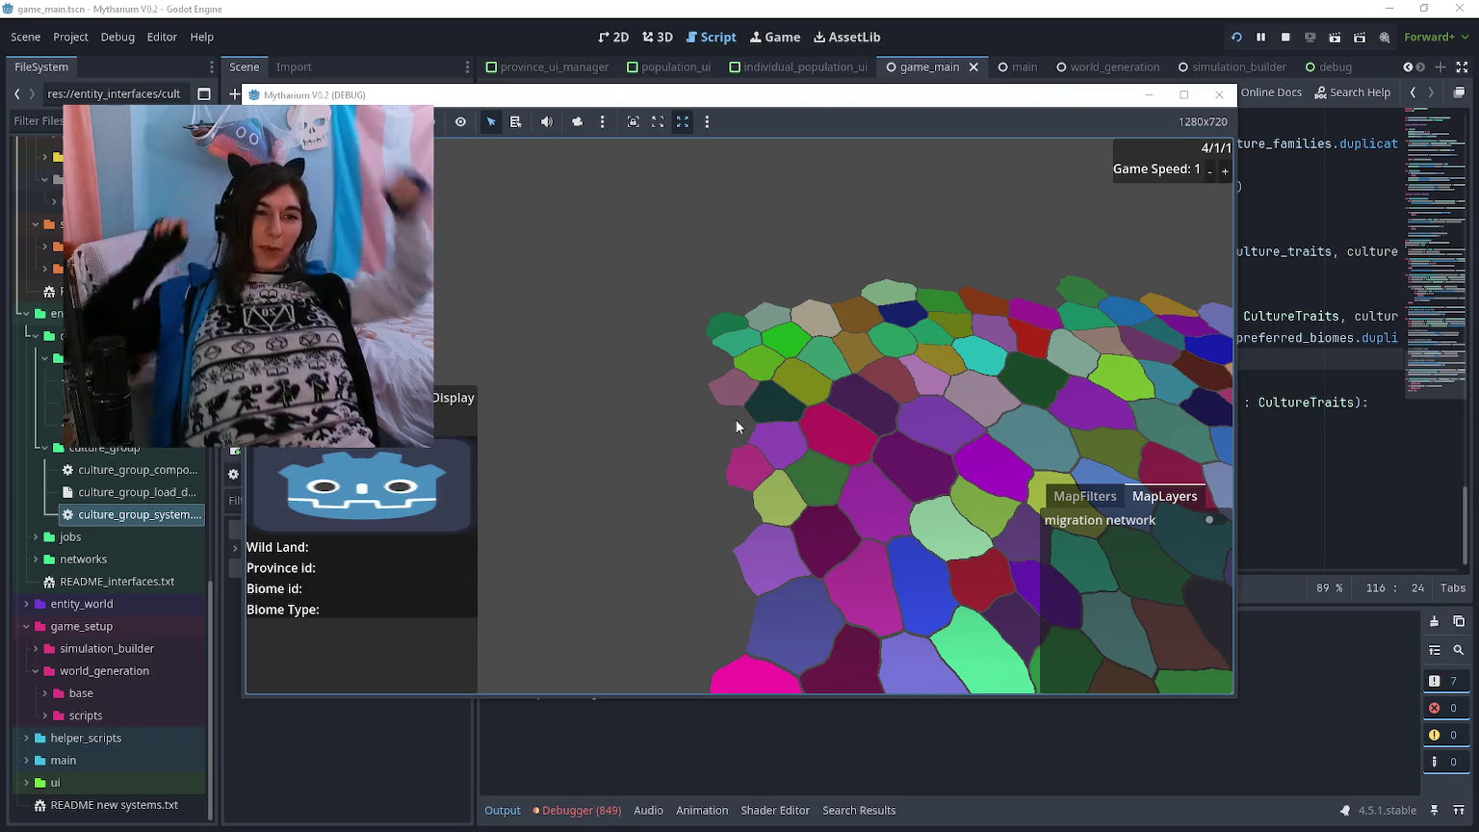
scroll(736, 423, up, 3)
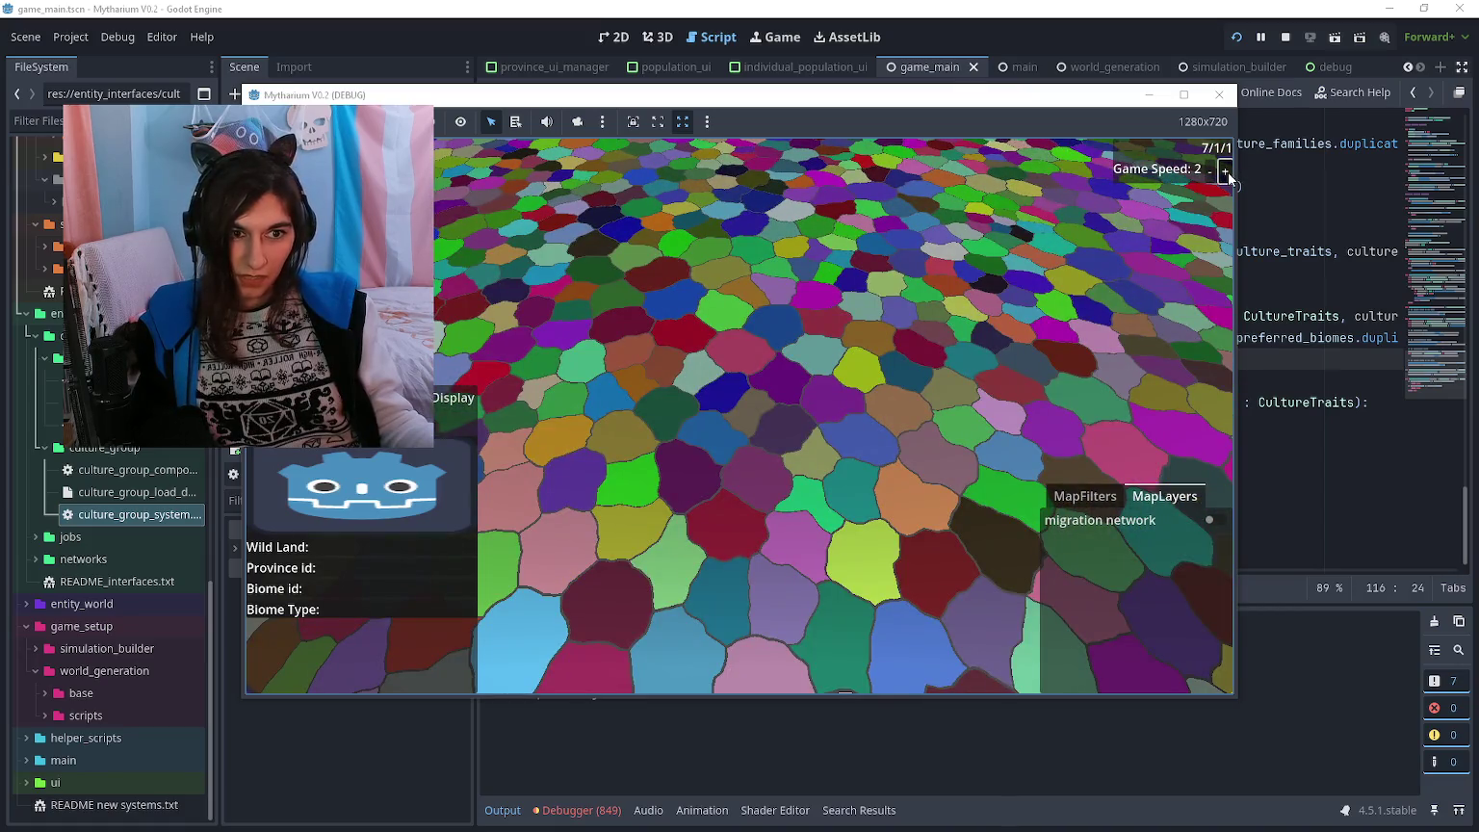
click(1225, 171)
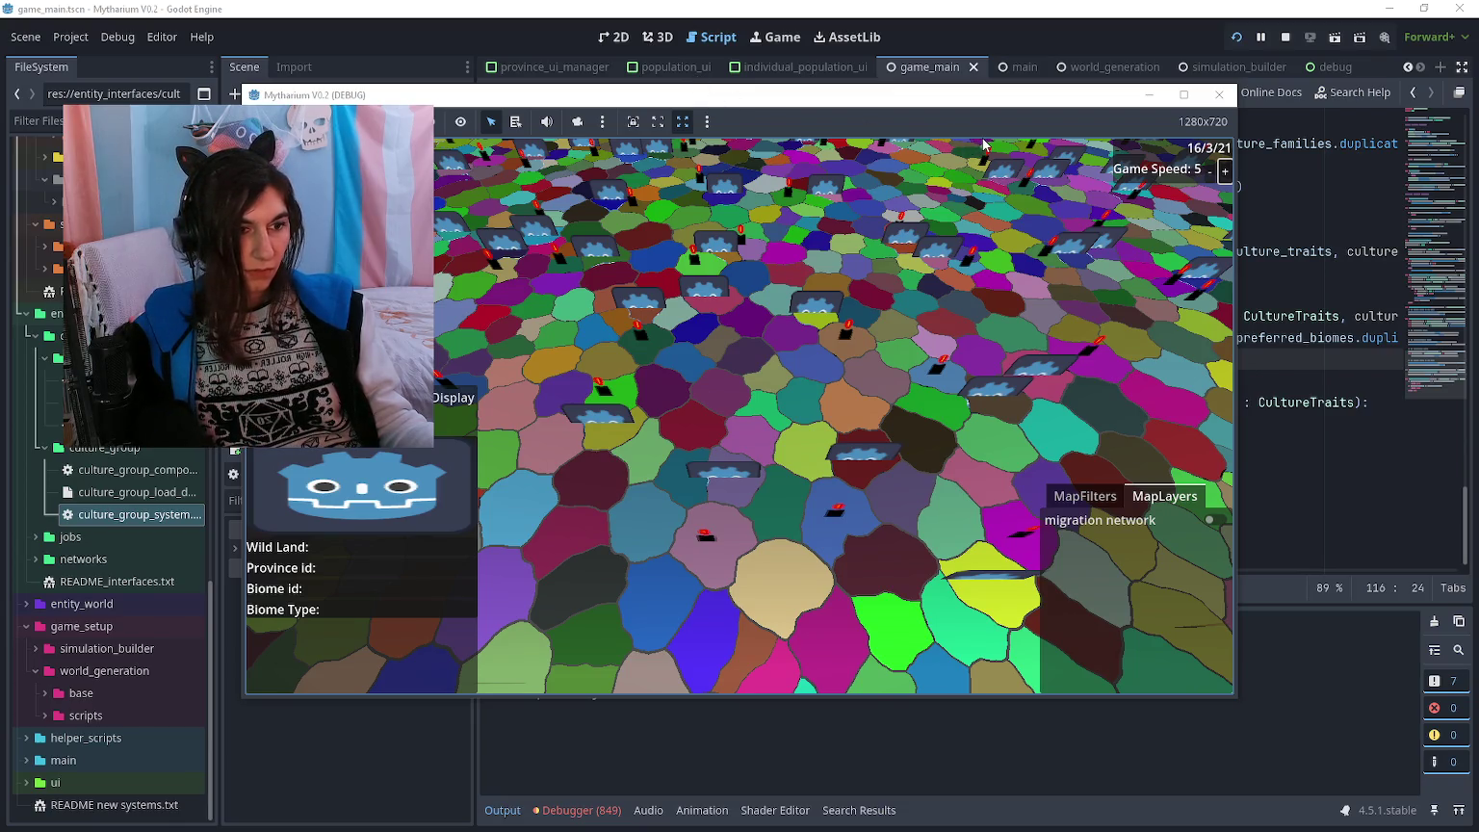
click(808, 6)
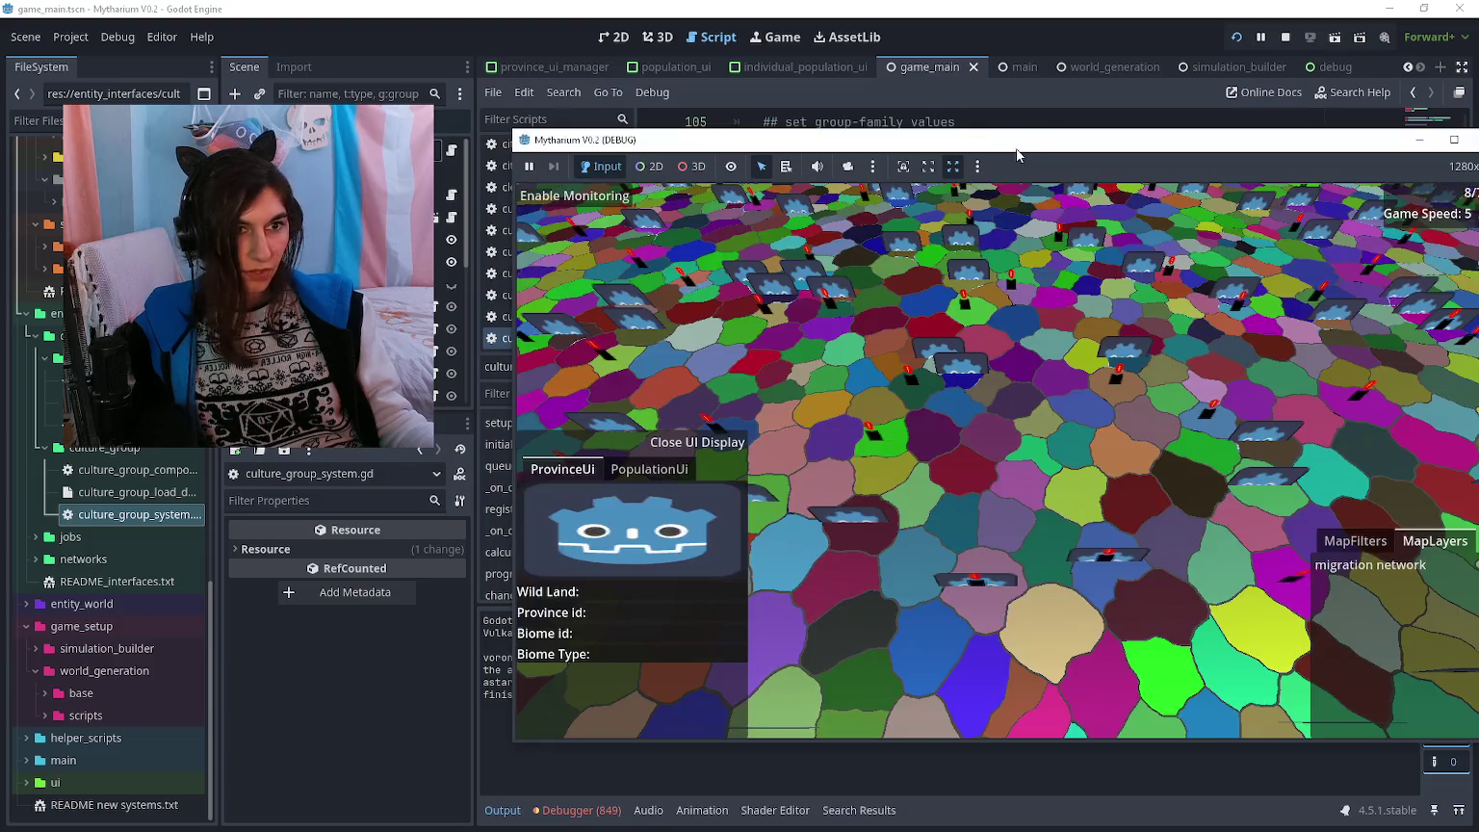
mouse_move(1036, 159)
mouse_down()
mouse_move(954, 126)
mouse_move(970, 134)
mouse_up()
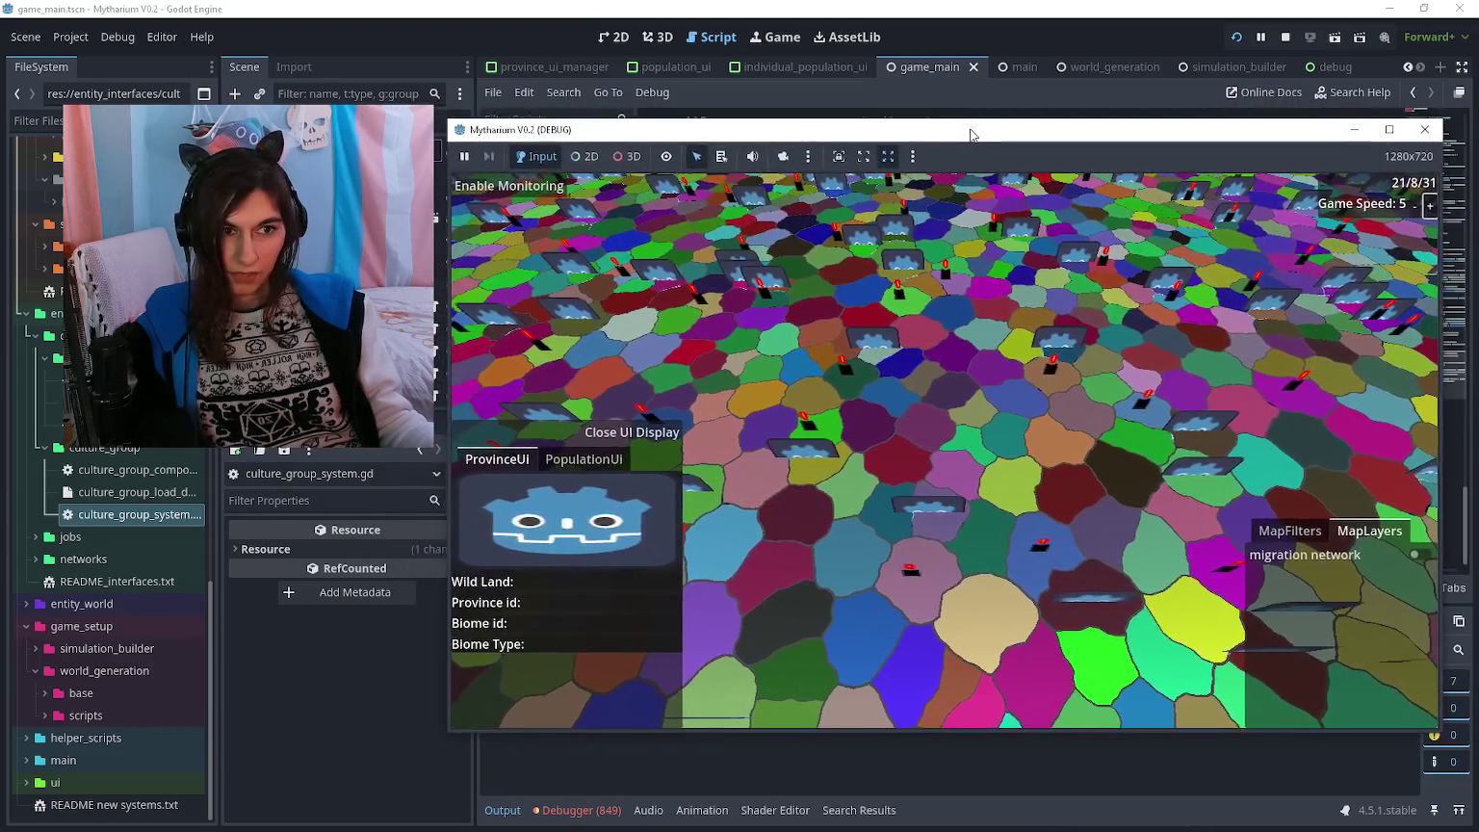
- In the remote inspector, open element 0 of a culture group's Culture Populations, then return to the game
key(alt+Tab)
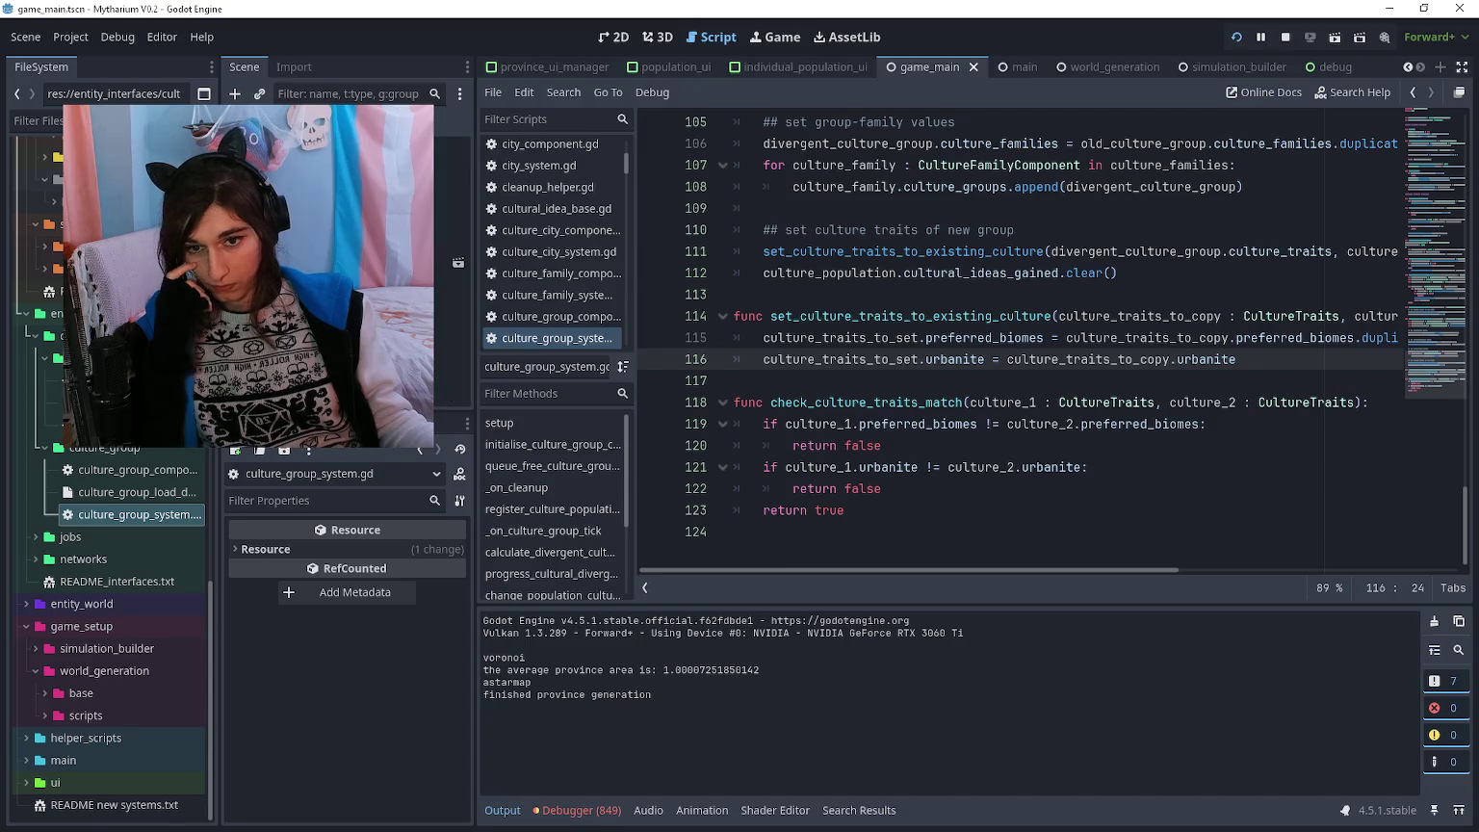
click(366, 150)
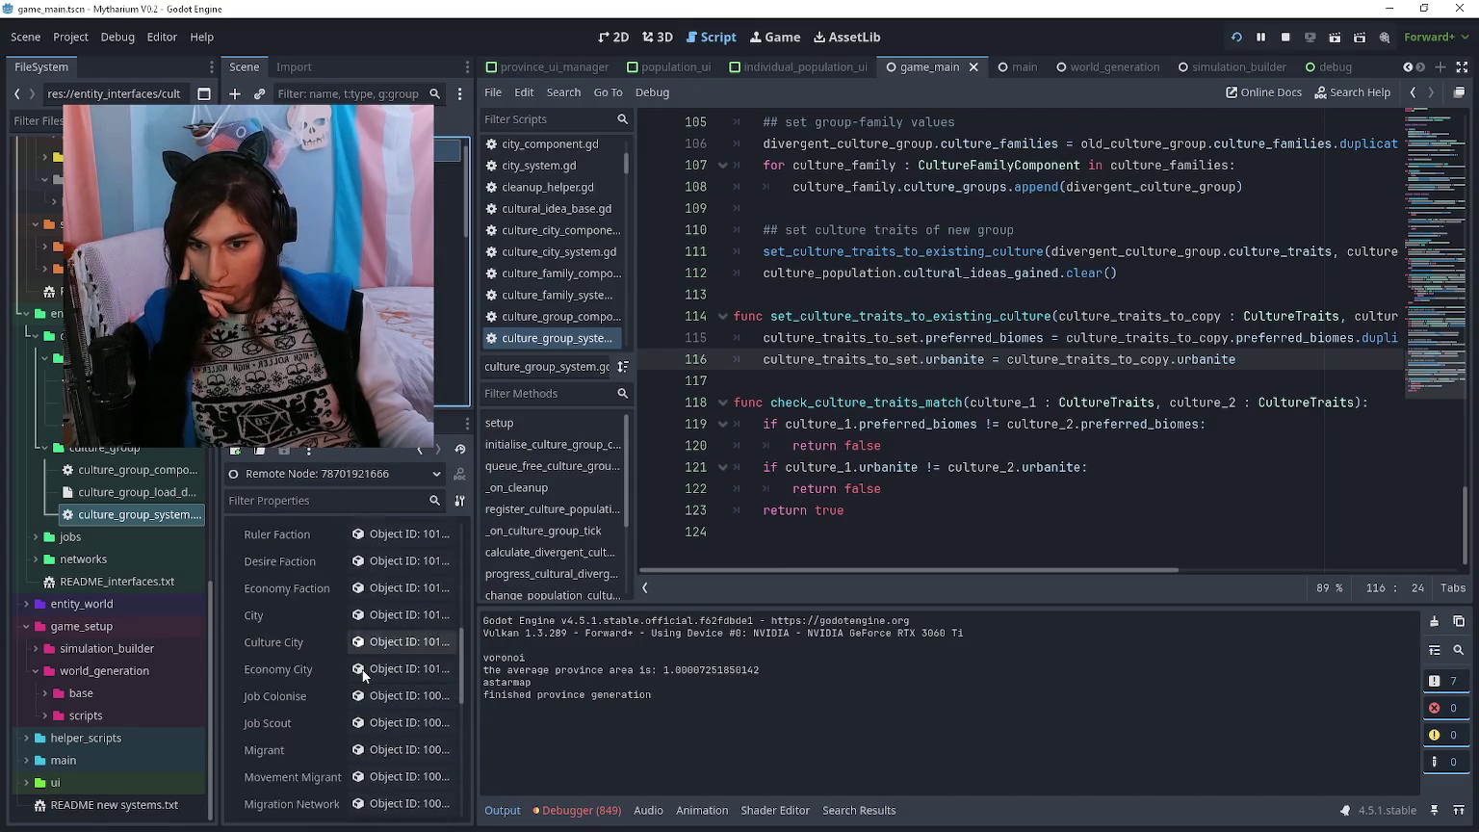
click(389, 723)
click(404, 559)
click(406, 608)
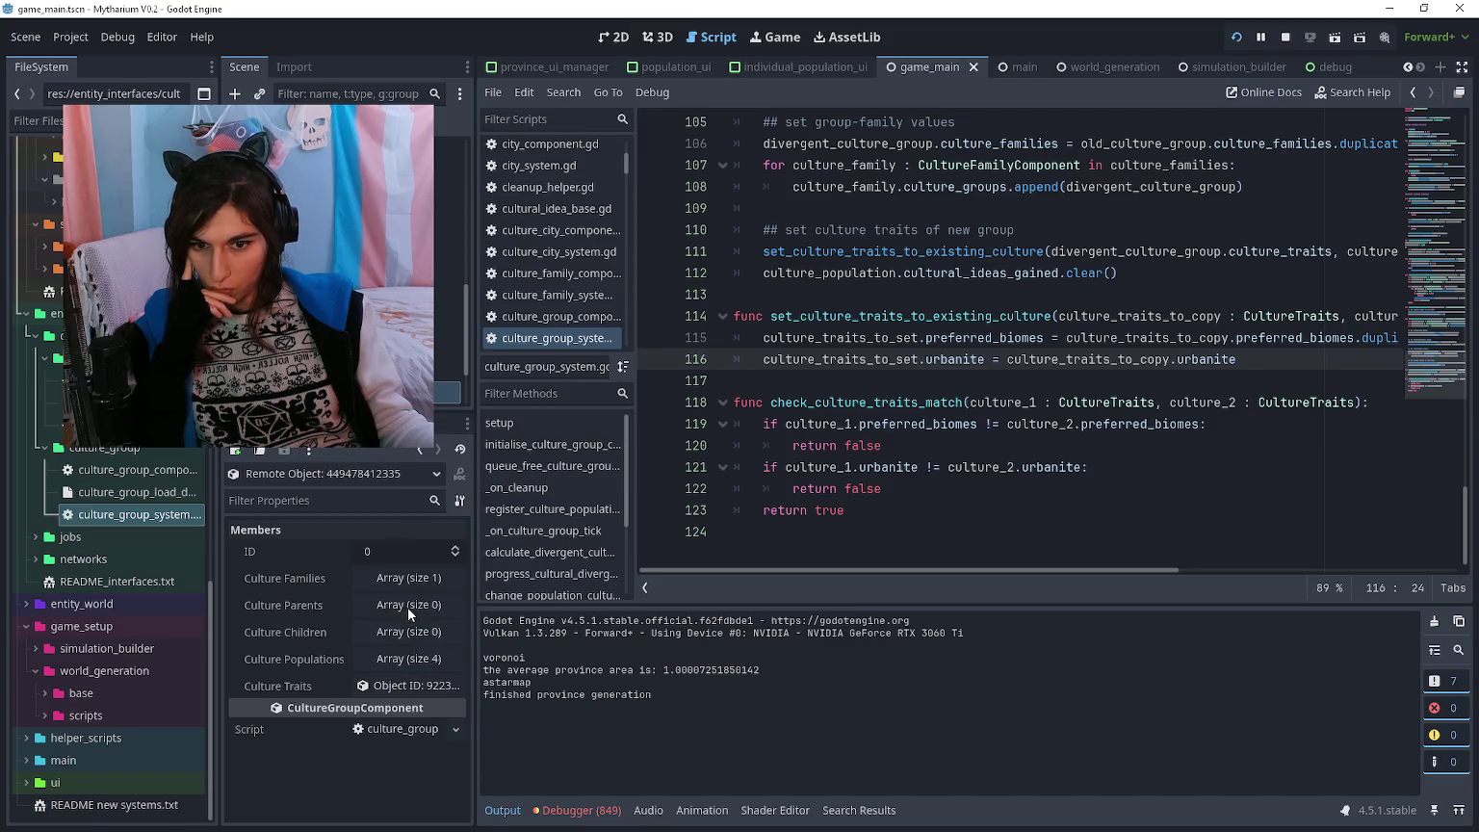
click(412, 658)
click(414, 711)
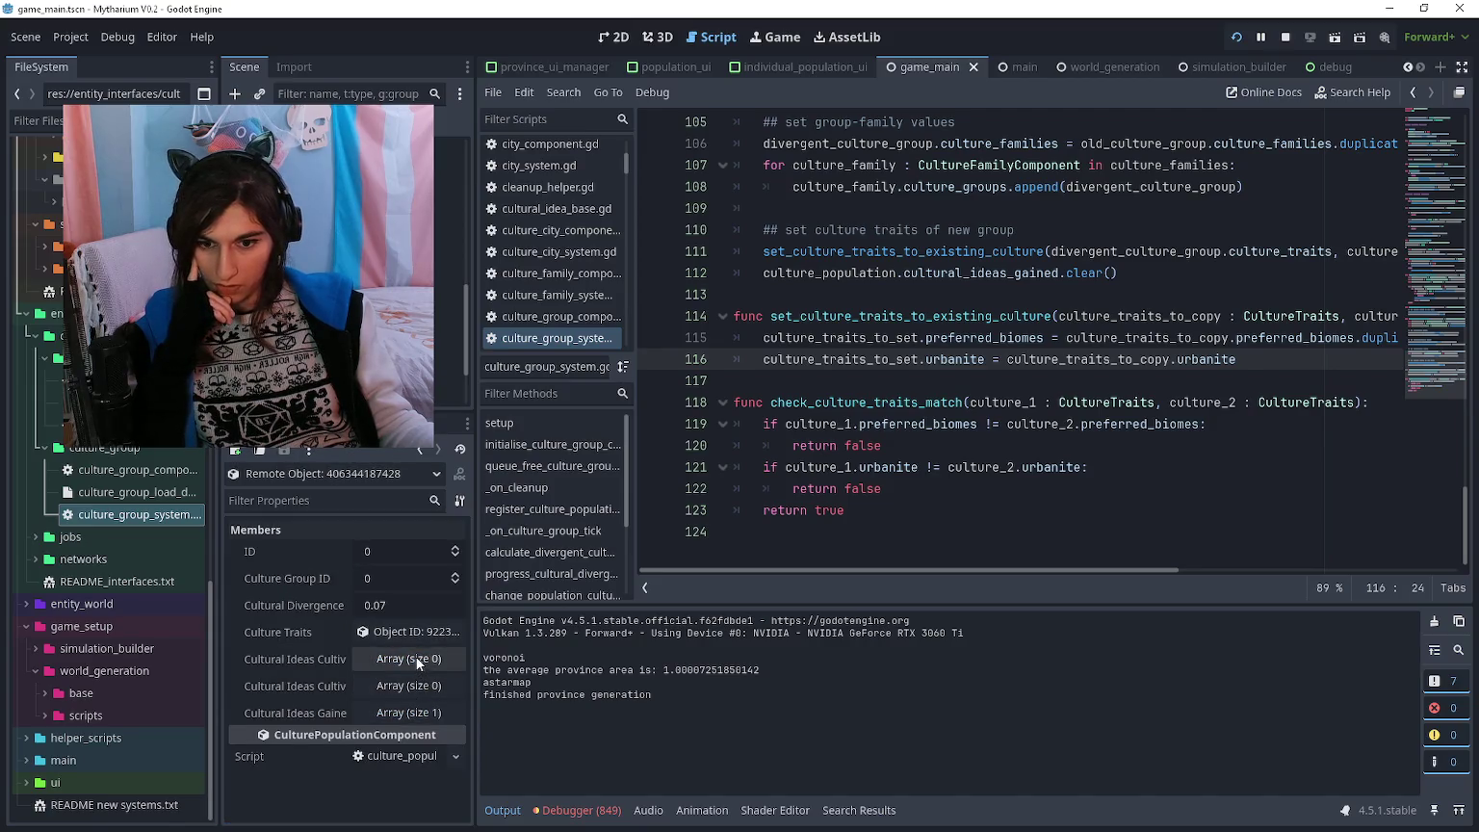
key(alt+Tab)
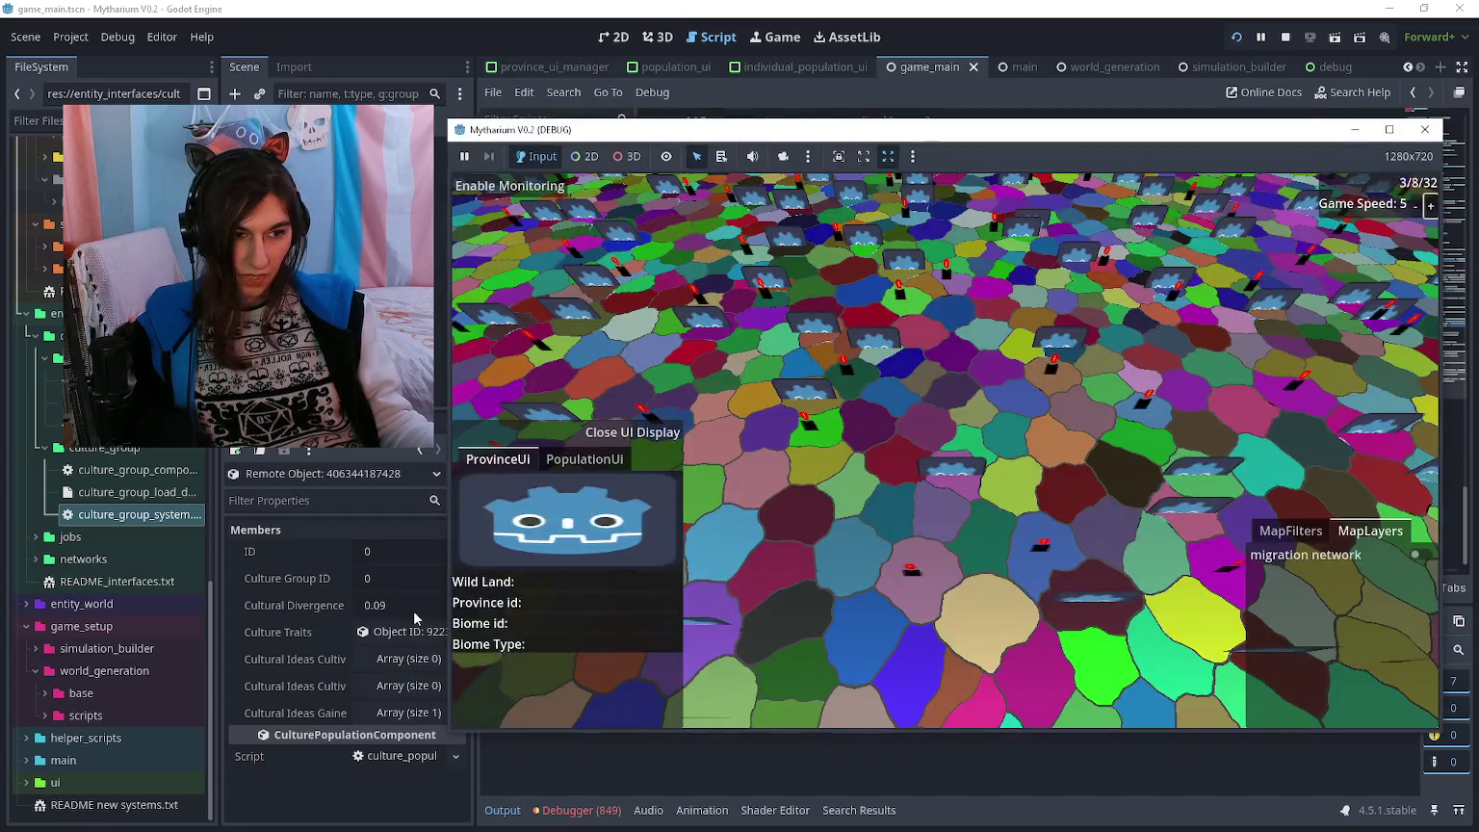
drag(907, 135, 918, 136)
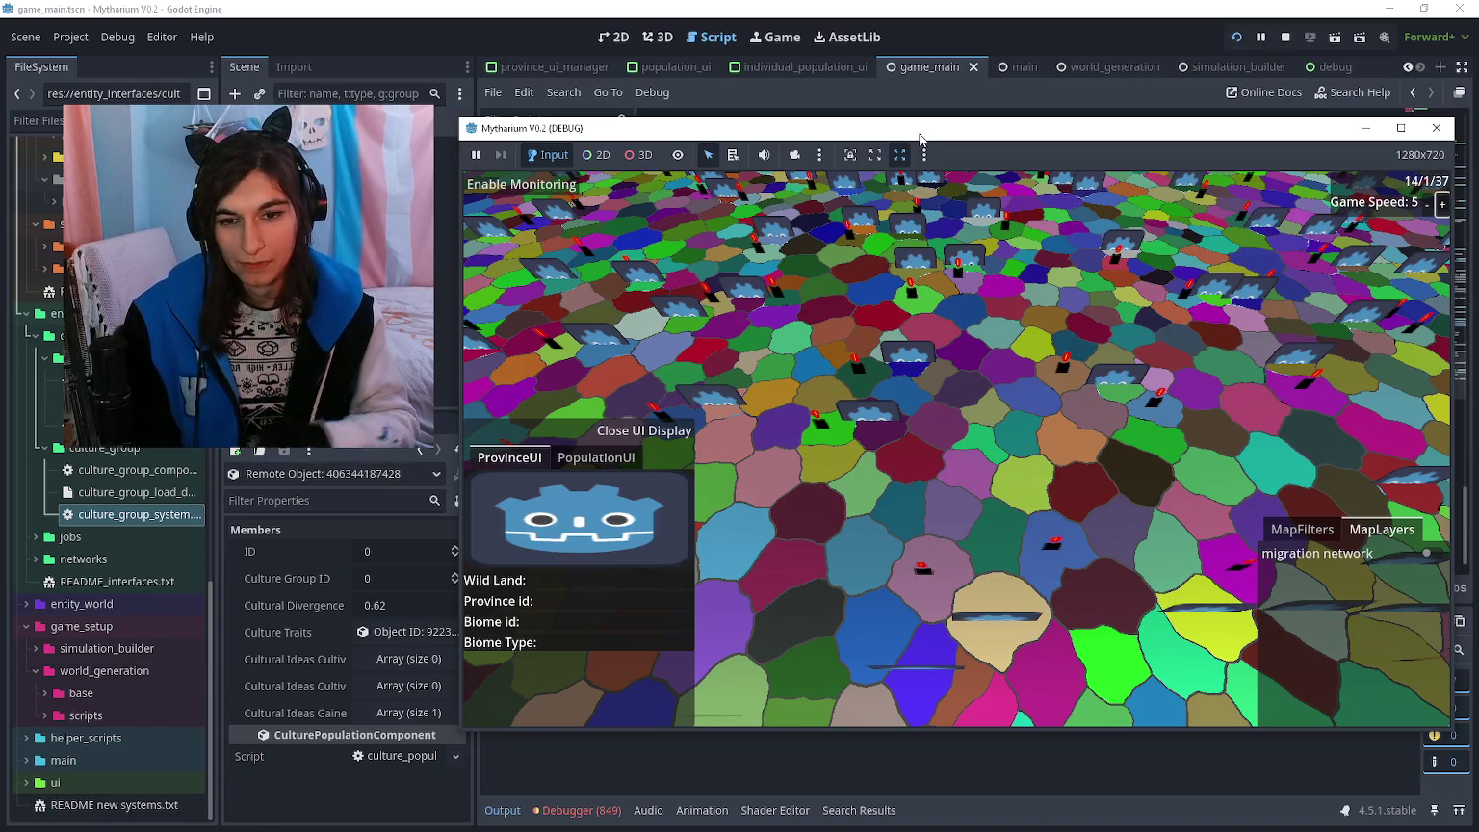
- Select a forest province, then reopen culture population 265 in the remote inspector
click(787, 289)
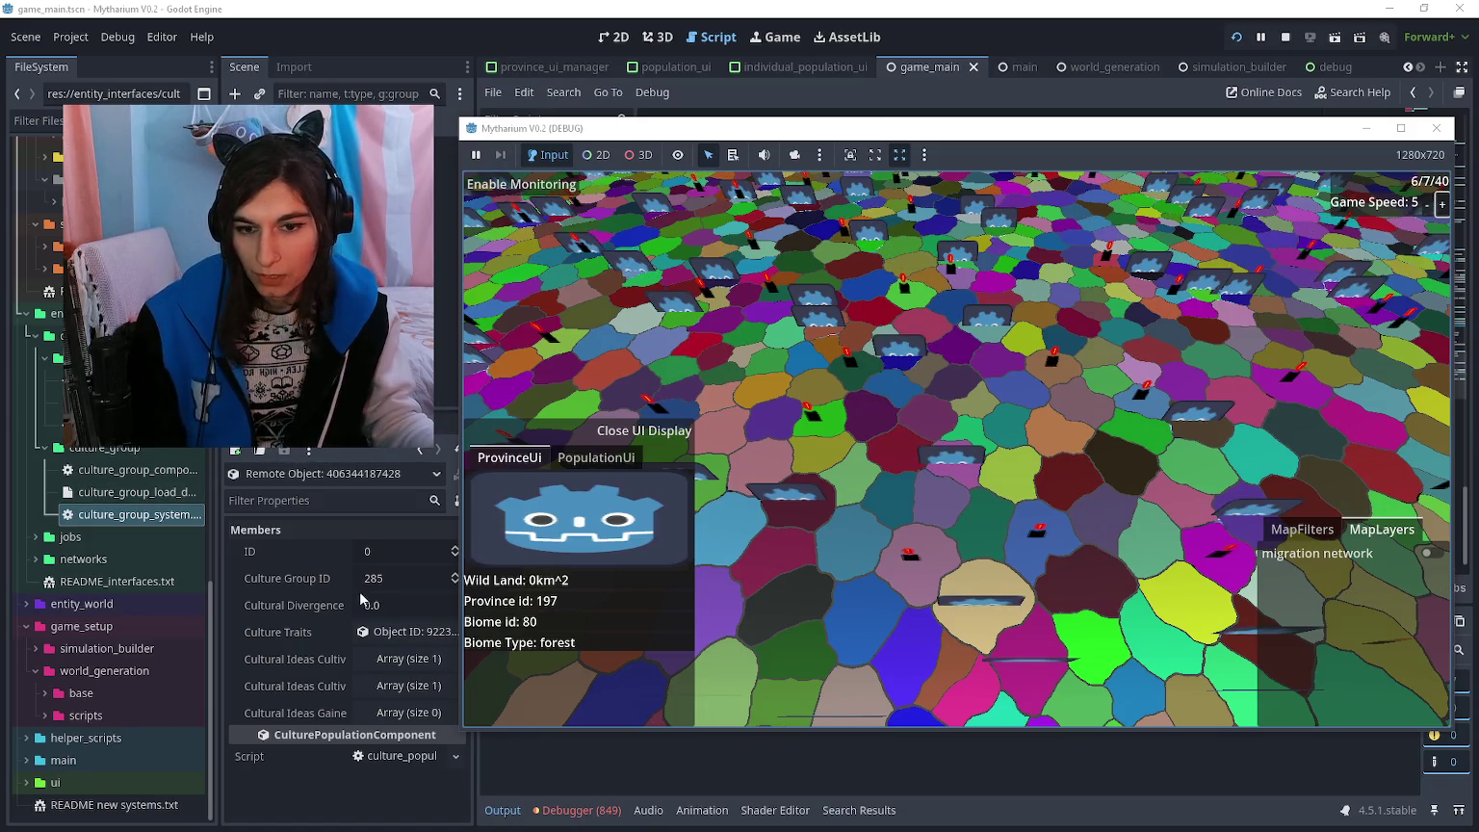
click(419, 450)
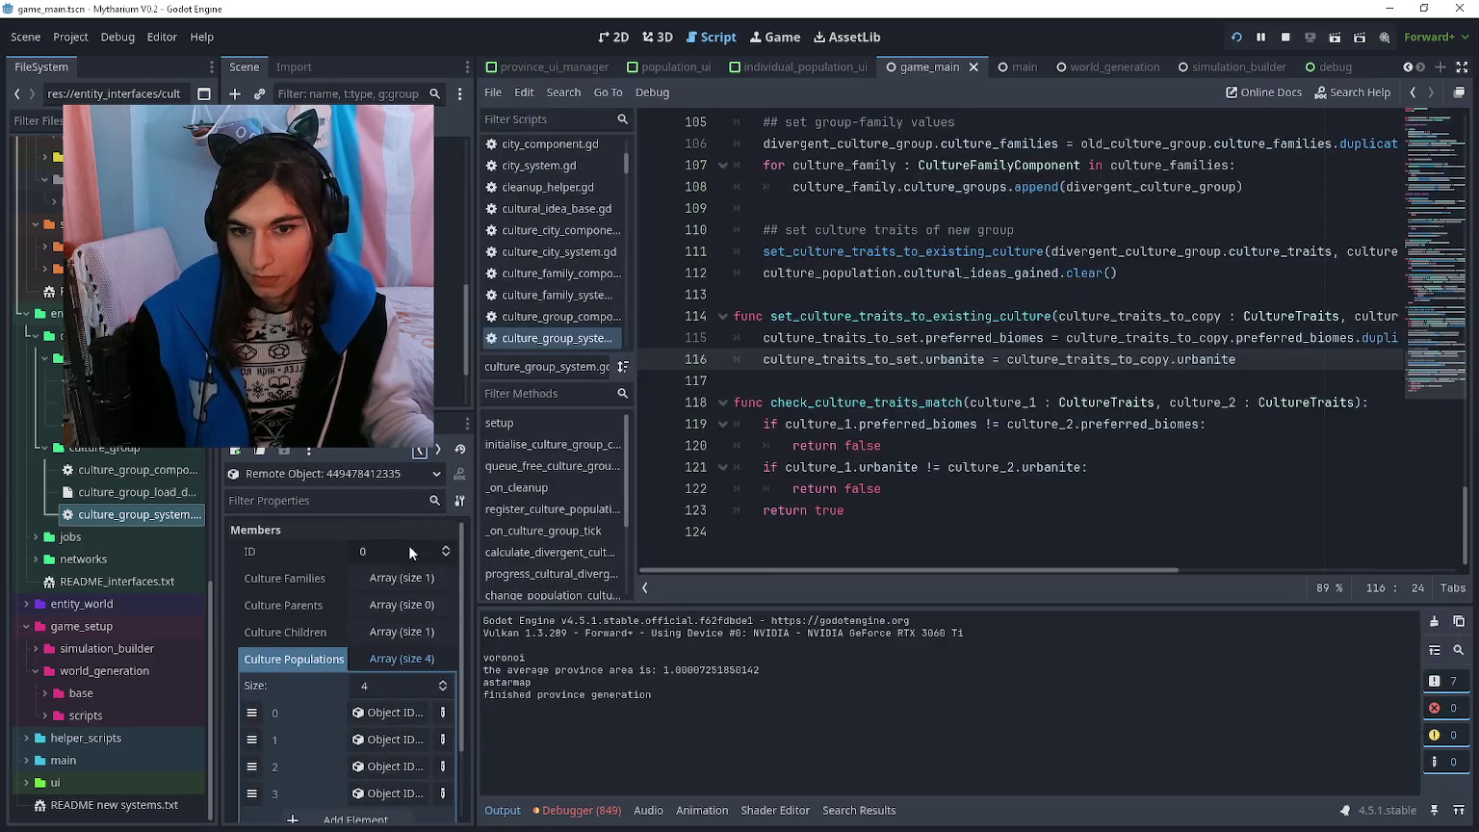
click(383, 658)
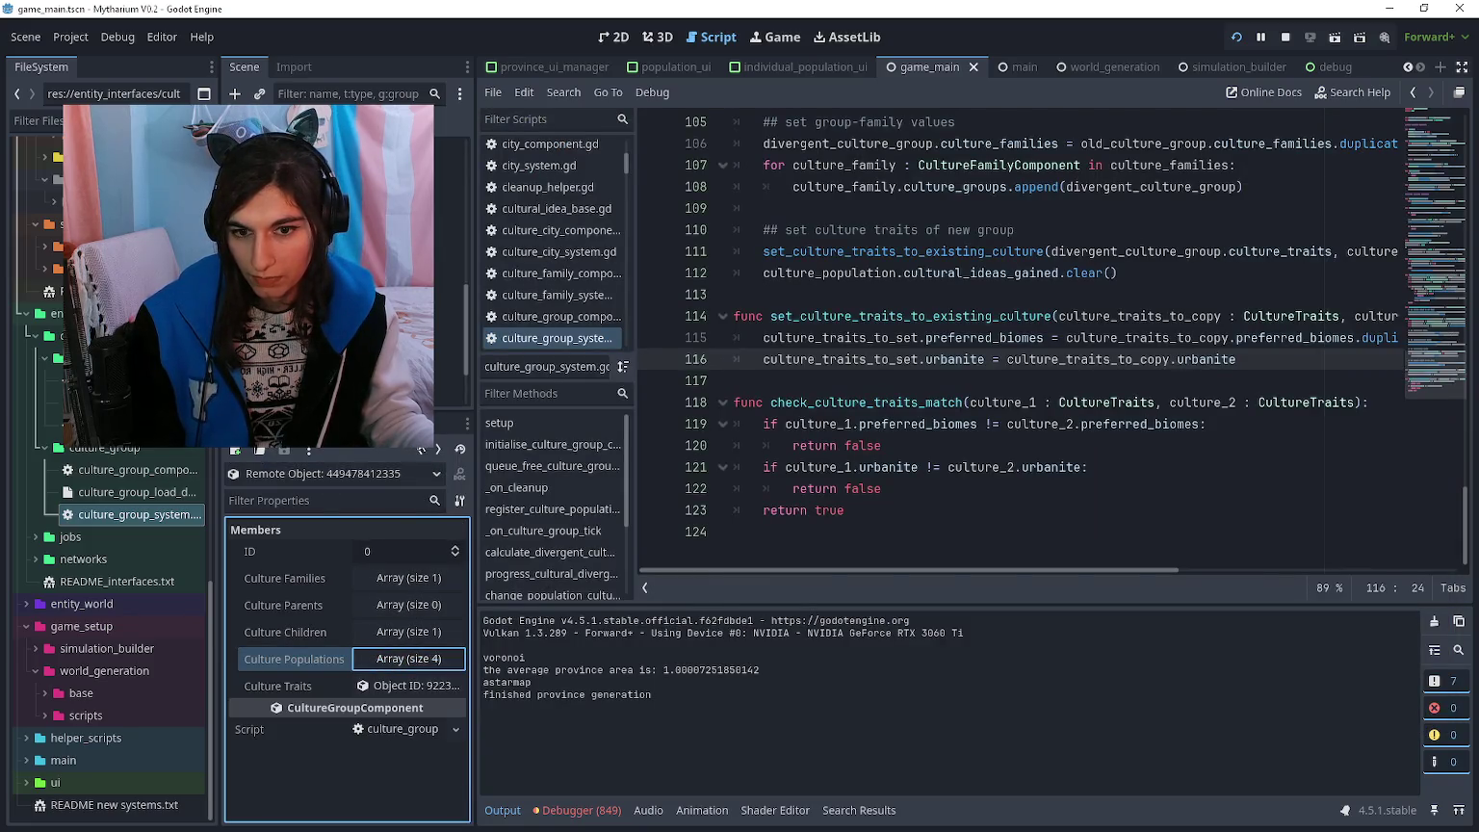
click(408, 658)
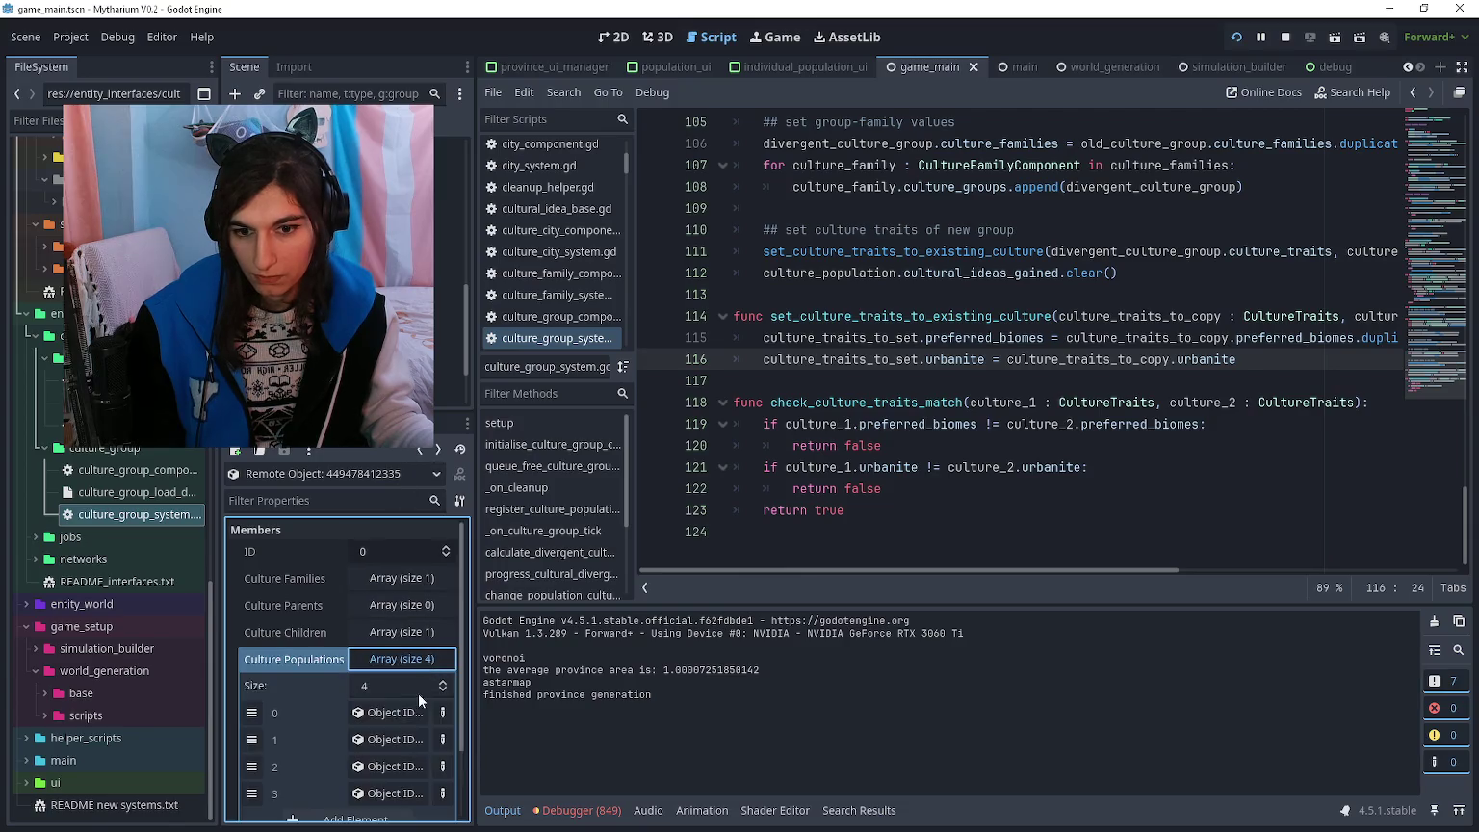
click(409, 714)
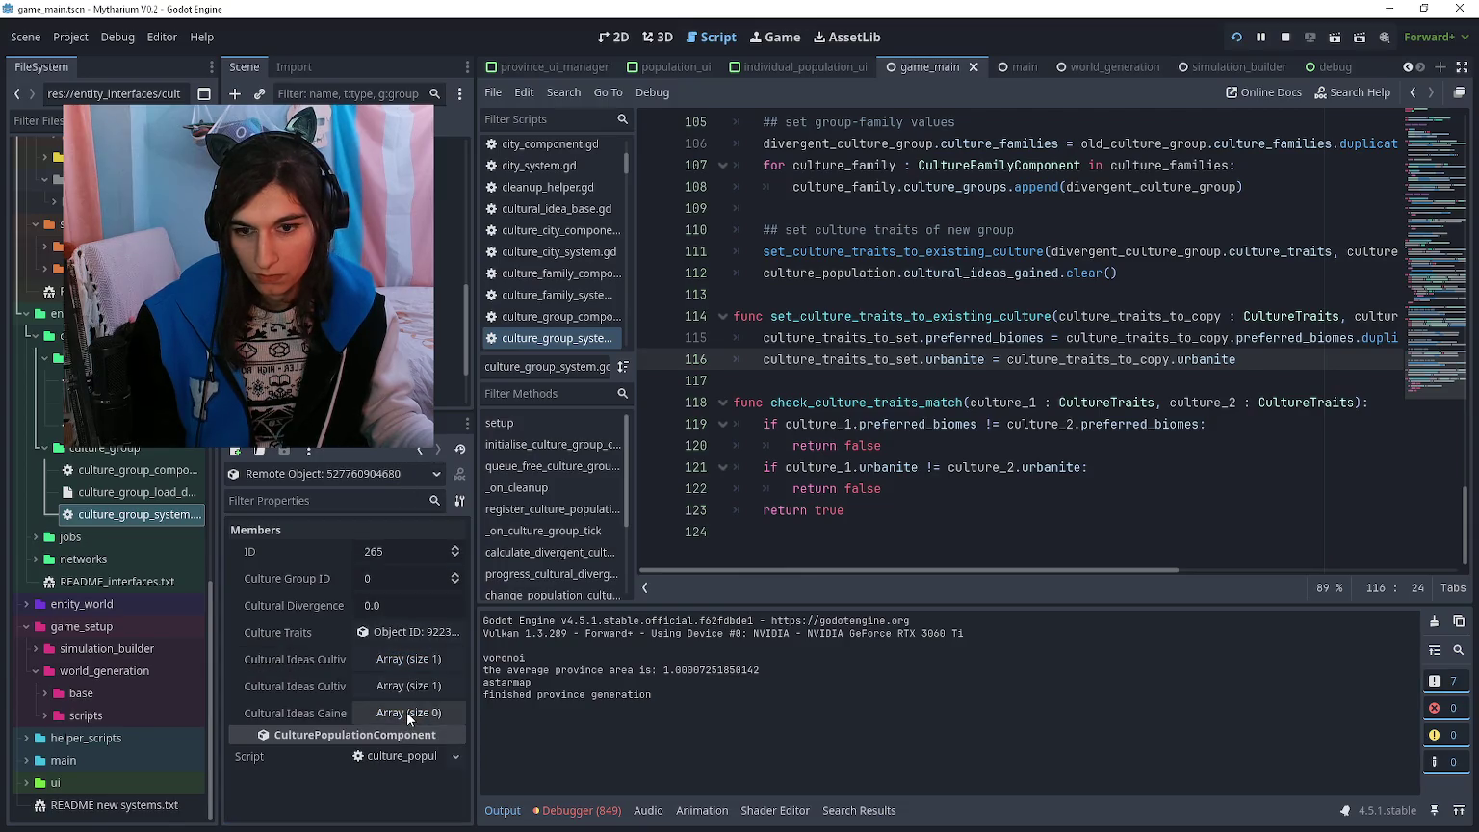
- Page through the culture group array, expand culture group 285's populations, and check the game
click(420, 450)
scroll(375, 674, down, 10)
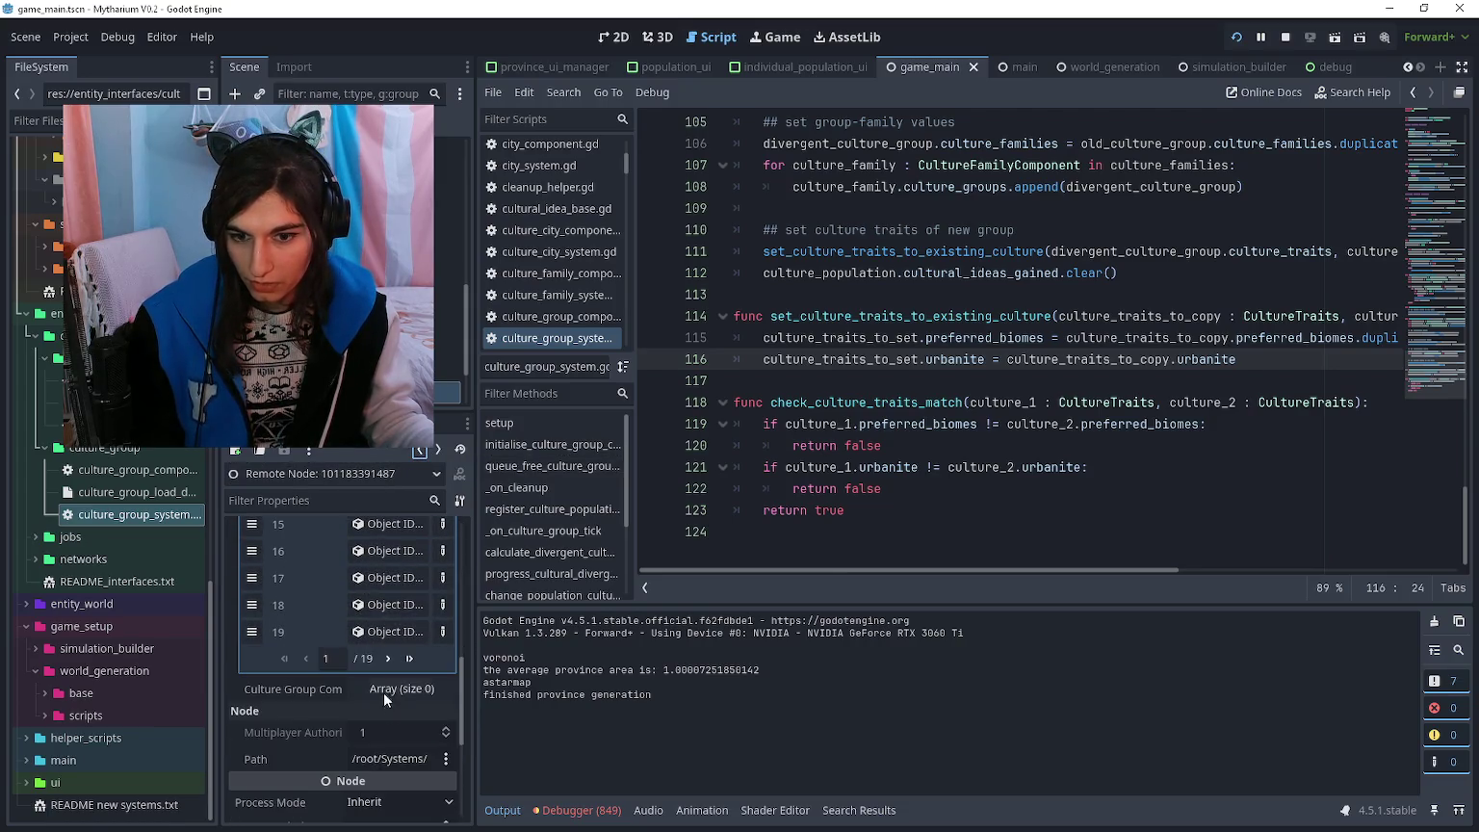
click(410, 658)
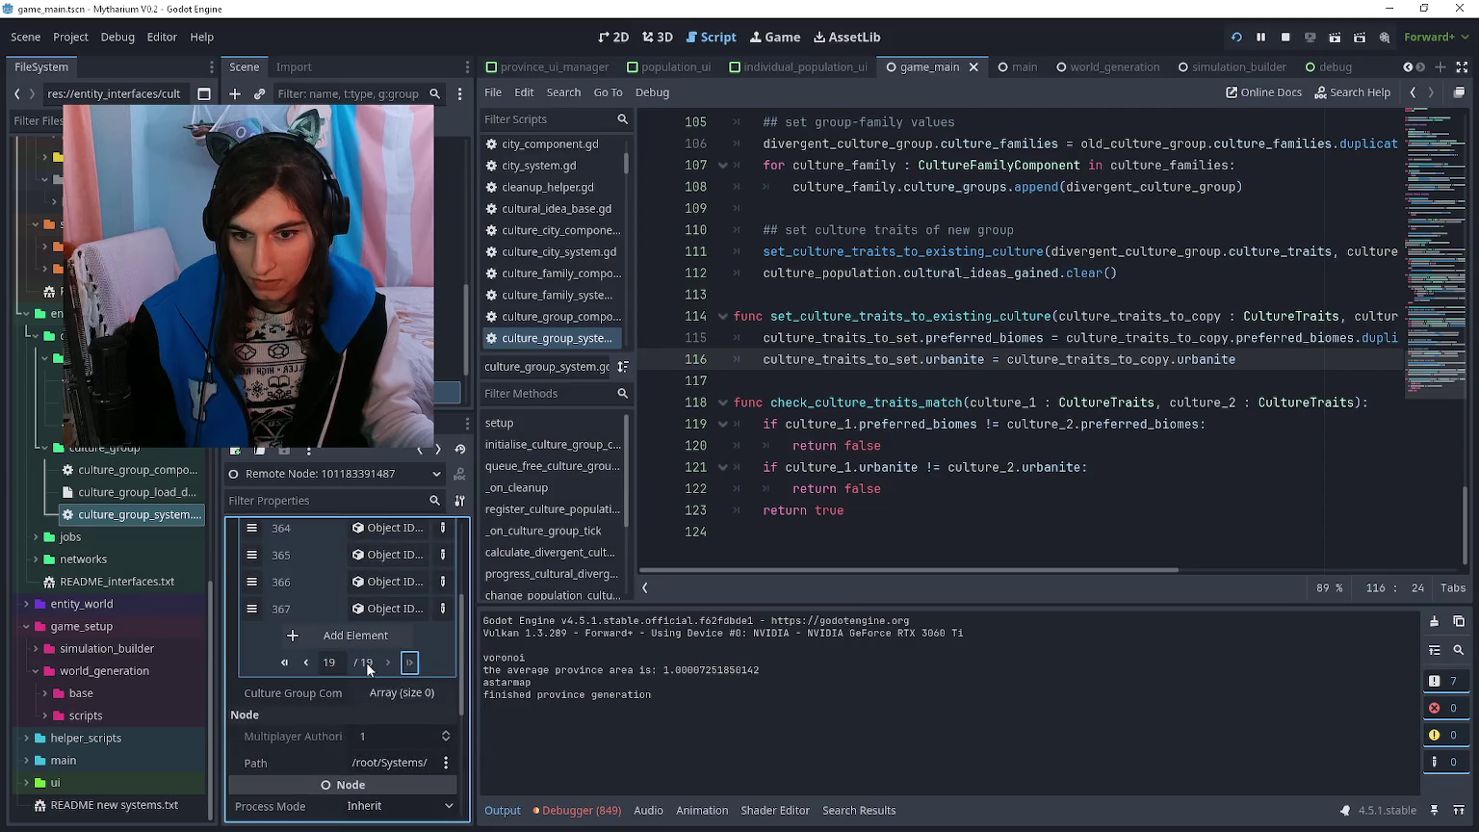
click(306, 663)
click(308, 699)
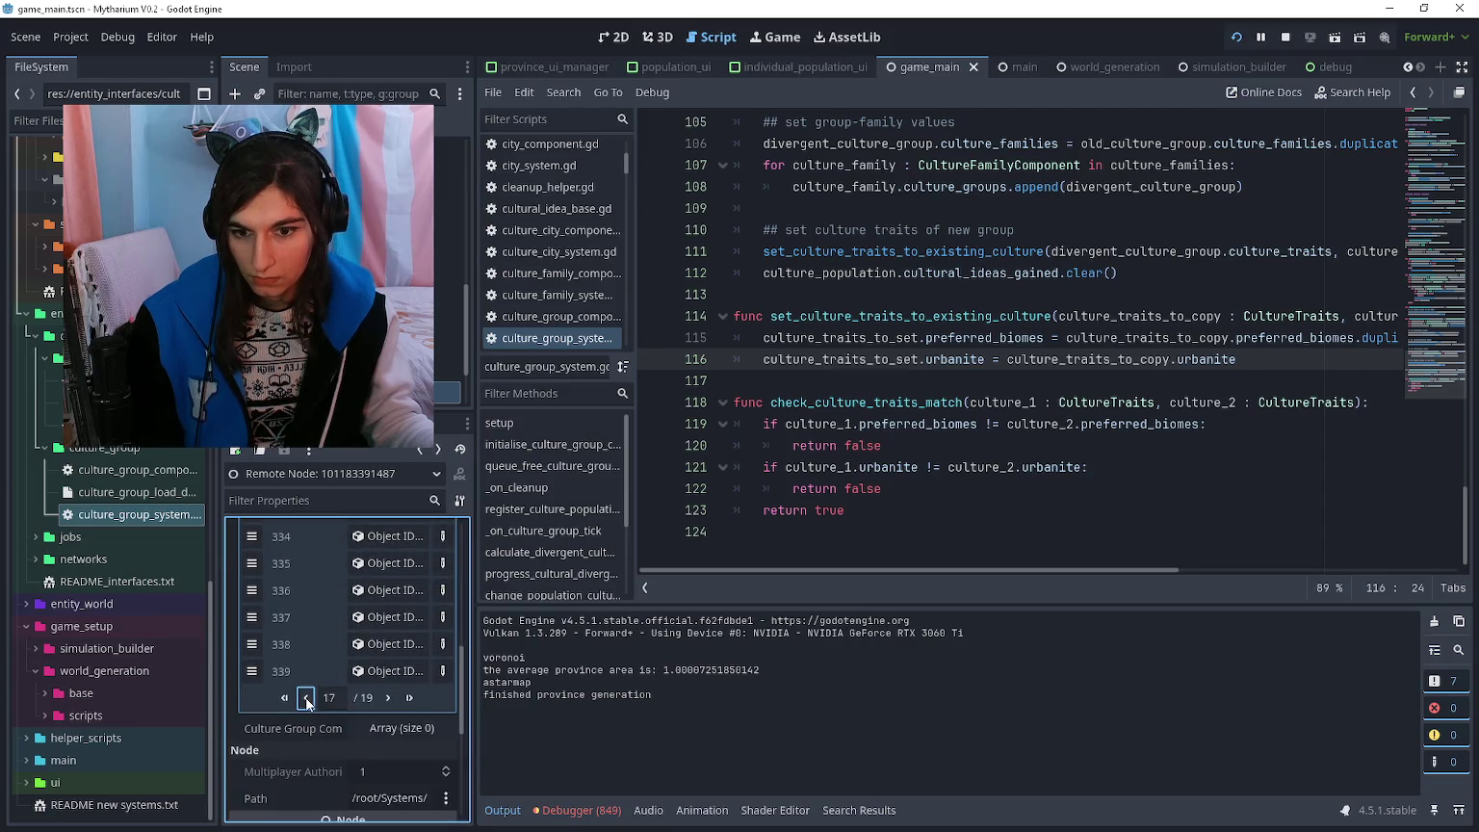
scroll(308, 697, up, 3)
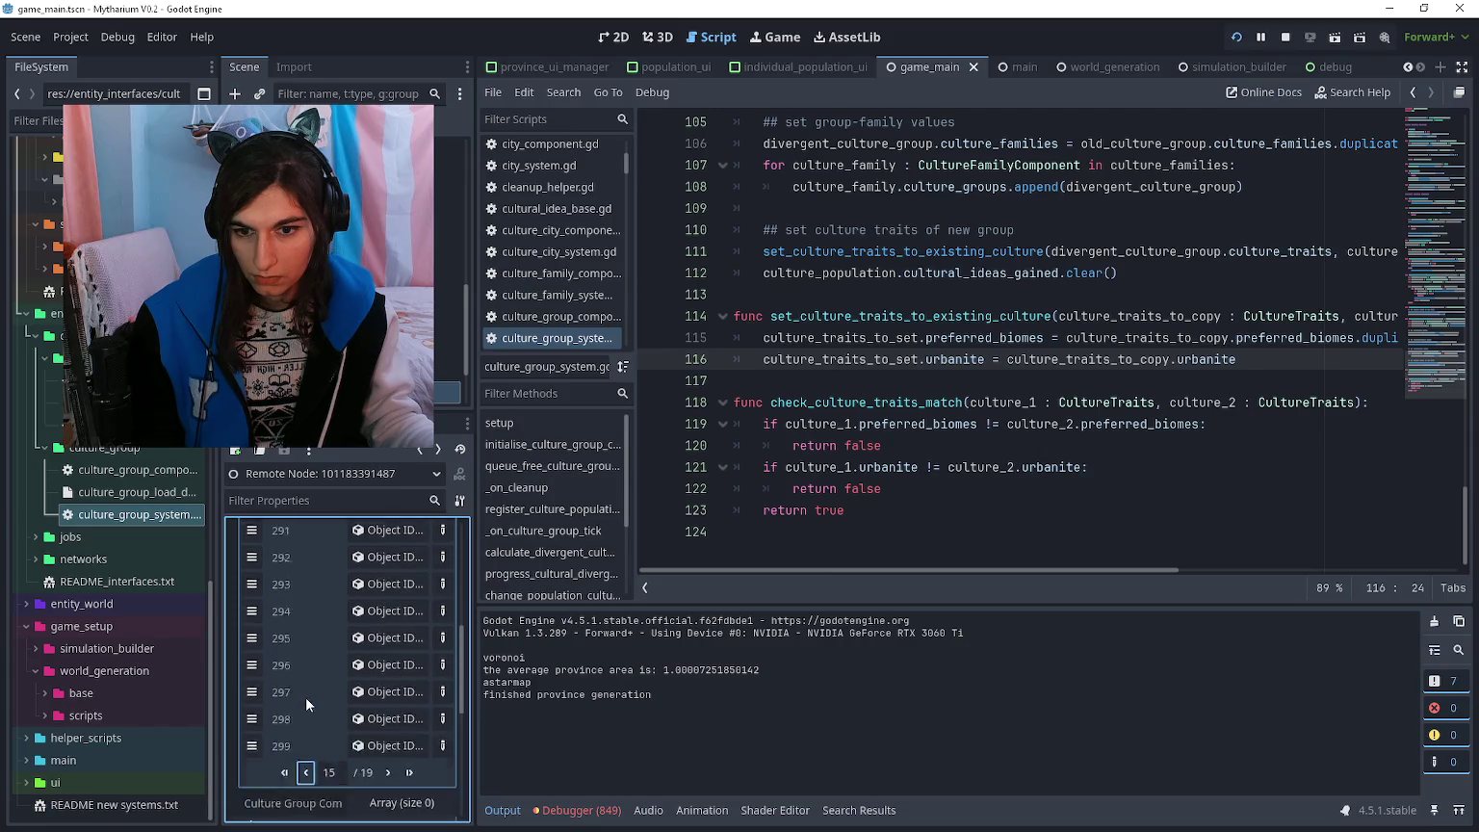
click(361, 639)
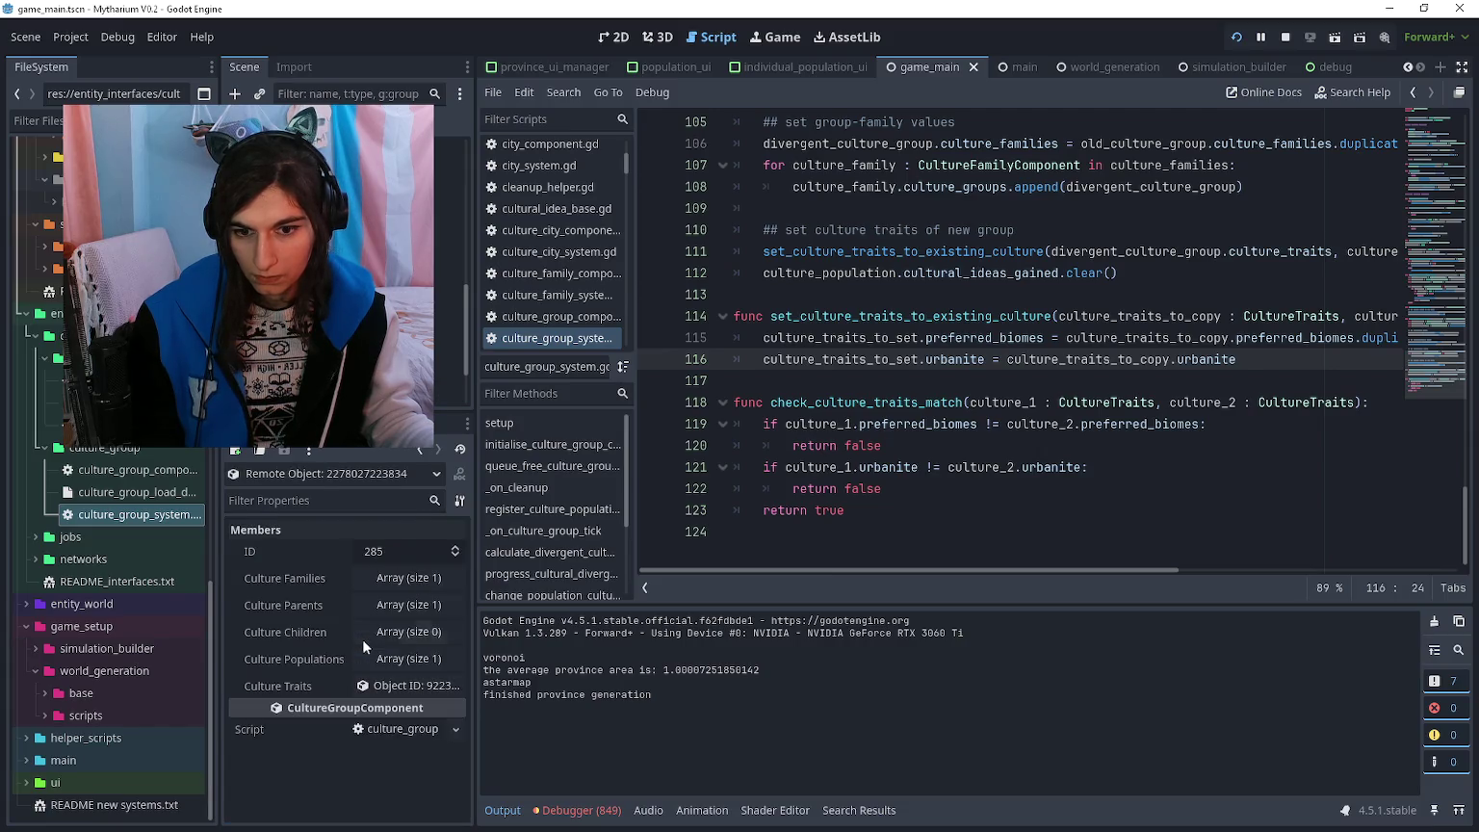
click(395, 660)
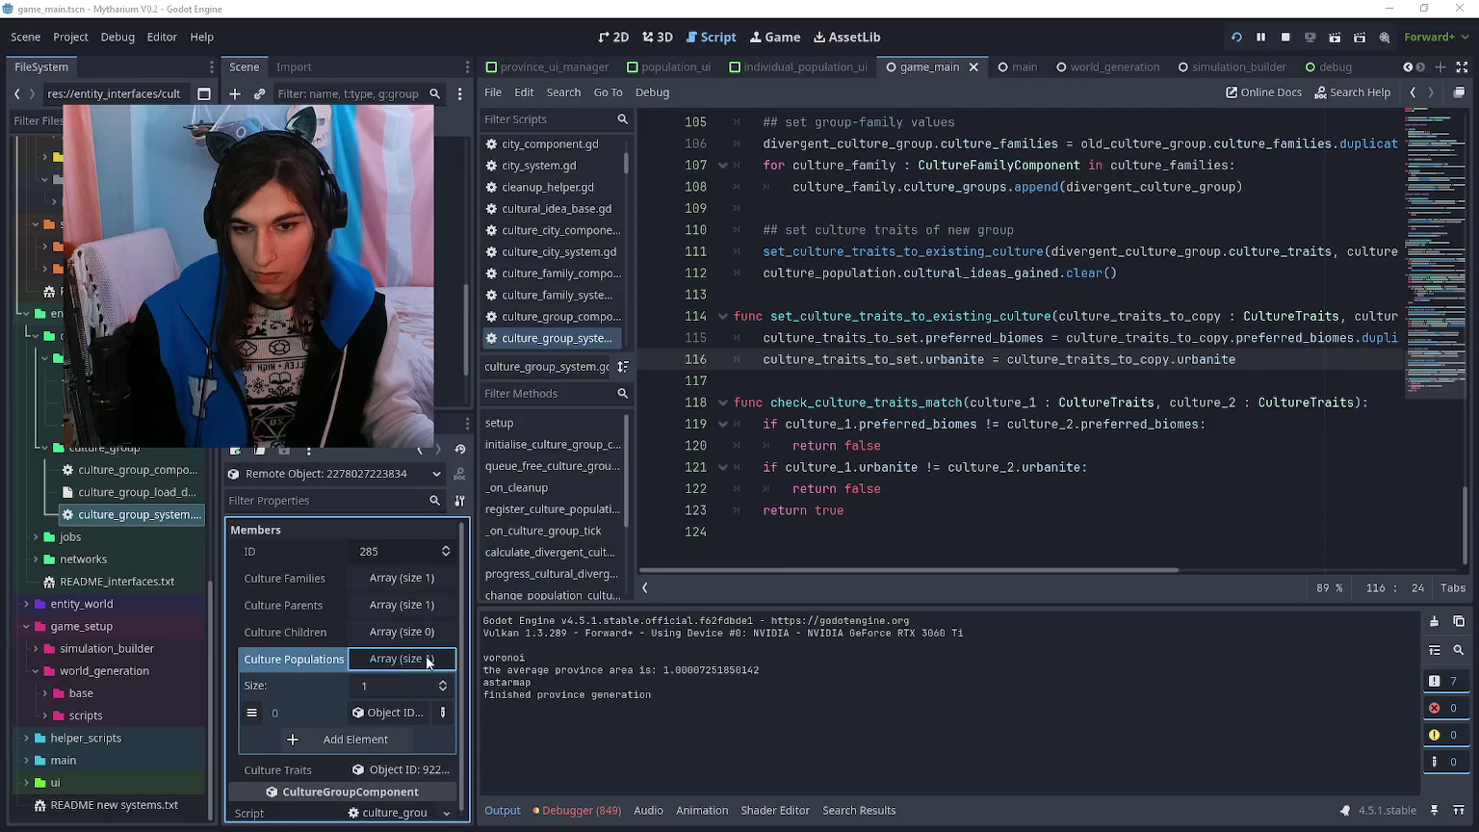
key(alt+Tab)
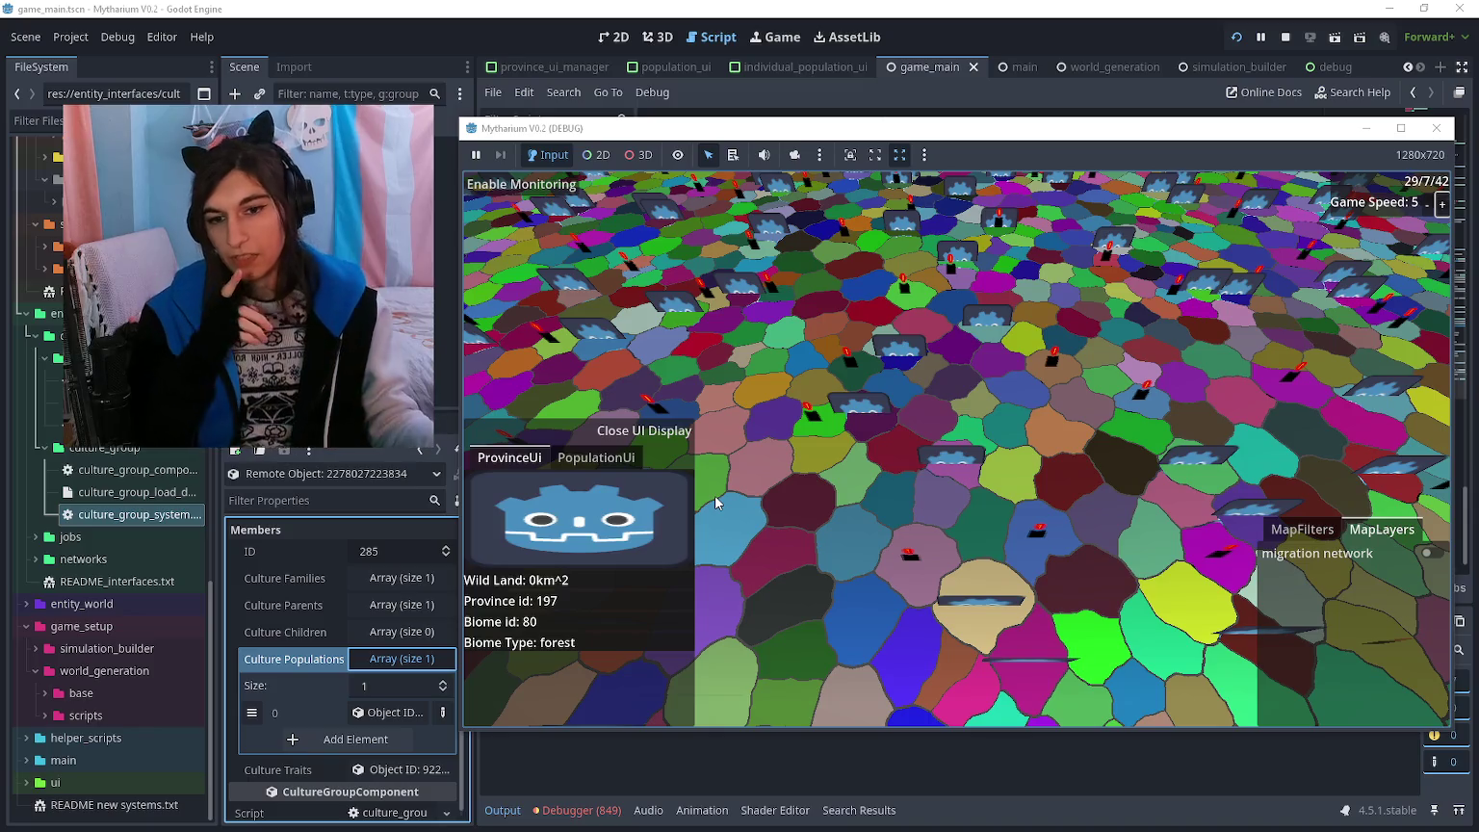
- Compare the first culture group's populations one by one, ending on population 265, then check the game
click(423, 455)
click(420, 450)
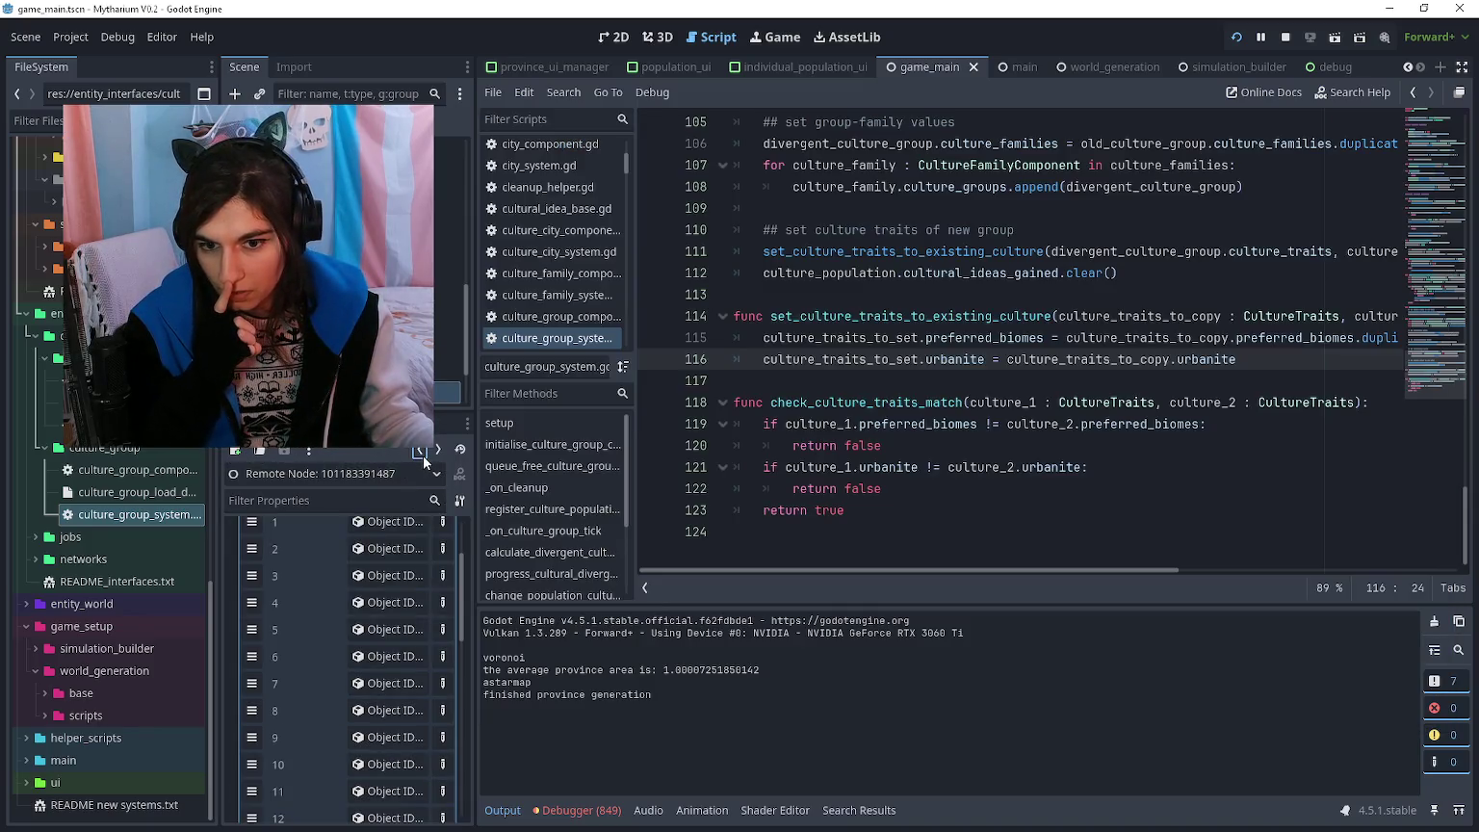
scroll(379, 545, down, 1)
click(376, 568)
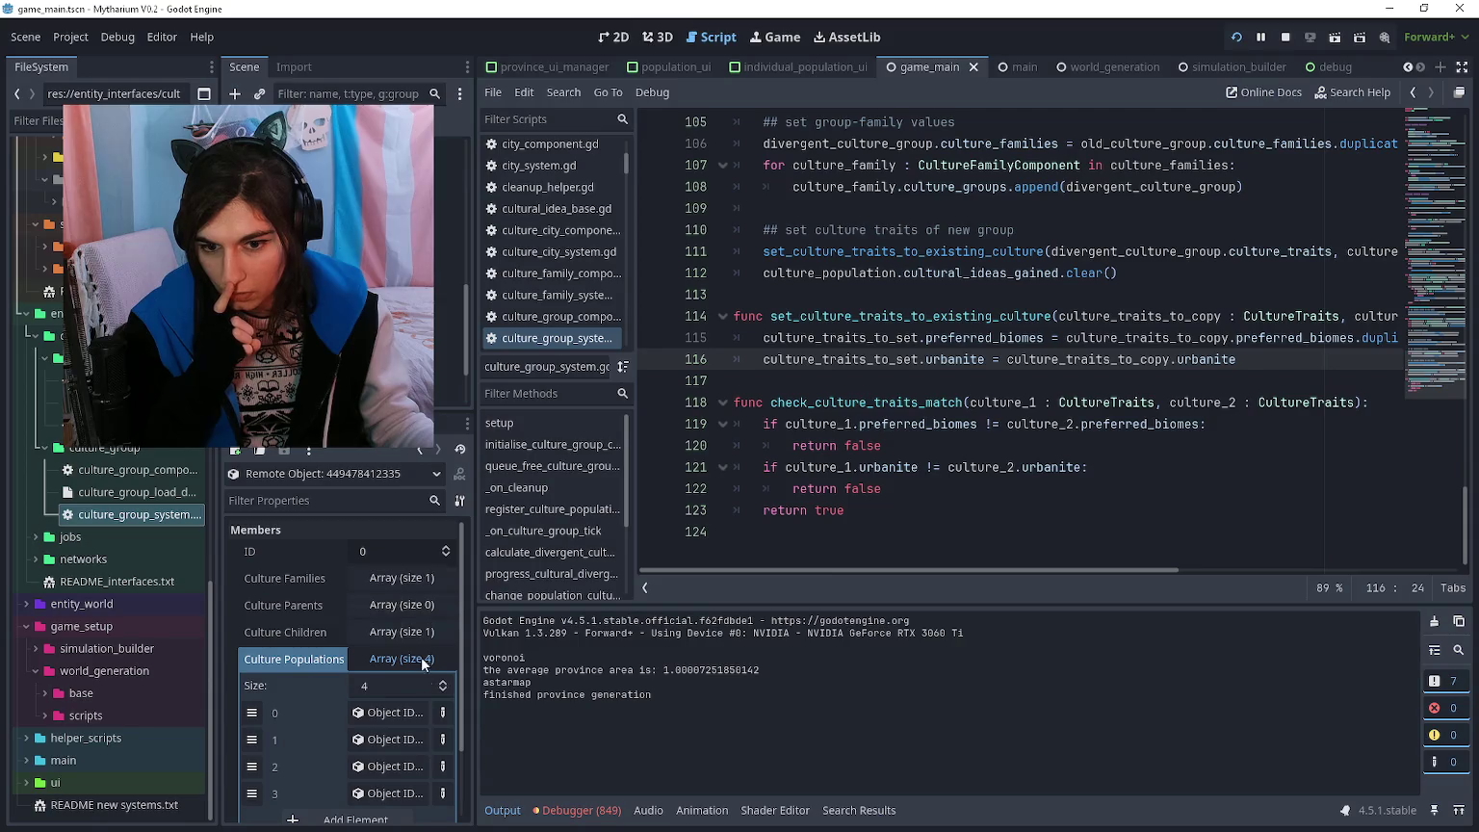
click(390, 708)
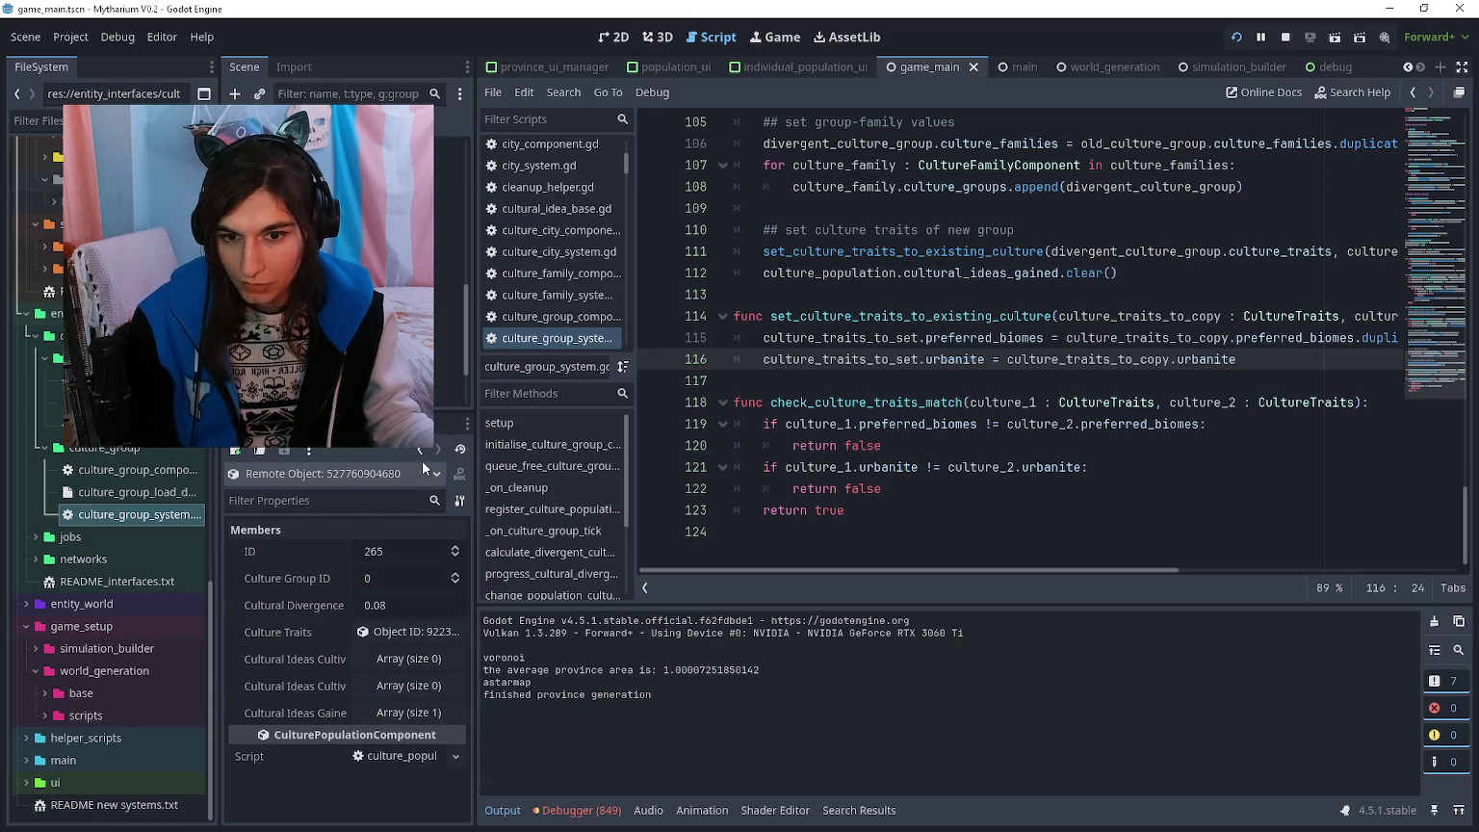
click(420, 451)
click(412, 736)
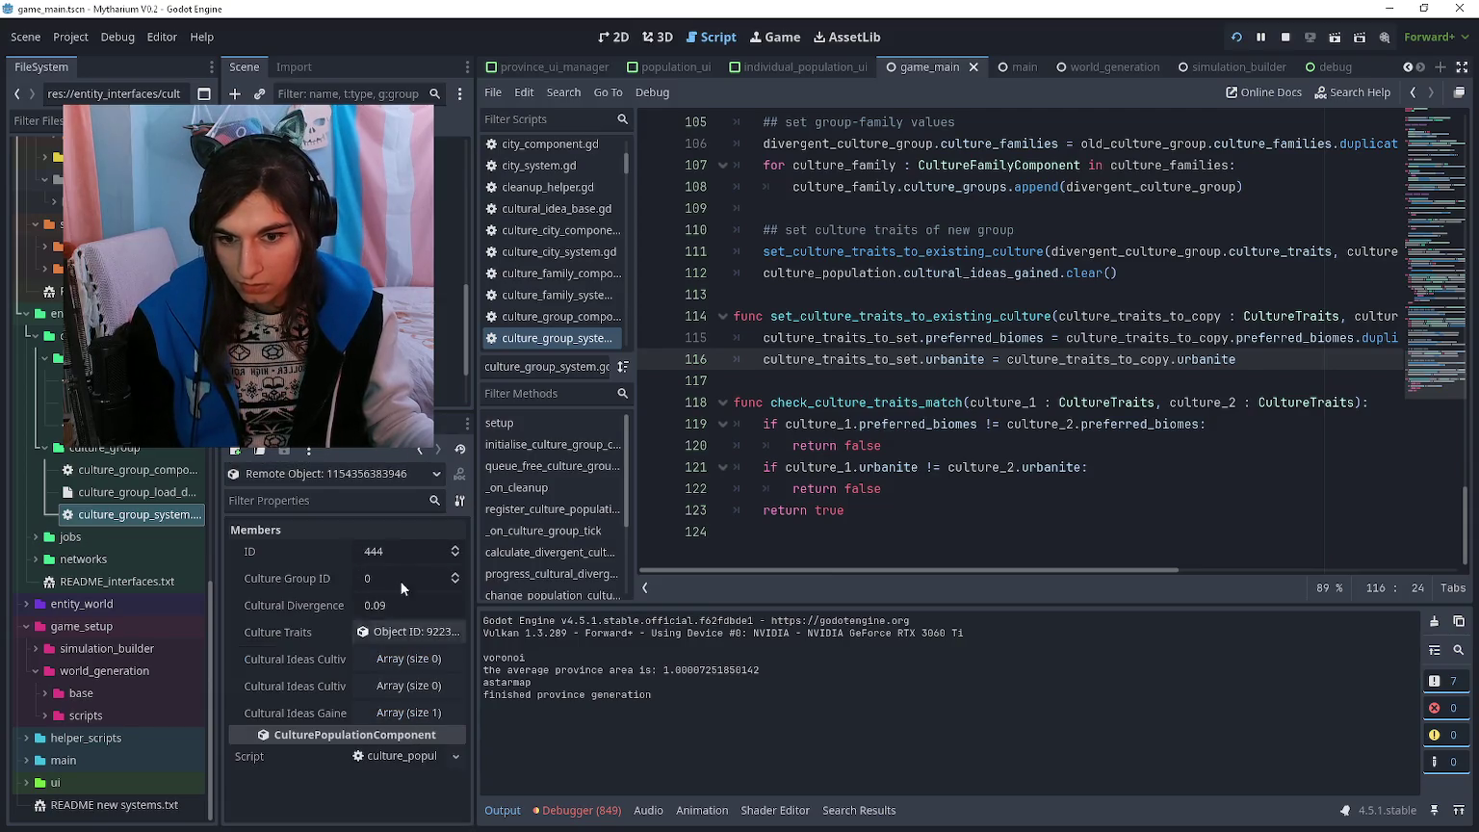
click(419, 450)
click(403, 768)
click(419, 451)
click(403, 794)
click(417, 455)
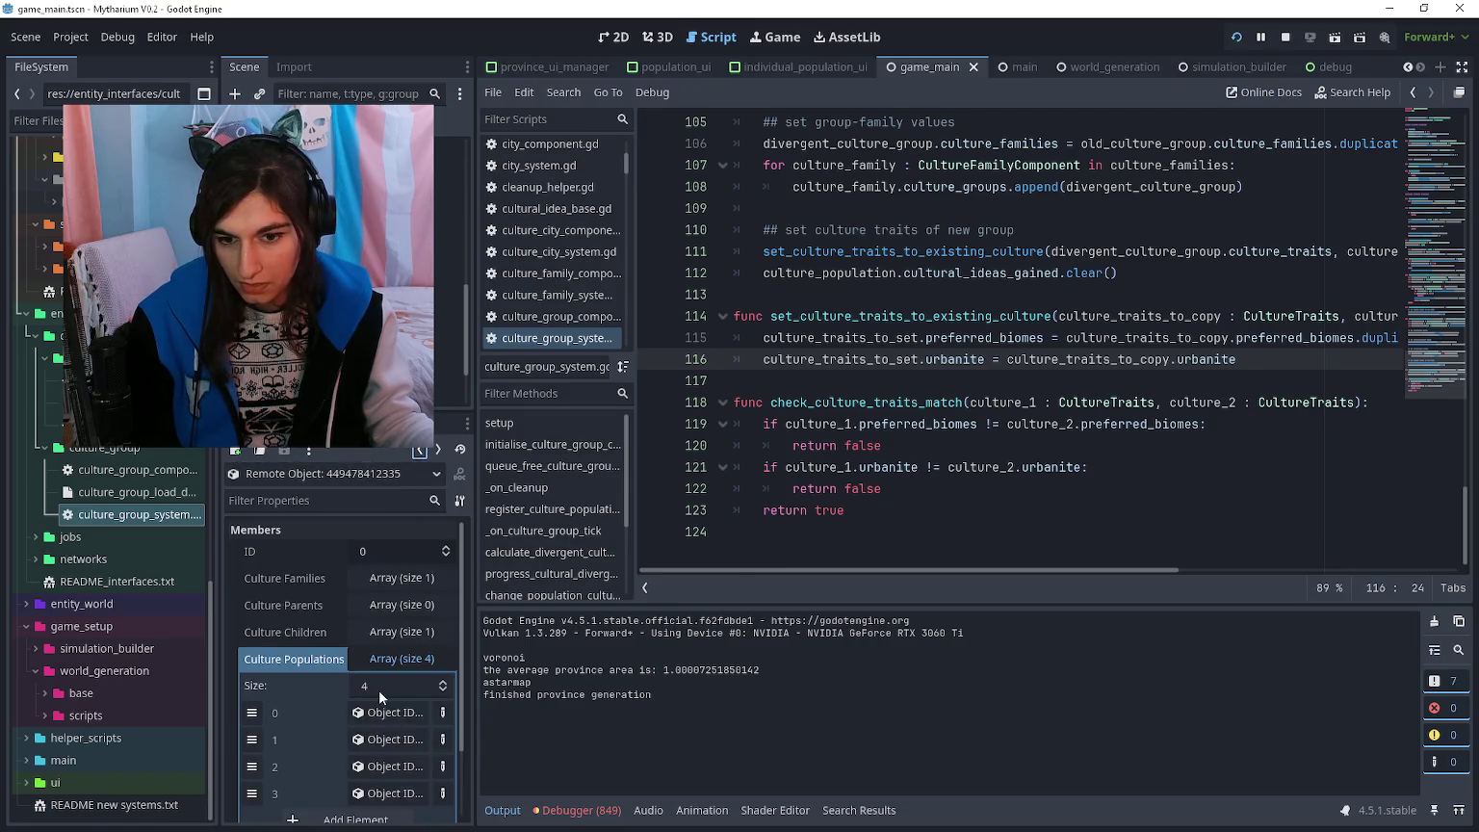
click(400, 713)
key(alt+Tab)
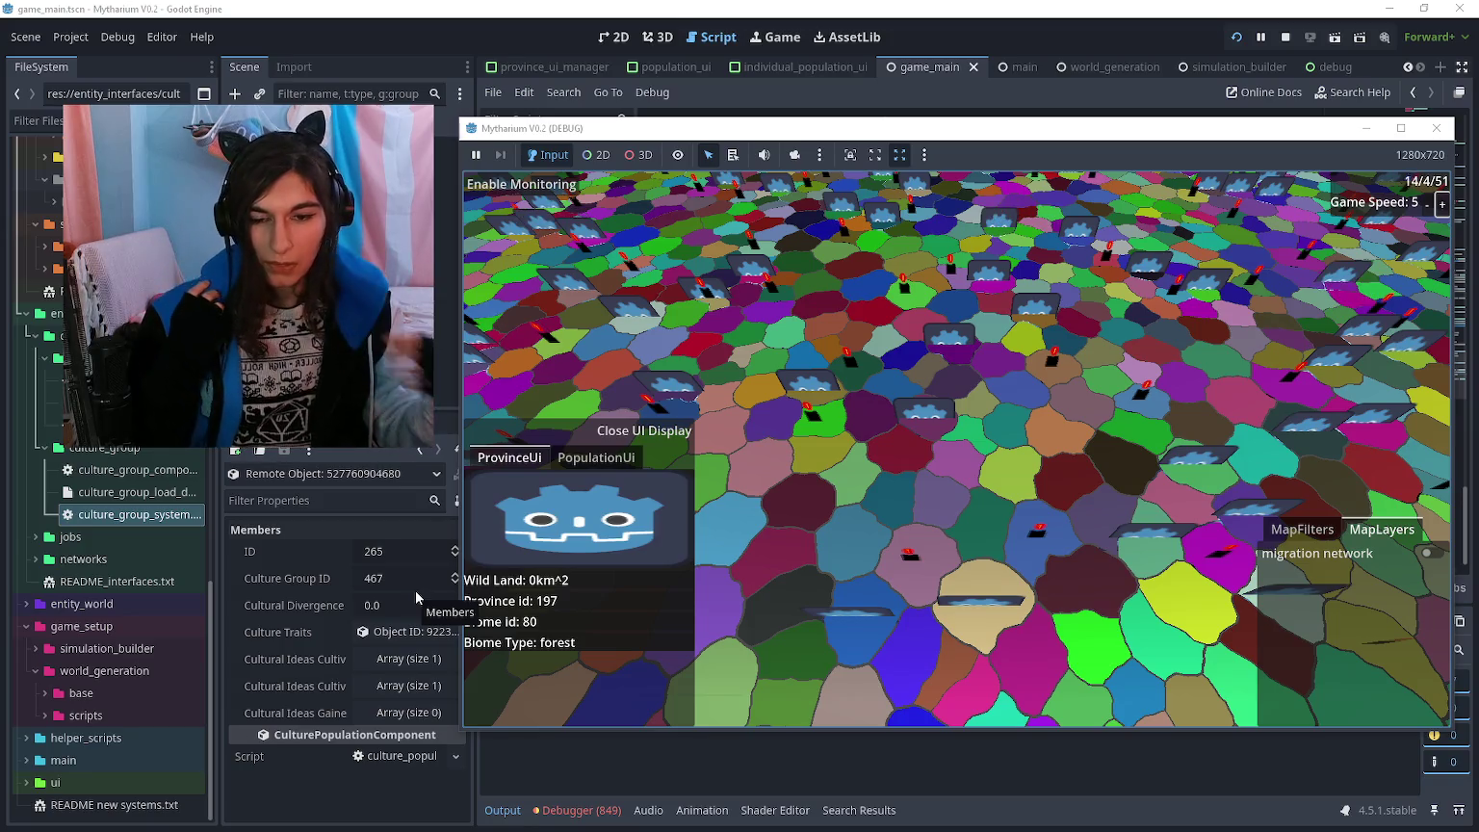
click(776, 6)
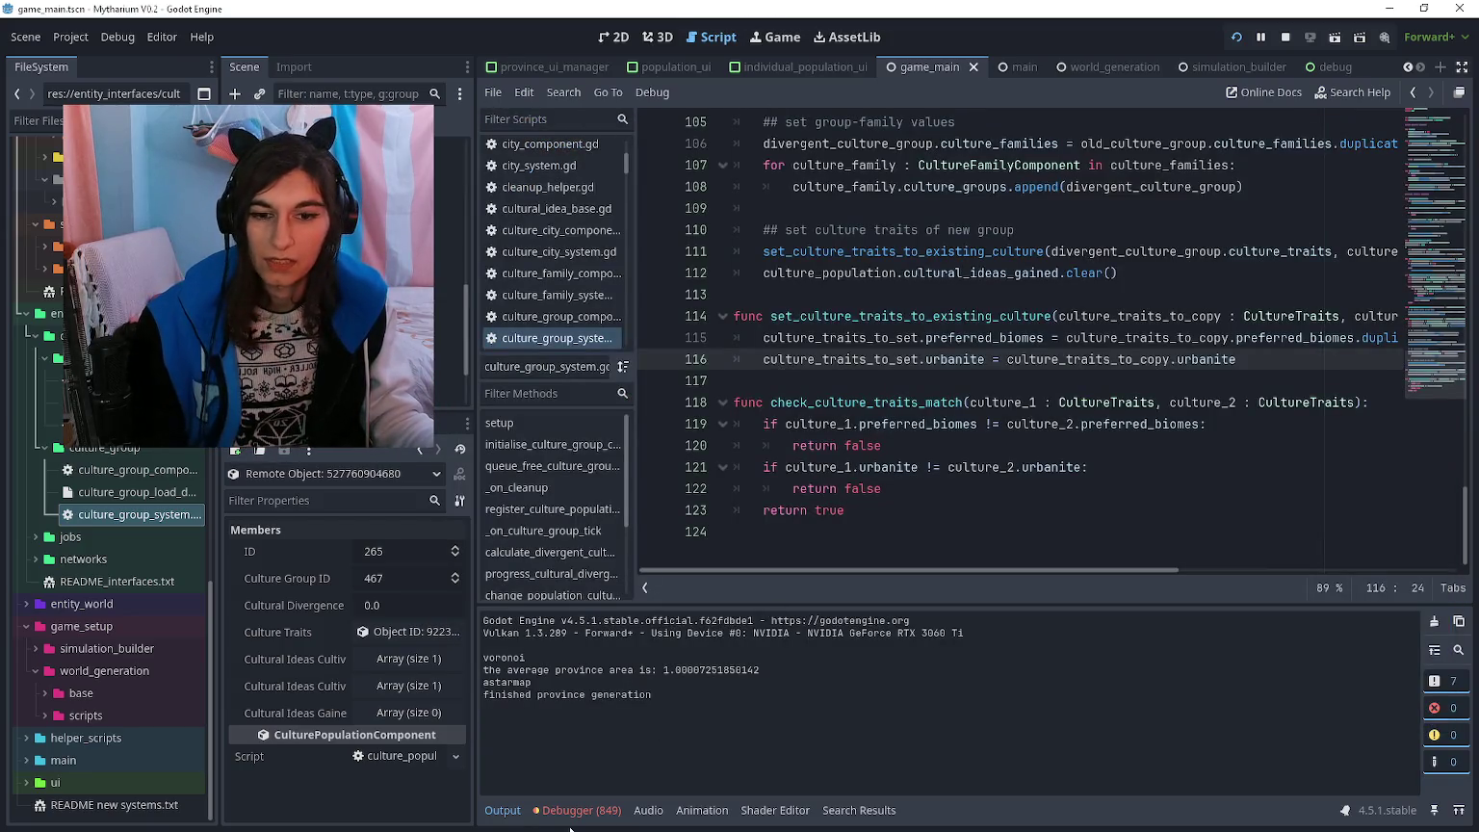
- Check the debugger's errors and warnings list, then return to the output log and script
click(578, 810)
click(592, 617)
drag(1468, 673, 1465, 804)
click(501, 810)
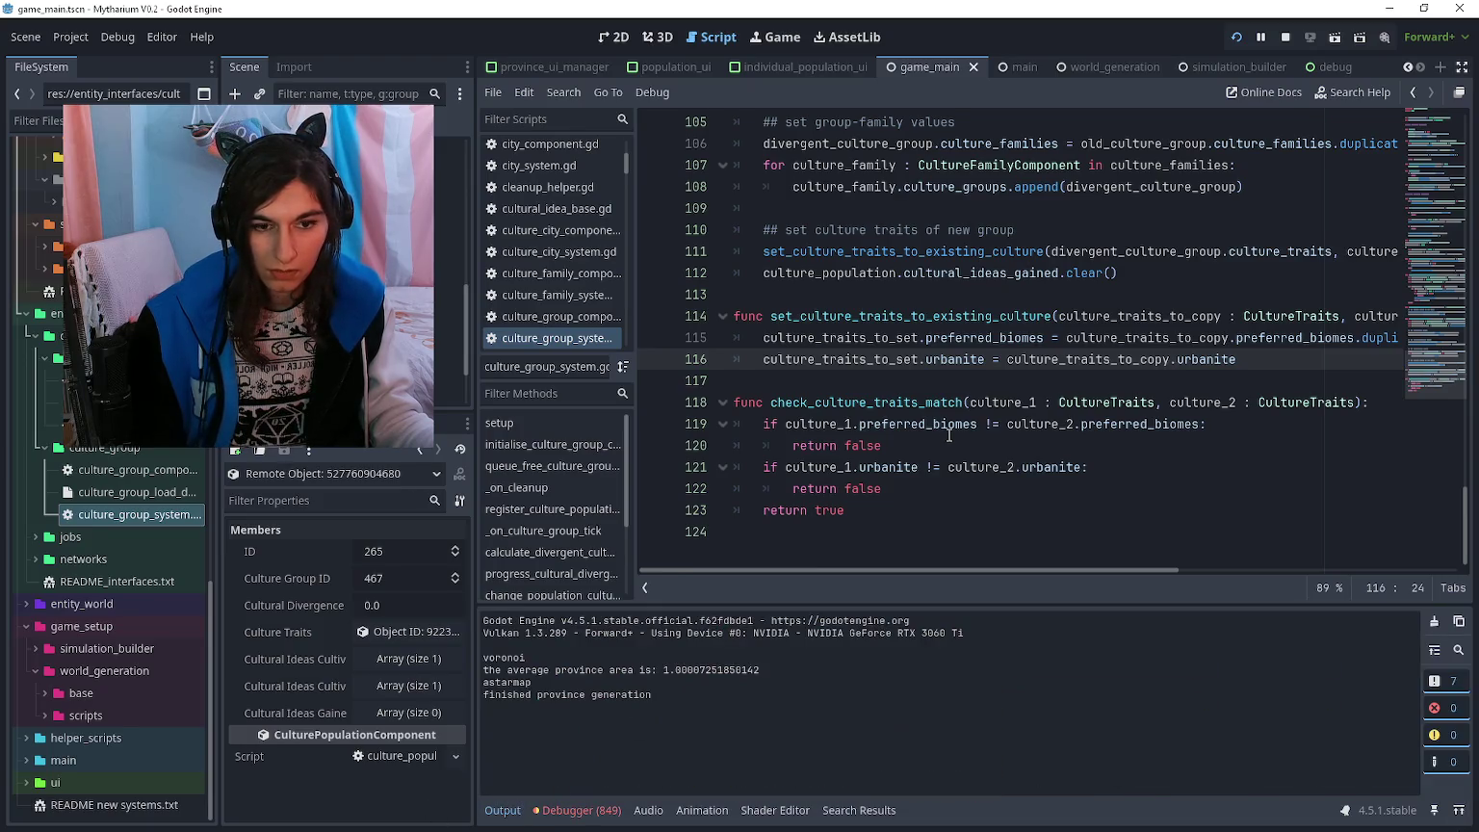
click(943, 488)
scroll(934, 471, up, 8)
scroll(930, 467, up, 10)
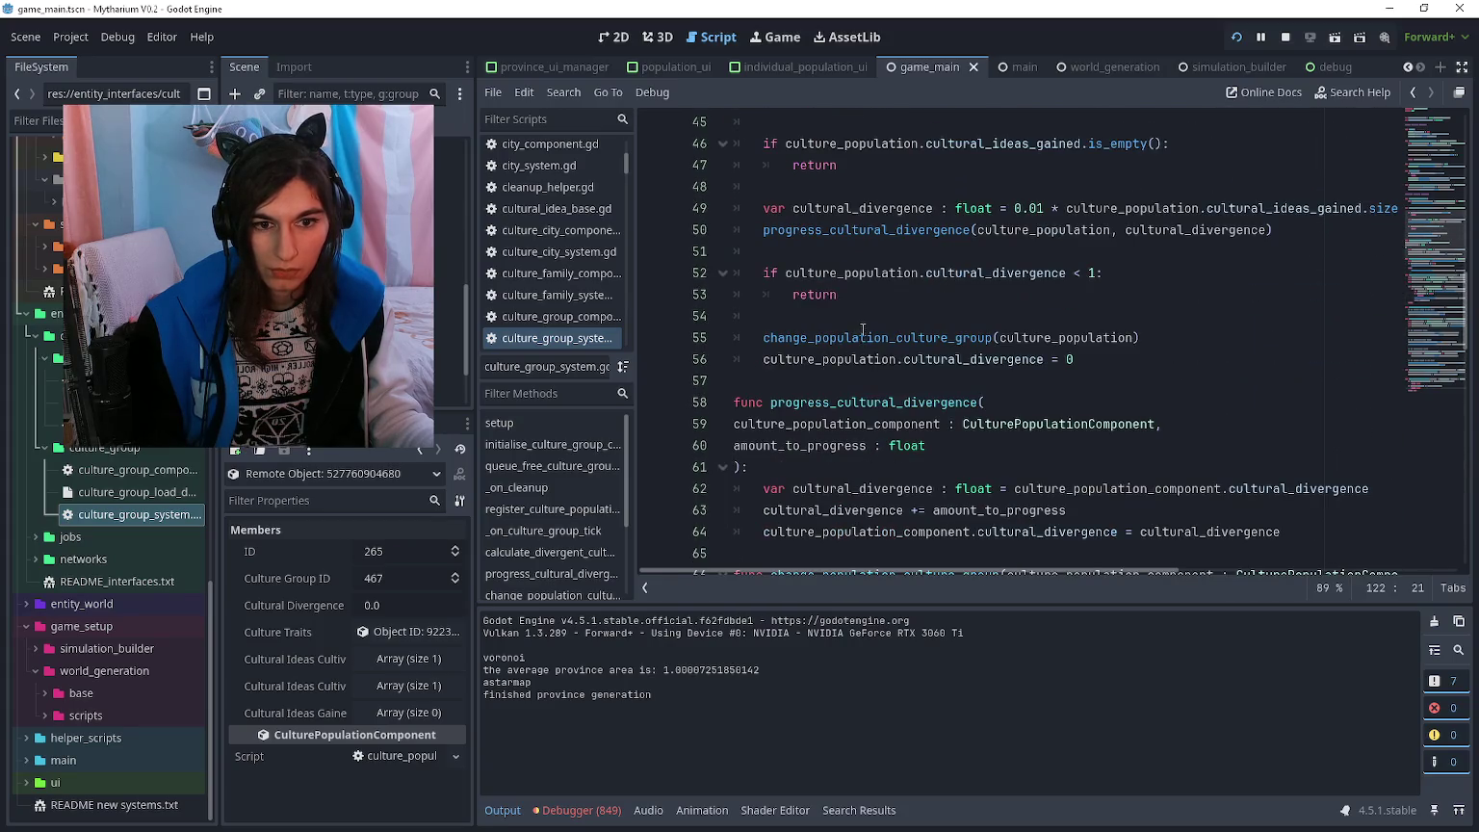
- Add diverging and 'converging culture group' debug prints in change_population_culture_group
ctrl+click(862, 335)
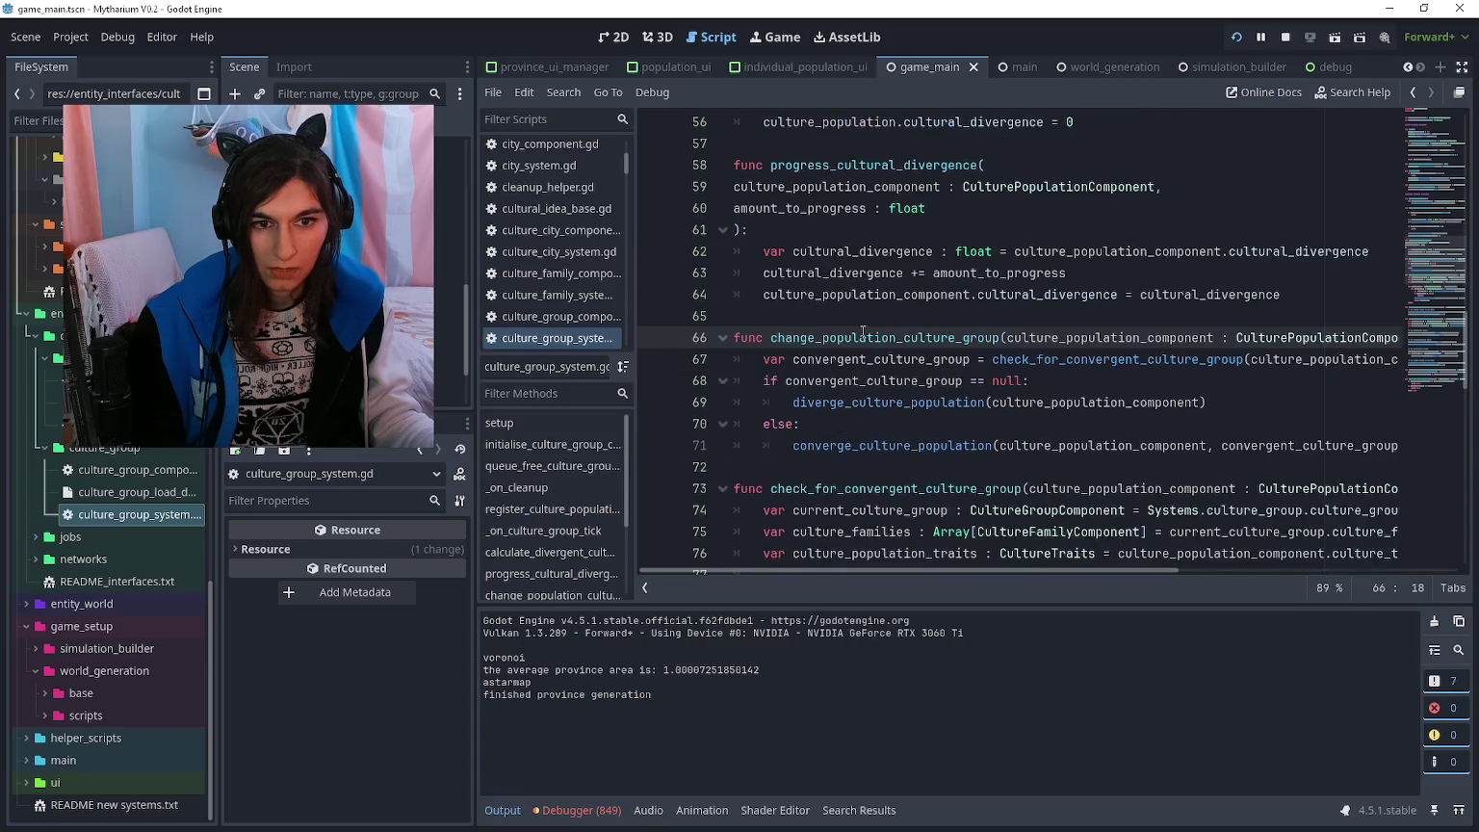
click(816, 402)
click(786, 402)
key(Return)
key(Up)
text(print)
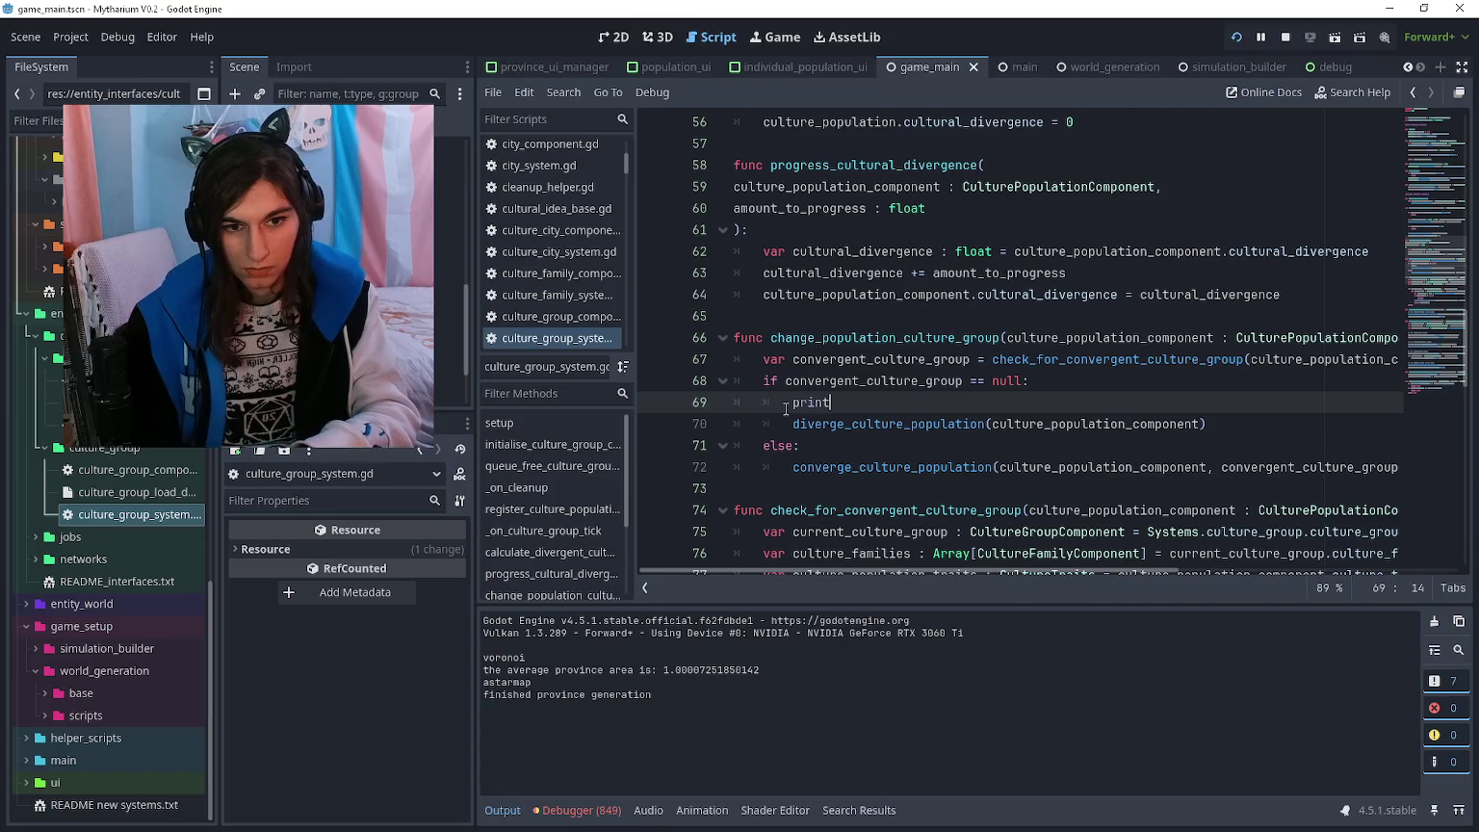
text(("diverging culture)
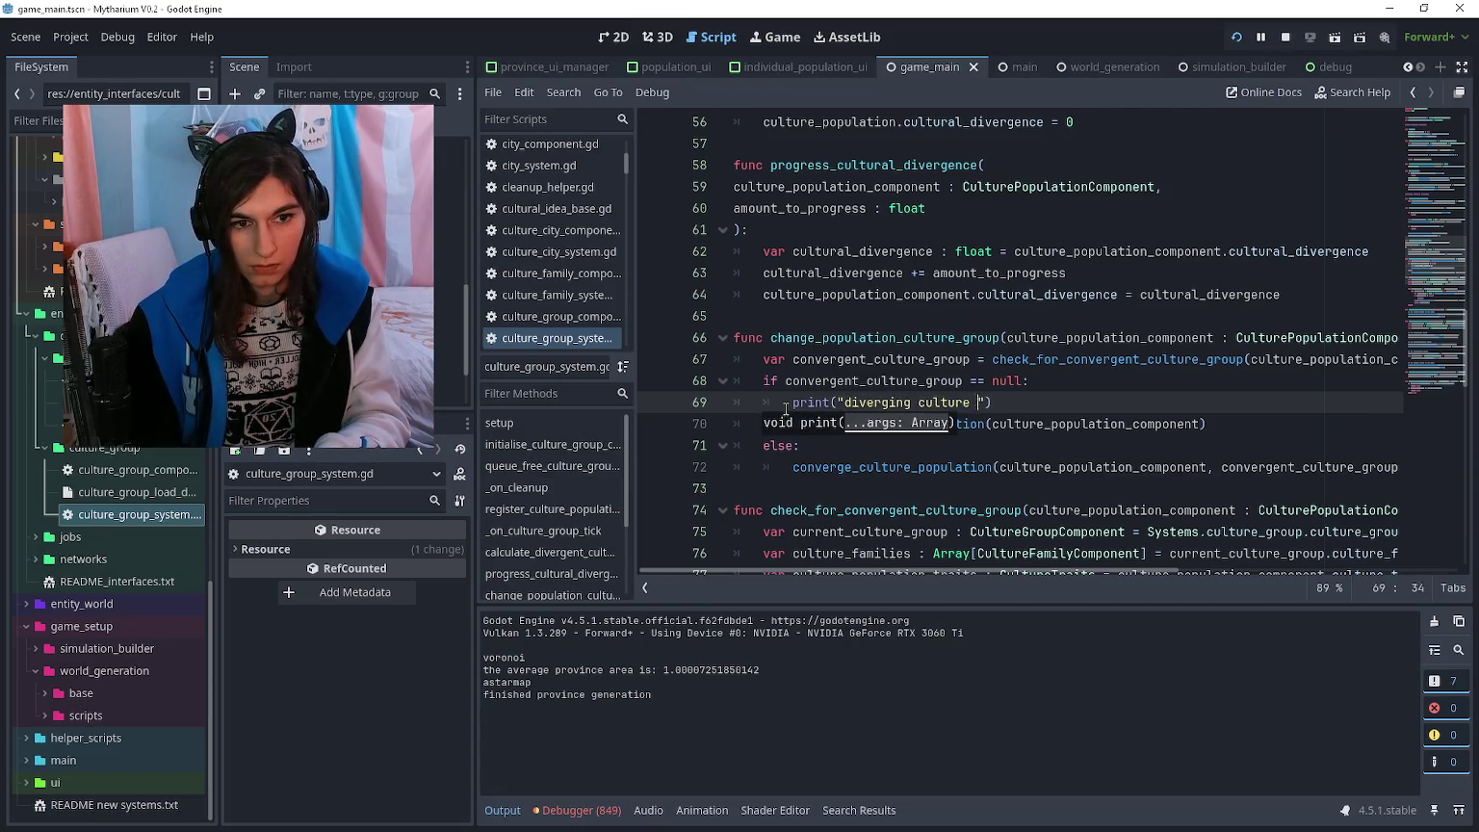
key(Down)
key(Down)
key(Return)
text(print("converging)
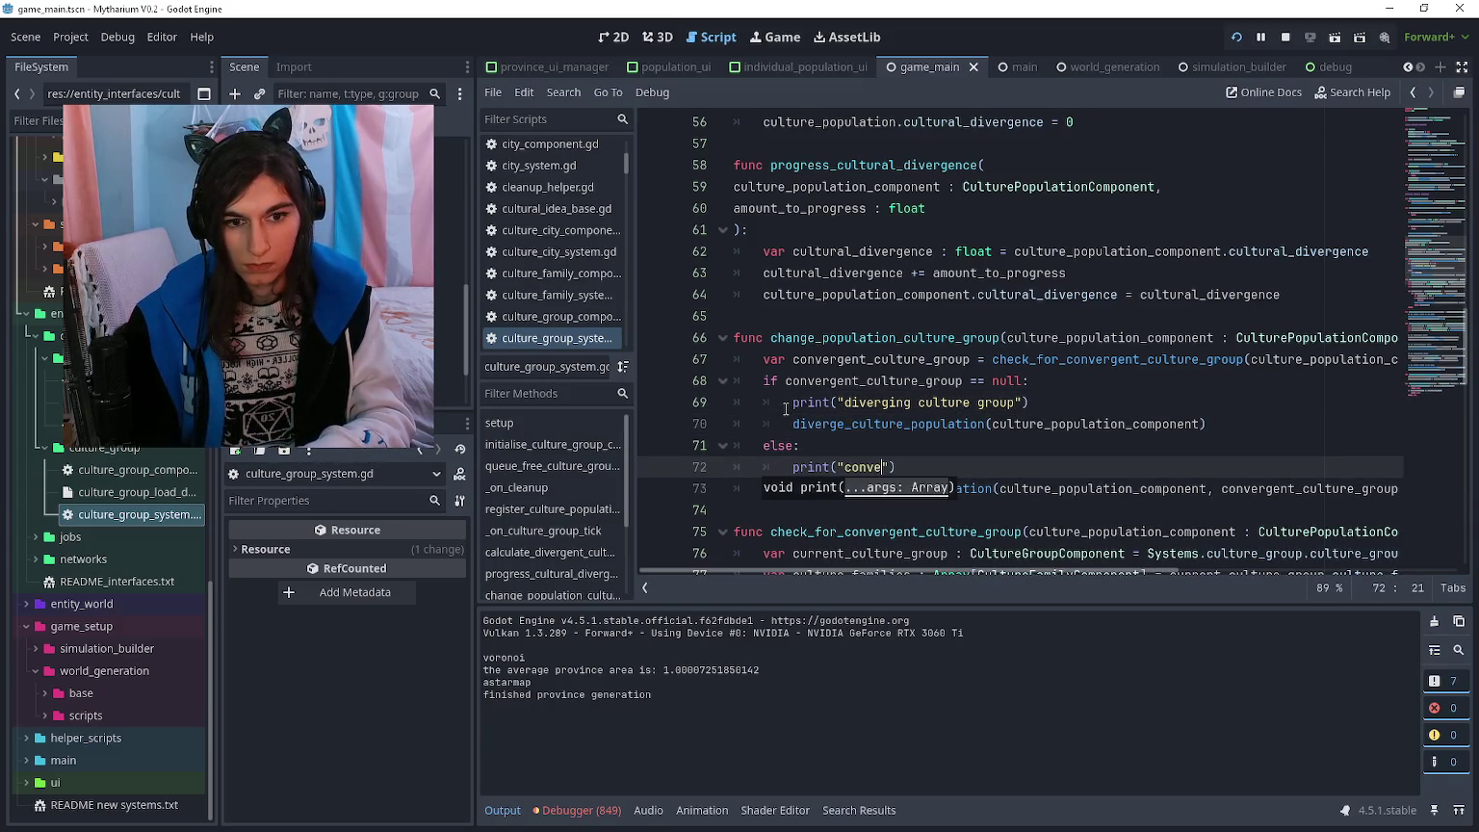
text( culture group)
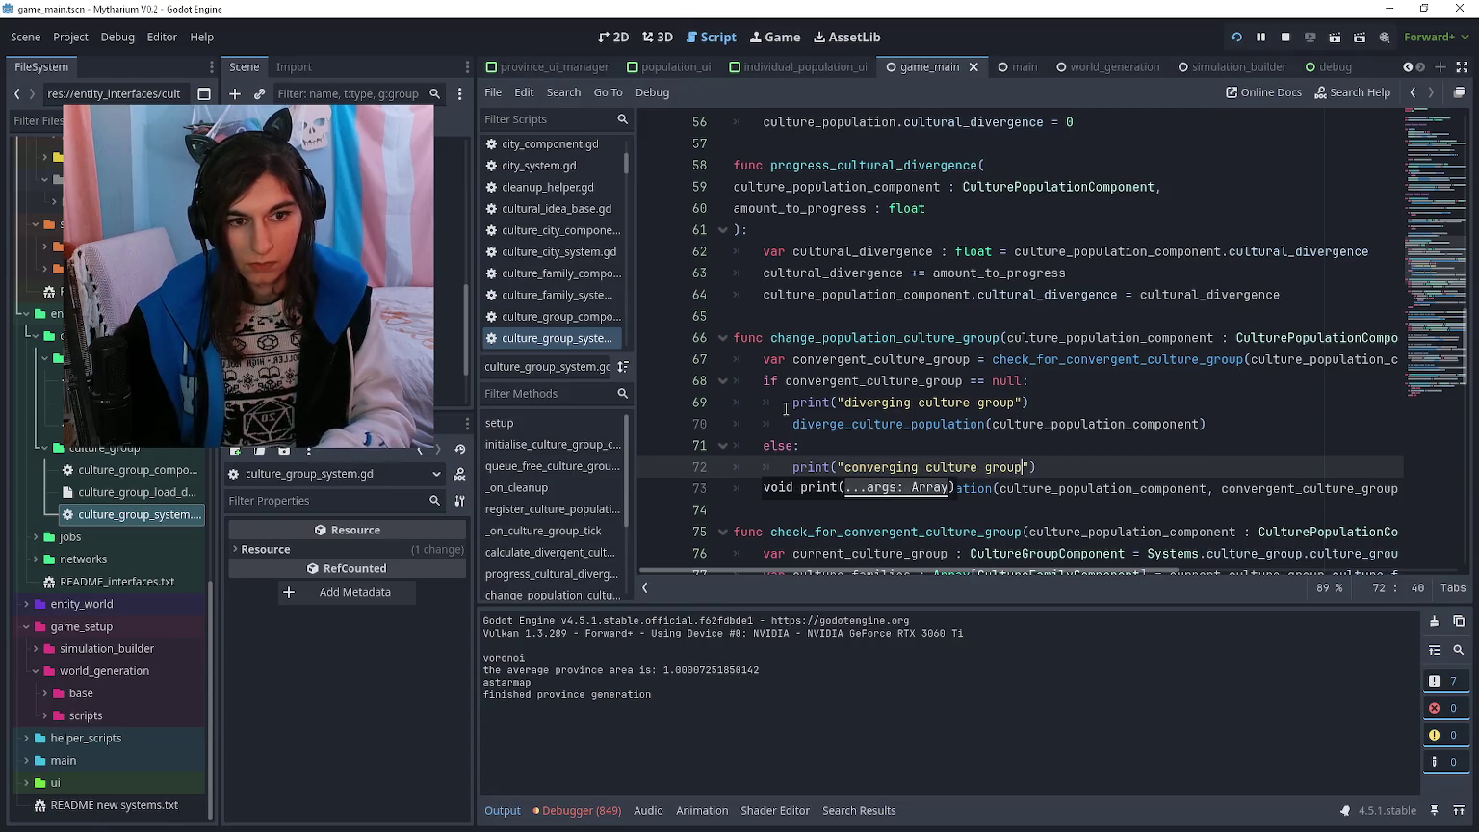
- Add a 'convergent group faund' print above the converge call and run the game with F5
scroll(813, 406, down, 5)
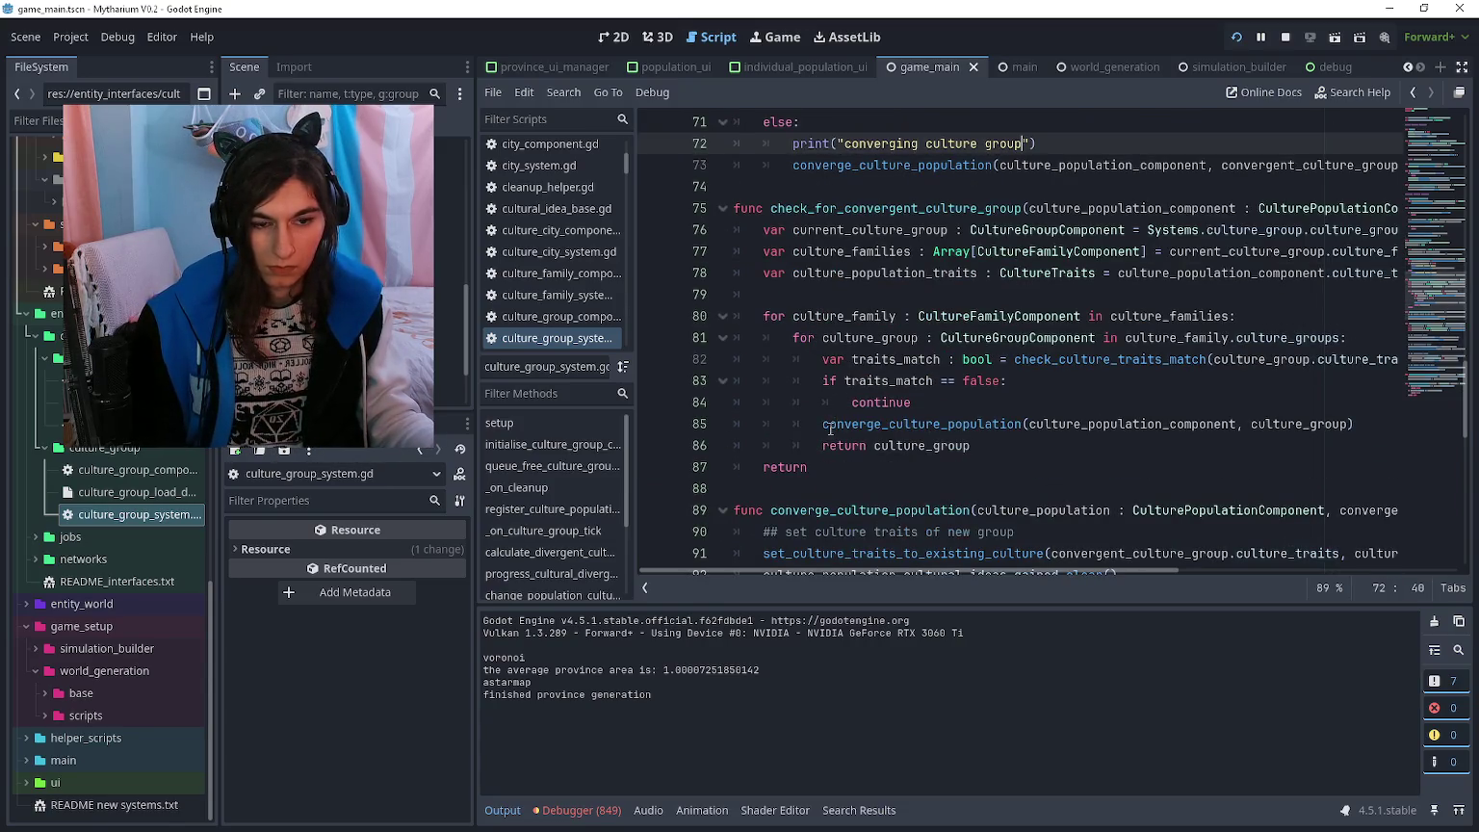
click(824, 430)
key(Return)
key(Up)
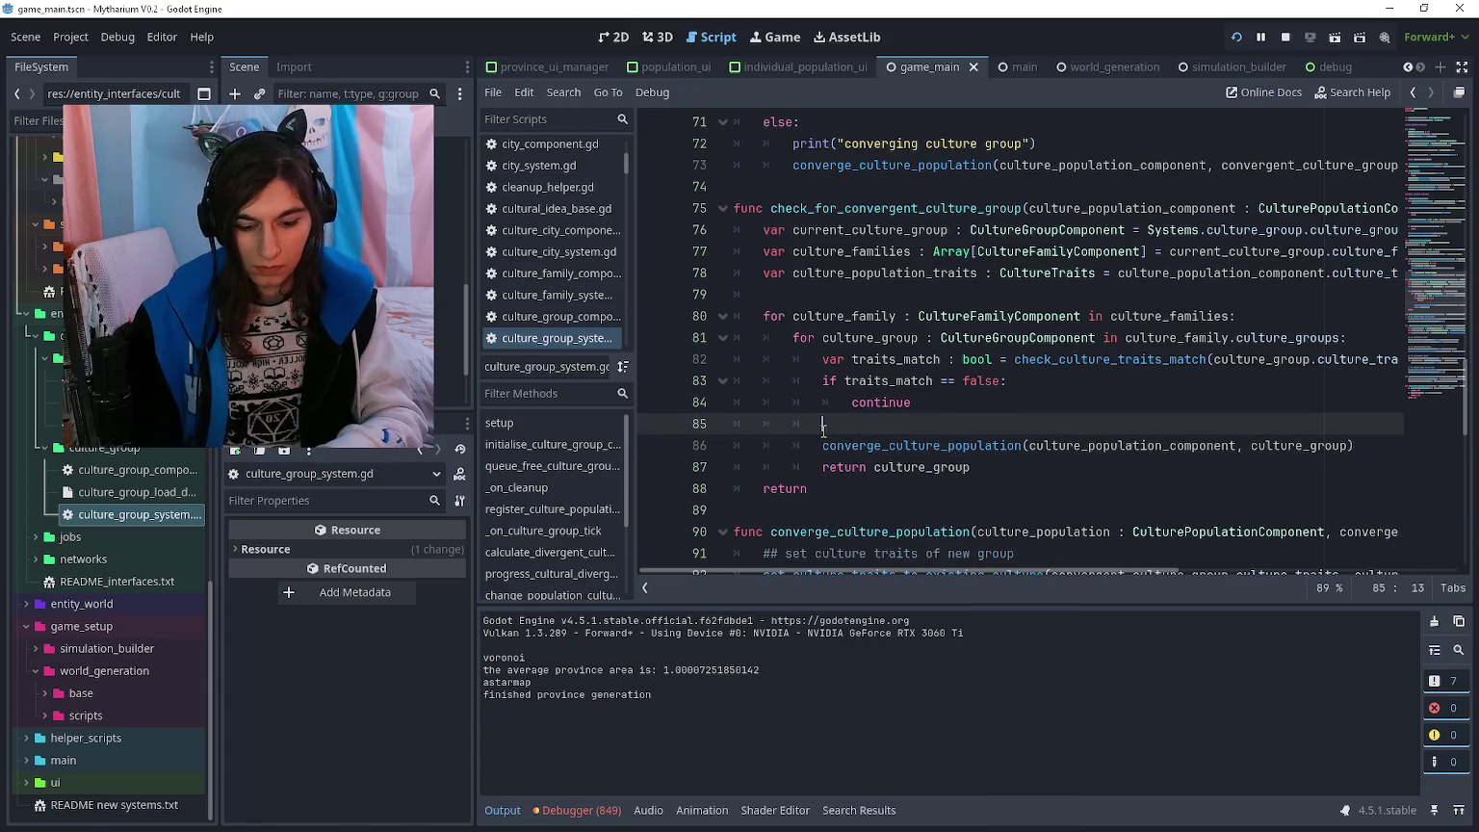
text(print("convergent group fa)
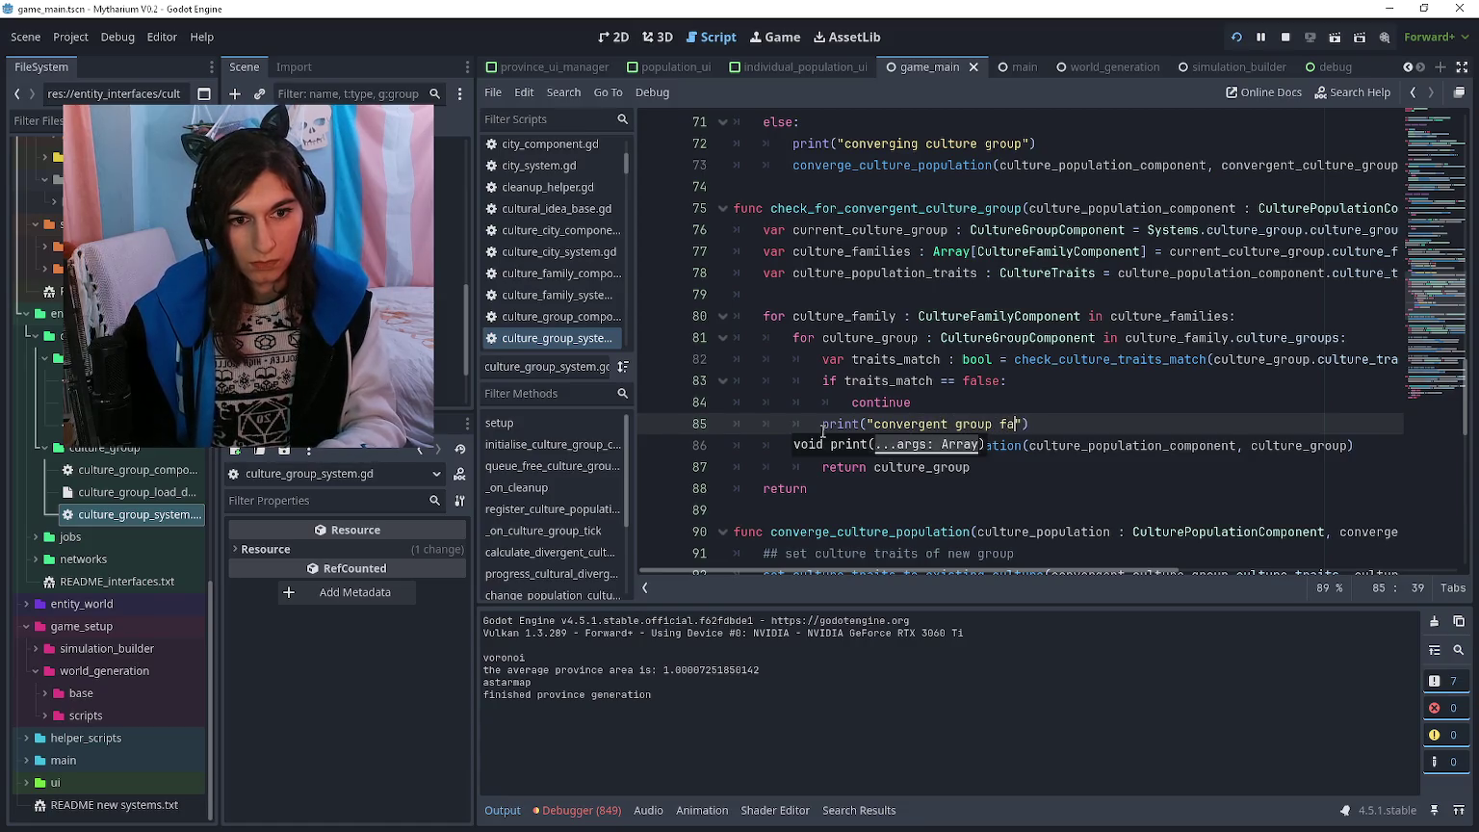
text(und)
key(F5)
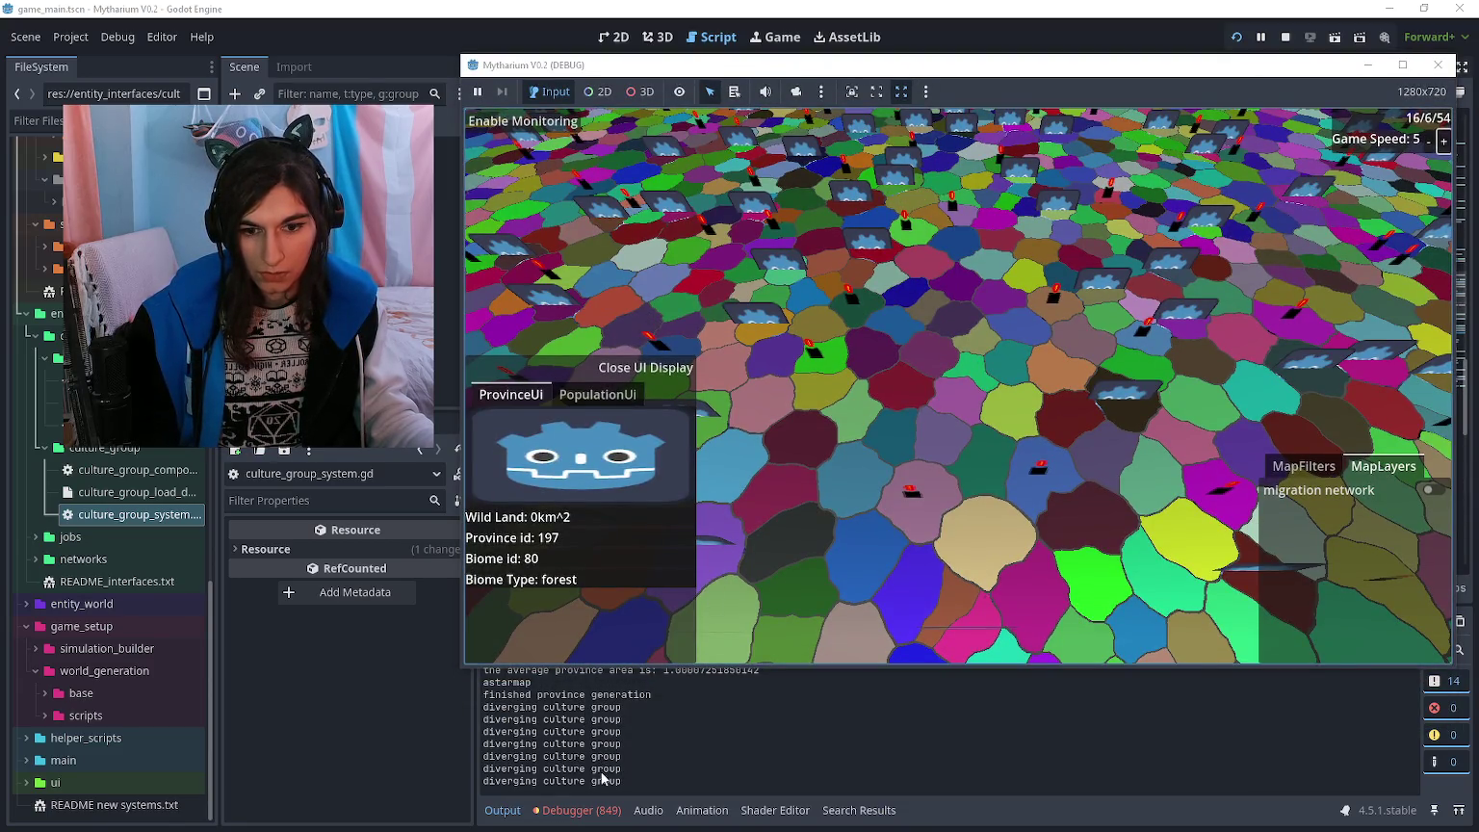
- Delete the convergent-group print and add an empty print above check_culture_traits_match's urbanite return false, then save
click(605, 778)
key(ctrl+shift+k)
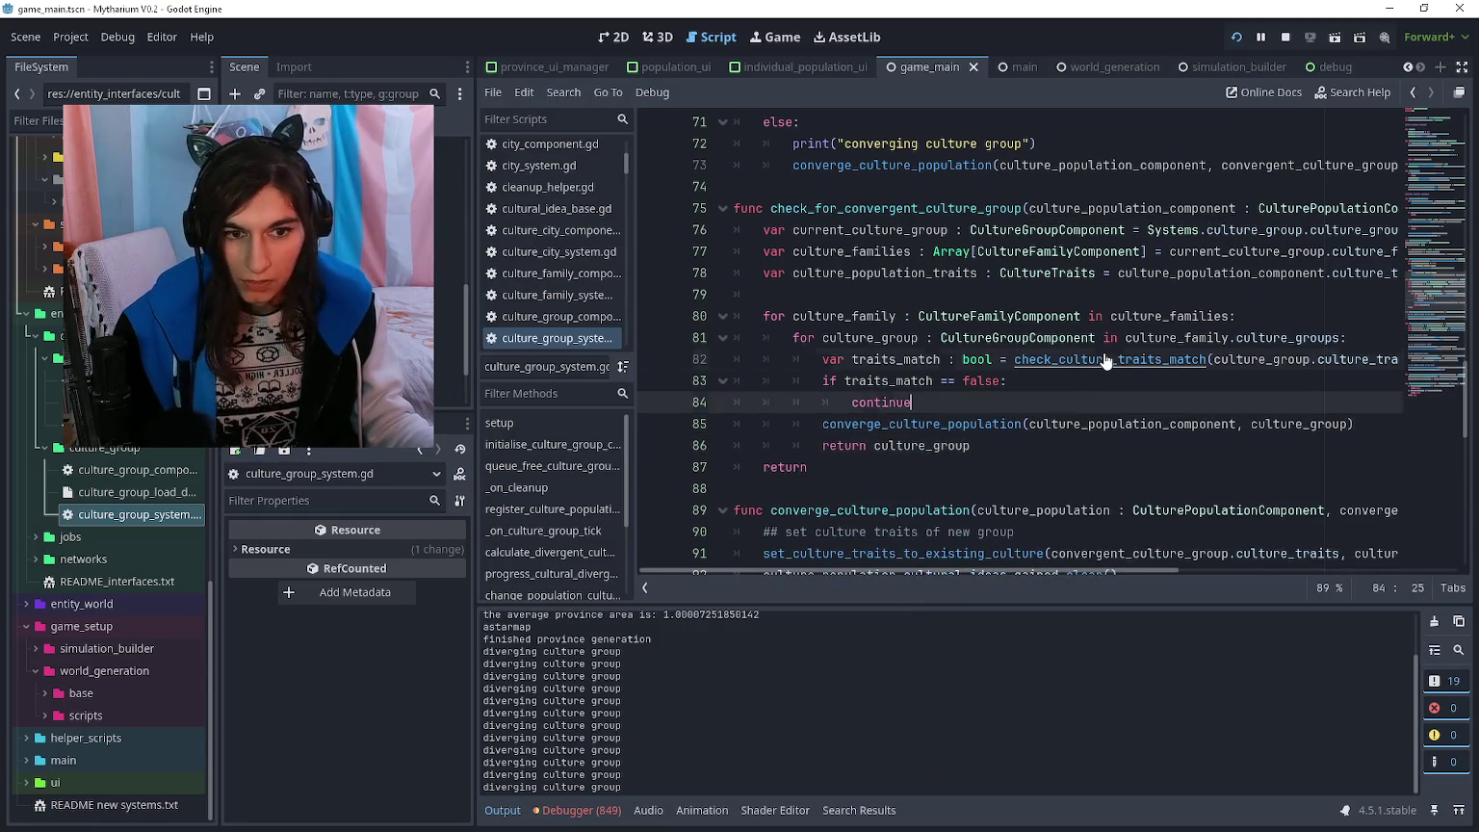
ctrl+click(1018, 366)
click(915, 454)
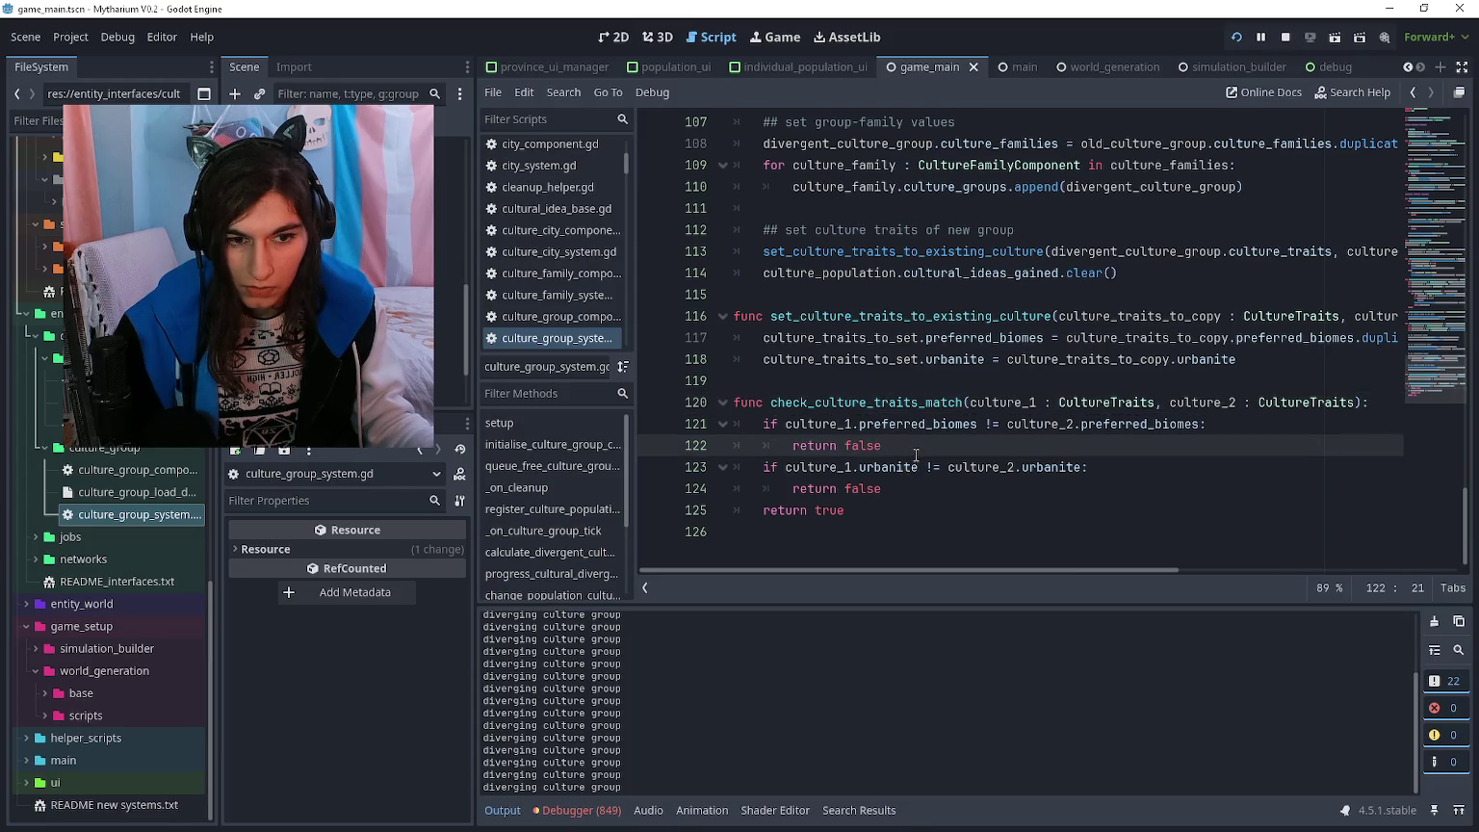
click(918, 506)
click(883, 497)
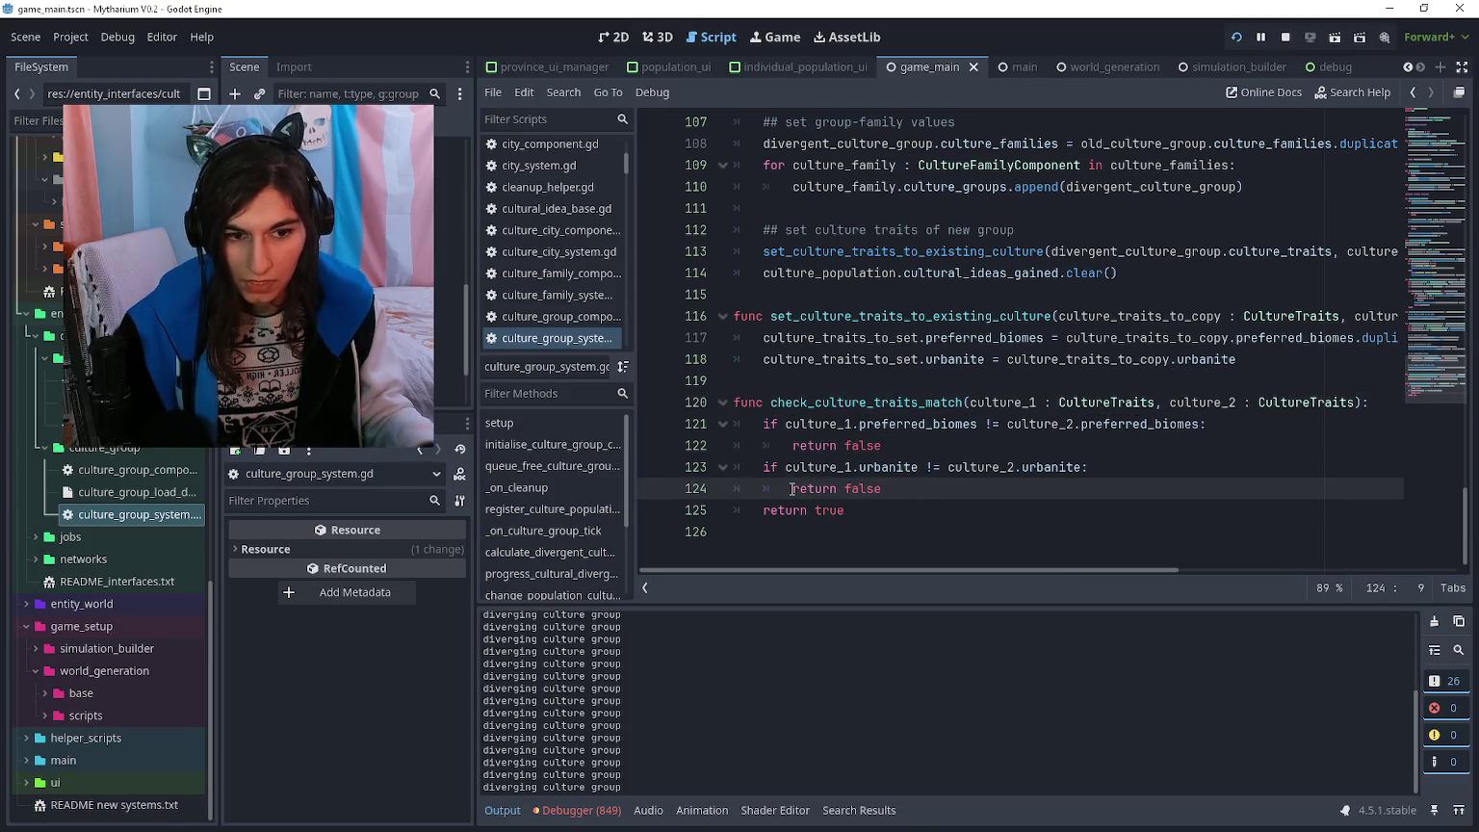
key(Return)
key(Up)
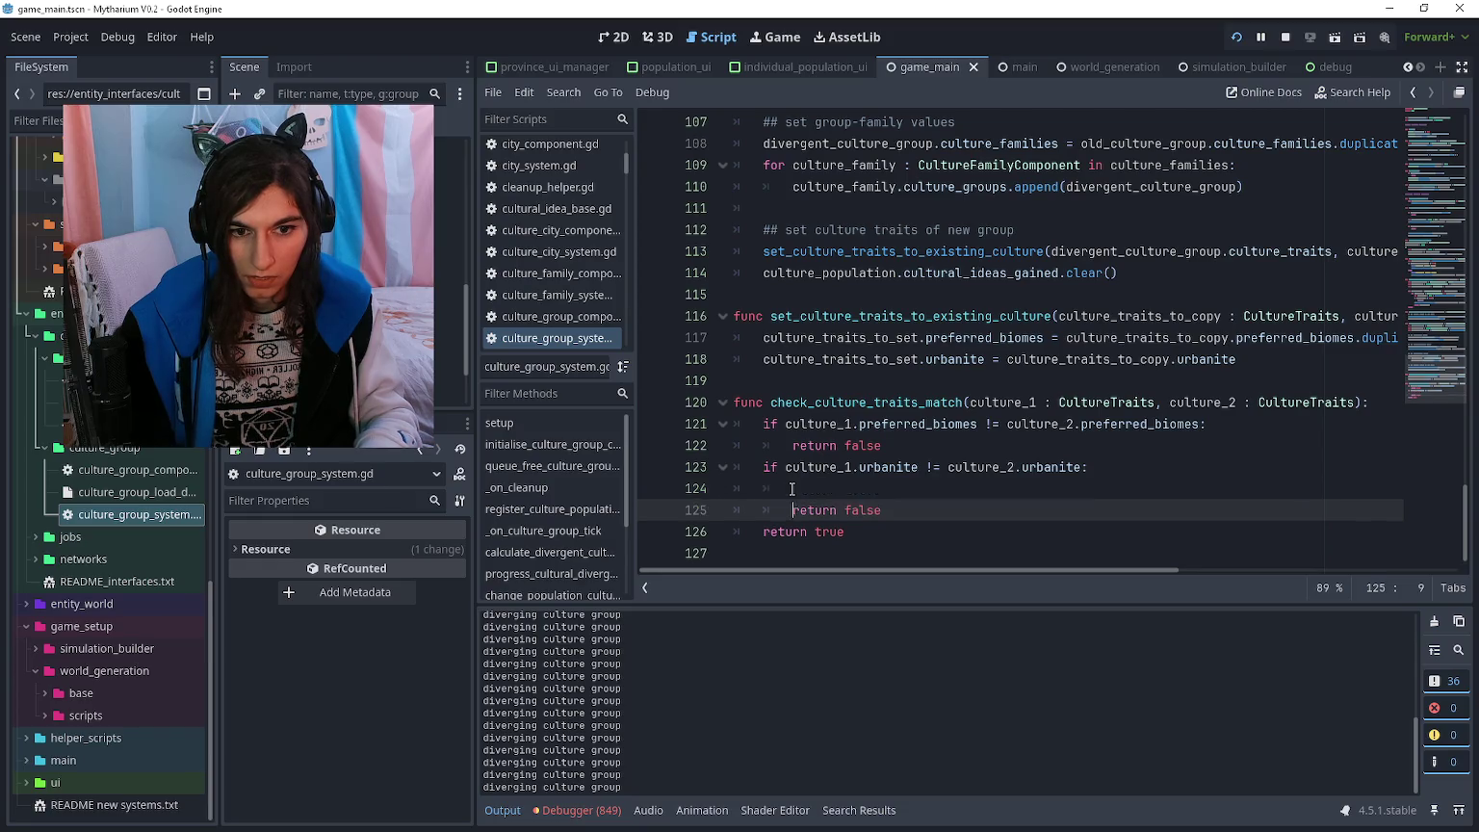
text(print(")
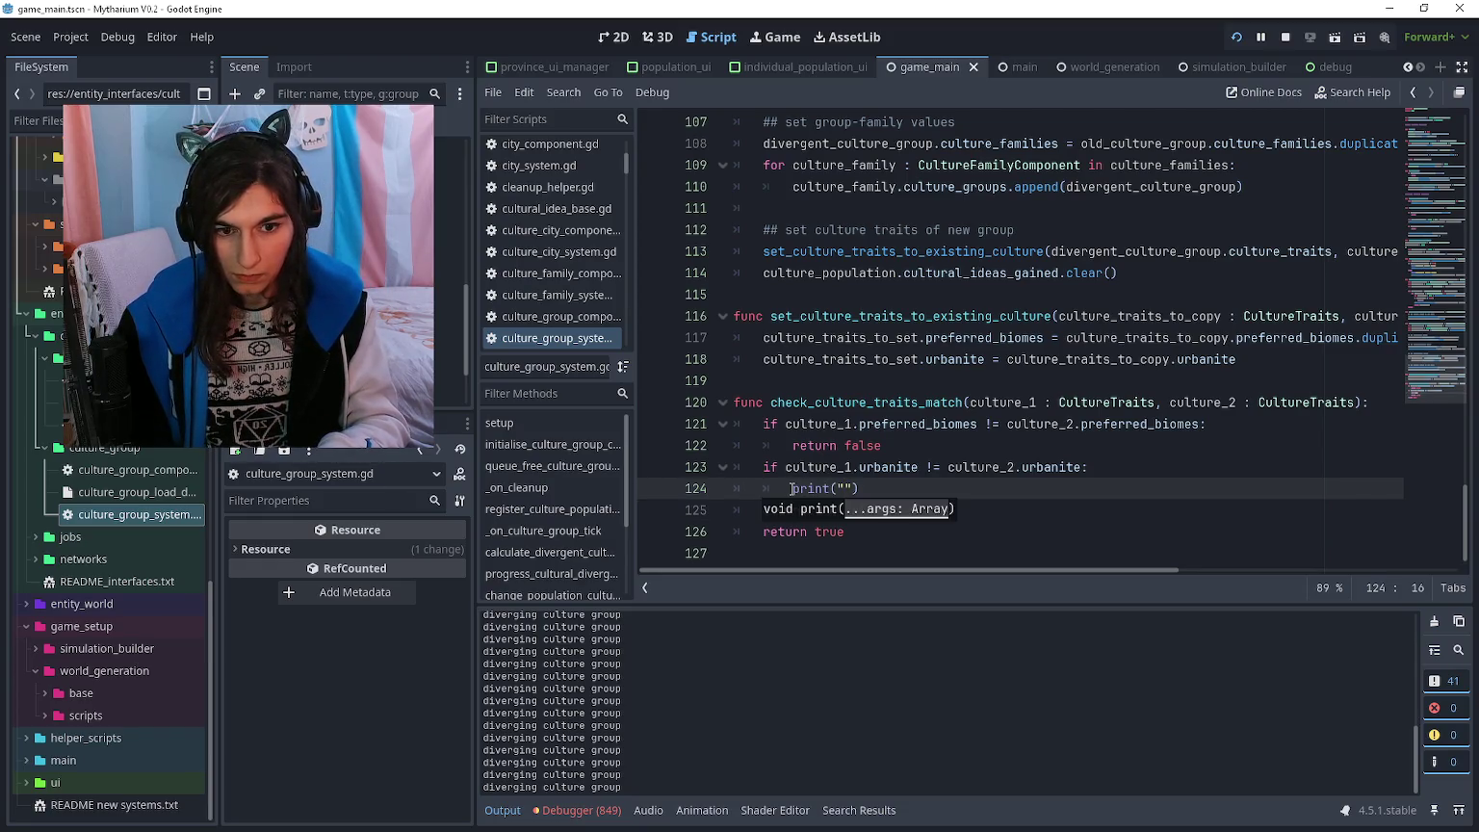
key(ctrl+s)
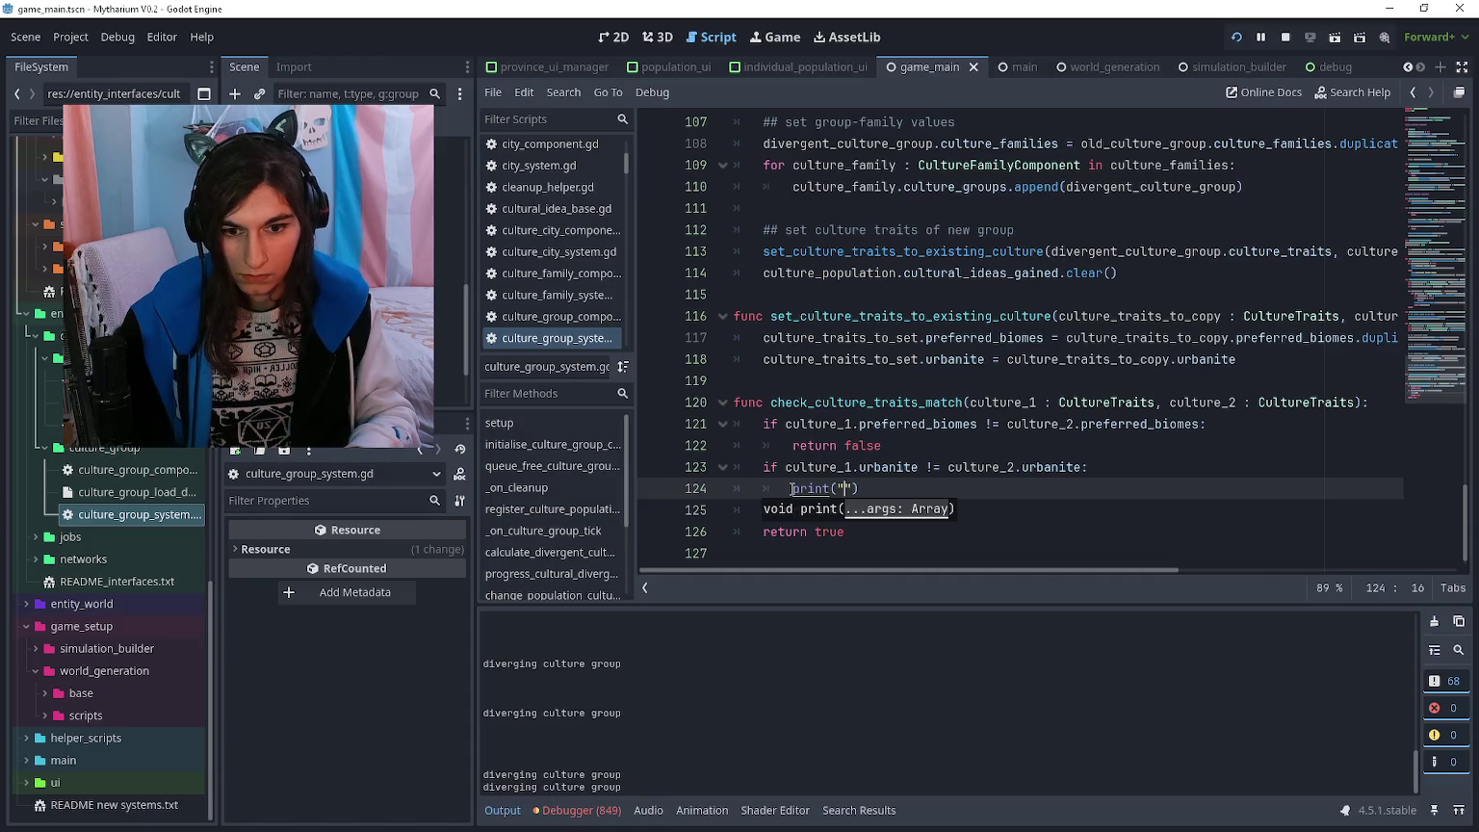
- Pause the running game and delete the diverging culture group print line
scroll(792, 488, up, 5)
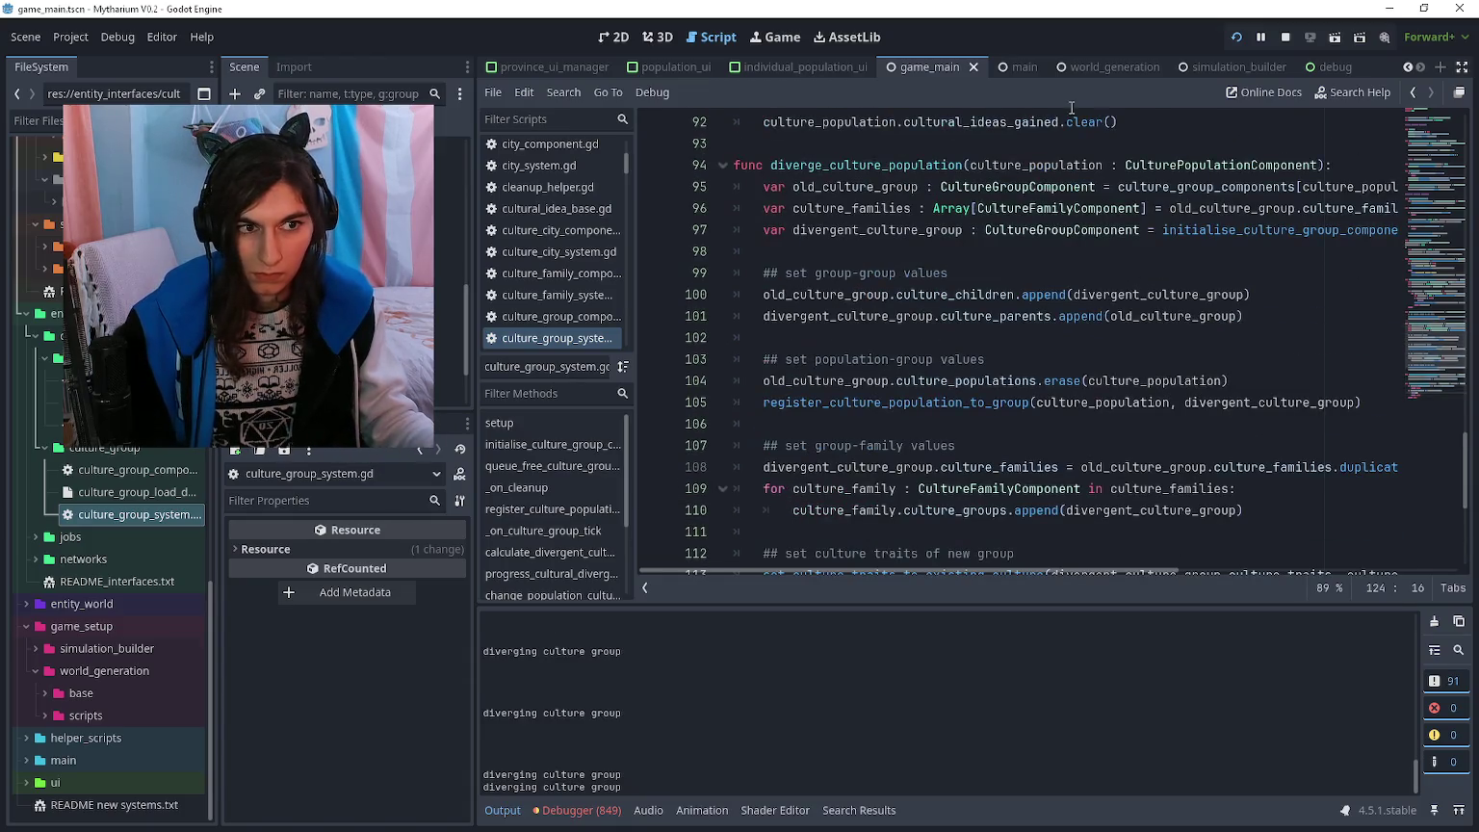
click(1261, 38)
click(828, 416)
scroll(829, 414, up, 7)
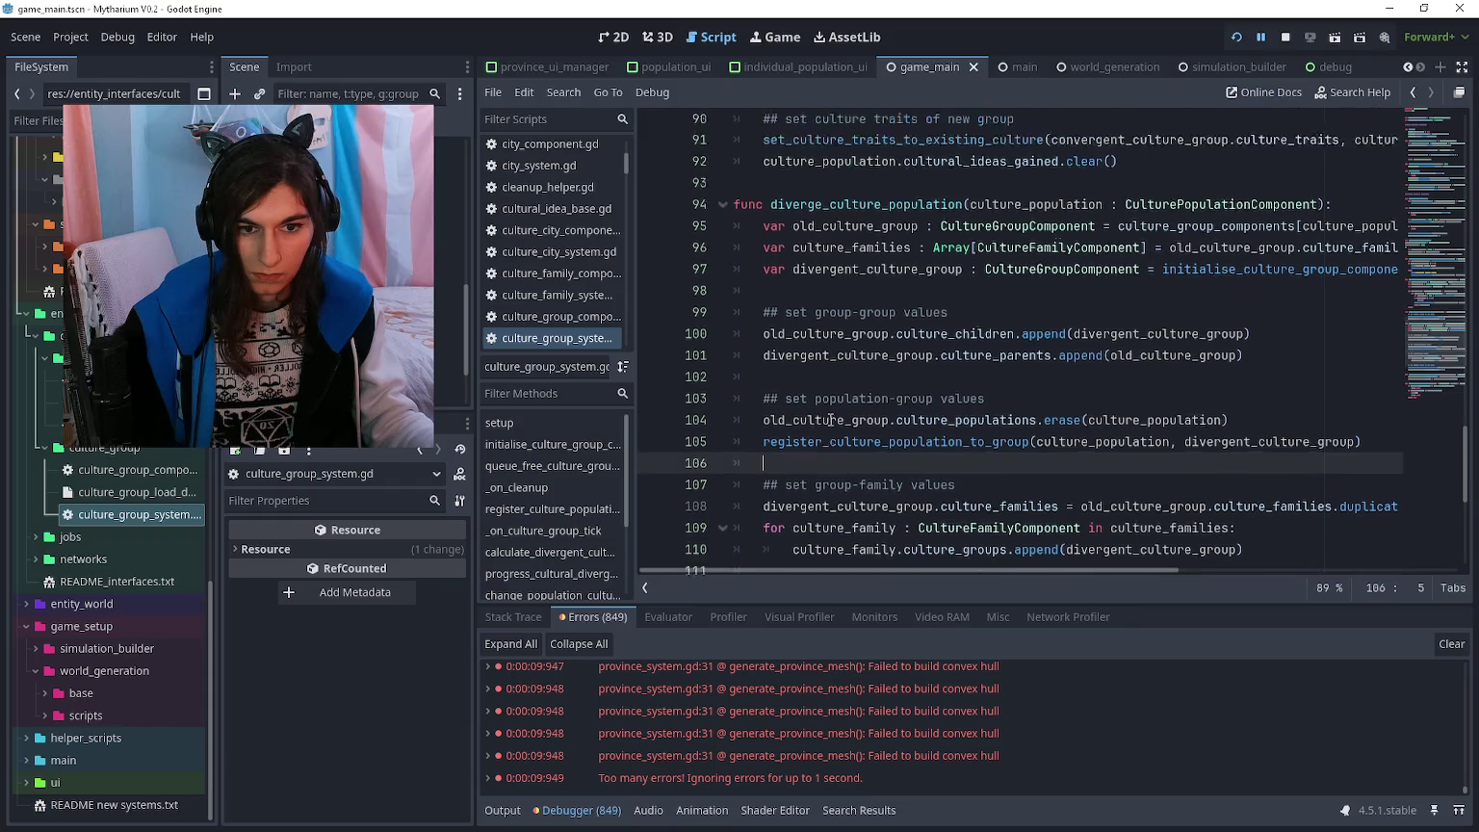
scroll(829, 414, up, 1)
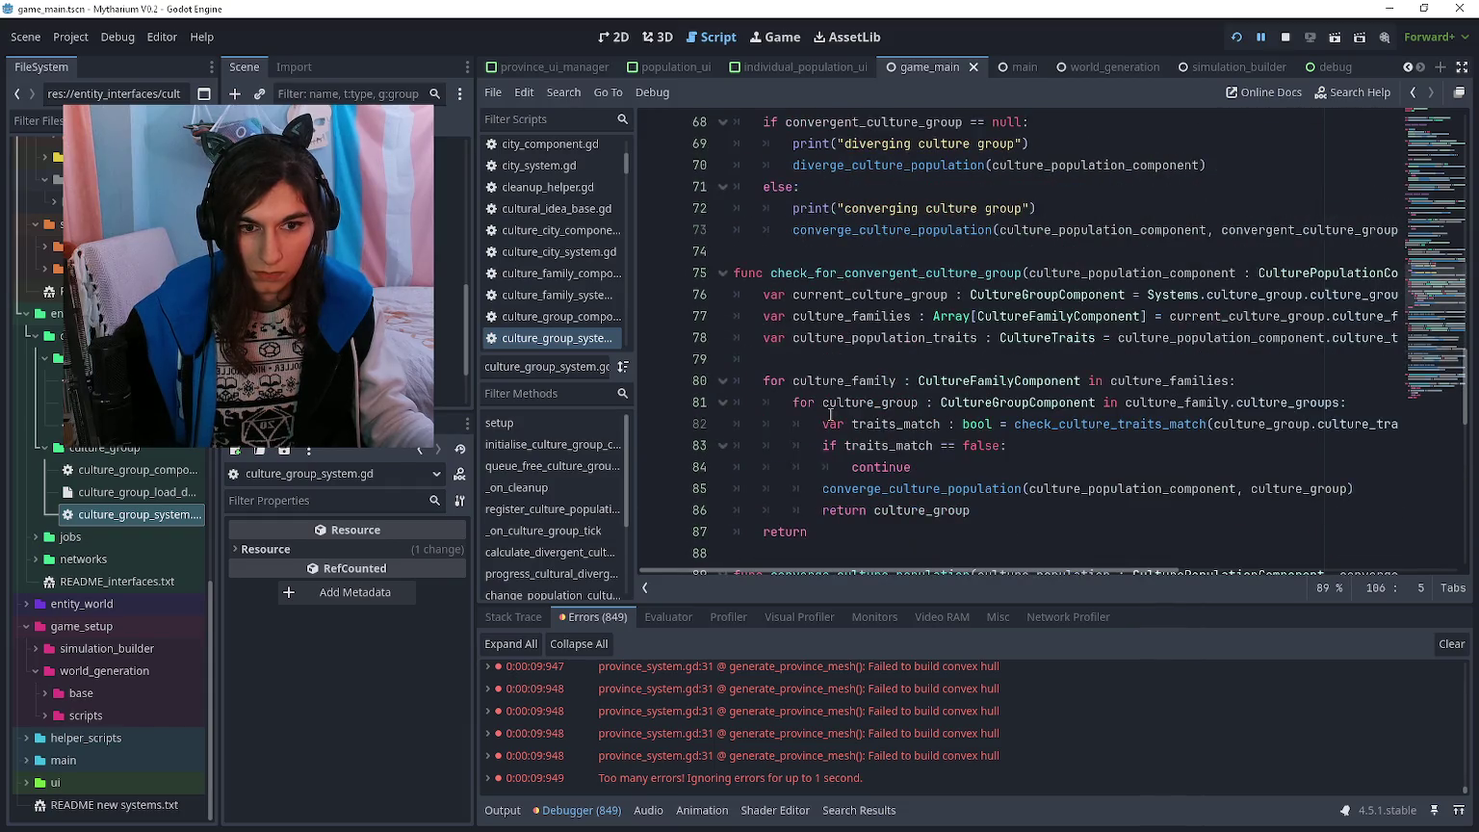
scroll(829, 414, up, 3)
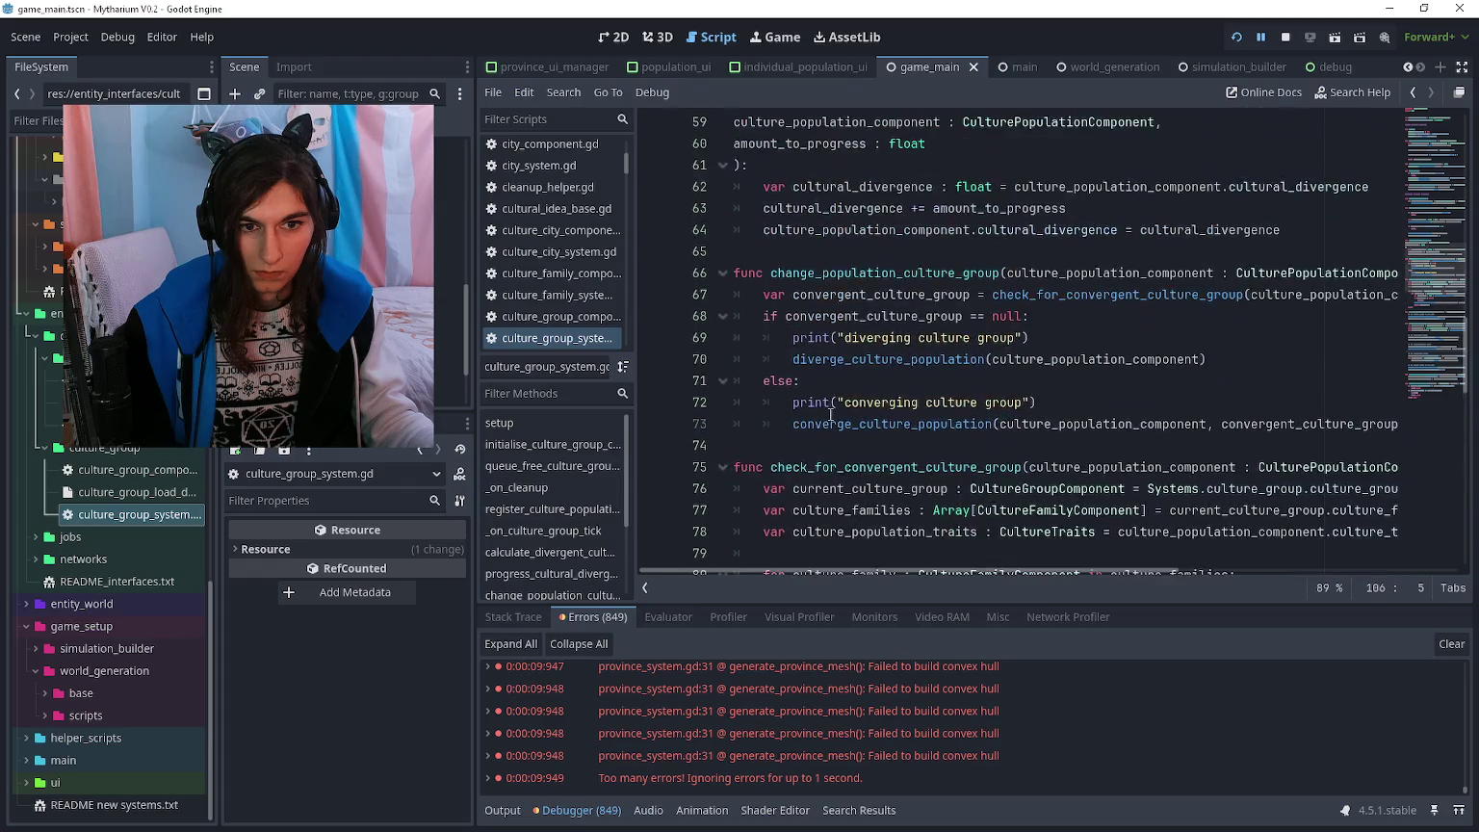
click(792, 337)
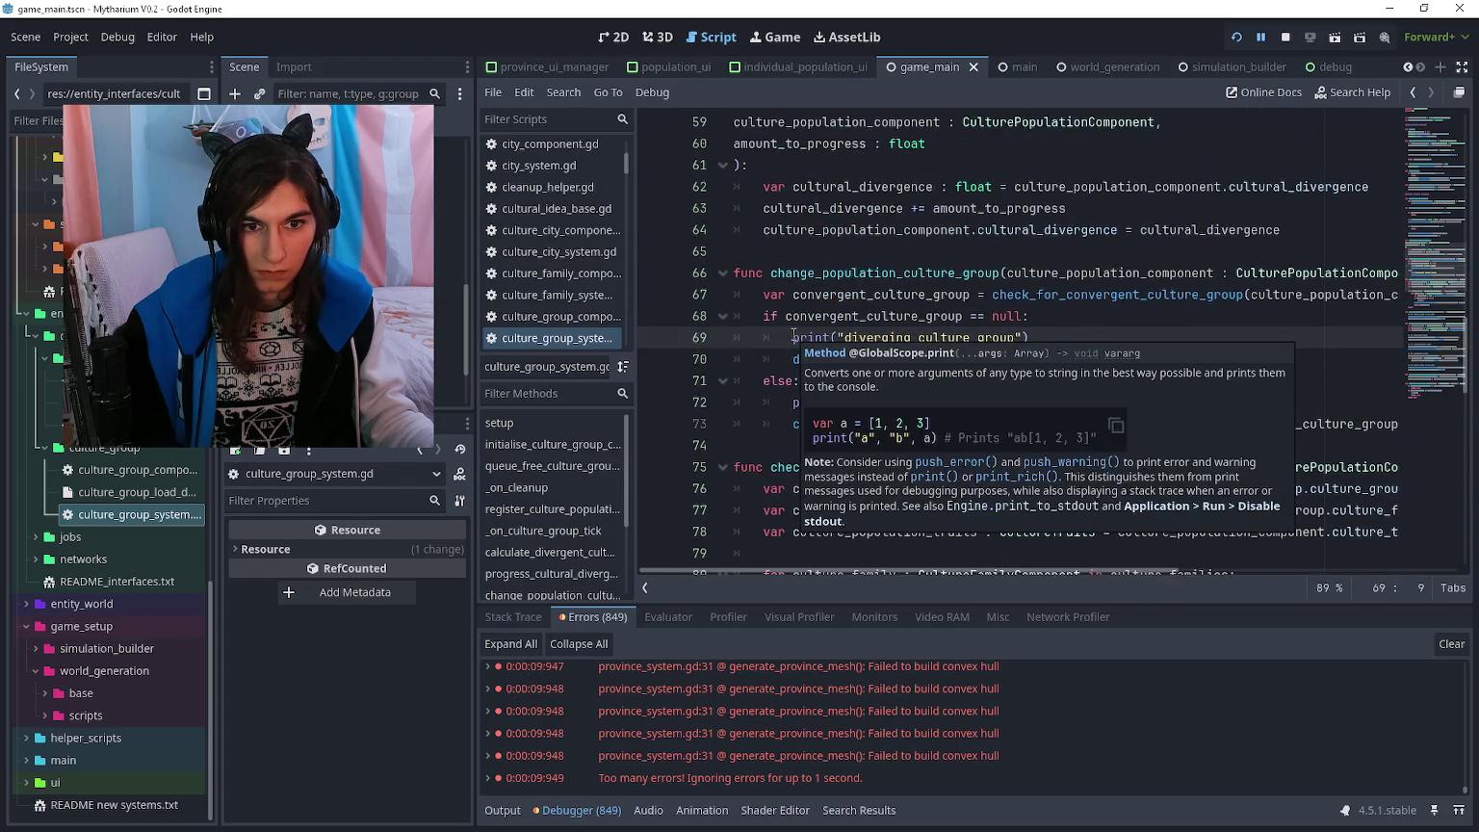
key(ctrl+shift+k)
click(799, 381)
scroll(832, 406, down, 15)
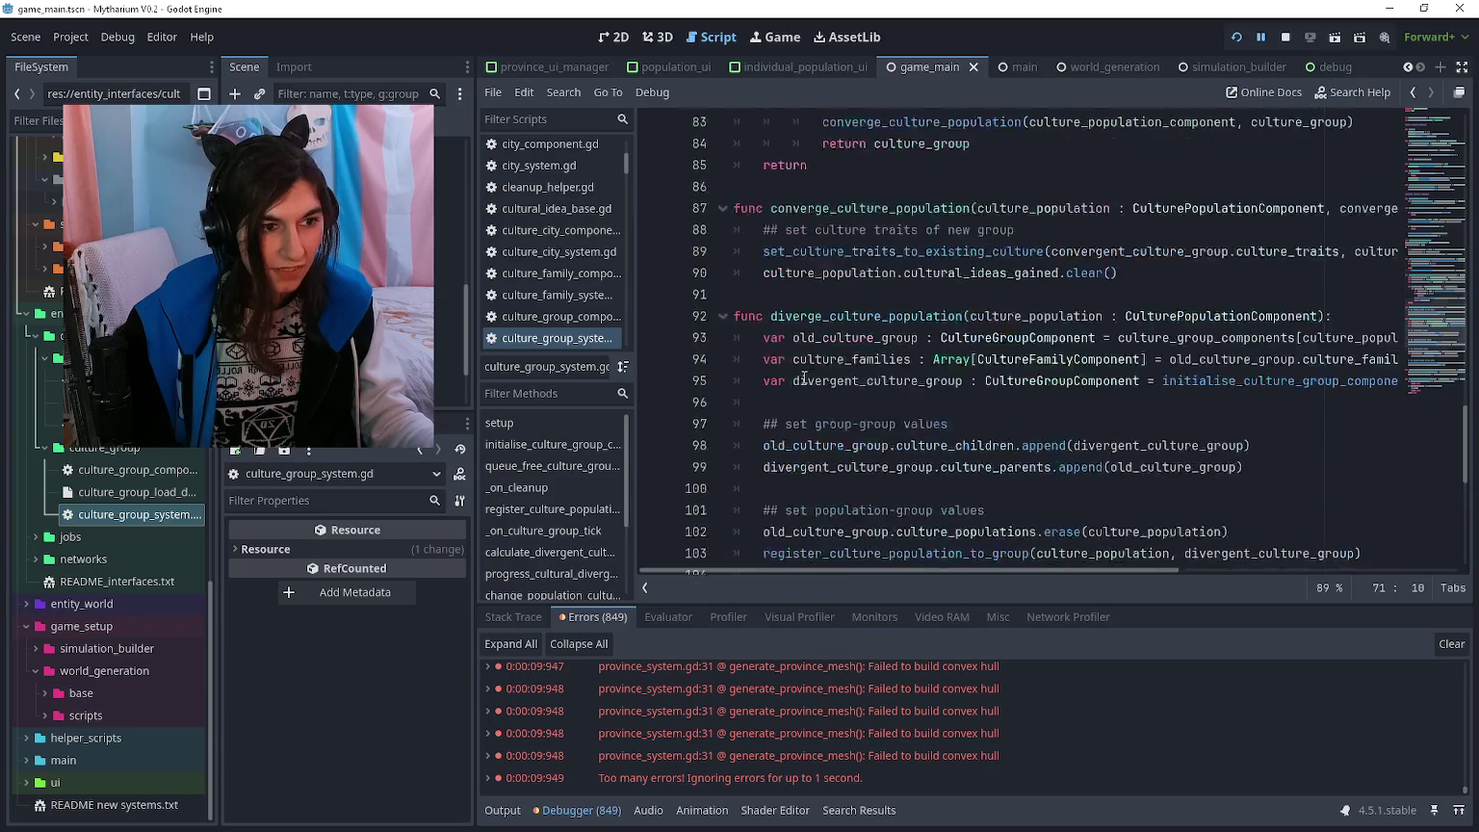
click(846, 467)
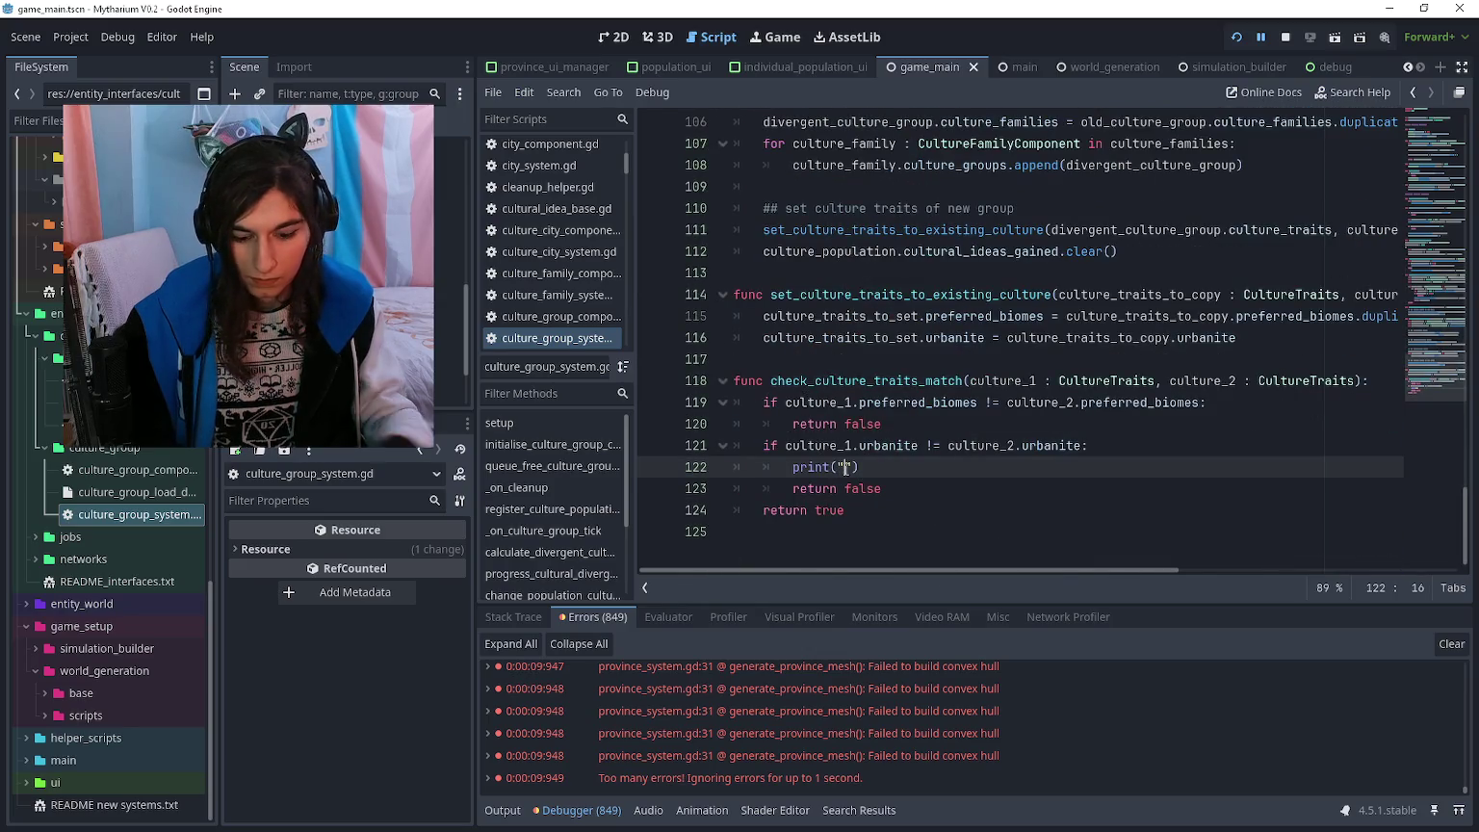
- Fill in print("urbanite fail"), add a biome fail print in the preferred_biomes branch, and bring the game forward
text(urbanite fai)
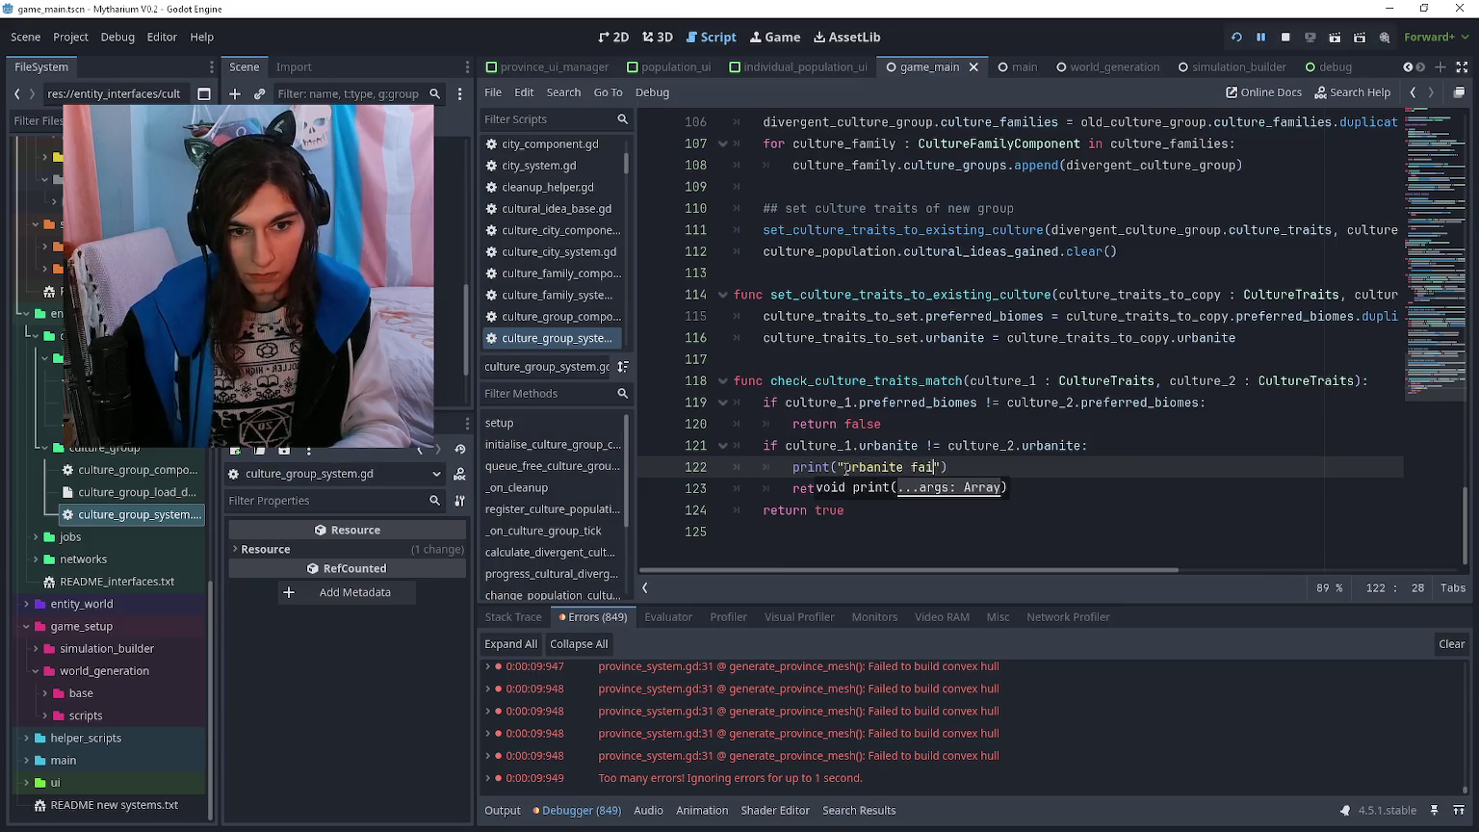
text(l)
key(Up)
key(Up)
key(Up)
key(End)
key(Return)
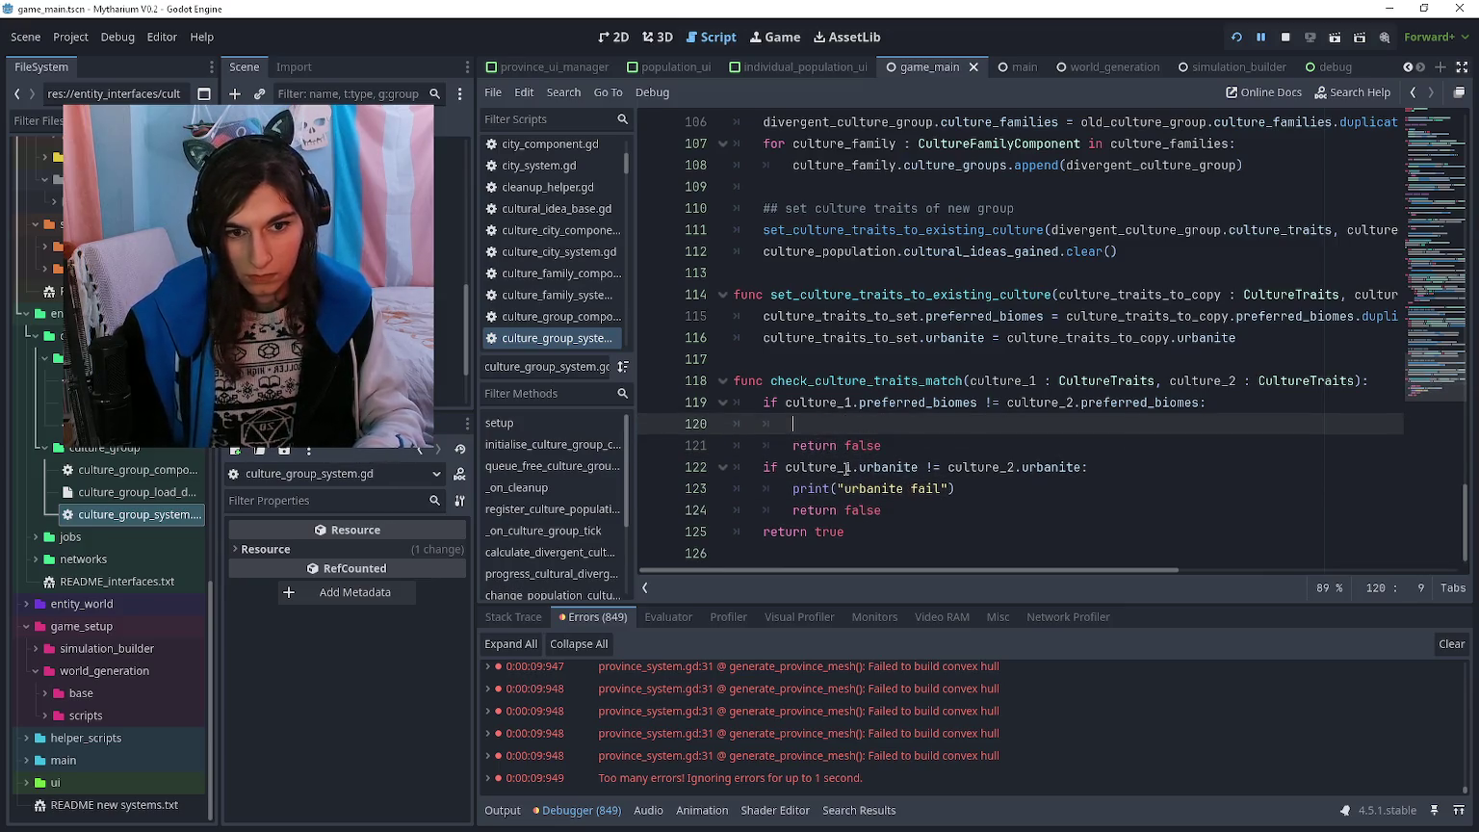
text(print("bvio)
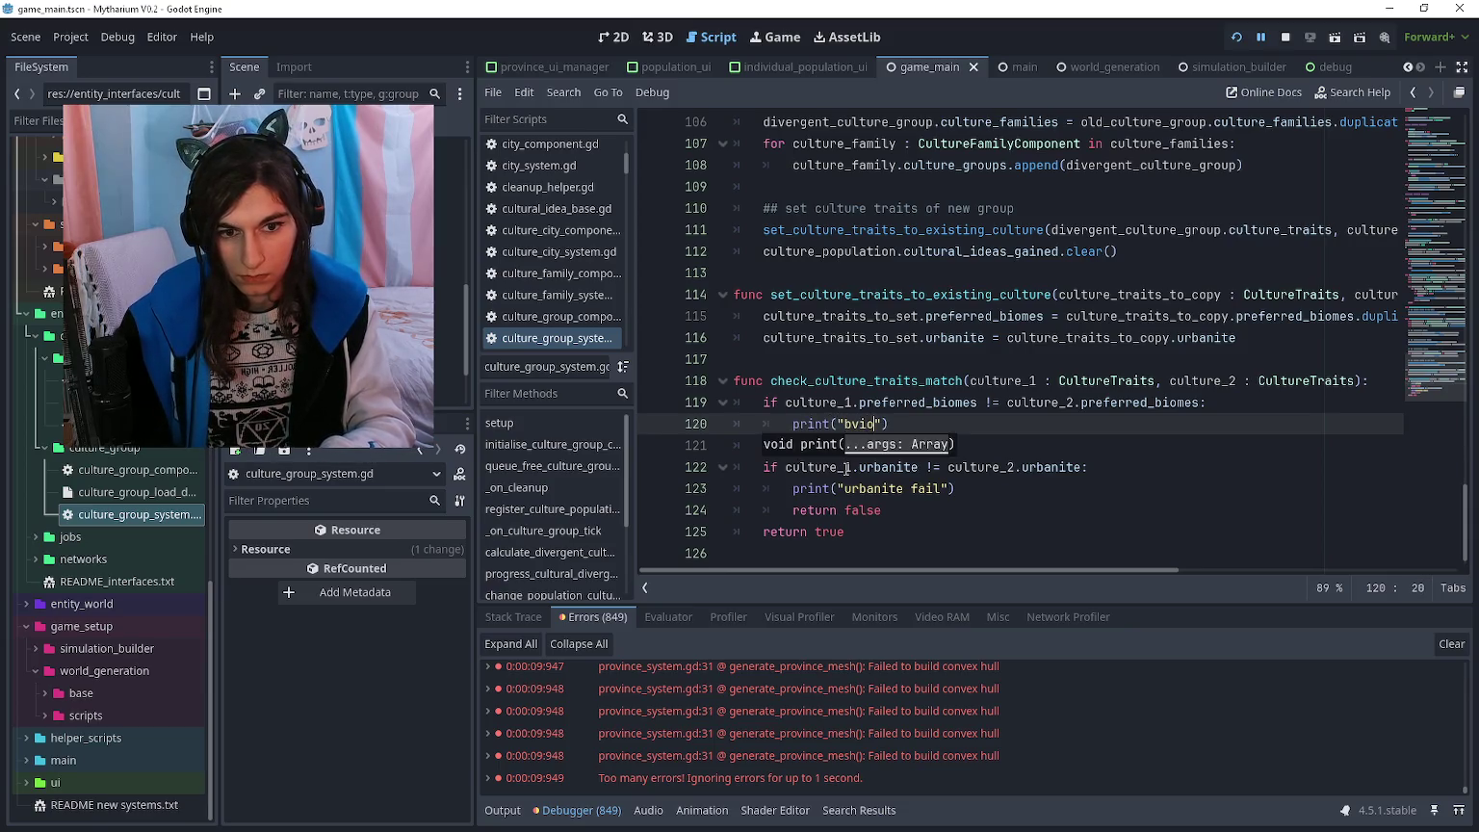
text(l)
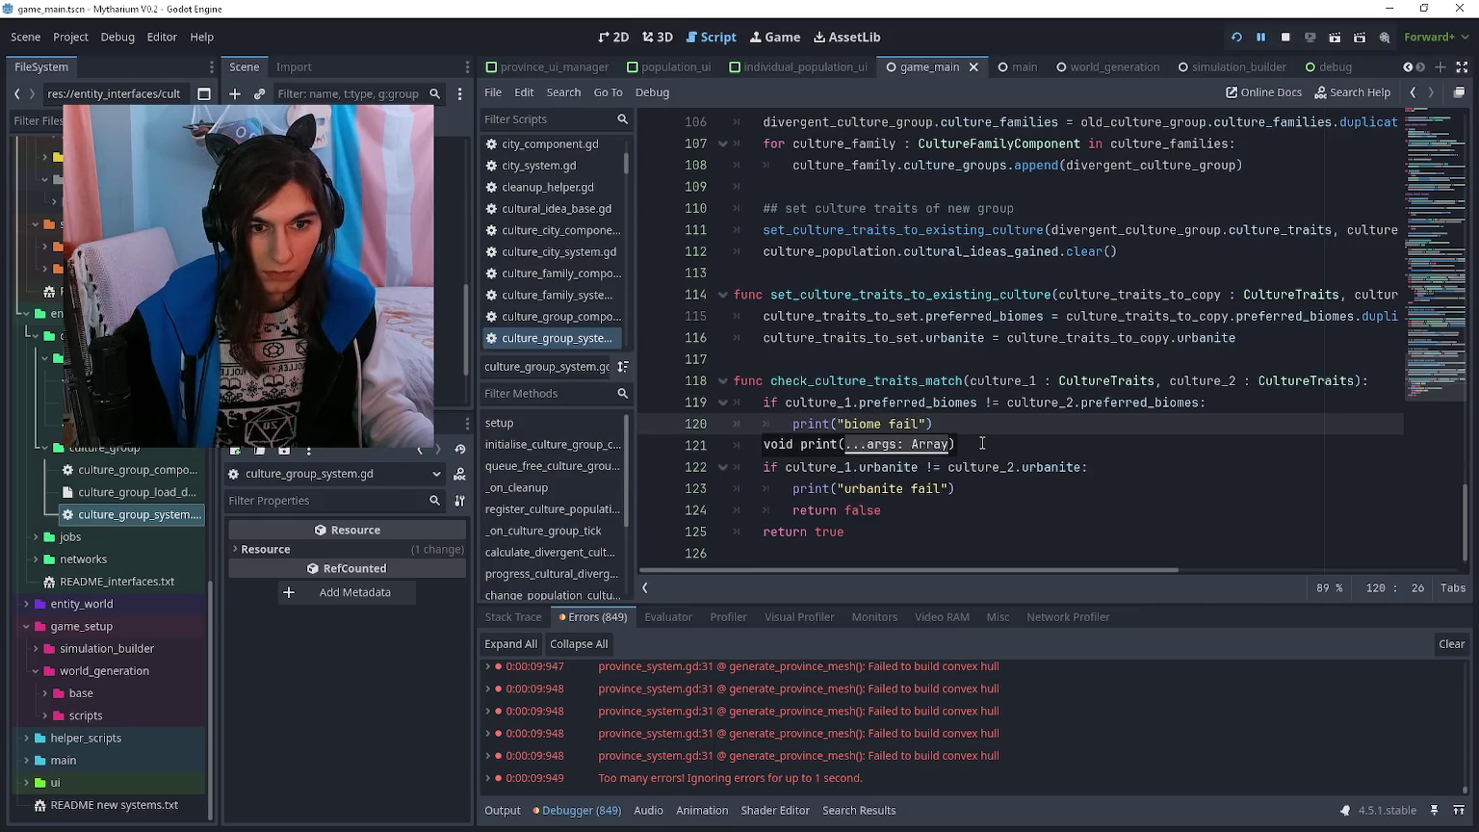
click(990, 491)
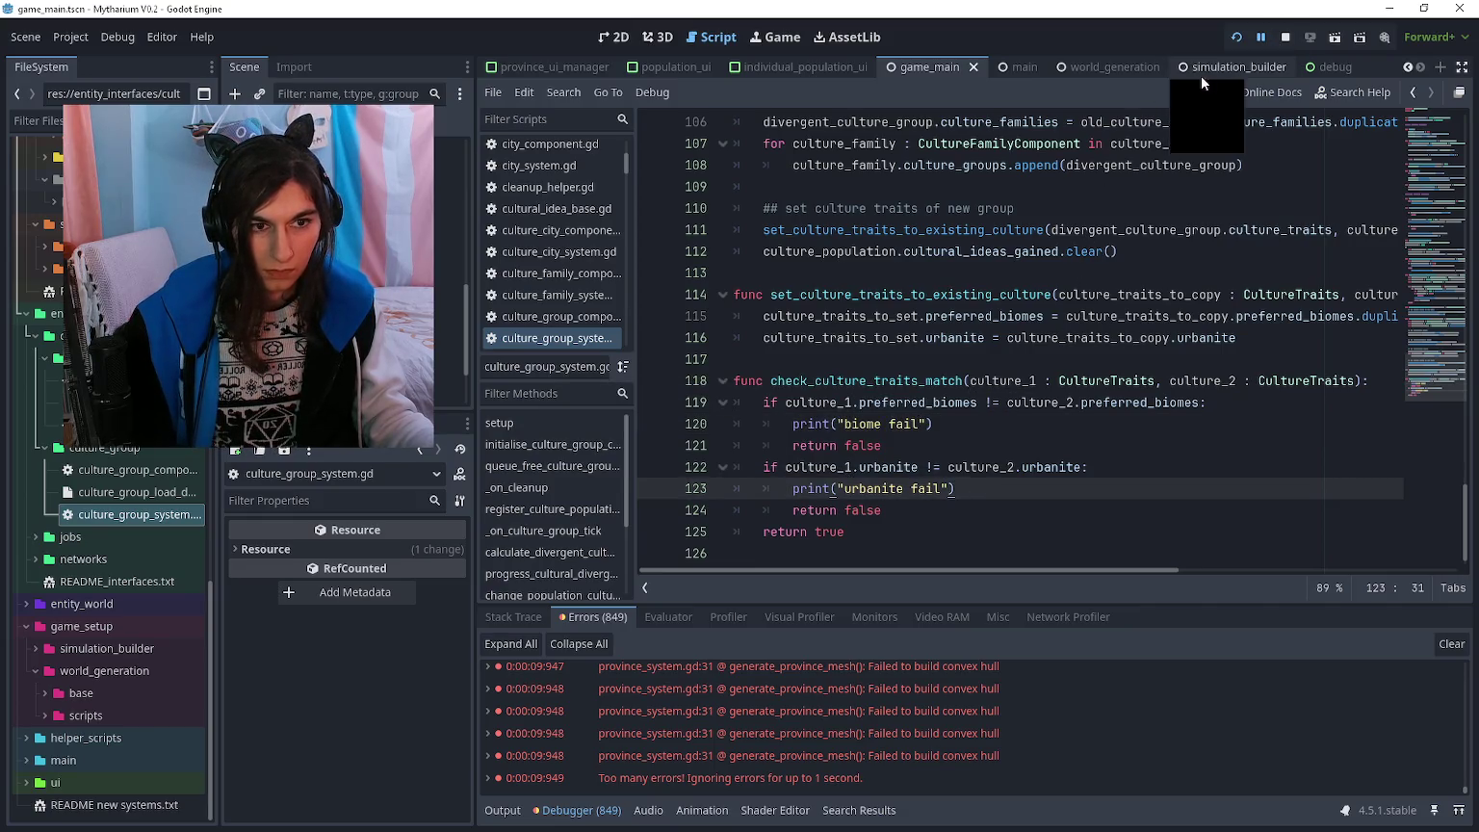
click(1250, 38)
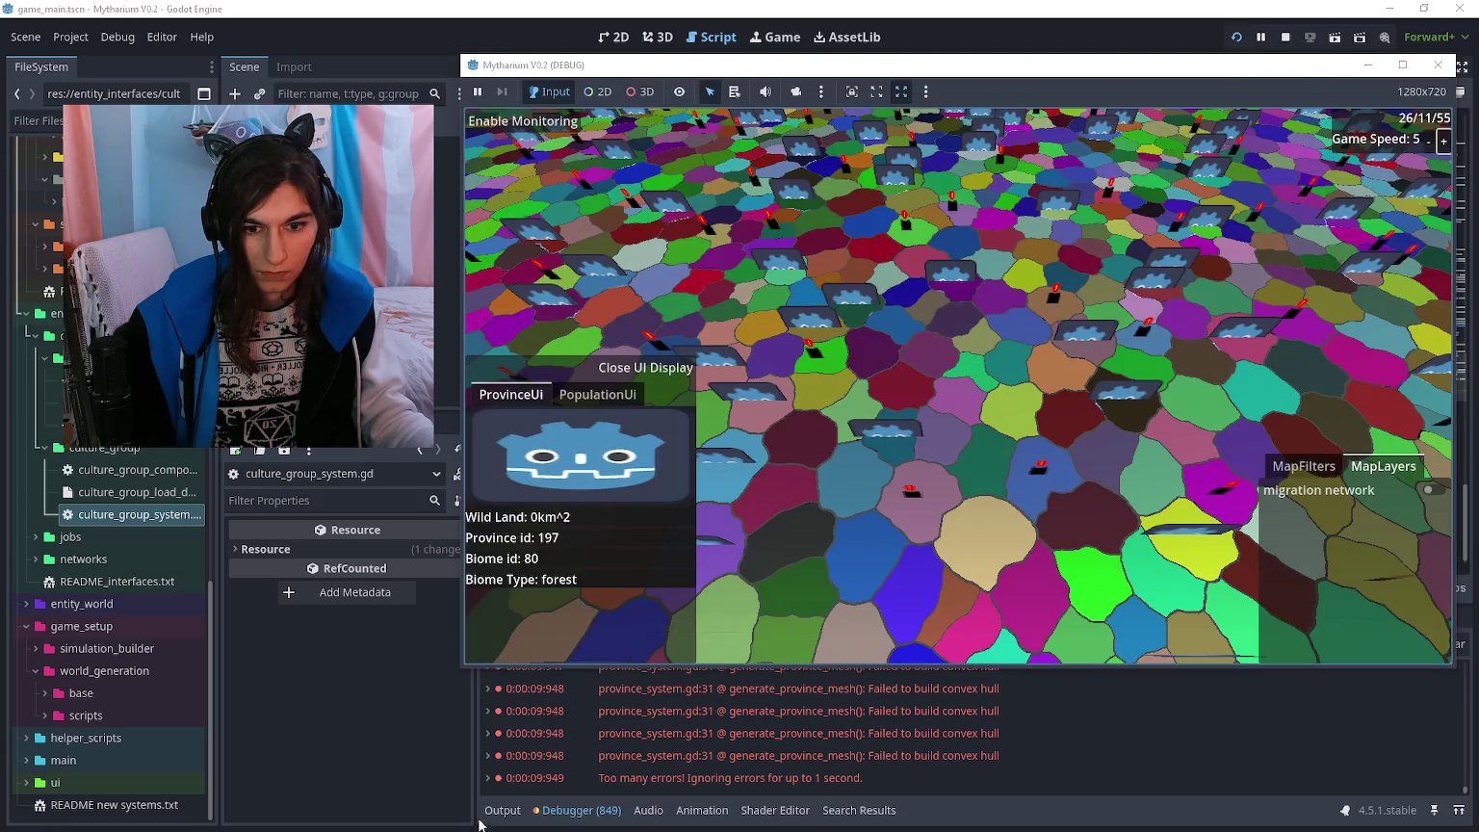
- Pause the running game and check the output log
click(502, 810)
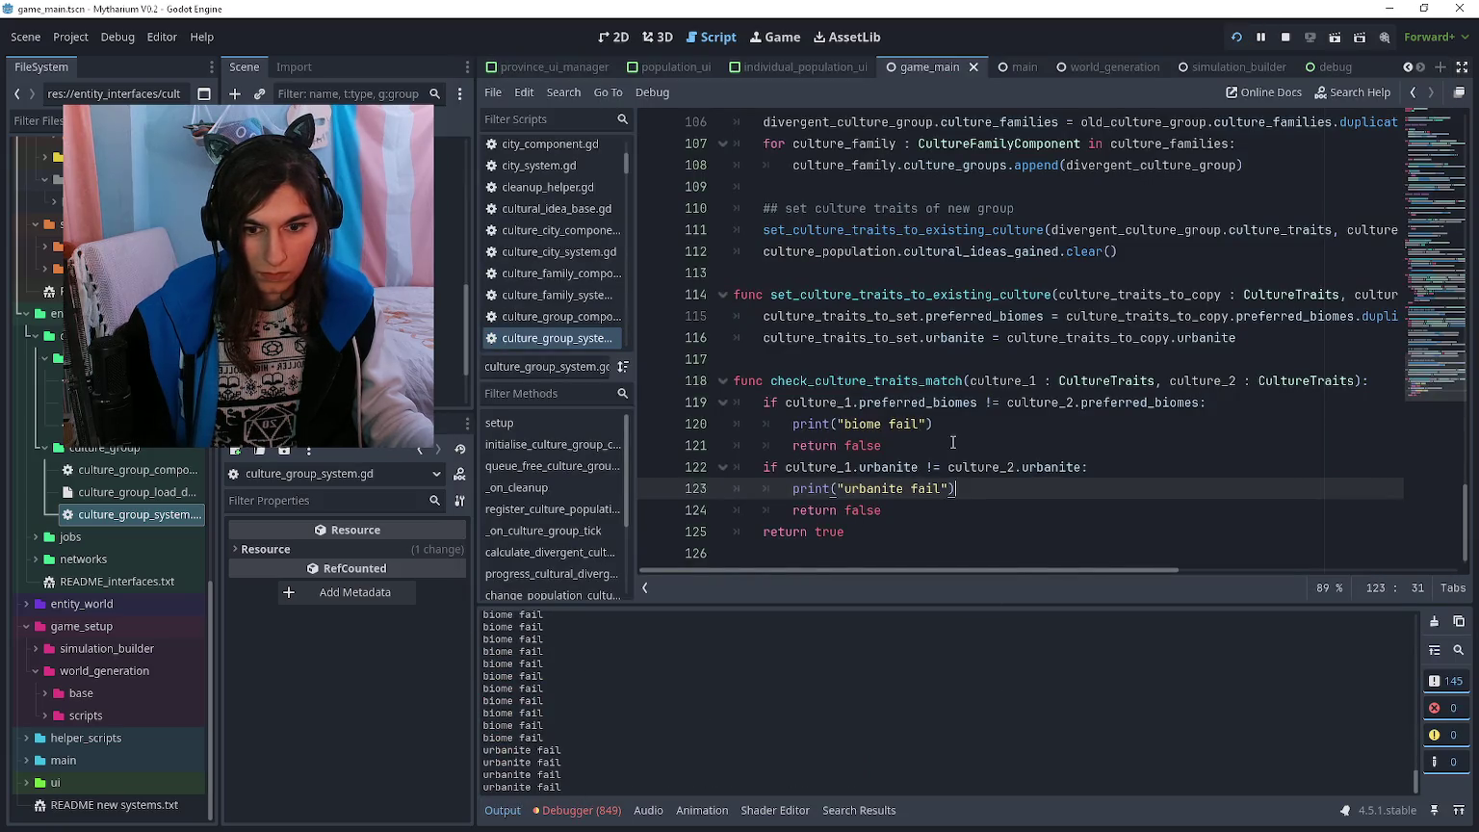
key(F7)
click(502, 809)
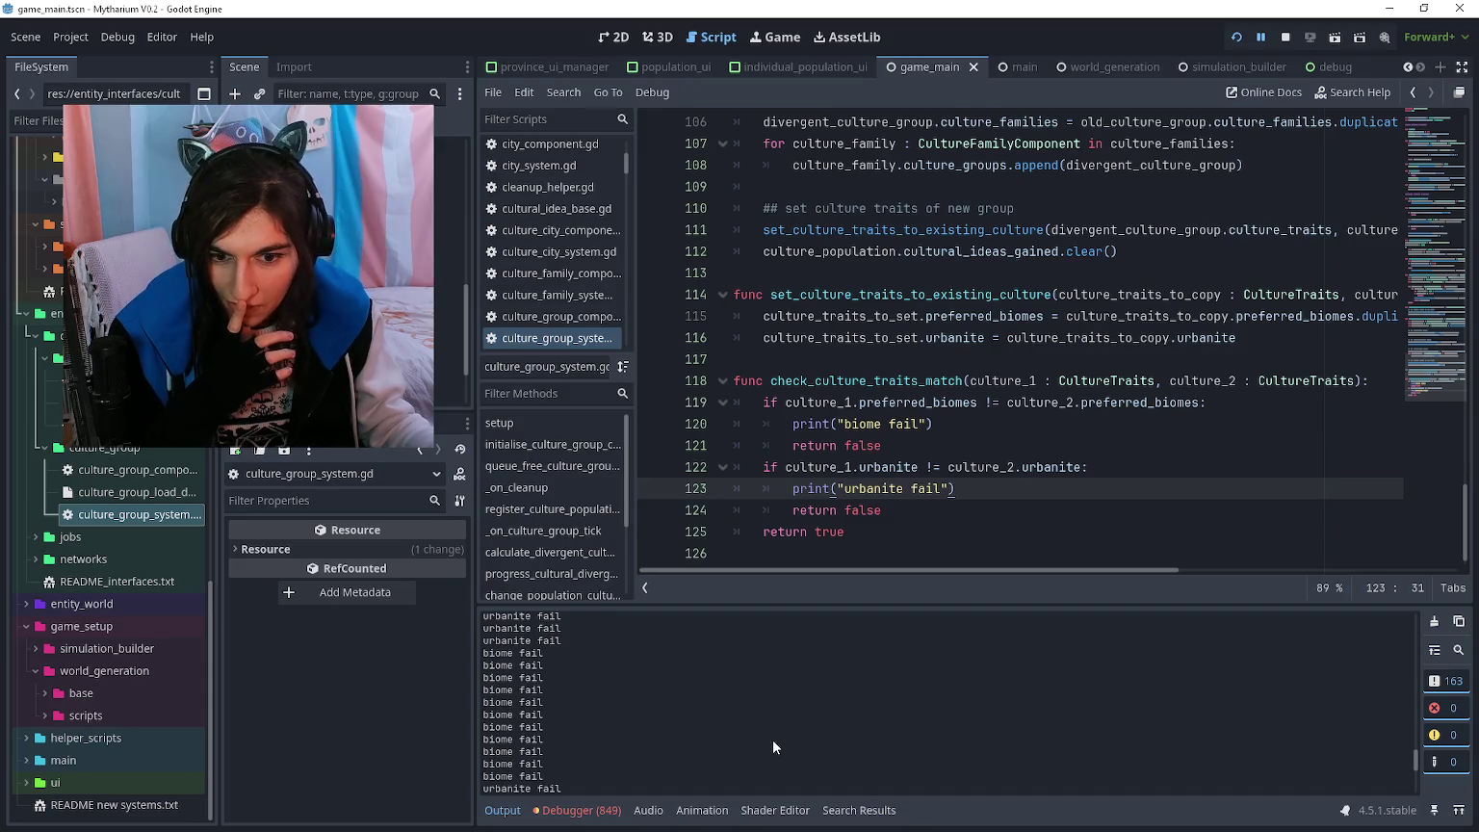
- Print culture_1 and culture_2 preferred_biomes below the biome fail message and rerun with F5
click(799, 444)
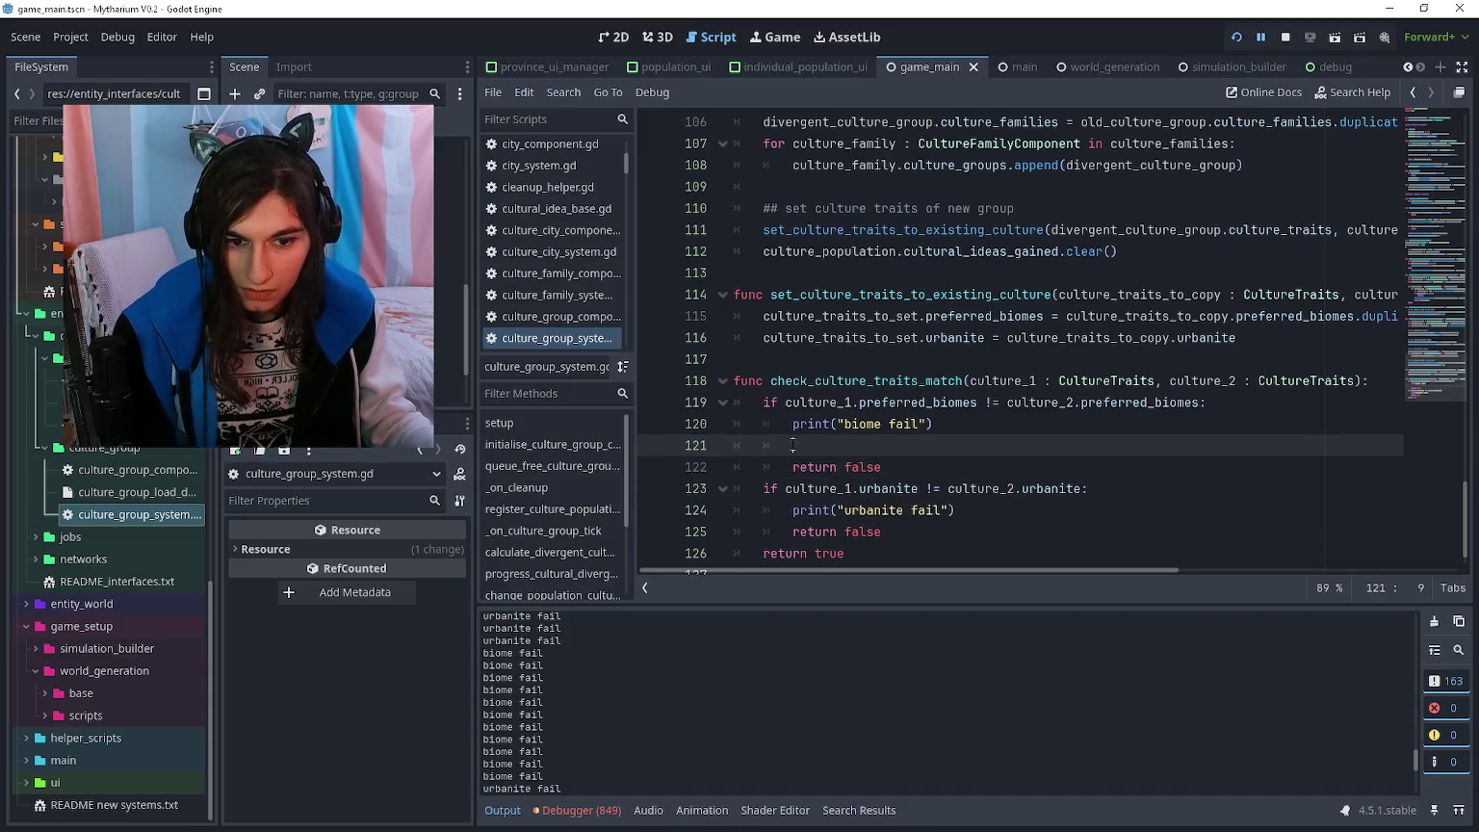
key(Return)
key(Up)
text(print()
text(culture1.pr)
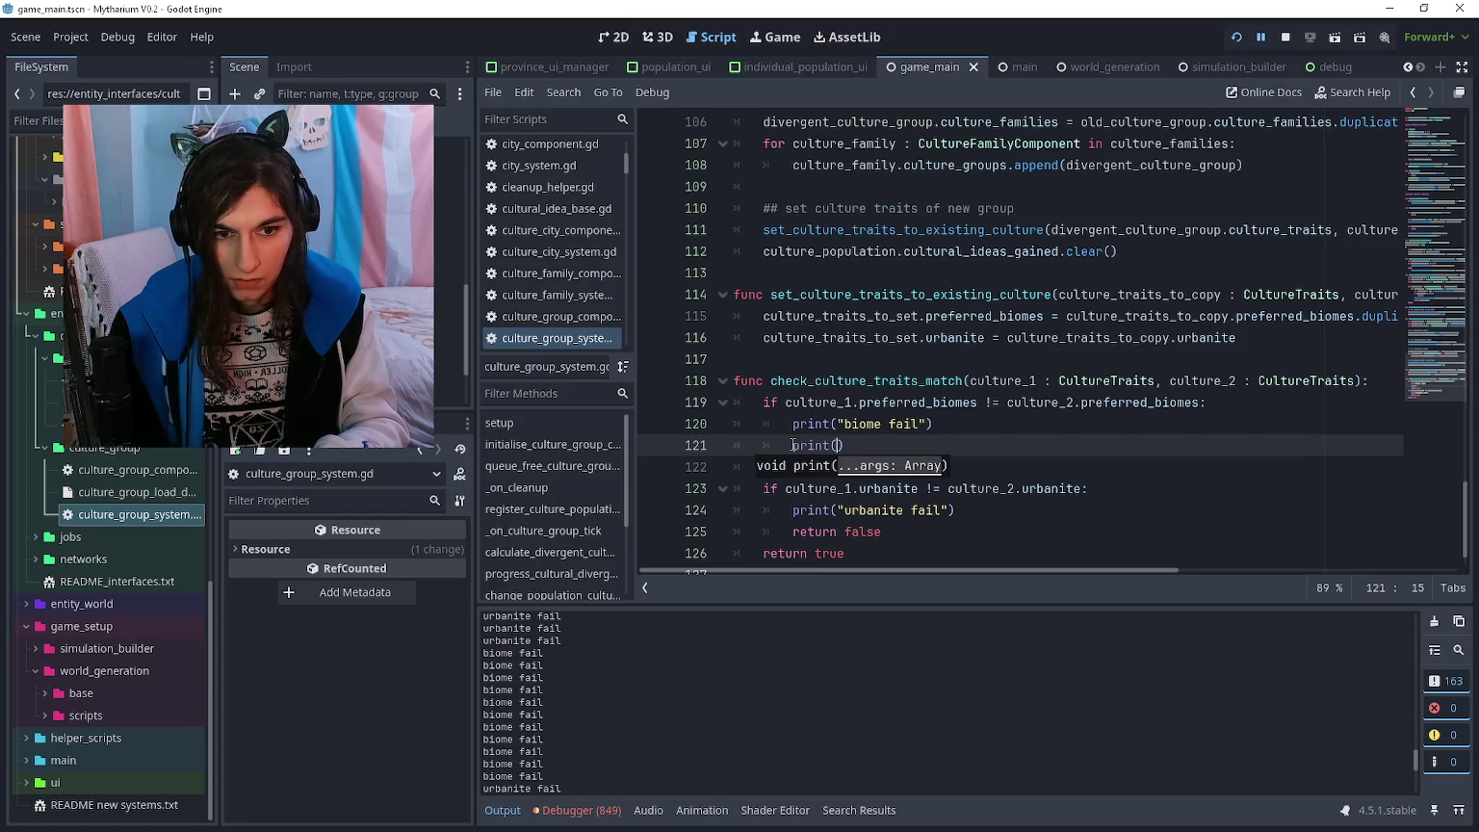
text(eferred_biomes)
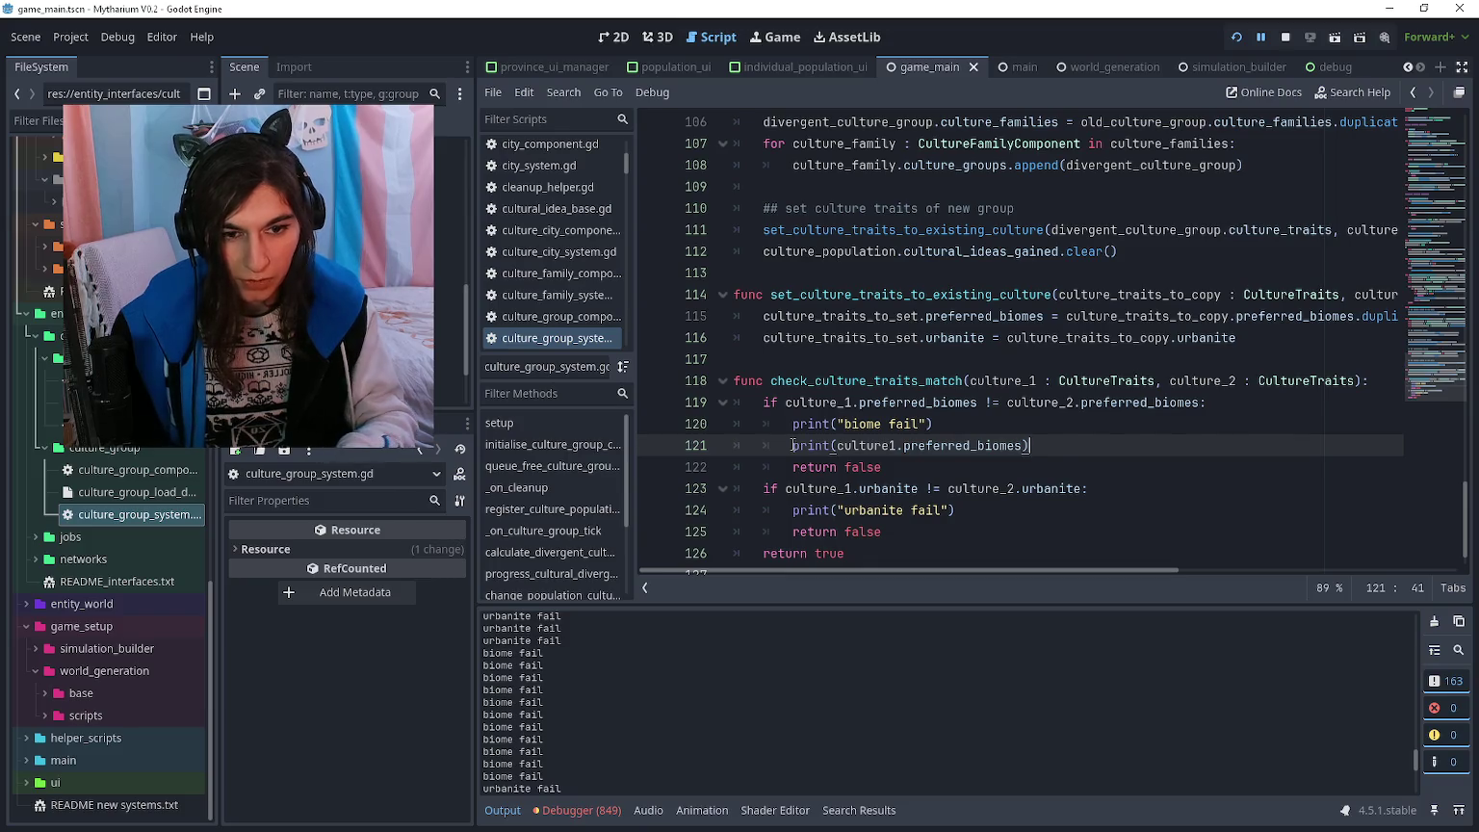
key(ctrl+shift+d)
key(Up)
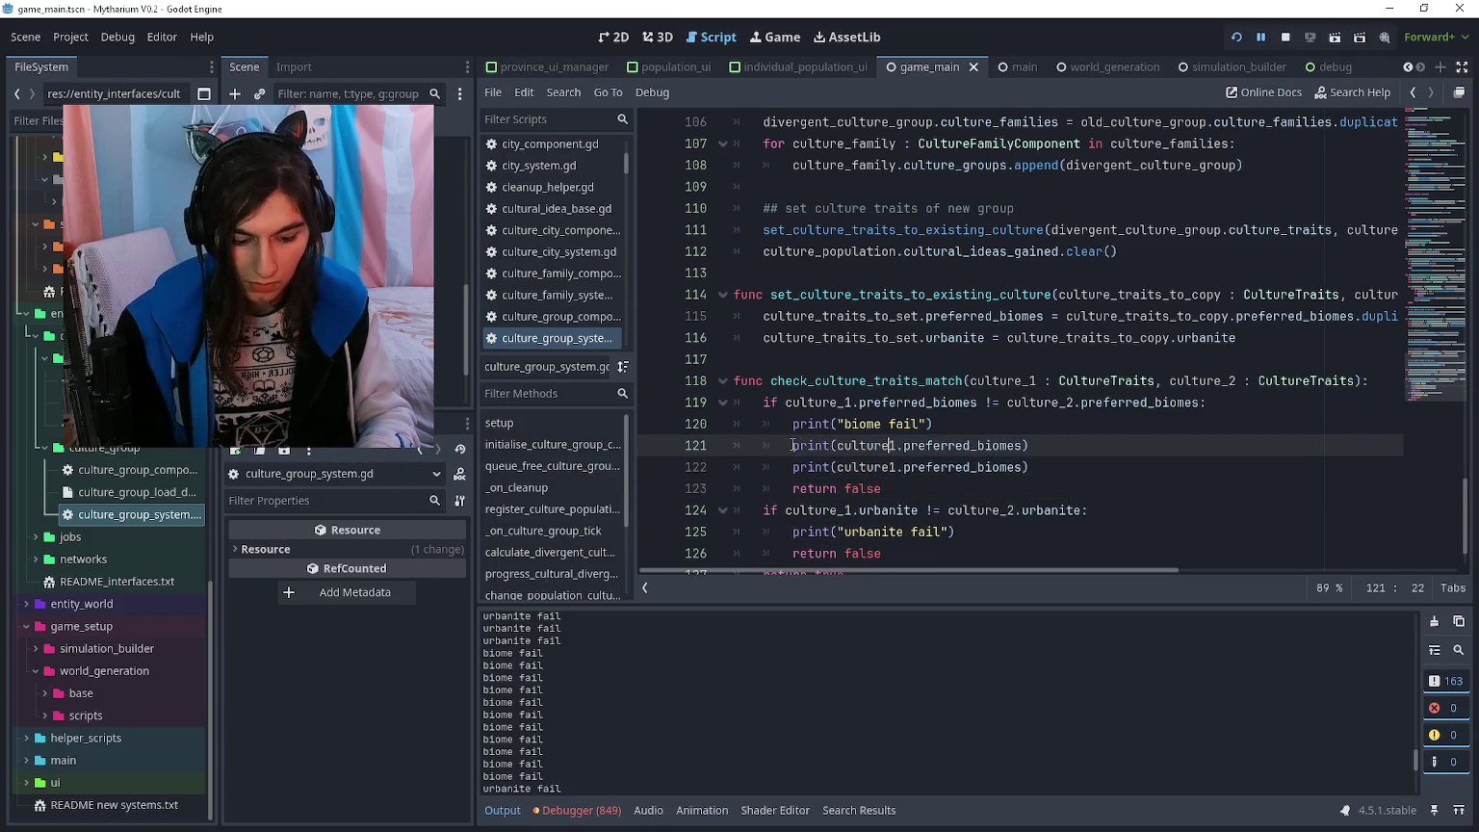
text(_)
key(Down)
text(_)
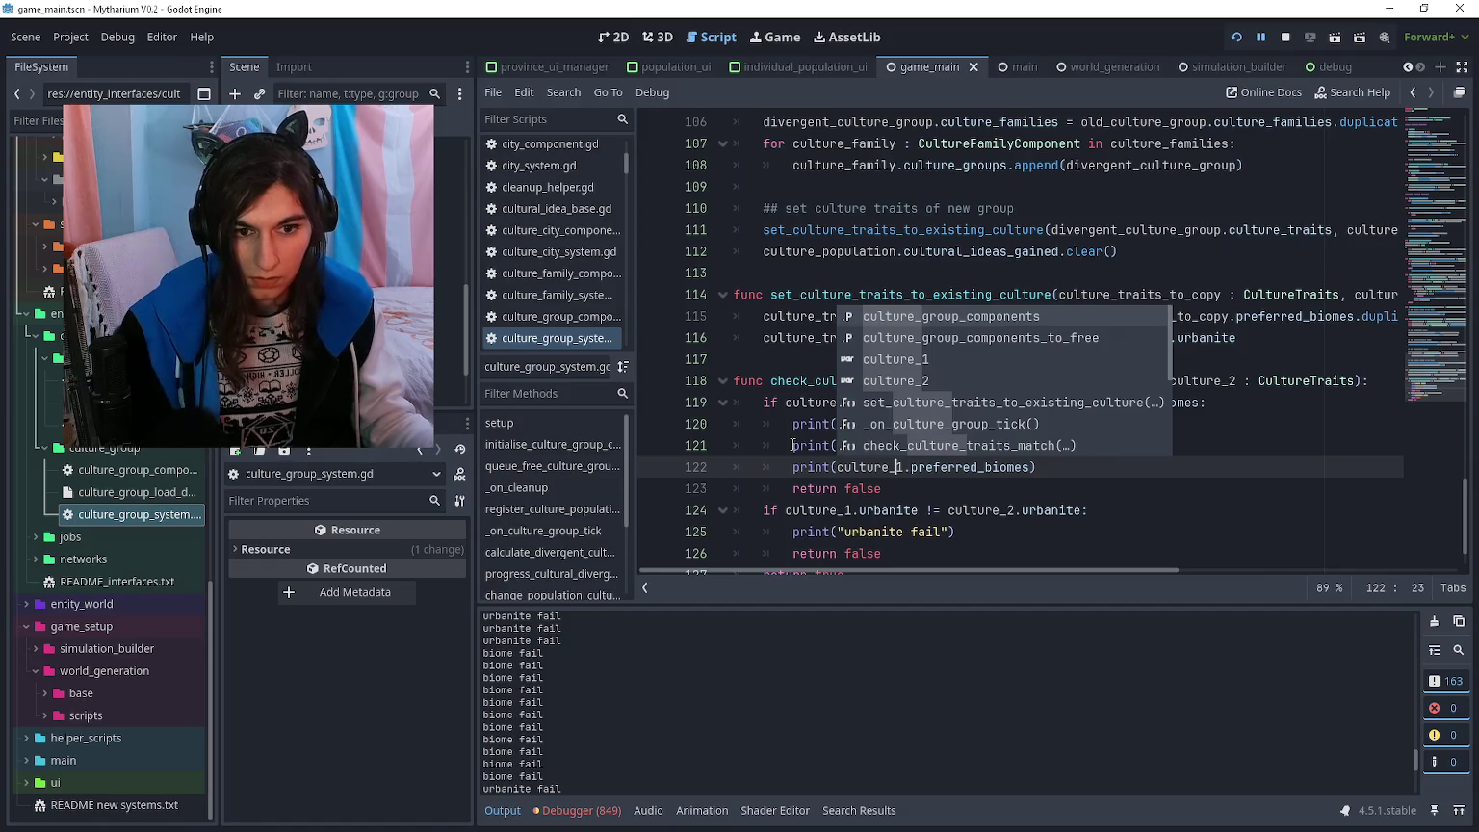
click(798, 486)
click(899, 467)
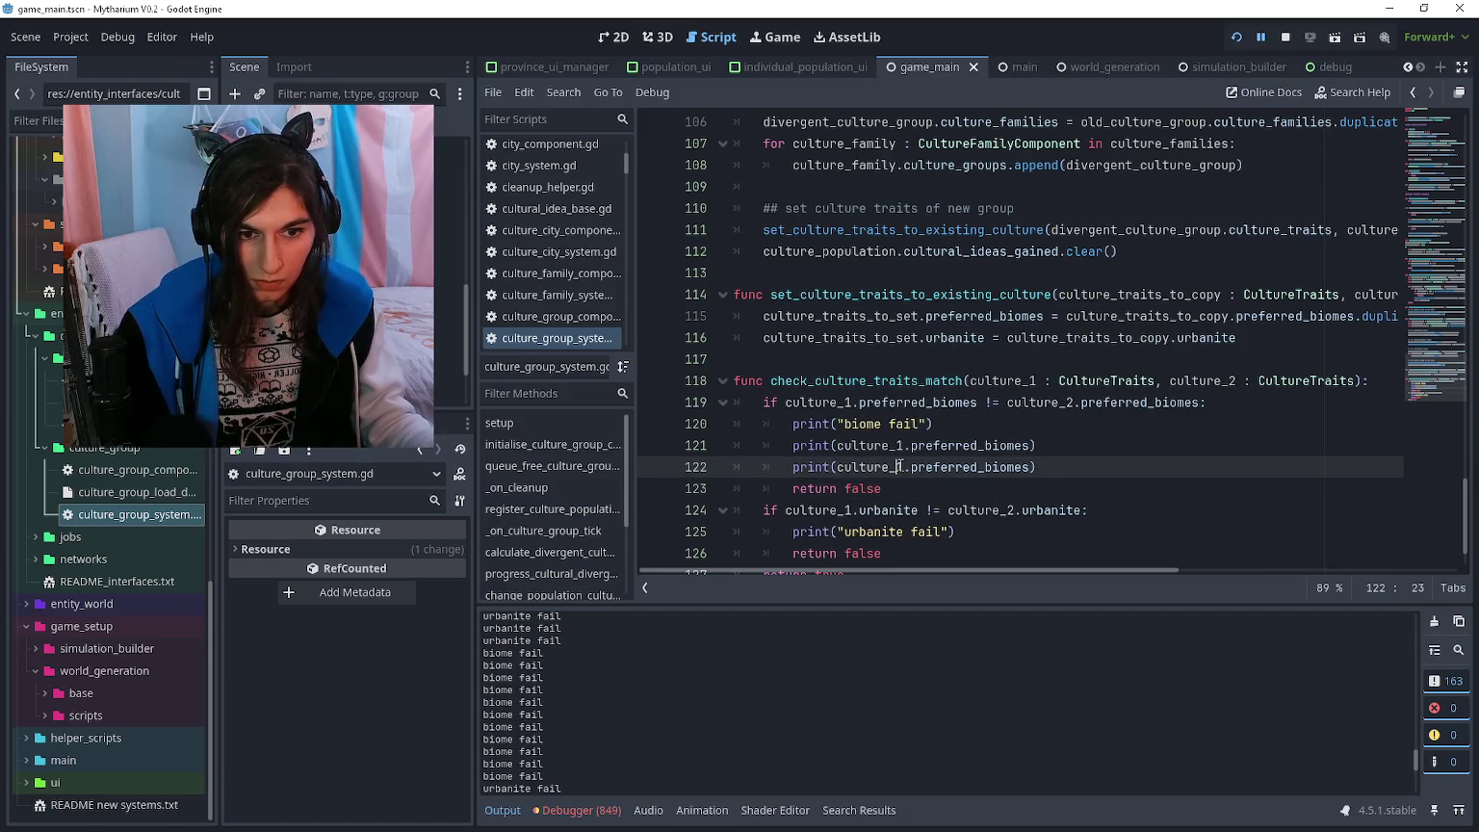
text(2)
key(F5)
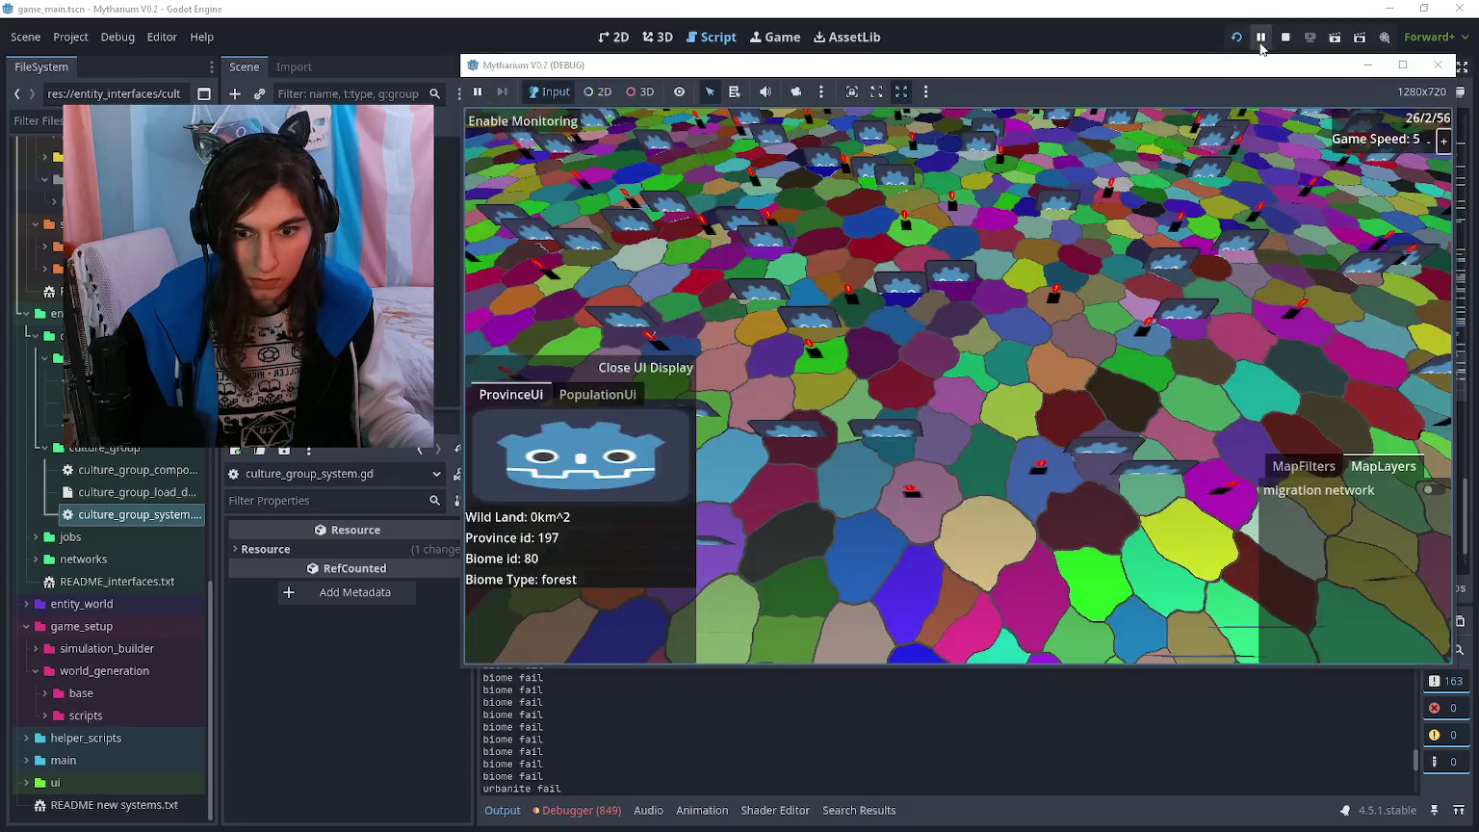
- Pause the game and scroll the Output to biome fail lines showing an empty [] against [4] or [5]
click(948, 680)
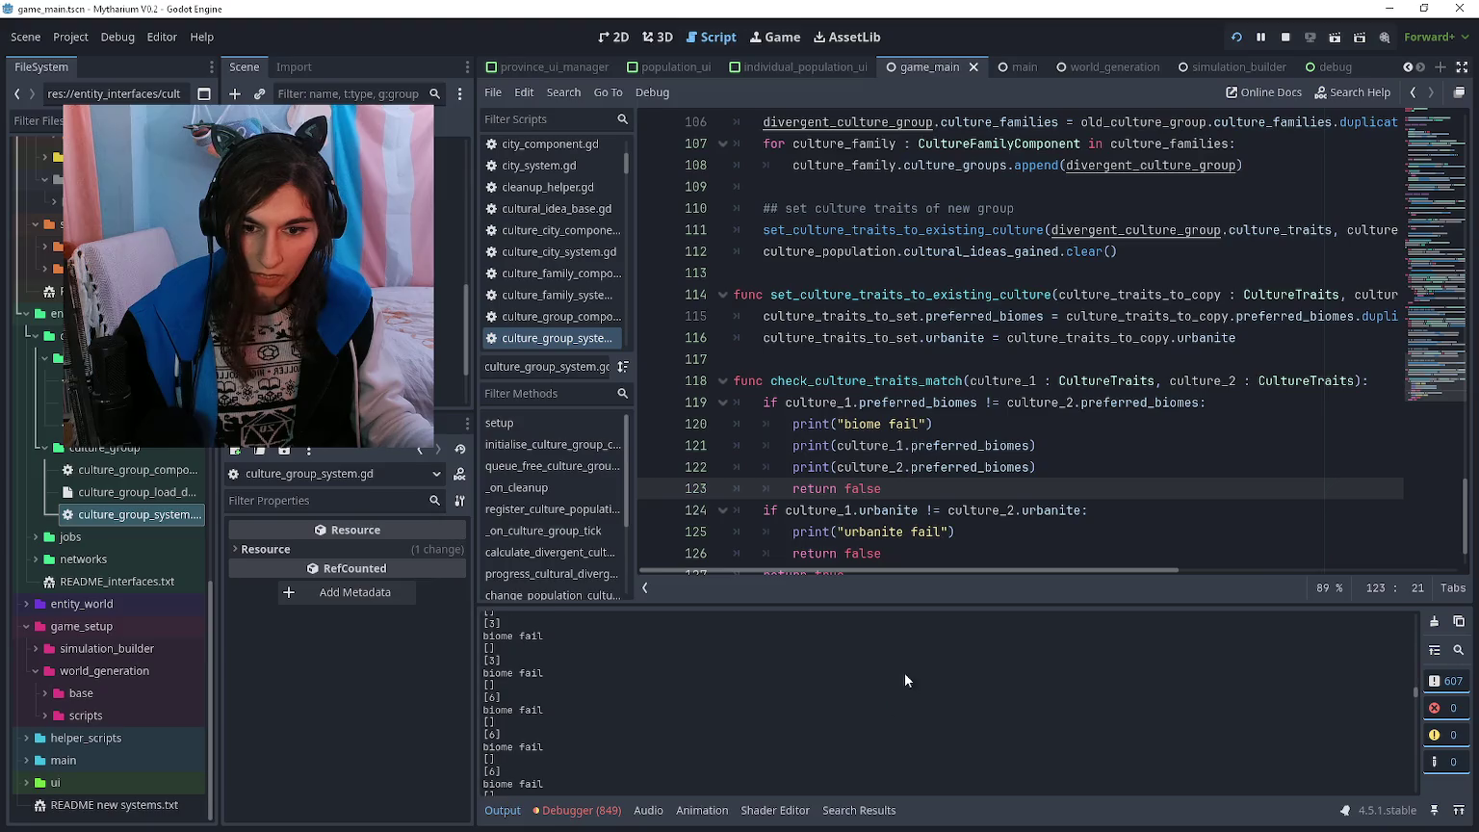
click(1261, 38)
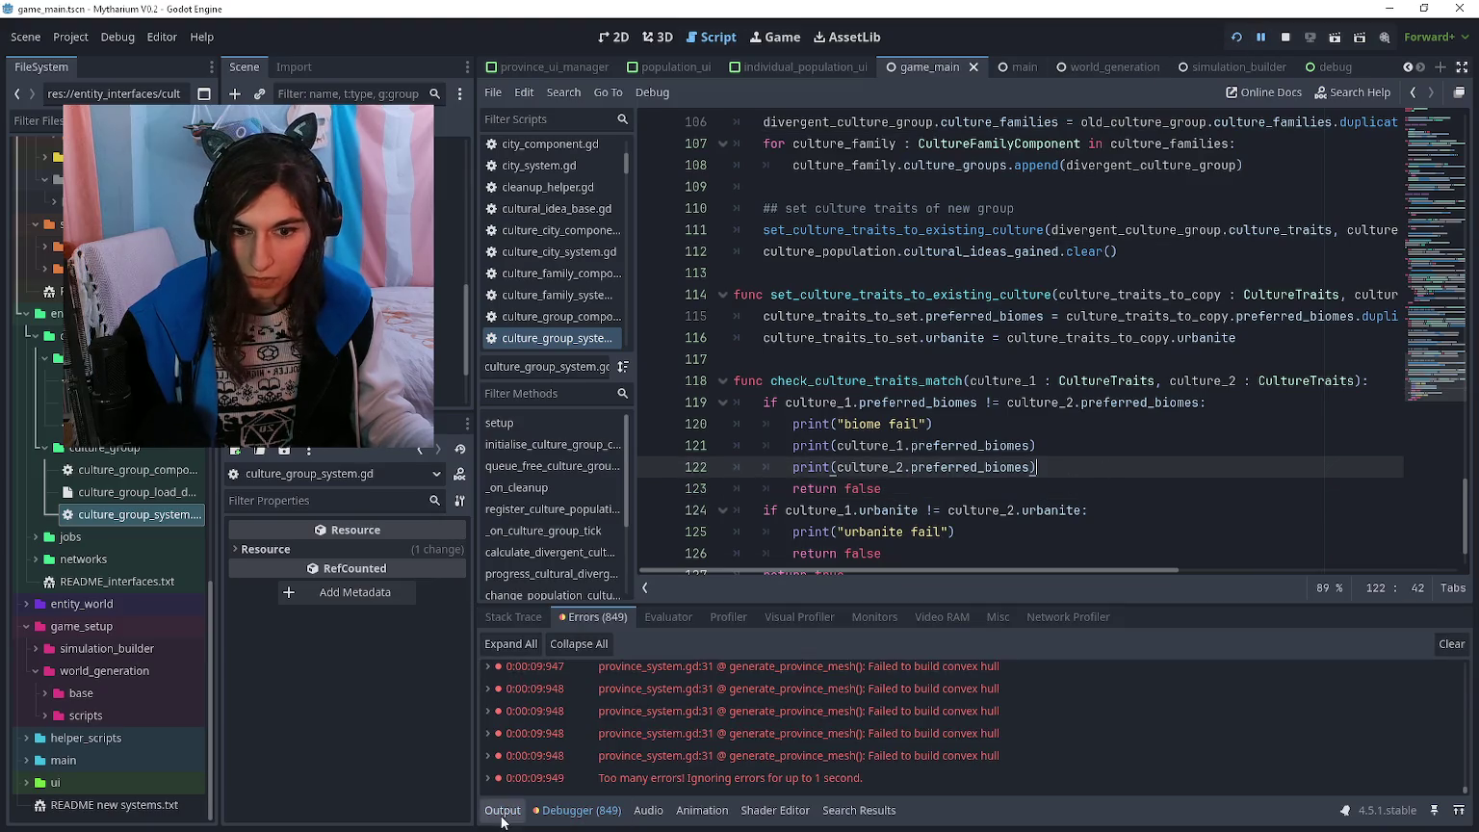
scroll(721, 726, down, 3)
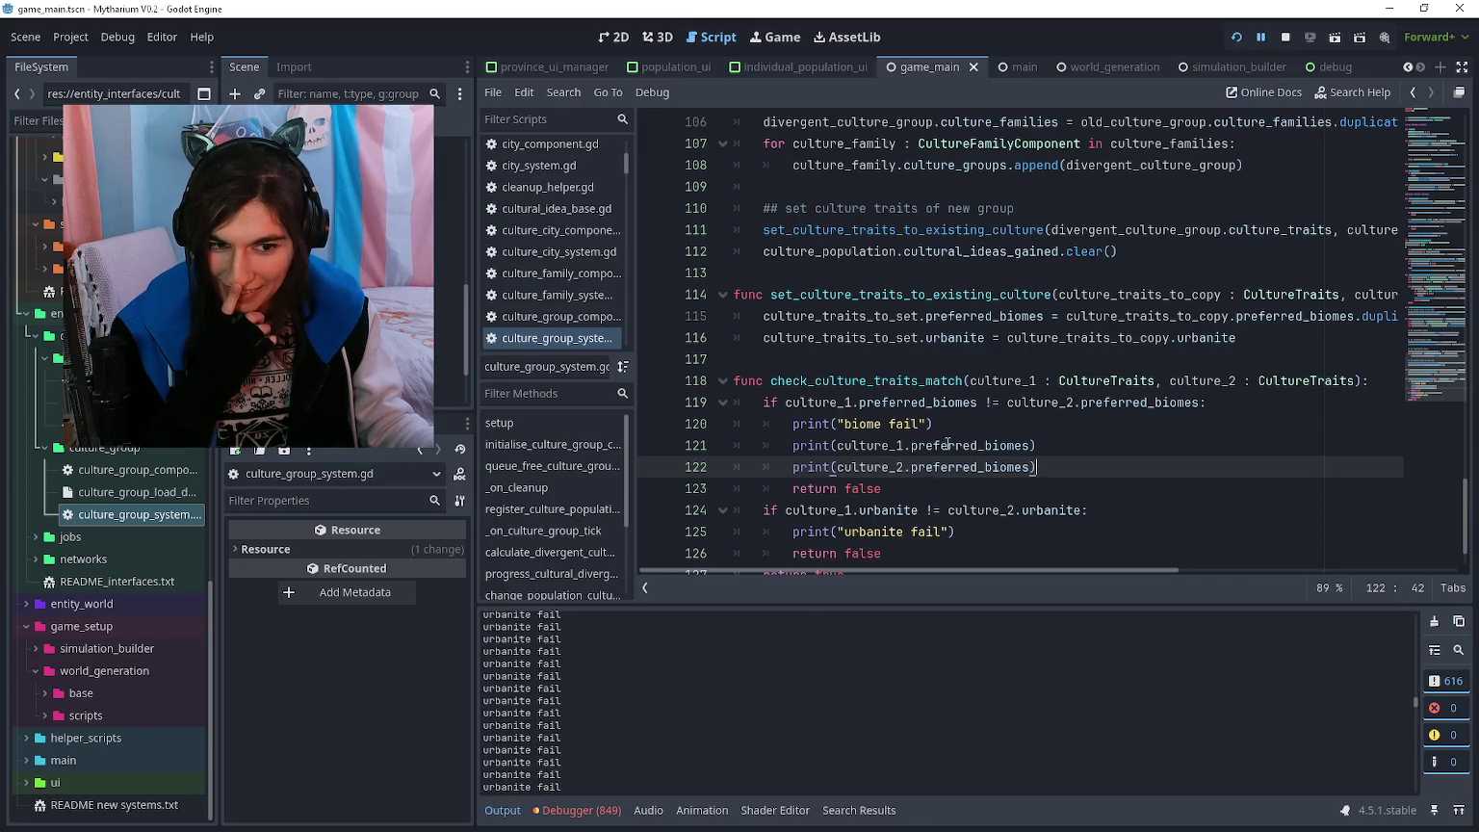
click(958, 489)
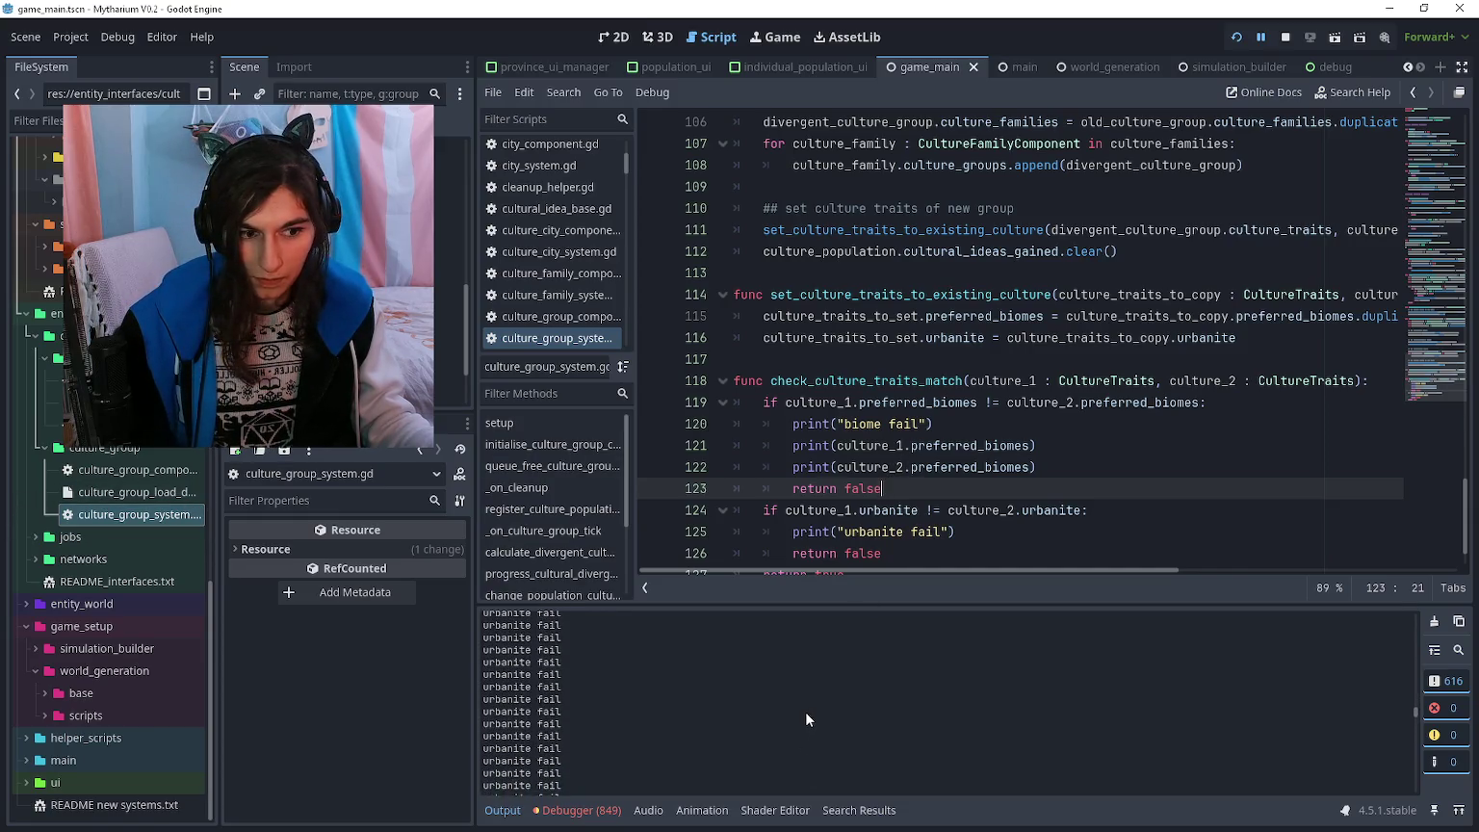
mouse_move(1415, 712)
mouse_down()
mouse_move(1417, 689)
mouse_move(1429, 800)
mouse_up()
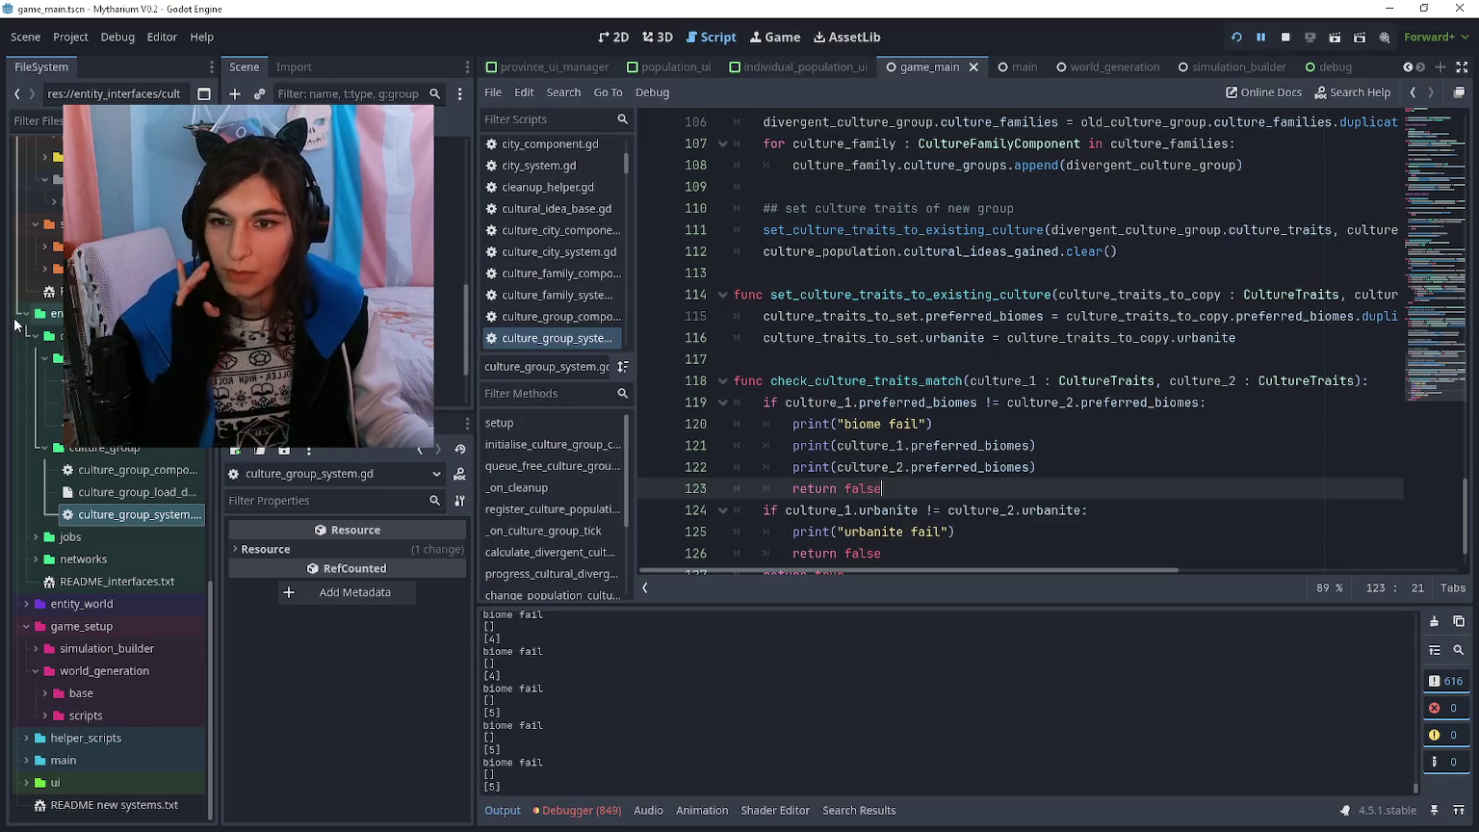
scroll(111, 578, up, 8)
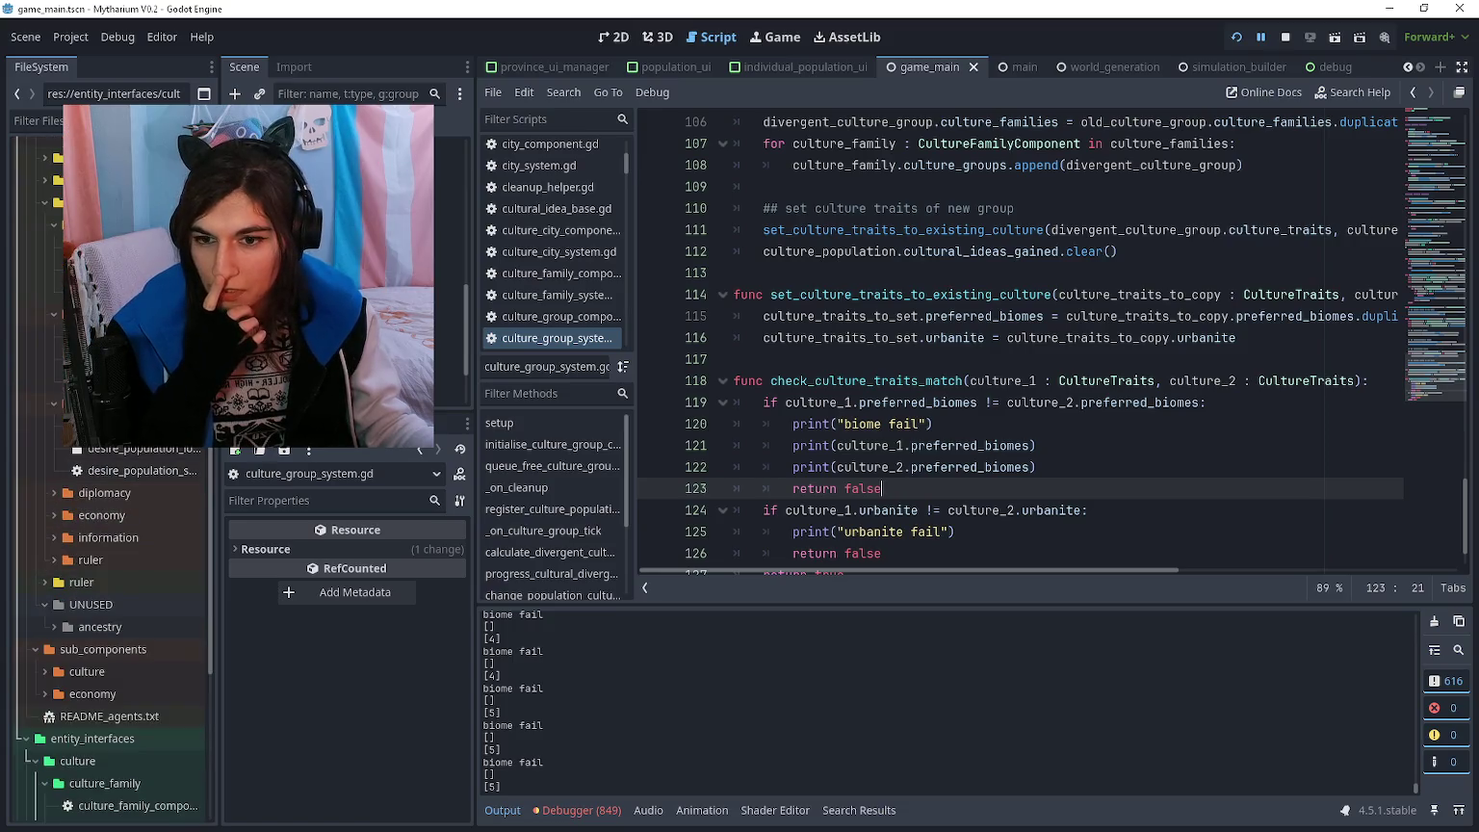
- Open culture_population_system.gd, scroll through it, and start a project search for initialise_population
double_click(135, 404)
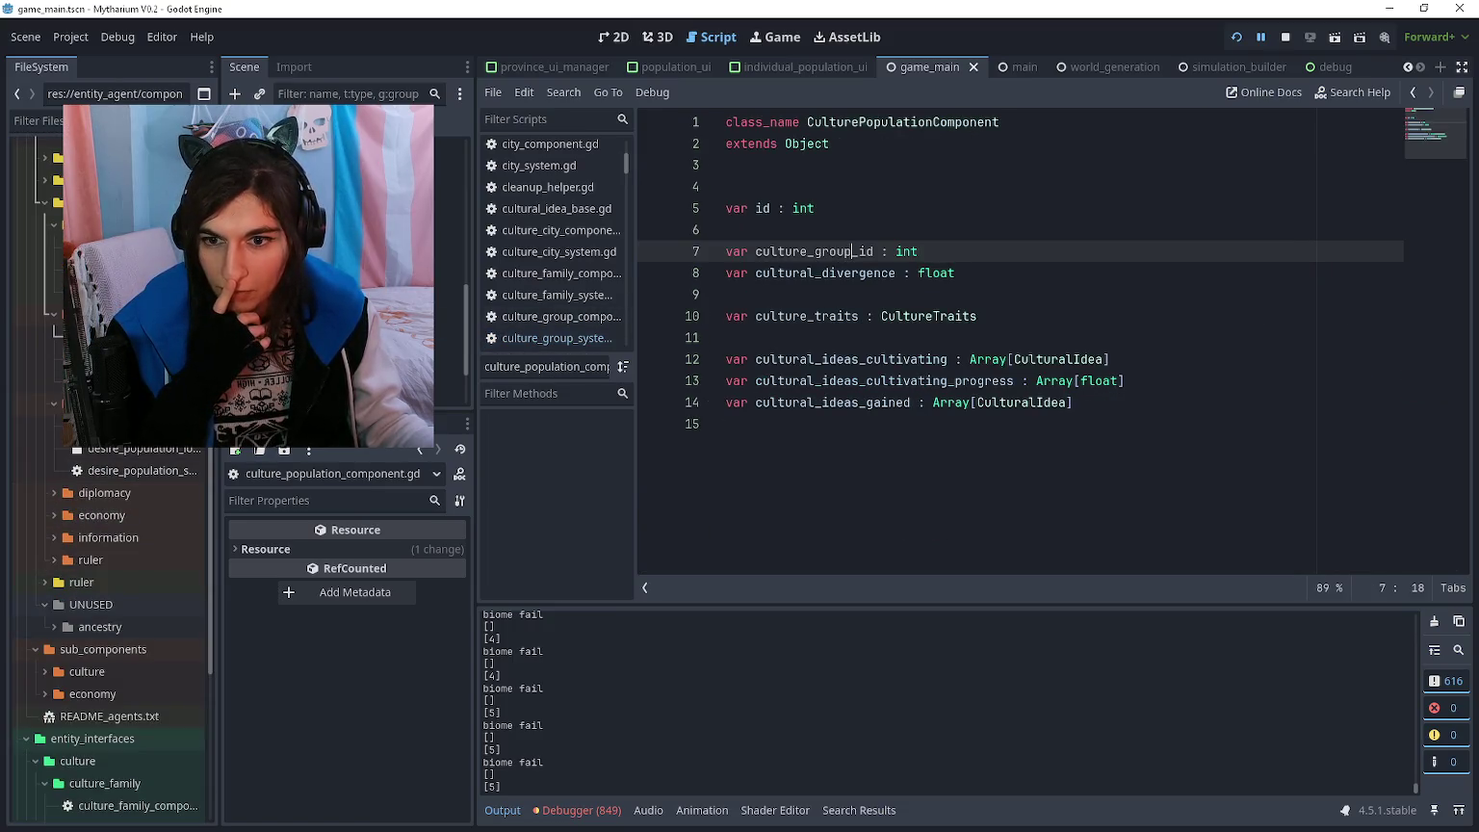
double_click(134, 427)
click(817, 304)
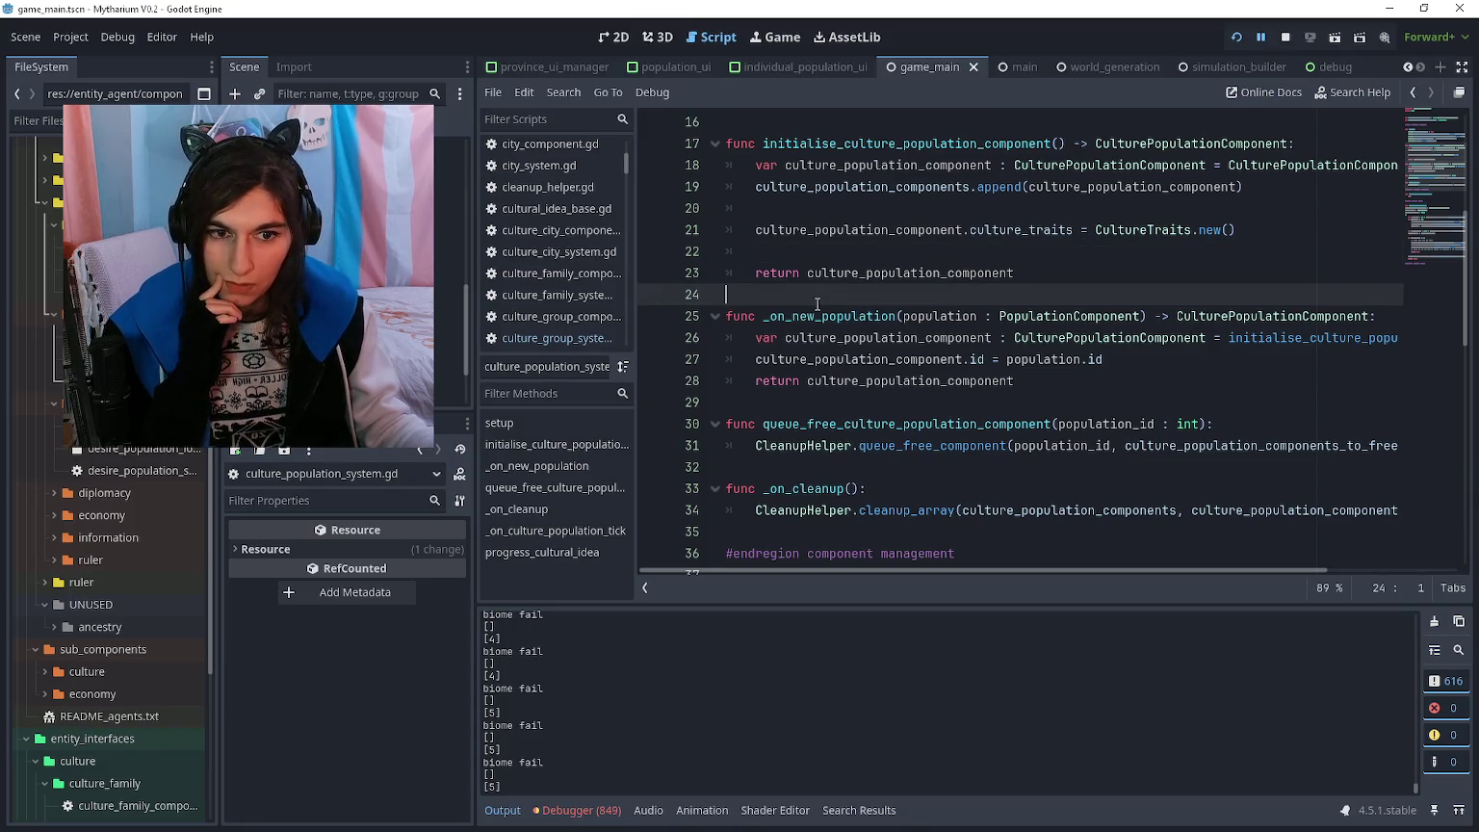
scroll(818, 304, down, 3)
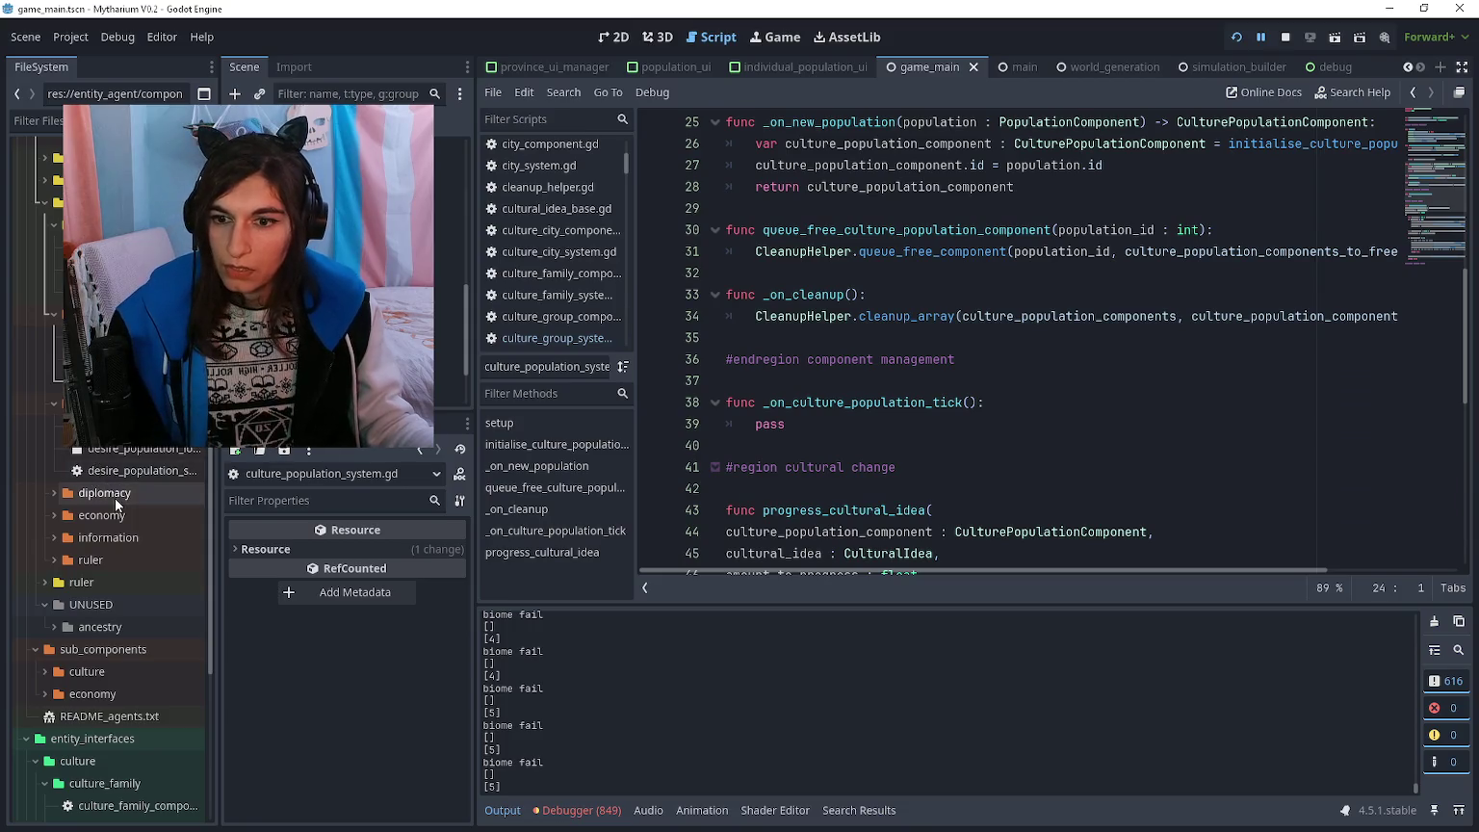
key(ctrl+shift+f)
text(in)
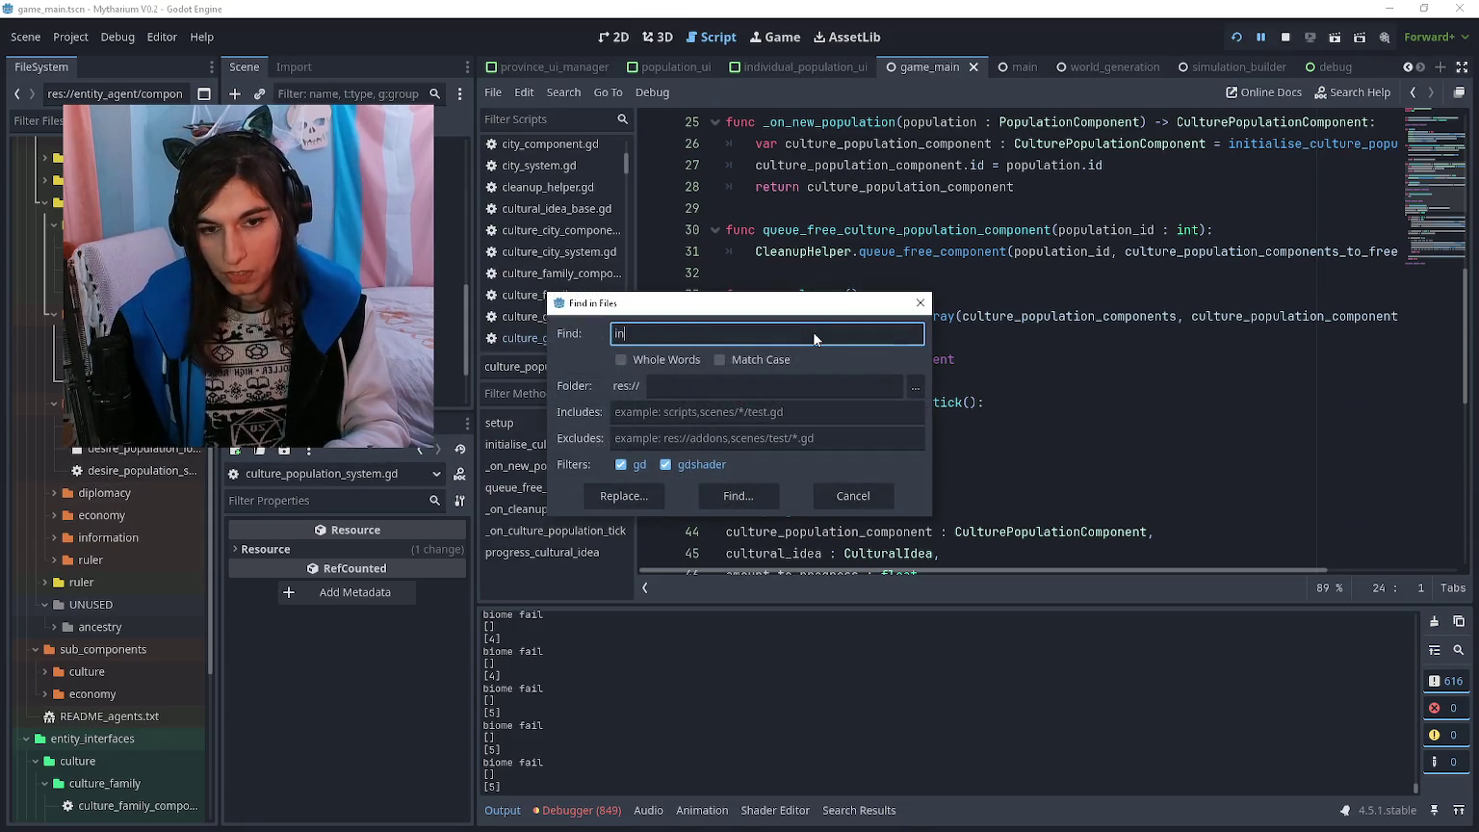
text(itialise_population)
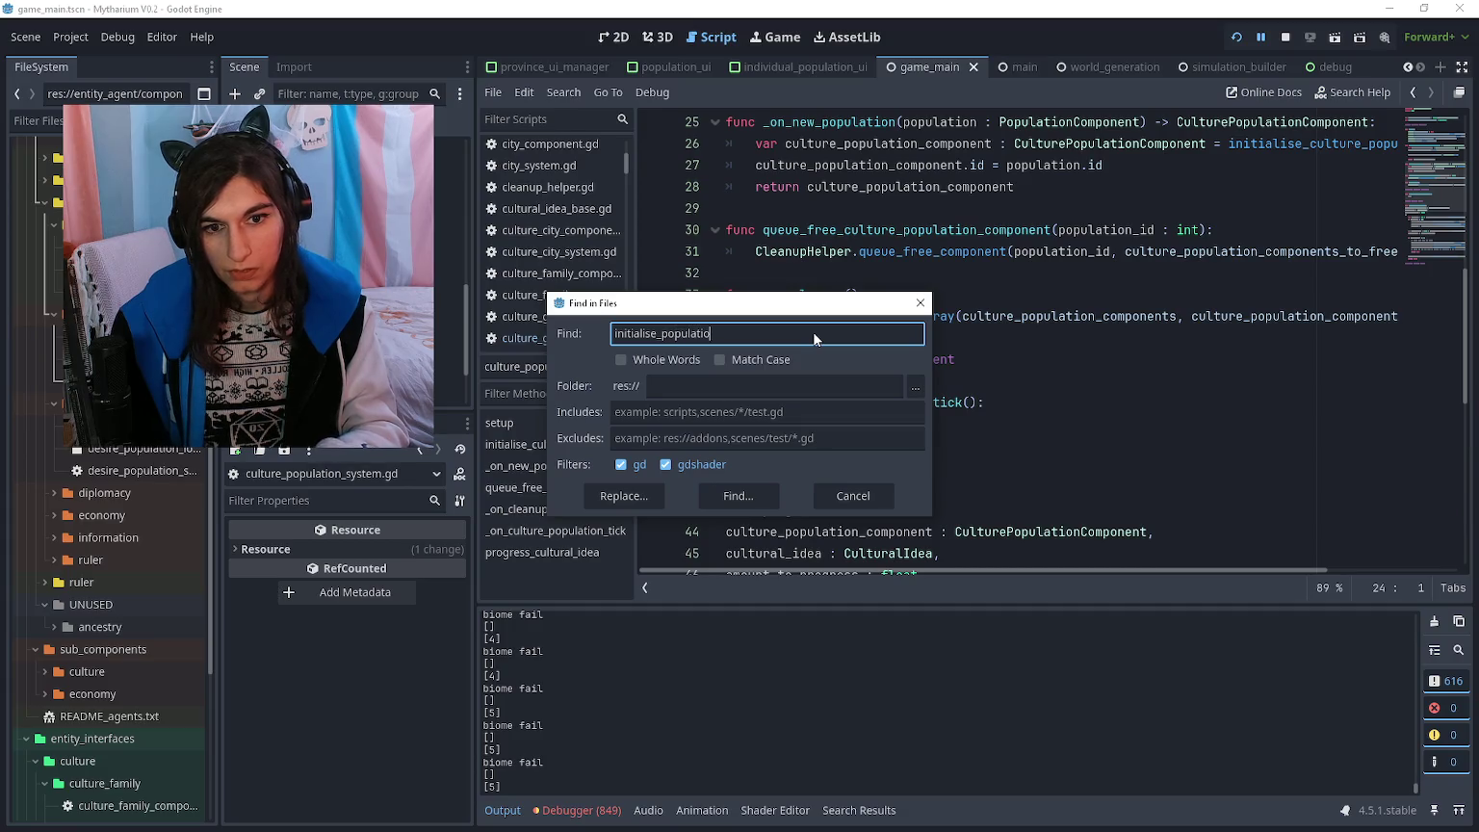
- Search for initialise_population, then return to the population script and search instantiate_population
key(Return)
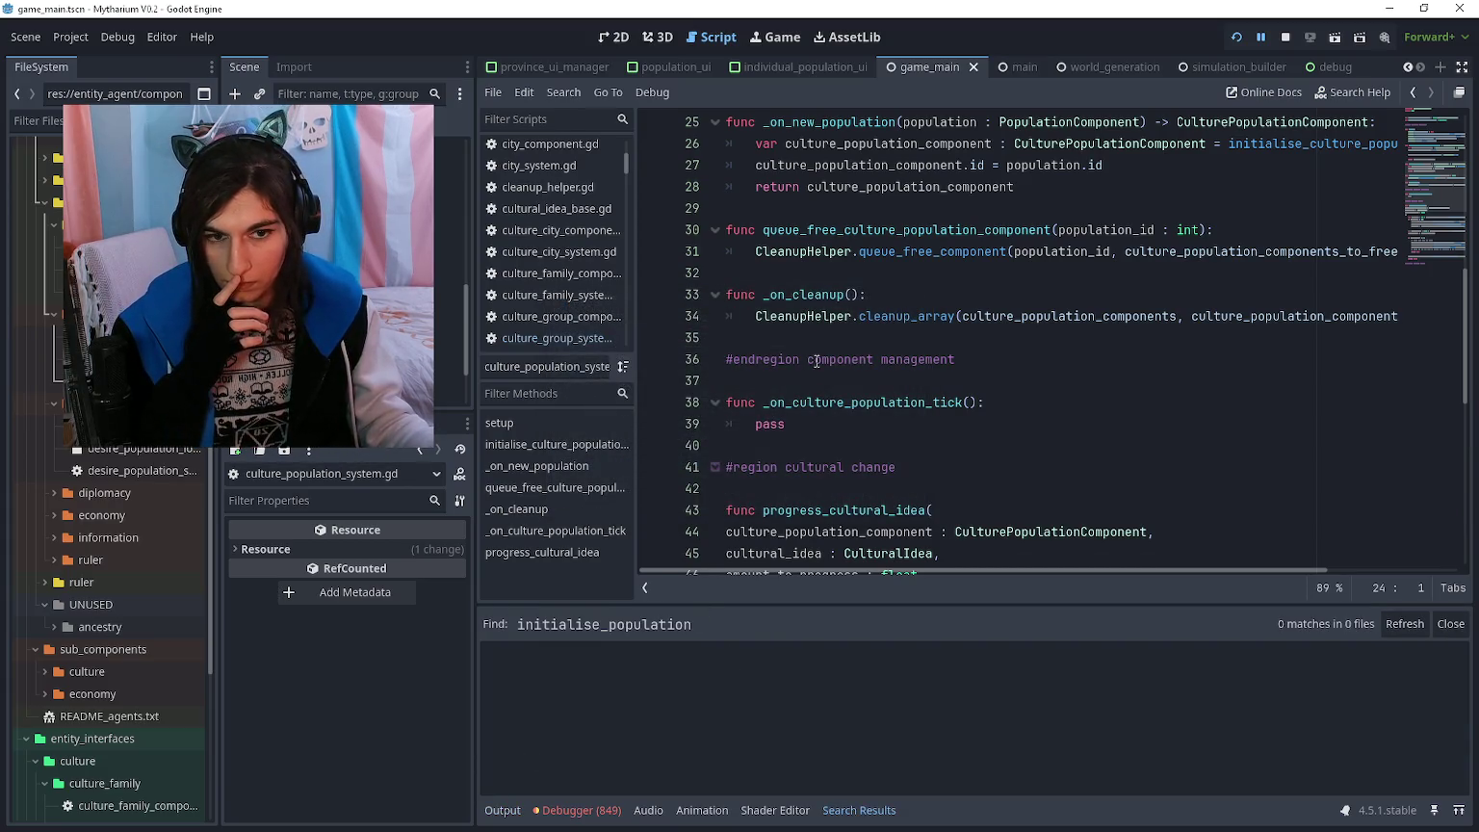
scroll(816, 361, up, 8)
key(alt+Left)
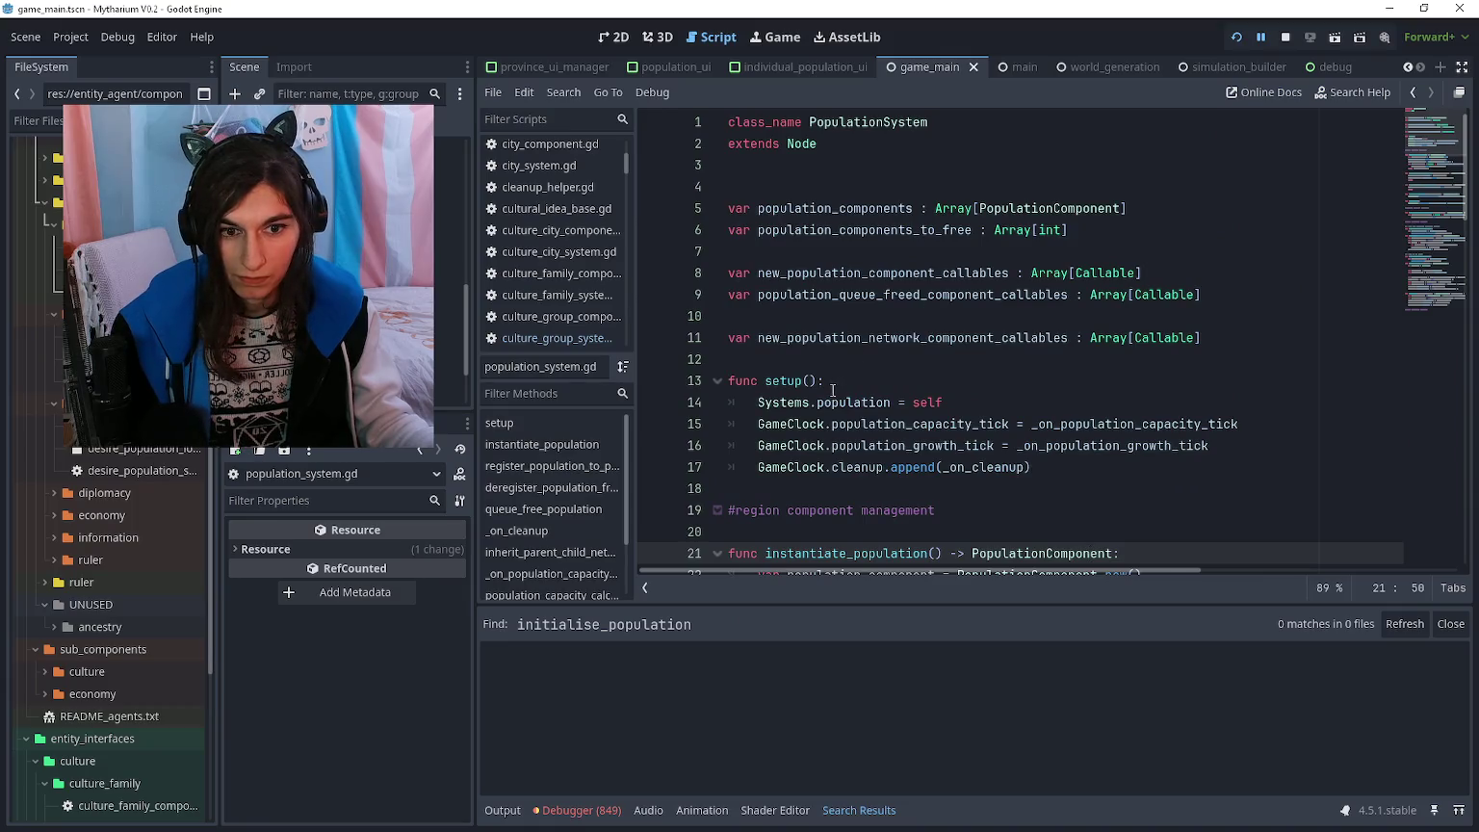
scroll(824, 391, down, 3)
drag(768, 362, 926, 360)
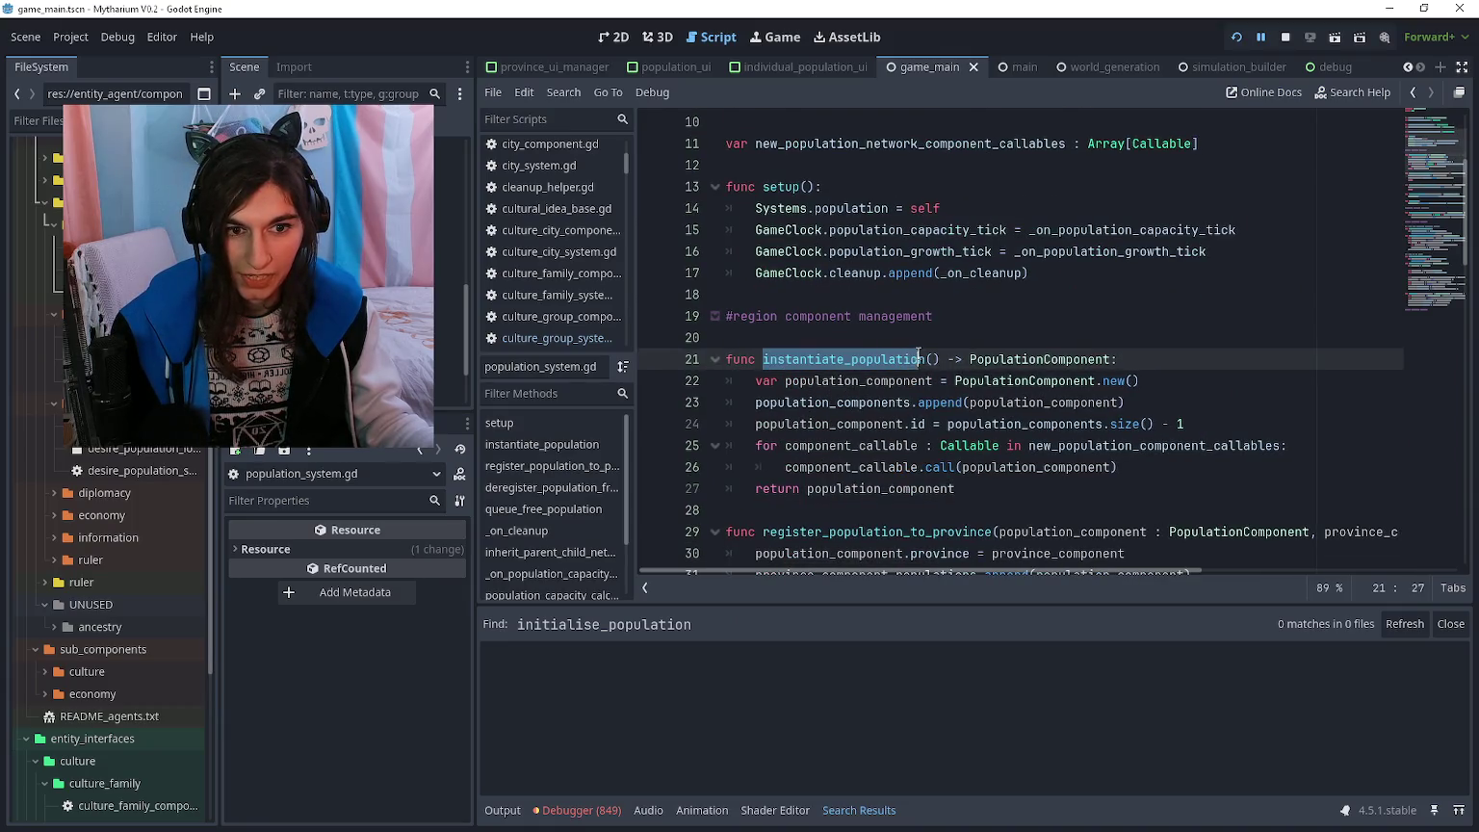
key(ctrl+shift+f)
click(737, 495)
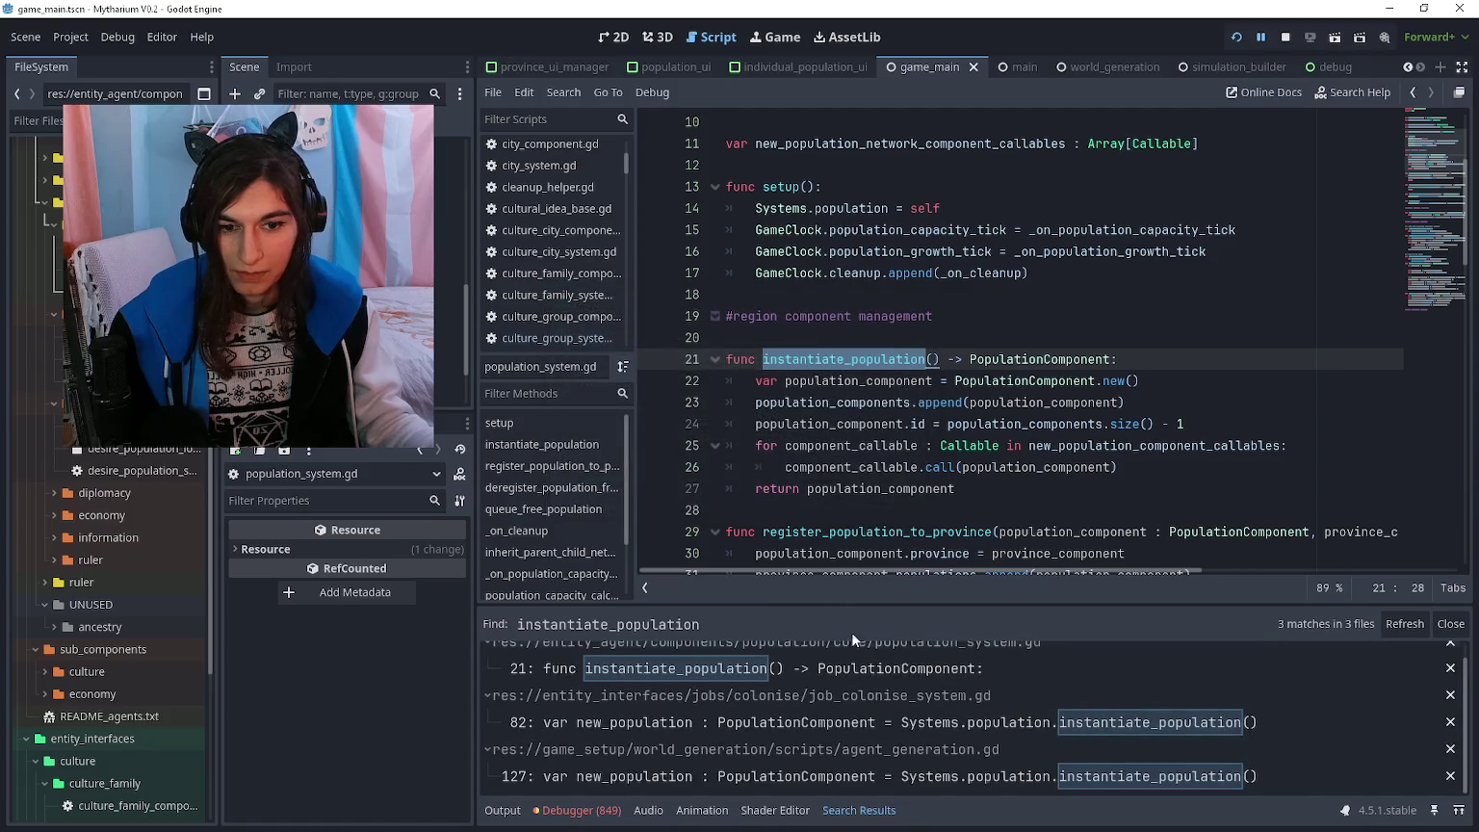
- Search all project files for 'initialise' and scroll through the results
key(ctrl+f)
key(ctrl+shift+f)
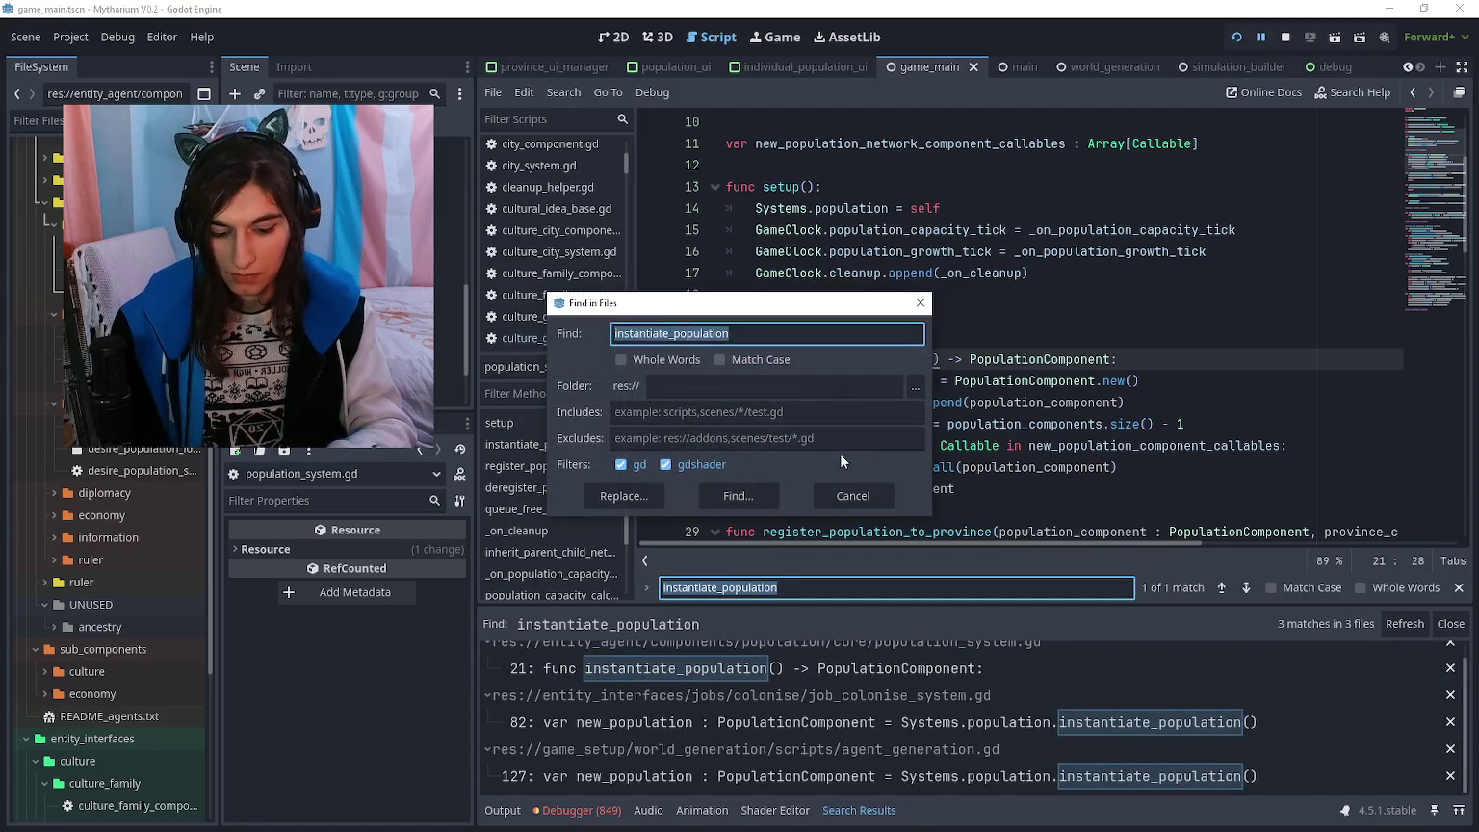
text(initliai)
key(BackSpace)
key(BackSpace)
key(BackSpace)
text(ialise)
key(Return)
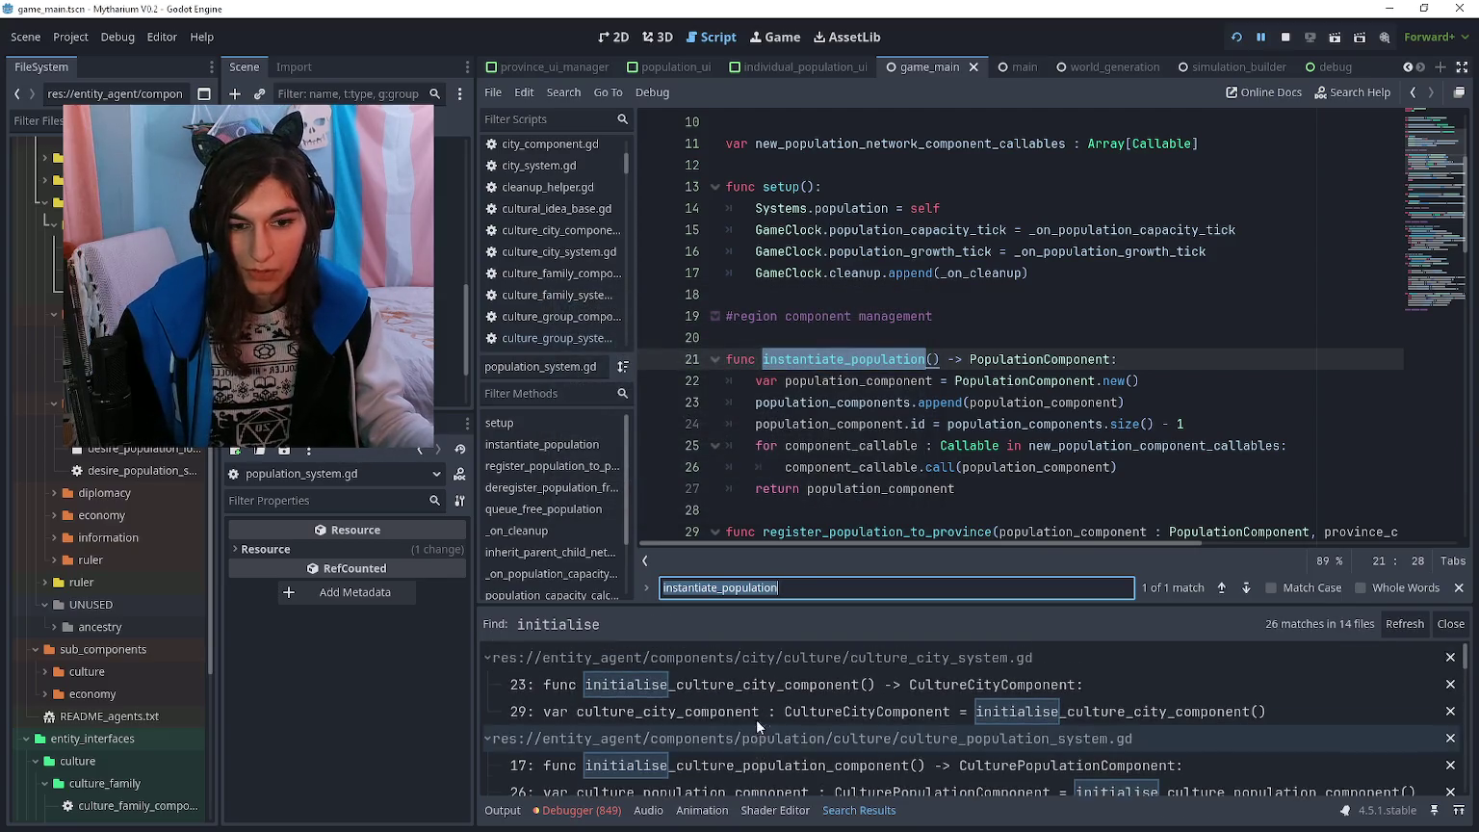
scroll(761, 707, down, 3)
scroll(758, 705, down, 5)
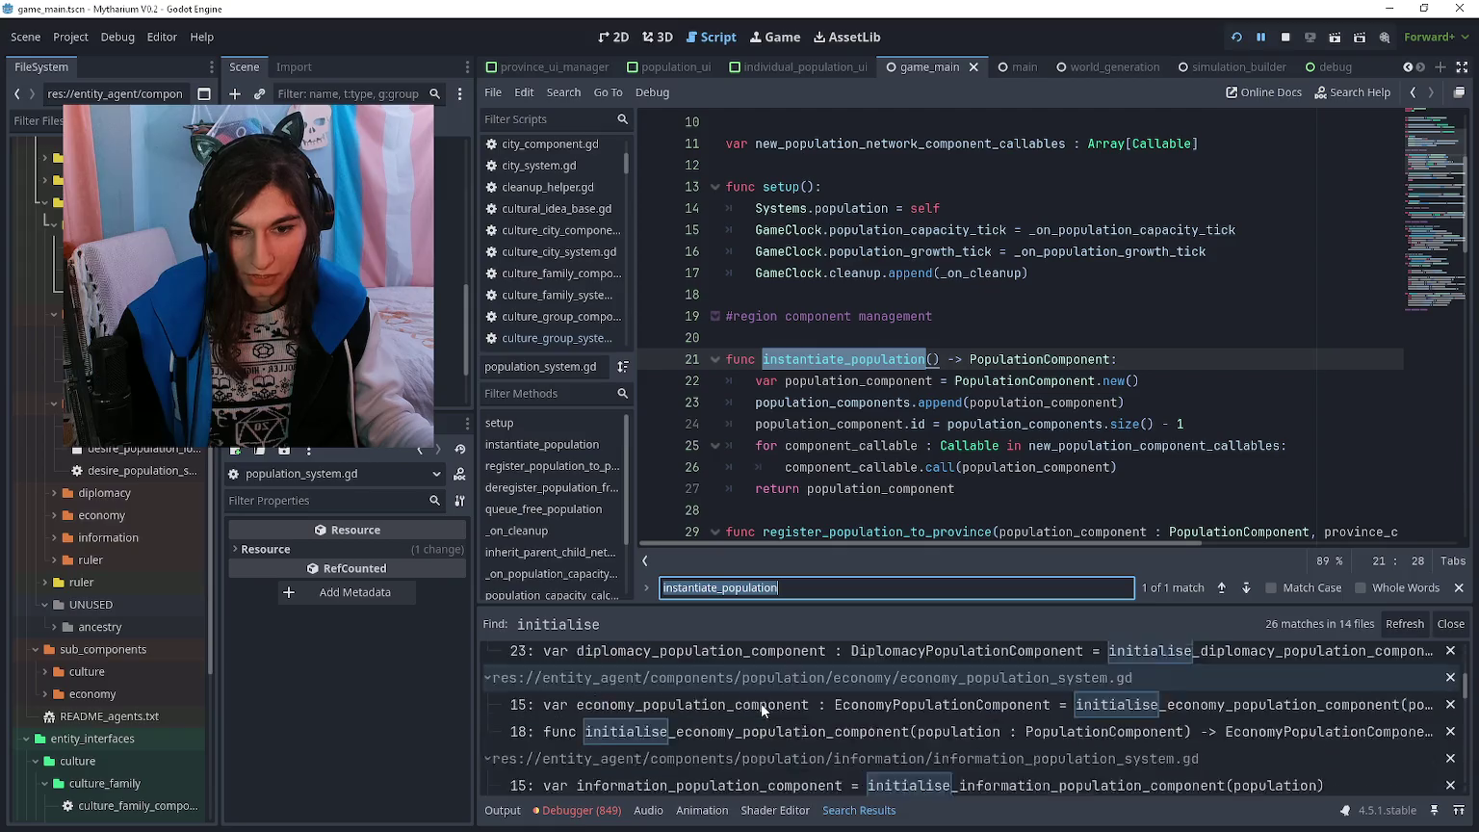
scroll(760, 706, down, 8)
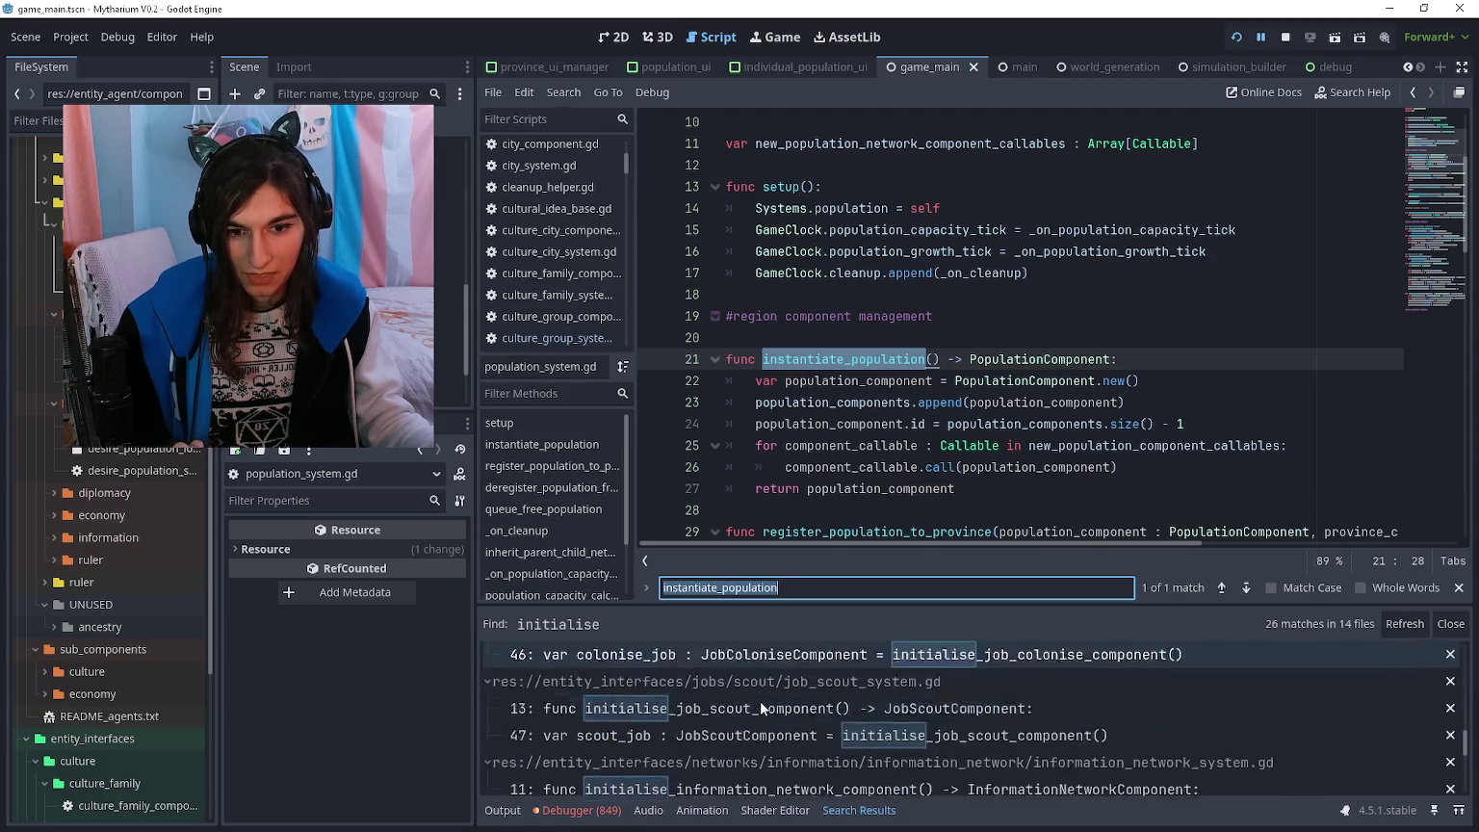
click(782, 425)
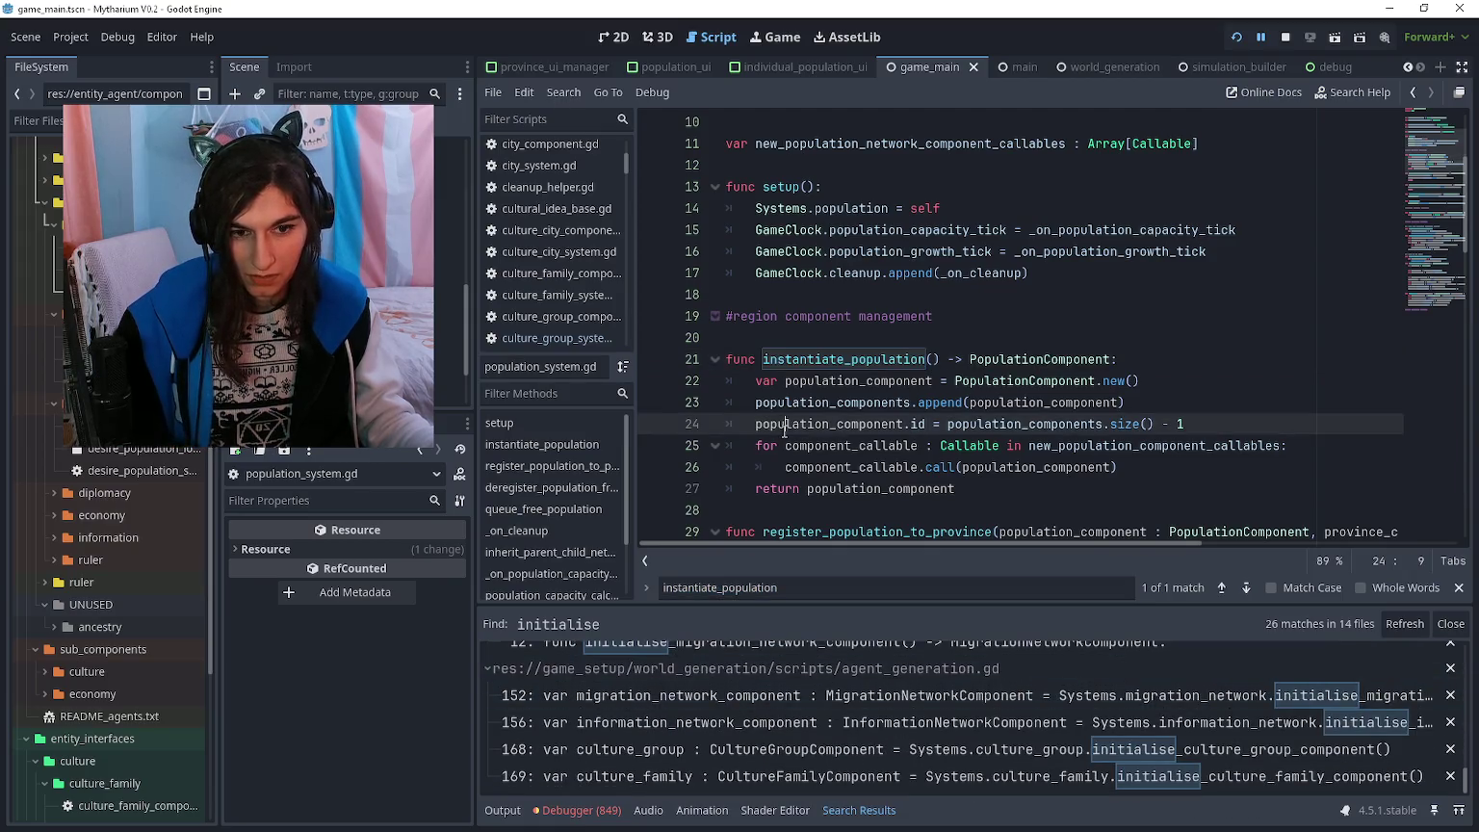
- Search the project for 'instantiate' and review the matches
key(ctrl+shift+f)
text(instantiate)
key(Return)
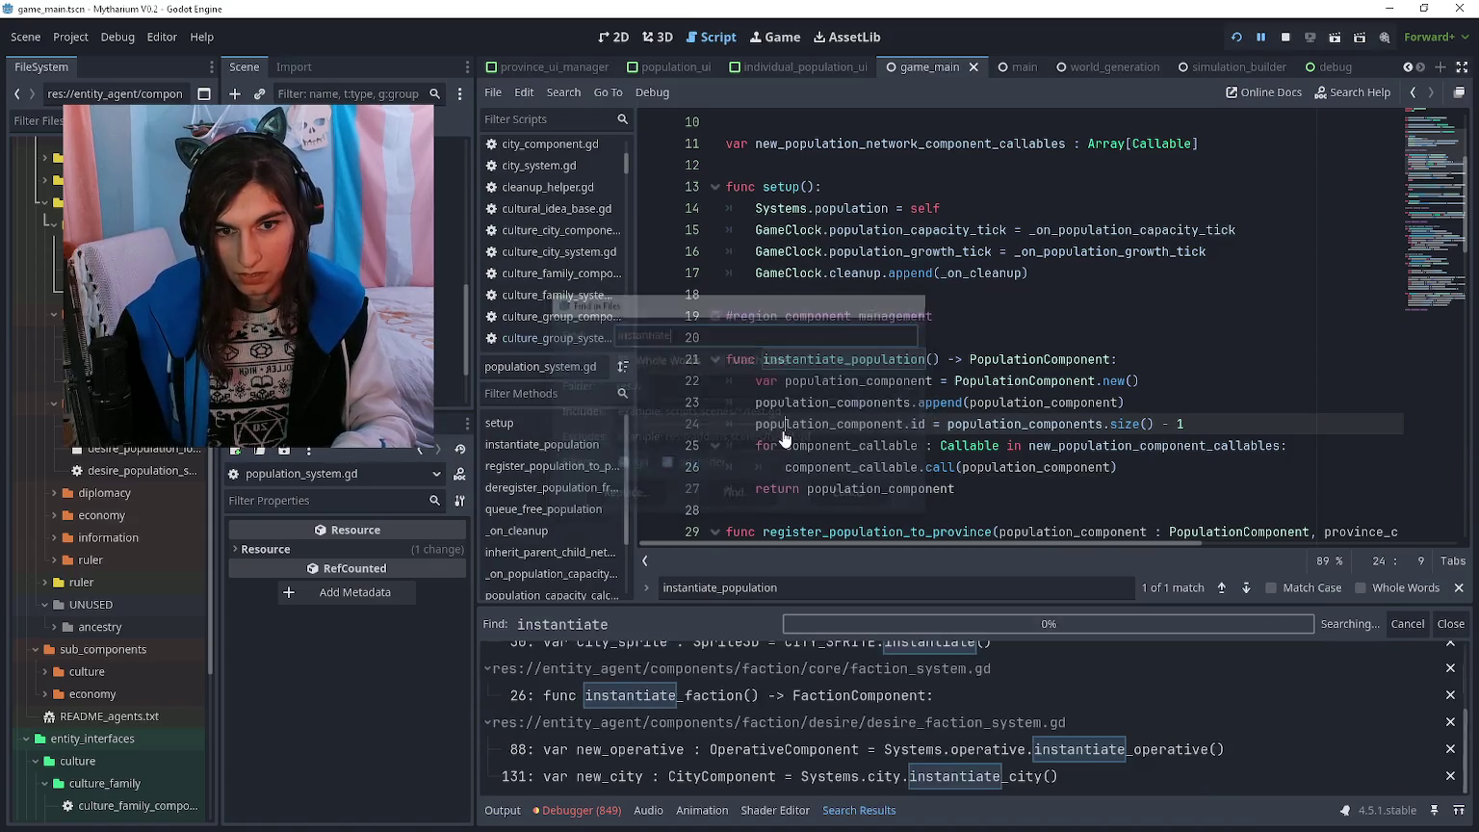
scroll(839, 775, down, 2)
scroll(840, 750, up, 5)
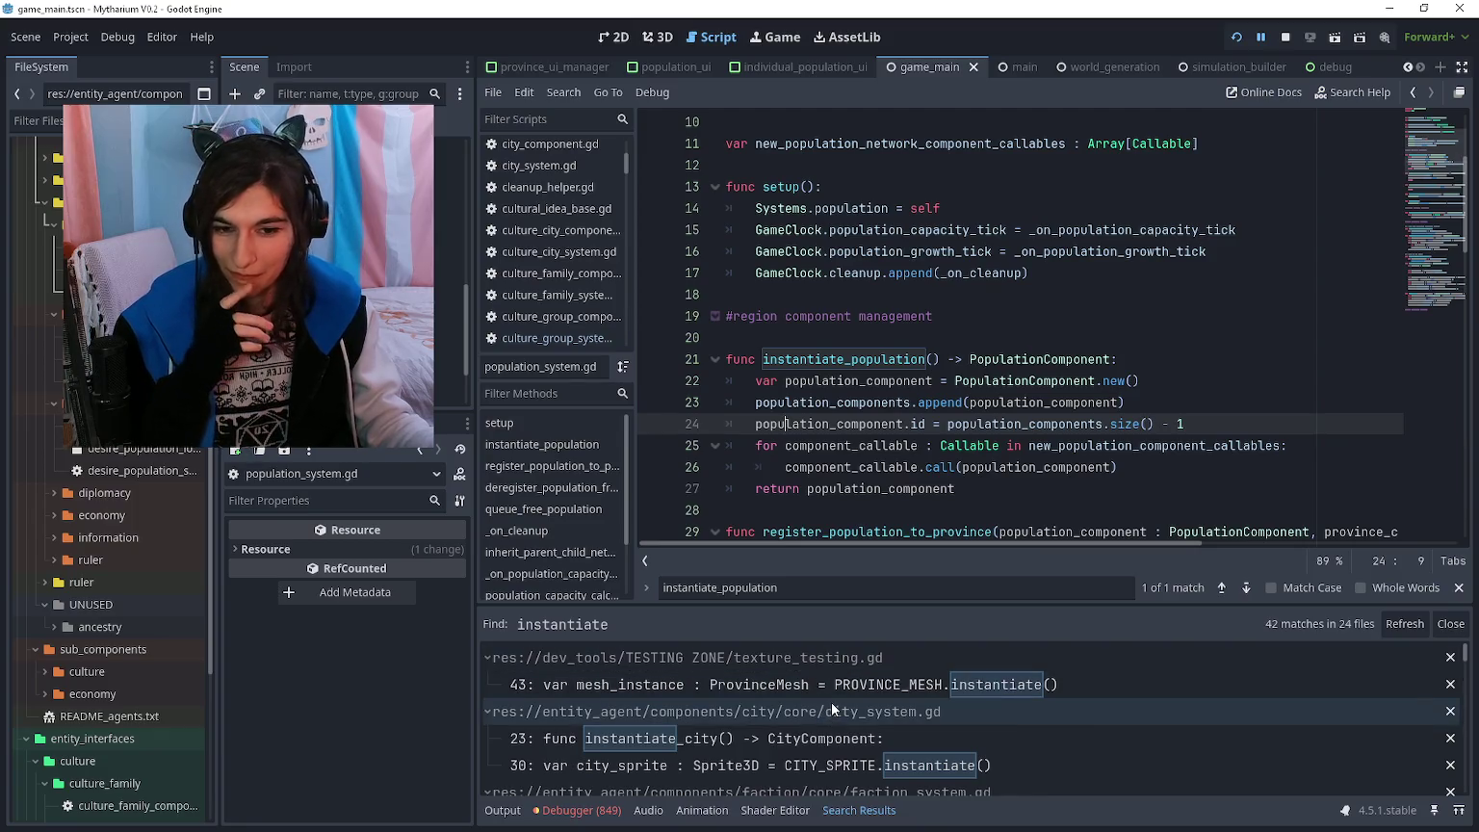
click(849, 360)
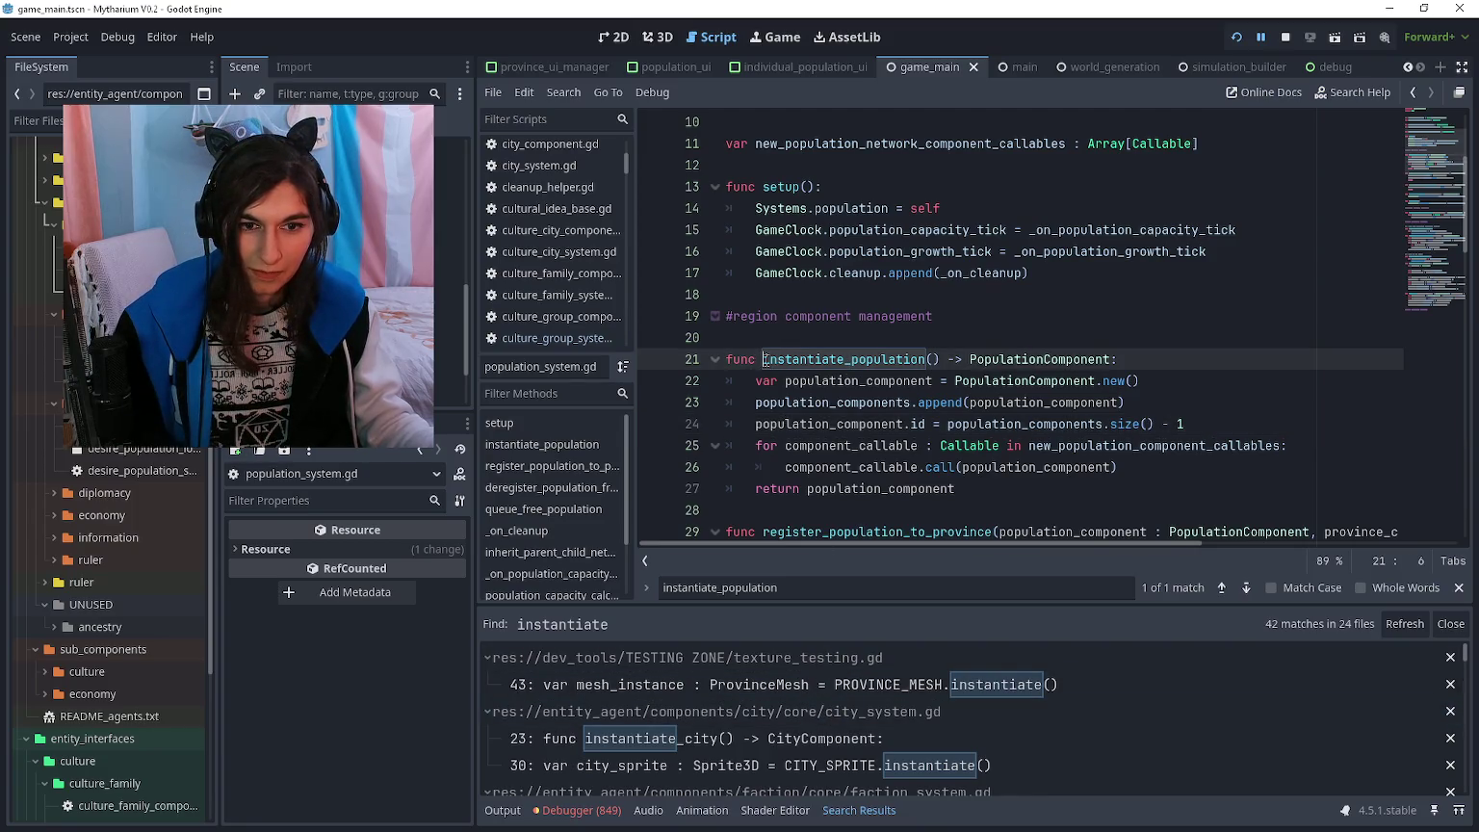
- Search all scripts for the selected instantiate_population name, finding 3 matches in 3 files
key(ctrl+shift+f)
key(Escape)
drag(765, 359, 926, 359)
key(ctrl+shift+f)
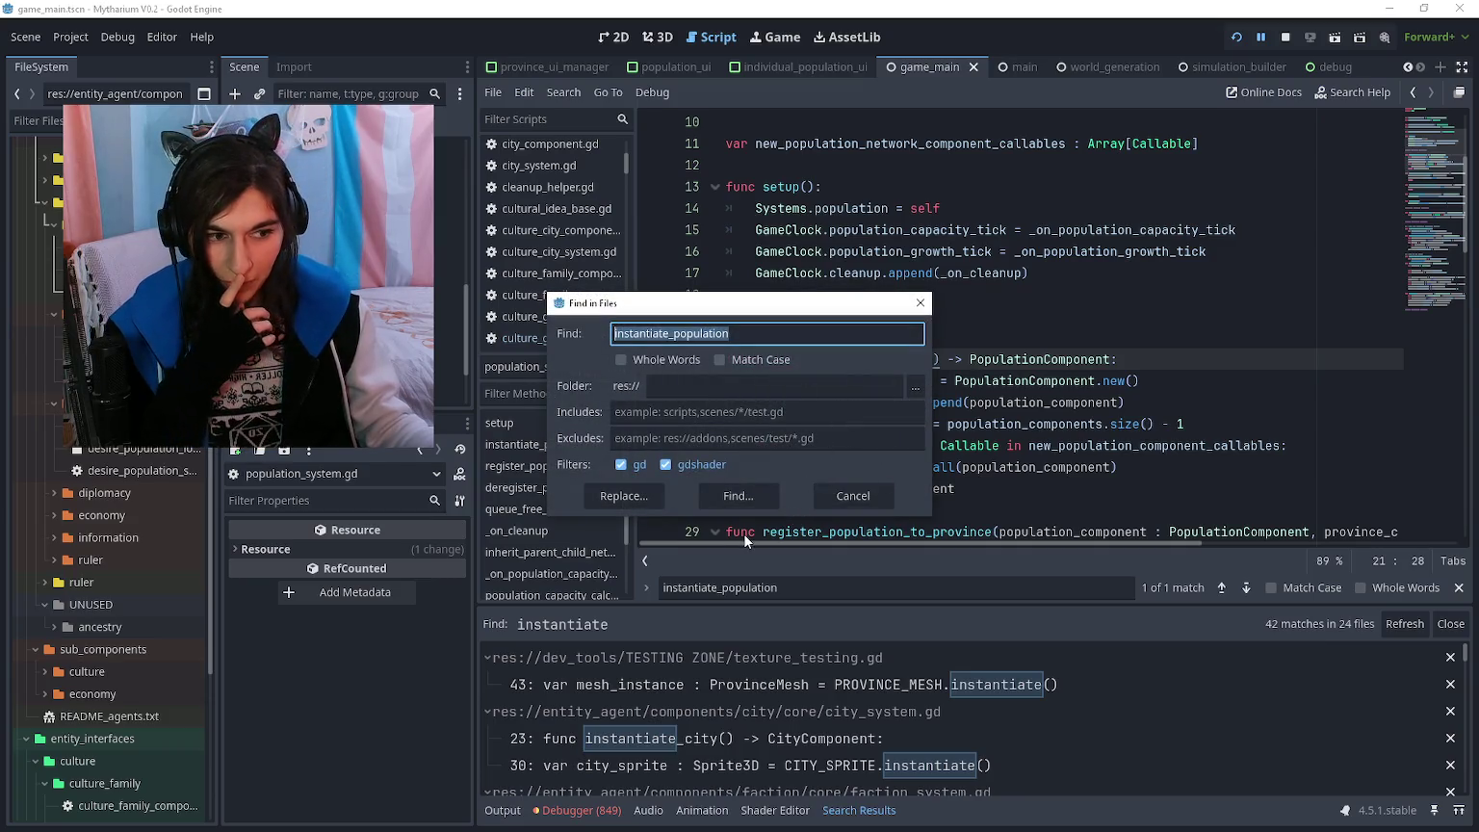
click(767, 497)
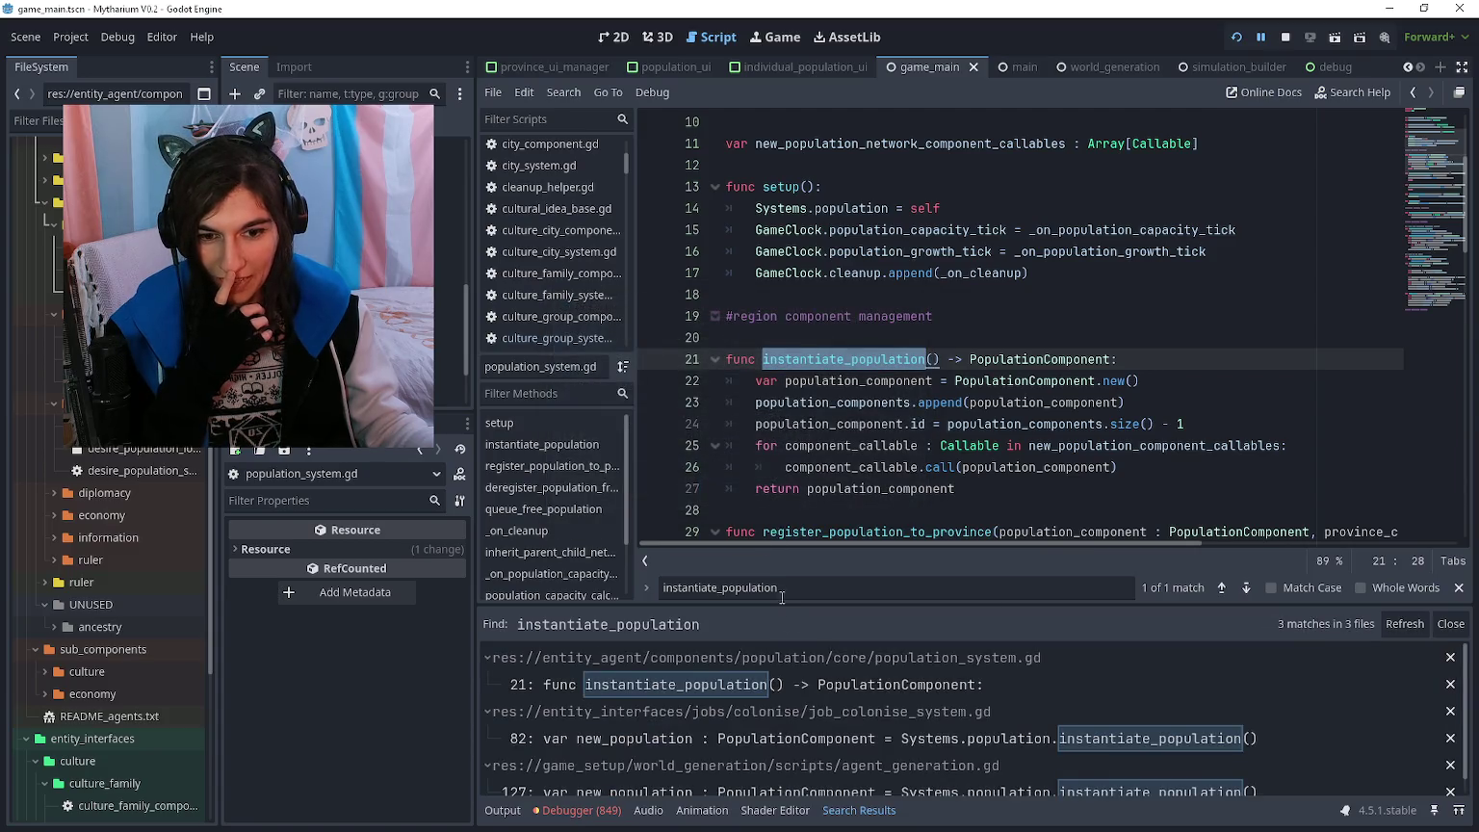
scroll(868, 678, down, 1)
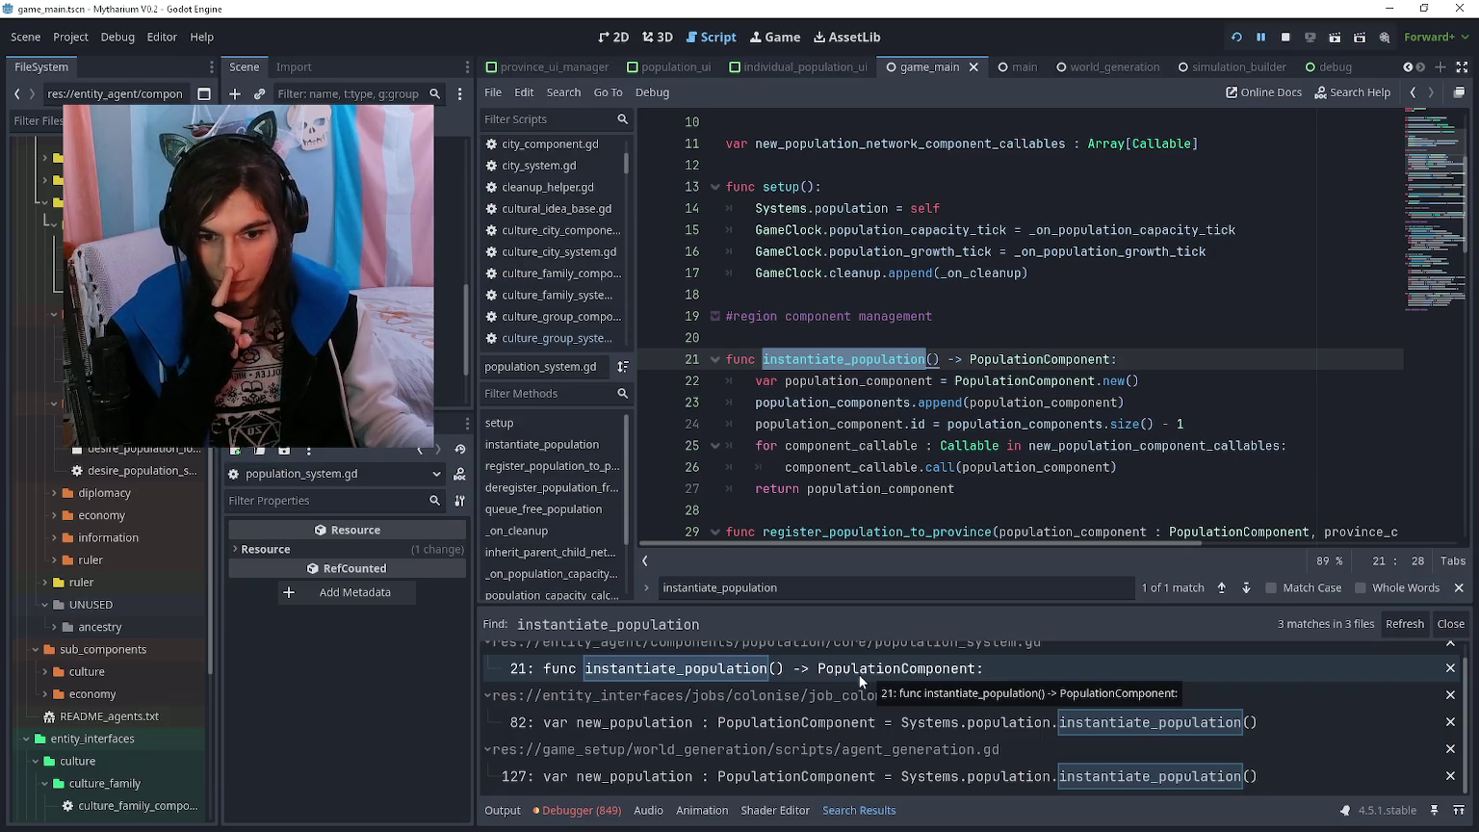
click(859, 673)
- Open job_colonise_system.gd at line 82 and review the preferred_biomes copy inside the biome check
click(876, 725)
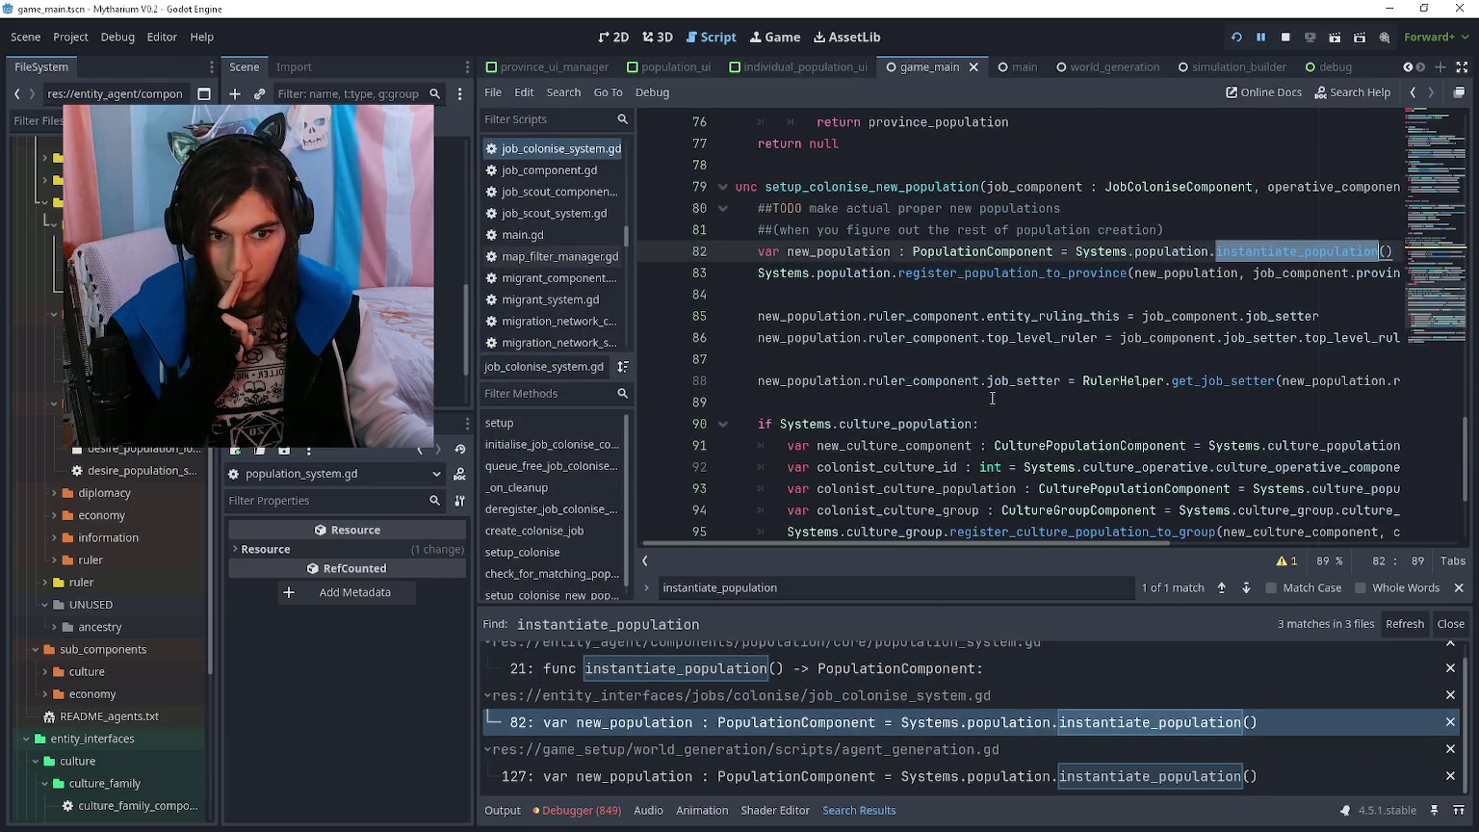
click(991, 398)
click(994, 370)
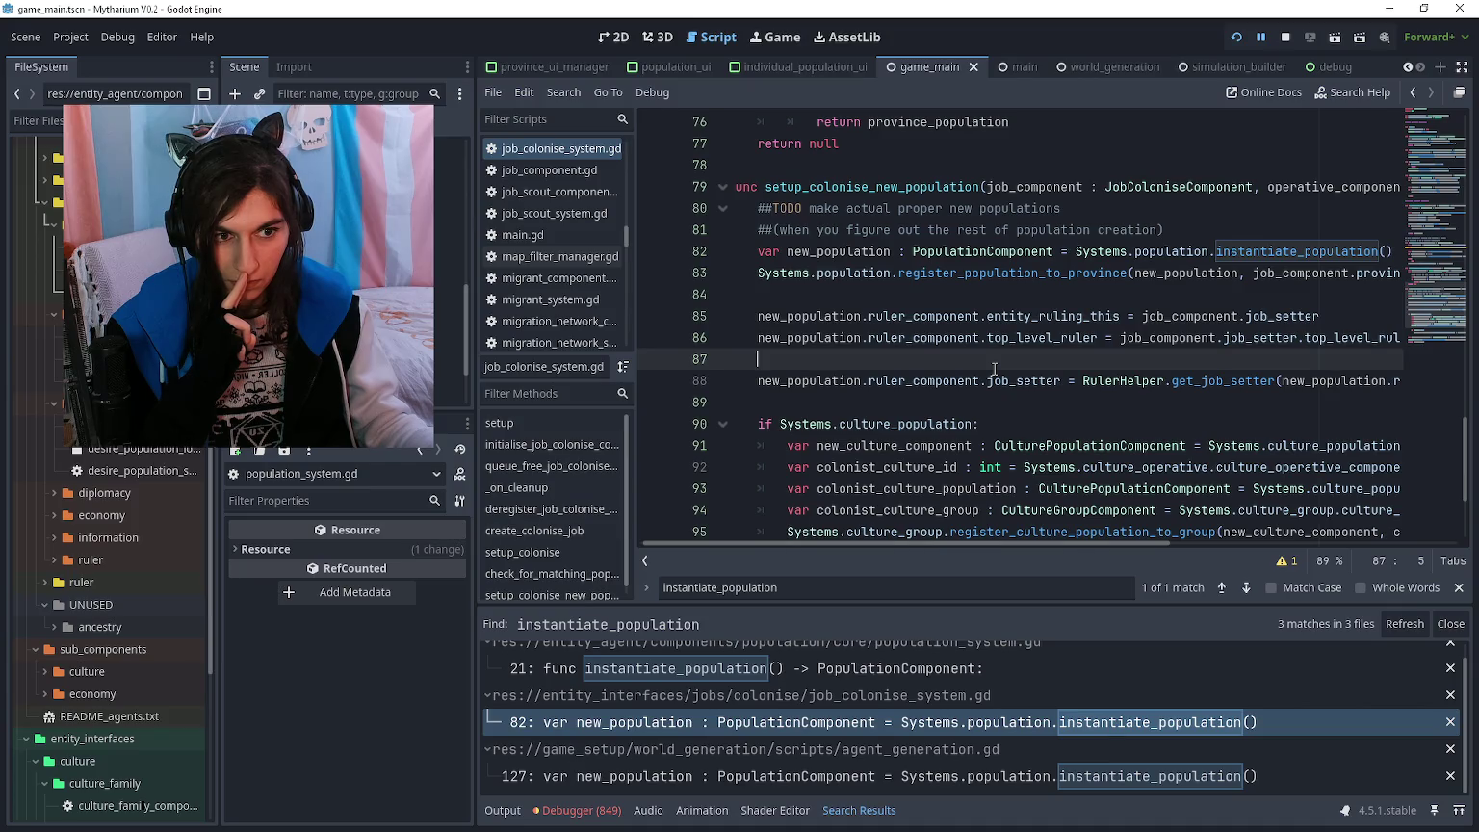
scroll(995, 368, down, 3)
click(932, 423)
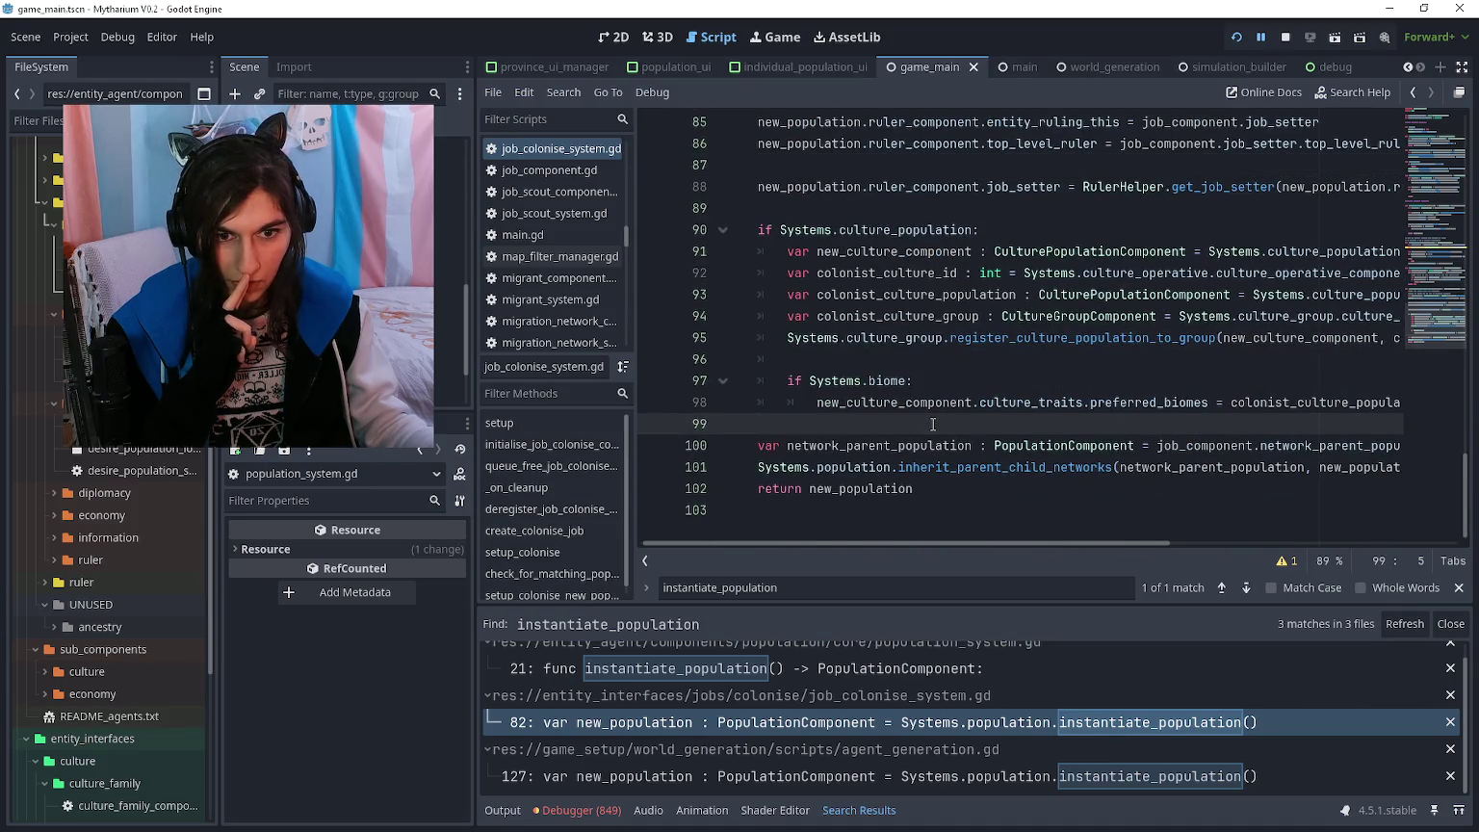
scroll(932, 423, up, 1)
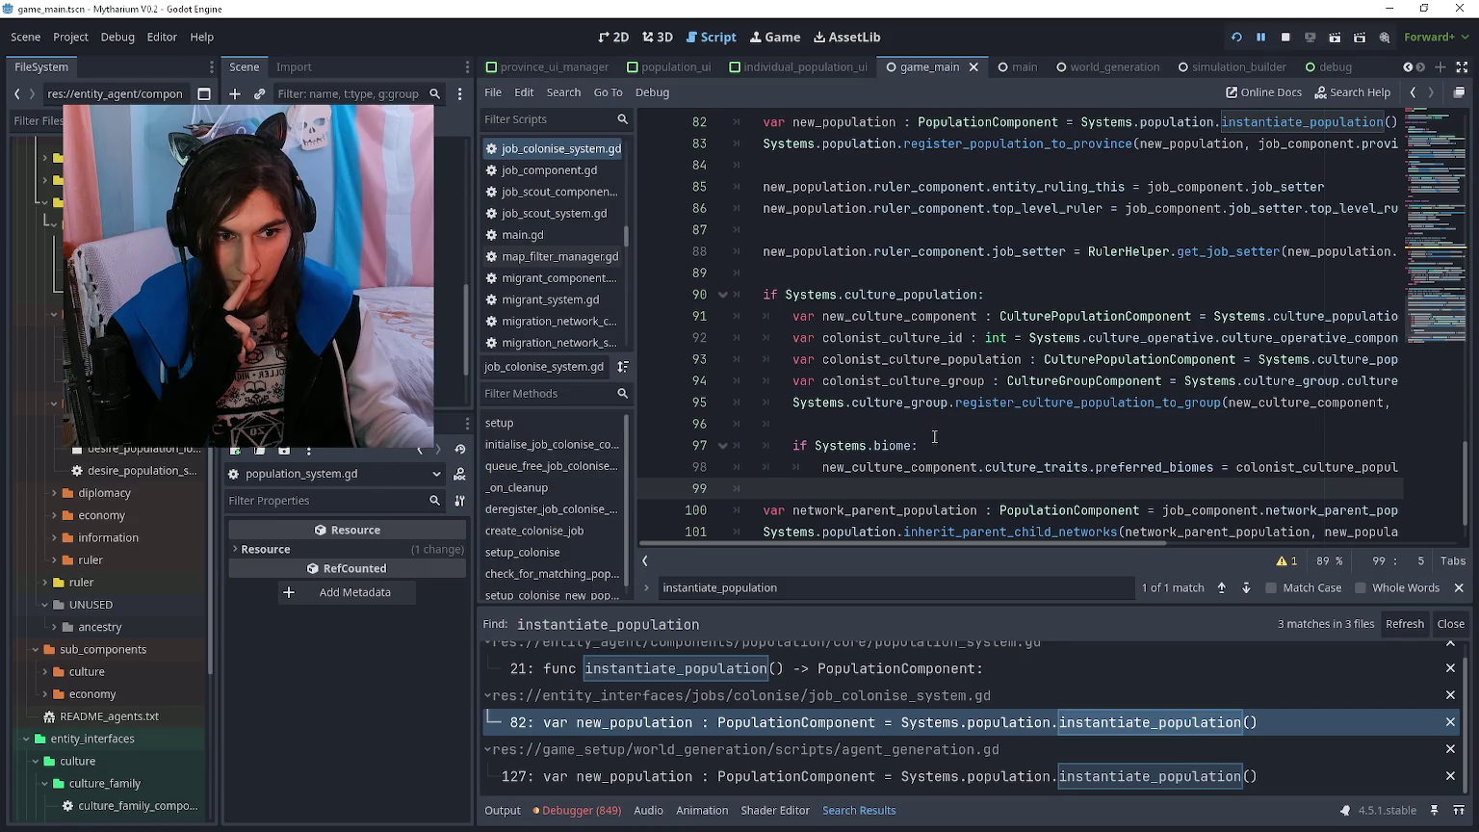
scroll(931, 438, right, 5)
scroll(931, 444, right, 5)
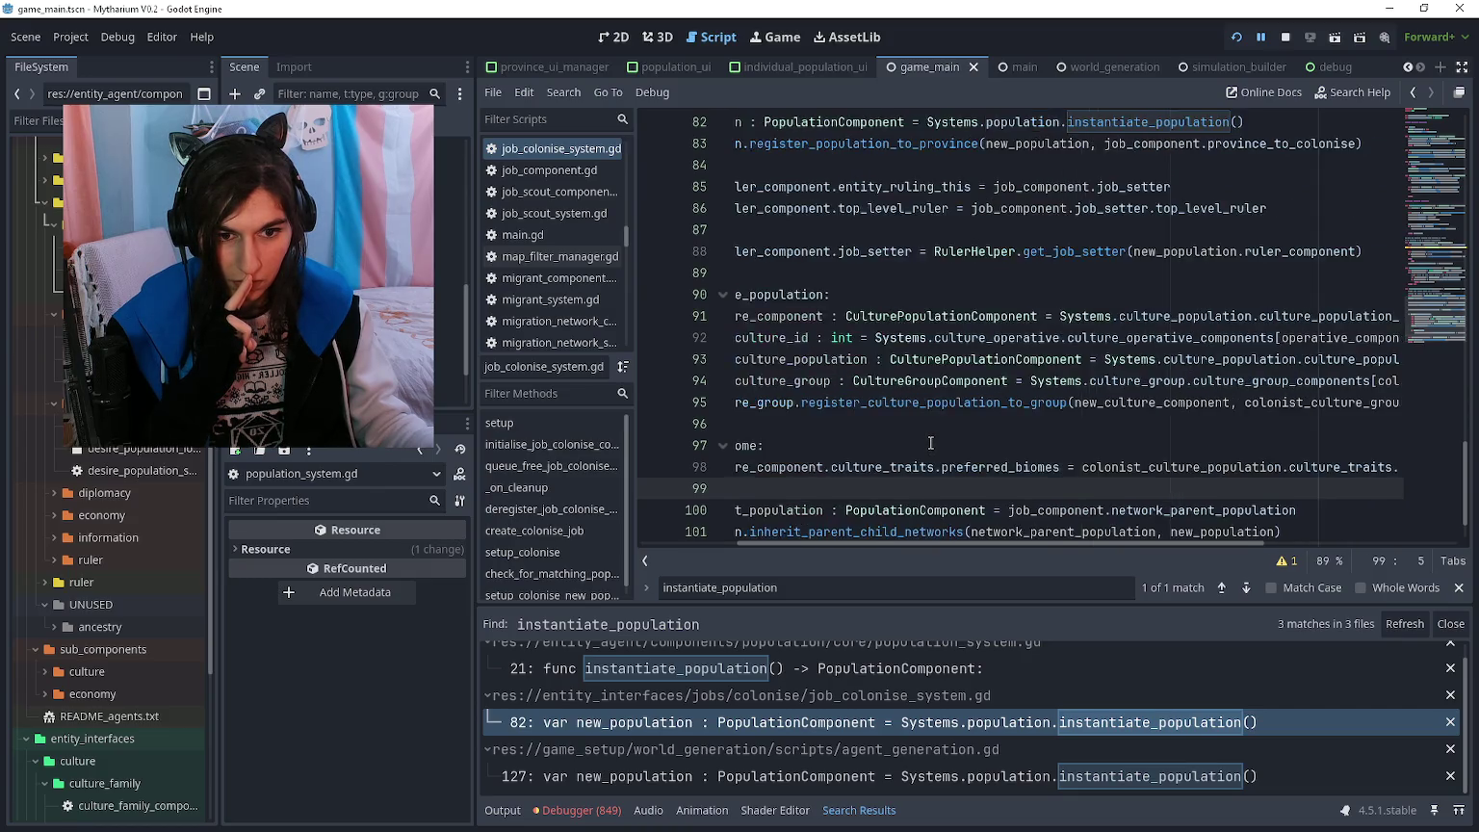
scroll(930, 443, left, 10)
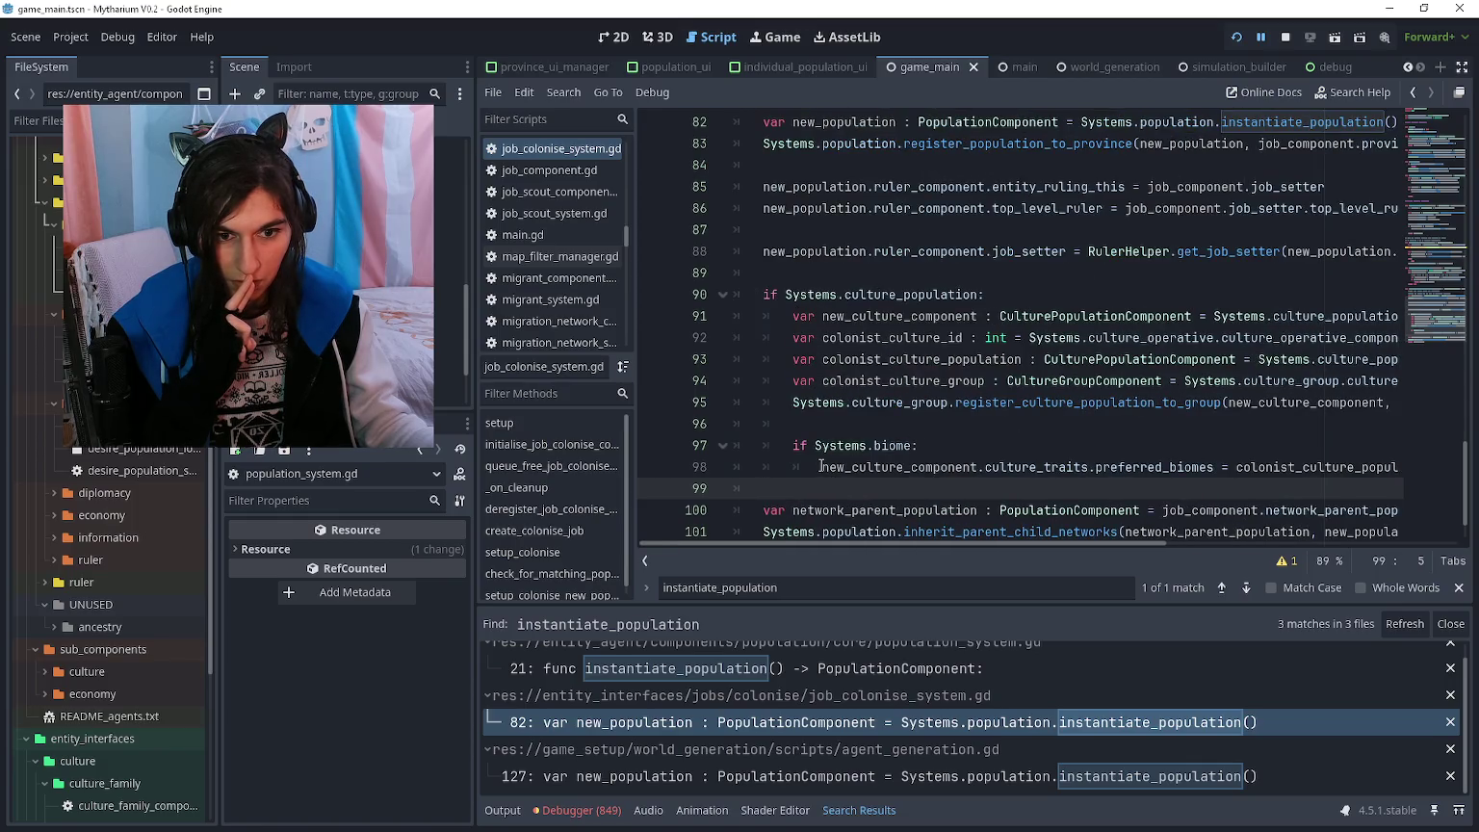
click(821, 466)
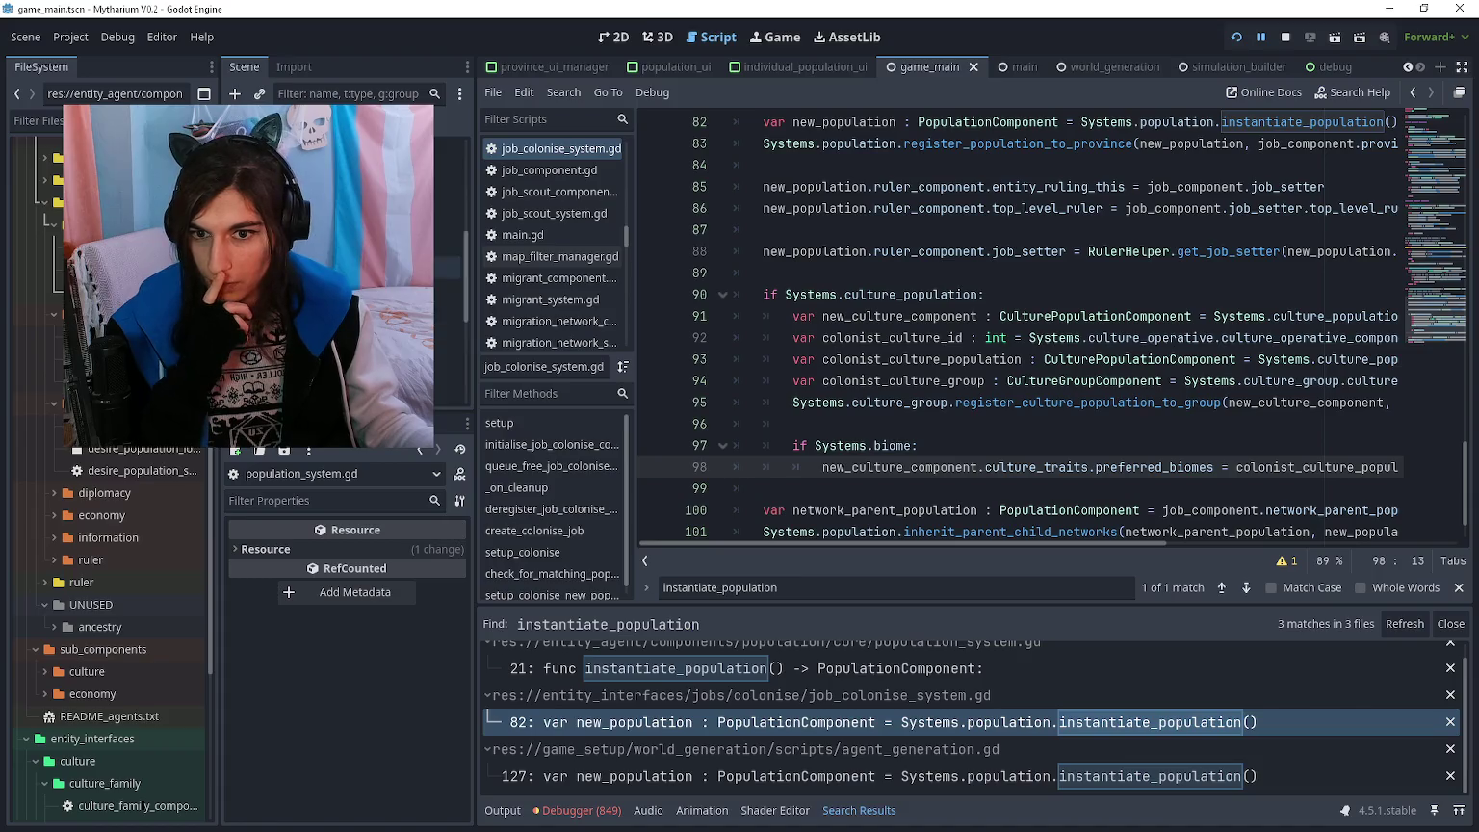
- Inspect the remote biome system node's 100 Biome Component entries, open one biome, then go back twice
click(447, 171)
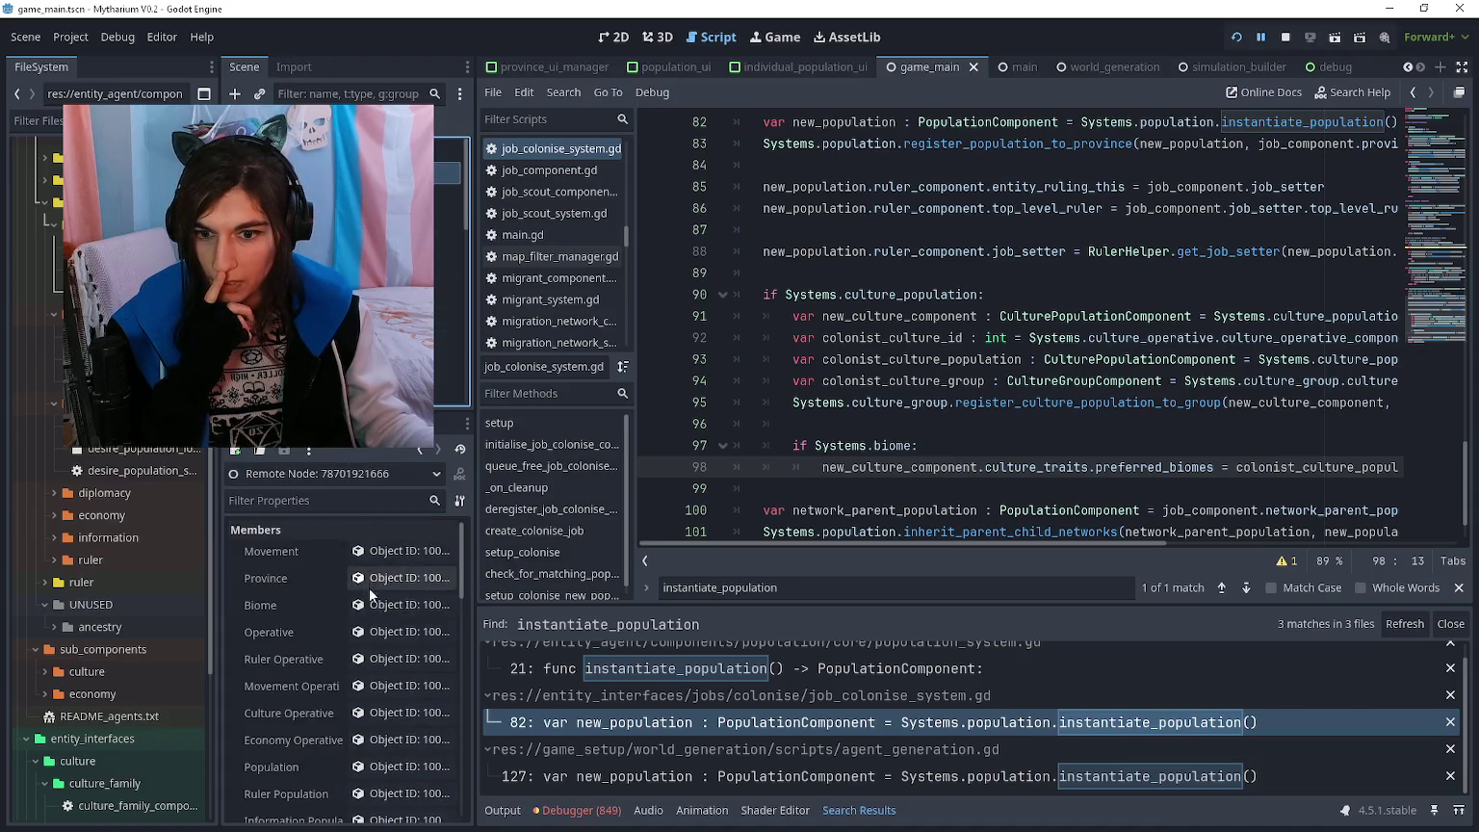
click(377, 600)
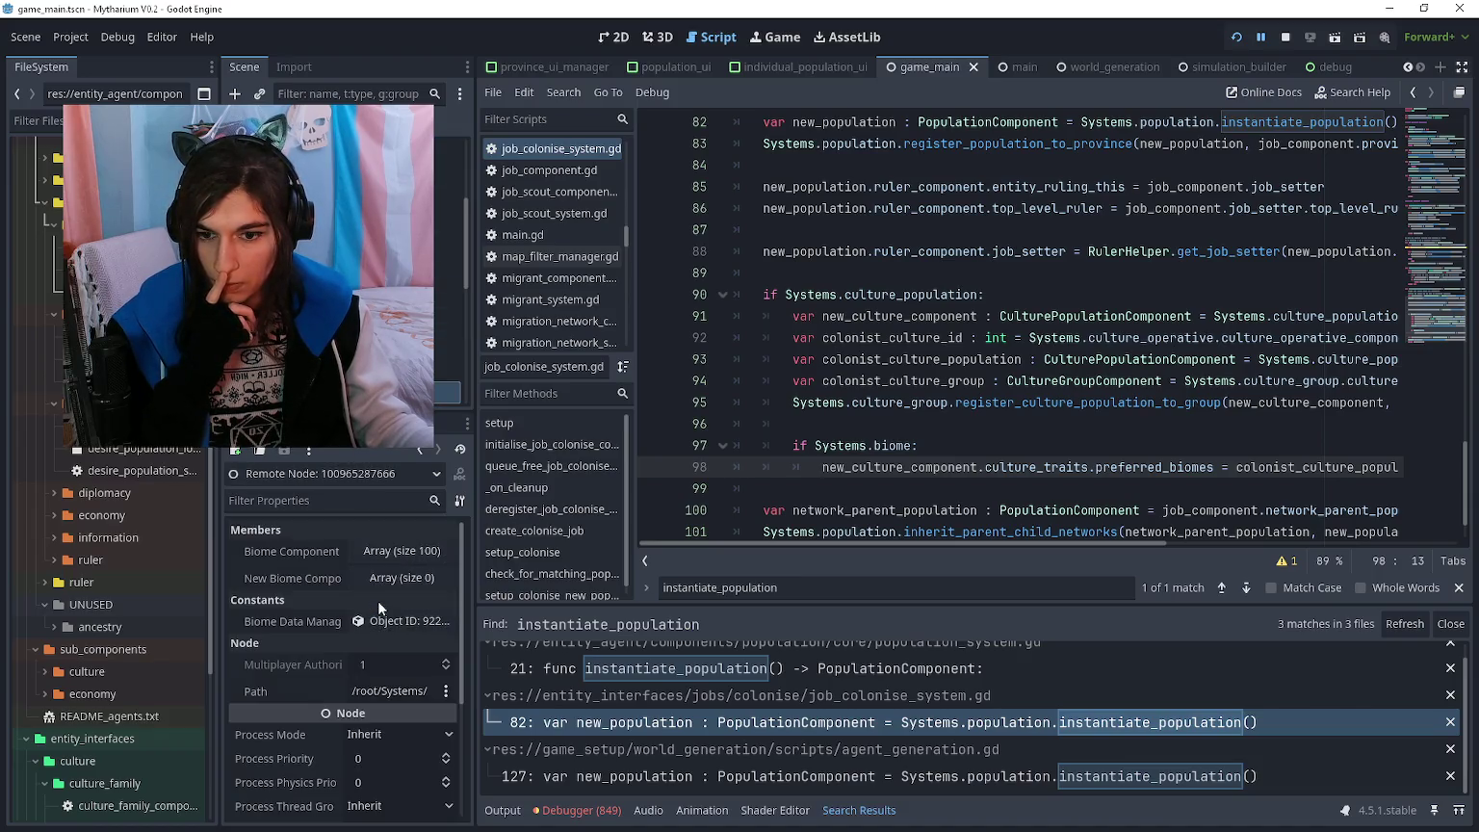
click(394, 553)
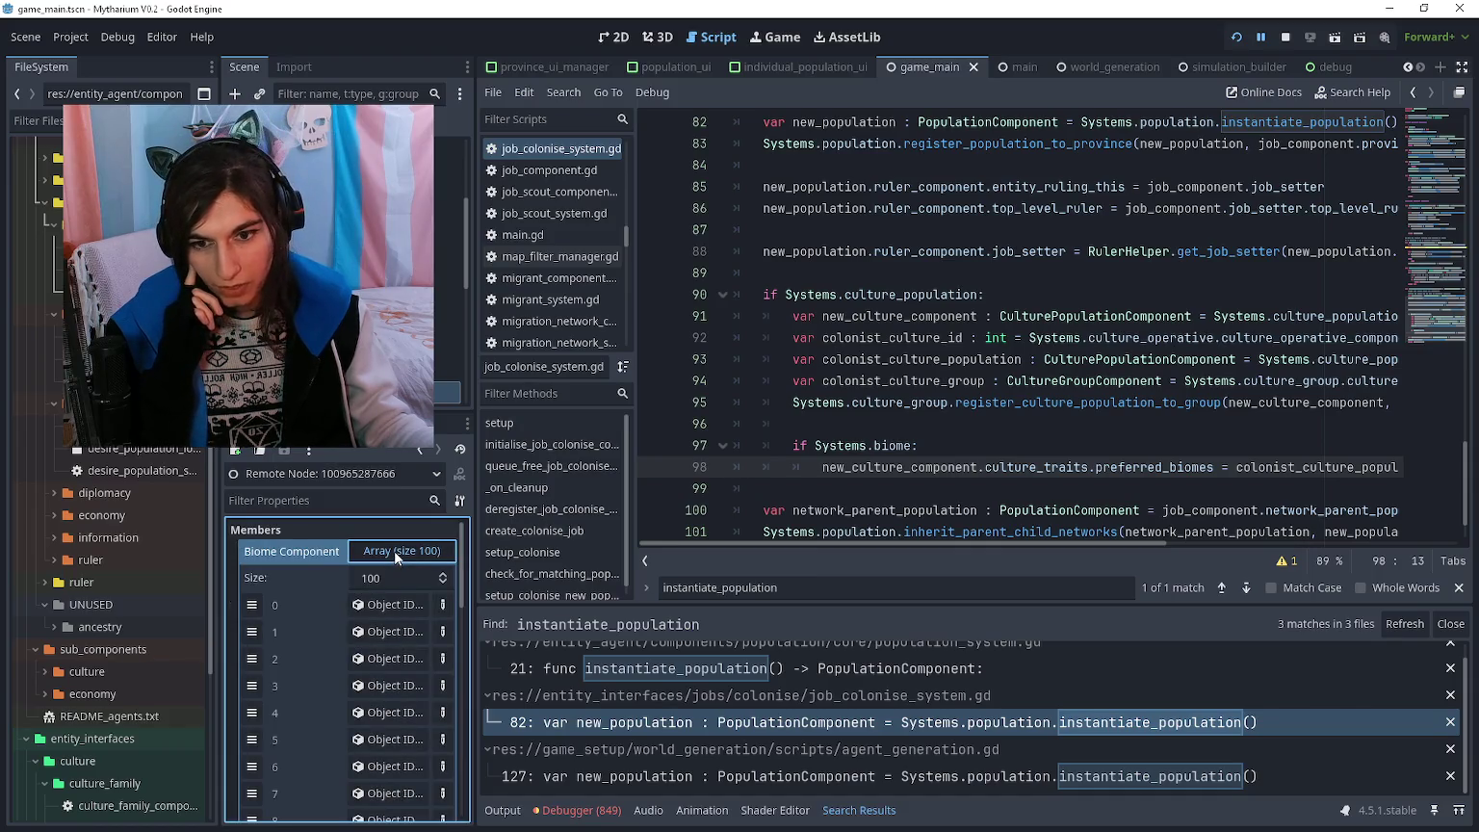
click(399, 641)
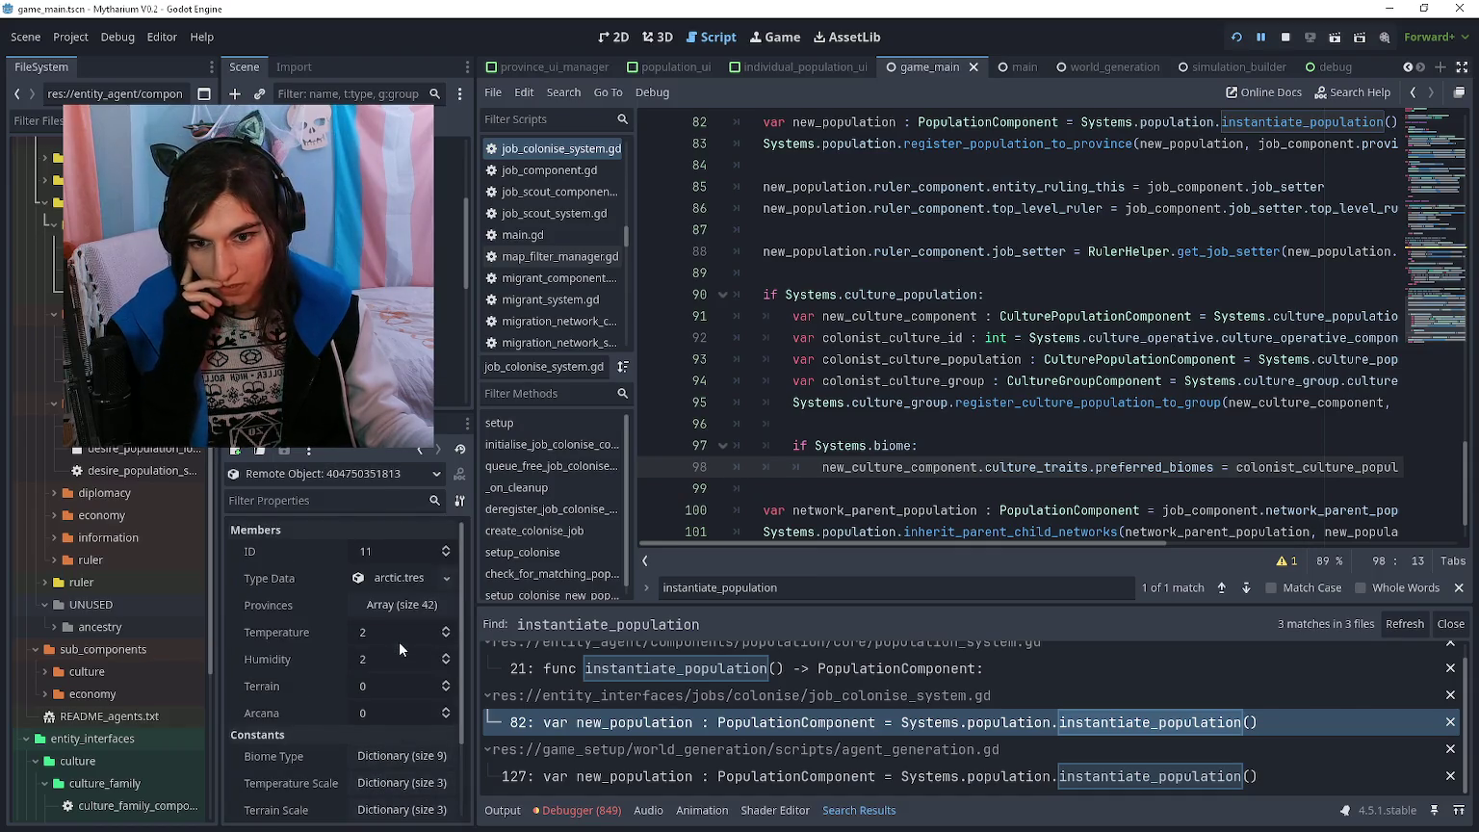
click(418, 449)
click(418, 448)
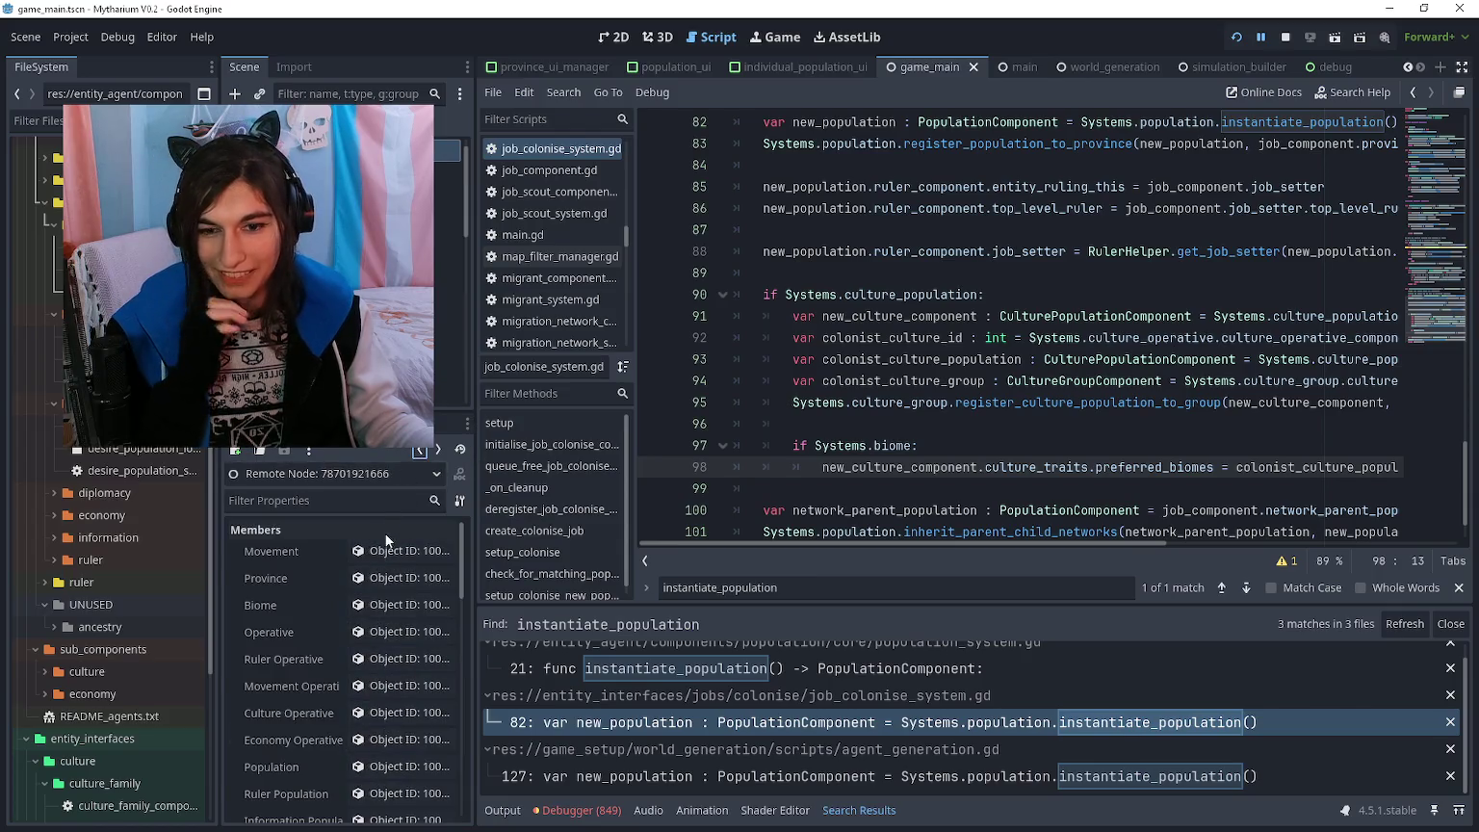
click(888, 487)
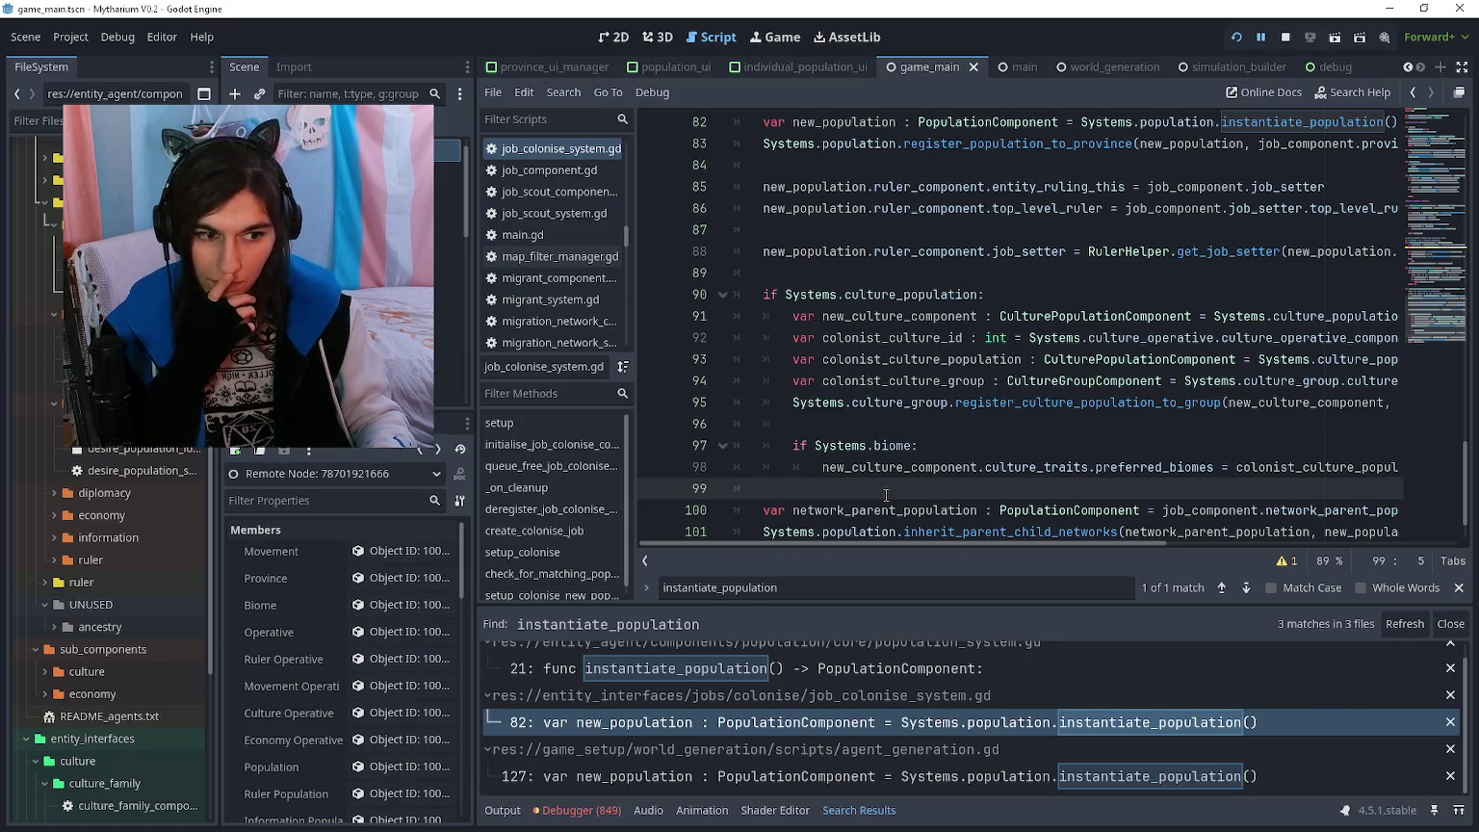
- After the biome assignment, add a "biomes set" print and a print of the new culture's preferred_biomes
key(Up)
key(End)
key(Down)
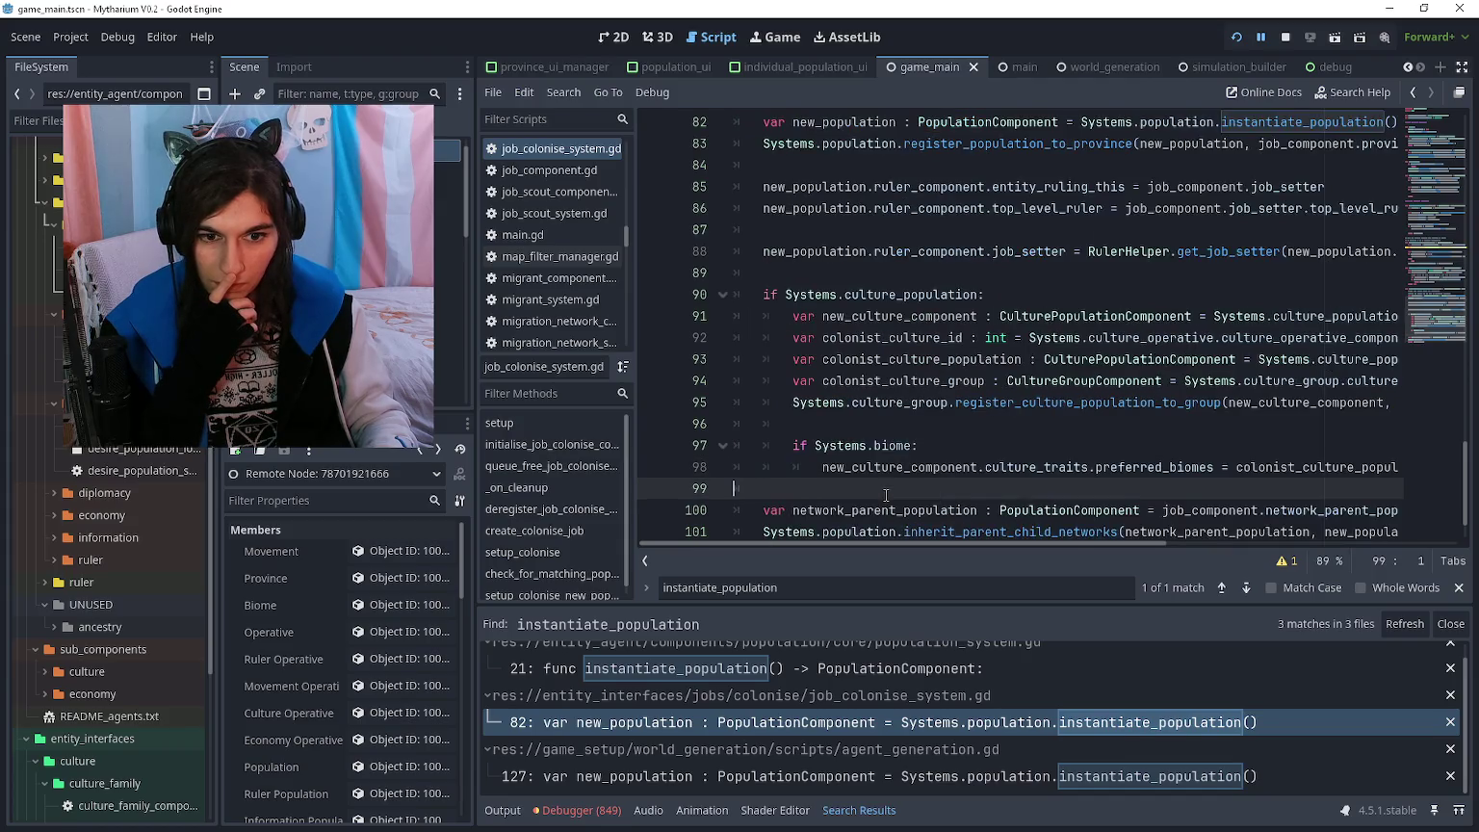
key(ctrl+shift+Return)
text(print)
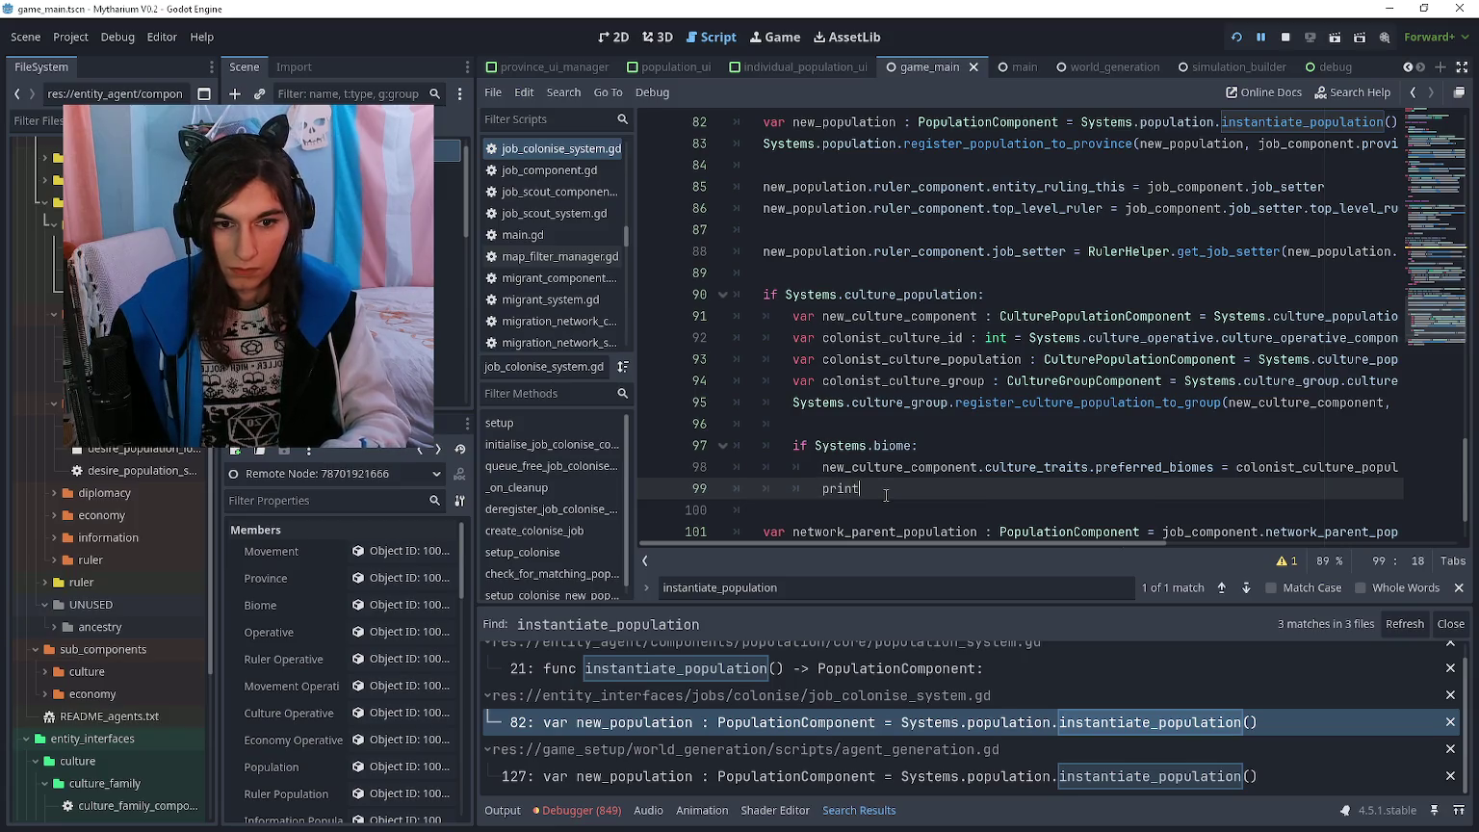
text(("biomes set)
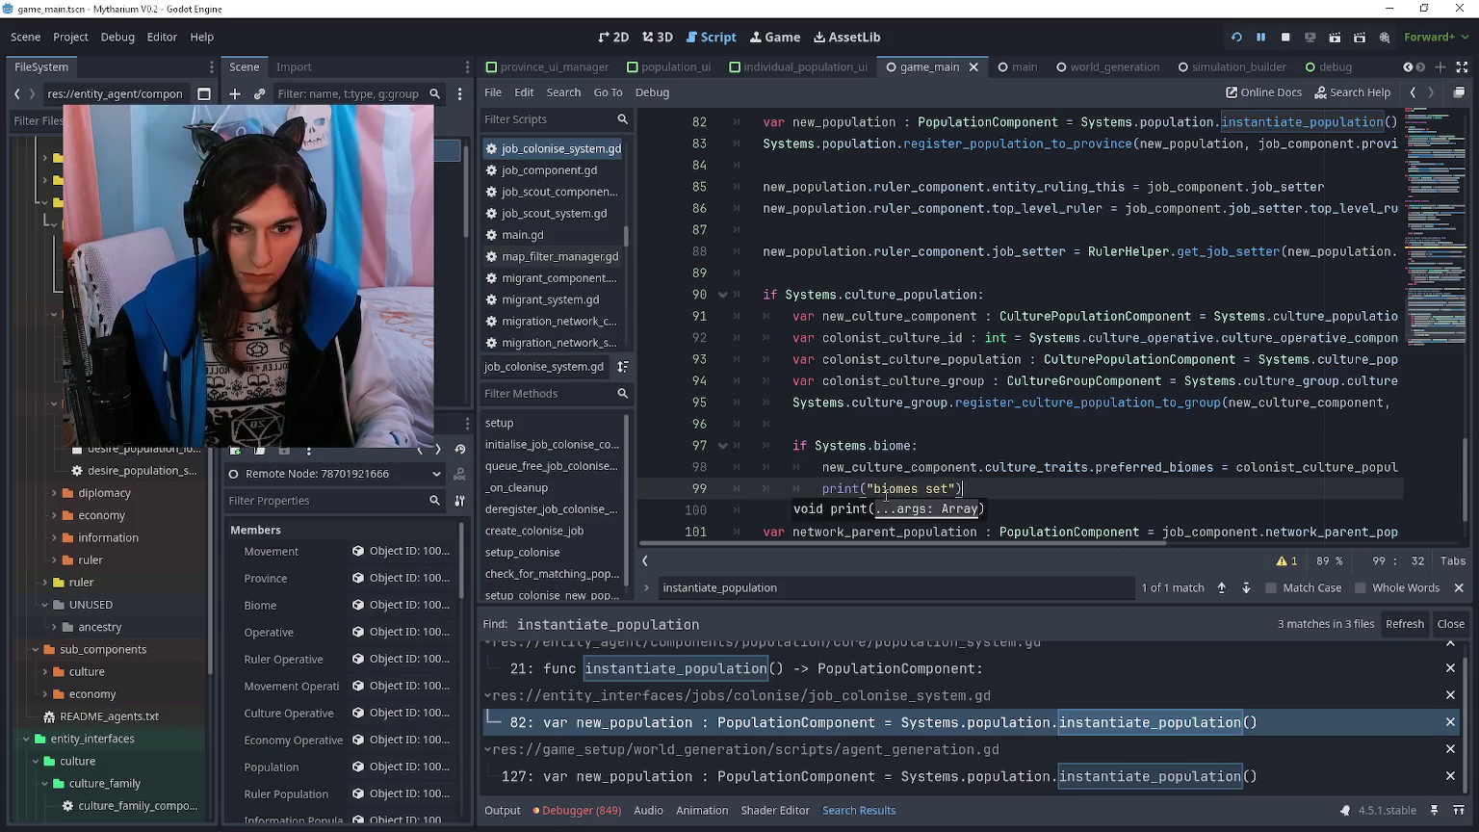
key(Return)
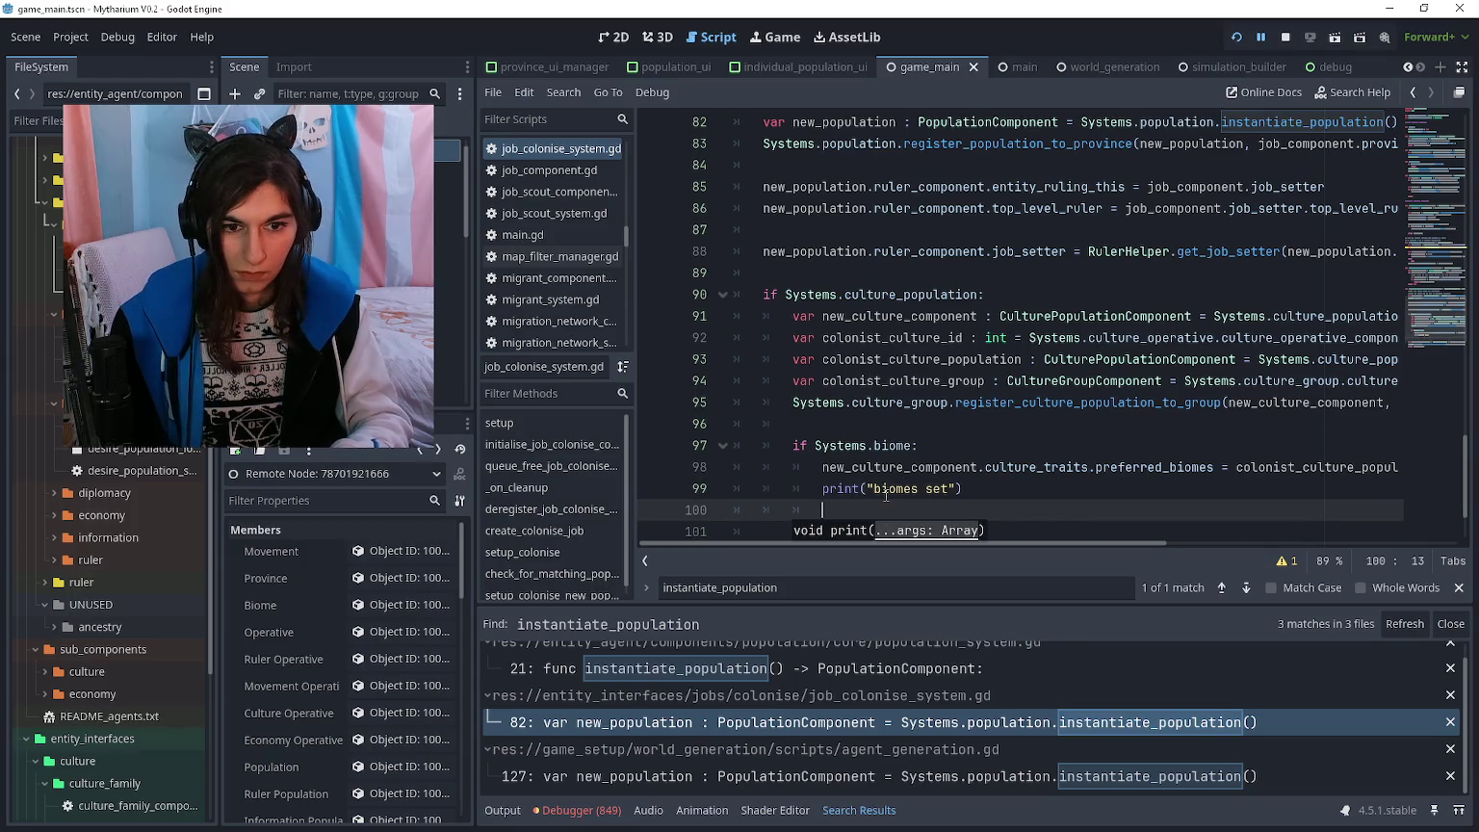
text((new_)culture_component)
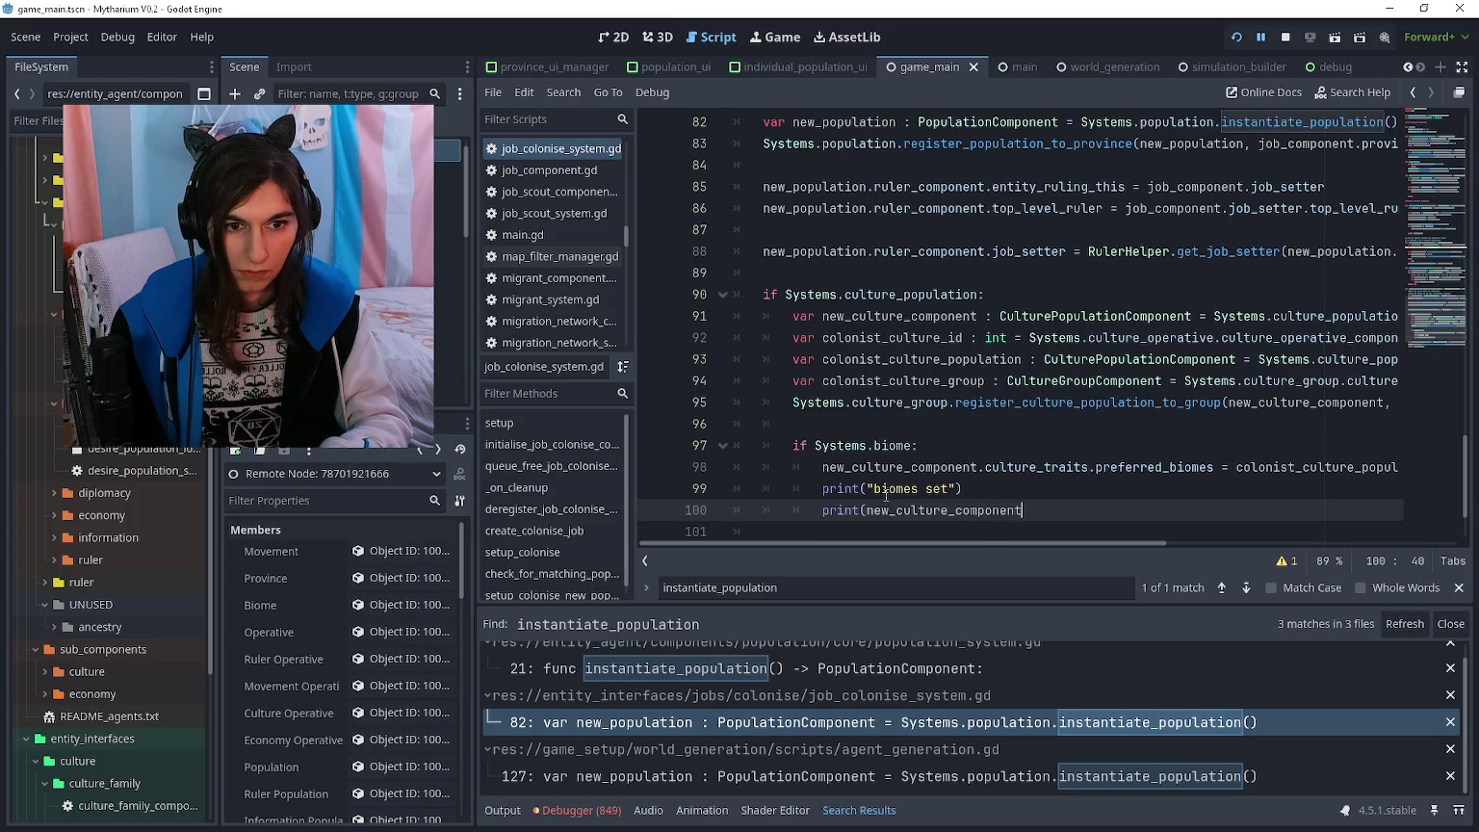
text(.culture_traits.)
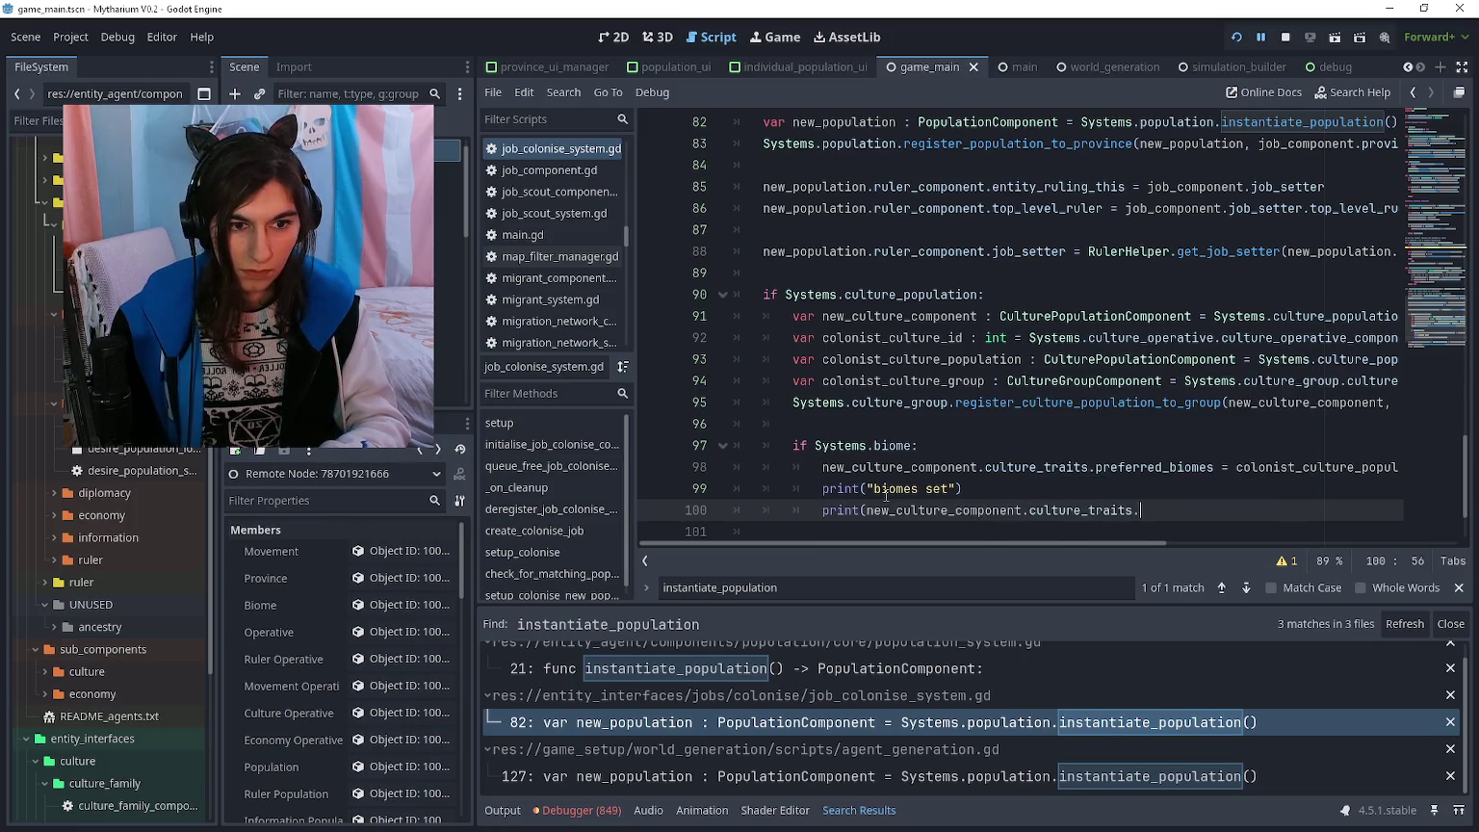
text(preferred)
key(Return)
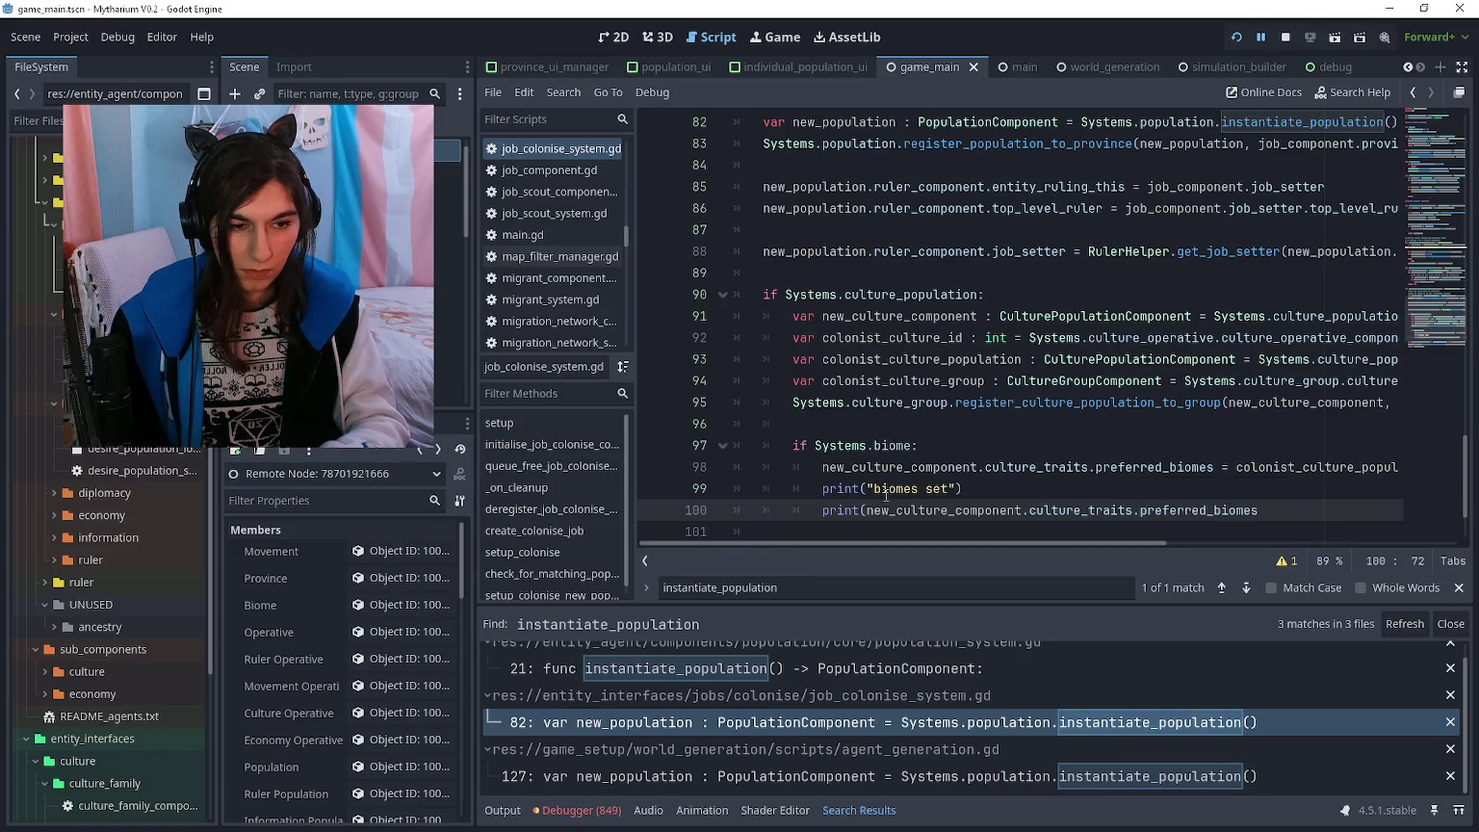
- Add a print of colonist_culture_population's preferred_biomes, then save and rerun the game with F5
key(Return)
text(print()
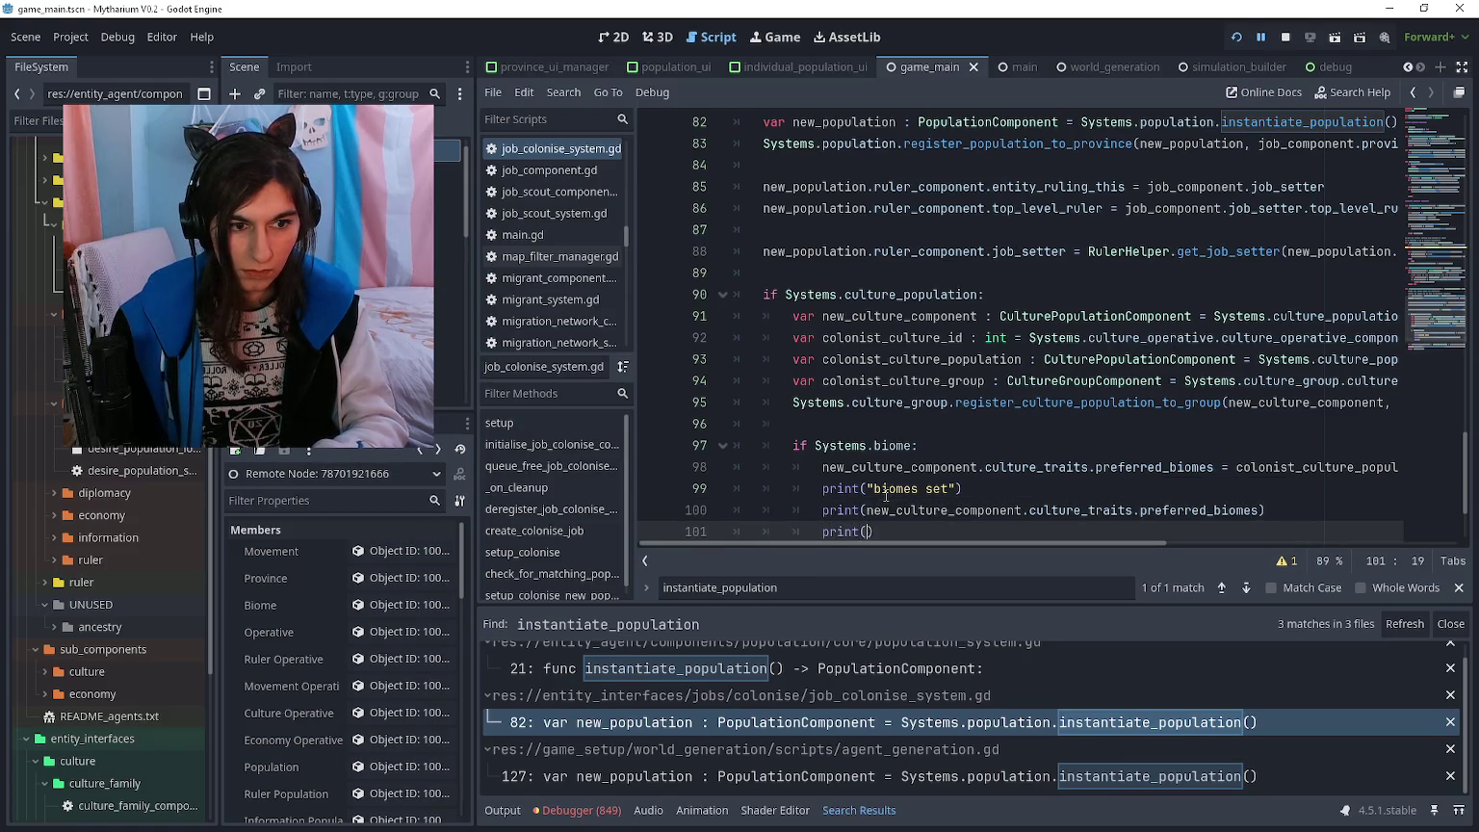
key(BackSpace)
key(BackSpace)
key(BackSpace)
text(olko)
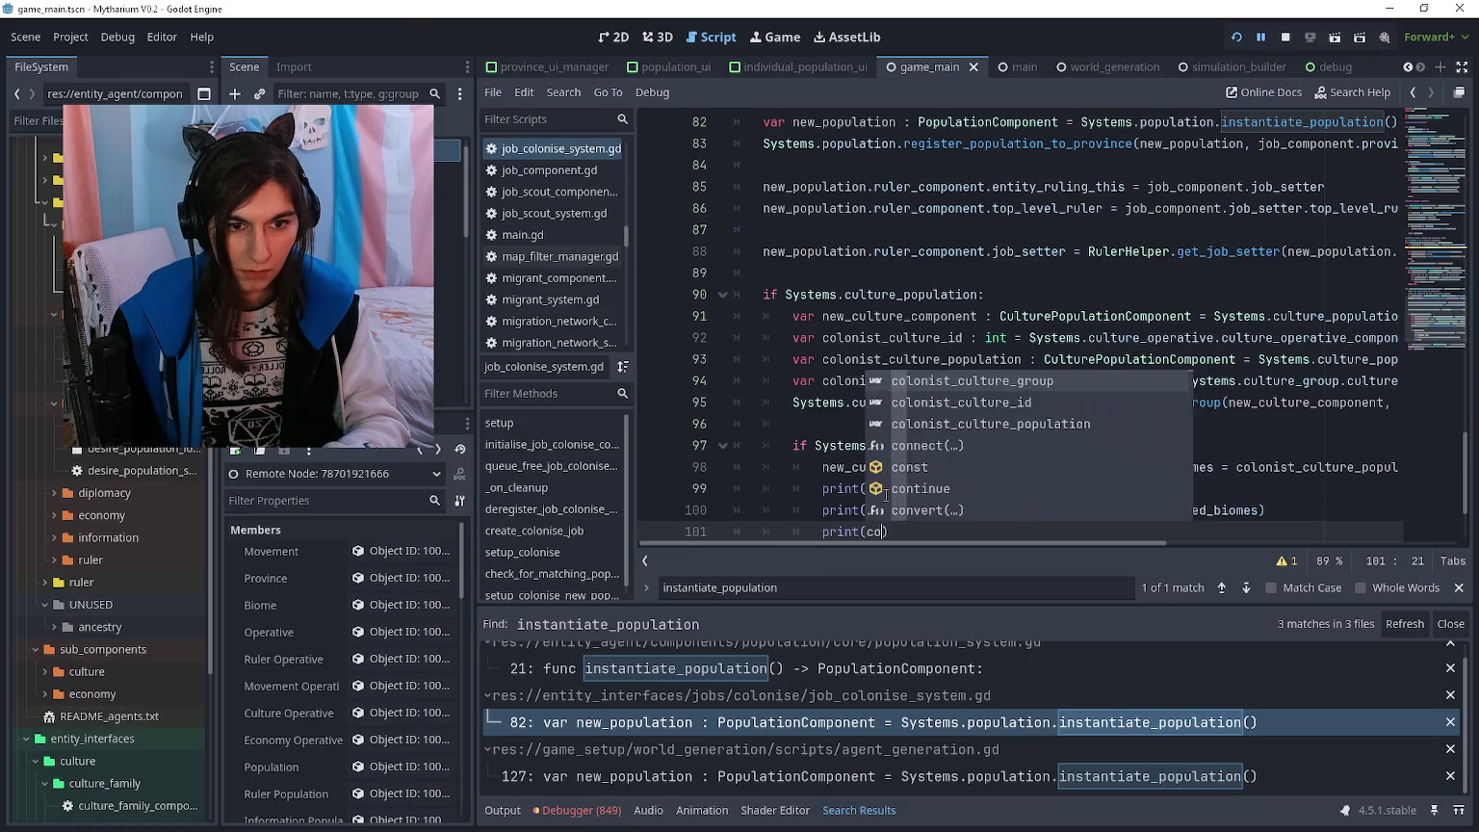
key(BackSpace)
key(BackSpace)
text(onist)
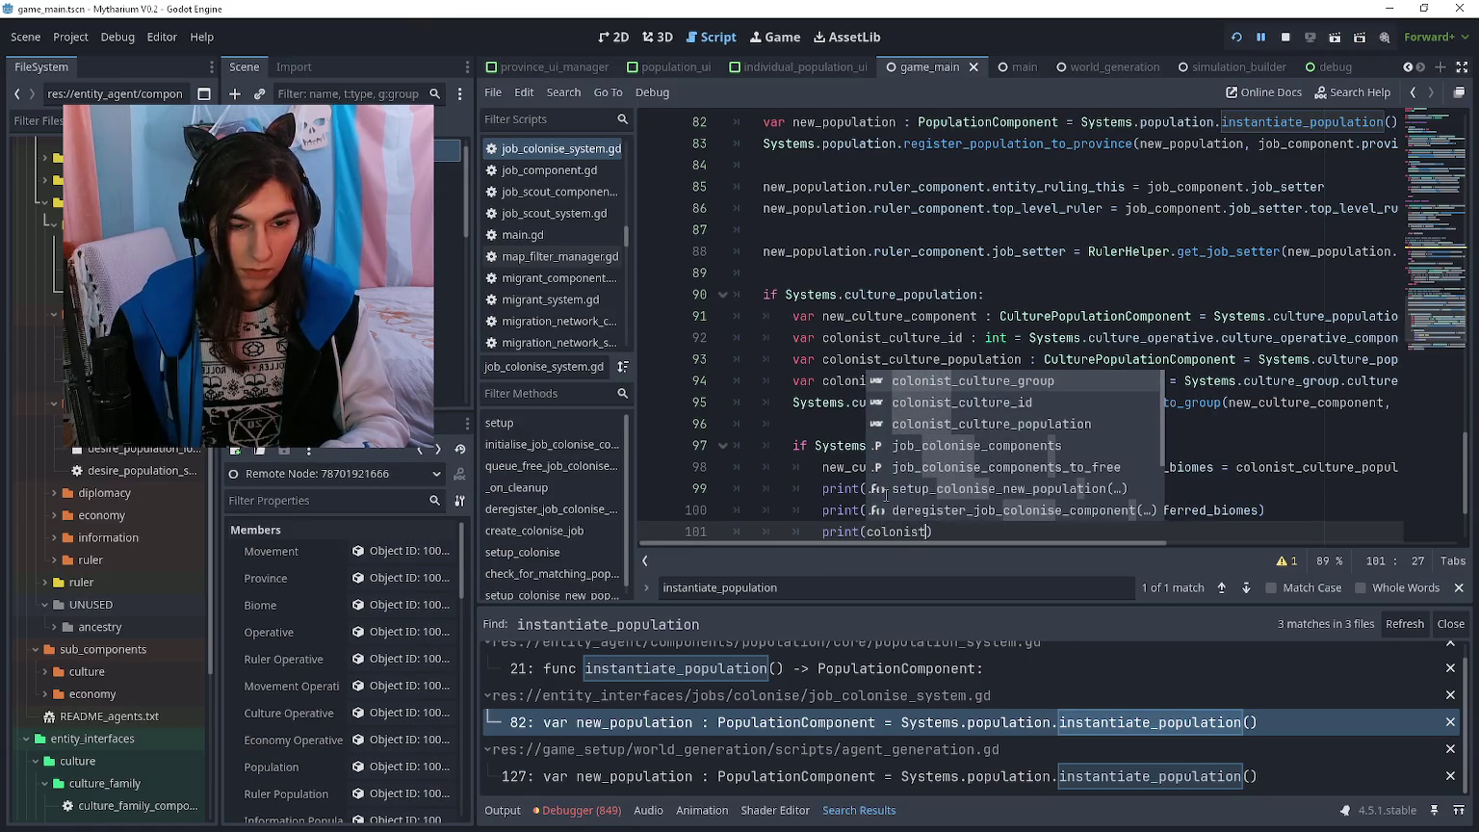
key(Down)
key(Down)
key(Return)
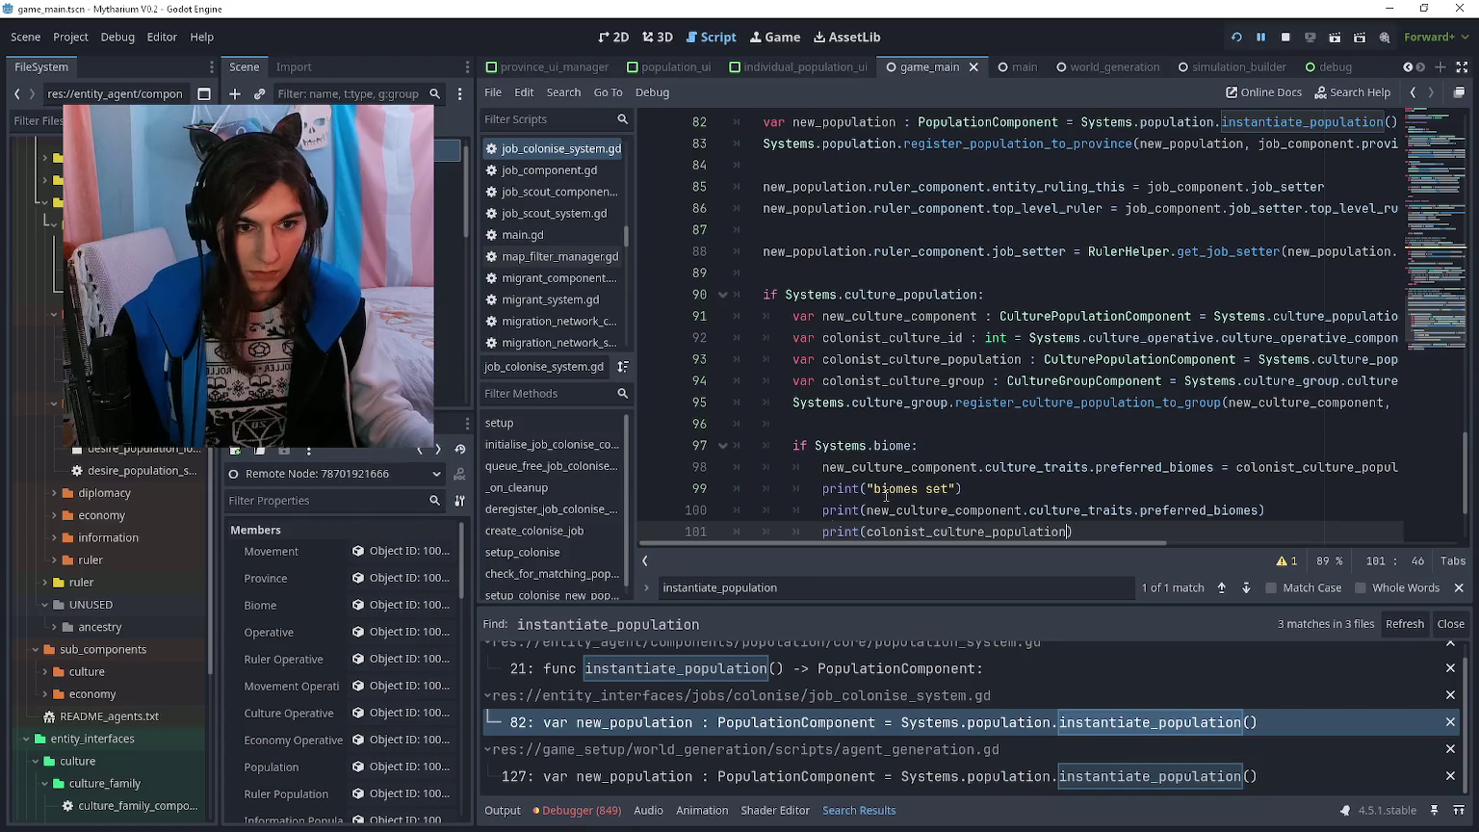
text(.culture_traits.pref)
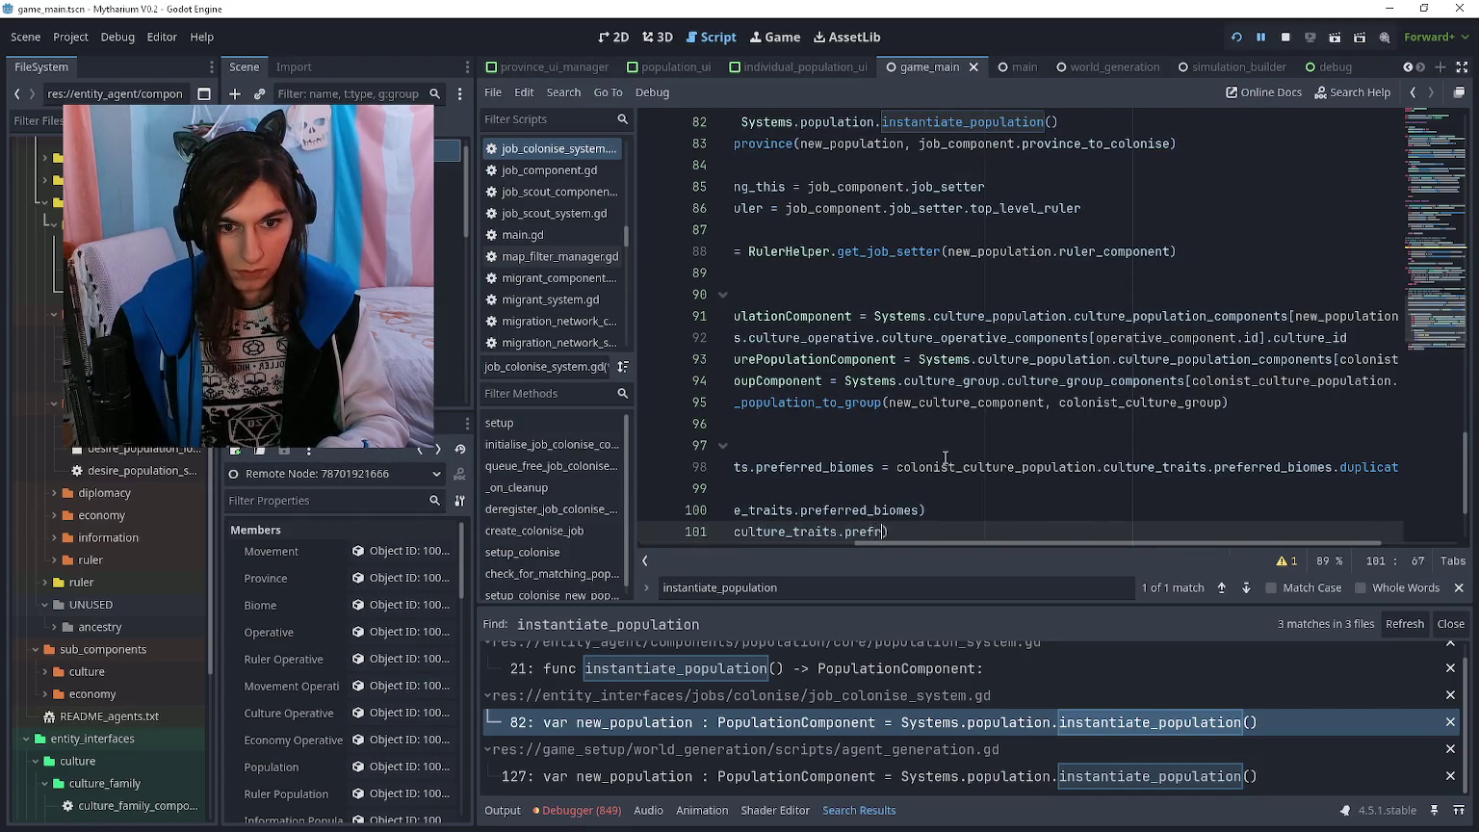
key(Return)
key(End)
key(Return)
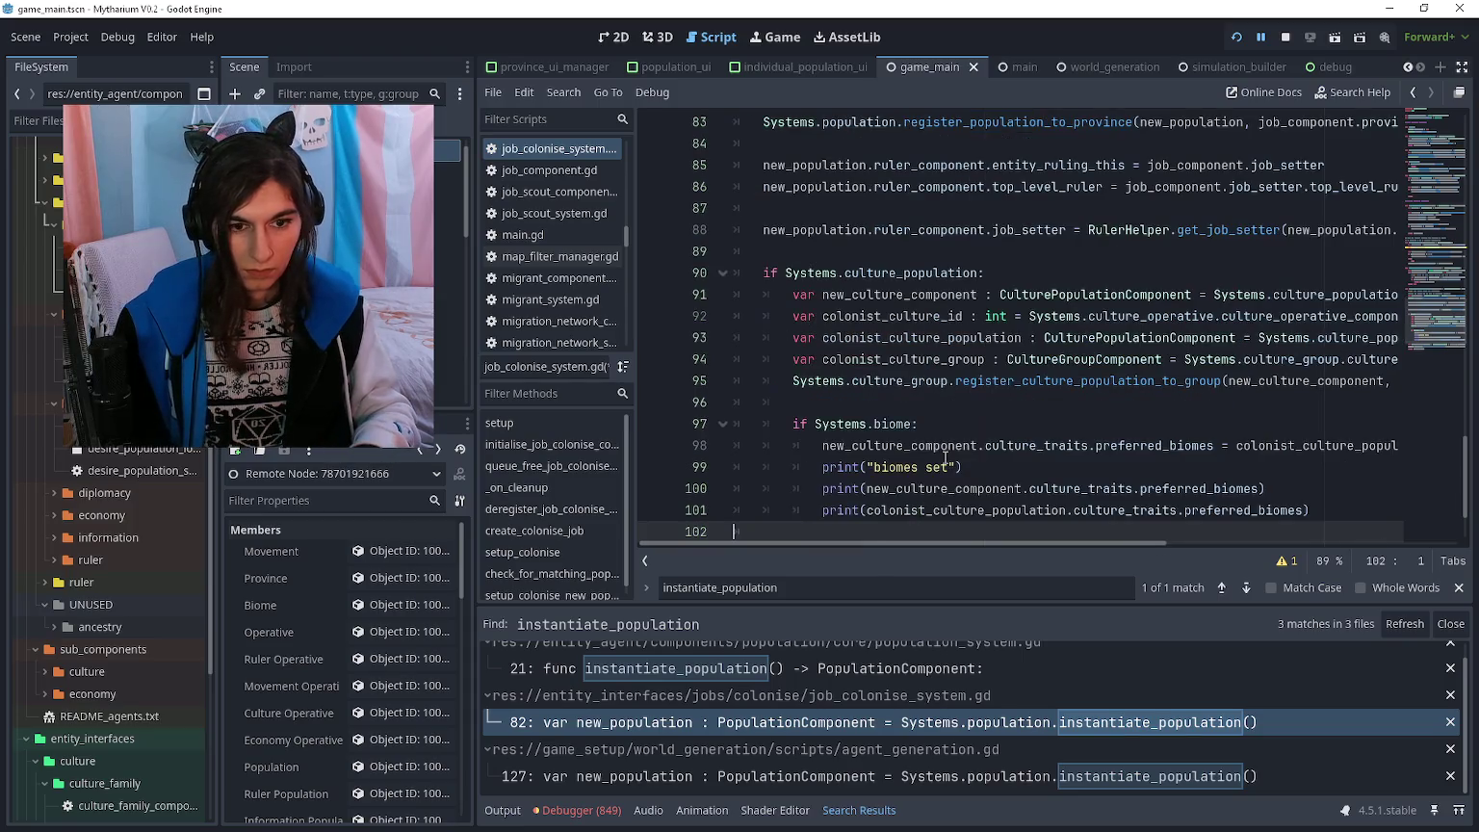
key(F5)
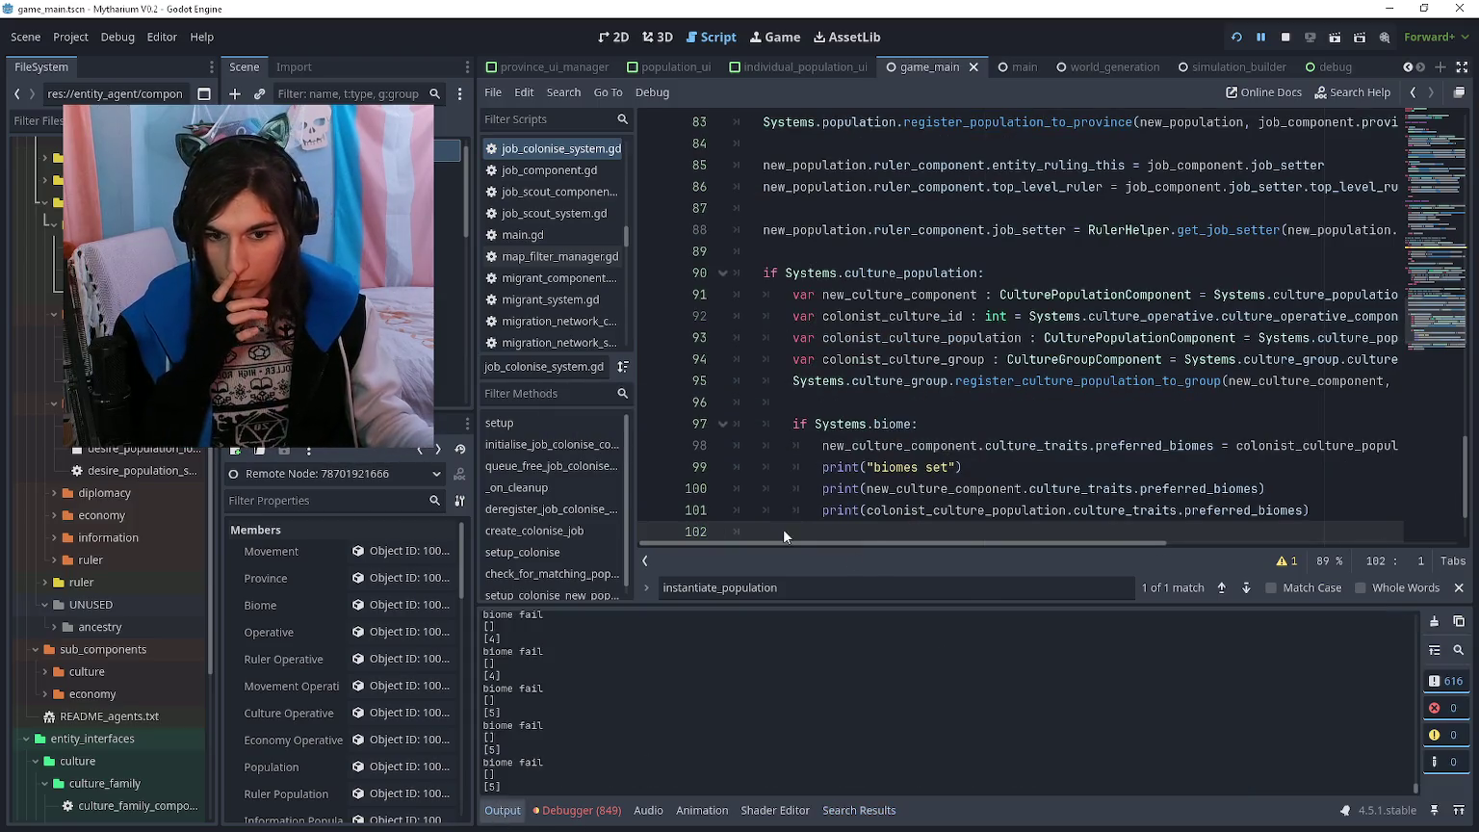
scroll(962, 407, down, 2)
- In culture_group_system.gd, comment out the three biome-fail print lines and the urbanite-fail print
scroll(944, 401, up, 10)
scroll(944, 401, down, 10)
scroll(140, 502, down, 5)
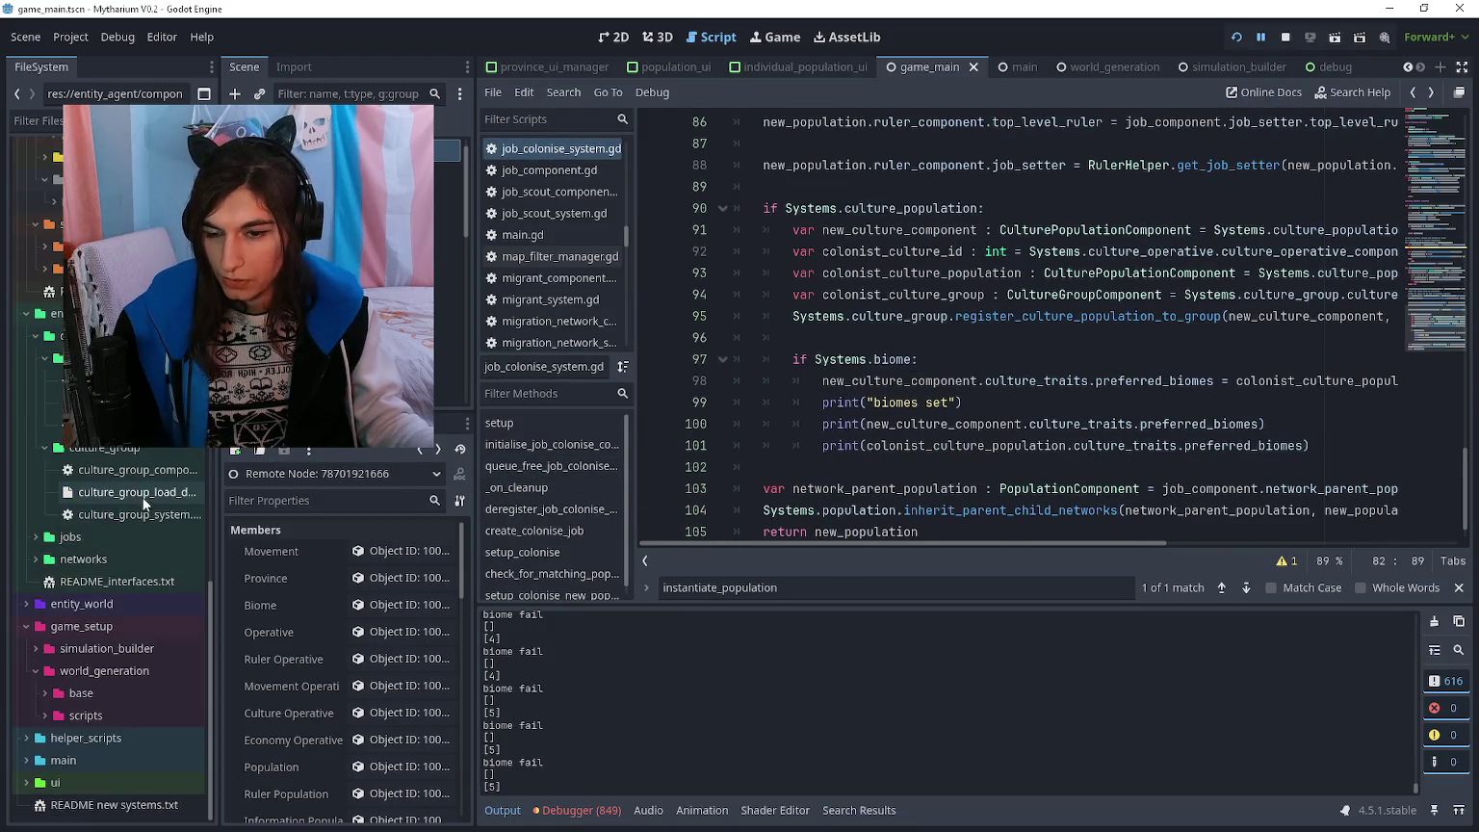
double_click(129, 515)
mouse_move(1071, 383)
mouse_down()
mouse_move(787, 359)
mouse_move(790, 337)
mouse_up()
key(ctrl+k)
click(956, 444)
key(ctrl+k)
- Rerun the game, colour the map by Distance from Job Setter, and return to the script
click(1334, 37)
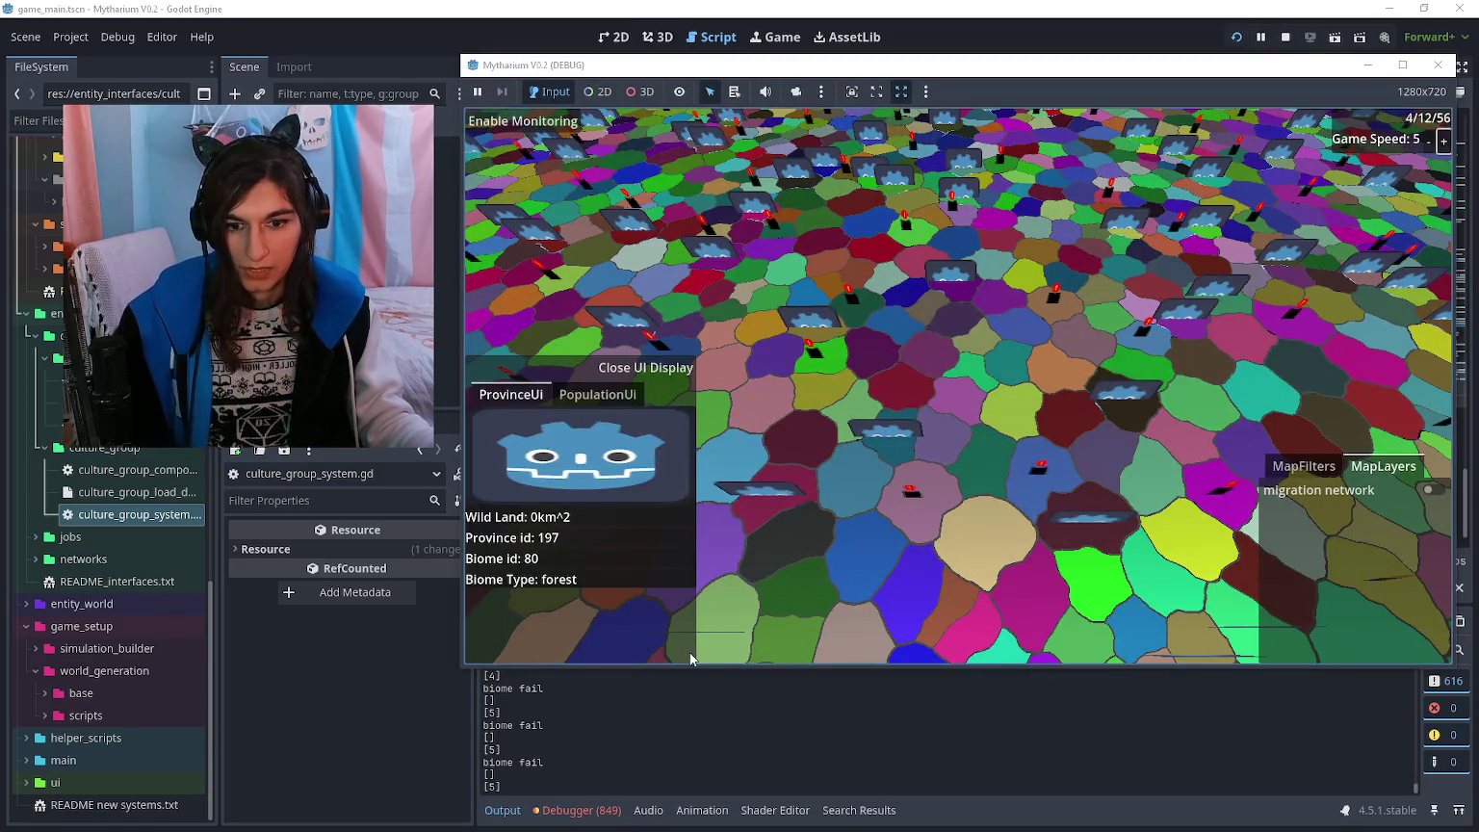
click(769, 724)
key(alt+Tab)
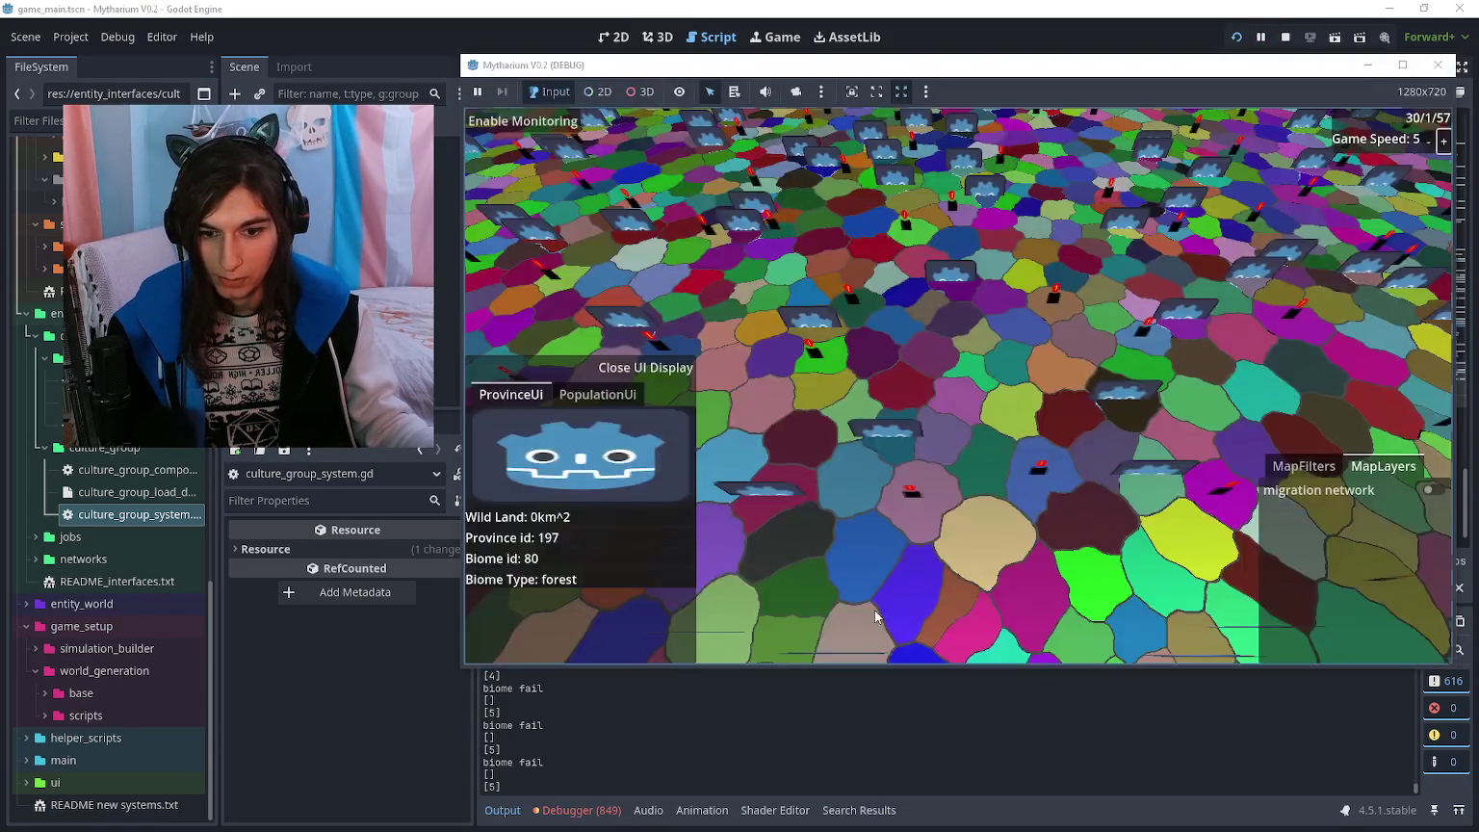
click(1309, 526)
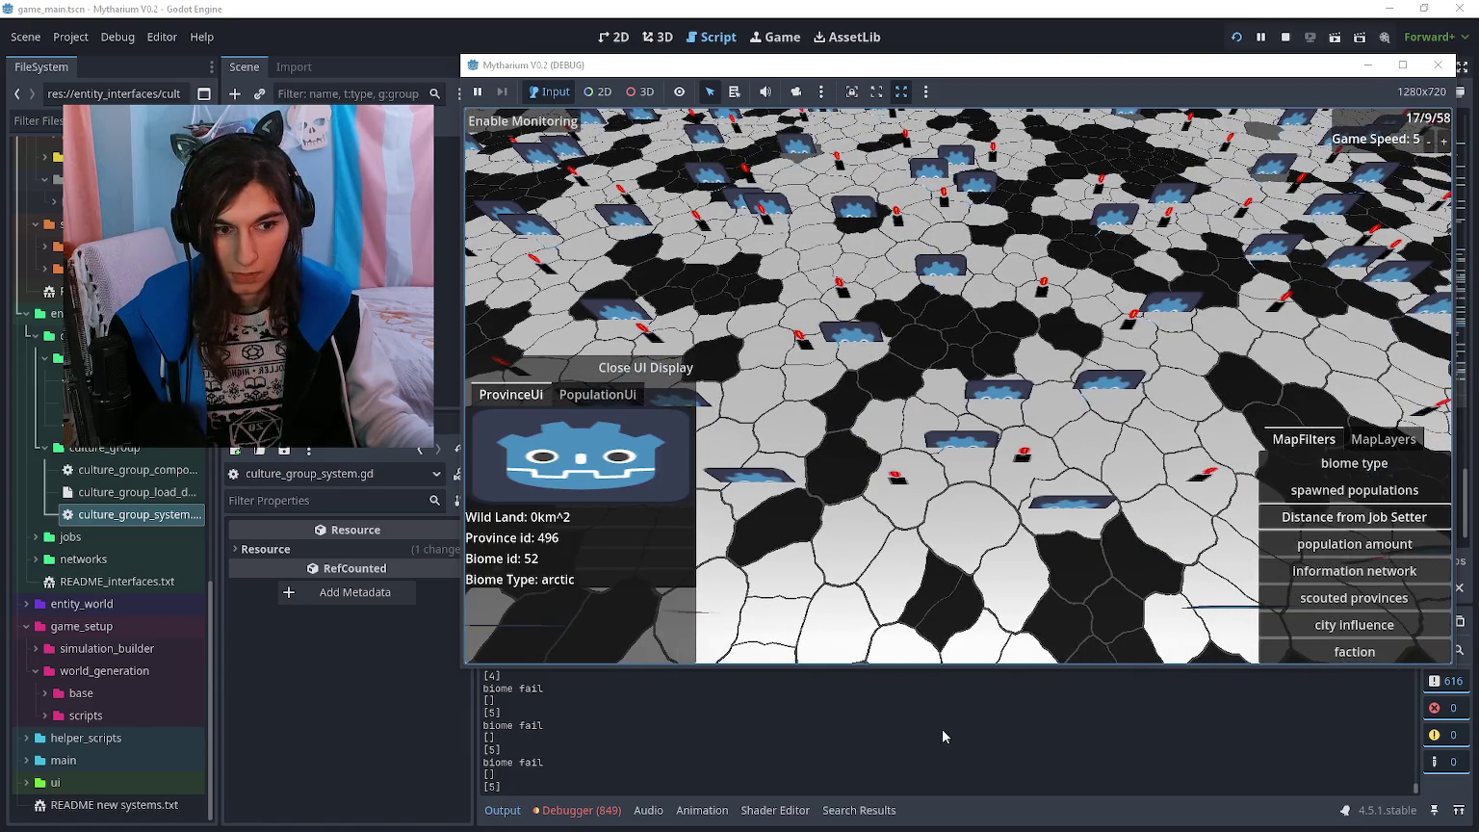
click(941, 735)
click(924, 471)
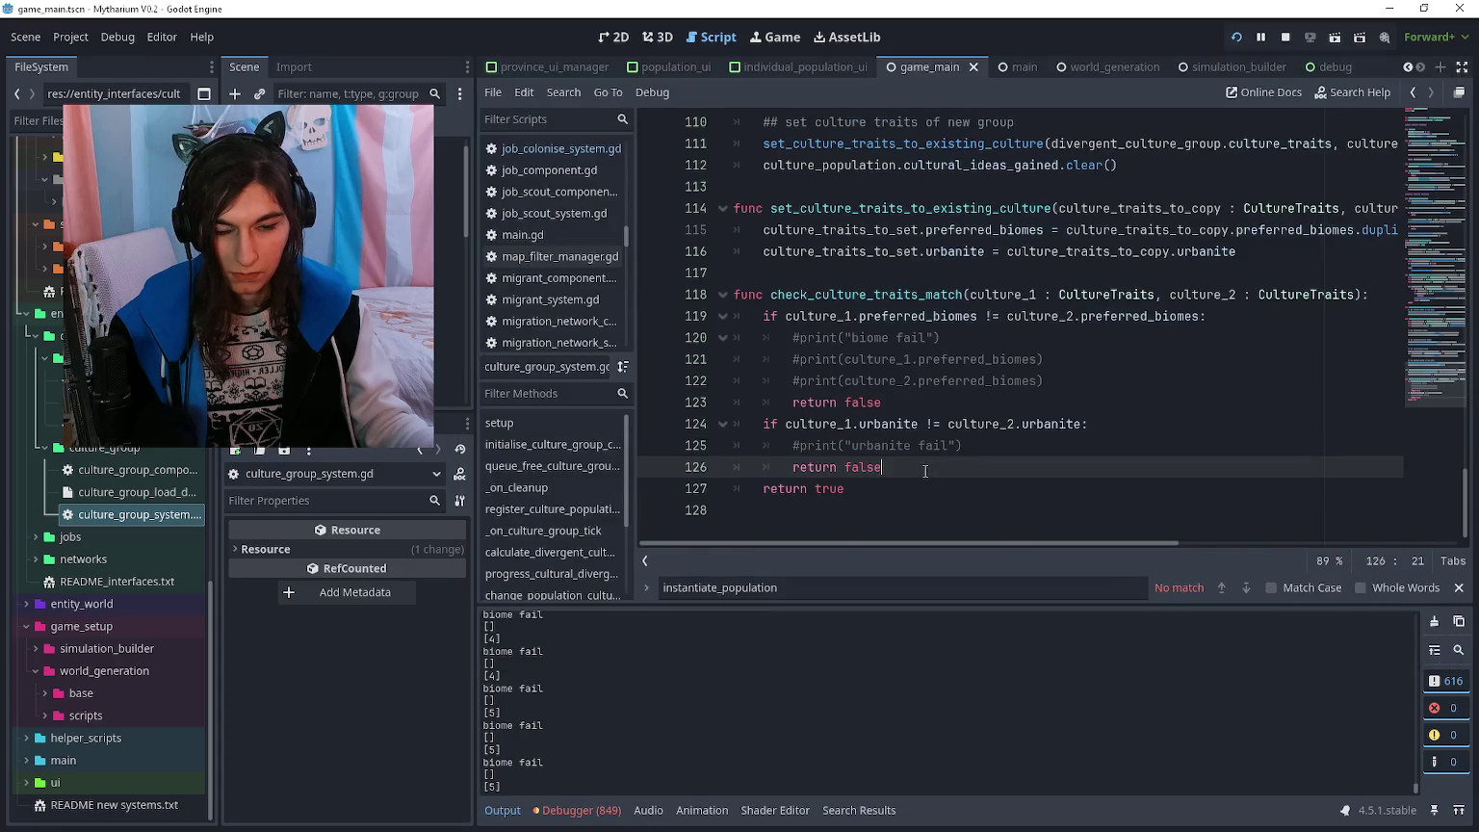
- Search all files for instantiate_population from job_colonise_system.gd
key(alt+Left)
key(alt+Left)
key(alt+Left)
key(alt+Right)
key(alt+Right)
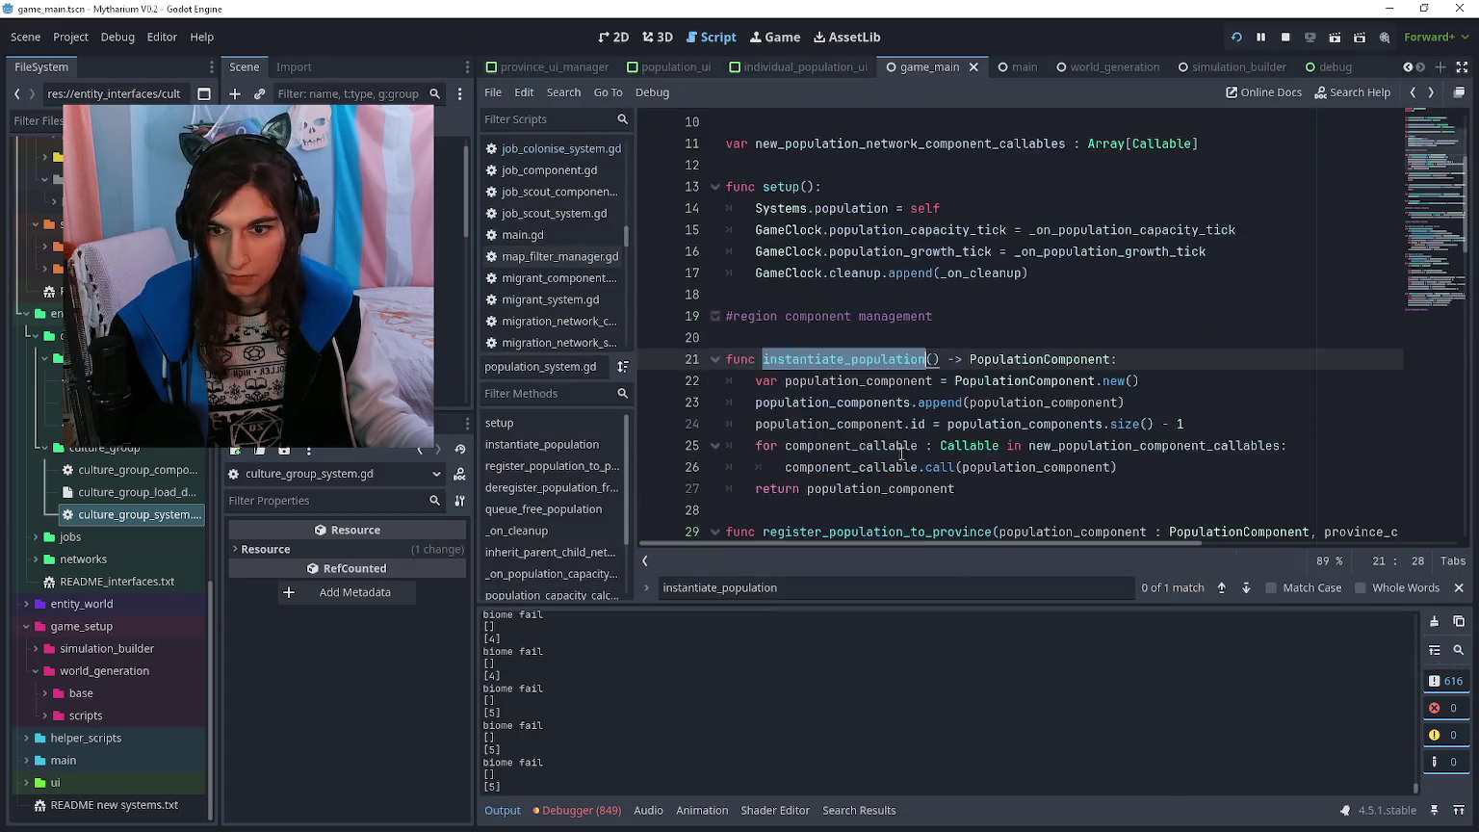
key(alt+Left)
click(985, 451)
key(ctrl+shift+f)
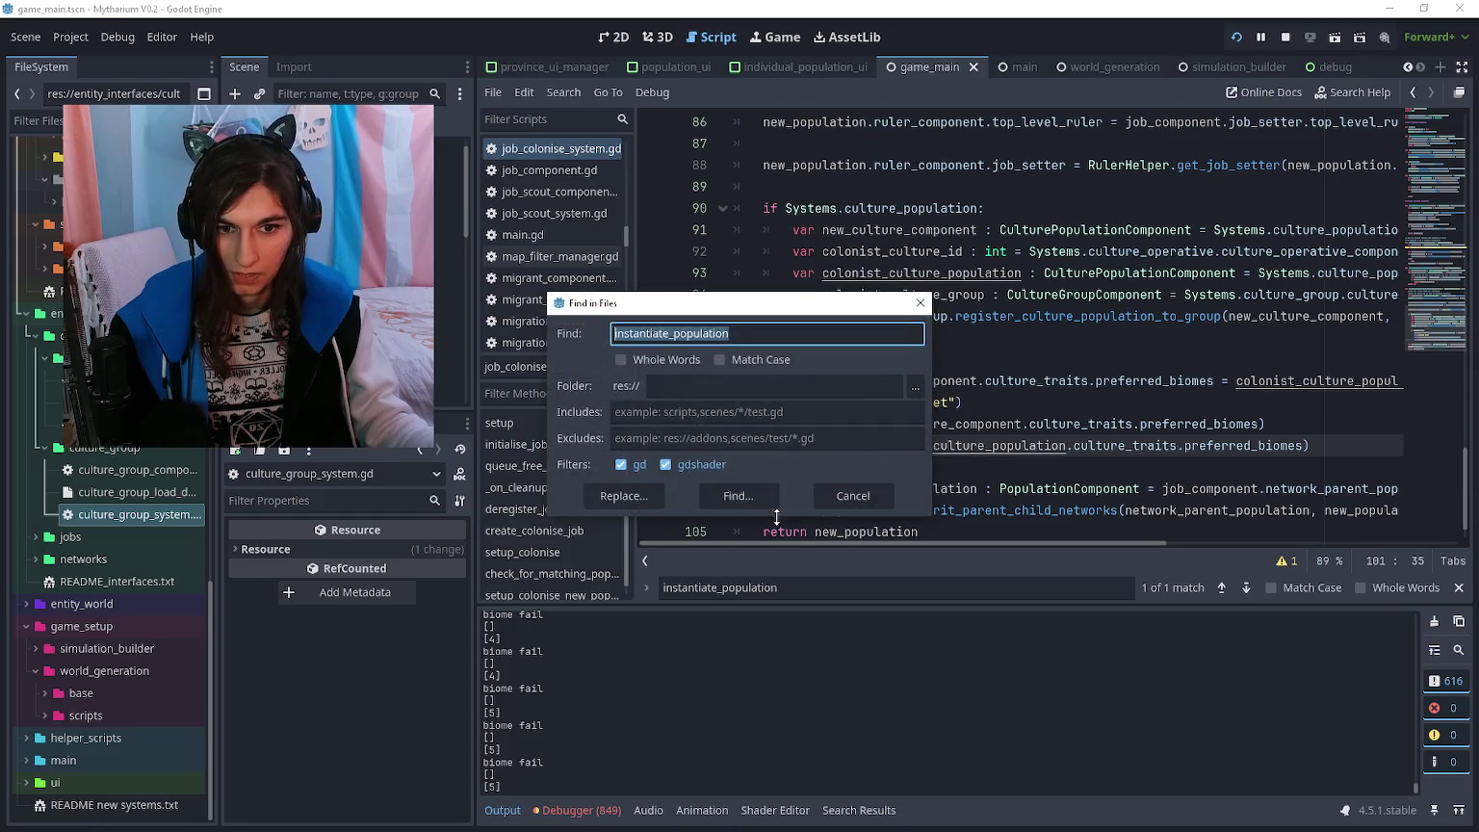
key(Return)
- Add print("new population formed") below line 96, show the Output log, and relaunch the game
click(921, 339)
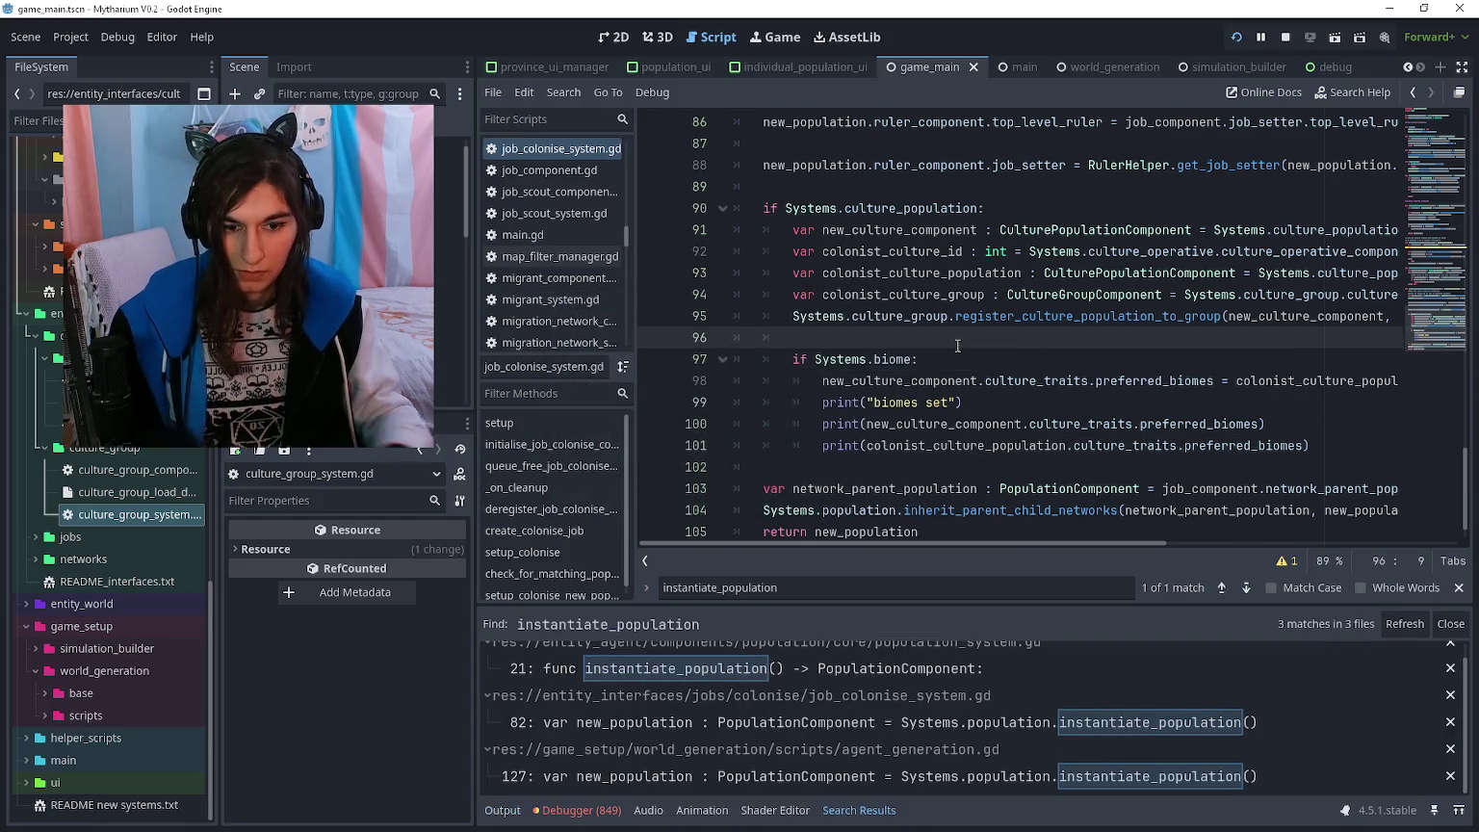
key(Return)
text(print()
text("new populati)
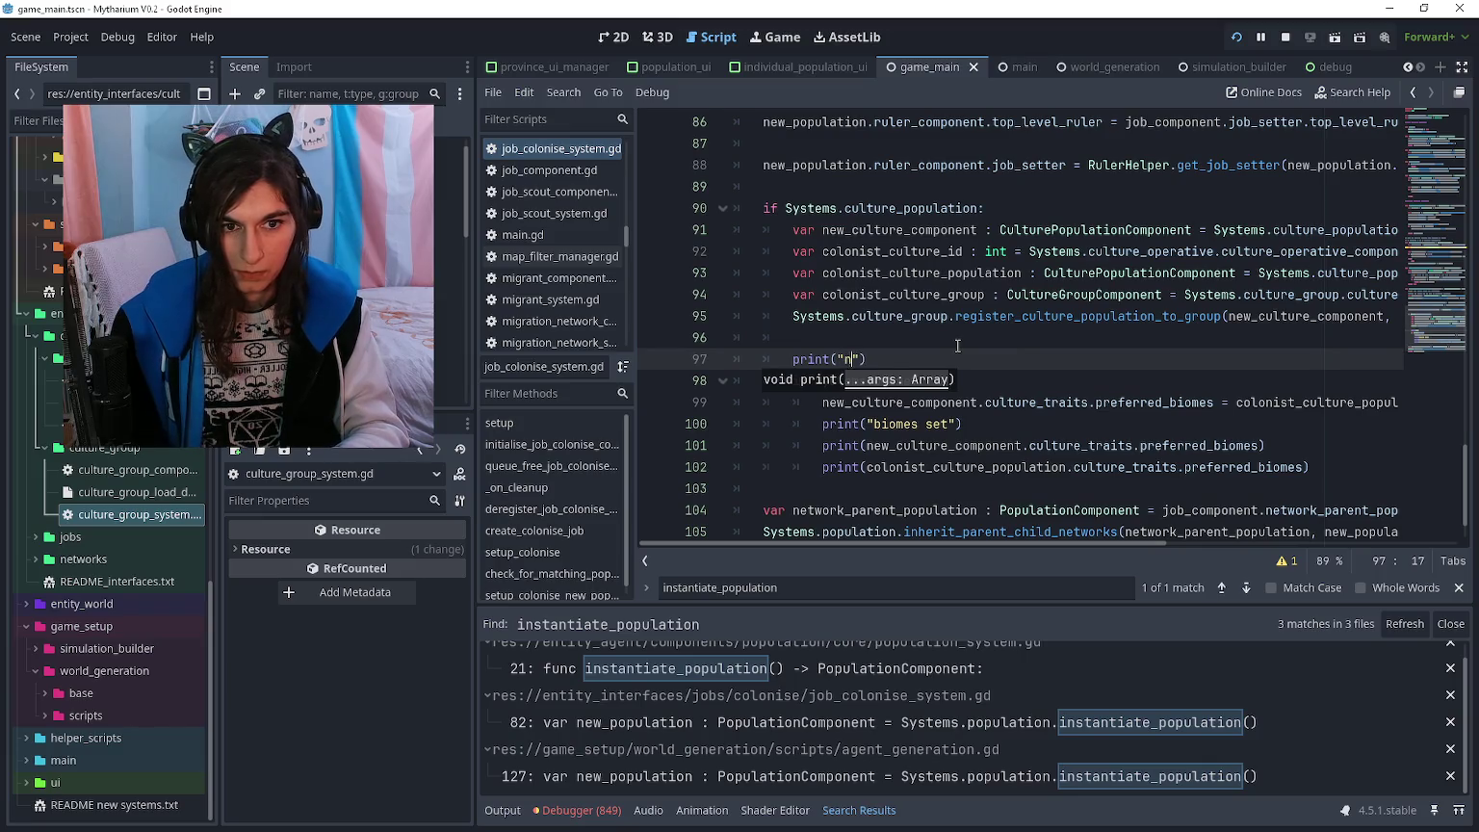
text(on formed)
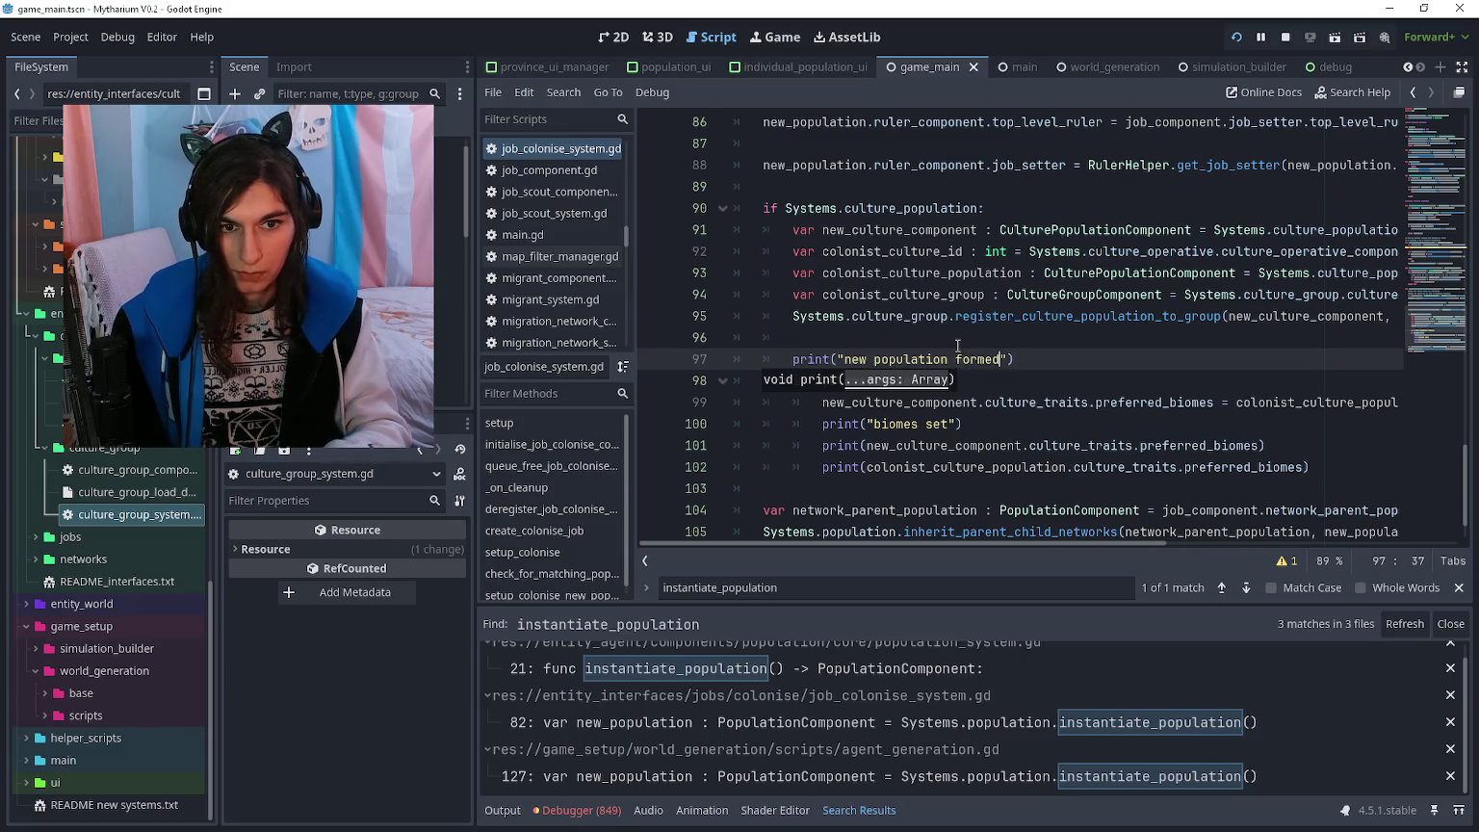
click(502, 810)
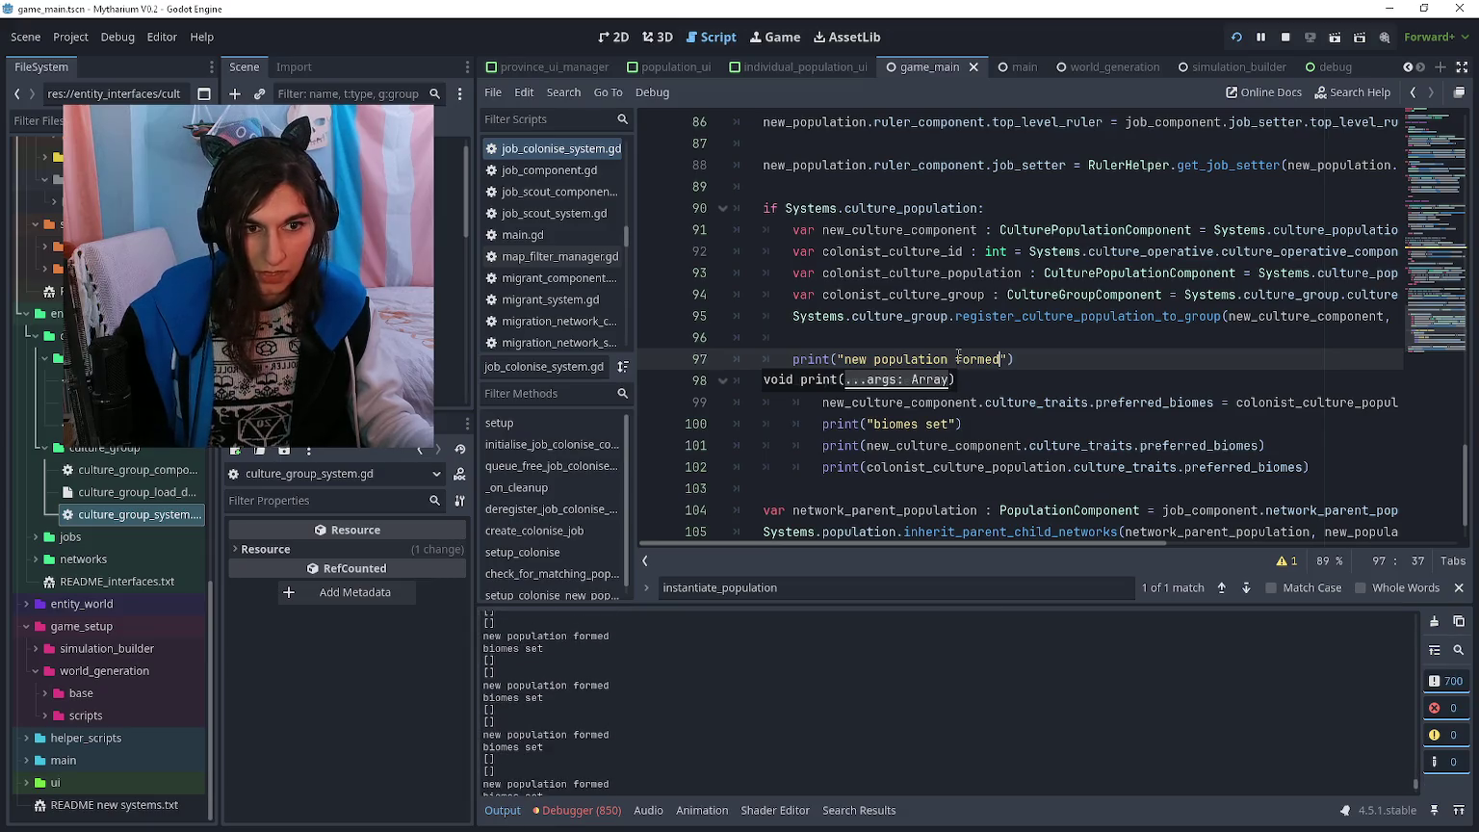
key(Down)
key(F5)
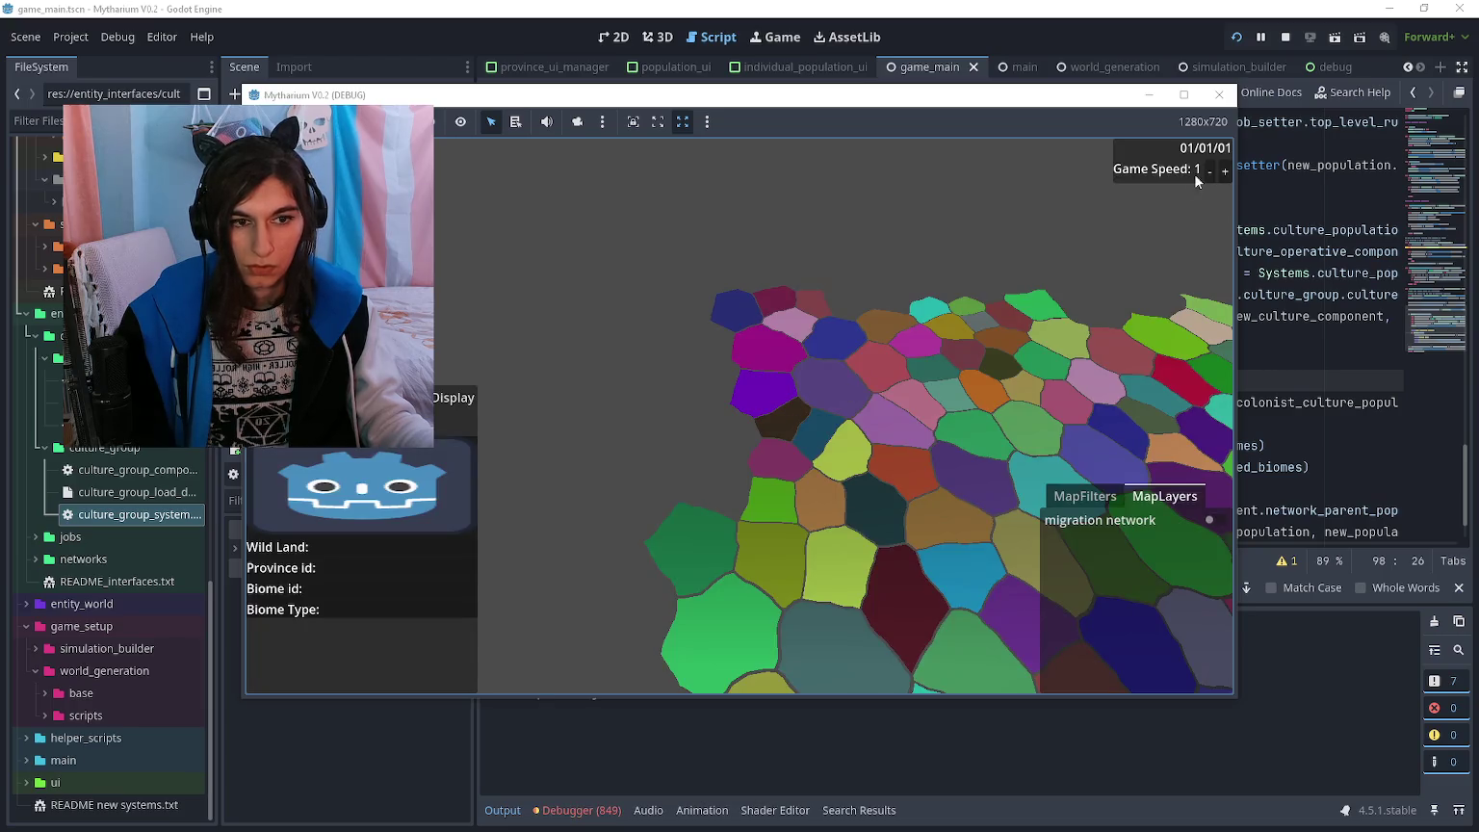
- Raise the game speed to 5 and set the map filter to Distance from Job Setter
click(1225, 170)
click(1224, 170)
click(1225, 171)
click(1225, 171)
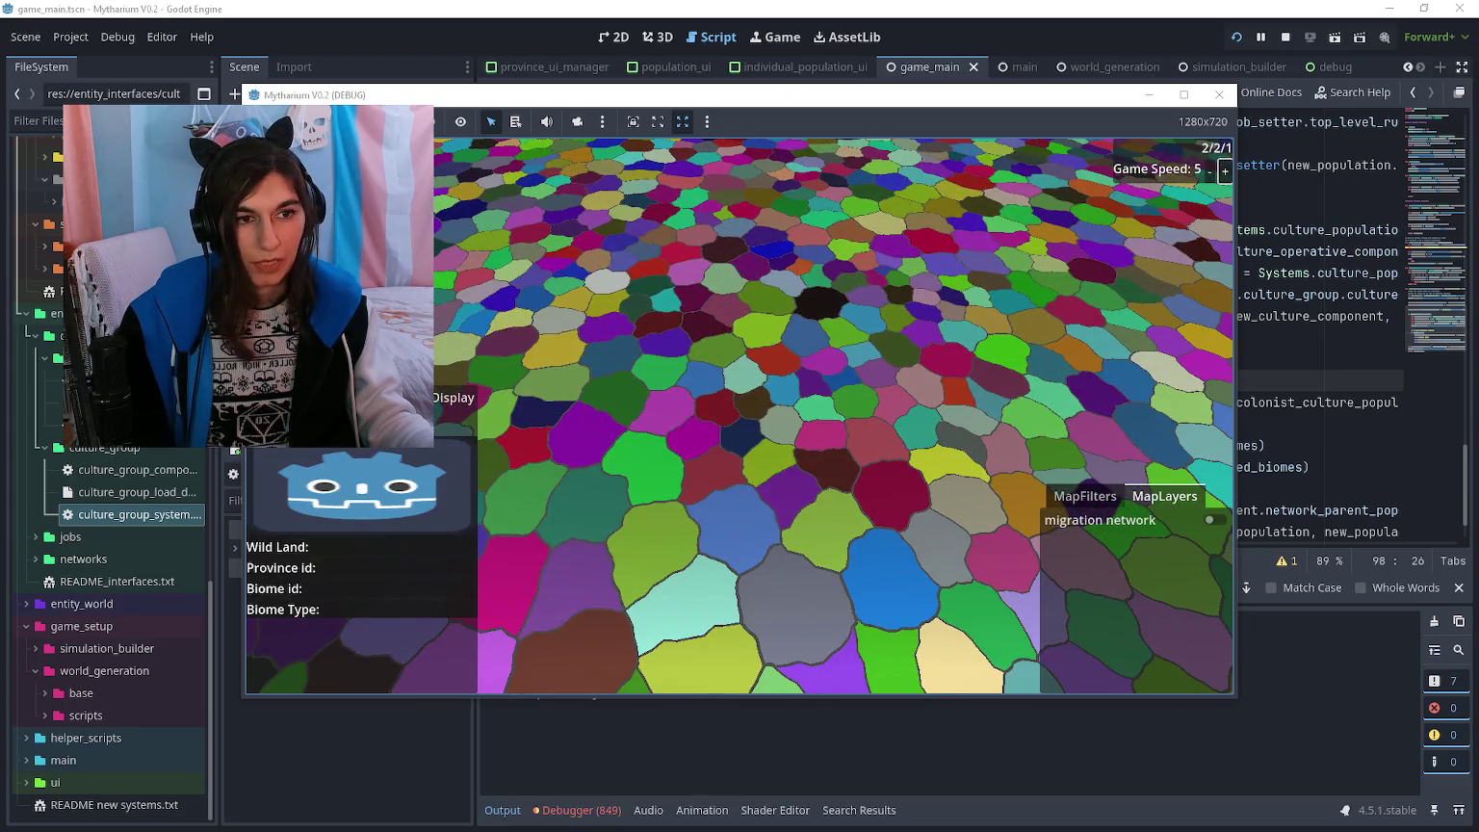
click(1083, 496)
click(1064, 520)
click(1059, 546)
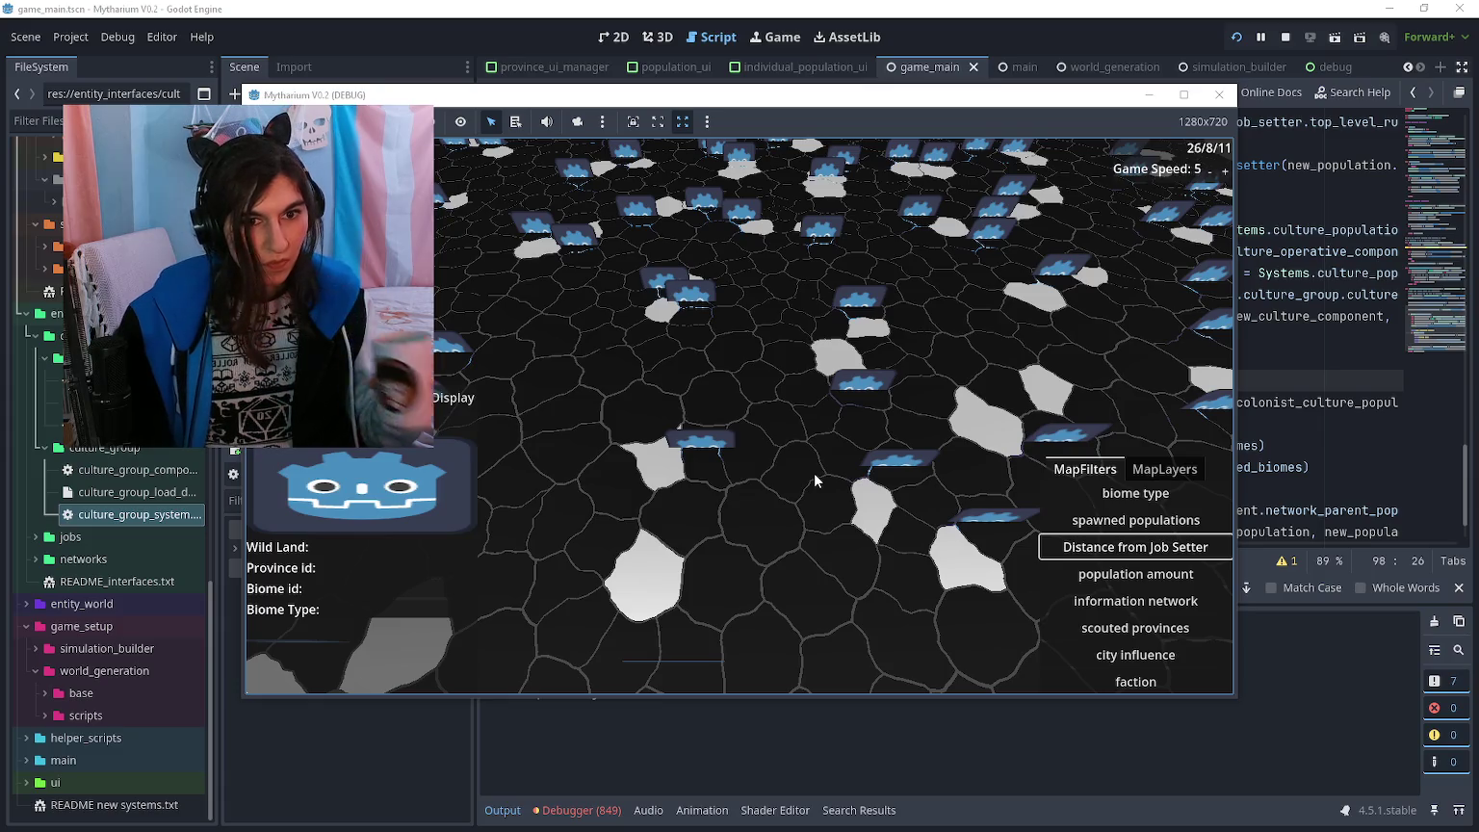
- Pan across the map, inspect a population, and return to the script editor
key(d)
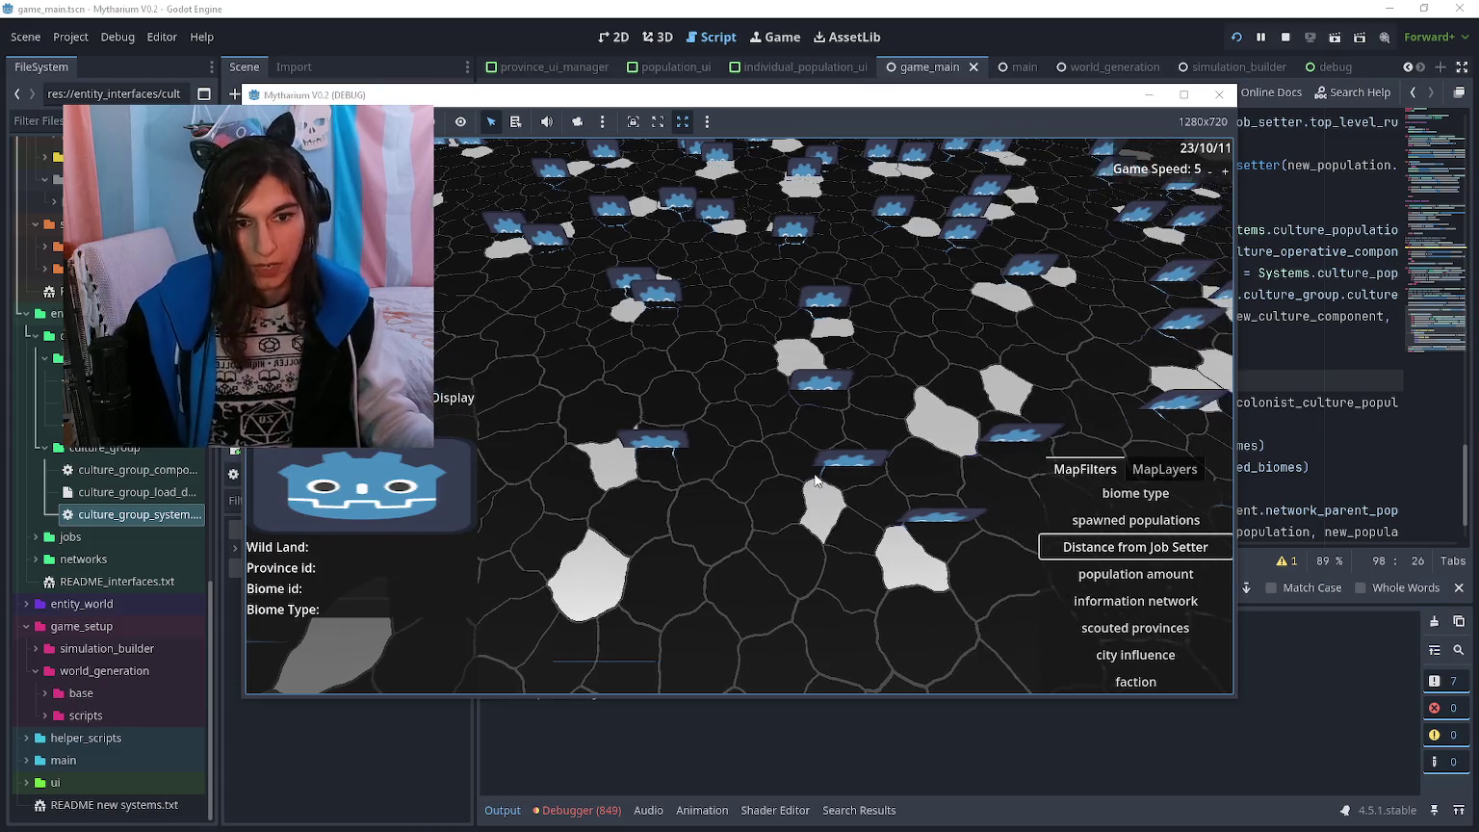
key(d)
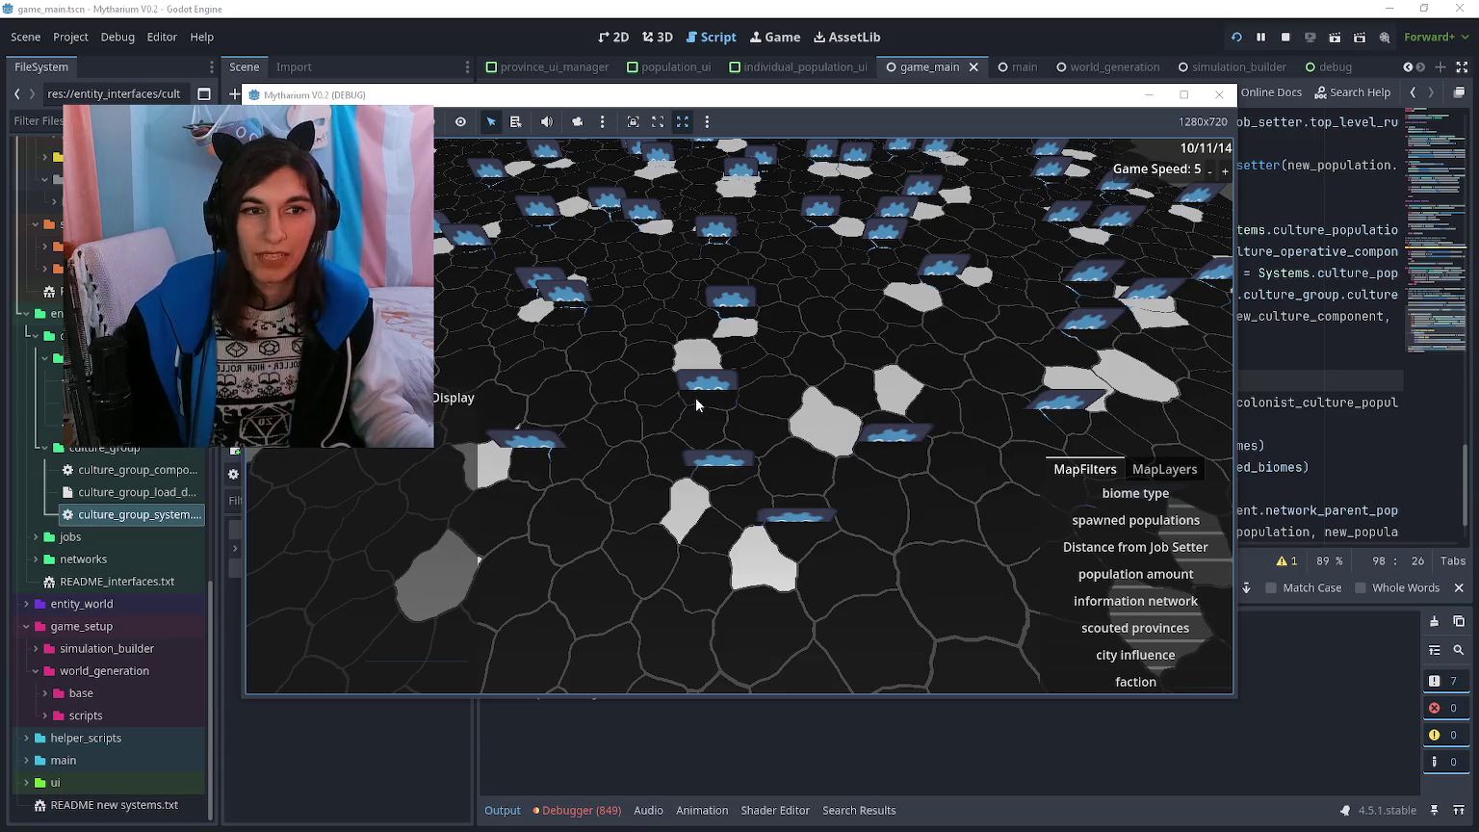
scroll(695, 397, up, 1)
scroll(695, 397, up, 1)
click(695, 397)
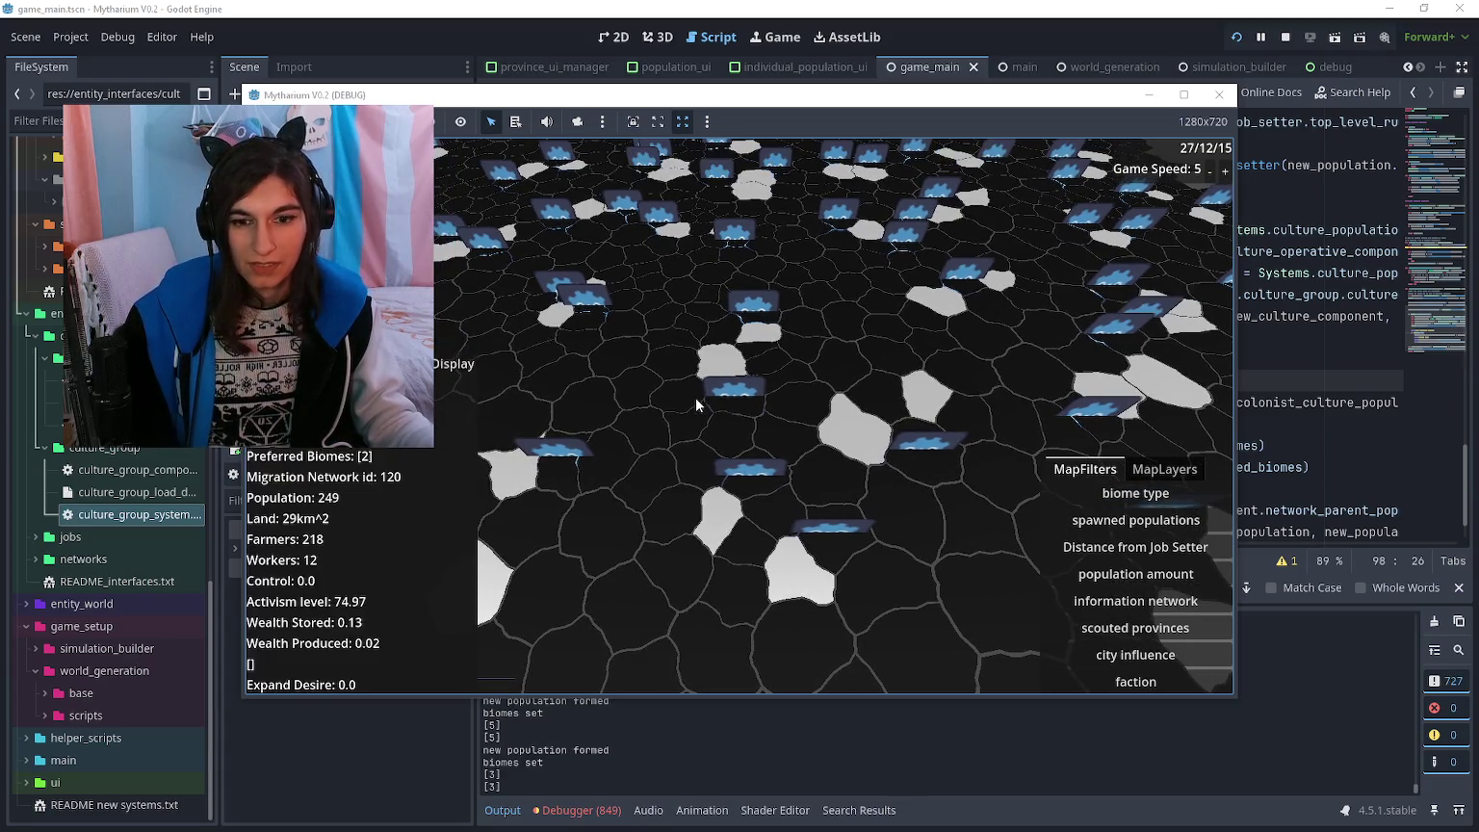
click(558, 746)
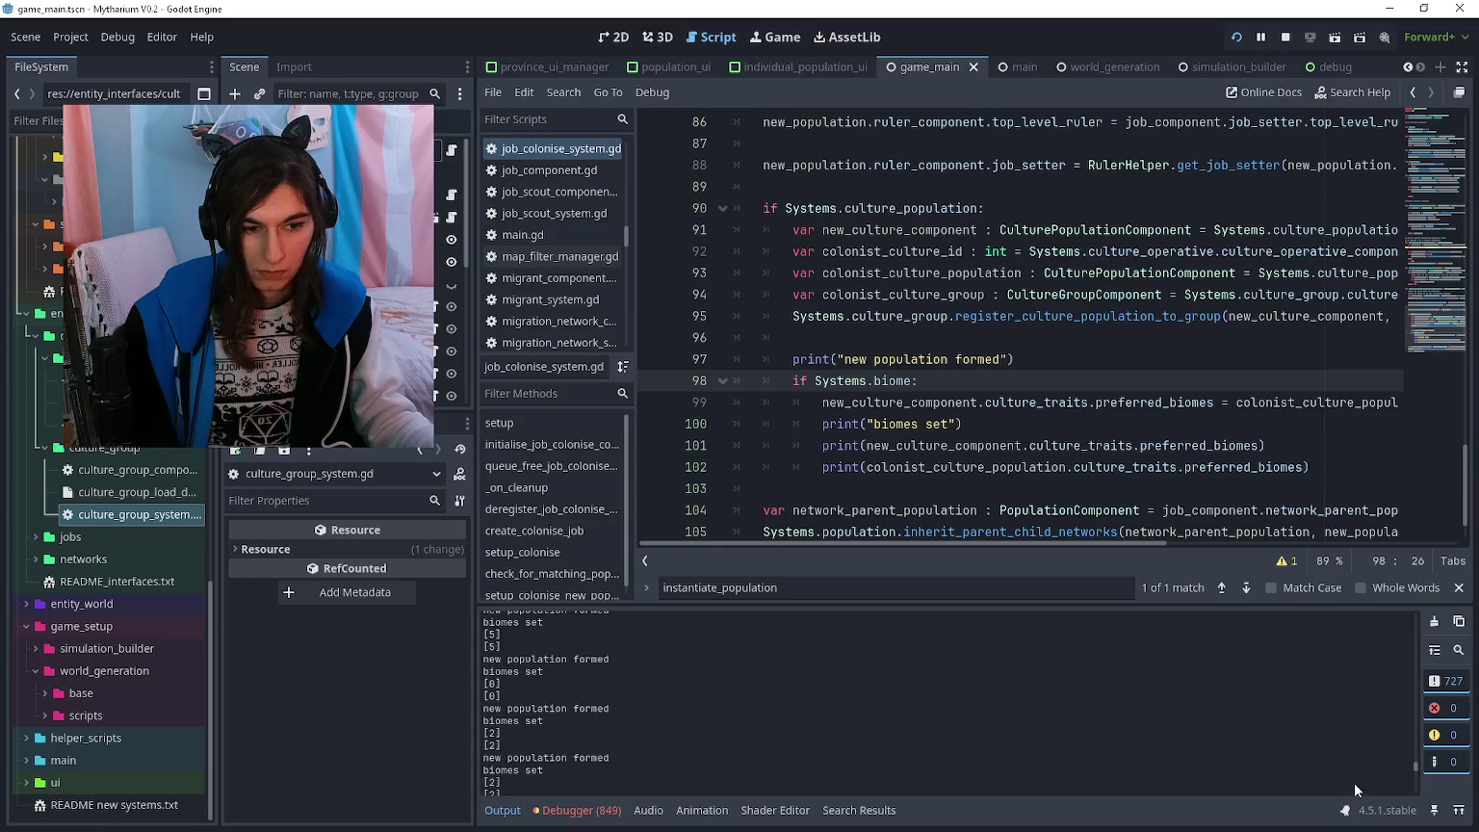
- Dismiss the in-file search and toggle the Output message filter
mouse_move(1407, 767)
mouse_down()
mouse_move(1410, 651)
mouse_move(1411, 785)
mouse_up()
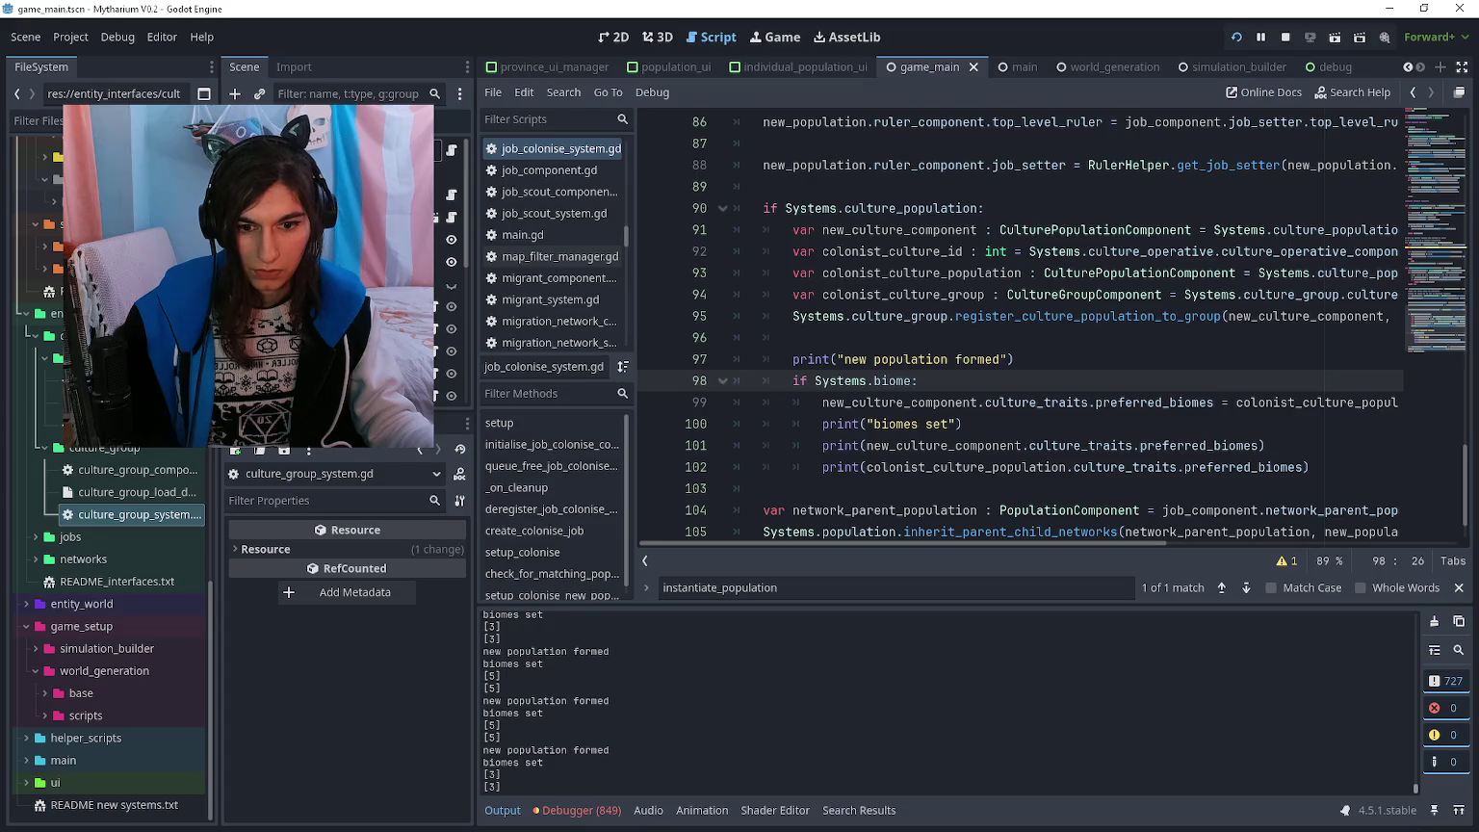
click(1457, 585)
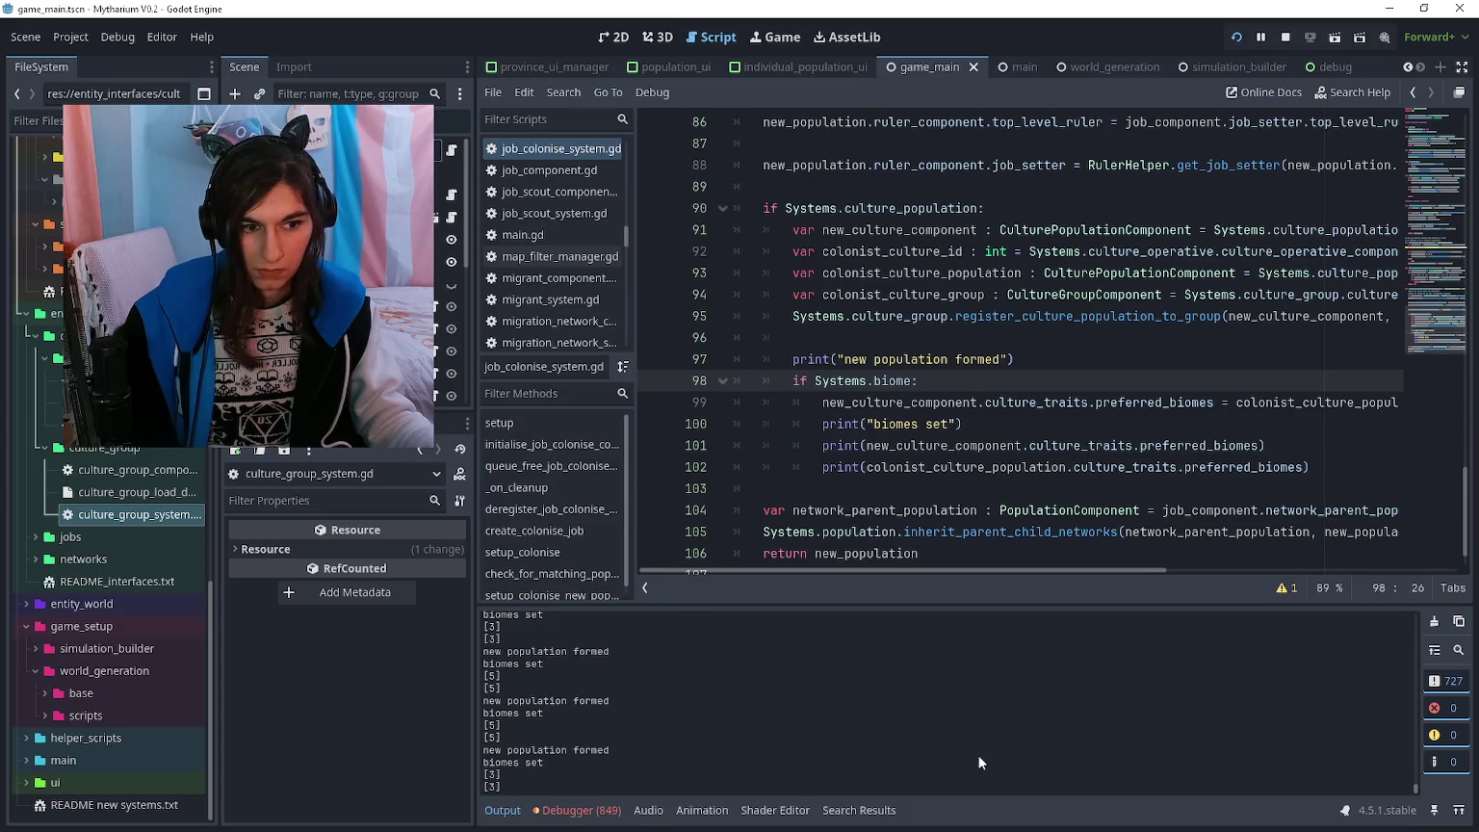
key(ctrl+f)
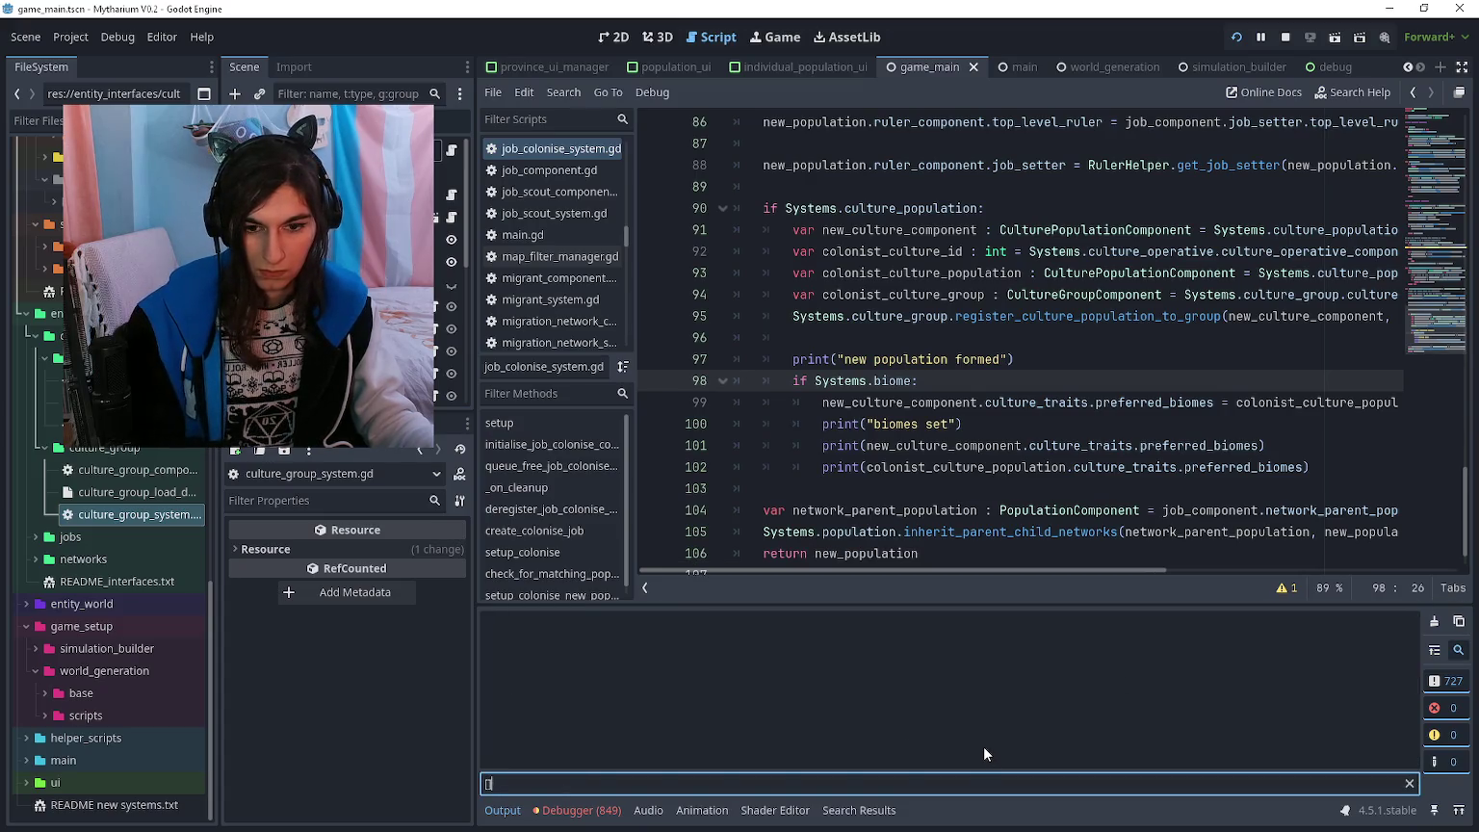
click(991, 730)
- Switch back and forth between the running game and editor to watch the population logs
key(alt+Tab)
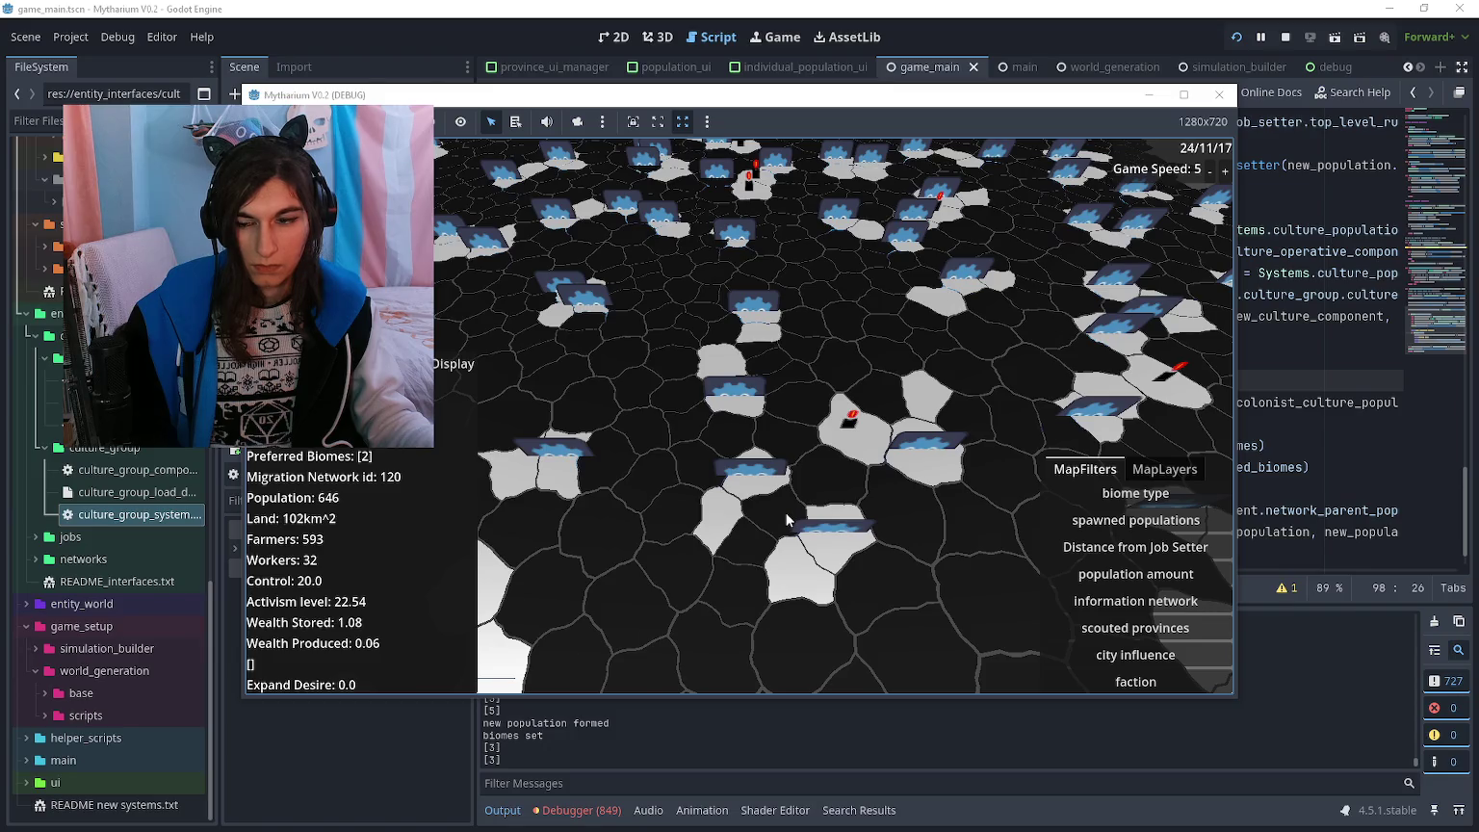
key(alt+Tab)
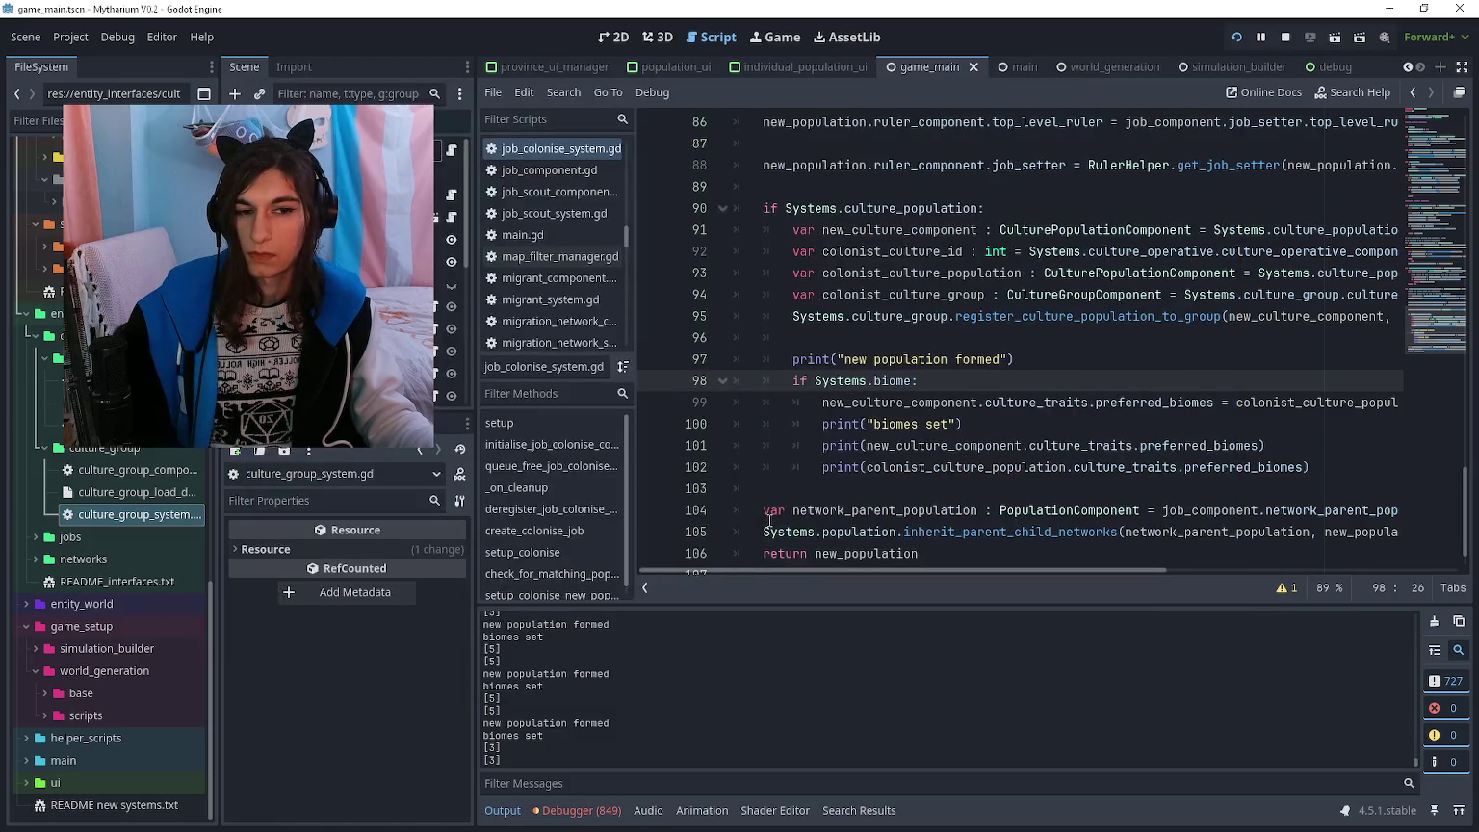
click(769, 509)
click(781, 492)
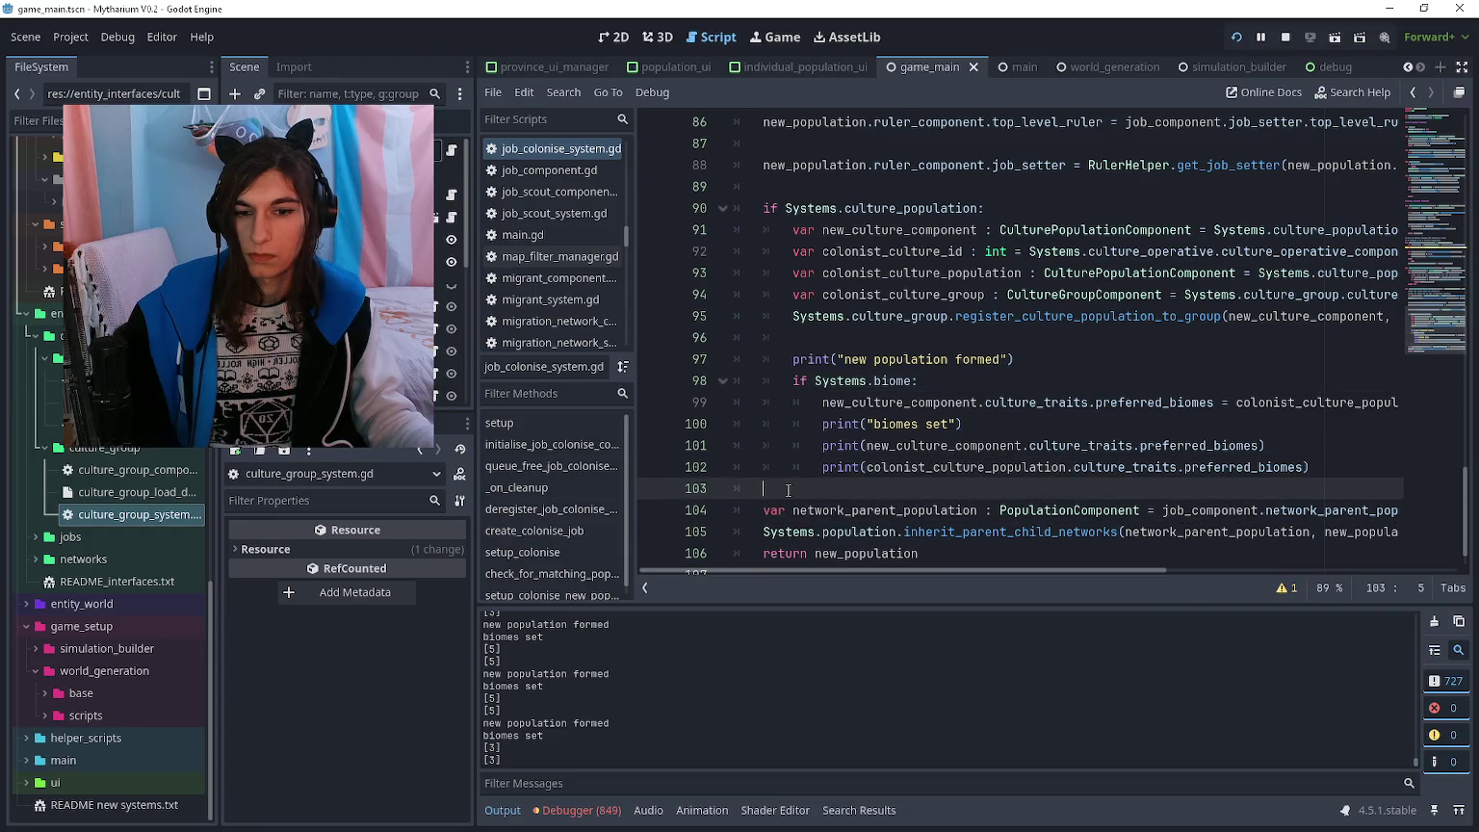
key(alt+Tab)
key(d)
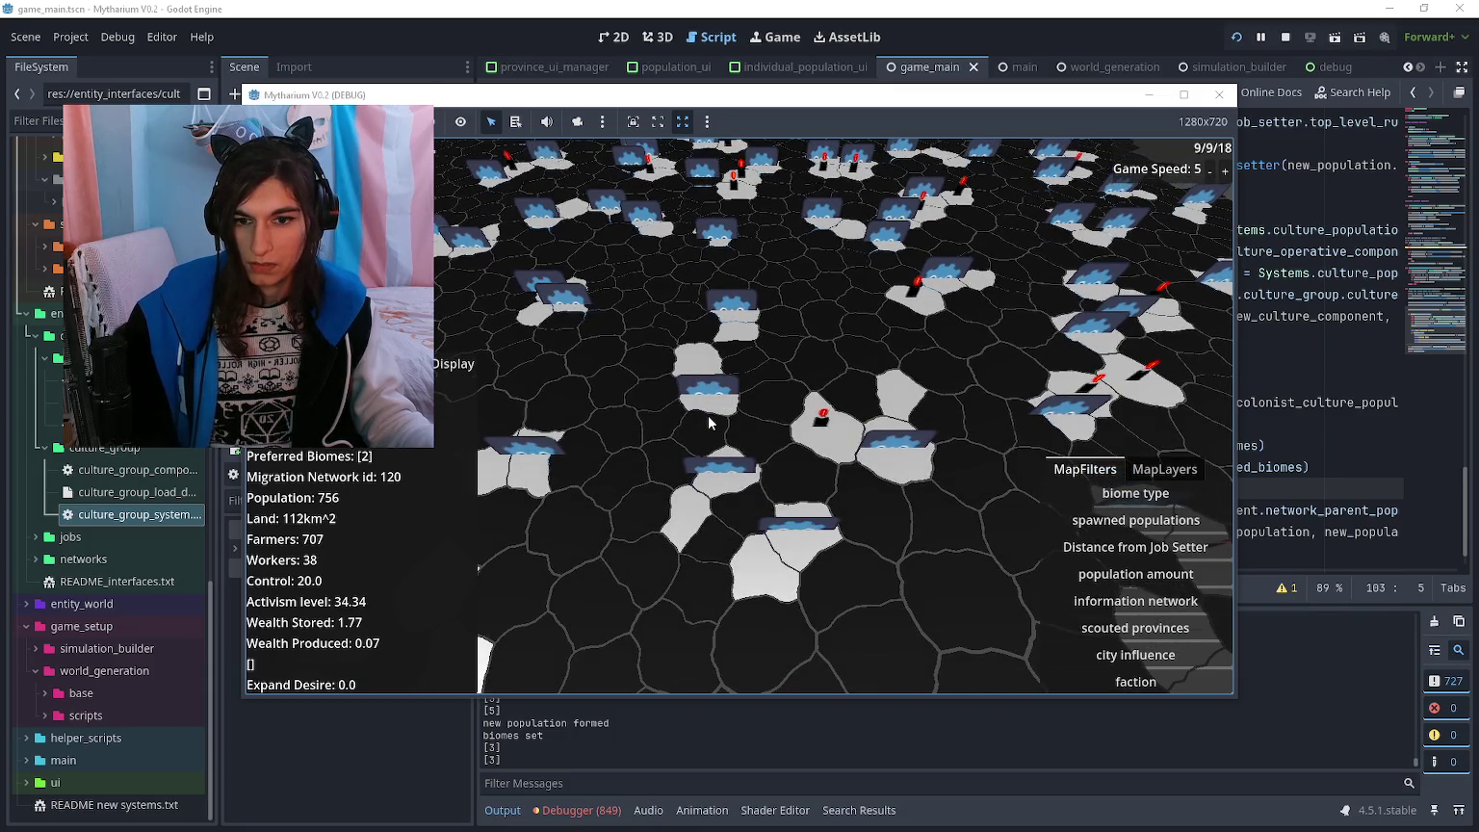
key(alt+Tab)
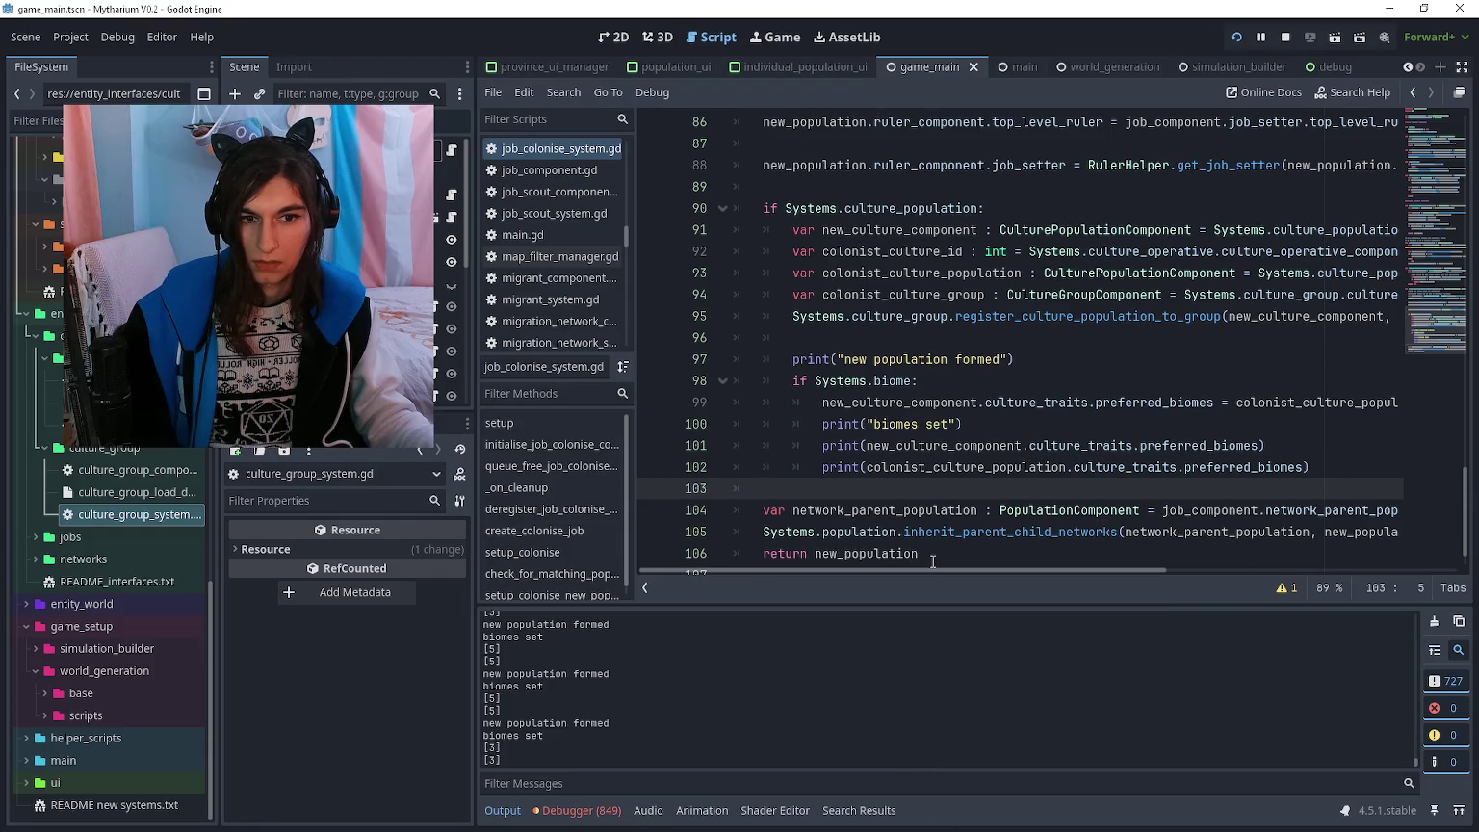
key(alt+Tab)
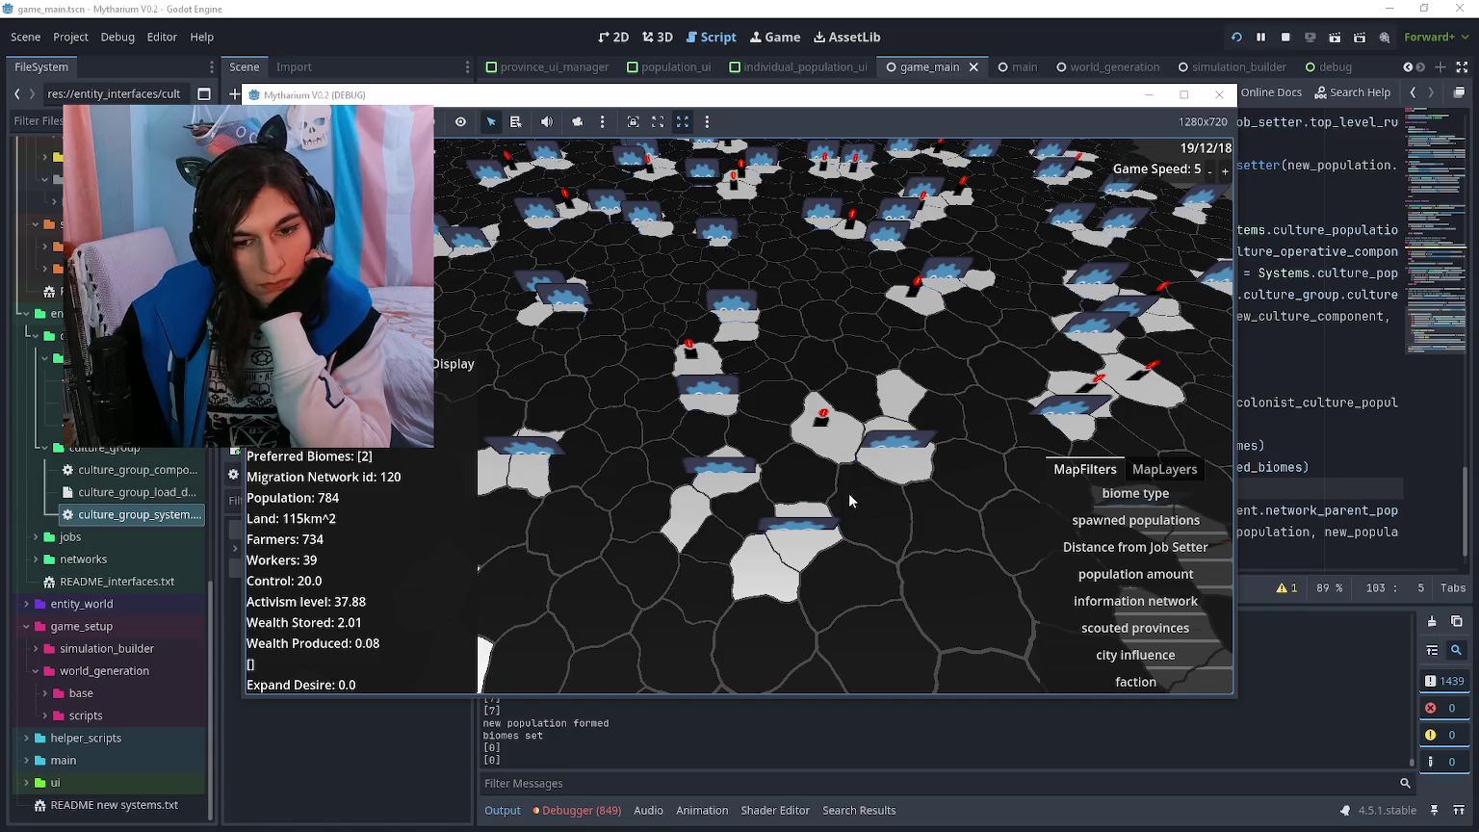
key(alt+Tab)
- Open instantiate_population in population_system.gd, then open culture_group_system.gd
ctrl+click(848, 489)
scroll(895, 443, down, 5)
scroll(923, 409, down, 10)
double_click(155, 516)
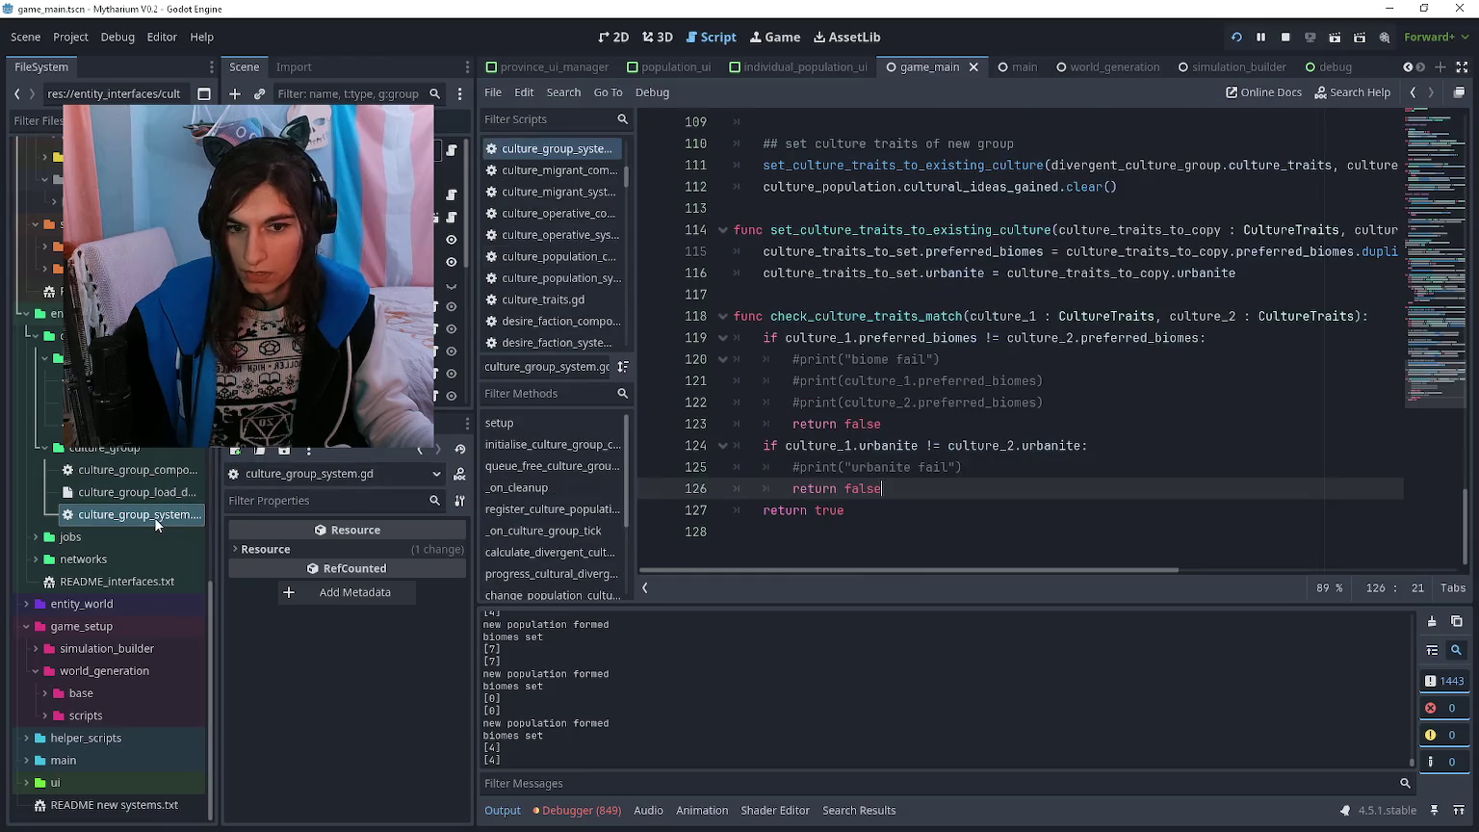
- Uncomment the biome-fail, culture_1 and culture_2 biome, and urbanite-fail prints, then save and relaunch the game
click(918, 397)
key(ctrl+k)
click(906, 359)
key(ctrl+k)
click(908, 380)
key(ctrl+k)
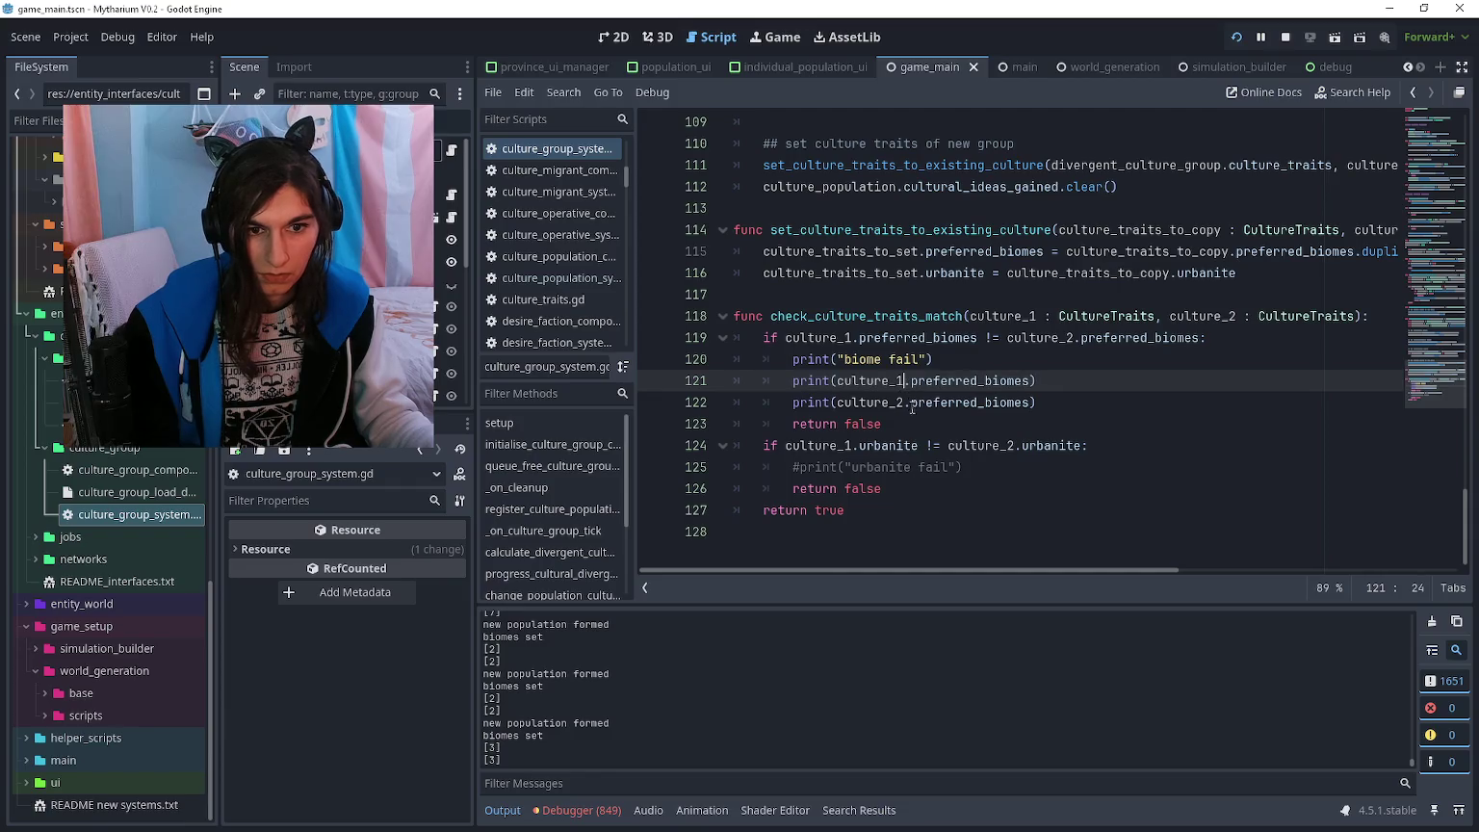
click(914, 424)
click(921, 467)
key(ctrl+k)
key(ctrl+s)
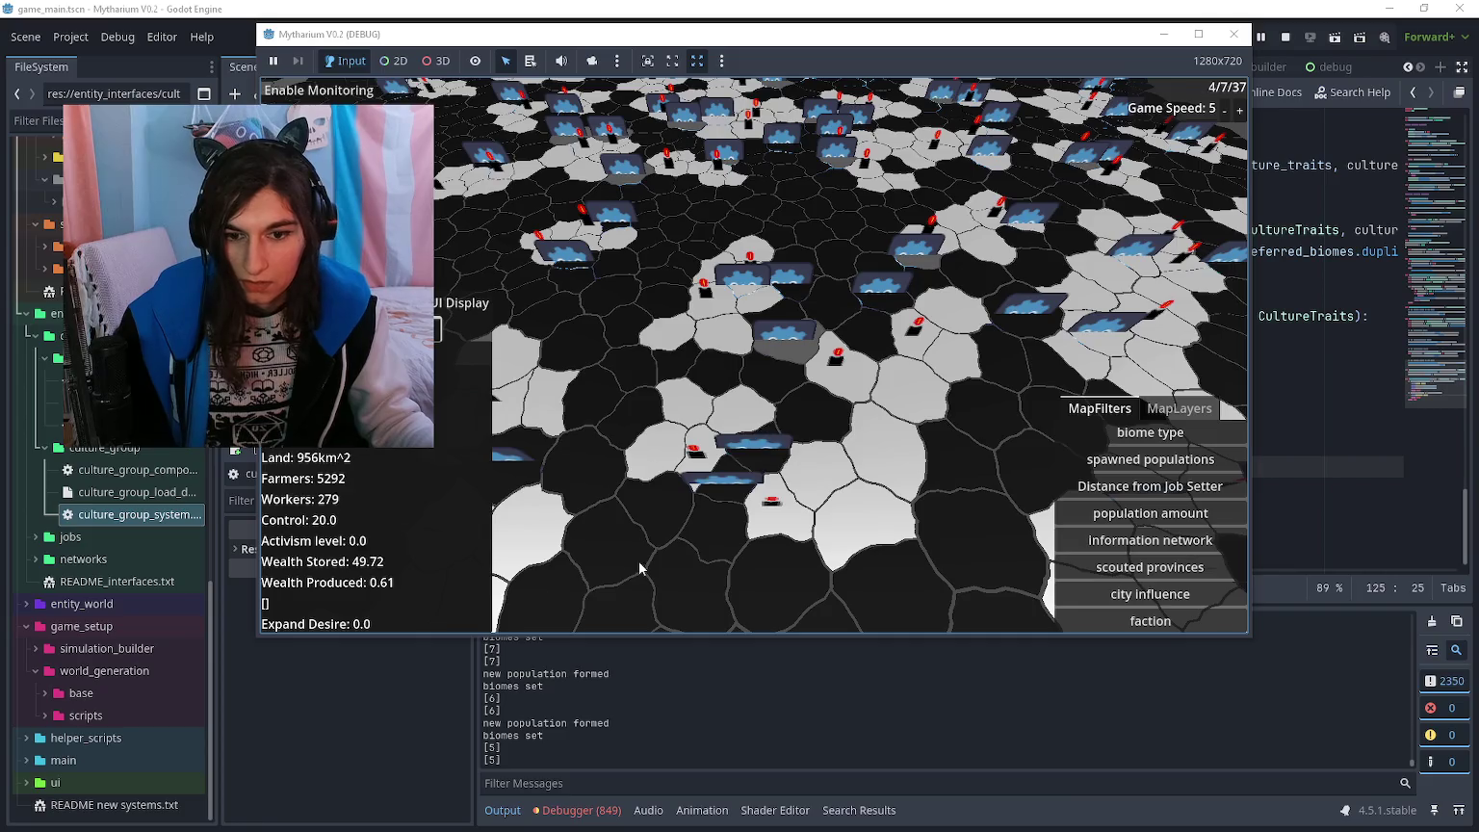
click(697, 682)
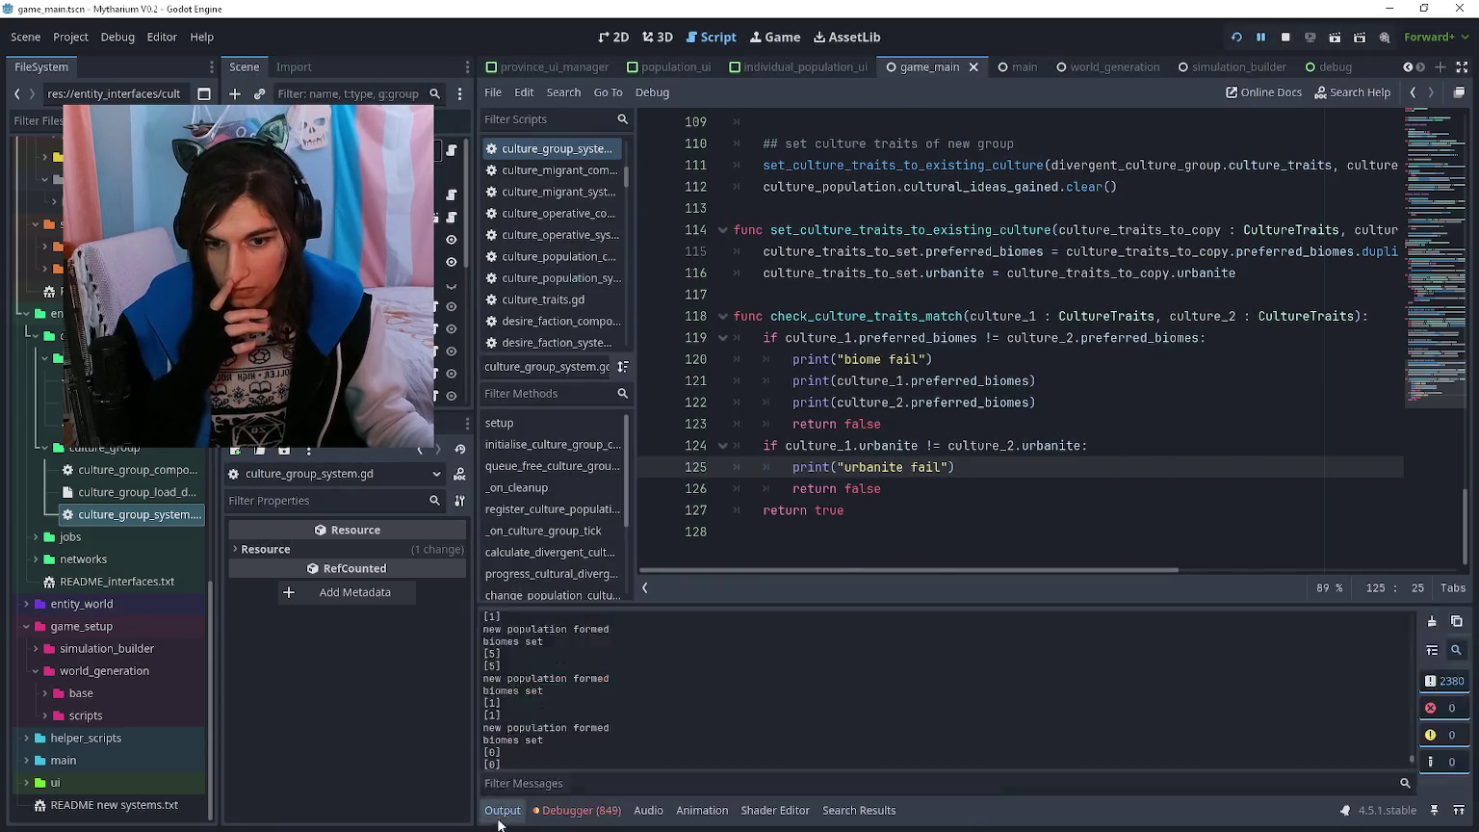
click(547, 784)
text([])
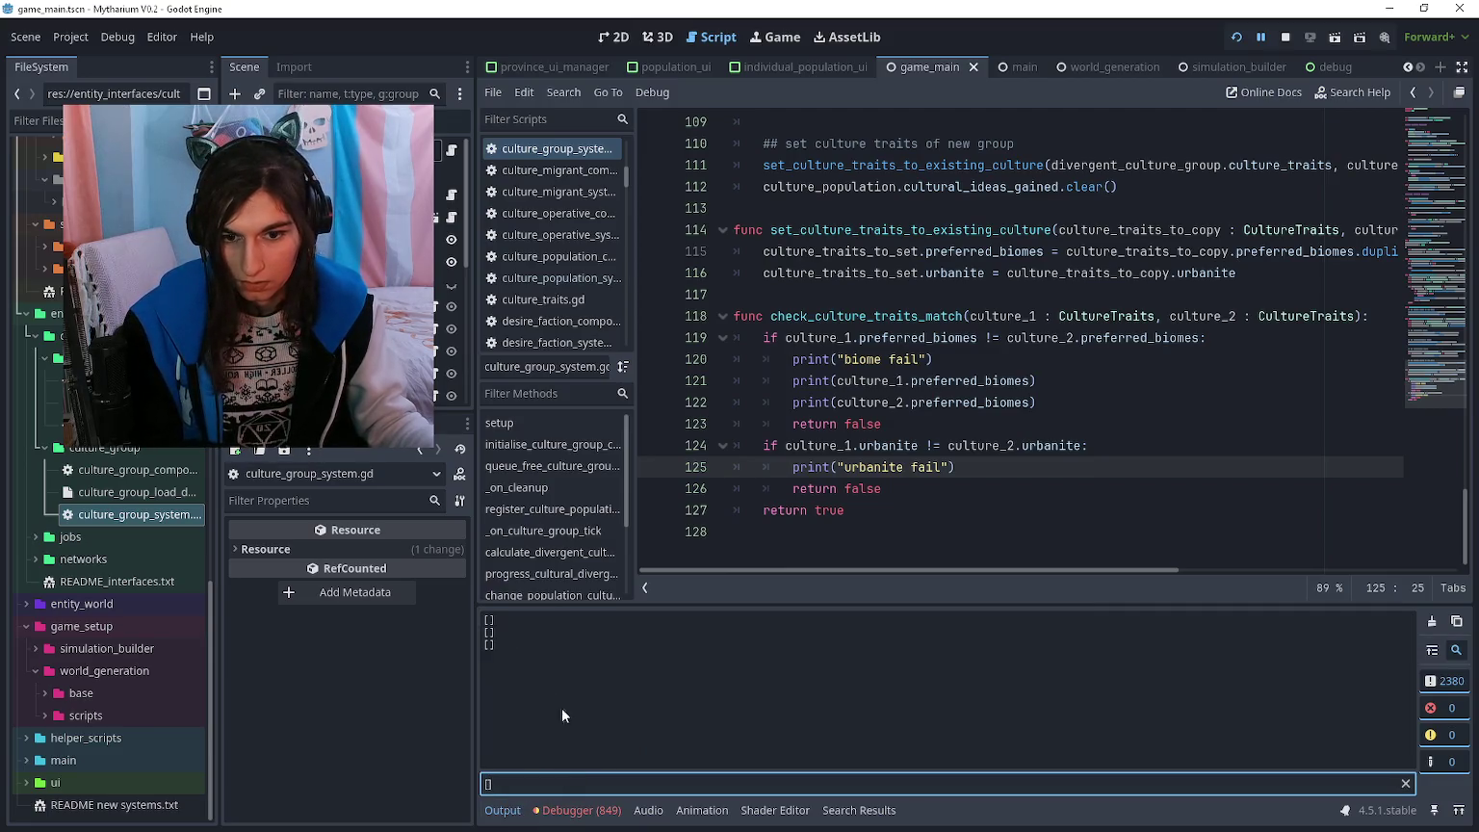
drag(498, 645, 487, 614)
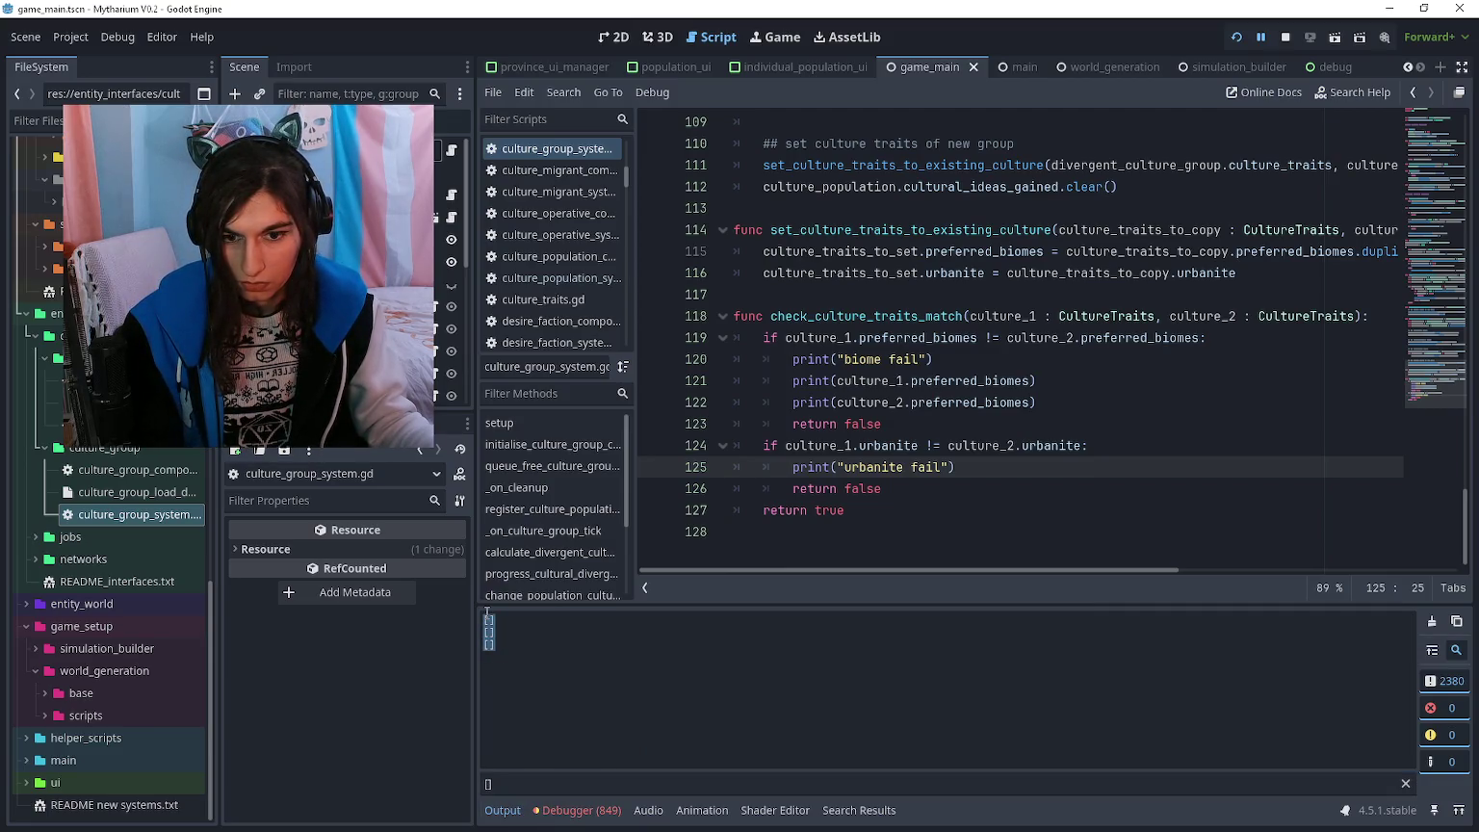
click(539, 782)
key(BackSpace)
key(BackSpace)
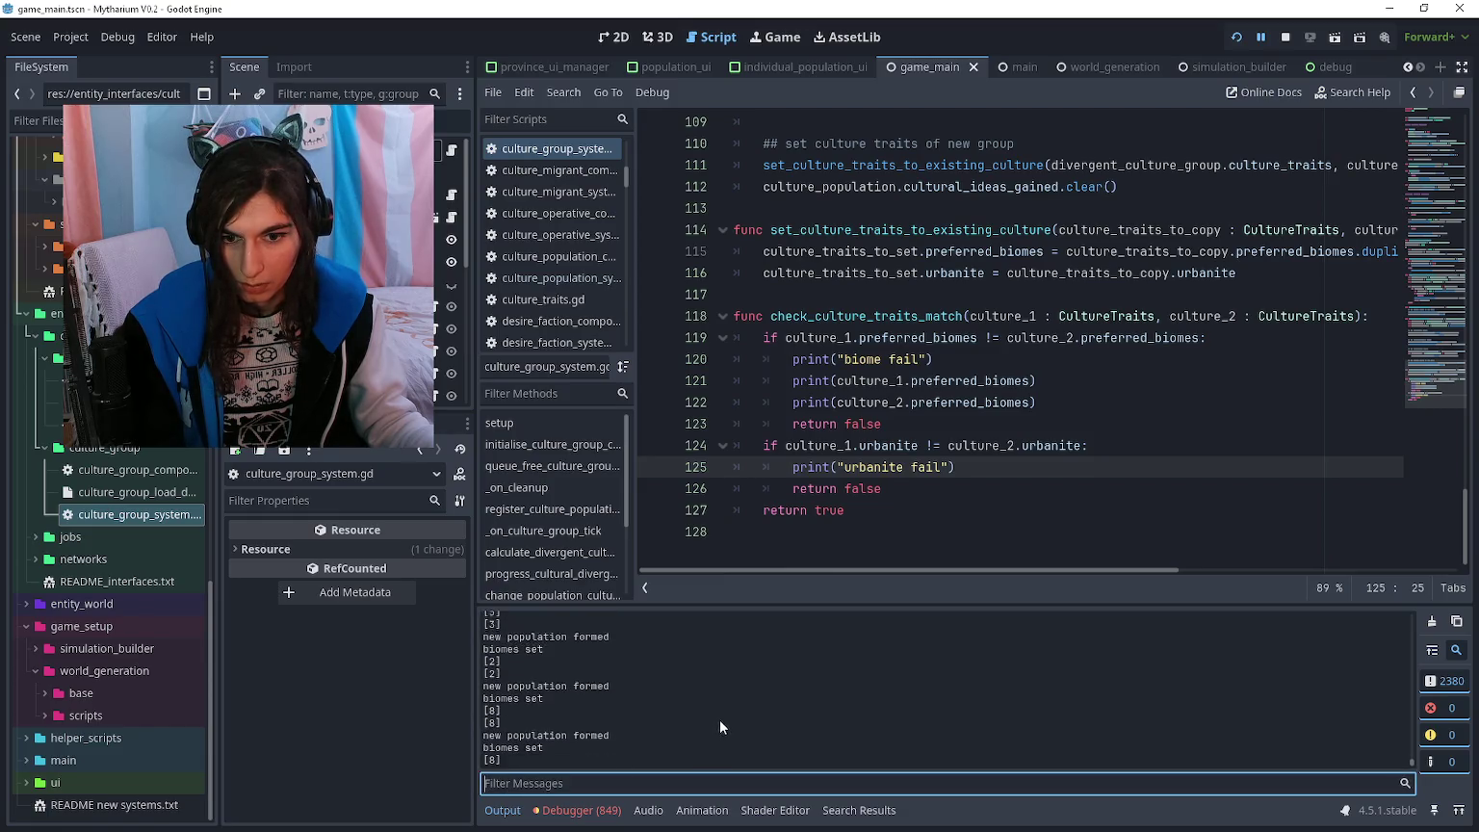
click(510, 722)
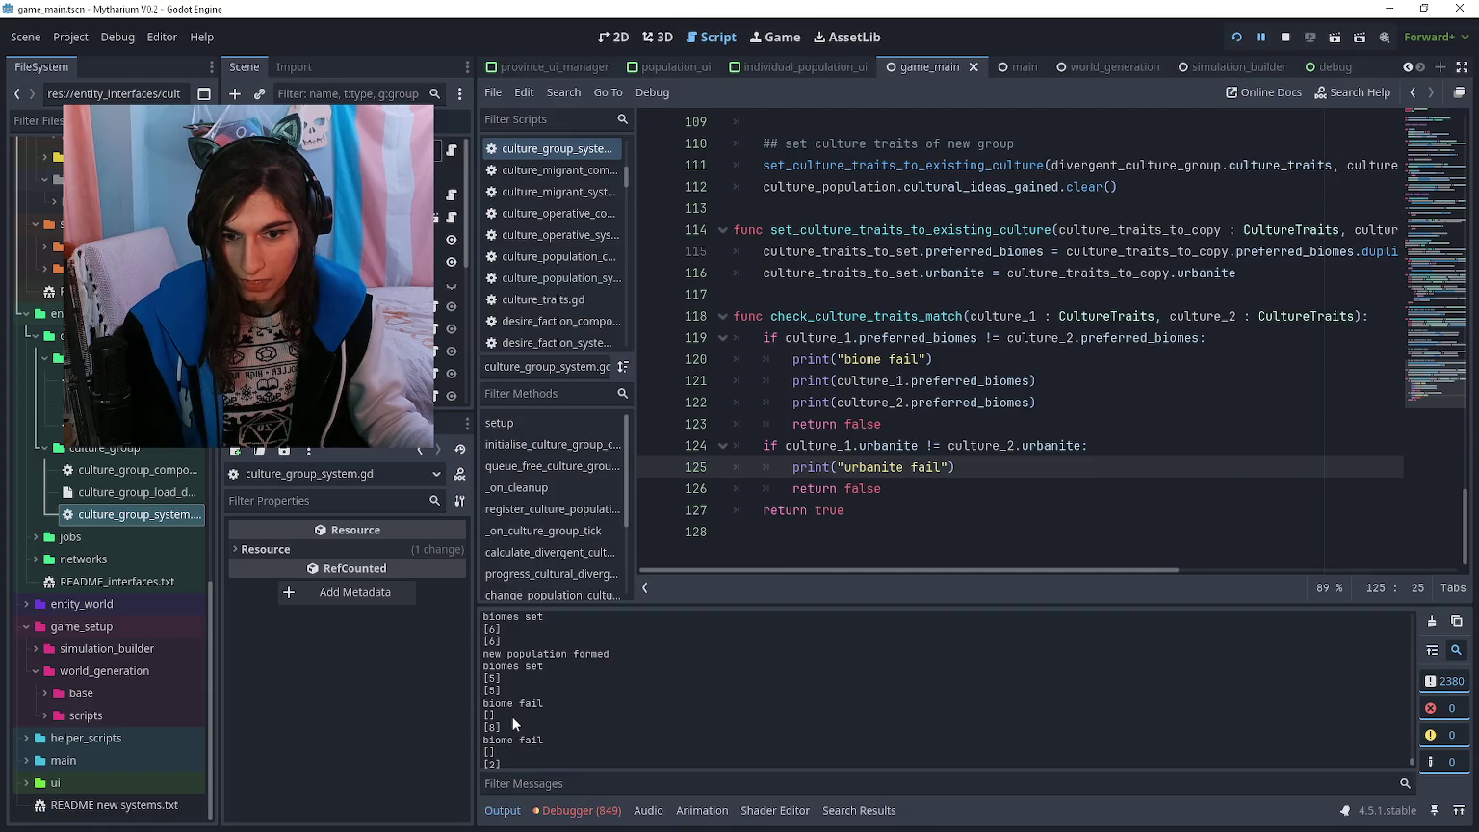
key(alt+Tab)
key(alt+Tab)
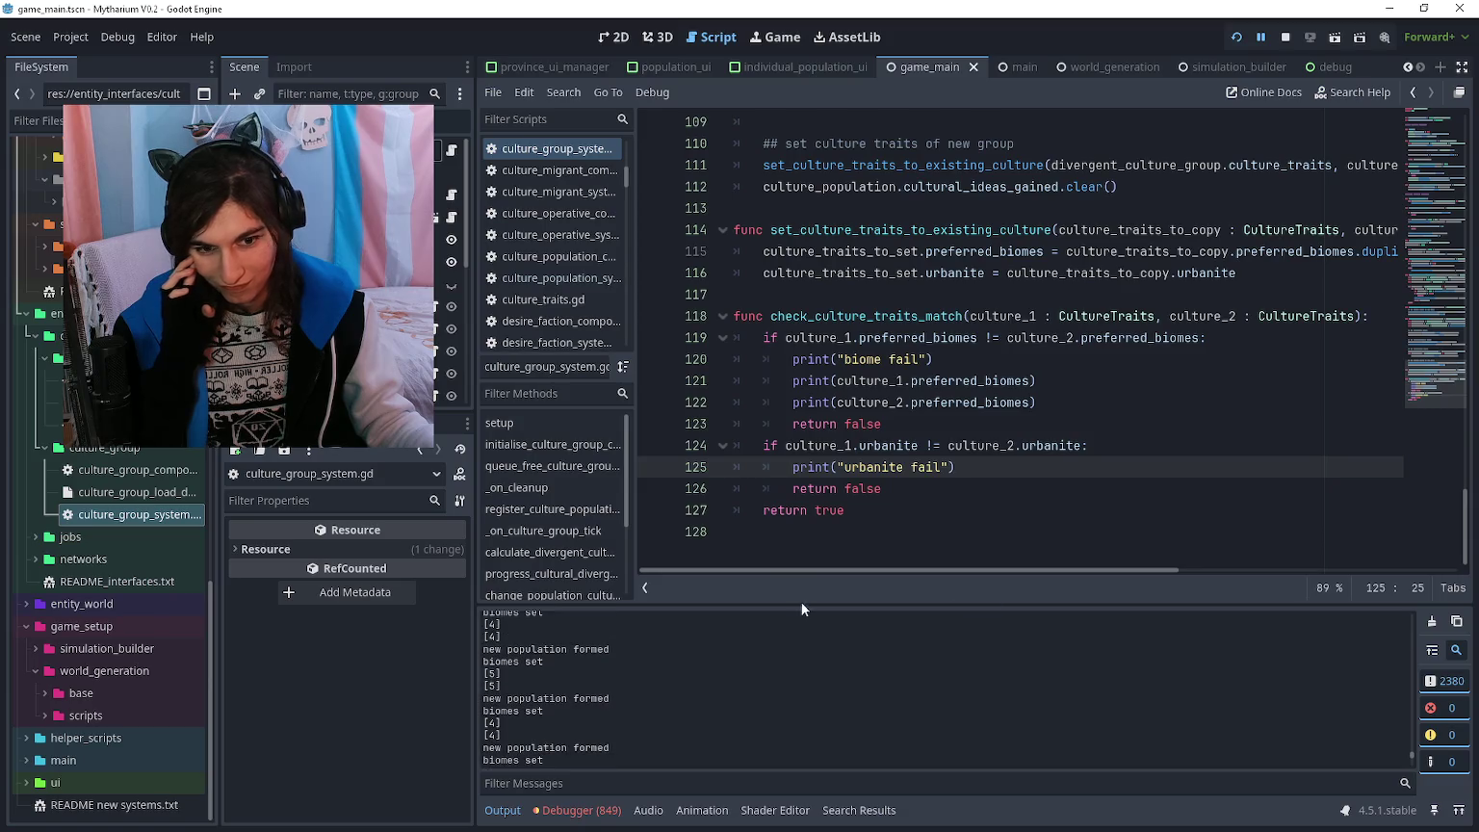
drag(809, 604, 799, 289)
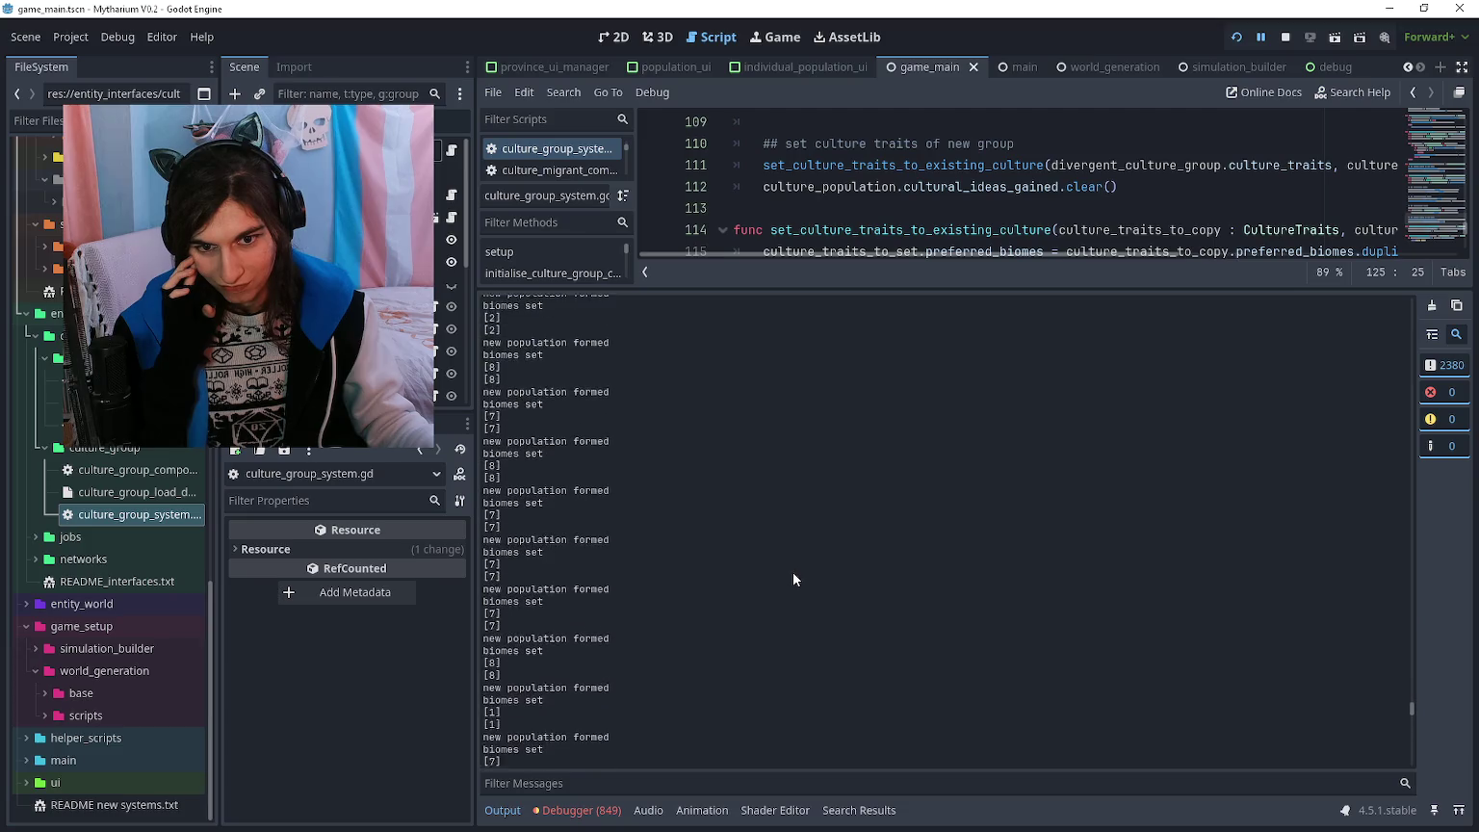
- Scroll through the enlarged output log to review the biome fail messages
scroll(792, 578, up, 3)
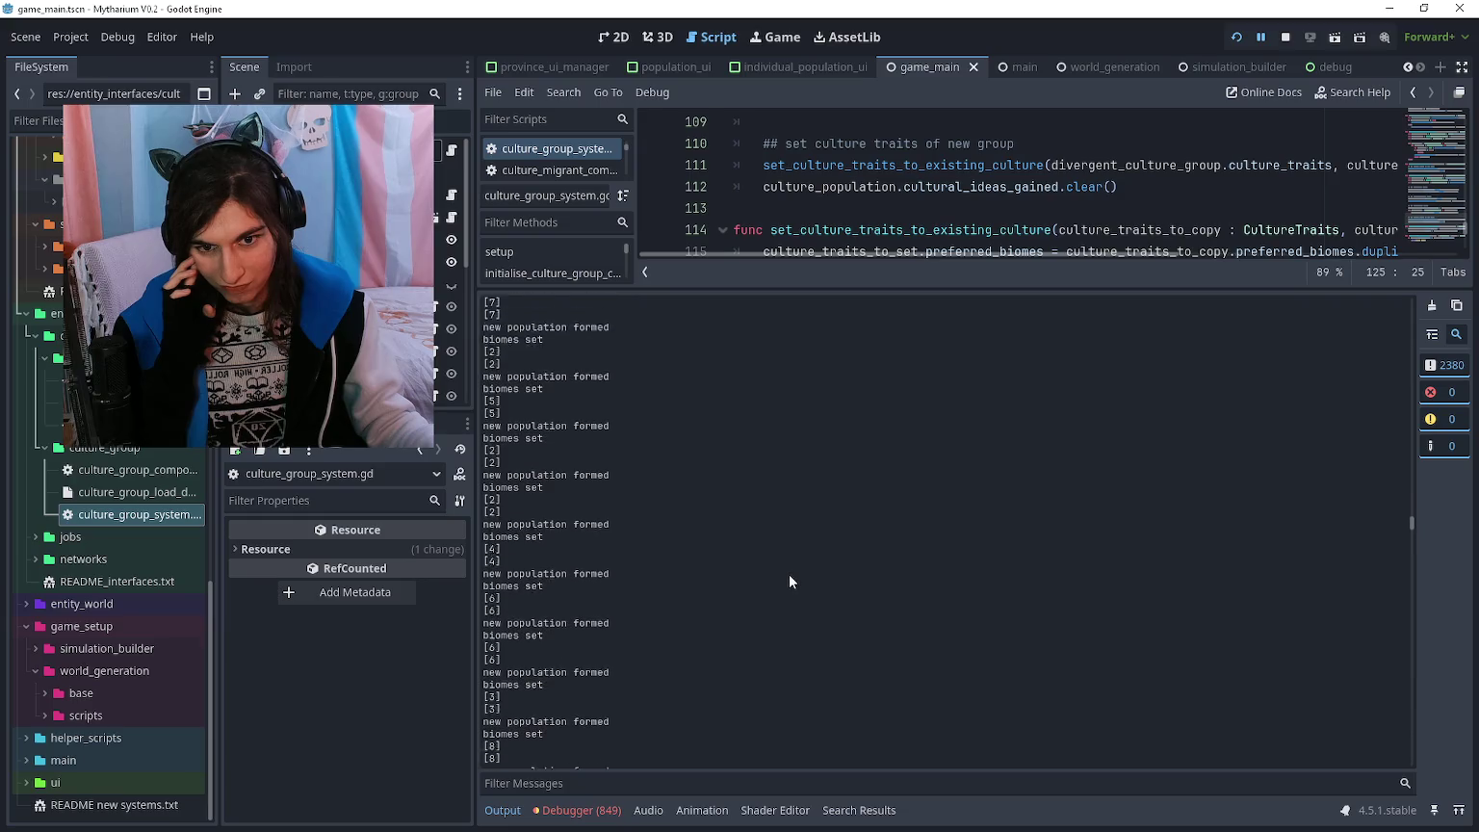
scroll(788, 579, up, 10)
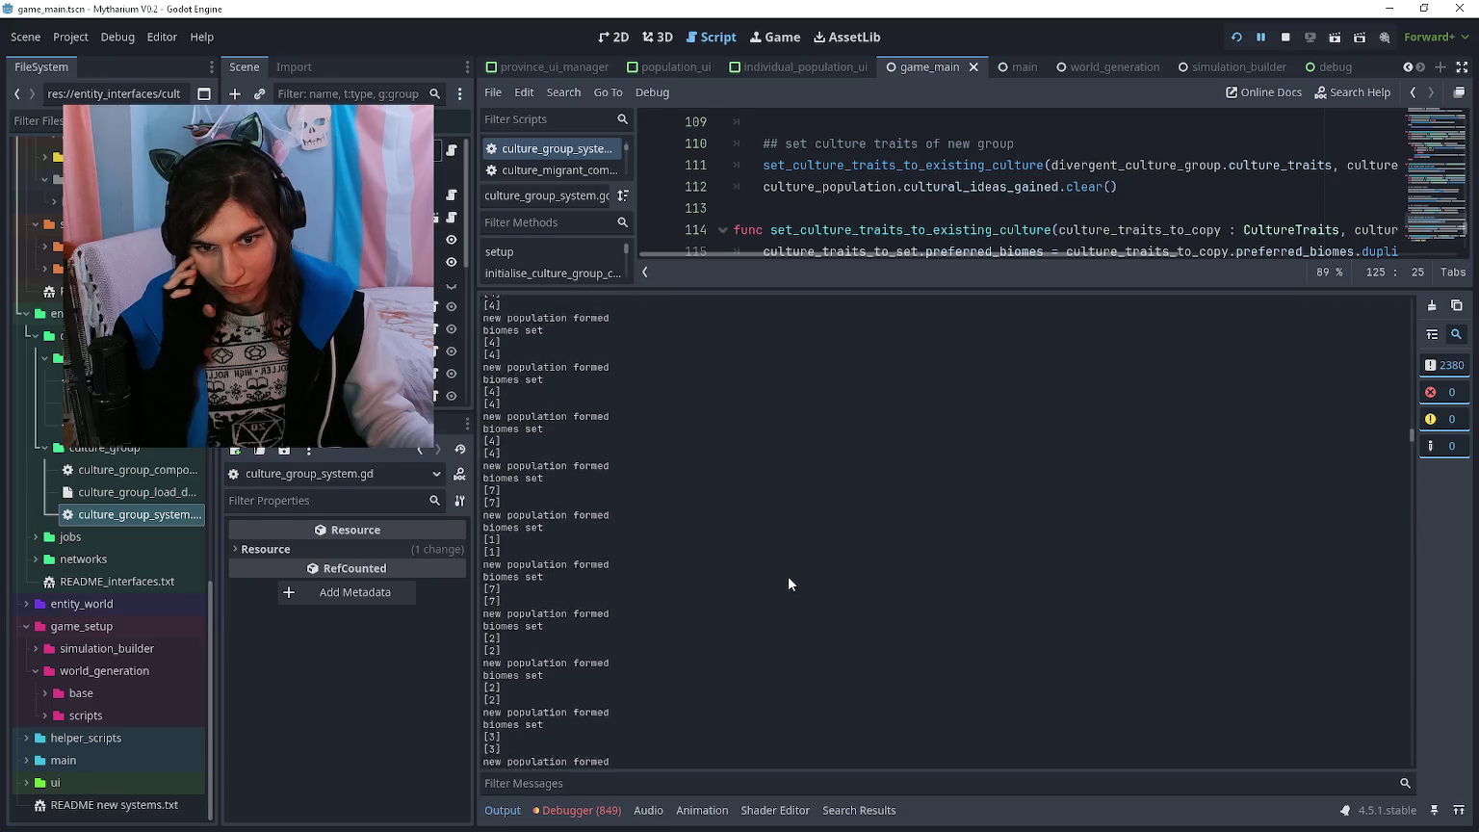
scroll(787, 578, up, 10)
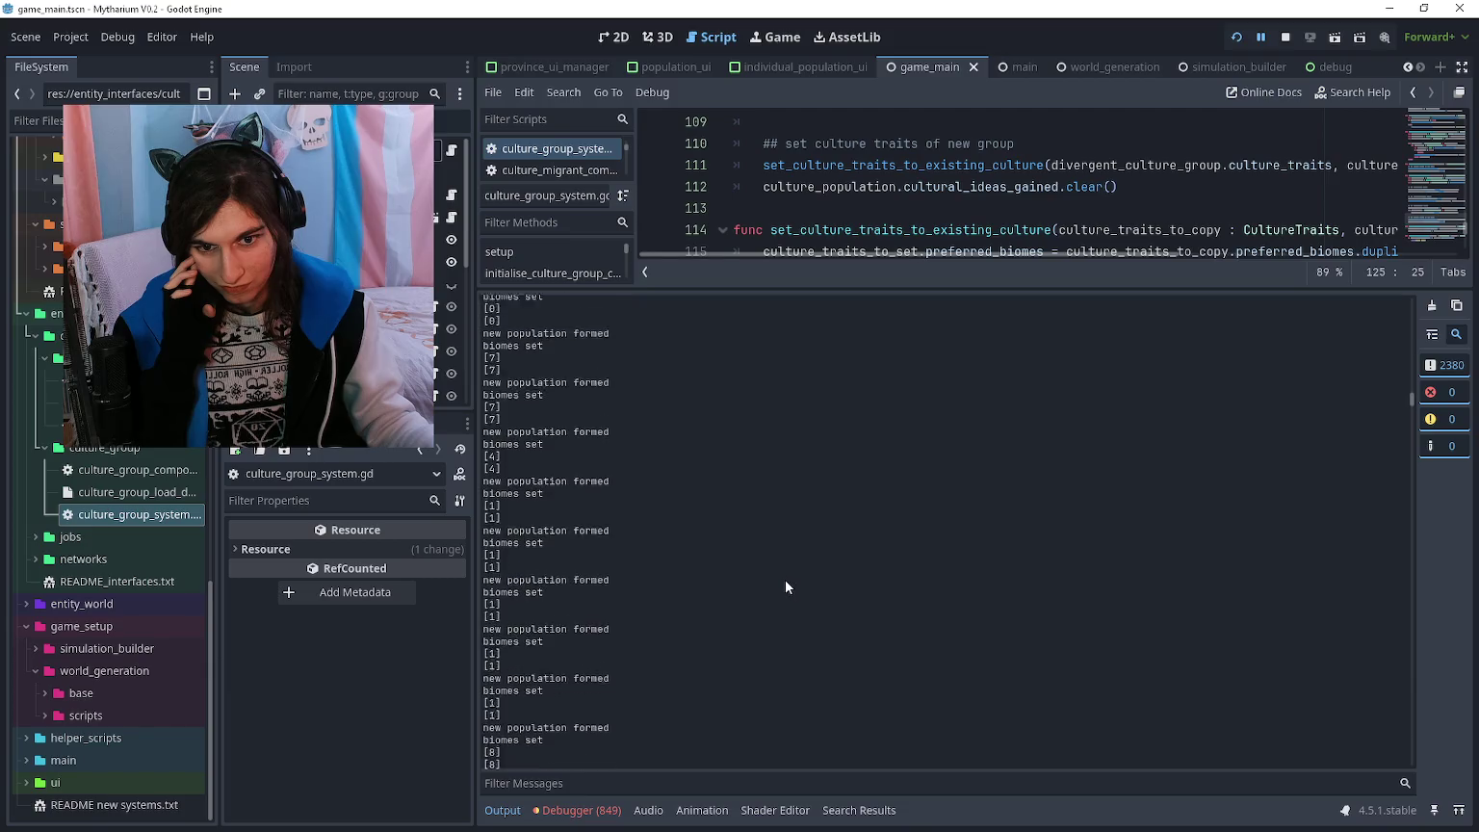
scroll(783, 582, up, 10)
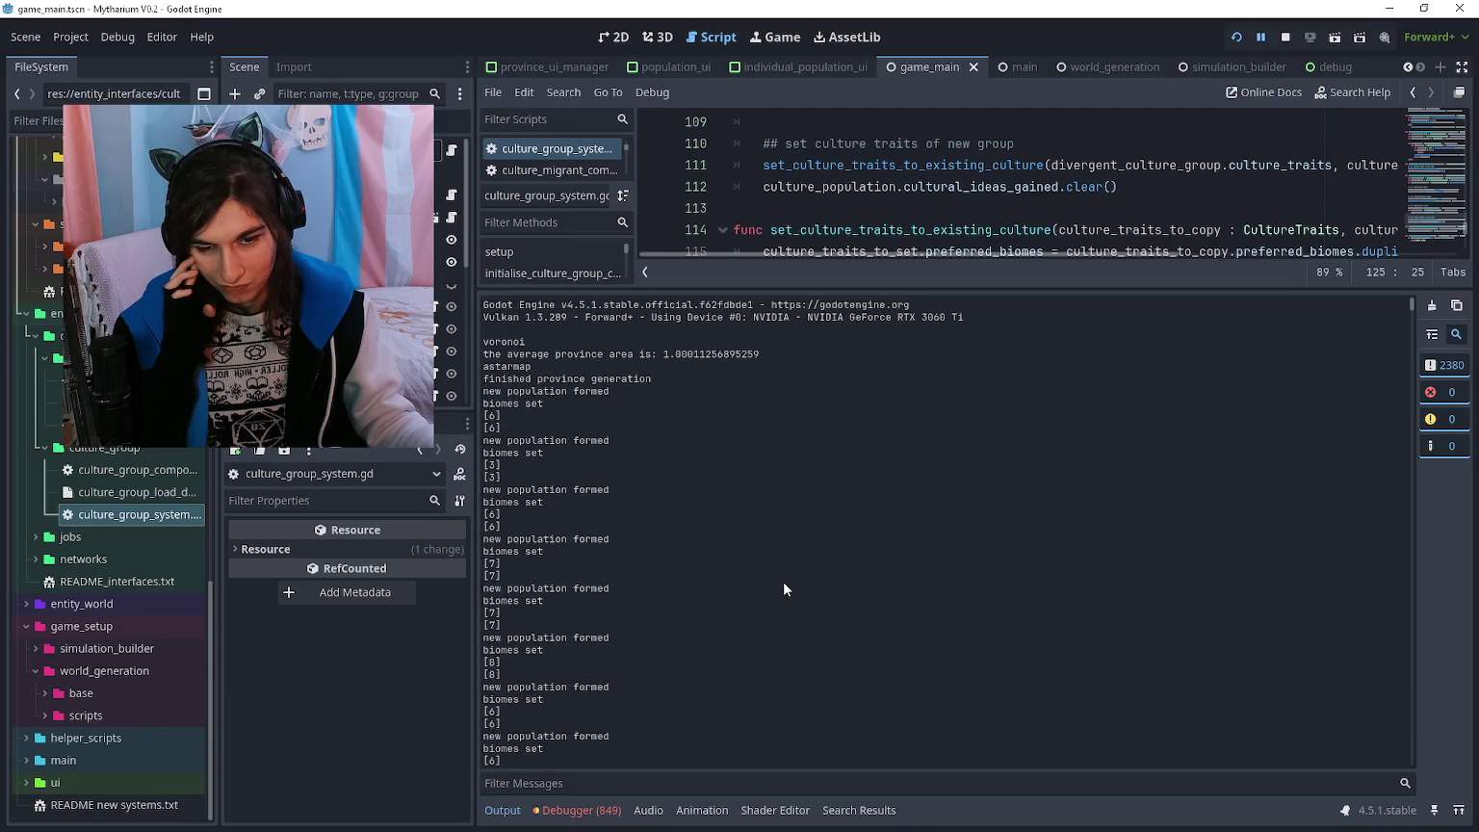
scroll(773, 580, down, 20)
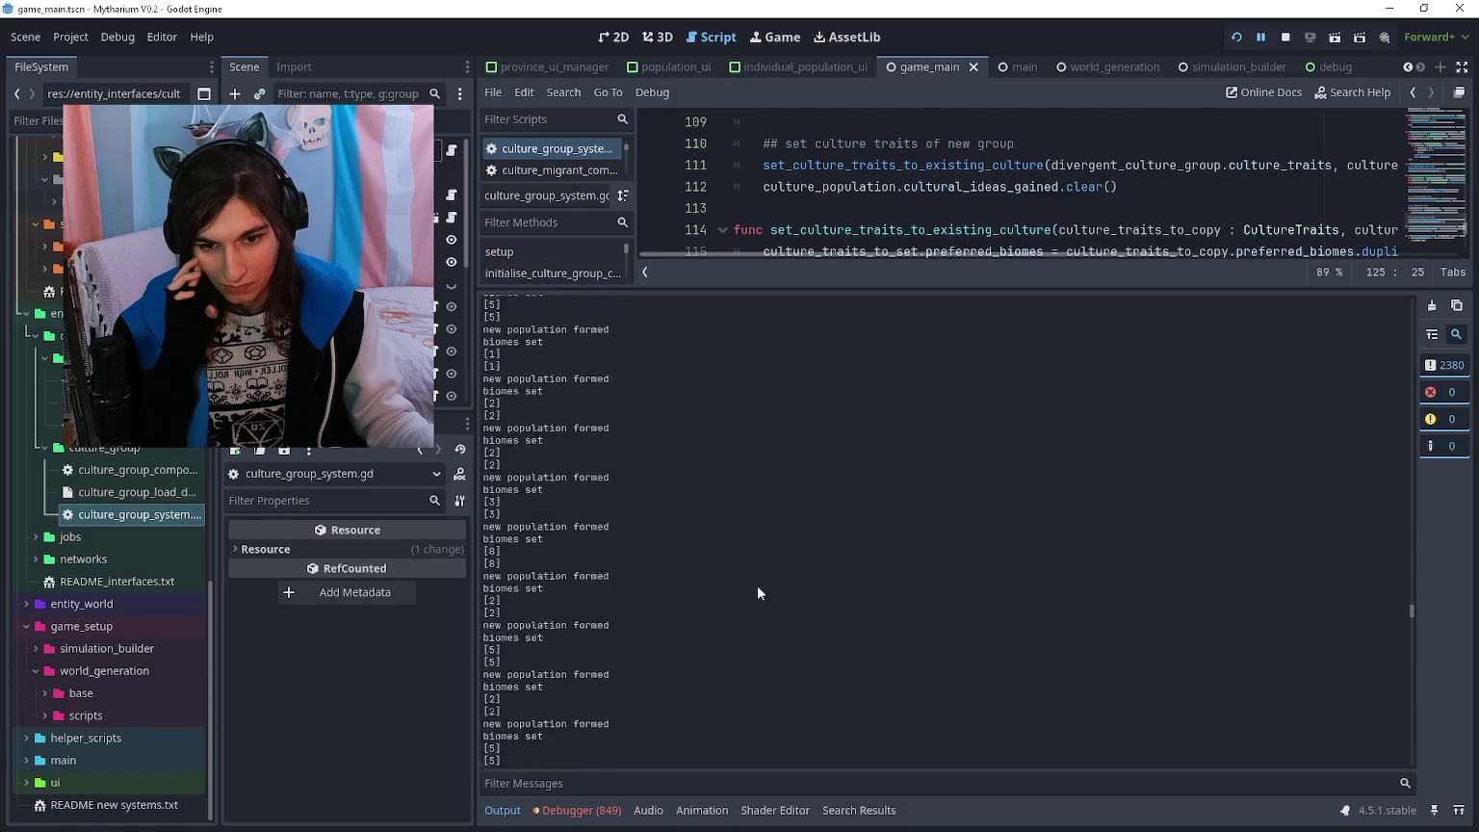
scroll(757, 592, down, 10)
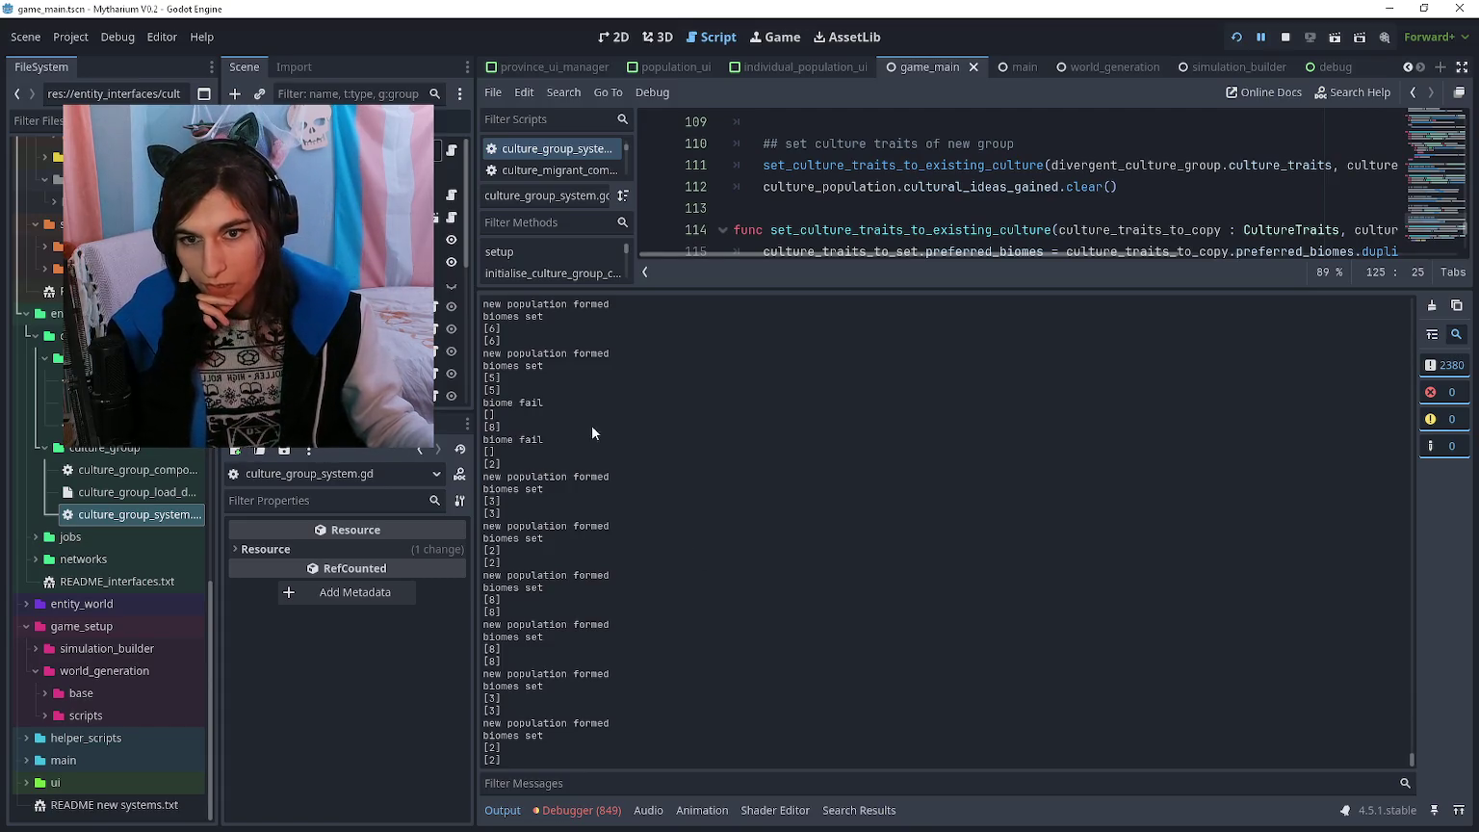
- Switch to the Remote scene tree, select the culture group system node, and expand its 195 culture groups
click(385, 220)
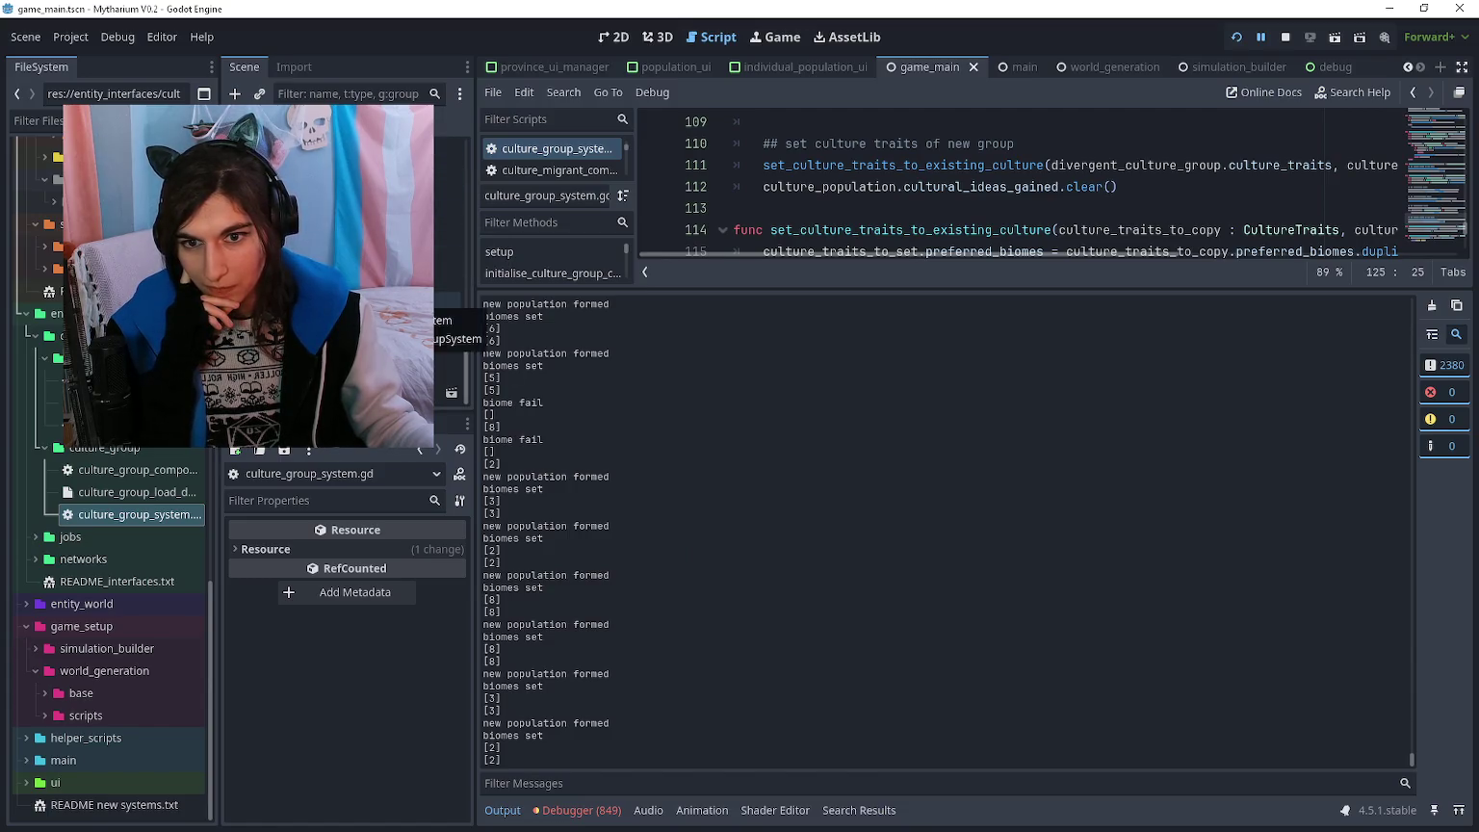
click(414, 302)
click(415, 558)
scroll(392, 657, down, 5)
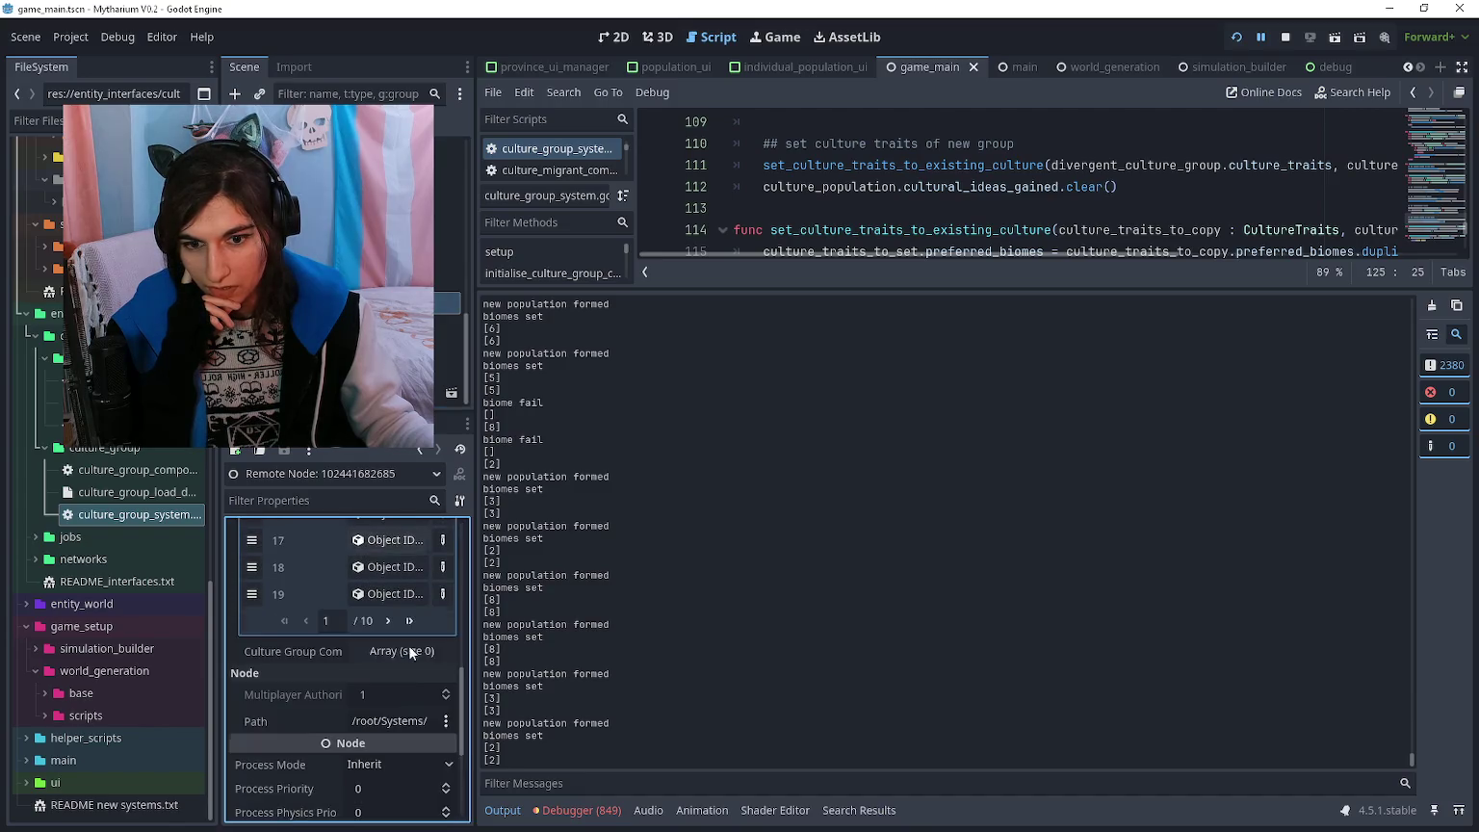
- Drill into culture group 194's single population and its culture traits, then back out
scroll(408, 622, up, 5)
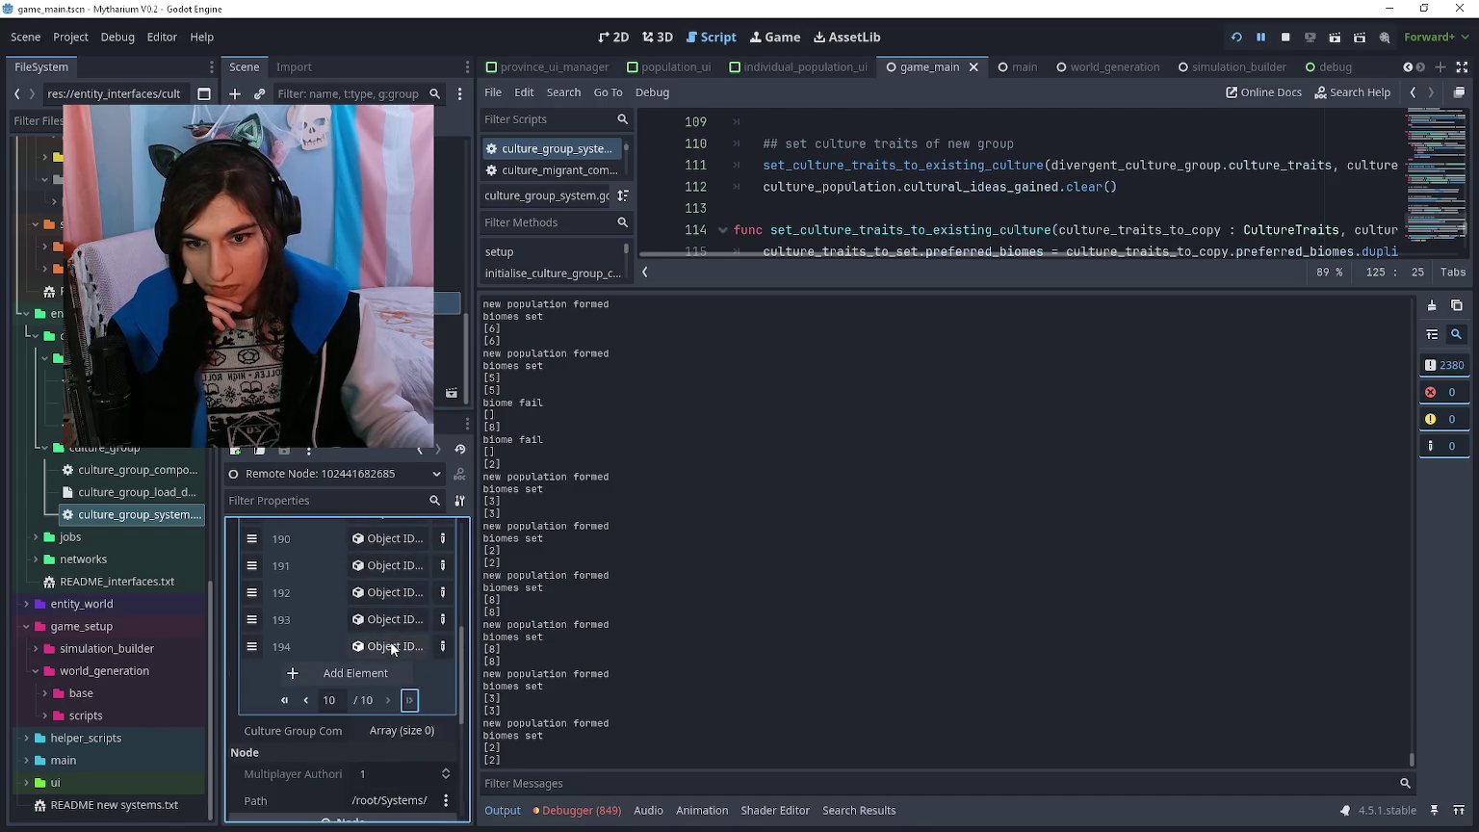
click(391, 641)
click(392, 661)
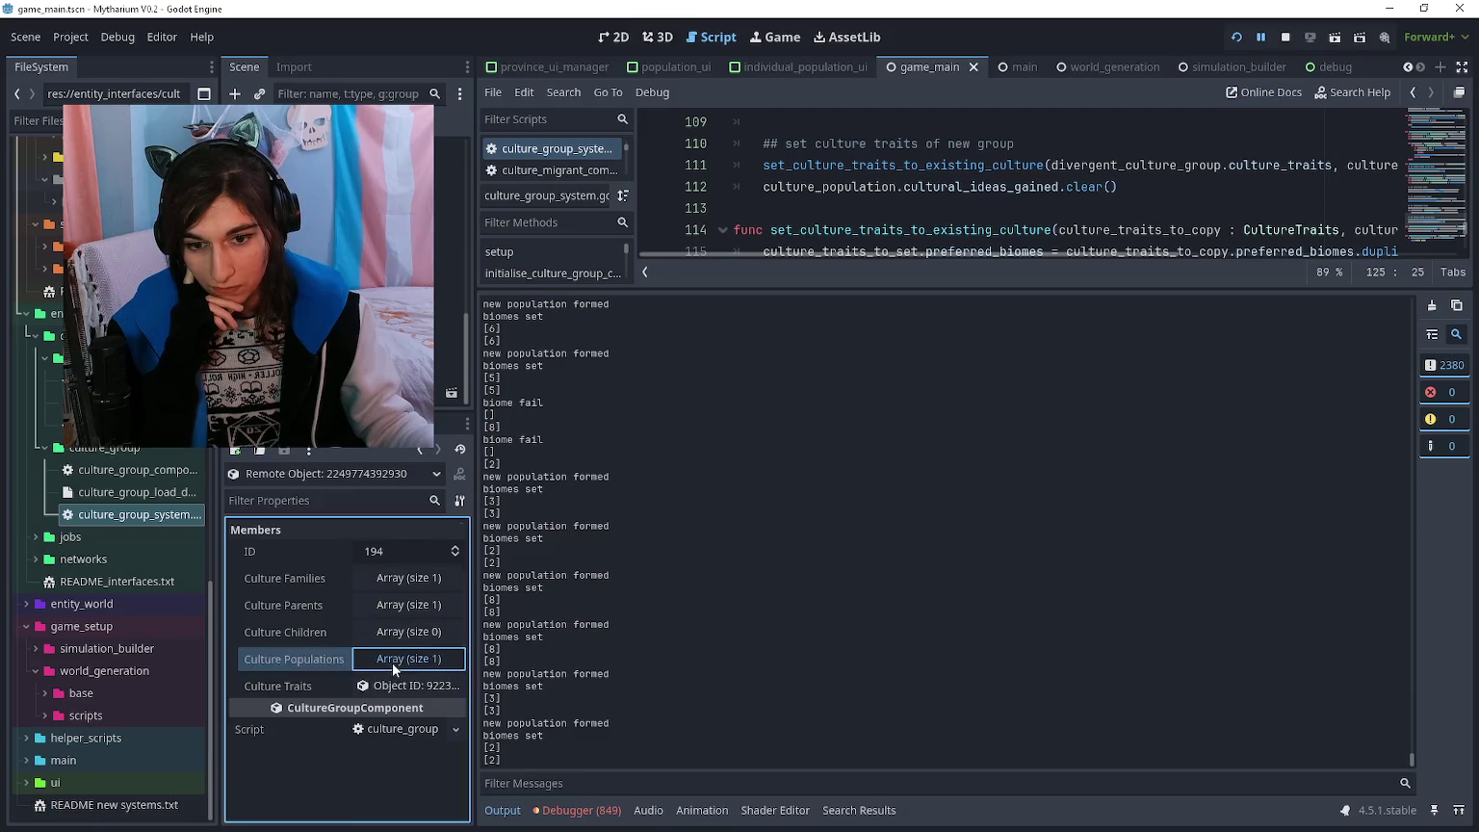
click(380, 716)
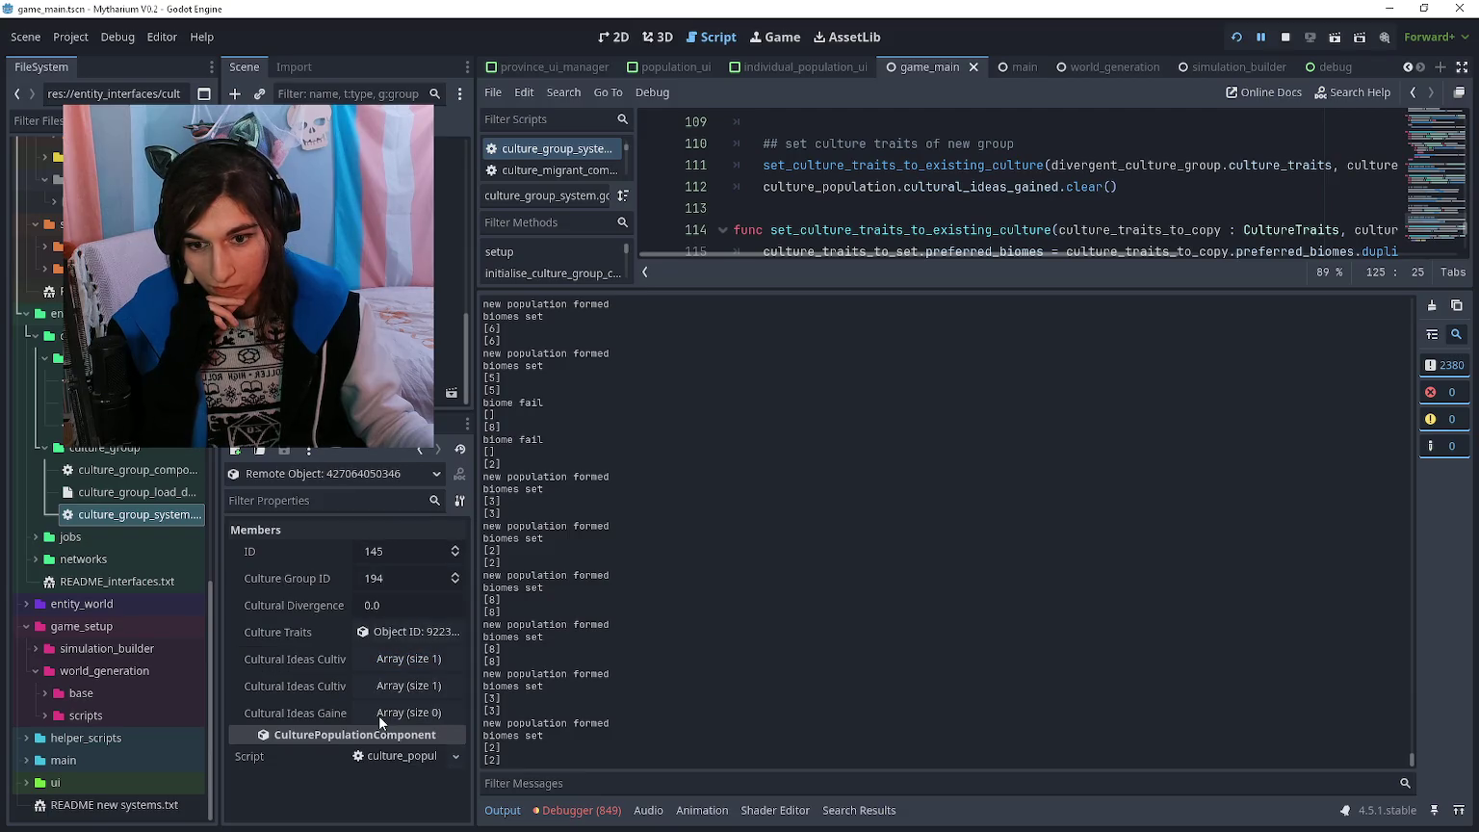
click(380, 632)
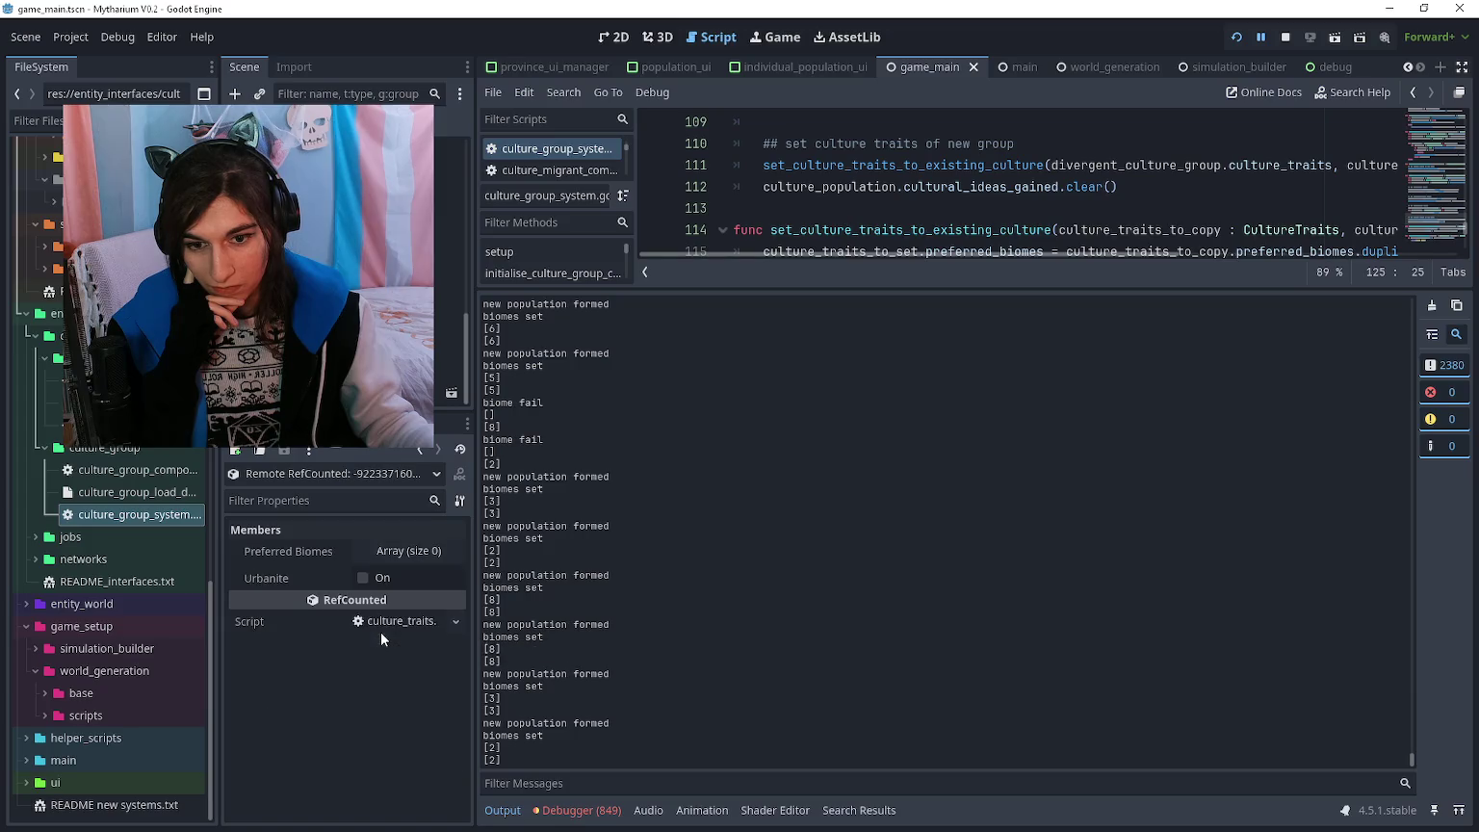
click(420, 452)
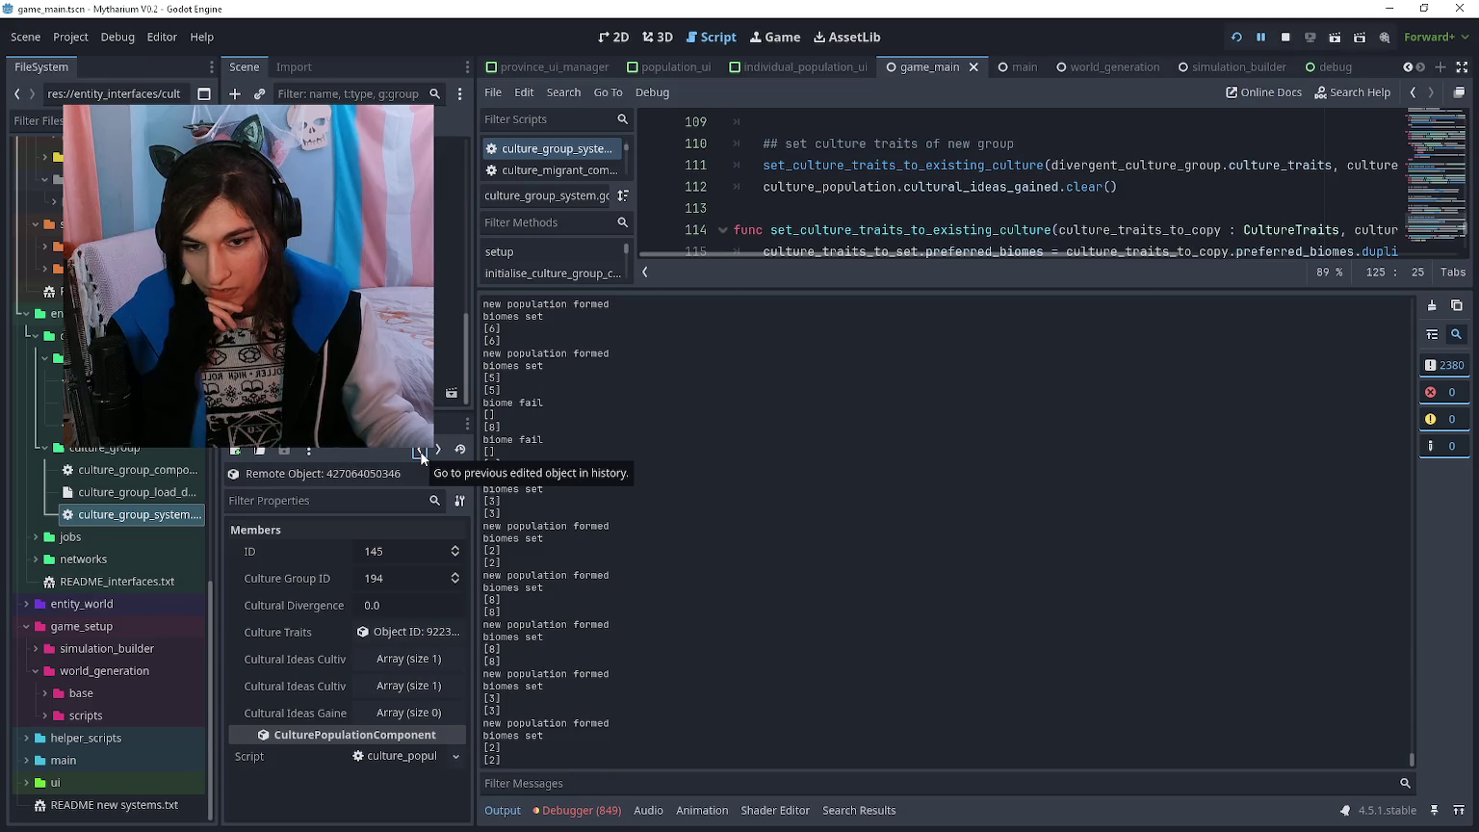
click(420, 451)
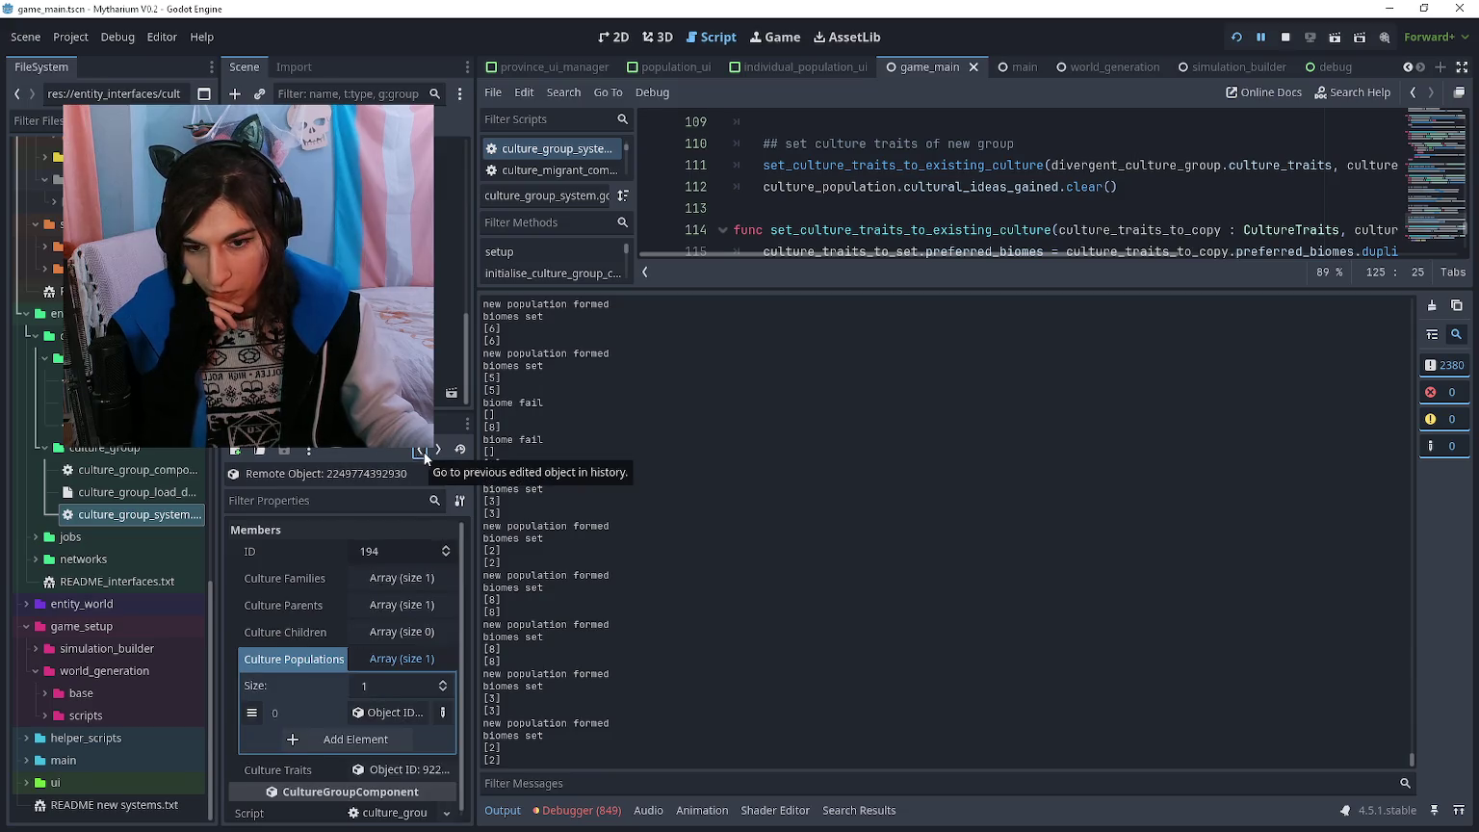
click(421, 452)
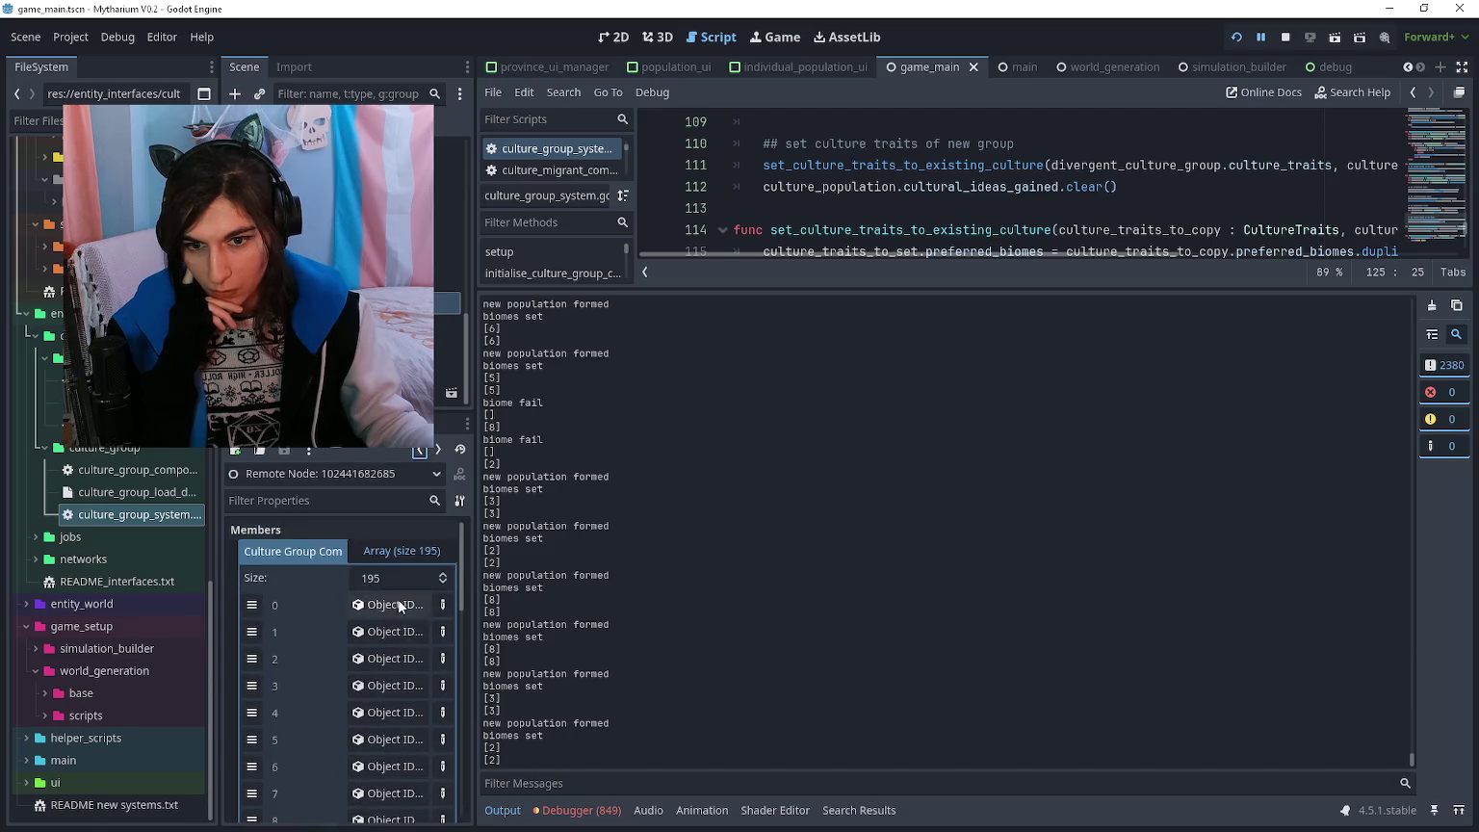
scroll(385, 628, down, 5)
scroll(318, 687, up, 5)
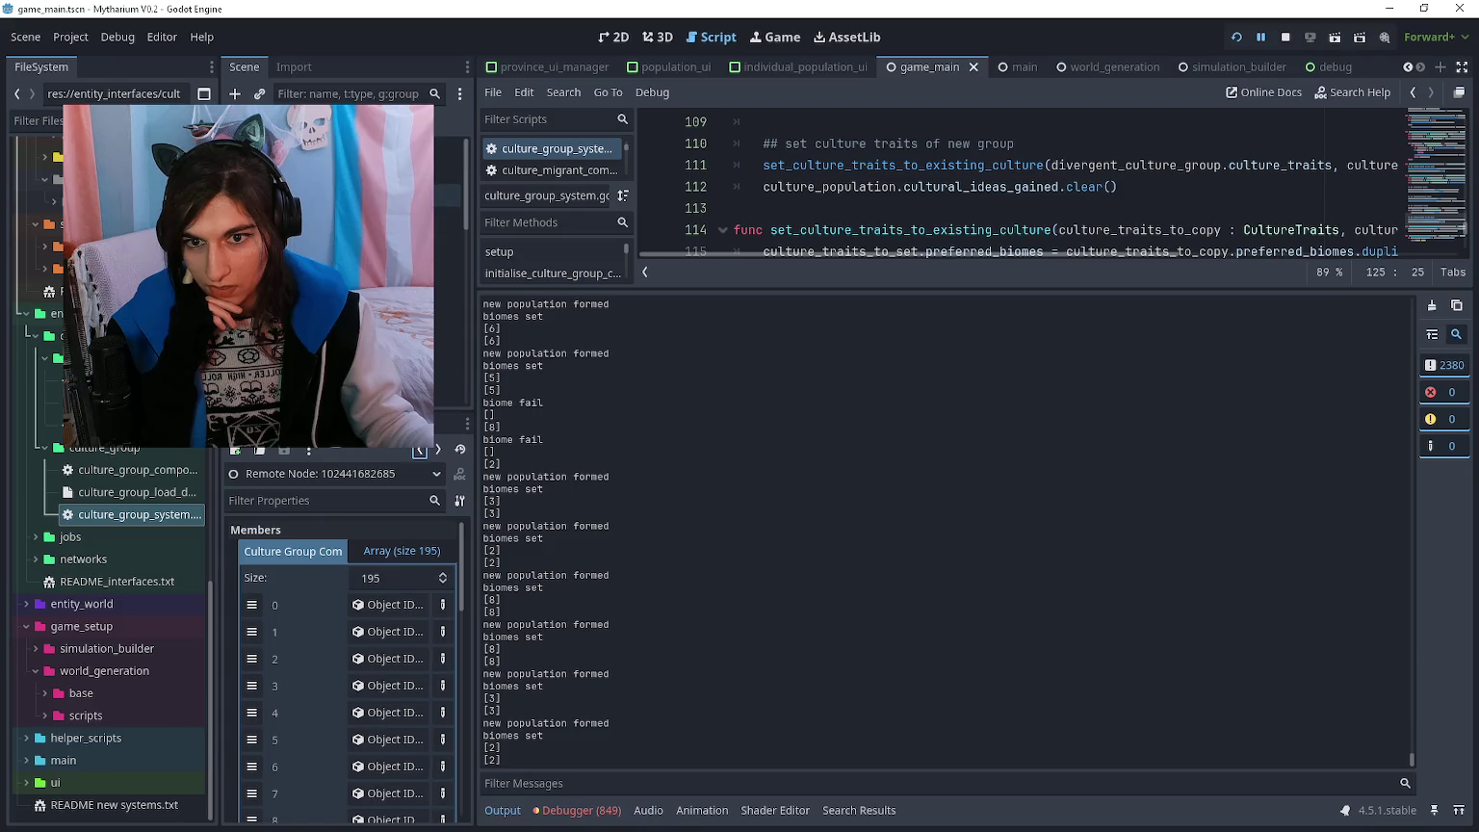
- From the population system node, open a live culture group's province and then its ProvinceMesh object
click(448, 195)
click(409, 554)
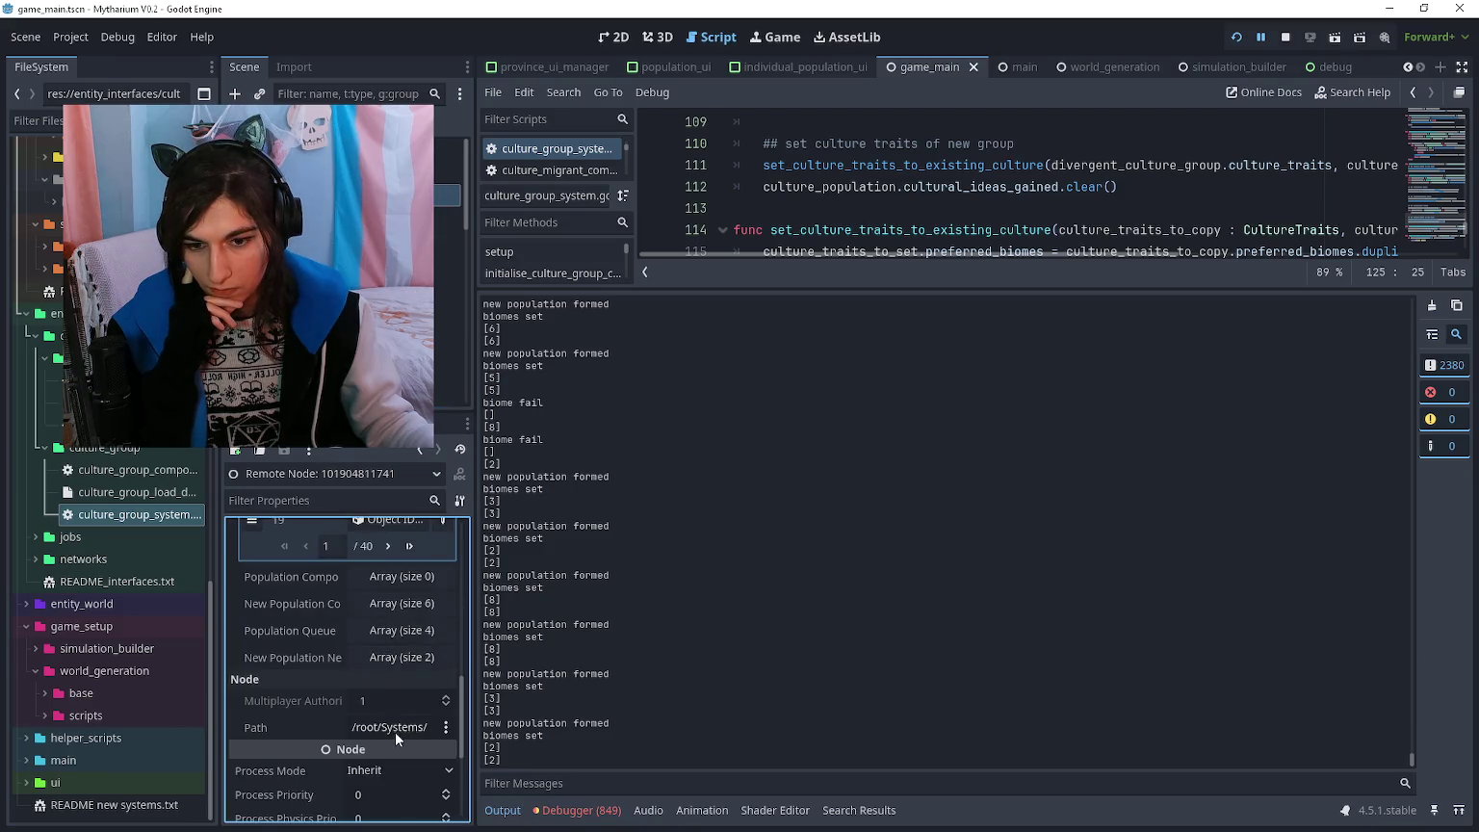
scroll(366, 627, down, 5)
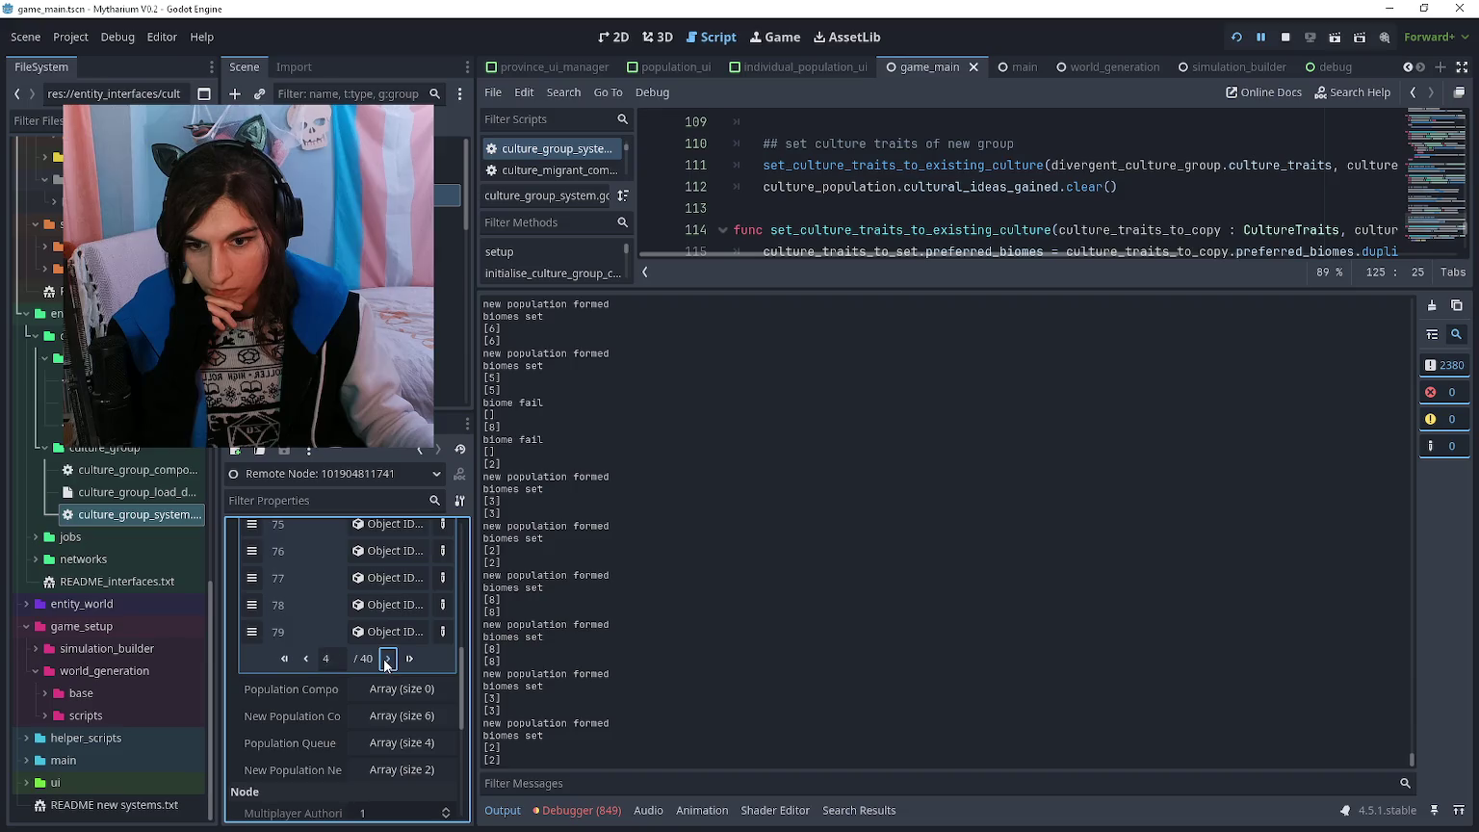
click(305, 659)
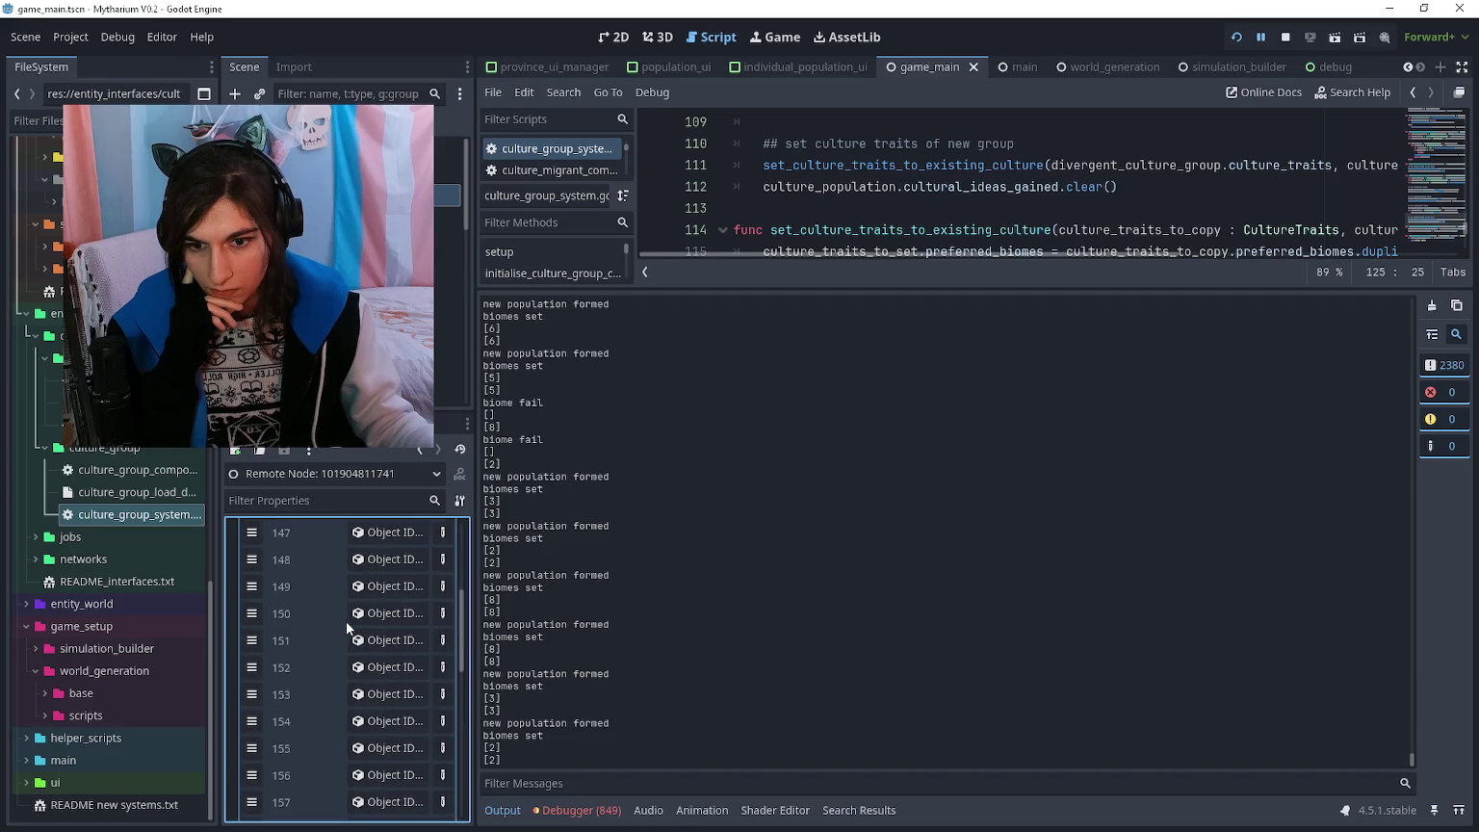
click(363, 635)
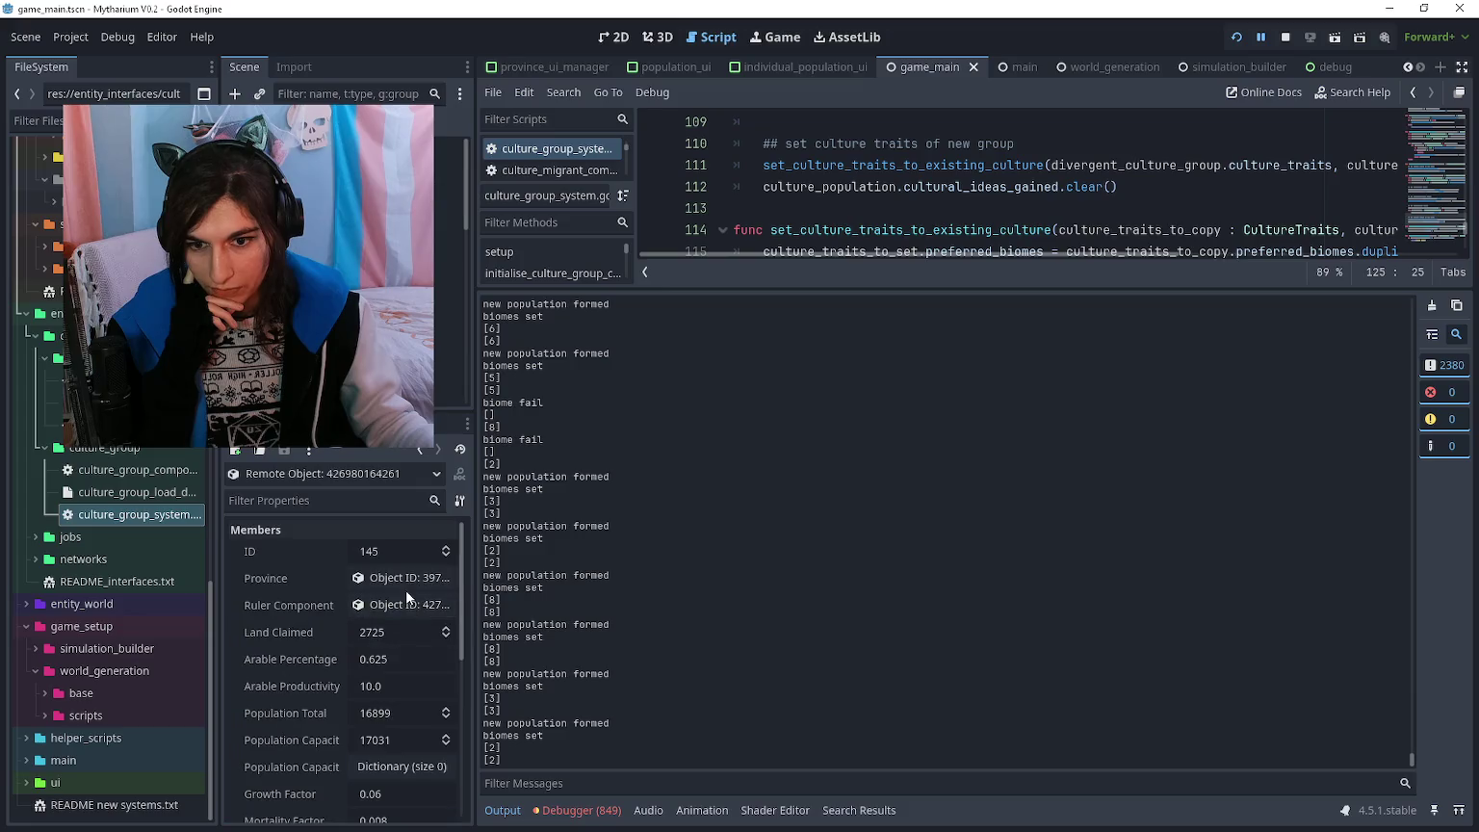
click(409, 582)
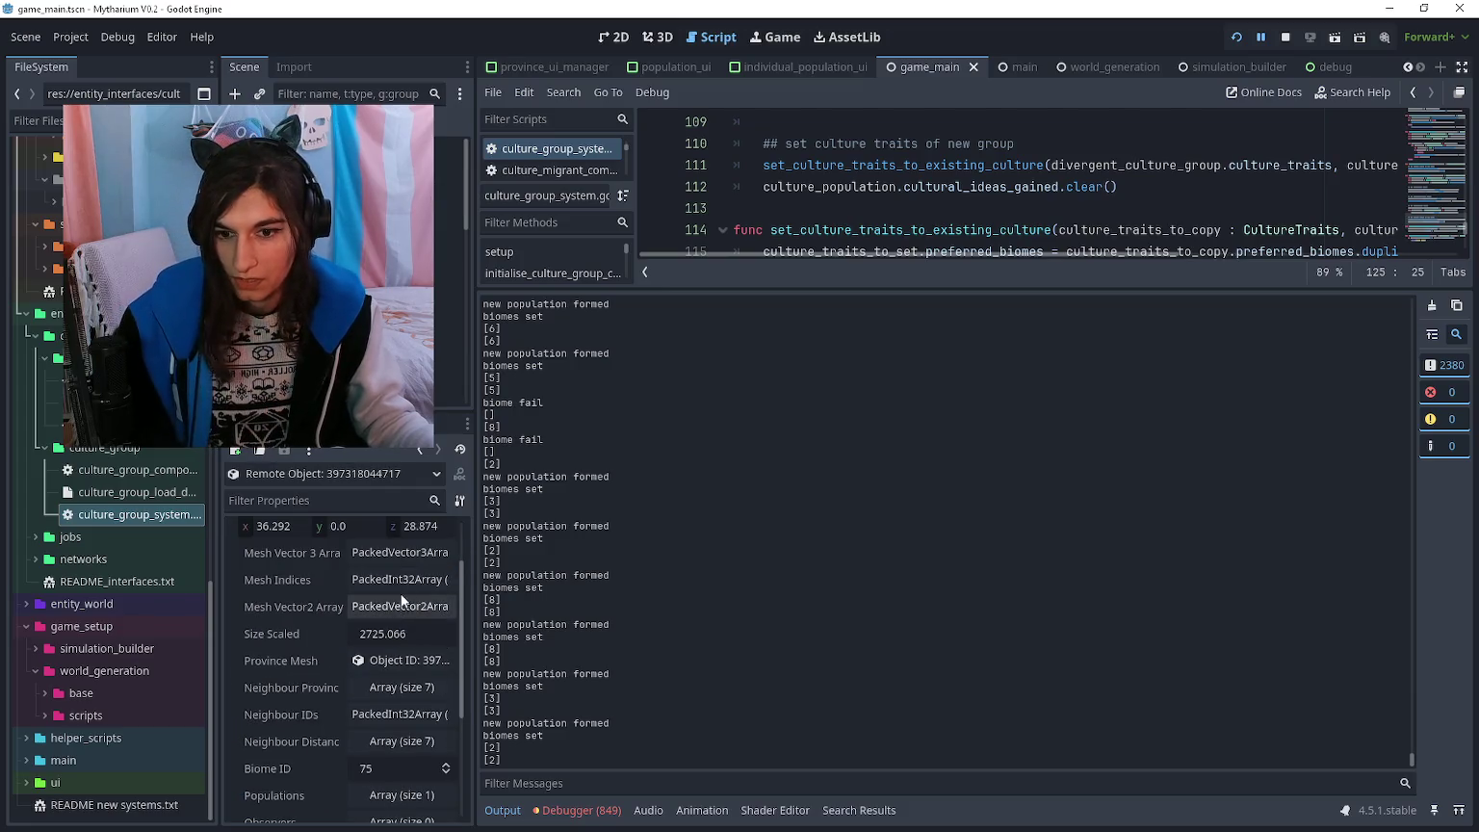
click(387, 659)
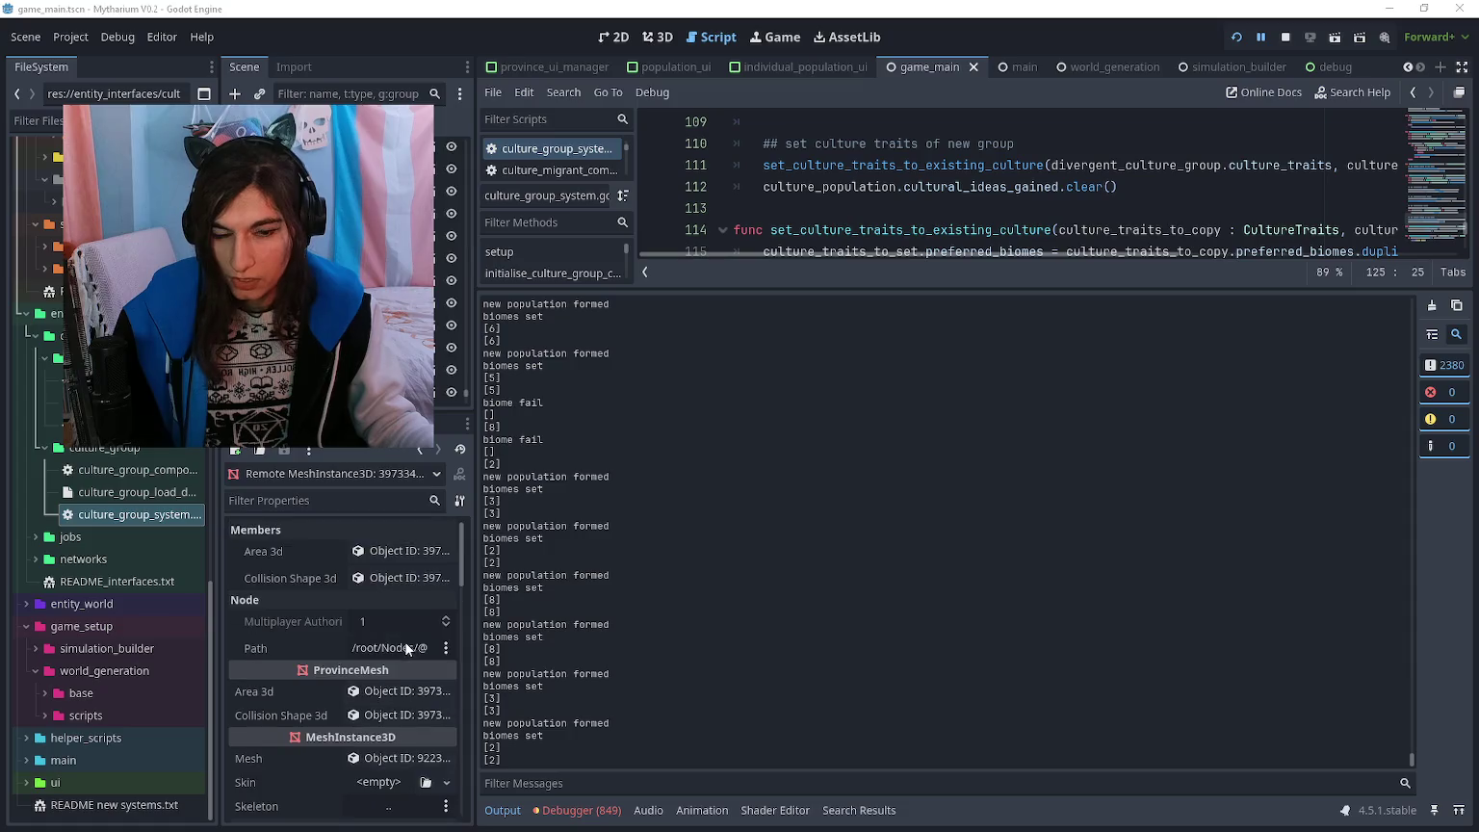
- Toggle a runtime debug option on and off in the running game while checking the editor log
key(alt+Tab)
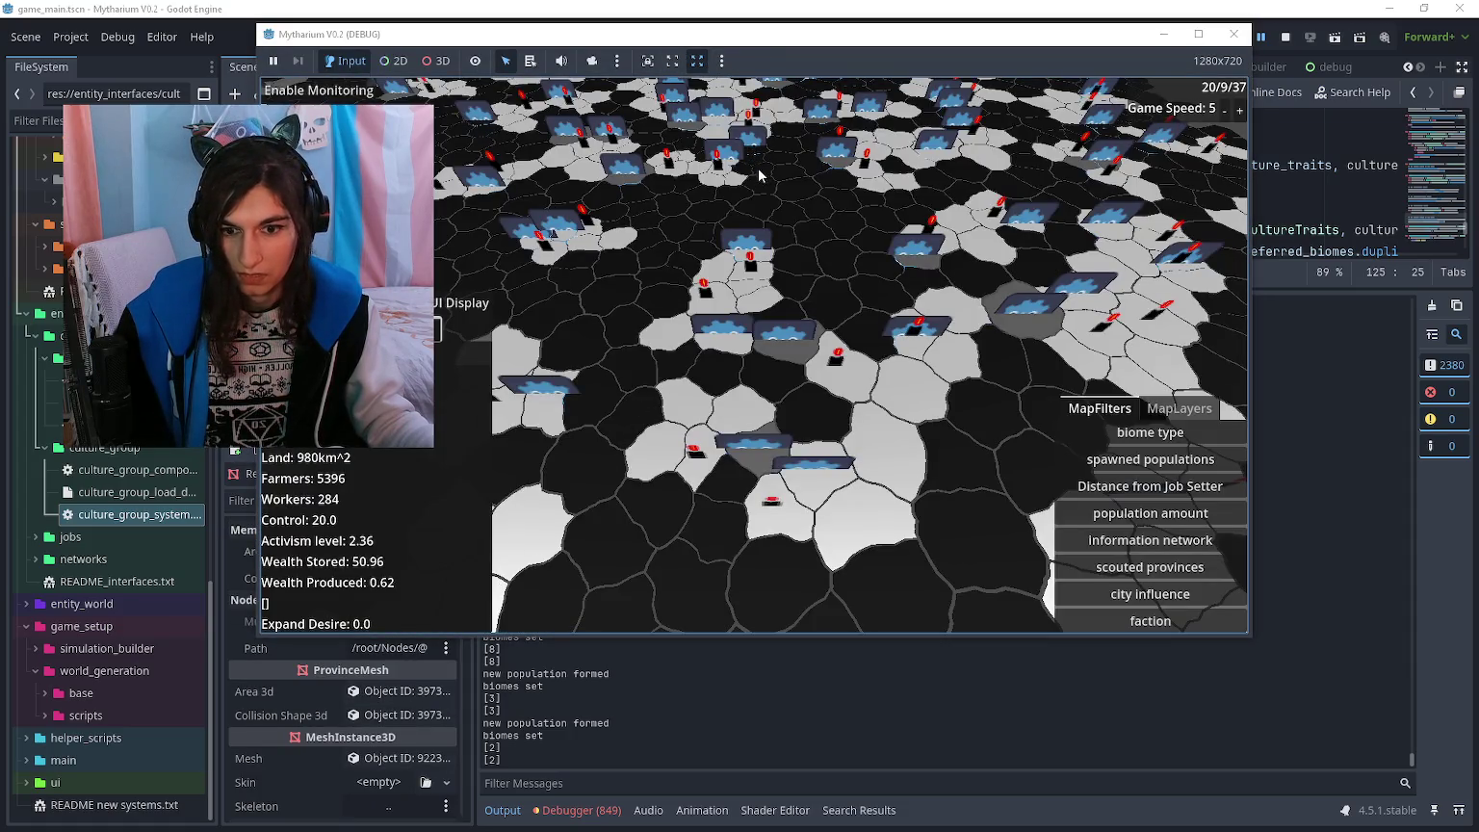
key(alt+Tab)
key(alt+Tab)
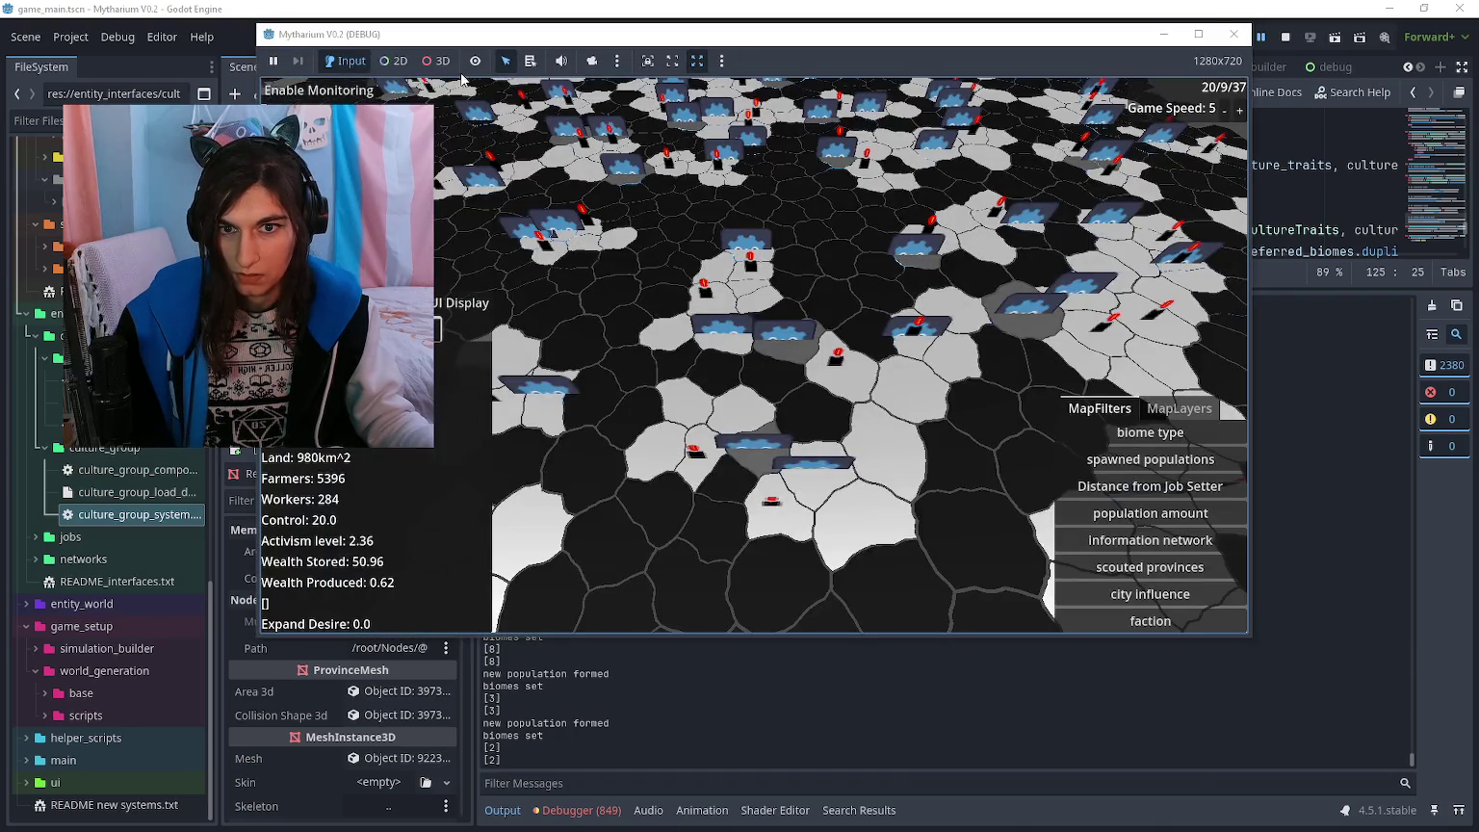
click(591, 61)
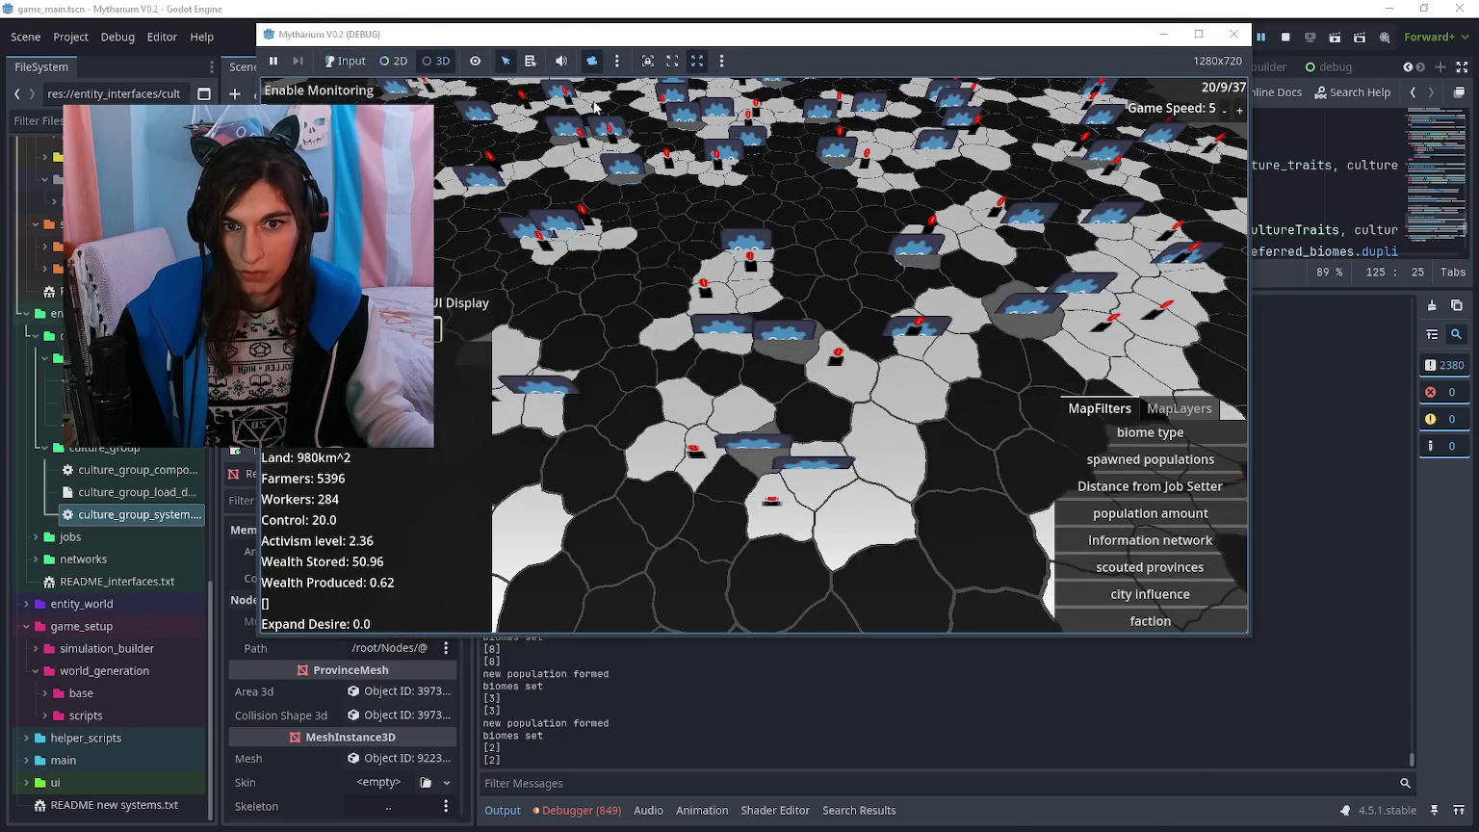
key(alt+Tab)
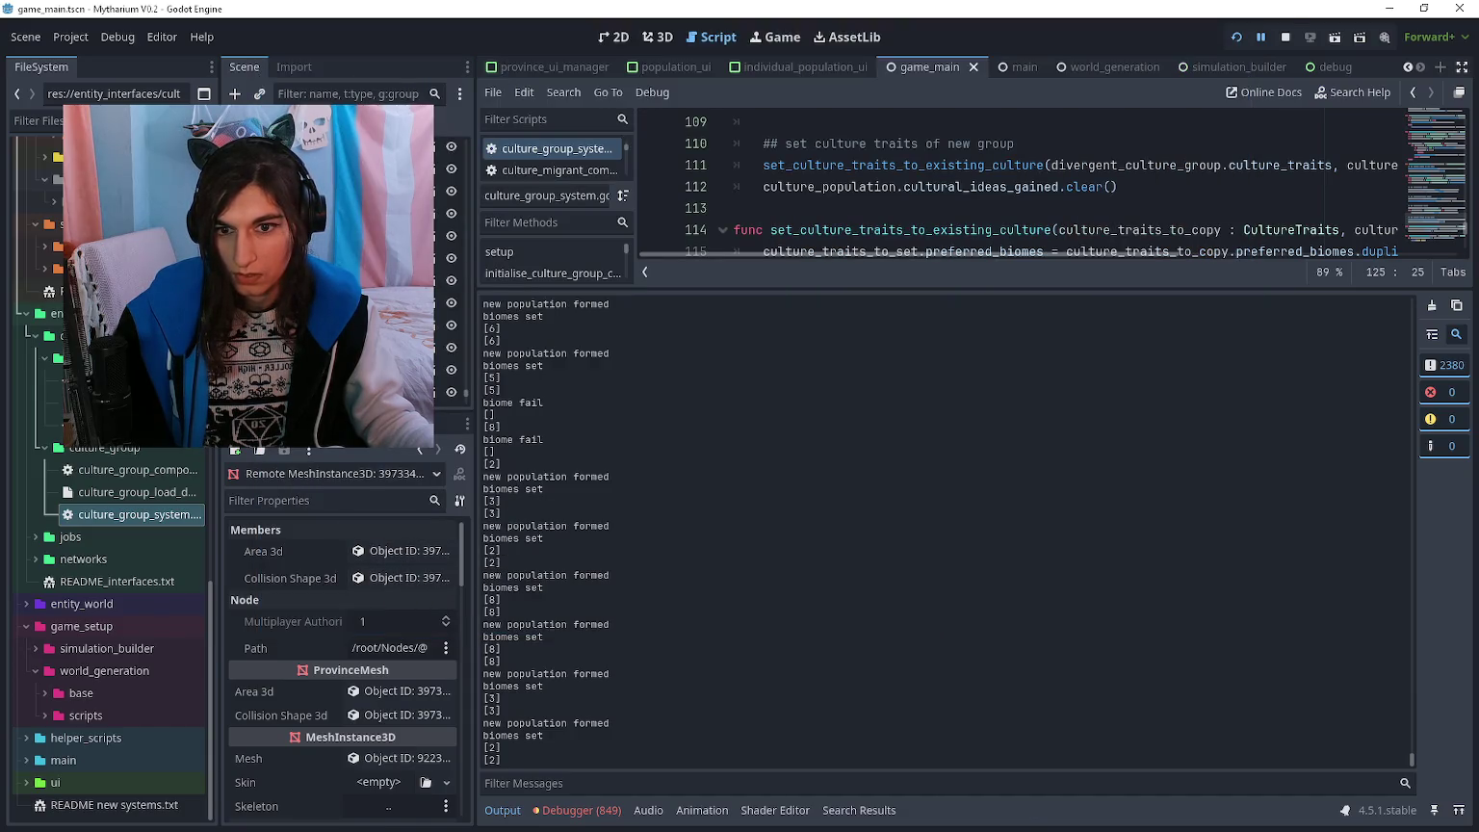
scroll(337, 270, down, 1)
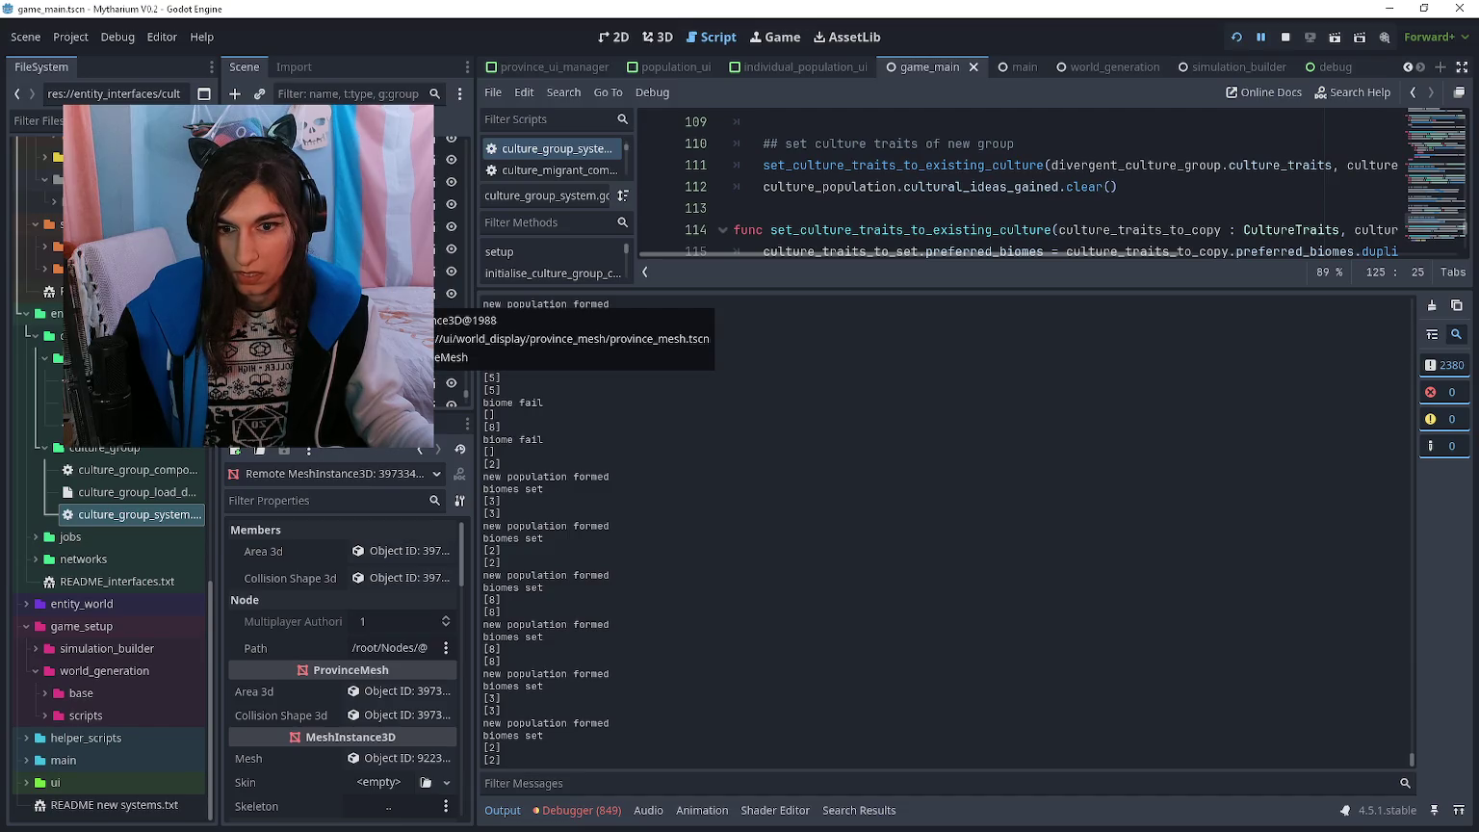
key(alt+Tab)
click(1245, 9)
key(alt+Tab)
key(alt+Tab)
key(alt+Tab)
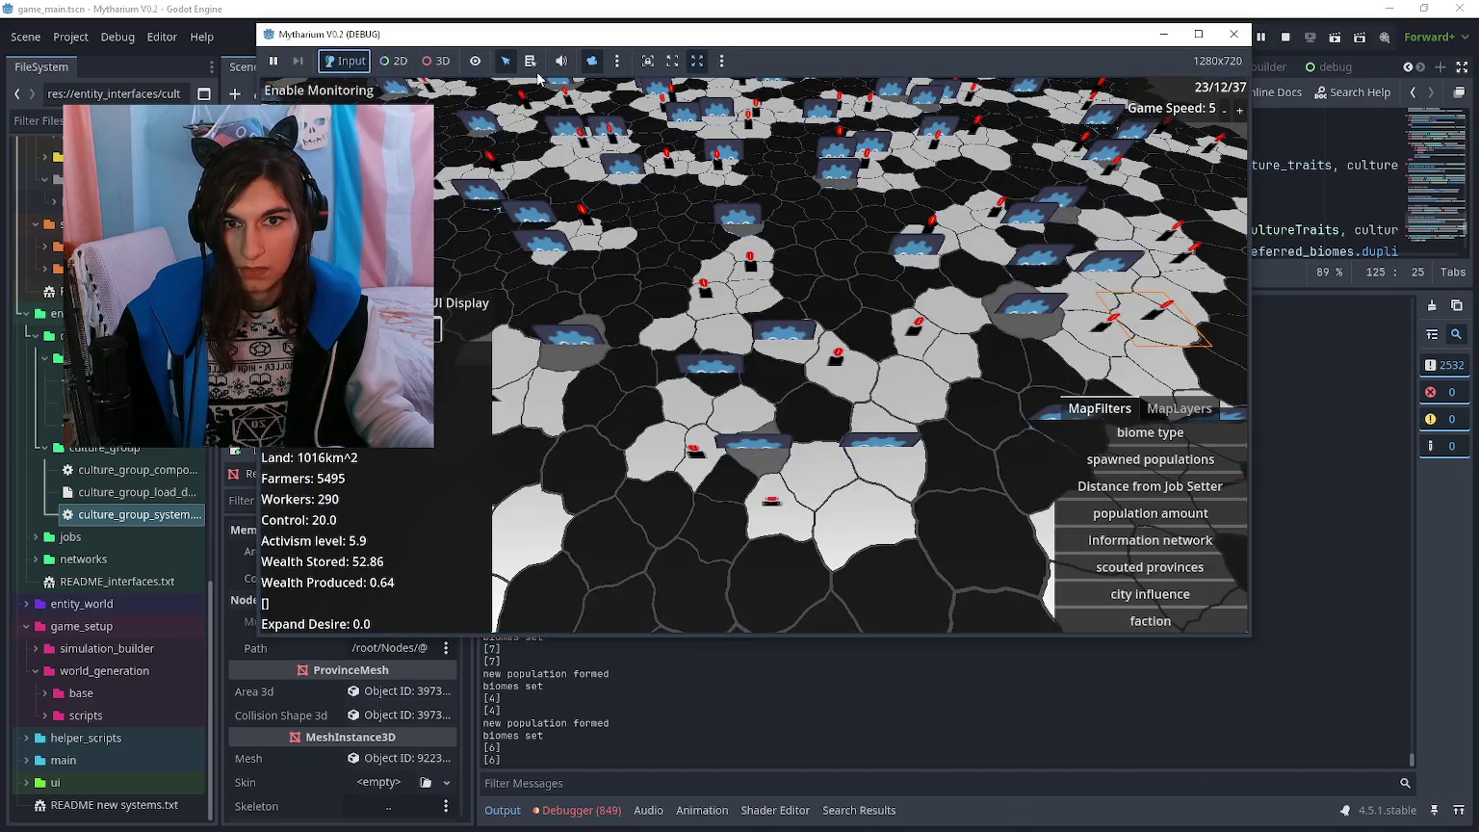
click(593, 62)
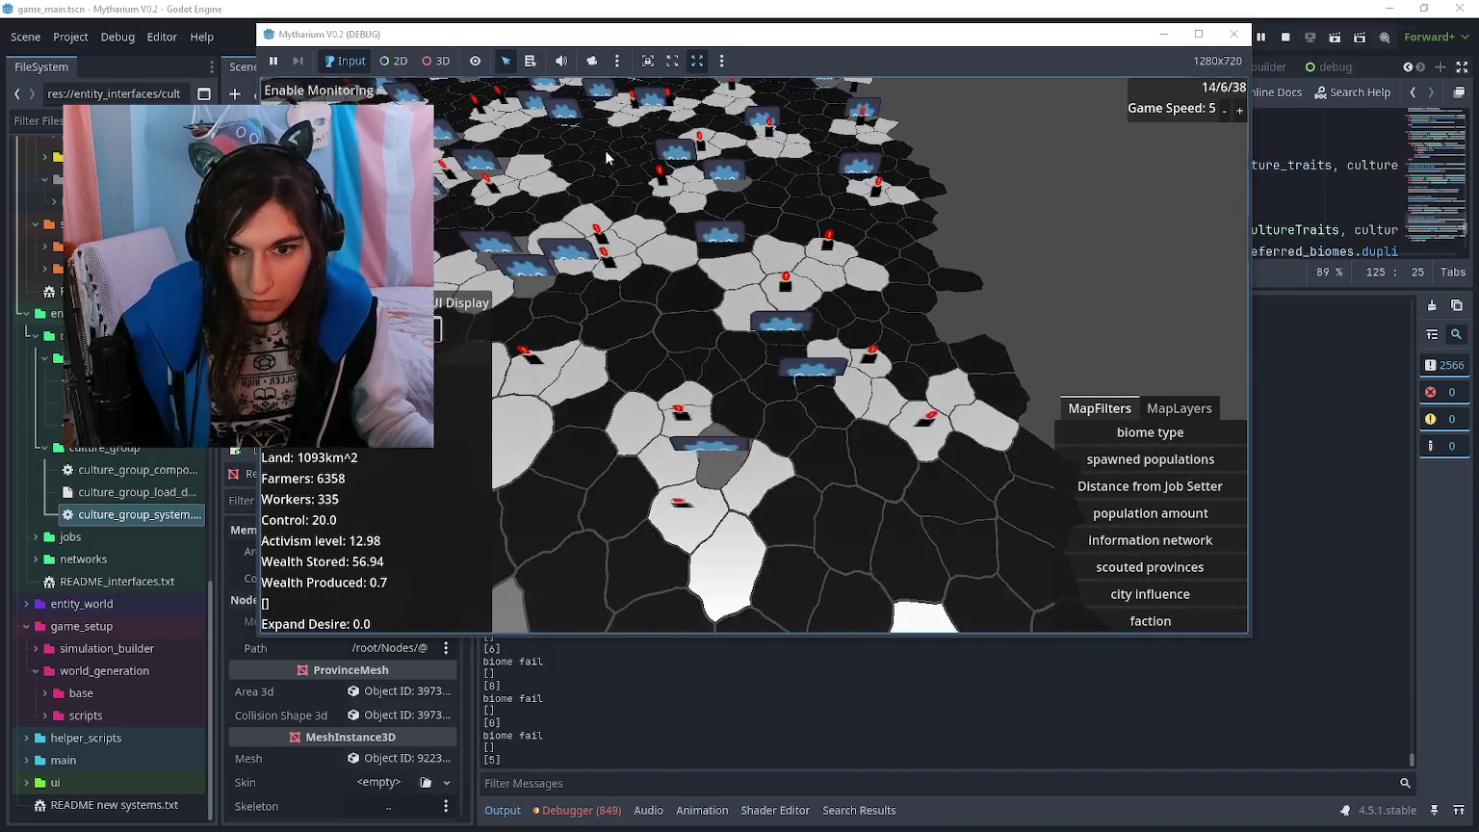
key(alt+Tab)
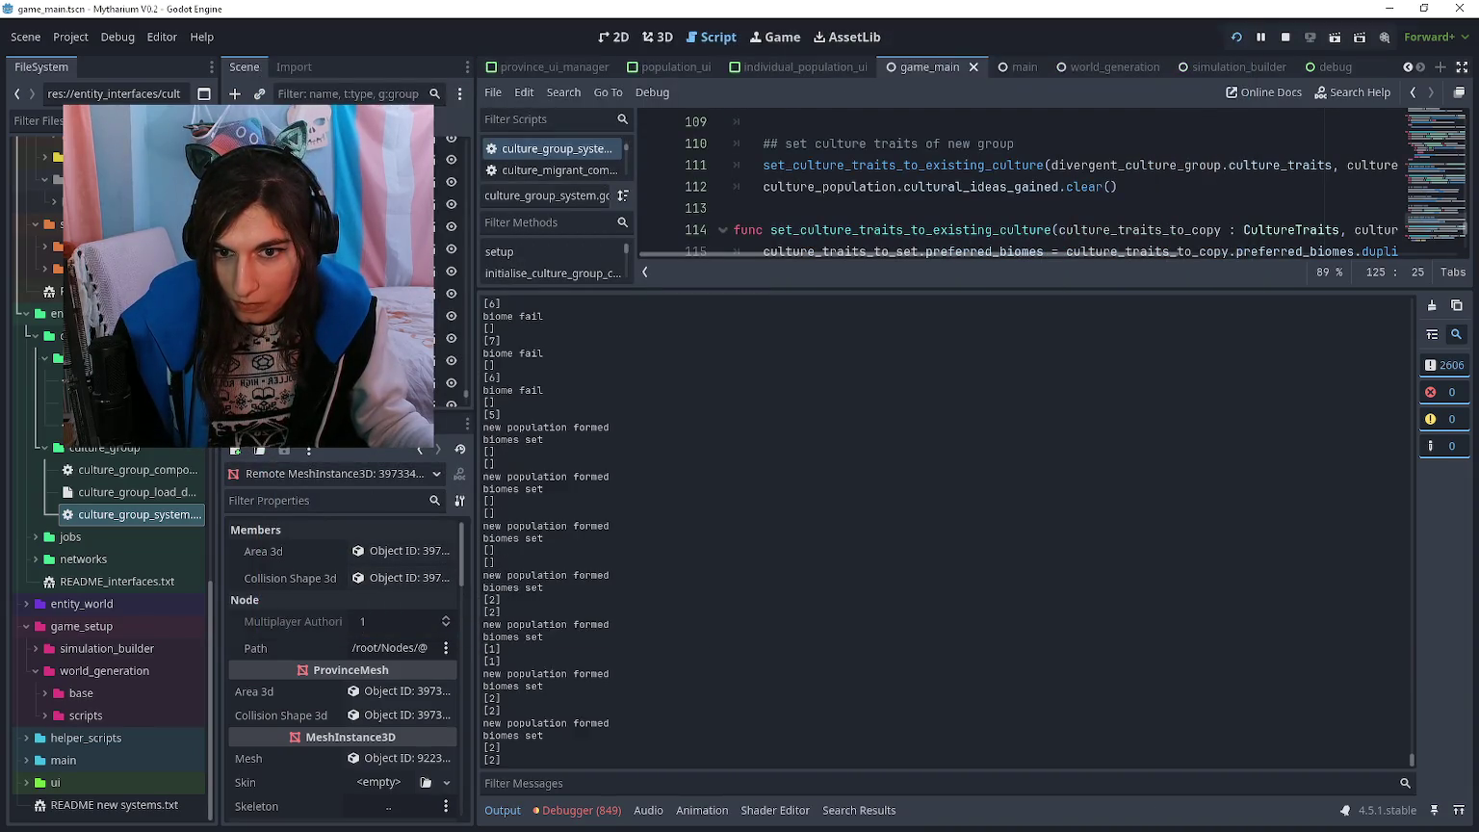
- Zoom around the game map as new populations form, then return to the editor's output log
key(alt+Tab)
scroll(664, 253, down, 3)
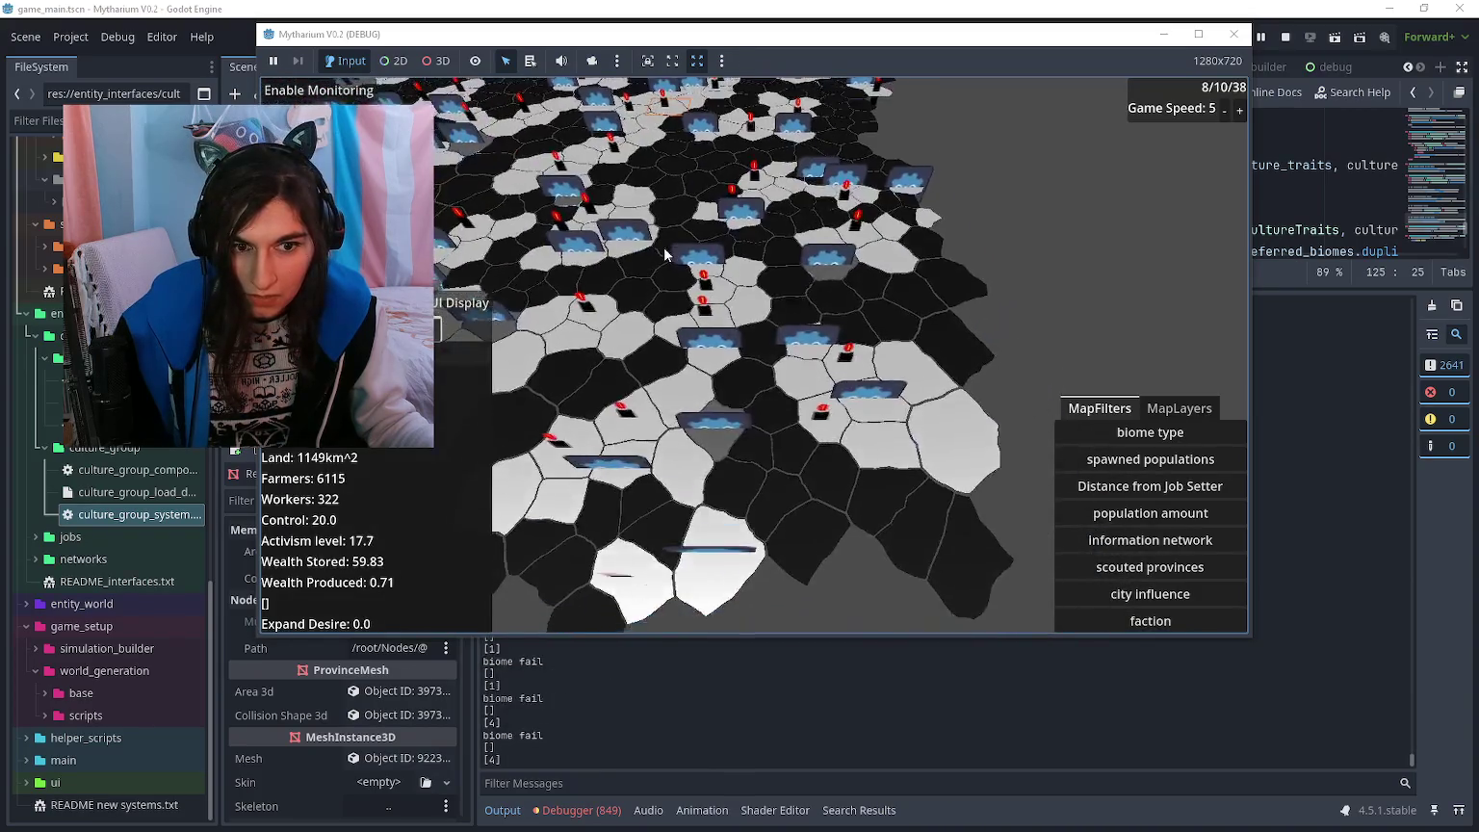
scroll(669, 288, up, 3)
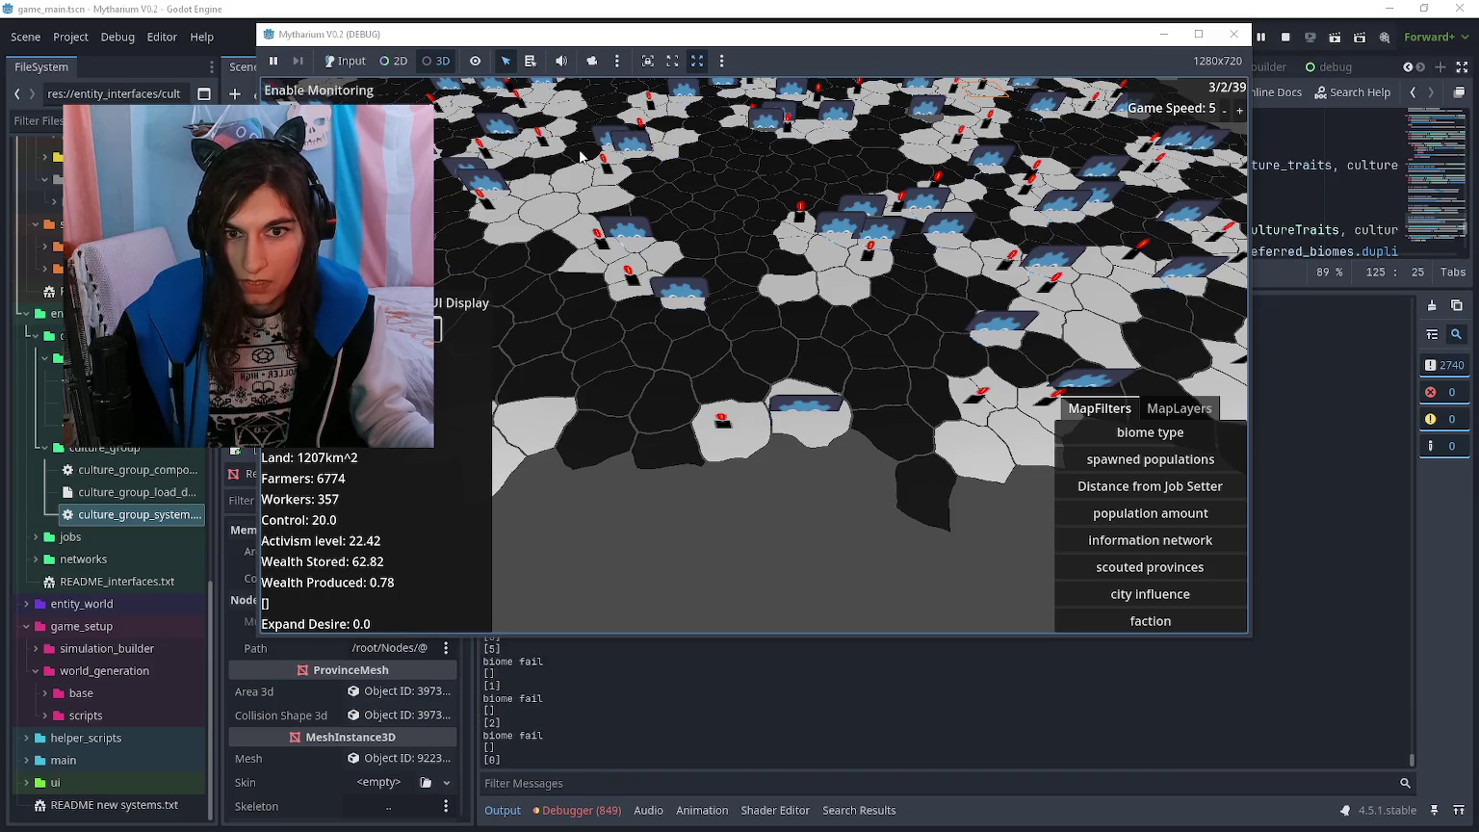
scroll(594, 135, up, 5)
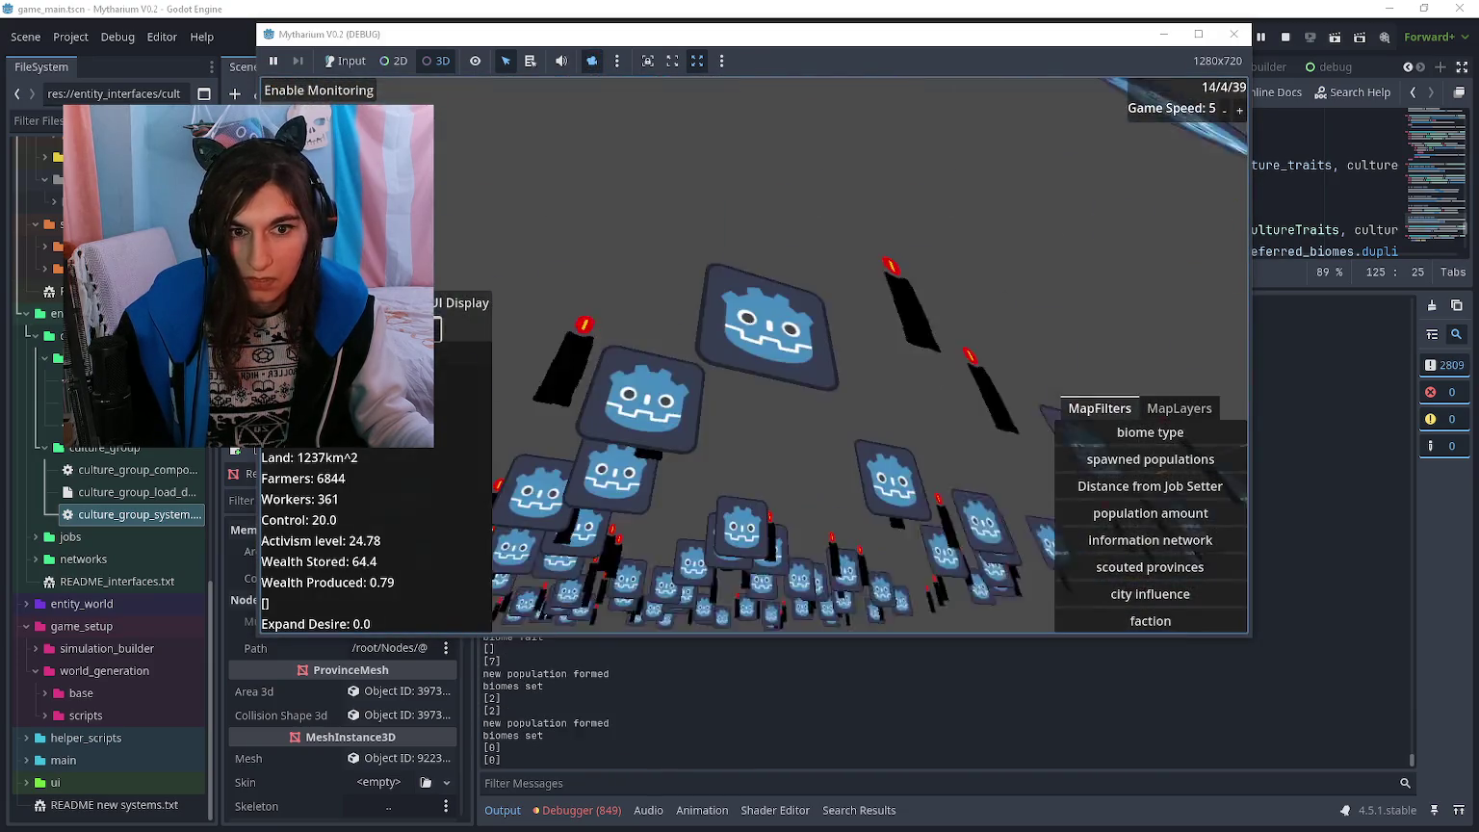
scroll(674, 337, up, 5)
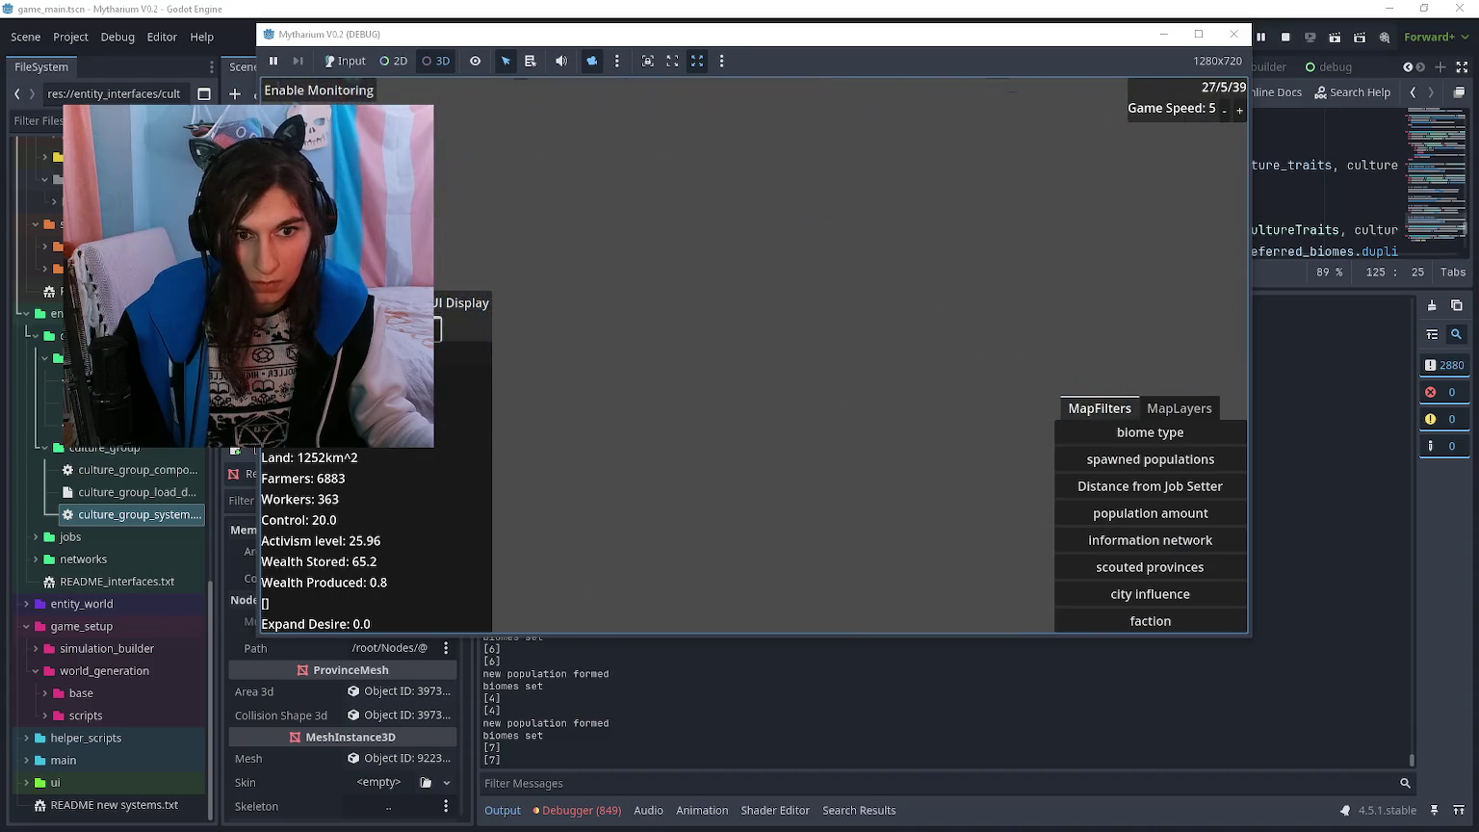
scroll(755, 356, down, 5)
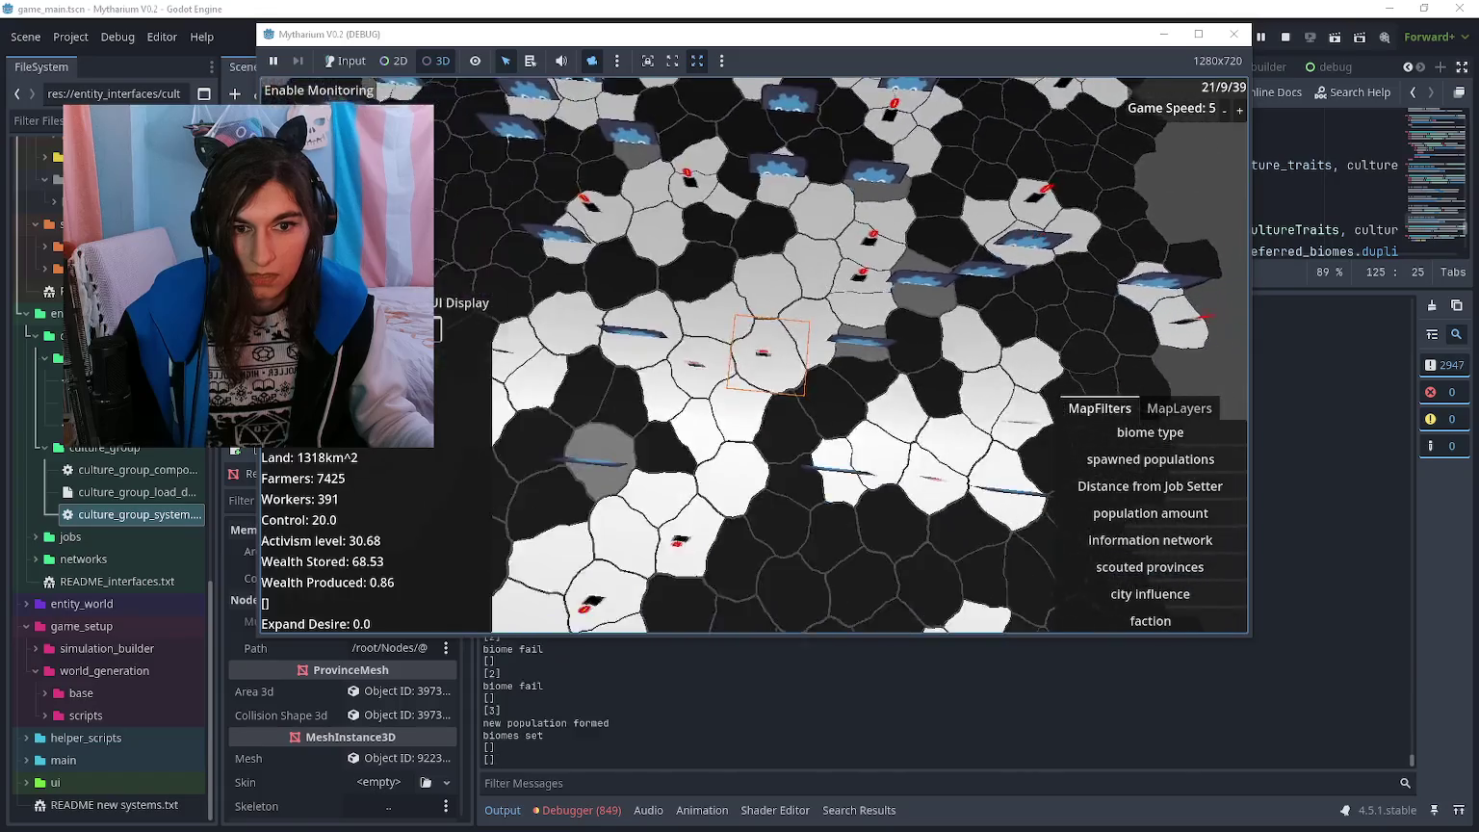
scroll(799, 356, up, 3)
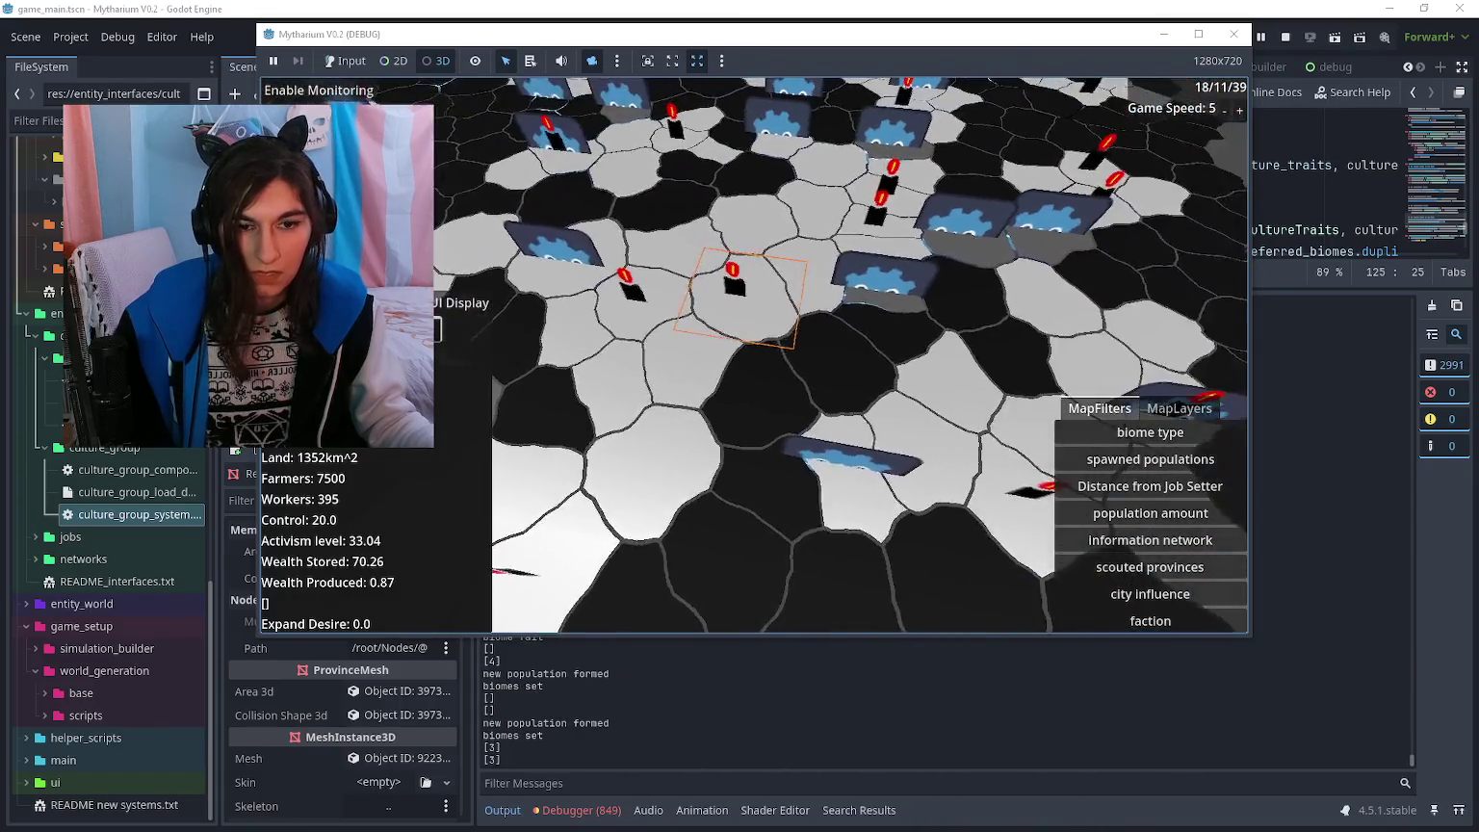
scroll(799, 356, up, 2)
click(345, 61)
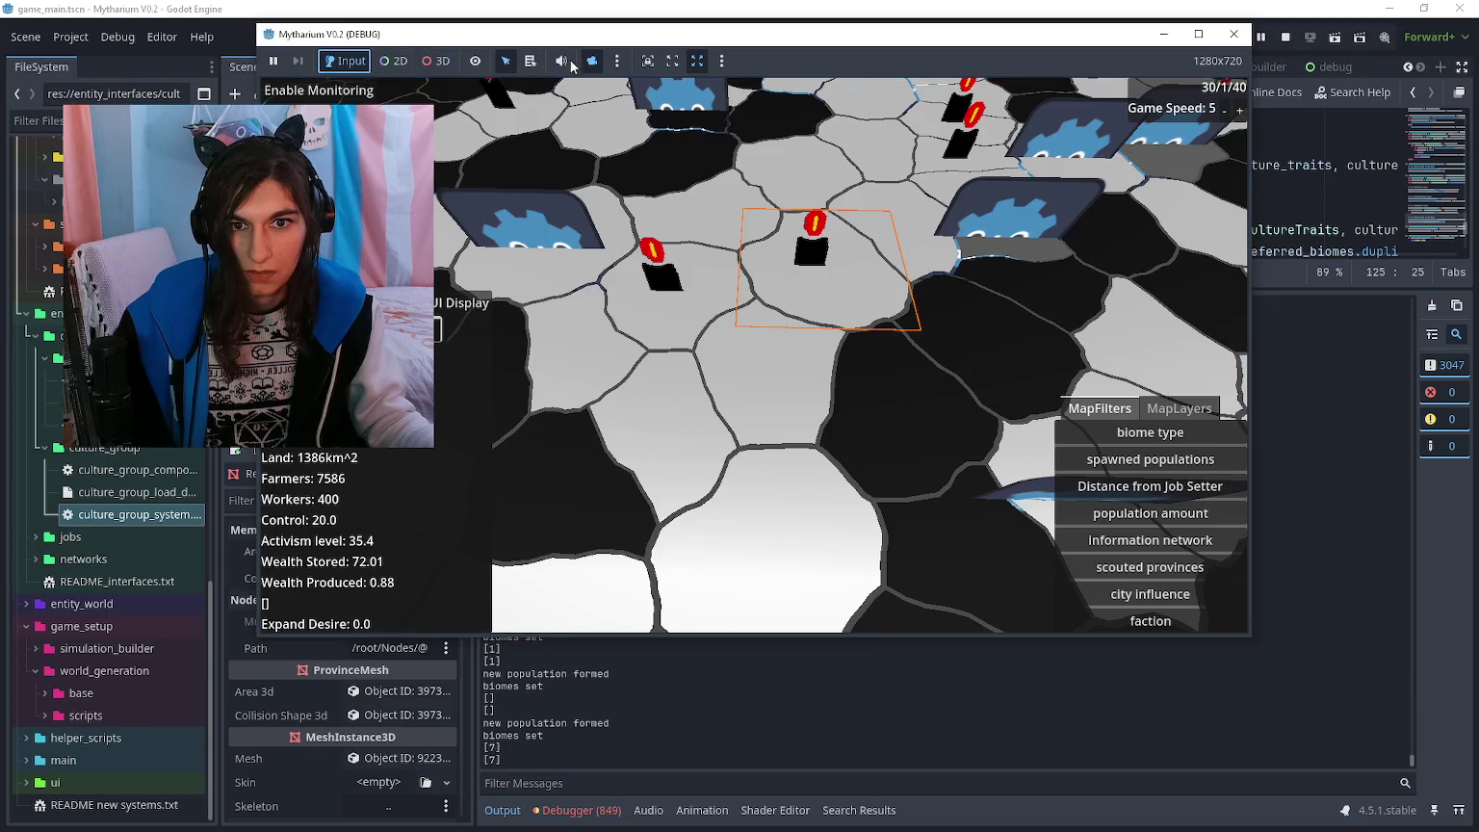
scroll(742, 299, down, 5)
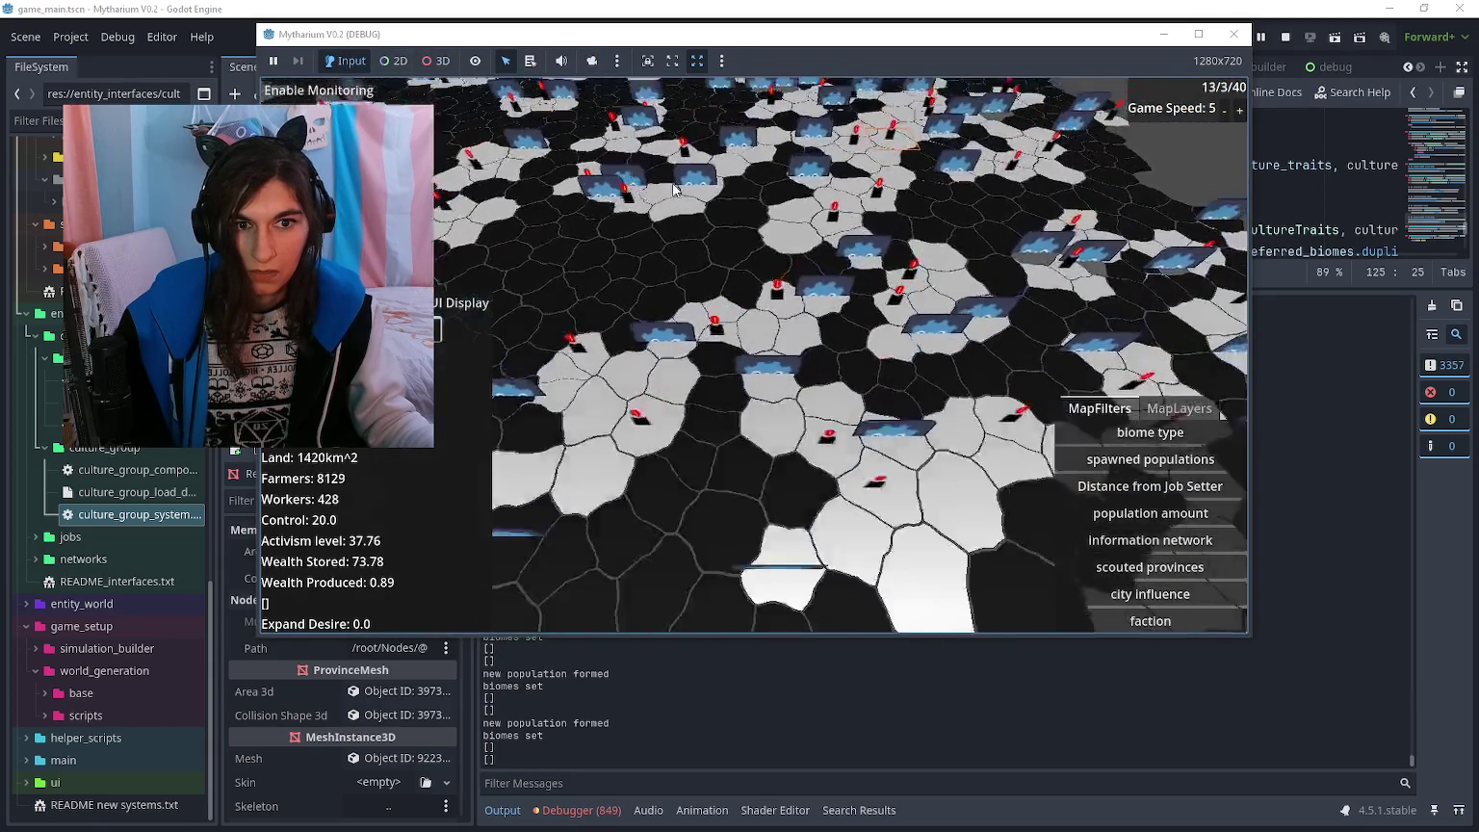
click(1262, 44)
click(1261, 45)
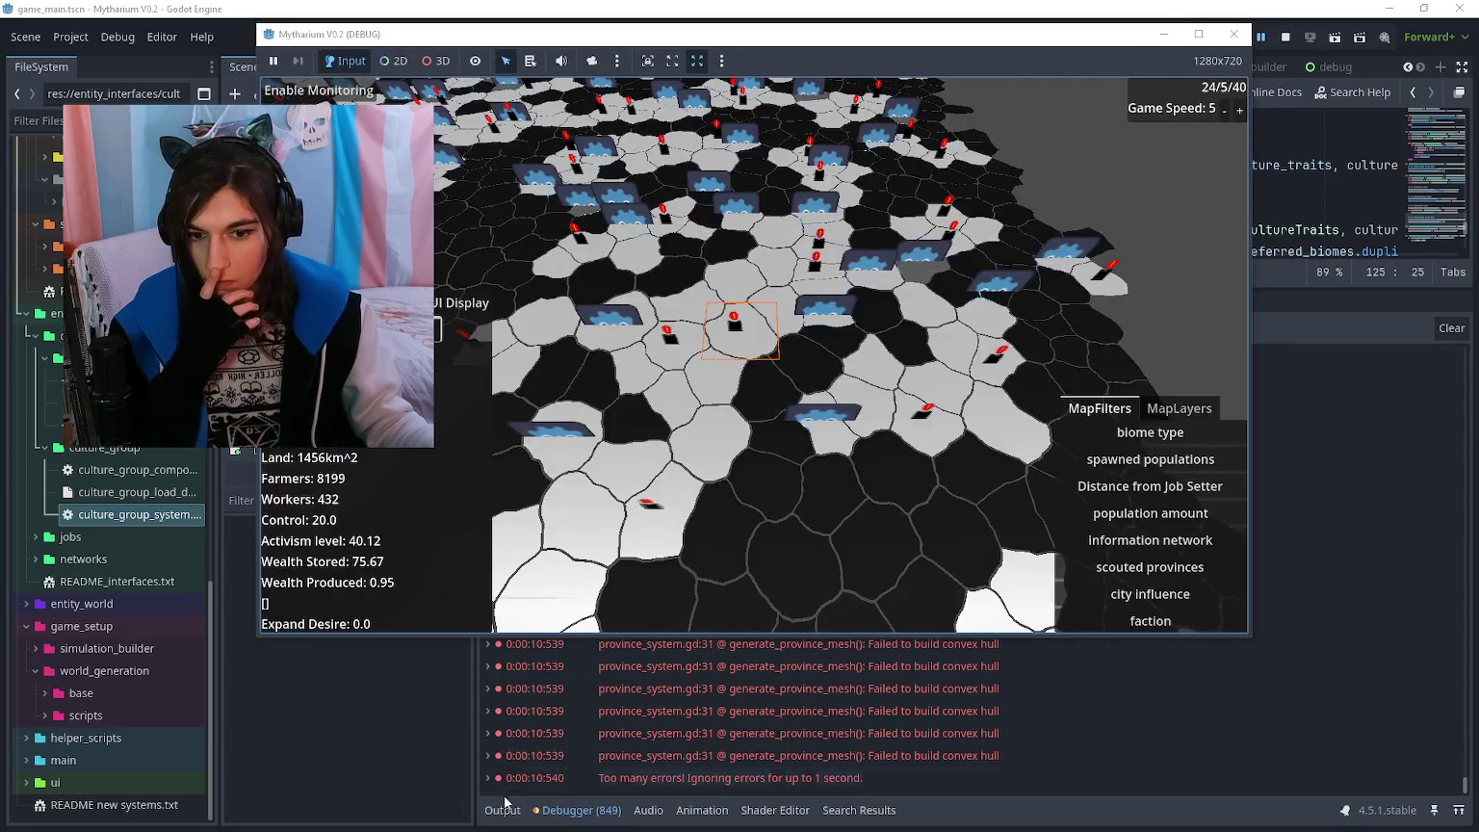
click(639, 708)
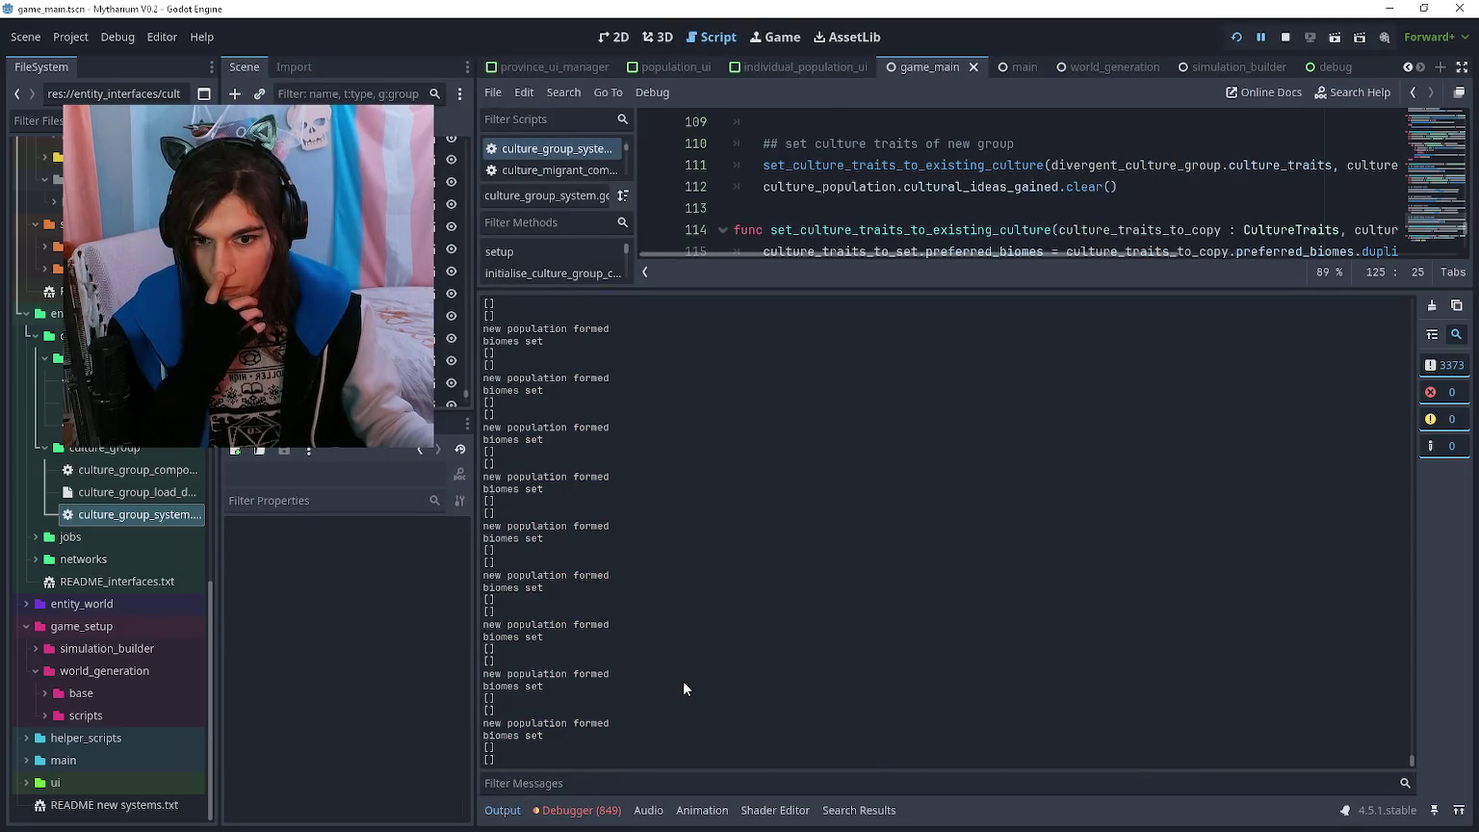
- Select the biome fail log lines and drag the splitter down to show more script code
mouse_move(536, 536)
mouse_down()
mouse_move(486, 450)
mouse_move(506, 415)
mouse_up()
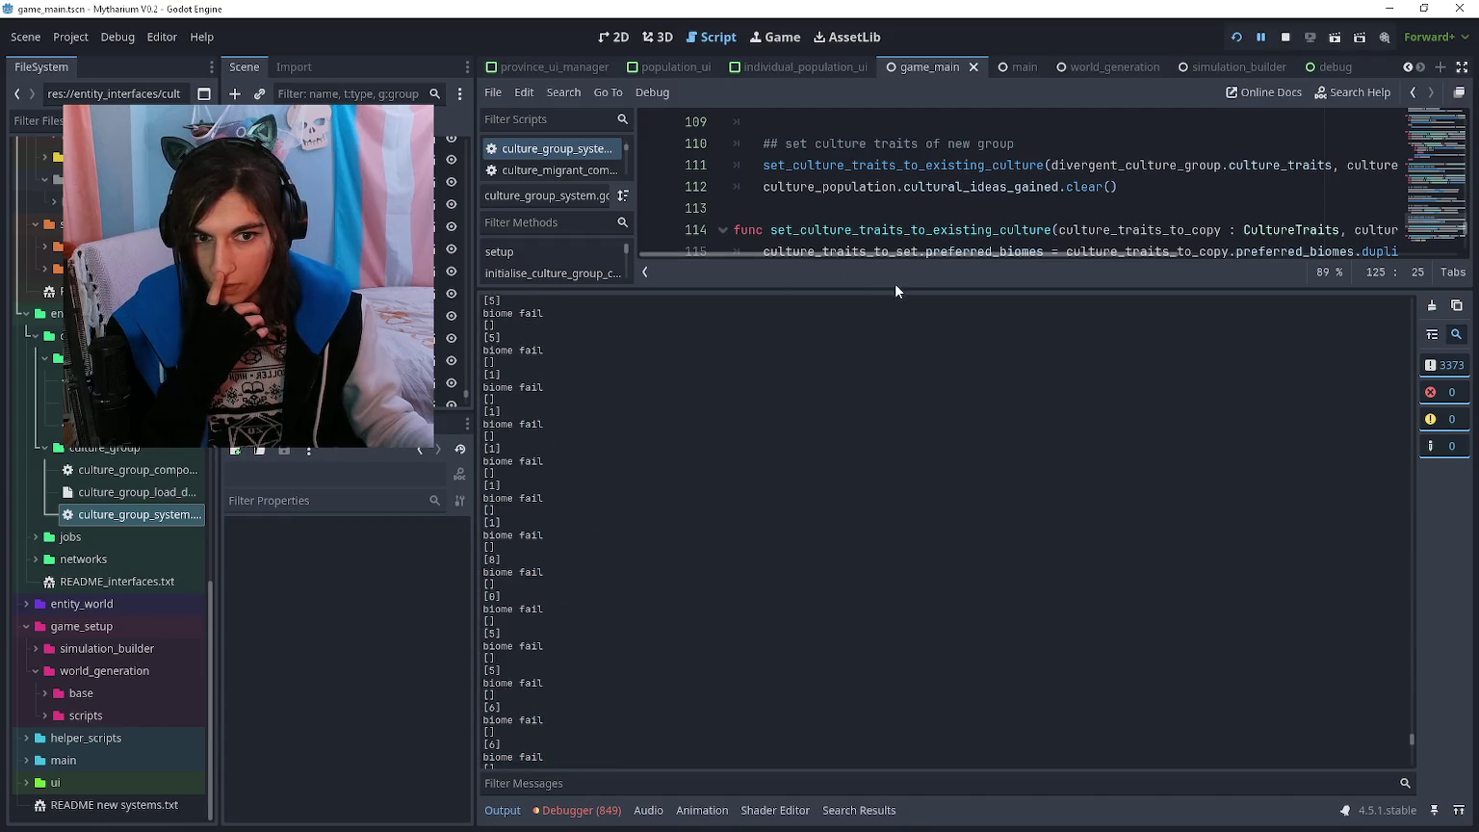
drag(897, 287, 902, 625)
click(953, 424)
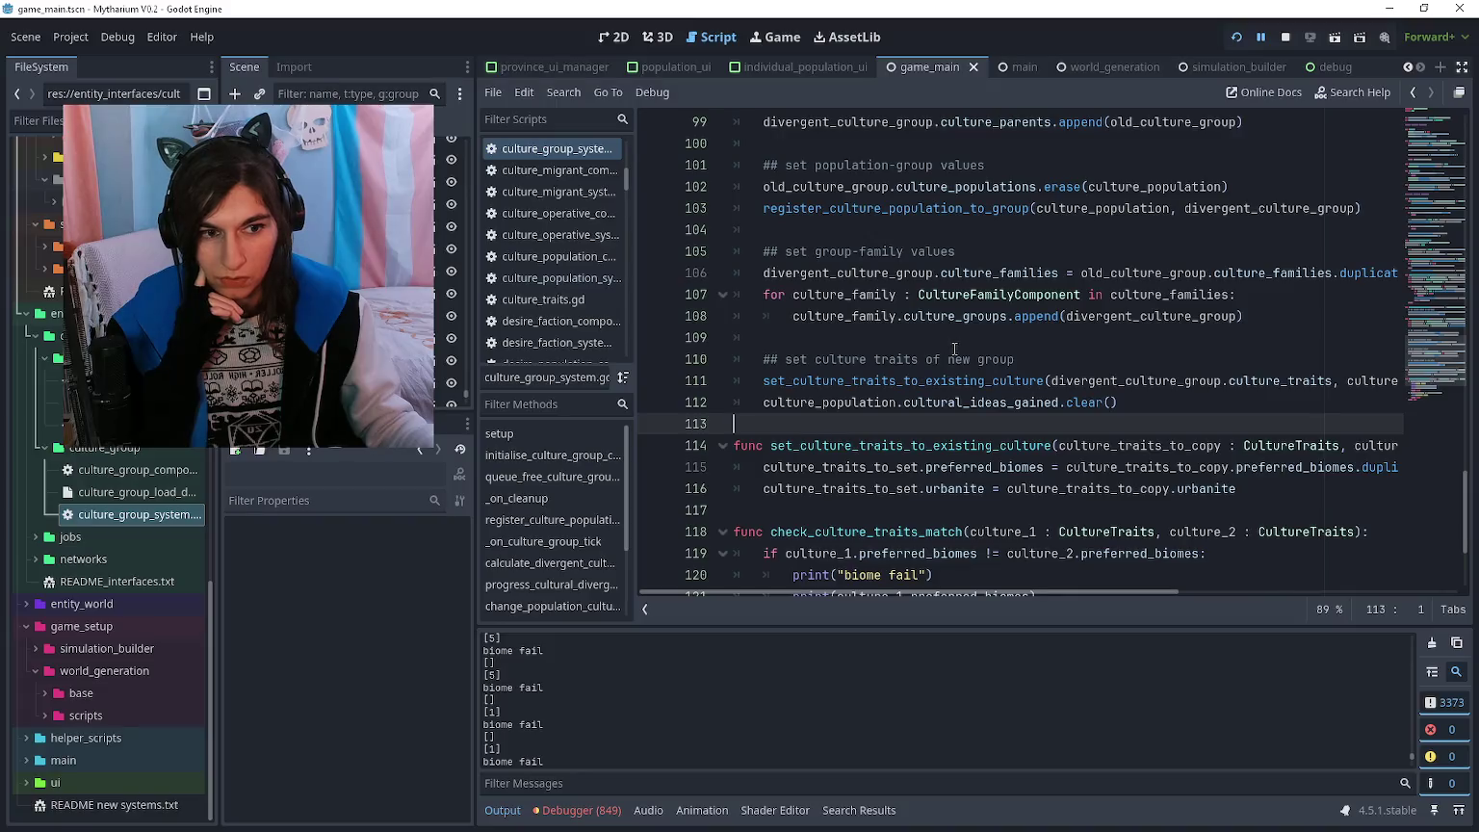
- On line 111, move culture_population.culture_traits ahead of divergent_culture_group.culture_traits as the first argument
scroll(962, 354, right, 4)
drag(1040, 380, 1288, 381)
key(ctrl+c)
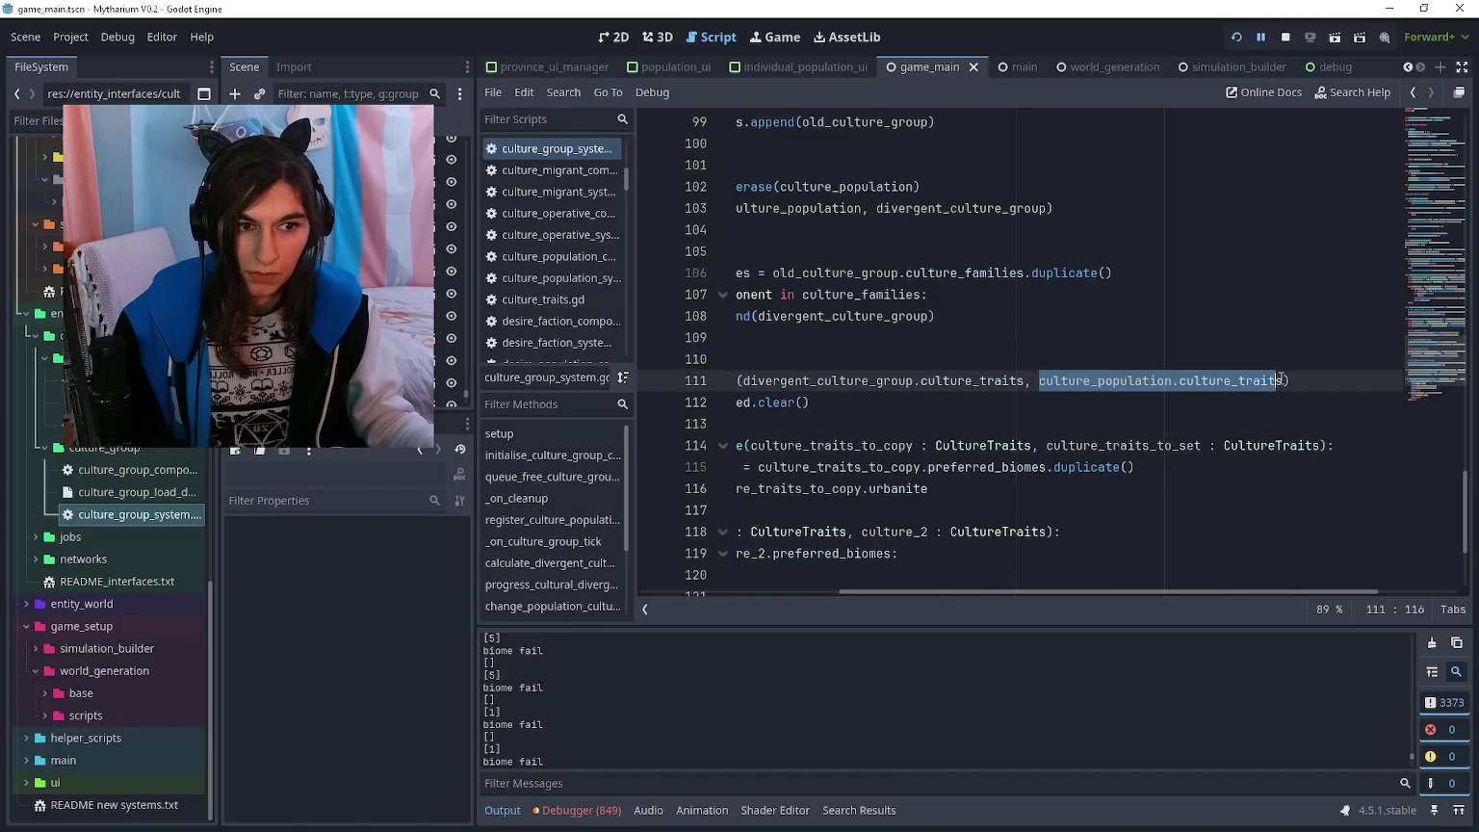
scroll(895, 383, left, 4)
key(BackSpace)
click(896, 384)
key(ctrl+v)
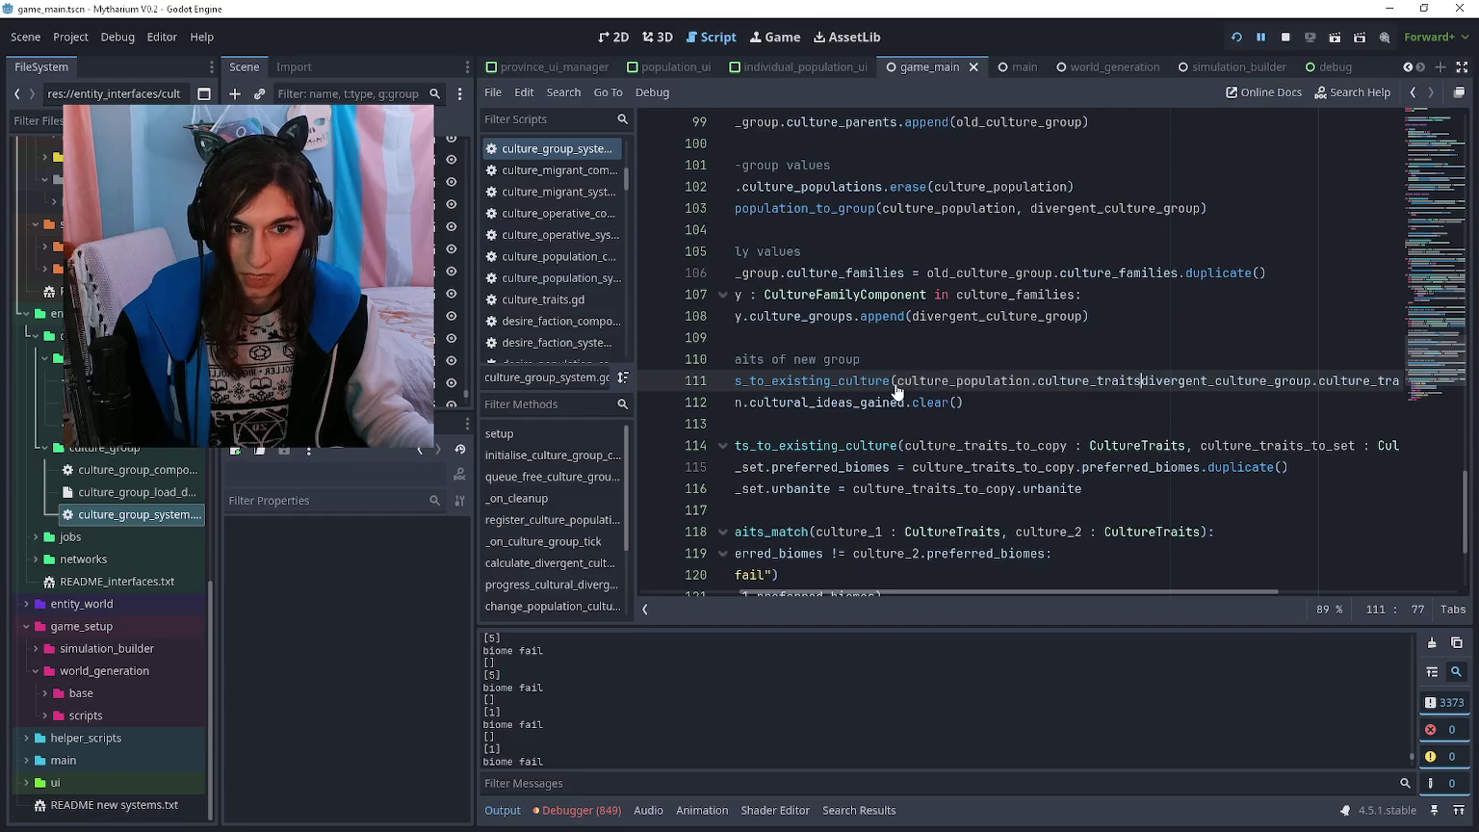
text(,)
scroll(1267, 381, right, 3)
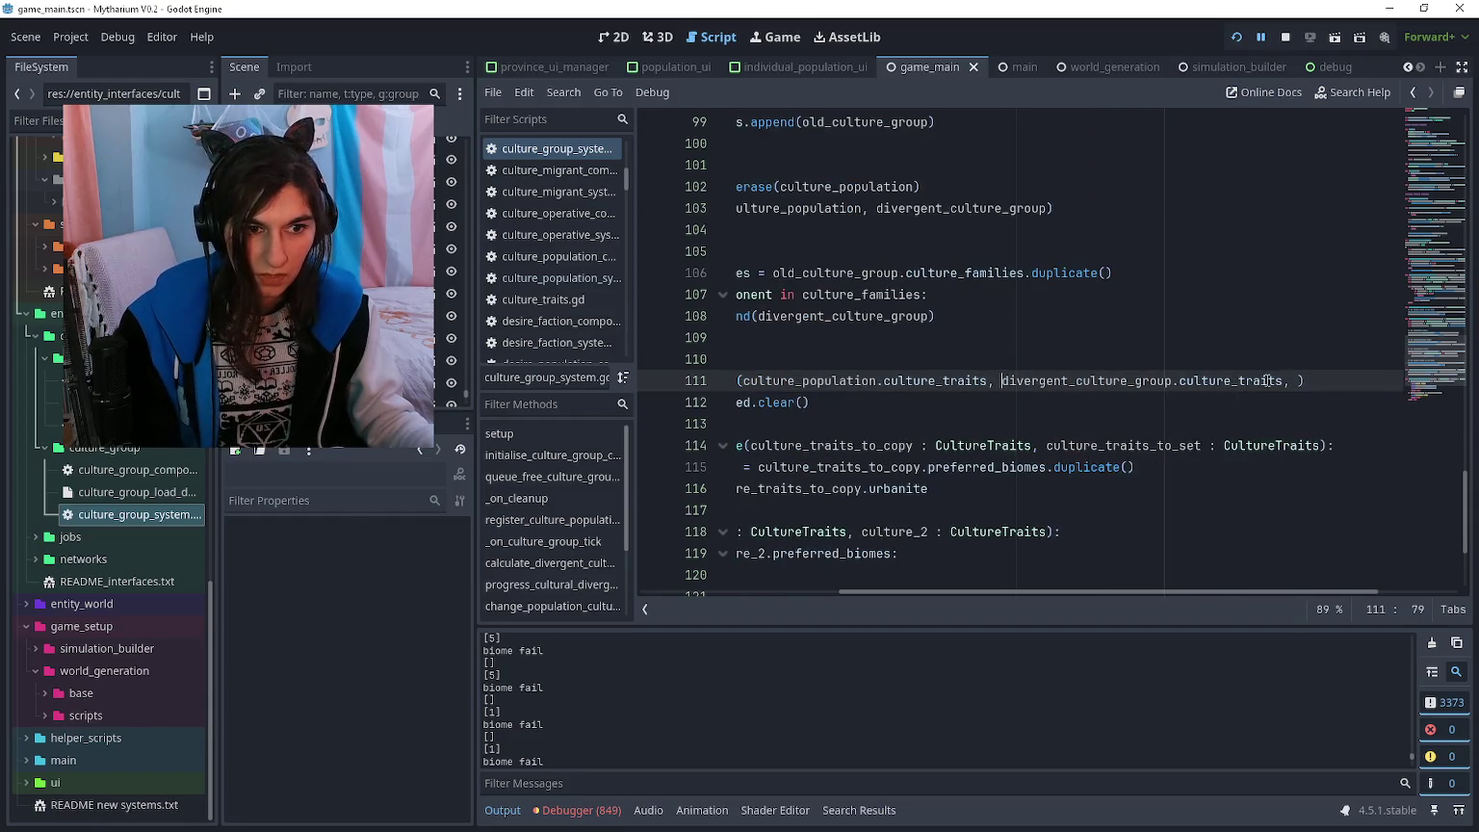
scroll(1218, 408, left, 4)
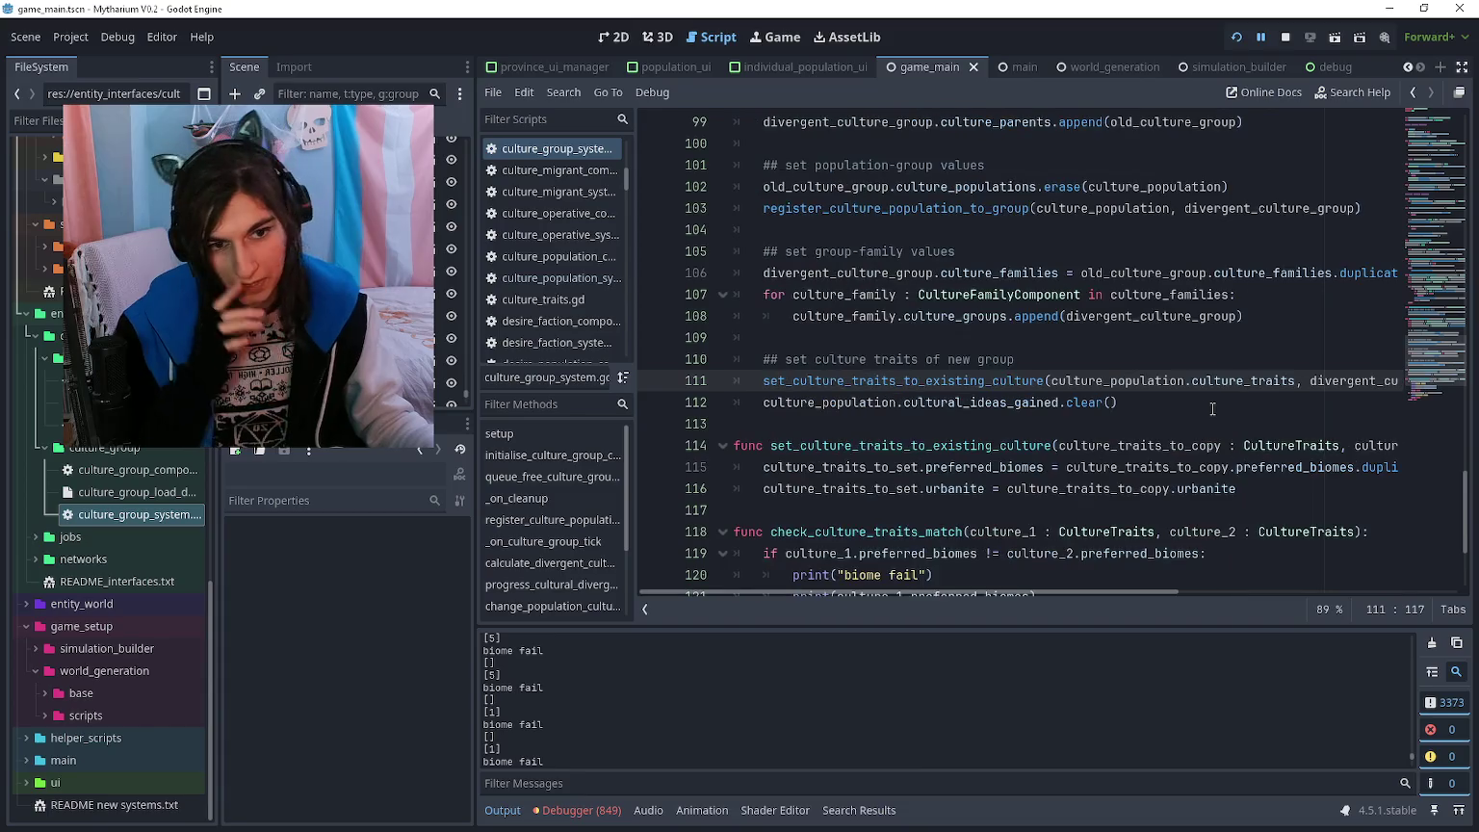
click(1205, 417)
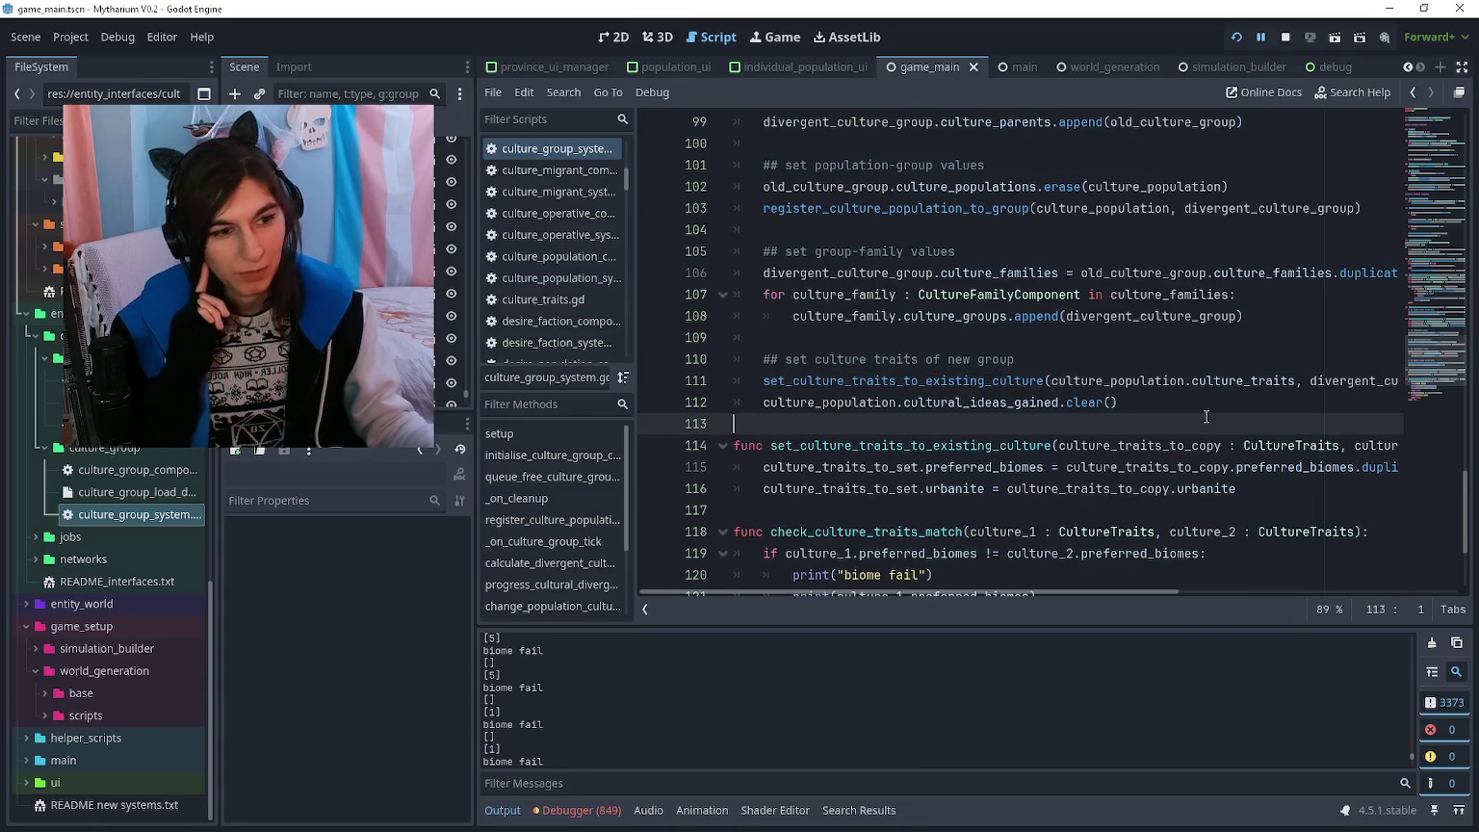
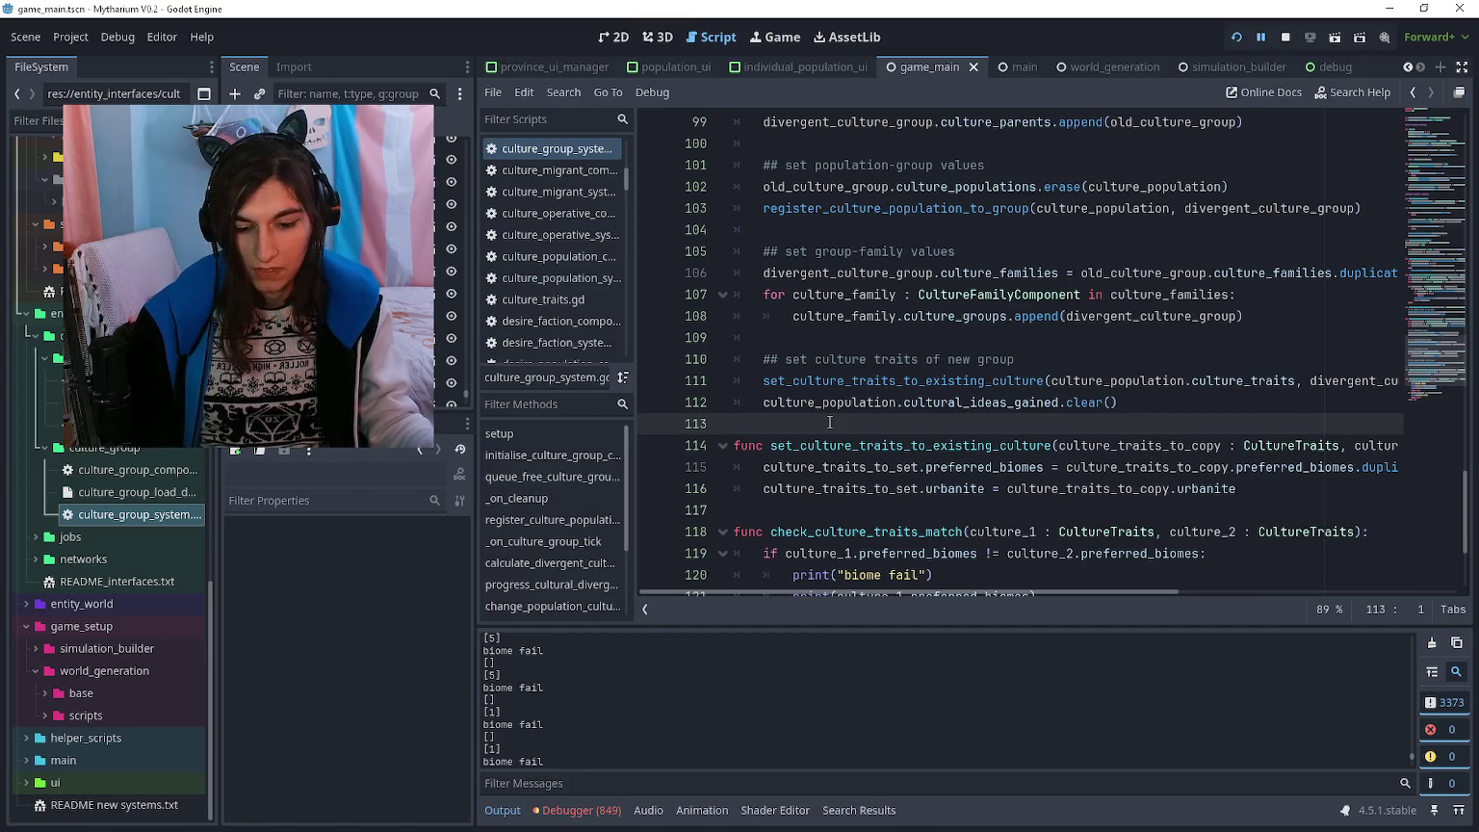
- Review the divergence code and empty lines 113–117 in culture_group_system.gd
scroll(828, 421, down, 3)
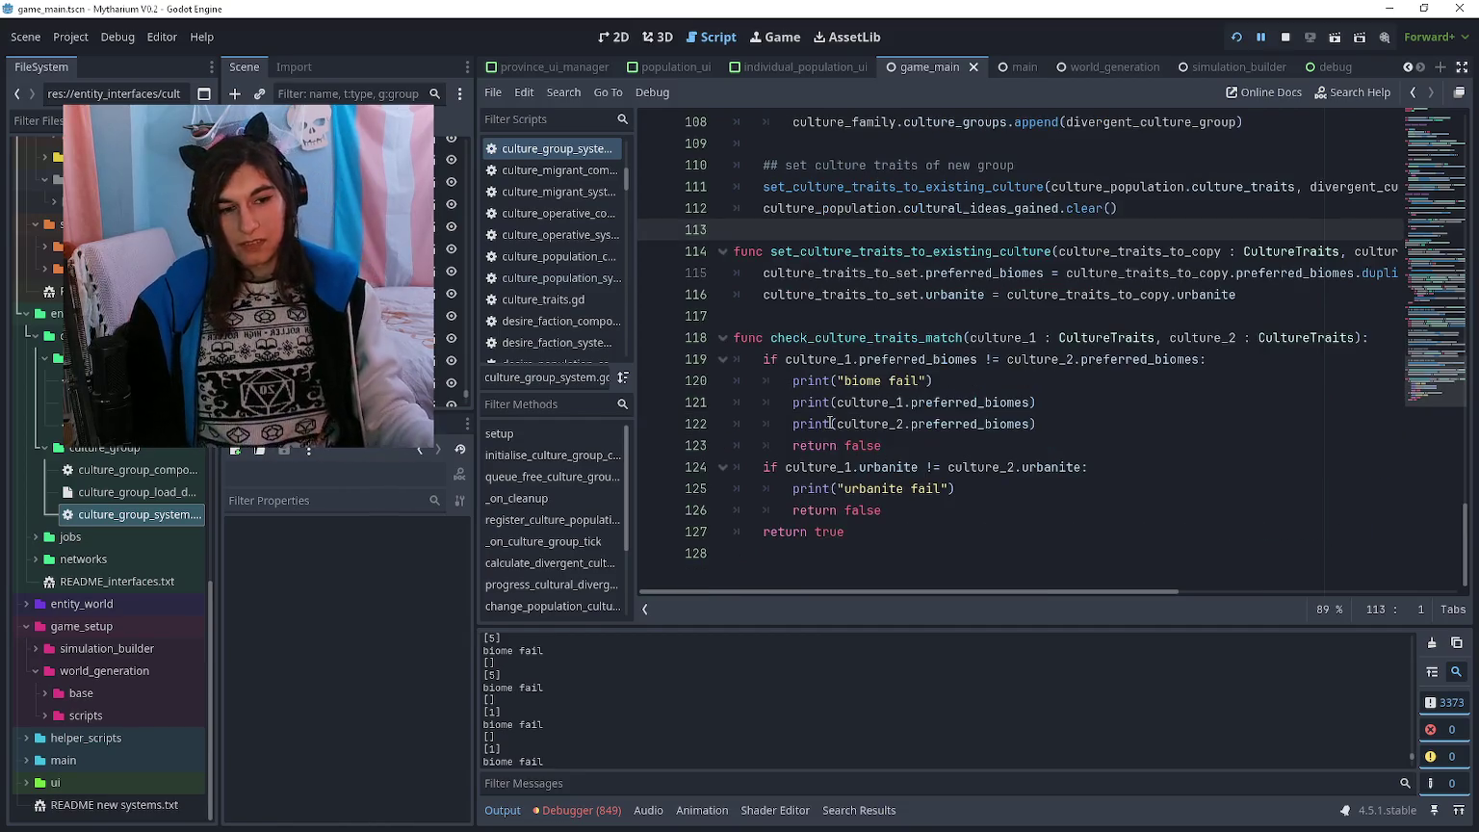
scroll(829, 422, up, 1)
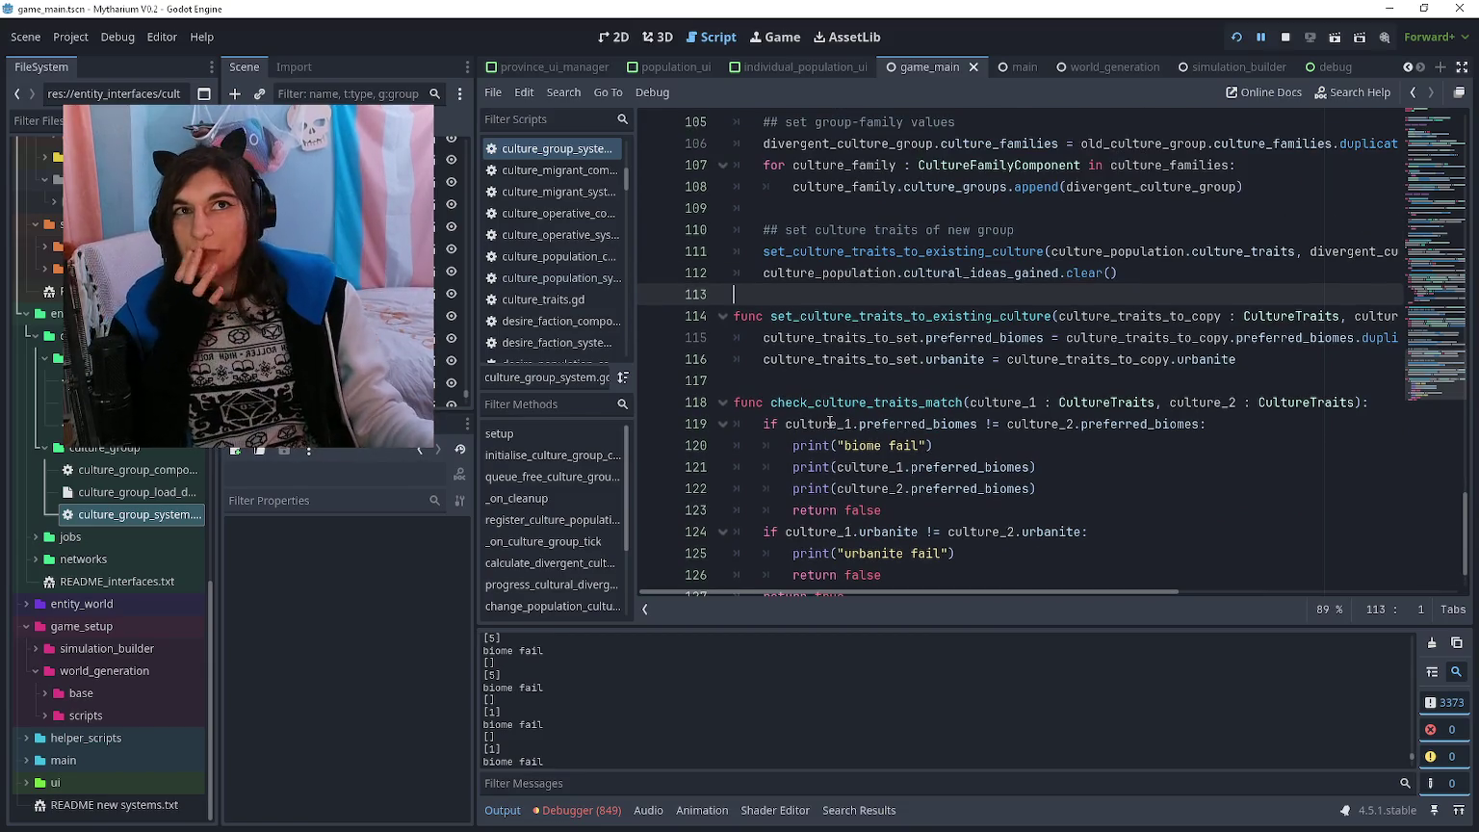
scroll(830, 417, up, 1)
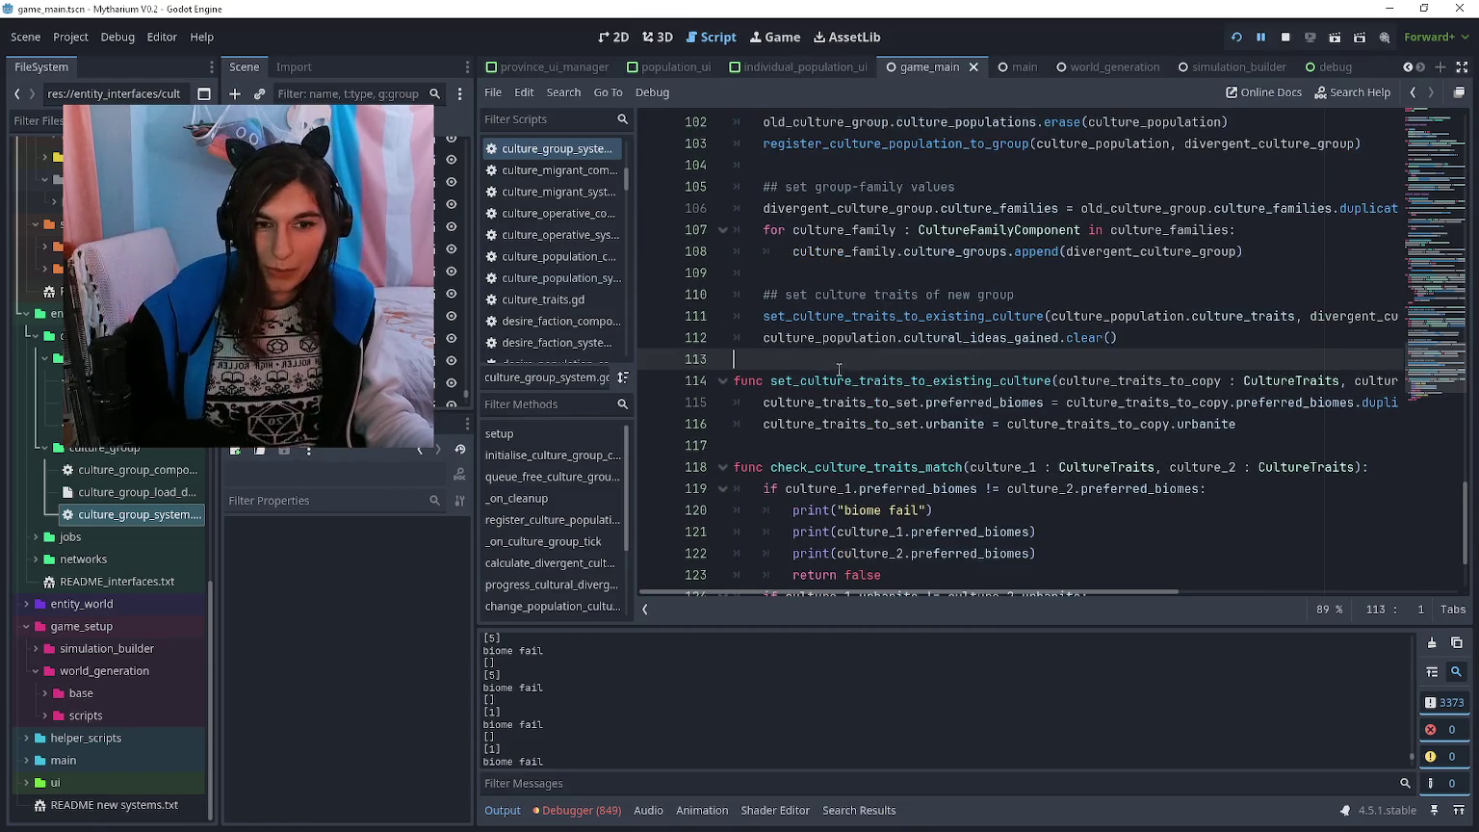
click(810, 342)
click(778, 364)
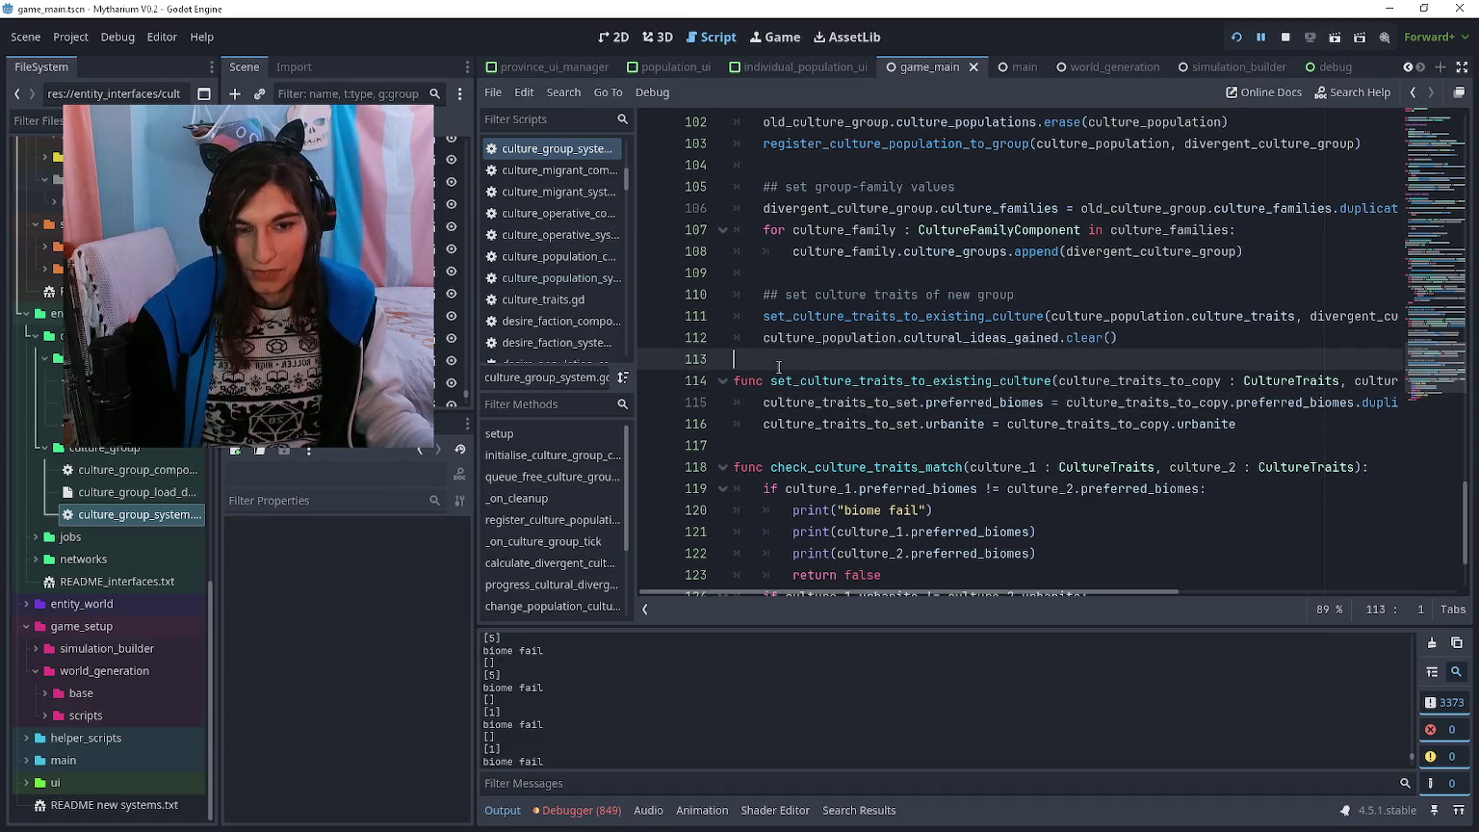
scroll(778, 367, down, 2)
click(797, 319)
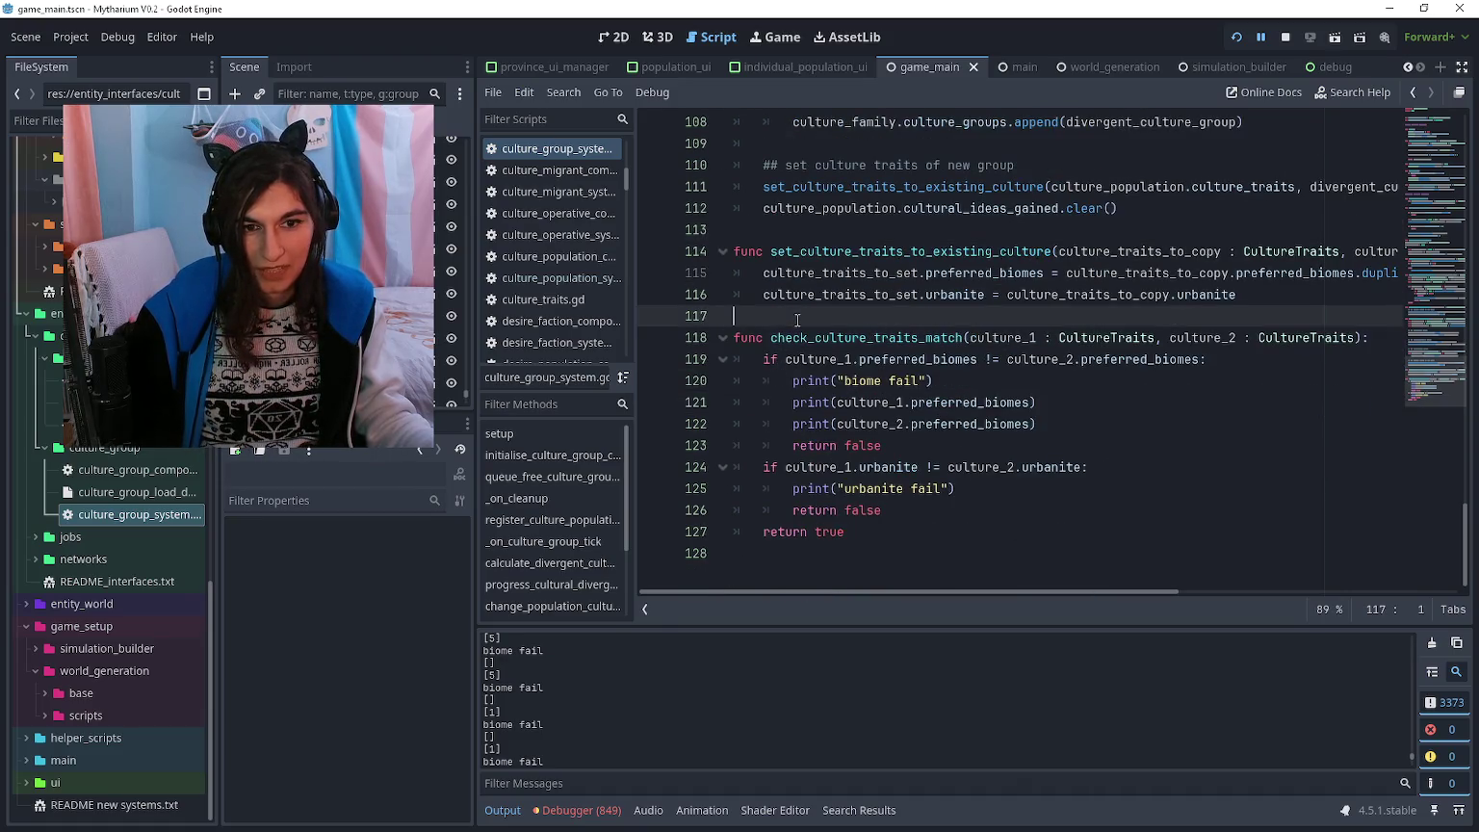
scroll(798, 559, up, 2)
click(764, 378)
scroll(762, 350, up, 4)
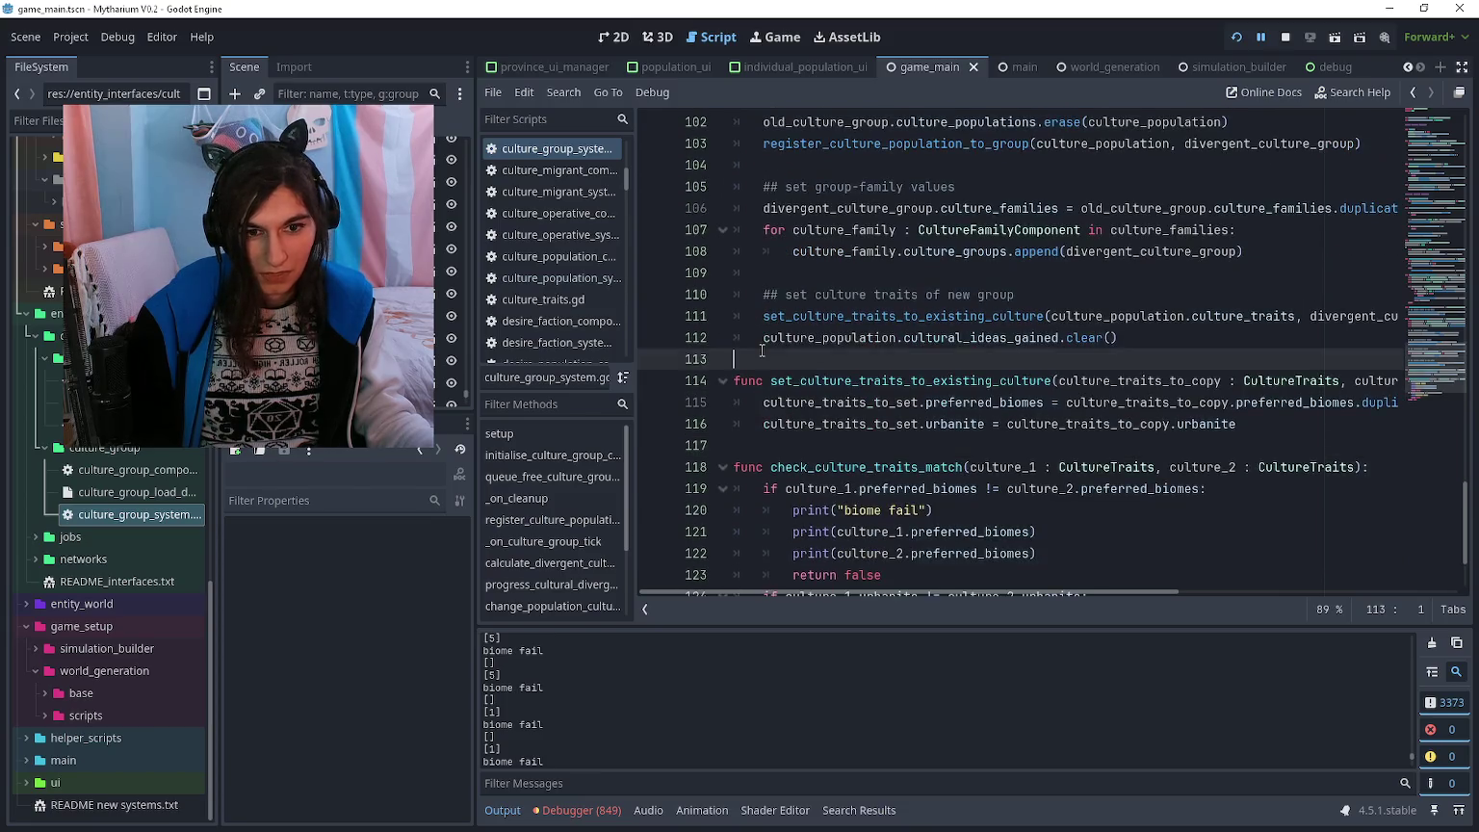
scroll(761, 350, up, 3)
- Look back over the earlier code around empty lines 86 and 91
click(771, 334)
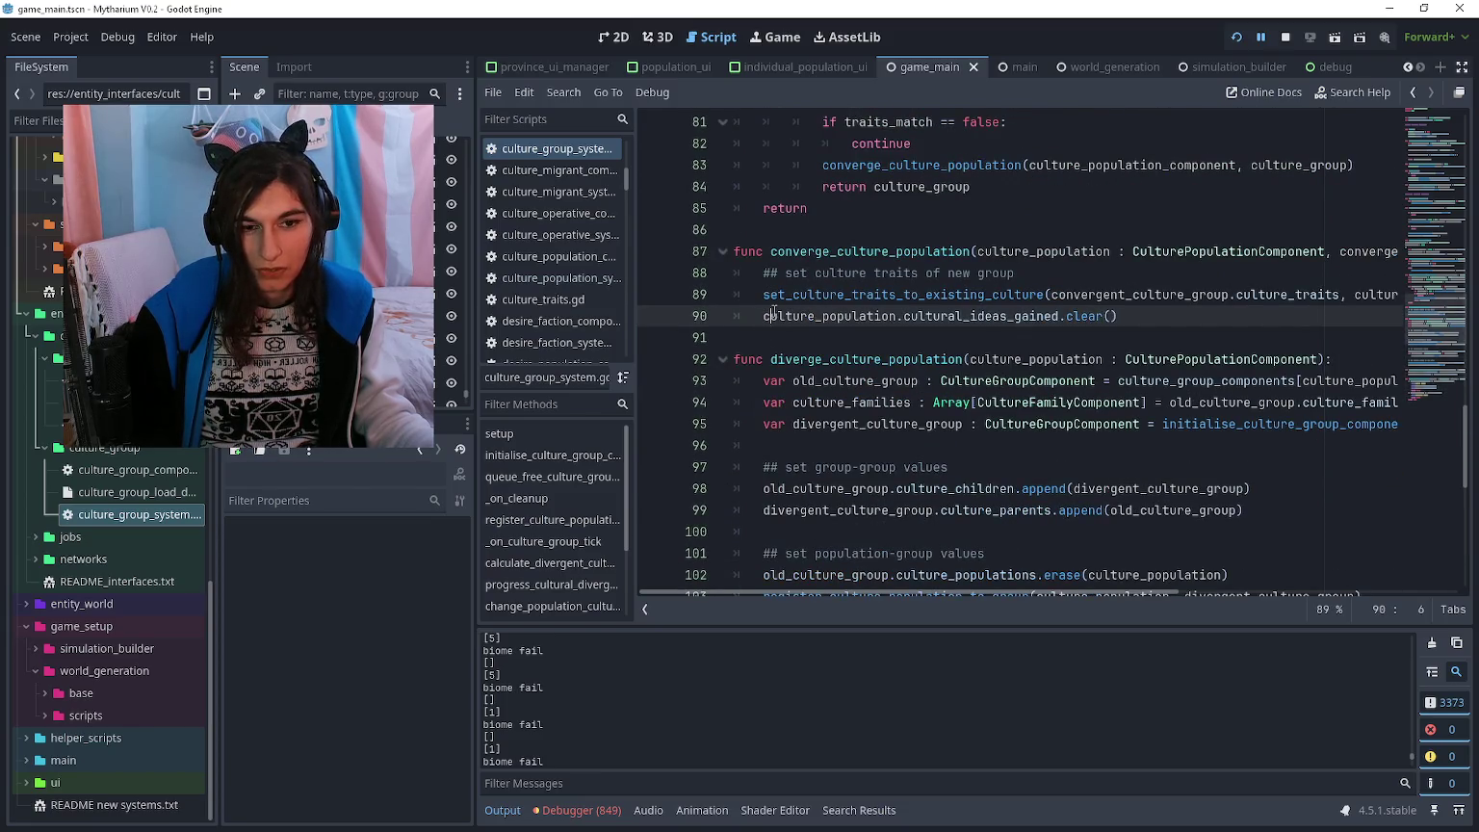
scroll(775, 310, up, 1)
click(776, 294)
scroll(777, 294, down, 9)
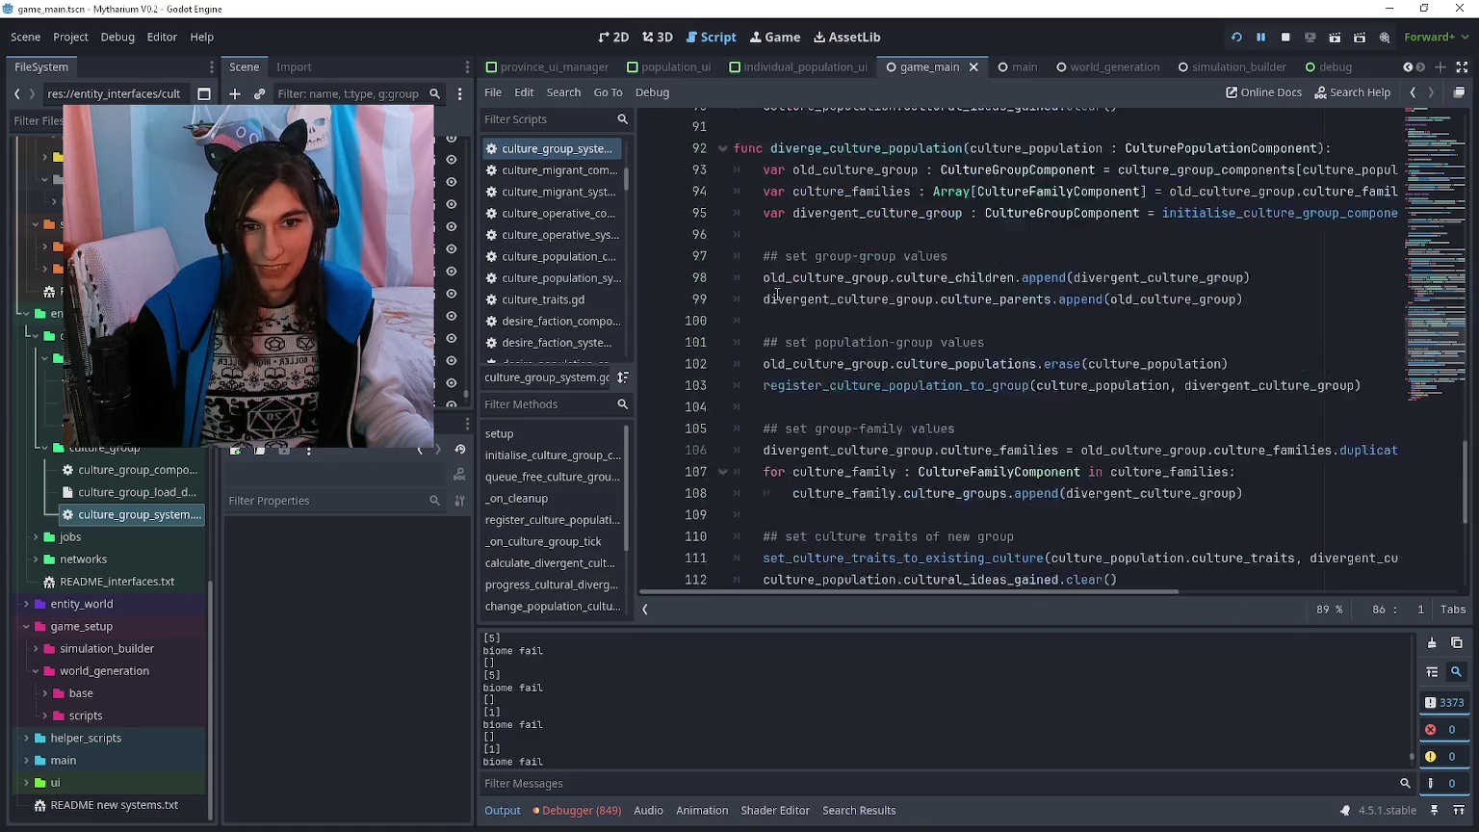
click(796, 302)
click(789, 380)
scroll(787, 405, down, 1)
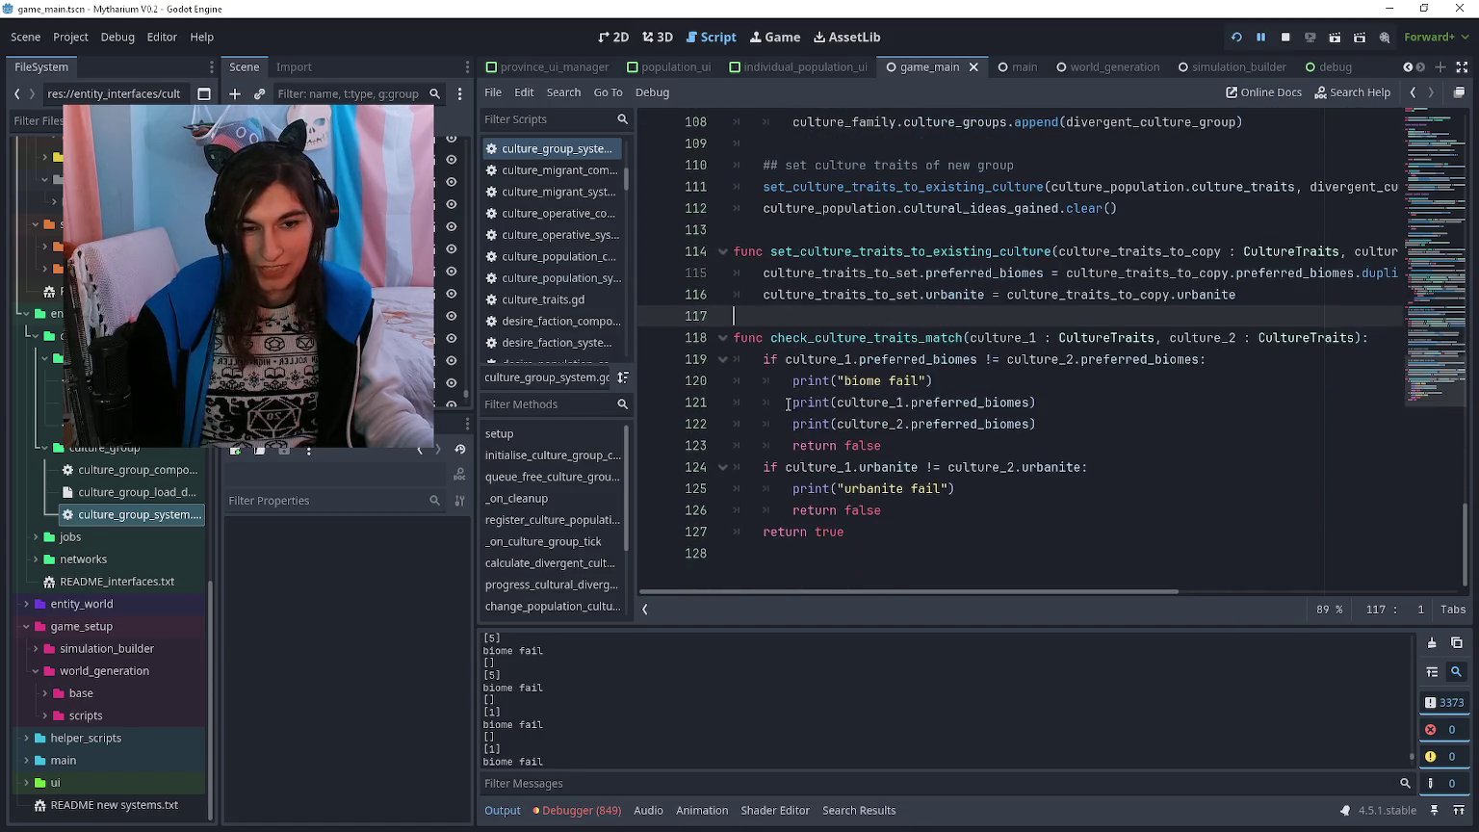
scroll(773, 556, up, 6)
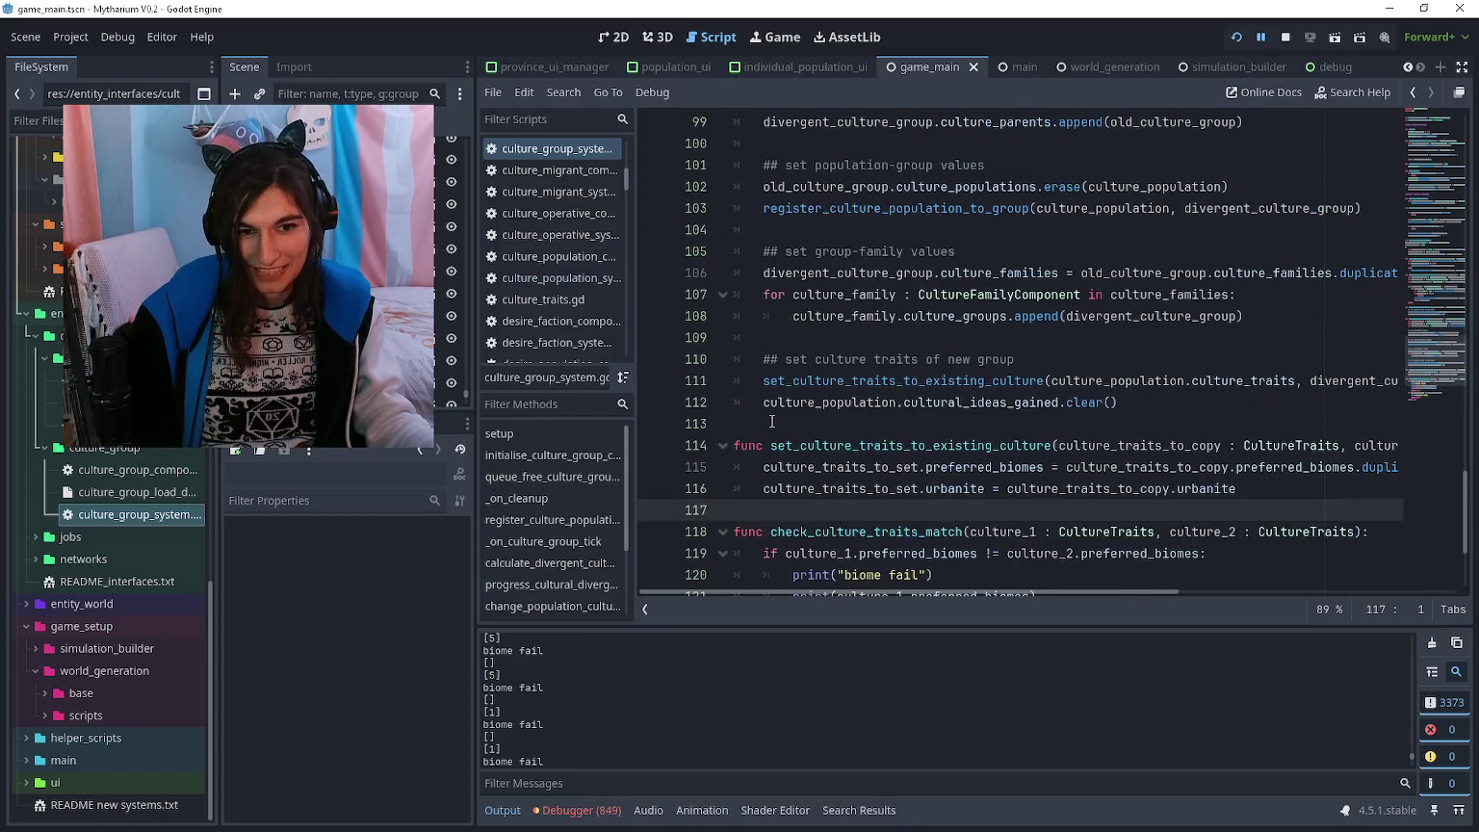
scroll(772, 413, up, 5)
click(768, 397)
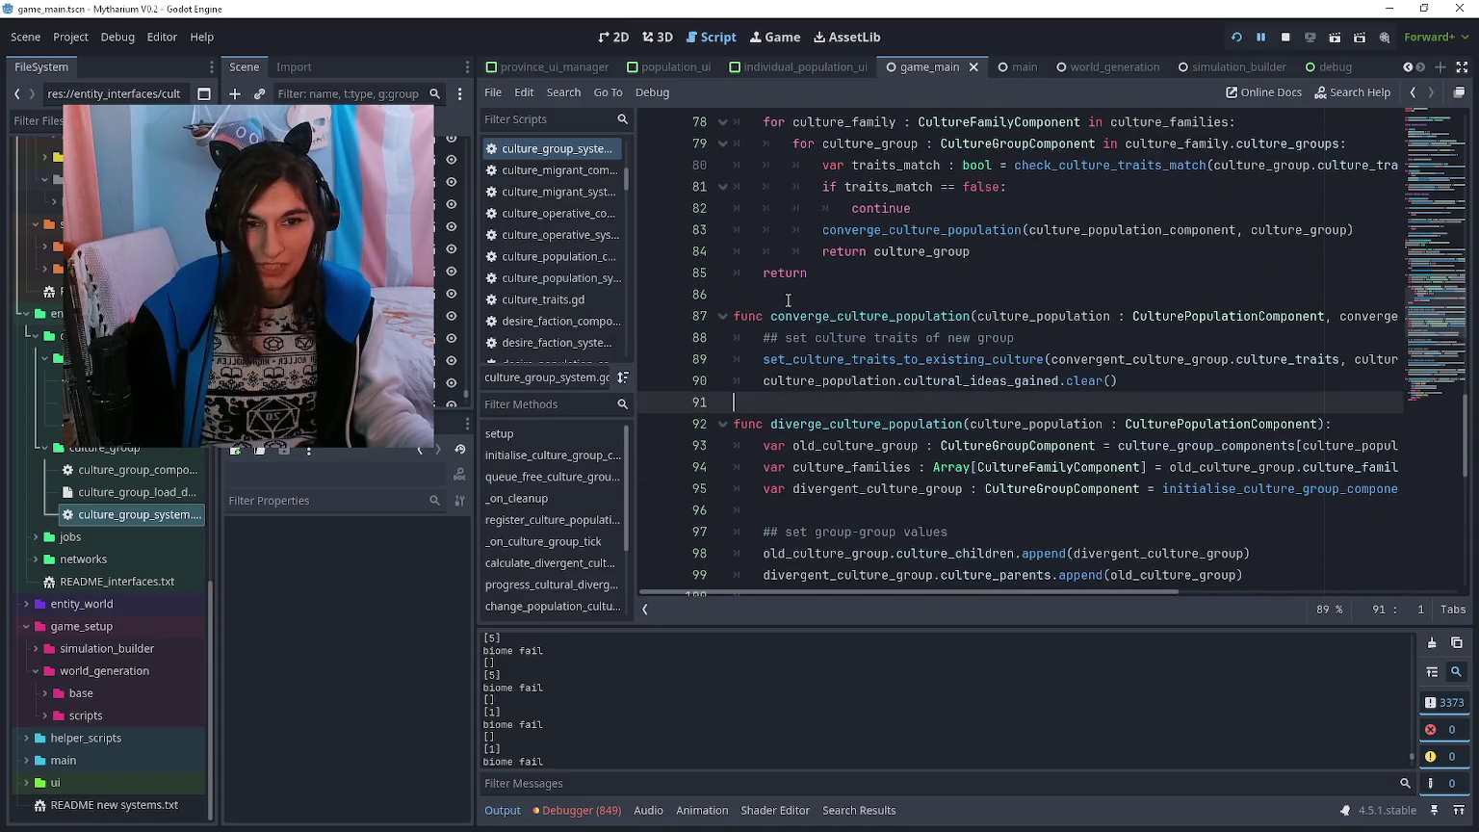
click(788, 297)
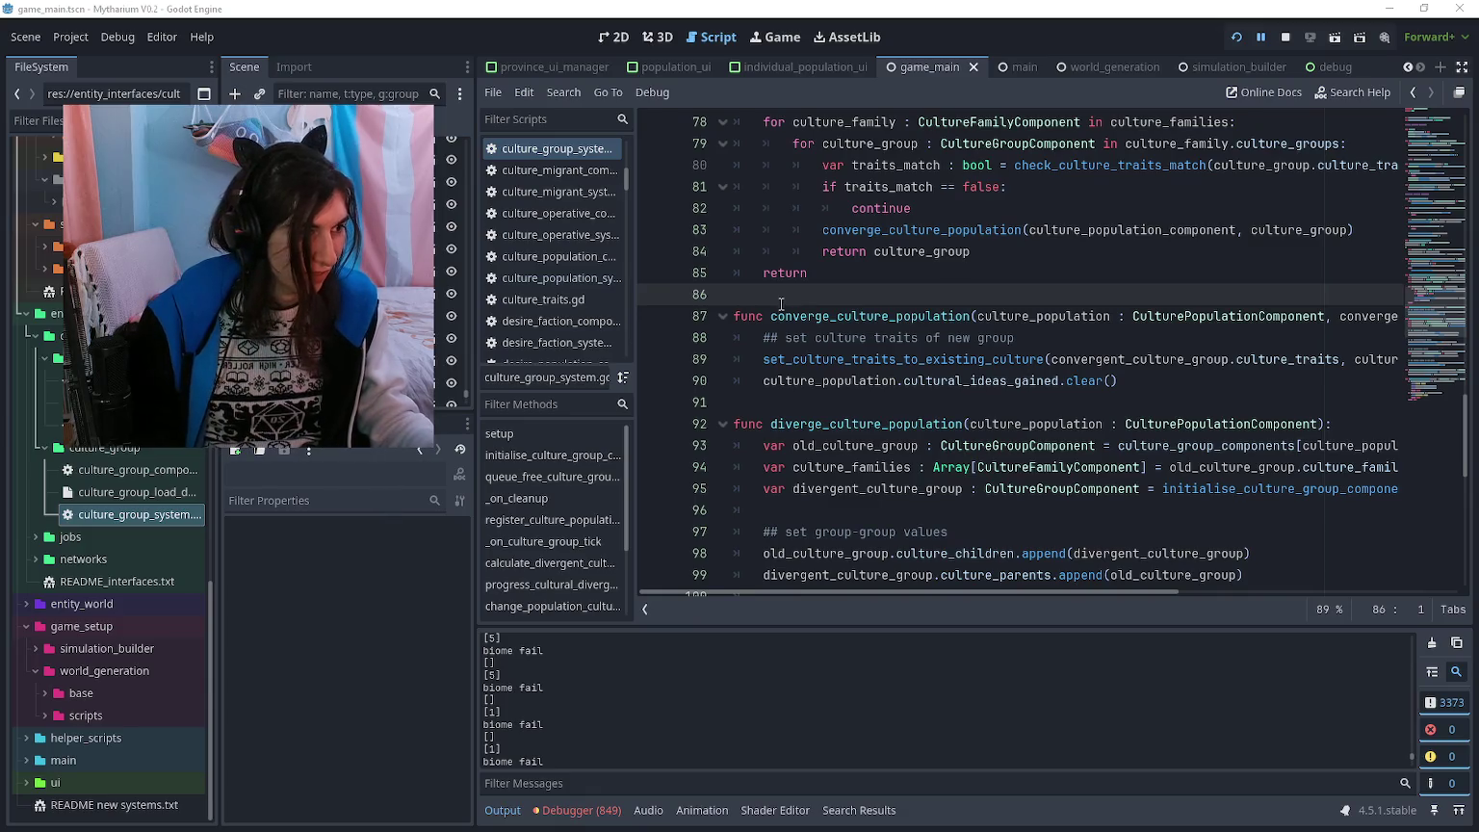
scroll(801, 362, up, 1)
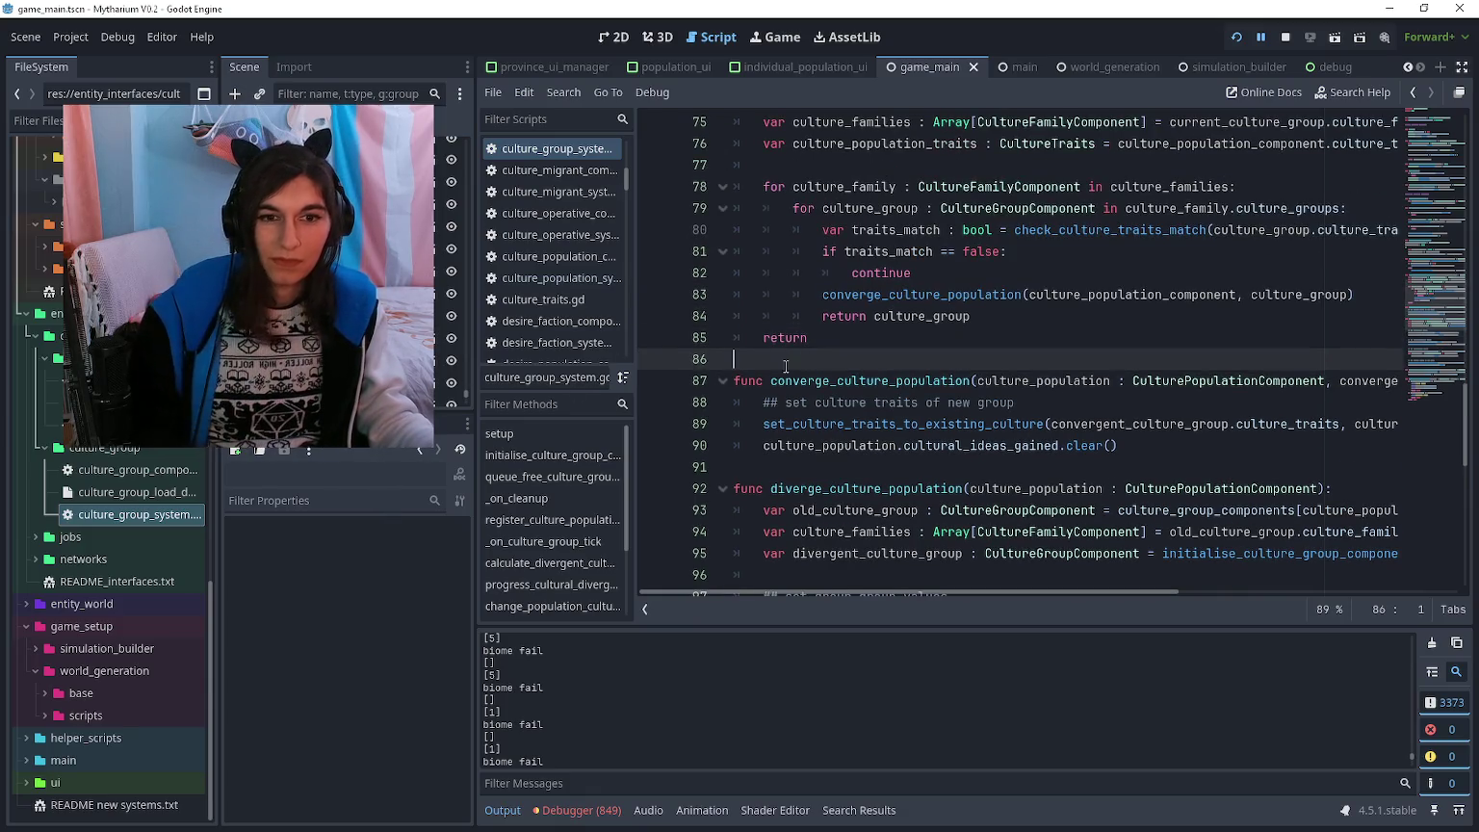
click(761, 377)
click(762, 359)
click(762, 337)
click(764, 351)
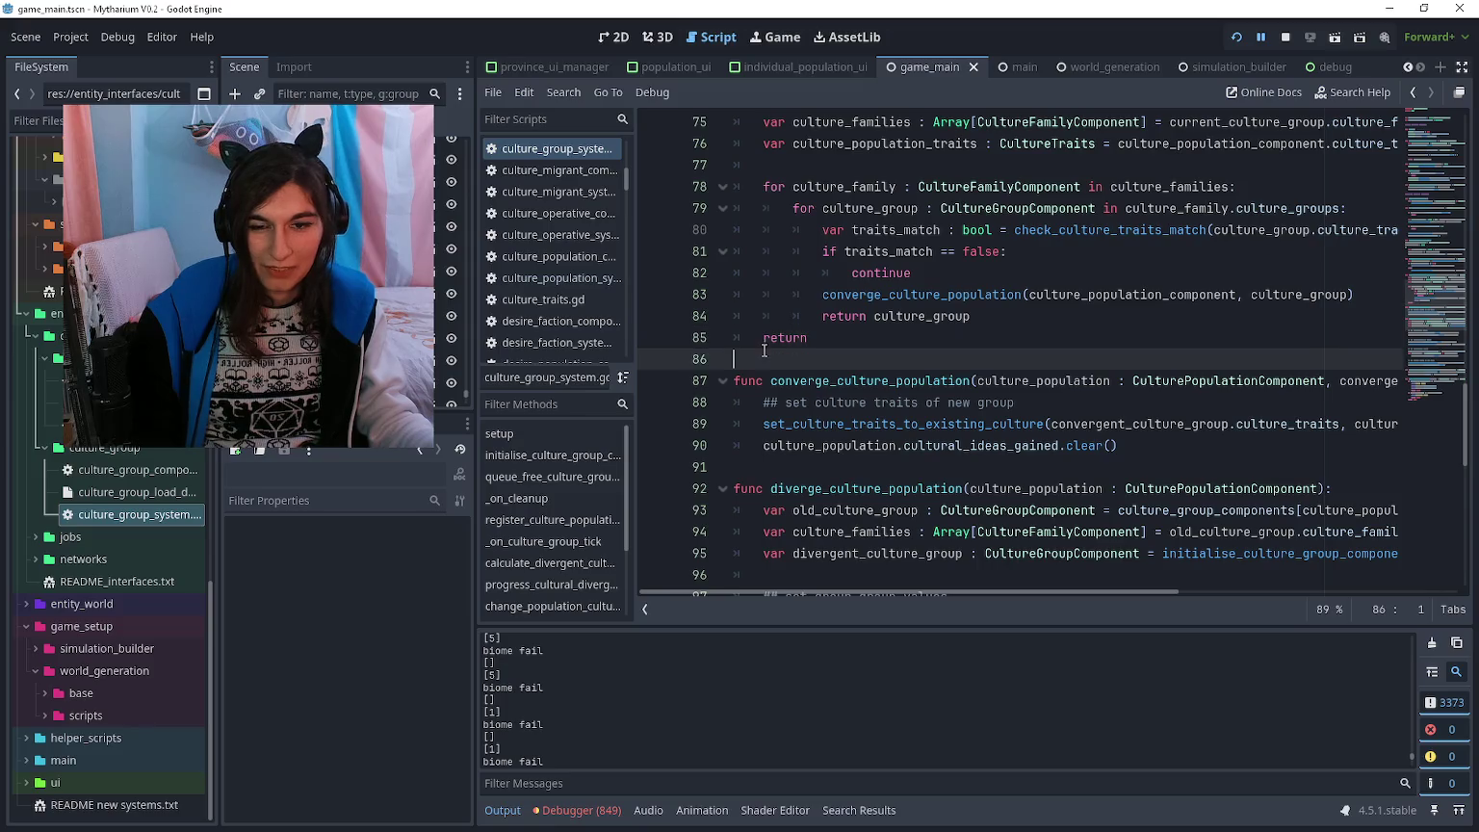
scroll(764, 362, up, 7)
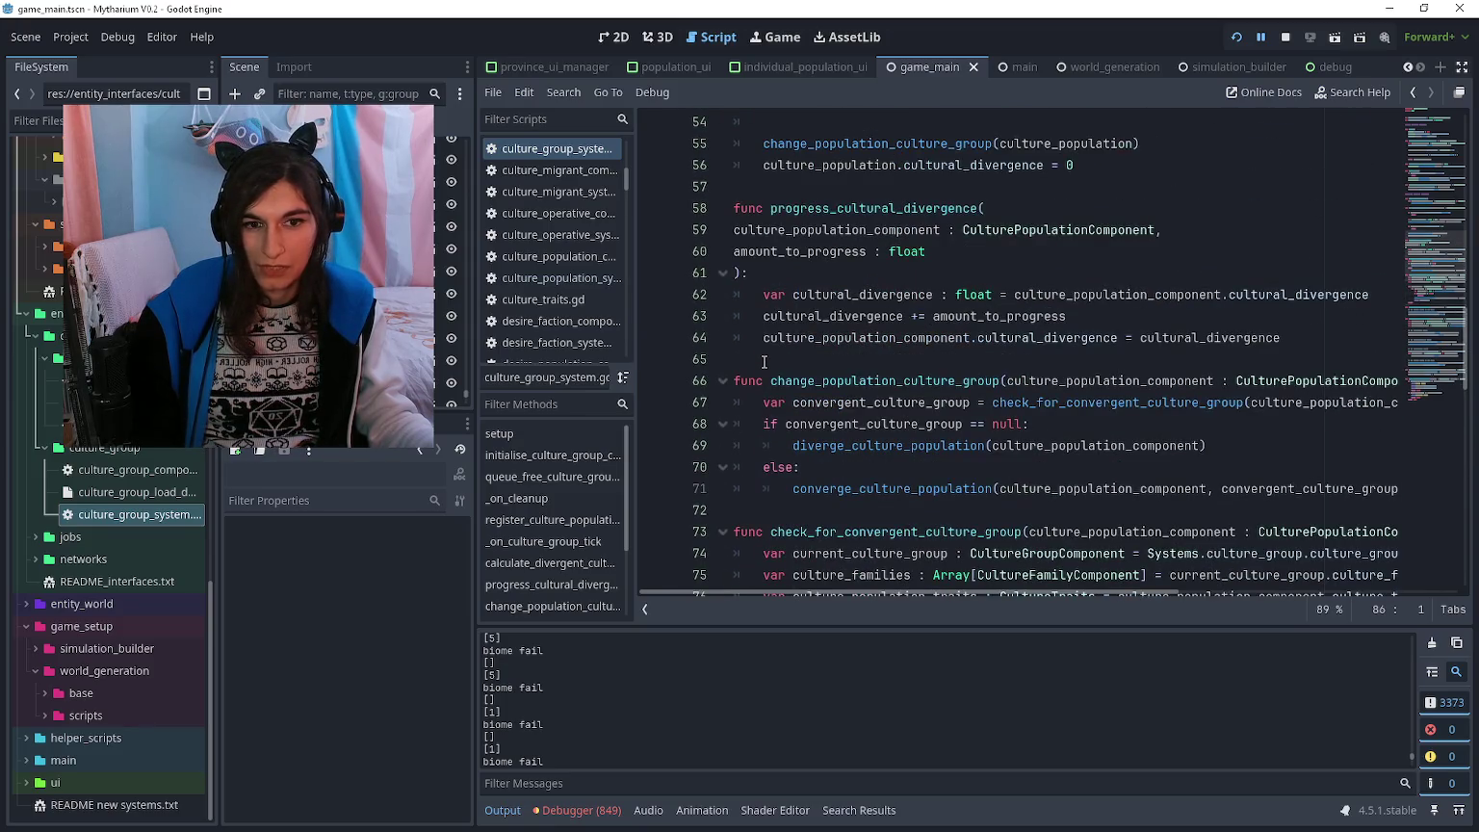
scroll(764, 362, down, 7)
- Run the game with F5 and restart it for a fresh output log
key(F5)
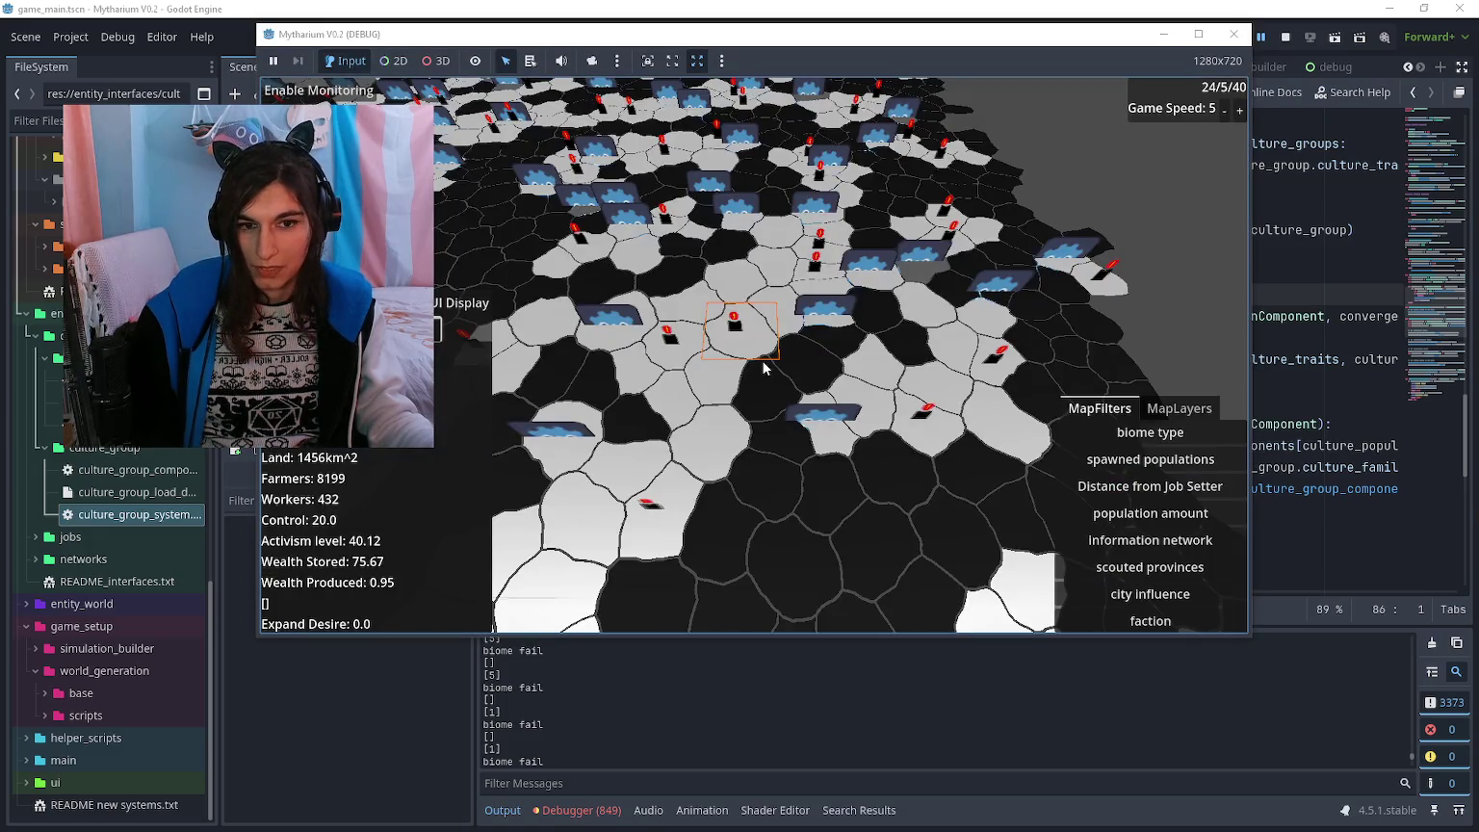
key(F5)
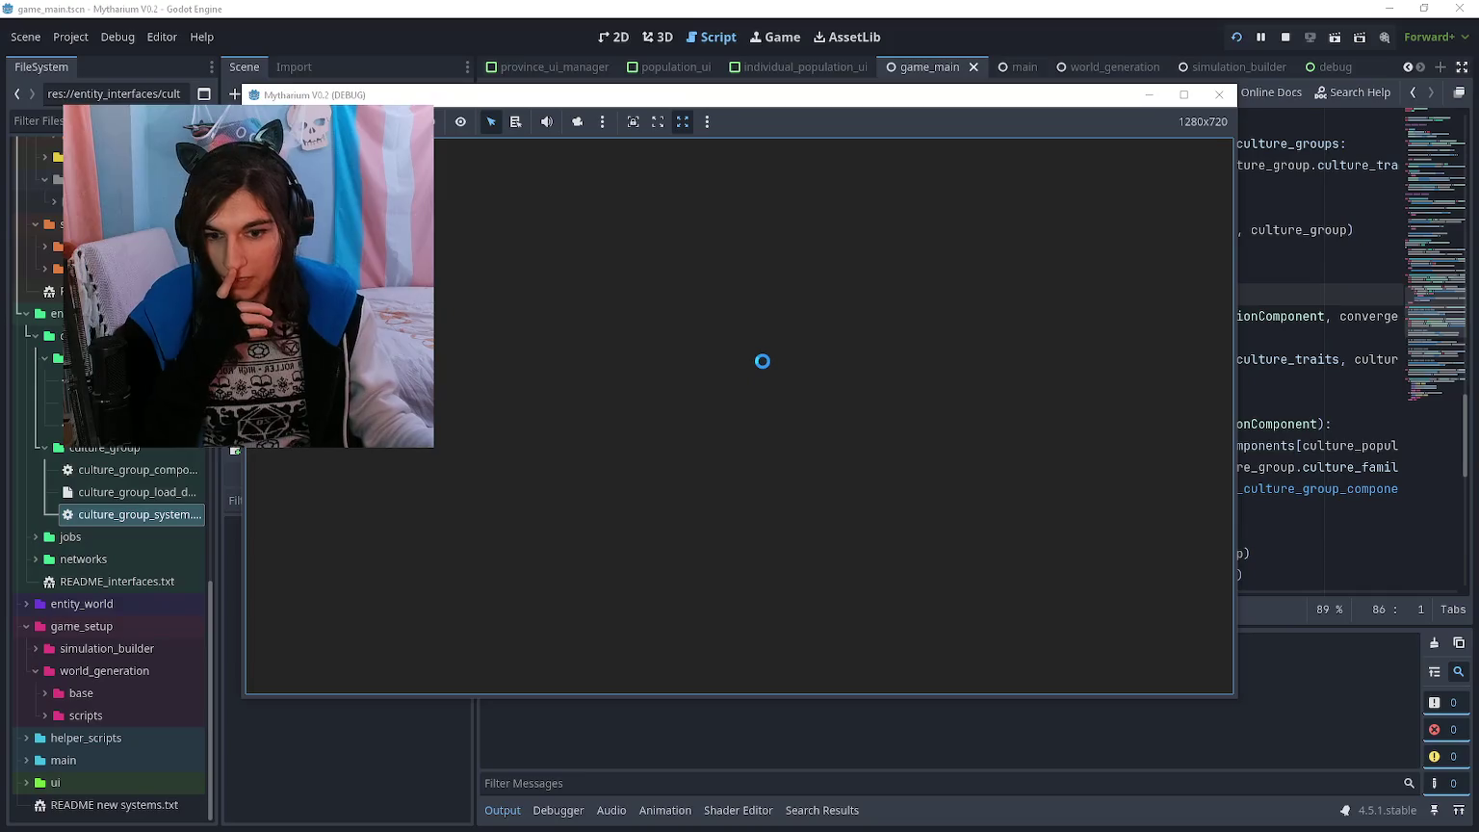
click(1342, 369)
- Inspect the biome fail print on line 120 and the line 110–111 culture code
scroll(894, 370, down, 8)
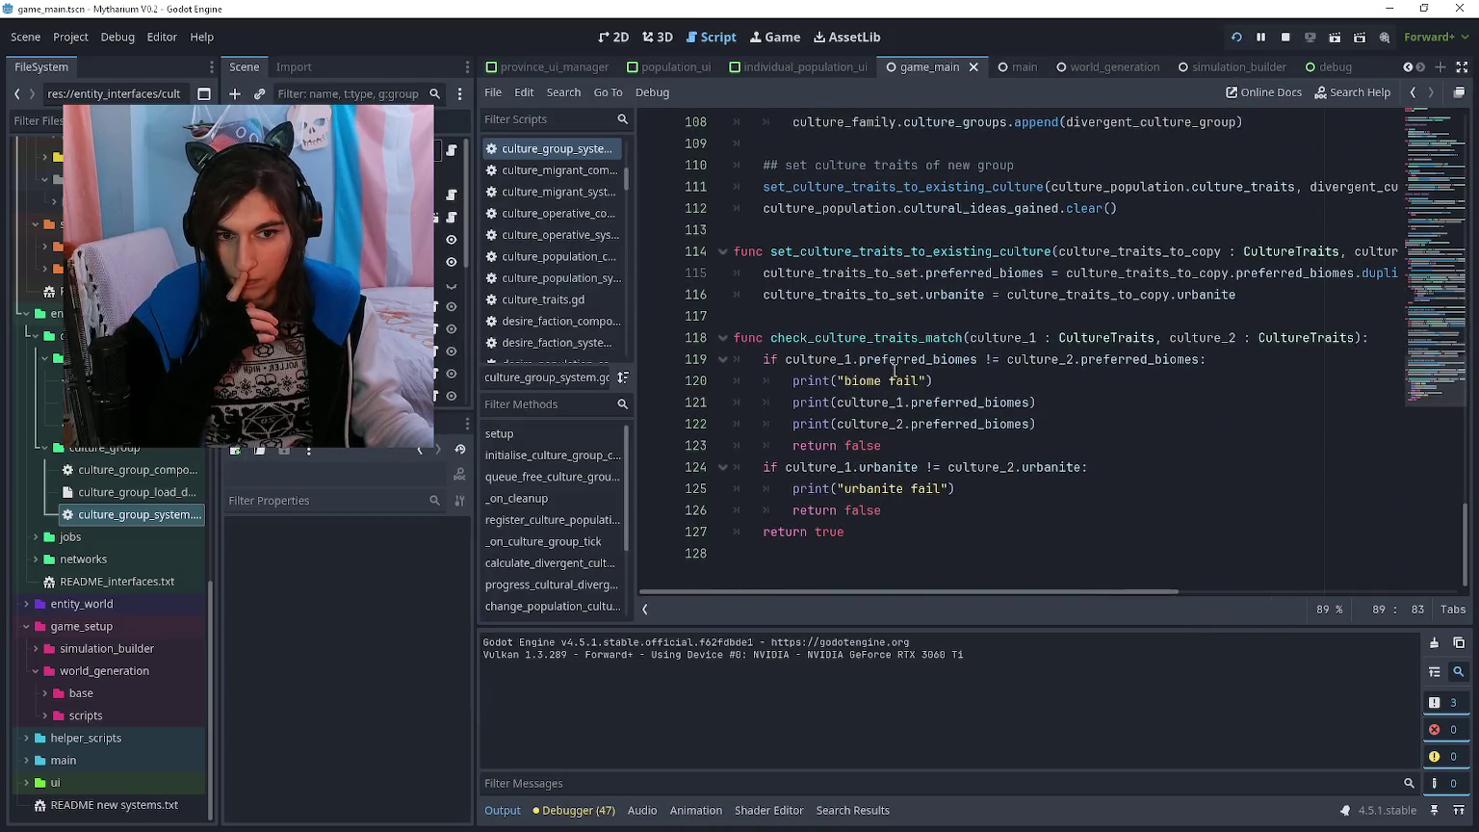
drag(932, 380, 791, 380)
click(791, 380)
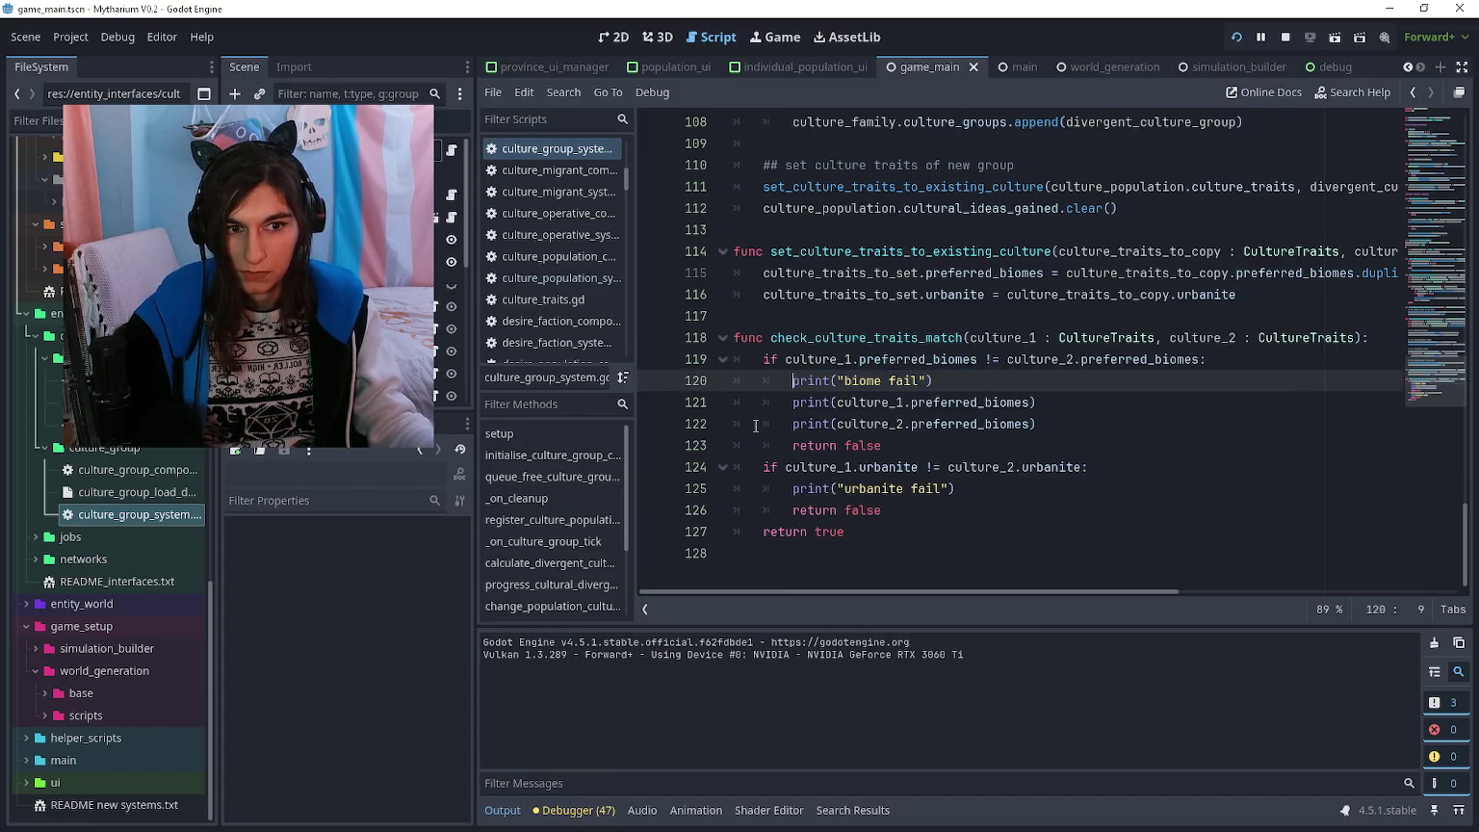
scroll(821, 389, up, 2)
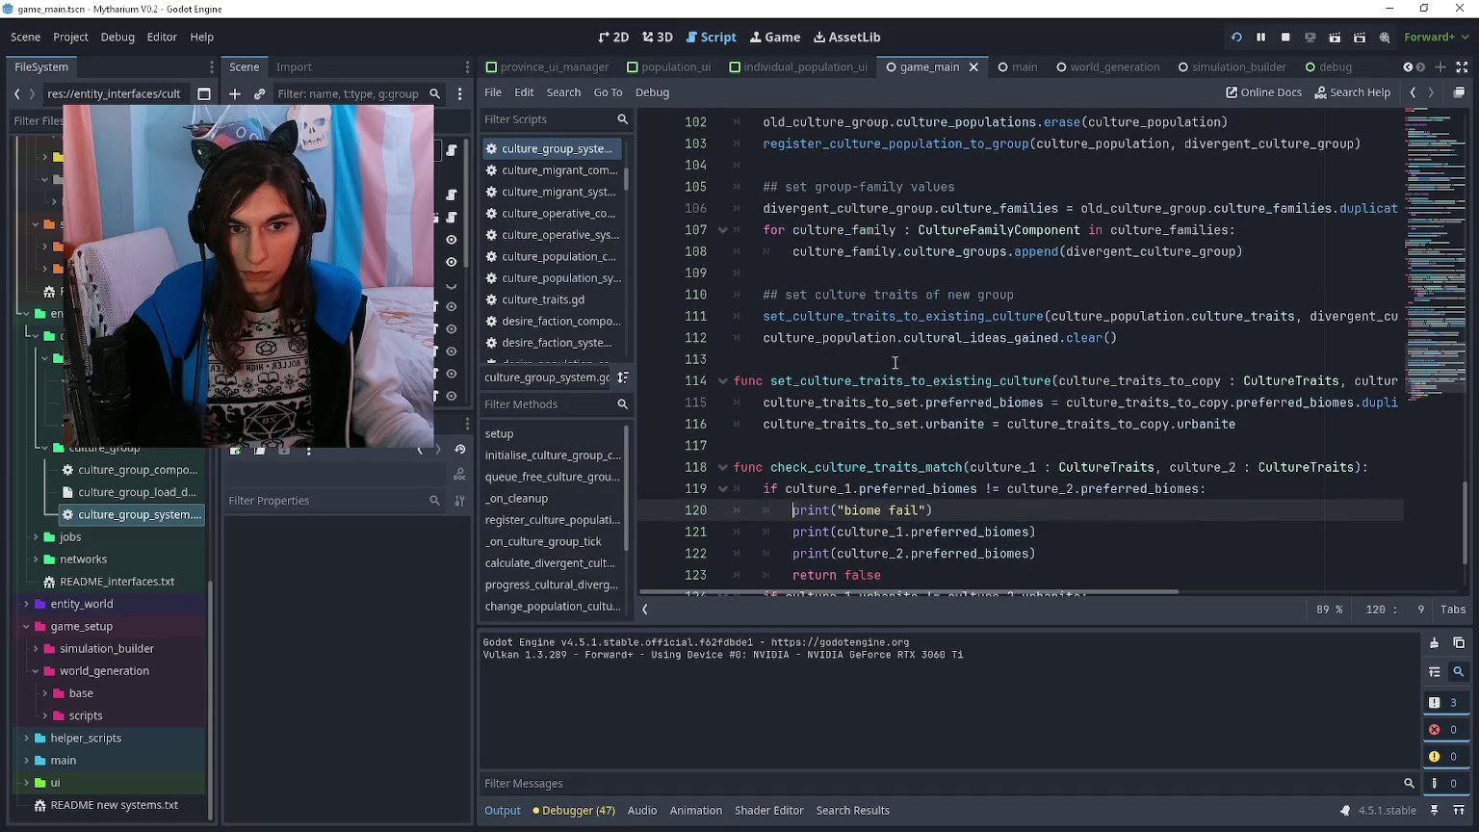
click(762, 315)
scroll(762, 356, up, 1)
scroll(761, 358, up, 1)
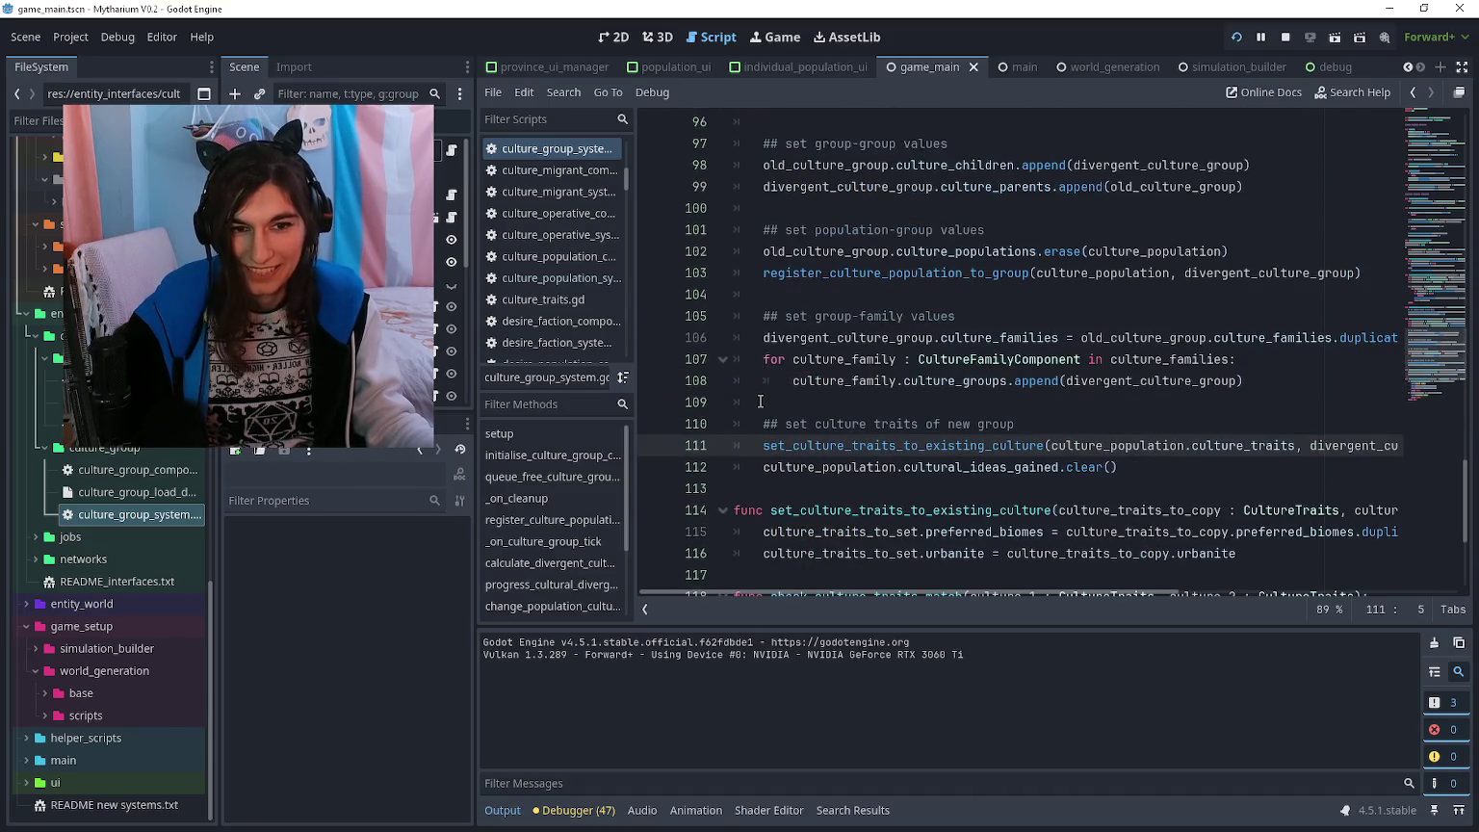
drag(756, 416, 992, 423)
click(992, 424)
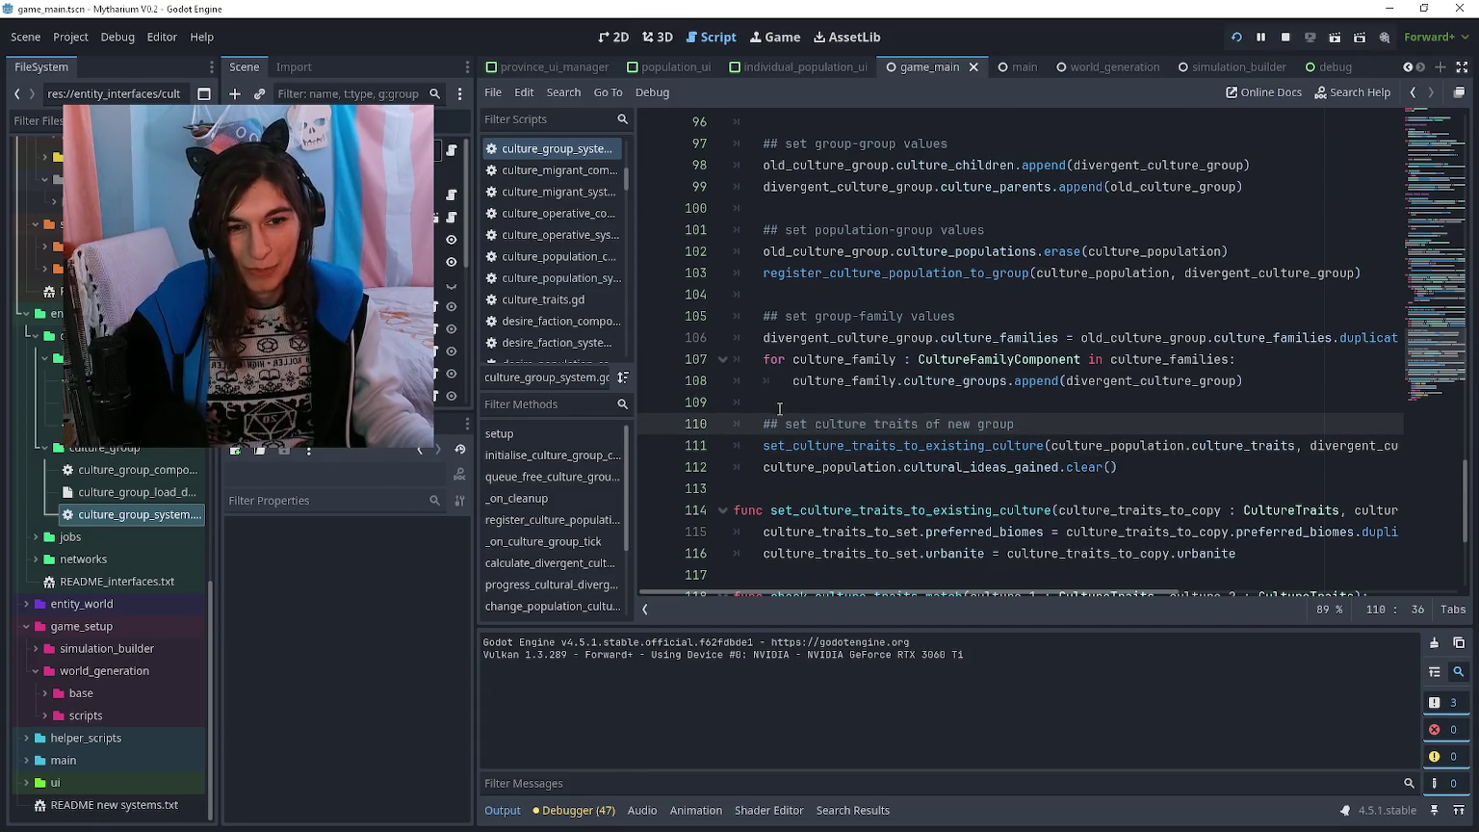
mouse_move(763, 444)
mouse_down()
mouse_move(1396, 467)
mouse_move(1396, 448)
mouse_move(833, 450)
mouse_move(1358, 449)
mouse_up()
click(831, 450)
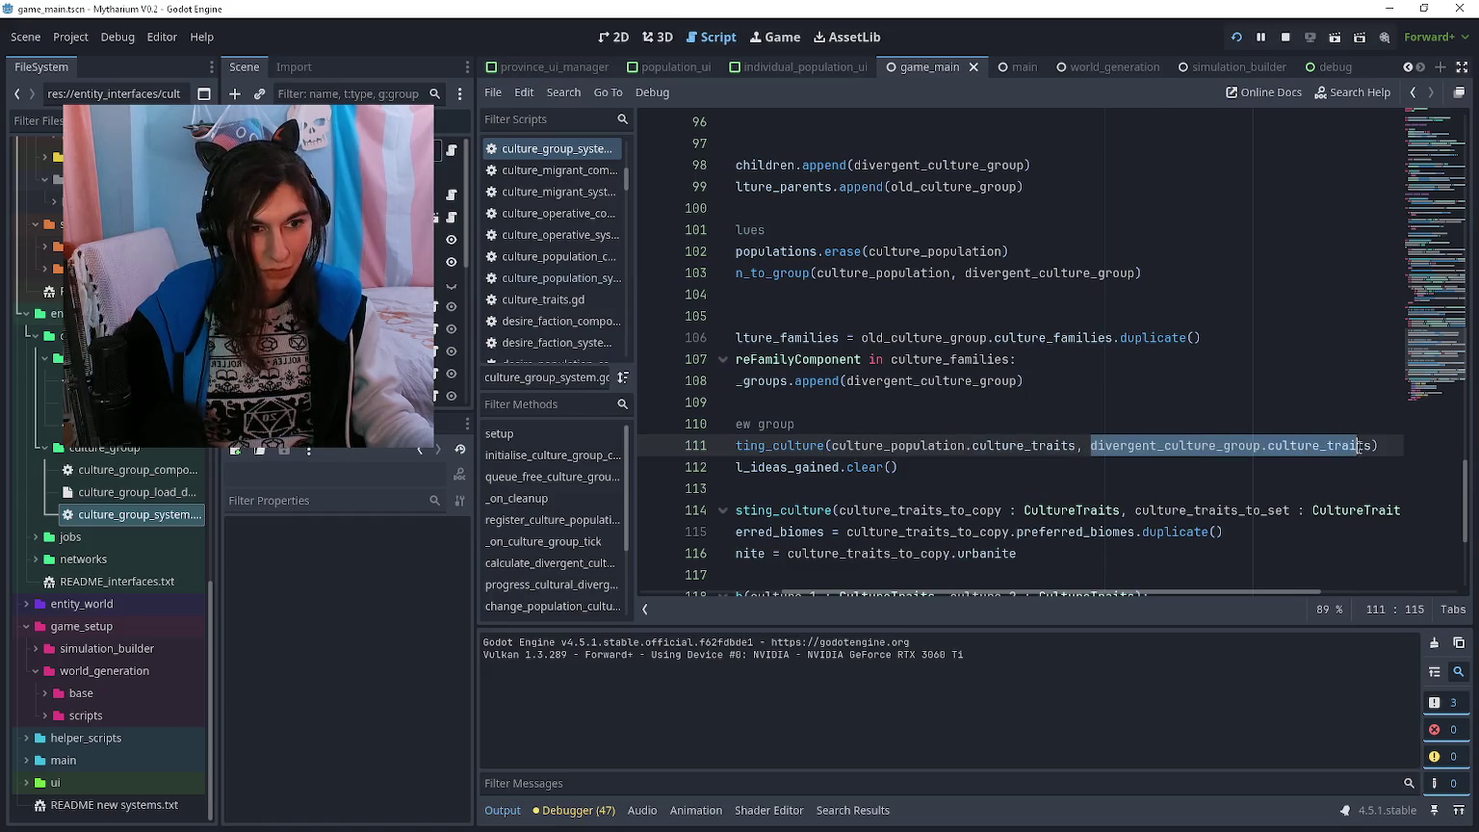
- Select the culture_population.culture_traits argument on line 111 to examine it
click(1358, 448)
drag(1076, 451, 825, 449)
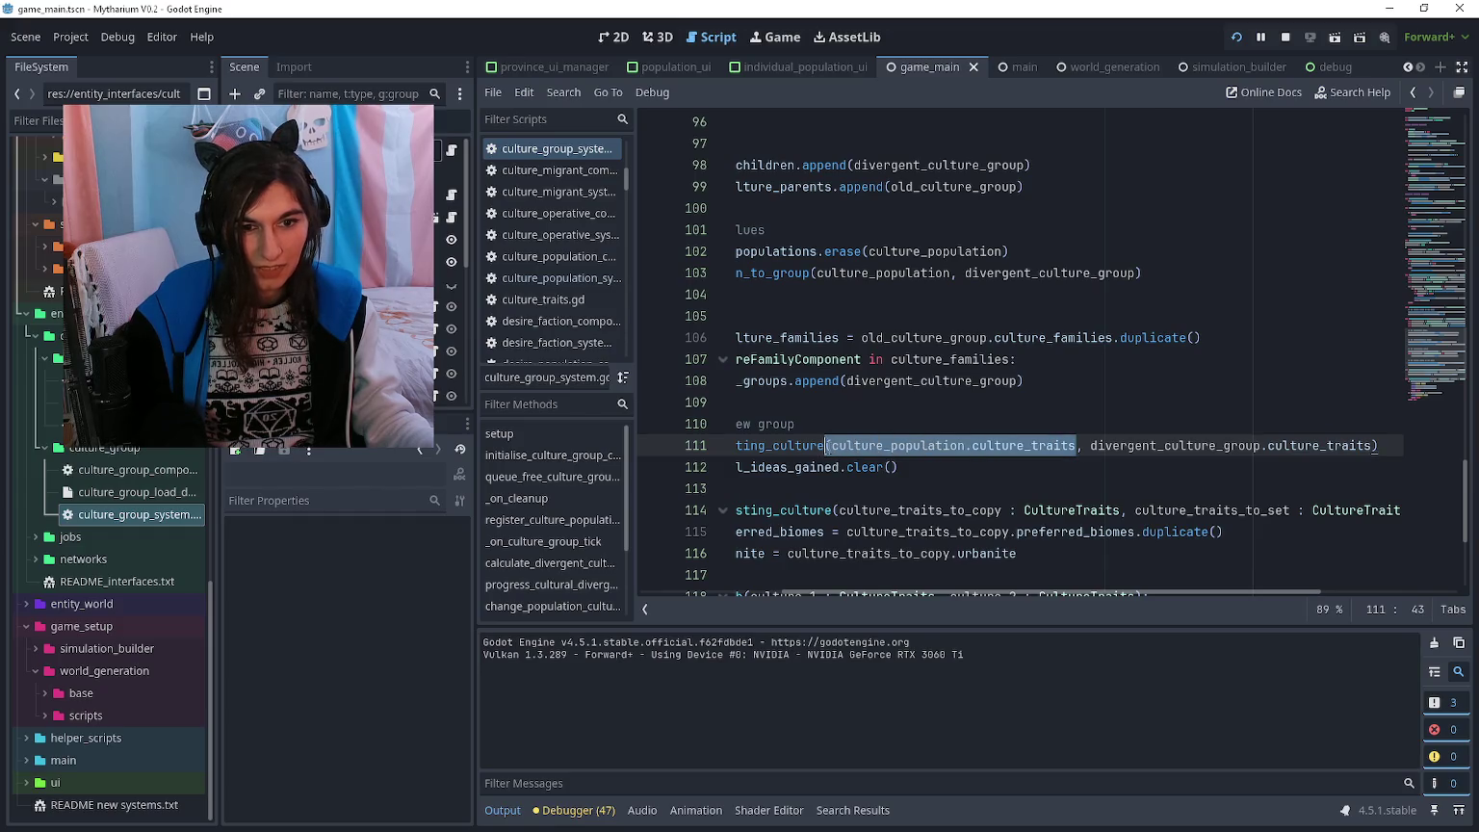
scroll(914, 427, left, 3)
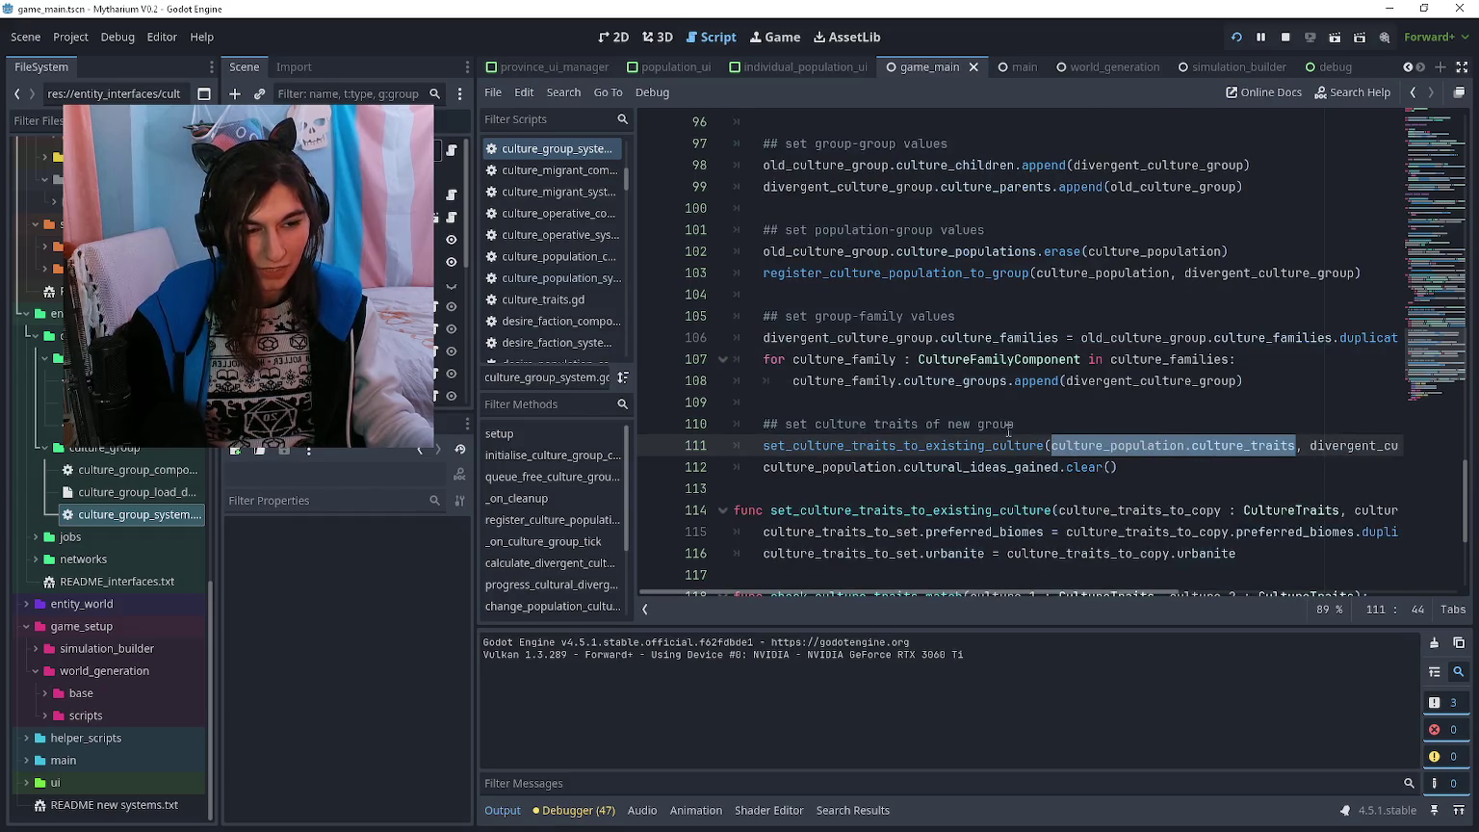
scroll(1008, 431, right, 3)
key(End)
key(shift+Up)
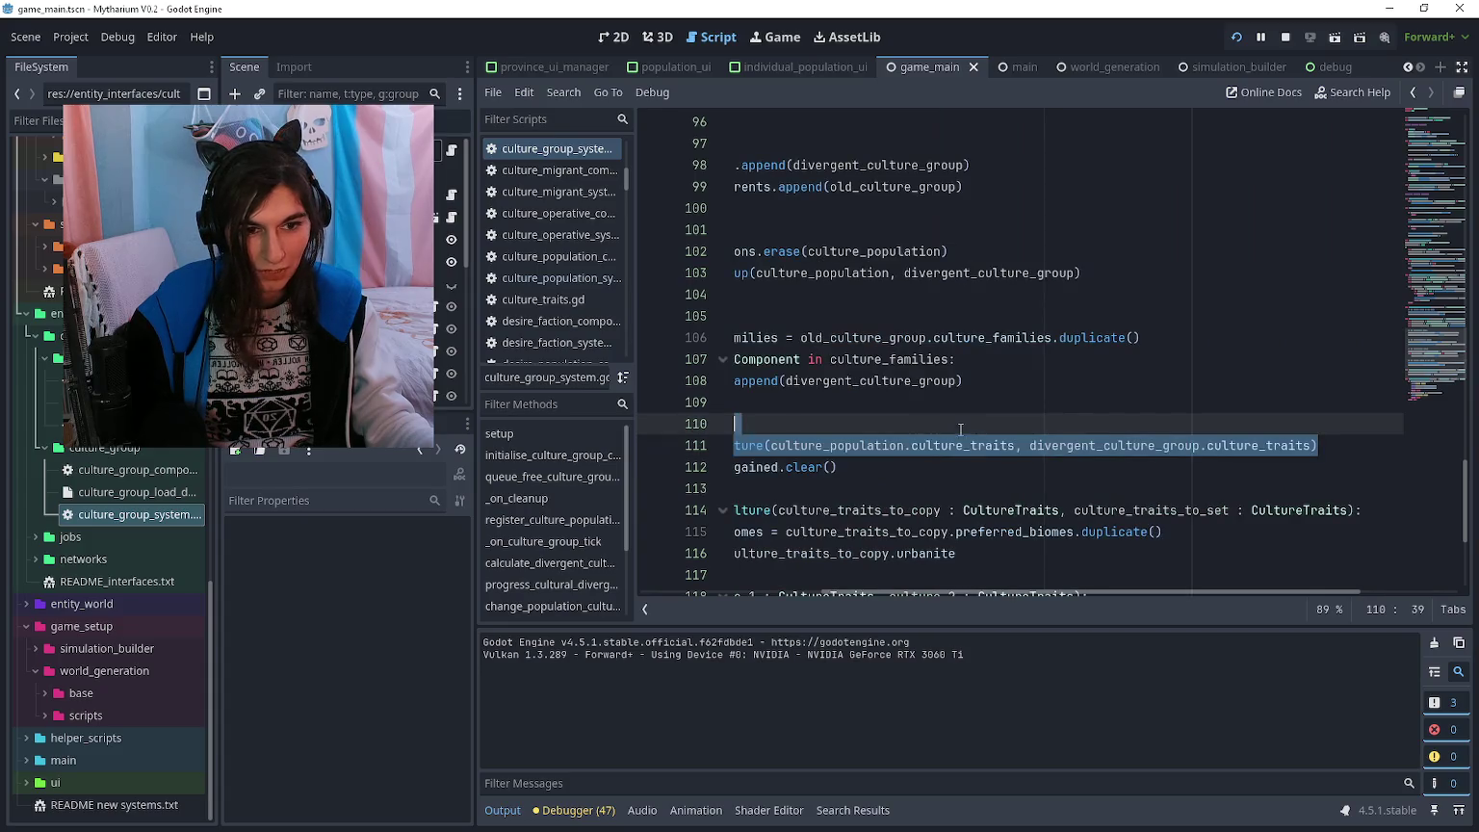
scroll(1087, 472, left, 3)
click(1083, 486)
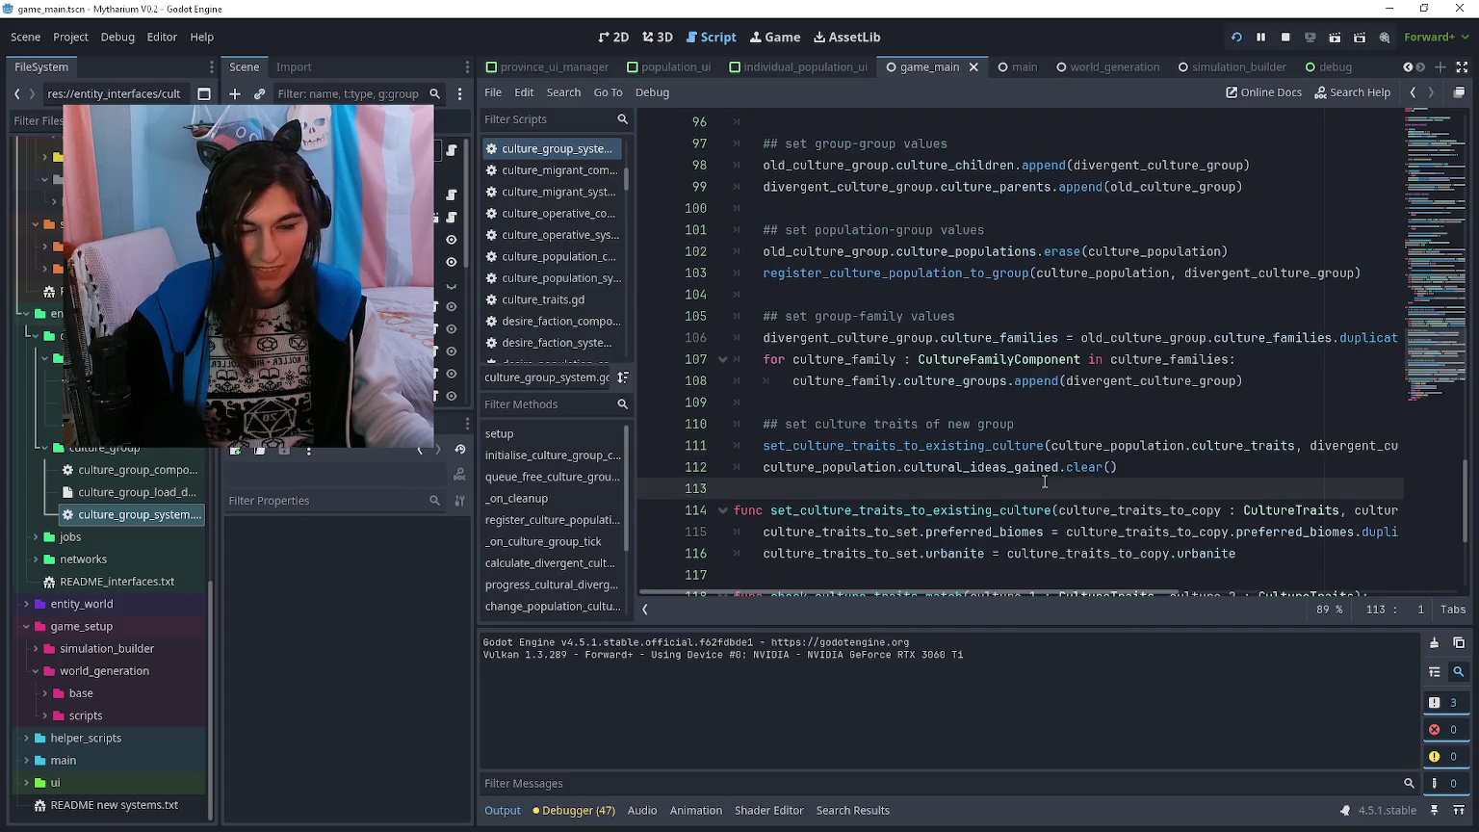
click(1021, 405)
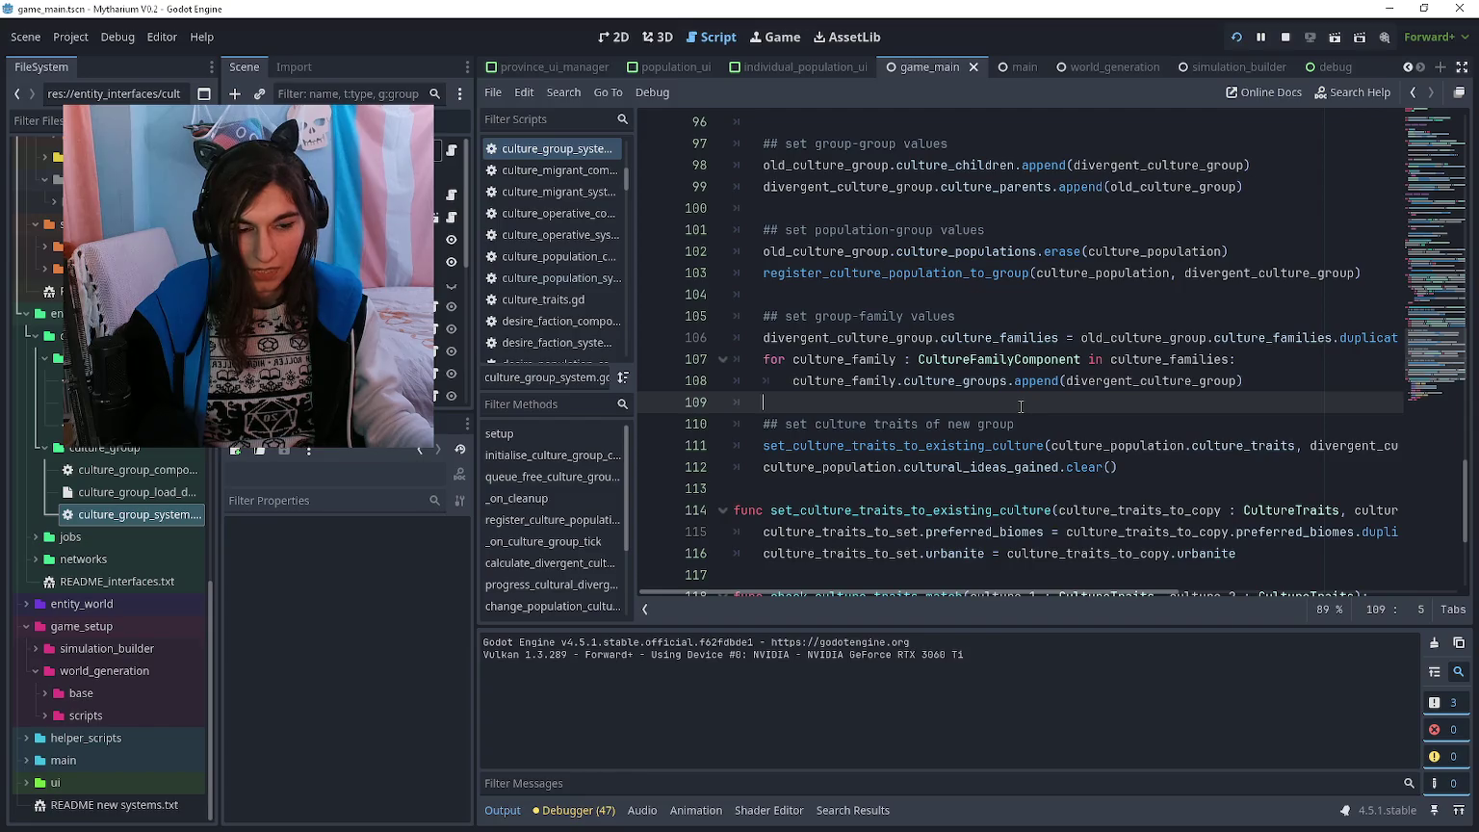
- Relaunch the game with F5, then stop it with F8
key(F5)
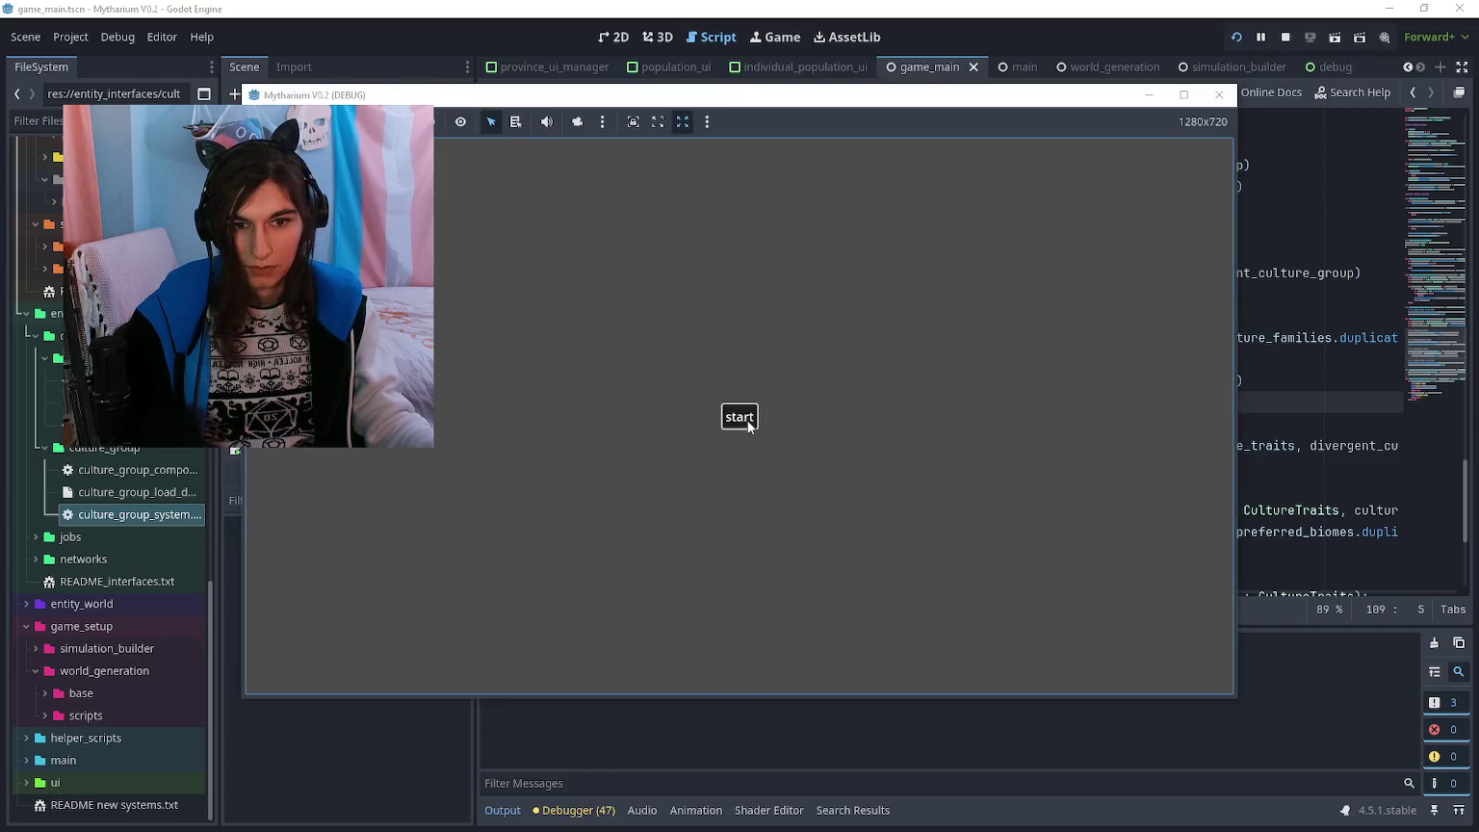
key(F8)
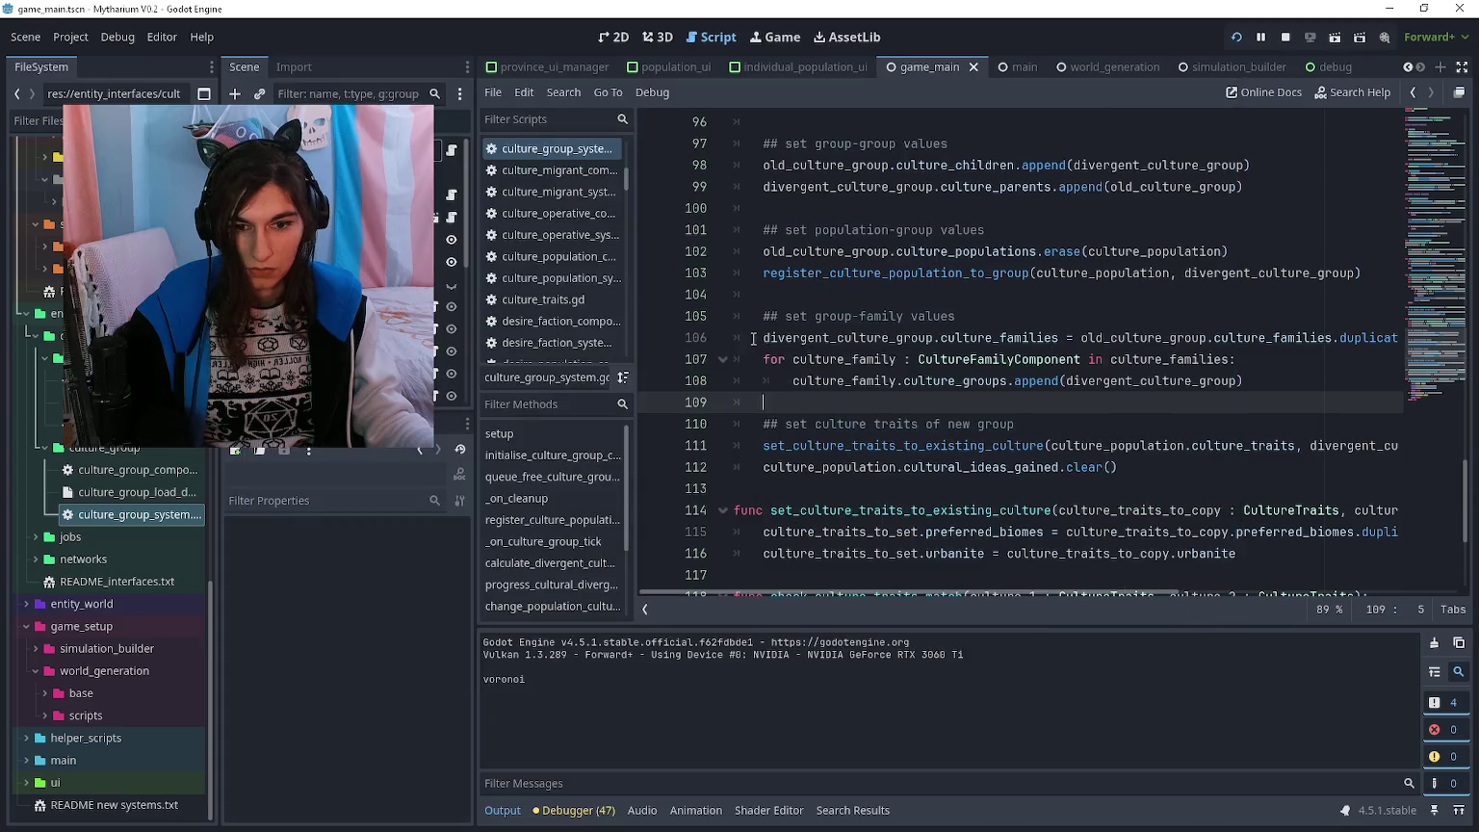
scroll(131, 501, up, 8)
- Skim desire_population_system.gd's scout_neighbouring_province code, then return to culture_group_system.gd
double_click(131, 471)
click(1011, 272)
scroll(1008, 306, down, 7)
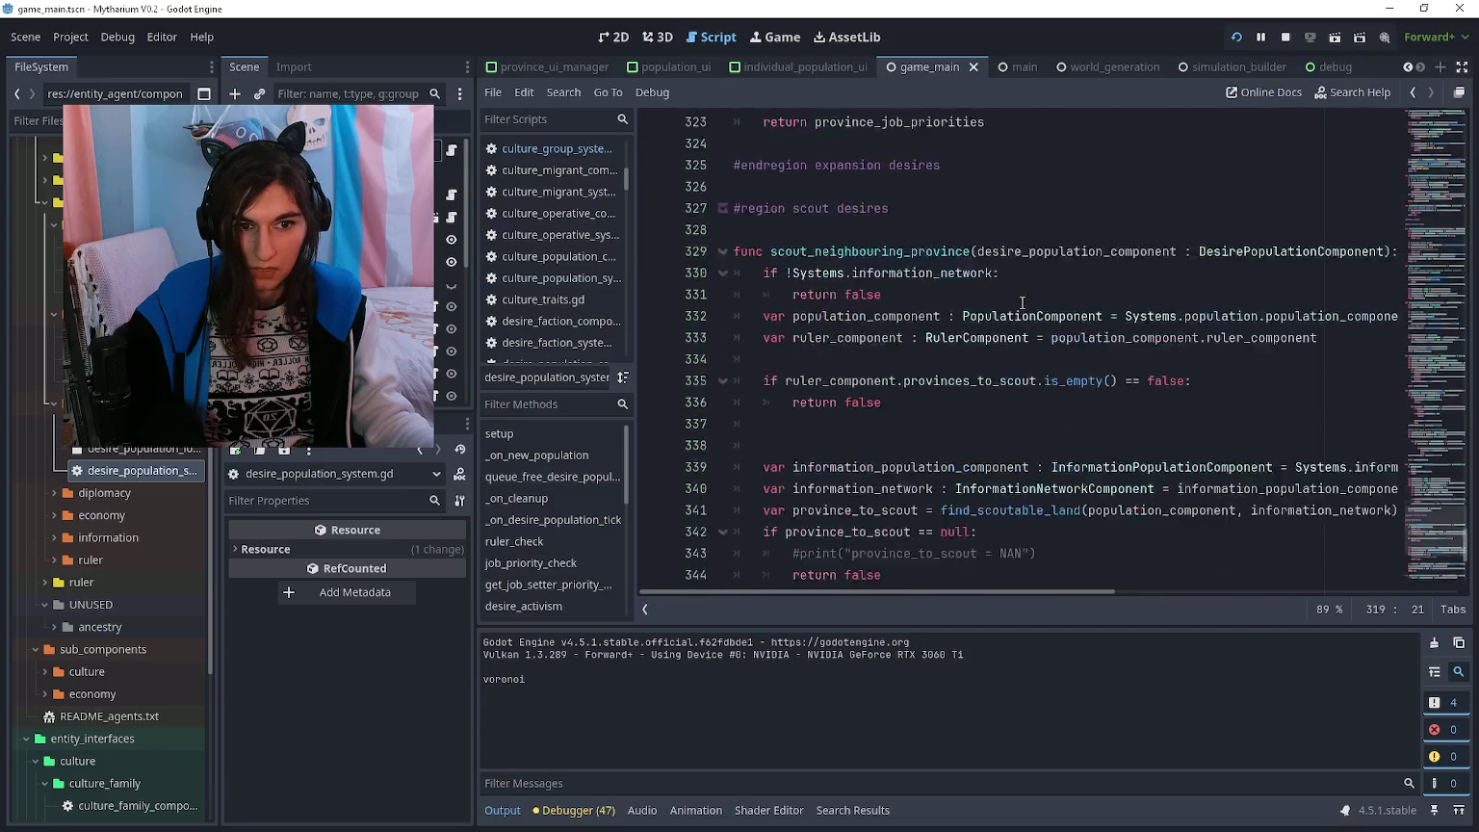
scroll(1008, 306, up, 20)
scroll(992, 313, down, 15)
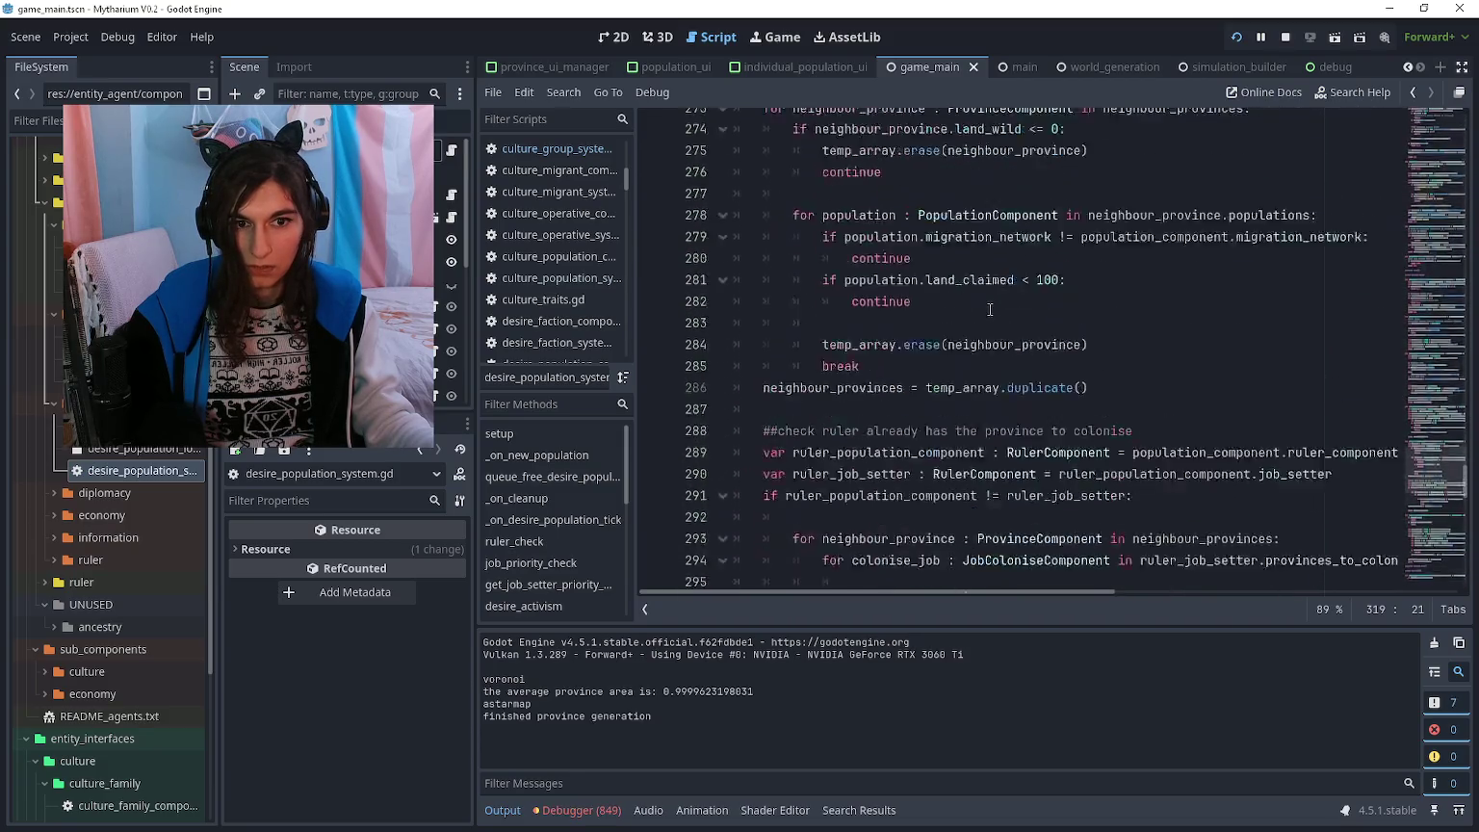
scroll(982, 315, up, 15)
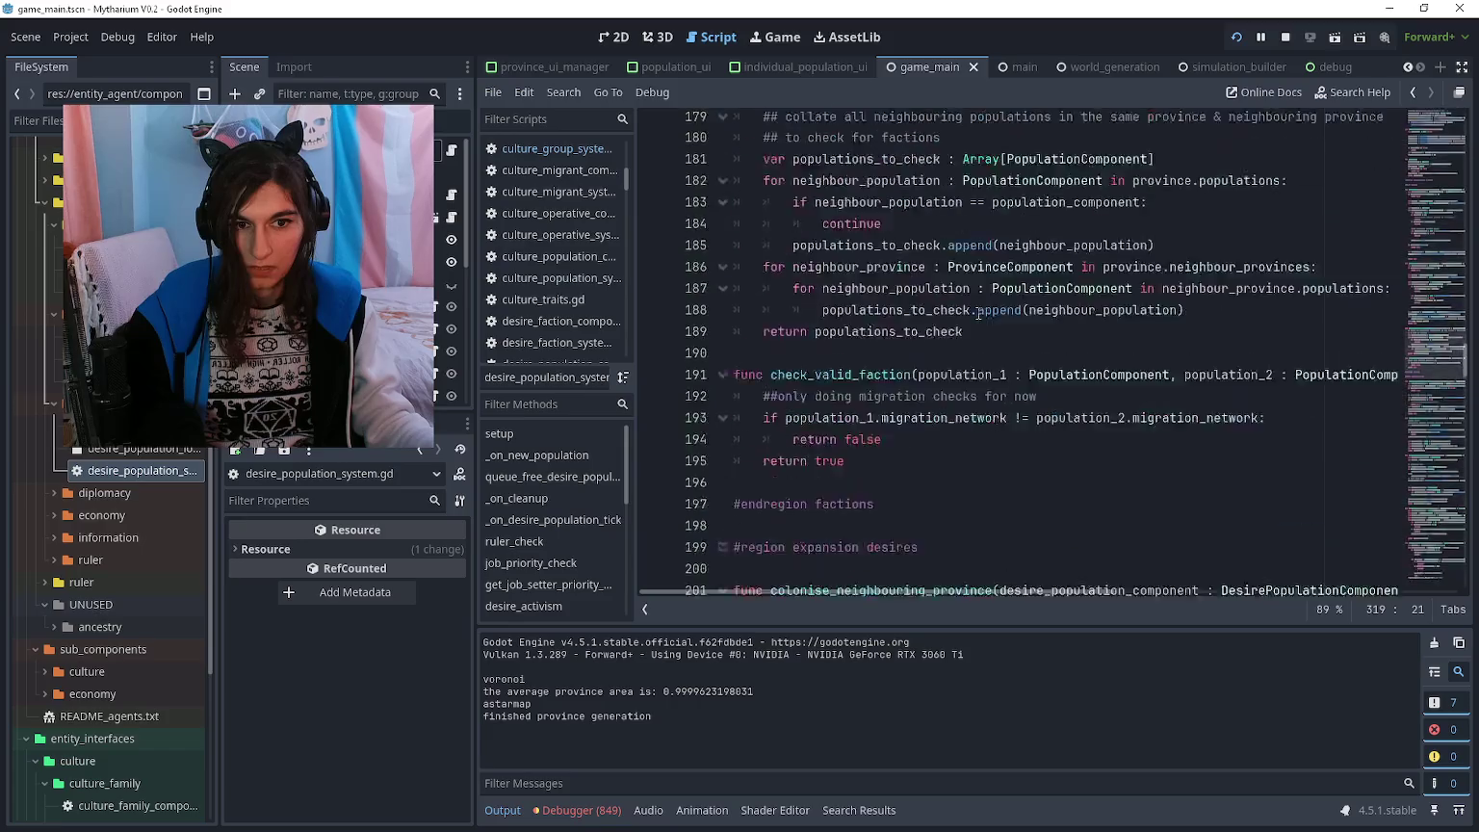
key(alt+Left)
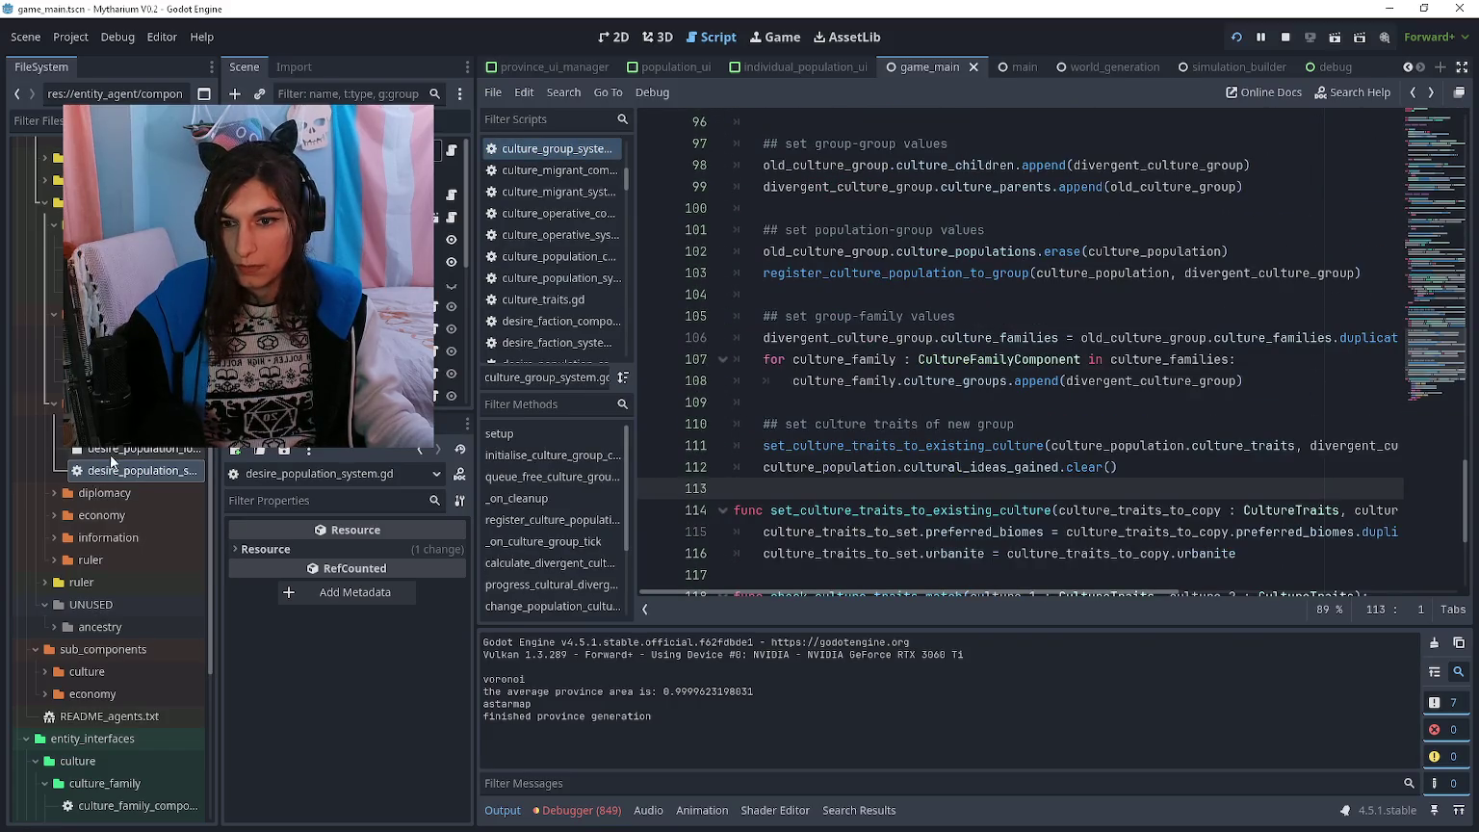
- Find instantiate_population in files and jump to its call in job_colonise_system.gd
click(986, 445)
key(ctrl+shift+f)
click(732, 495)
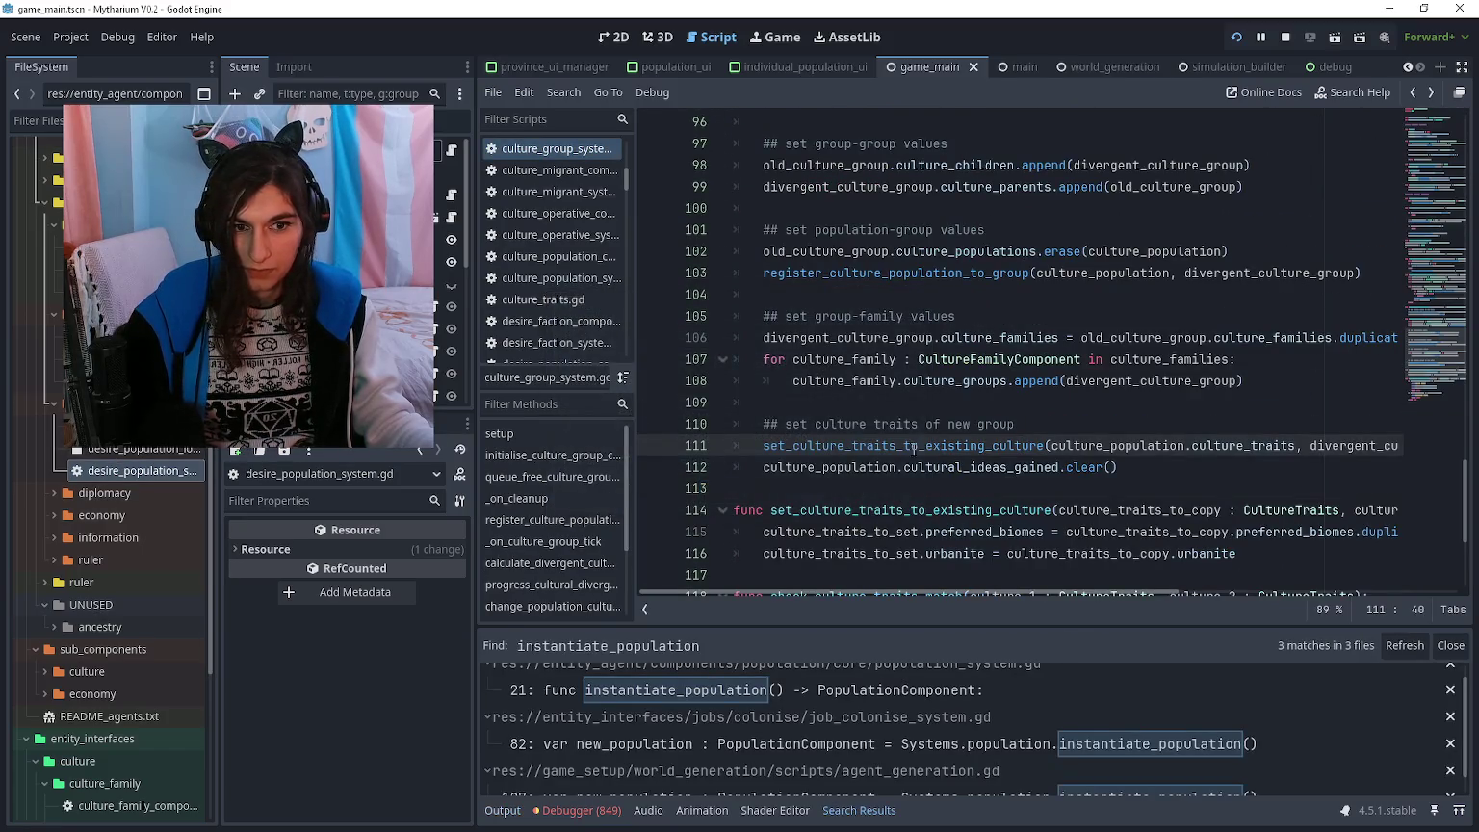
click(749, 692)
click(769, 735)
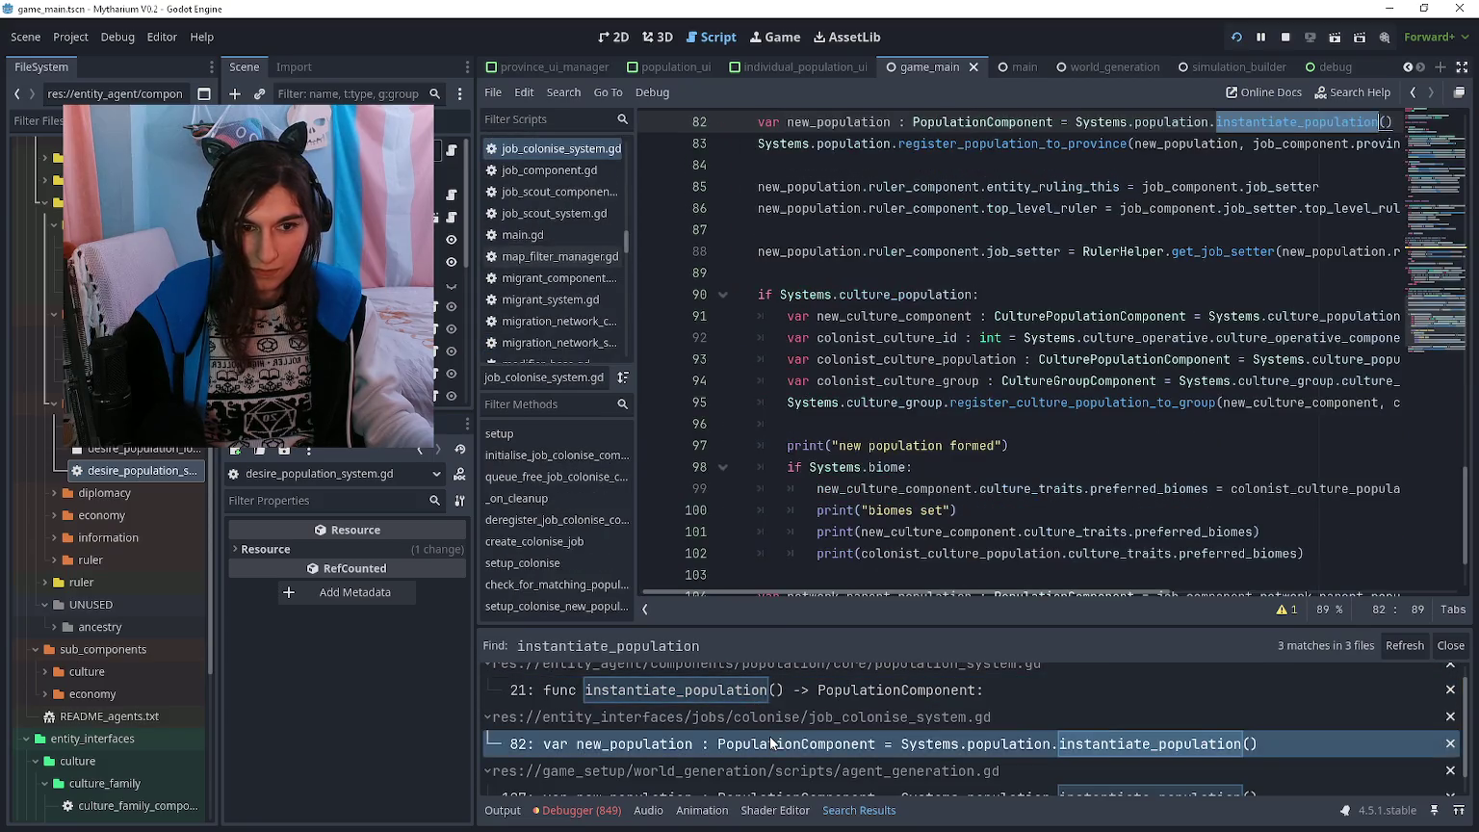
scroll(985, 444, down, 1)
- Delete the biome and 'new population formed' debug prints, then save the script
click(985, 445)
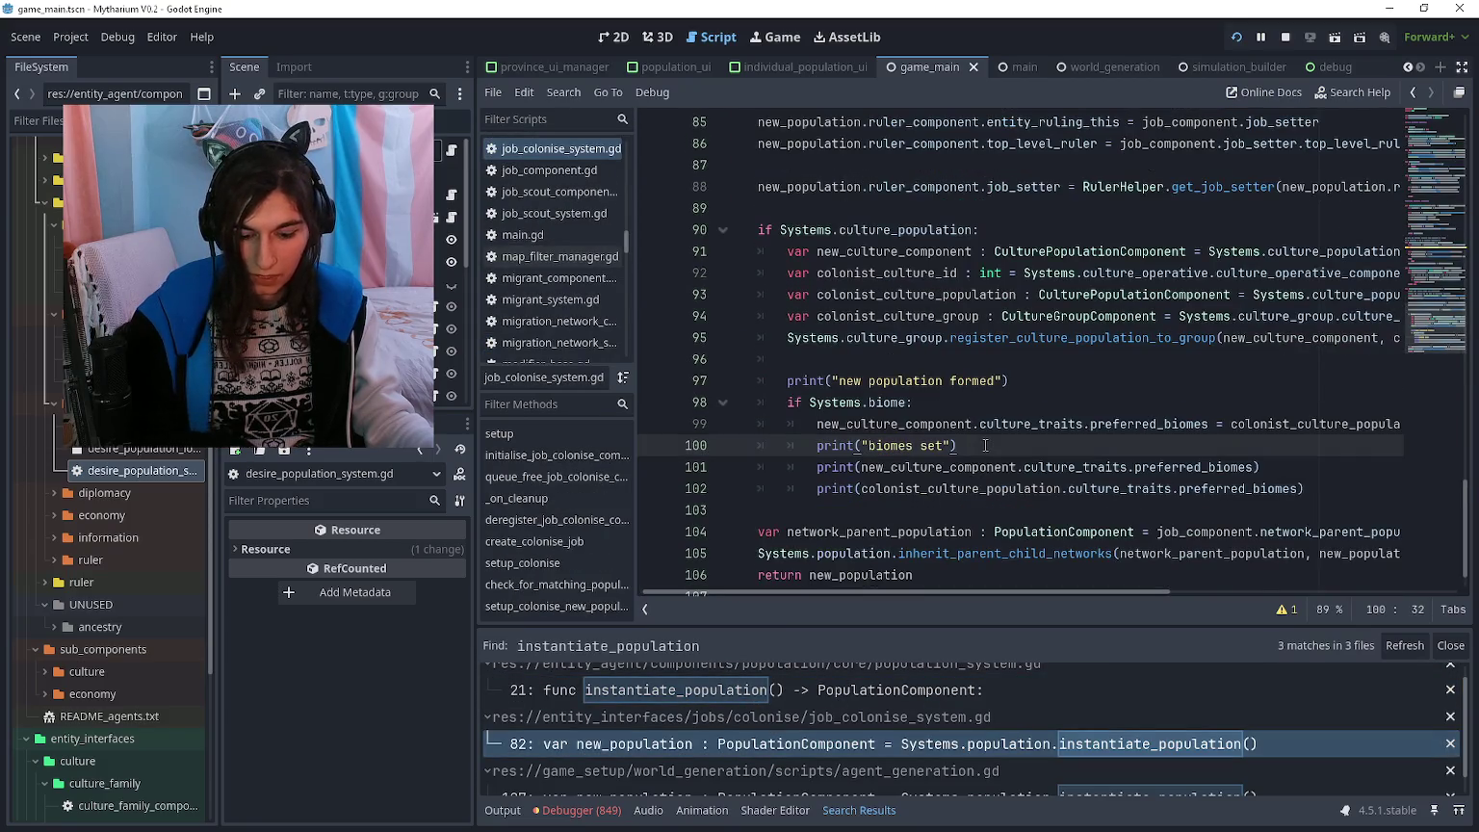
key(ctrl+shift+k)
key(ctrl+shift+k)
key(ctrl+shift+k)
click(933, 382)
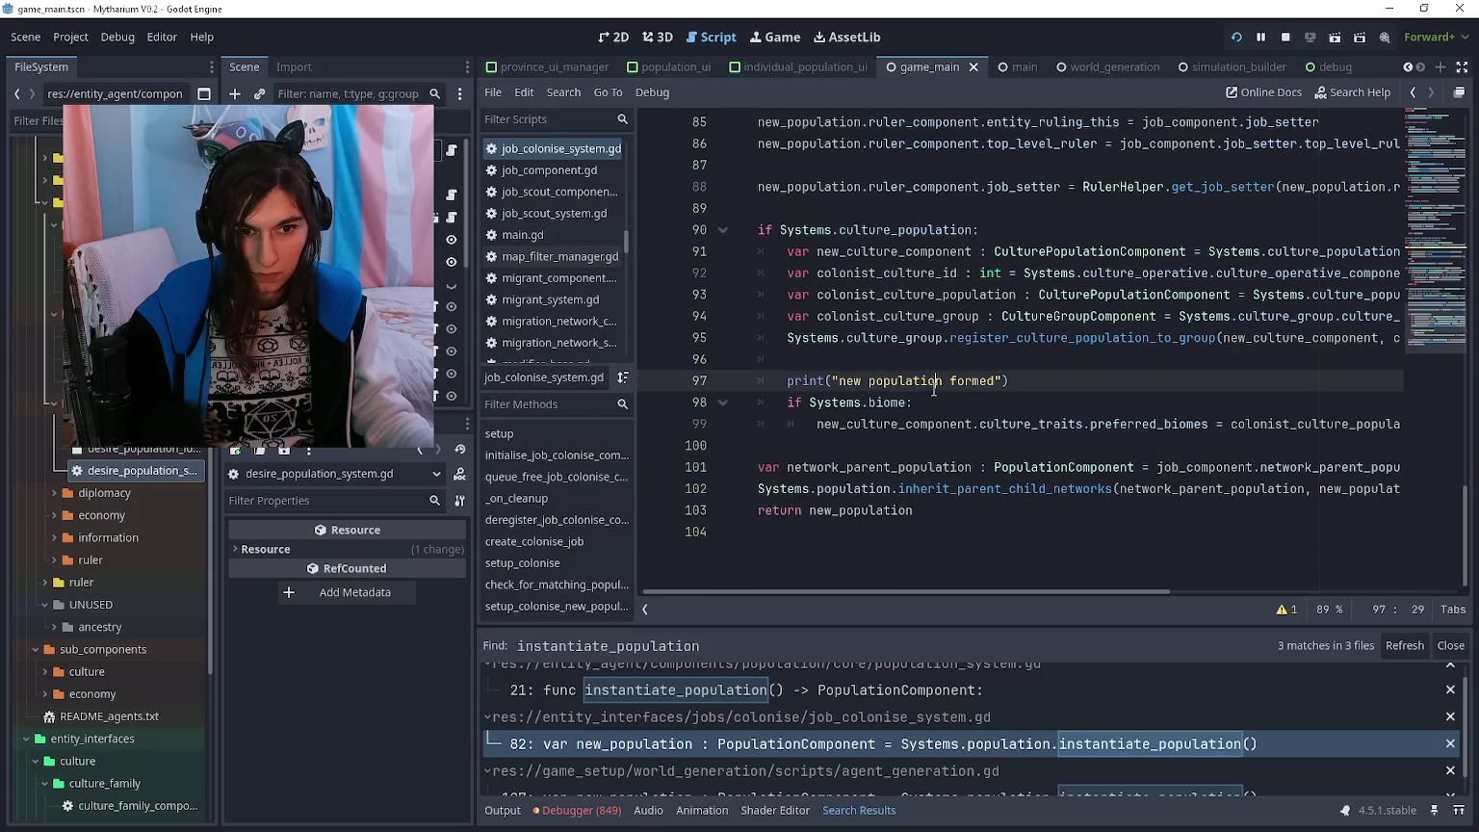
key(ctrl+shift+k)
key(ctrl+s)
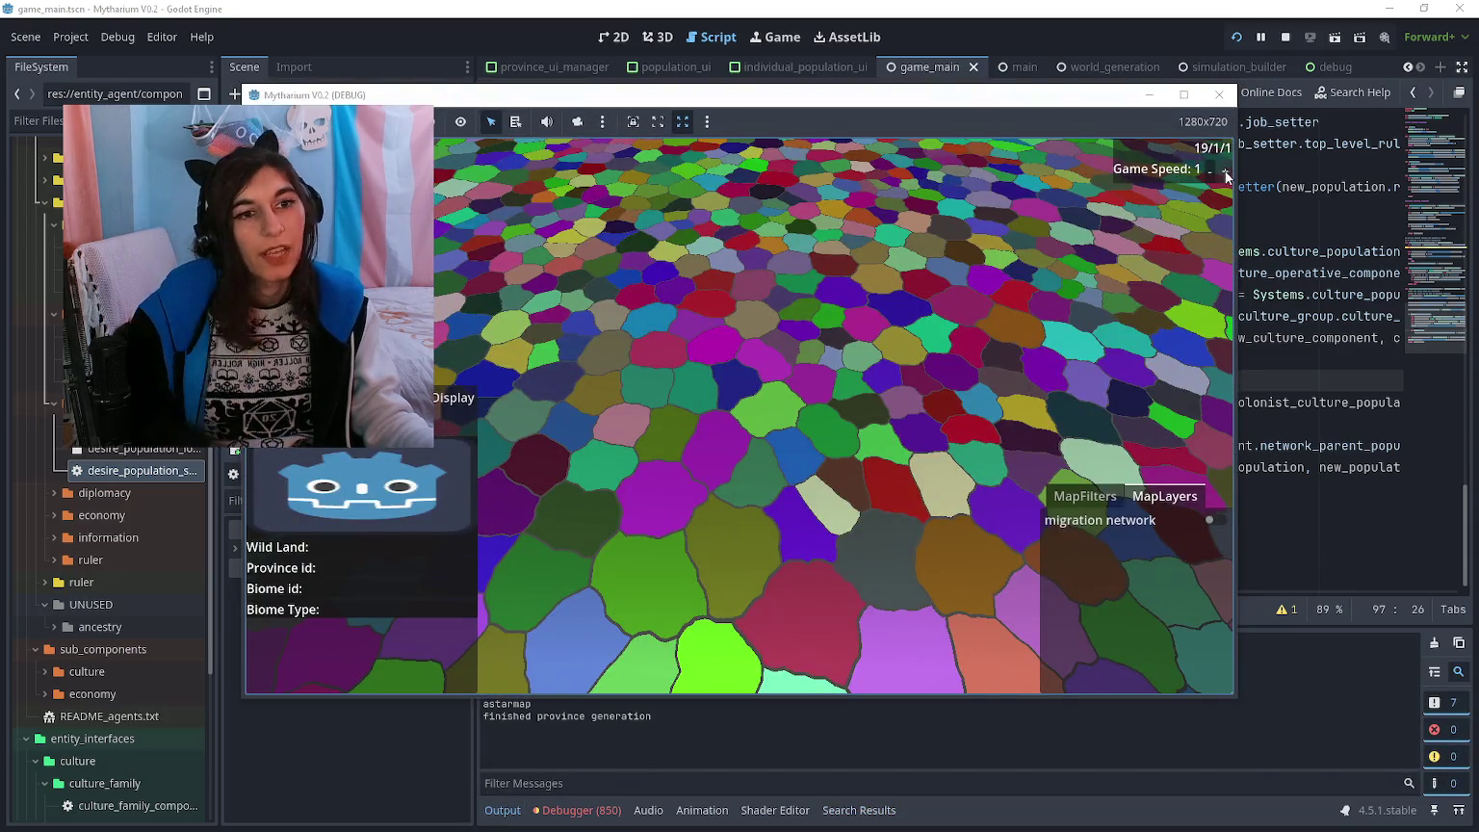
- Set game speed to 5 and inspect a live culture group in the remote Inspector
click(1224, 170)
click(1225, 170)
click(1225, 170)
click(1224, 170)
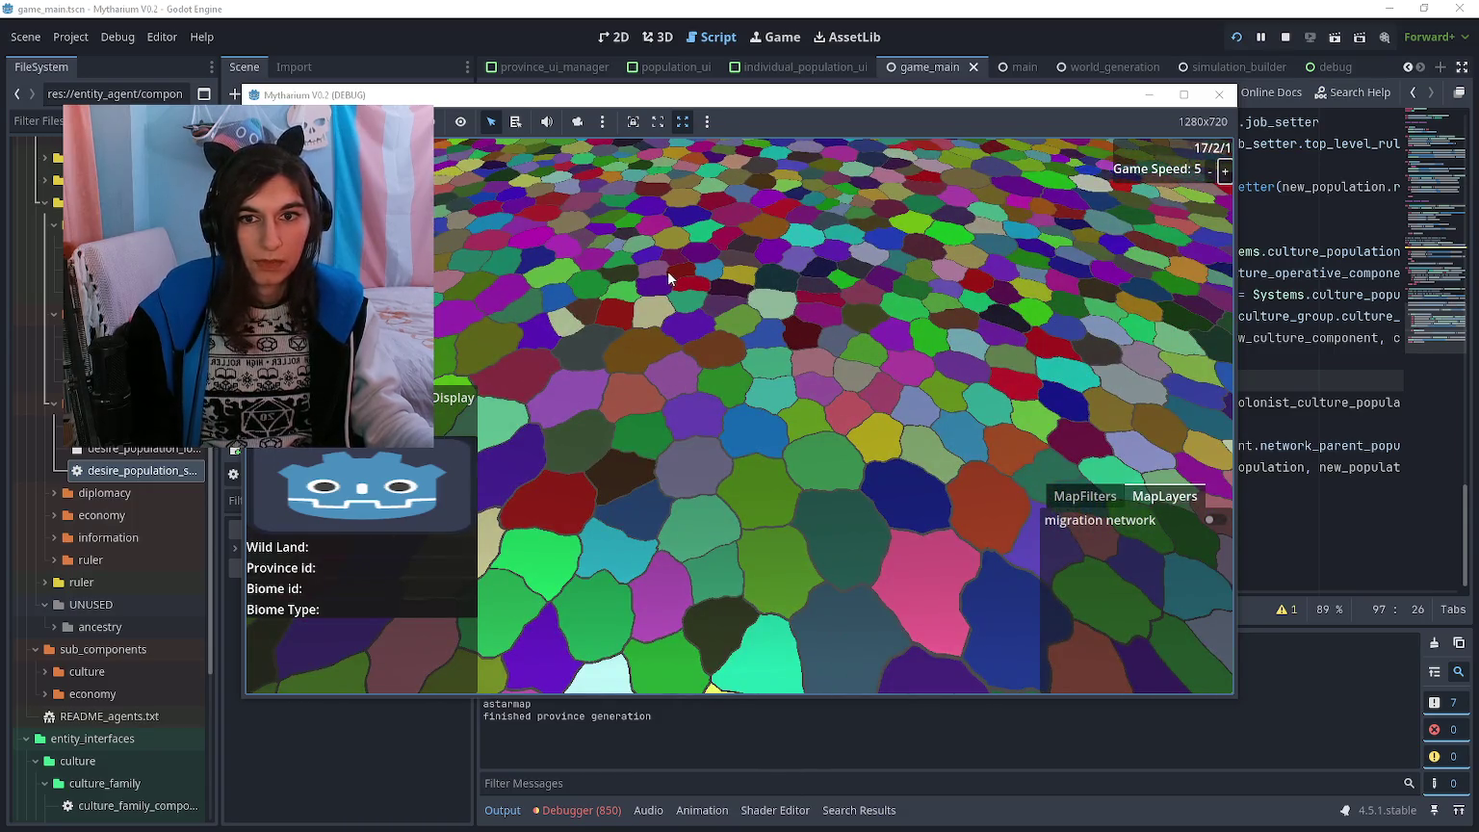
click(616, 6)
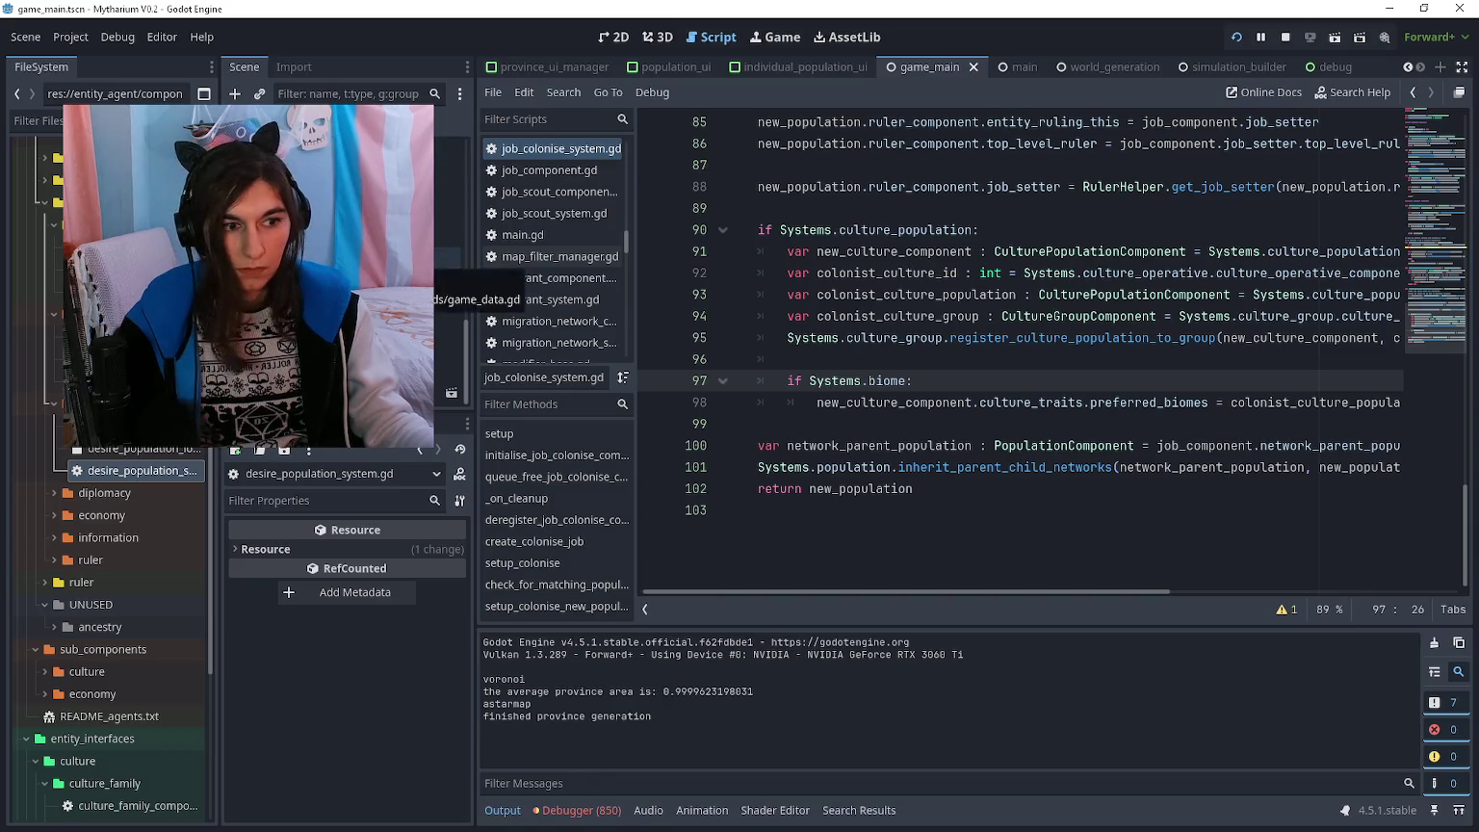
click(337, 236)
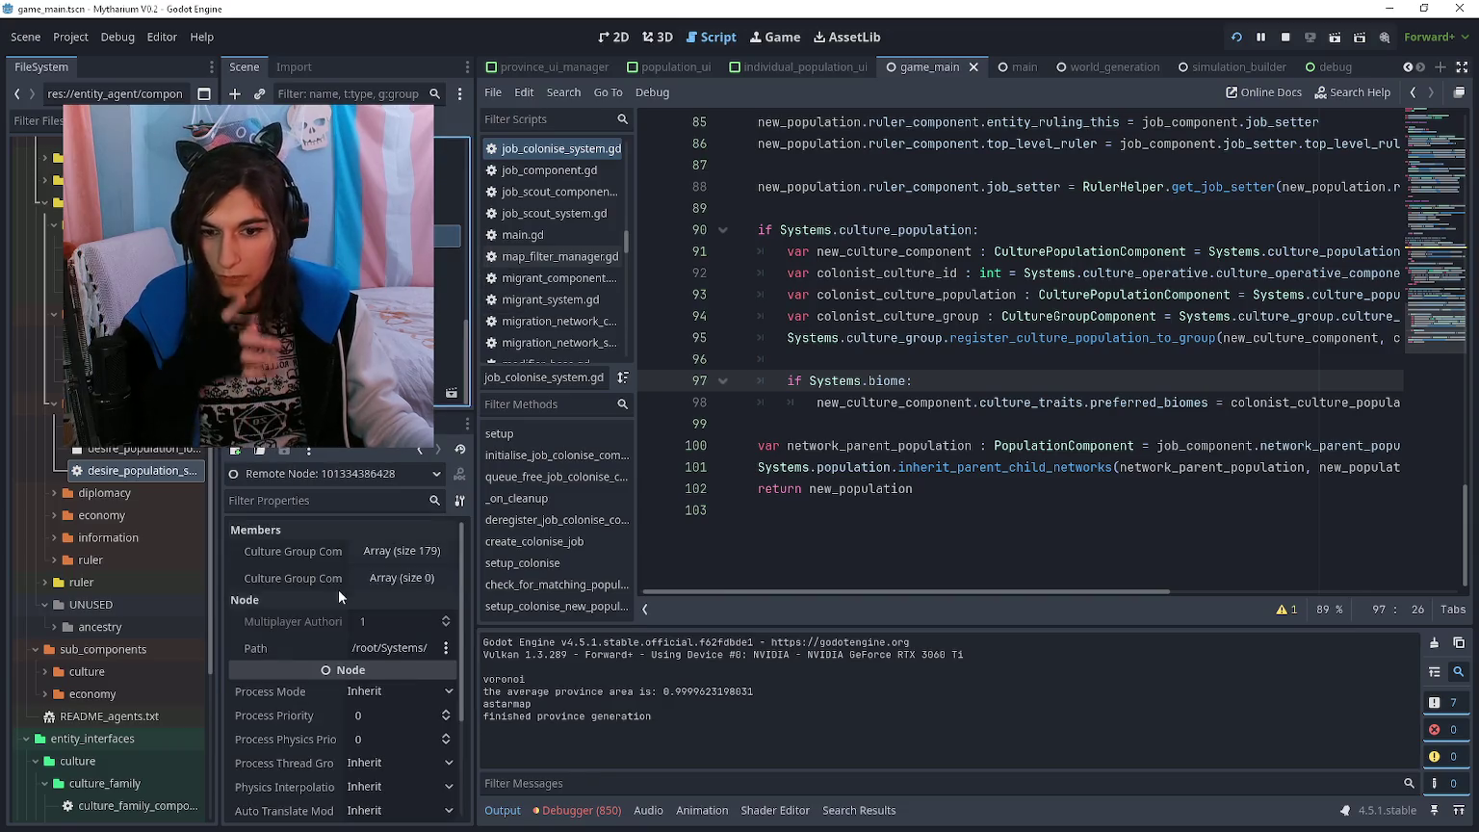
click(375, 556)
click(383, 617)
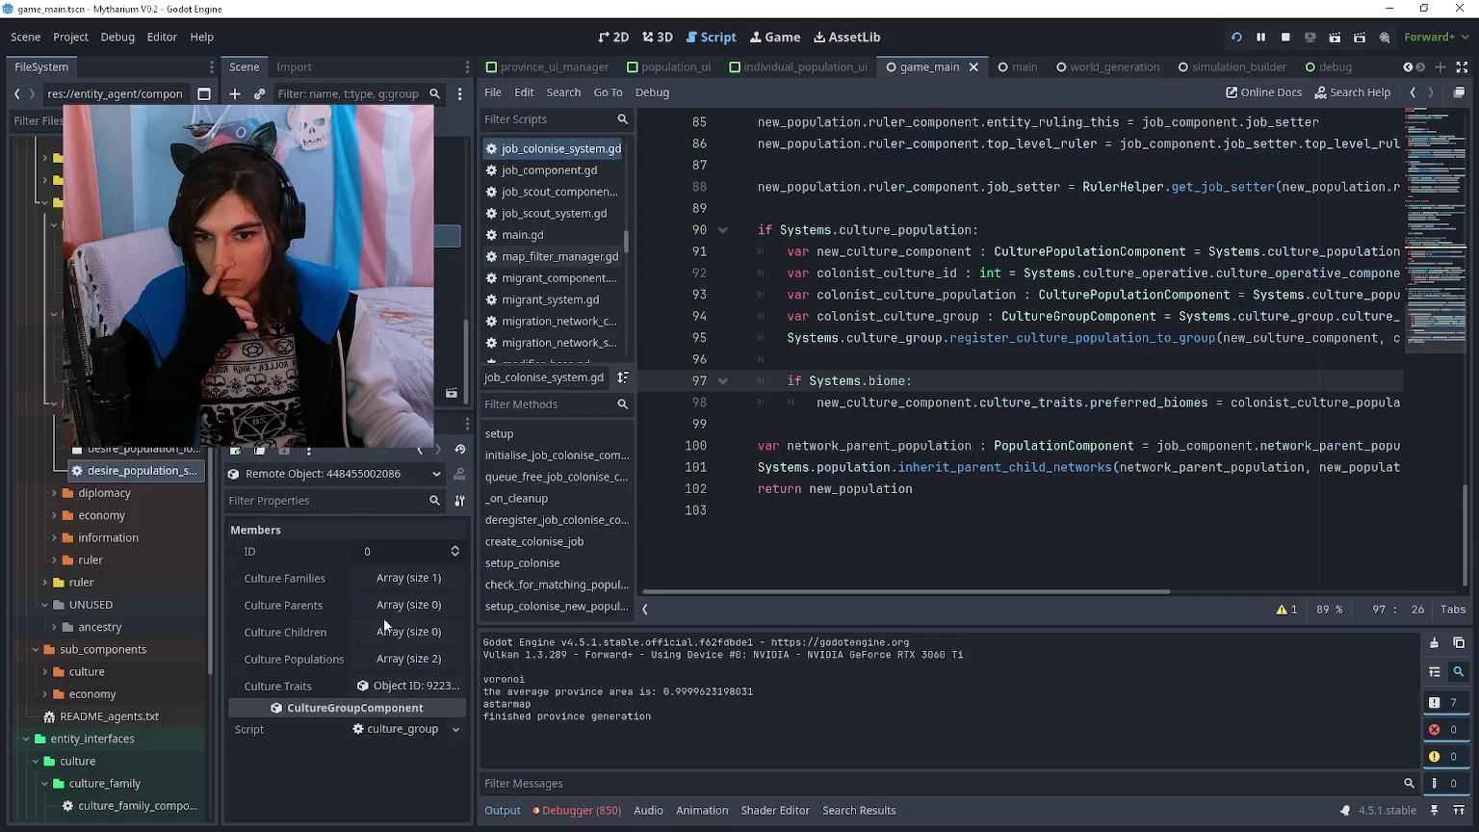
- Expand the group's Culture Populations and view two CulturePopulationComponent entries
click(400, 663)
click(402, 712)
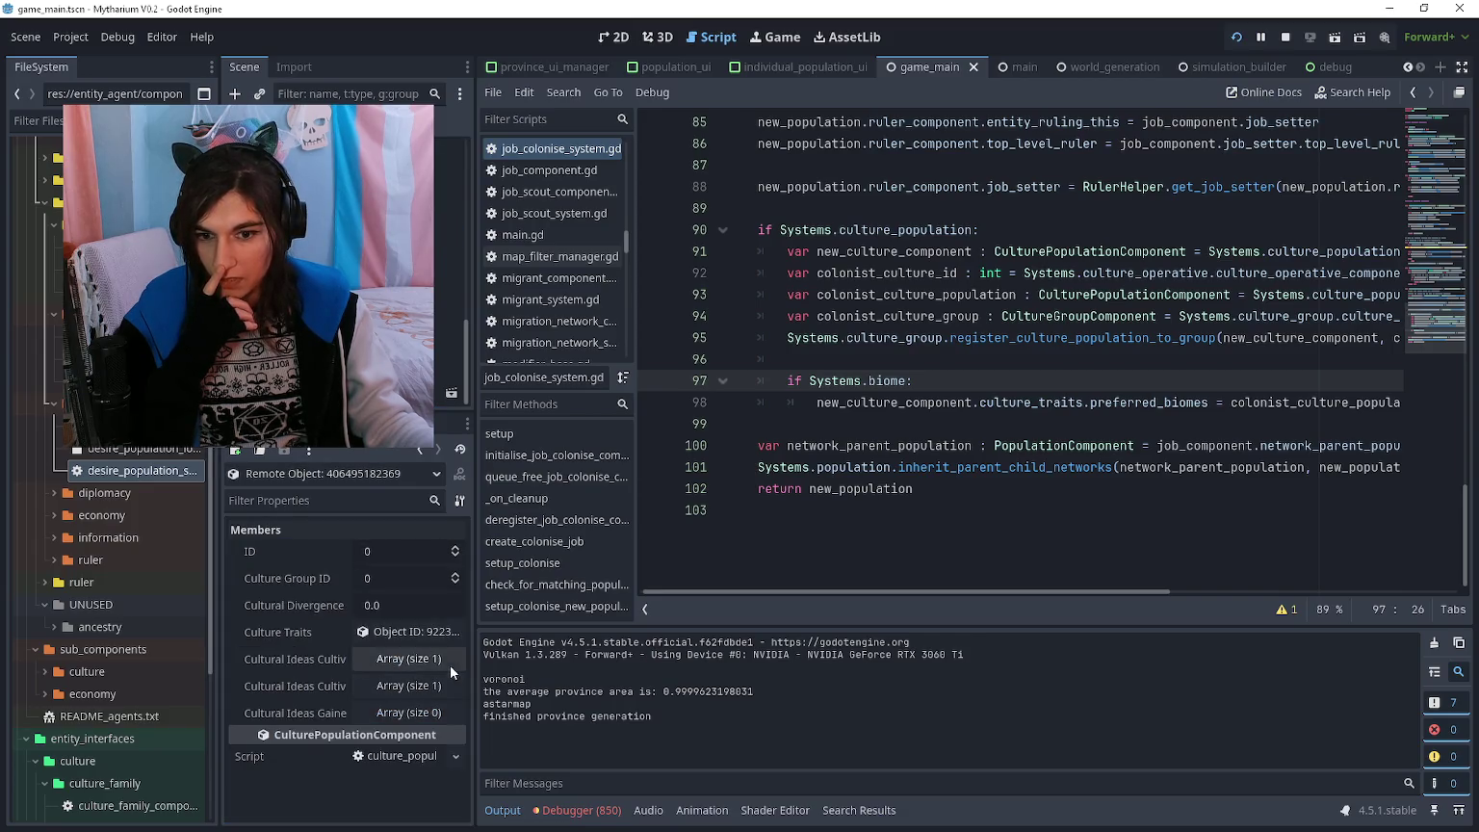
click(418, 449)
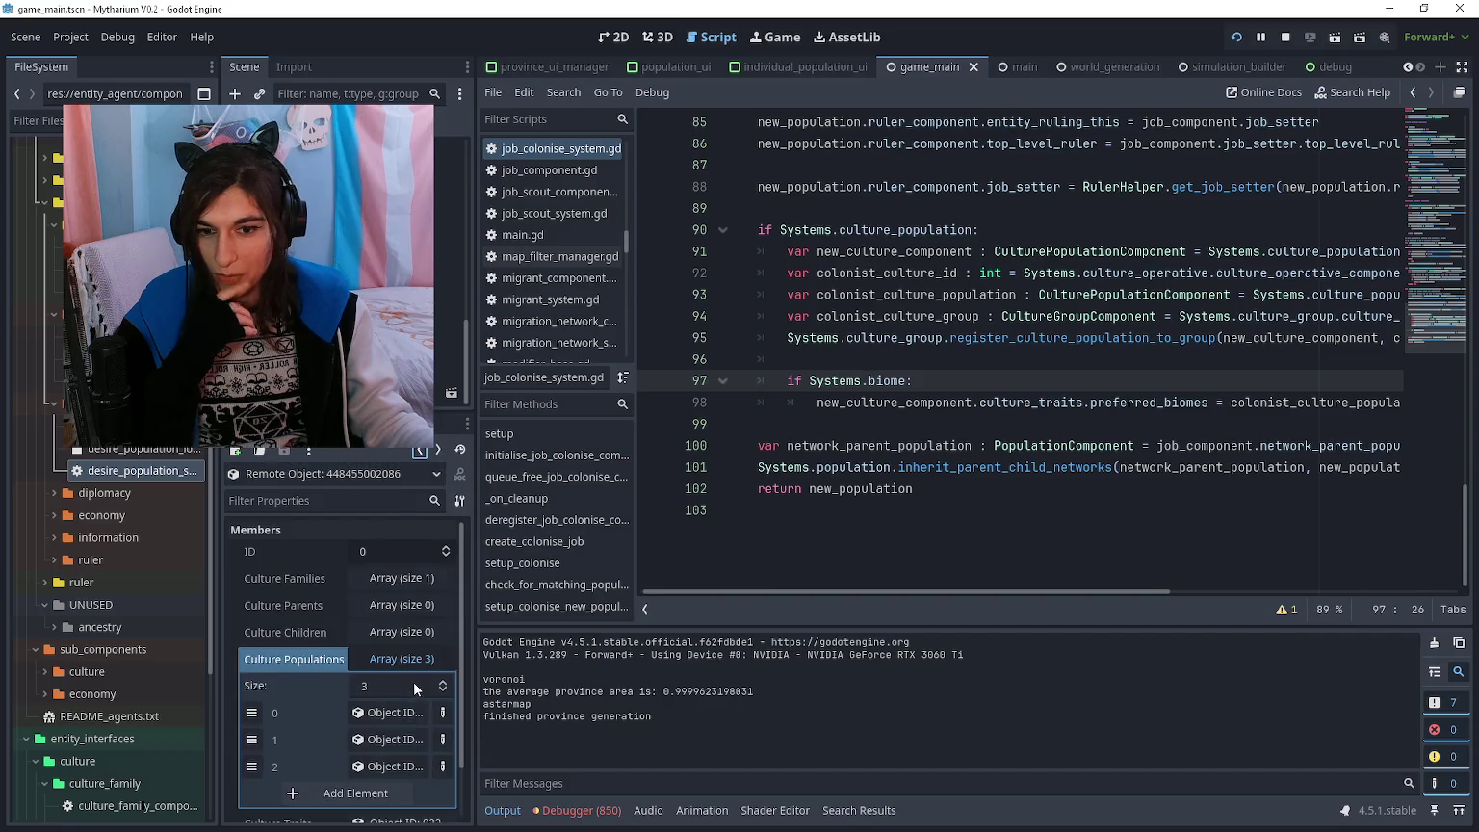
click(414, 714)
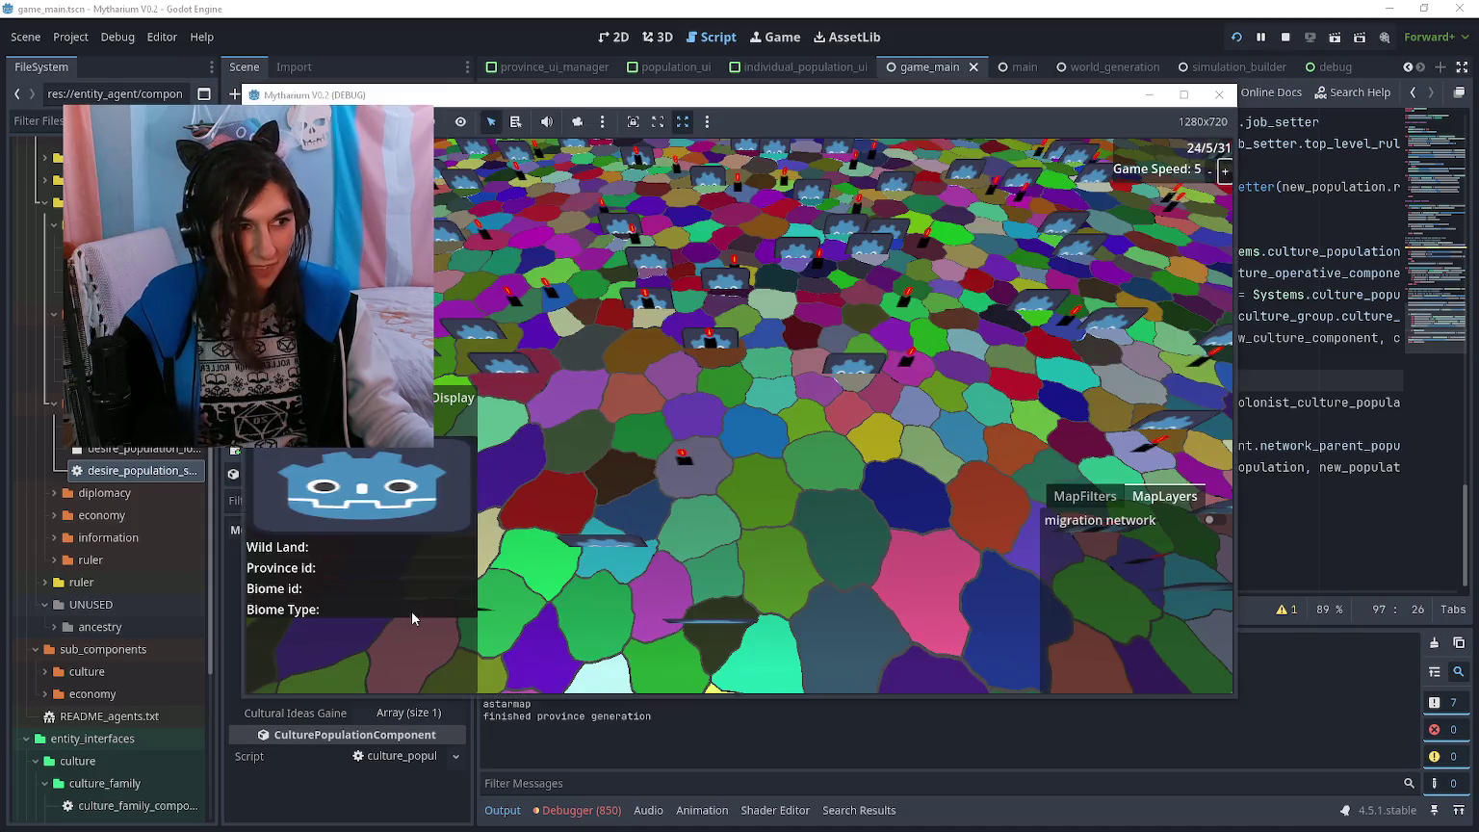
- Bring the game window forward and move it up and to the right
key(alt+Tab)
mouse_move(752, 110)
mouse_down()
mouse_move(929, 105)
mouse_move(969, 88)
mouse_up()
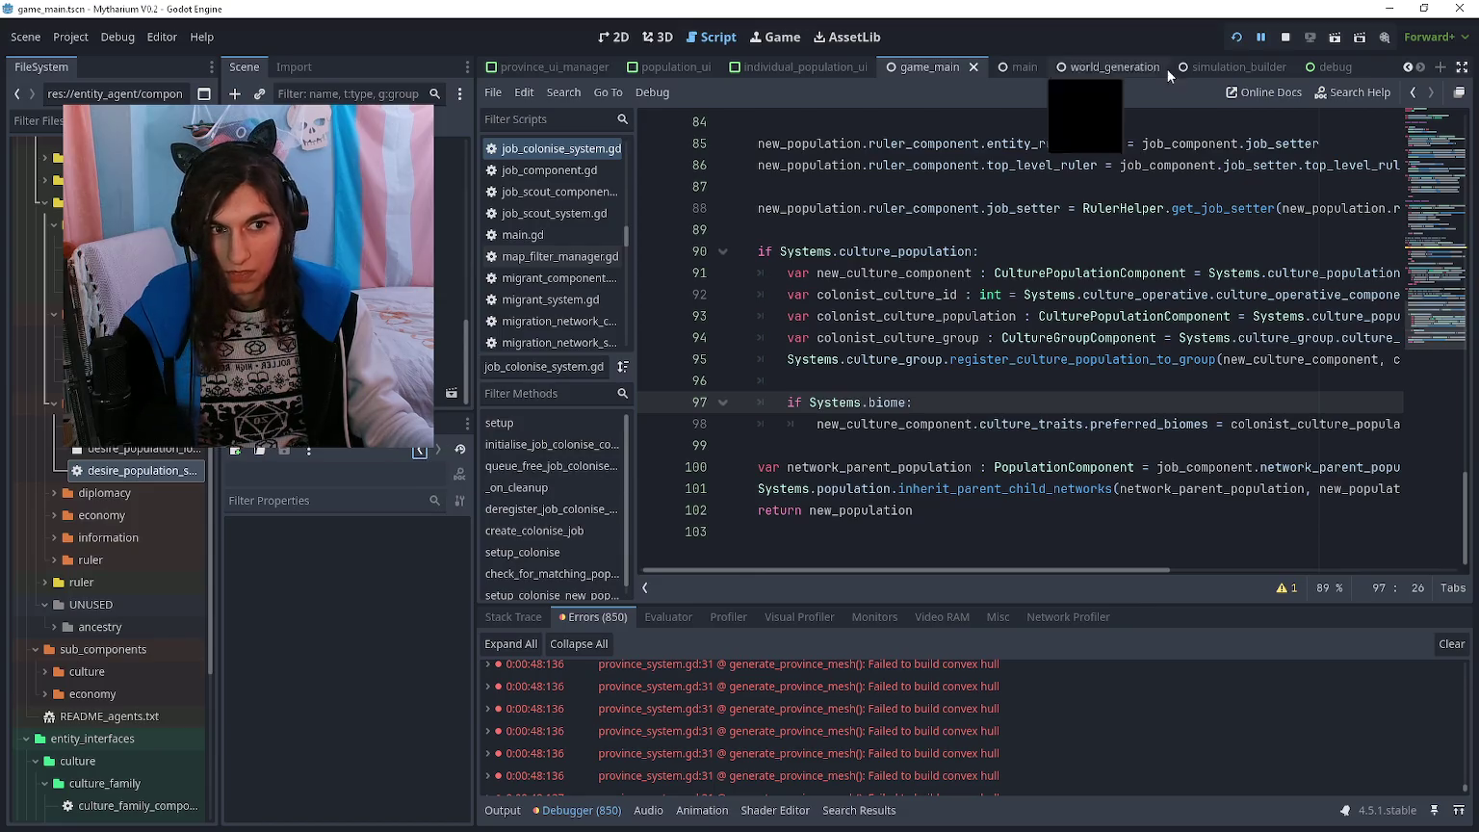
click(1258, 37)
- Open a culture group's four Culture Populations, check the biome fail output, and pause
click(420, 452)
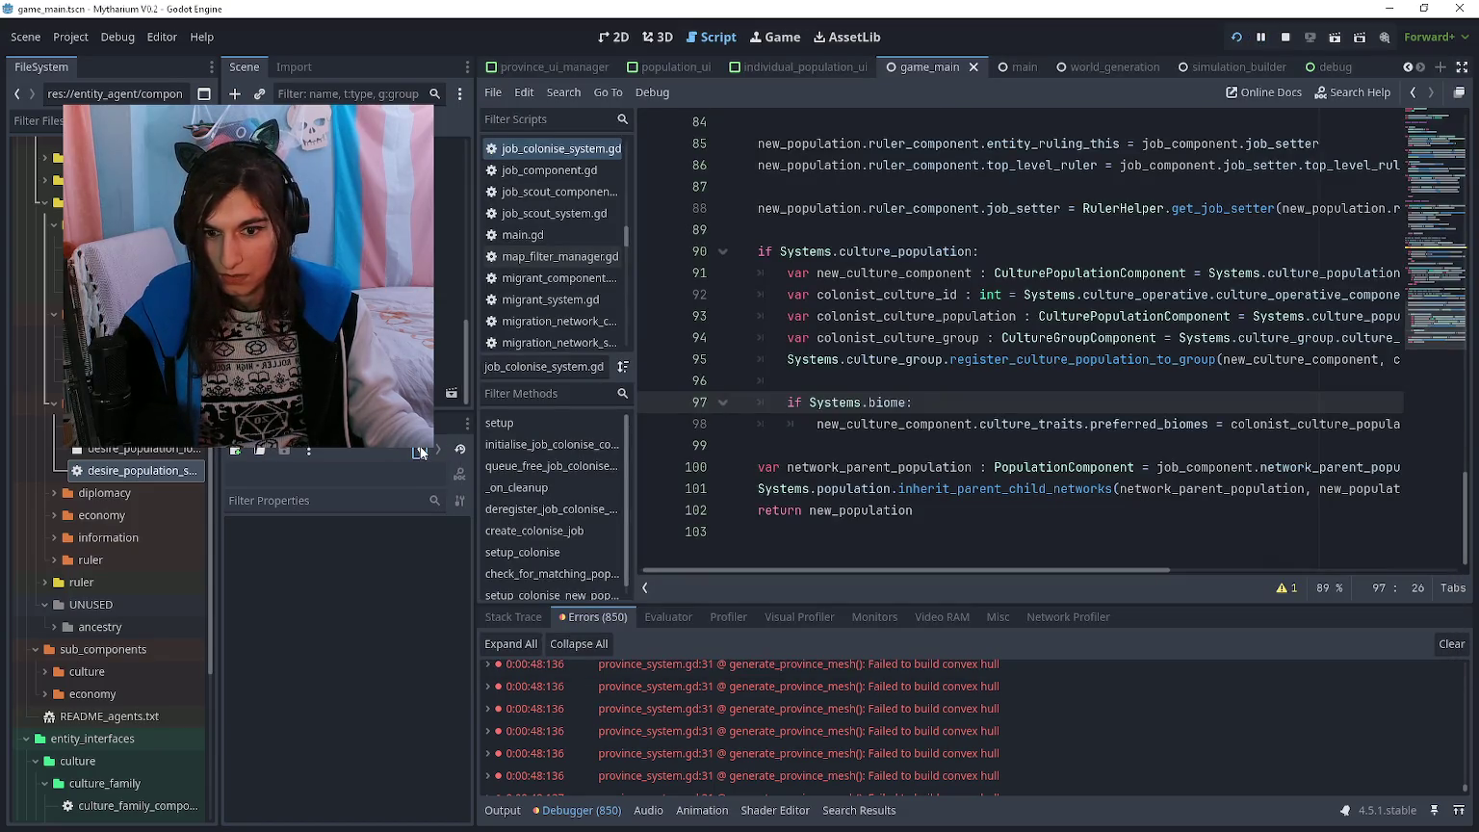
click(421, 452)
click(401, 556)
click(401, 599)
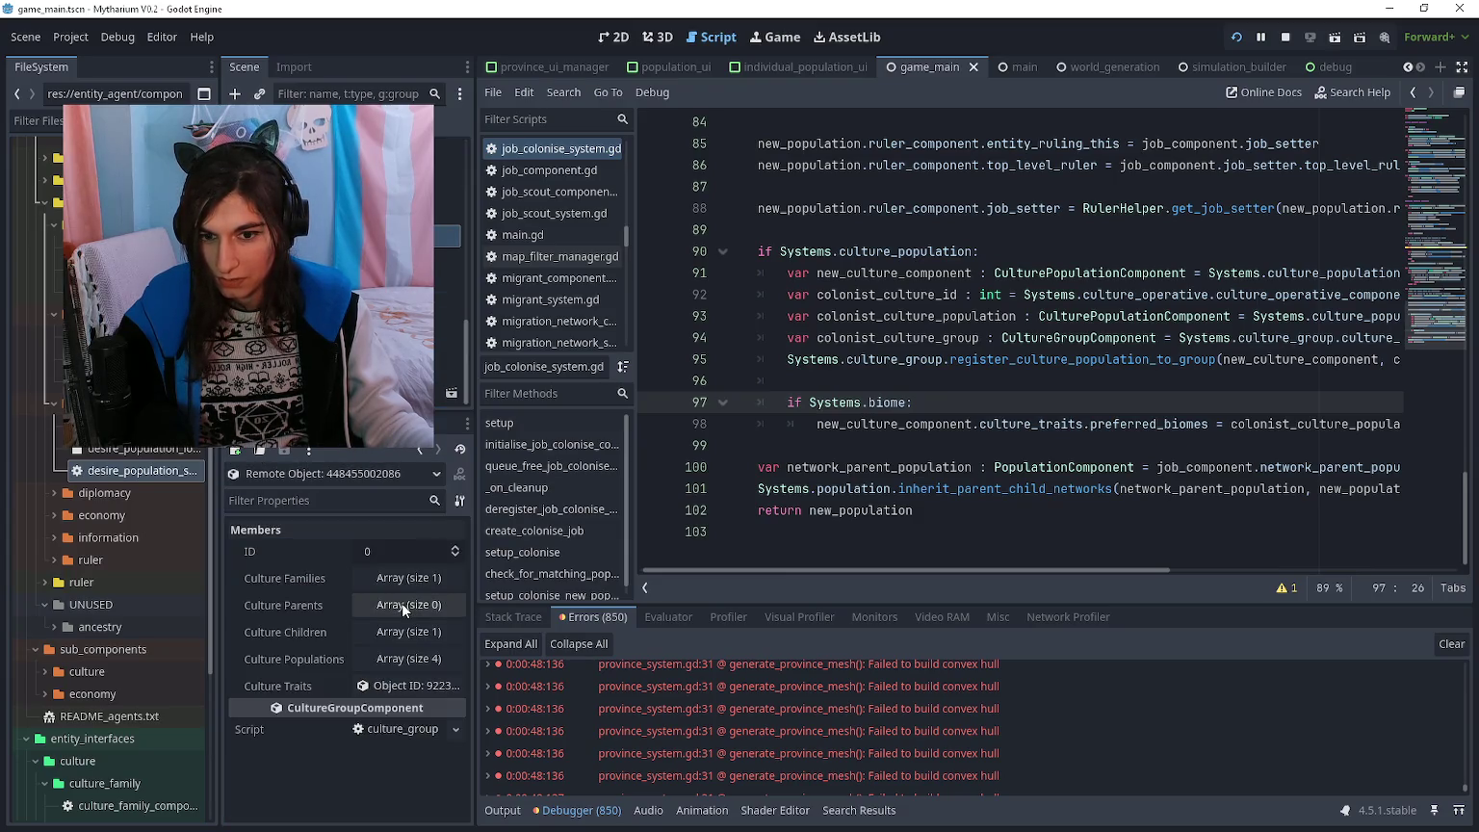
click(414, 659)
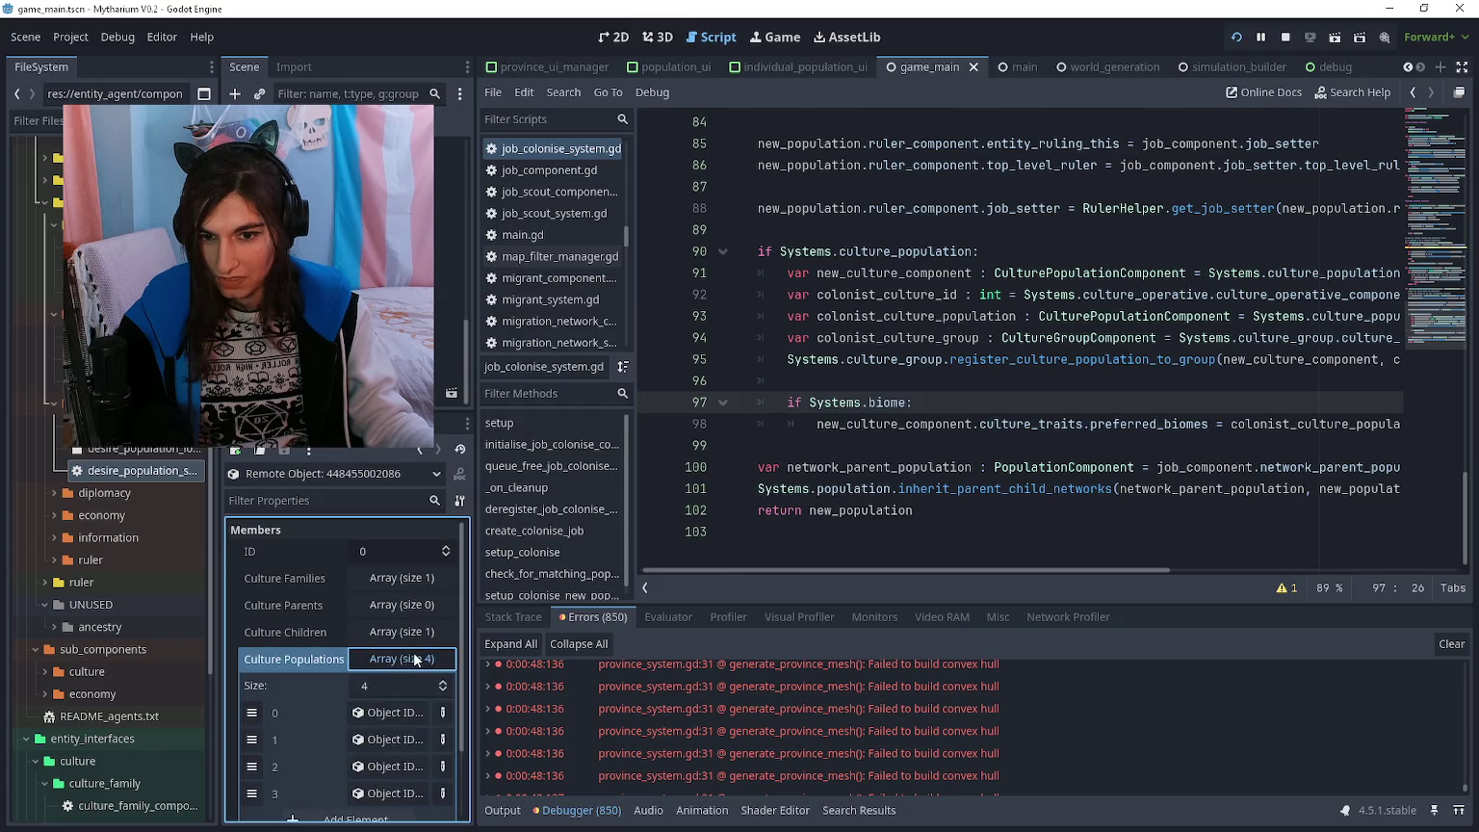
click(406, 714)
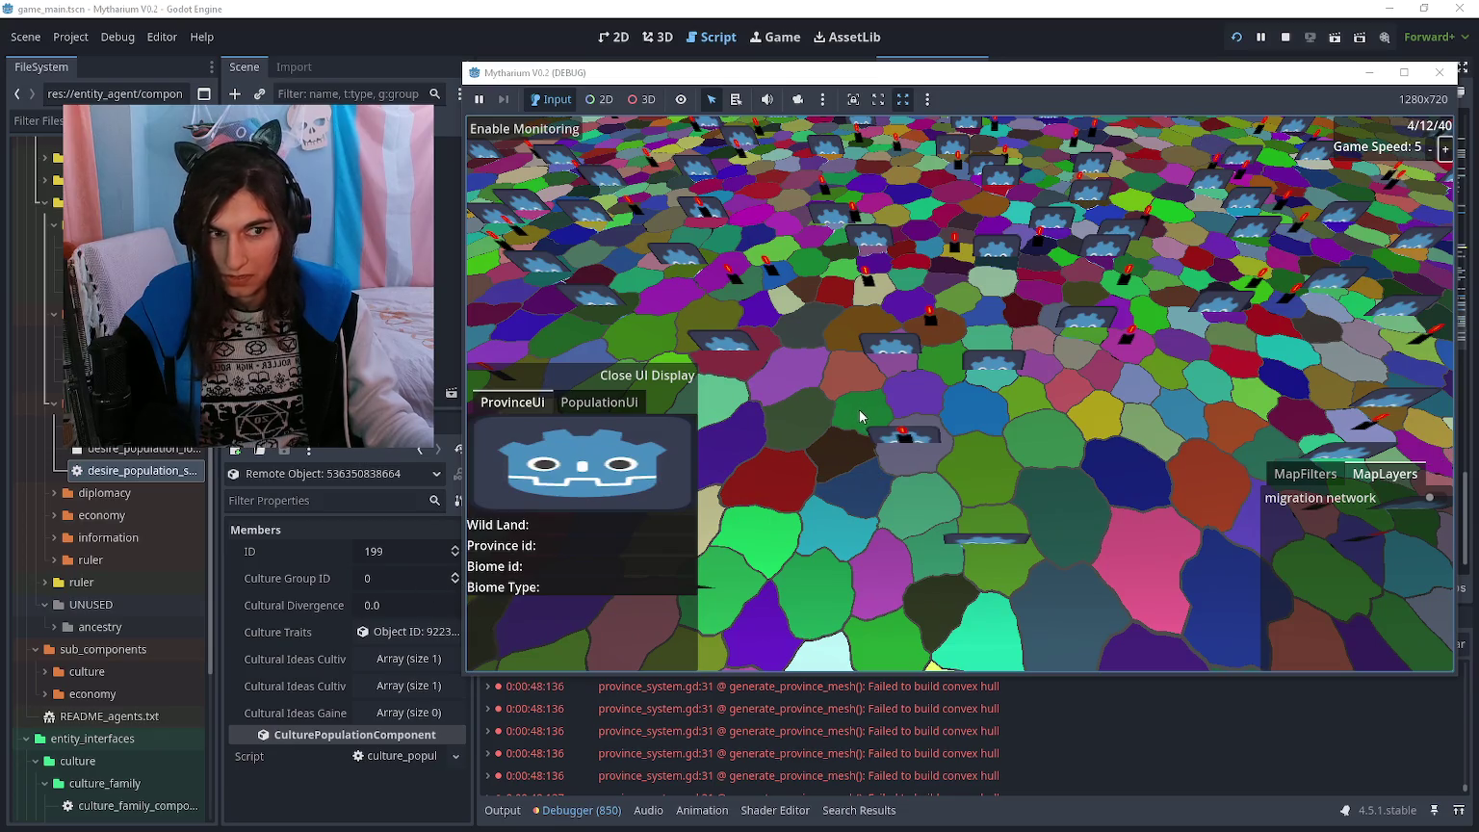
click(502, 810)
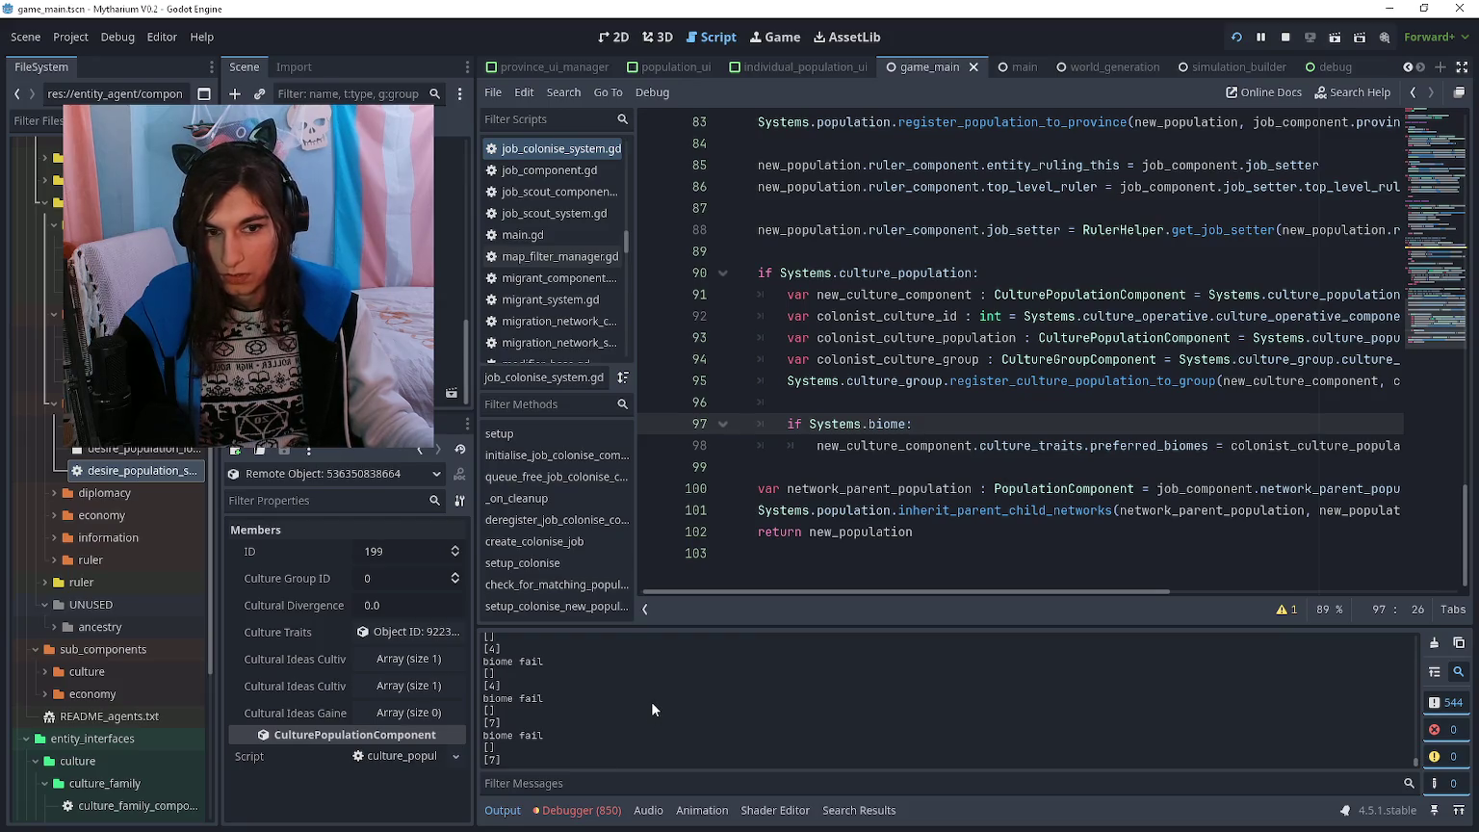
click(1260, 41)
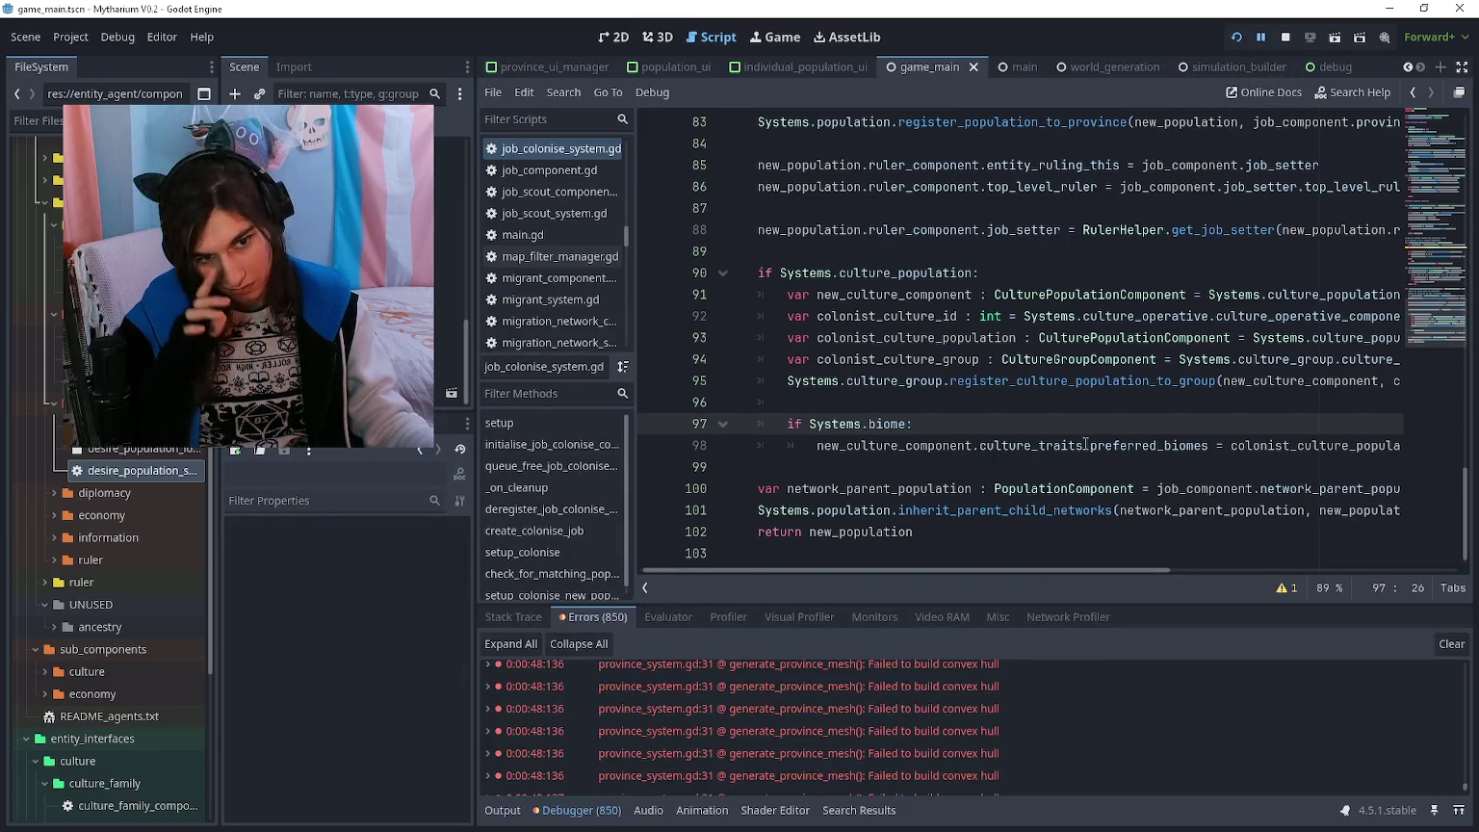
- Inspect culture group 351's culture traits and Preferred Biomes among the 358 groups
click(1062, 466)
click(447, 236)
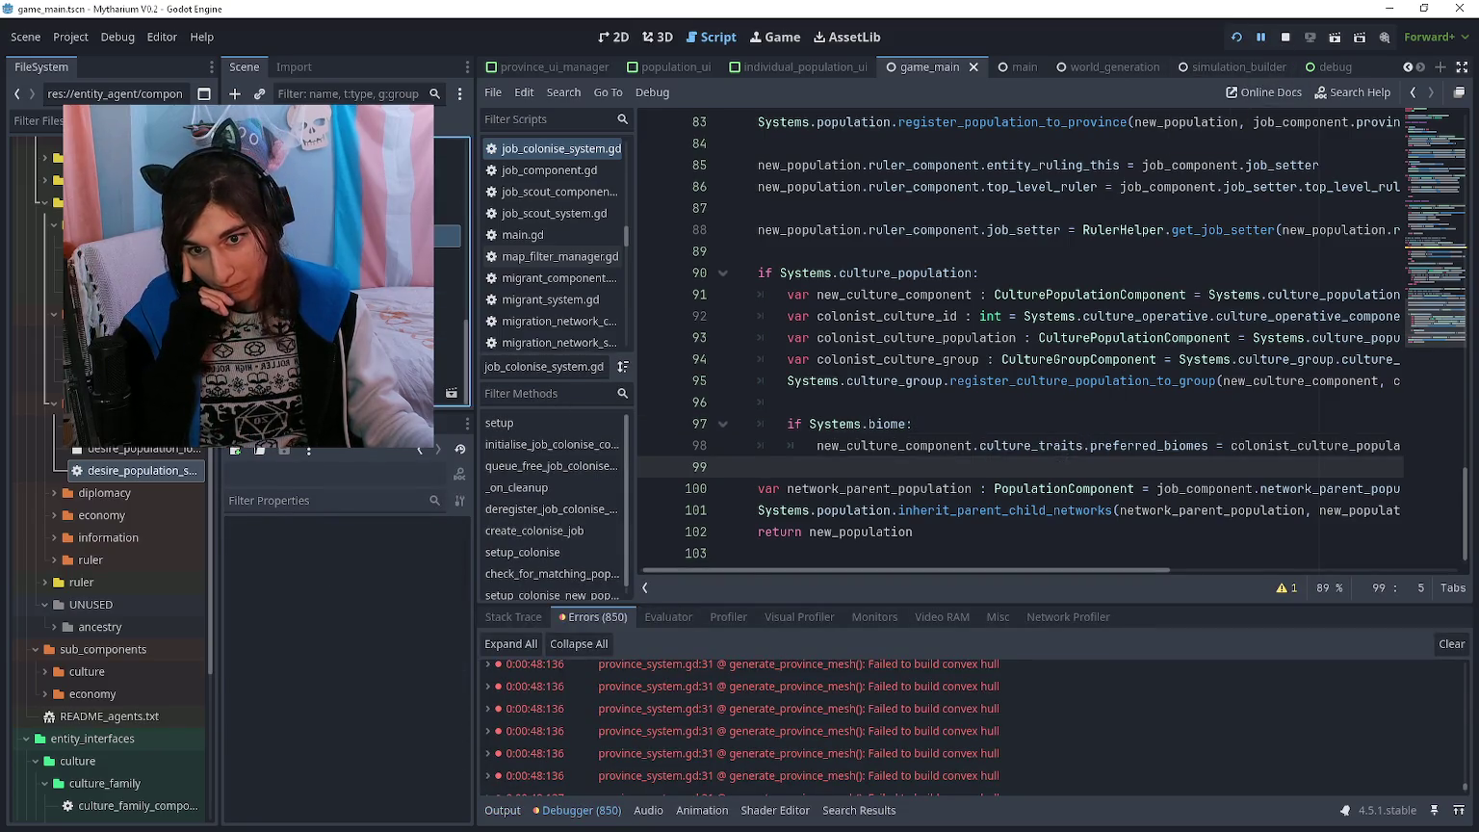
click(383, 545)
scroll(390, 674, down, 5)
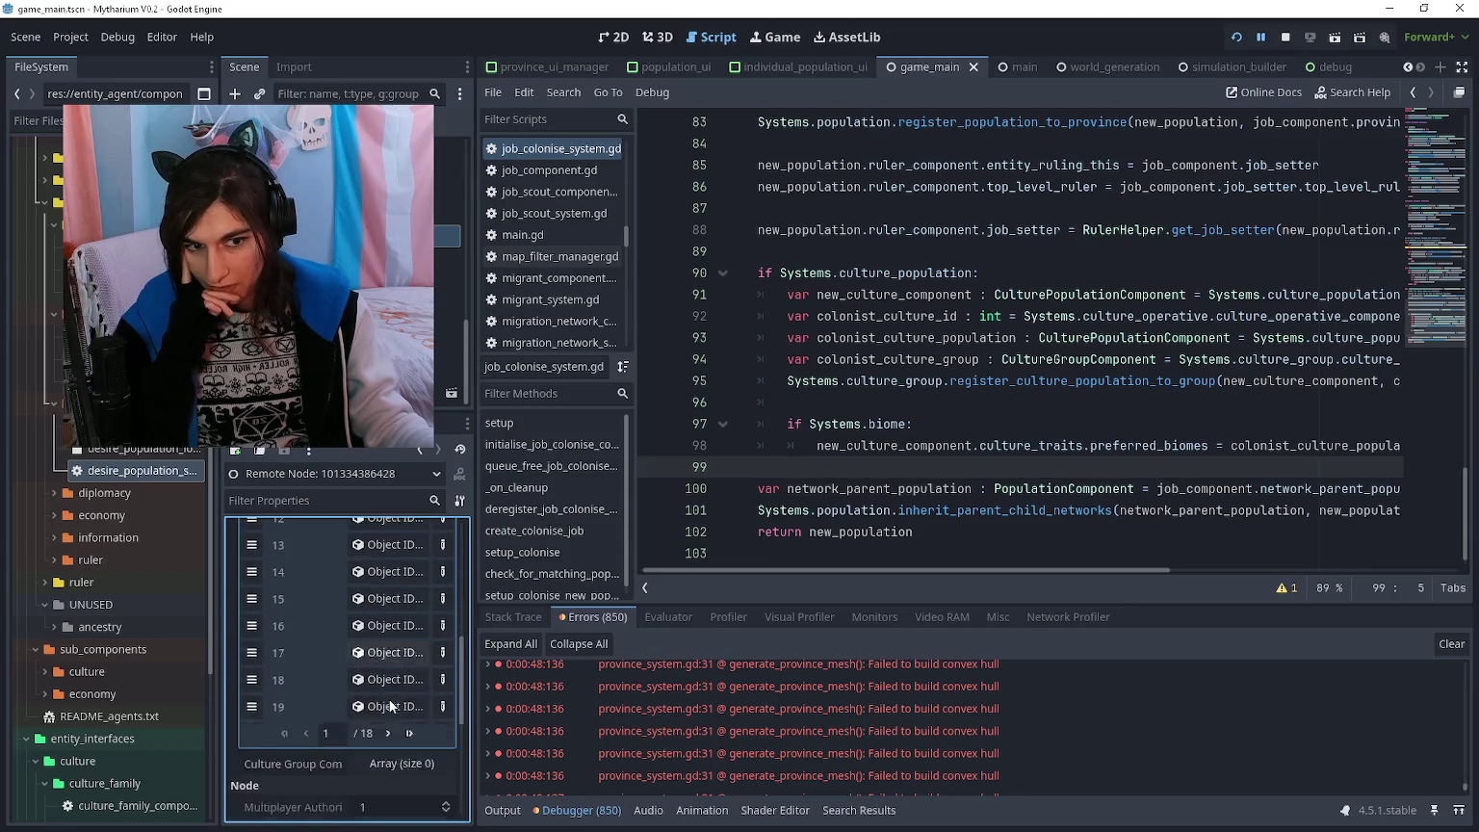
scroll(383, 703, down, 1)
click(390, 661)
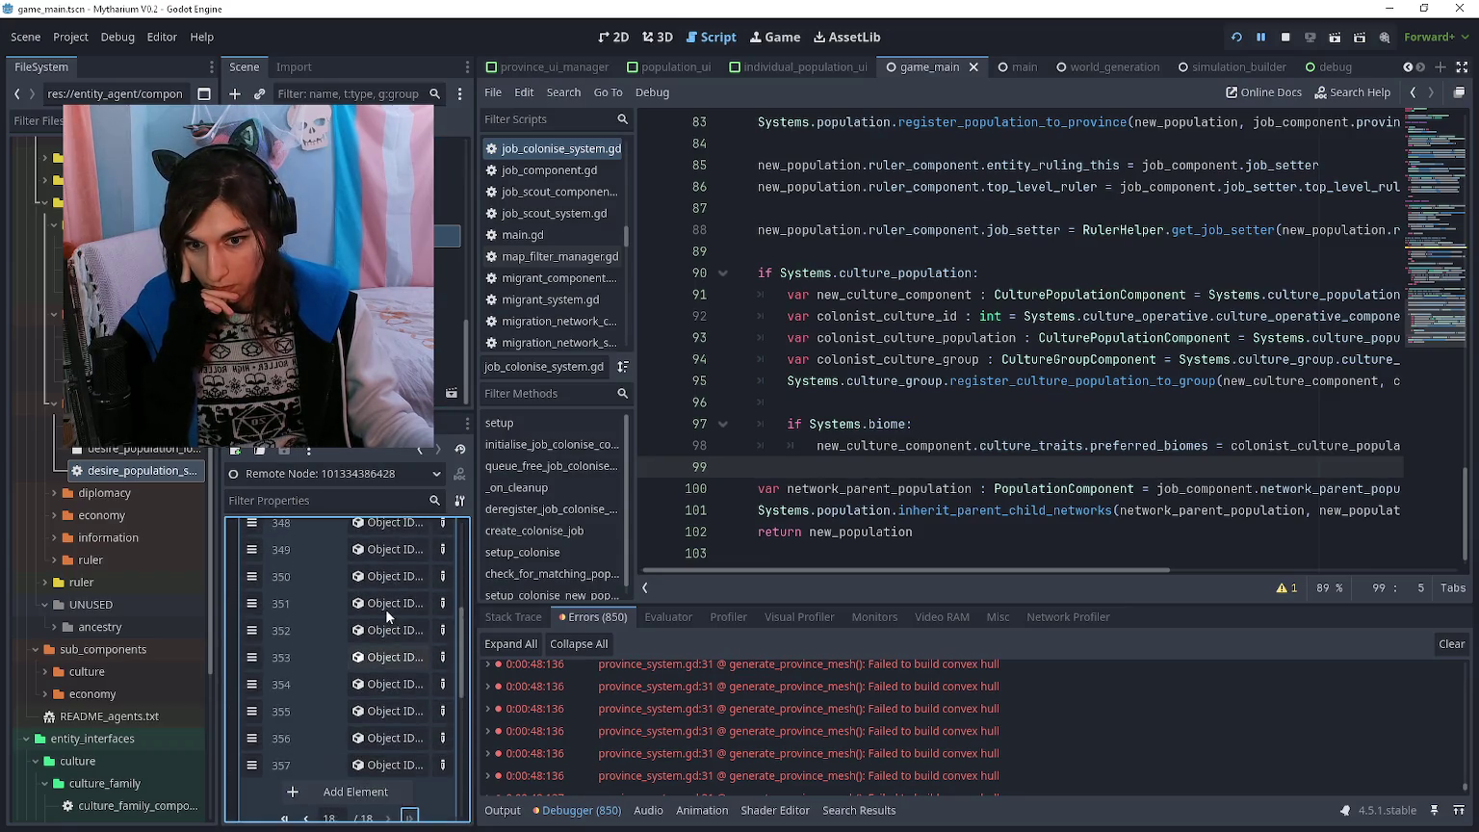
click(385, 608)
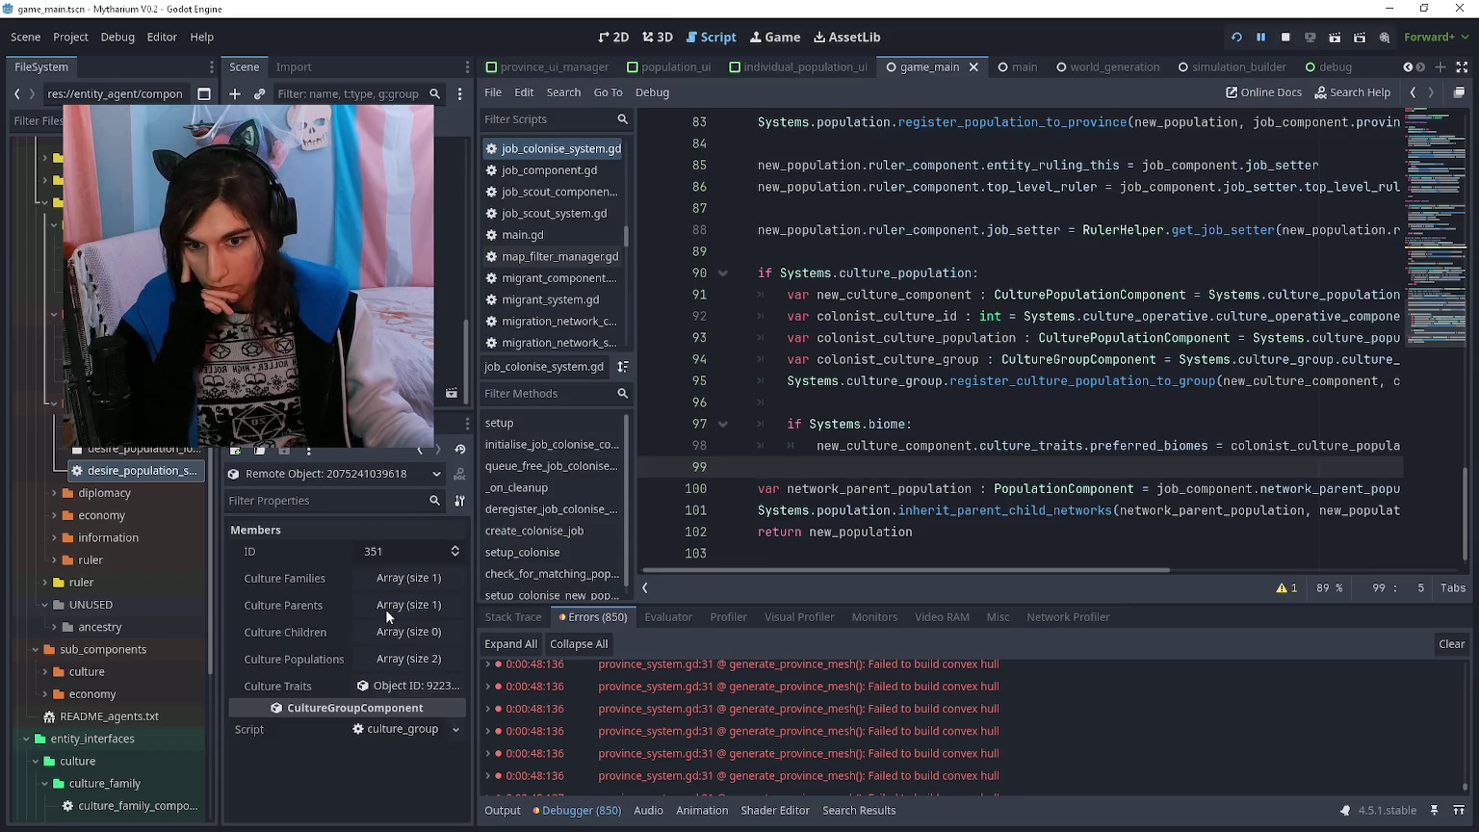
click(394, 684)
click(412, 551)
click(412, 551)
click(421, 450)
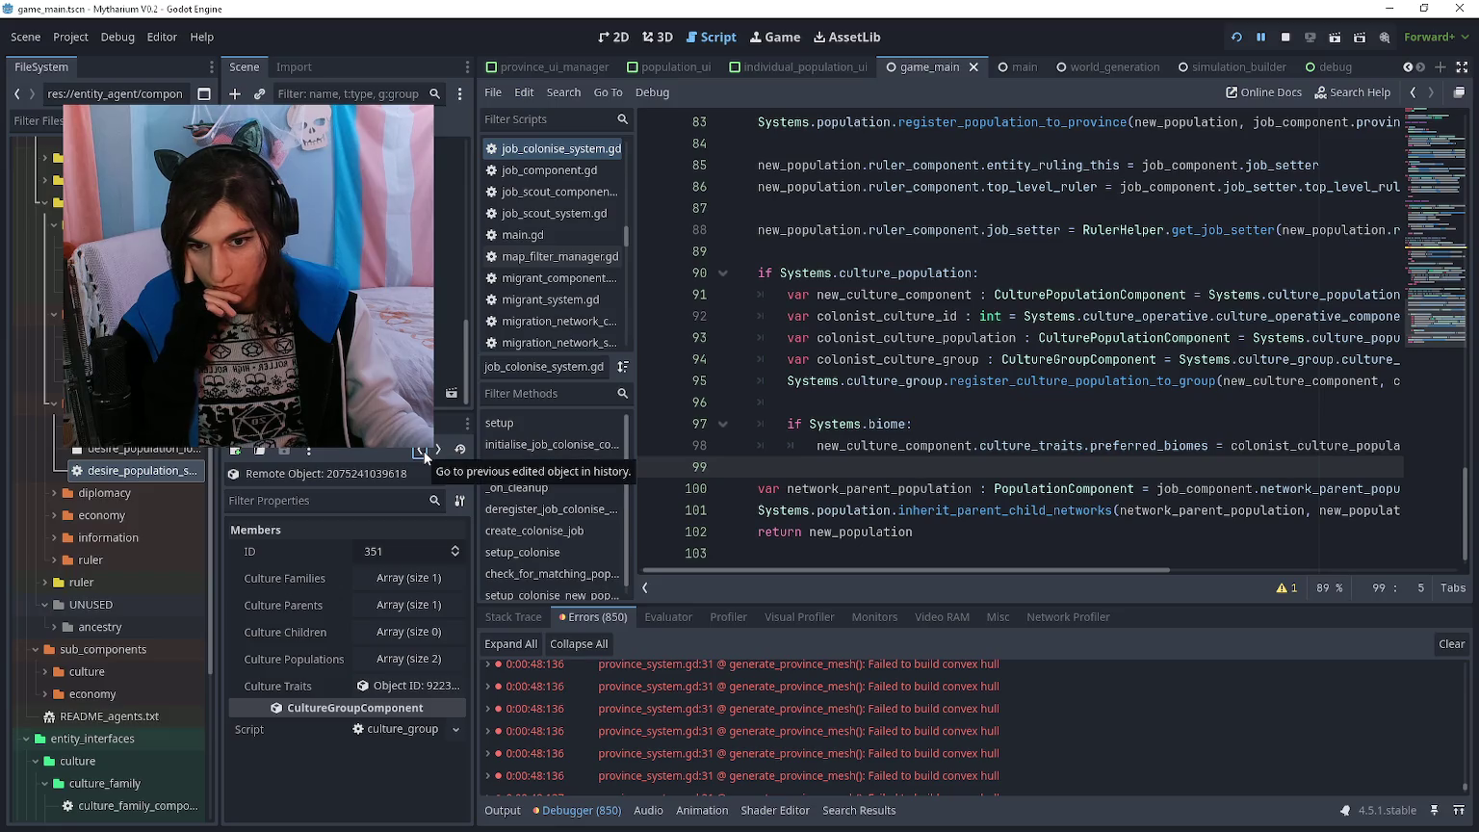
- Select the biome fail messages in the output, then return to desire_population_system.gd
click(503, 809)
drag(497, 749, 494, 700)
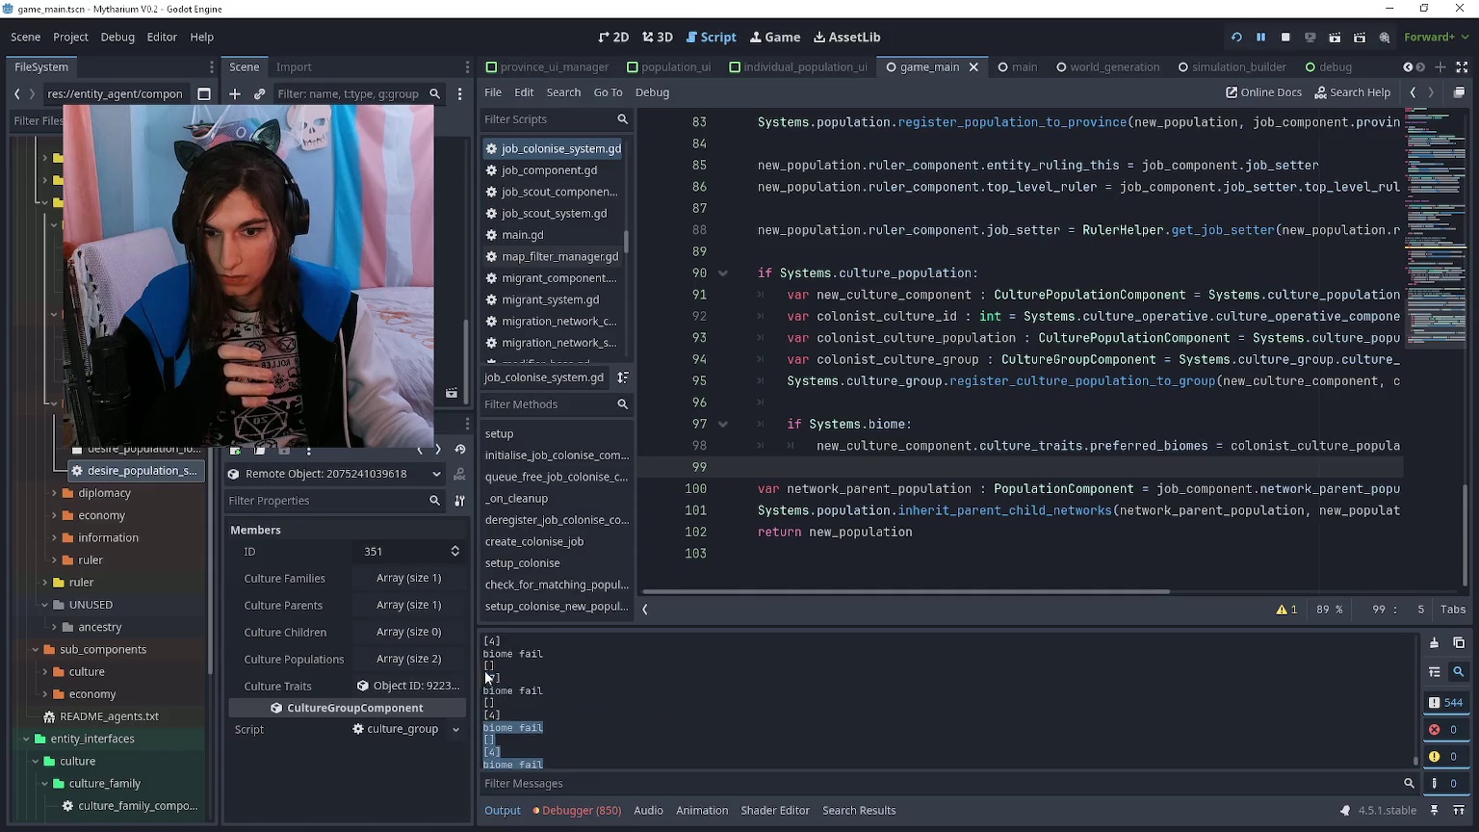
click(421, 451)
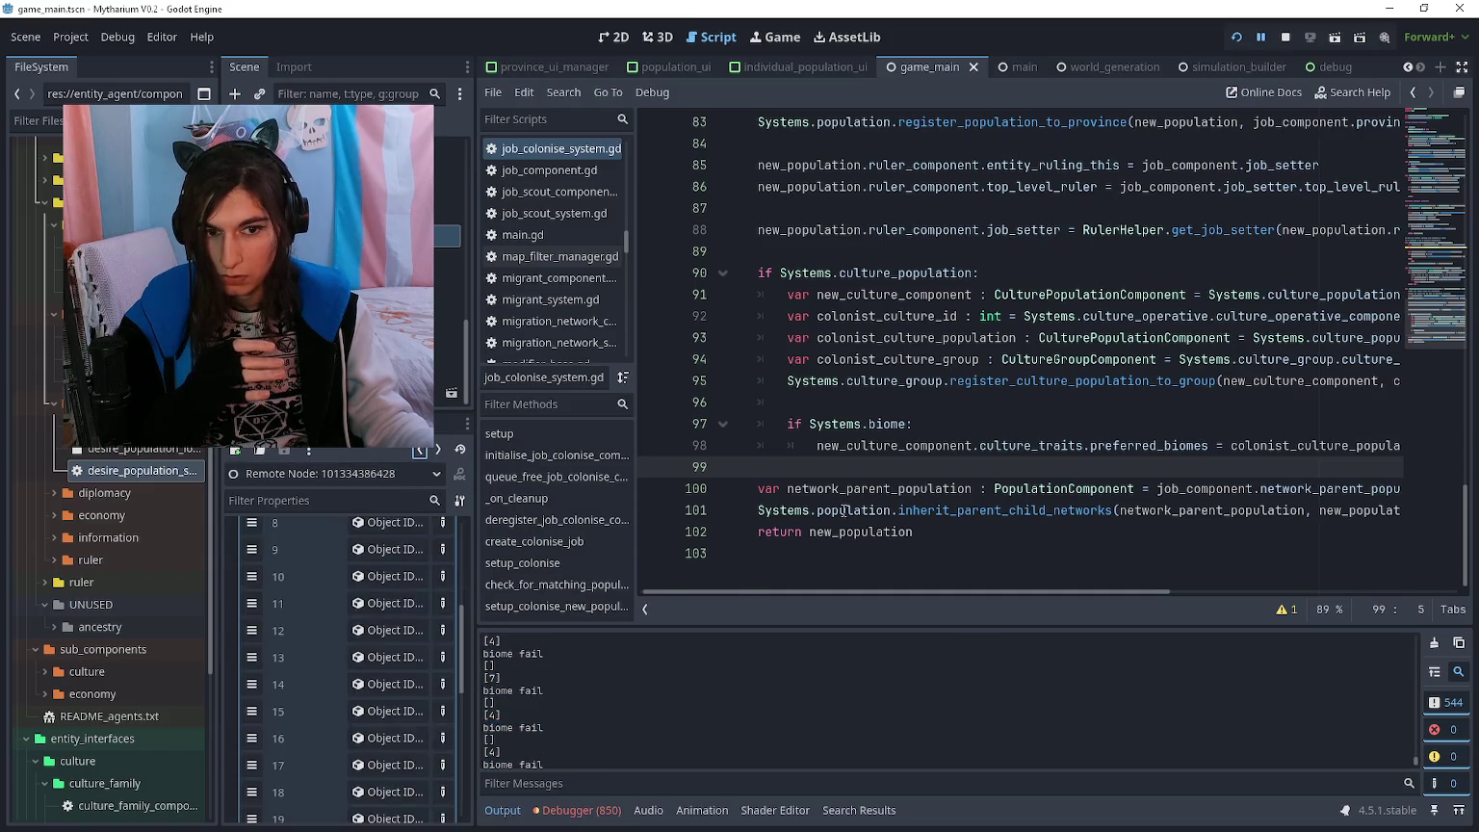
scroll(855, 462, right, 6)
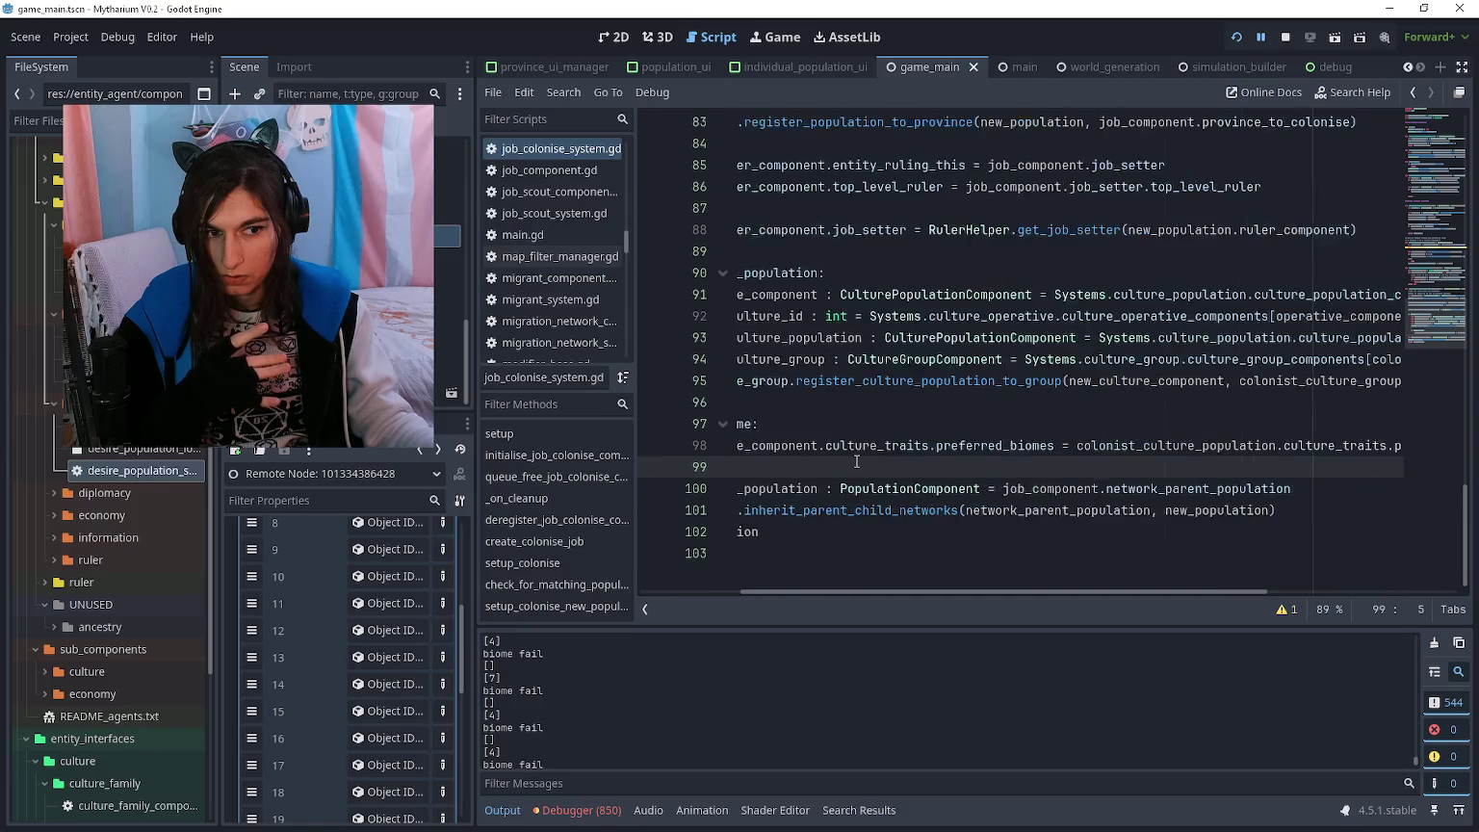
scroll(856, 462, left, 6)
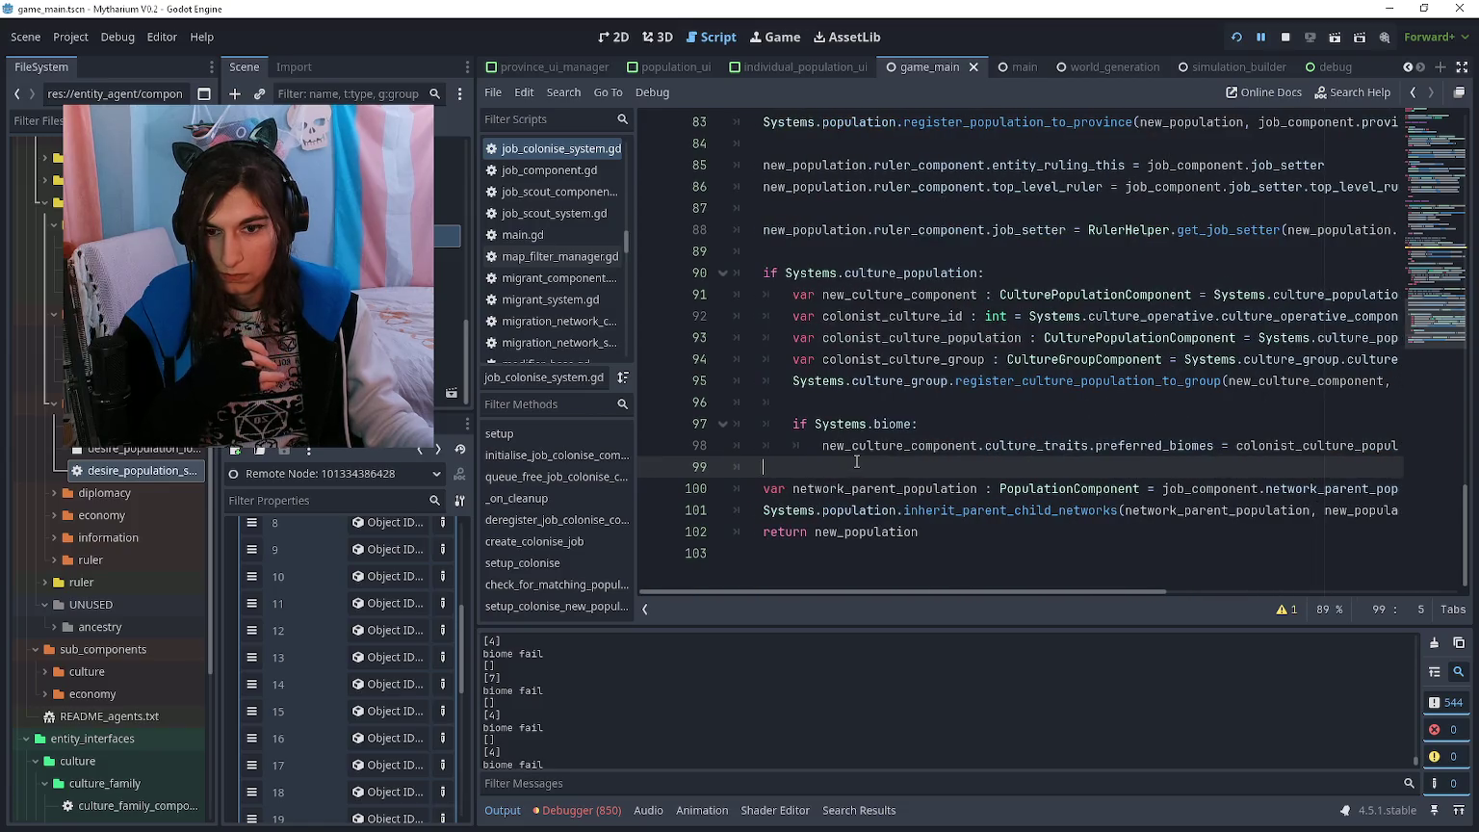
key(alt+Left)
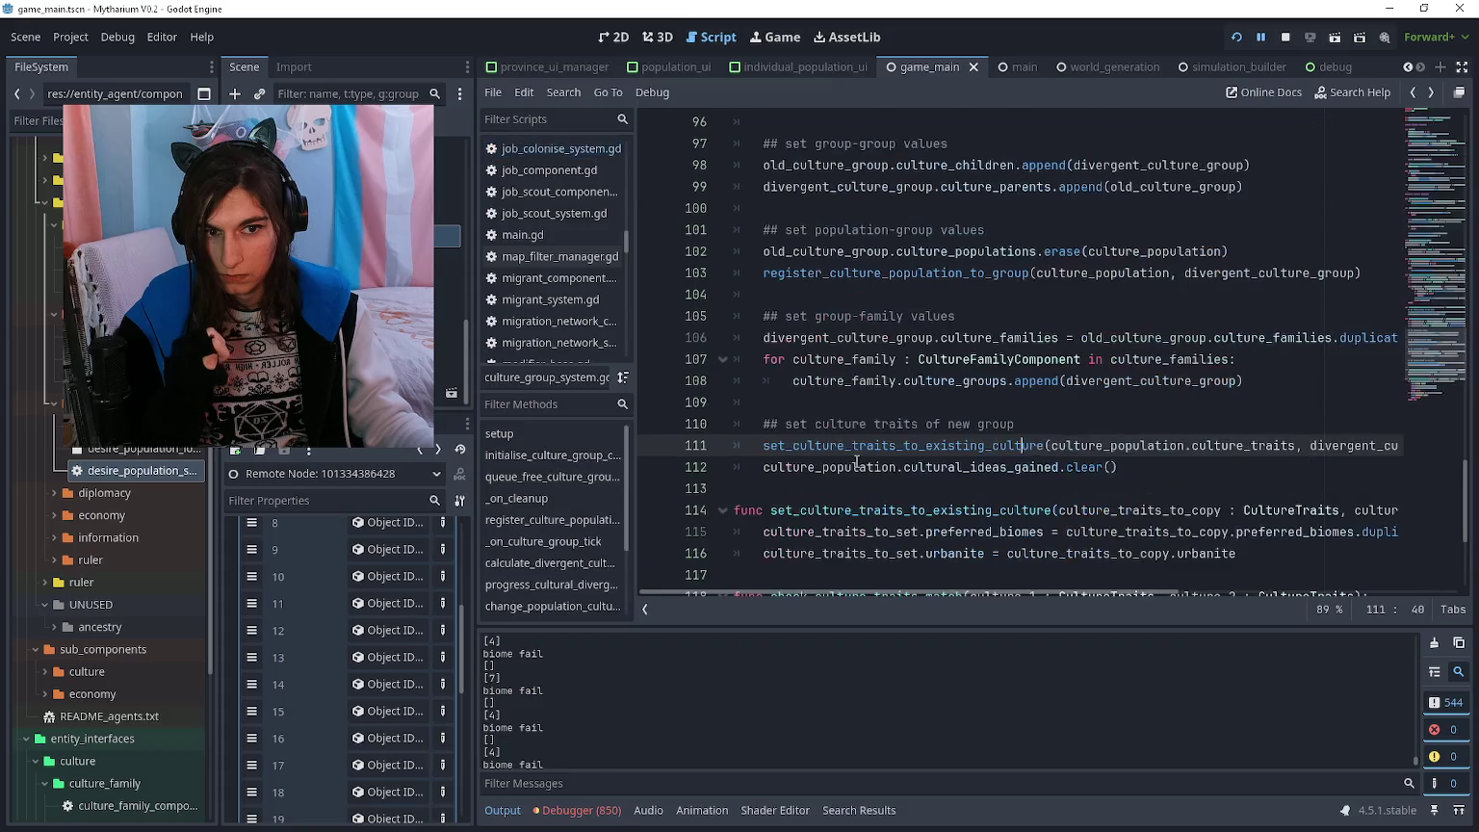
key(alt+Right)
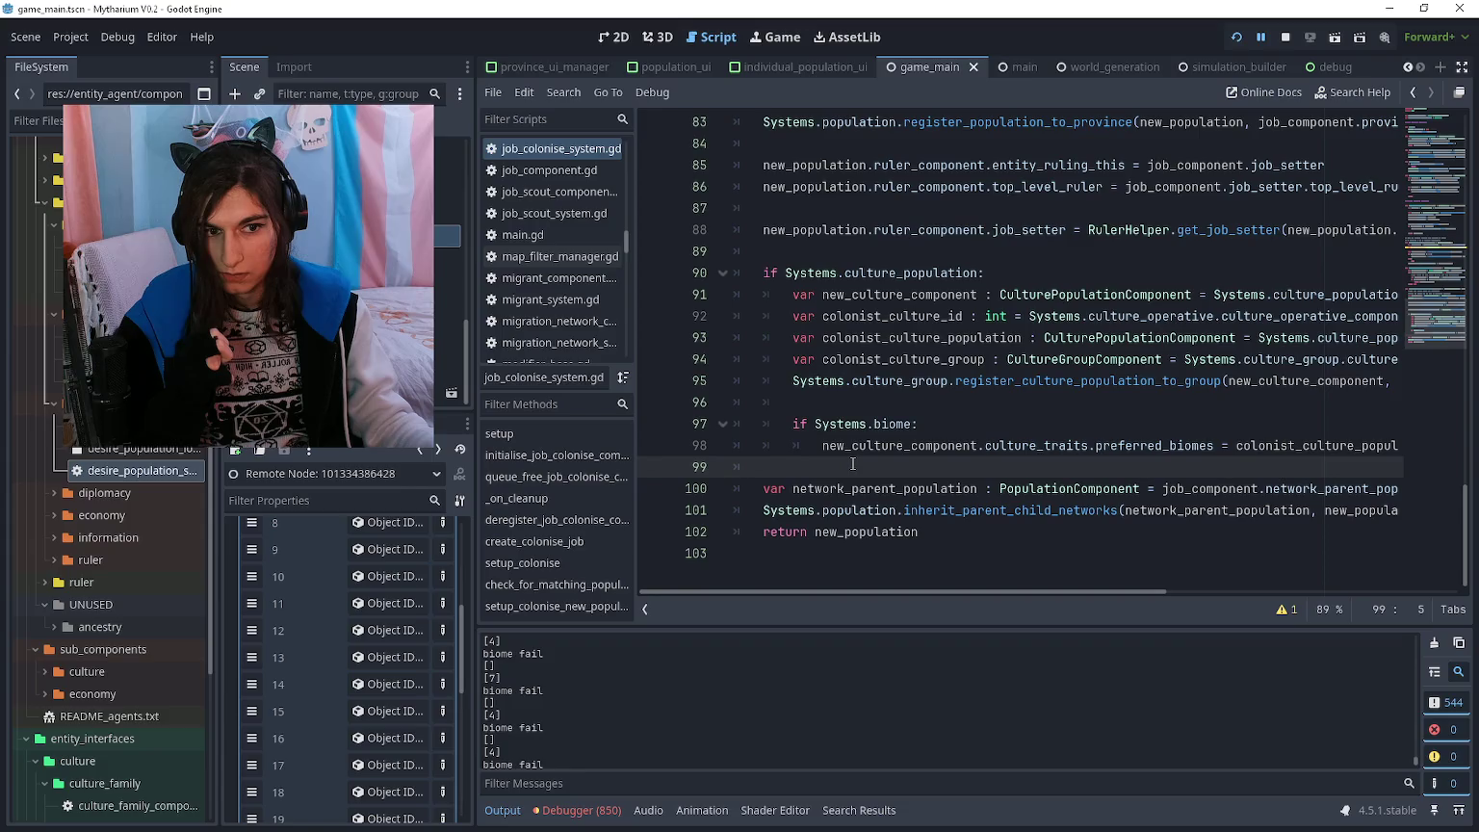
click(419, 451)
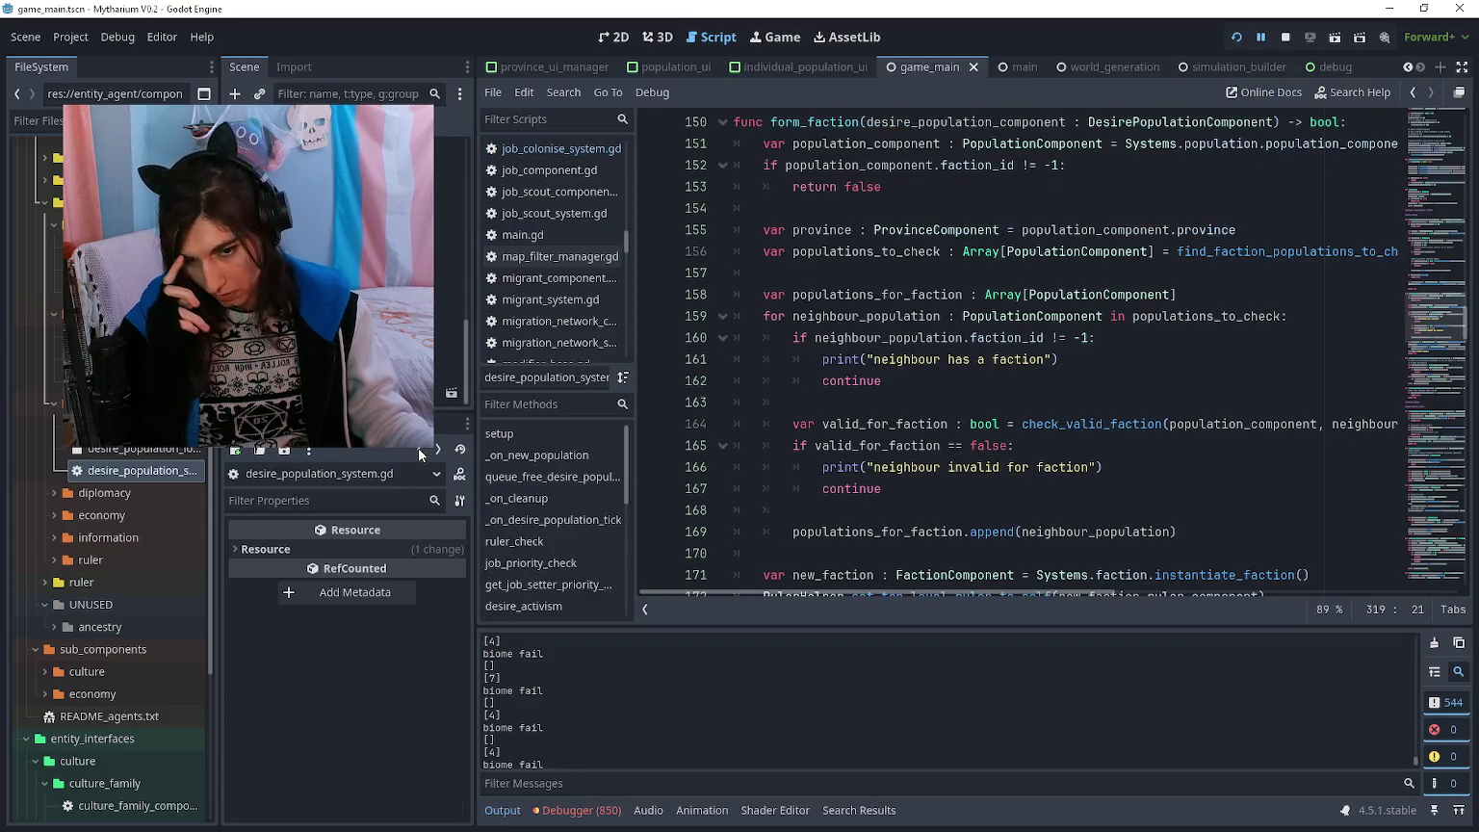
- Page through the Culture Population array and inspect entry 887's Culture Traits
scroll(337, 279, up, 5)
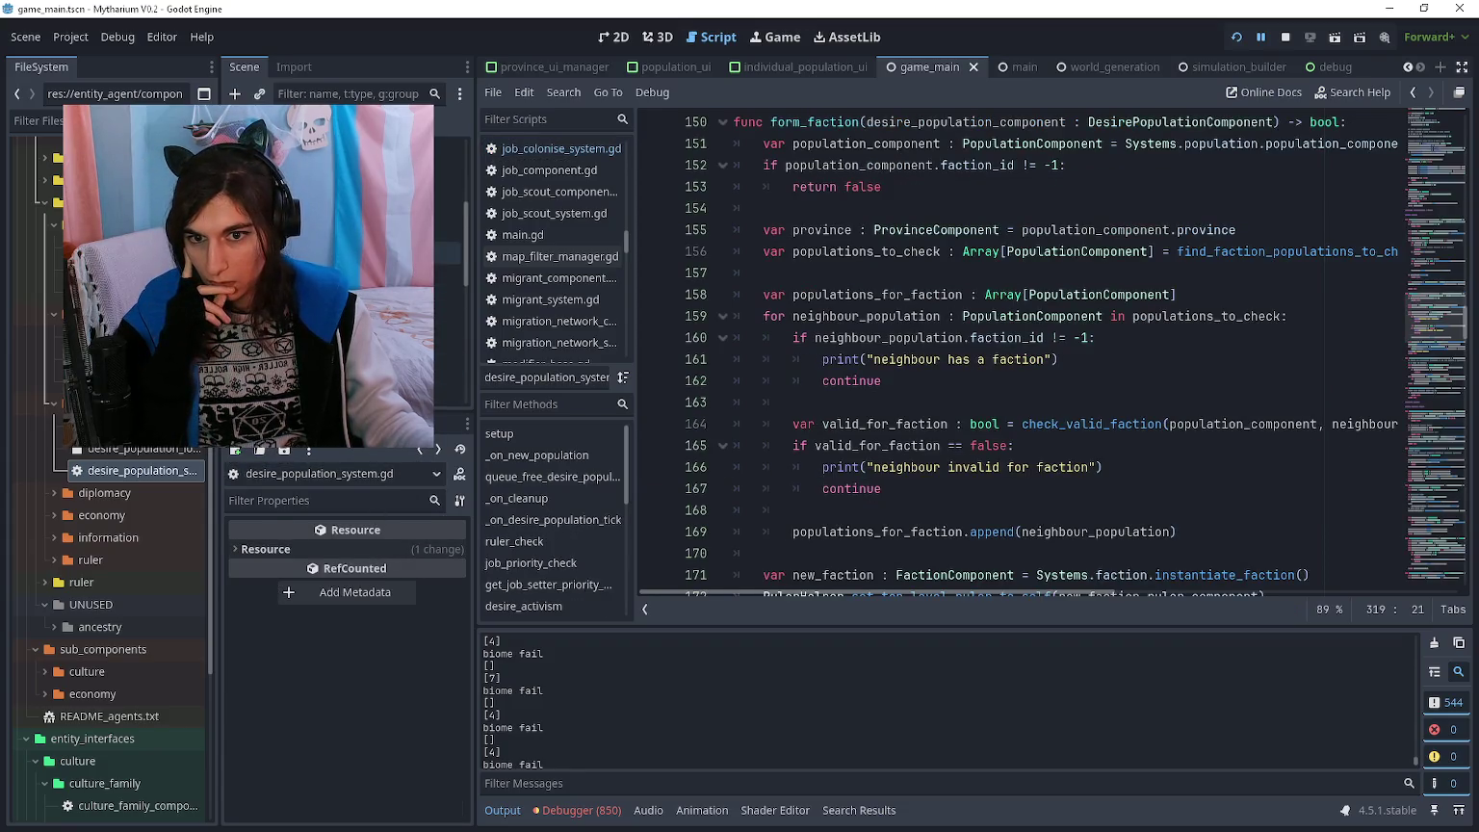
scroll(337, 279, down, 5)
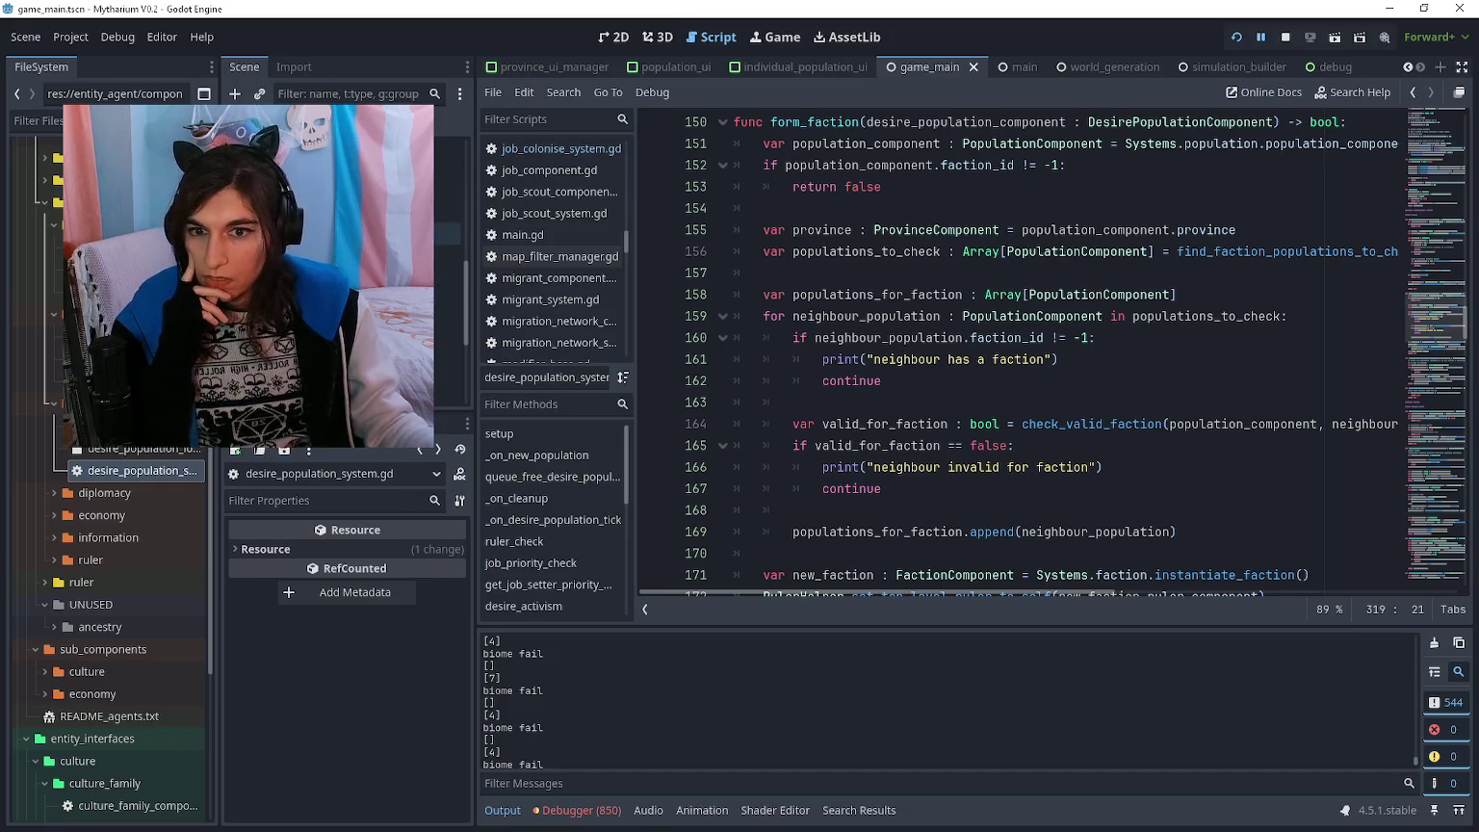
scroll(337, 279, up, 4)
scroll(337, 279, down, 4)
click(337, 253)
click(393, 582)
scroll(391, 645, down, 3)
scroll(387, 664, down, 5)
click(409, 619)
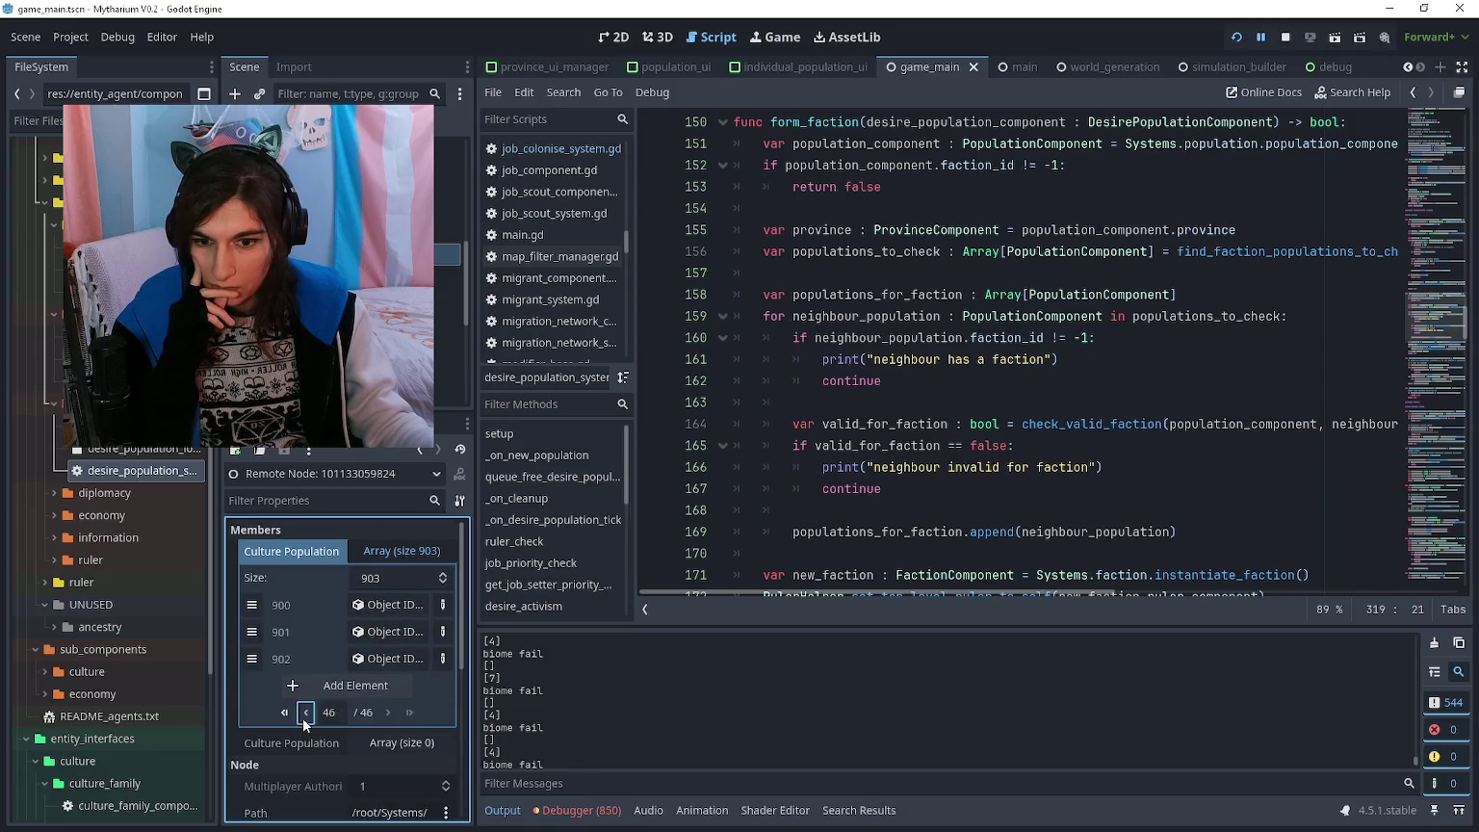
click(305, 713)
click(392, 595)
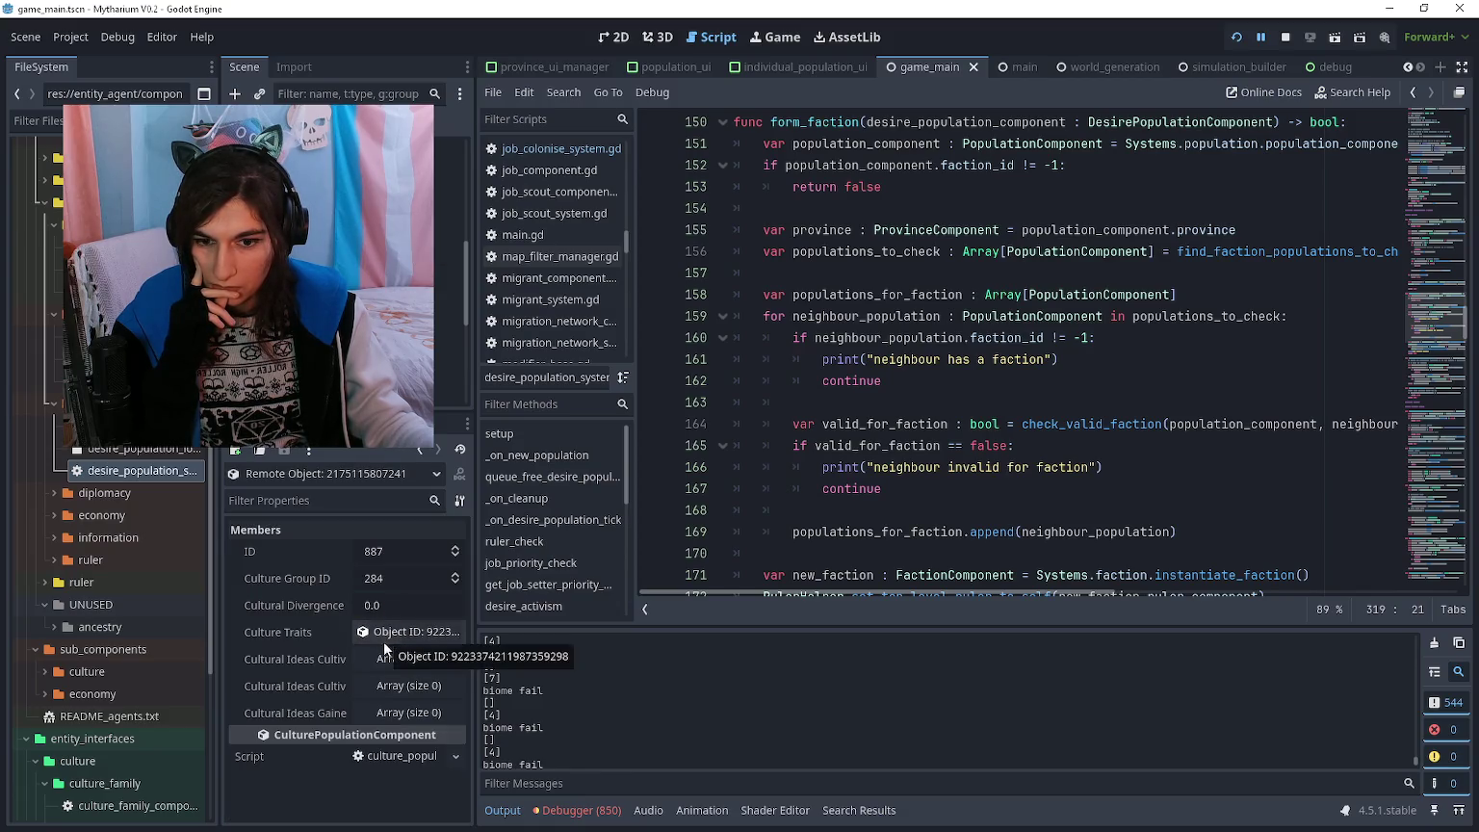
click(402, 637)
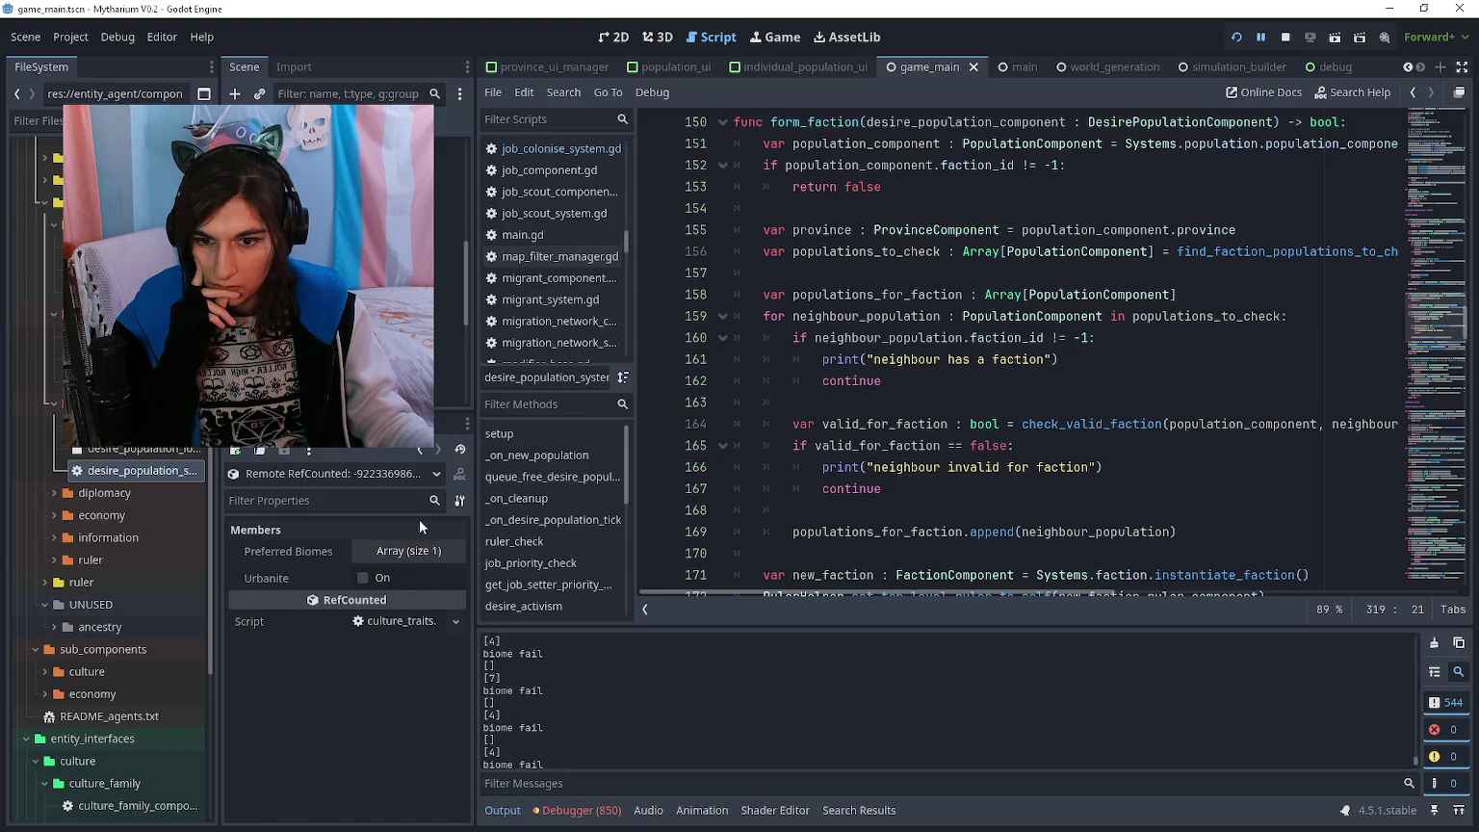
click(420, 449)
click(420, 449)
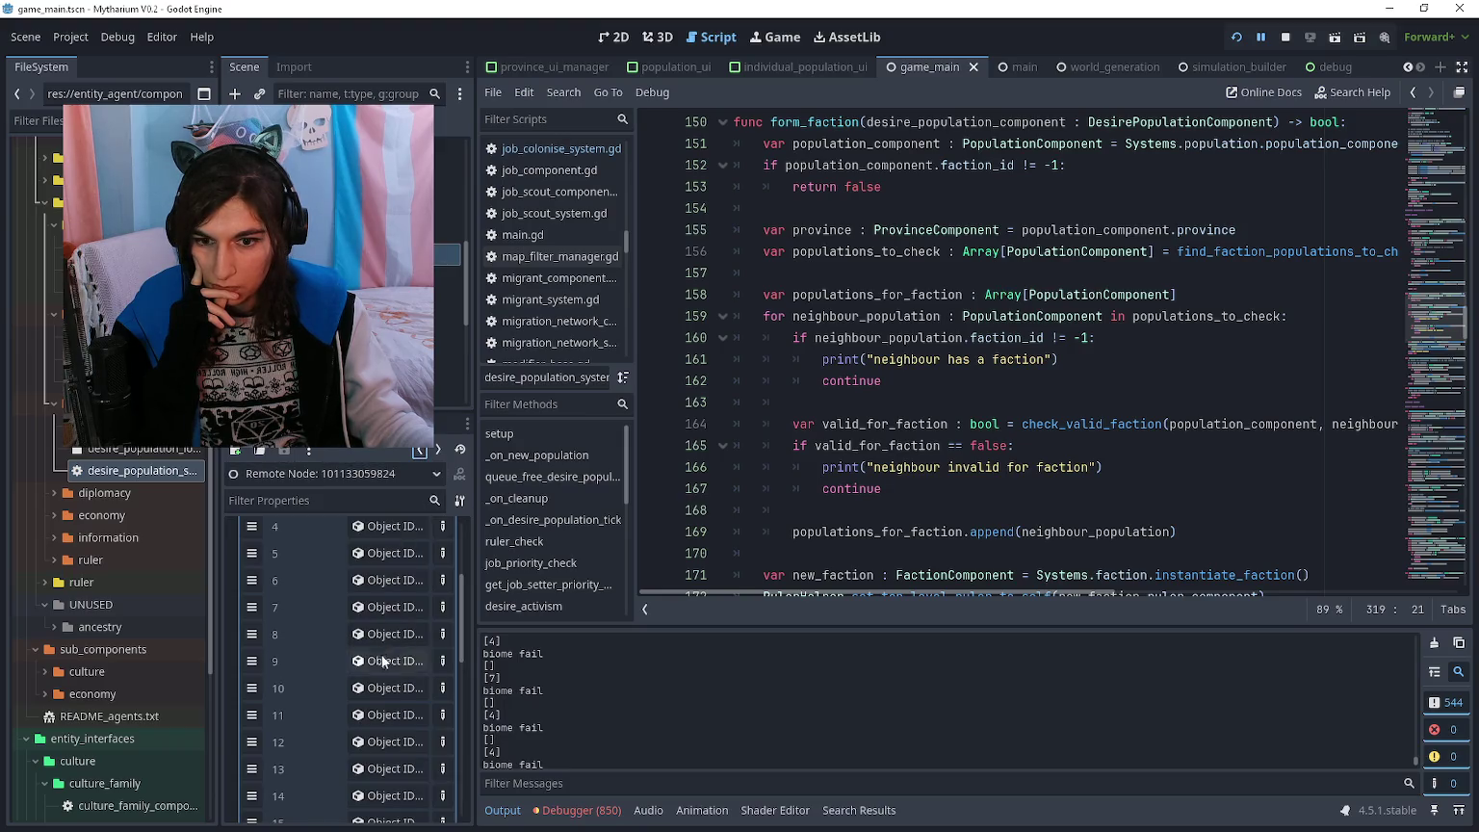
- Switch to job_colonise_system.gd where preferred biomes are copied from the colonist culture
scroll(382, 661, down, 3)
click(903, 406)
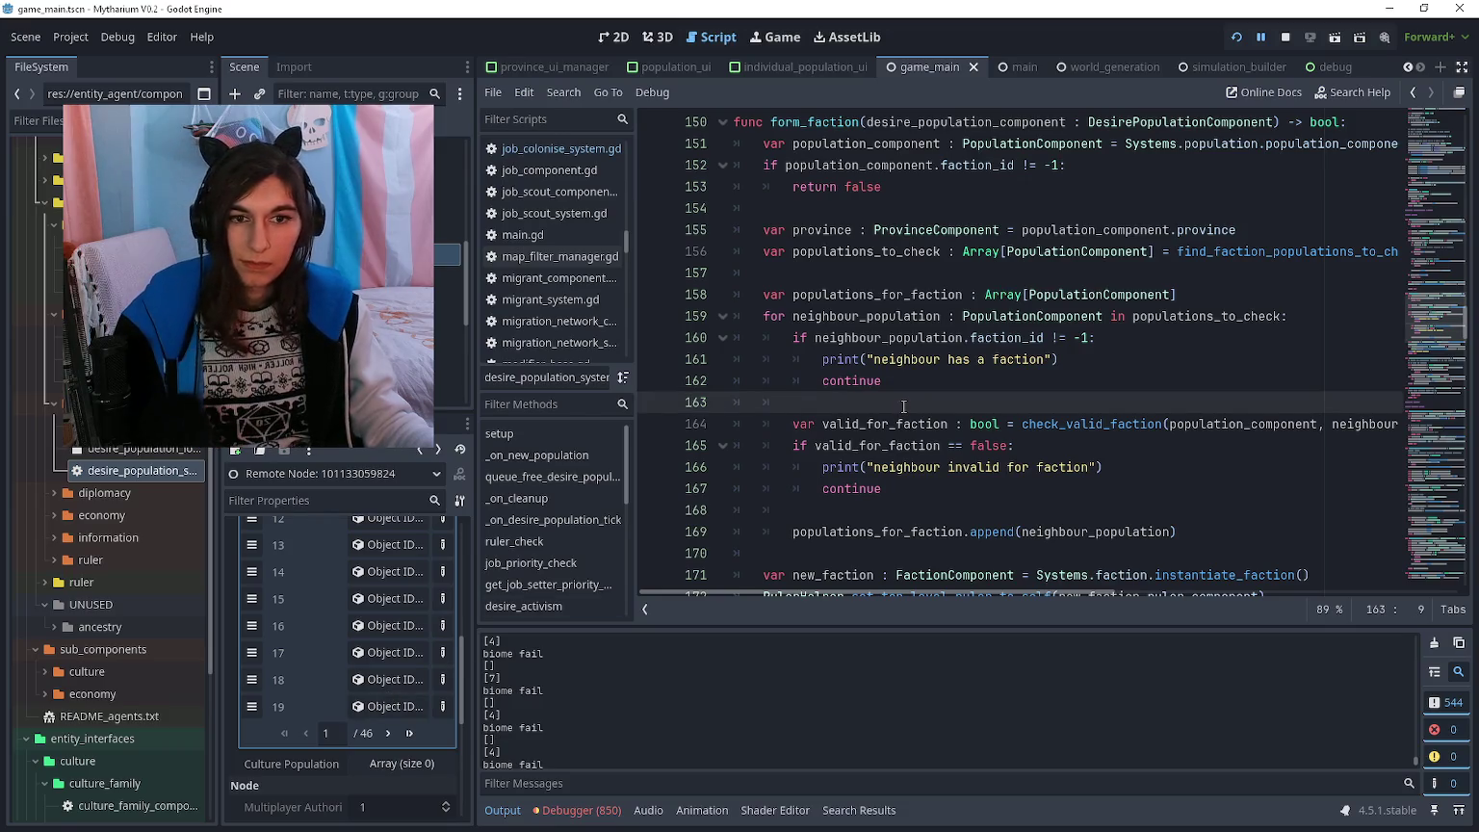
scroll(903, 406, up, 1)
scroll(903, 407, down, 2)
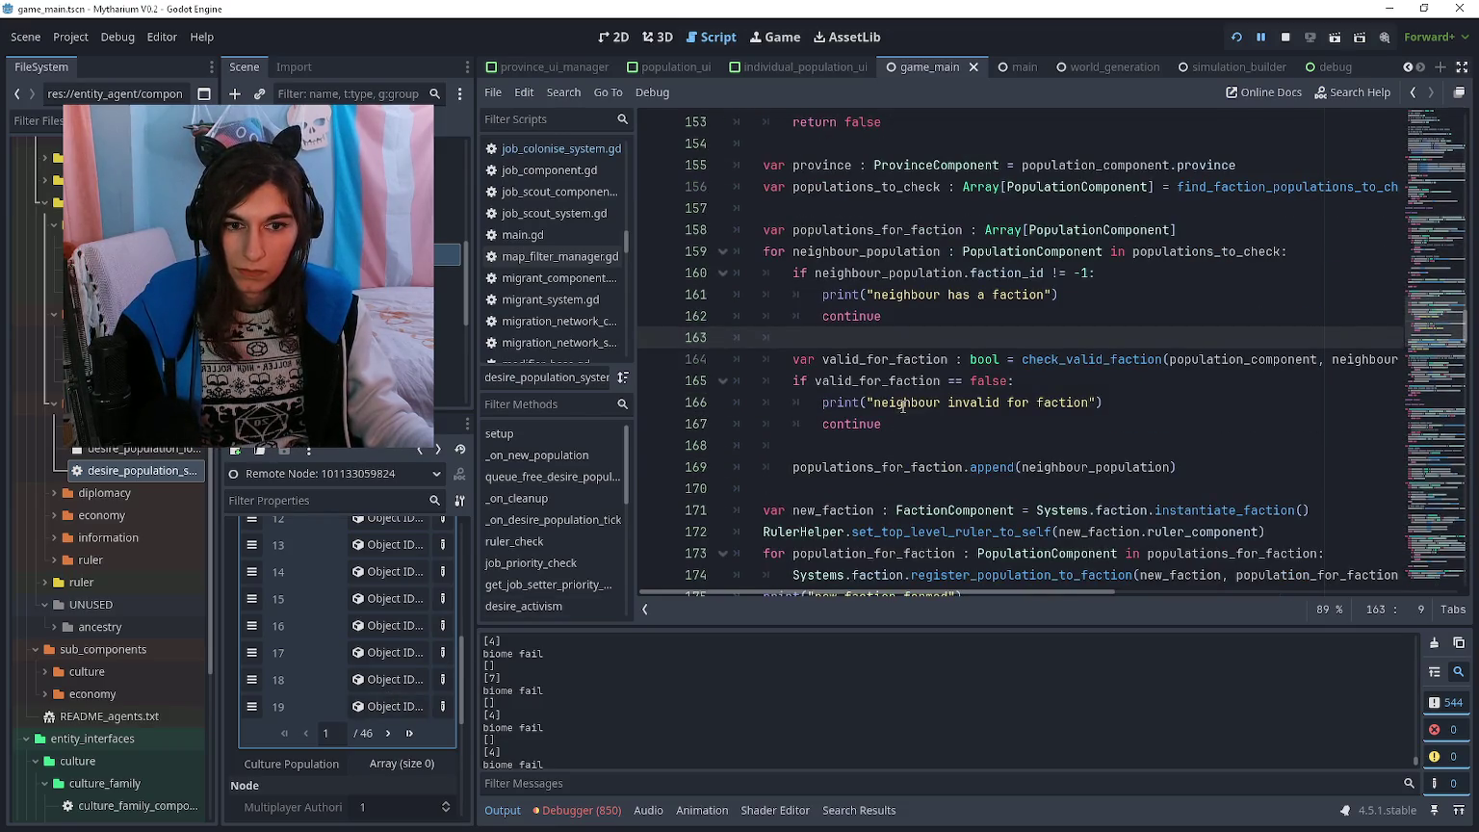
scroll(903, 407, down, 2)
key(alt+Left)
key(alt+Left)
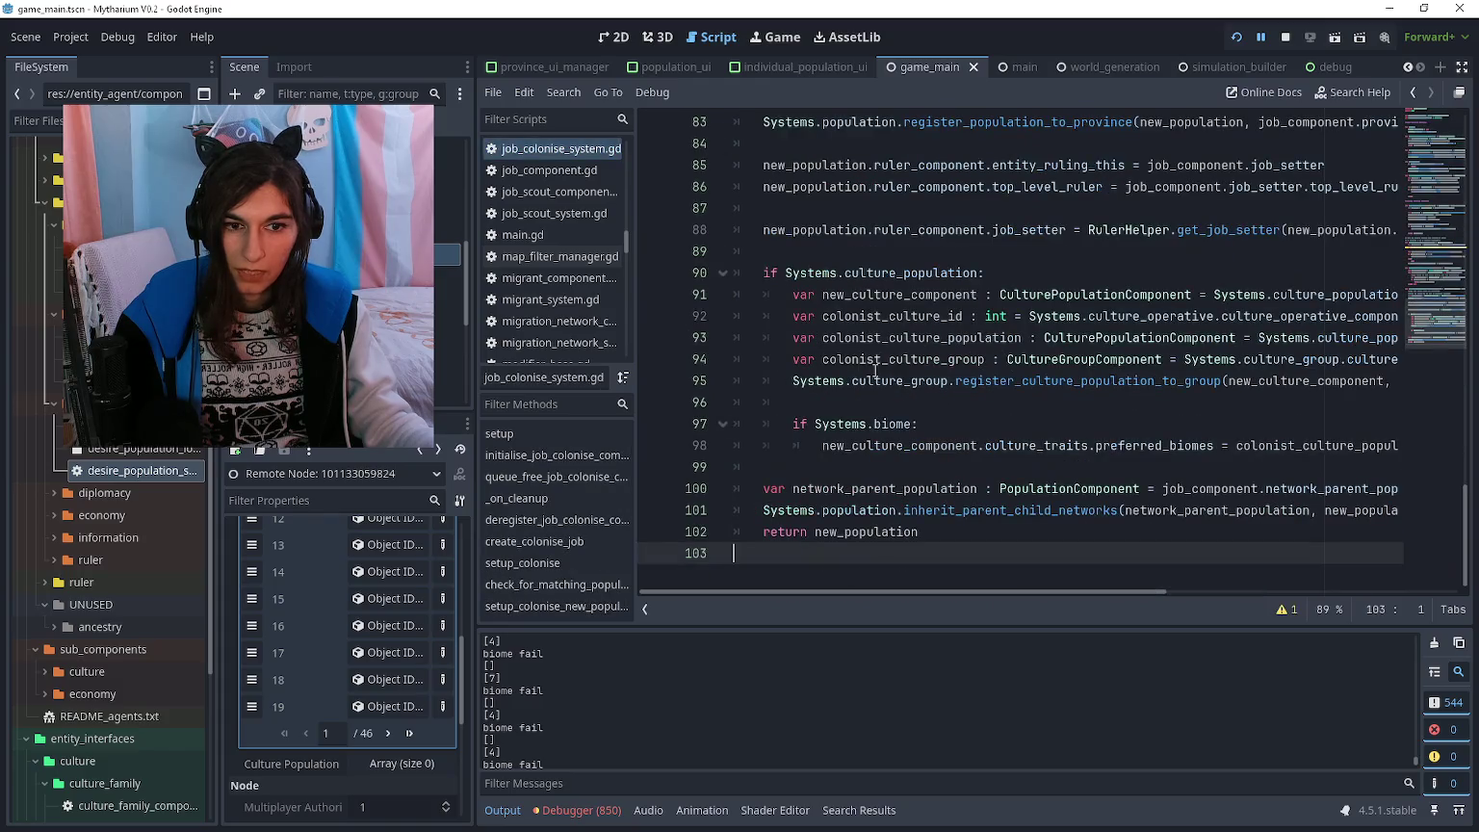
- Switch to culture_group_system.gd and check the debugger's error list before returning to the output log
key(alt+Right)
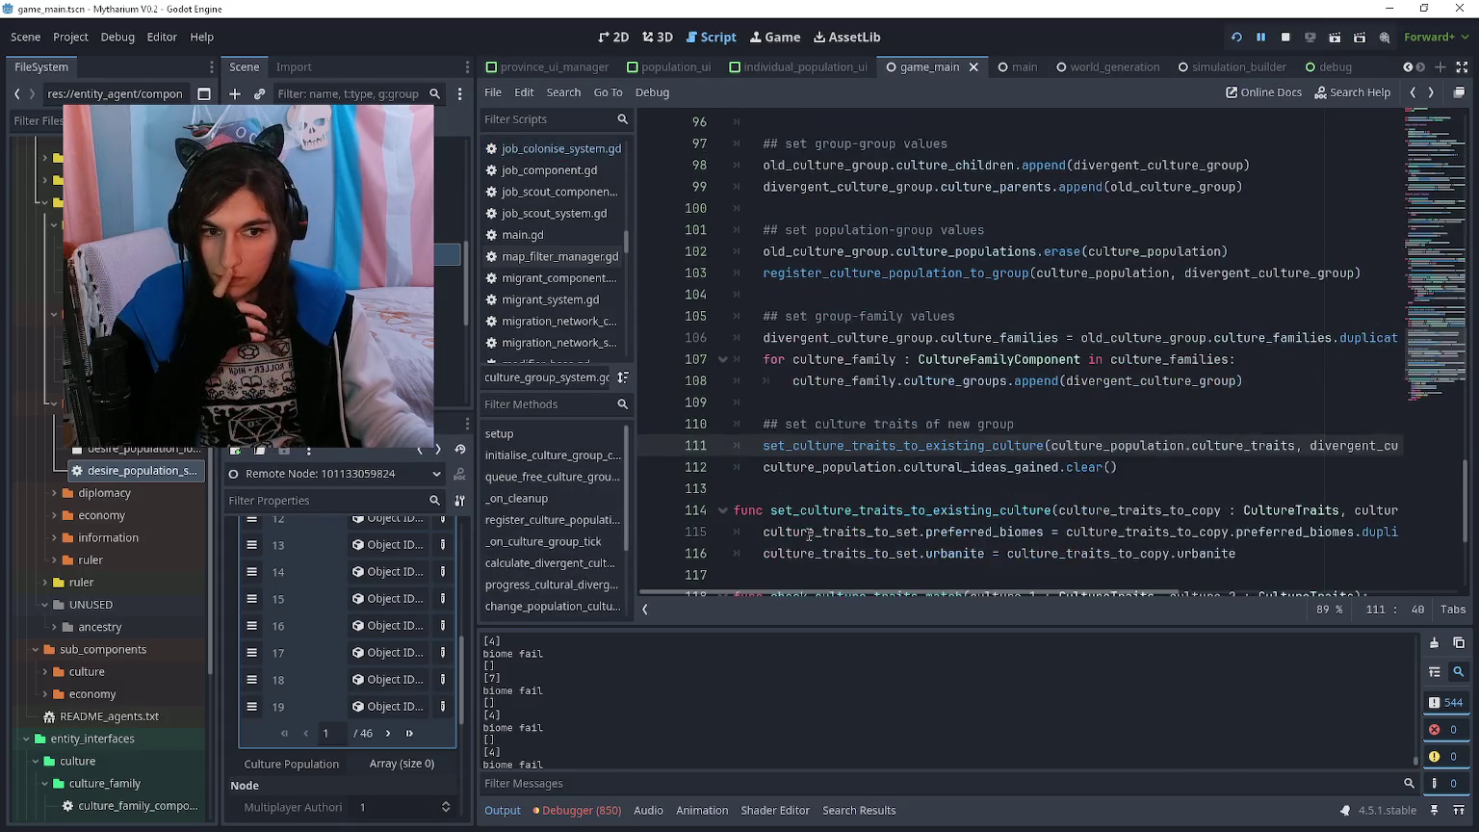
click(894, 401)
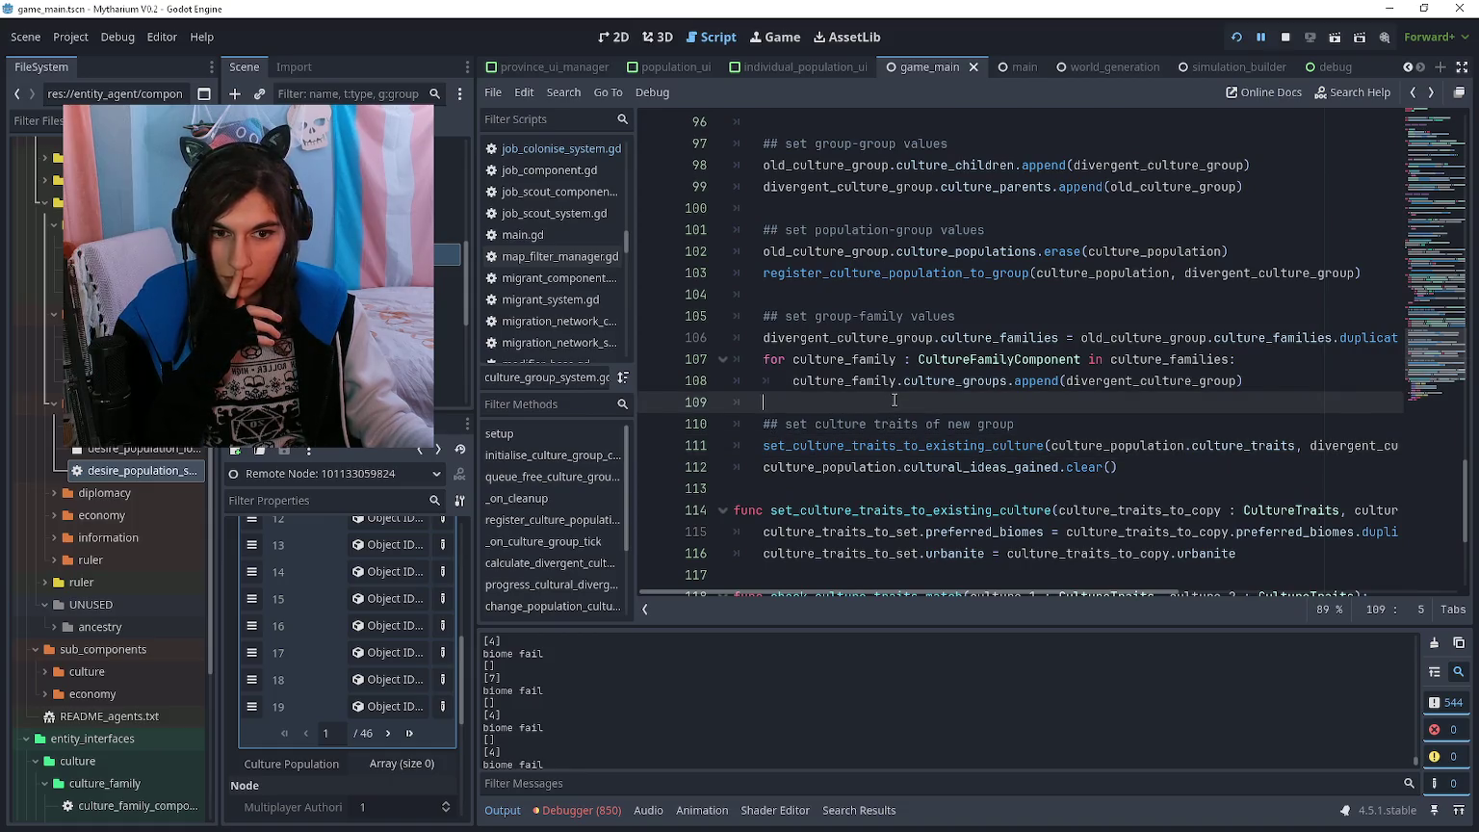
click(578, 812)
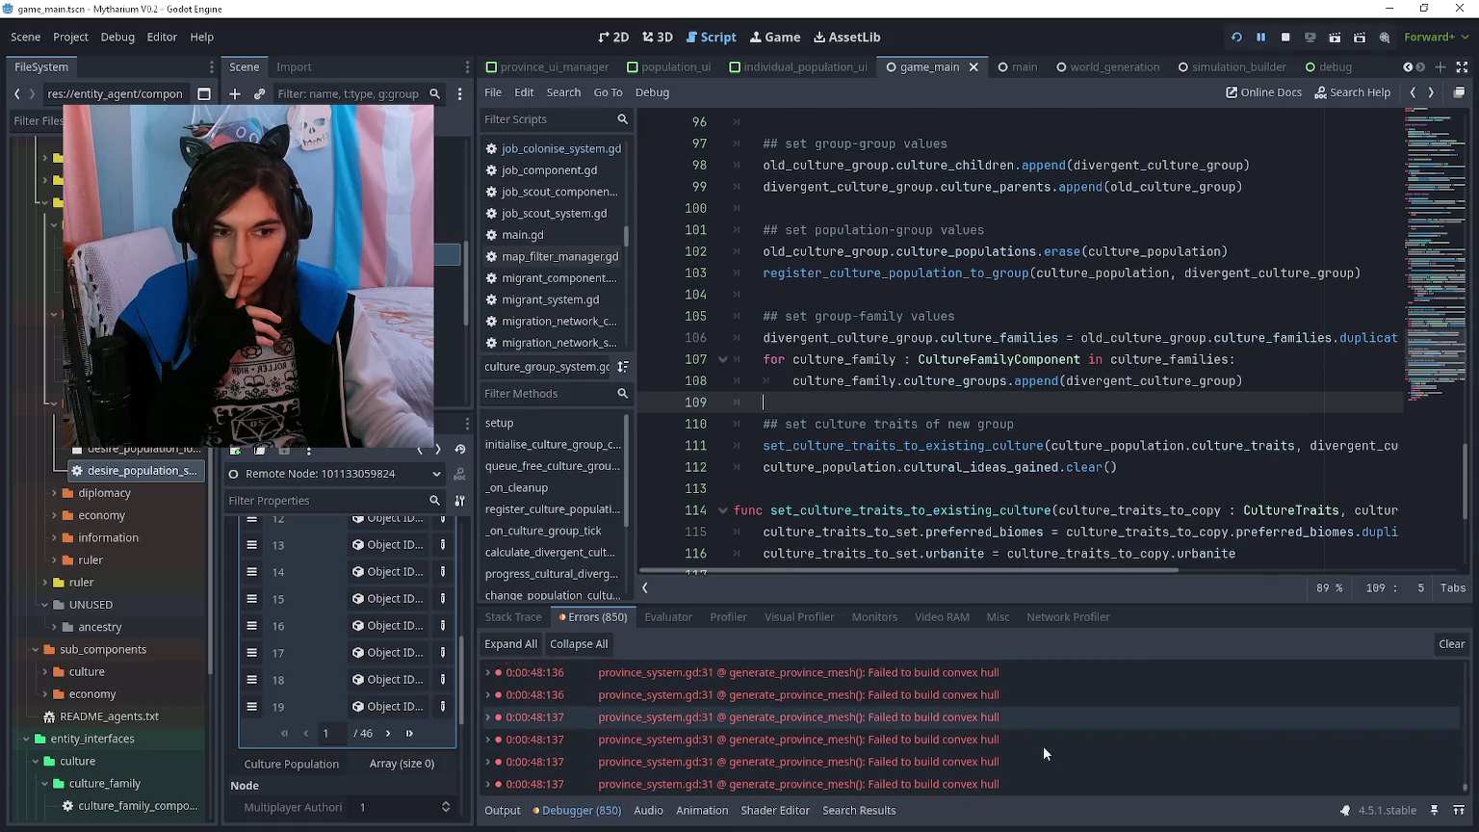
scroll(1155, 761, down, 3)
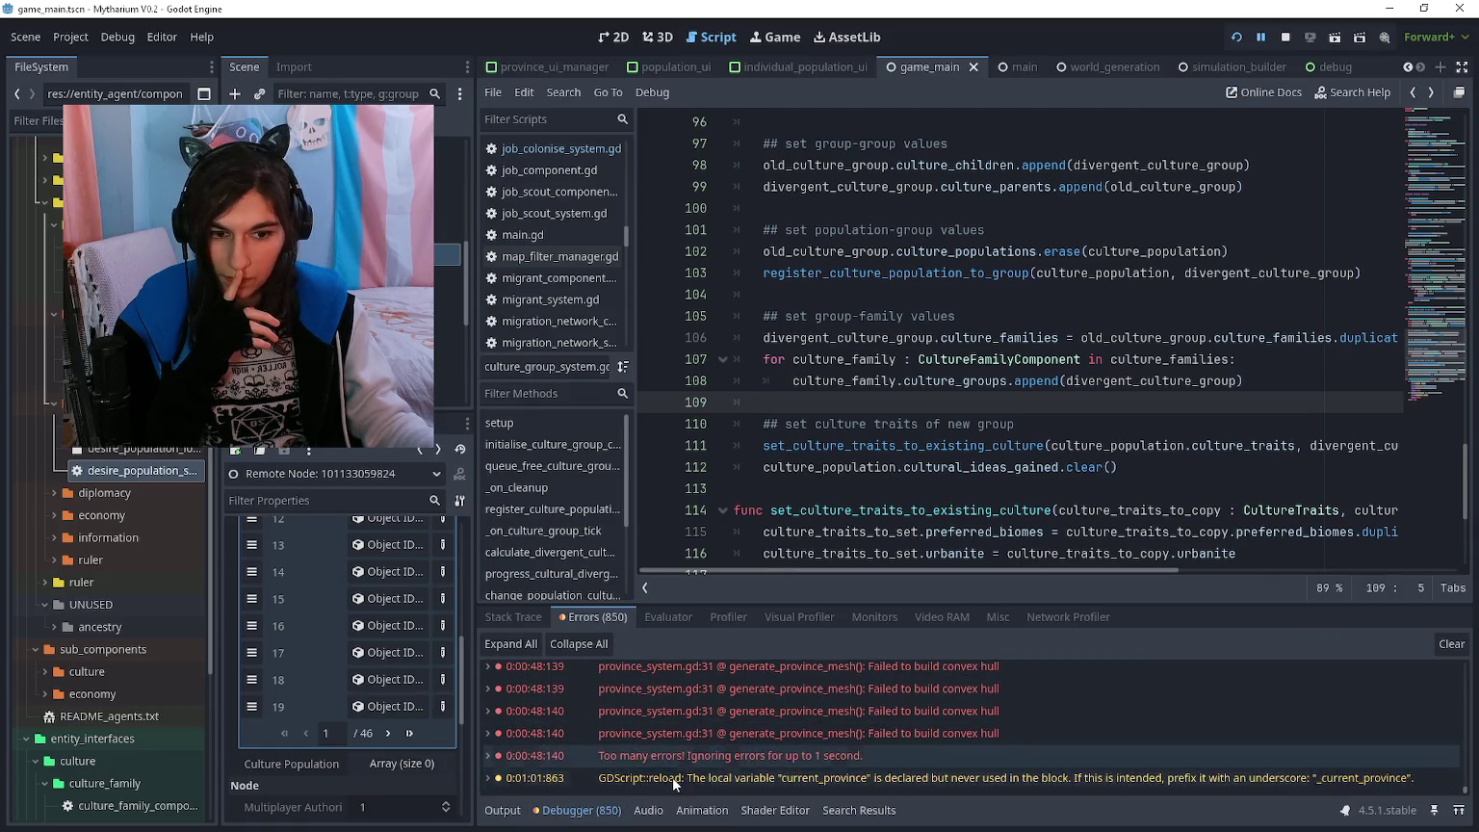
click(503, 812)
click(848, 490)
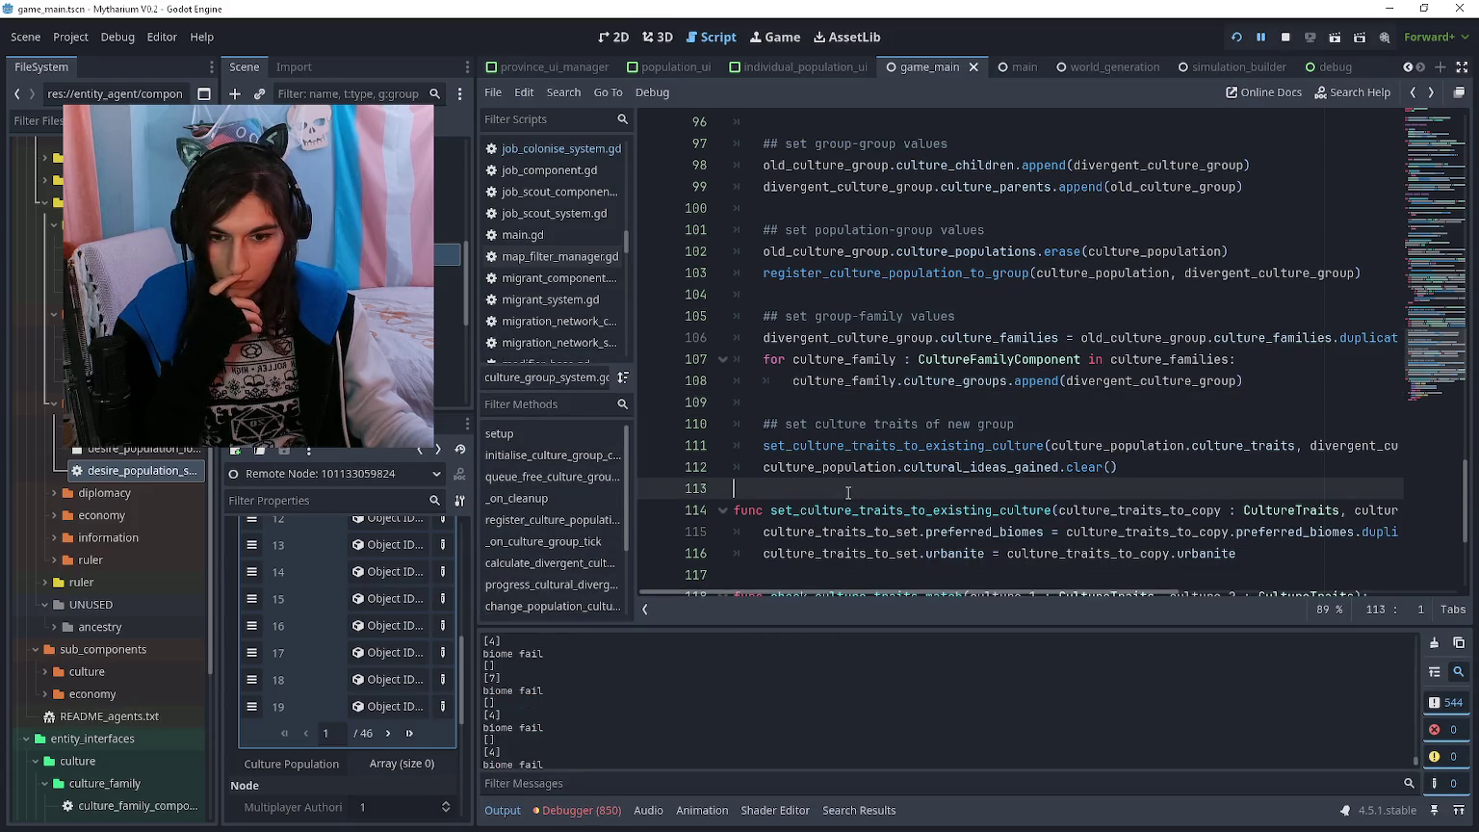
- Inspect the Culture Population array entries and one population's culture traits in the Inspector
scroll(358, 667, up, 1)
click(378, 655)
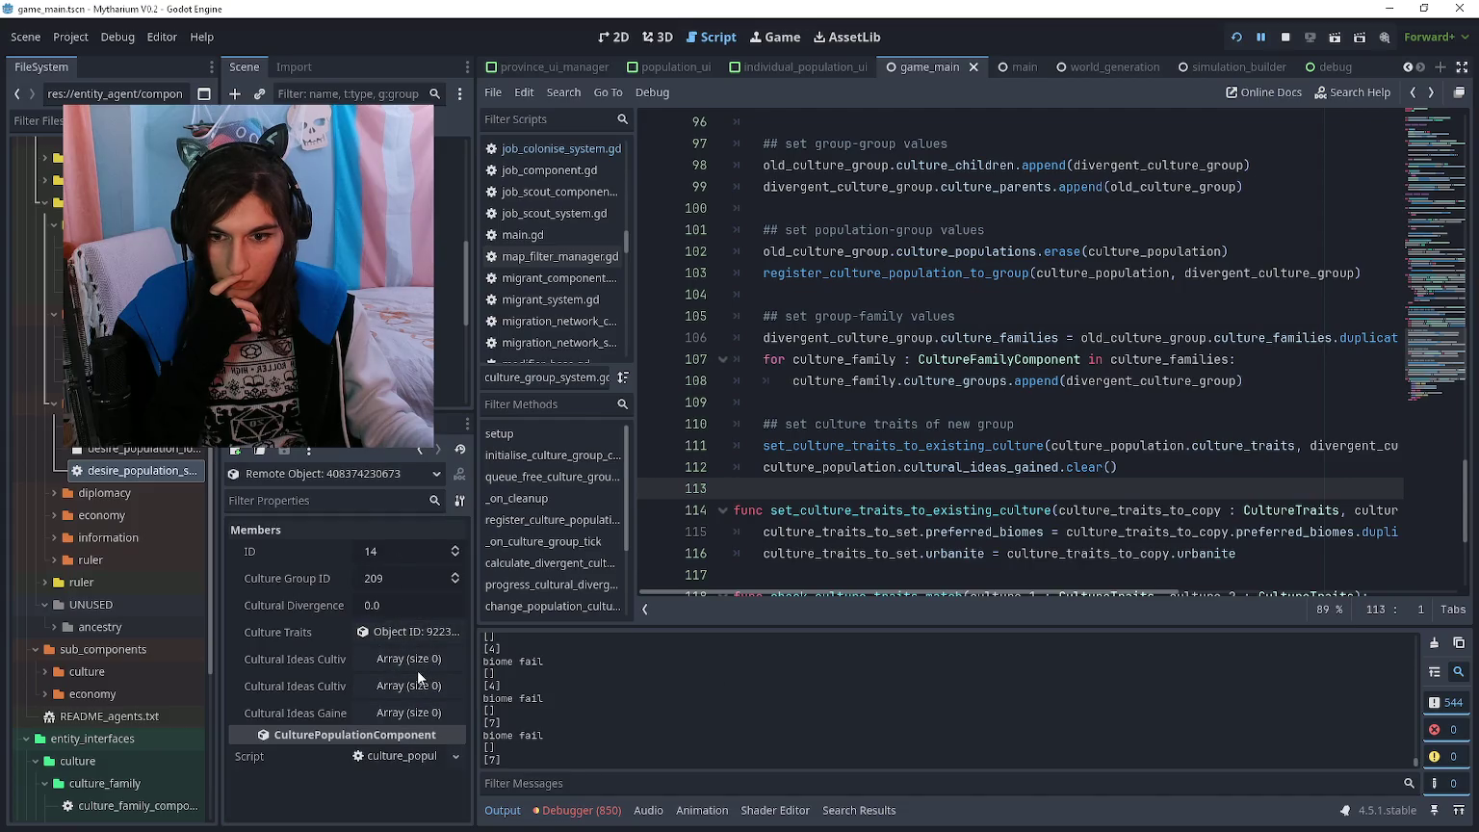
click(420, 635)
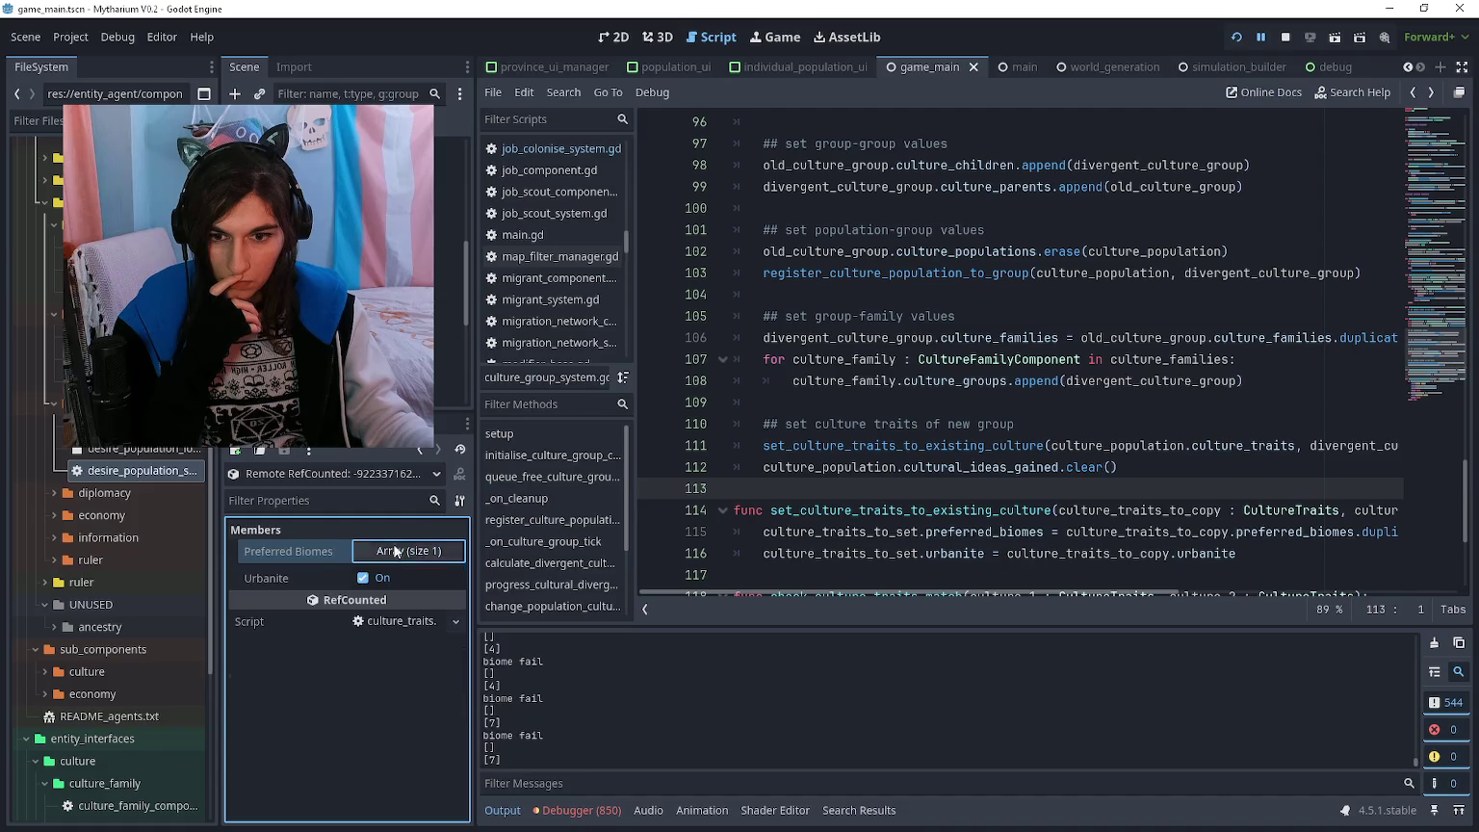
click(421, 451)
click(420, 451)
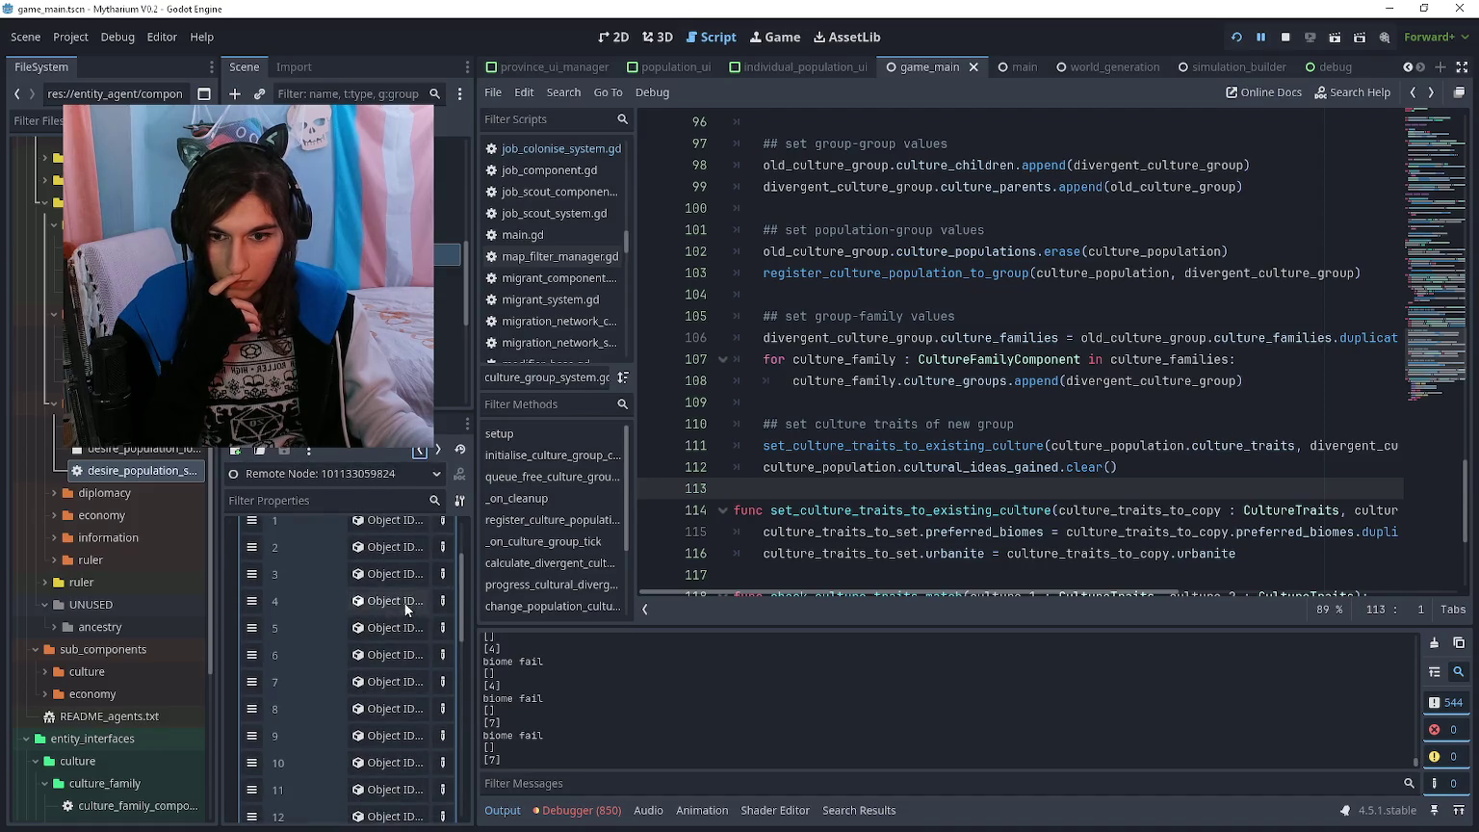
click(397, 603)
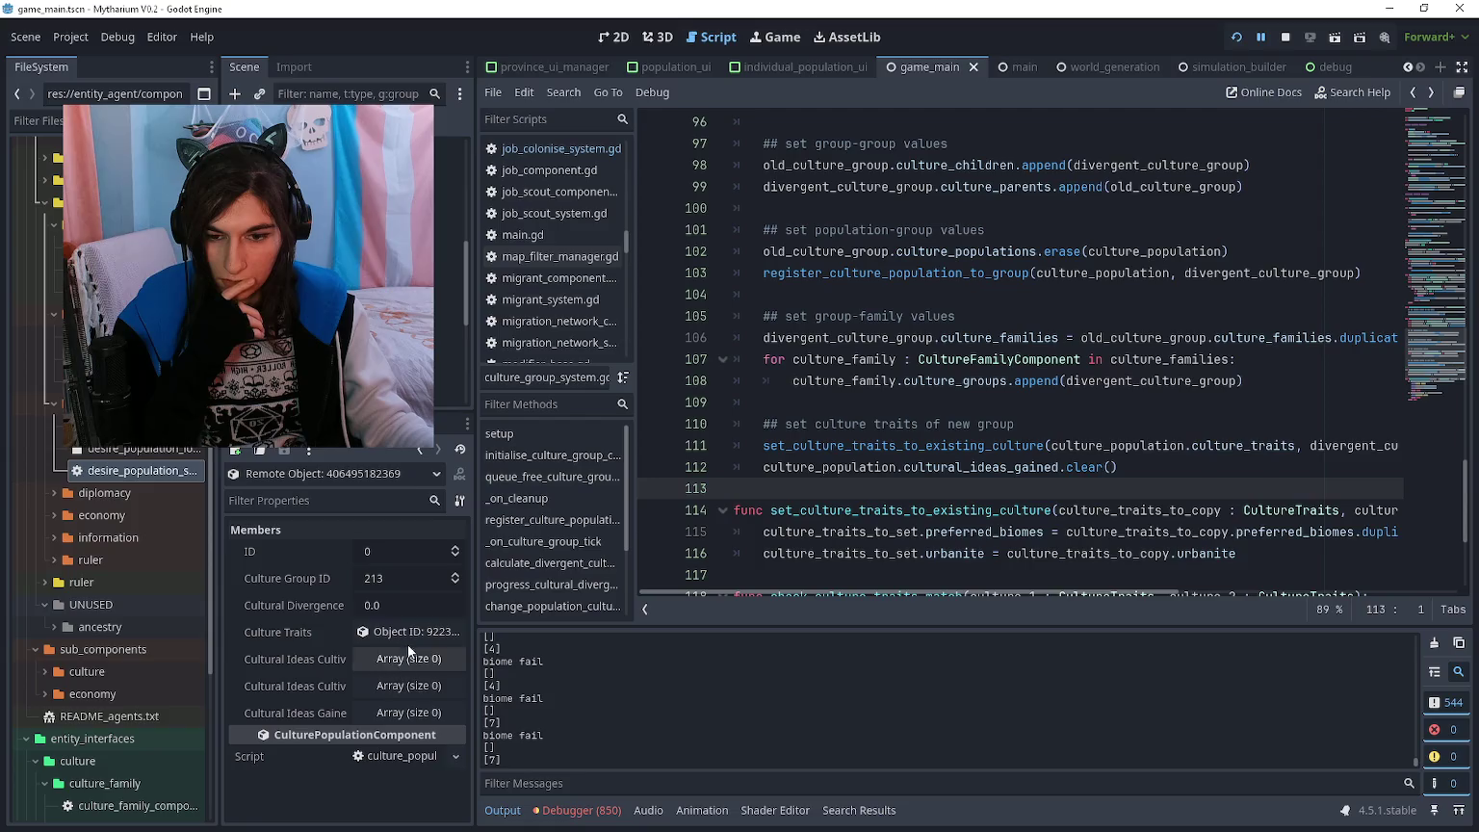
click(419, 450)
- Review the print call on line 121 and the comment on line 110
scroll(924, 385, down, 4)
click(919, 402)
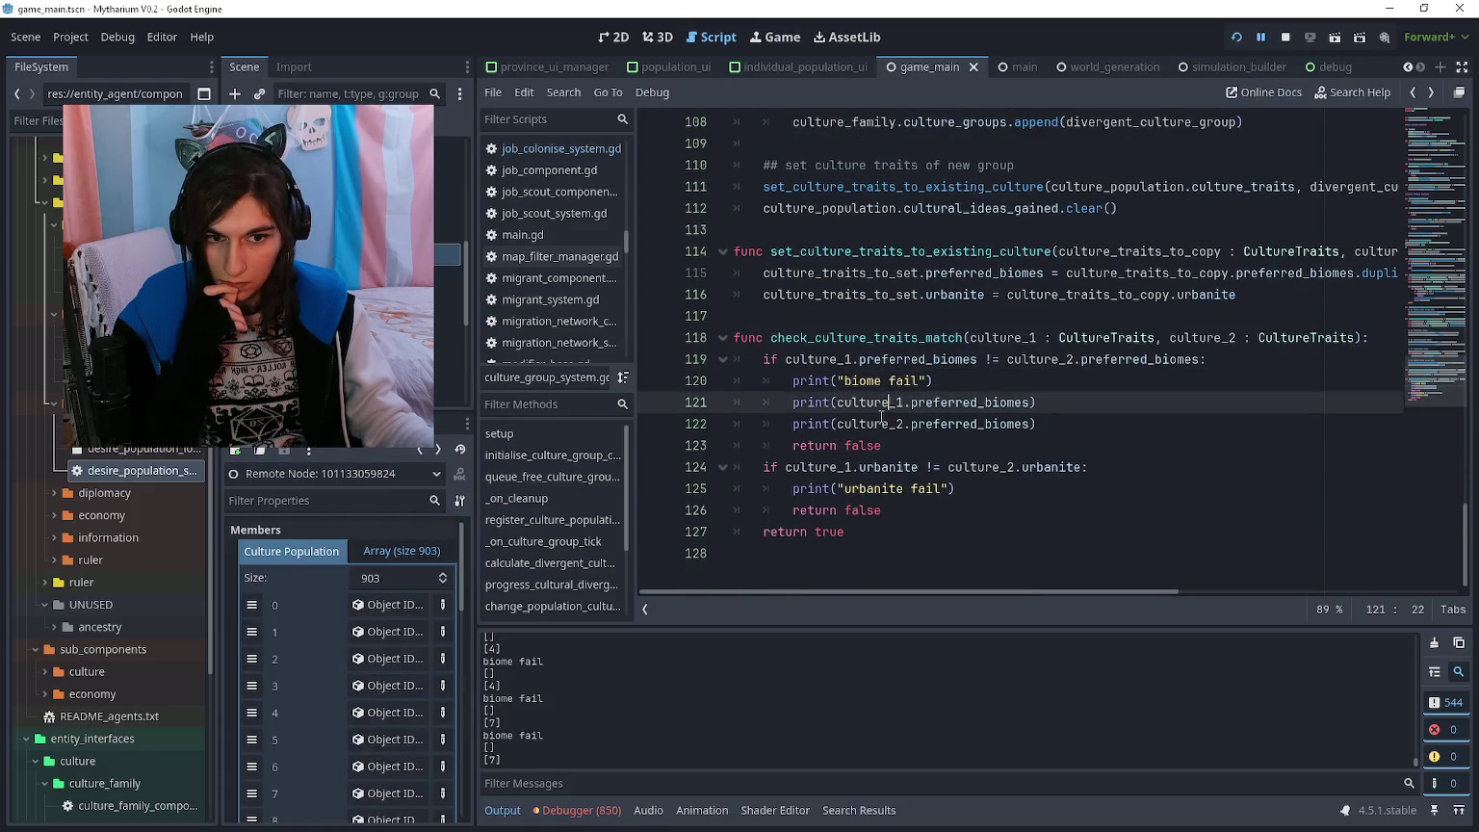
drag(1086, 402, 808, 402)
click(814, 403)
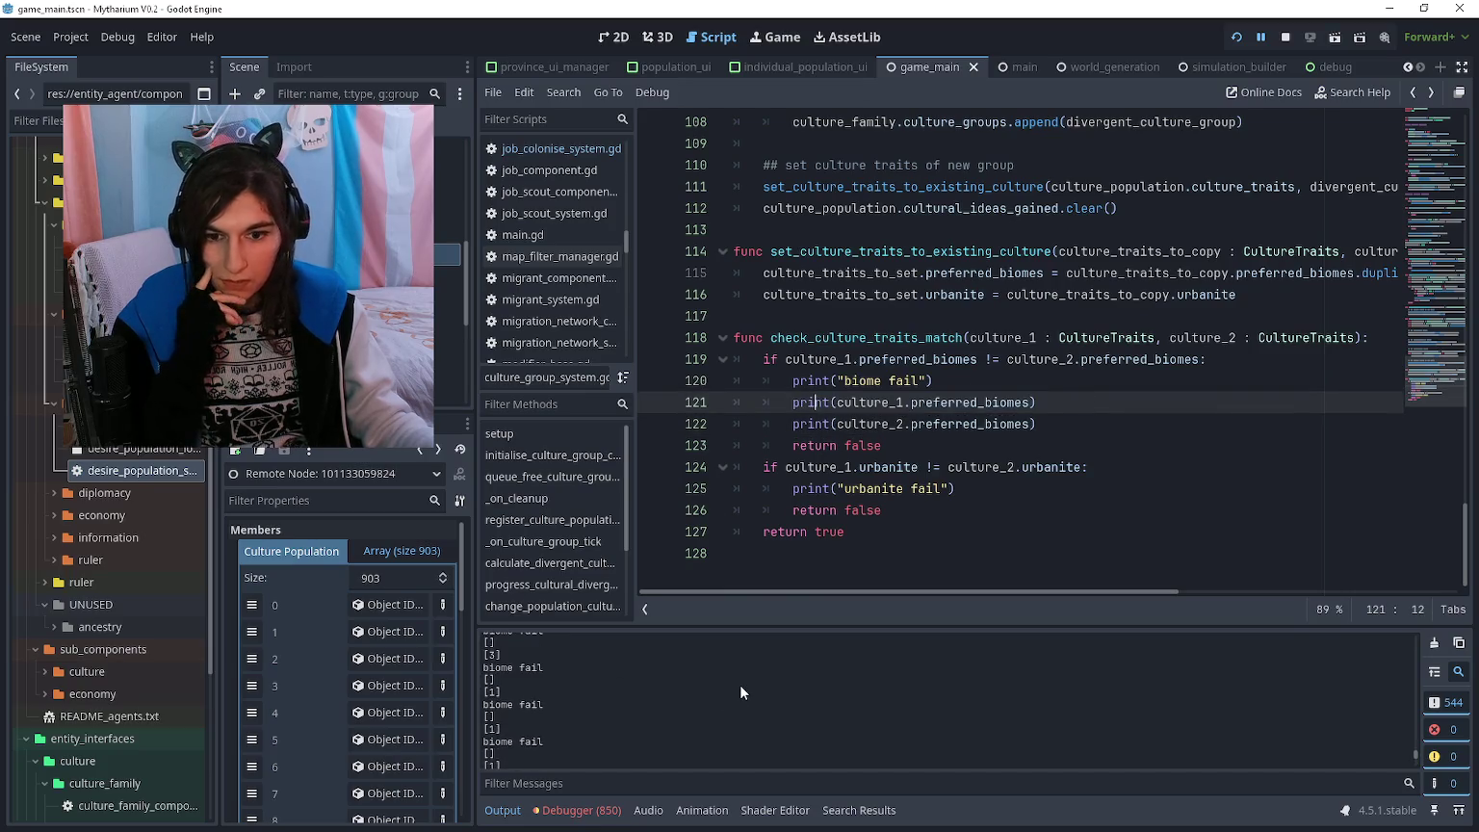
click(1100, 358)
click(1099, 380)
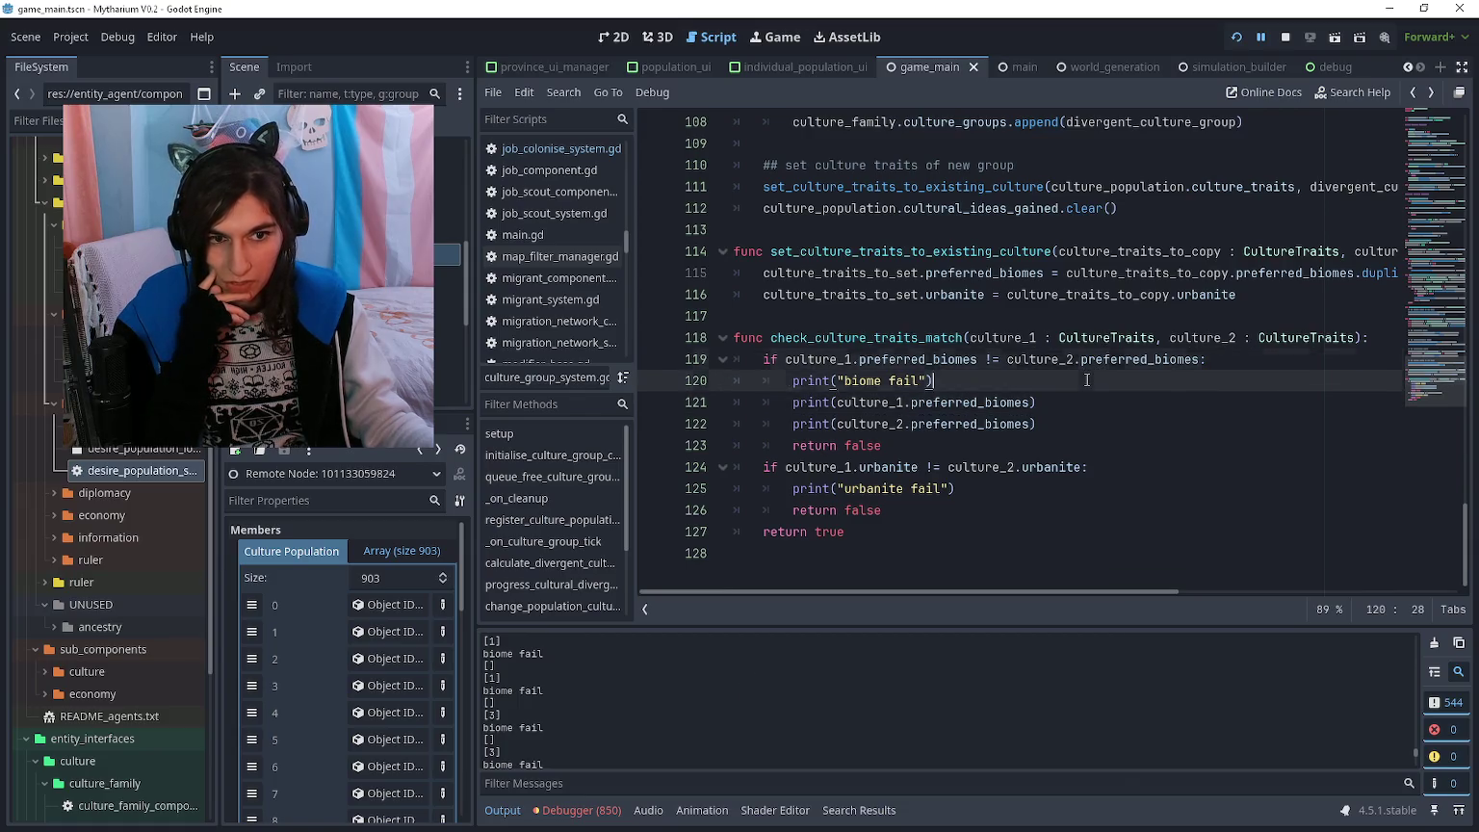
scroll(1085, 380, up, 3)
click(1069, 365)
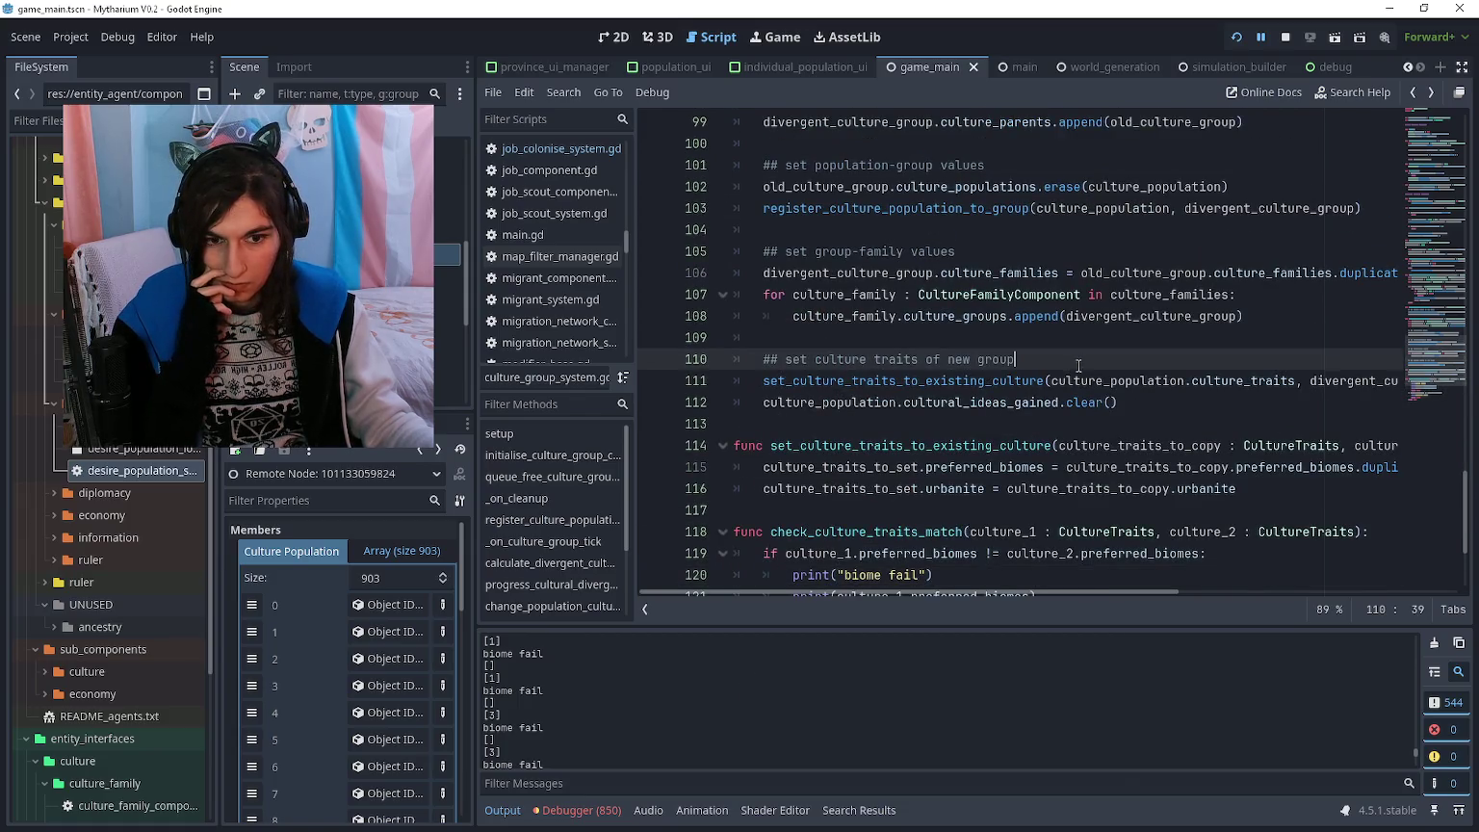
- Look over the converge_culture_population call and line 83's culture_population_component argument
scroll(1067, 361, up, 7)
scroll(1067, 359, up, 2)
click(1059, 359)
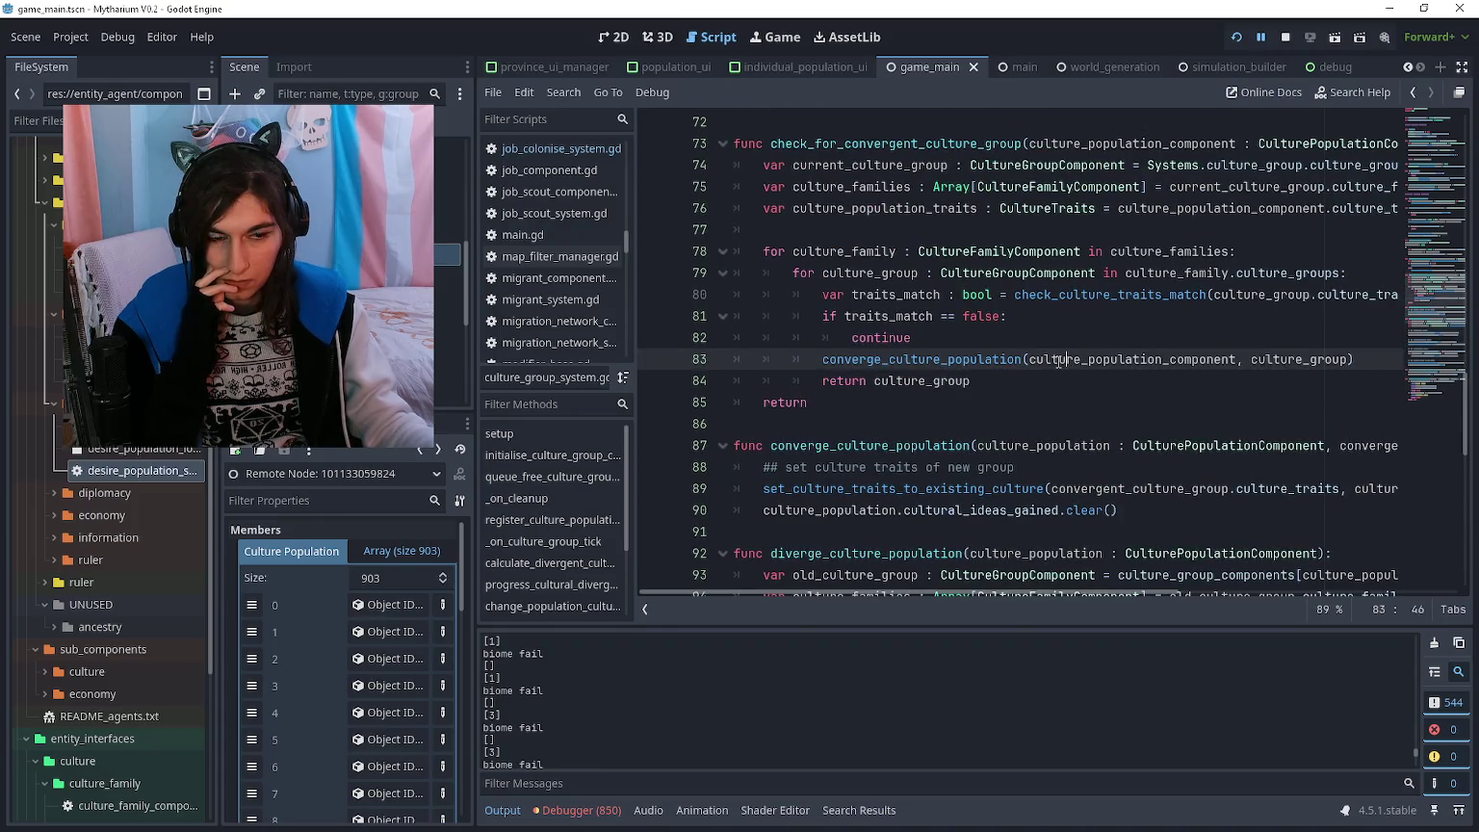
scroll(1056, 362, up, 1)
click(1044, 445)
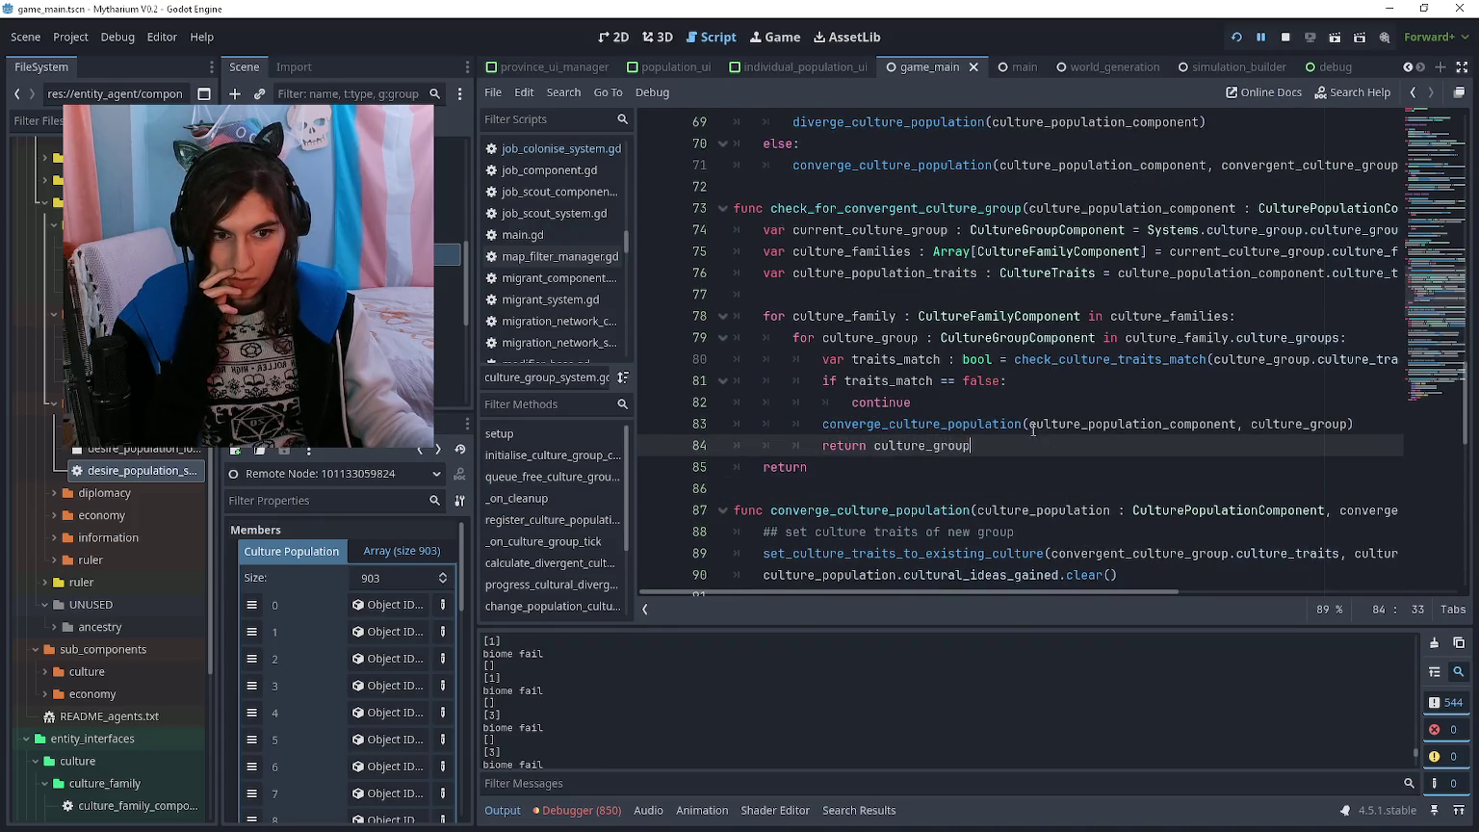
drag(1027, 424, 1238, 425)
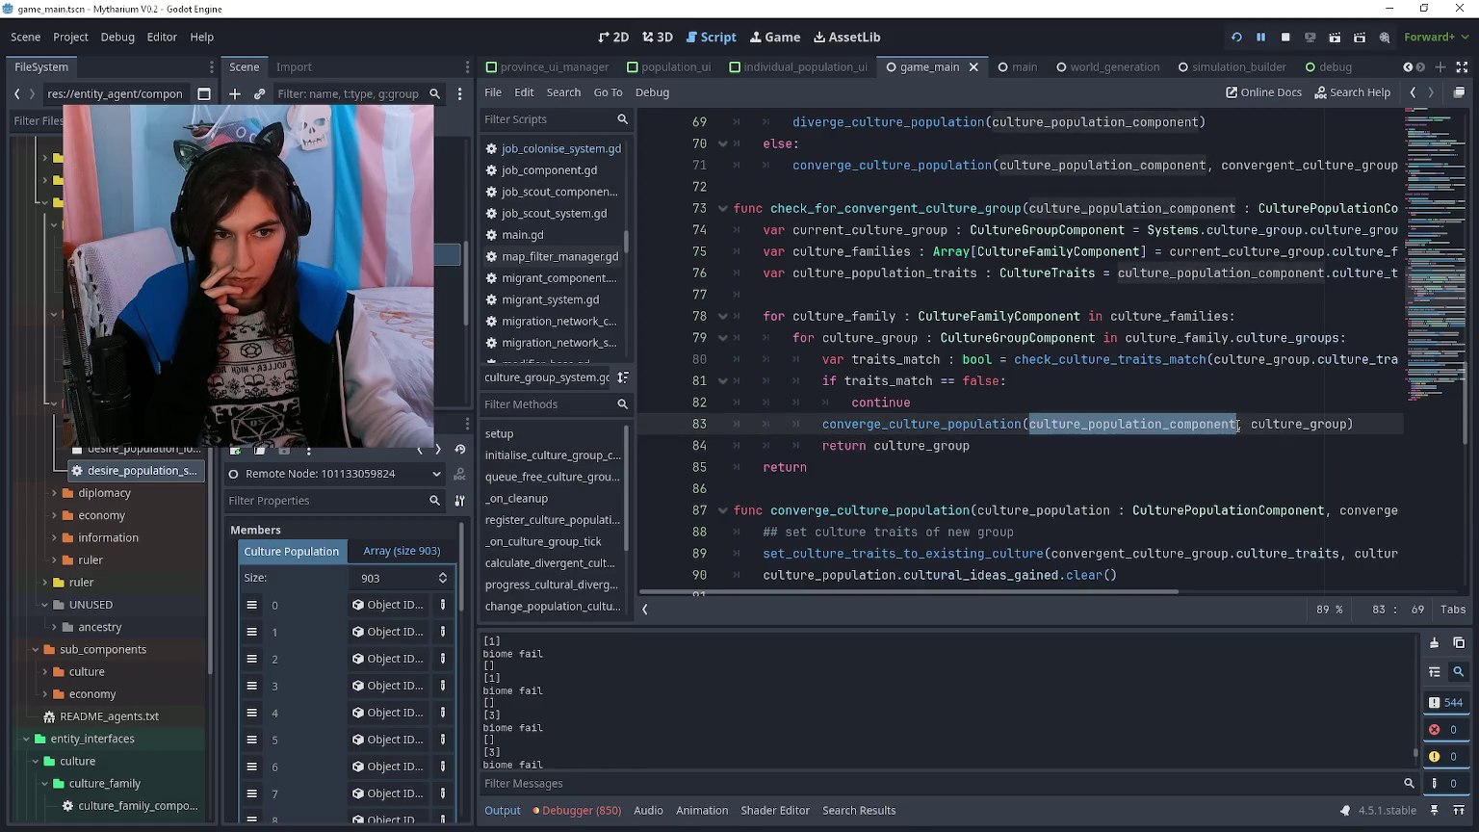
click(1215, 456)
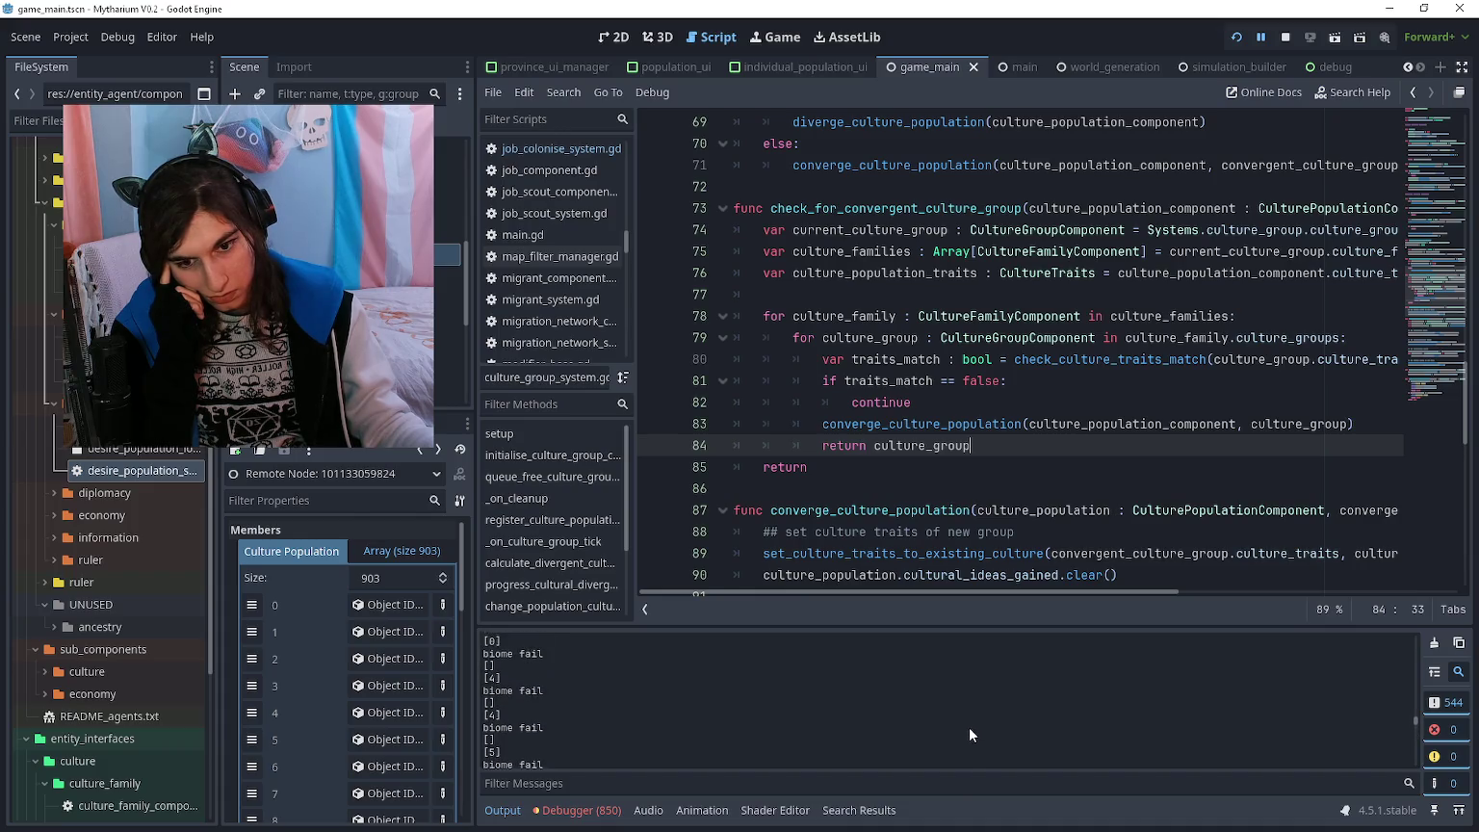
- Review the traits_match check, the current_culture_group line and the check_for_convergent_culture_group header
scroll(1015, 447, up, 1)
click(1016, 447)
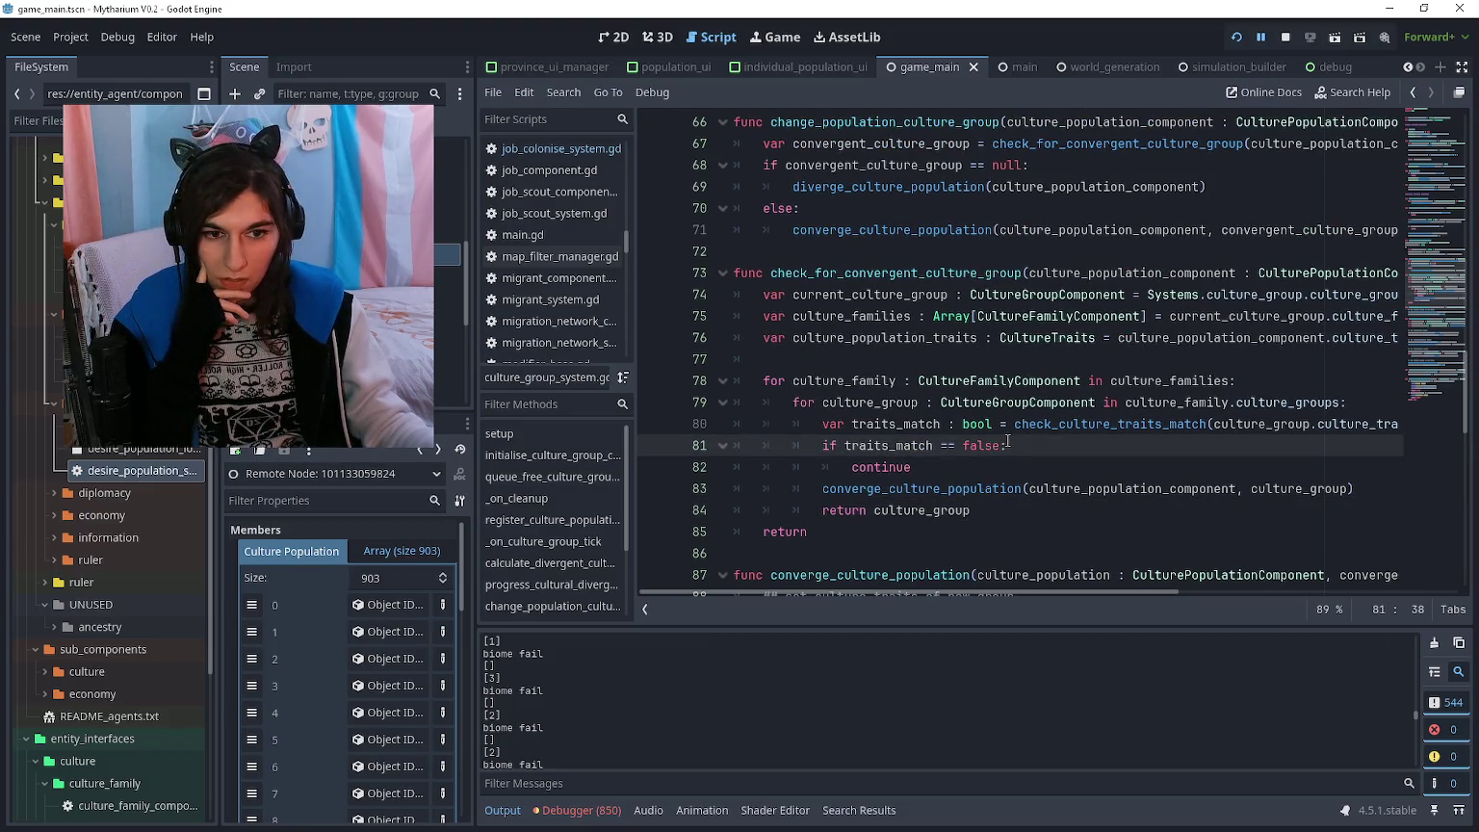
mouse_move(1076, 435)
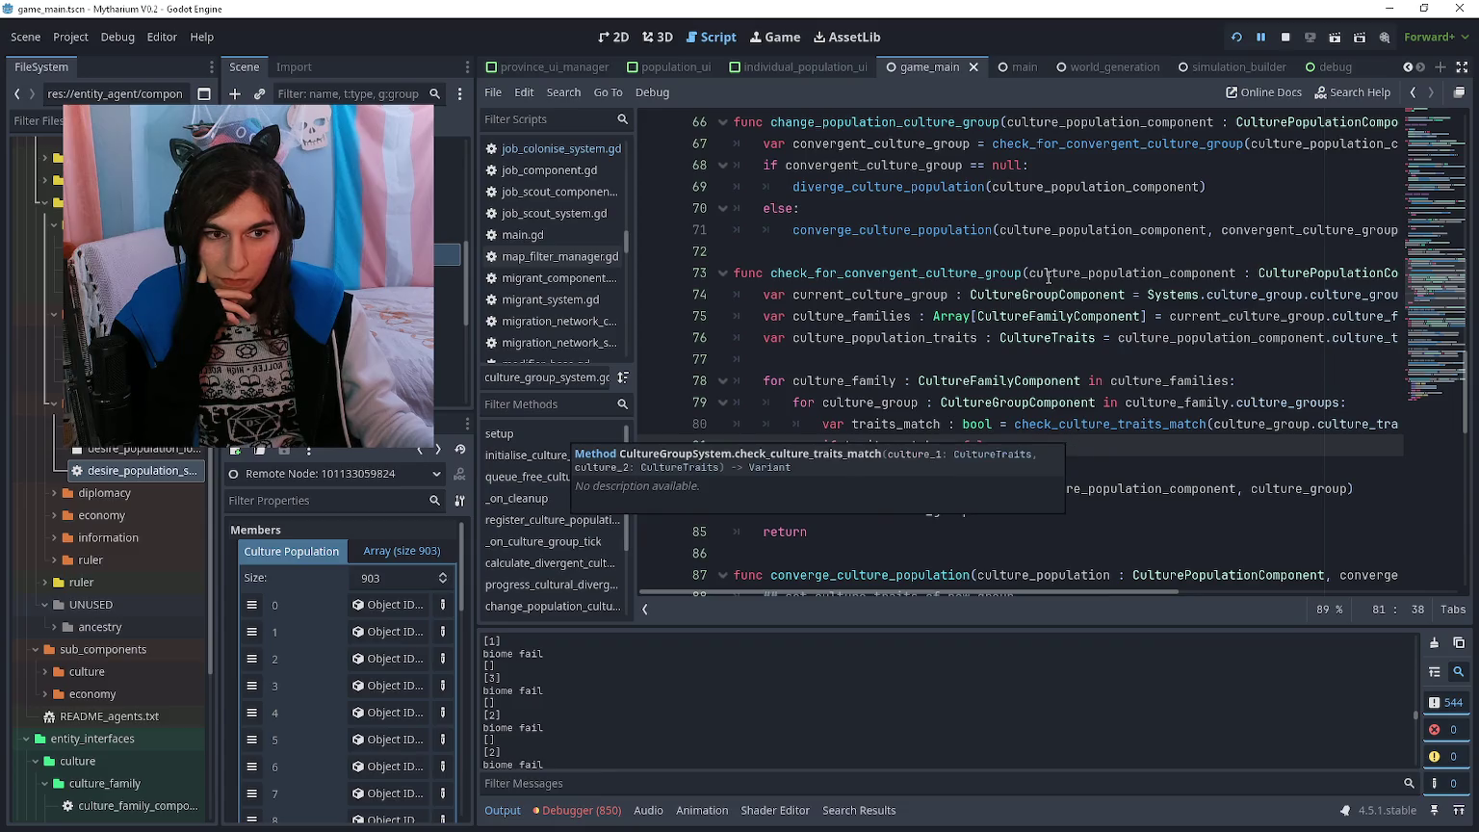
click(834, 297)
scroll(897, 292, right, 2)
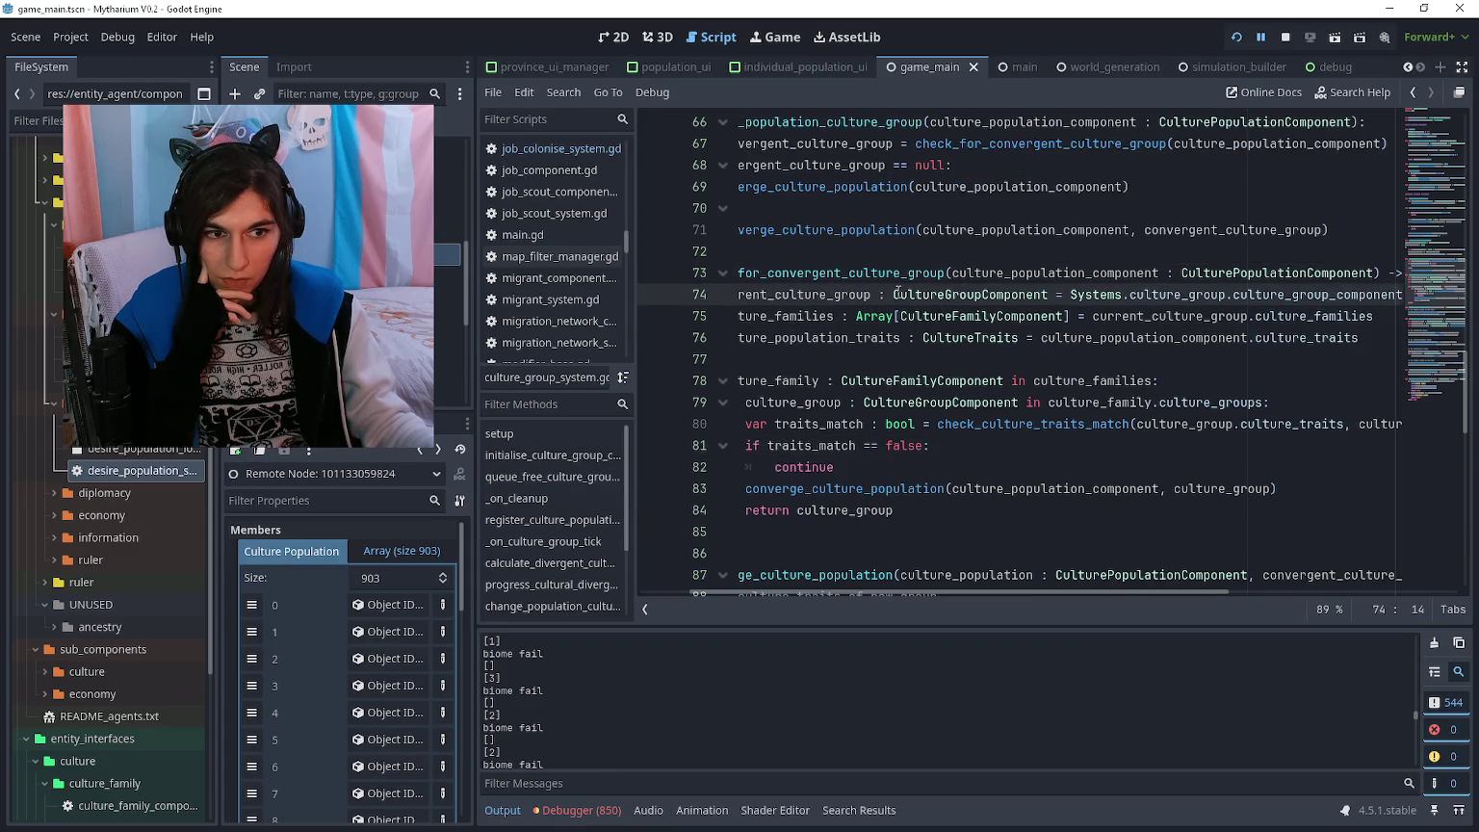
click(984, 274)
- Select and review lines 46–49 of culture_group_system.gd
scroll(1002, 294, up, 5)
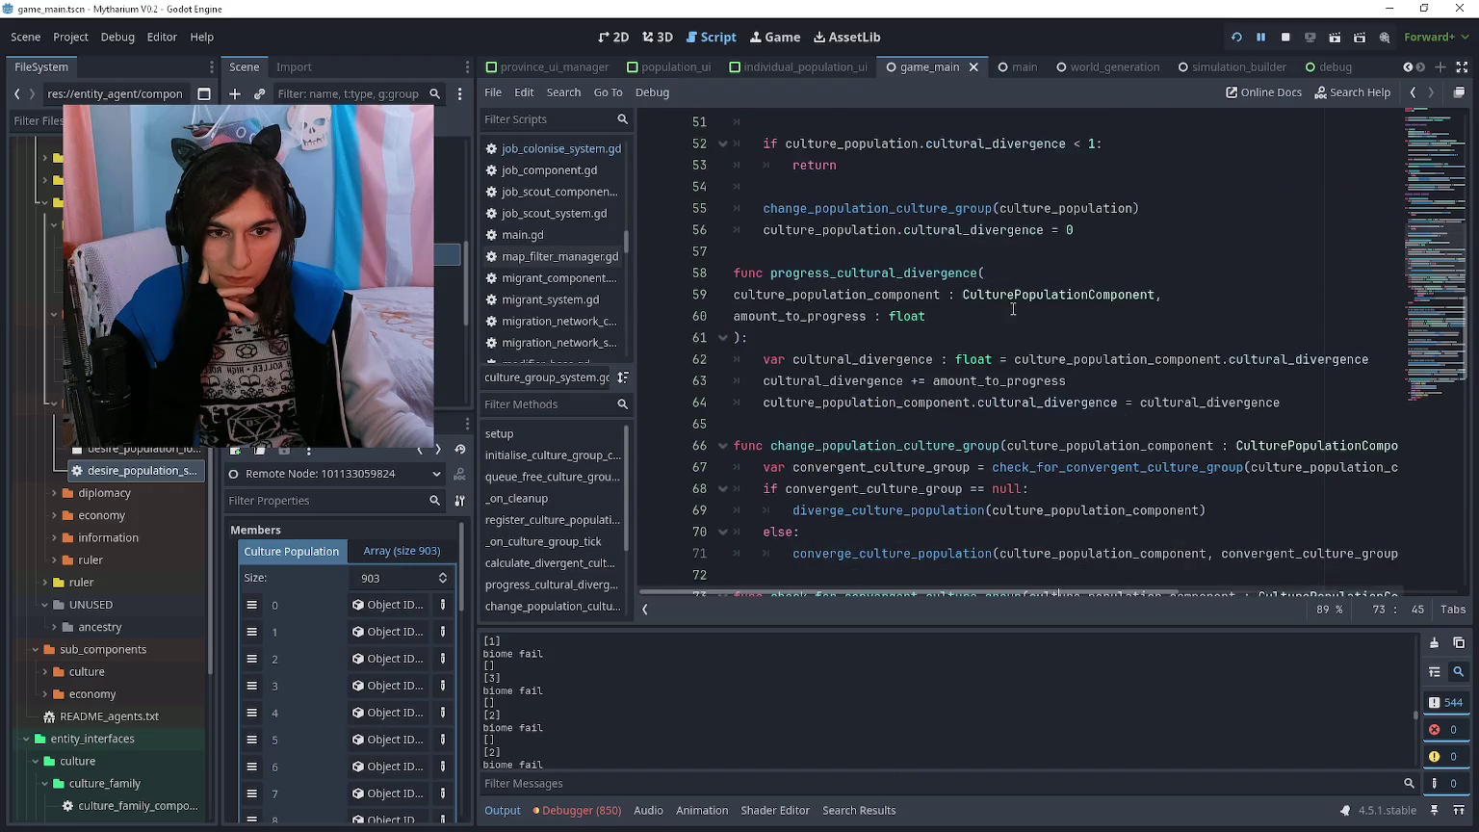
scroll(1013, 308, down, 2)
scroll(864, 458, up, 3)
scroll(865, 458, up, 4)
drag(786, 337, 869, 404)
click(869, 405)
- Check the divergence threshold condition and jump to change_population_culture_group's definition
scroll(847, 385, down, 2)
click(829, 339)
drag(765, 402, 992, 402)
scroll(990, 387, up, 2)
scroll(991, 387, down, 2)
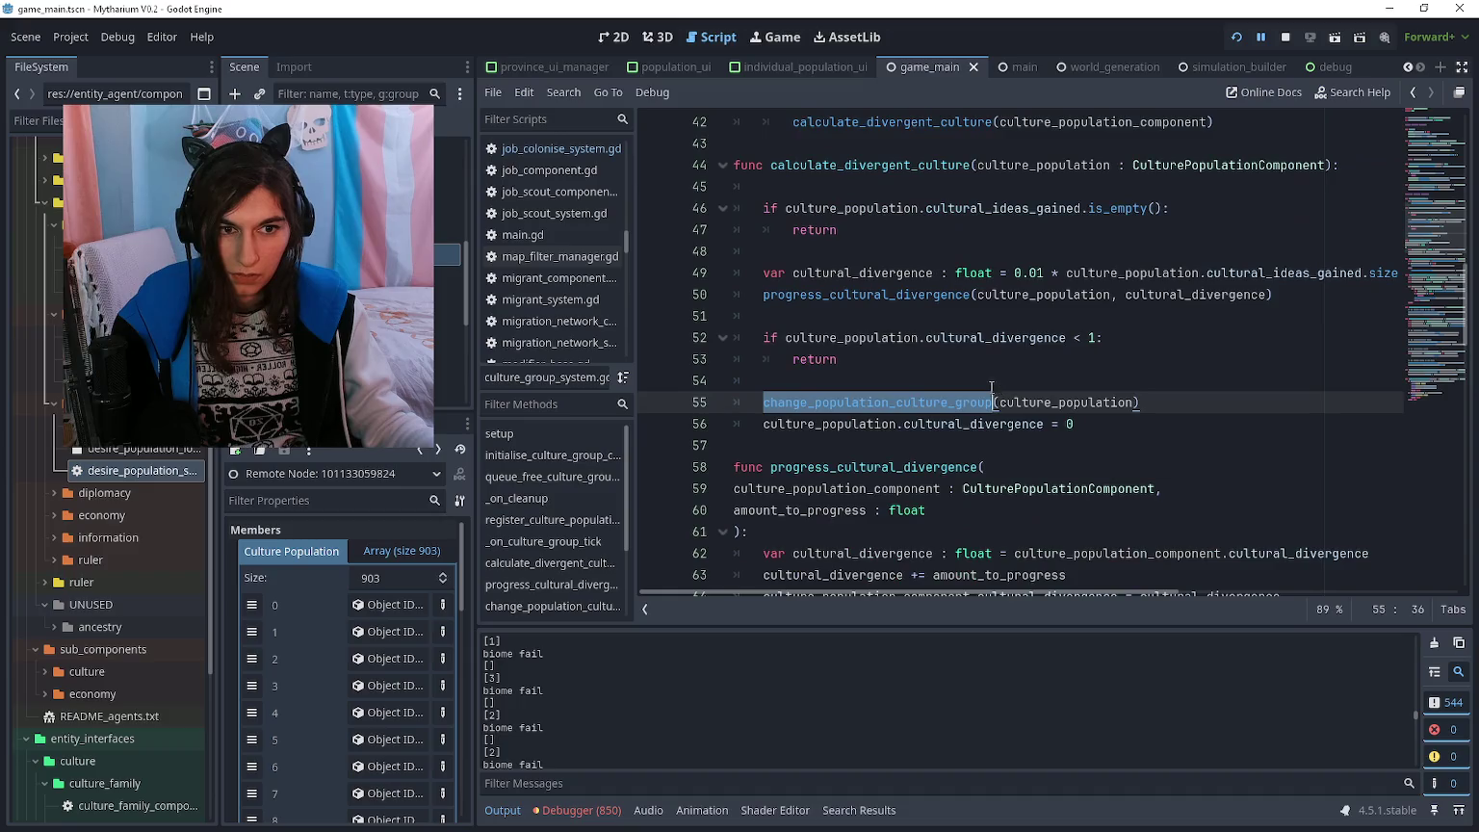
ctrl+click(990, 401)
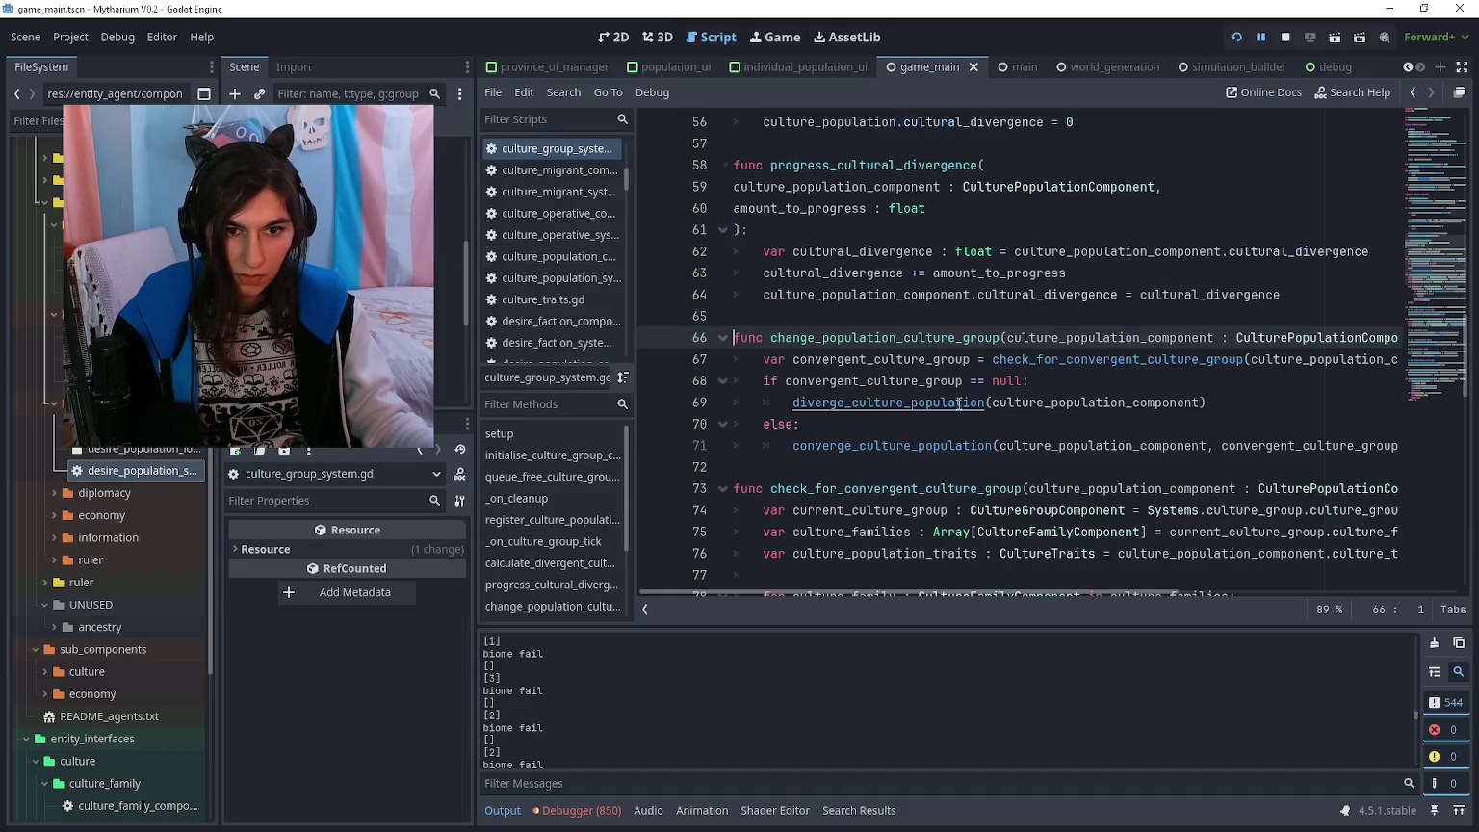
- Inspect the convergent-group null check and jump to check_for_convergent_culture_group's definition
click(1016, 405)
click(1066, 377)
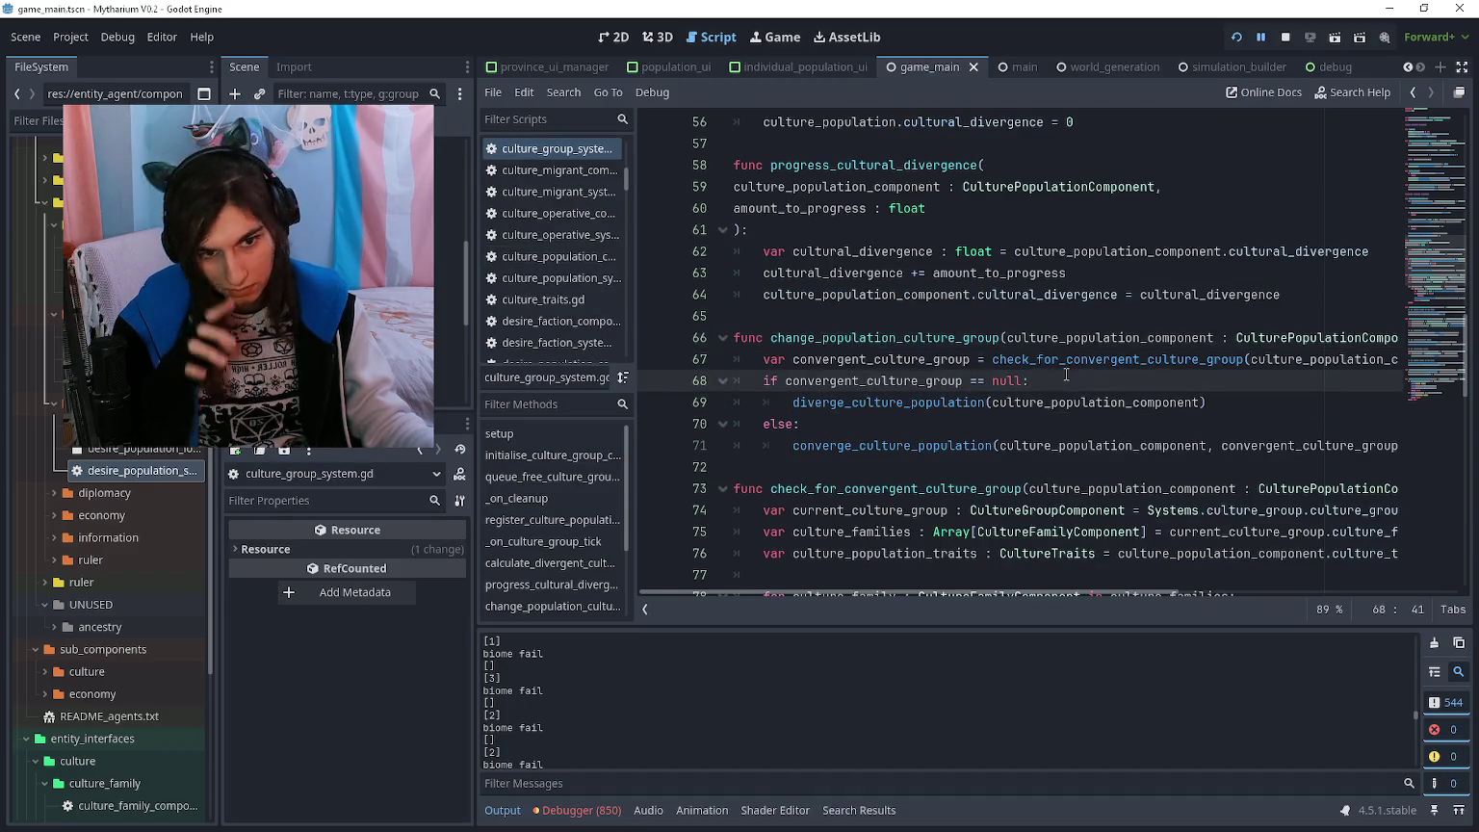
ctrl+click(1063, 364)
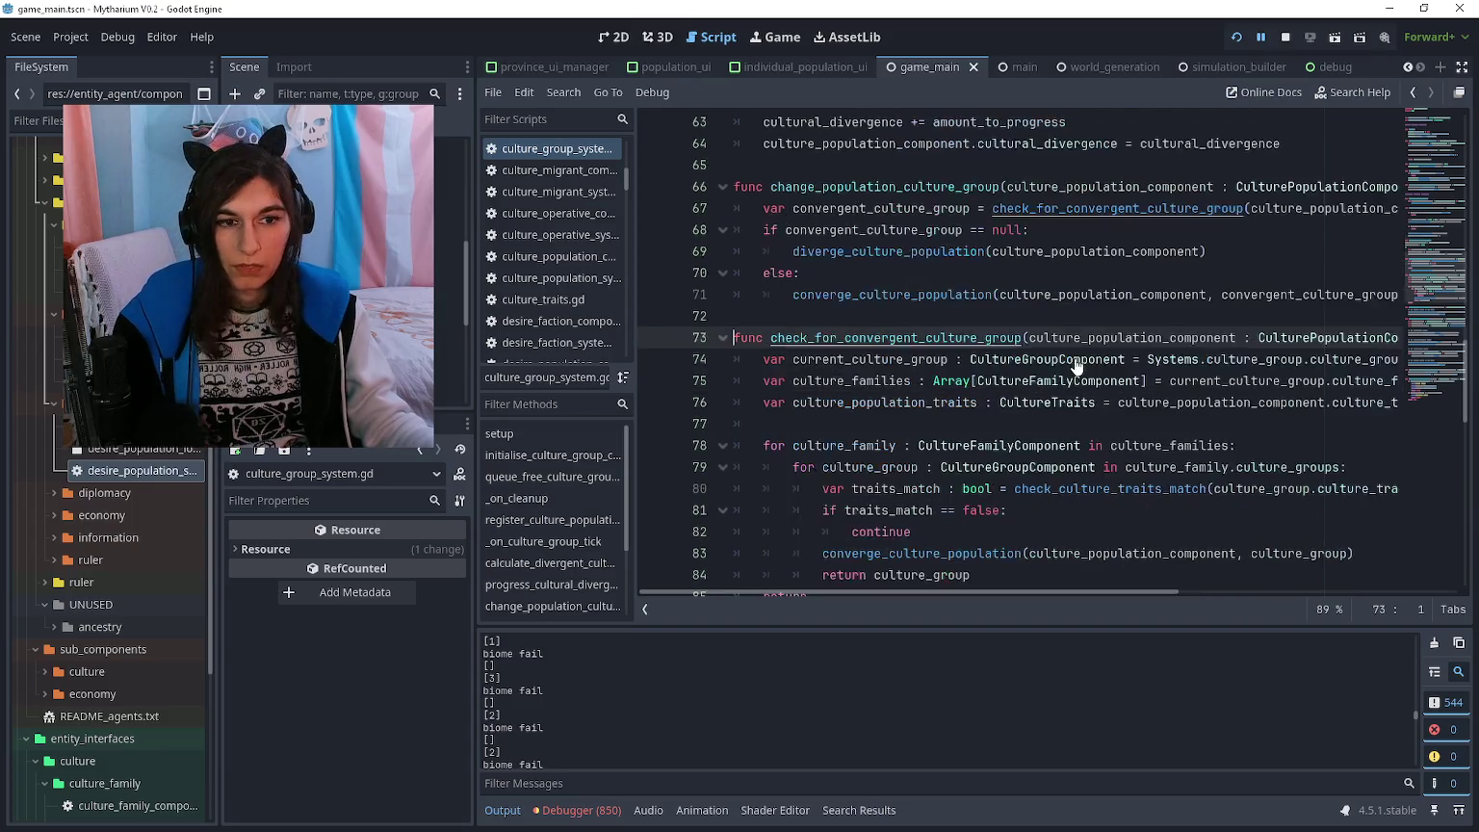
click(979, 425)
scroll(980, 425, down, 2)
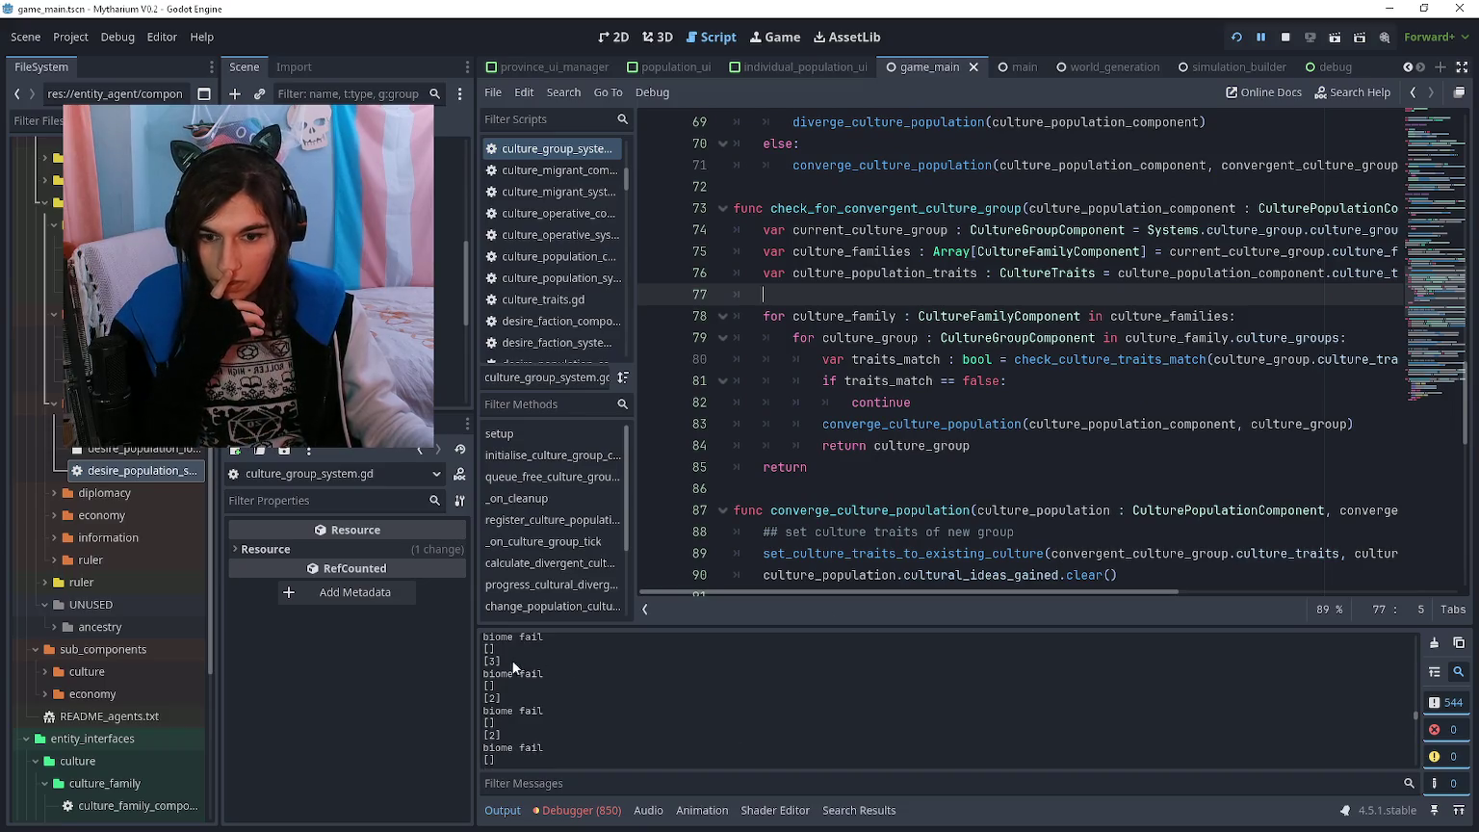
scroll(515, 686, up, 1)
scroll(593, 671, up, 1)
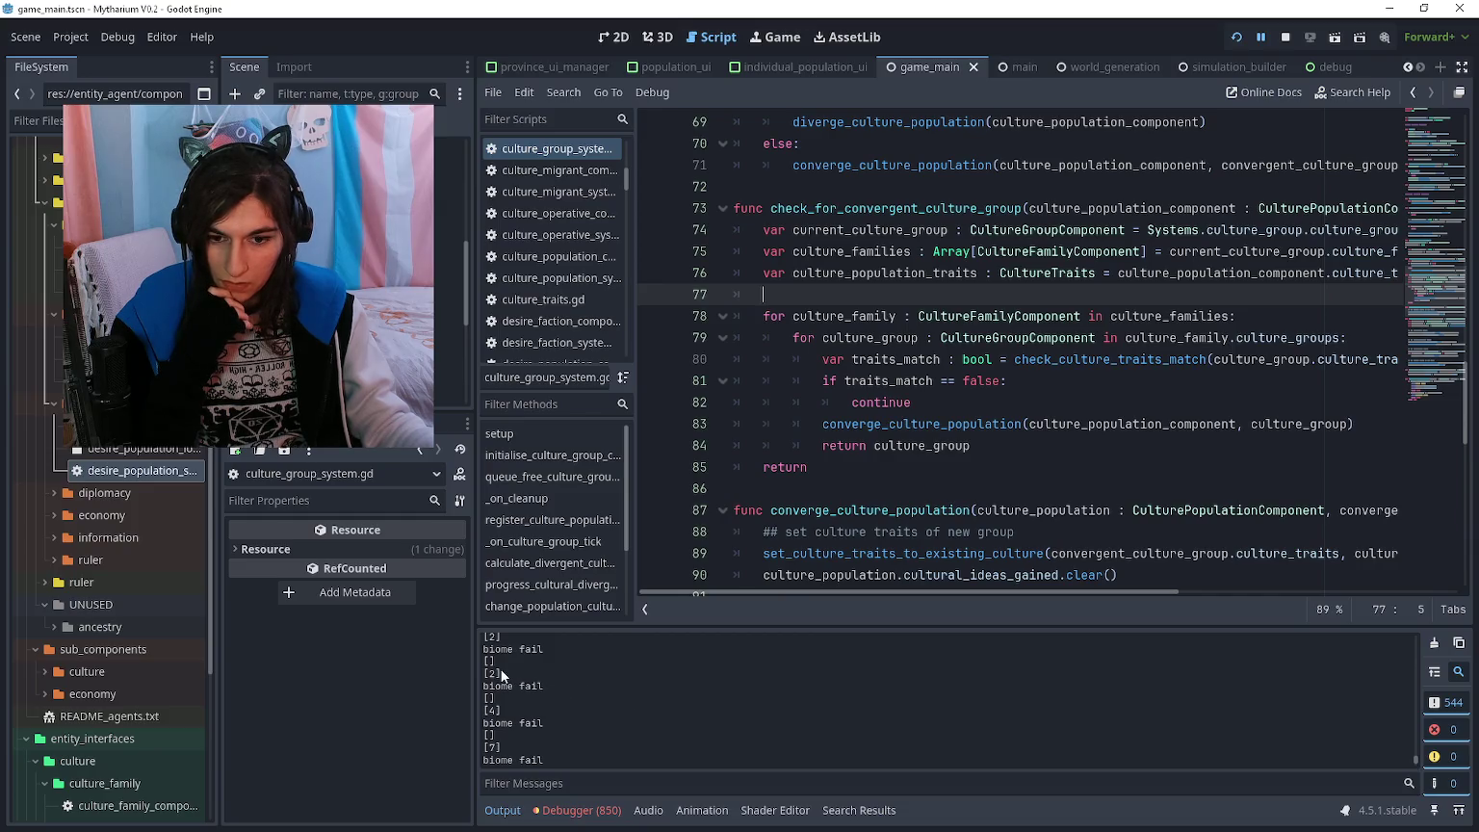
- Review the return culture_group line and the [4] biome fail output entries, then run the game
click(987, 464)
click(996, 451)
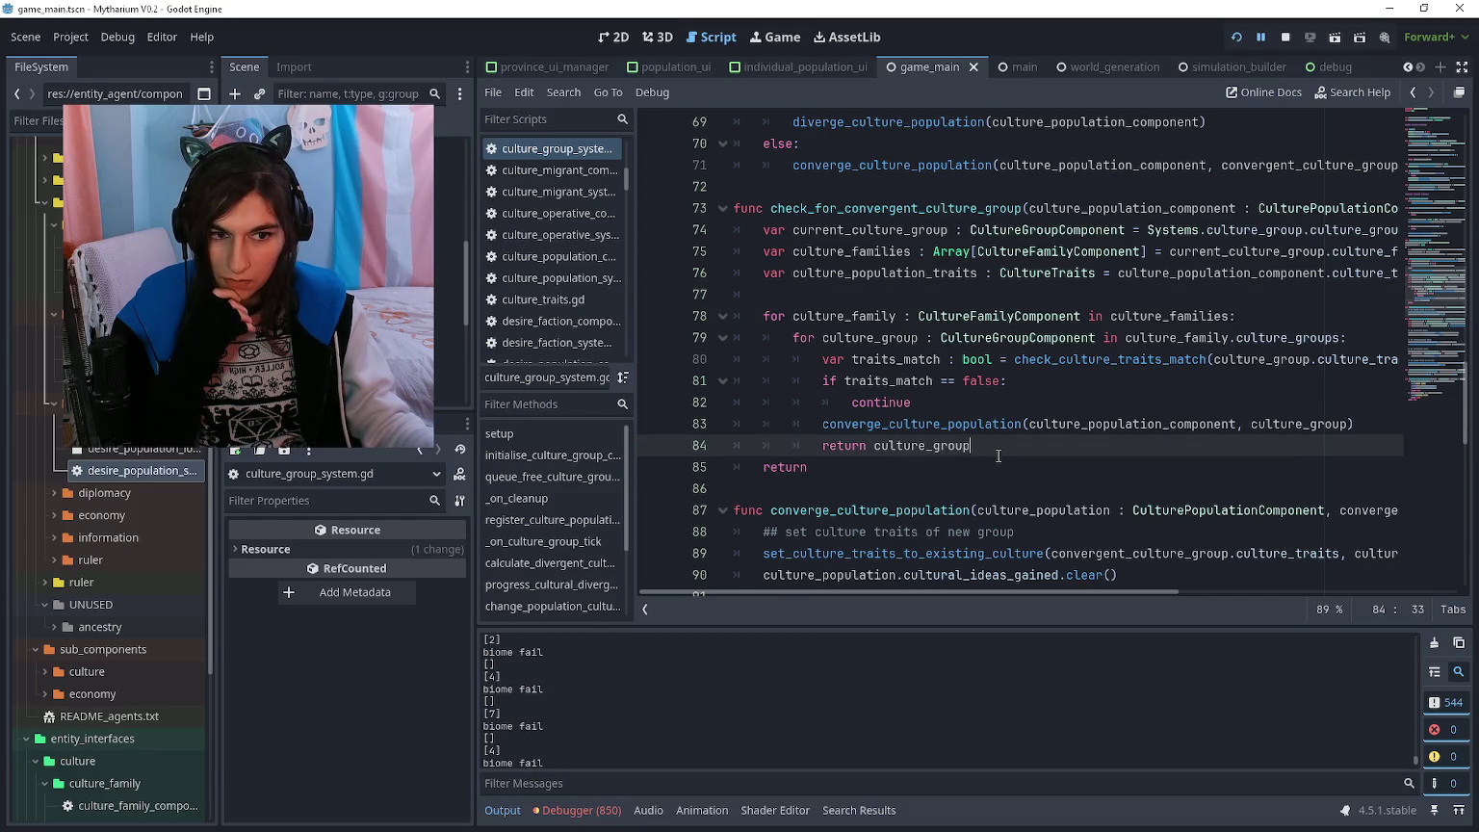
scroll(991, 452, down, 3)
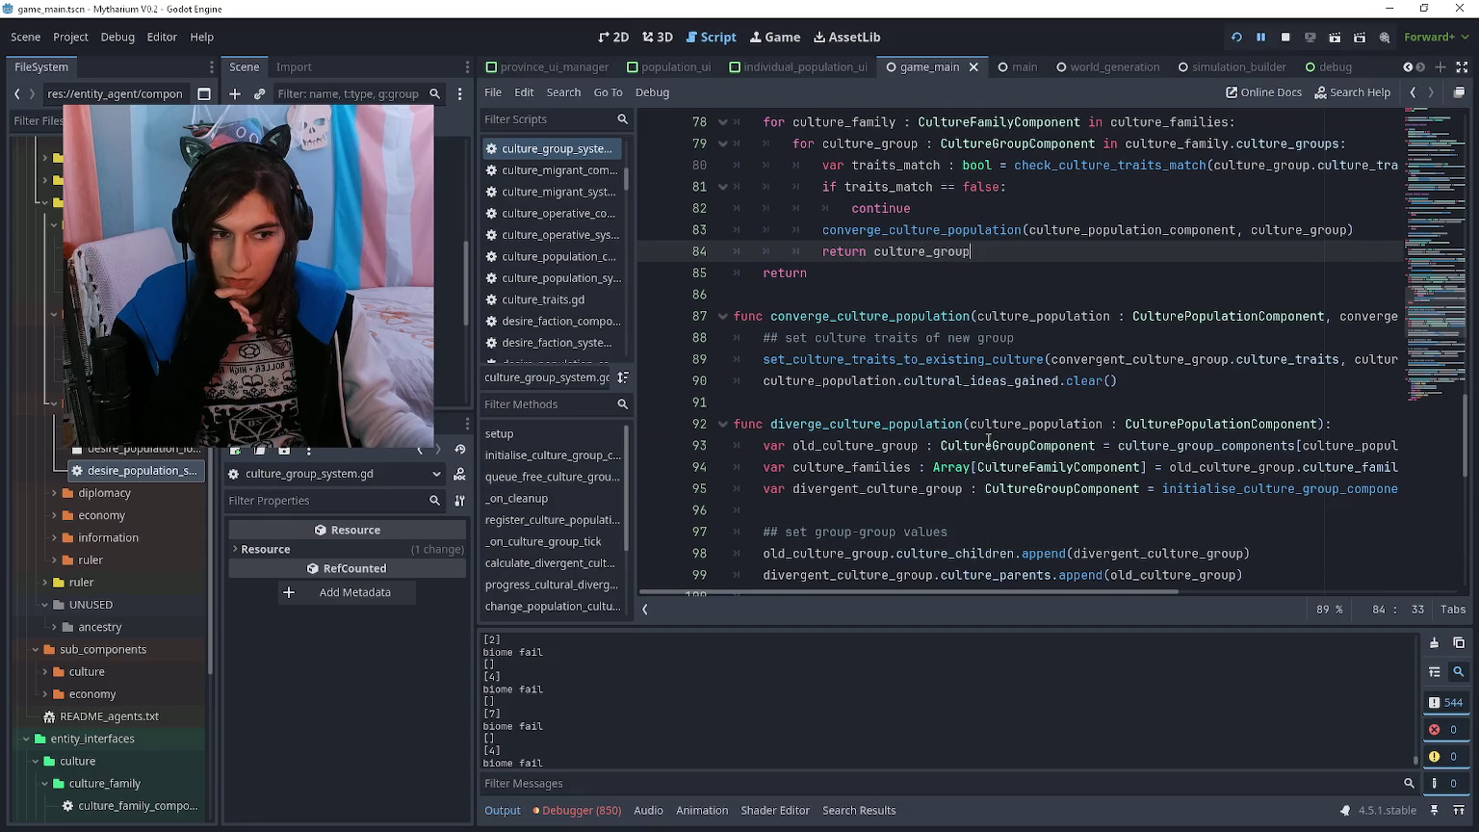
scroll(988, 439, down, 2)
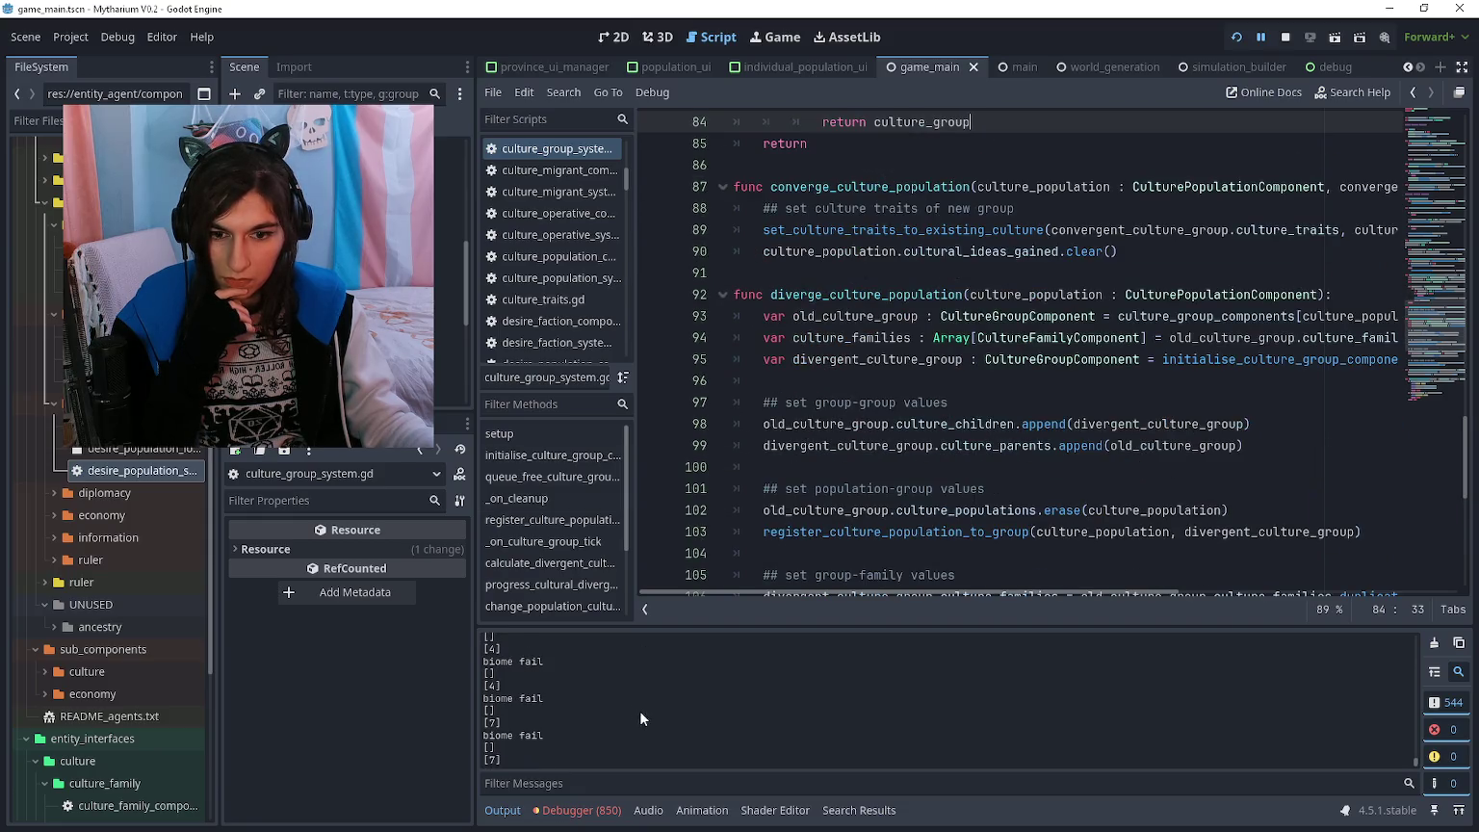
drag(503, 721, 487, 686)
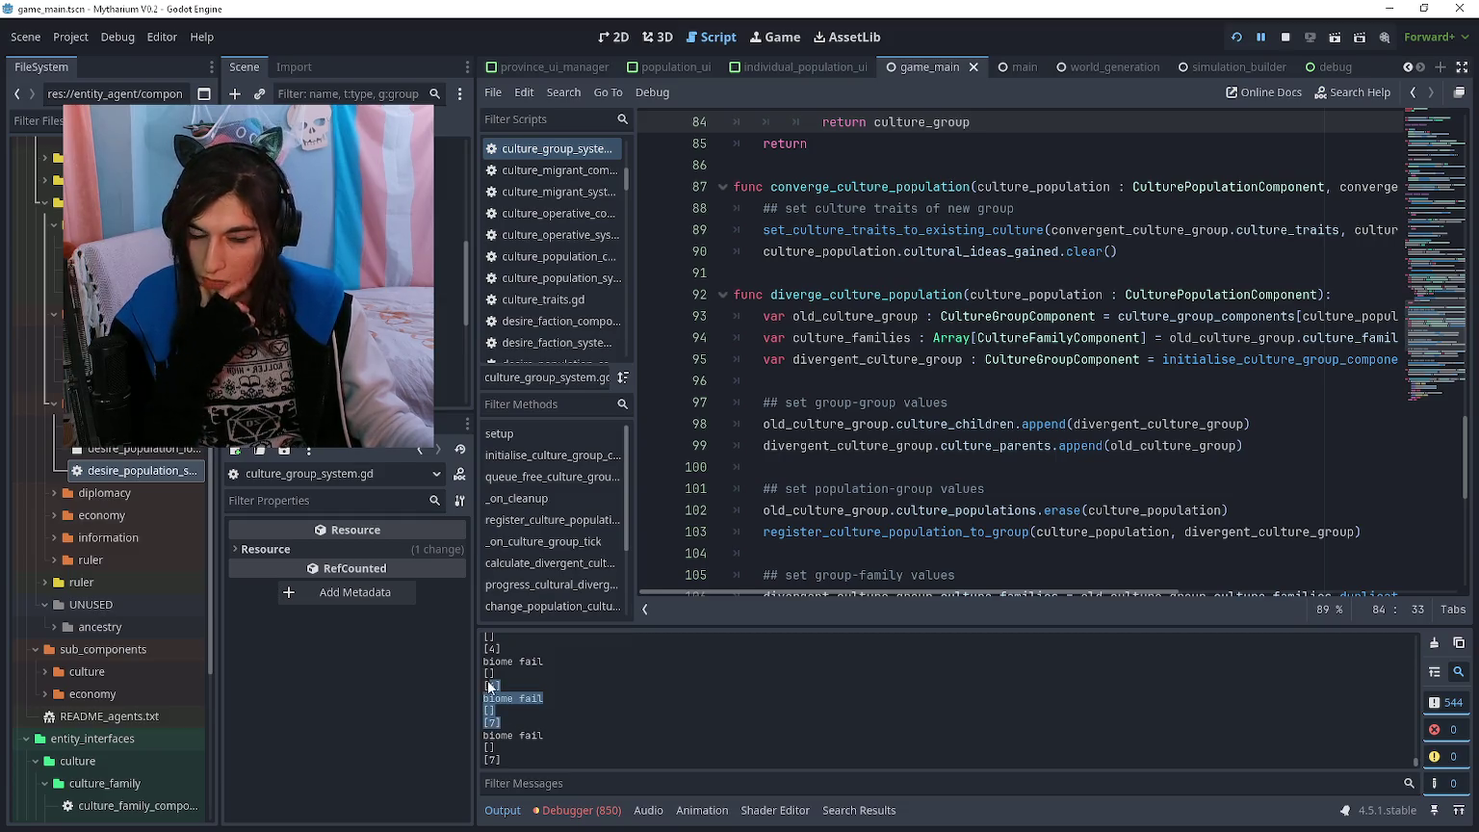
click(697, 694)
key(alt+Tab)
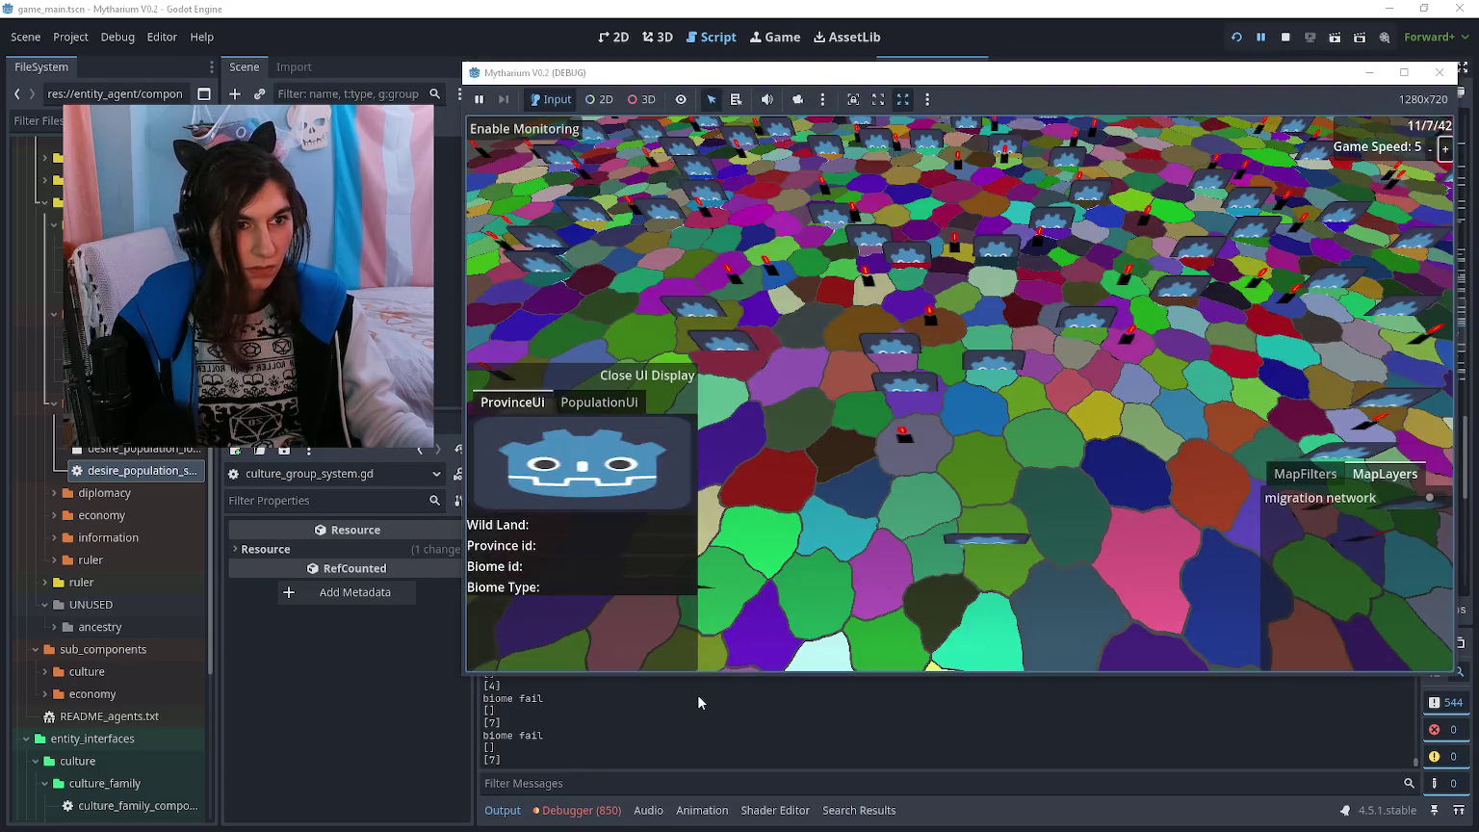
- Close the running game and scroll through the biome fail entries in the Output log
key(alt+Tab)
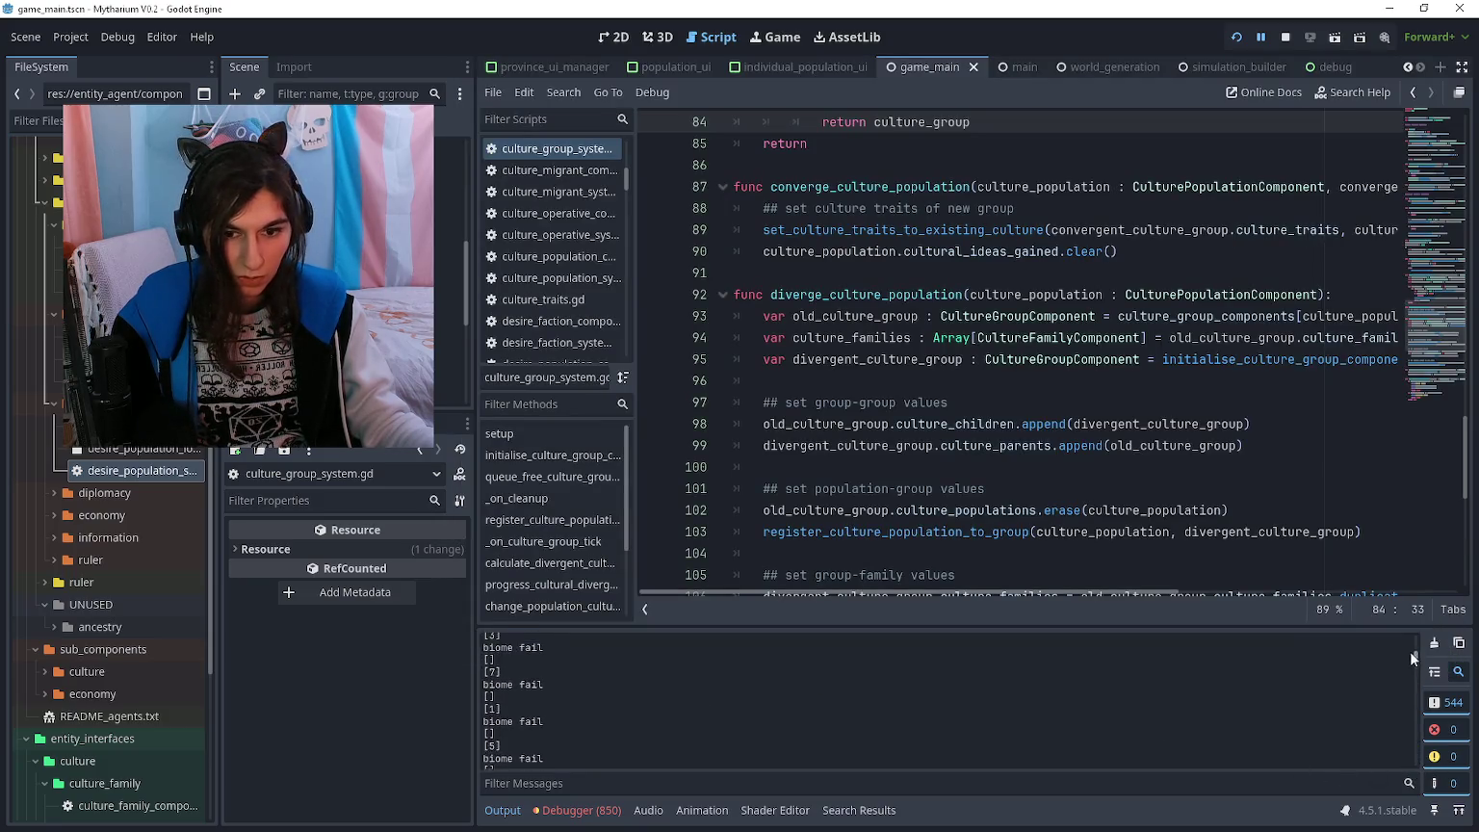
scroll(1411, 641, up, 10)
scroll(601, 659, down, 2)
scroll(507, 683, down, 3)
scroll(506, 697, down, 4)
scroll(509, 678, up, 1)
drag(503, 689, 483, 678)
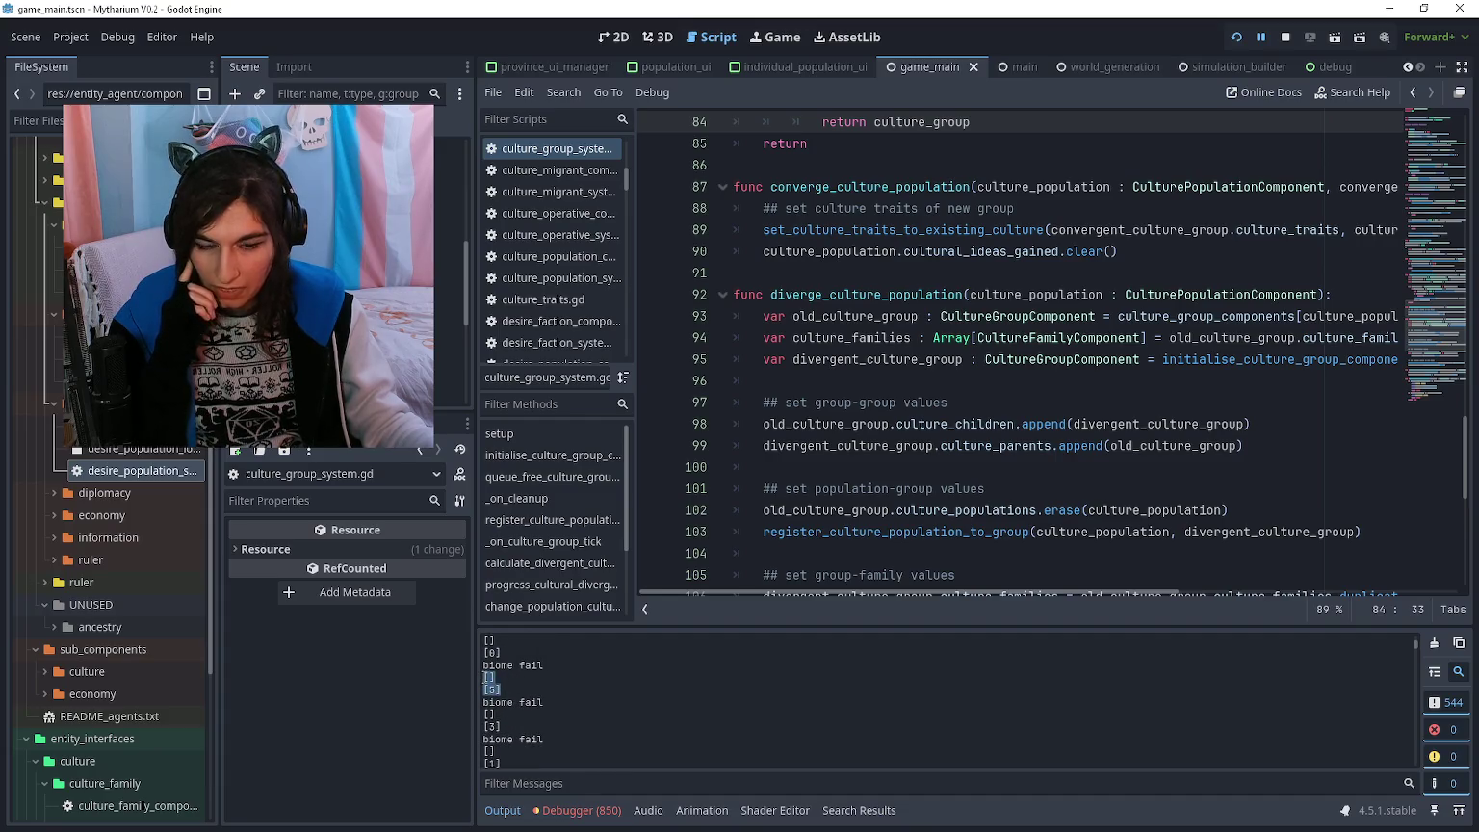
- Move from the culture_parents line 99 back up to the start of line 83
click(951, 449)
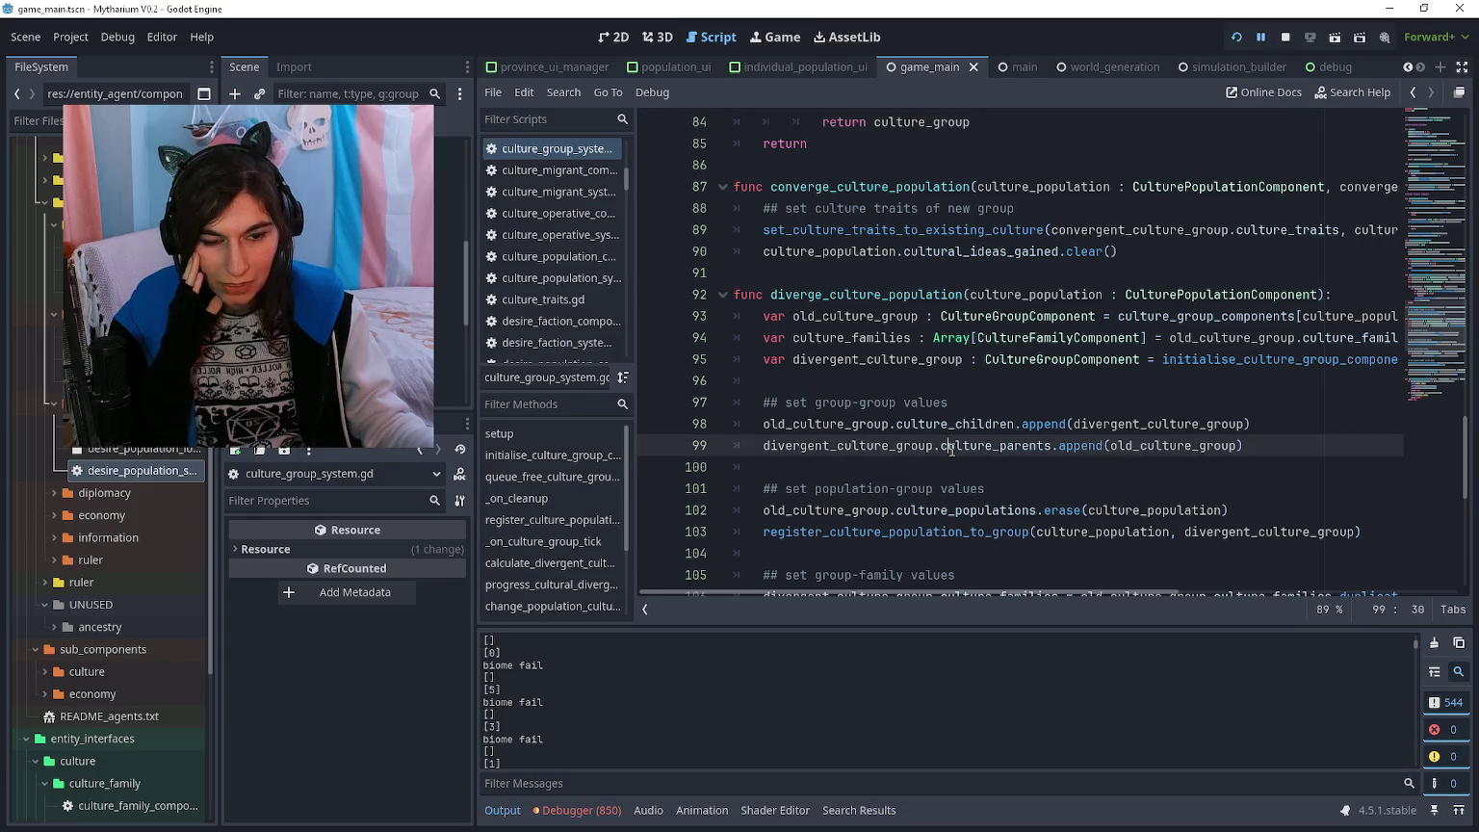
key(Down)
scroll(653, 716, up, 1)
scroll(814, 466, down, 4)
scroll(930, 463, up, 8)
scroll(931, 463, up, 2)
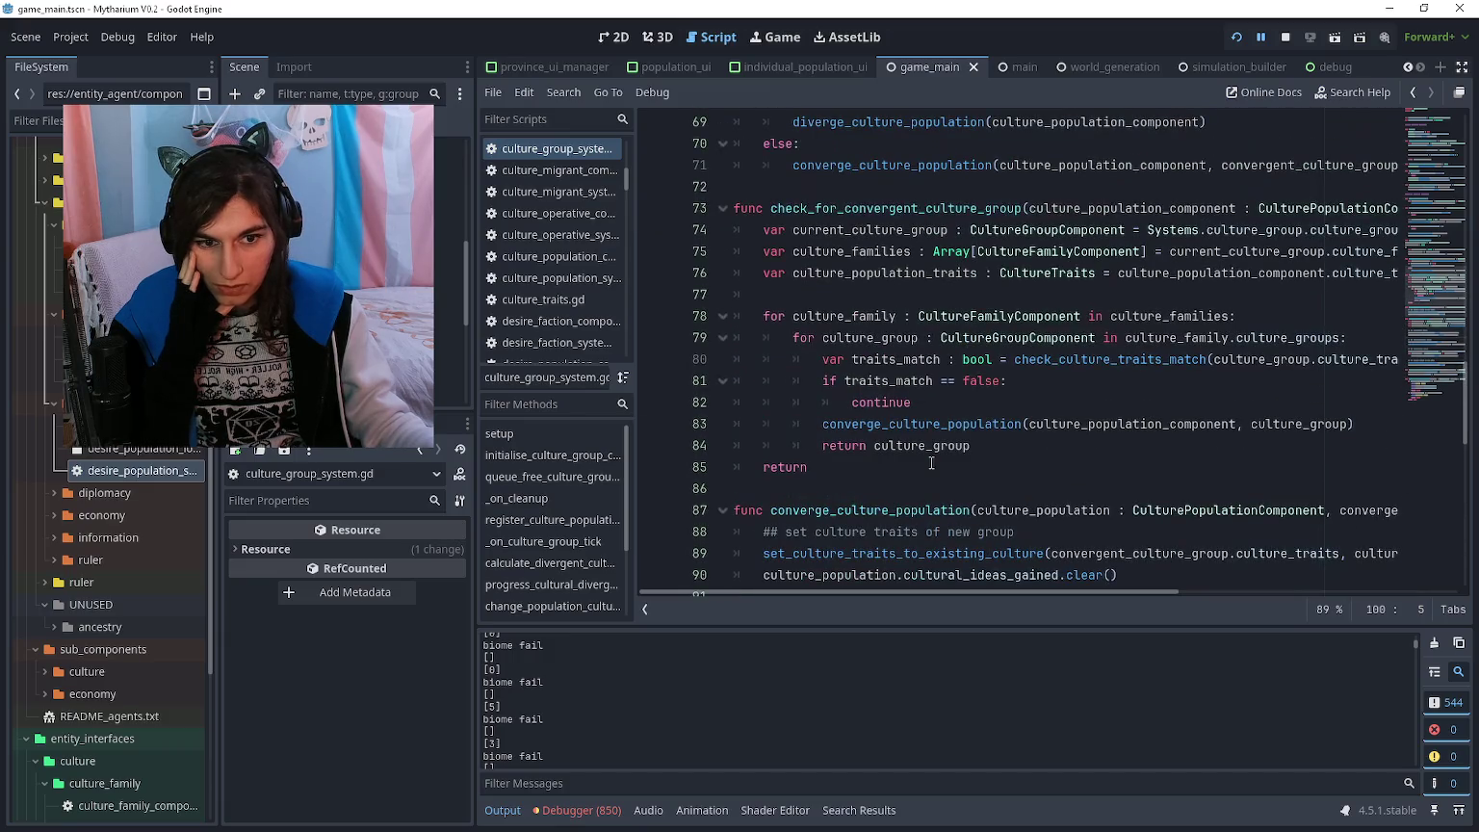
click(931, 466)
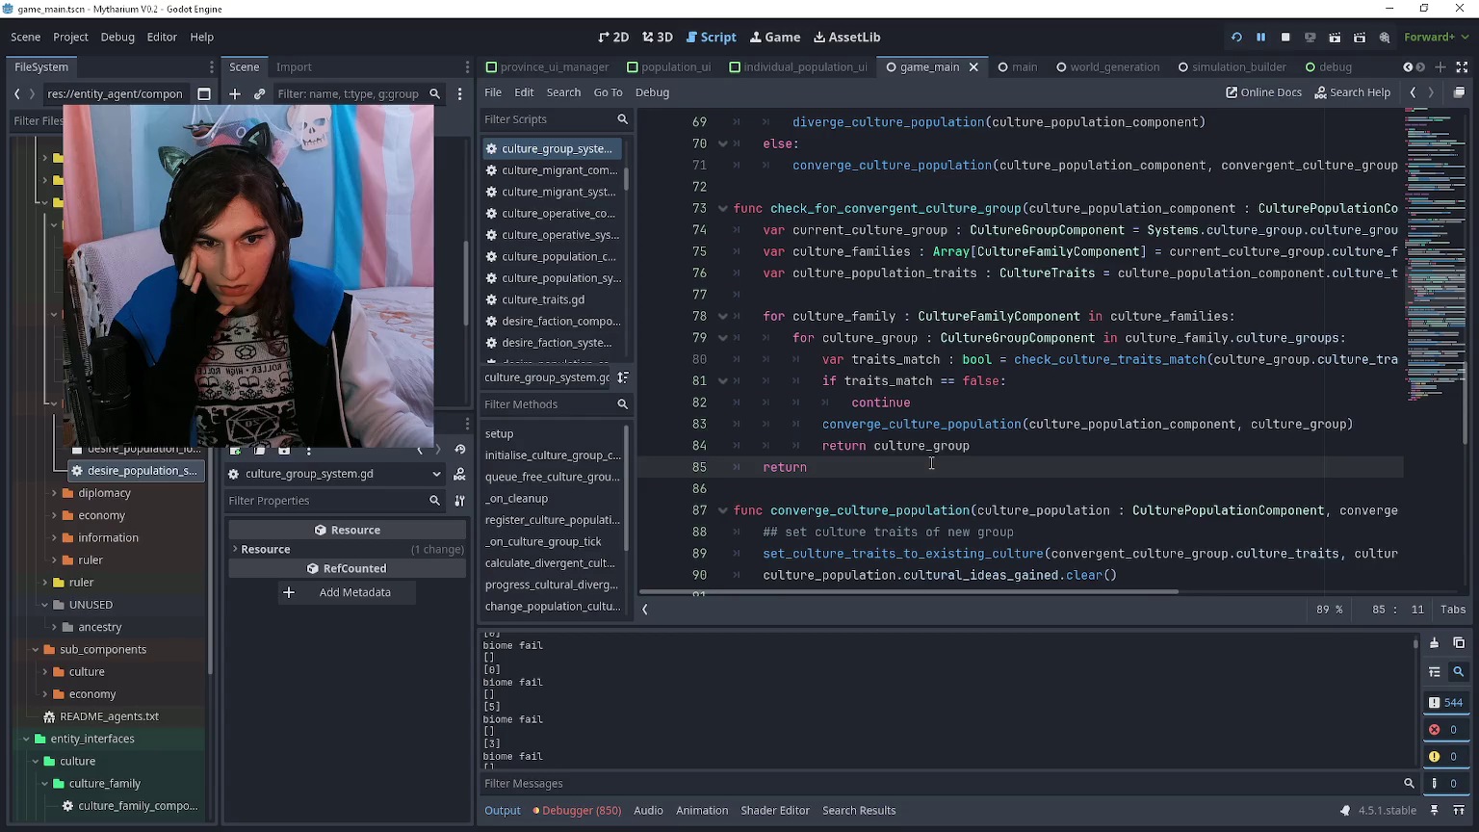
click(969, 447)
click(822, 427)
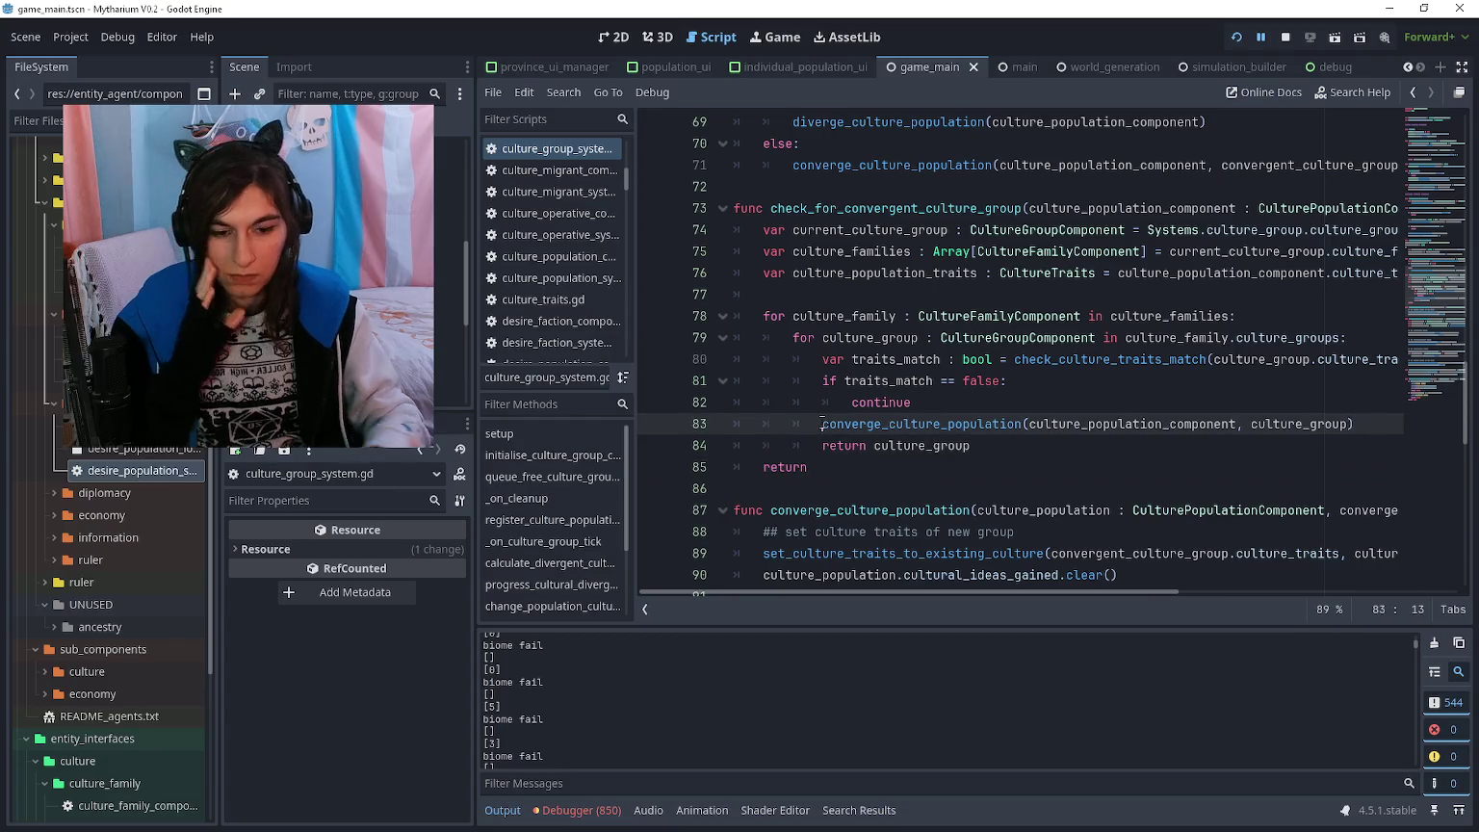
key(Return)
text(print("culture con)
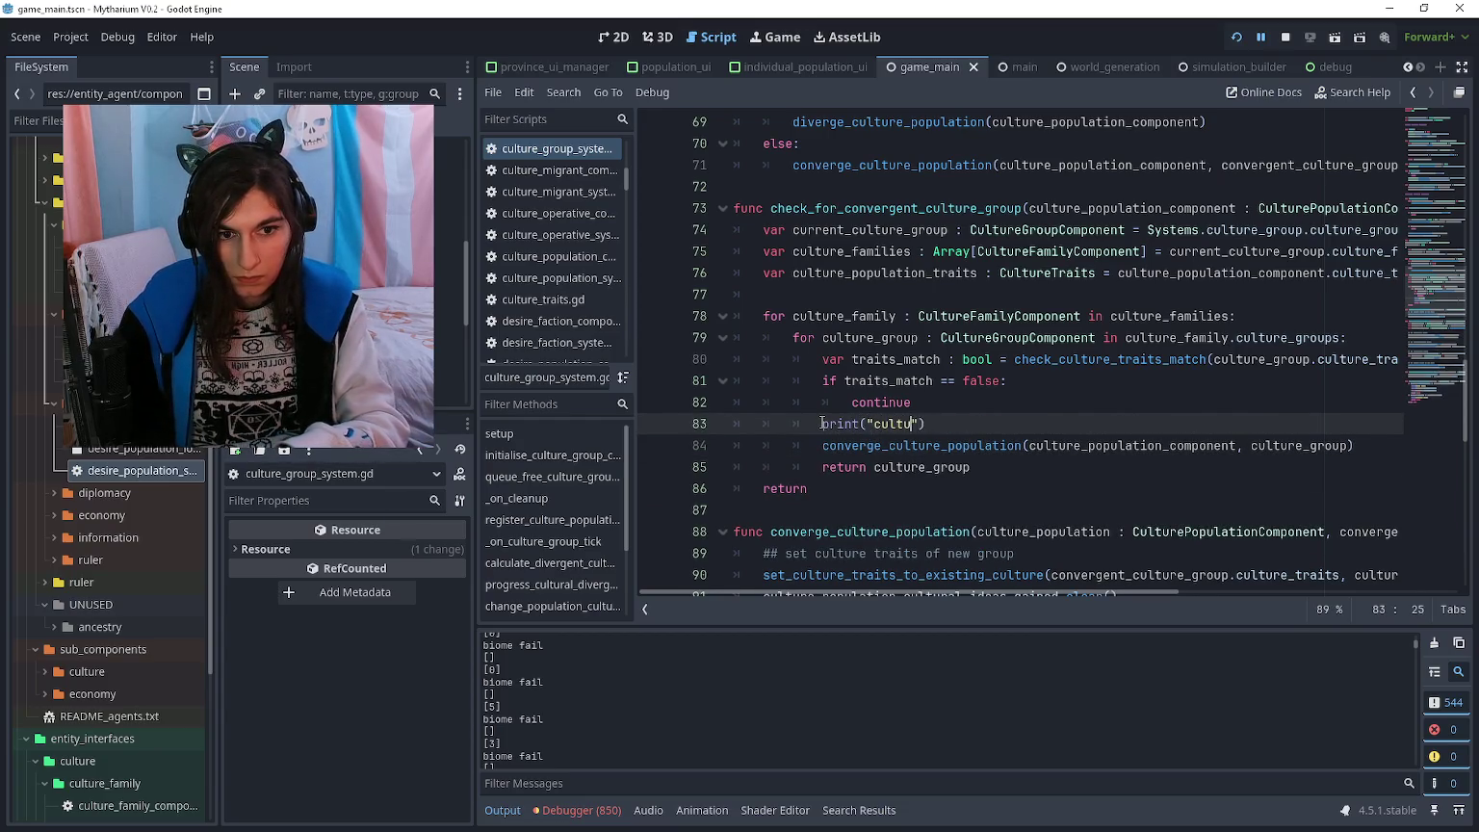
text(verging)
key(End)
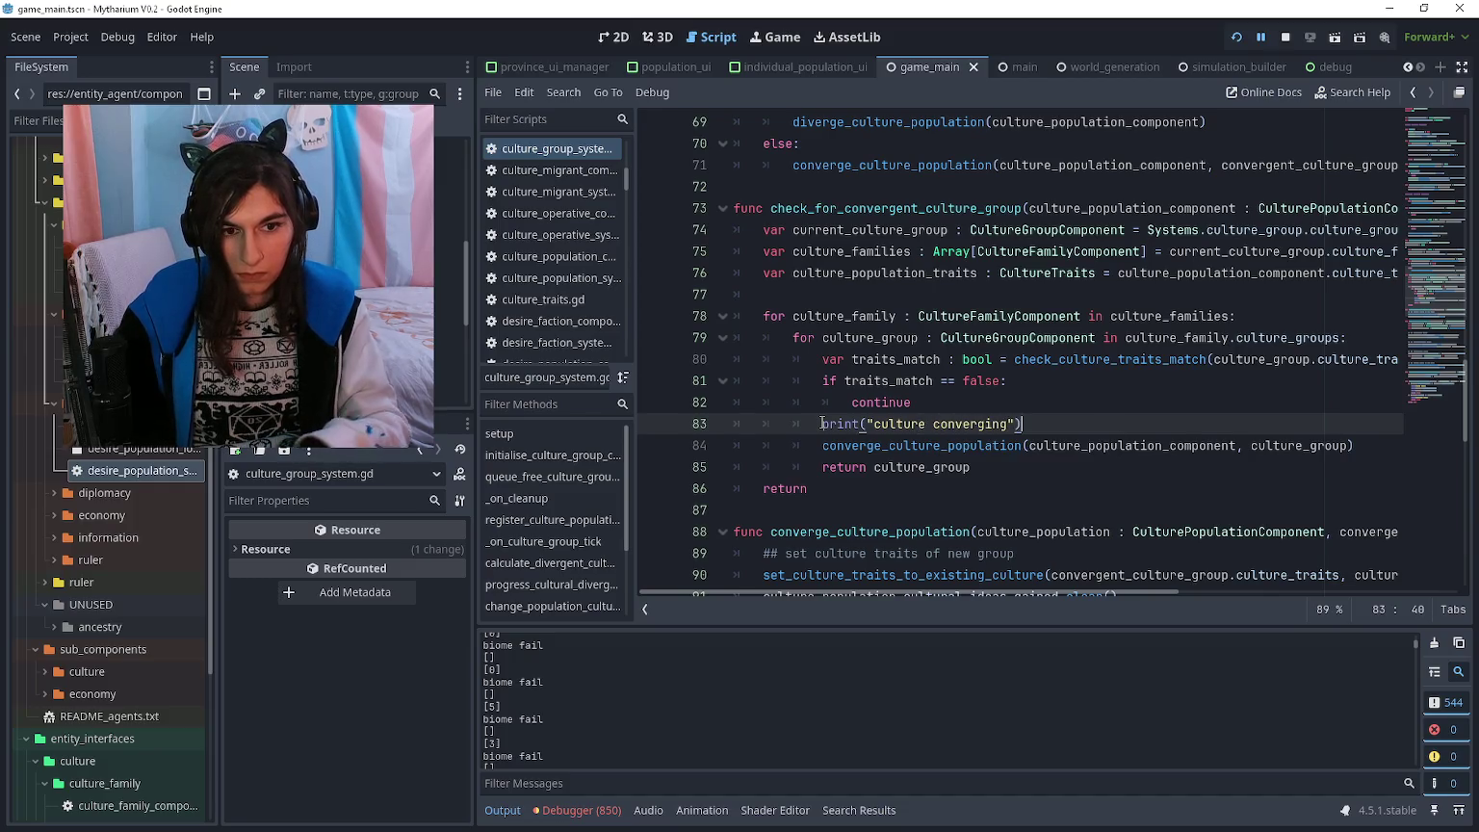
key(ctrl+s)
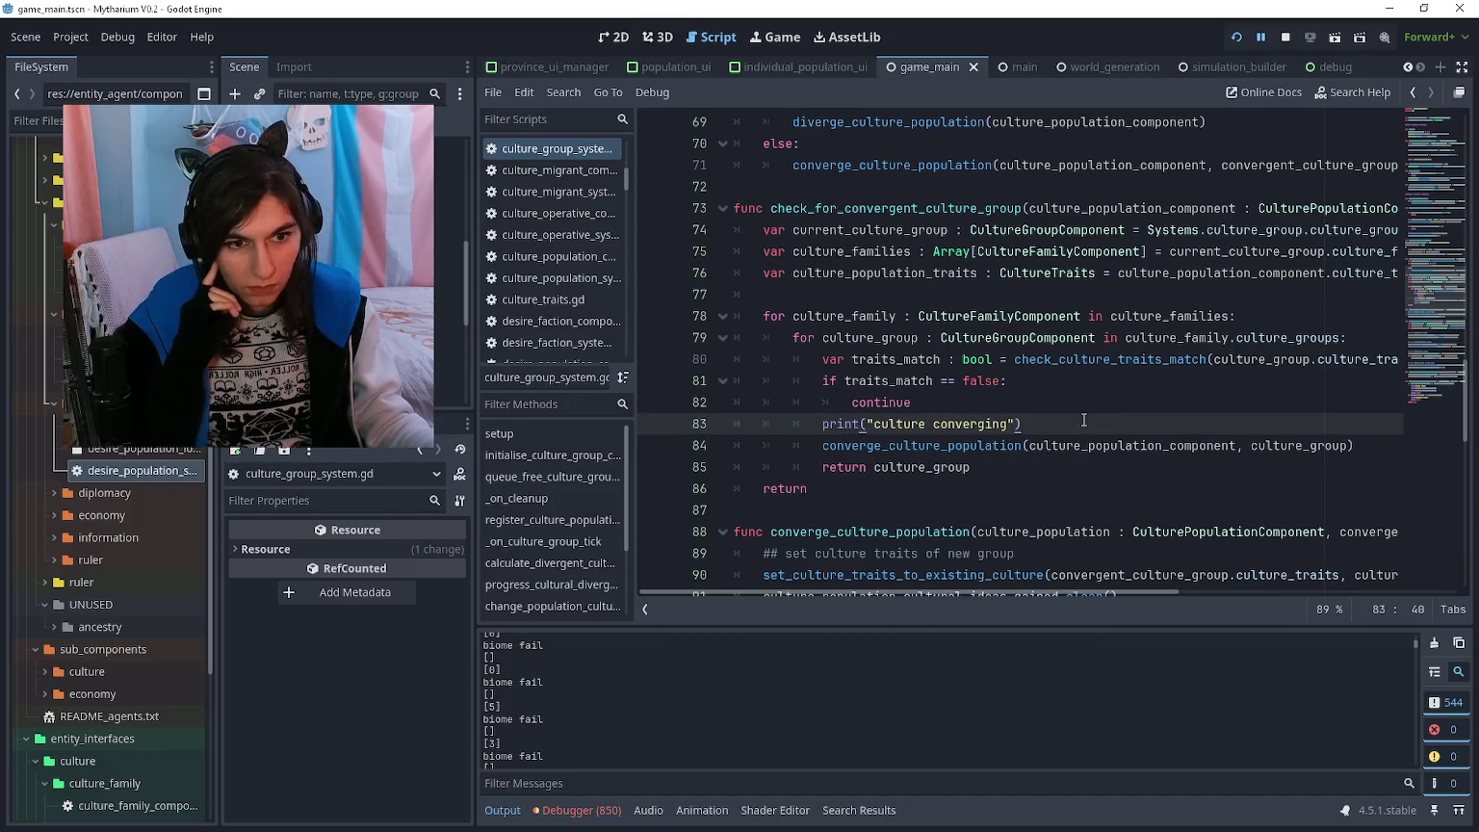
scroll(1085, 423, right, 2)
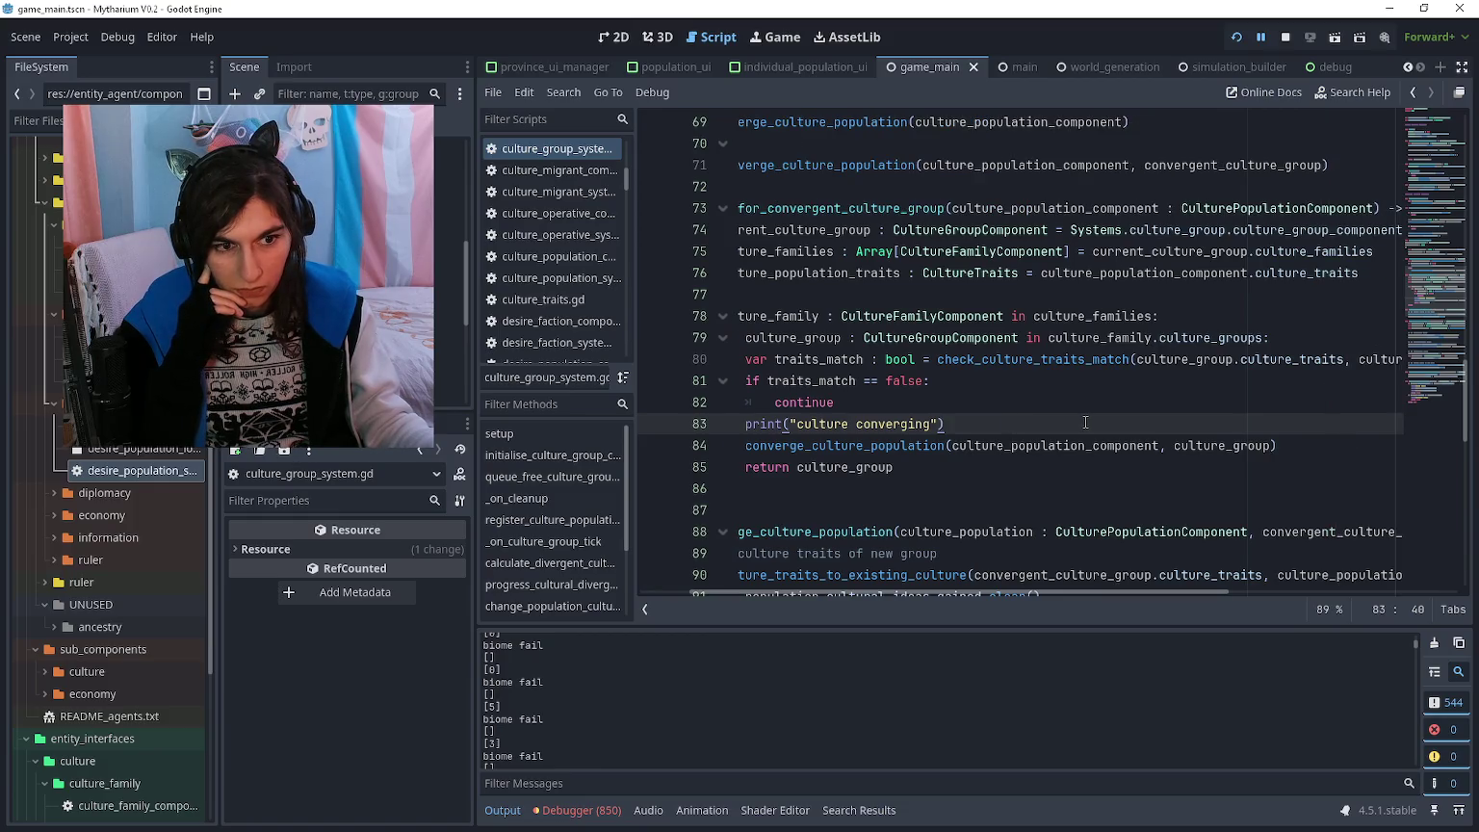
scroll(1086, 423, right, 2)
scroll(1086, 423, left, 5)
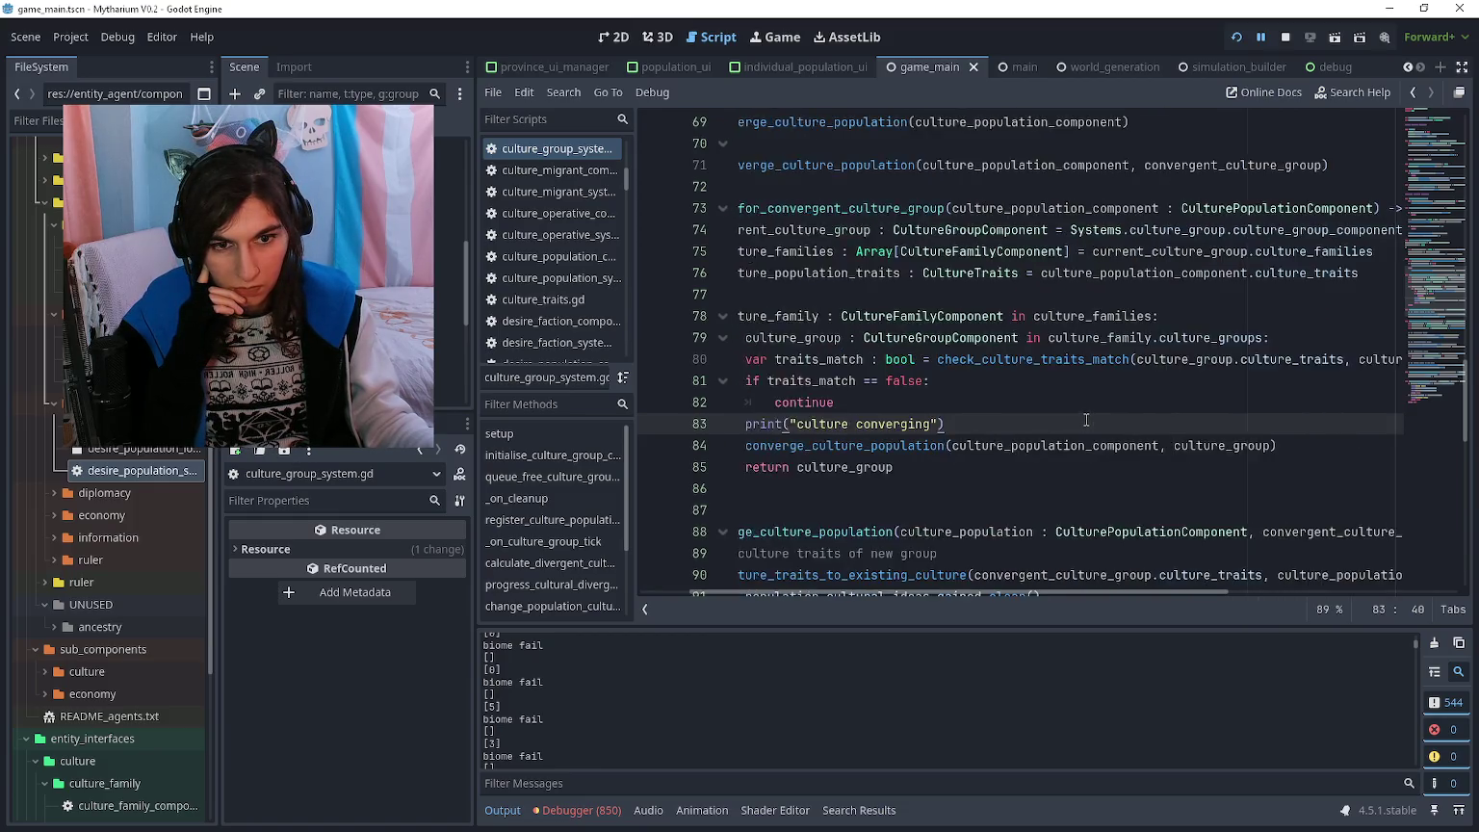
scroll(1085, 419, right, 2)
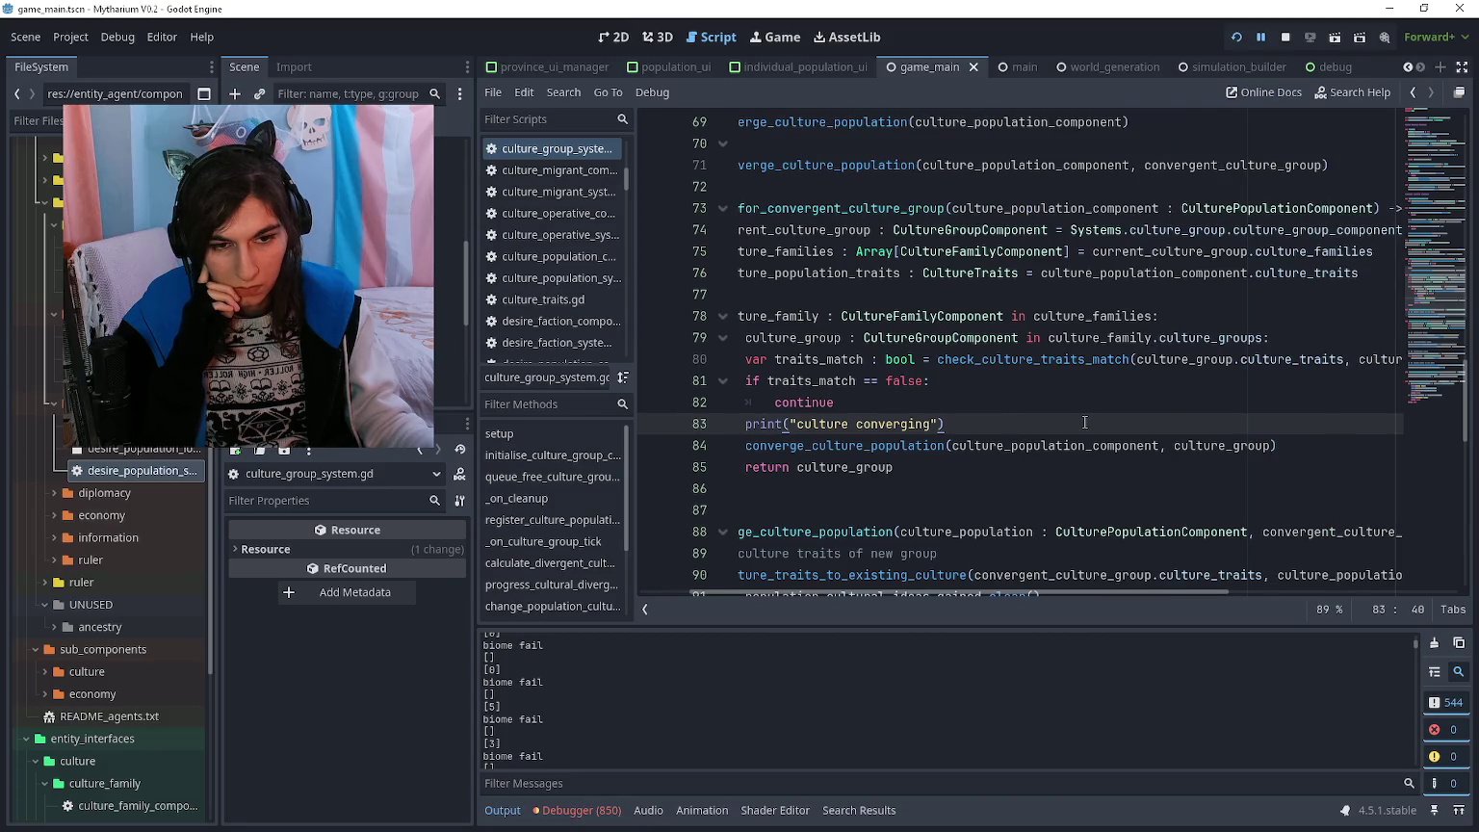
scroll(1084, 421, left, 2)
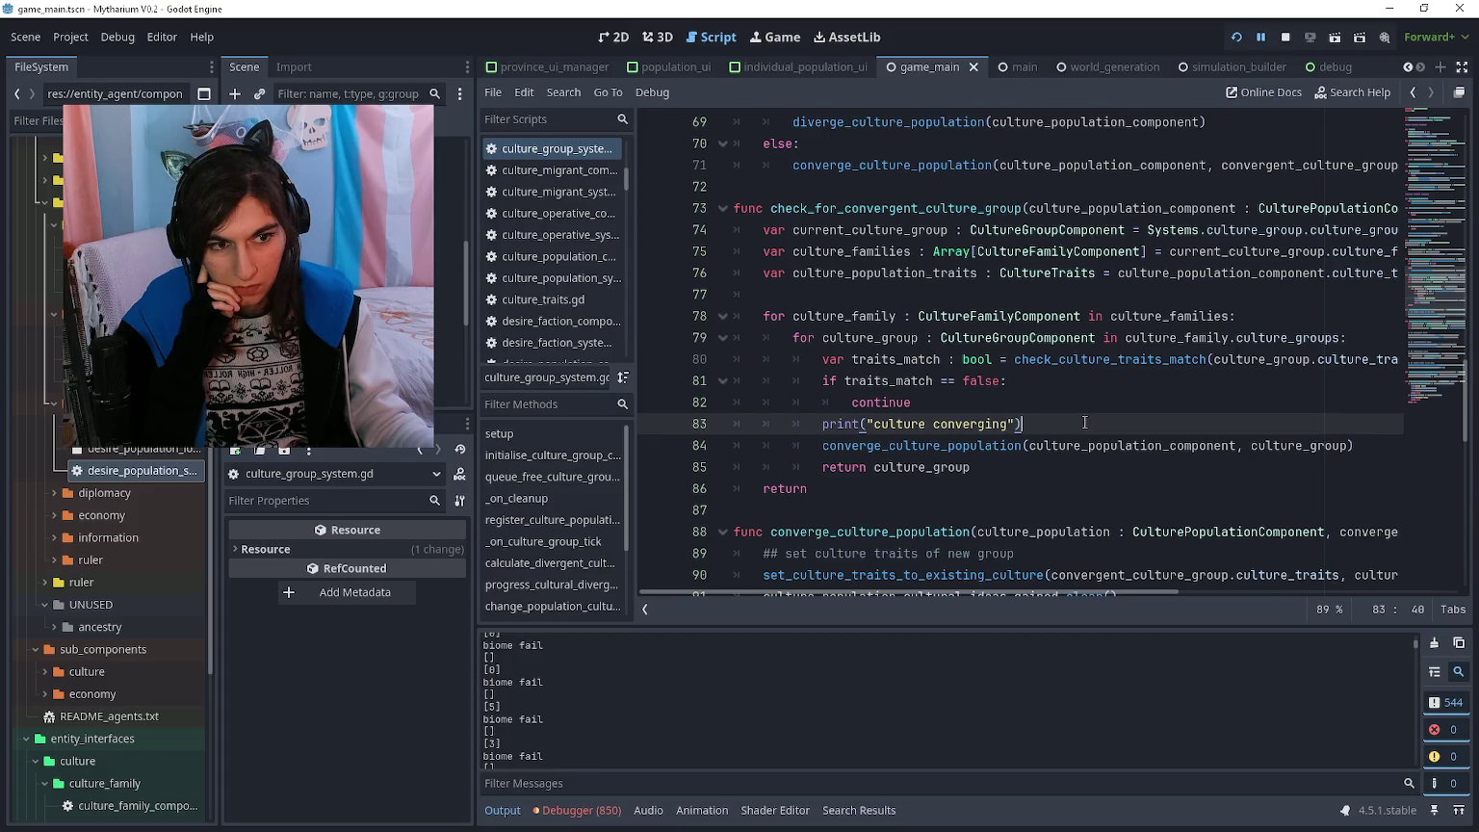
scroll(1084, 423, up, 5)
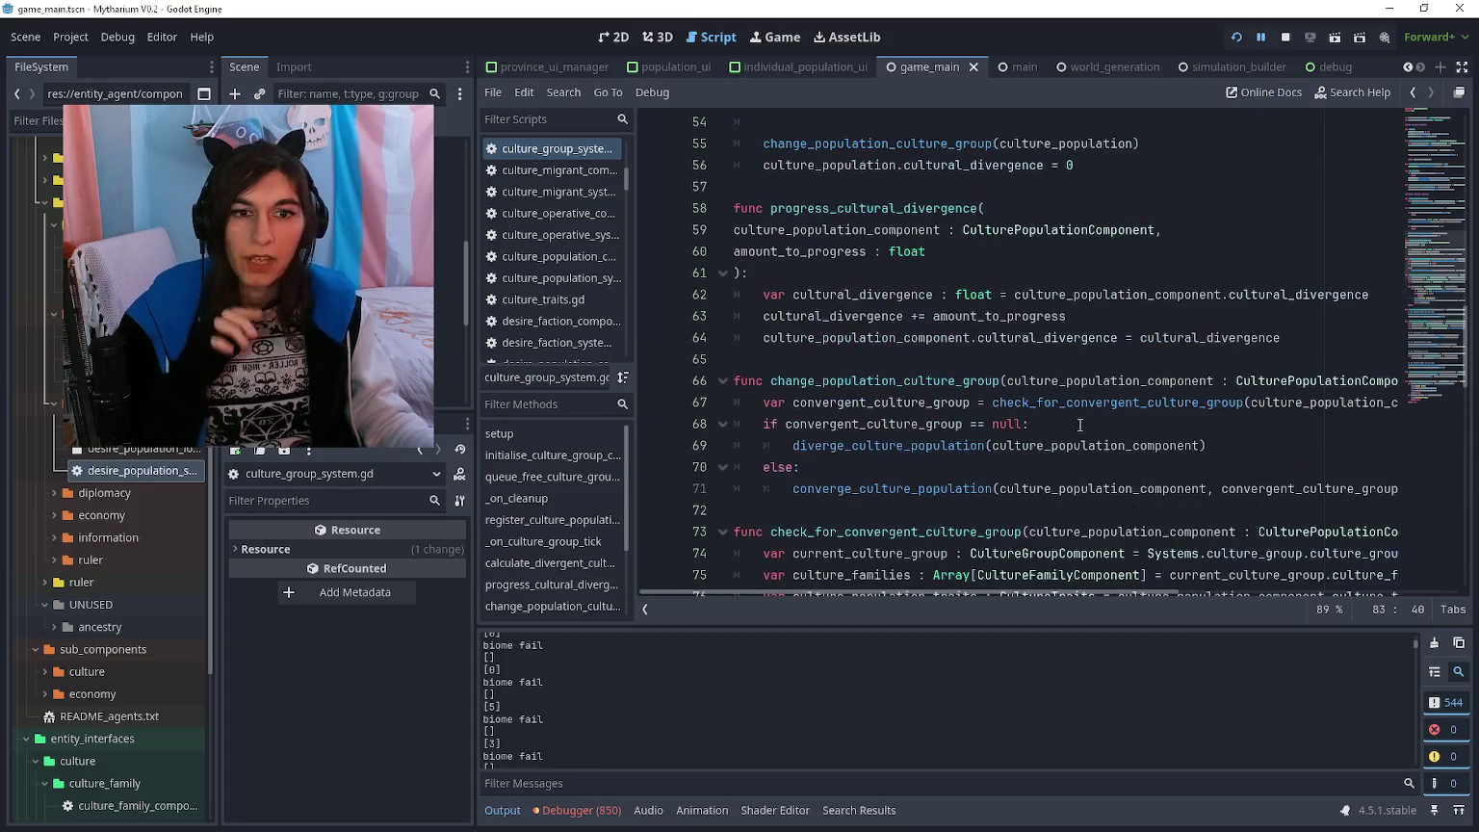
scroll(1059, 421, down, 6)
scroll(1043, 419, right, 2)
scroll(1042, 419, down, 4)
scroll(1001, 412, left, 2)
scroll(991, 400, down, 3)
scroll(1087, 470, down, 5)
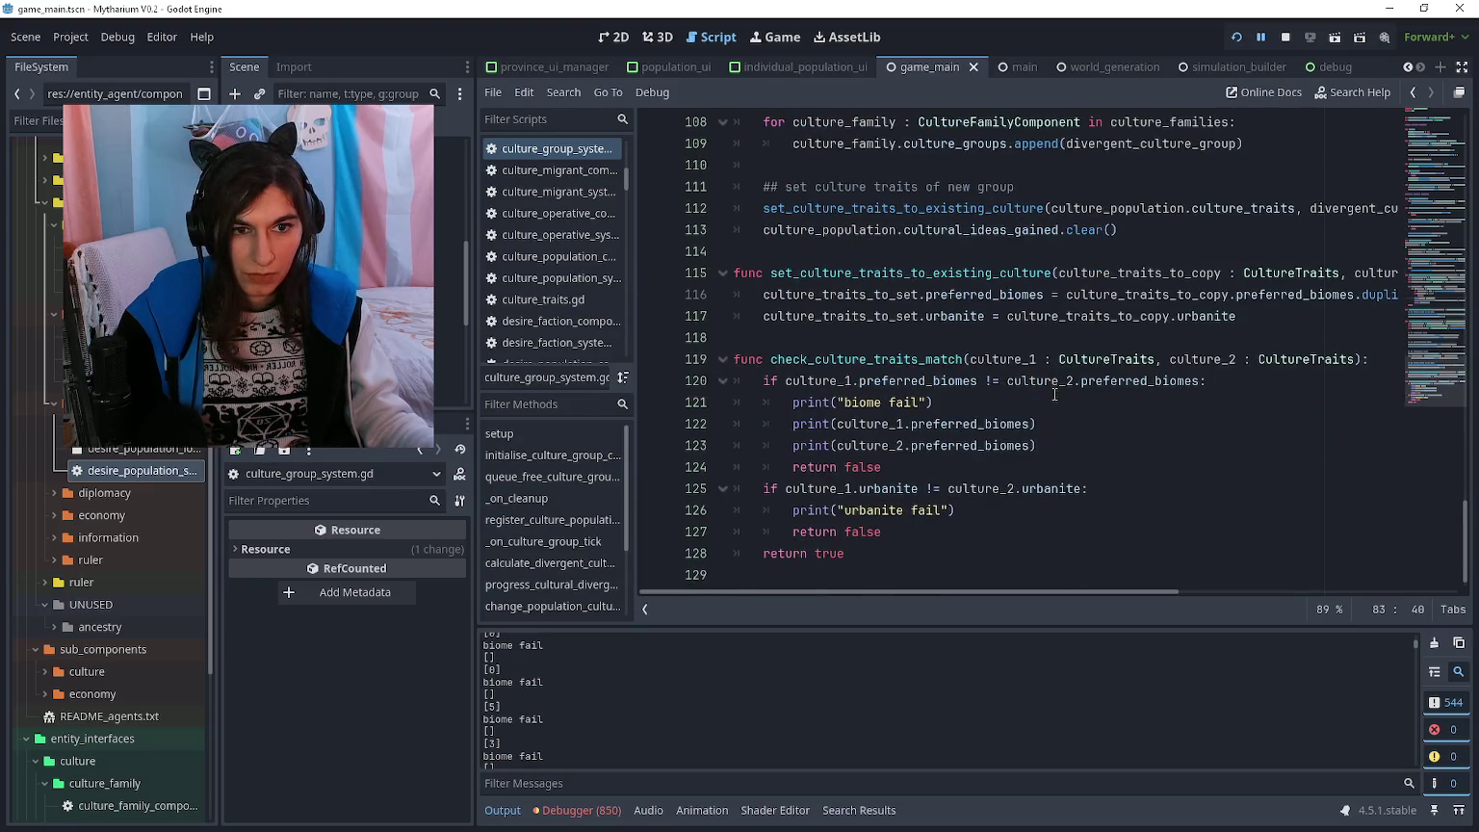
scroll(1054, 394, up, 2)
drag(766, 342, 1405, 343)
- Review the trait-copying function, then open agent_generation.gd from the world_generation folder
click(996, 374)
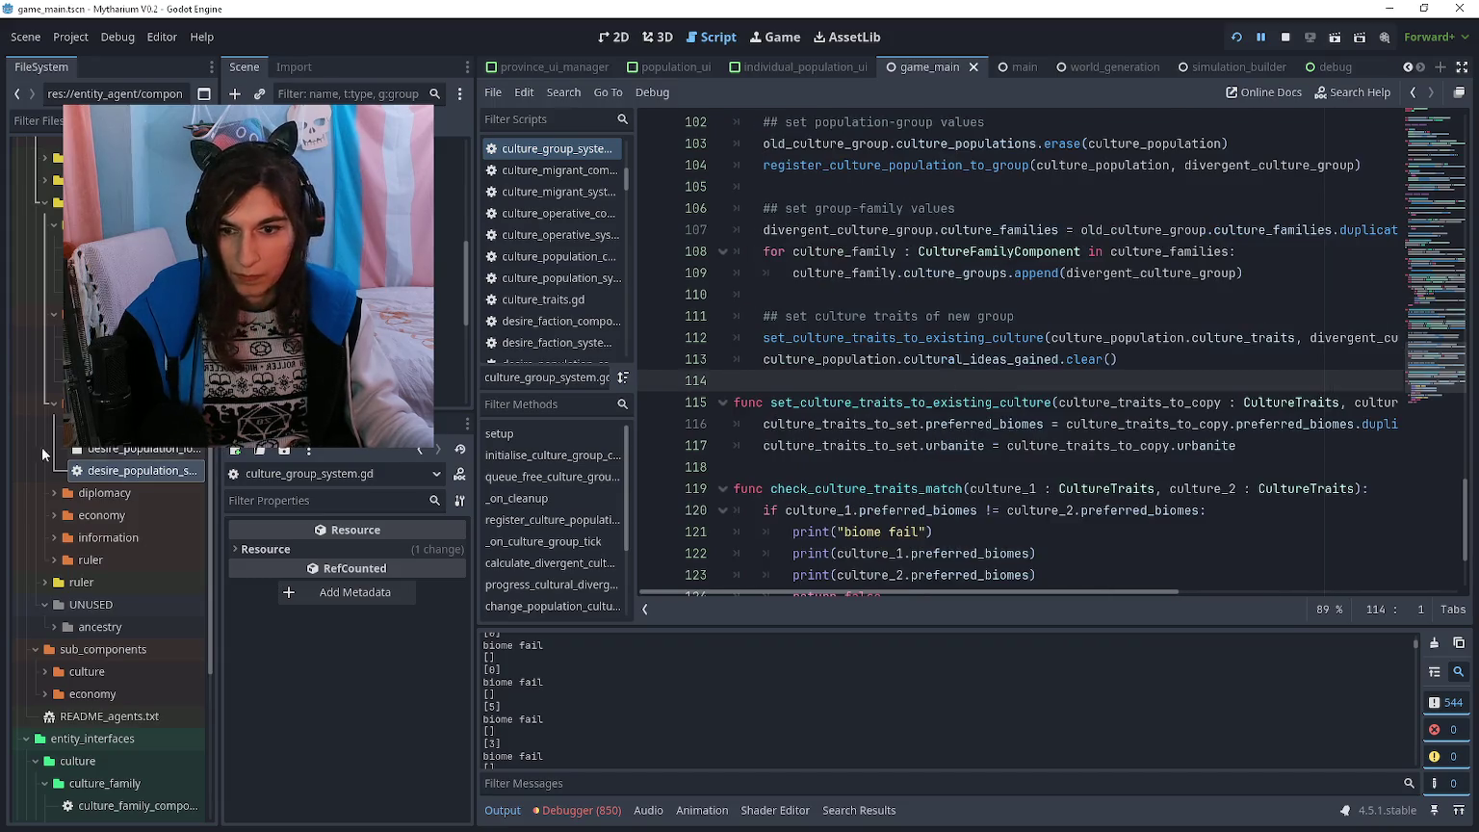
click(867, 424)
click(882, 359)
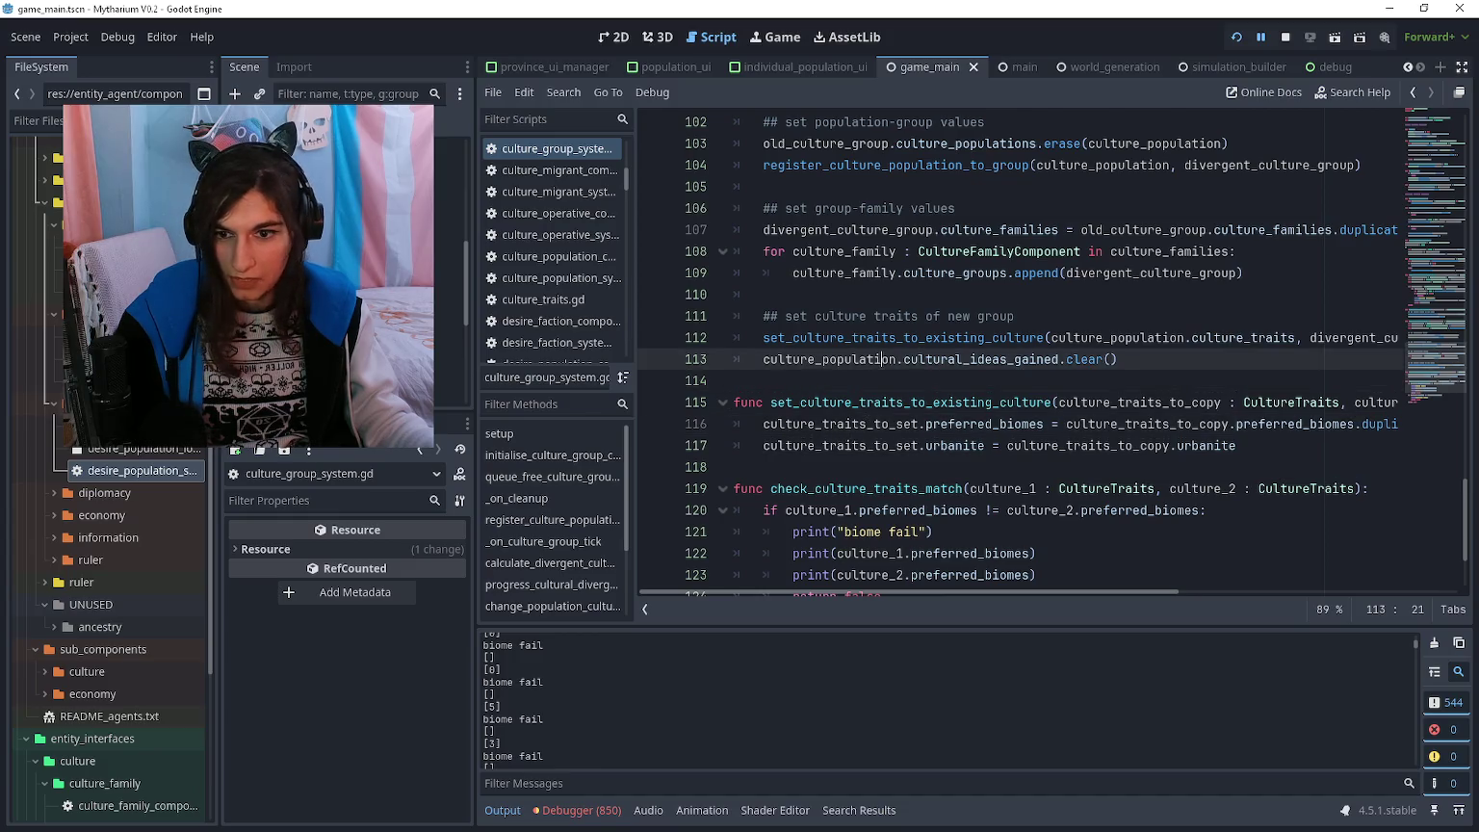
scroll(123, 496, down, 5)
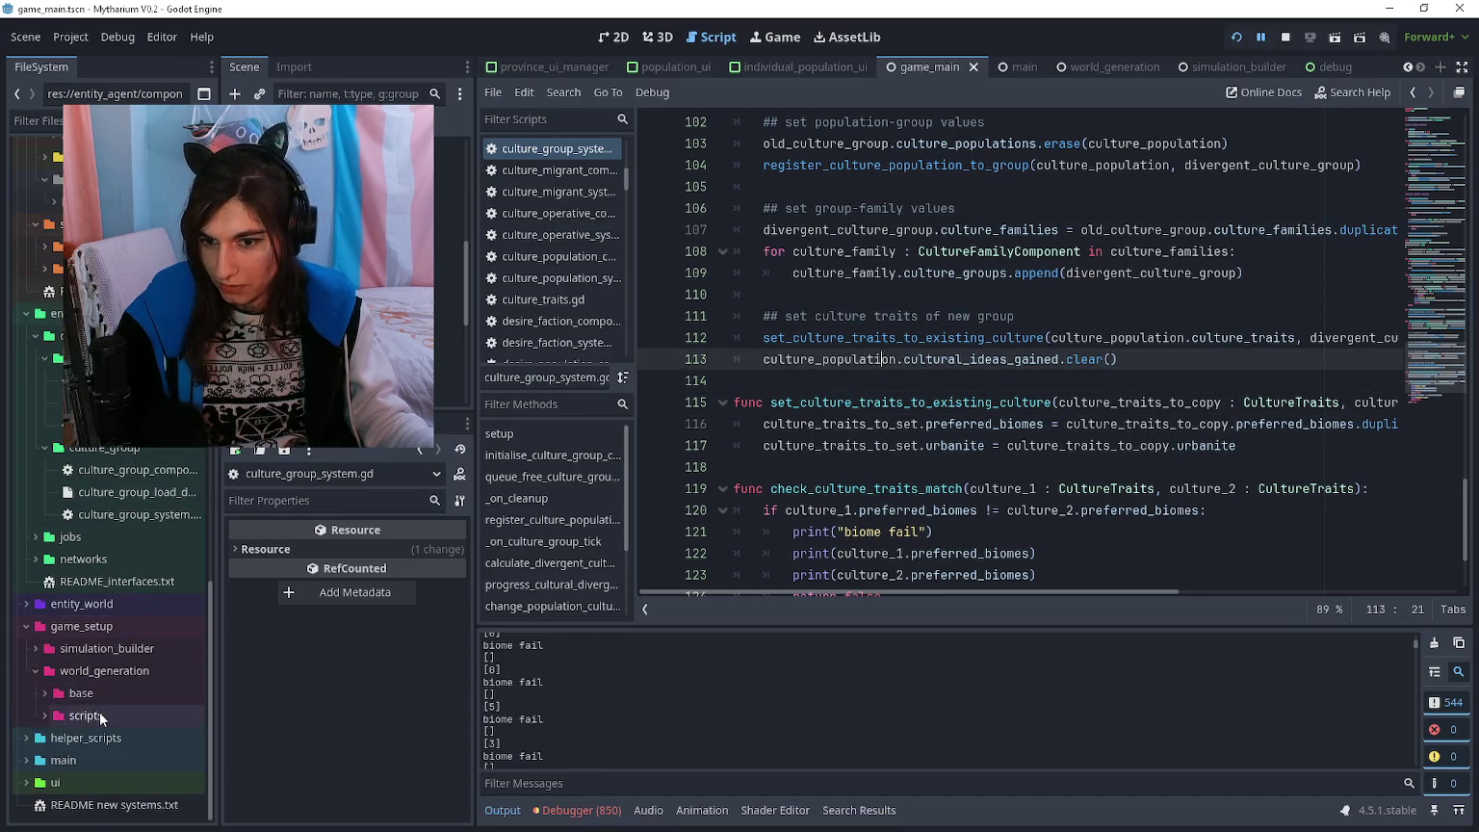
double_click(139, 711)
click(146, 728)
double_click(145, 734)
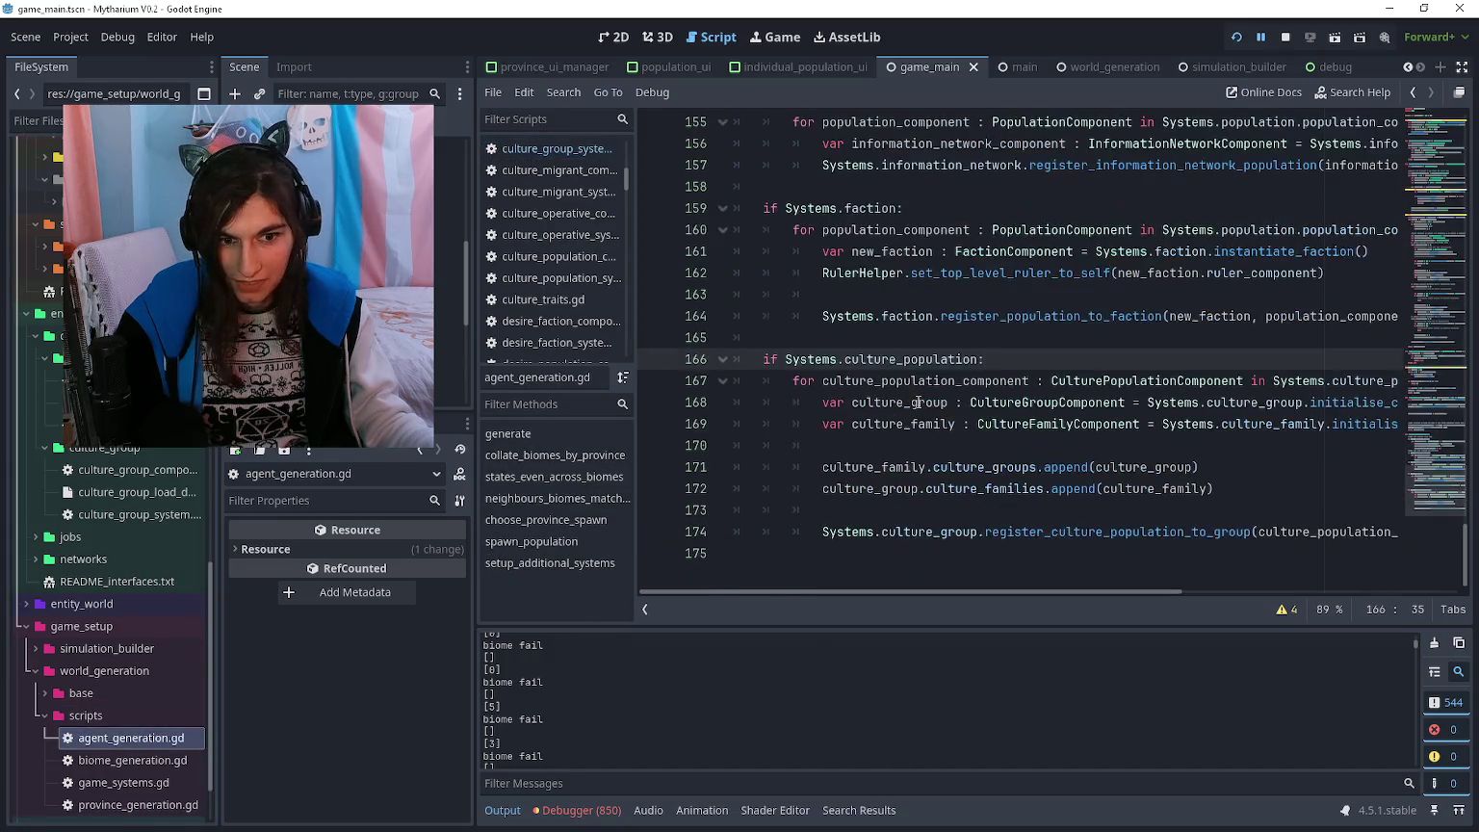
- Add a blank line 175 after the register_culture_population_to_group call in the culture population setup
click(1271, 516)
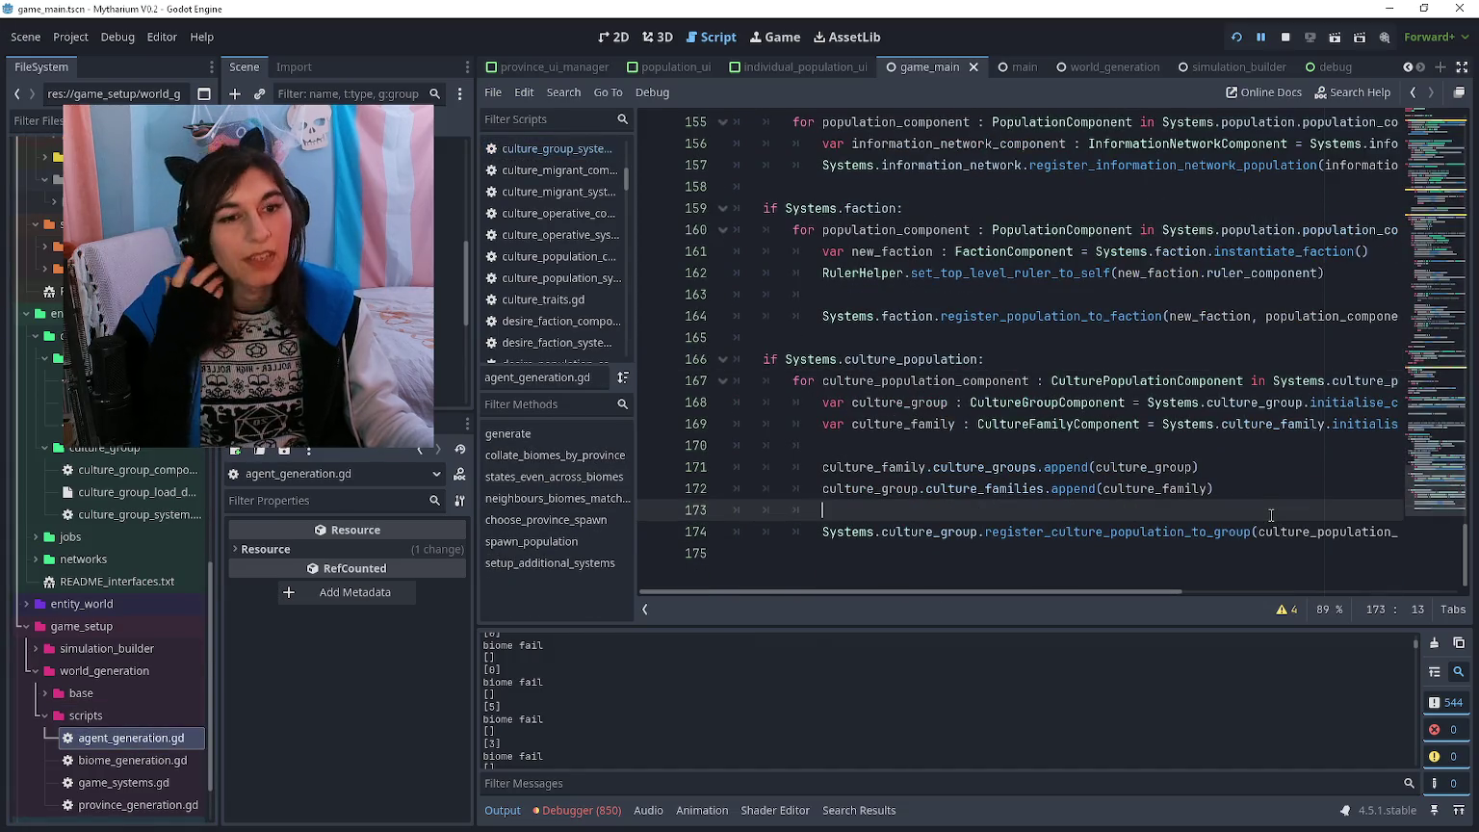
key(Down)
key(End)
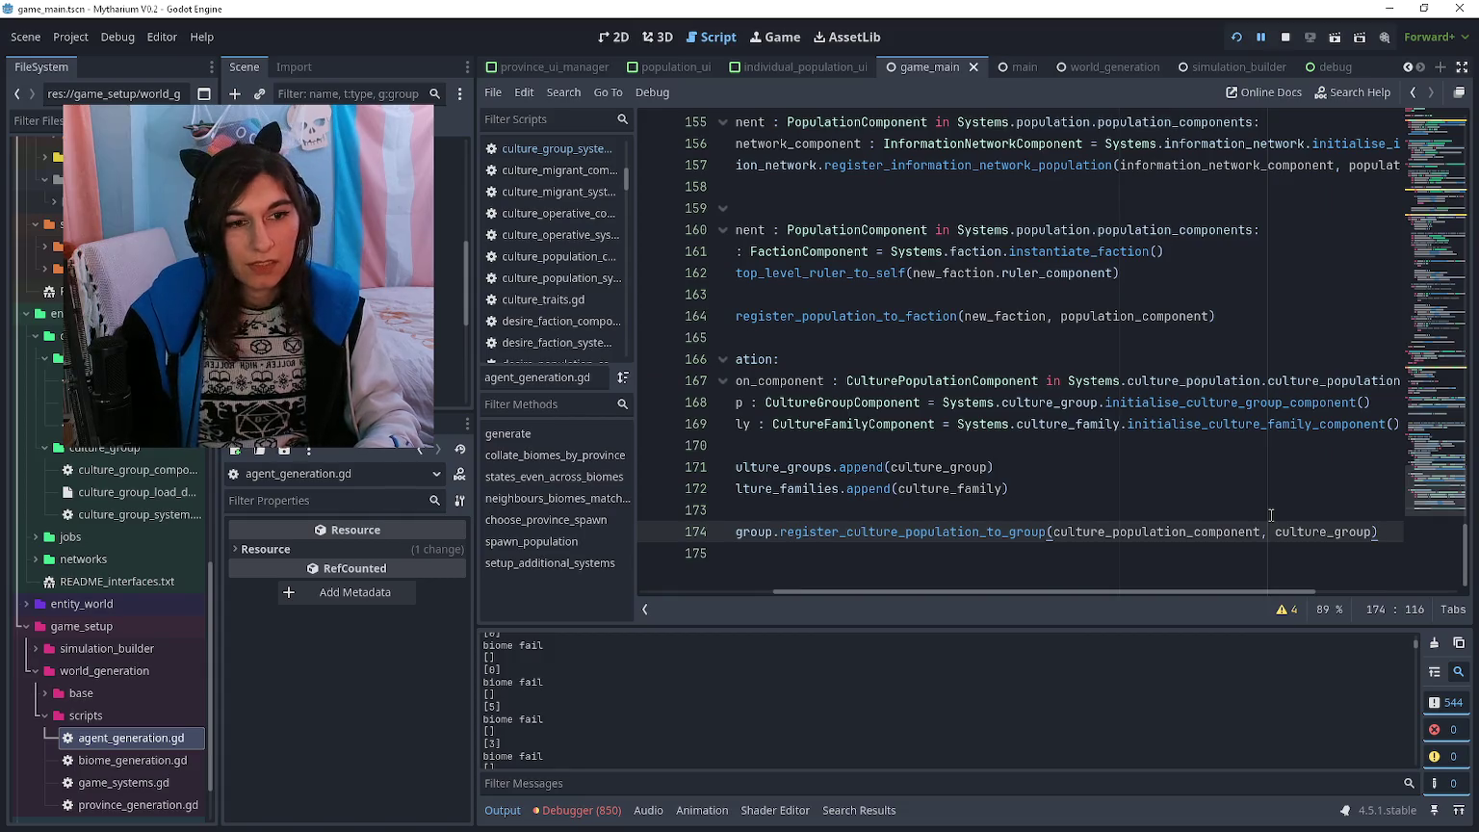
key(Return)
key(Return)
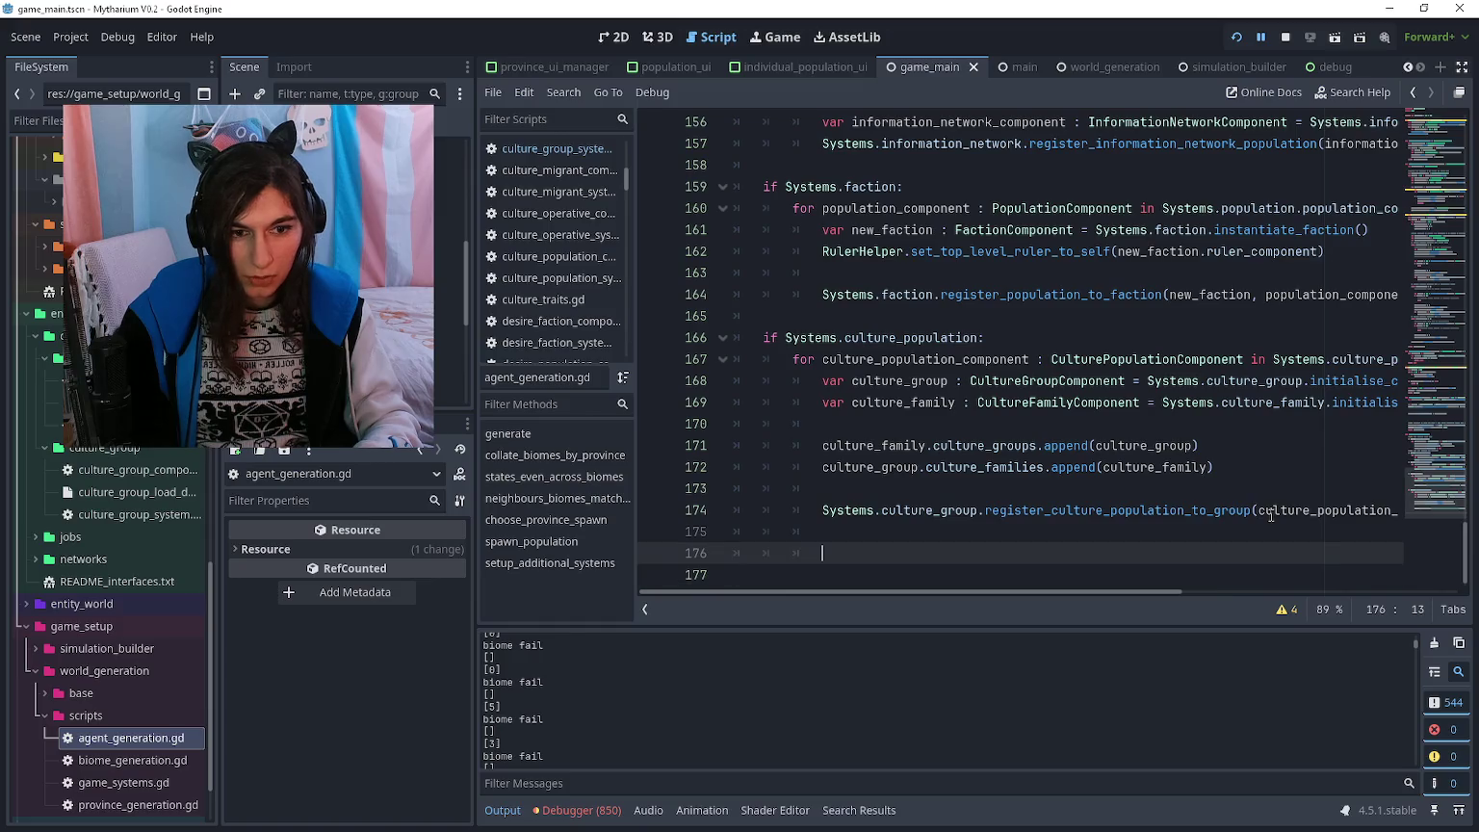
key(Up)
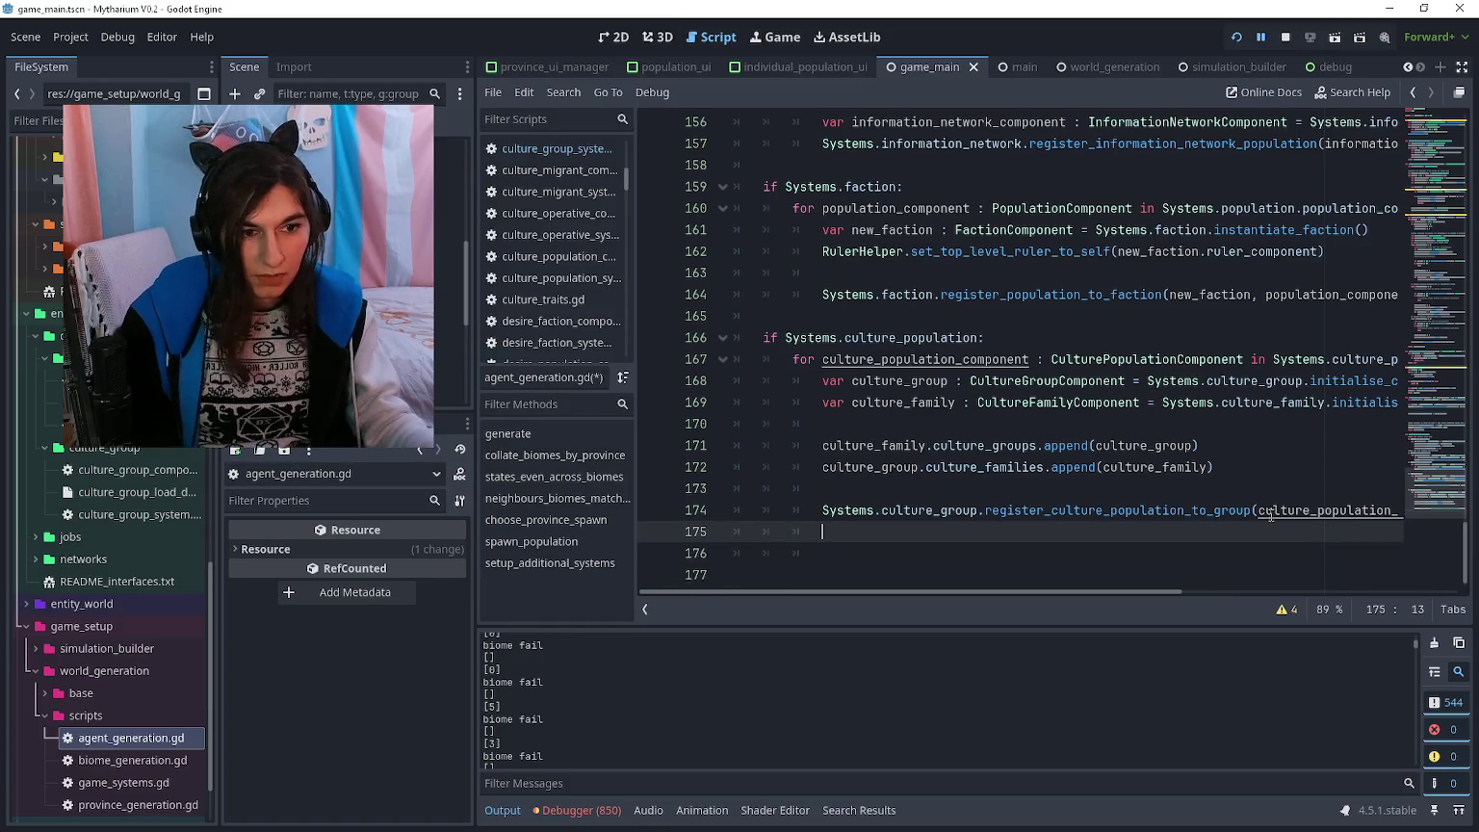
ctrl+click(1132, 511)
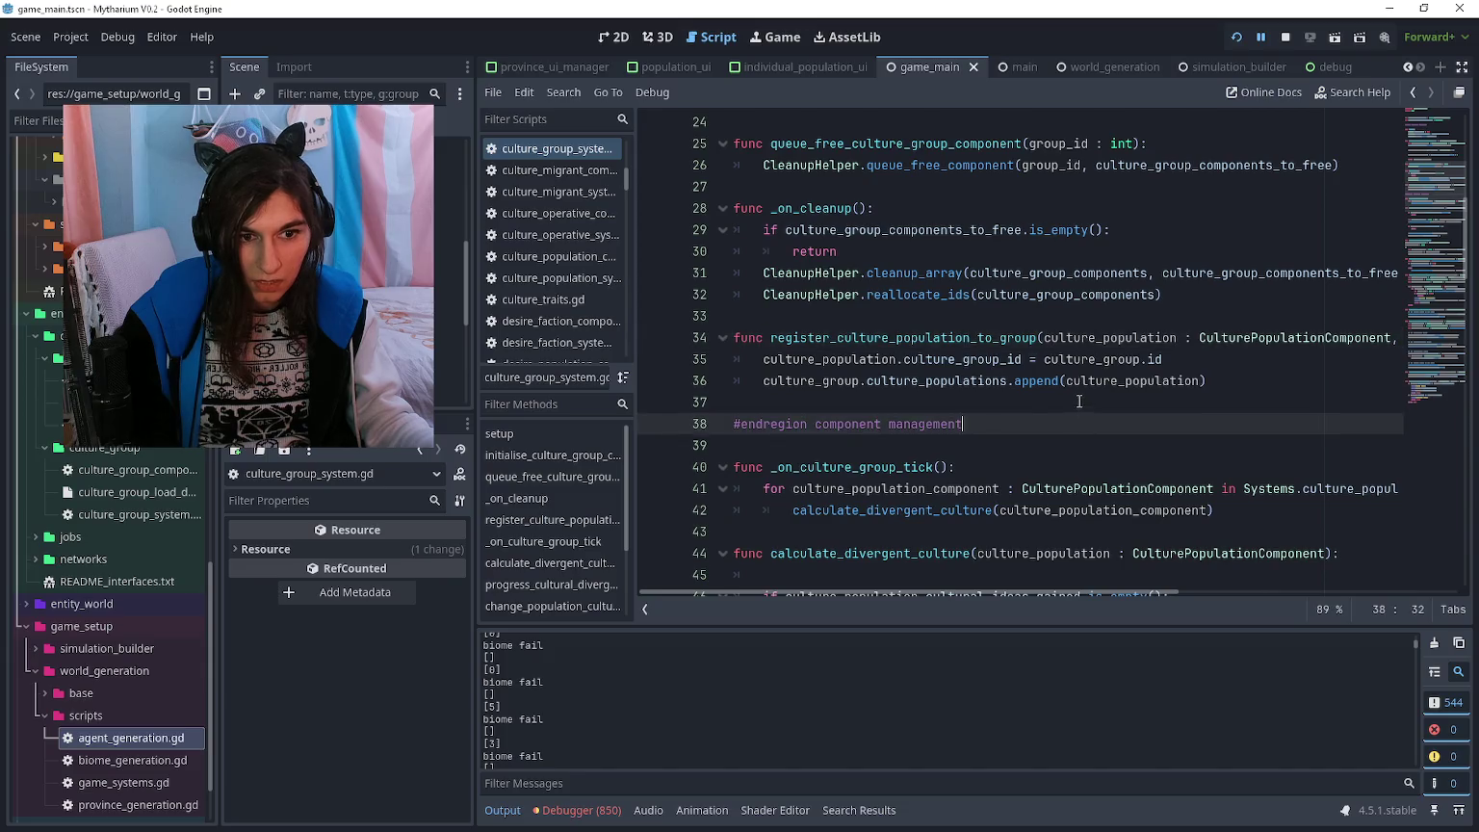
key(alt+Left)
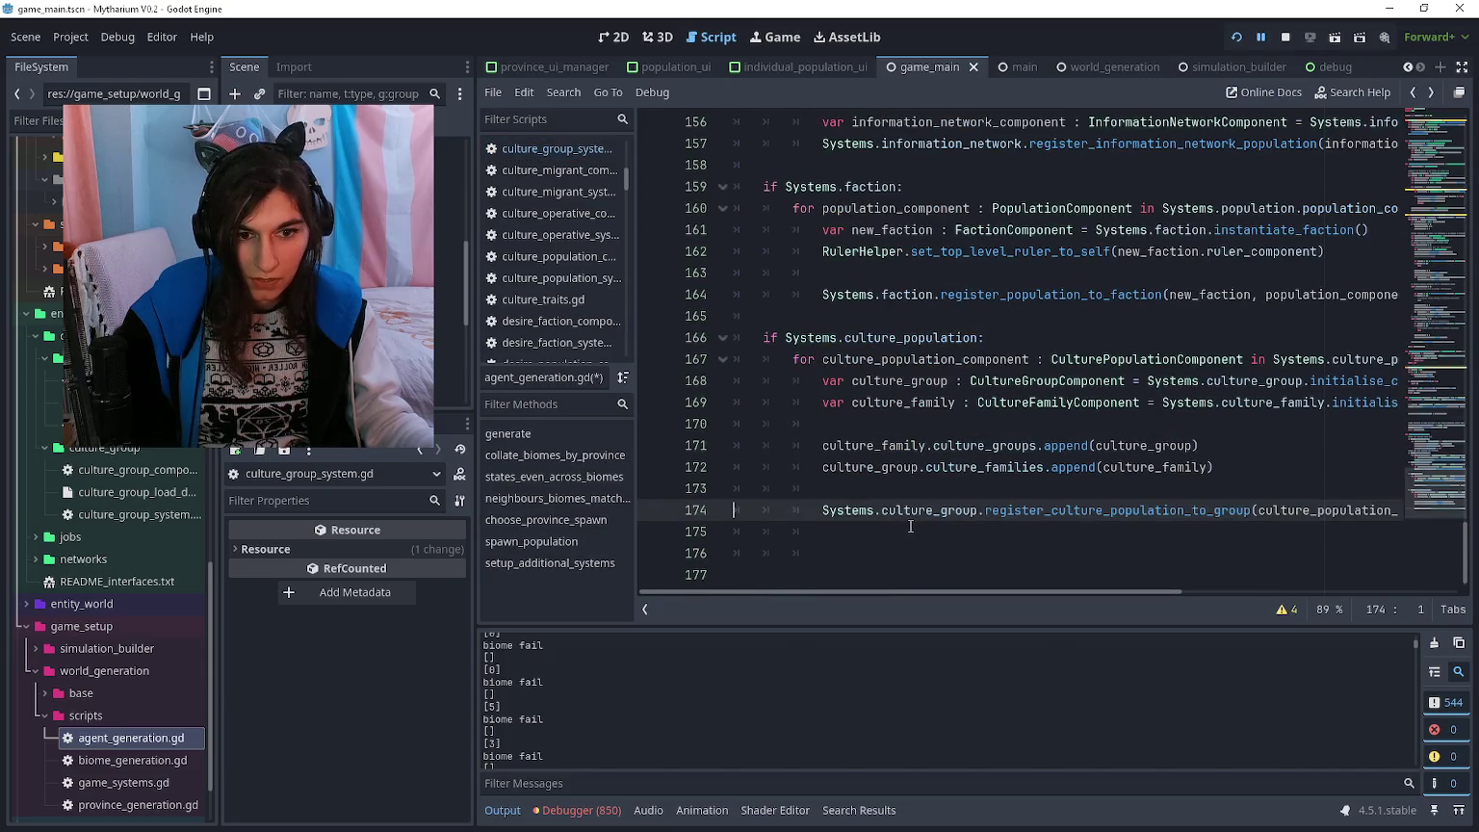
click(909, 527)
- Write the set_culture_traits_to_existing_culture call copying culture_population traits into culture_group.culture_traits
text(cu)
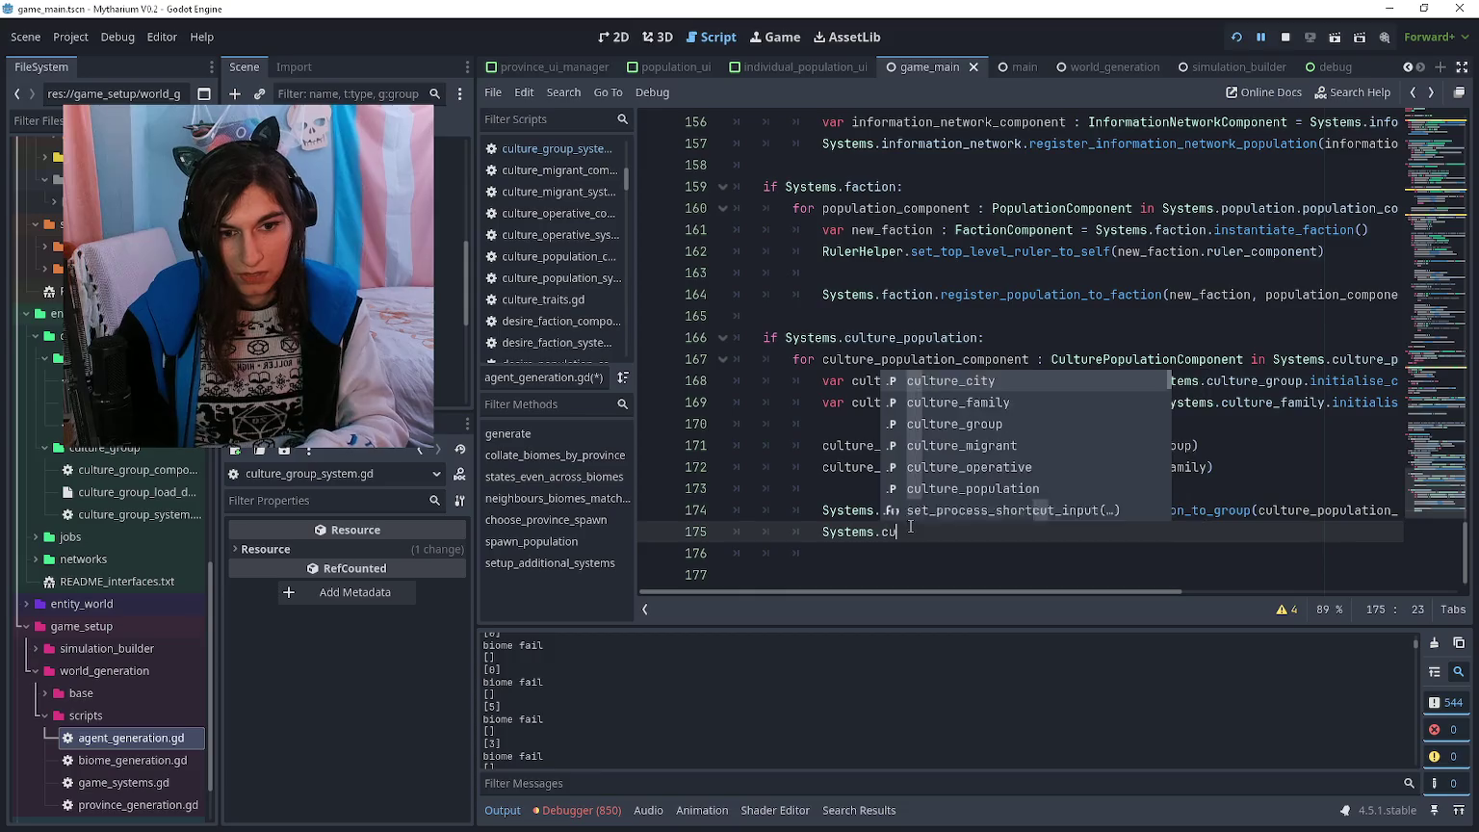
text(lture_group.set_cul)
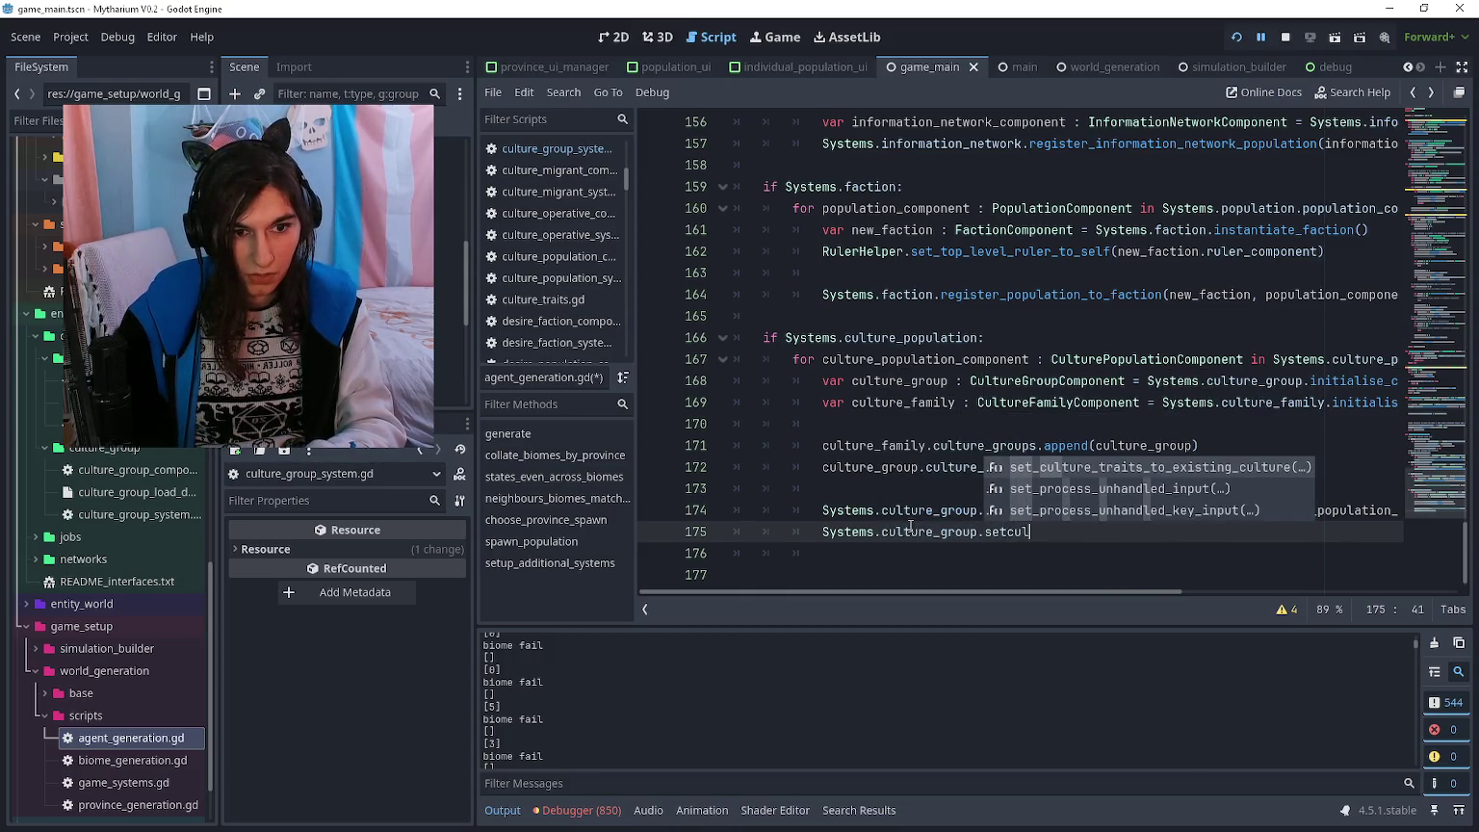
key(Return)
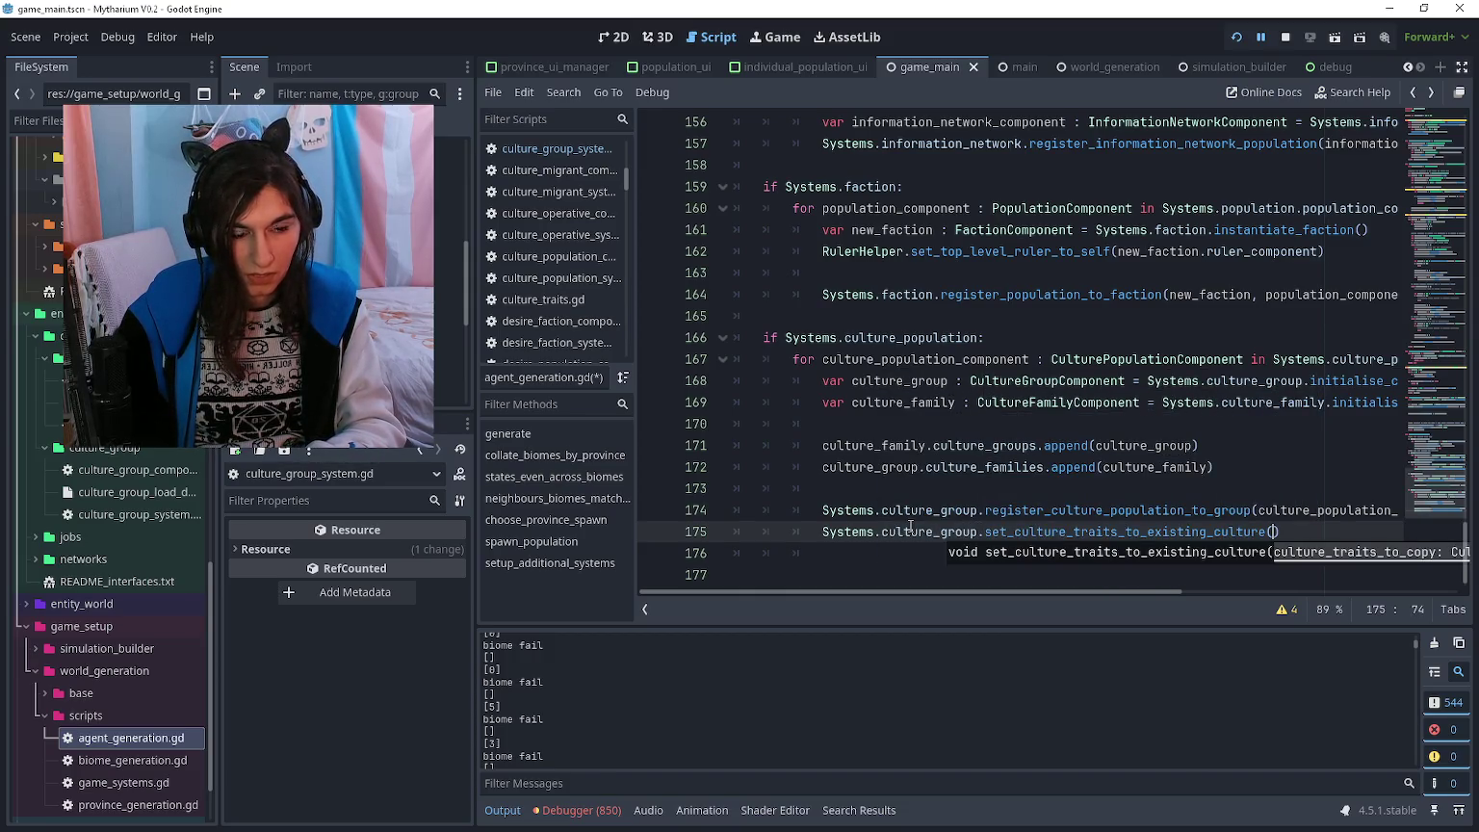
text(culture_group,)
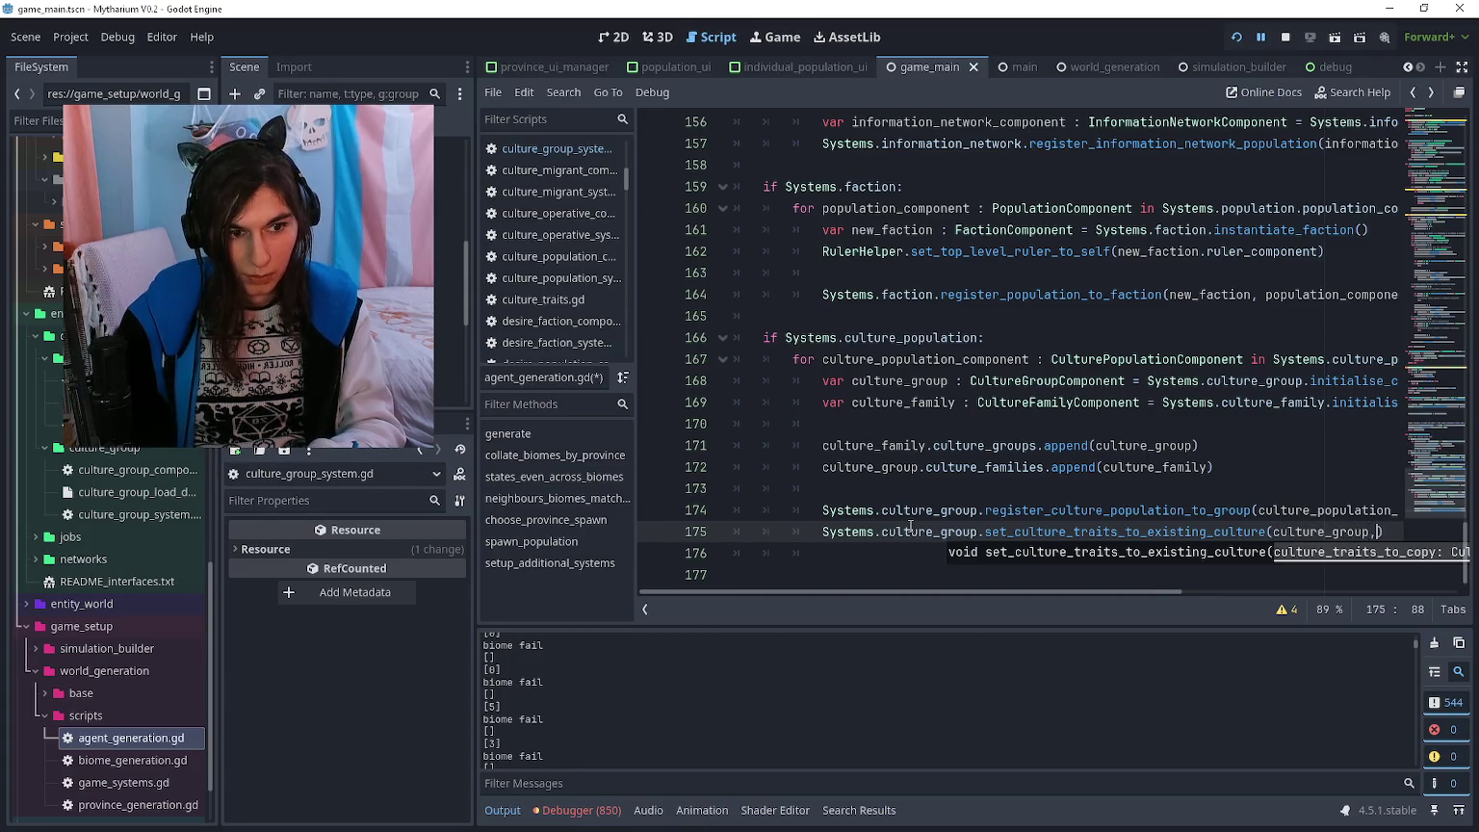
key(BackSpace)
key(BackSpace)
key(BackSpace)
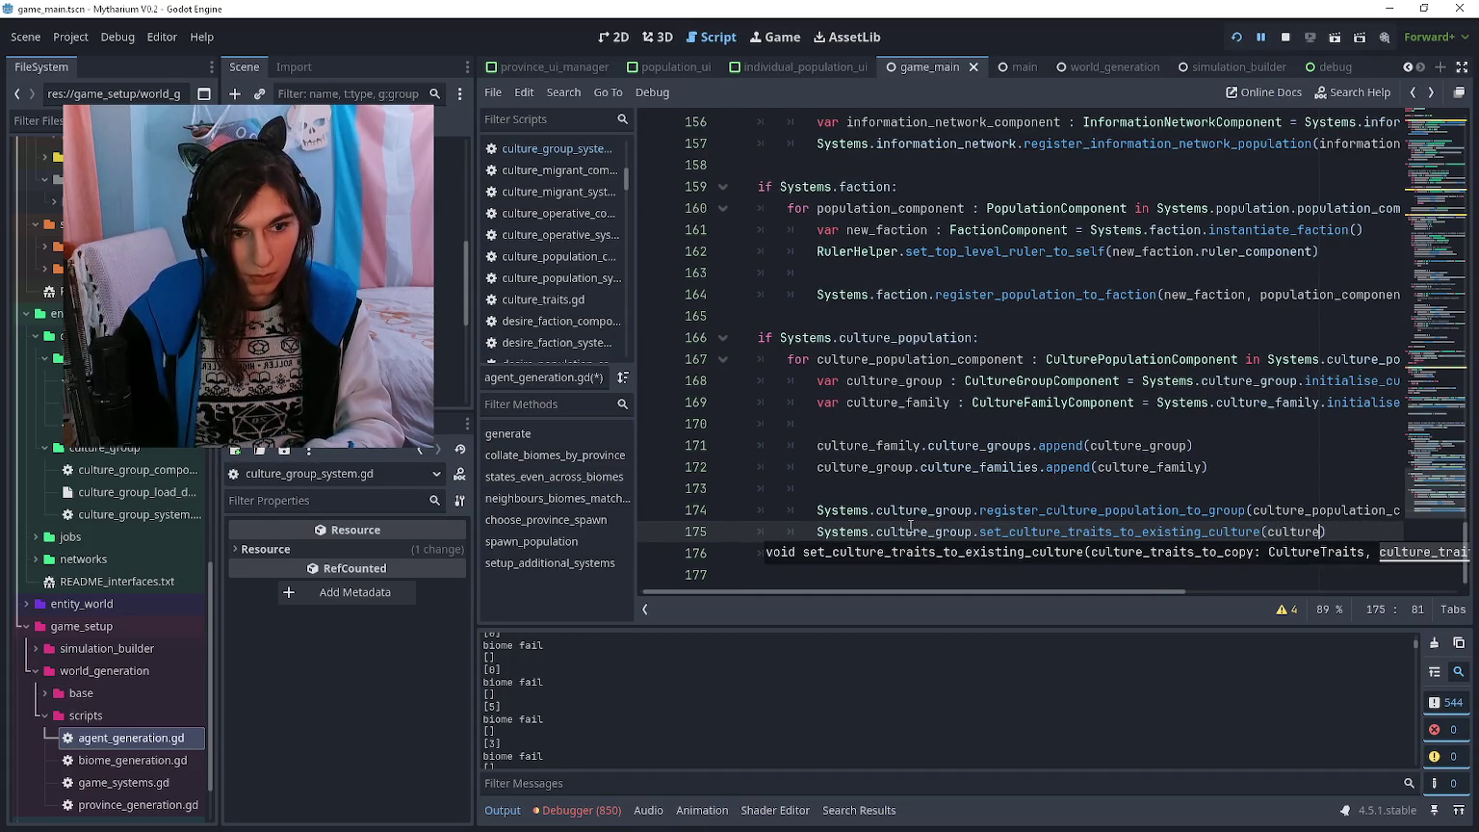
text(_population, )
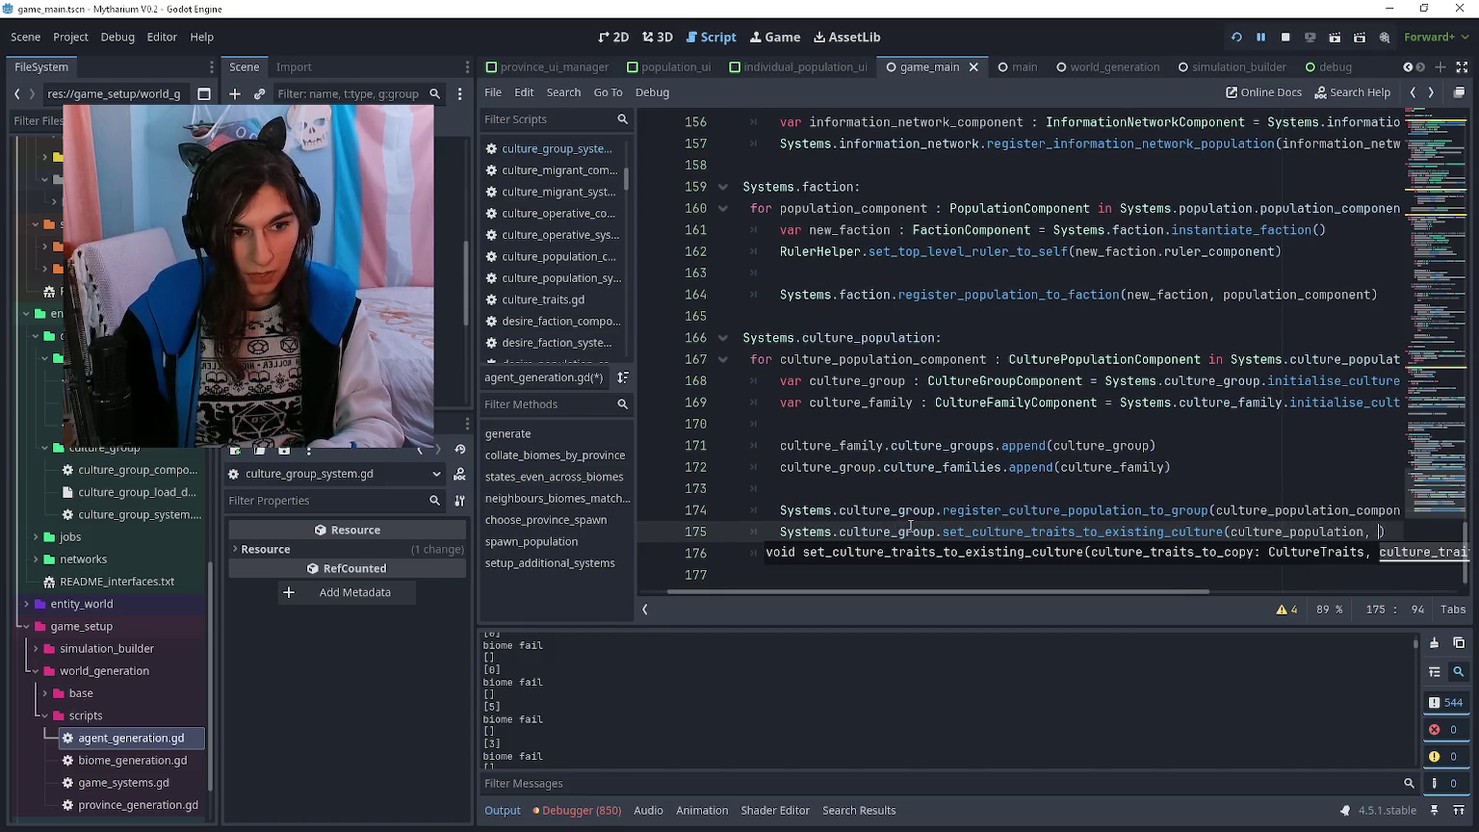
text(cultu)
text(group.culture)
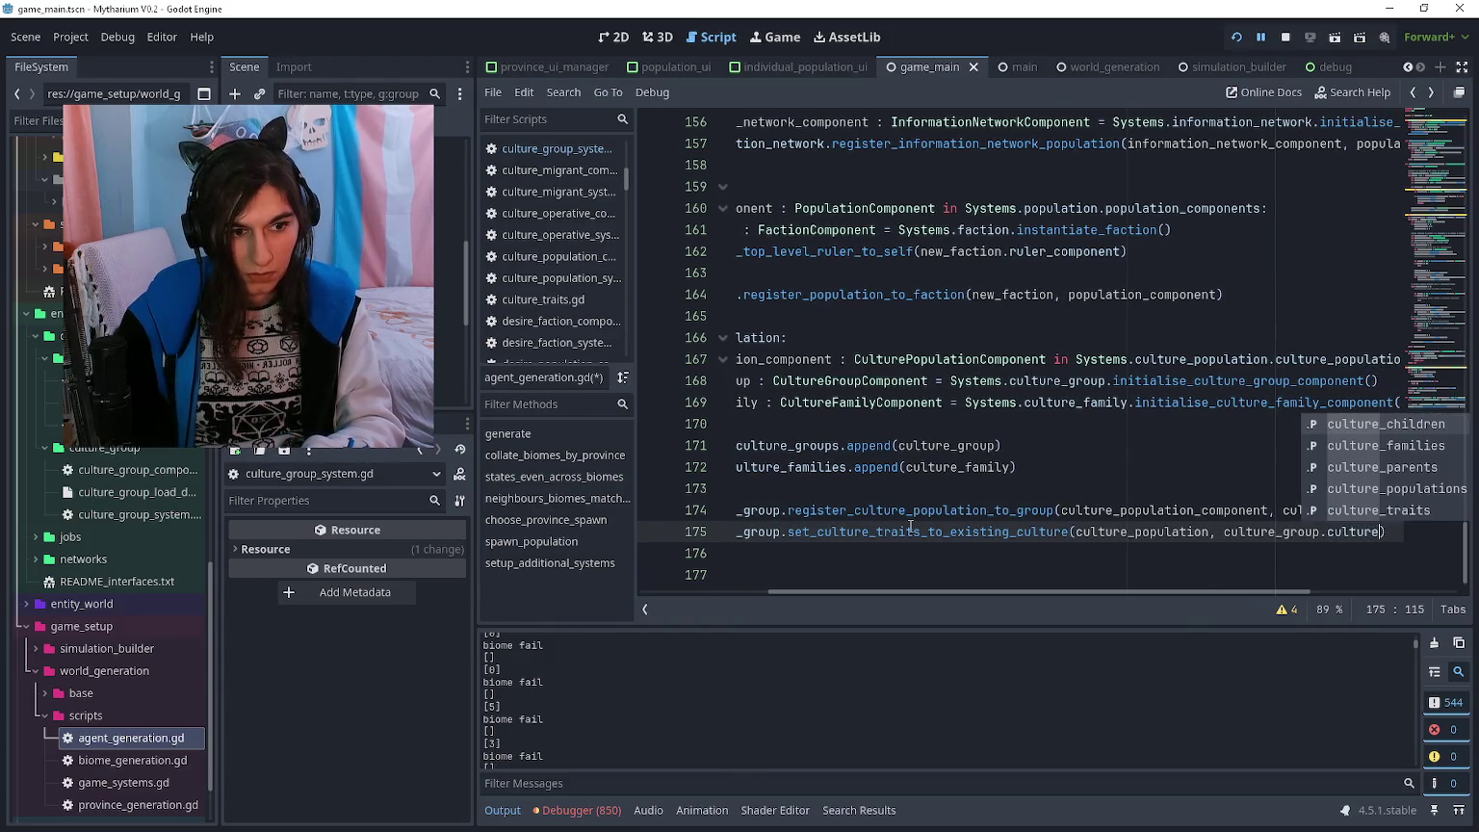
text(_tr)
key(Return)
key(ctrl+Left)
key(Left)
key(Left)
key(Left)
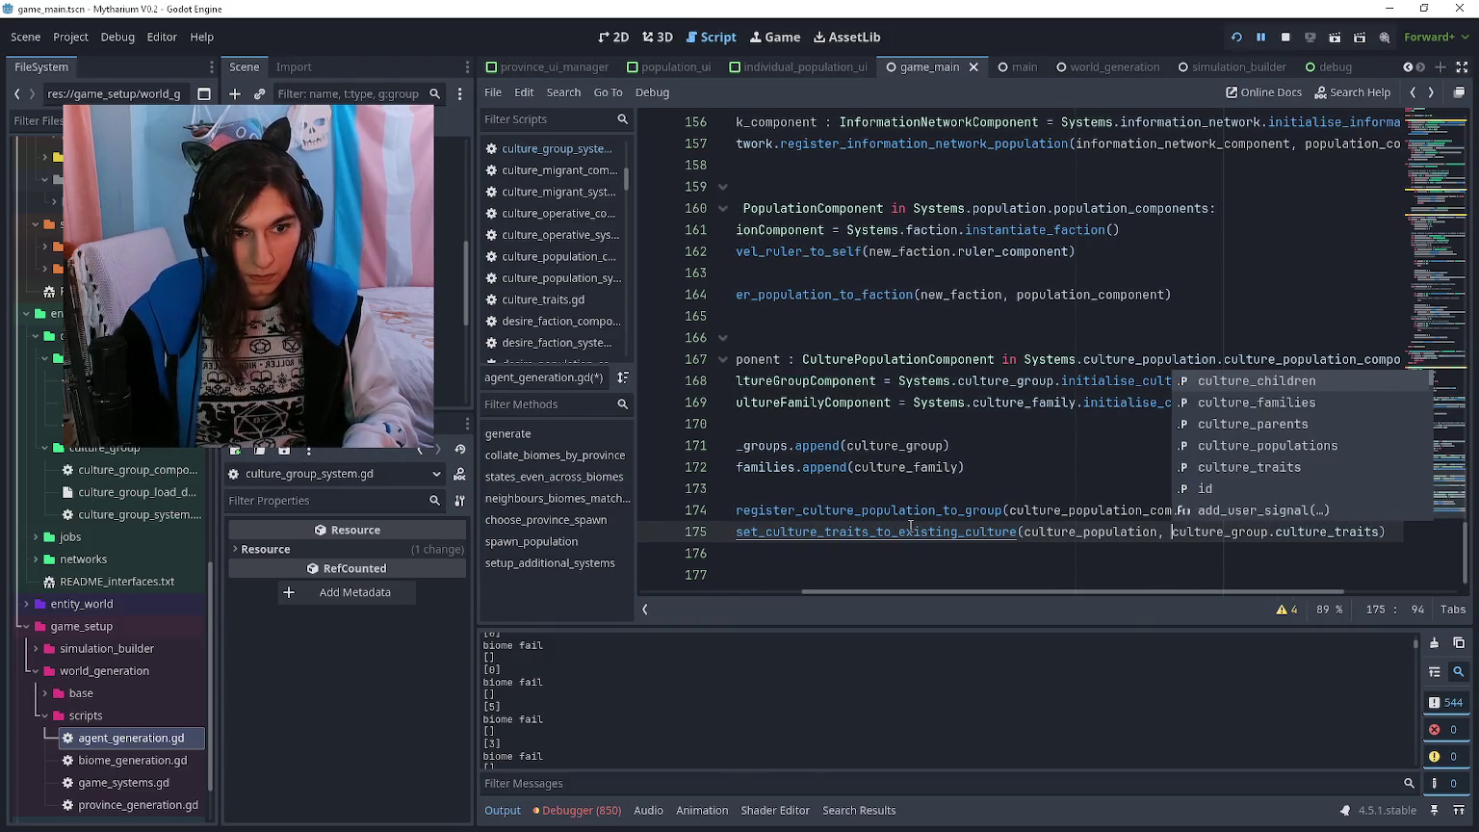
text(.culture_tr)
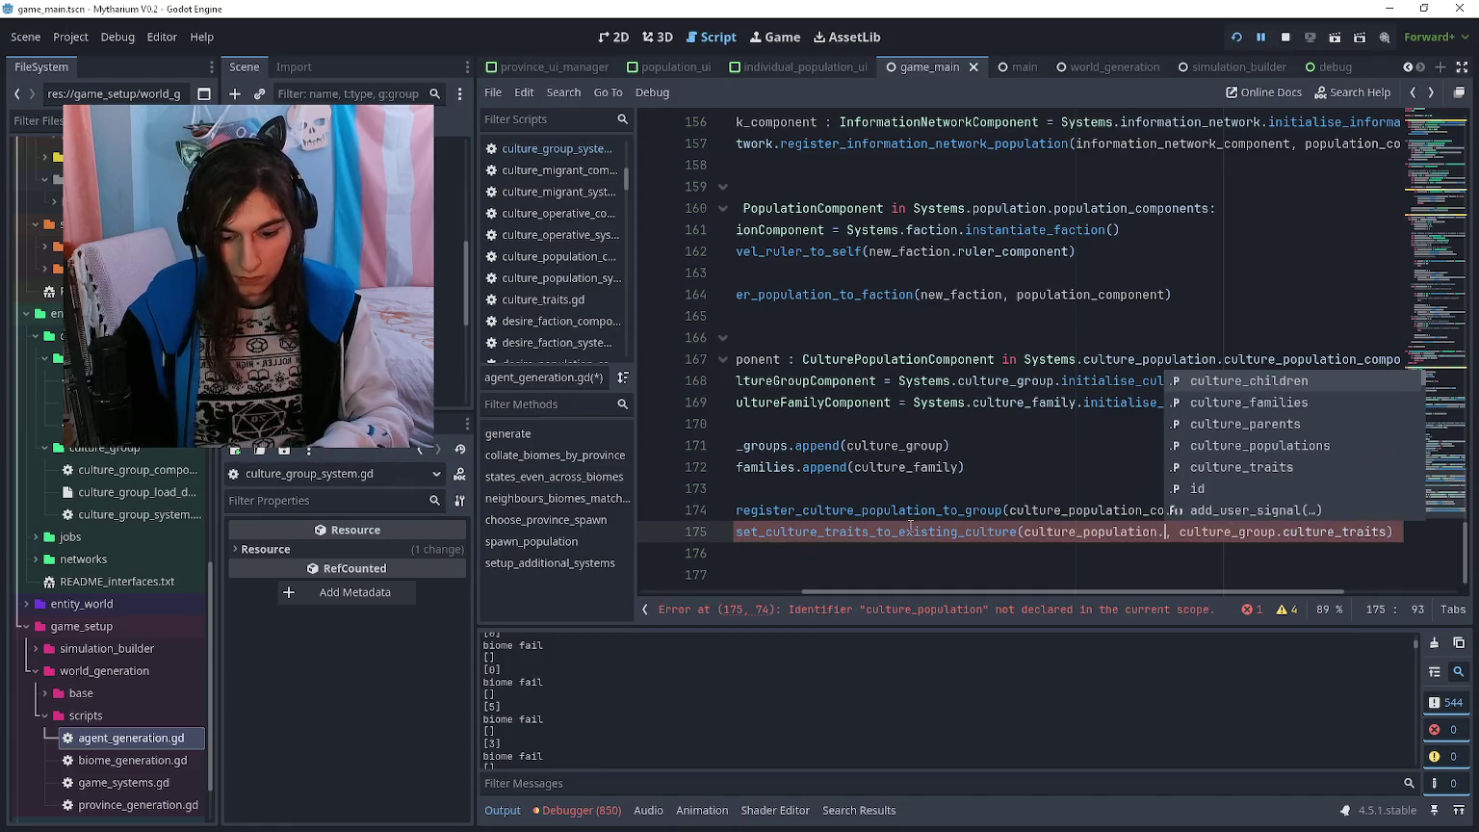
text(aits)
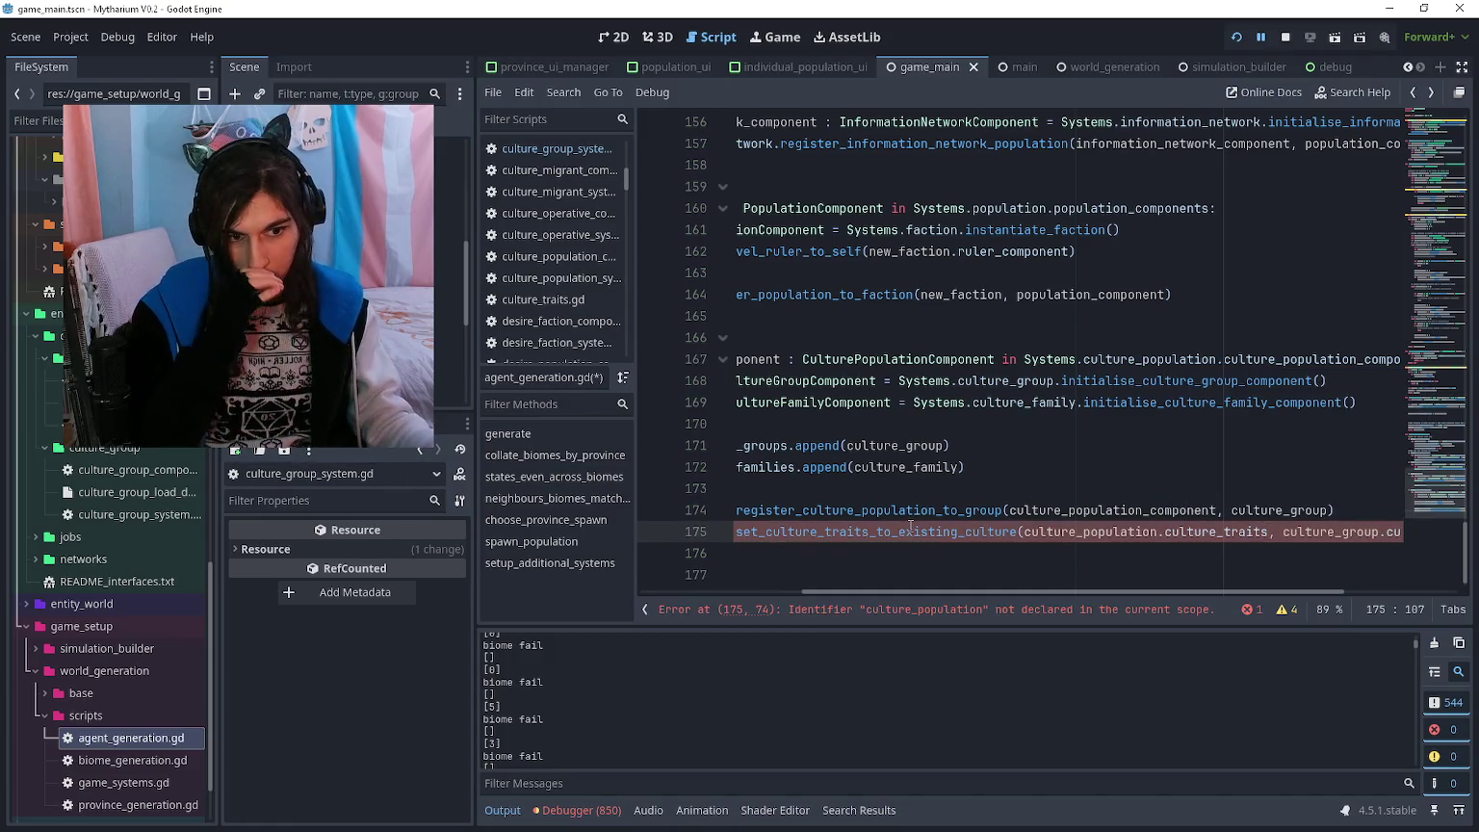
- Fix the undeclared identifier by renaming the argument to culture_population_component, then run the project
click(1109, 554)
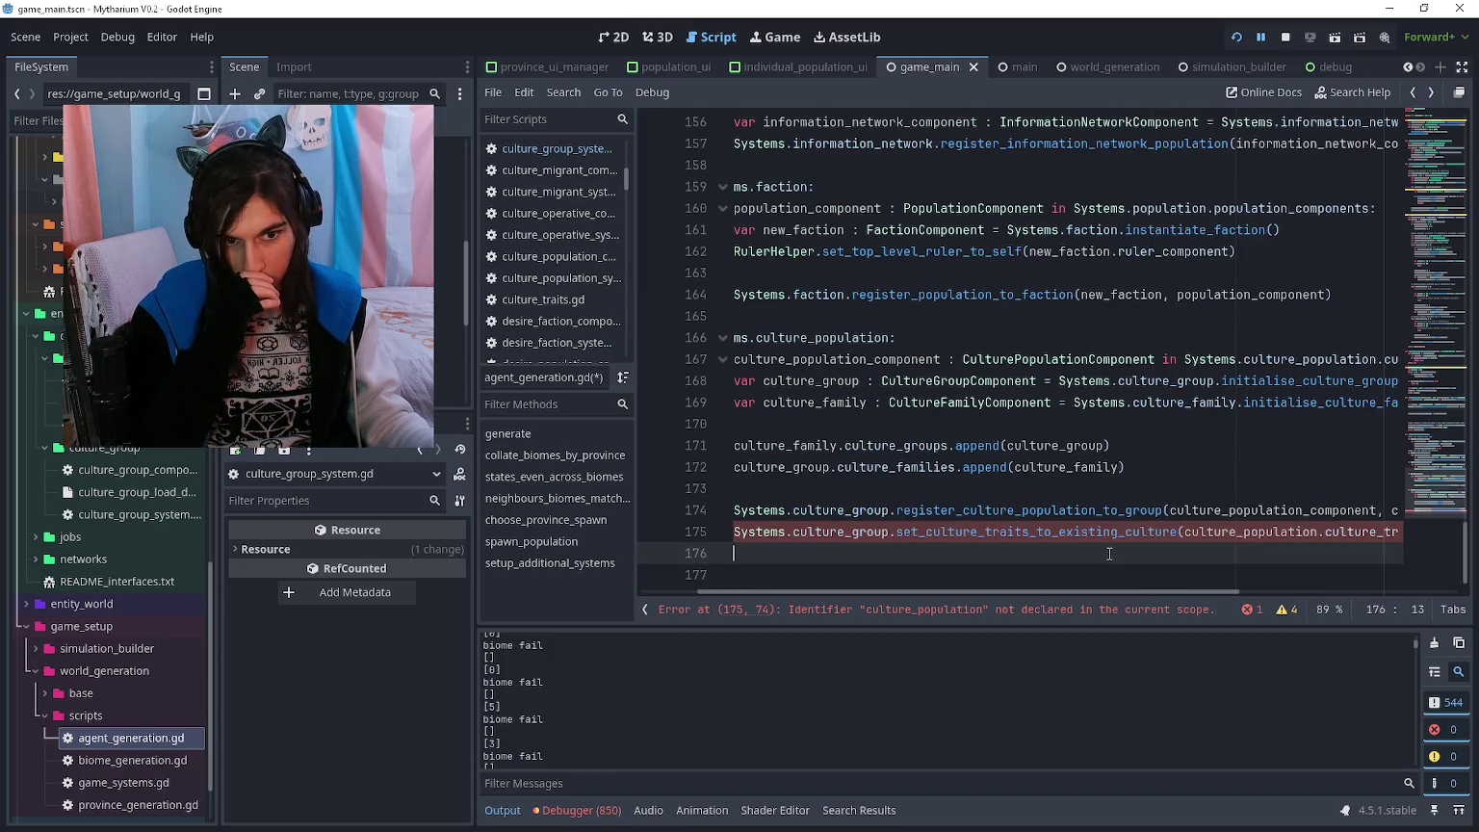
click(1020, 608)
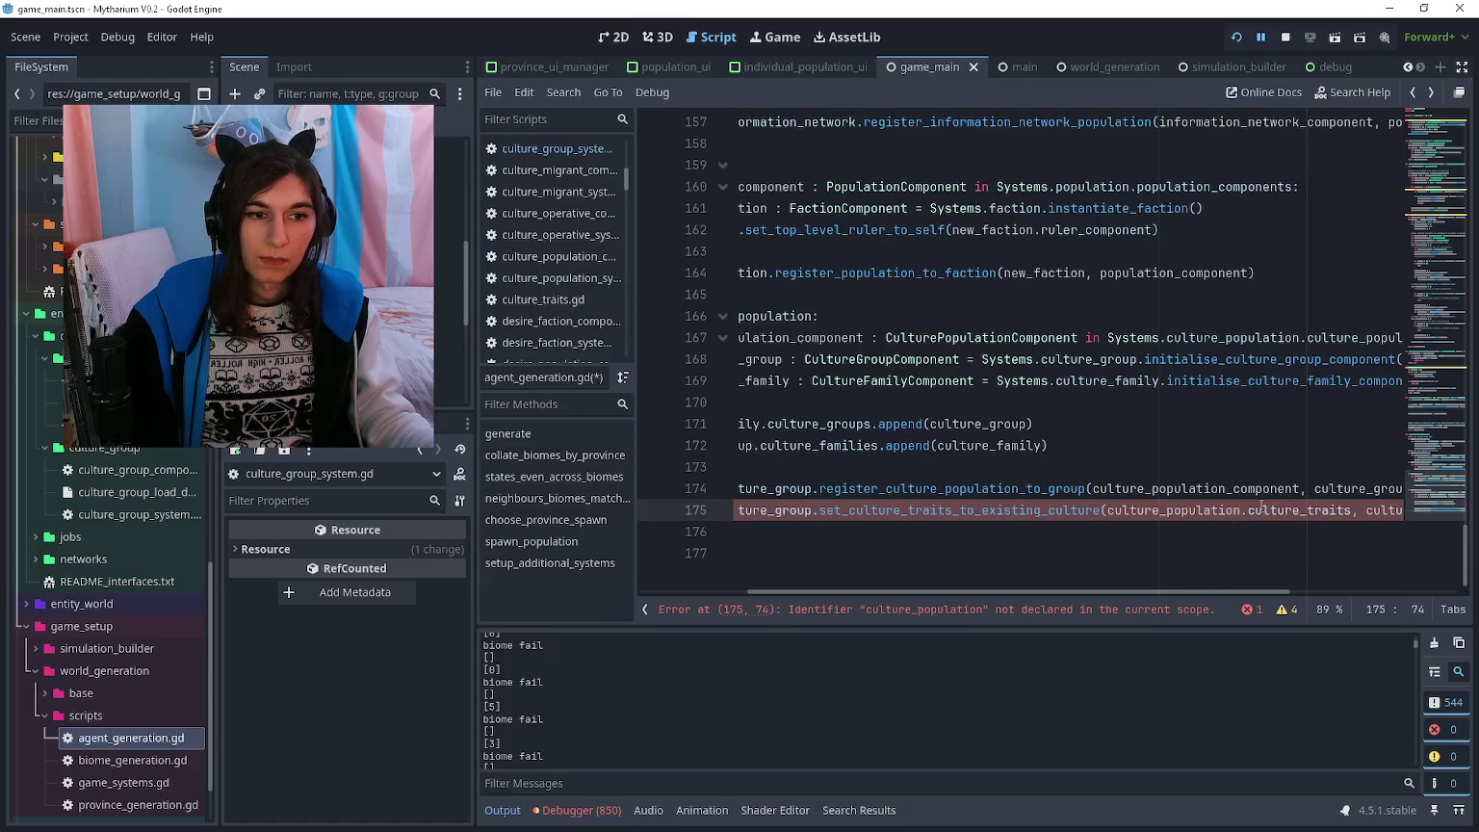
text(_component)
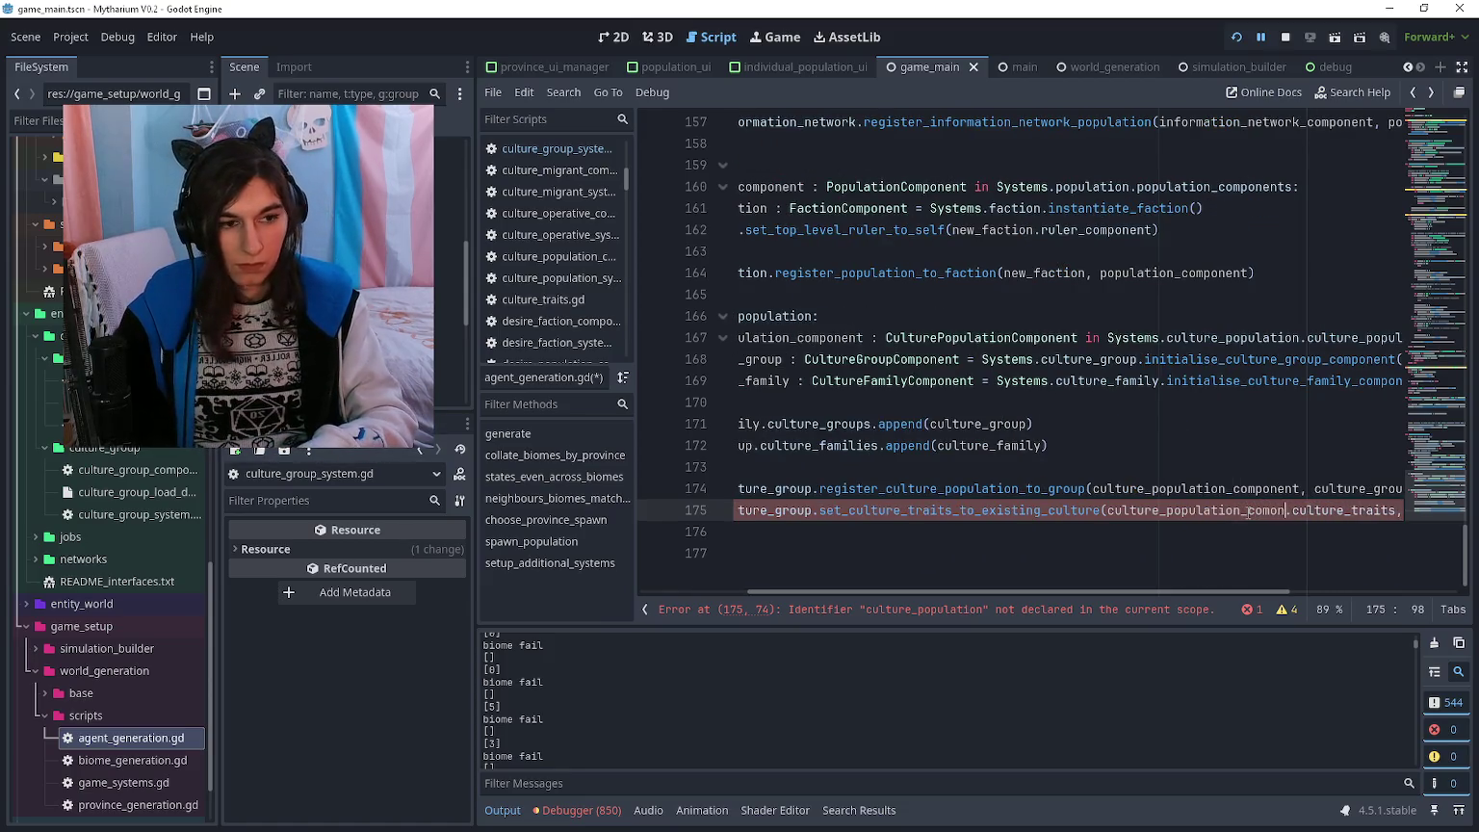
key(F5)
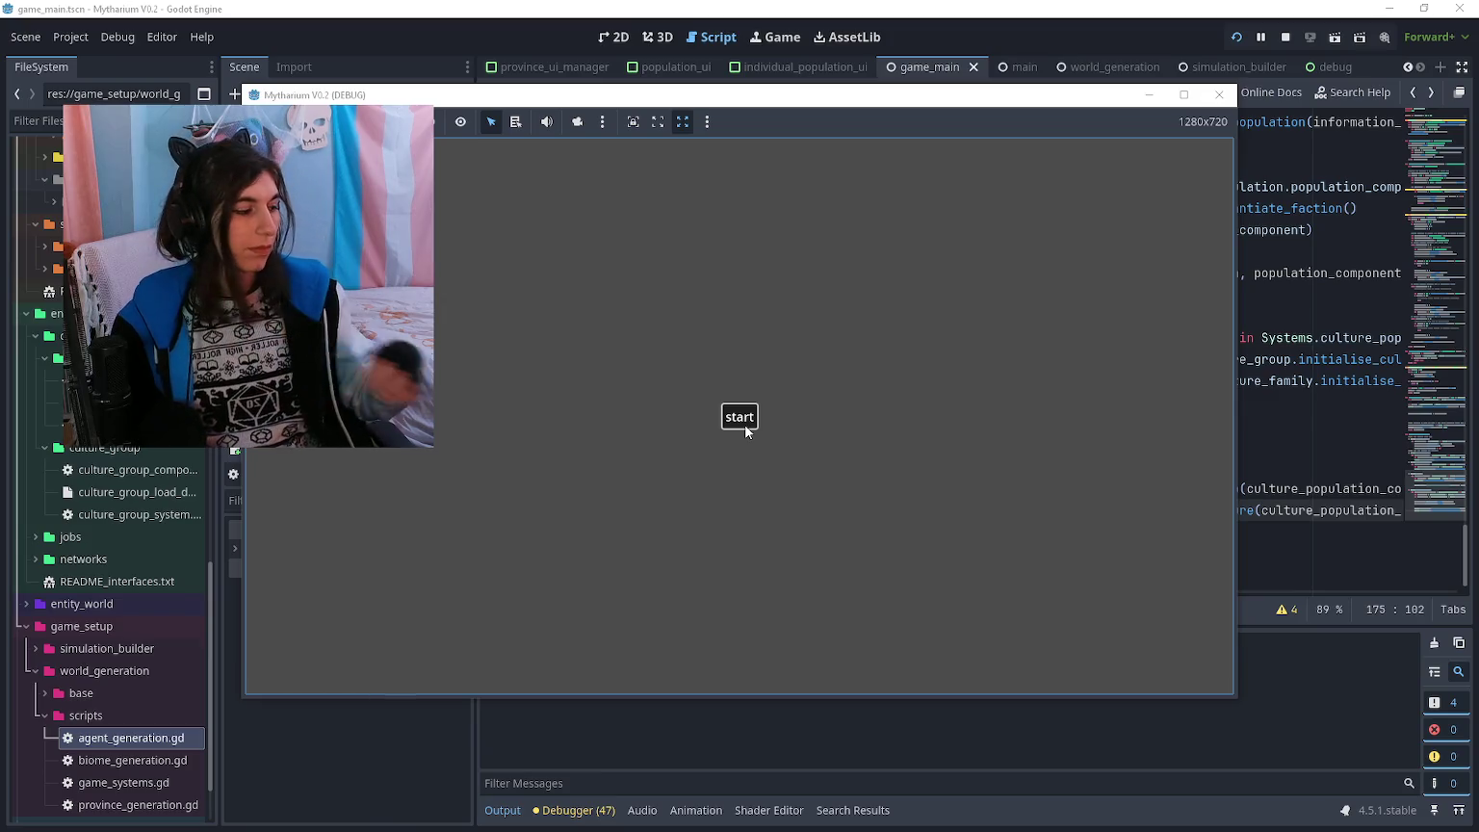
- Start world generation, check the coloured province map, then close the game
click(745, 423)
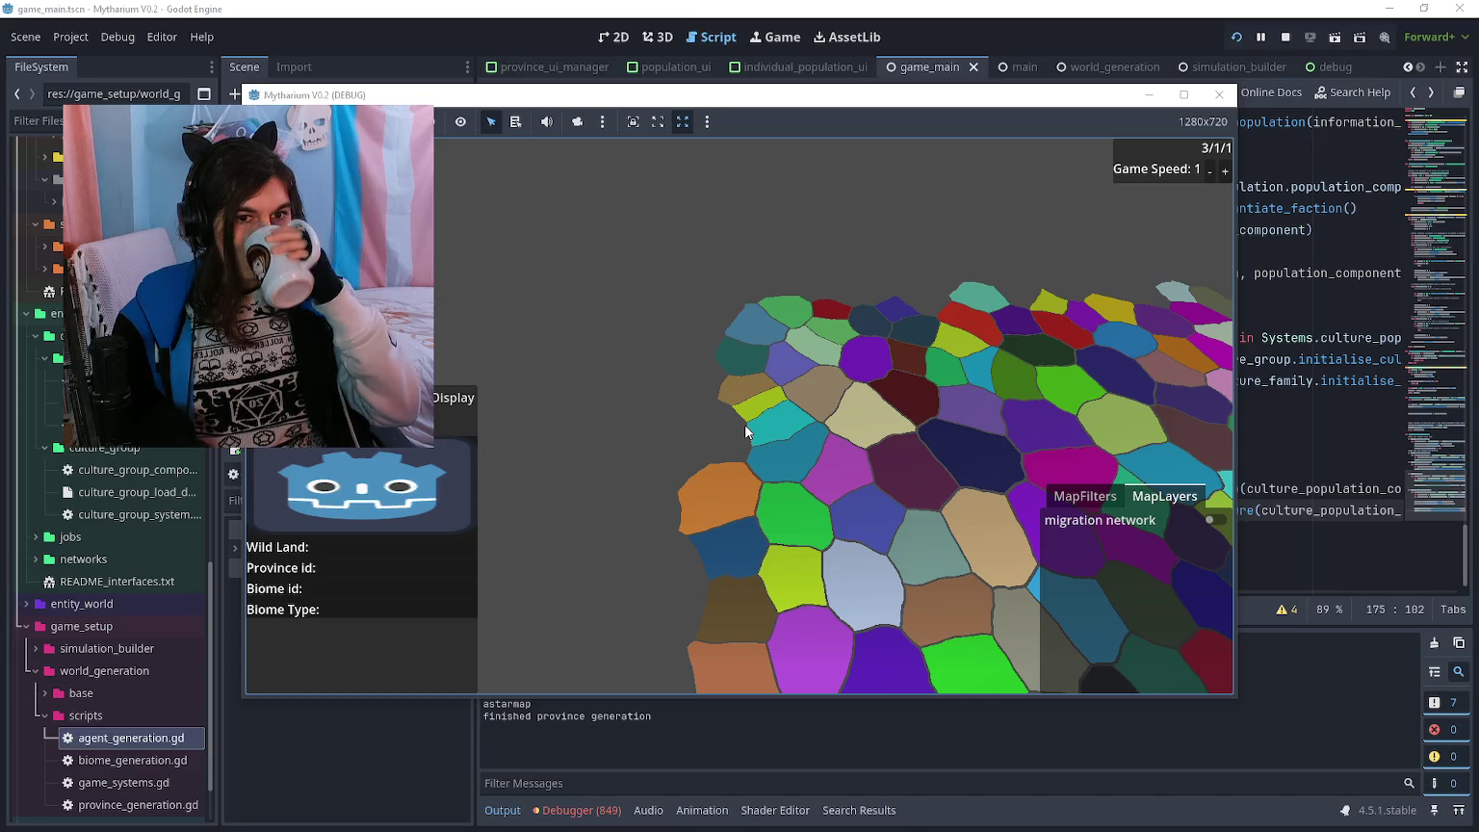
key(alt+Tab)
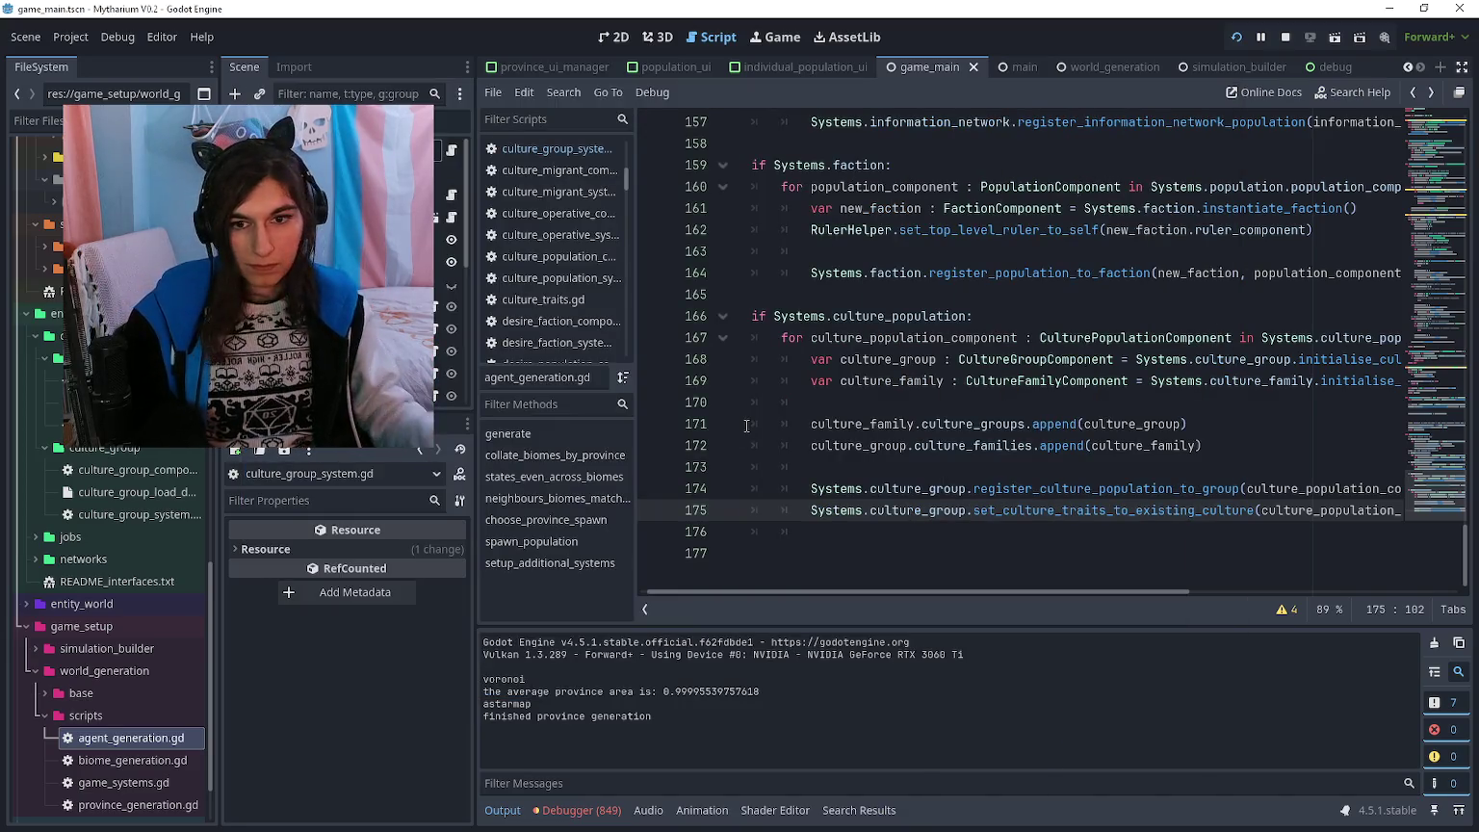
- Reopen culture_group_system.gd and follow line 80's traits_match check to check_culture_traits_match
double_click(125, 515)
click(1118, 387)
scroll(1118, 387, up, 10)
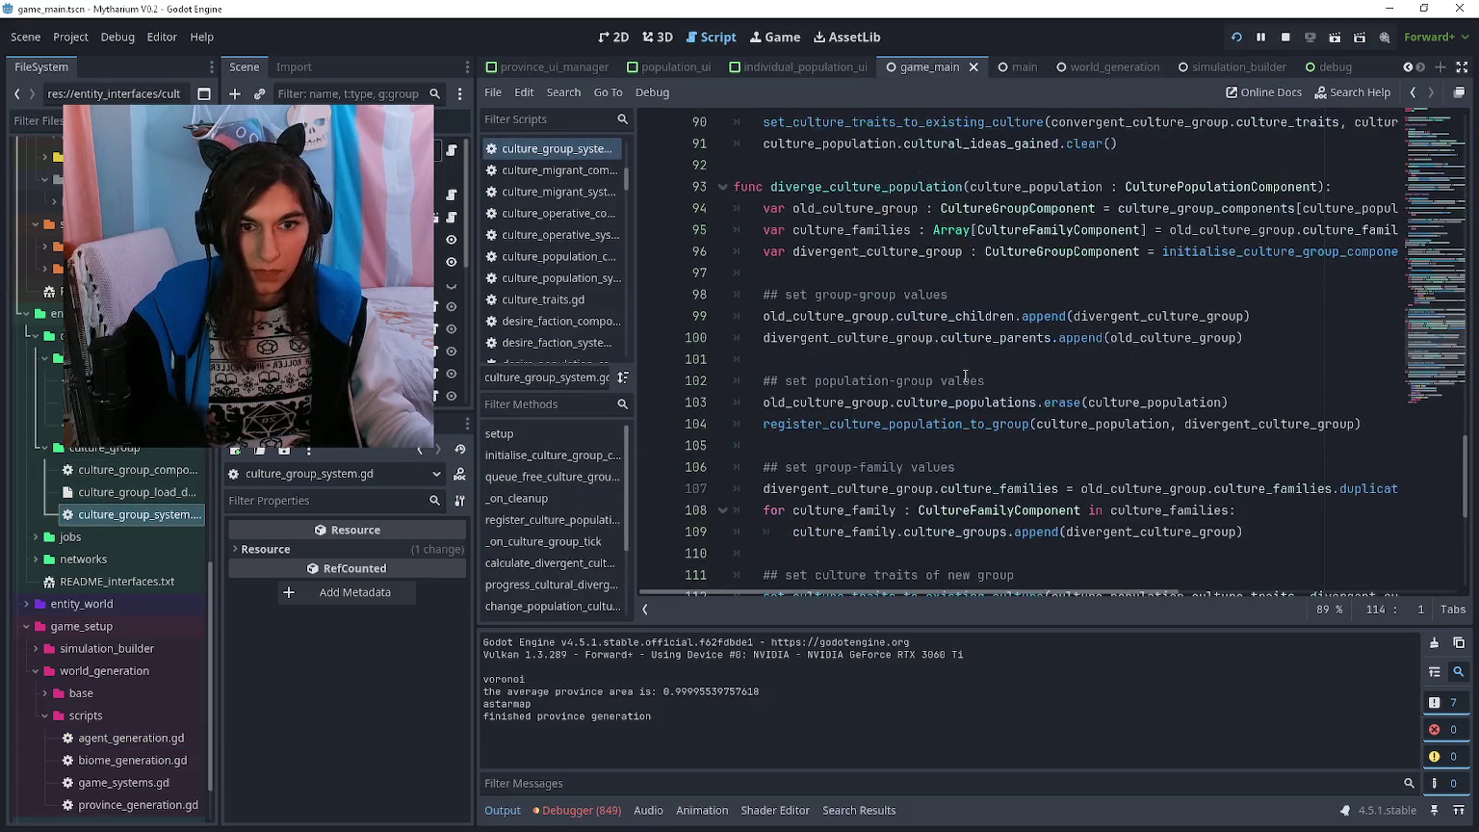
click(864, 359)
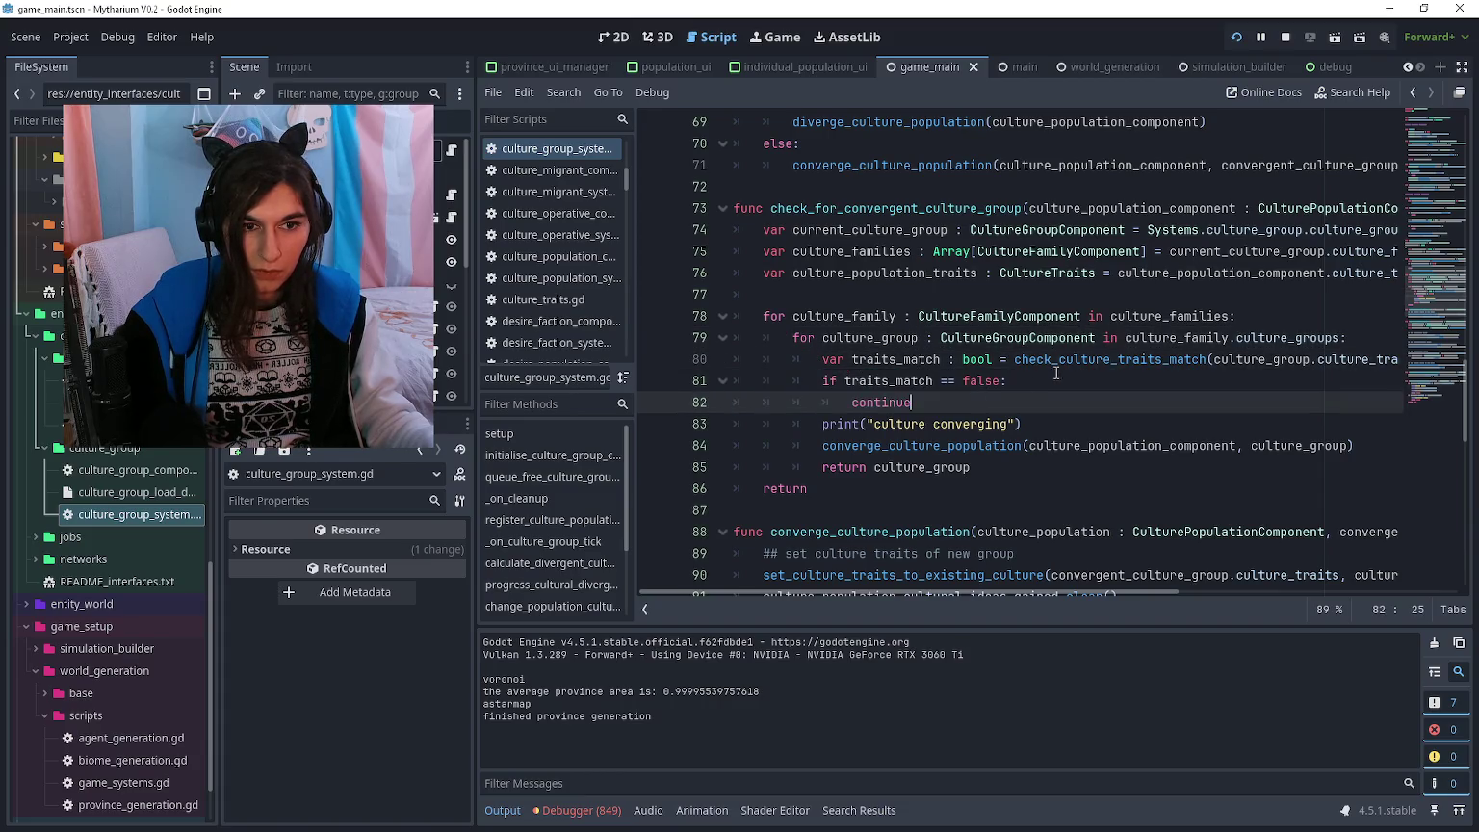
ctrl+click(1107, 360)
- Look over the traits-match logic, return to the converge call, and bring the game window forward
click(930, 385)
click(926, 423)
click(899, 448)
click(897, 505)
click(921, 421)
key(alt+Left)
click(924, 424)
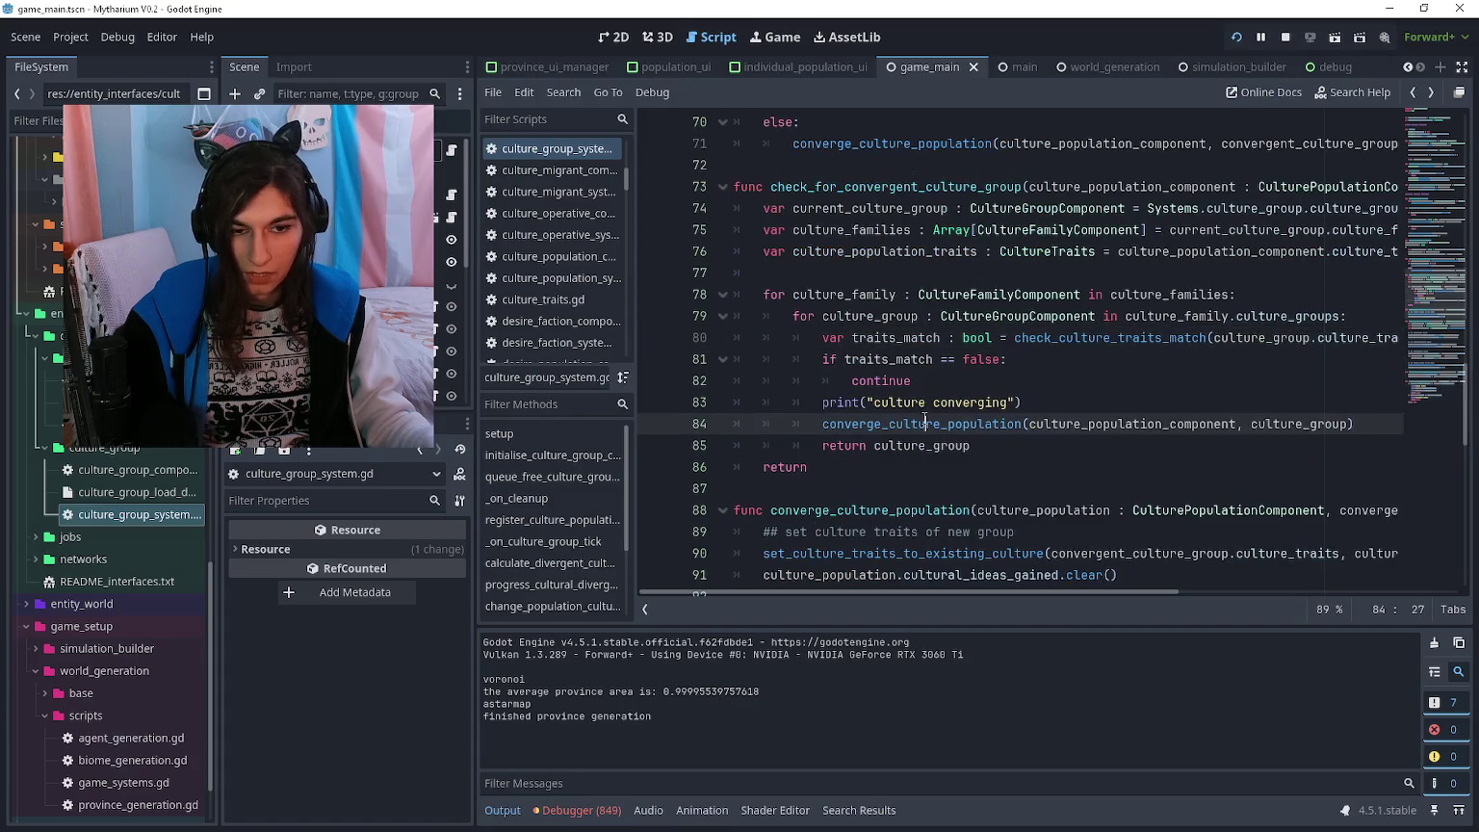
key(alt+Tab)
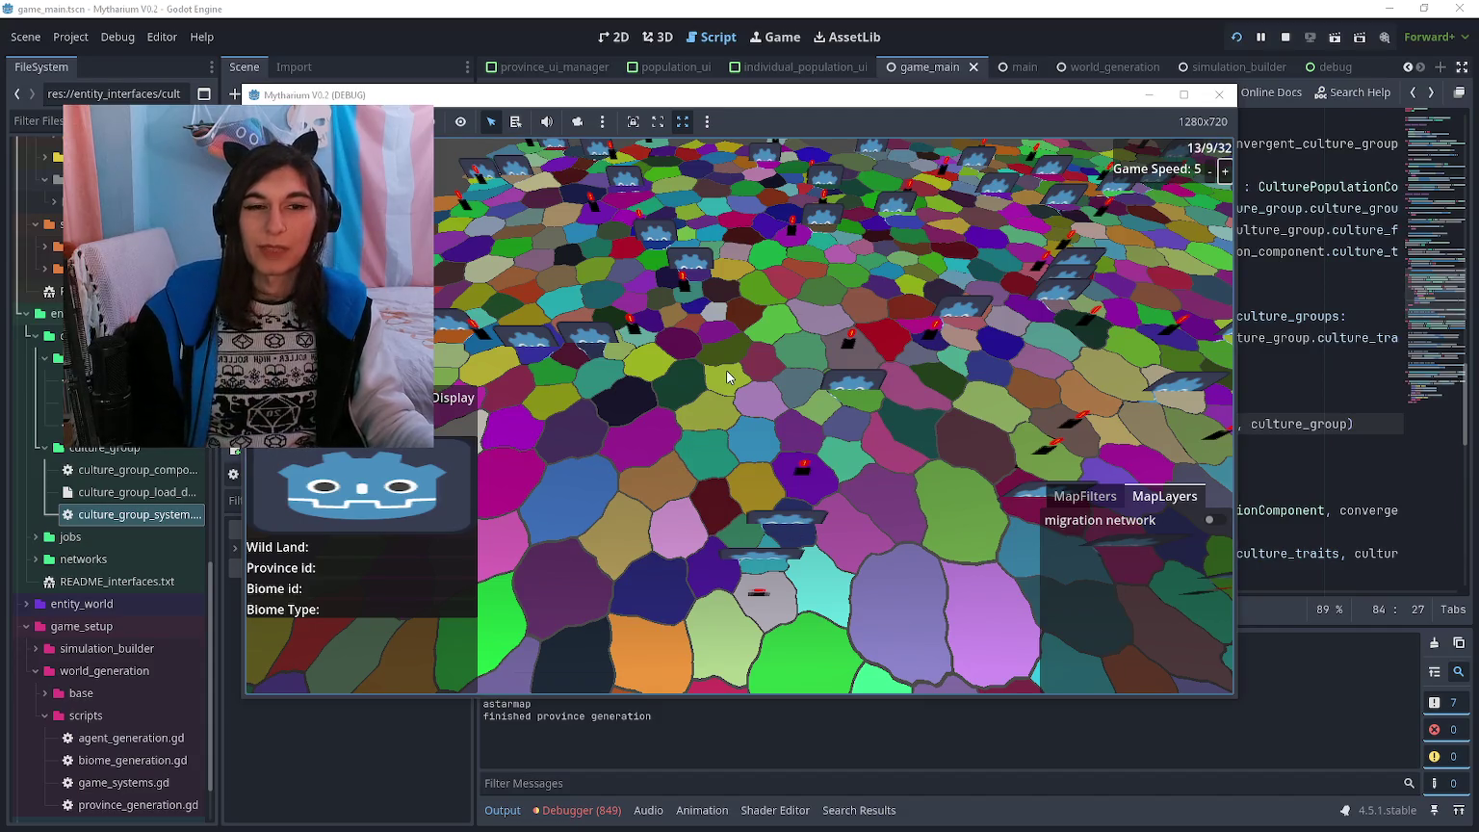
- Move the game window right, toggle the province panel, and view a steppe province's population details
mouse_move(731, 94)
mouse_down()
mouse_move(944, 101)
mouse_move(936, 114)
mouse_up()
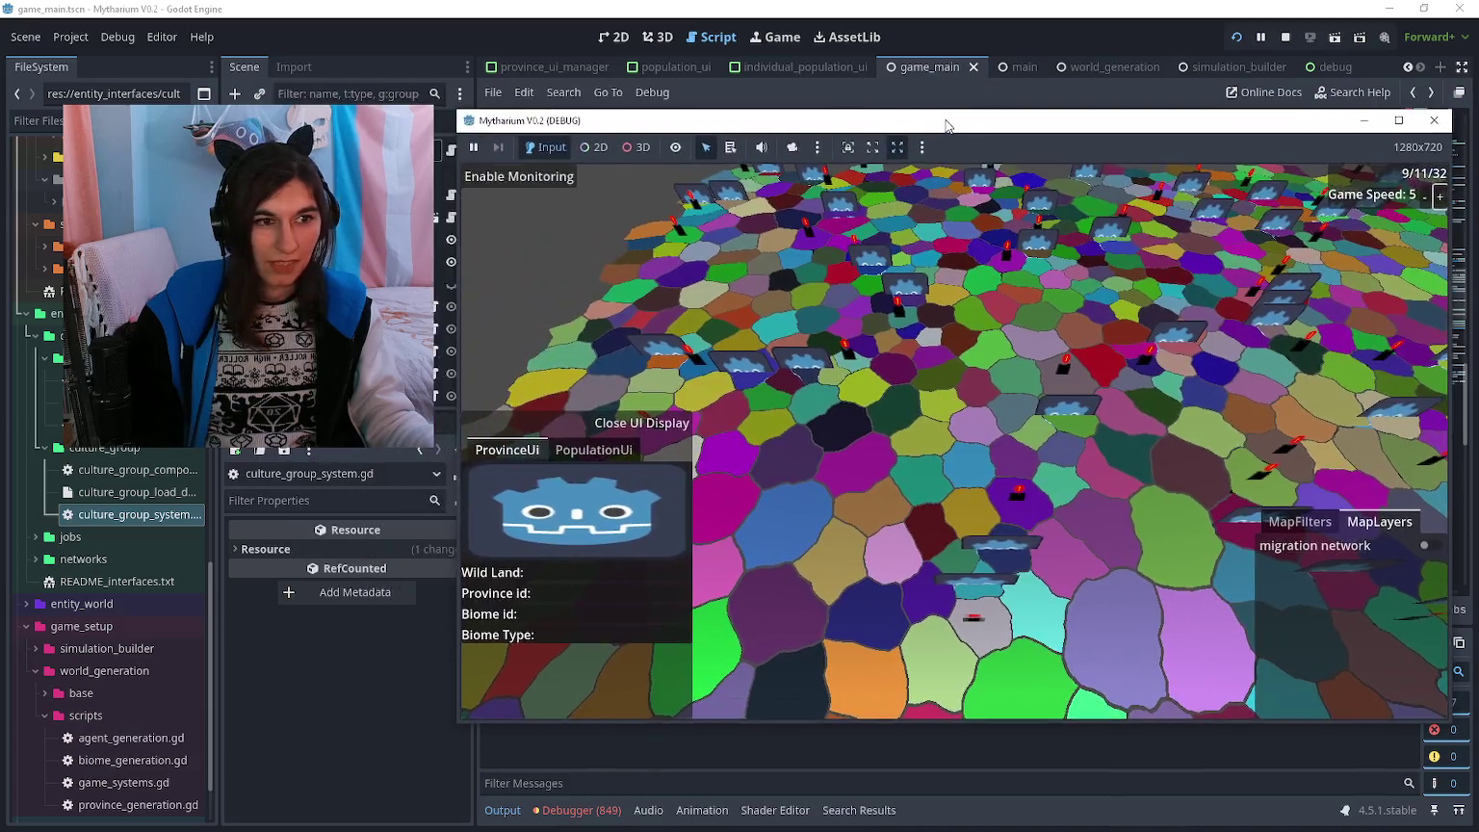
key(d)
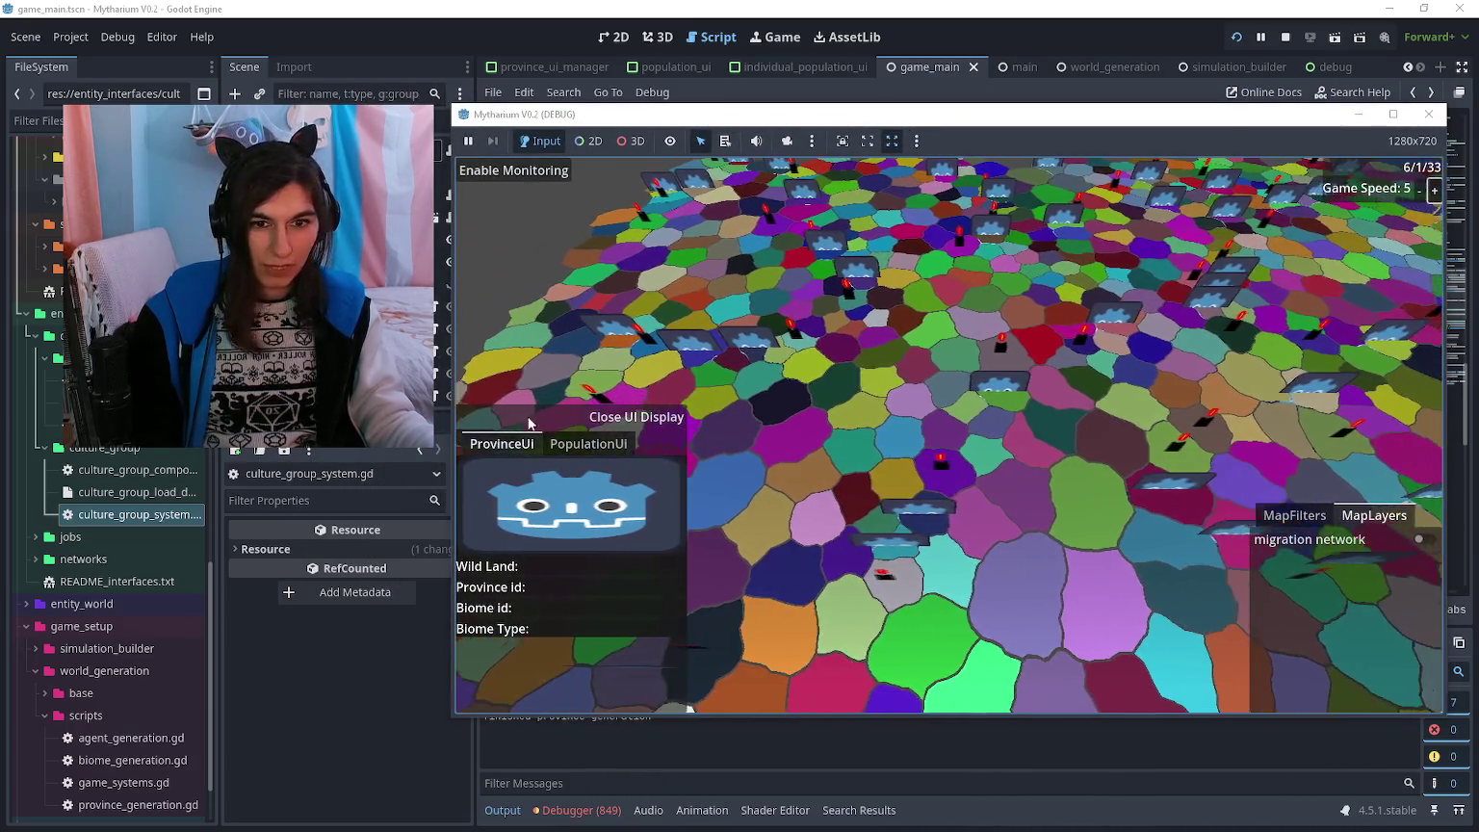
click(510, 444)
click(537, 444)
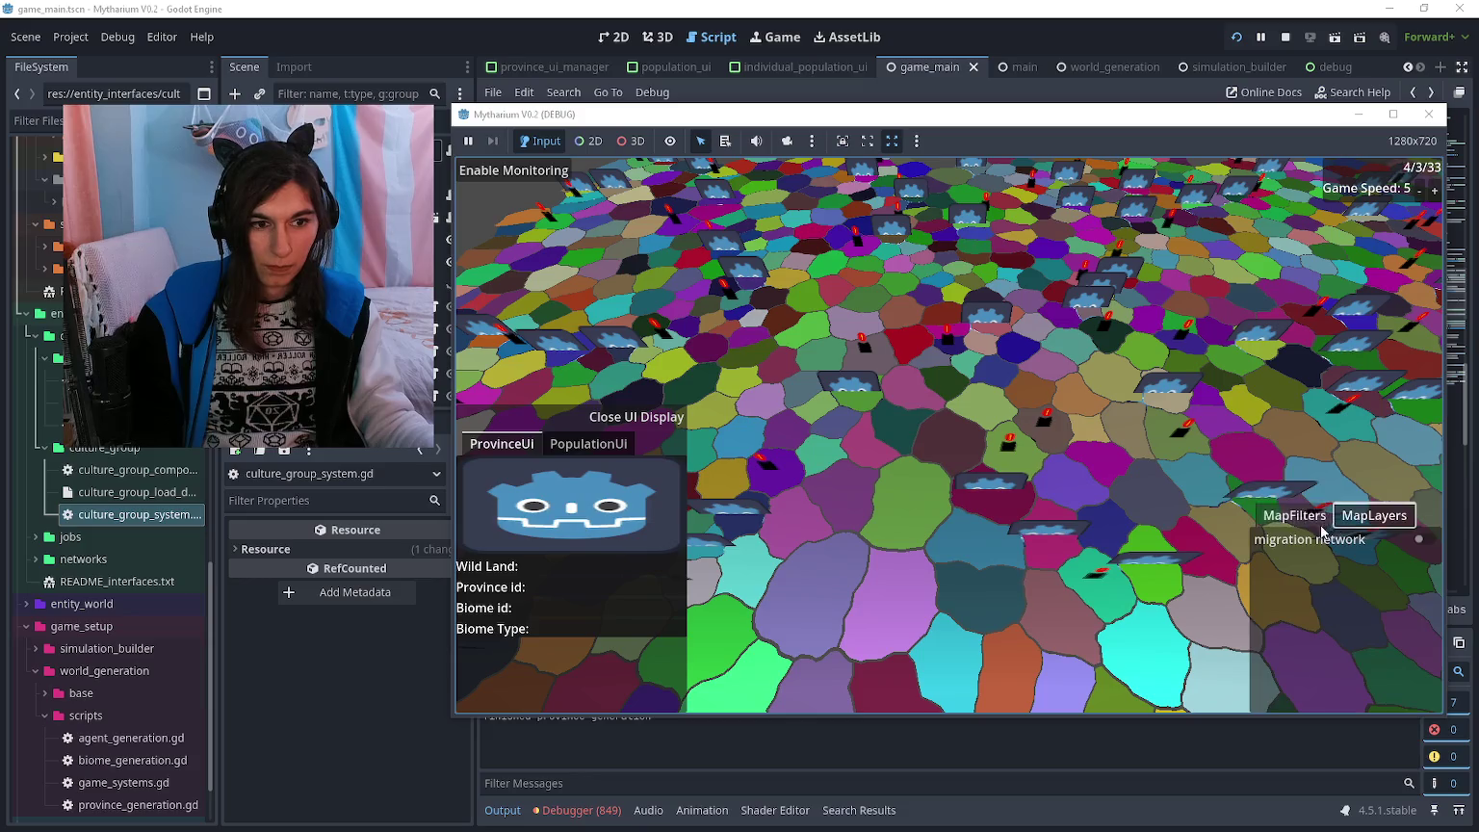
click(1294, 515)
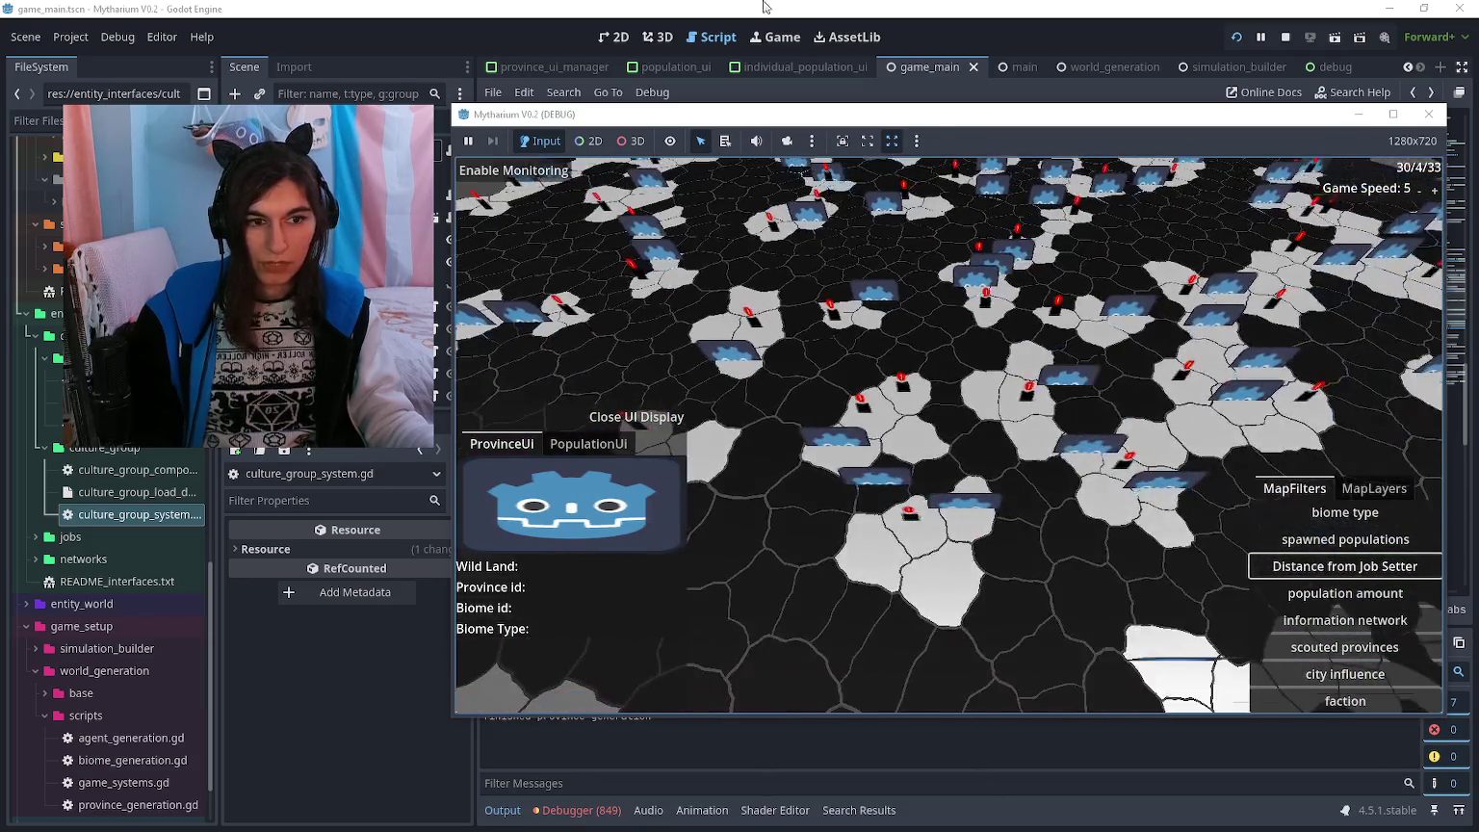
click(851, 453)
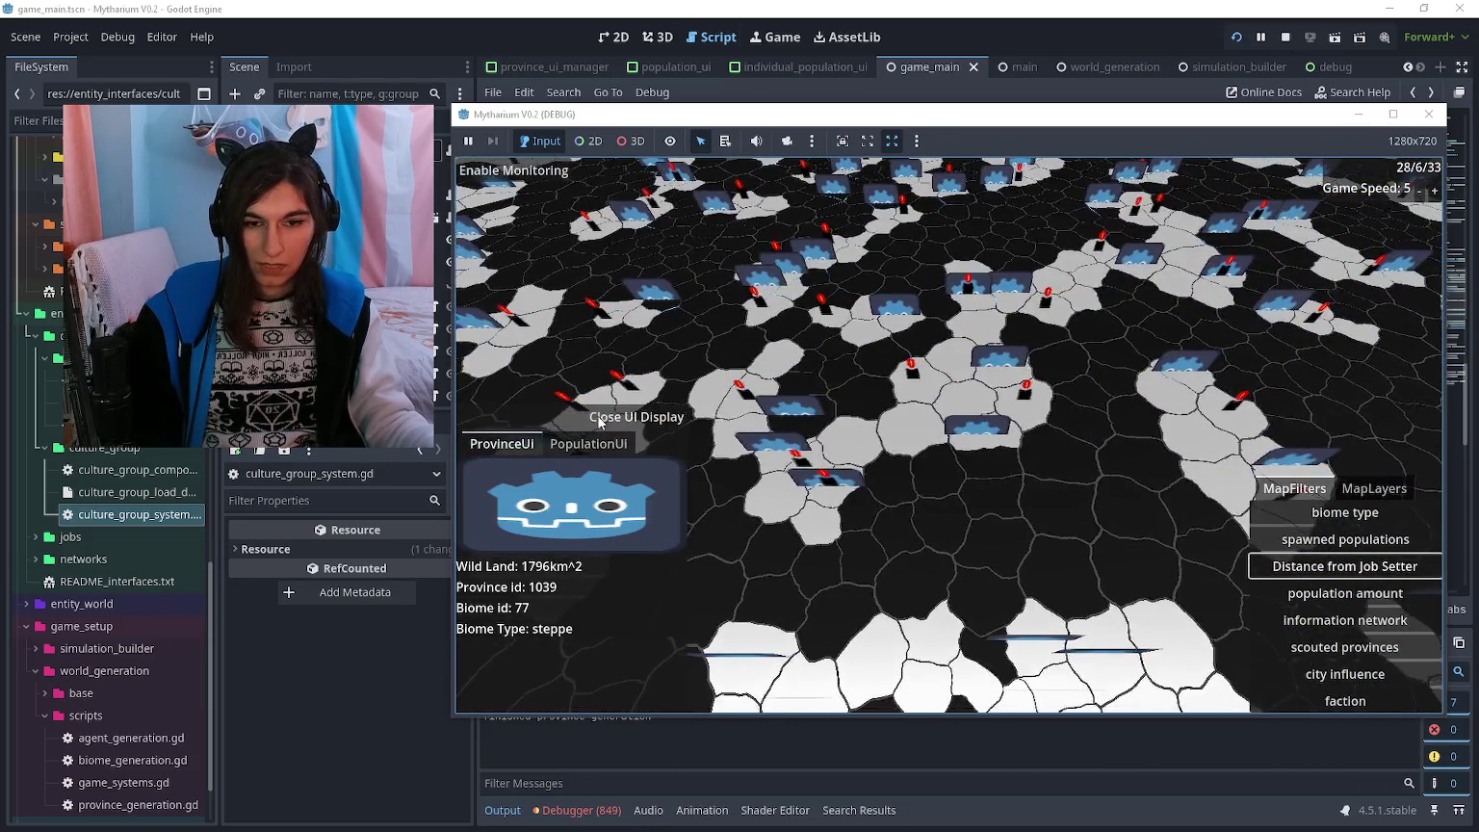
click(853, 456)
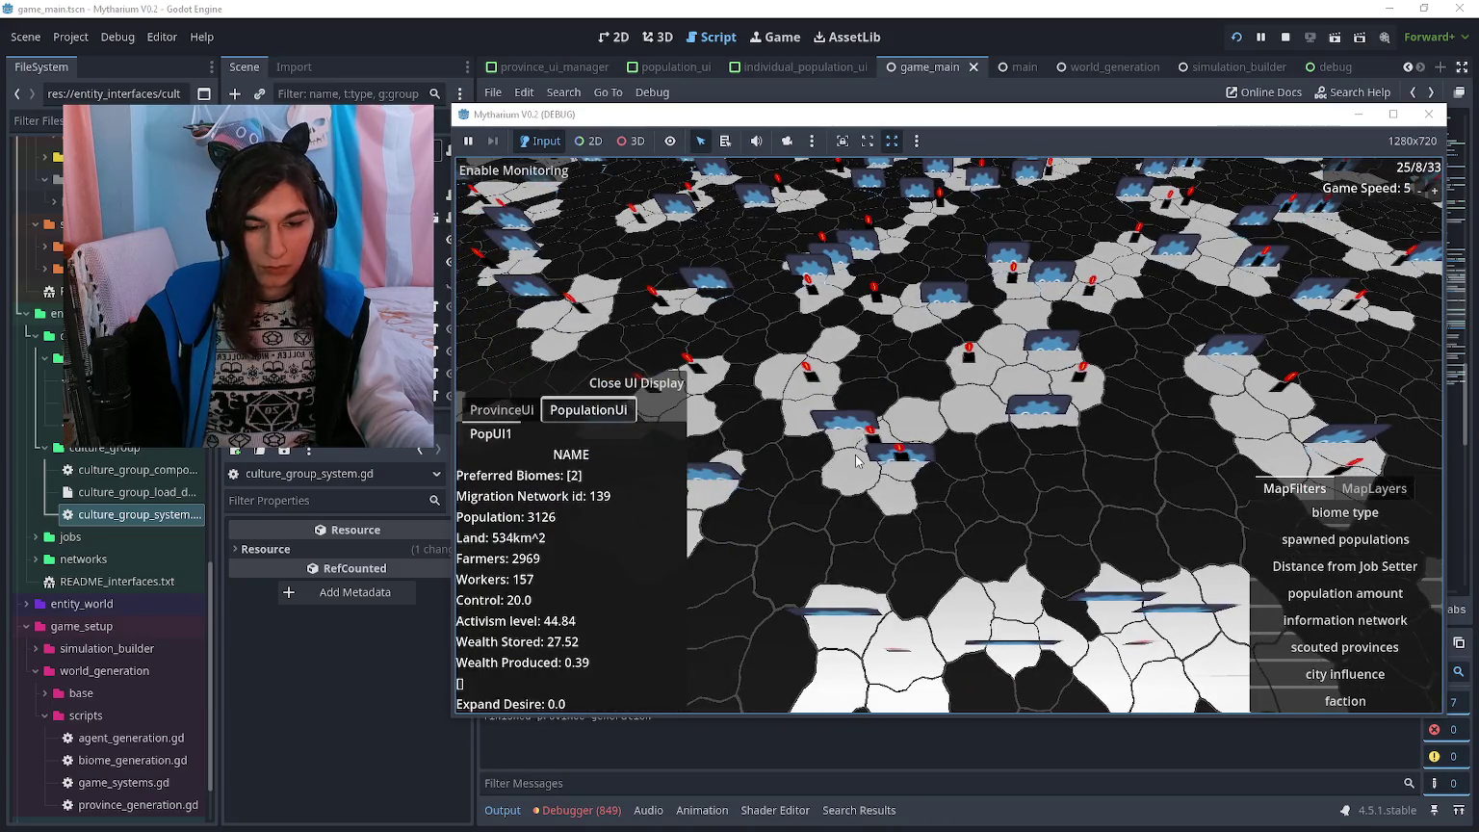
- Turn on the migration network map layer, return to map filters, then bring the script editor back
click(1344, 498)
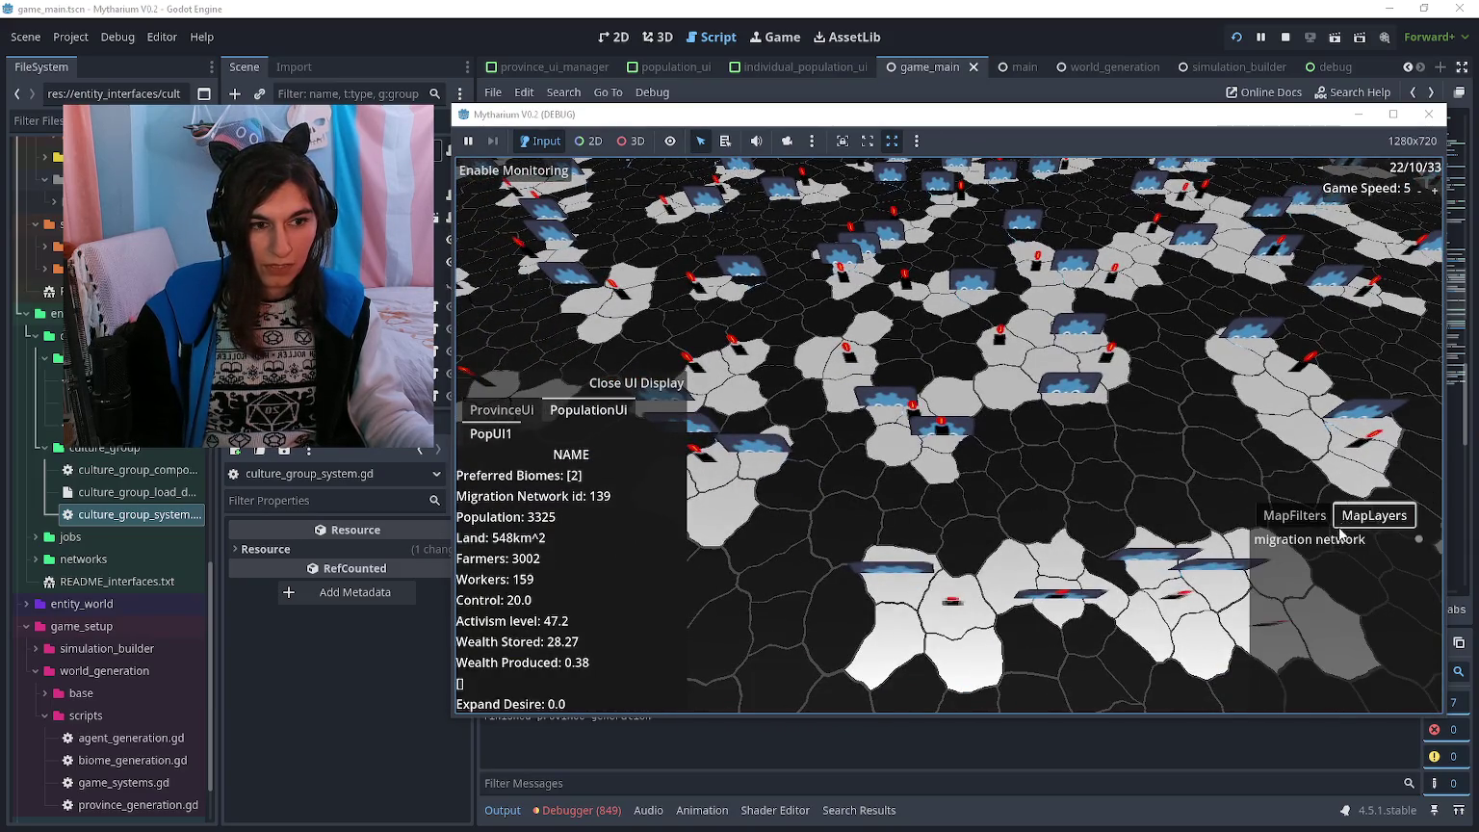
click(1336, 542)
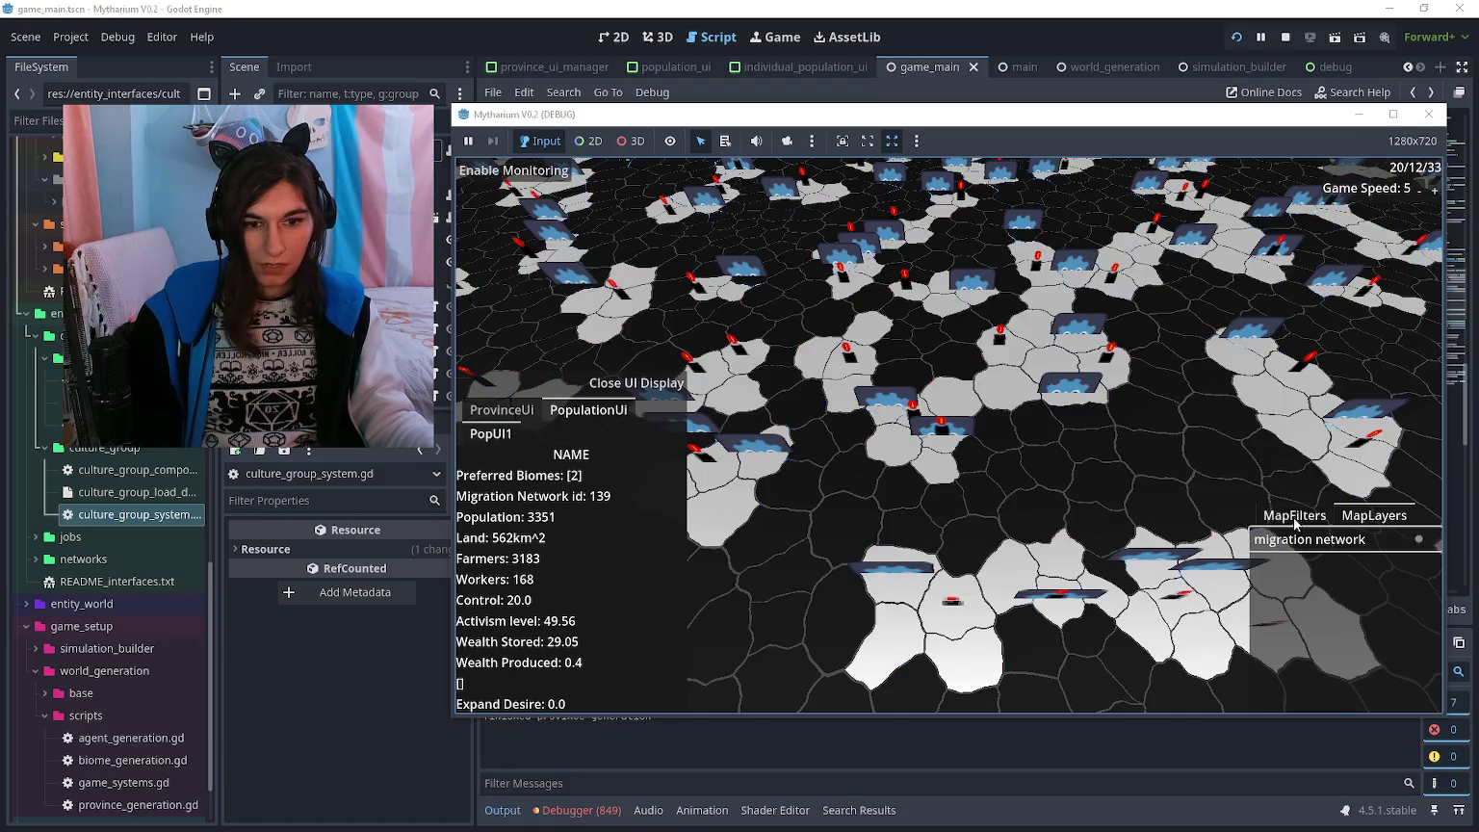
click(1294, 515)
drag(1016, 114, 1018, 40)
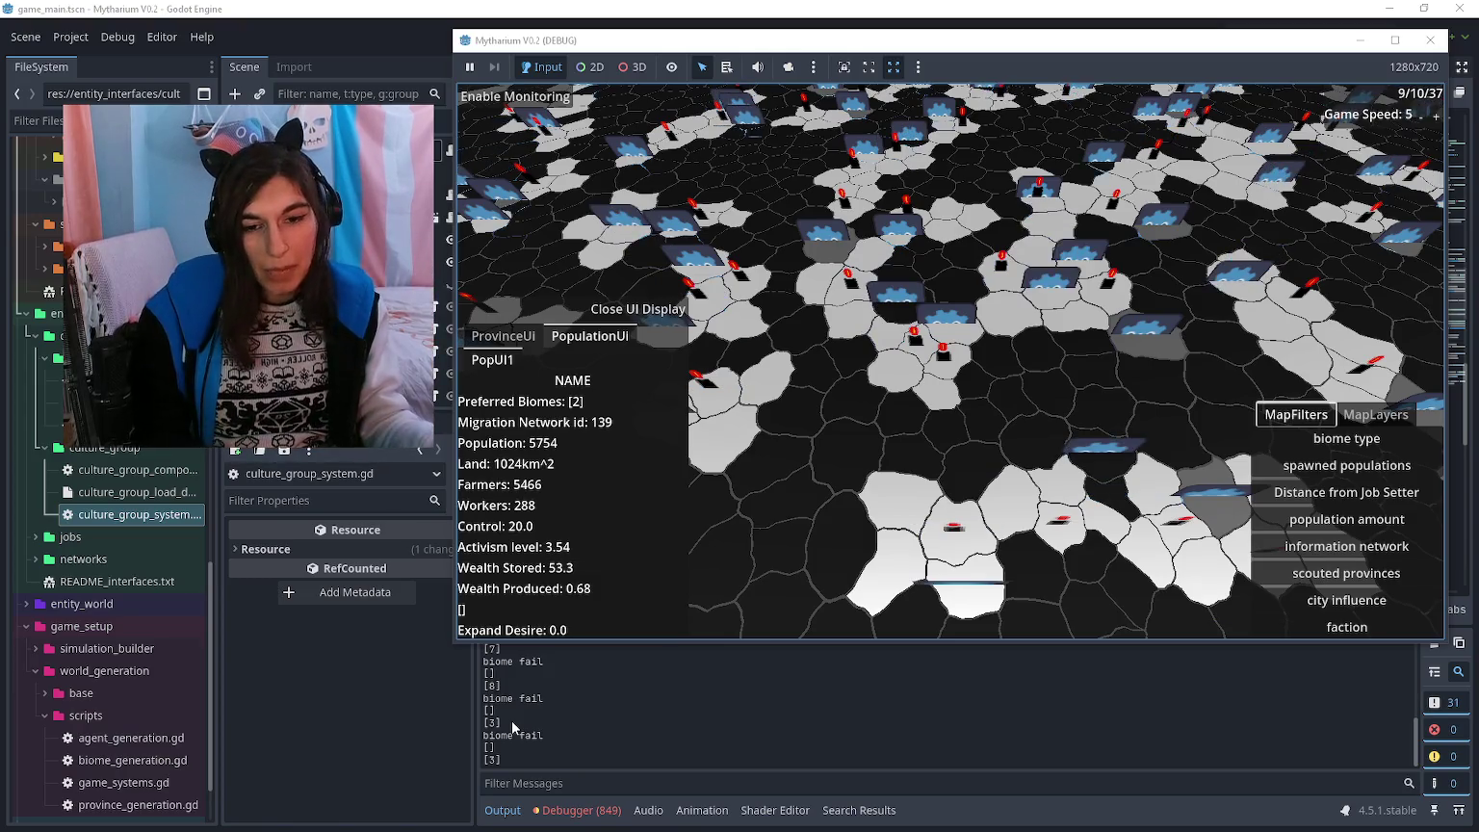
click(412, 678)
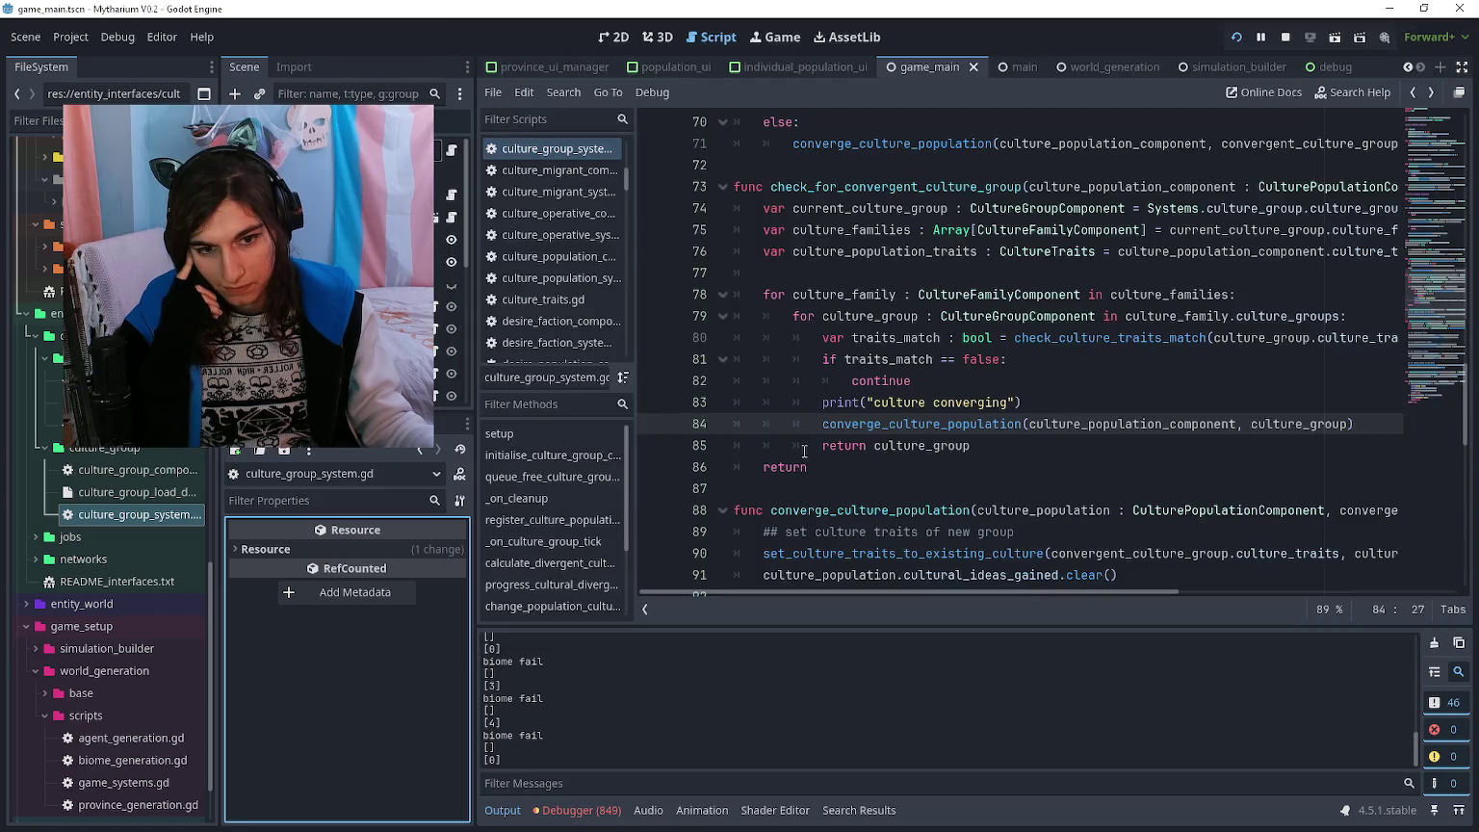
- Insert a print(culture_group.id) line just before the traits_match check
click(935, 363)
click(806, 345)
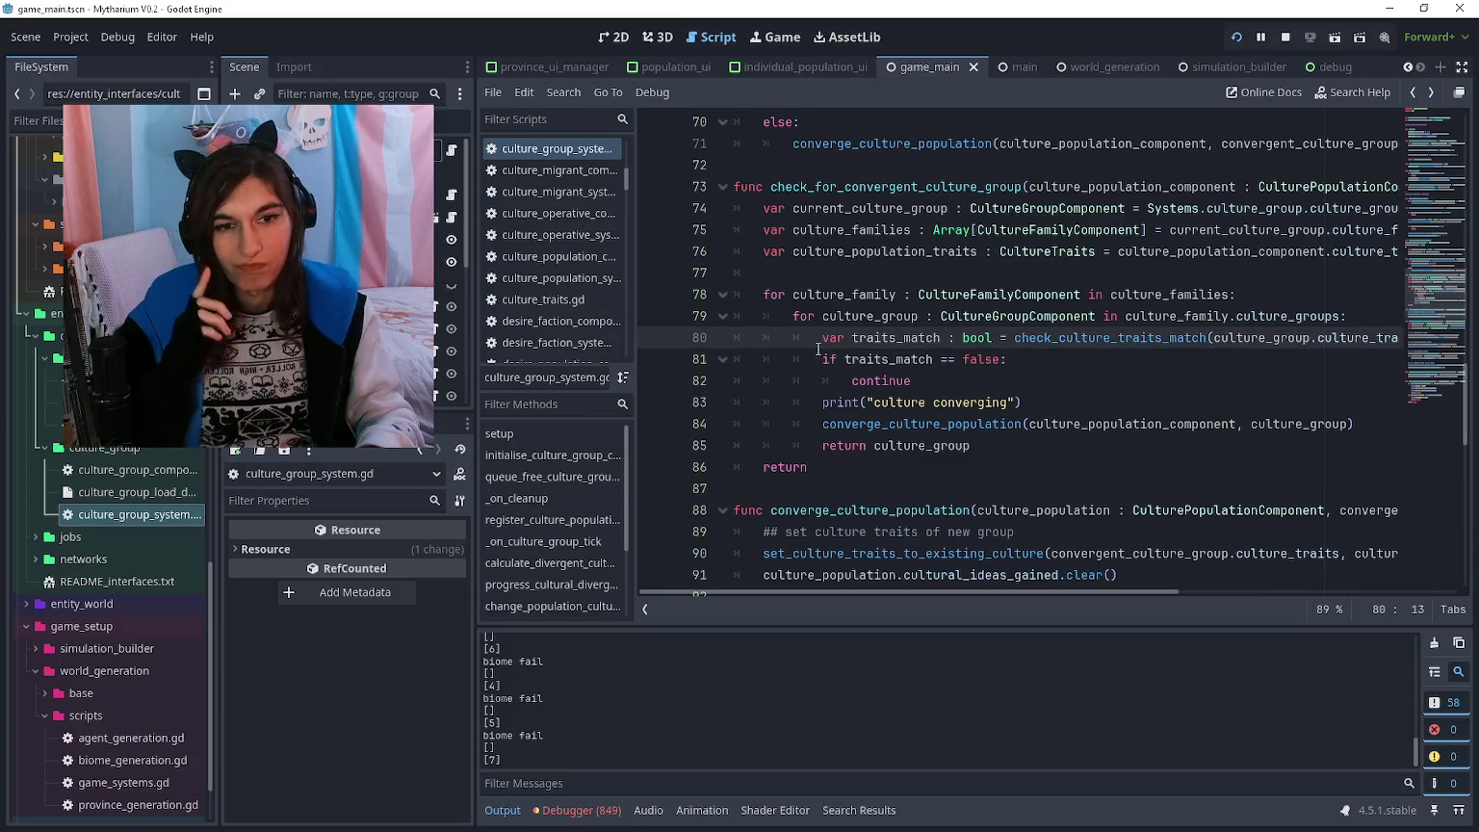
key(End)
key(Return)
text(print)
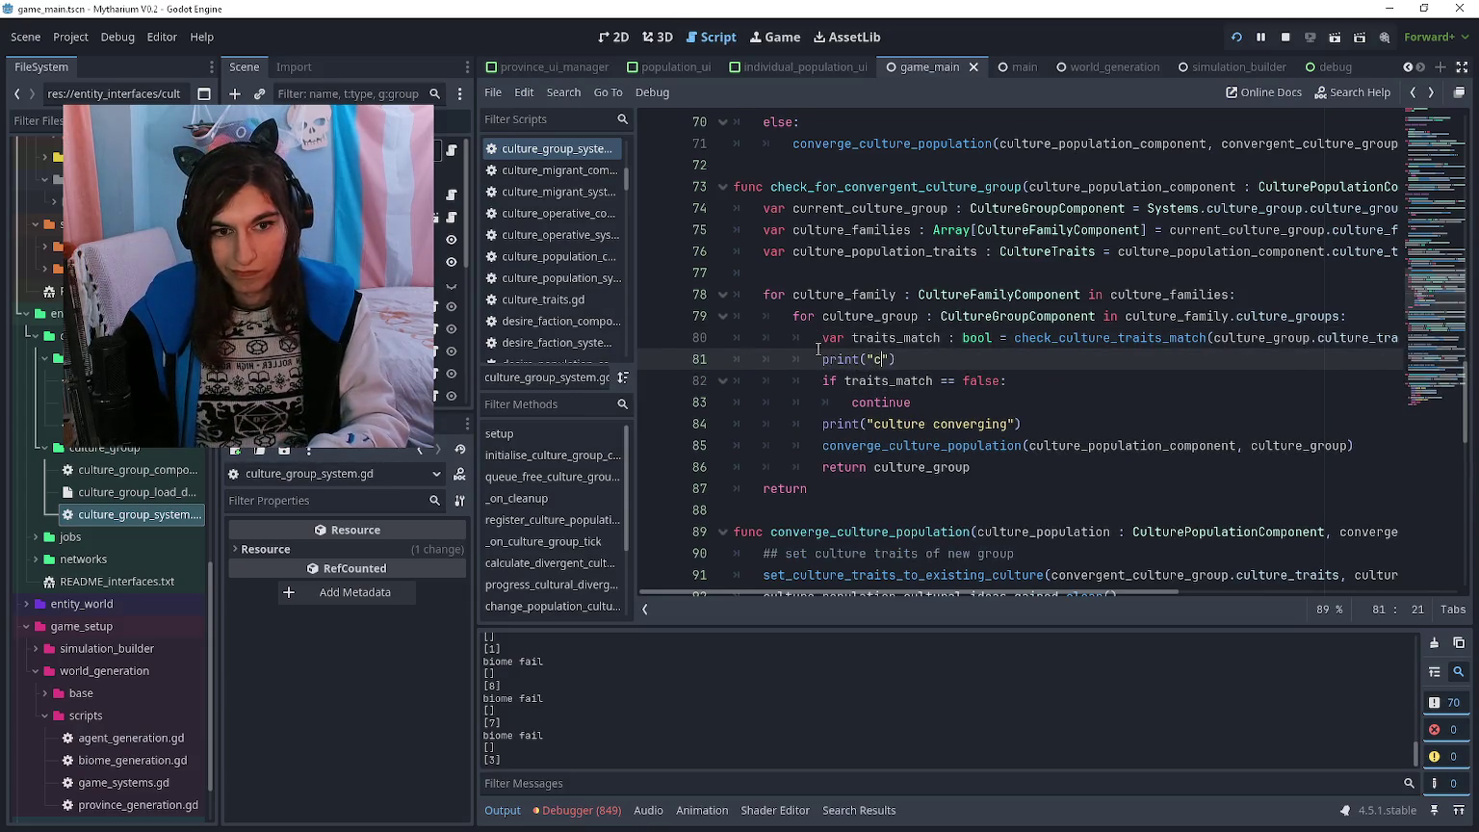
text(id)
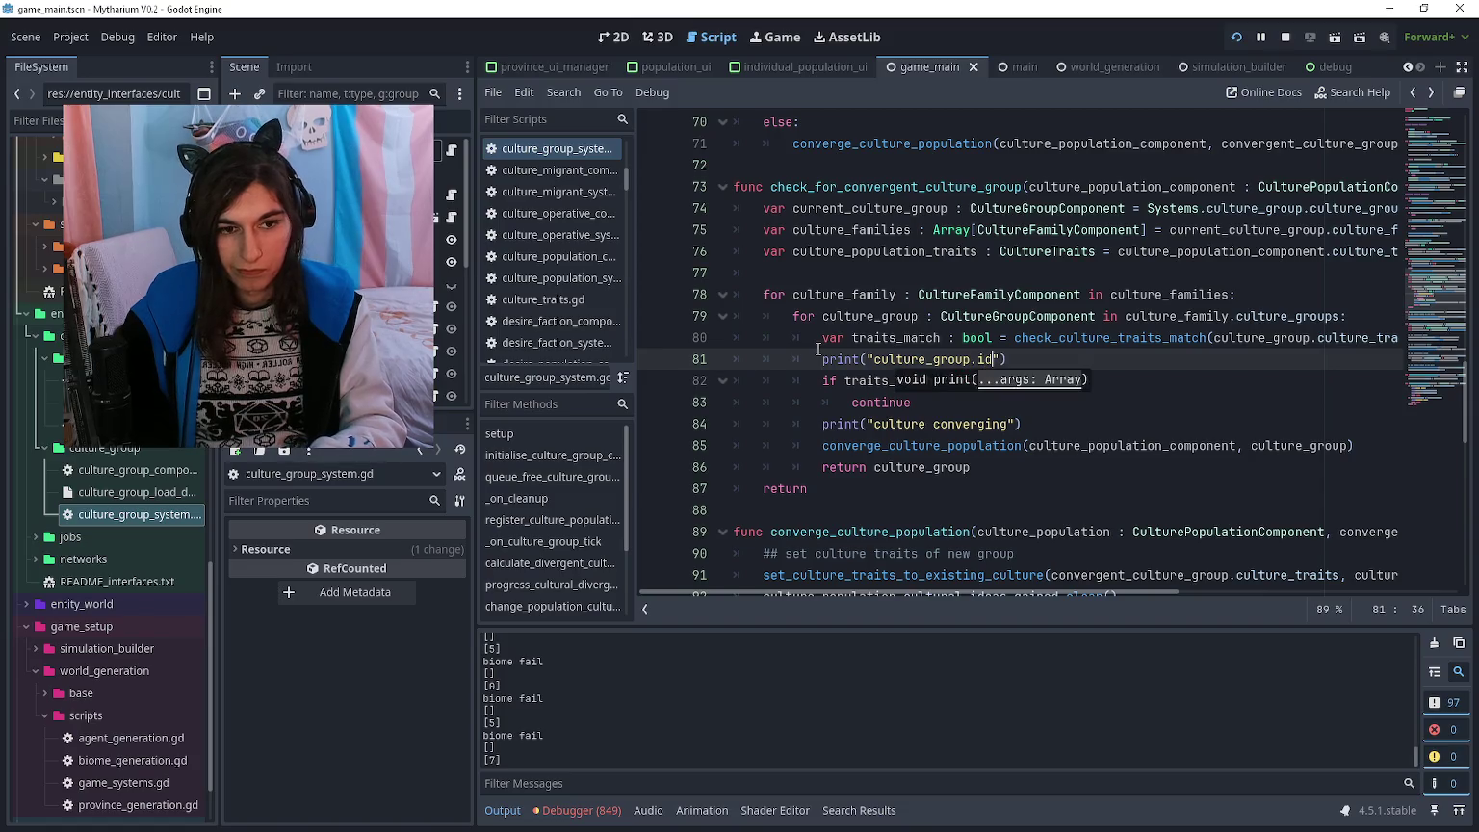
key(BackSpace)
key(BackSpace)
key(BackSpace)
text(culture_group.id)
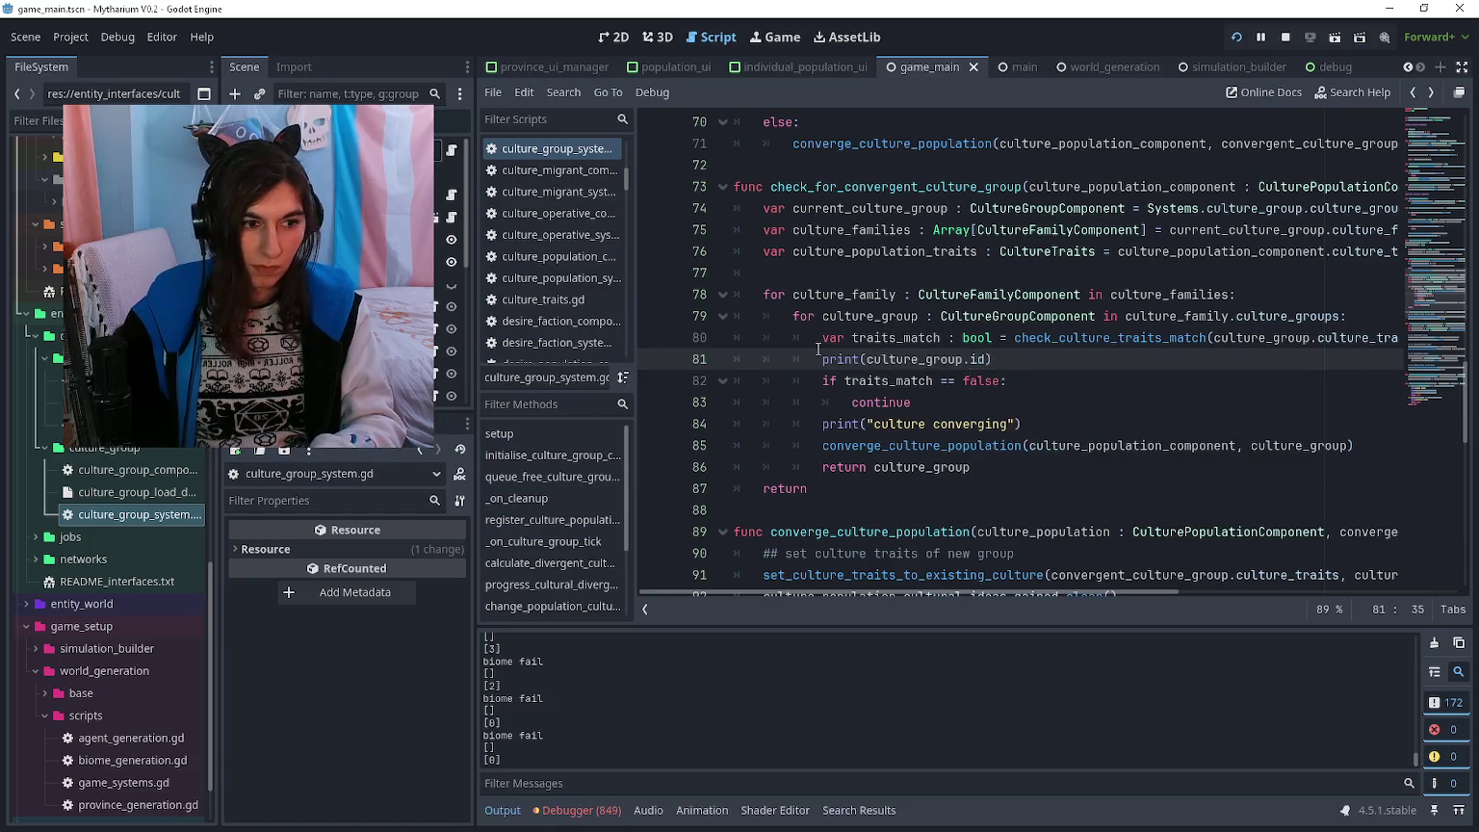
- Save and rerun the project, pause the game, and view group ids like 154 in the Output log
key(ctrl+s)
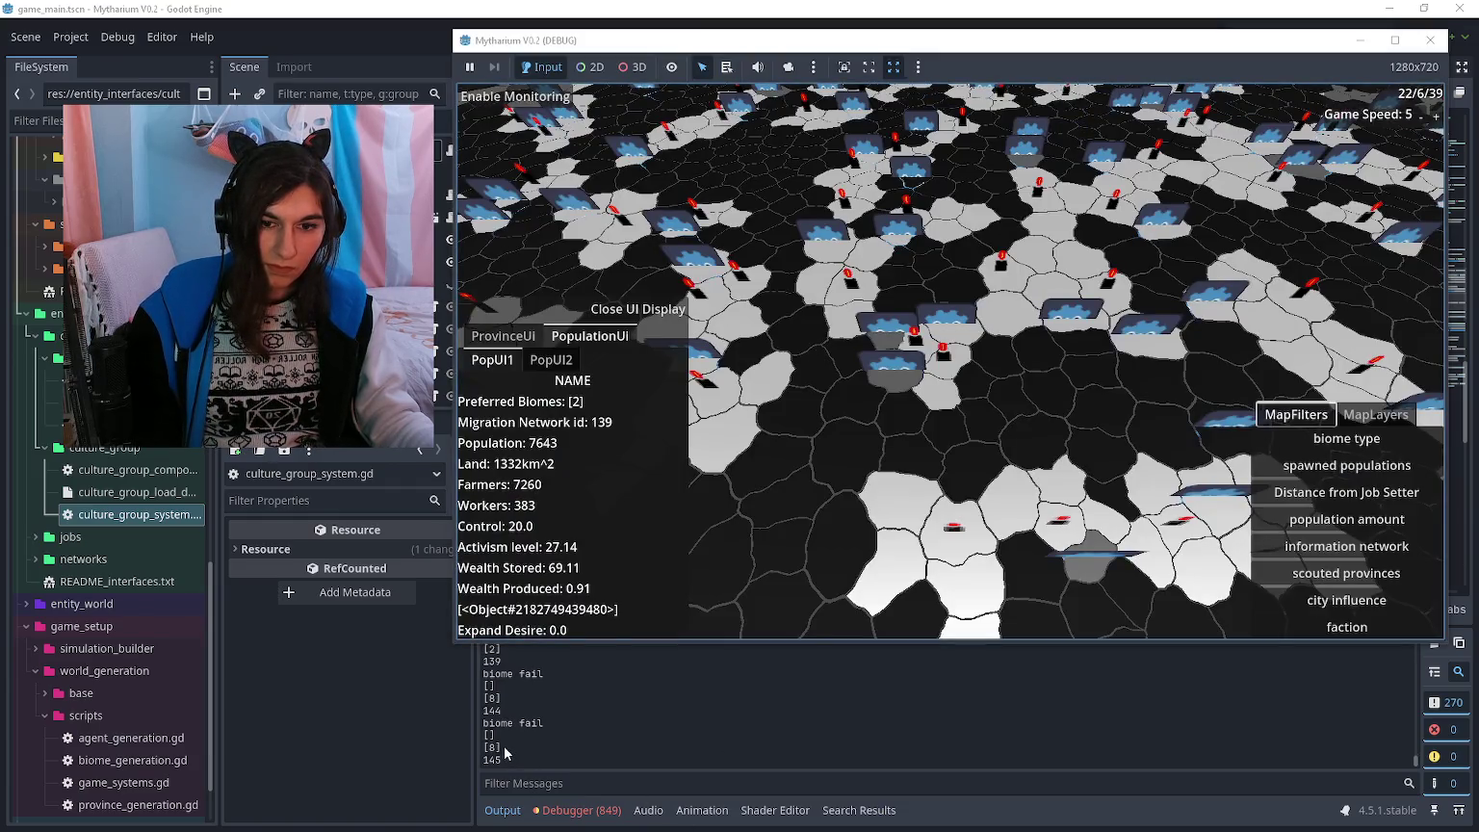
click(502, 752)
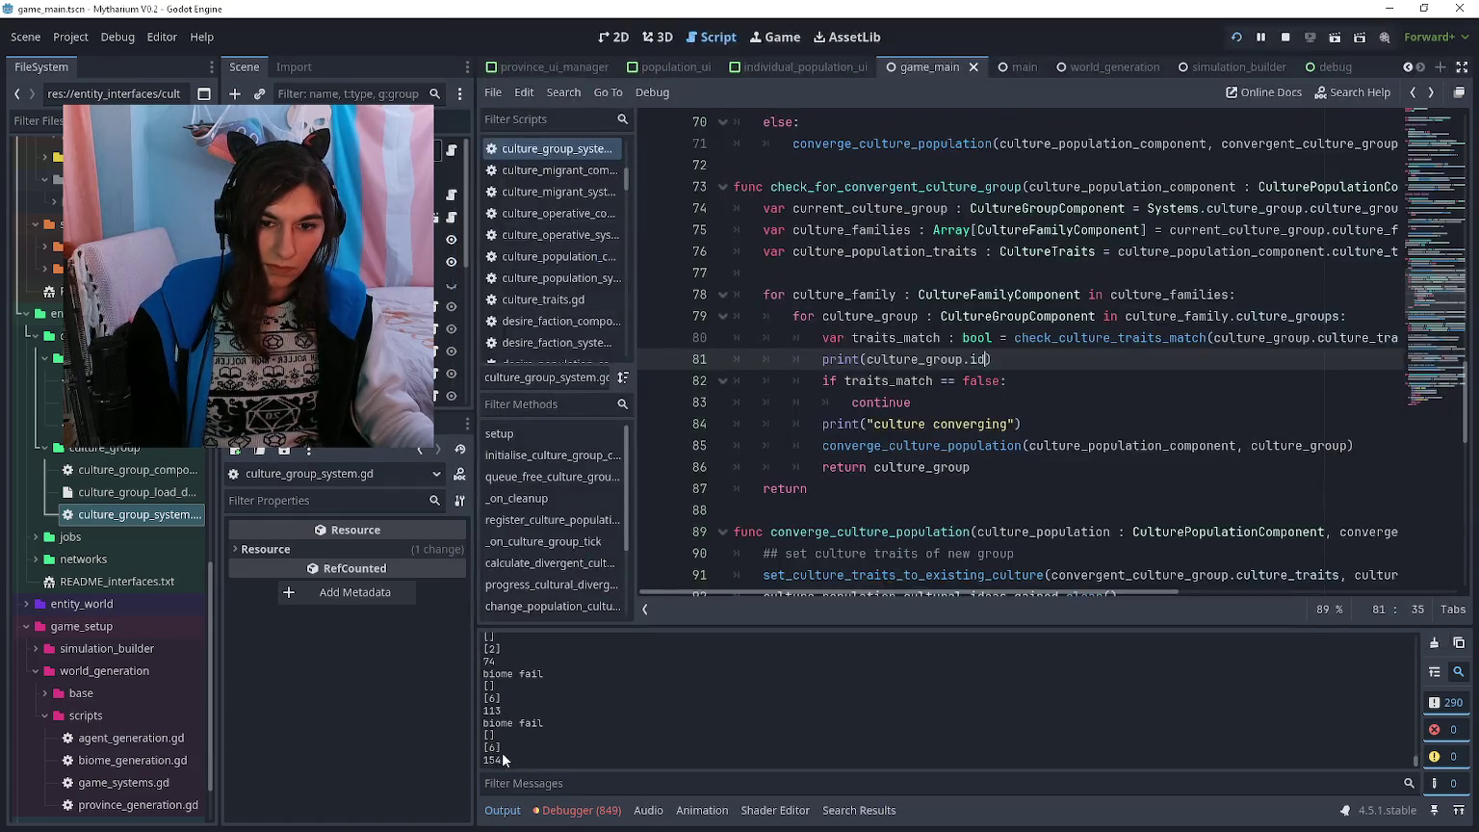
click(1260, 41)
click(489, 812)
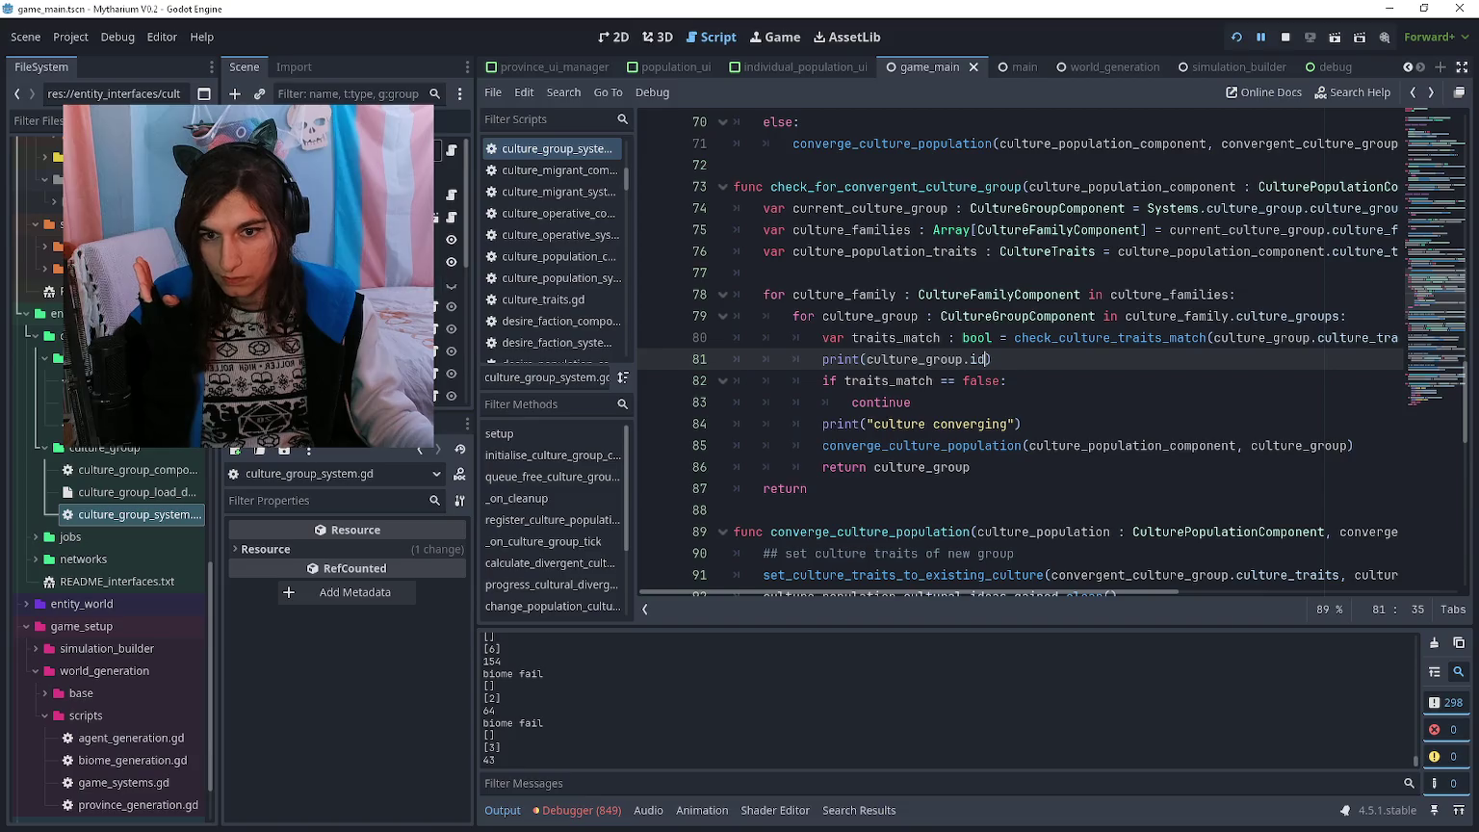
- Inspect the live Systems node's 268 culture groups, opening group 43 and its culture traits
click(450, 149)
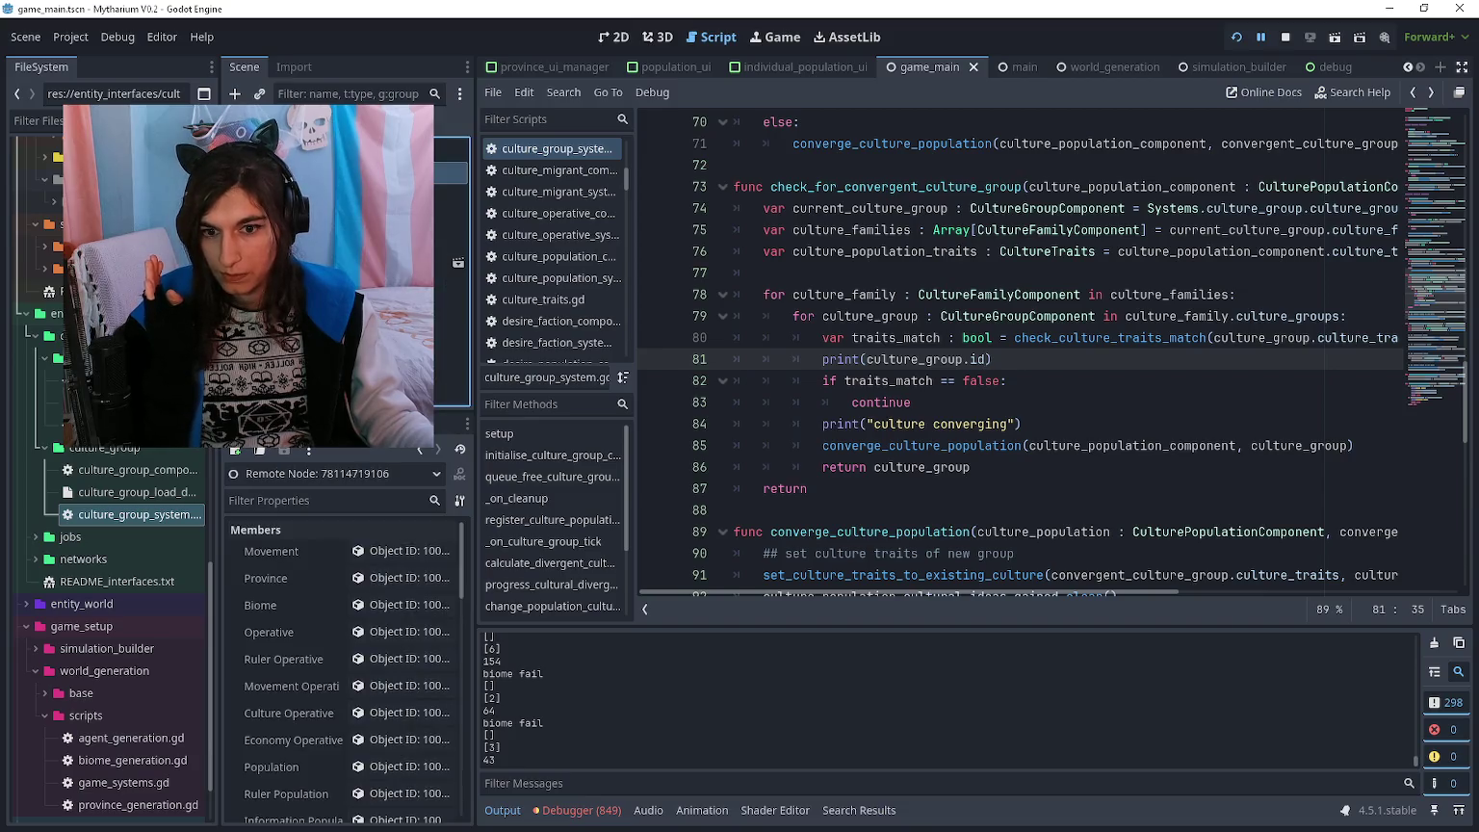
scroll(347, 596, down, 10)
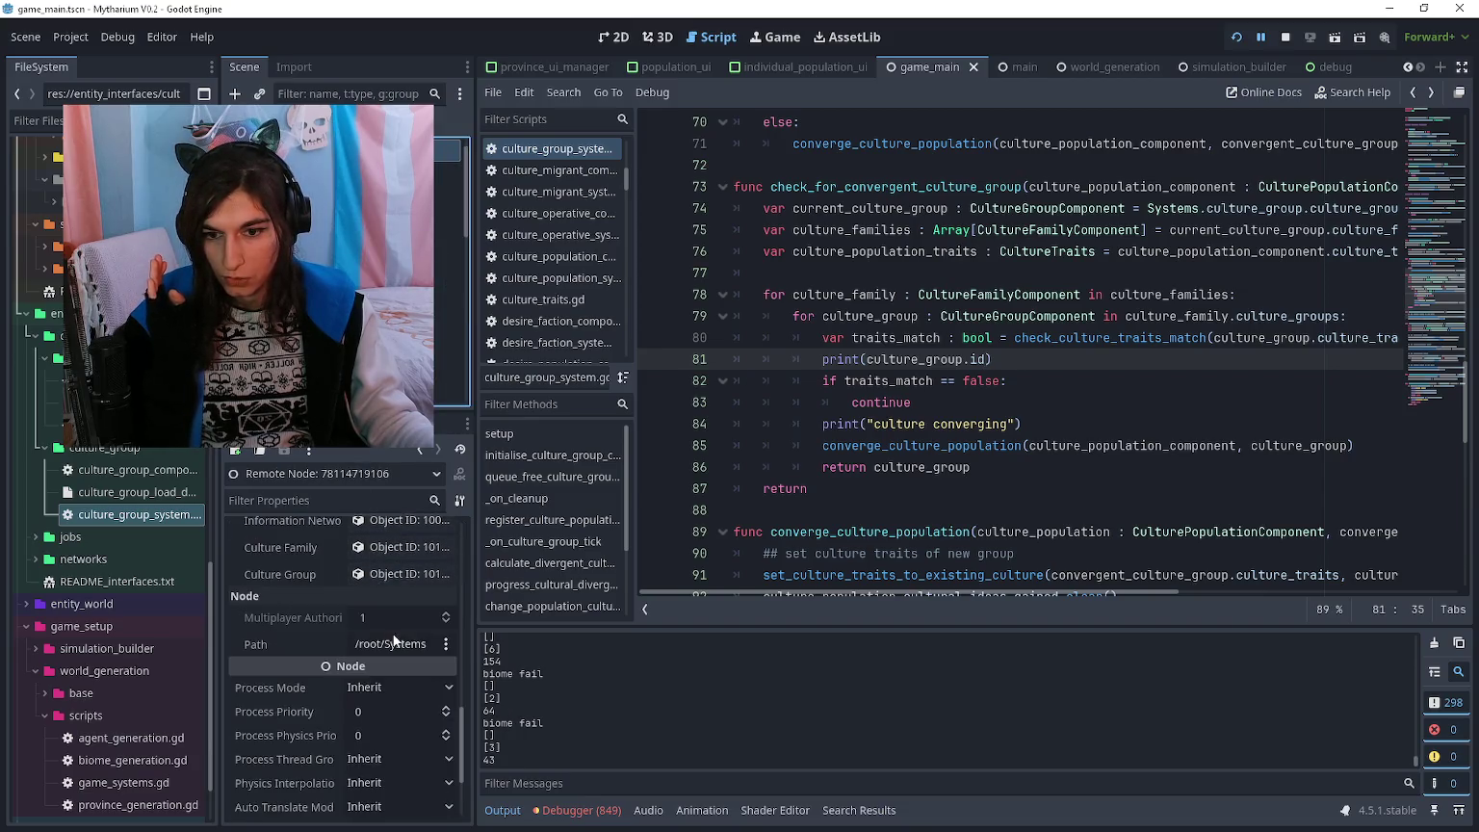
click(400, 717)
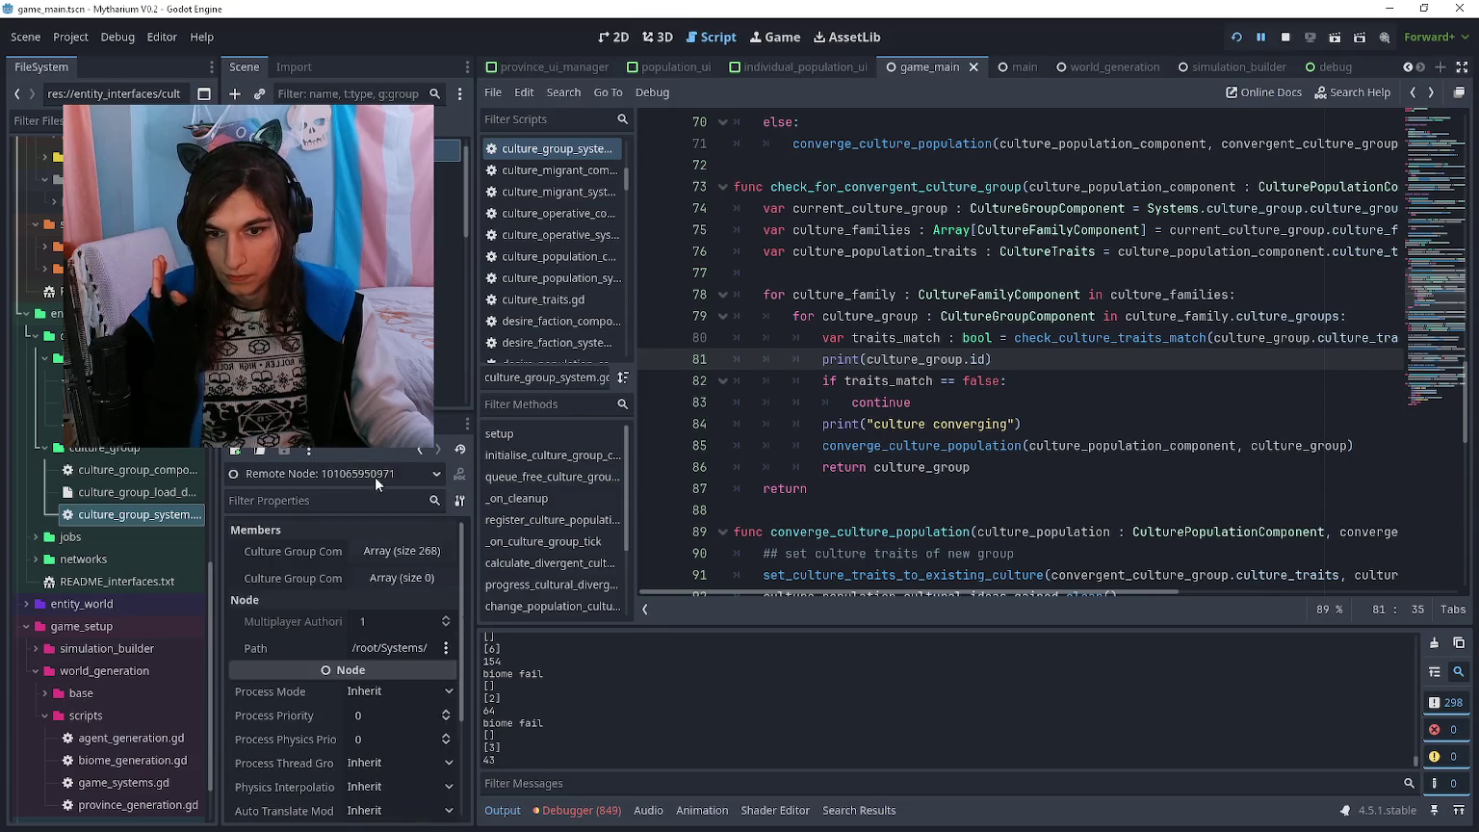
click(396, 546)
scroll(421, 616, down, 5)
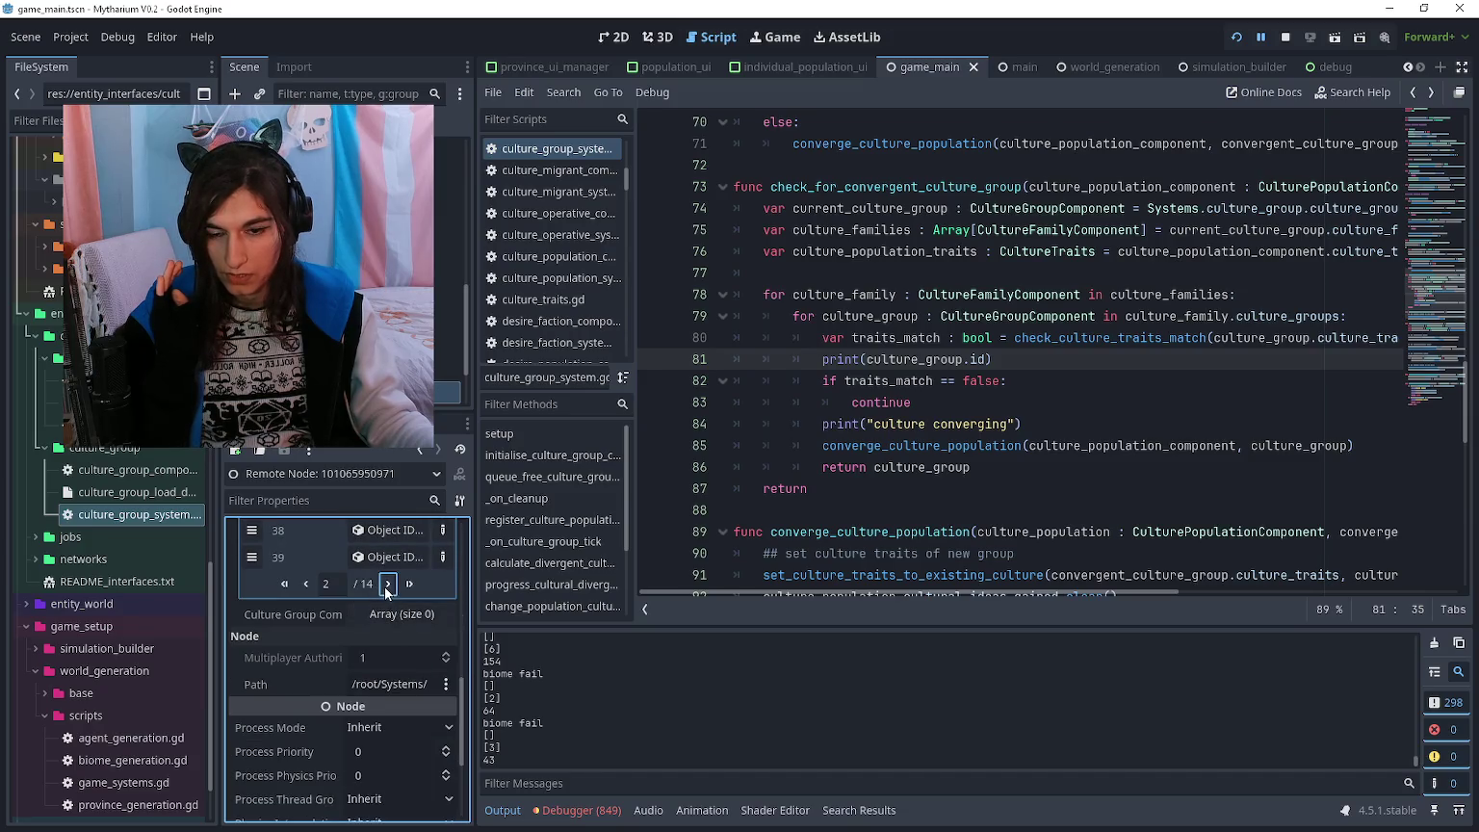
click(386, 587)
scroll(366, 603, up, 5)
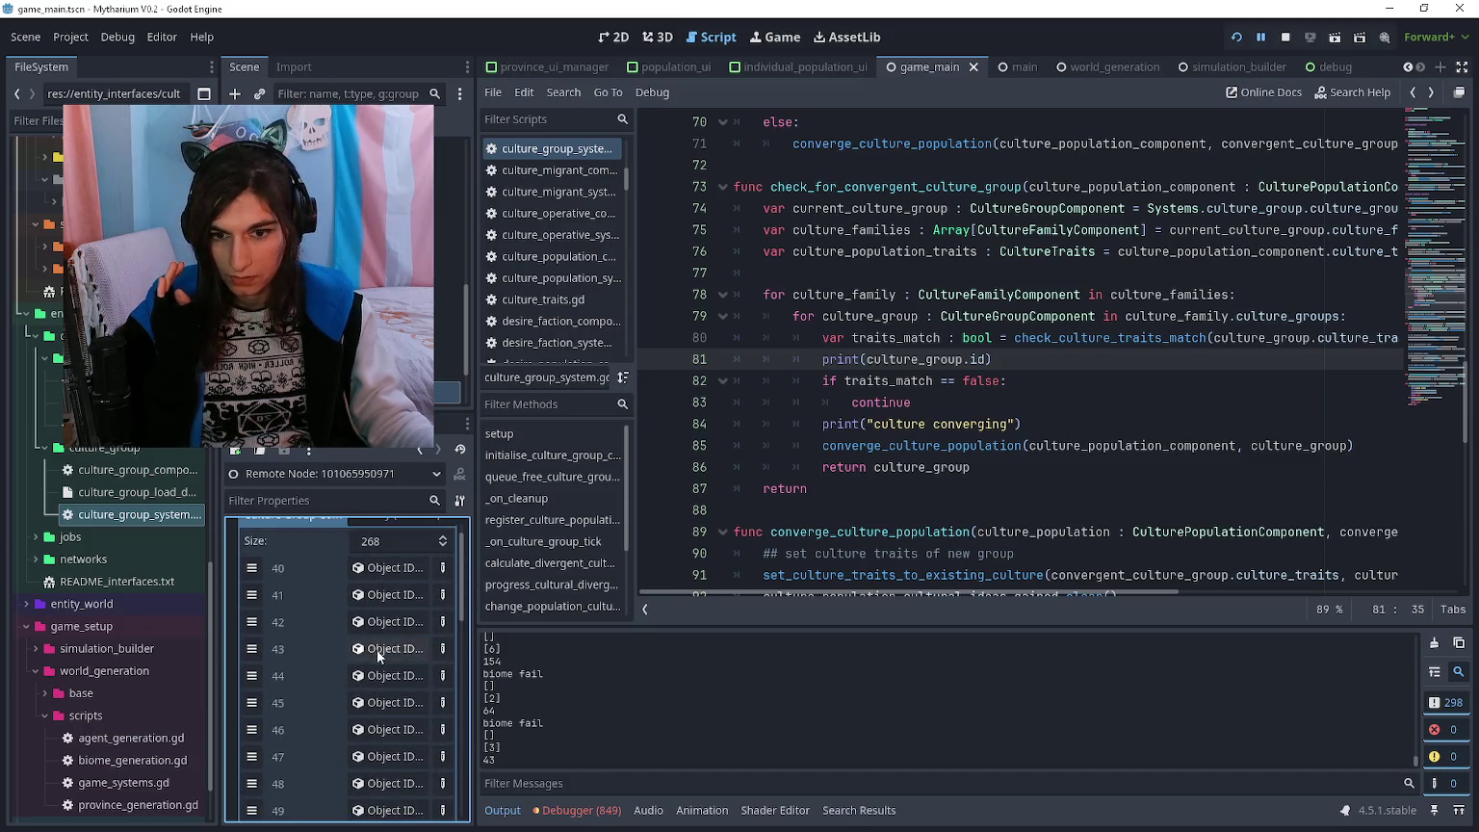
click(376, 649)
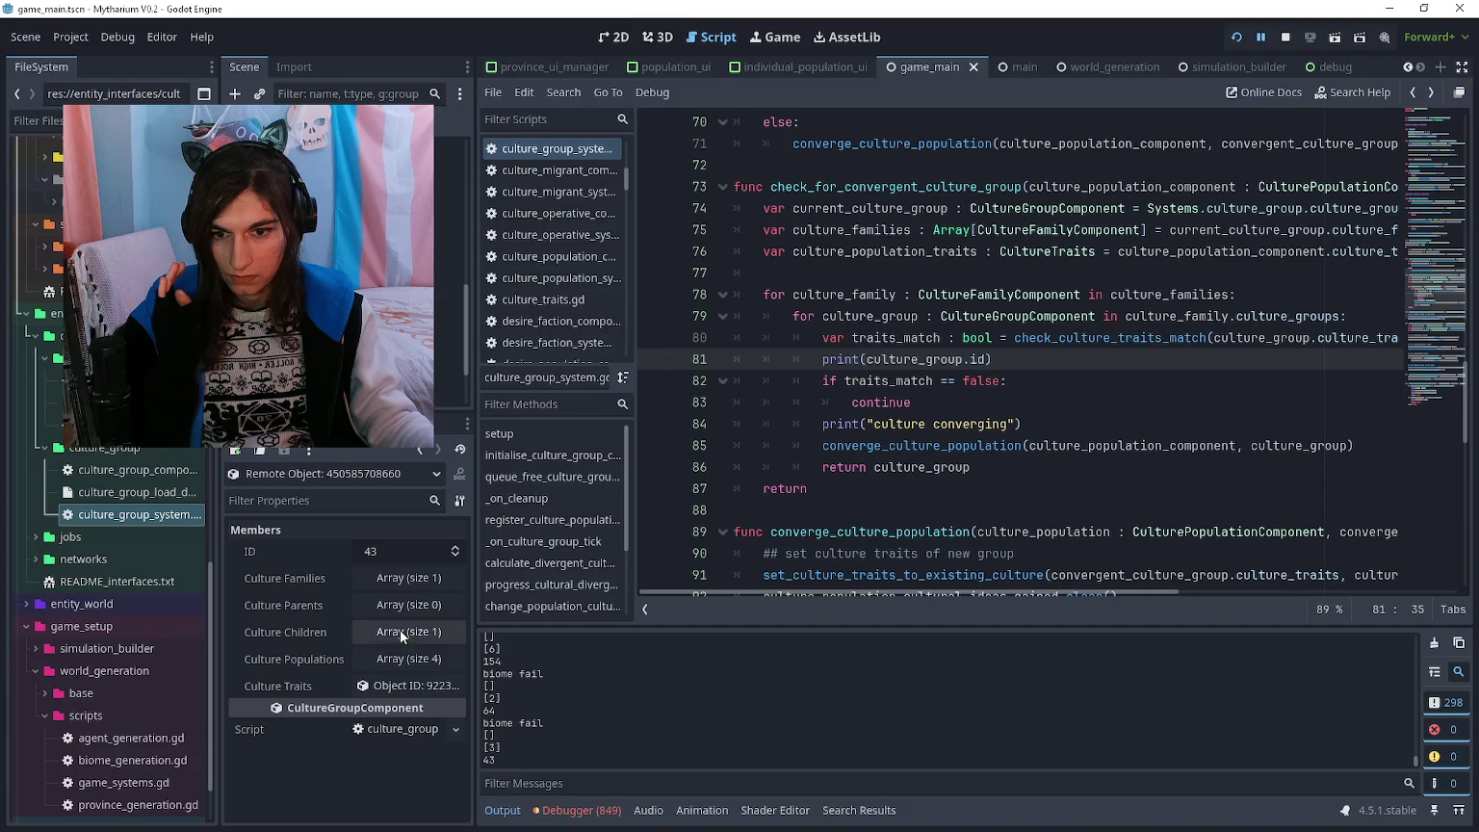
click(387, 685)
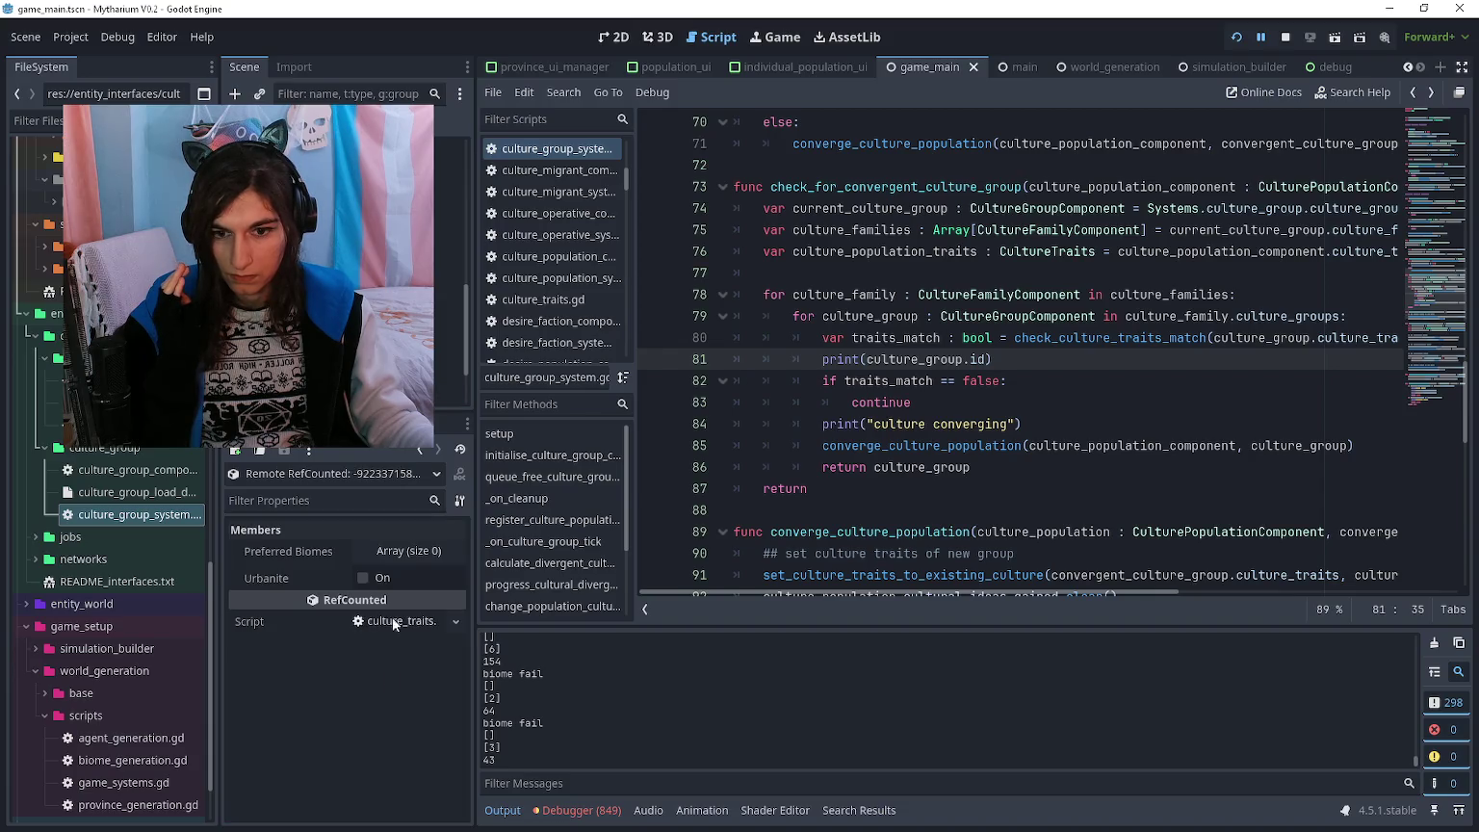
- Reselect culture_group_system.gd to view its script resource properties
click(931, 496)
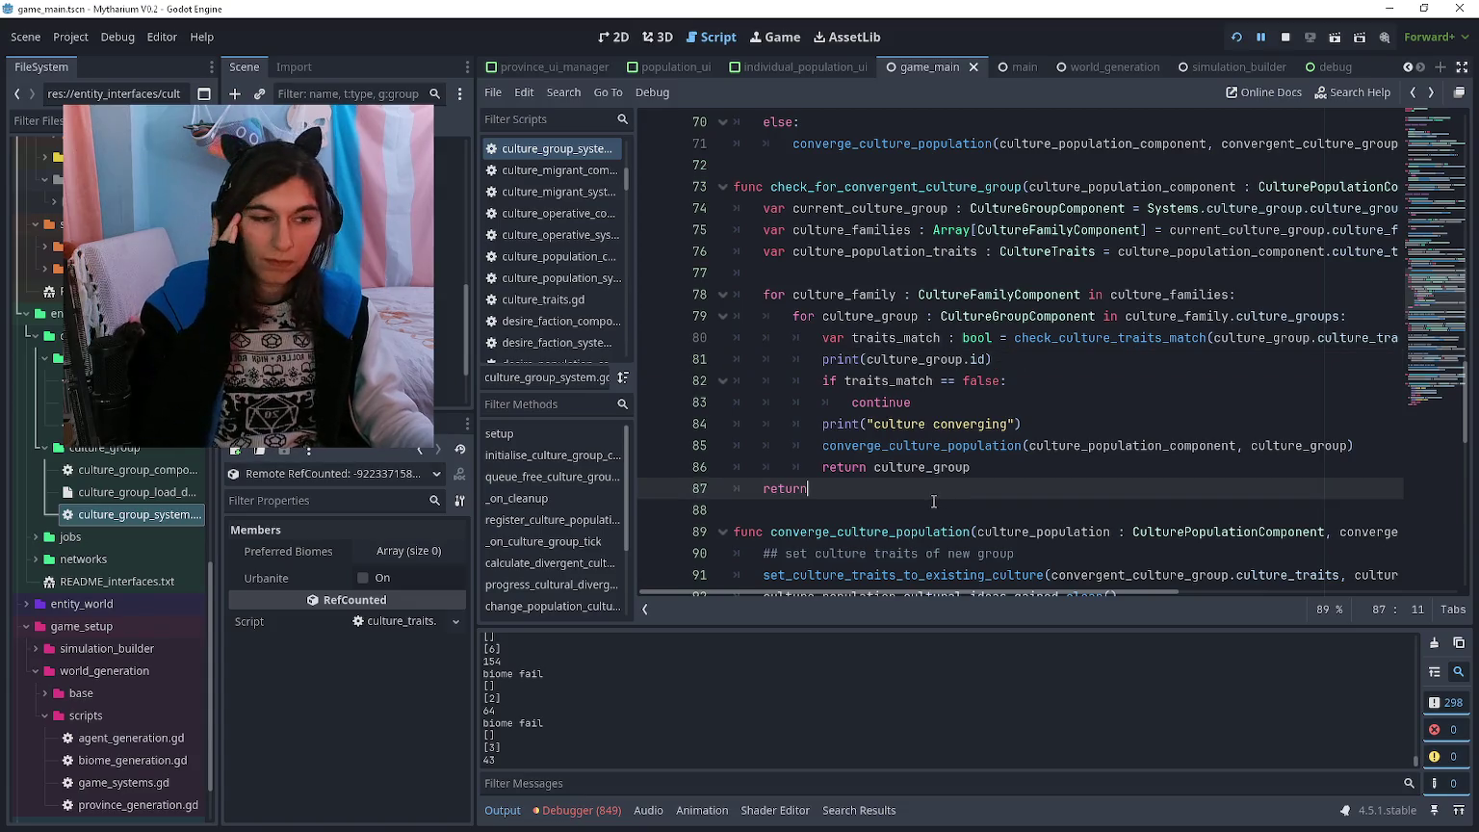
scroll(929, 504, up, 1)
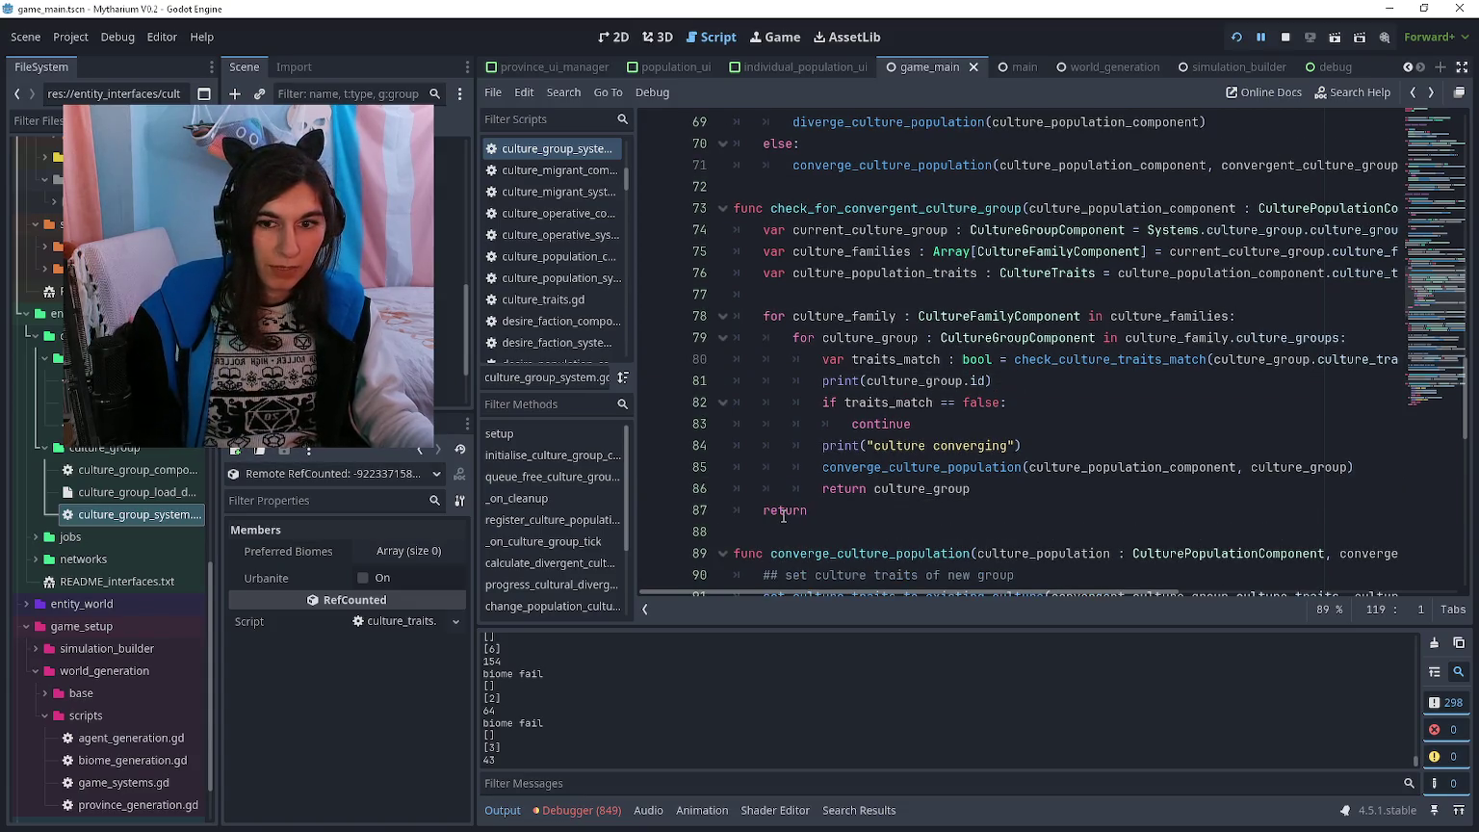
click(160, 514)
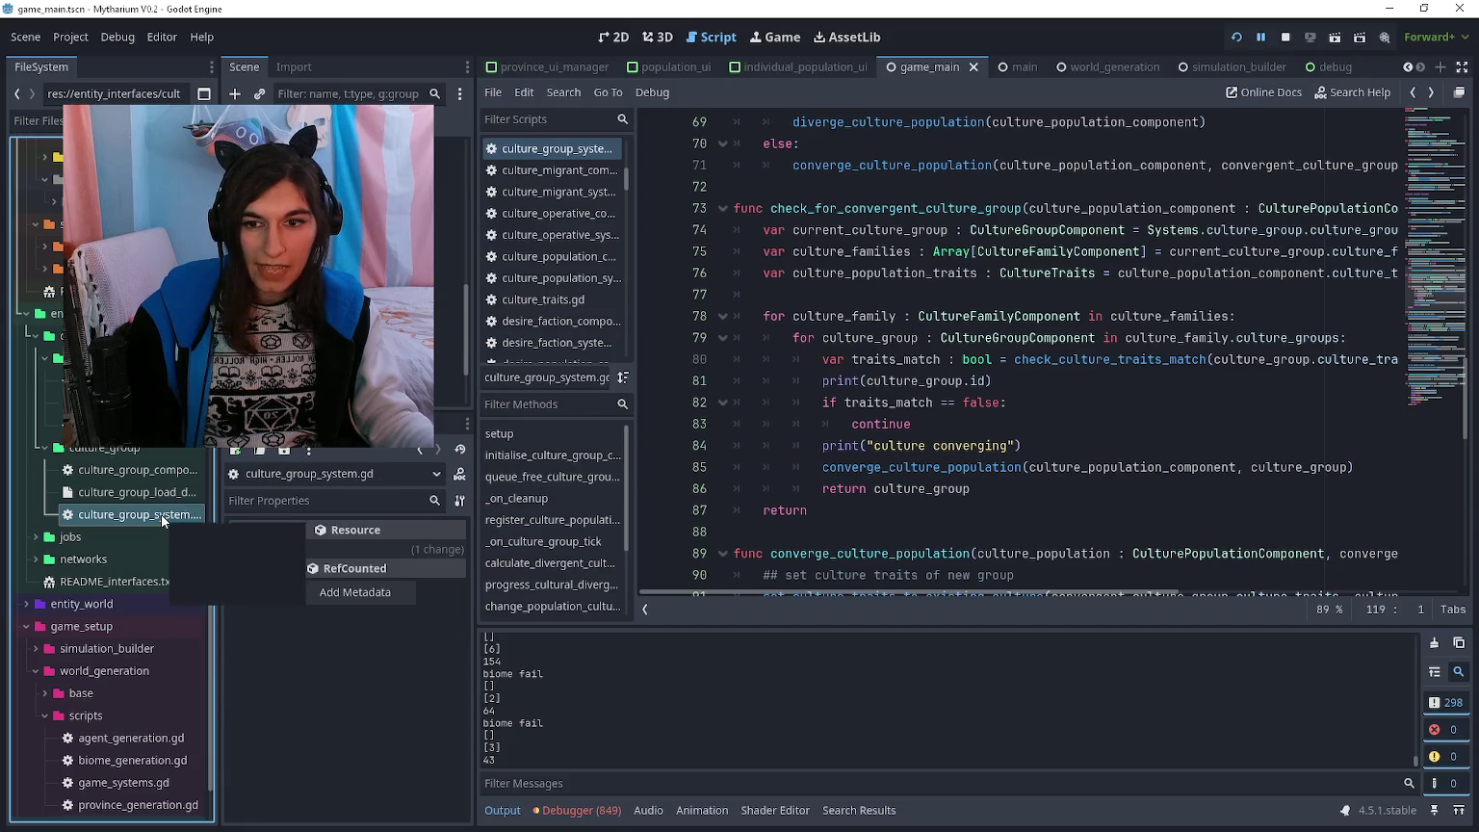
scroll(160, 539, down, 3)
double_click(137, 715)
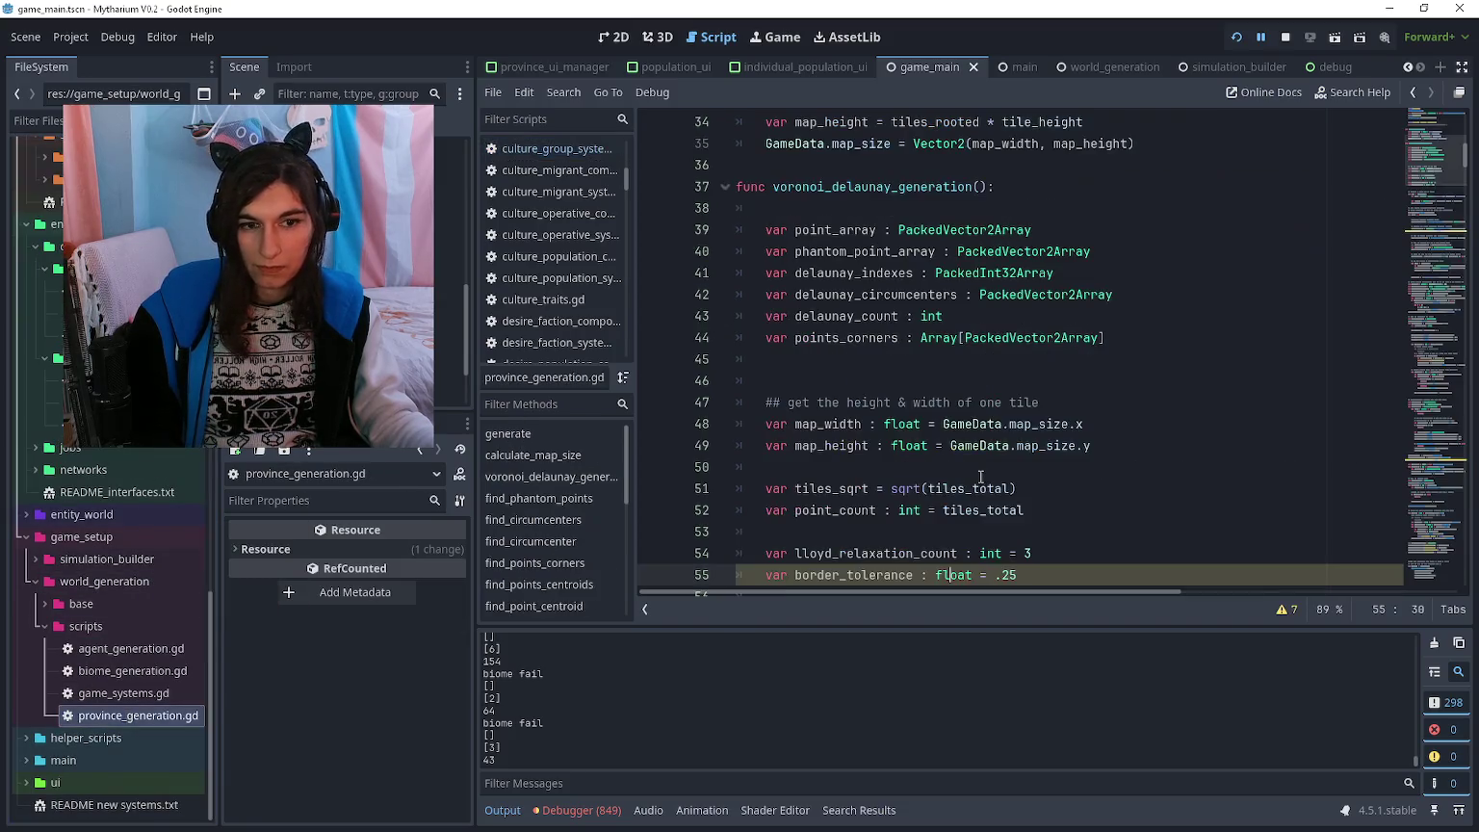
scroll(904, 475, down, 2)
click(922, 488)
scroll(922, 488, up, 3)
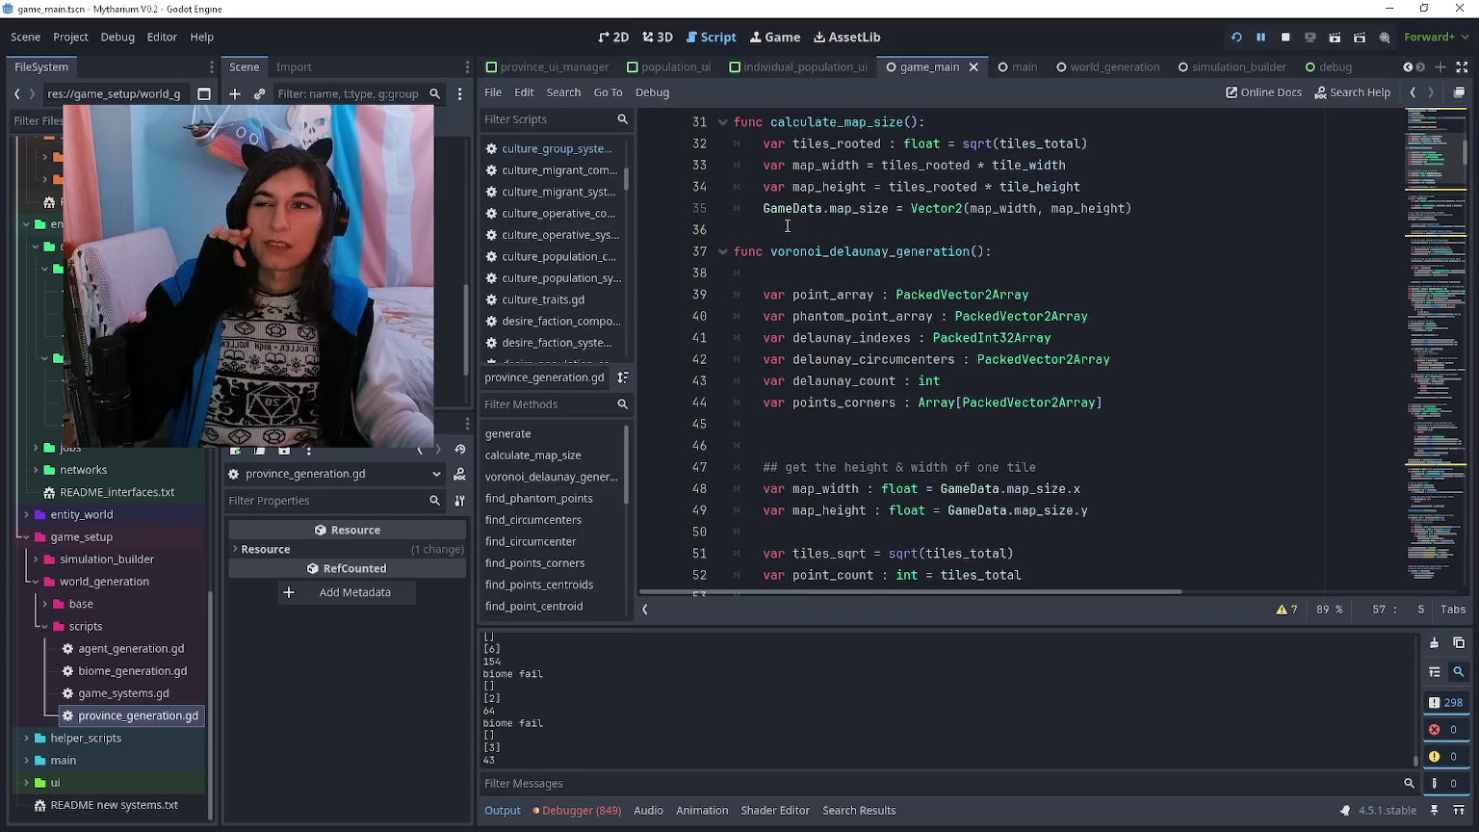
scroll(786, 225, down, 3)
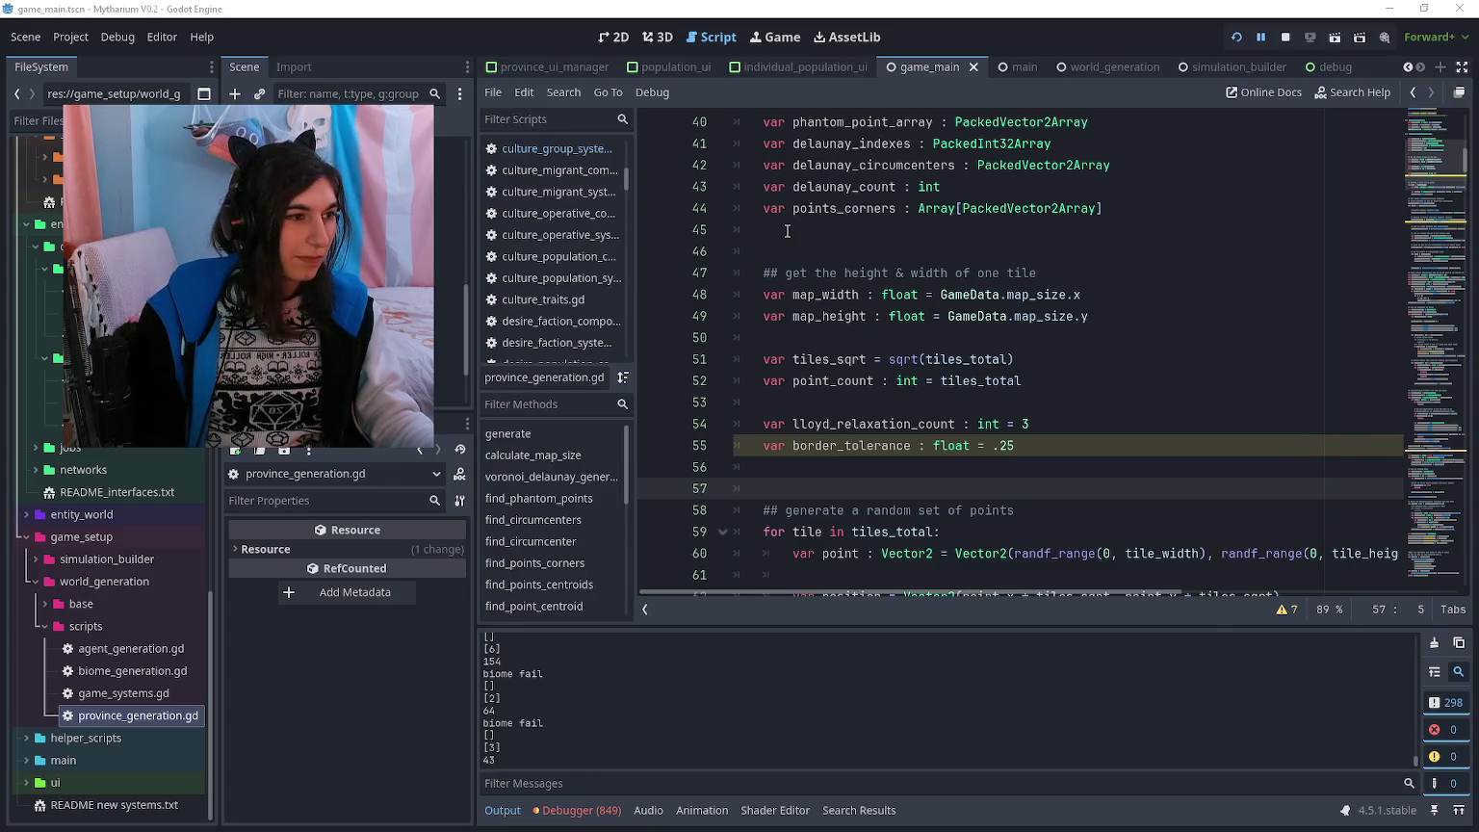
key(alt+Tab)
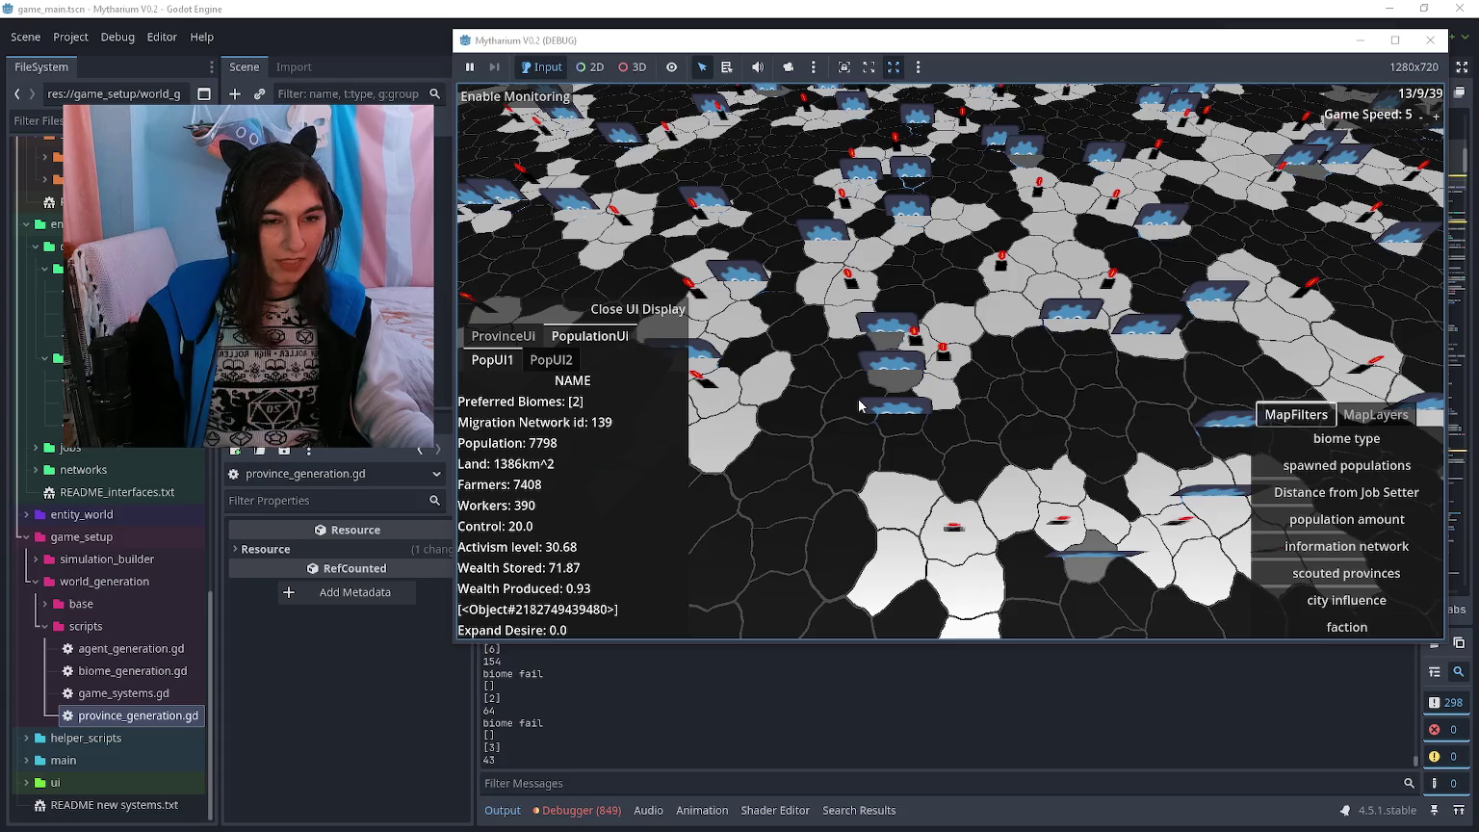
key(alt+Tab)
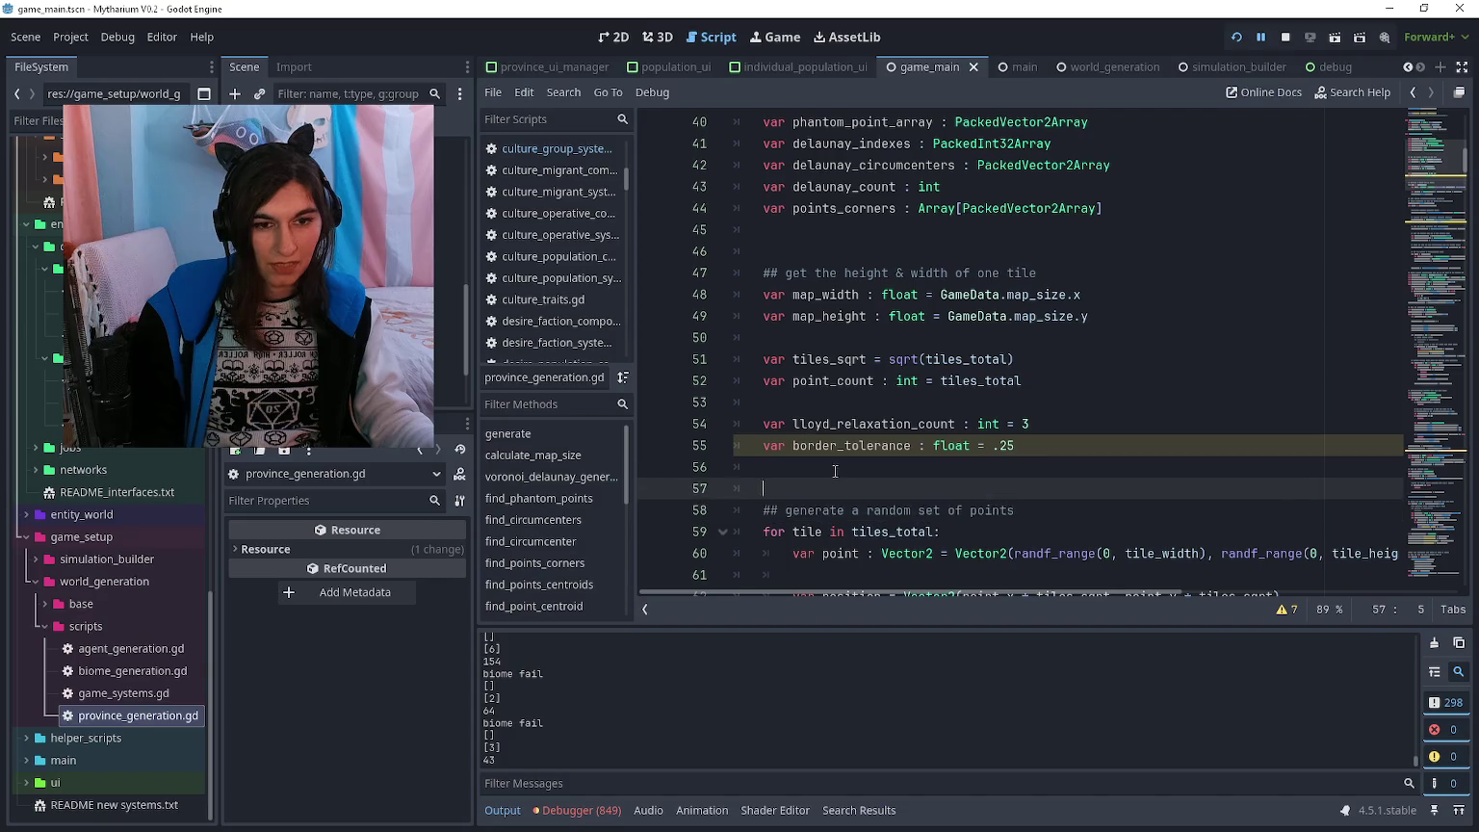
click(835, 466)
key(alt+Tab)
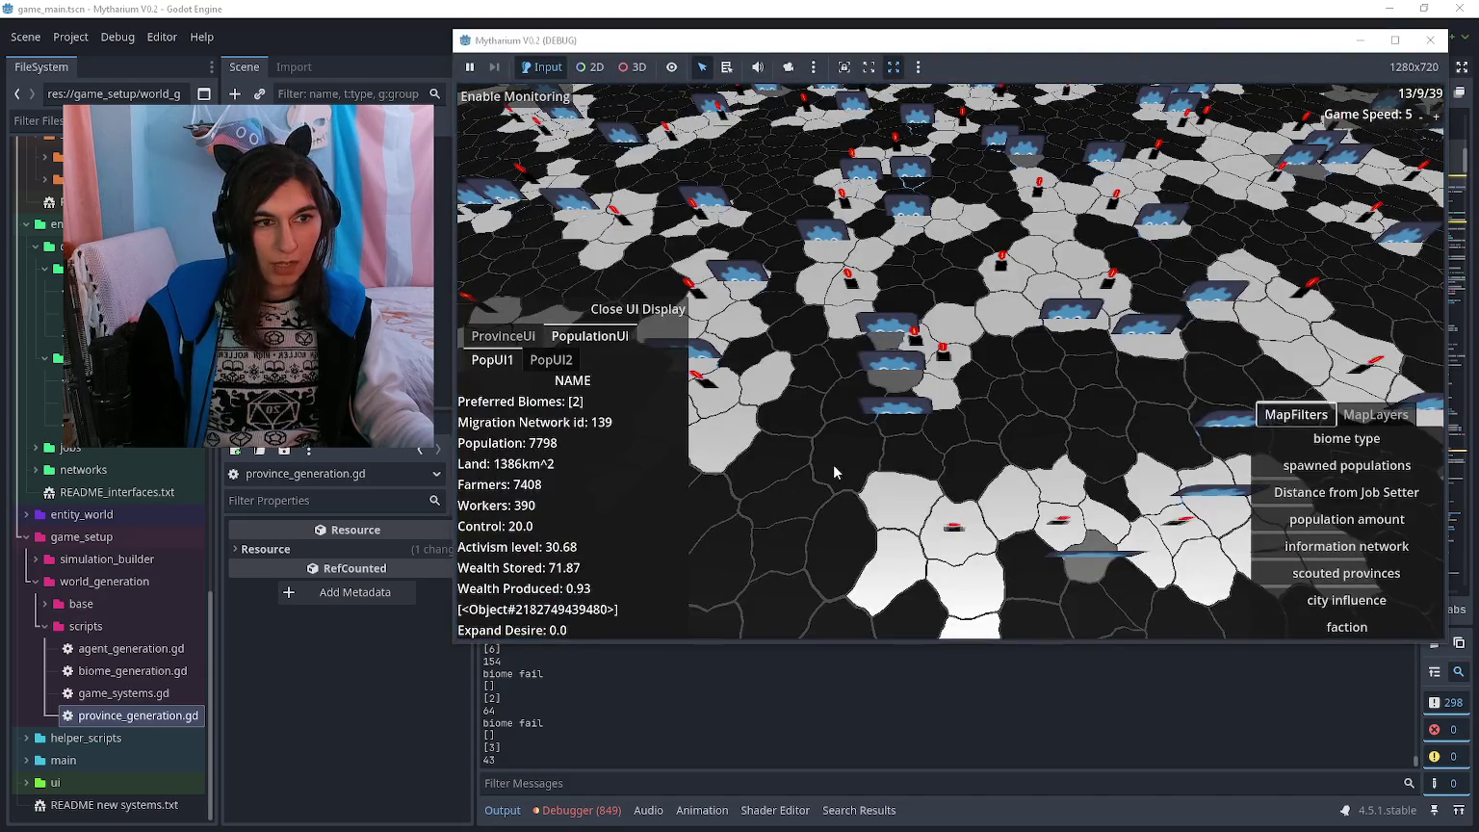
key(alt+Tab)
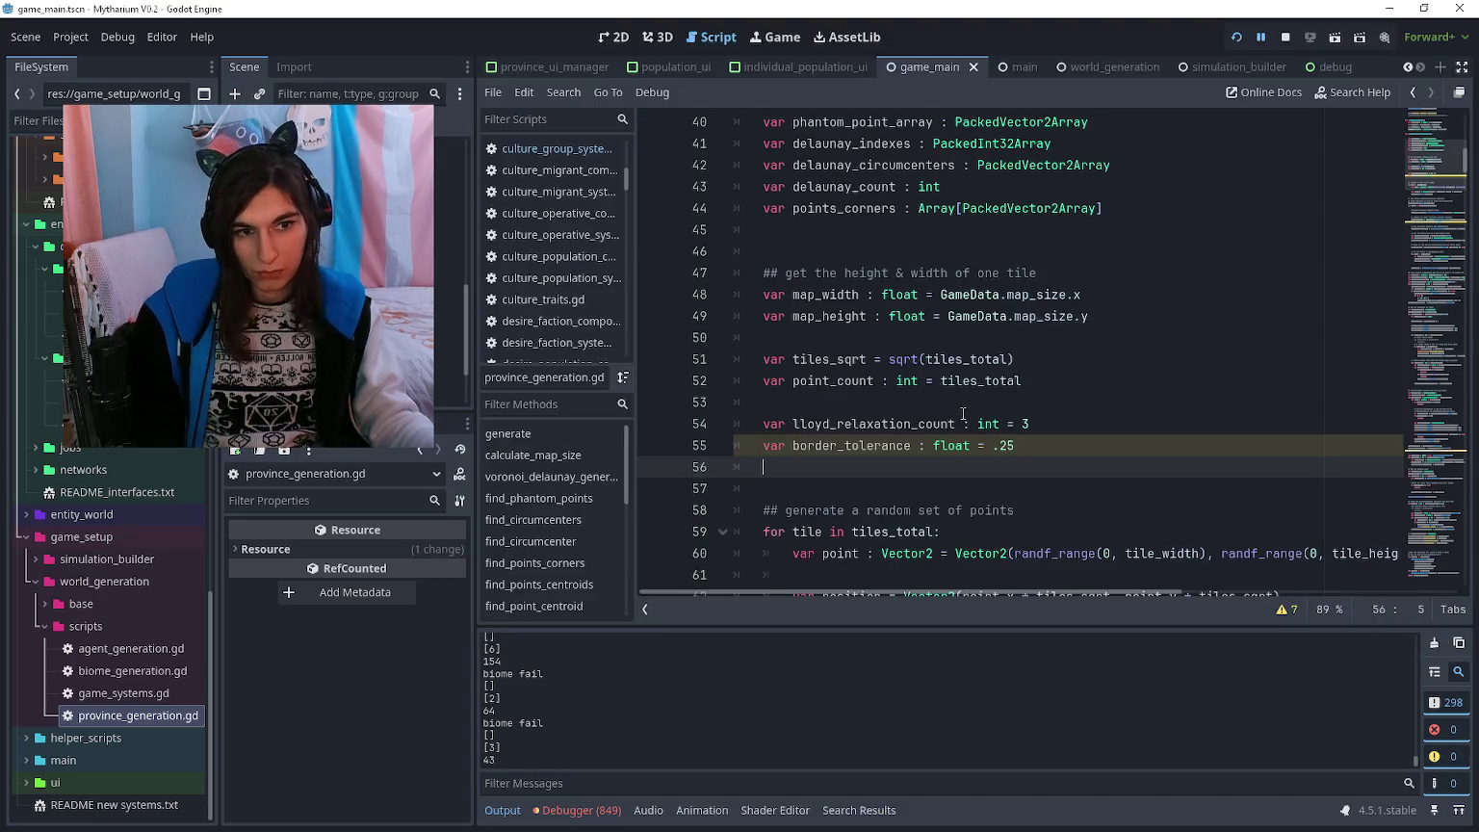
click(858, 479)
scroll(857, 478, down, 4)
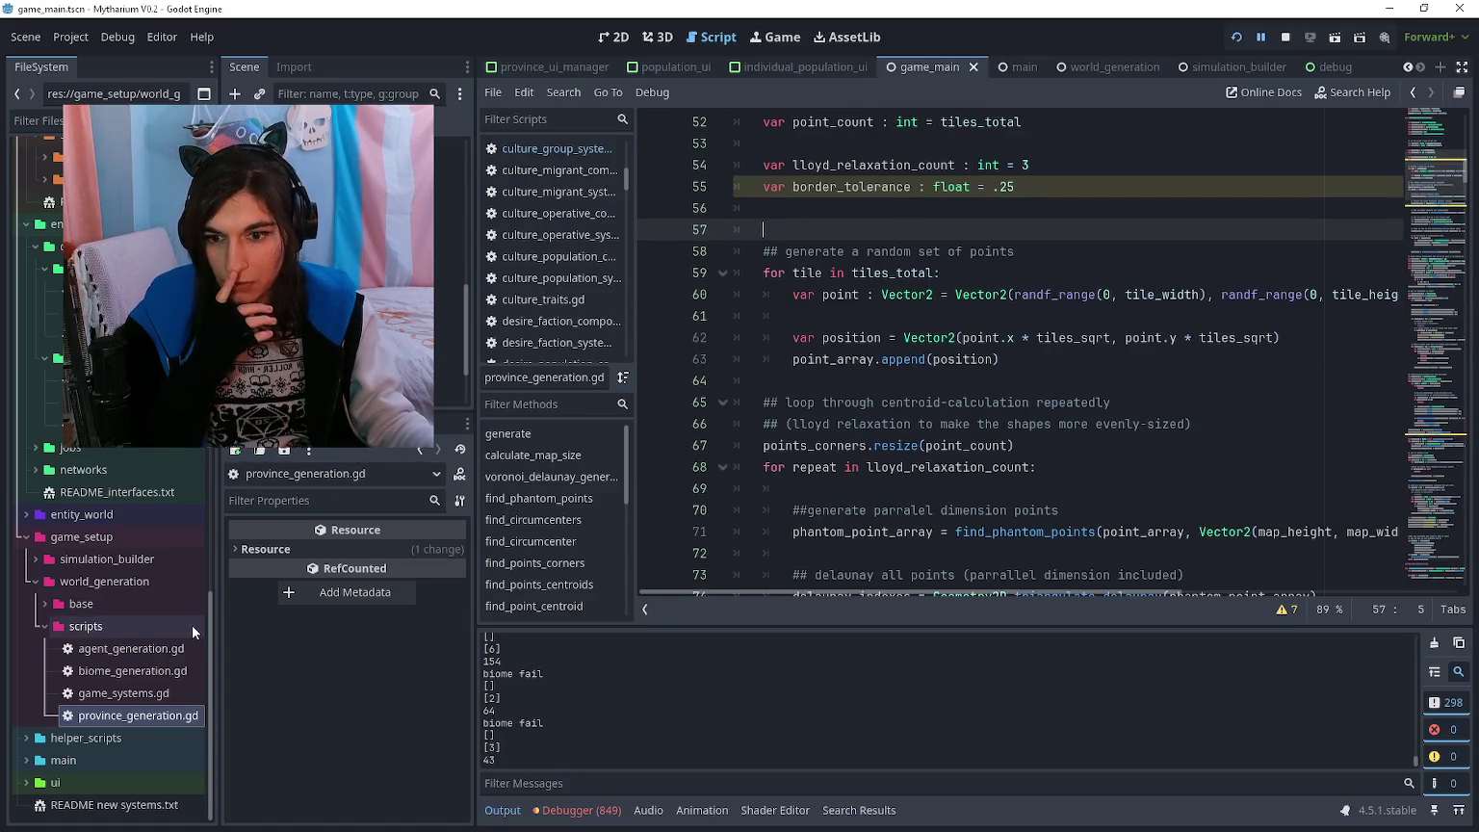
- Open agent_generation.gd from the project files in the script editor
scroll(838, 487, down, 7)
scroll(832, 429, down, 2)
click(826, 431)
scroll(826, 431, up, 4)
click(131, 648)
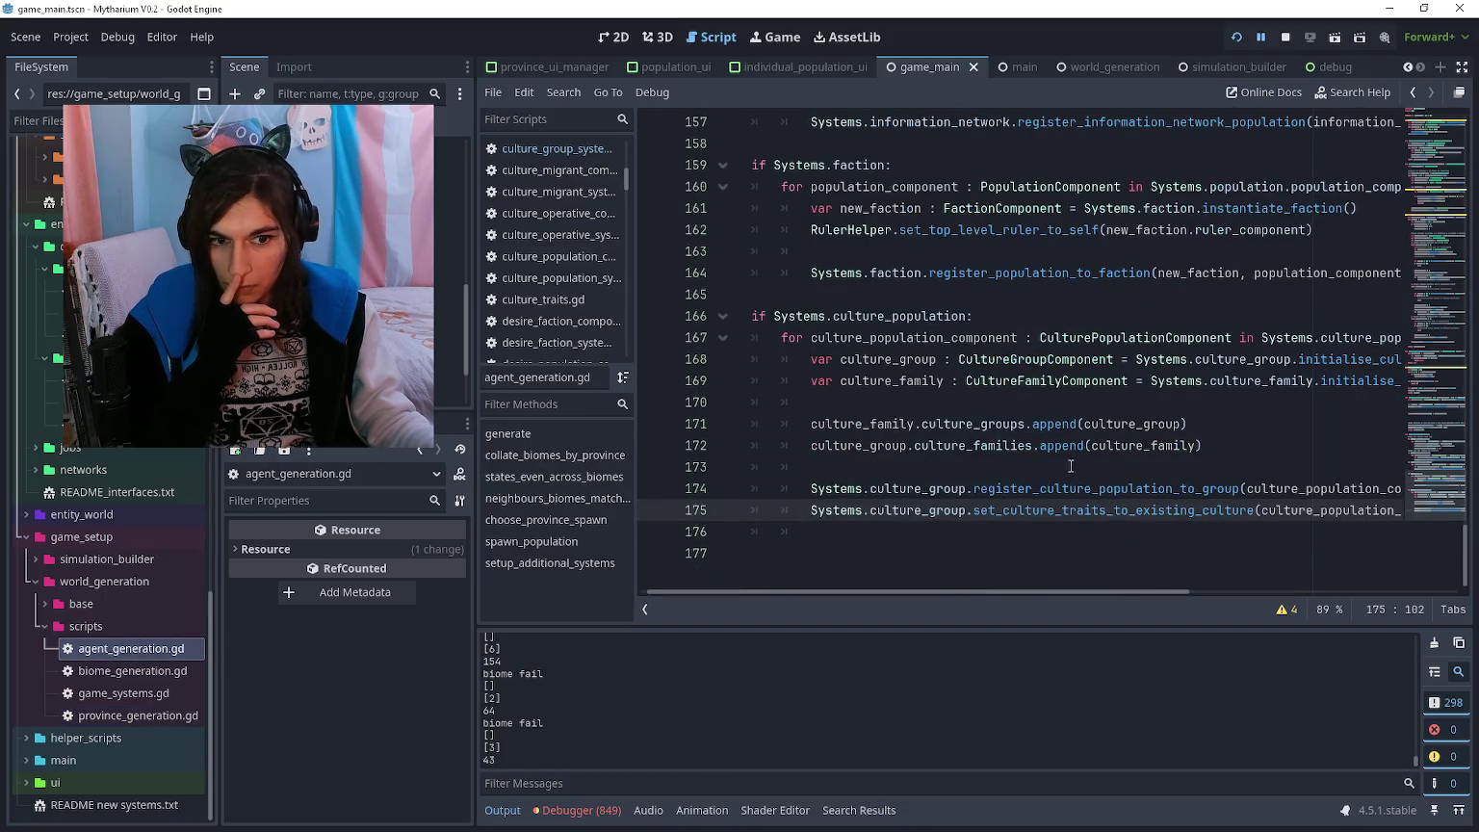
- Review the set_culture_traits_to_existing_culture call on line 175 and its surrounding spawn code
click(1001, 524)
scroll(1057, 517, left, 5)
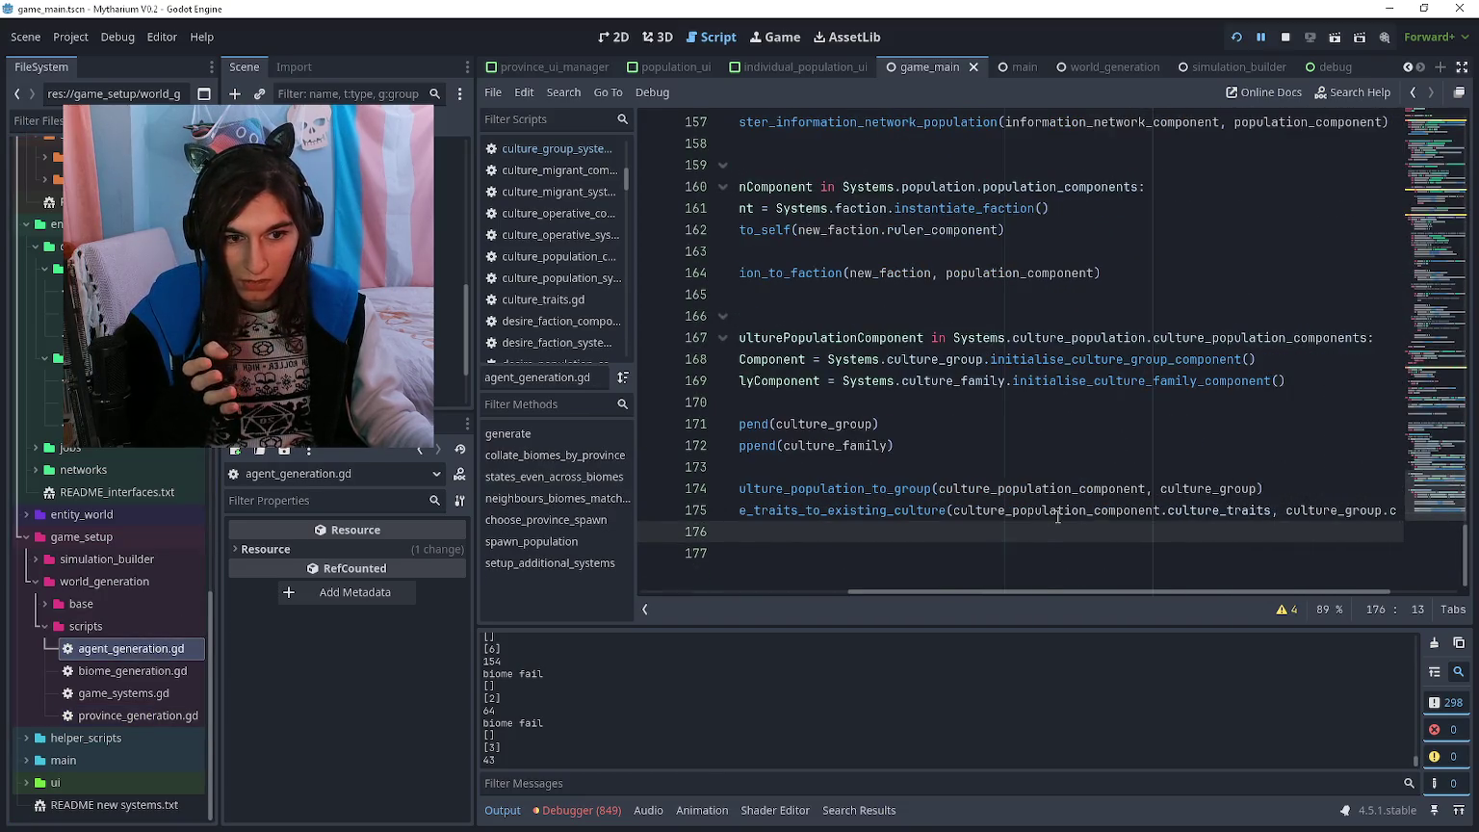
click(1052, 512)
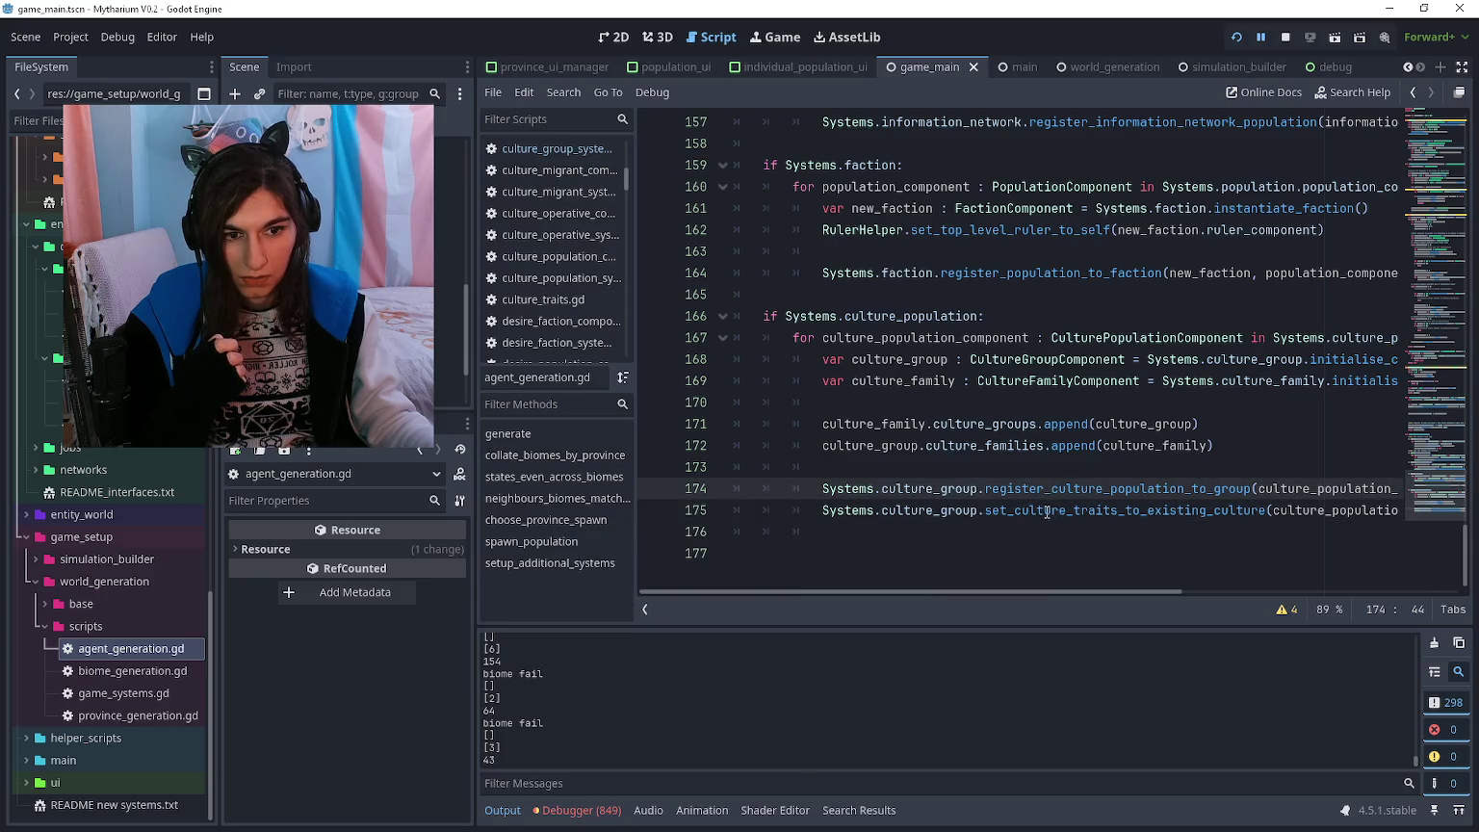
click(1043, 511)
scroll(1043, 517, right, 3)
scroll(1042, 517, right, 3)
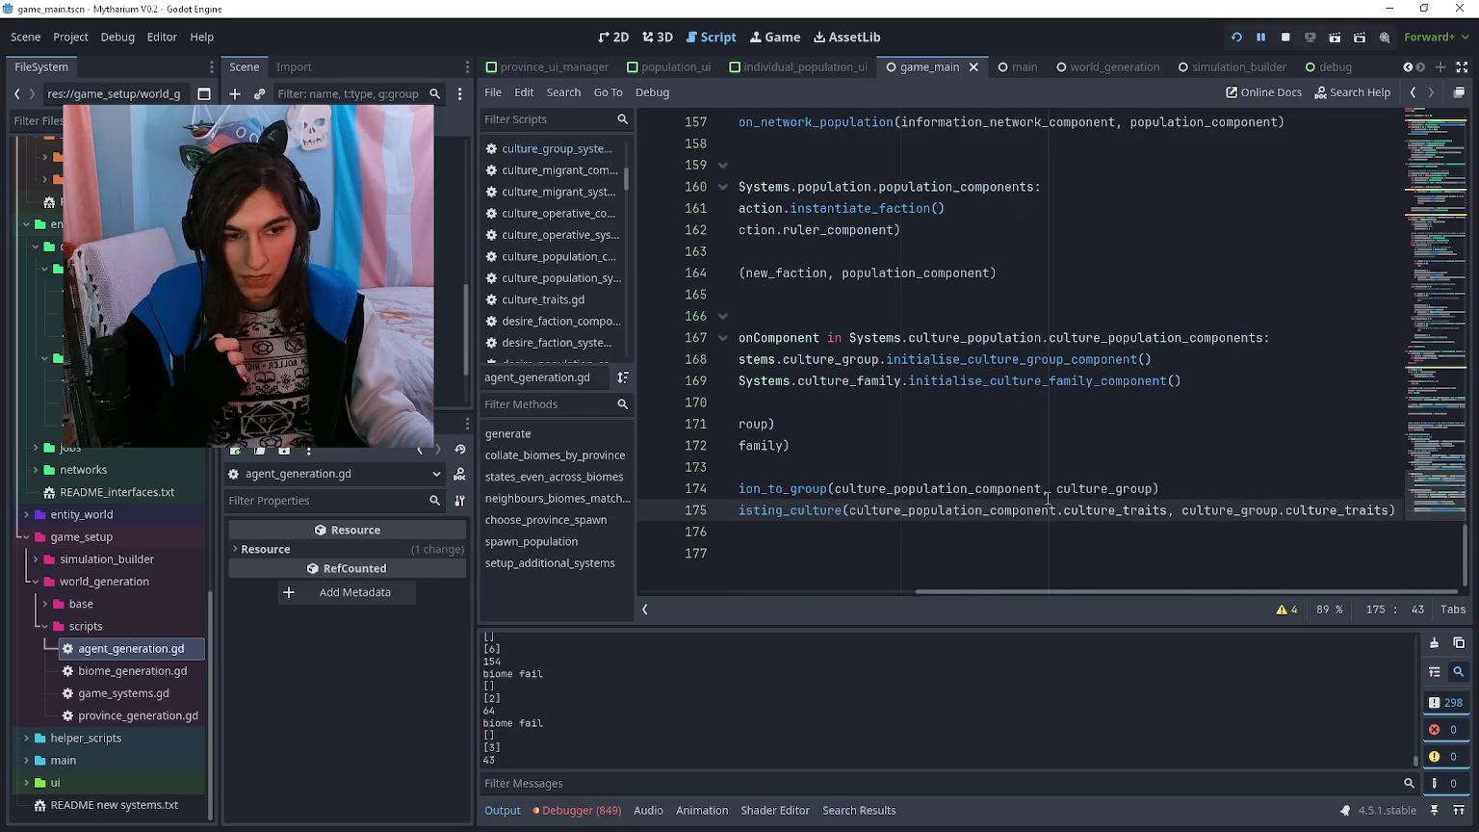
scroll(1047, 498, left, 6)
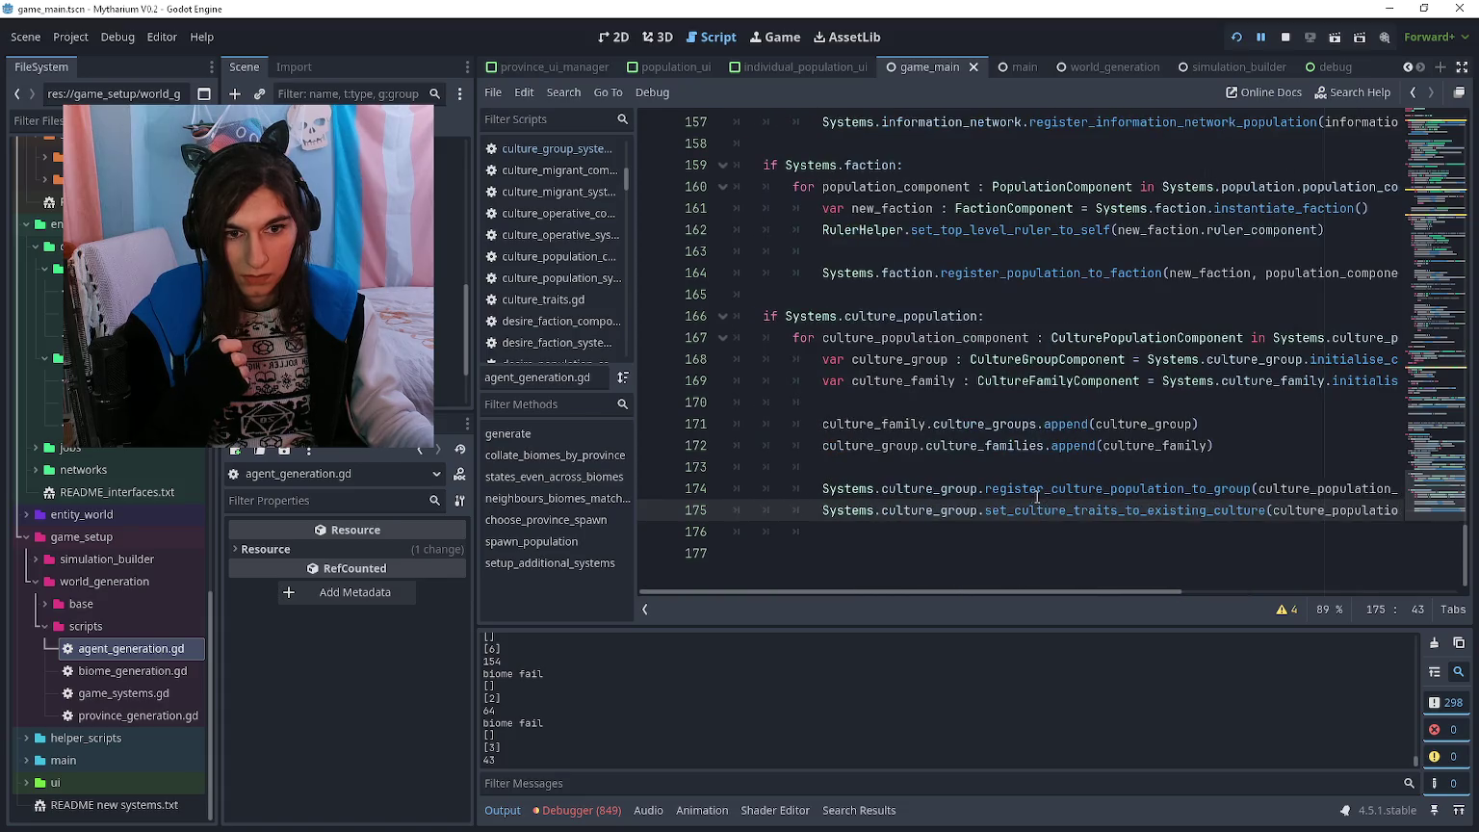
scroll(1013, 500, up, 5)
scroll(983, 471, down, 3)
scroll(983, 471, down, 2)
scroll(983, 462, up, 6)
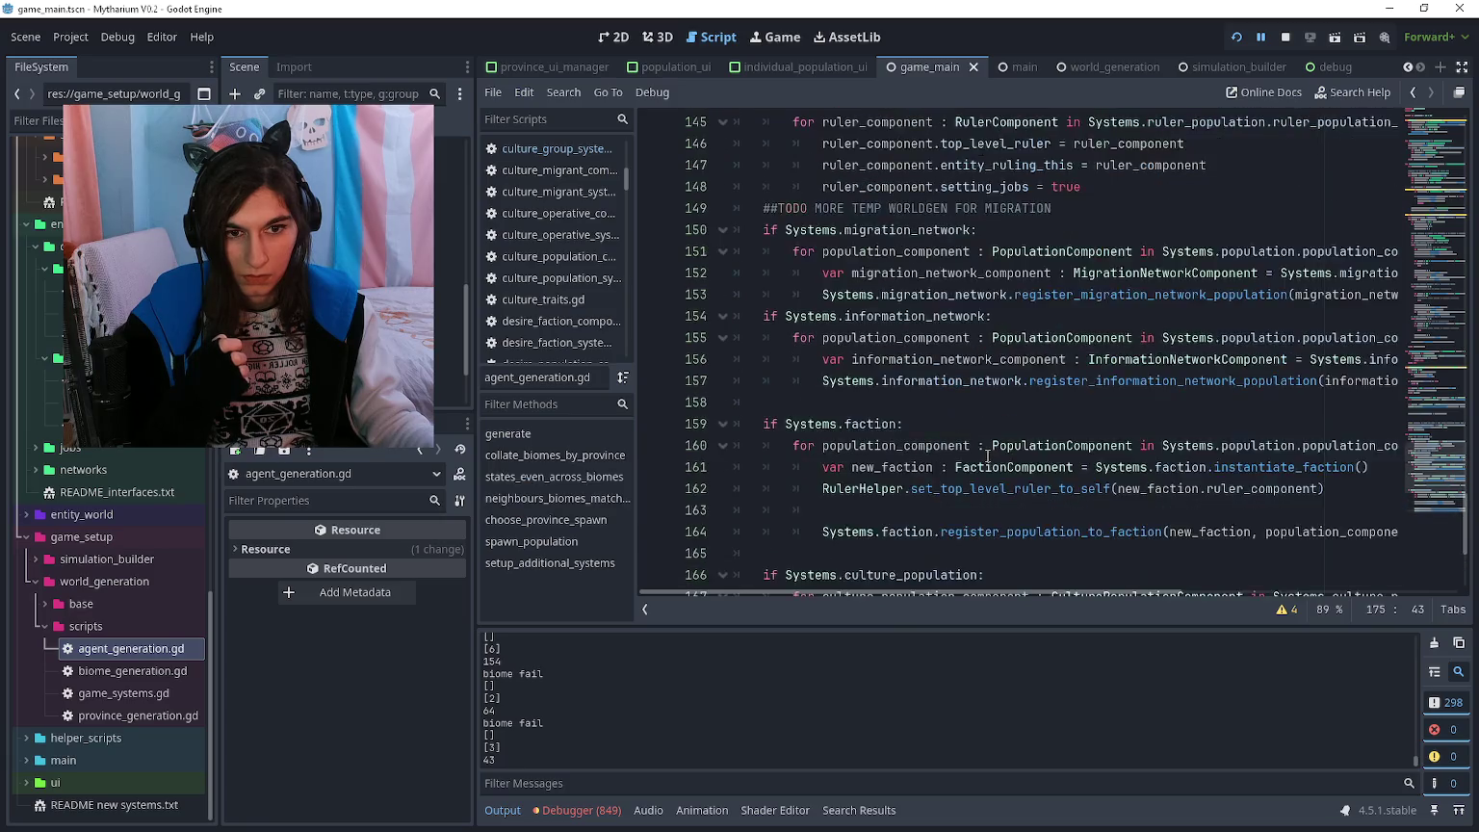
scroll(982, 455, up, 9)
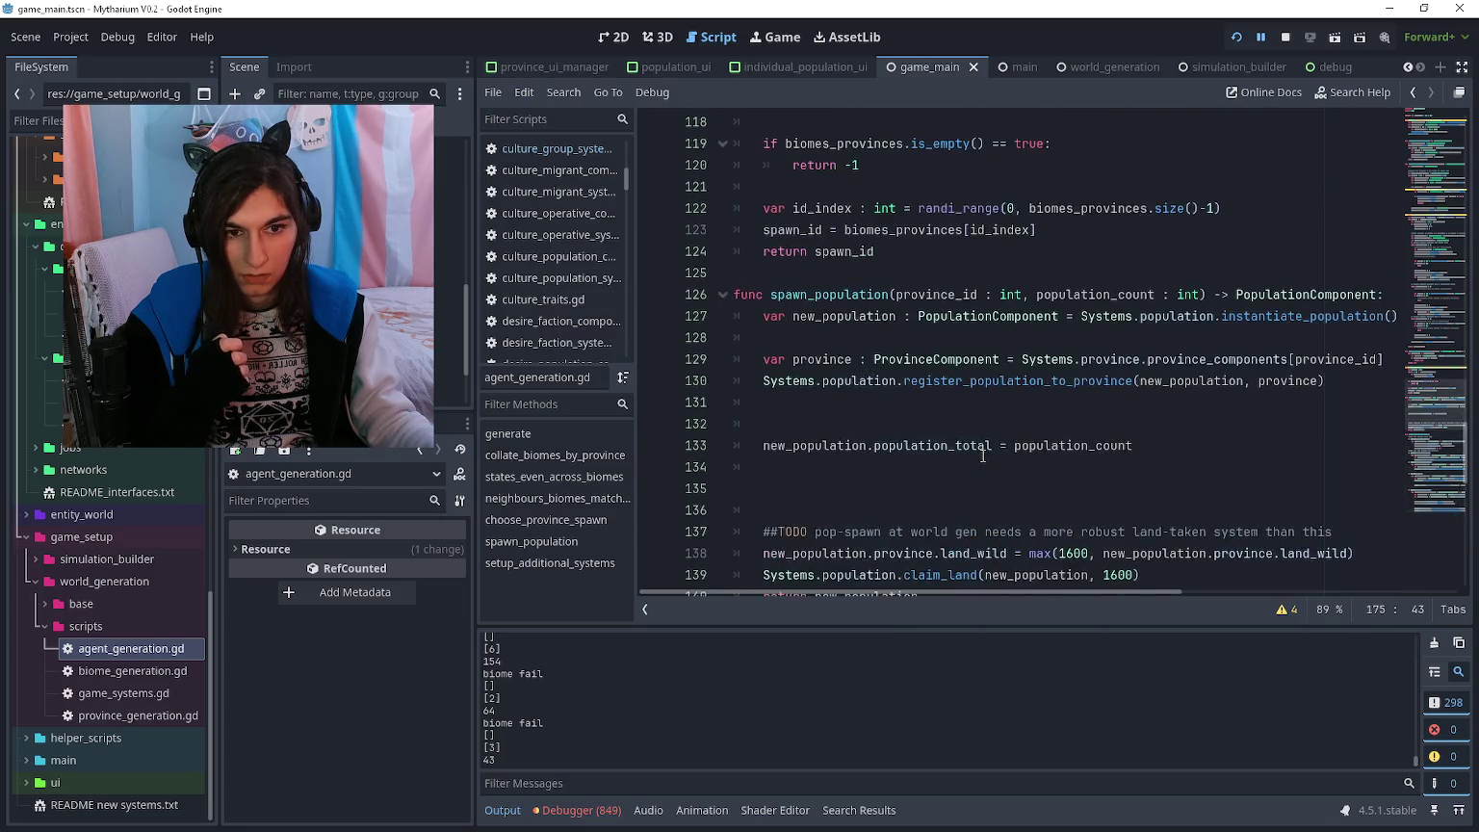
scroll(982, 456, up, 5)
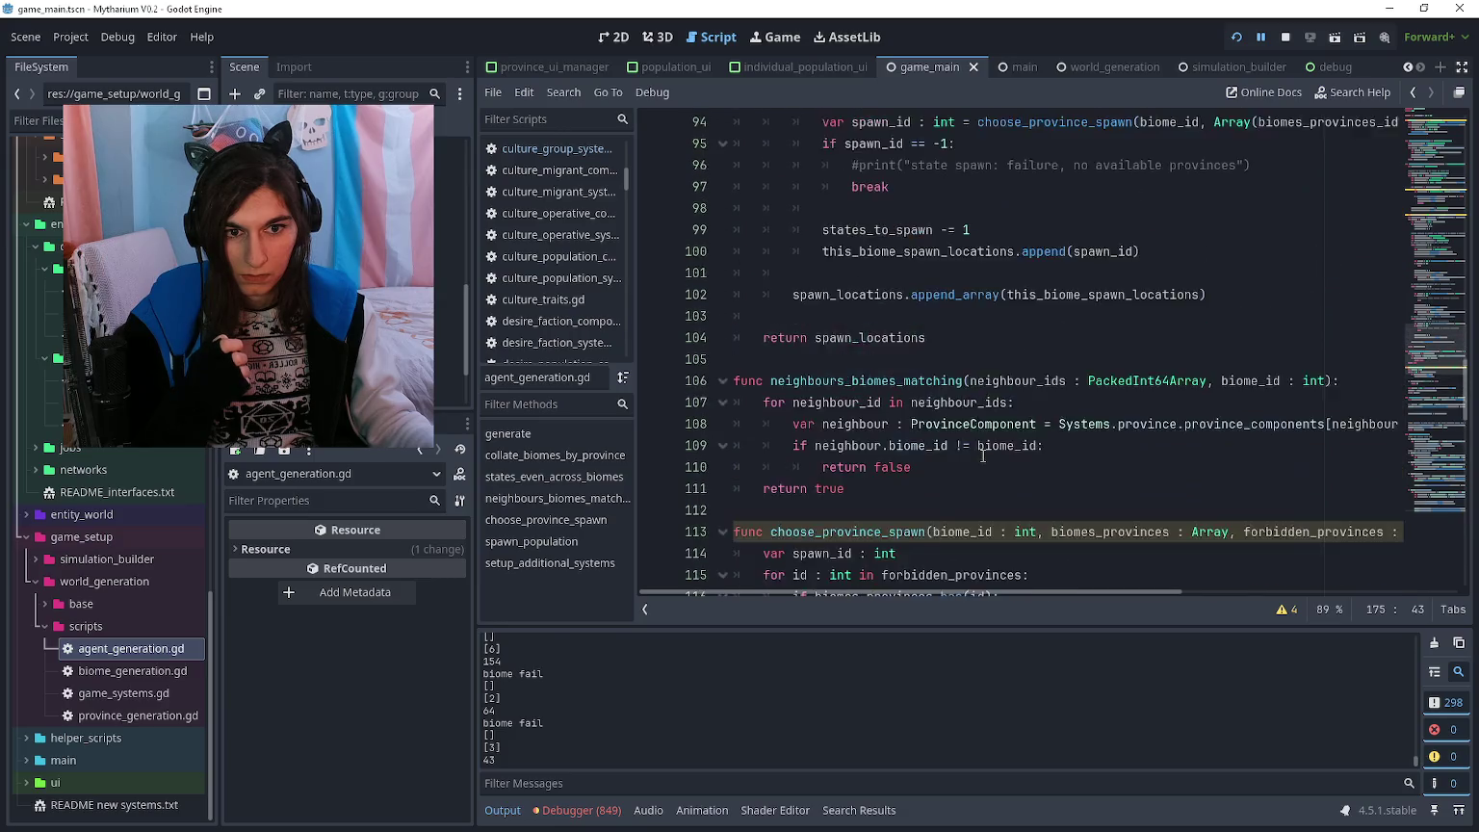
- Review the generate function around line 105 and start an in-file search
click(919, 424)
scroll(920, 424, up, 7)
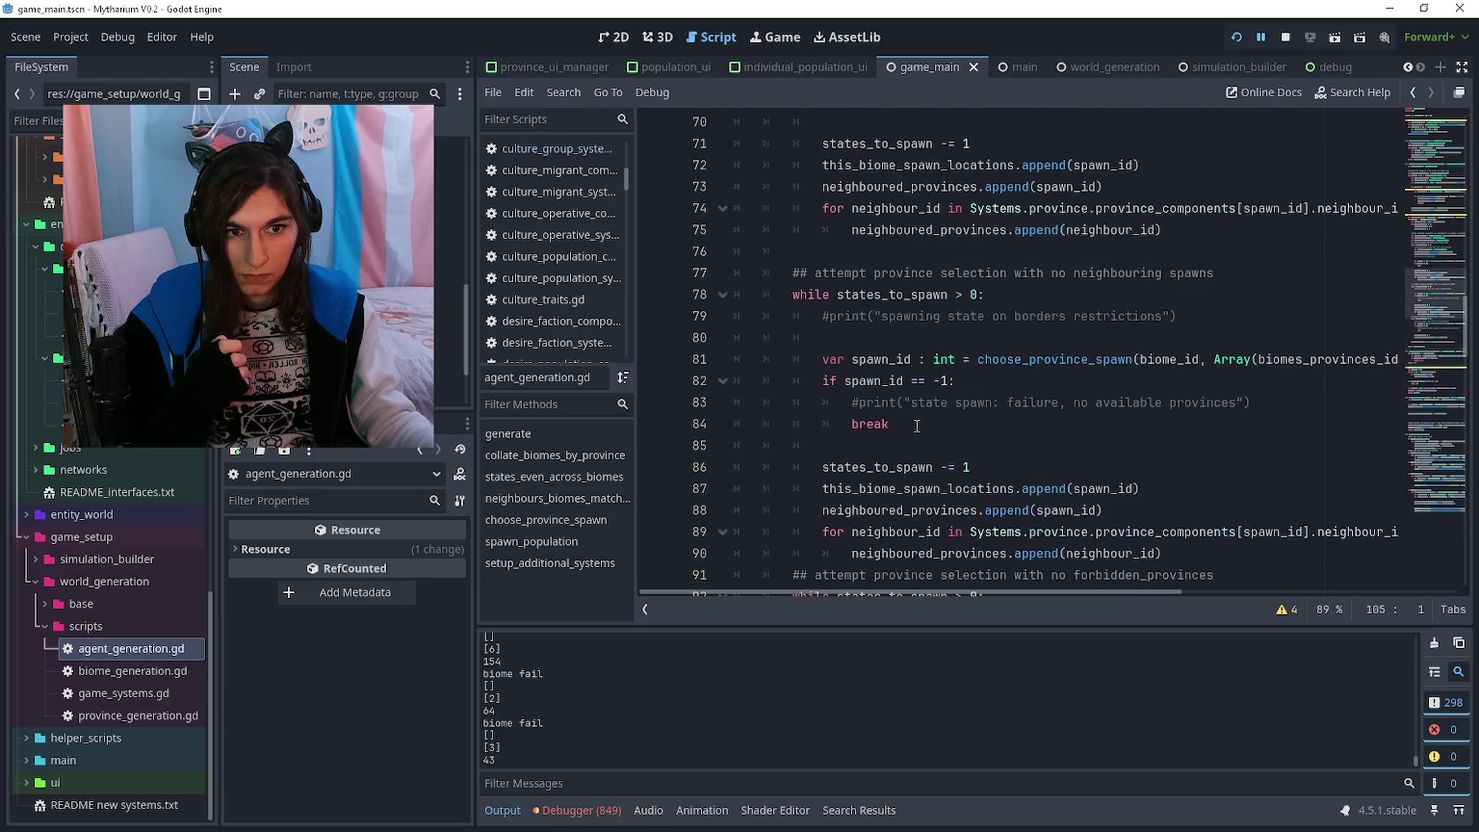
scroll(917, 425, down, 2)
scroll(916, 425, down, 2)
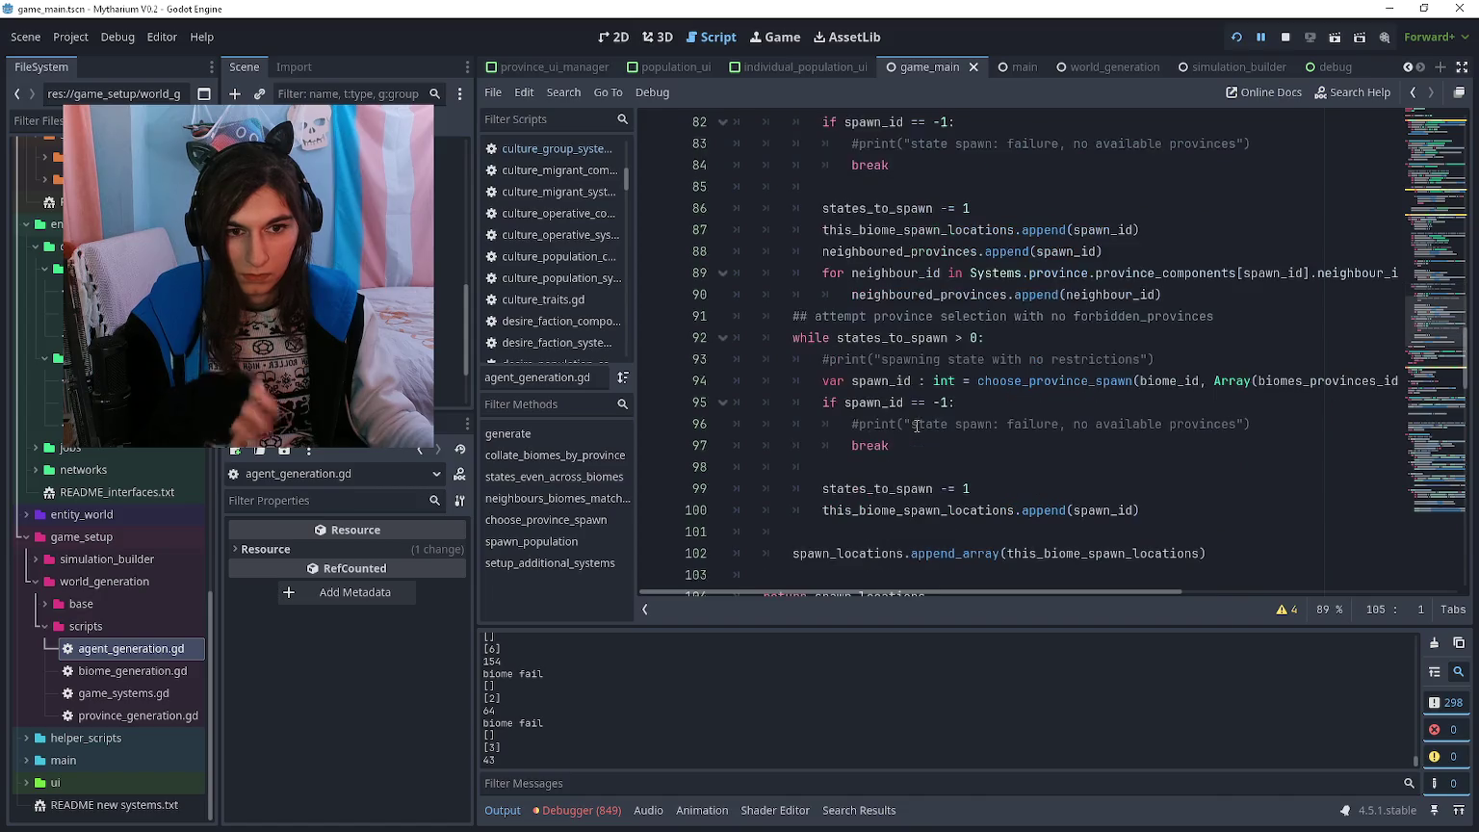
key(ctrl+f)
- Search the whole project for preferred_biomes after finding no in-file match for 'preferred'
text(preferred)
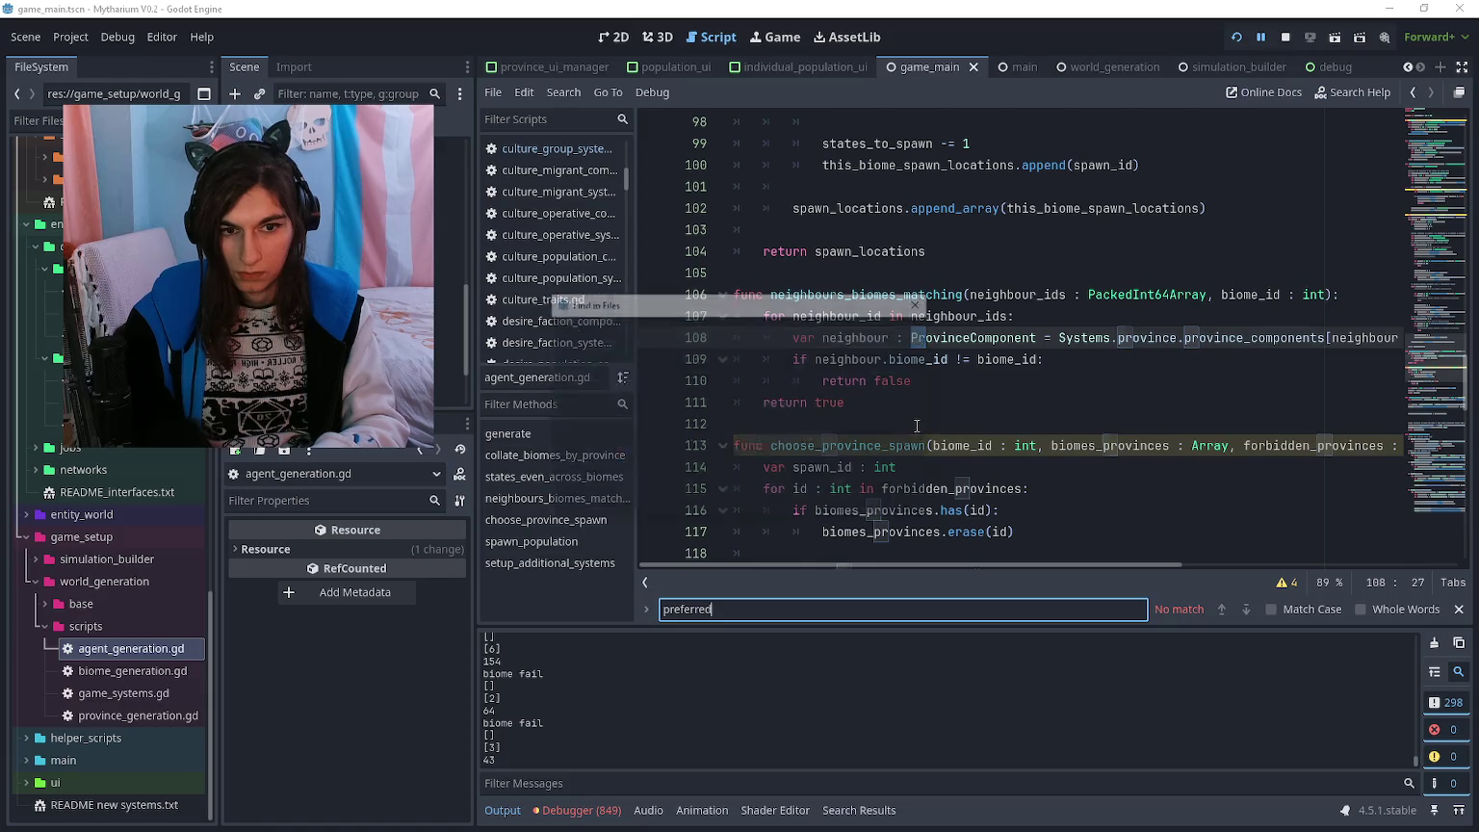
key(ctrl+shift+f)
text(preferred_biomes)
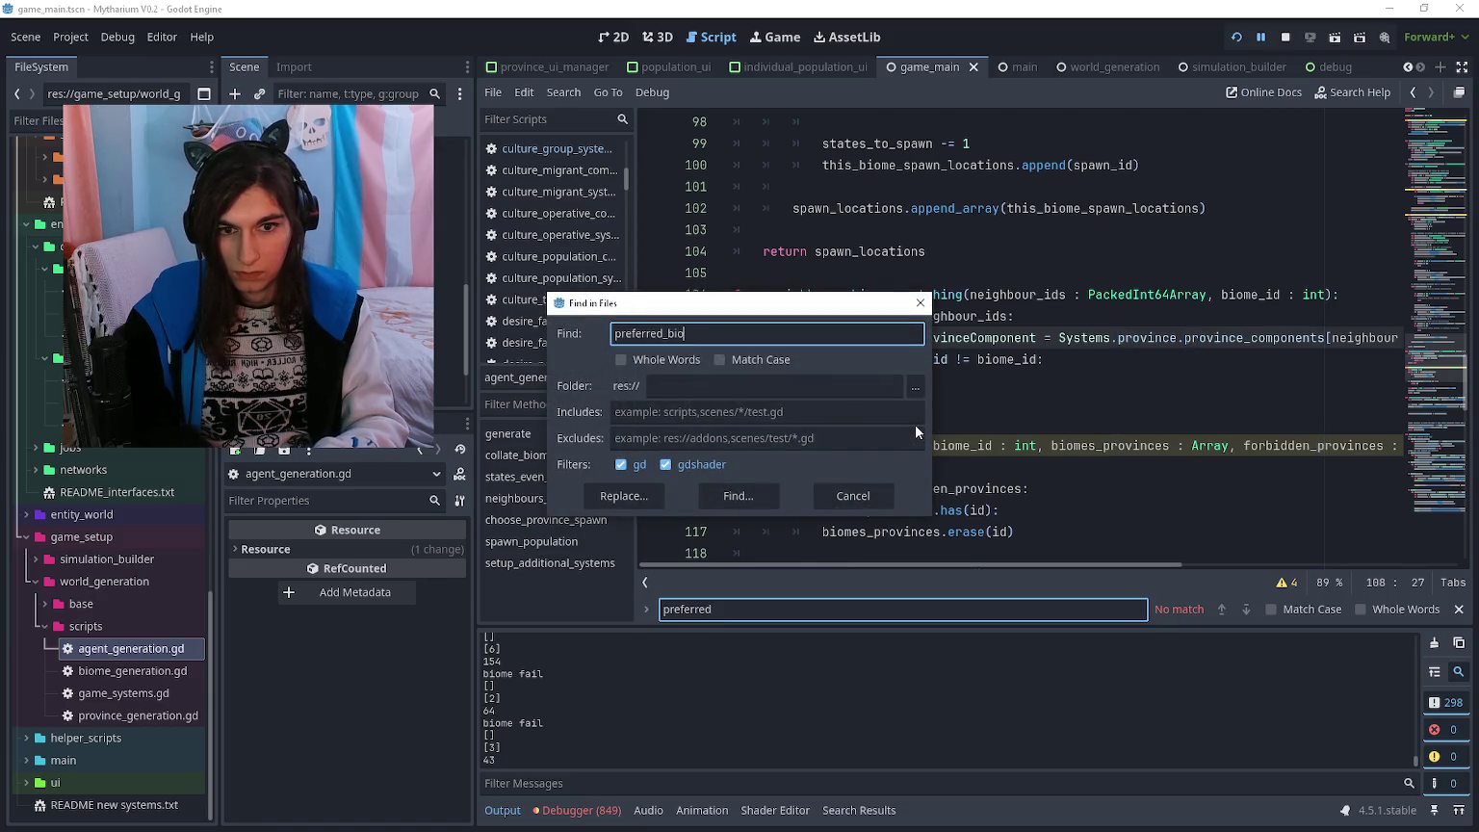
key(Return)
- Browse the 16 matches in 7 files and open game_systems.gd's match at line 21
scroll(889, 705, up, 1)
scroll(889, 705, down, 3)
scroll(885, 694, down, 5)
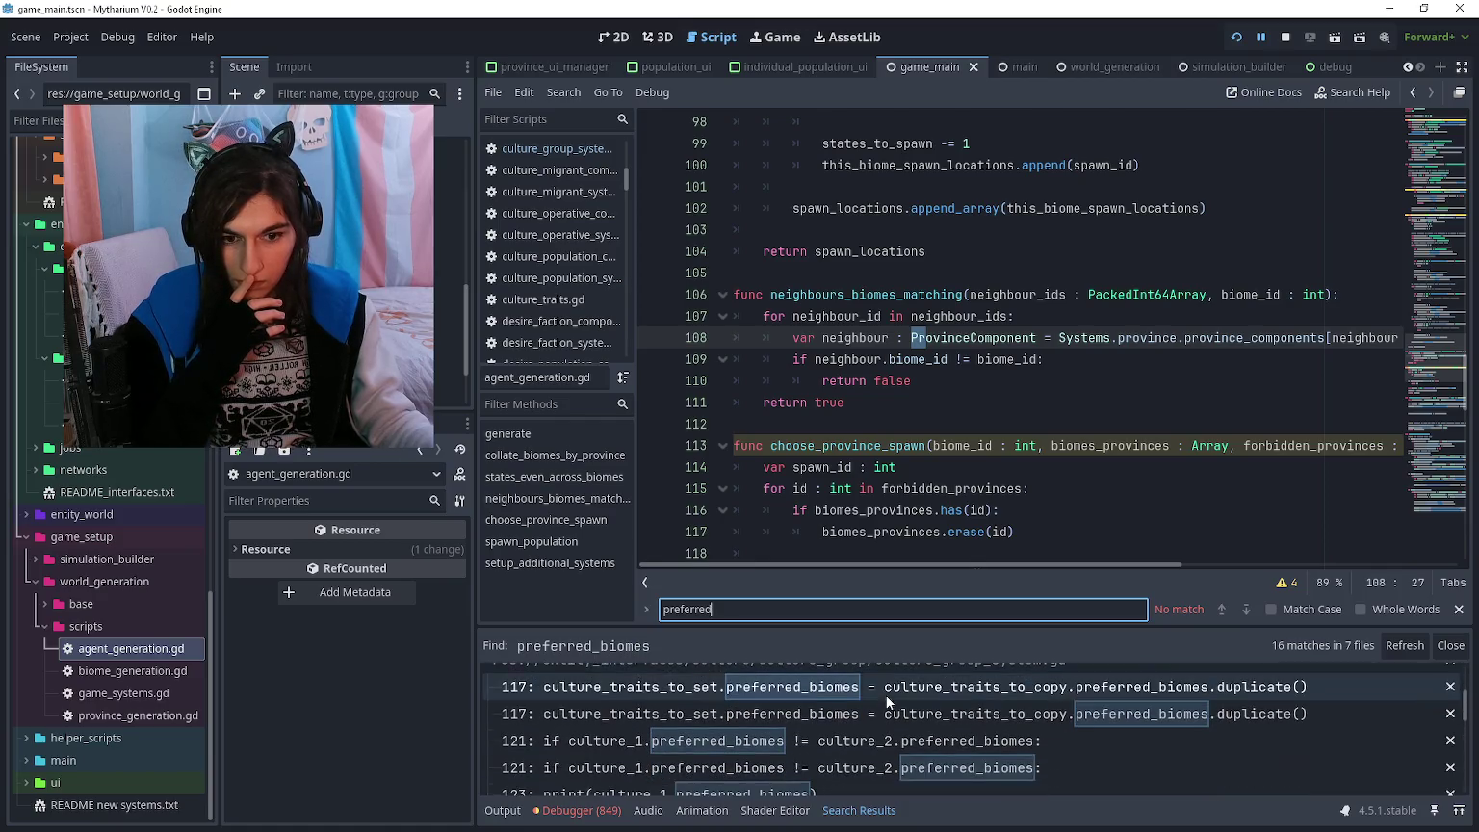
scroll(884, 709, down, 5)
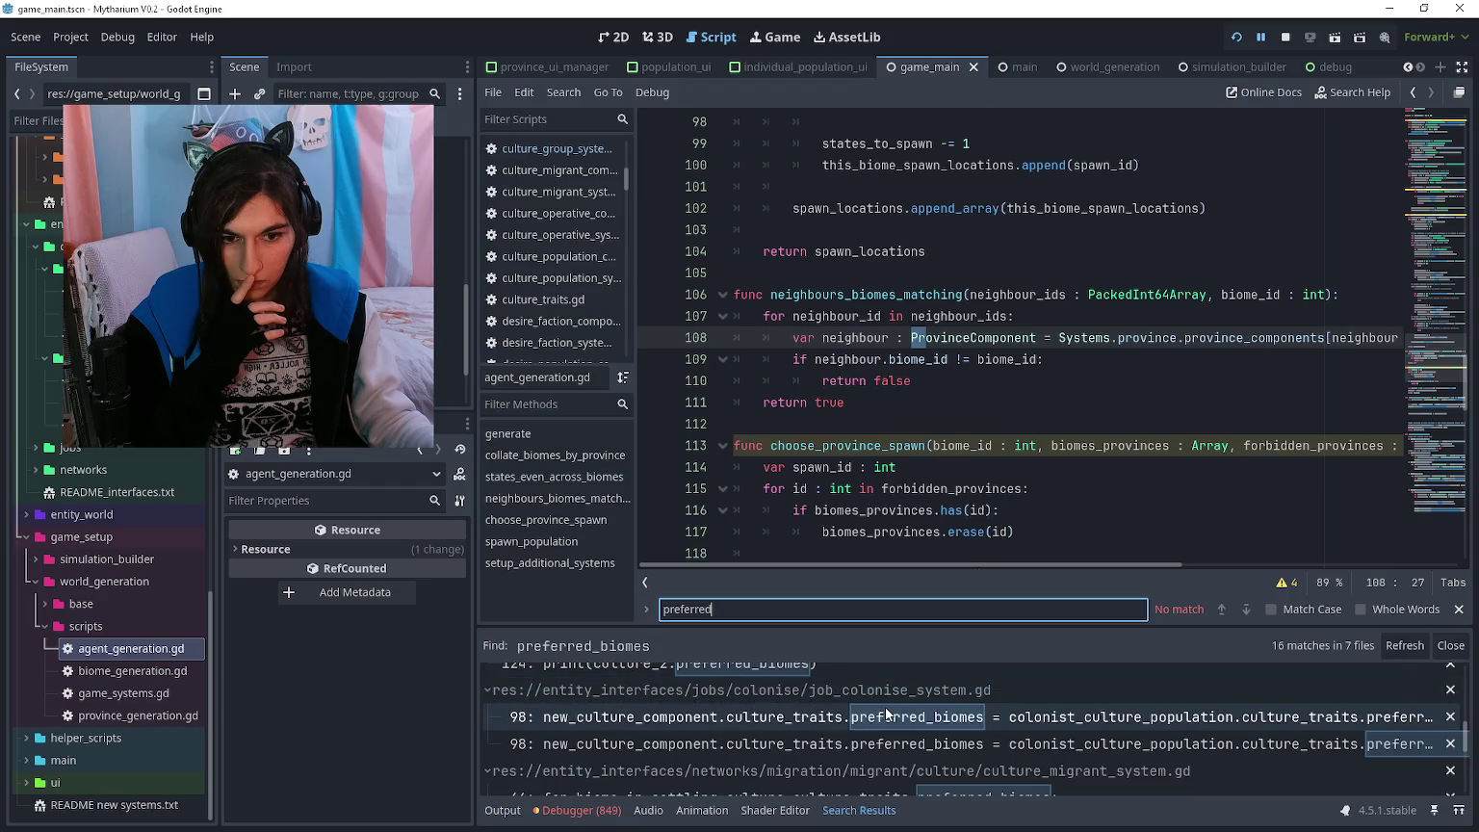
scroll(884, 710, down, 2)
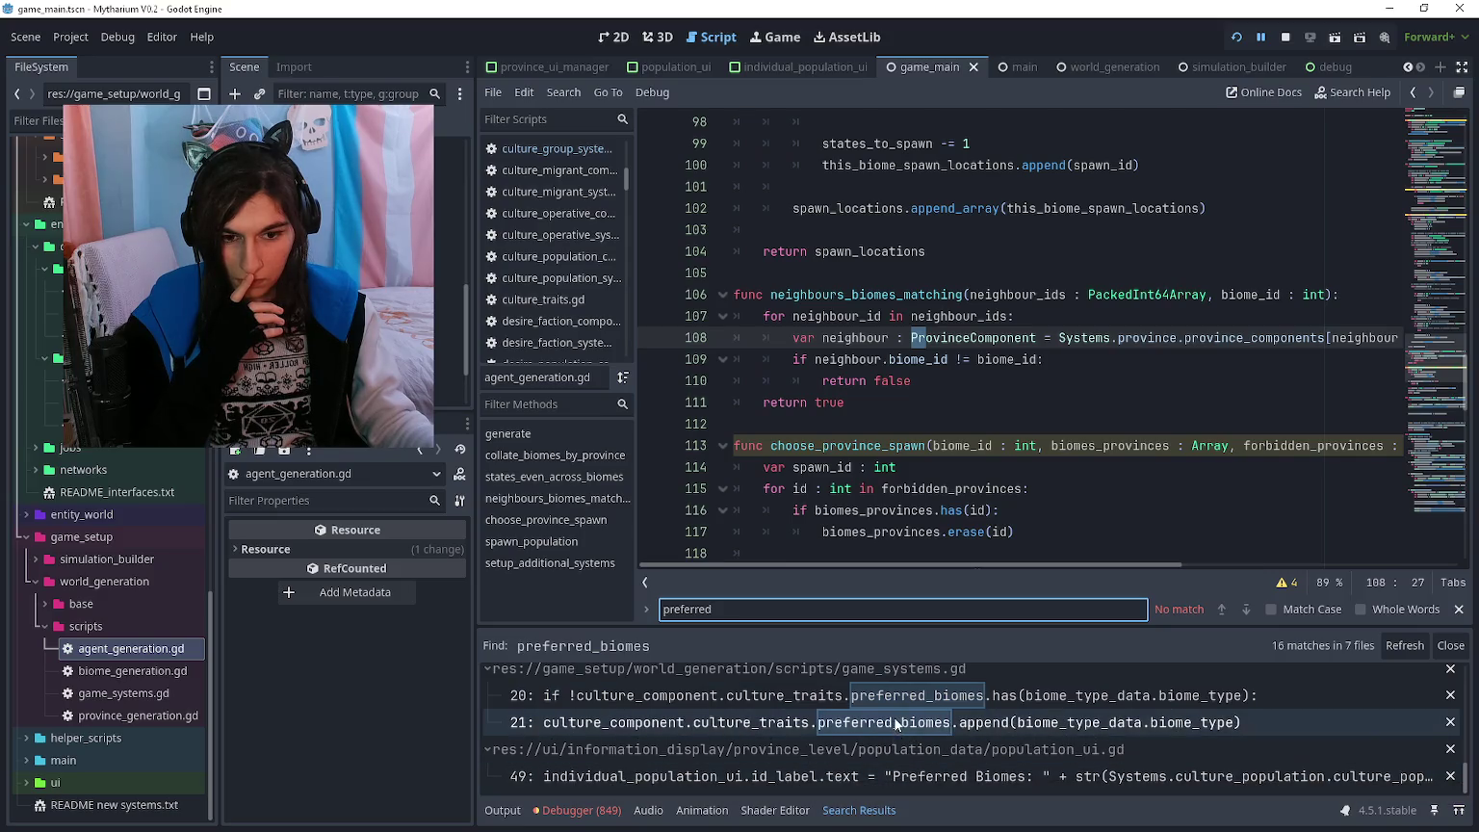
click(895, 722)
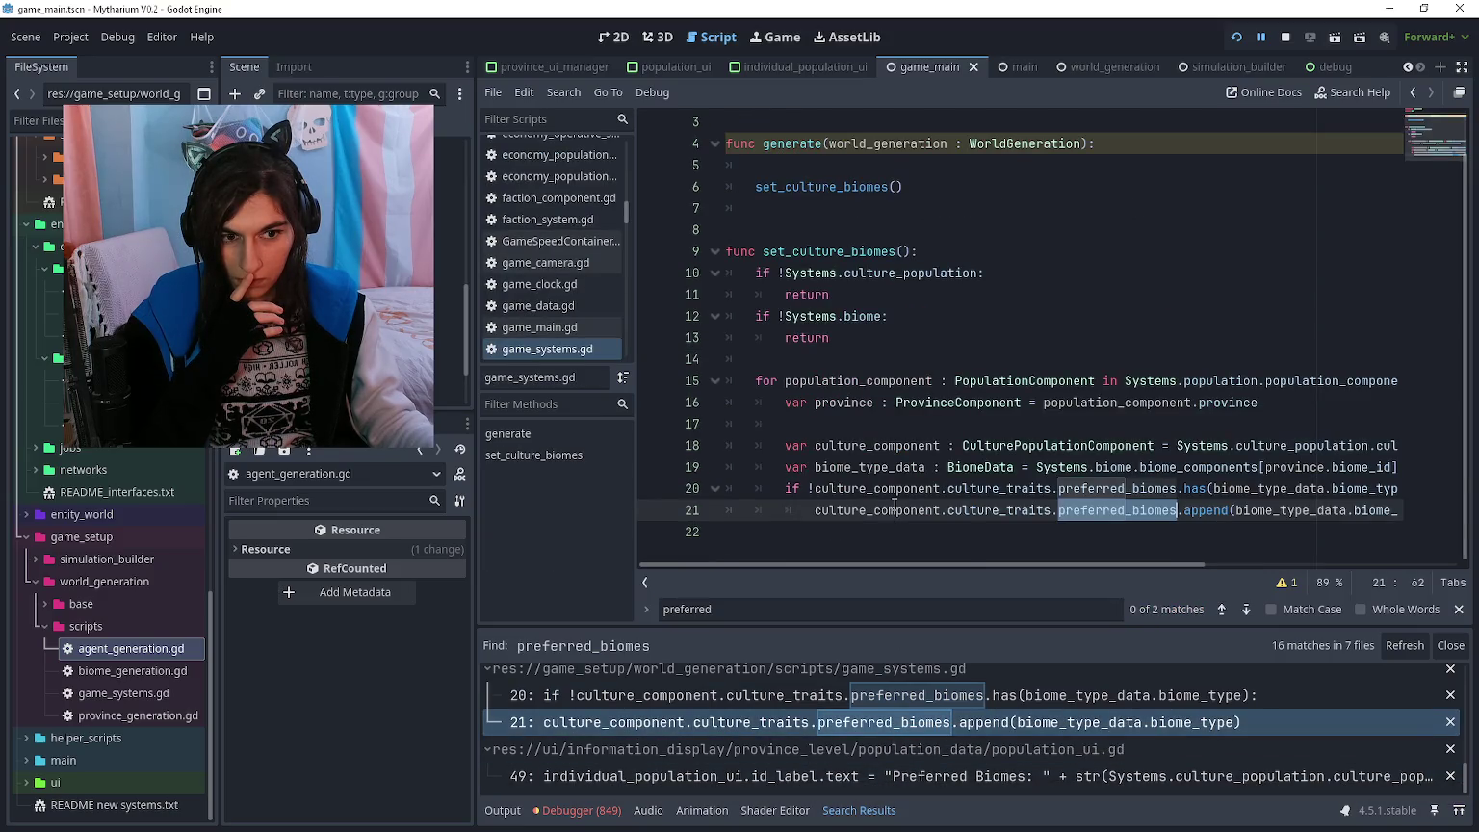
- Review game_systems.gd's generate and set_culture_biomes declaration
mouse_move(895, 511)
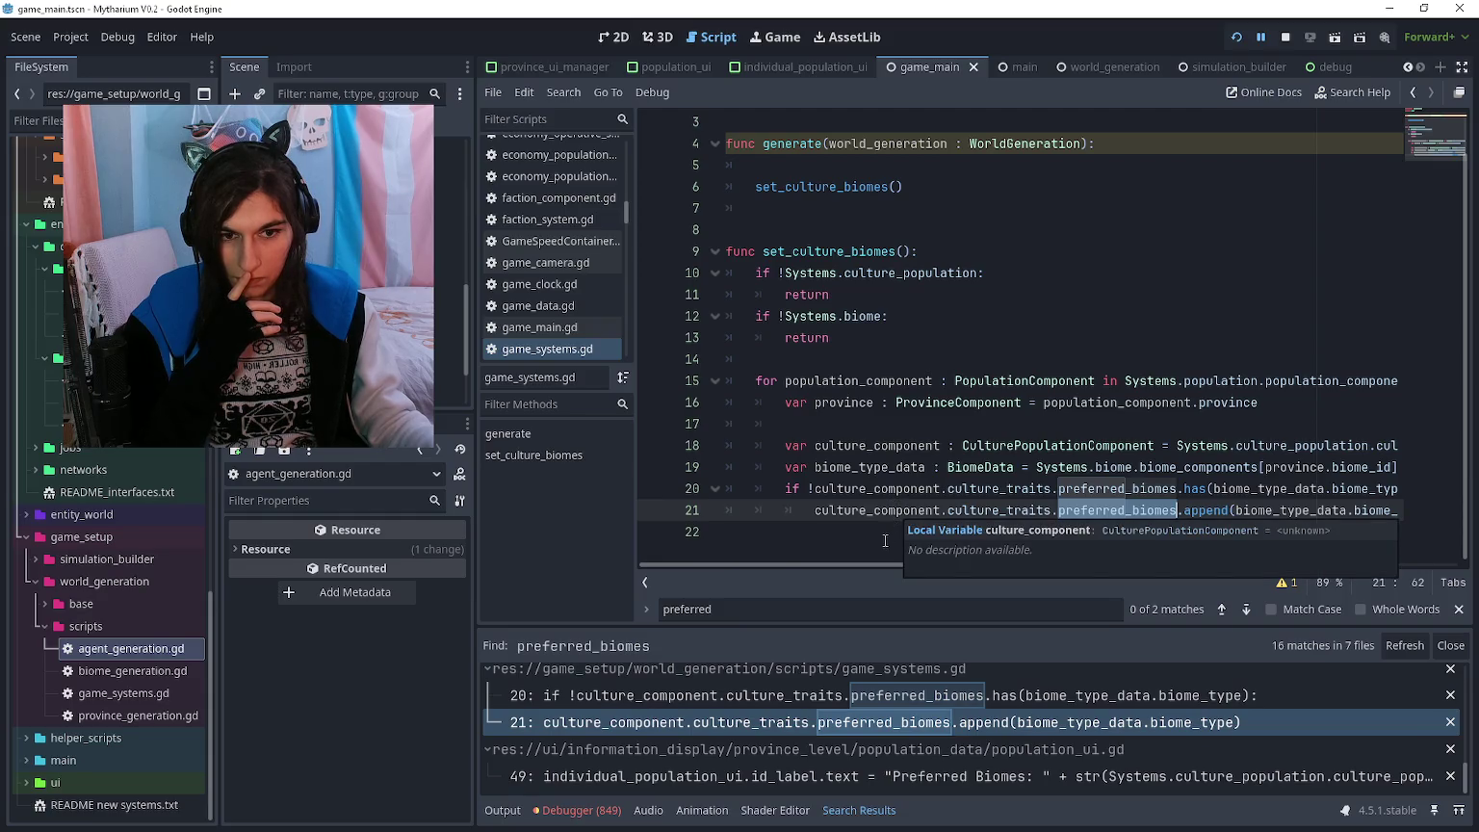
click(885, 541)
scroll(885, 541, up, 2)
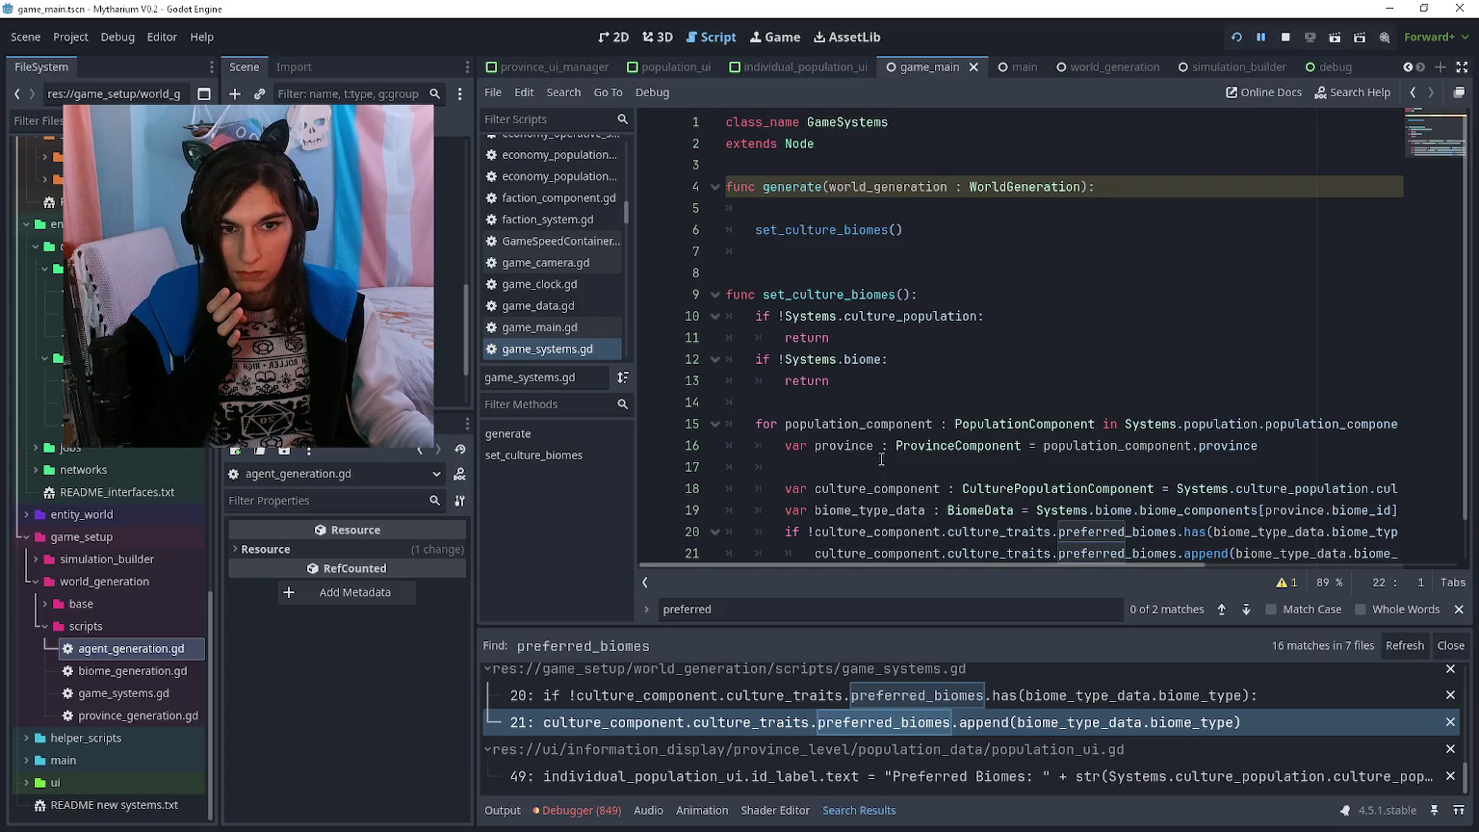
click(960, 252)
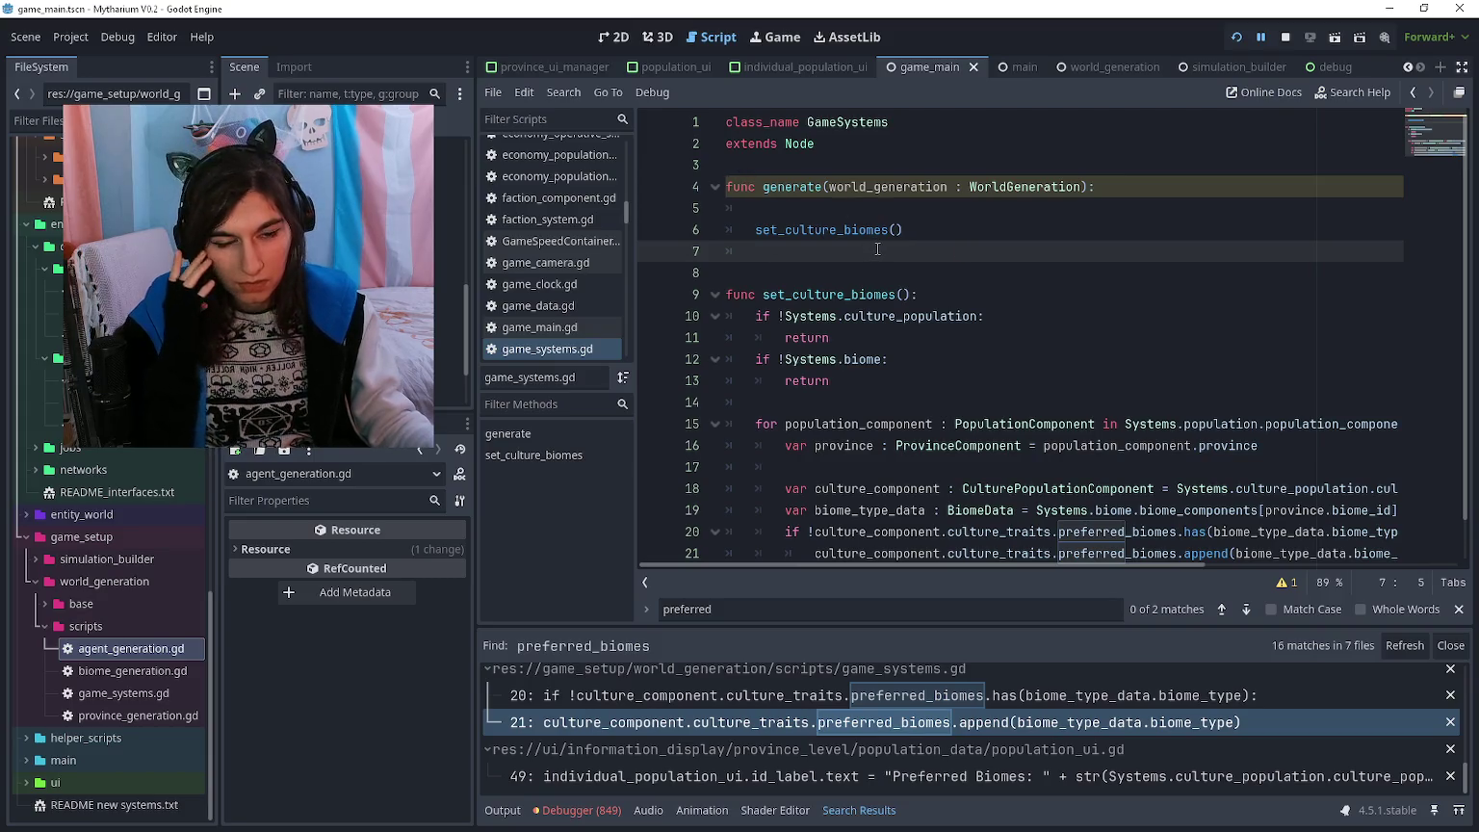
scroll(877, 250, down, 1)
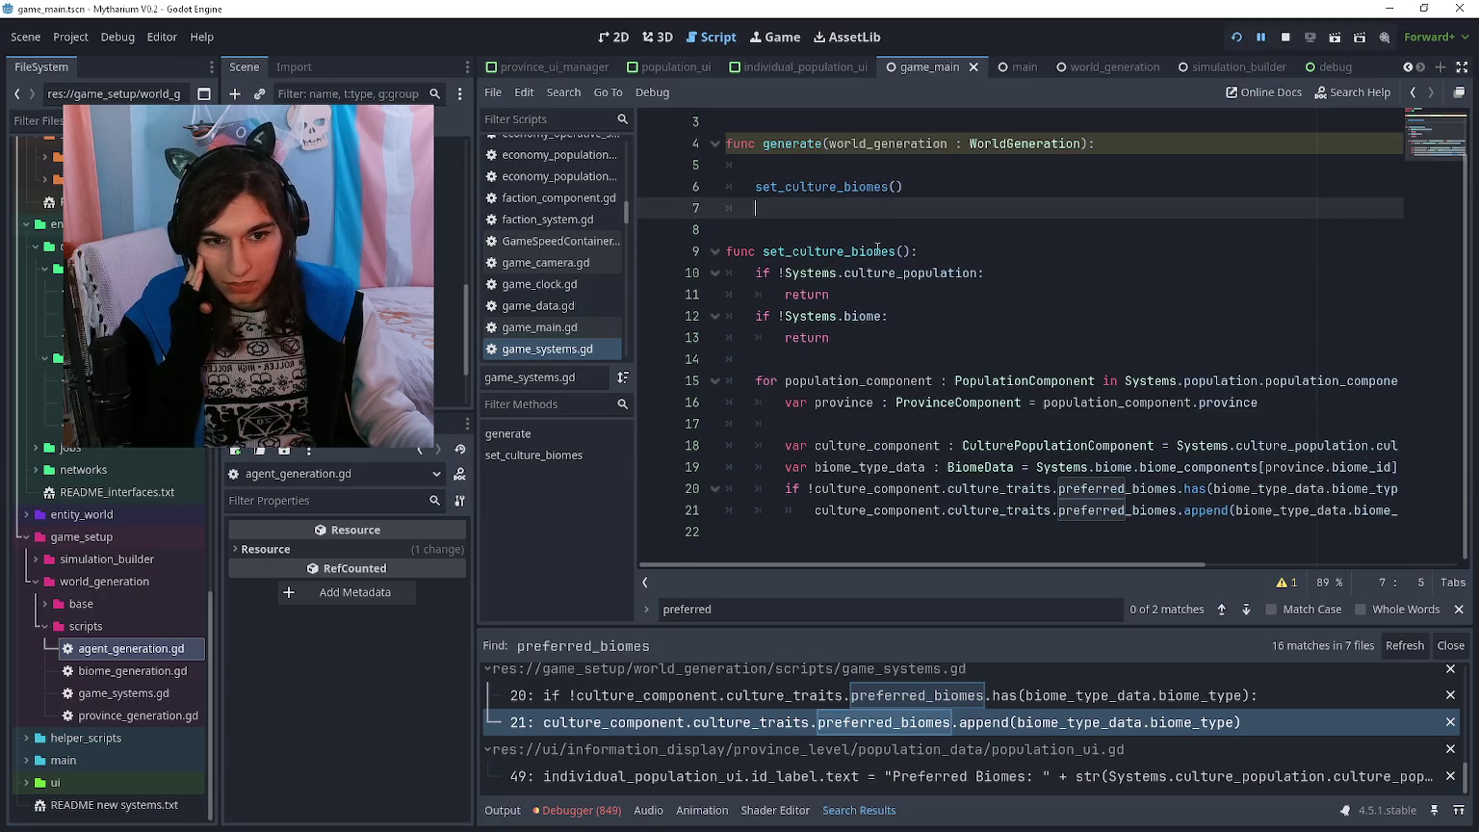
click(1011, 248)
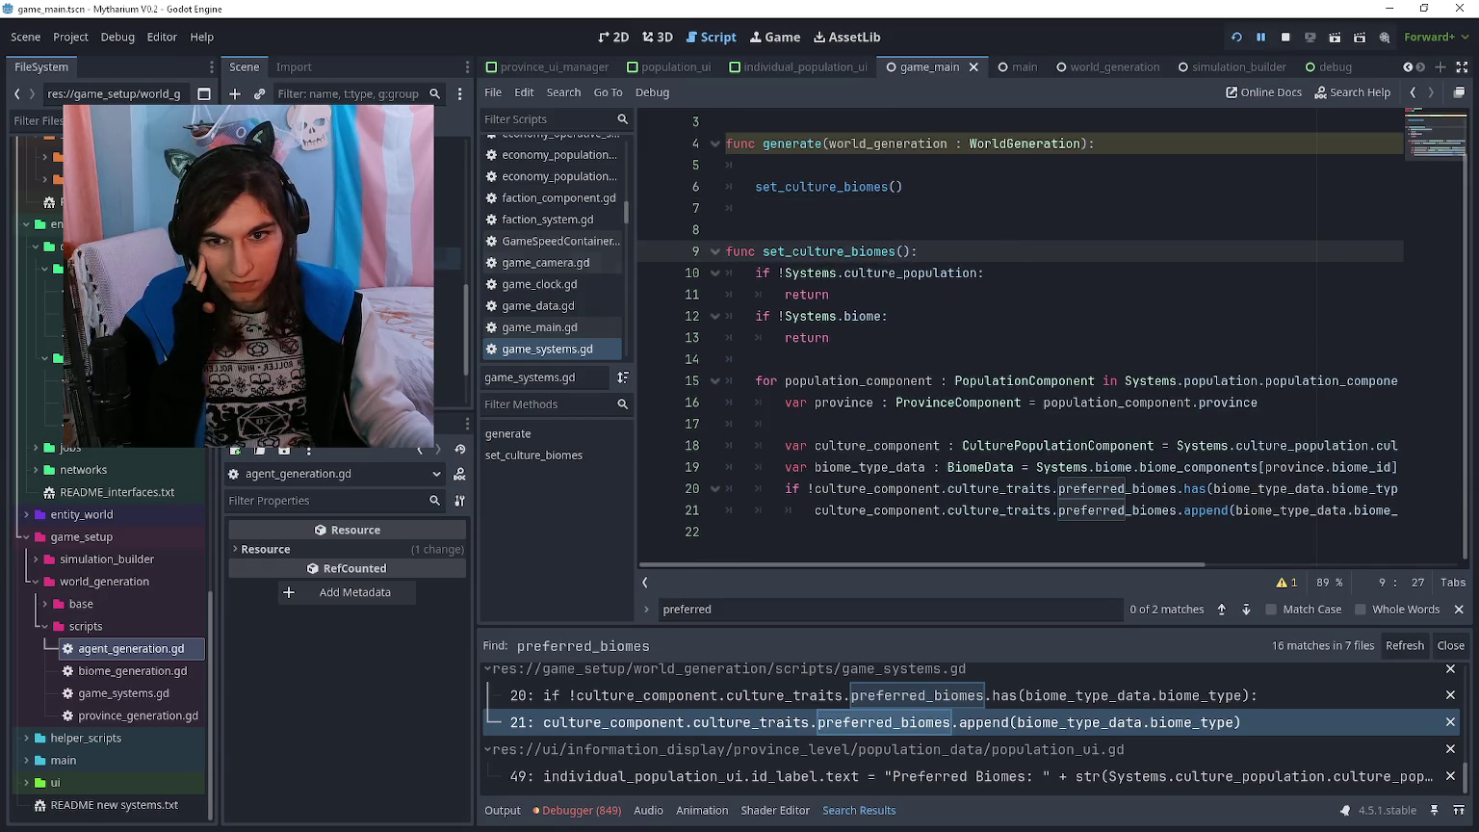
scroll(385, 314, up, 5)
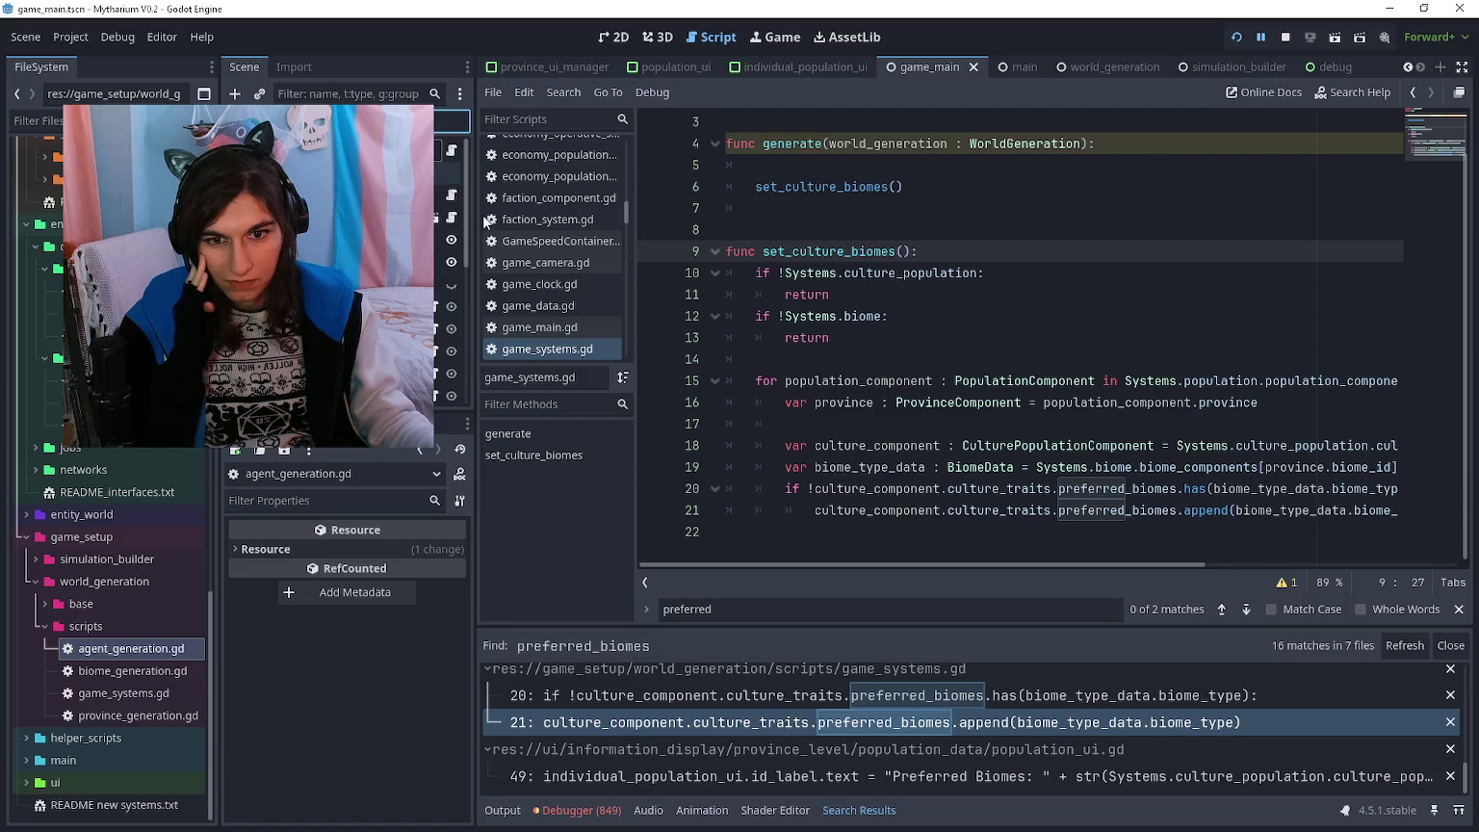
- Reveal game_systems.gd in the FileSystem, then open agent_generation.gd at setup_additional_systems
right_click(529, 347)
click(579, 558)
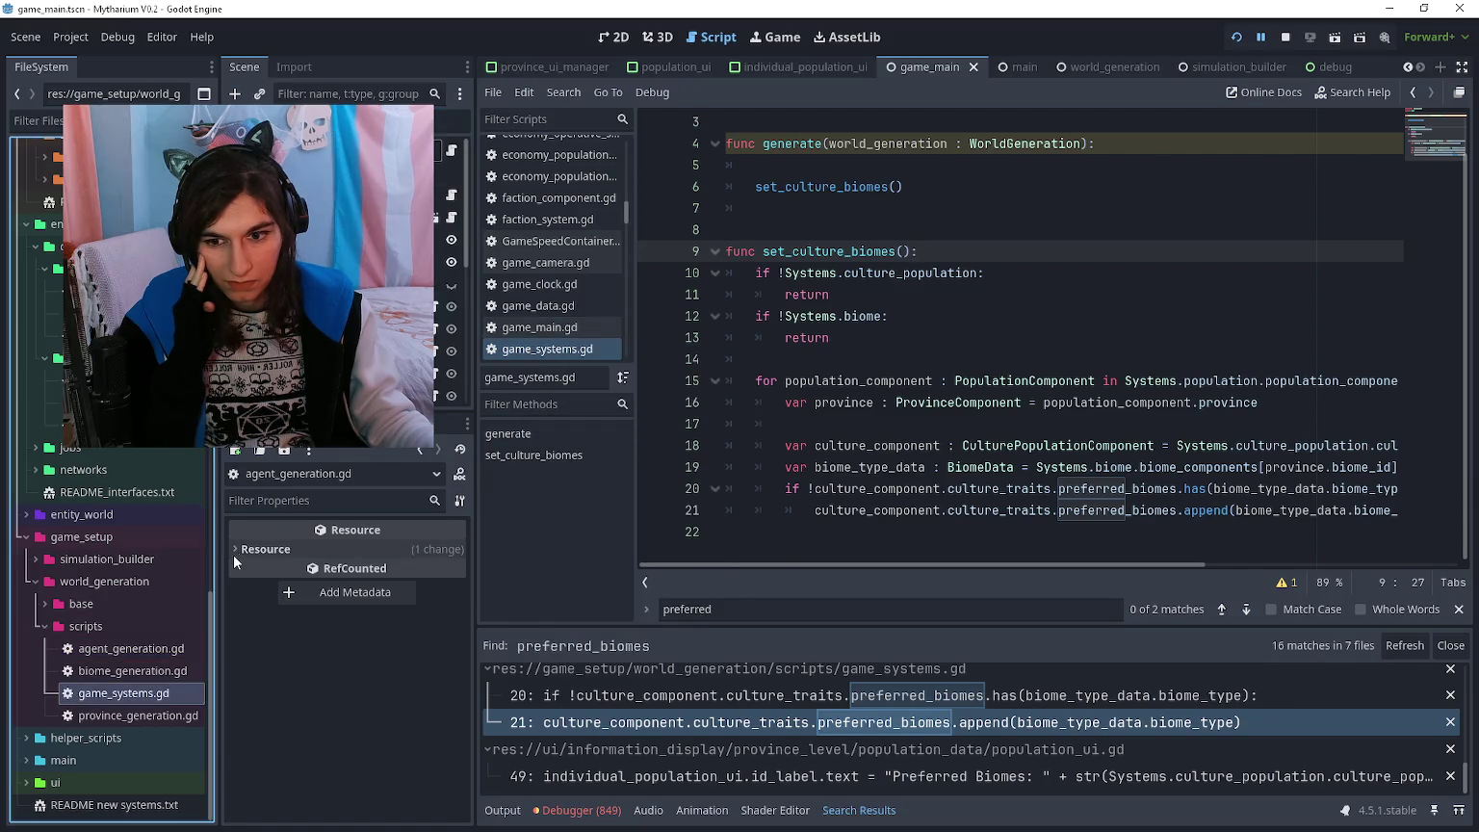
click(801, 541)
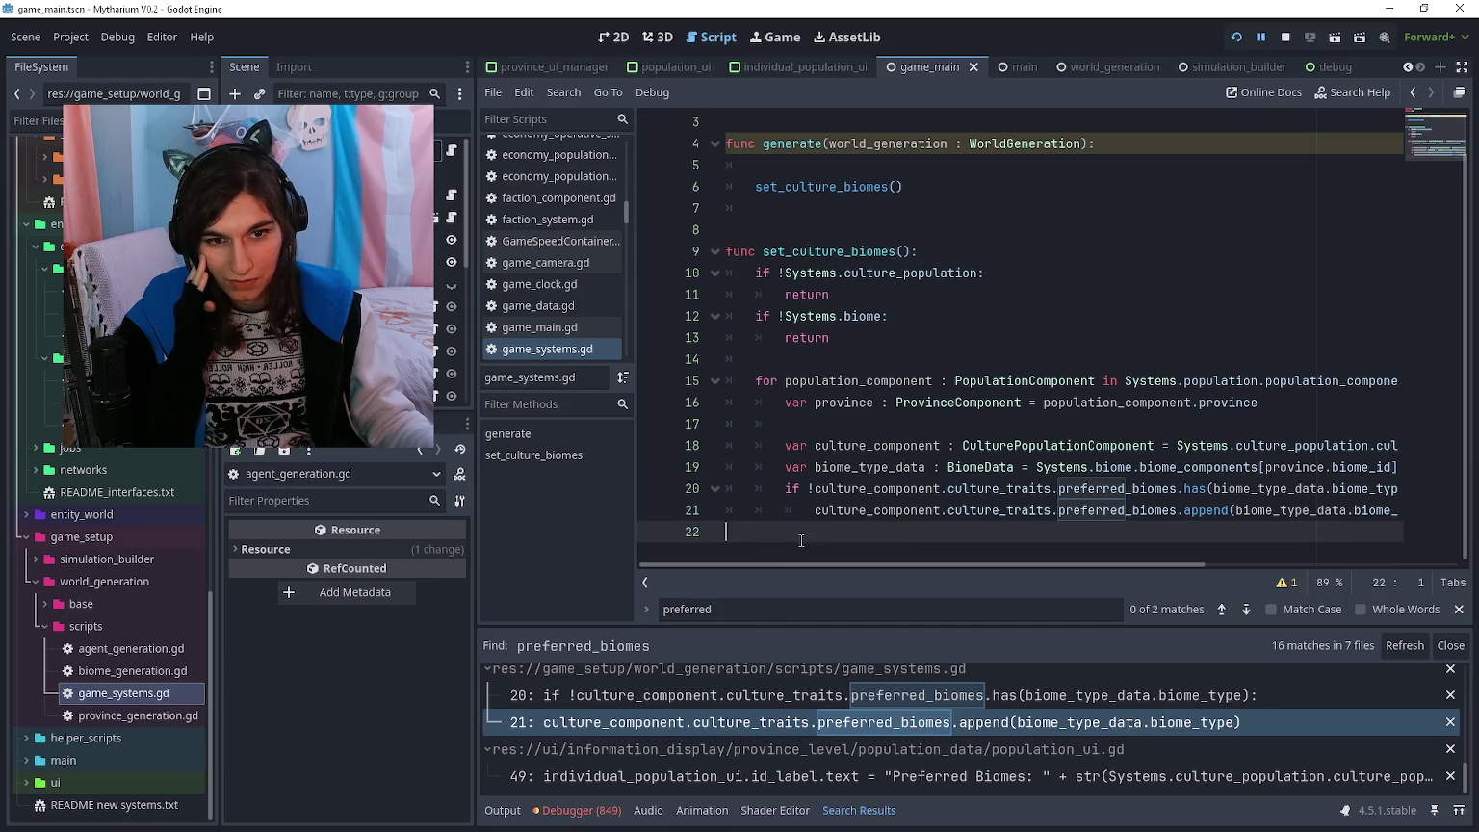
double_click(113, 649)
scroll(887, 465, down, 10)
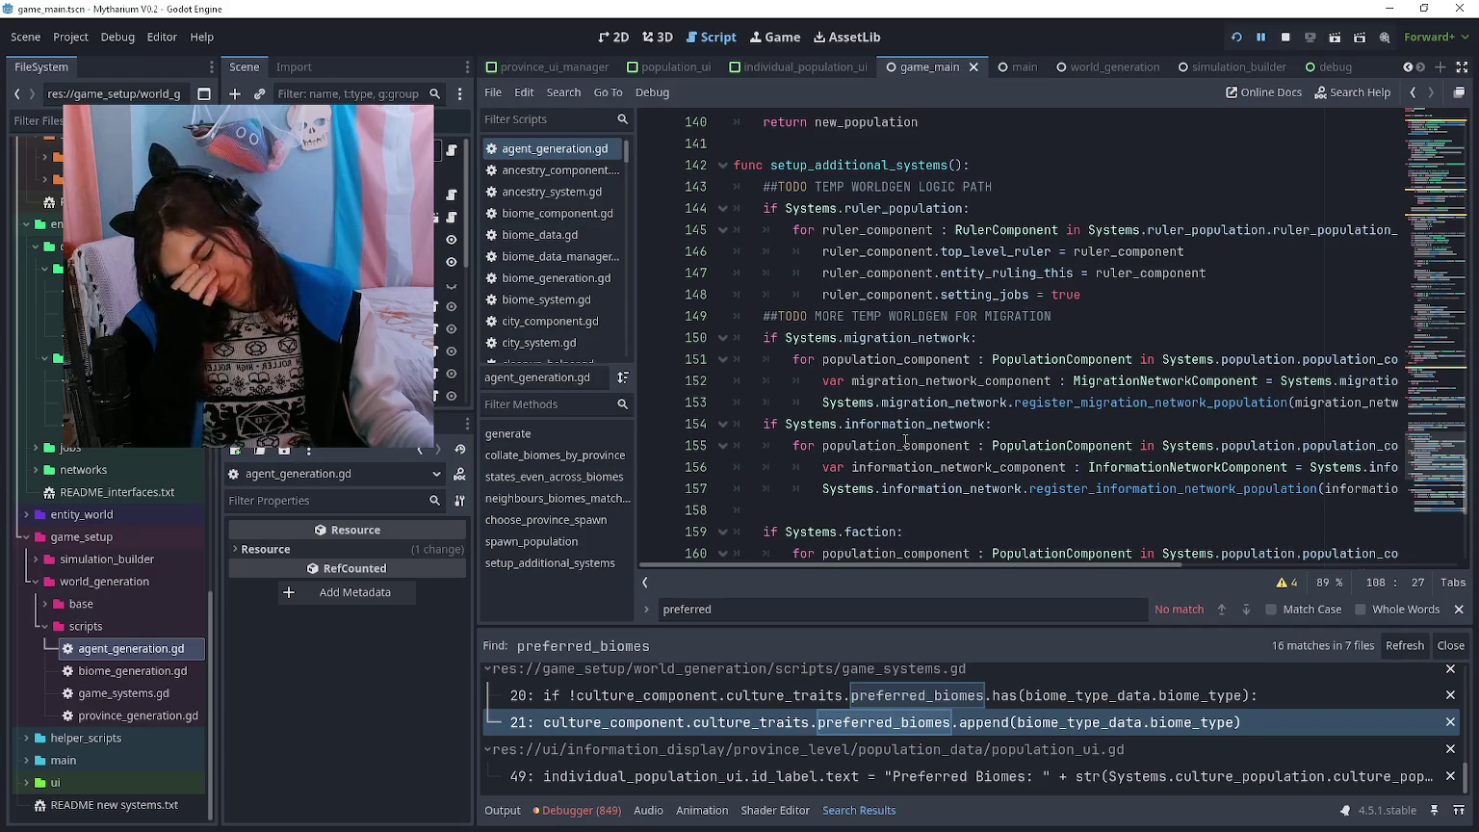
- Select setup_additional_systems (lines 142–176) in agent_generation.gd, then view game_main.gd's generate_world call
scroll(902, 438, down, 1)
scroll(902, 433, down, 5)
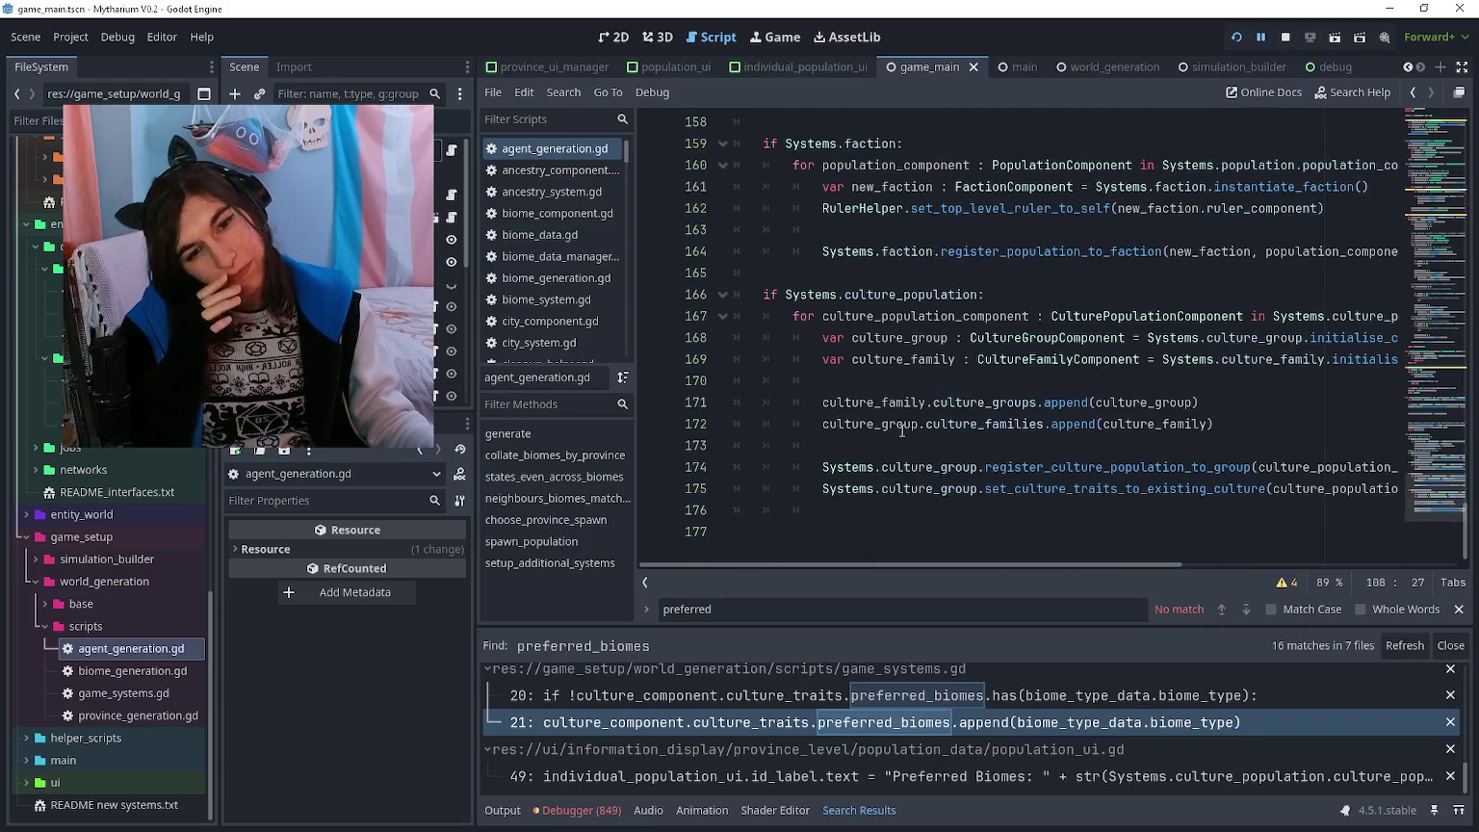
click(845, 511)
mouse_move(844, 512)
mouse_down()
mouse_move(741, 279)
mouse_move(722, 429)
mouse_up()
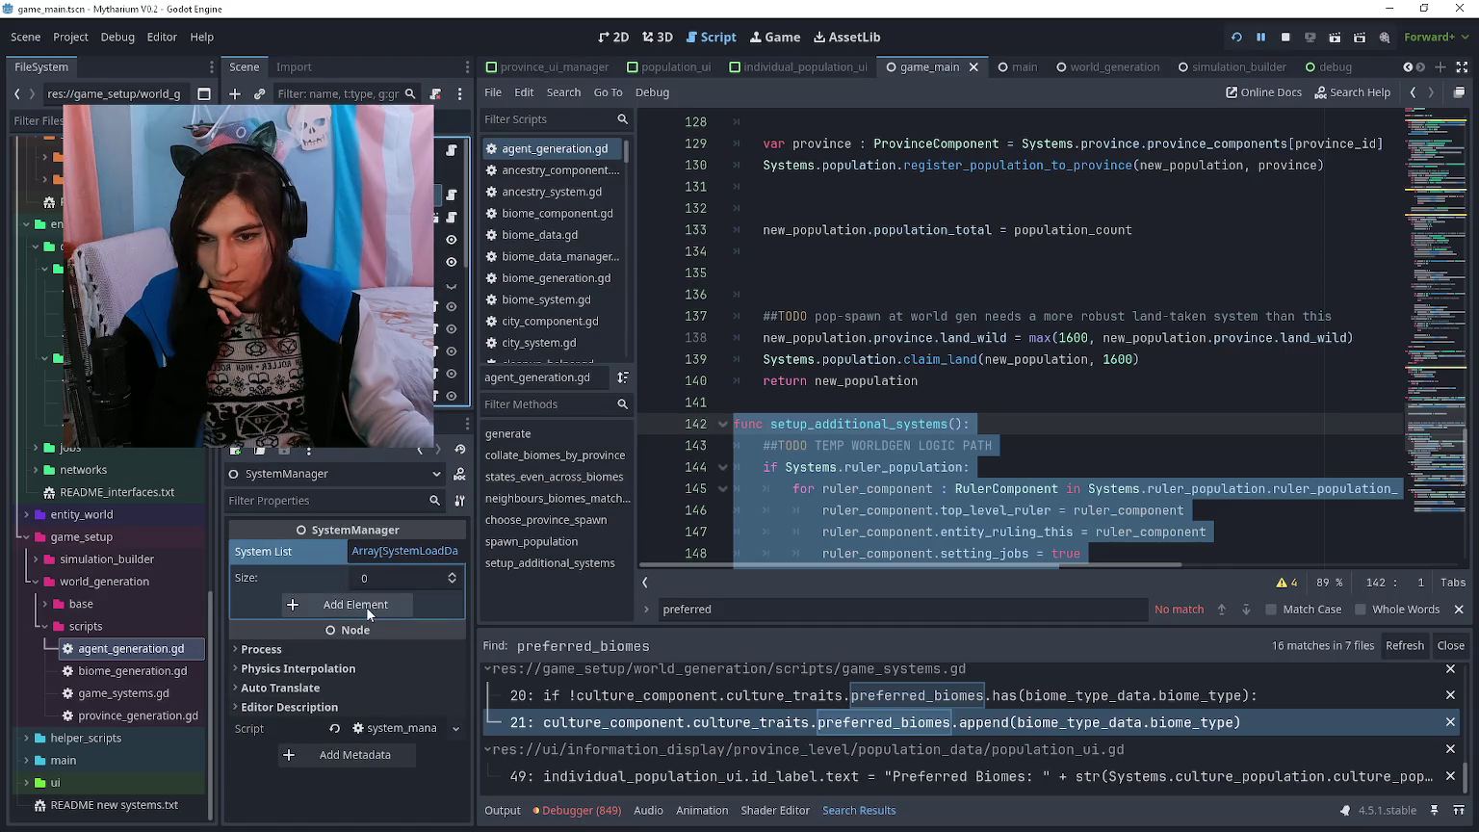
click(1011, 67)
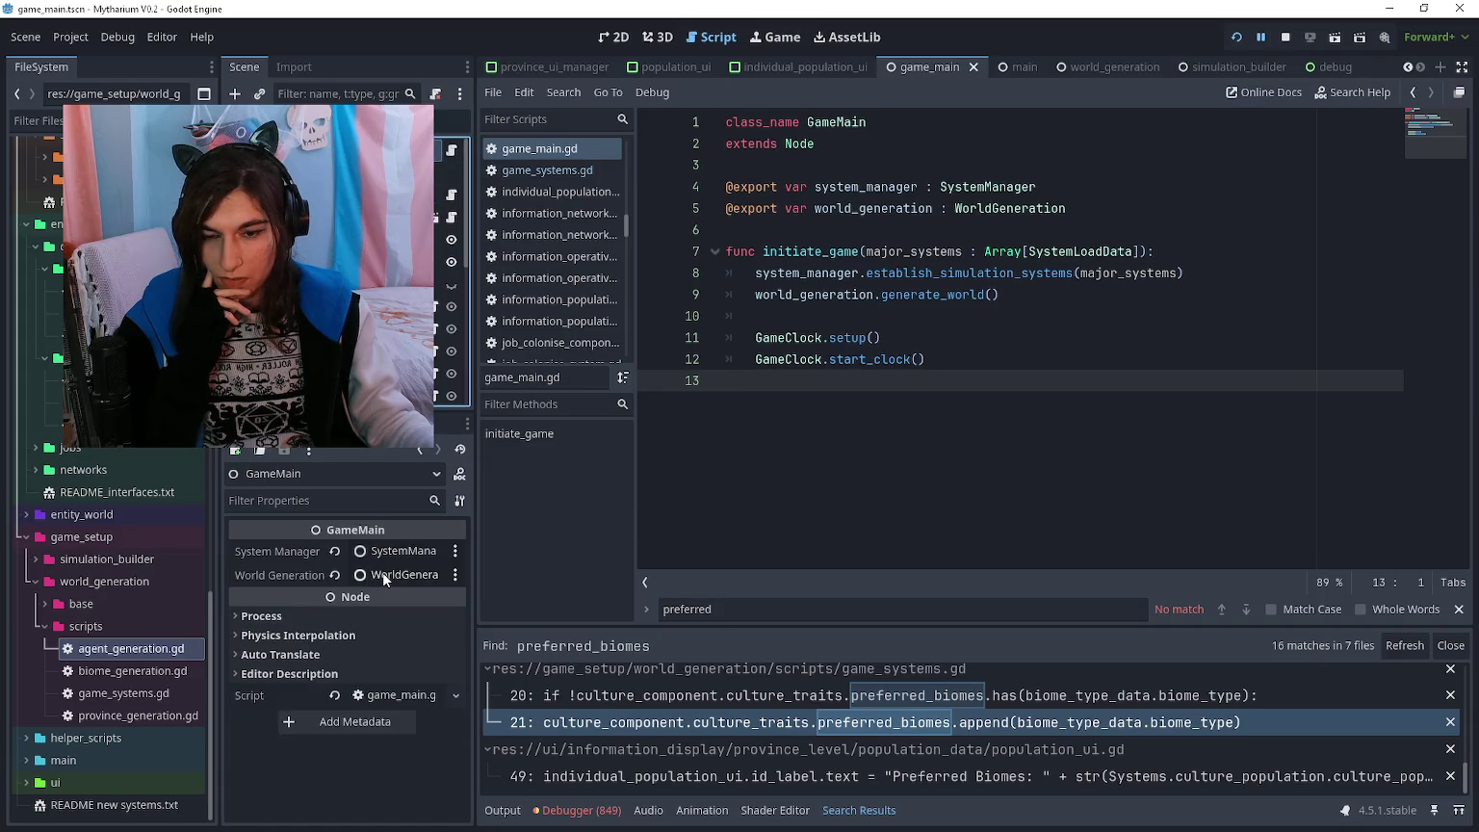
click(895, 316)
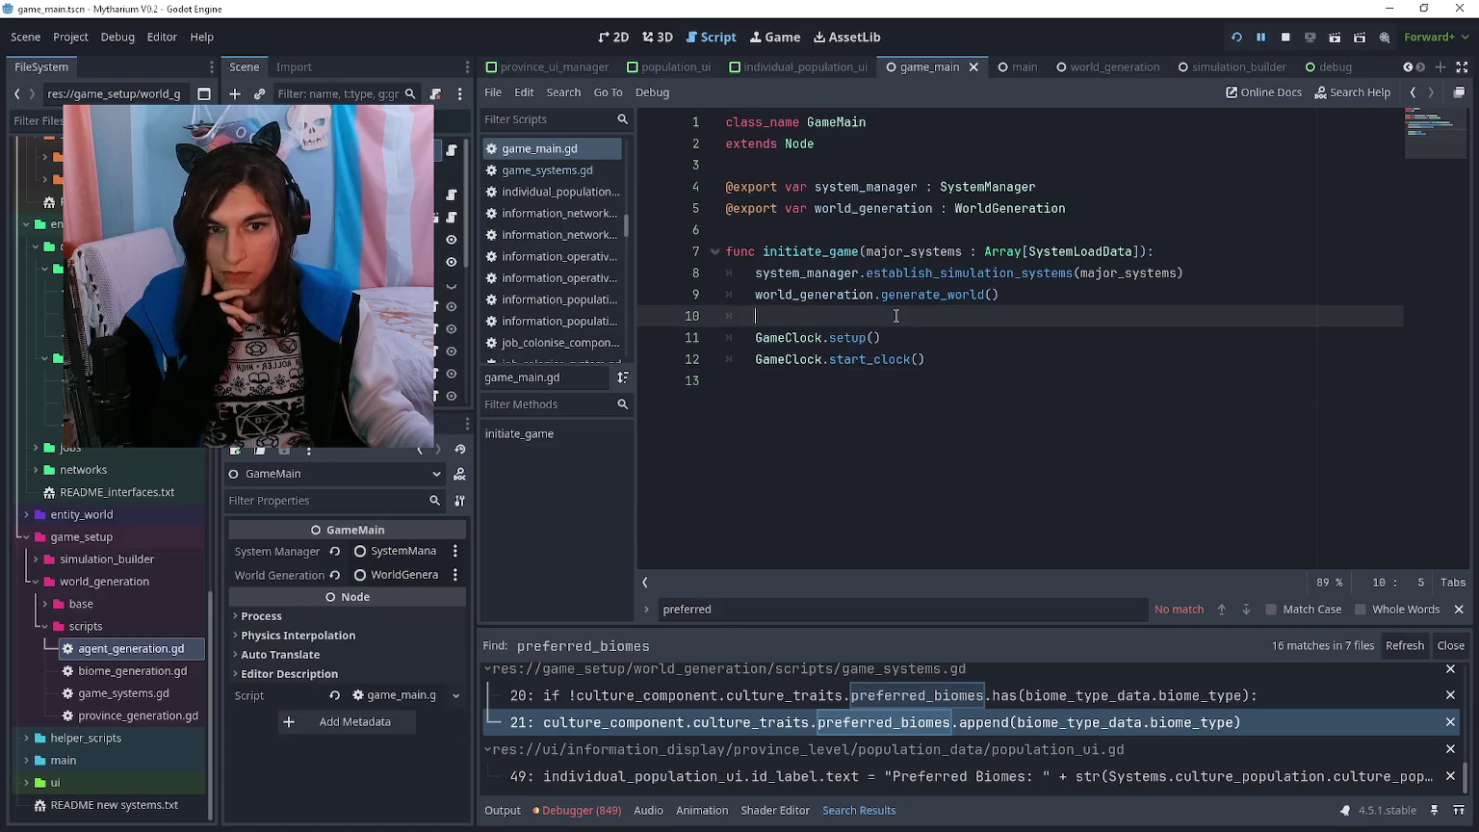
- Jump to the generate_world definition and close the game_systems.gd script
ctrl+click(943, 294)
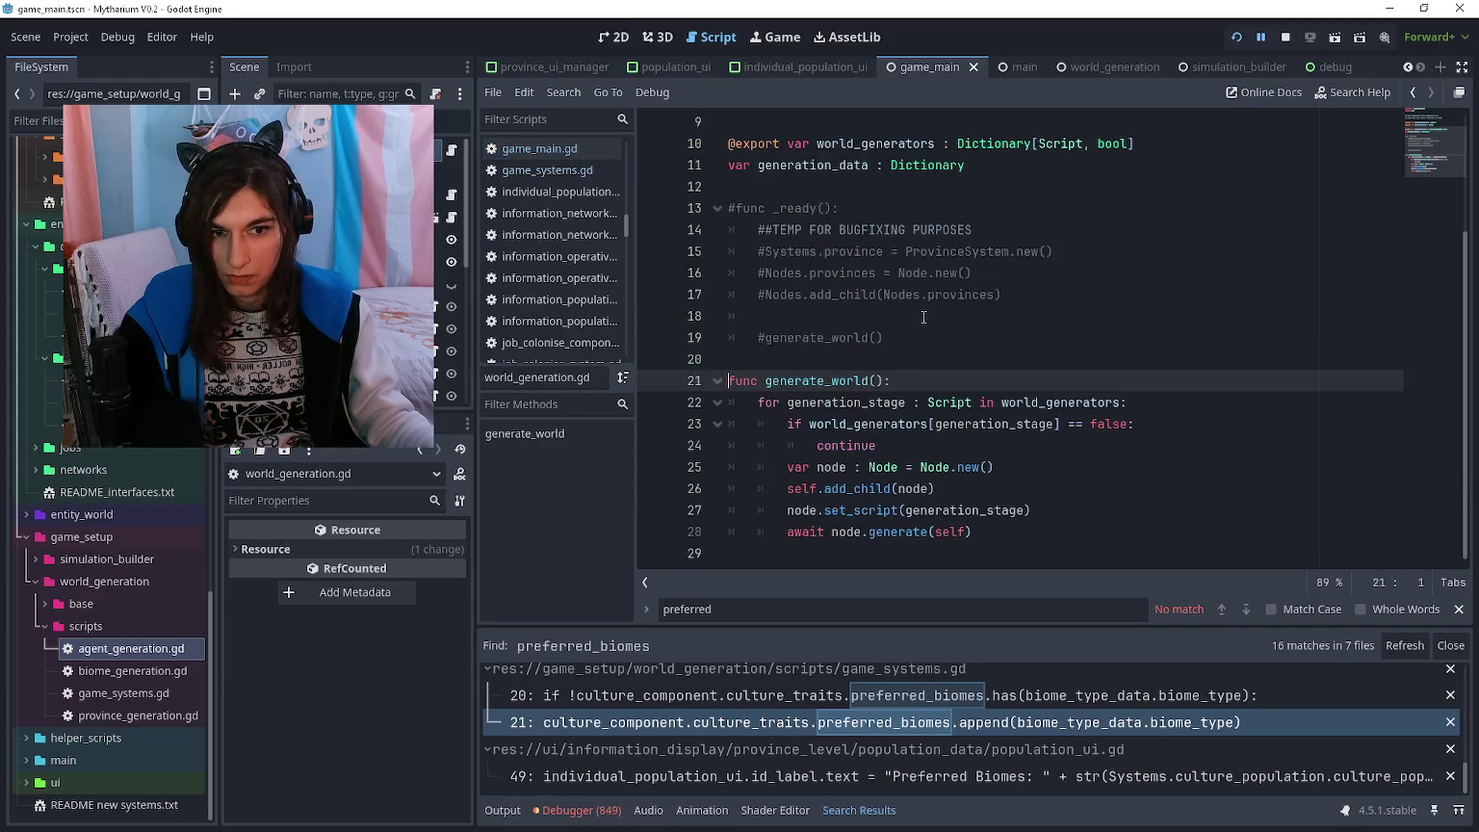
double_click(130, 693)
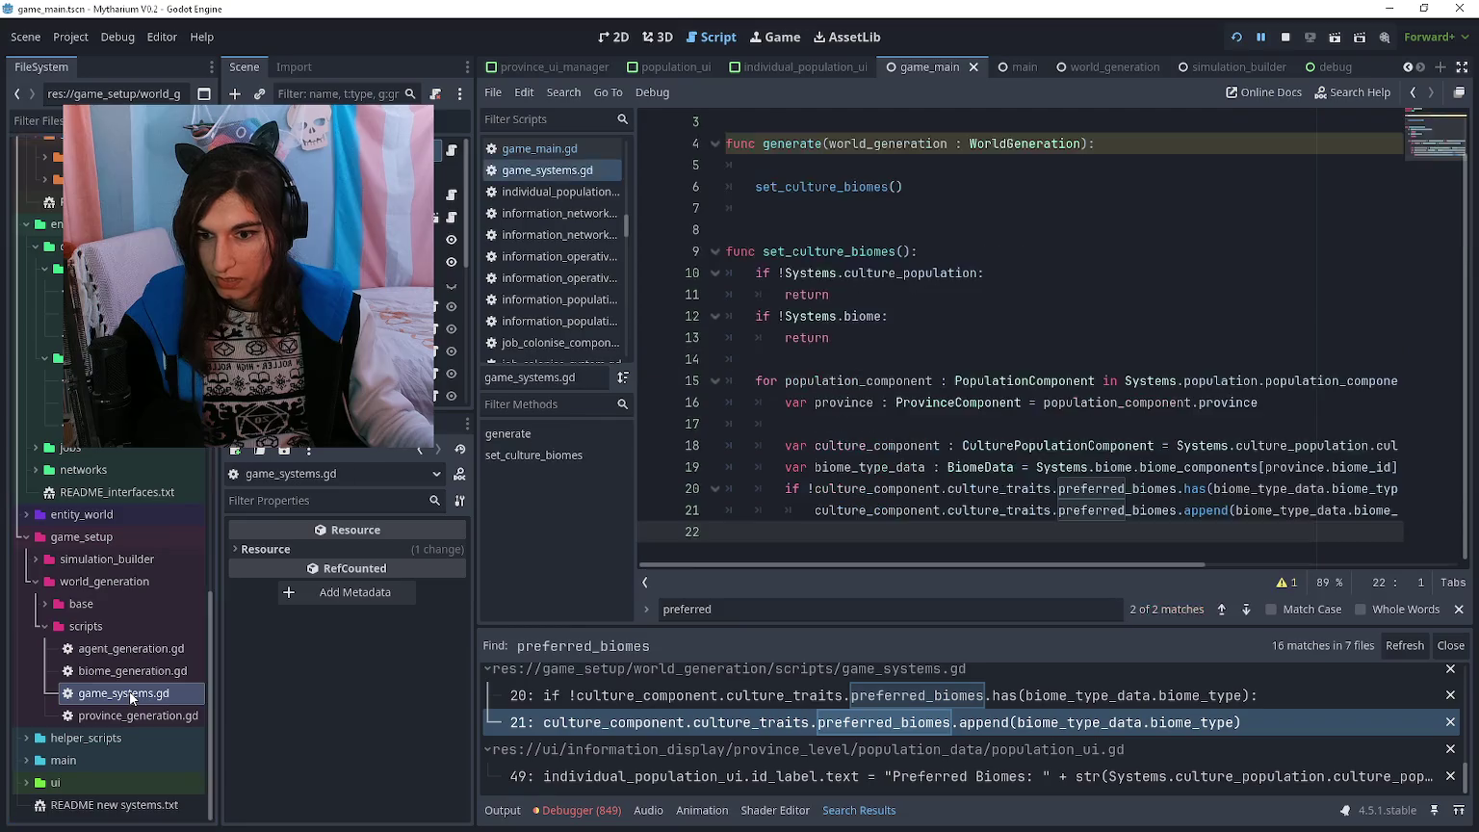
right_click(579, 171)
key(ctrl+w)
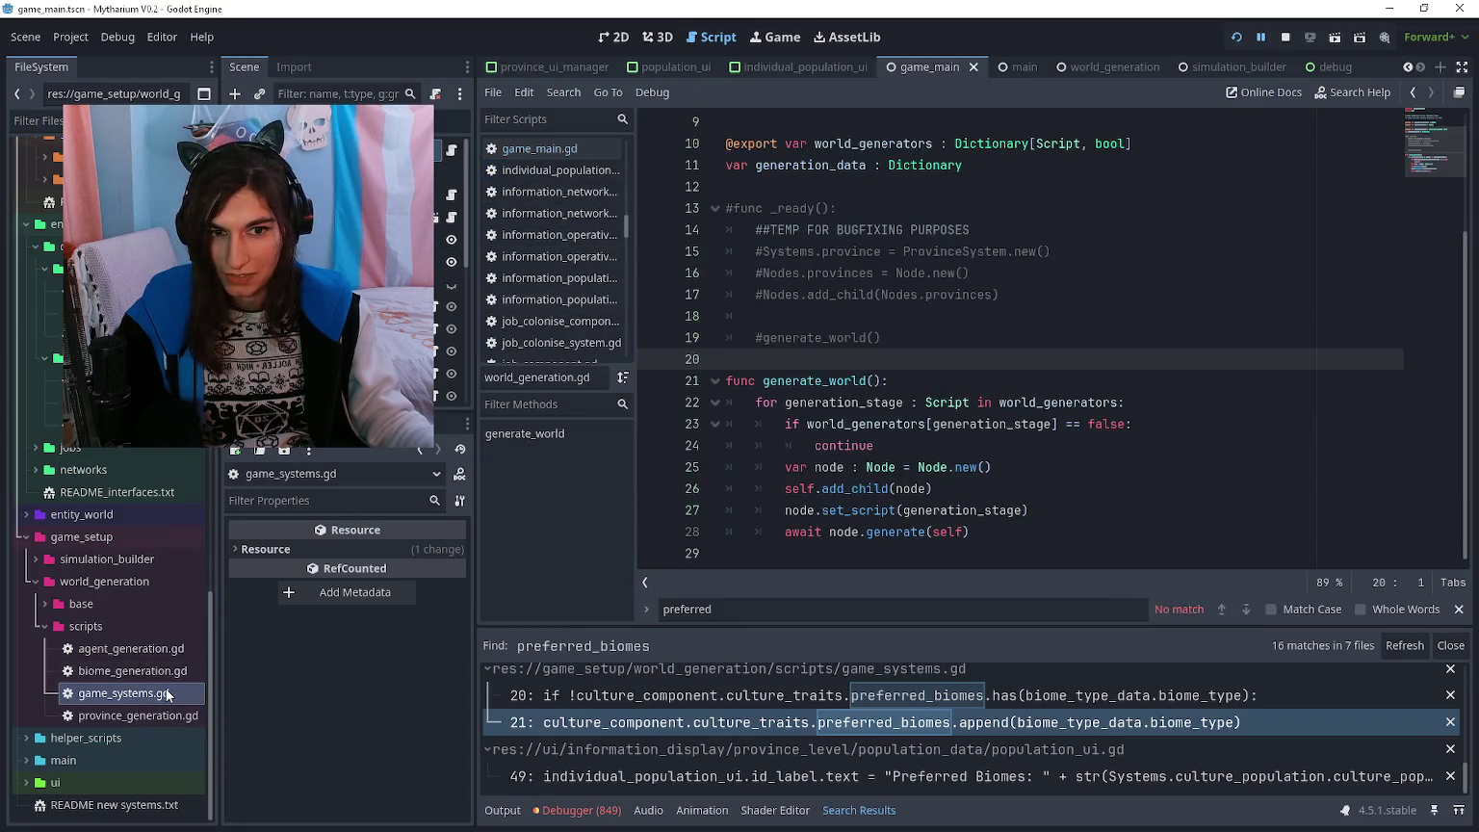
- Start deleting game_systems.gd from the project but cancel, keeping the file
right_click(167, 694)
right_click(155, 689)
right_click(155, 689)
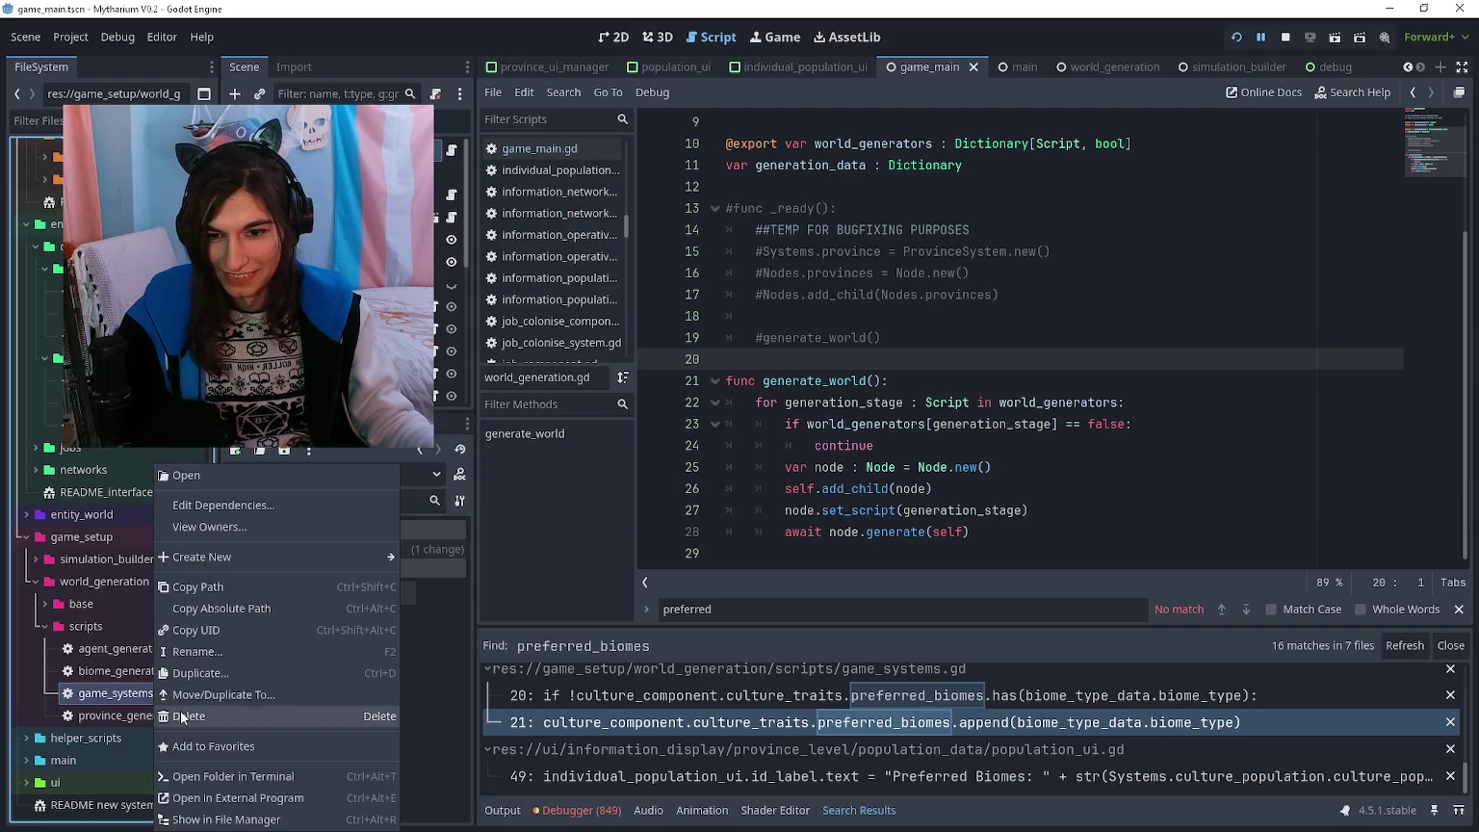
click(189, 716)
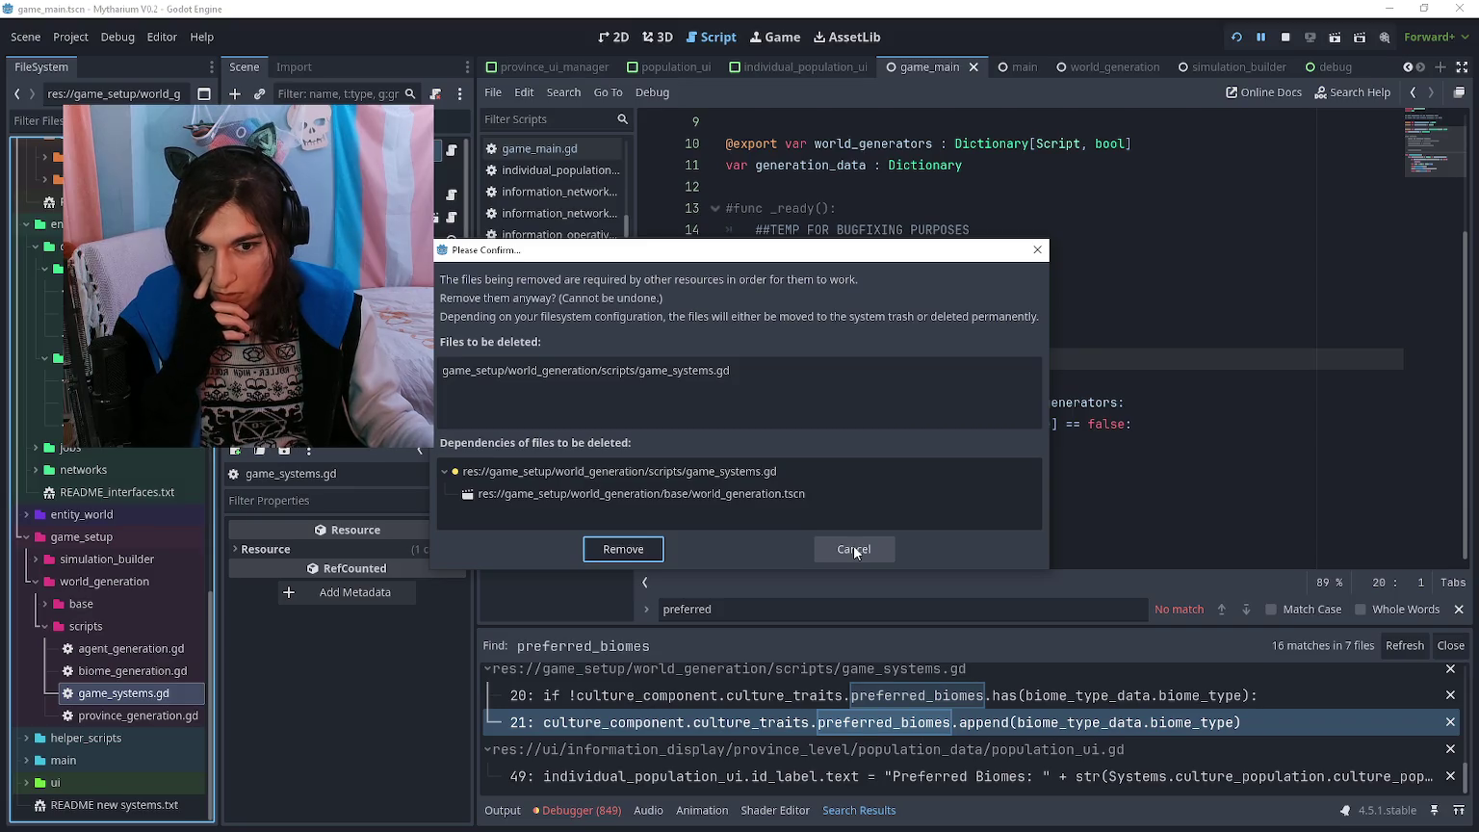
click(853, 547)
double_click(140, 611)
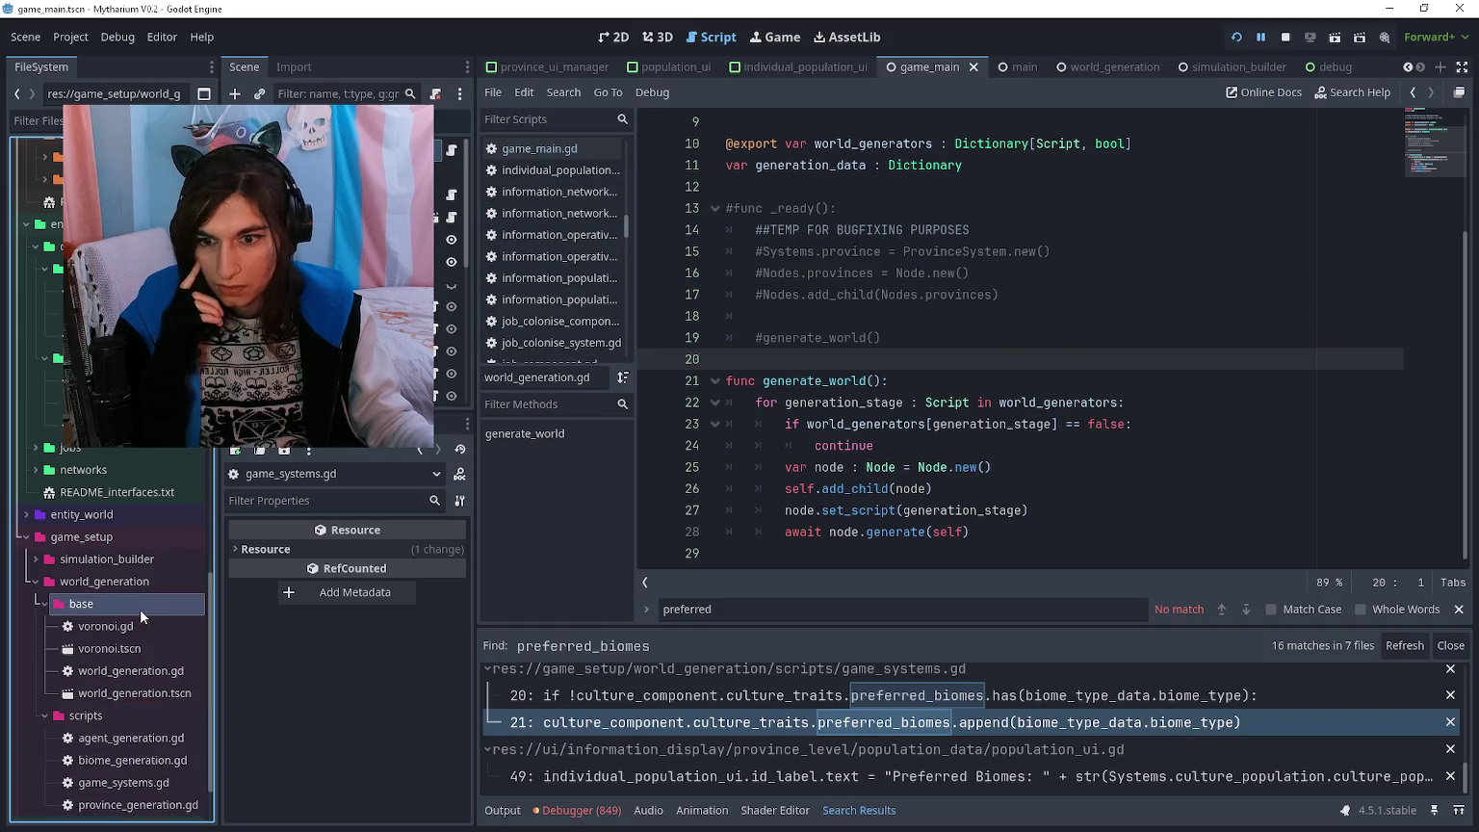
- Open the world_generation scene and check its World Generators list
double_click(137, 693)
double_click(166, 597)
click(459, 151)
click(397, 599)
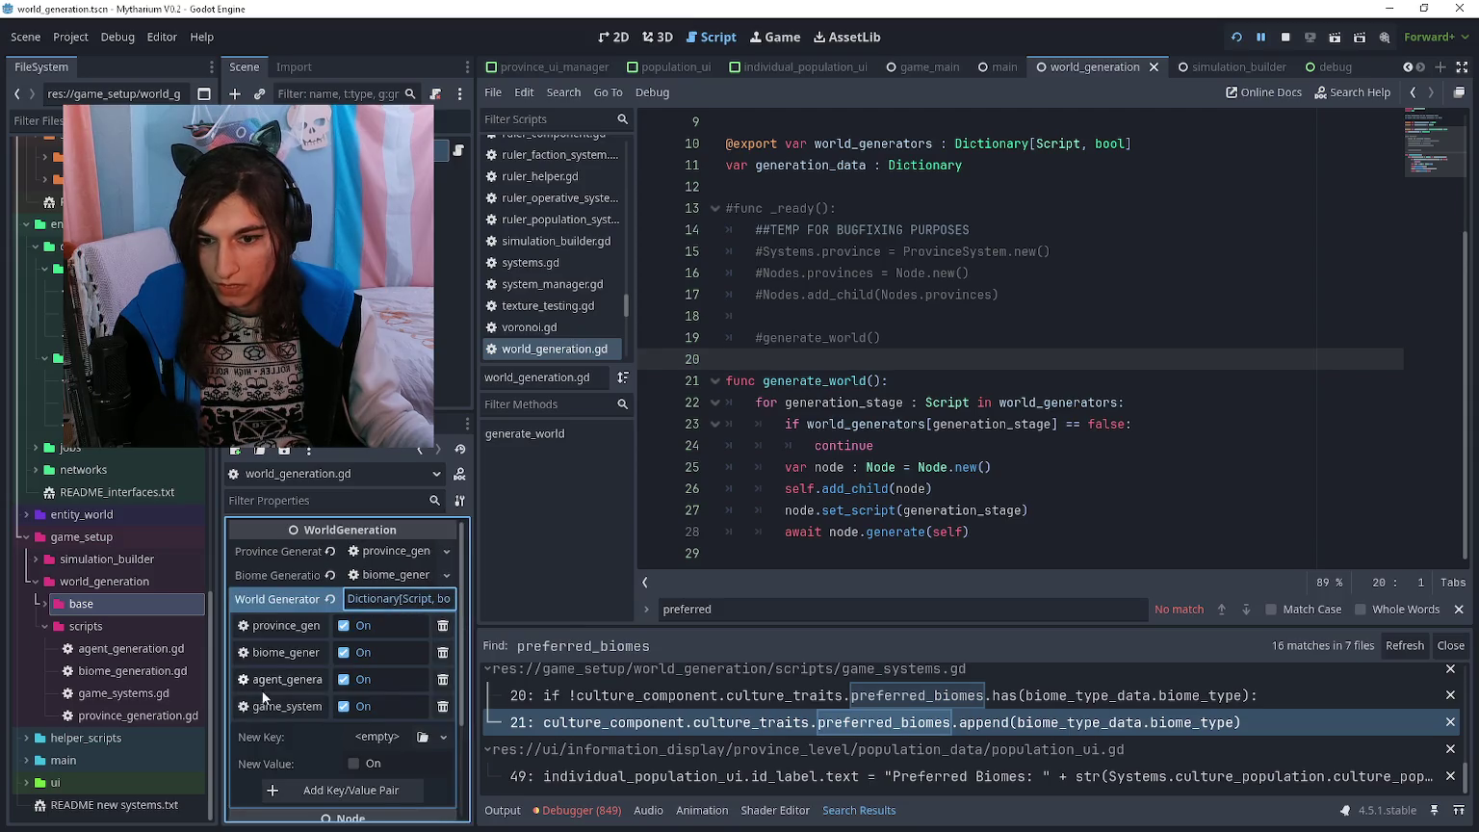
click(380, 599)
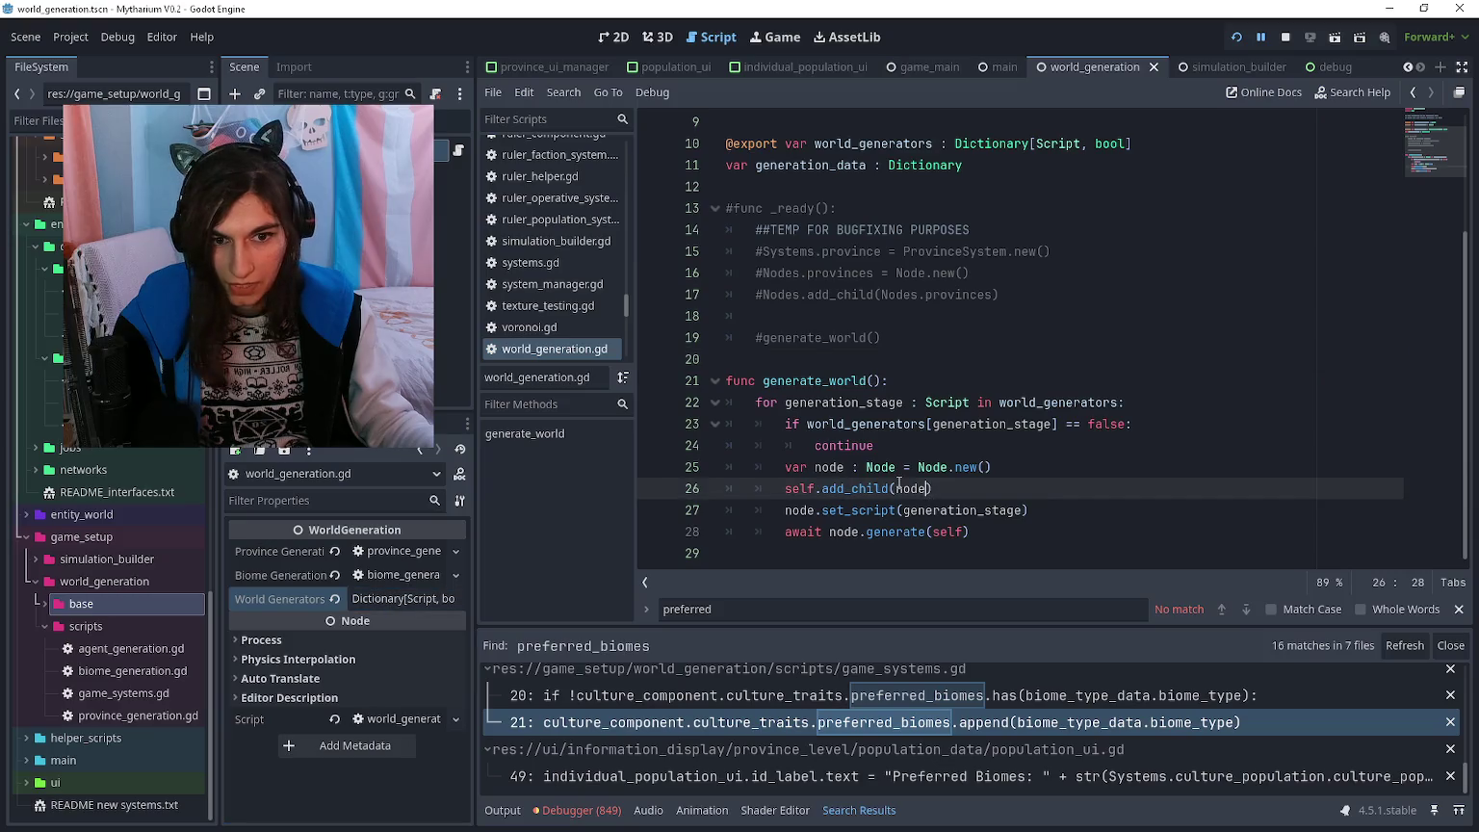
- Browse agent_generation.gd and province_generation.gd, then open game_systems.gd
double_click(145, 650)
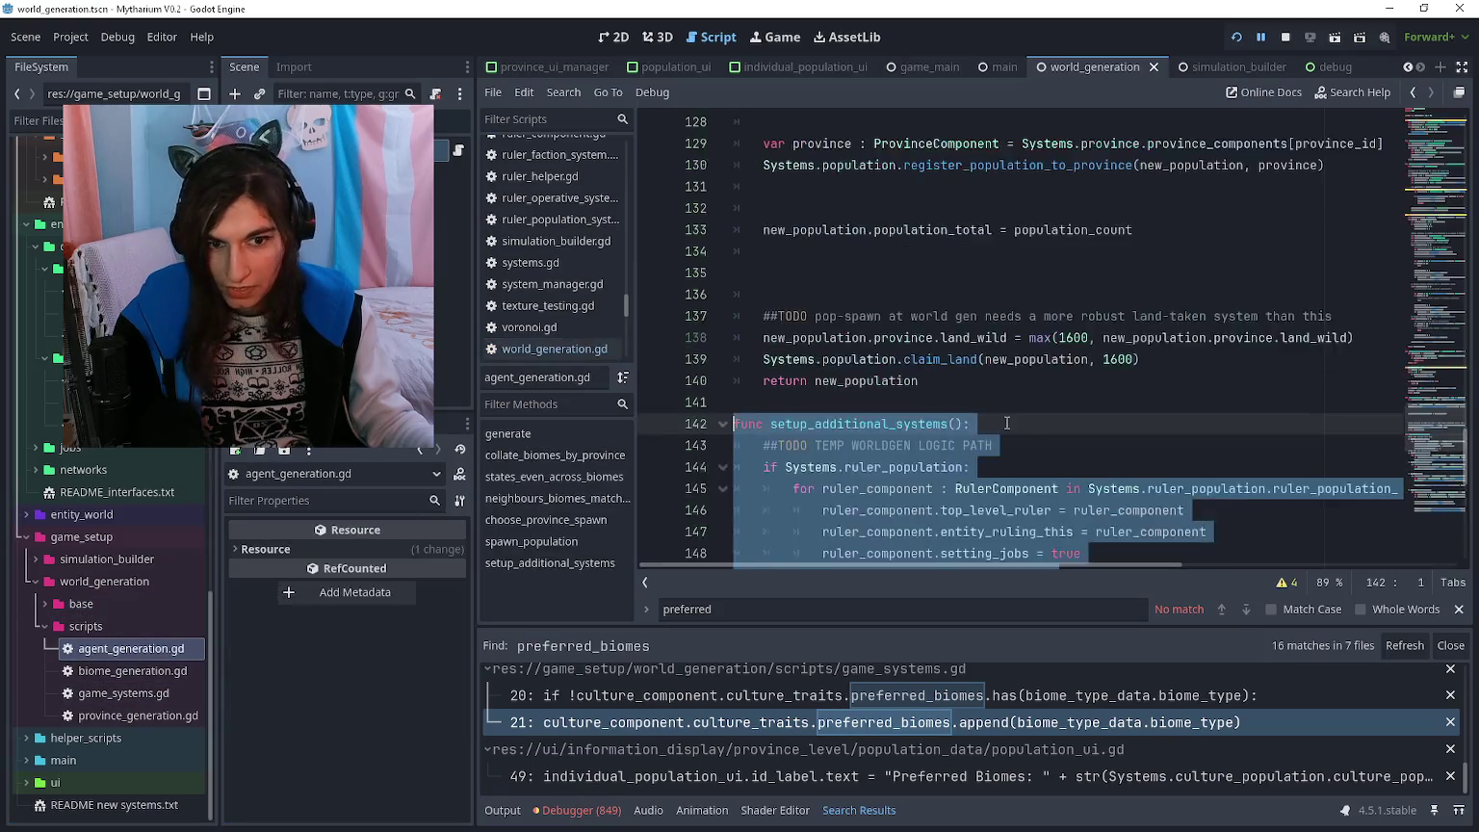
scroll(784, 437, down, 10)
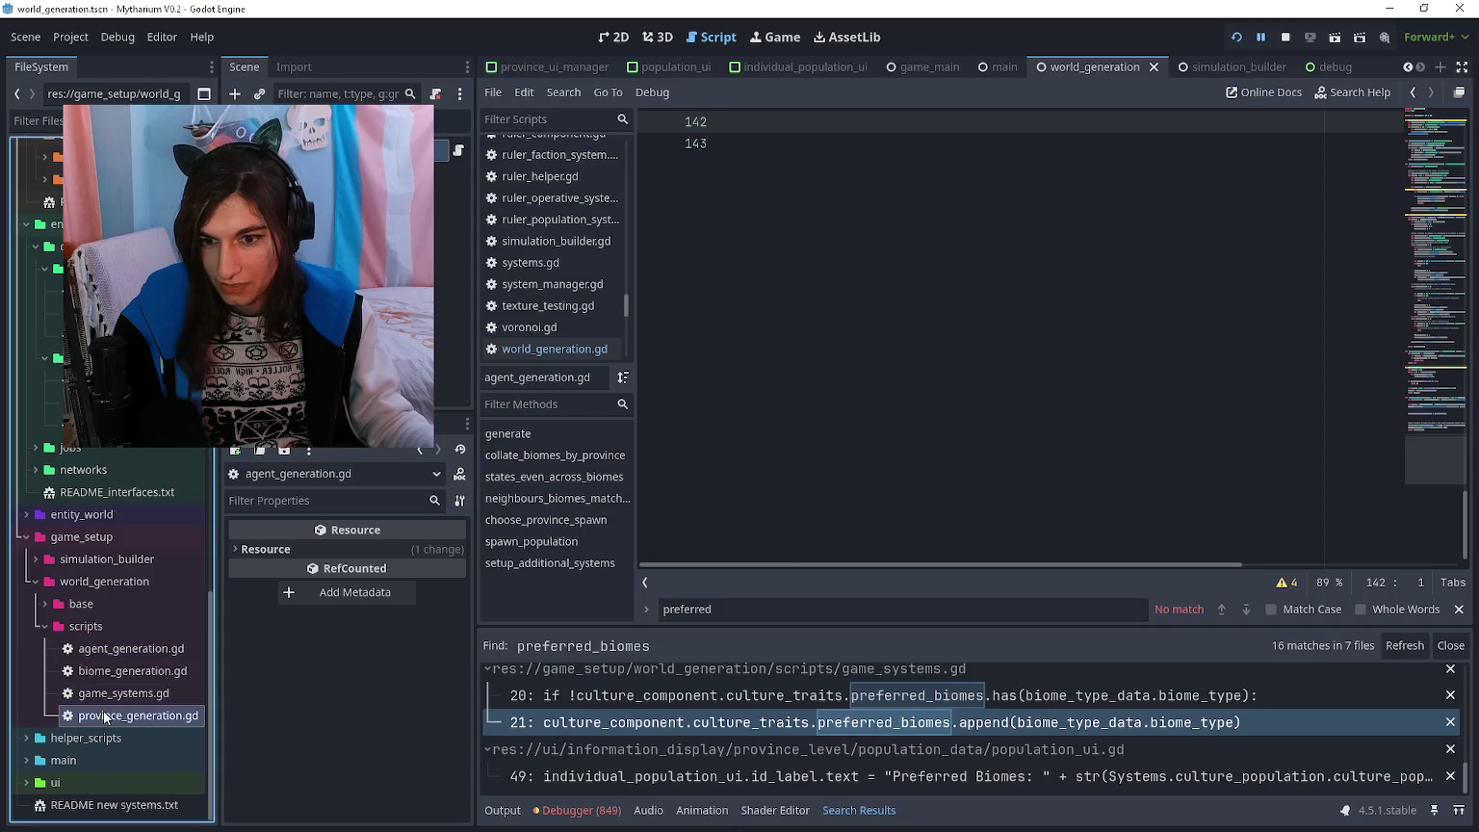
double_click(138, 715)
scroll(851, 505, down, 15)
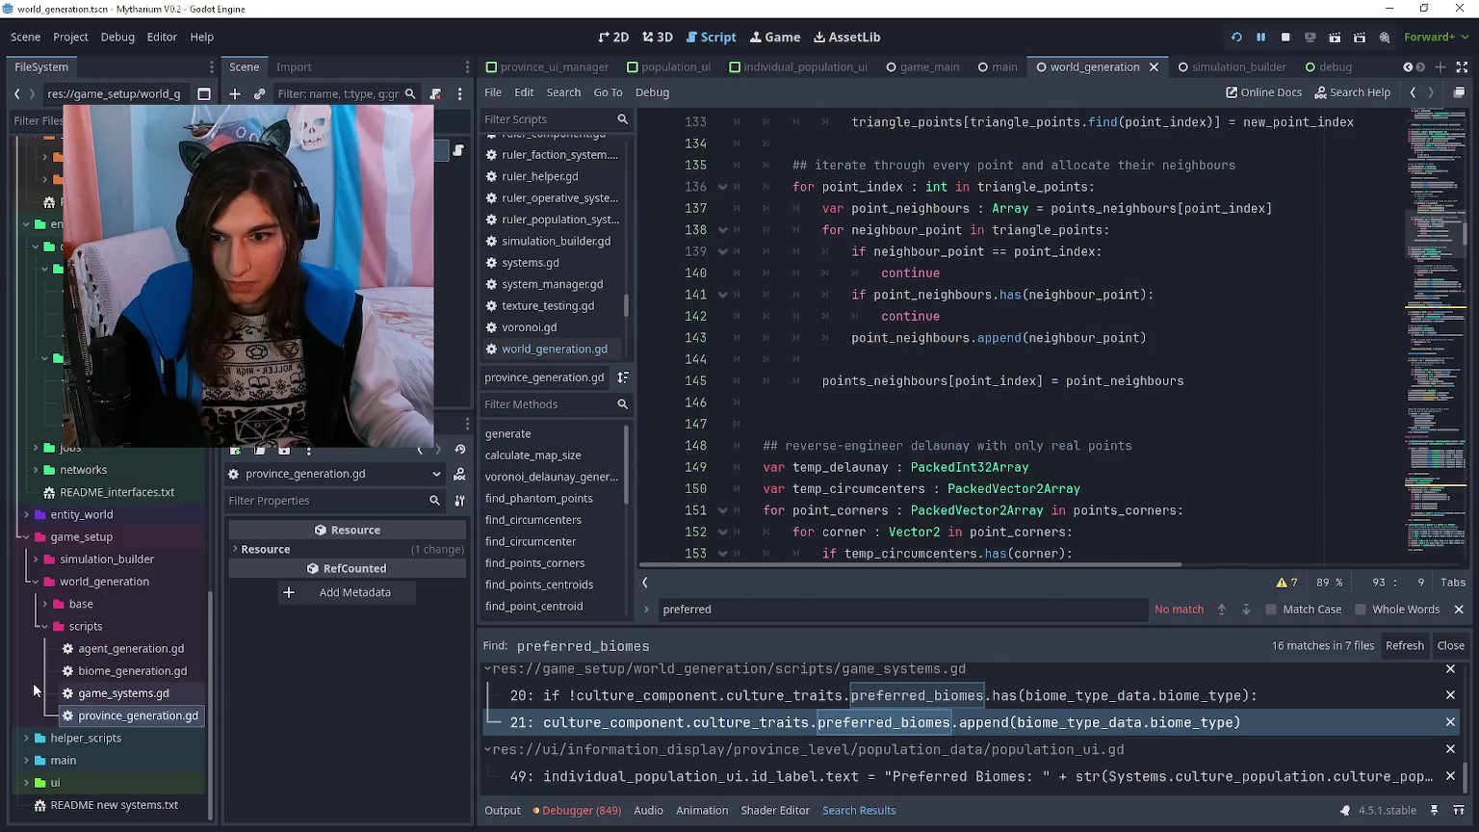
double_click(124, 693)
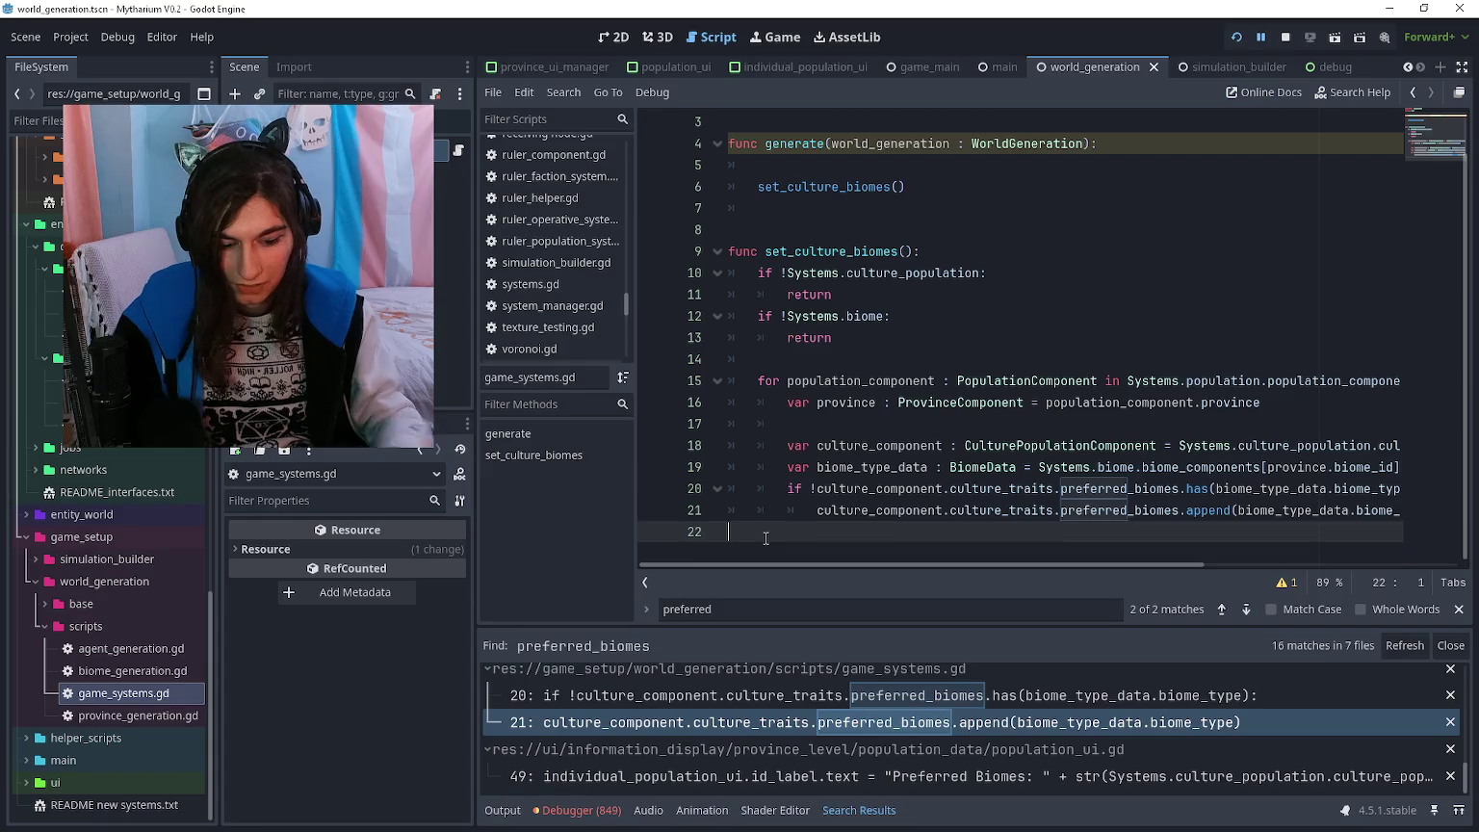
- Paste the setup_additional_systems function into game_systems.gd after set_culture_biomes
key(Return)
key(ctrl+v)
scroll(808, 481, up, 10)
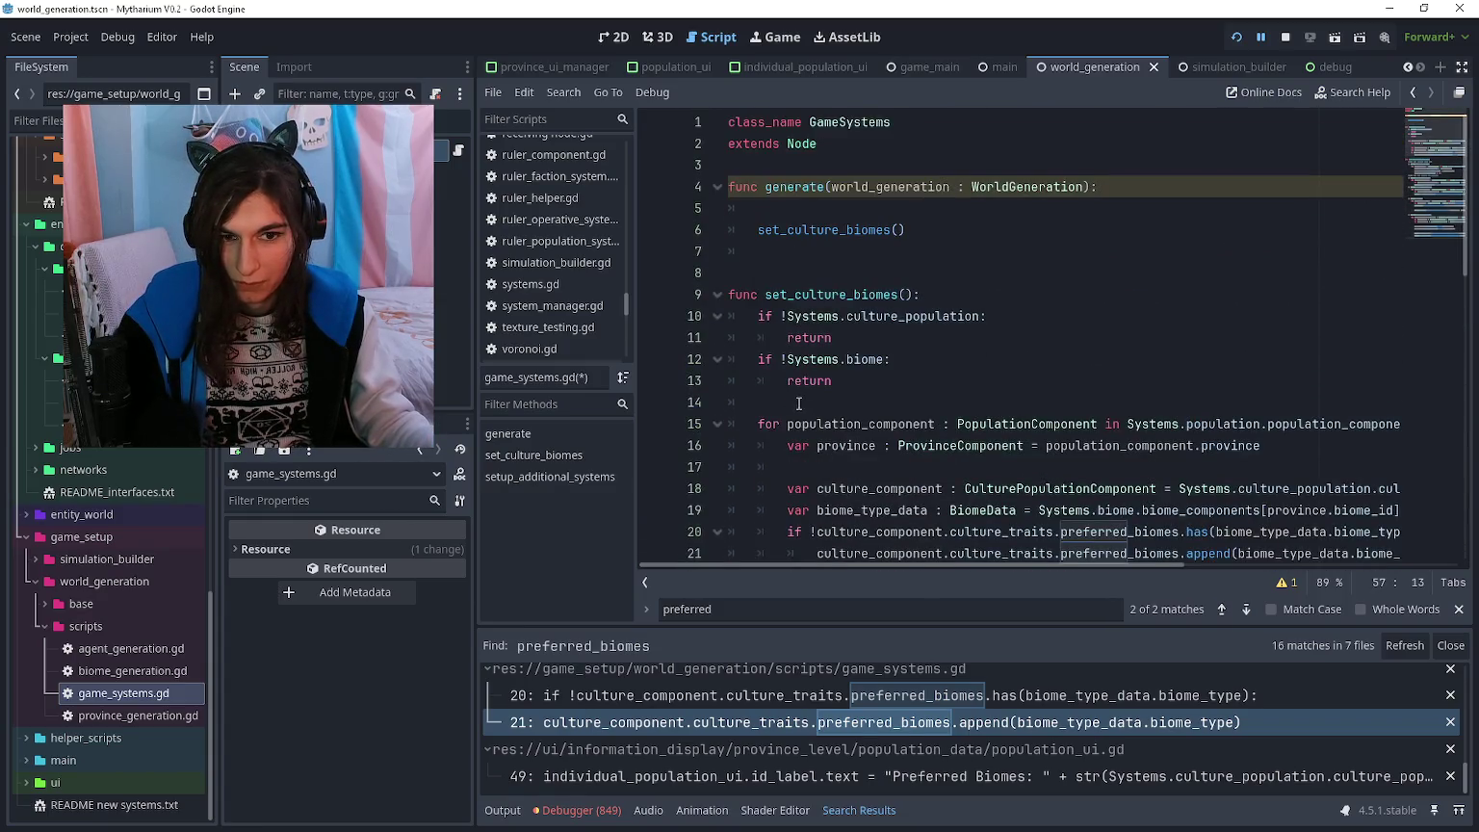
click(791, 248)
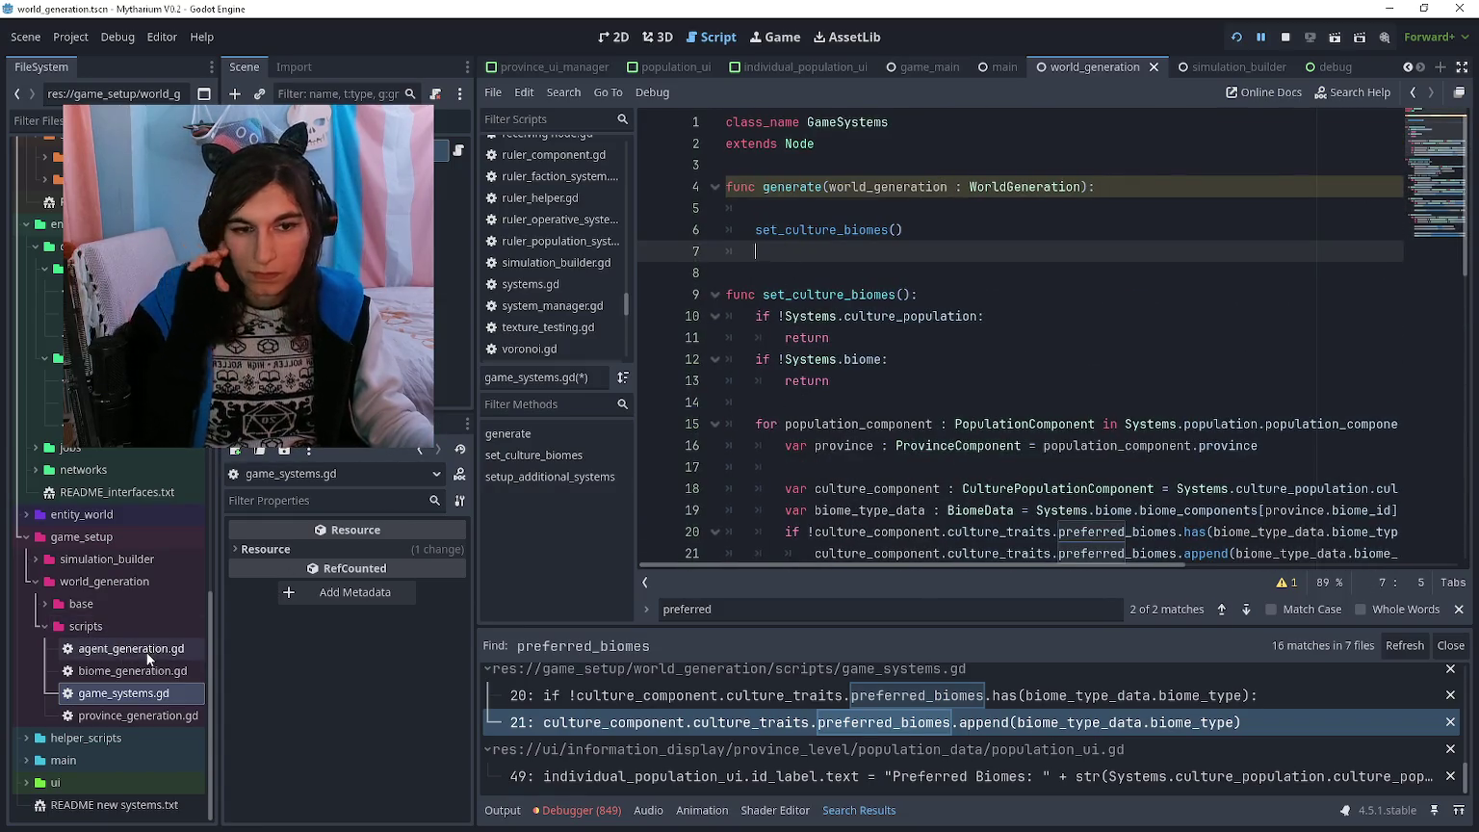
- Remove the broken setup_additional_systems() call and its blank line from agent_generation.gd's generate
double_click(131, 648)
scroll(876, 353, up, 5)
scroll(878, 359, down, 6)
click(777, 490)
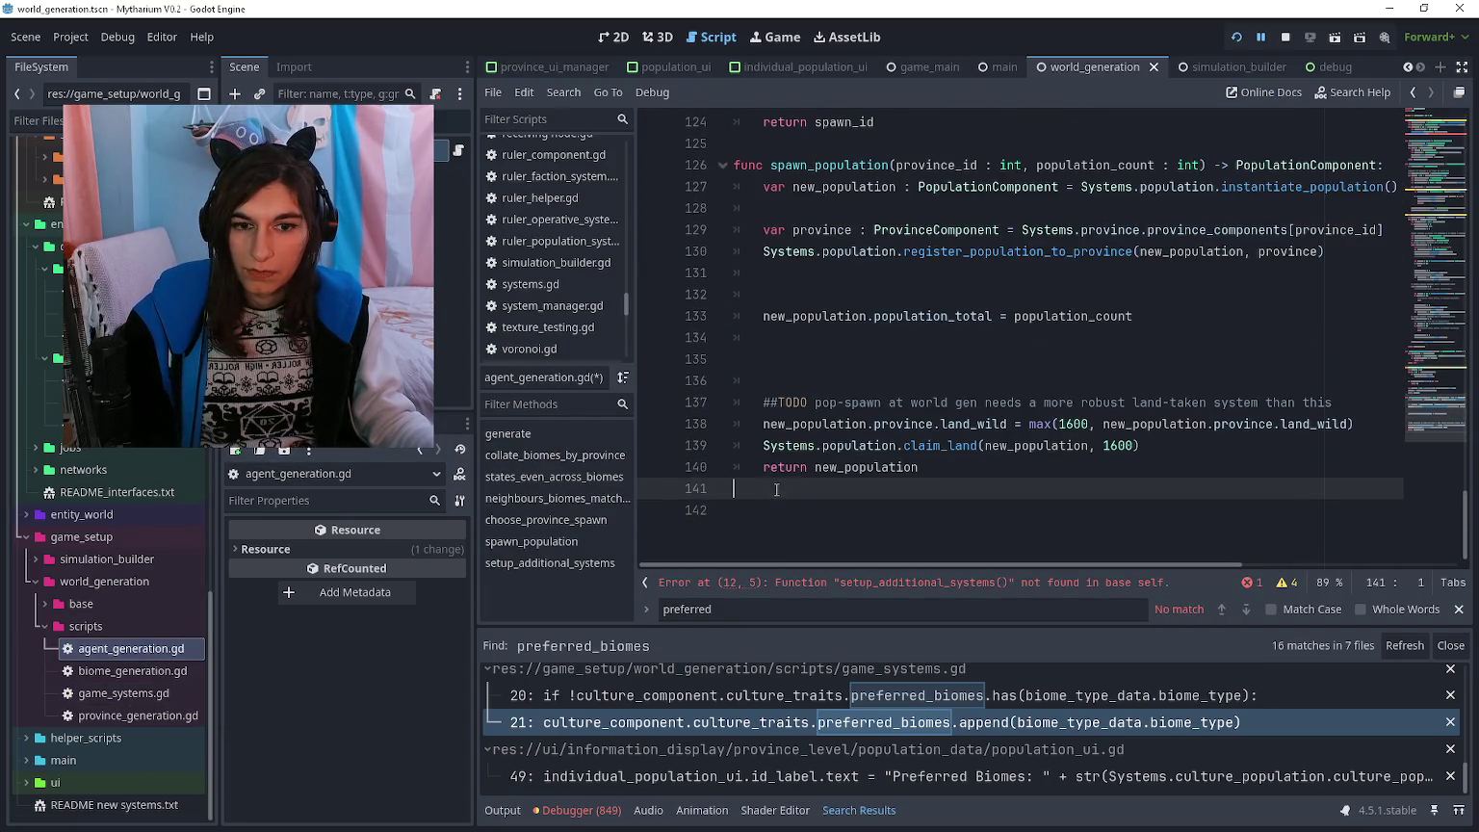
scroll(847, 318, up, 15)
scroll(861, 301, up, 20)
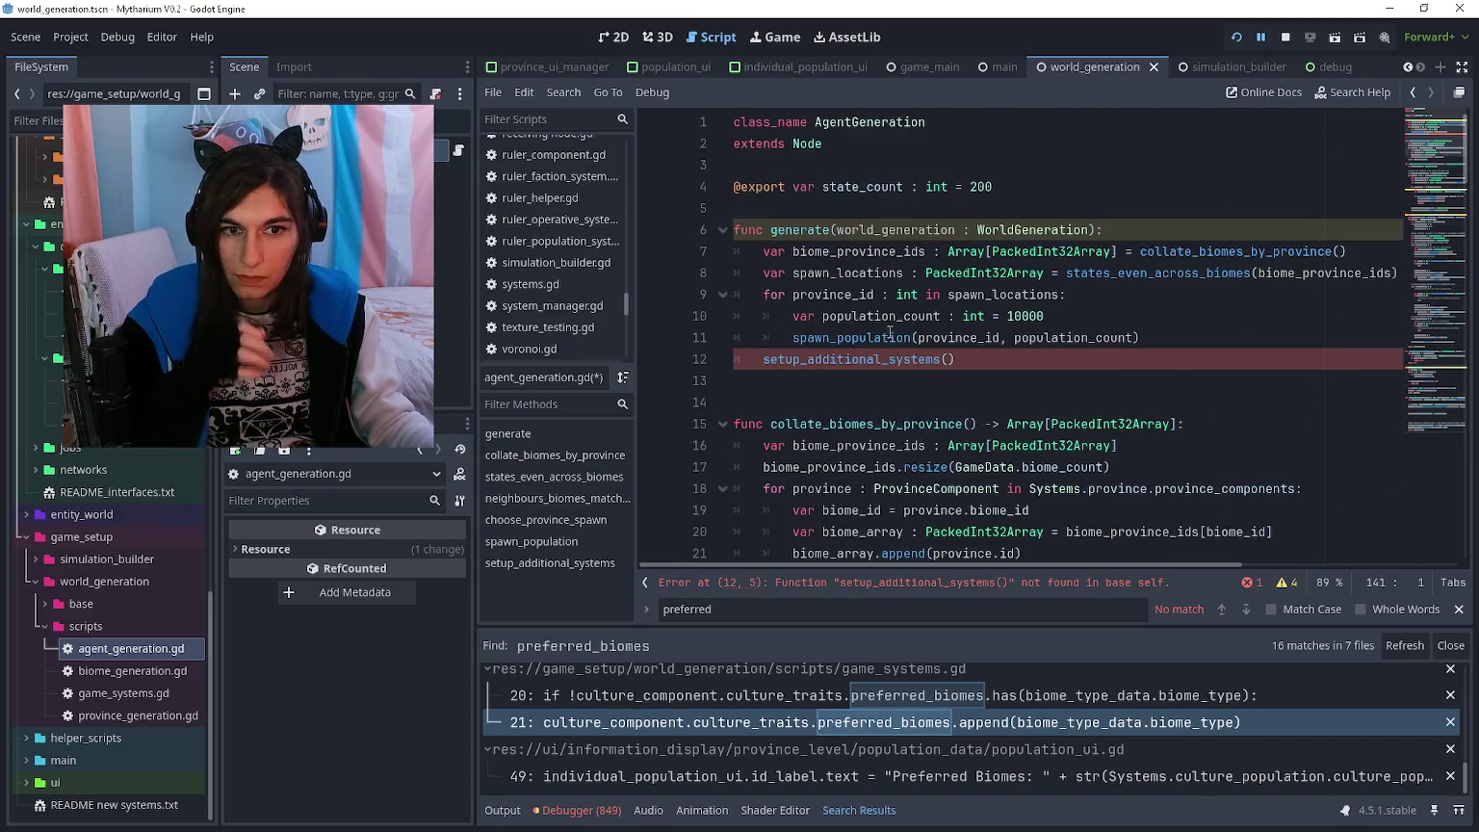
click(961, 360)
key(ctrl+x)
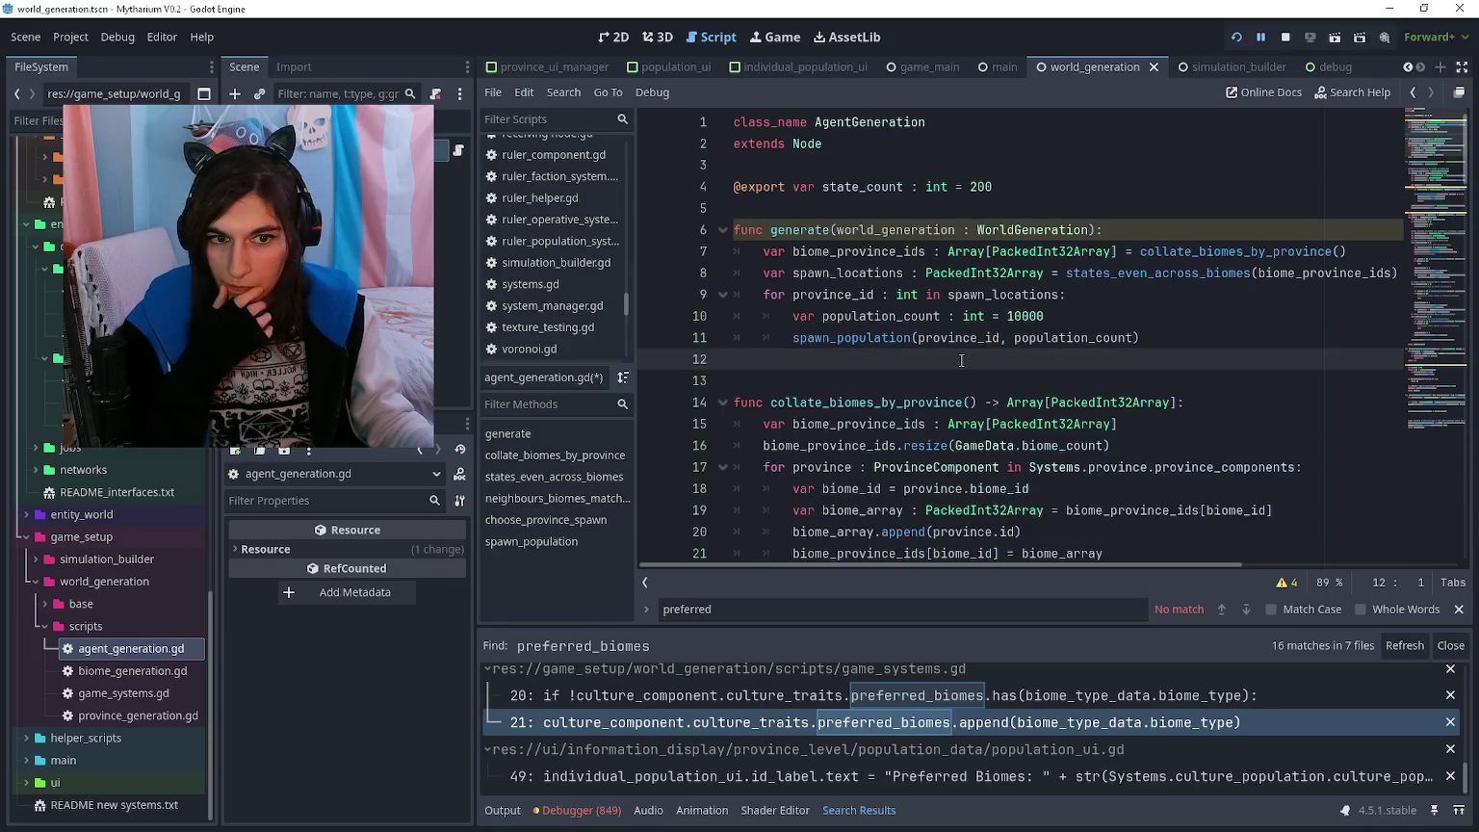
key(Delete)
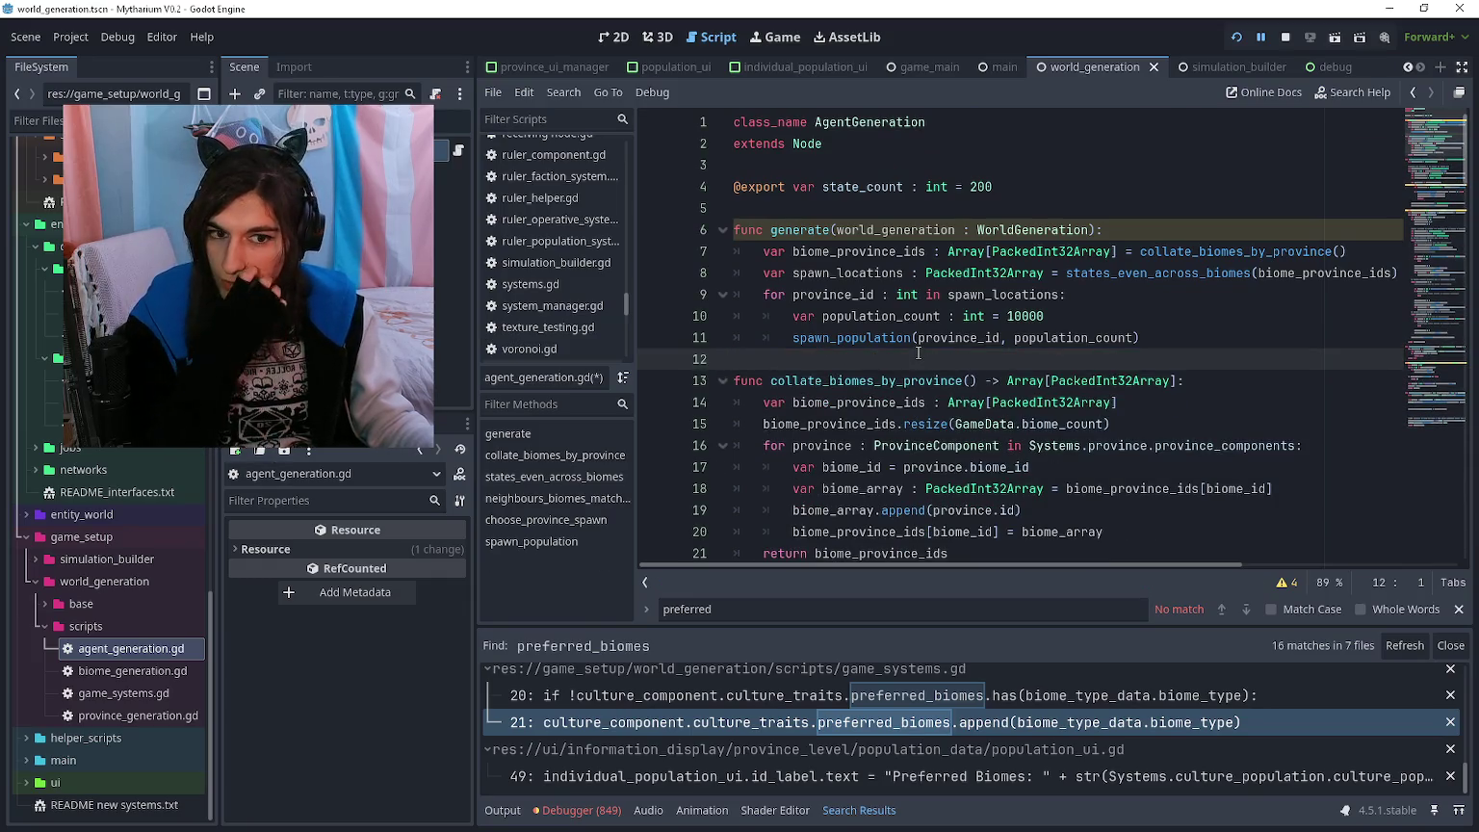
click(922, 66)
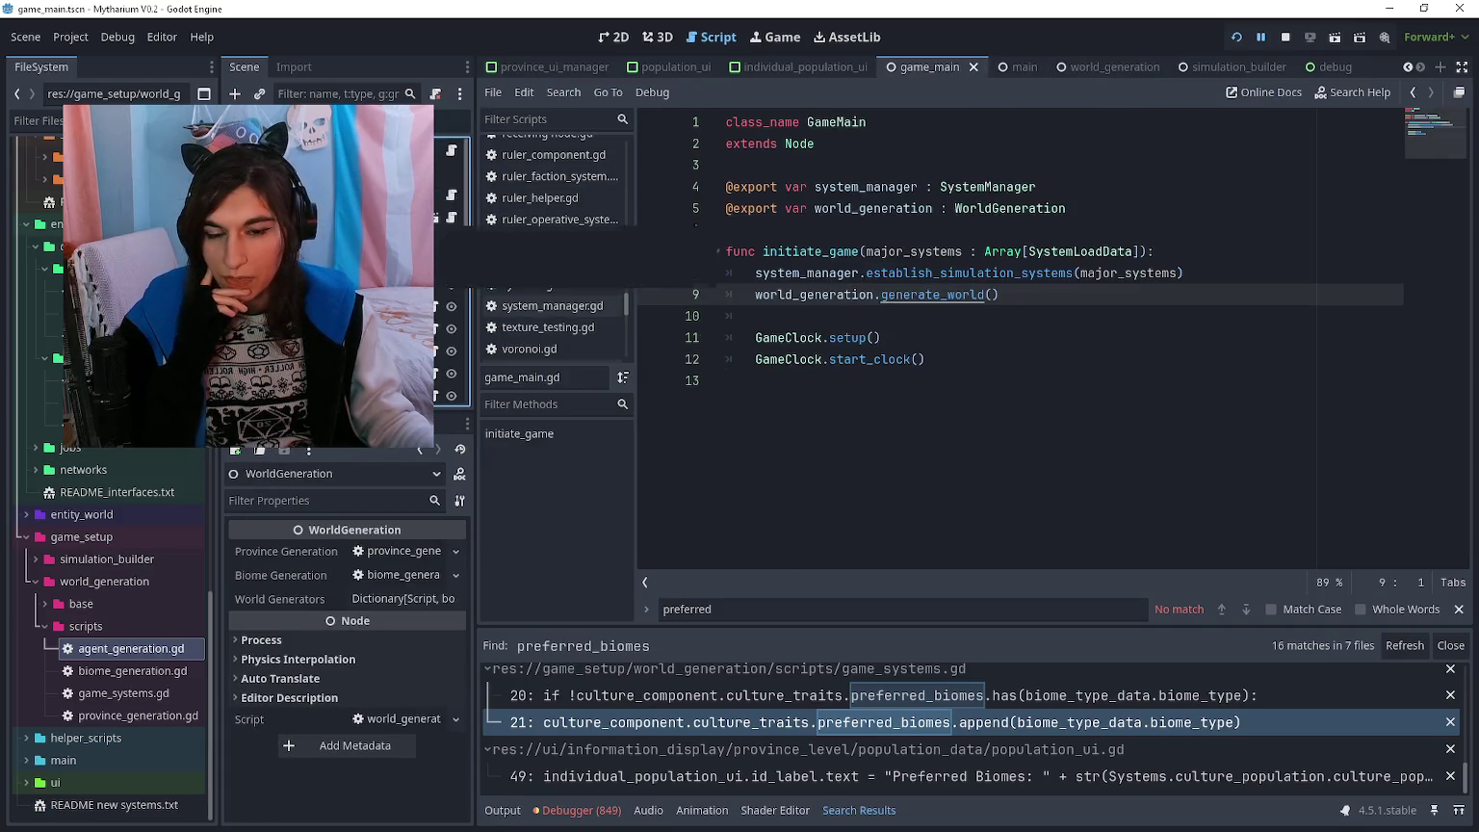
- Check the World Generators list and review the world_generation.gd script
click(393, 598)
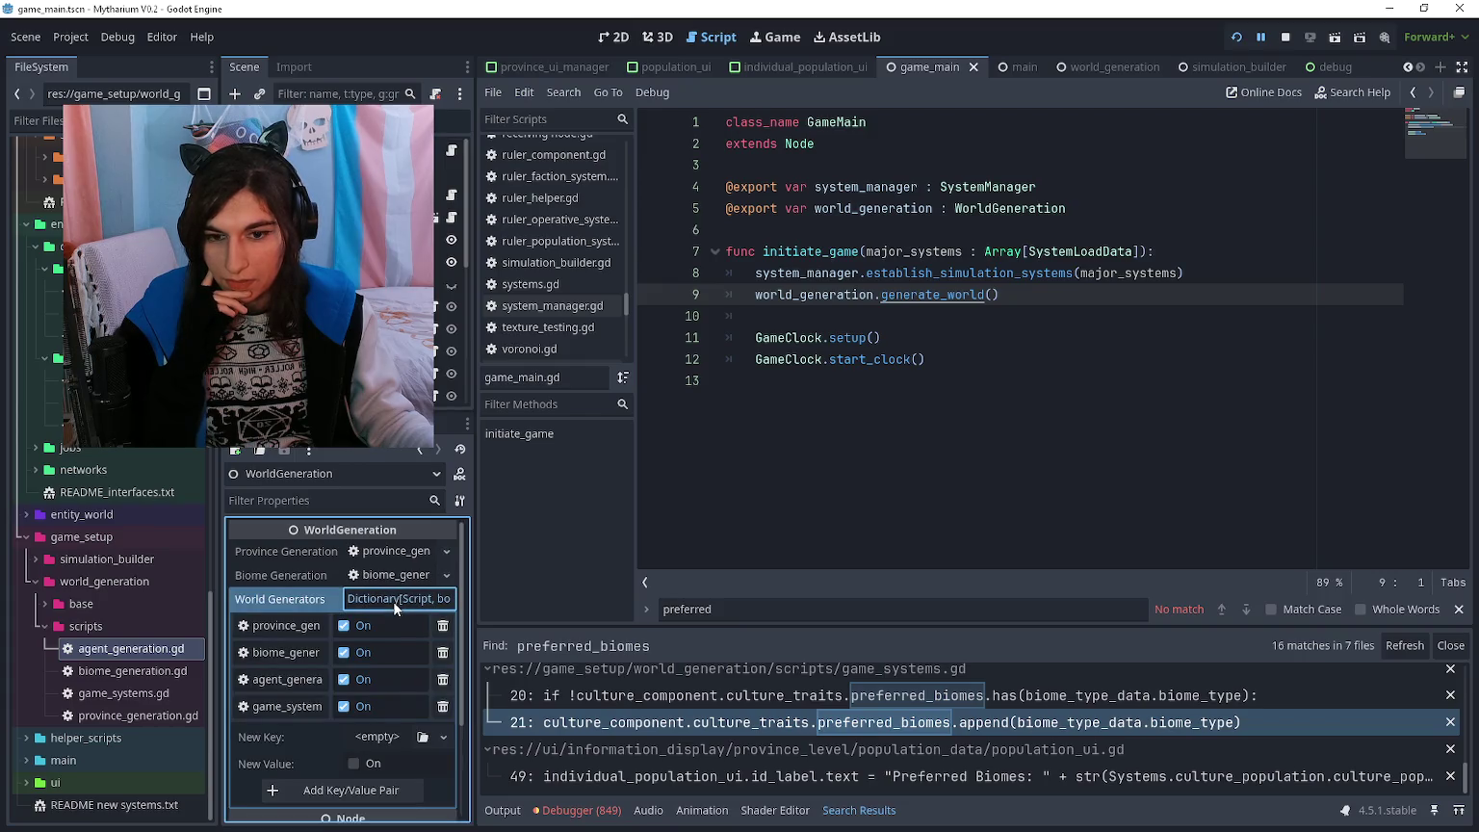
click(393, 601)
click(452, 216)
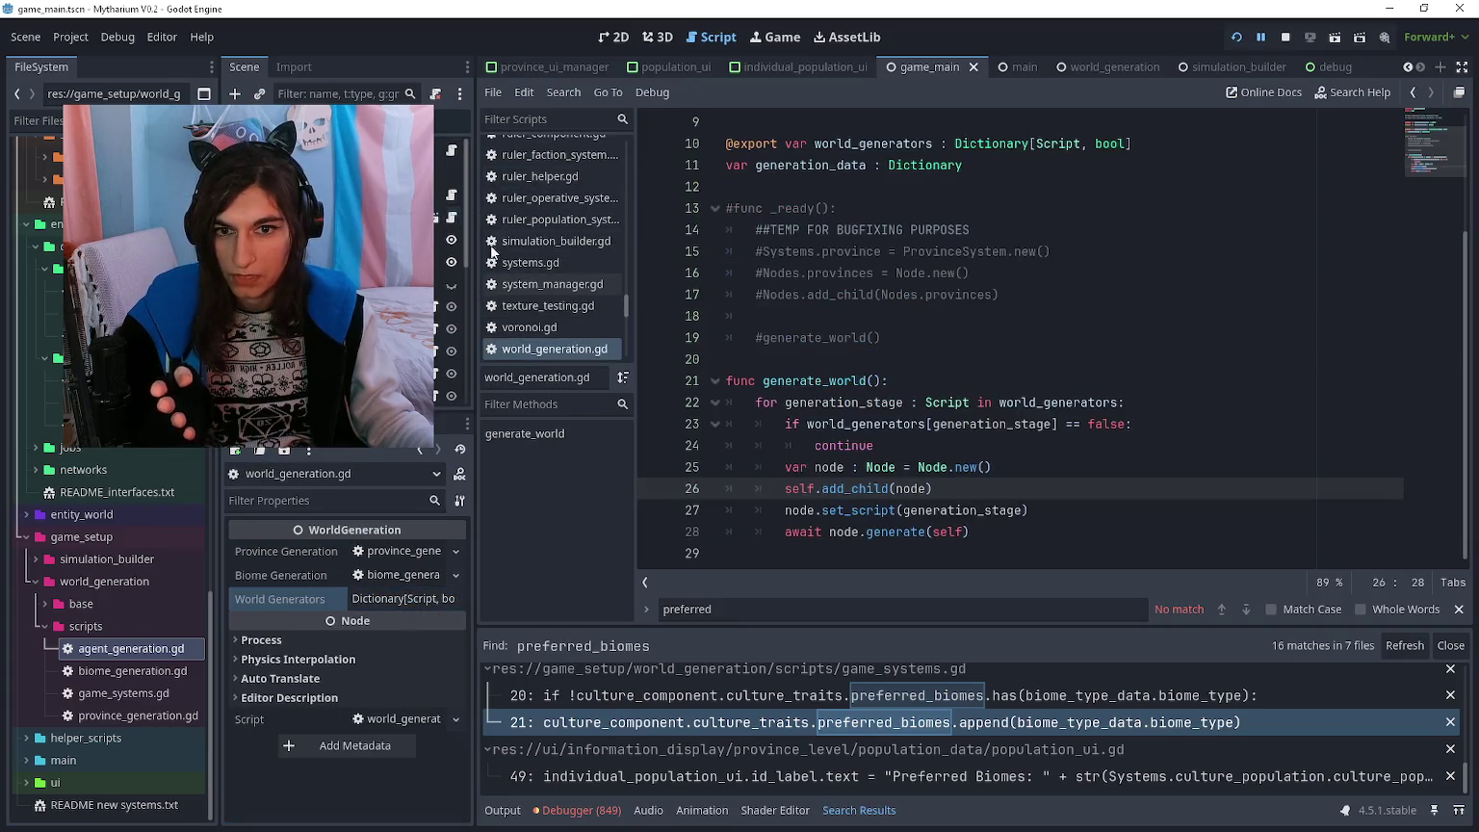
click(784, 539)
scroll(787, 532, up, 3)
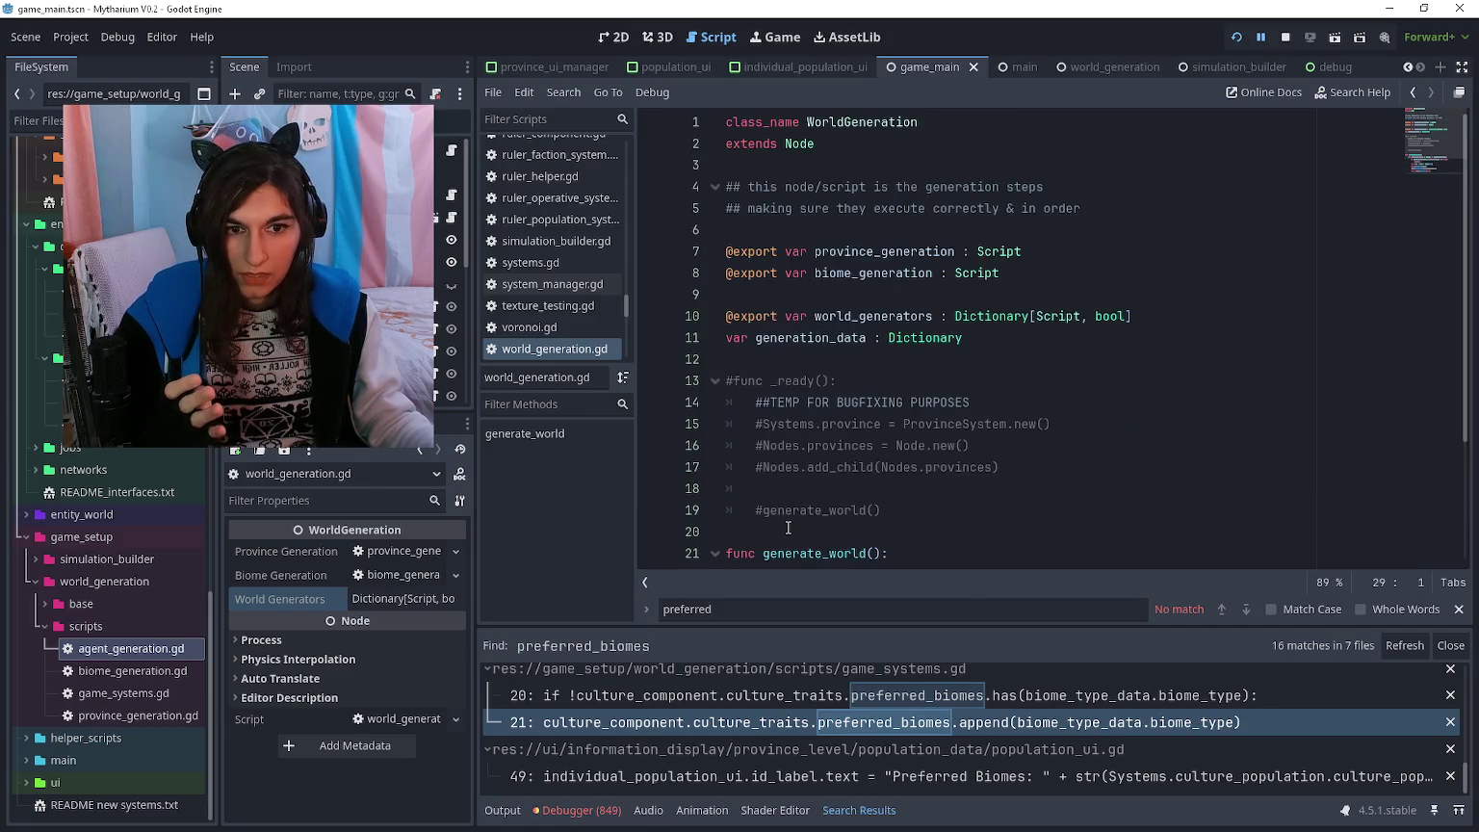
scroll(788, 528, down, 3)
click(433, 221)
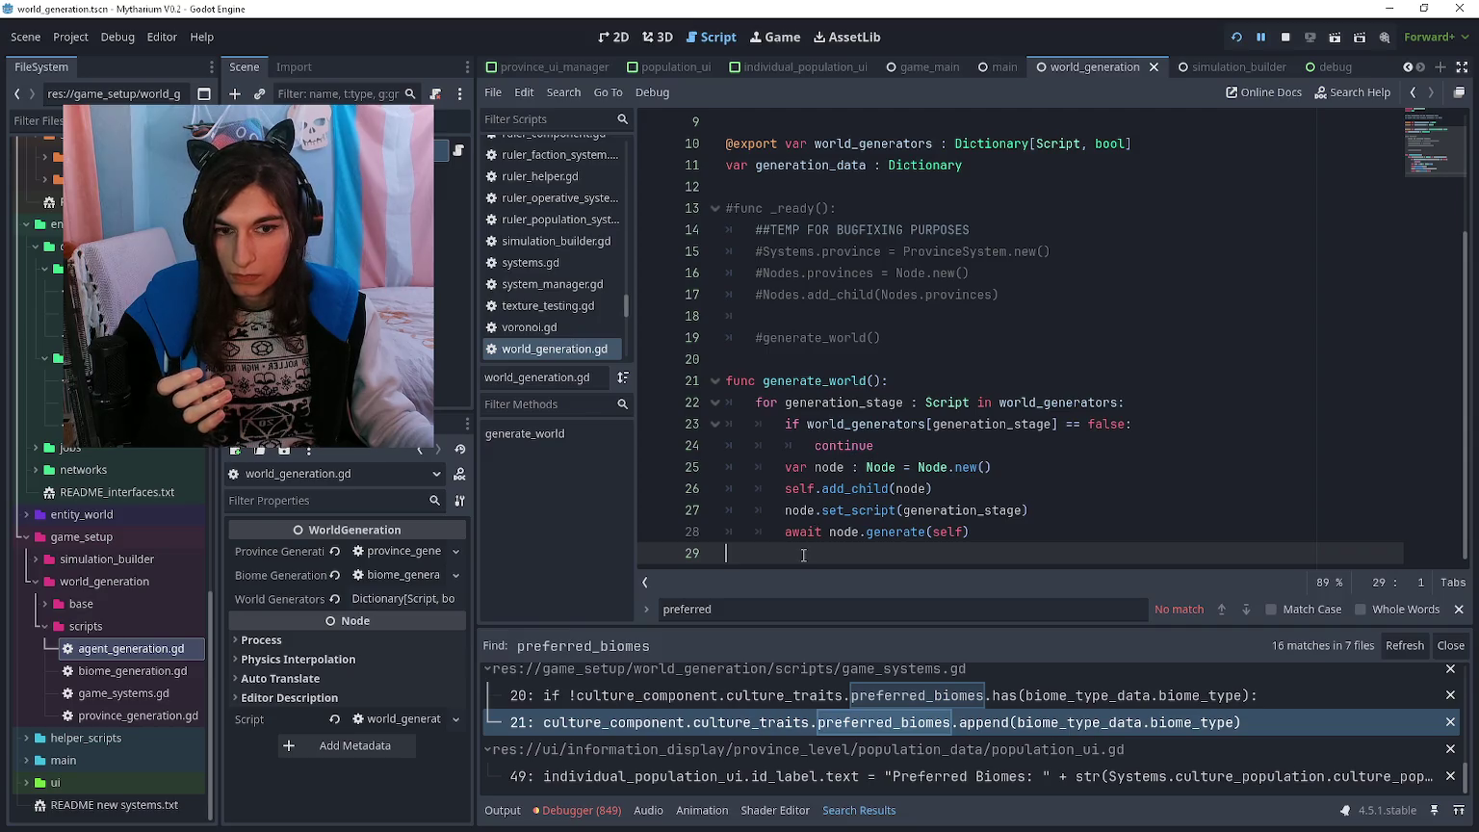
- Open game_systems.gd at set_culture_biomes with its early-return guard checks
click(155, 695)
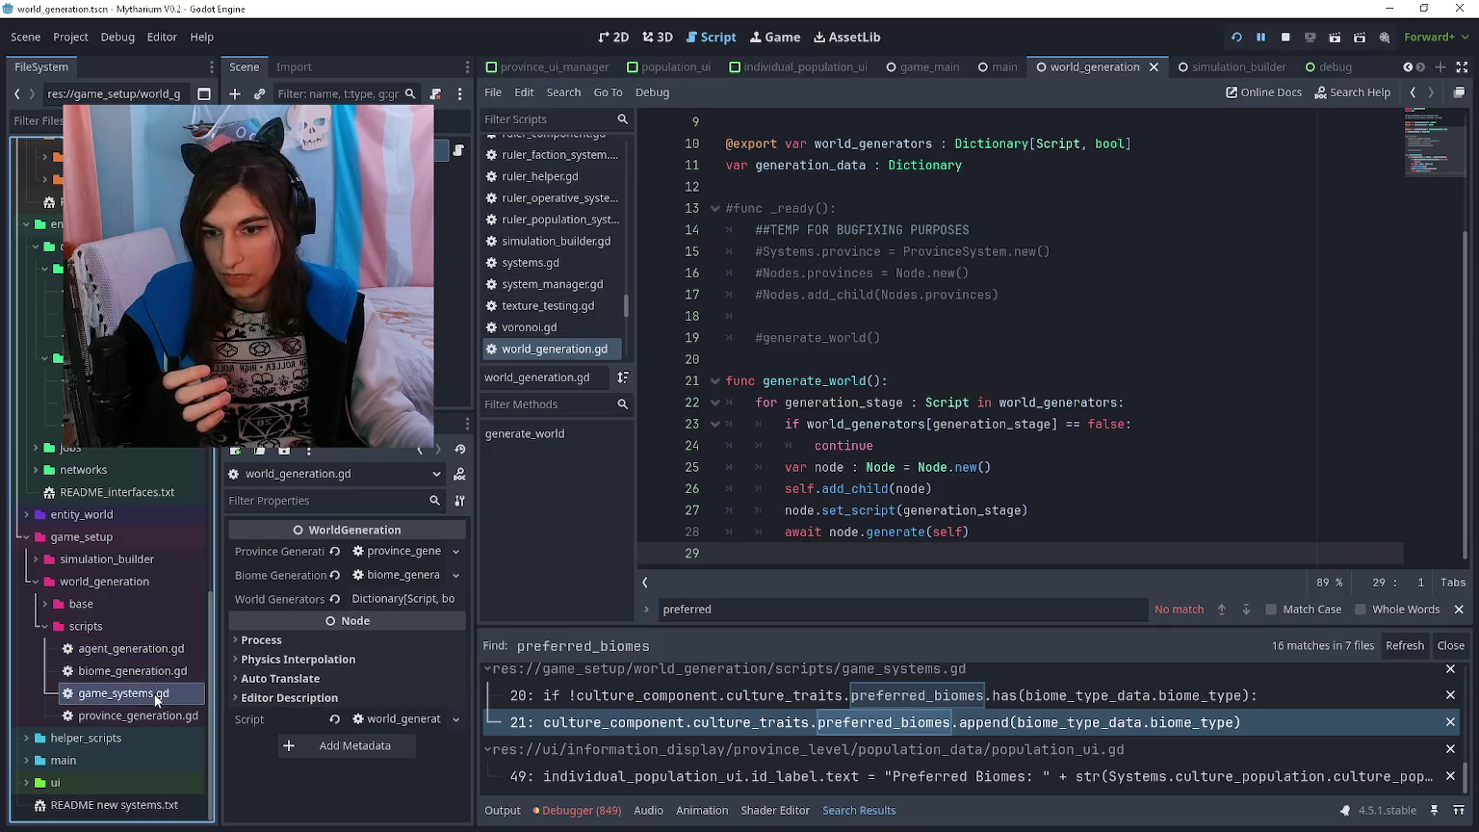
double_click(144, 674)
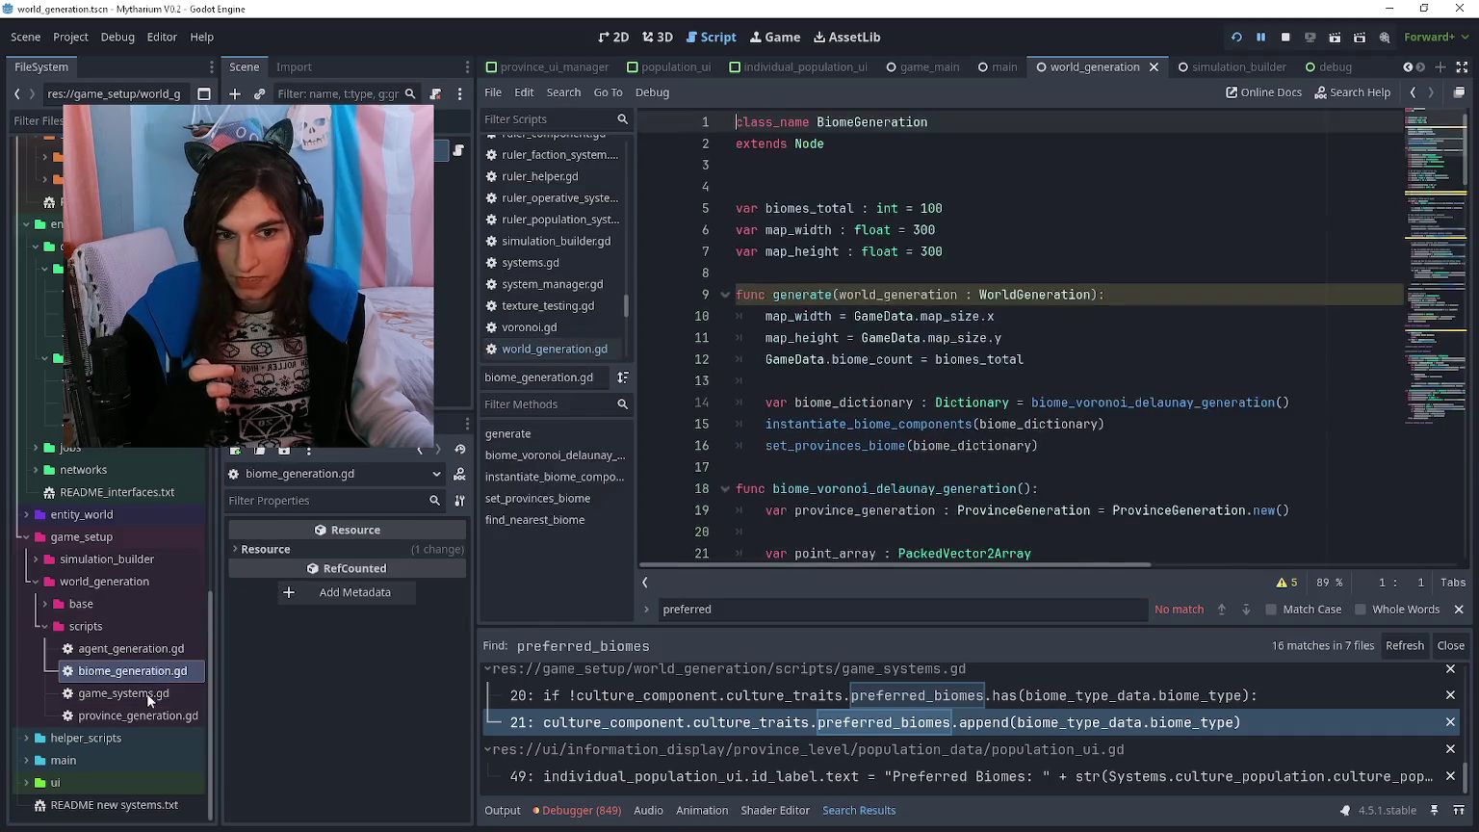
double_click(123, 692)
scroll(1017, 356, down, 3)
scroll(1016, 356, down, 2)
click(1022, 224)
scroll(963, 269, up, 4)
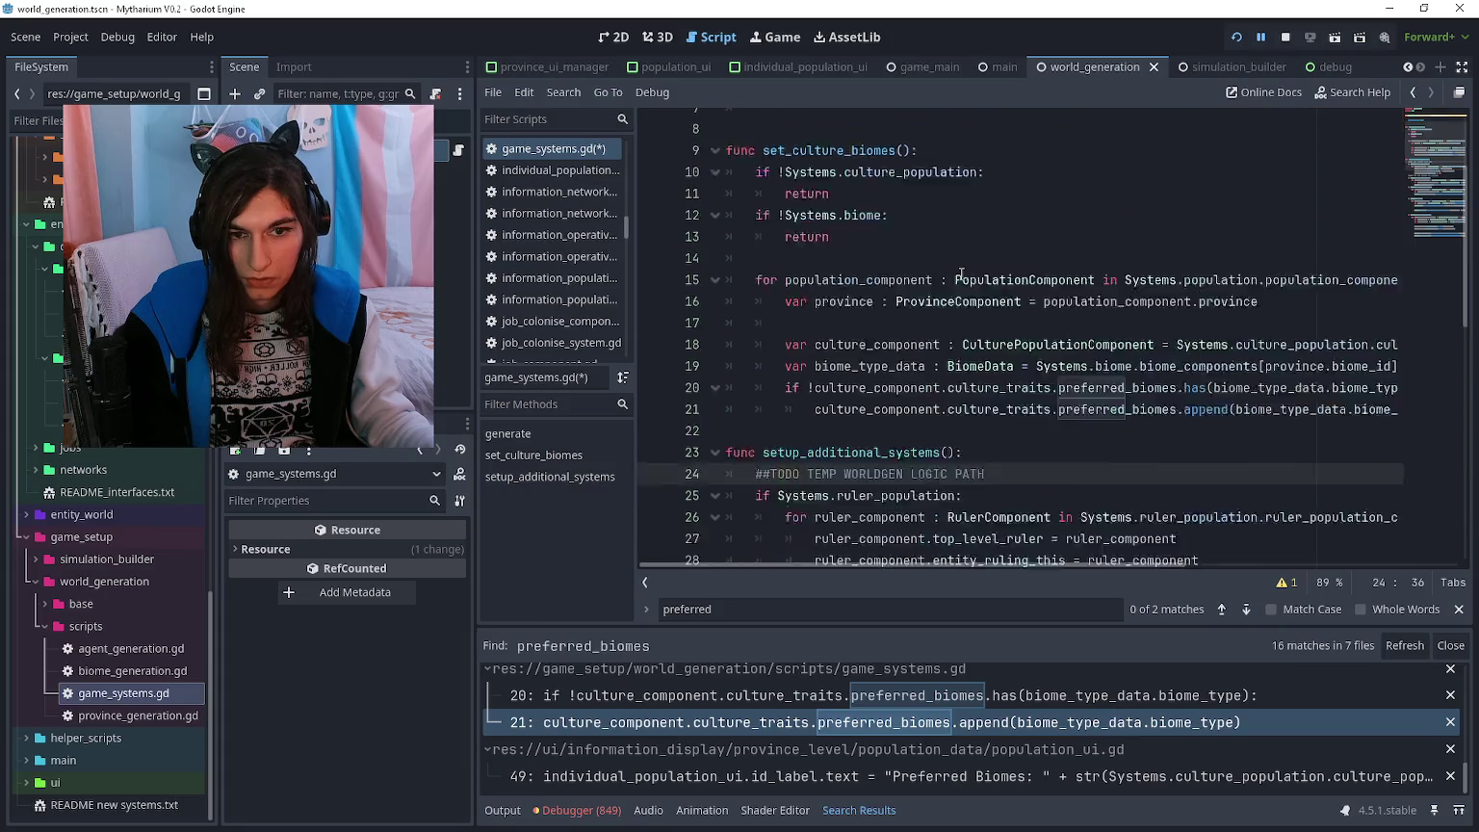
- Replace the TEMP WORLDGEN LOGIC PATH comment with a setup_ruler_population header and delete the old setup_additional_systems line
scroll(961, 274, down, 3)
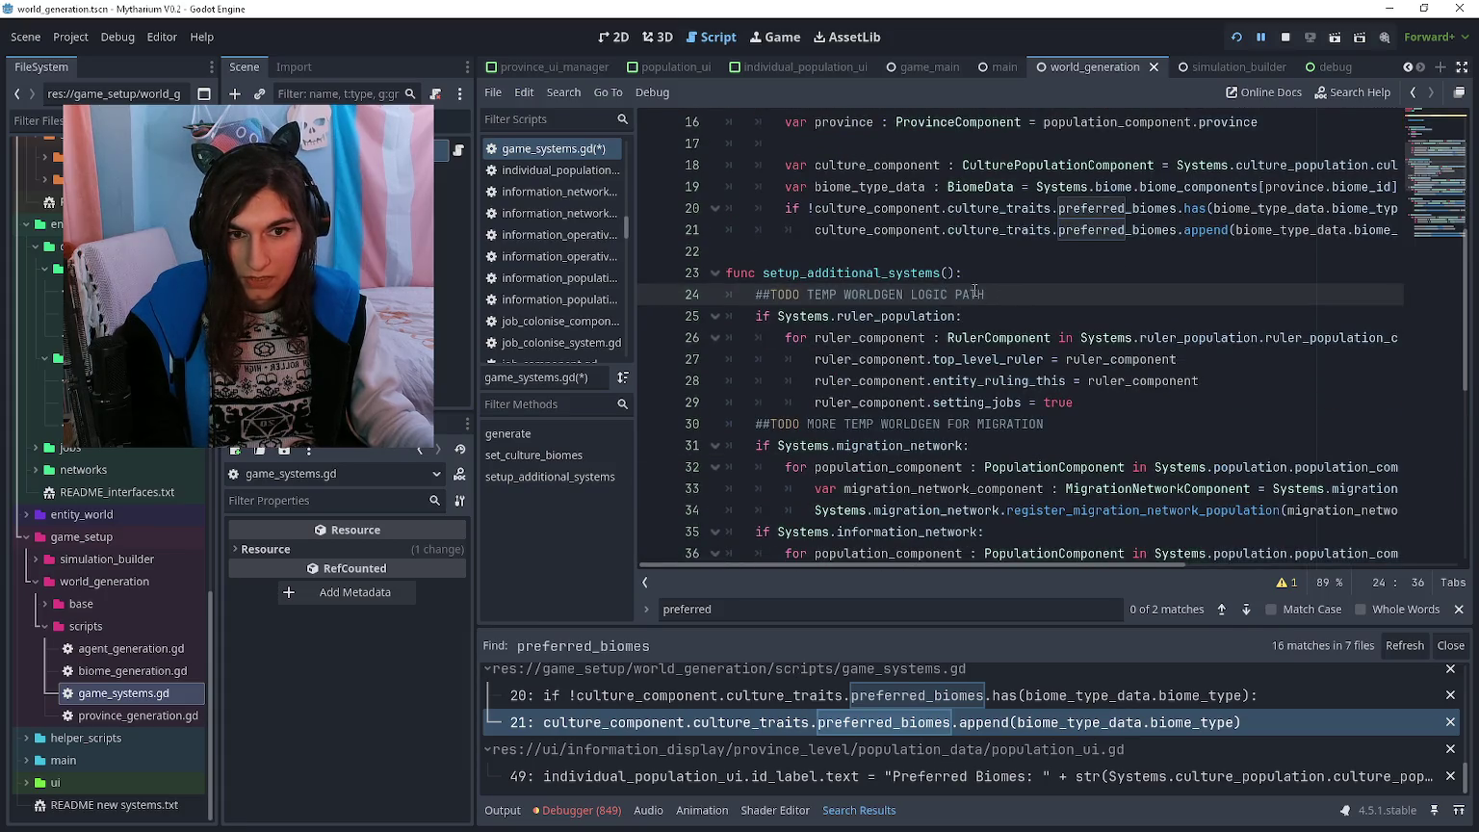
drag(995, 294, 723, 293)
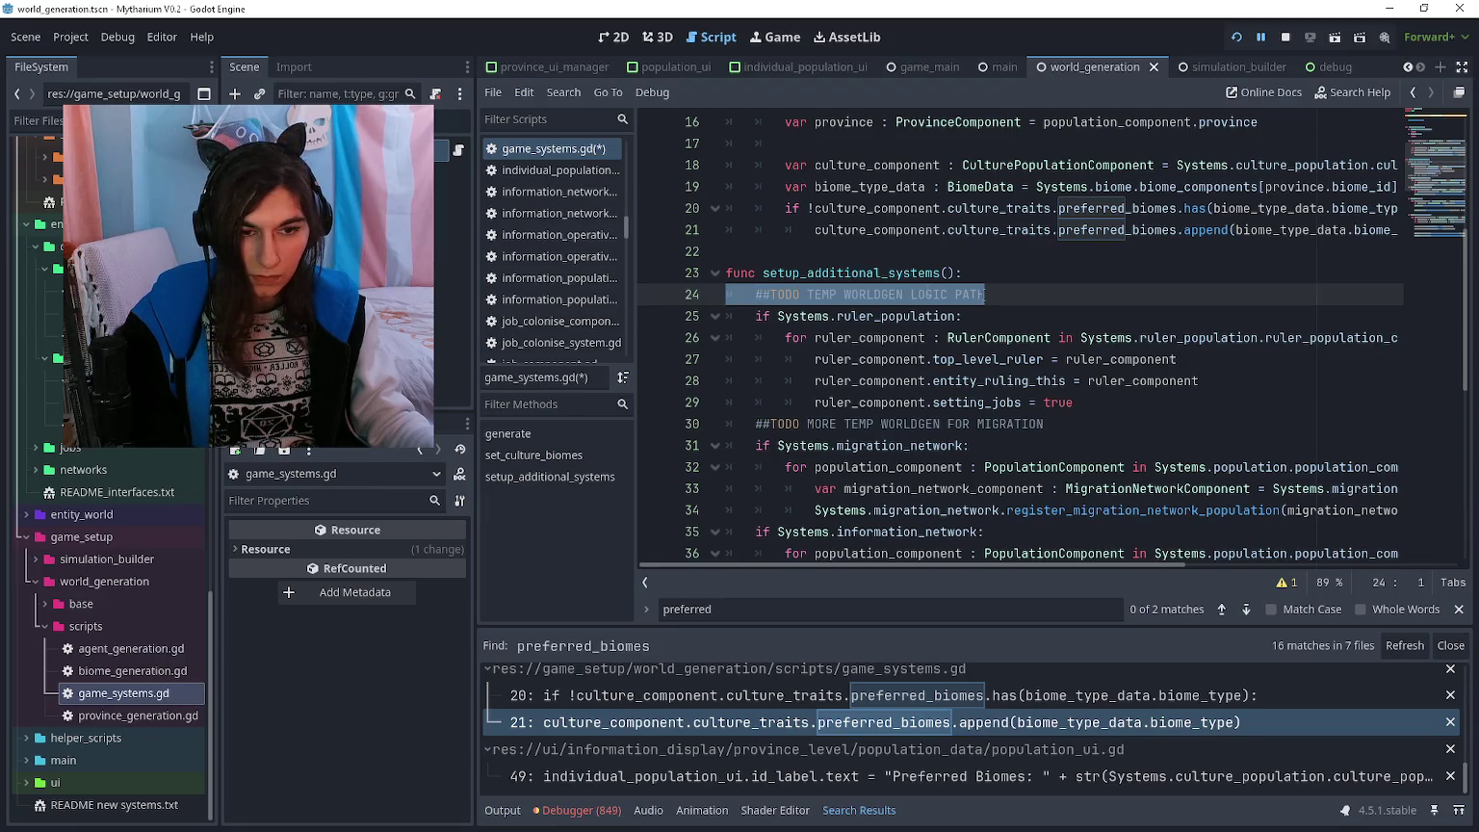
text(func setup)
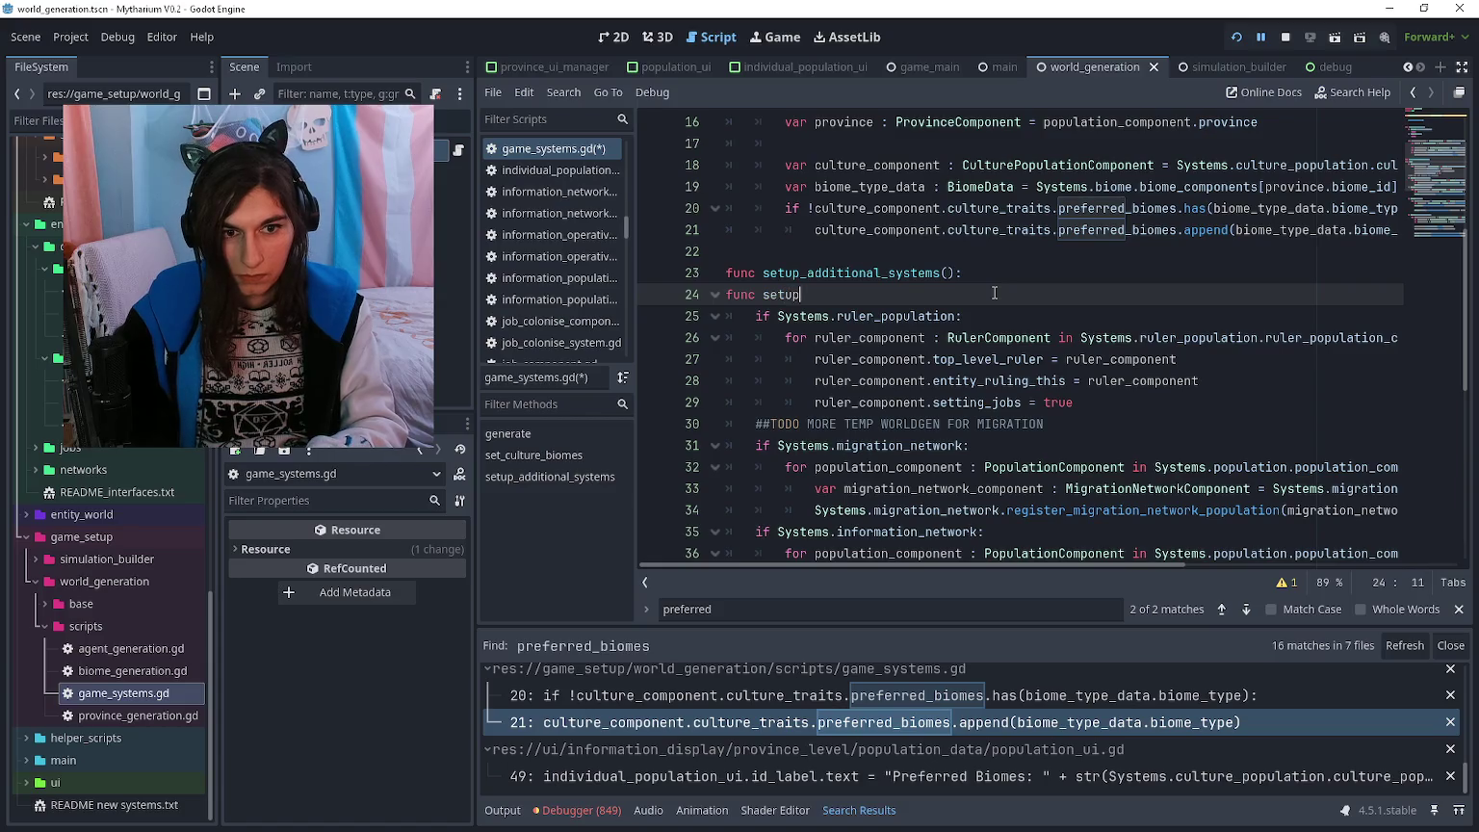
text(_ruler_population():)
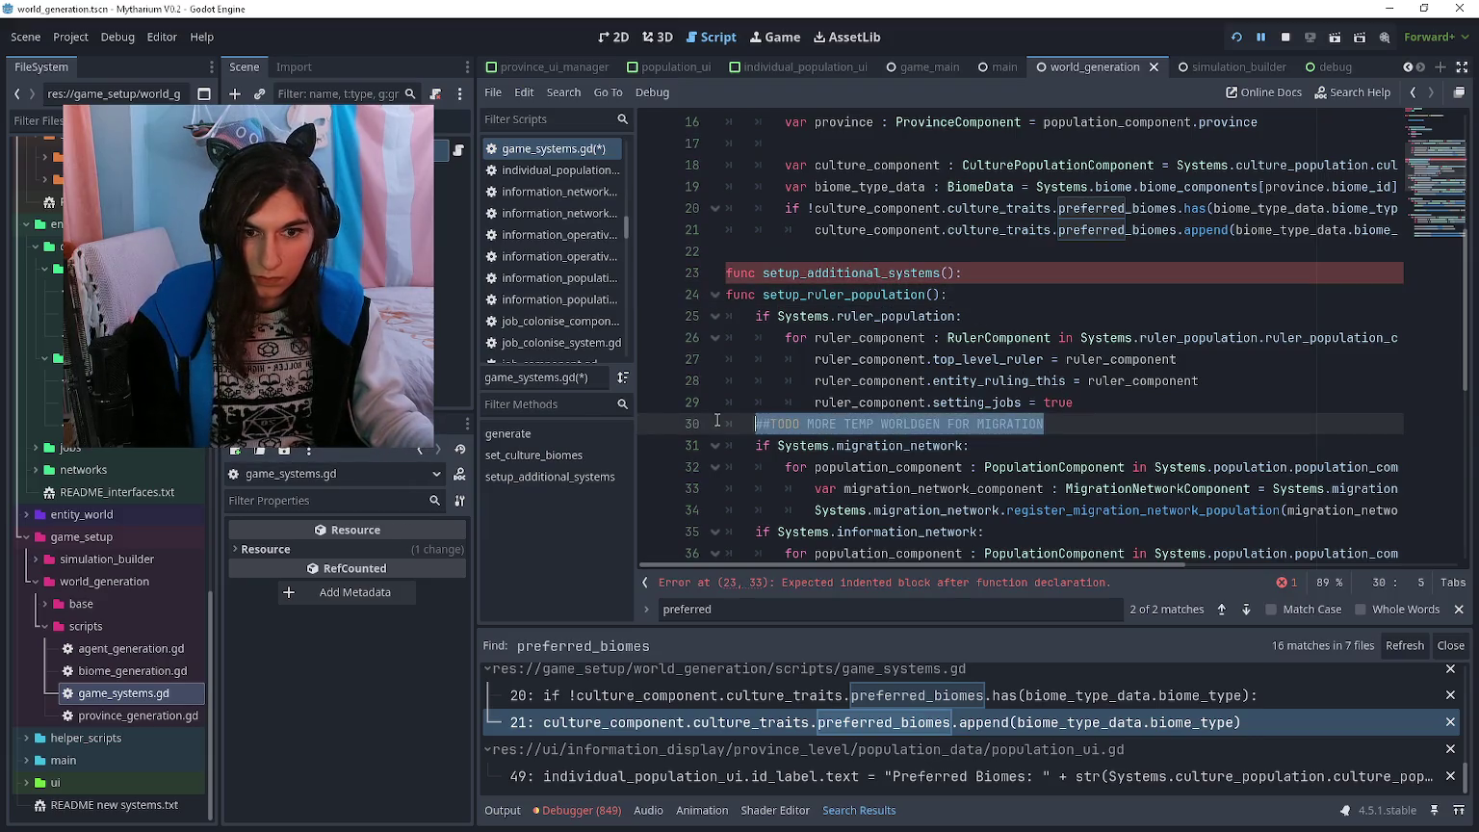
key(ctrl+shift+k)
- Replace the MIGRATION TODO comment with a func setup_migration_network() header
drag(1065, 402, 754, 402)
key(shift+Home)
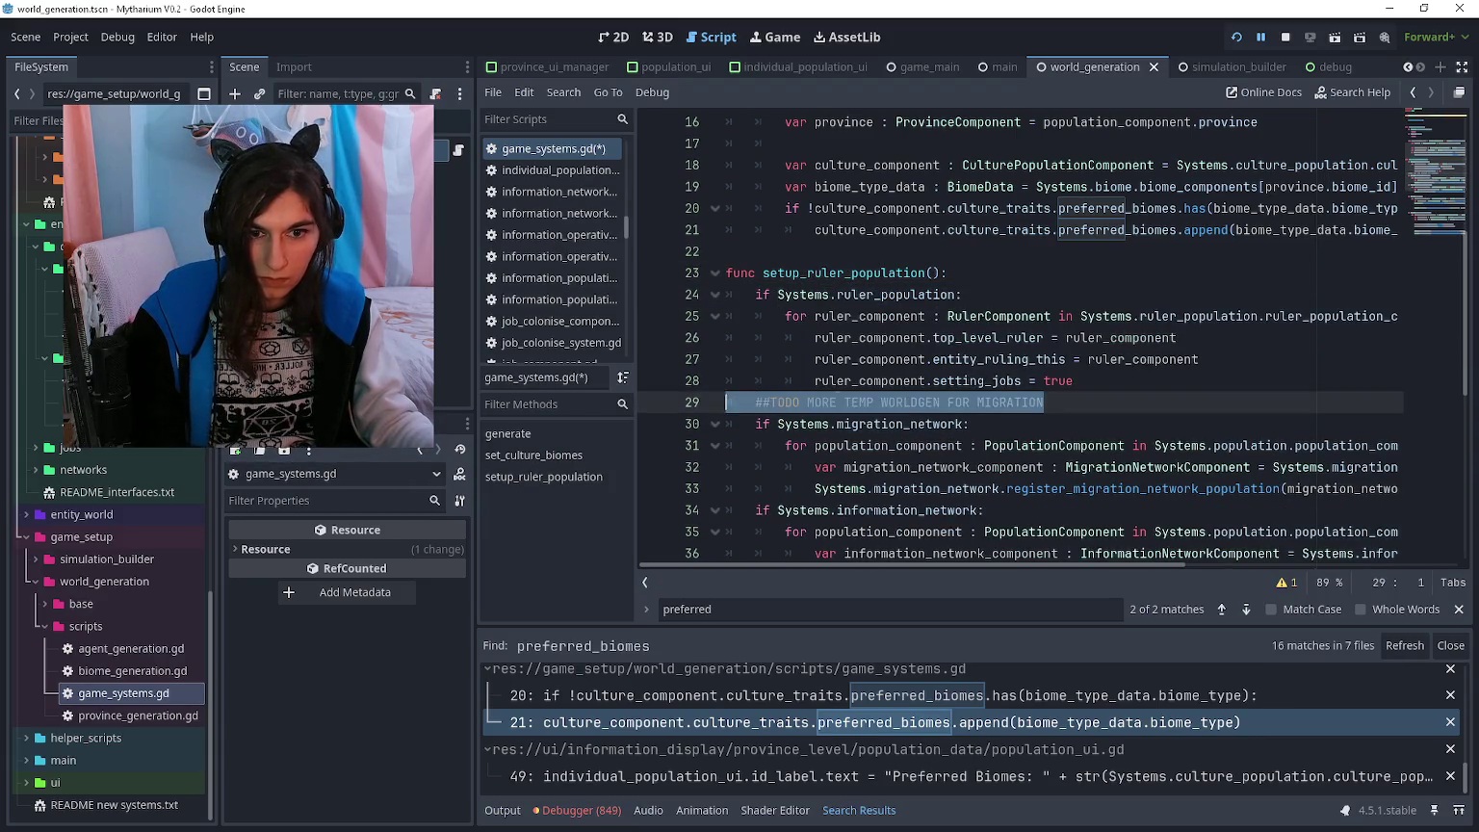
key(BackSpace)
key(Return)
text(func setup)
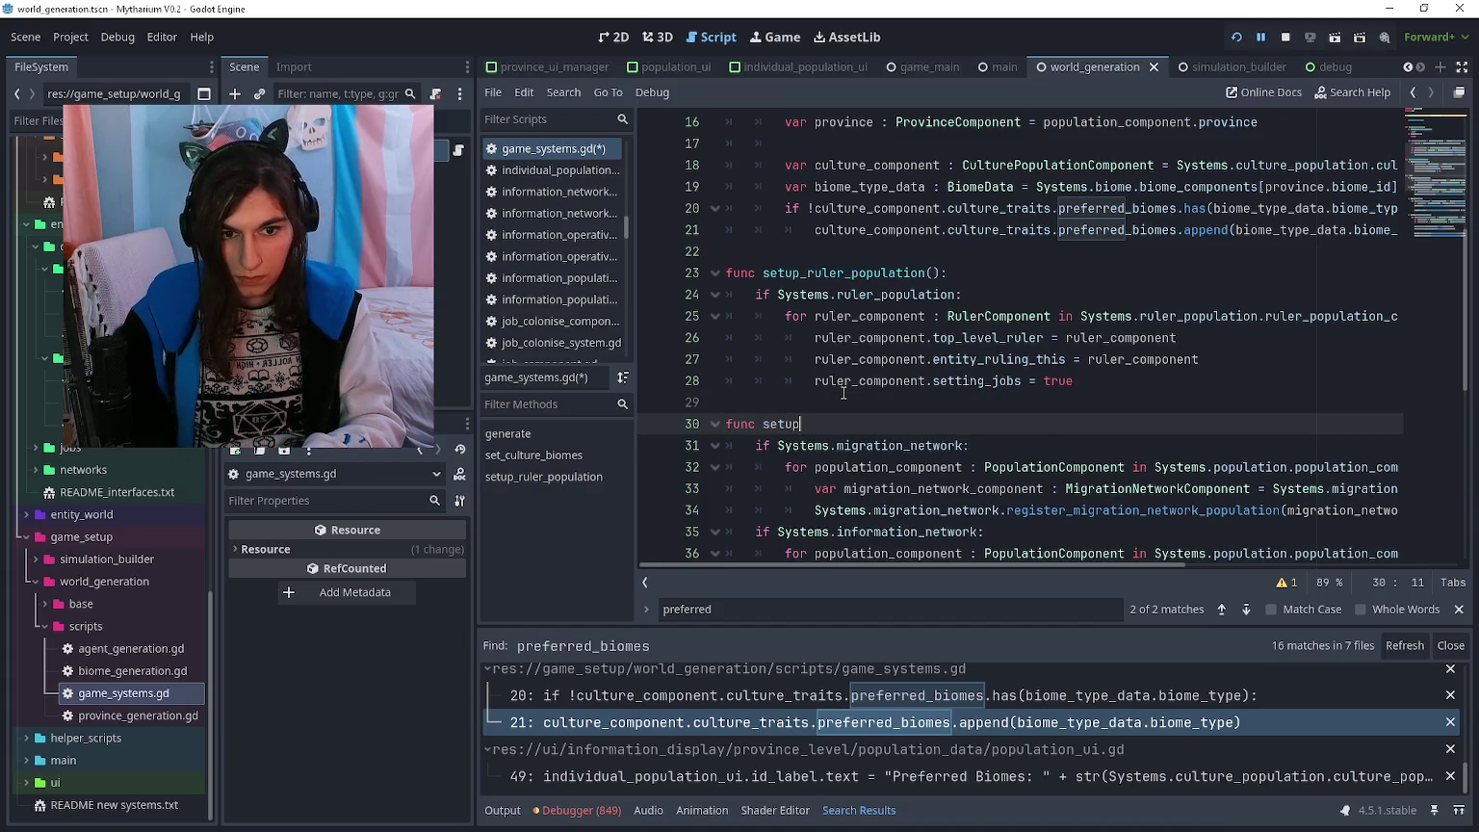
text(_migration_netw)
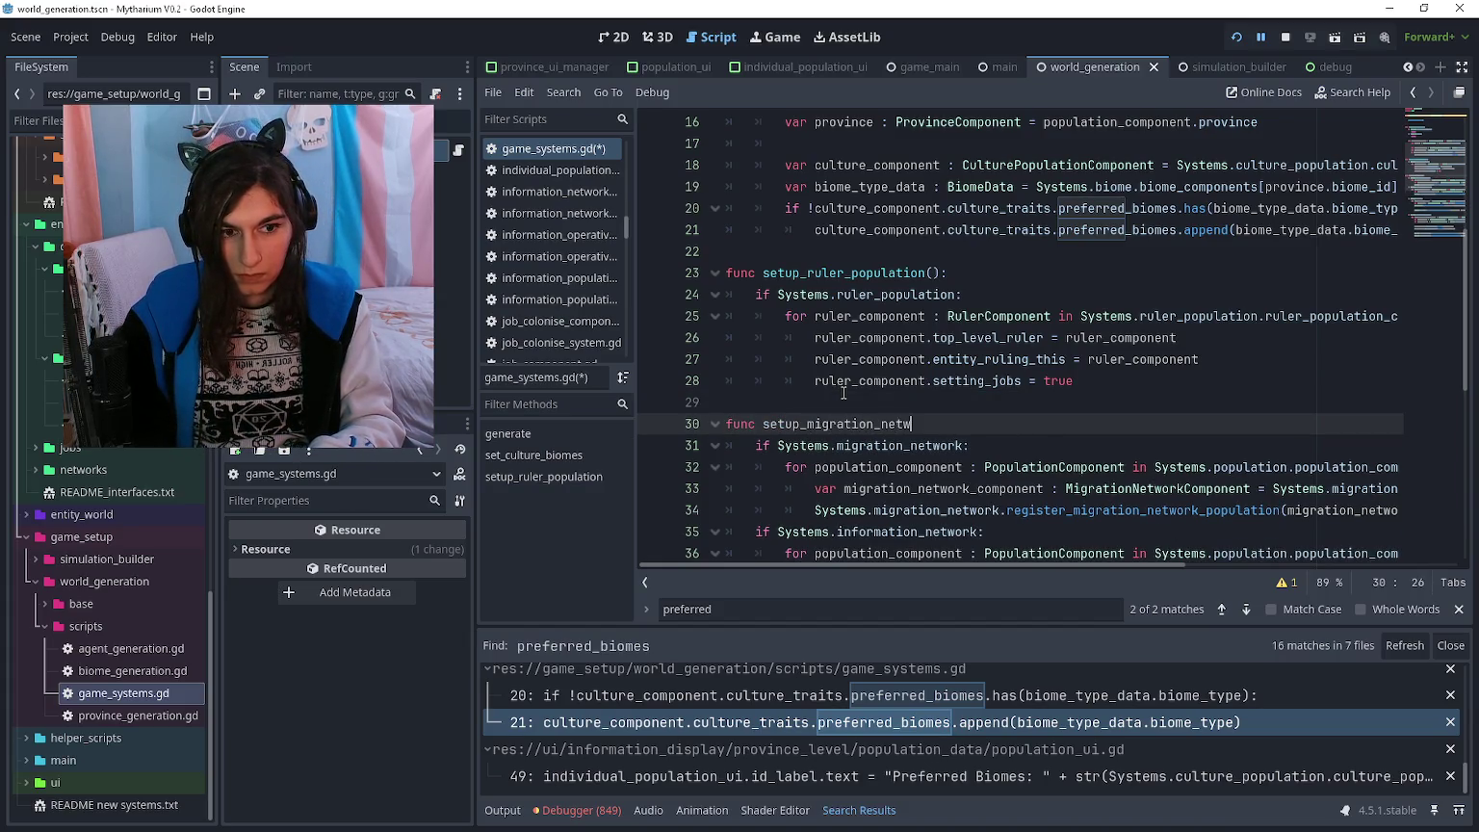
text(ork())
key(Down)
key(Down)
key(Down)
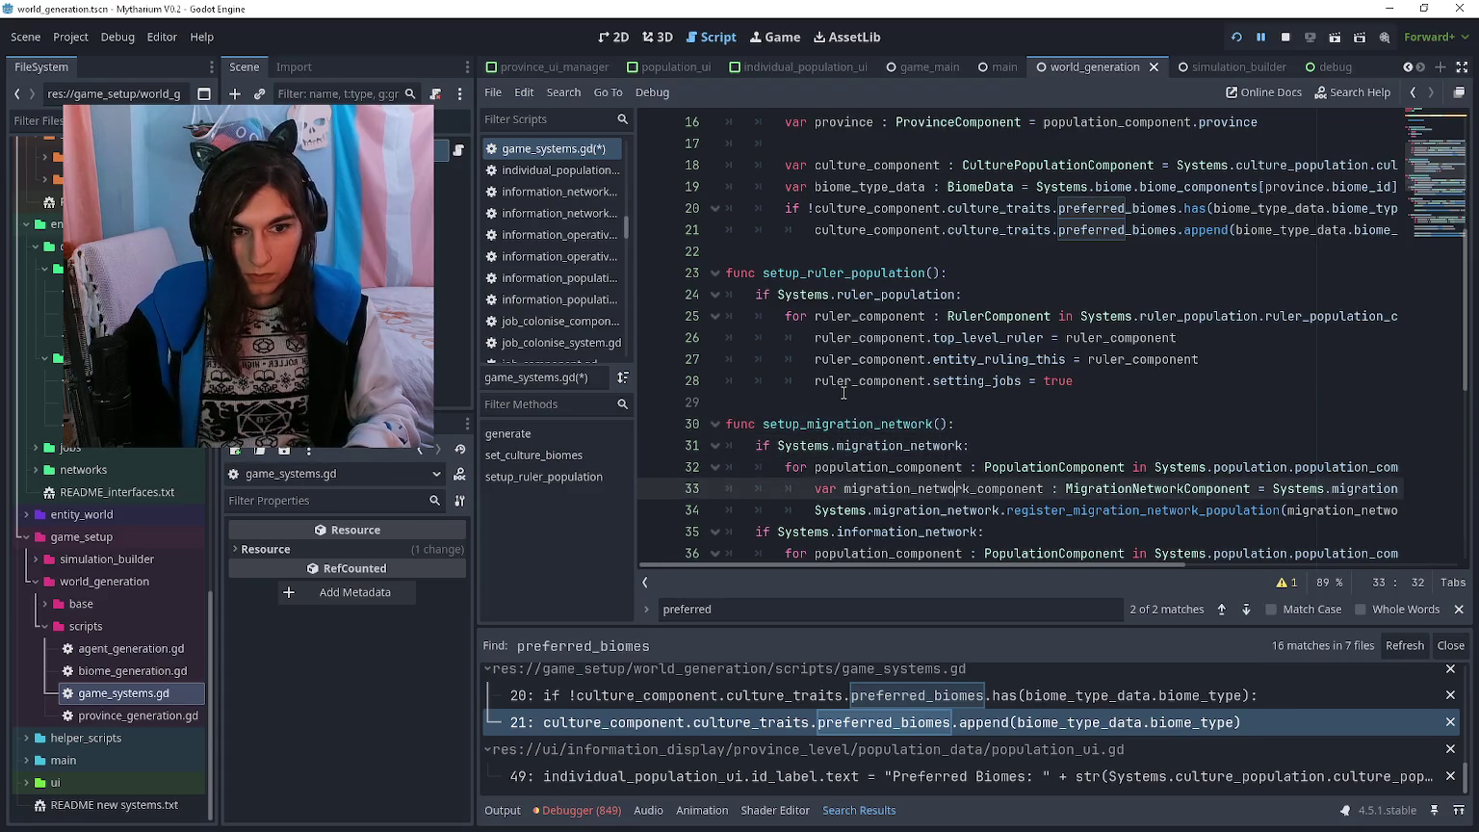
key(Return)
- Add a top-level func setup_information_network() header above the information network block
key(Up)
key(BackSpace)
key(Return)
text(func set)
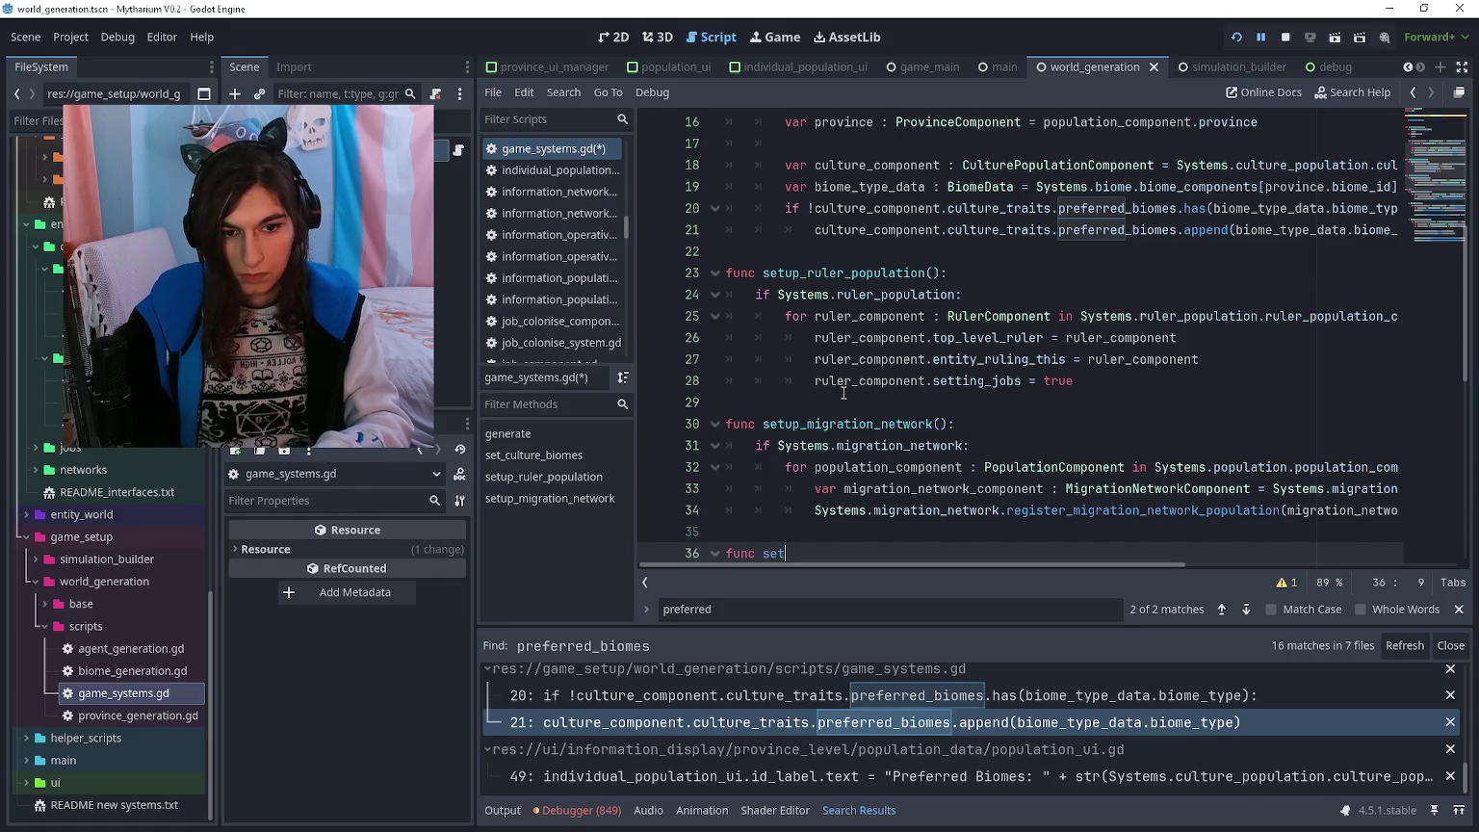
scroll(843, 393, down, 7)
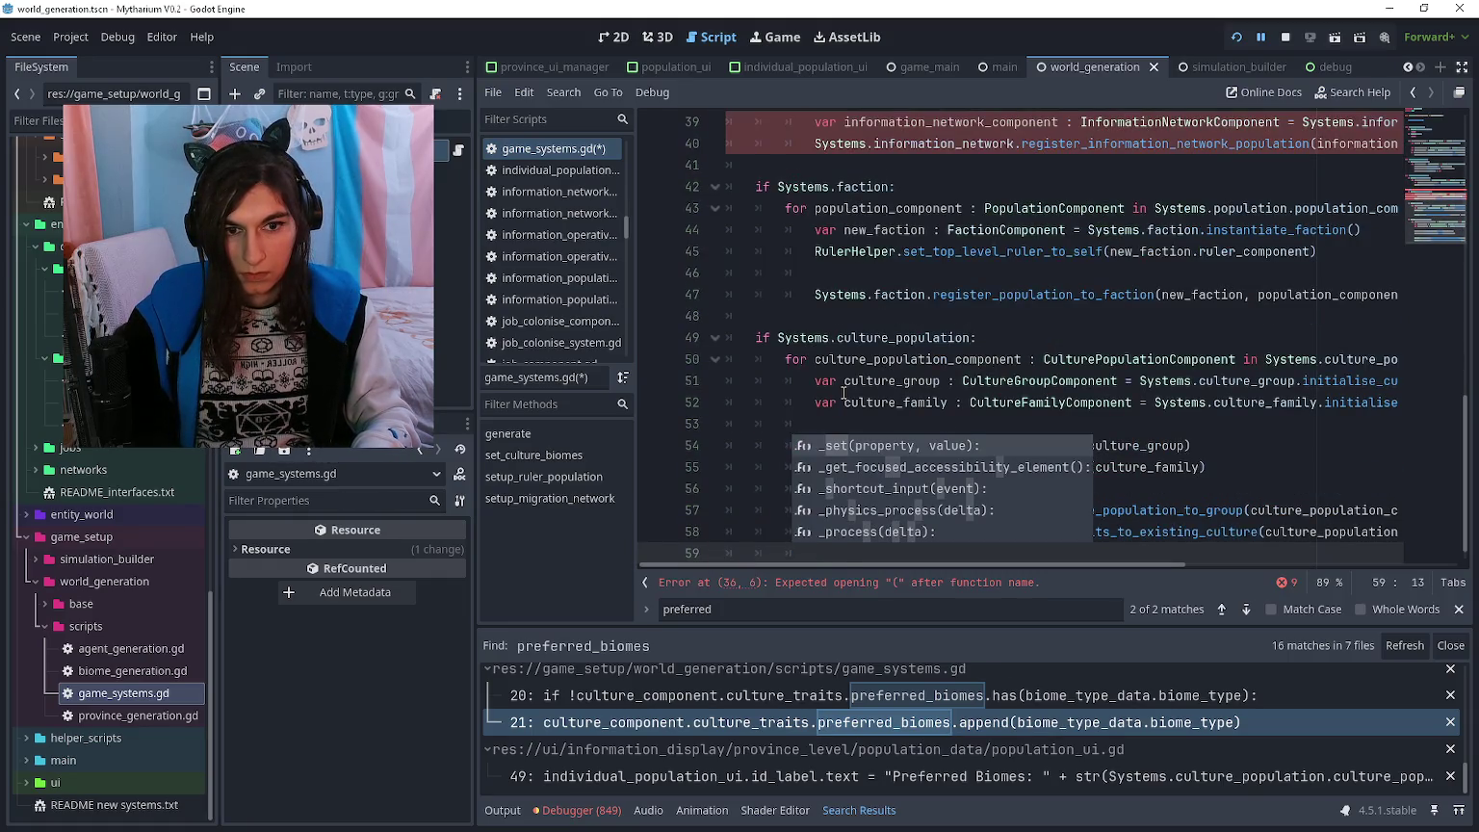
scroll(843, 393, up, 3)
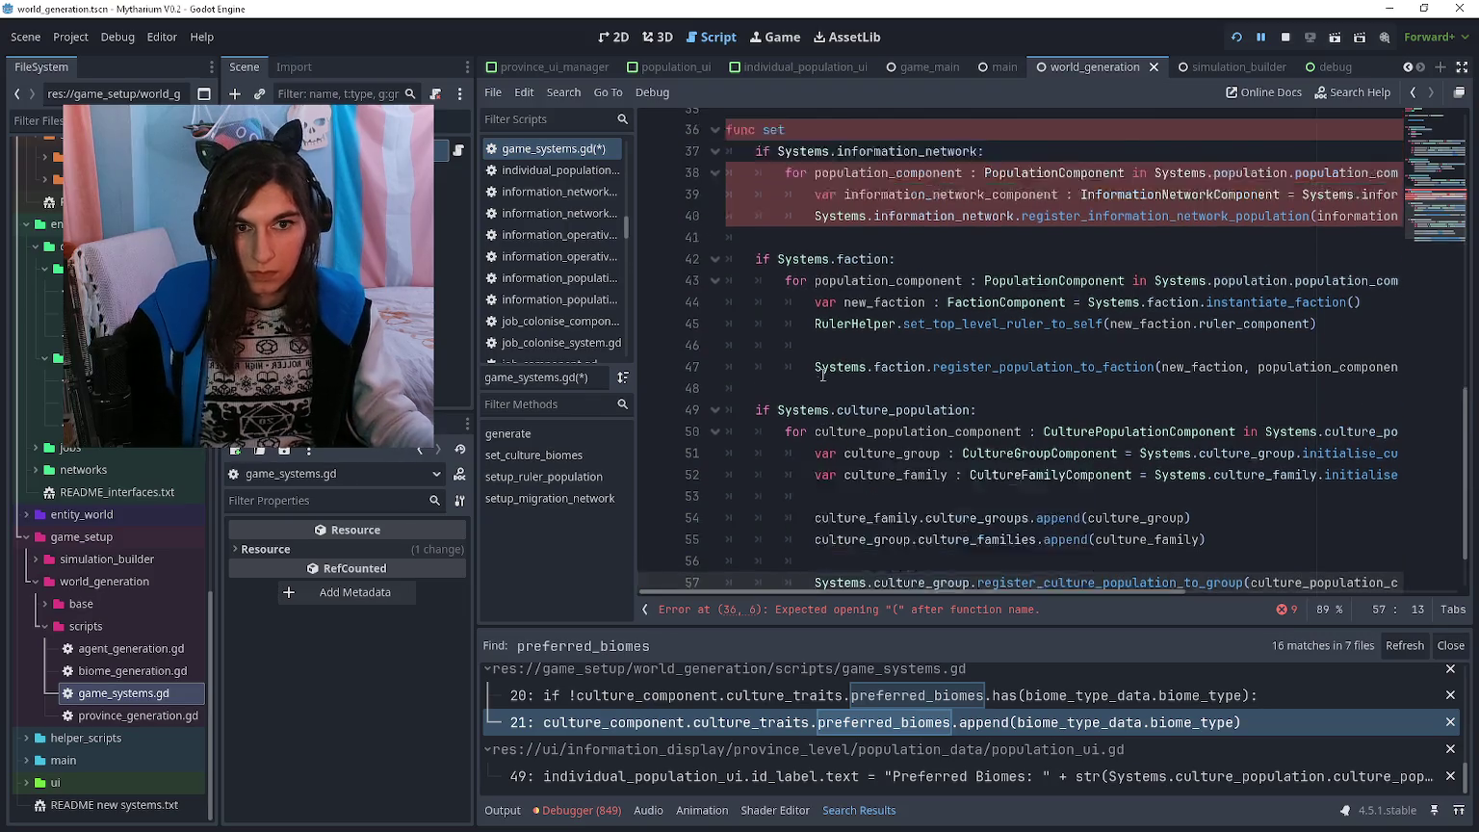
text(up(information_)
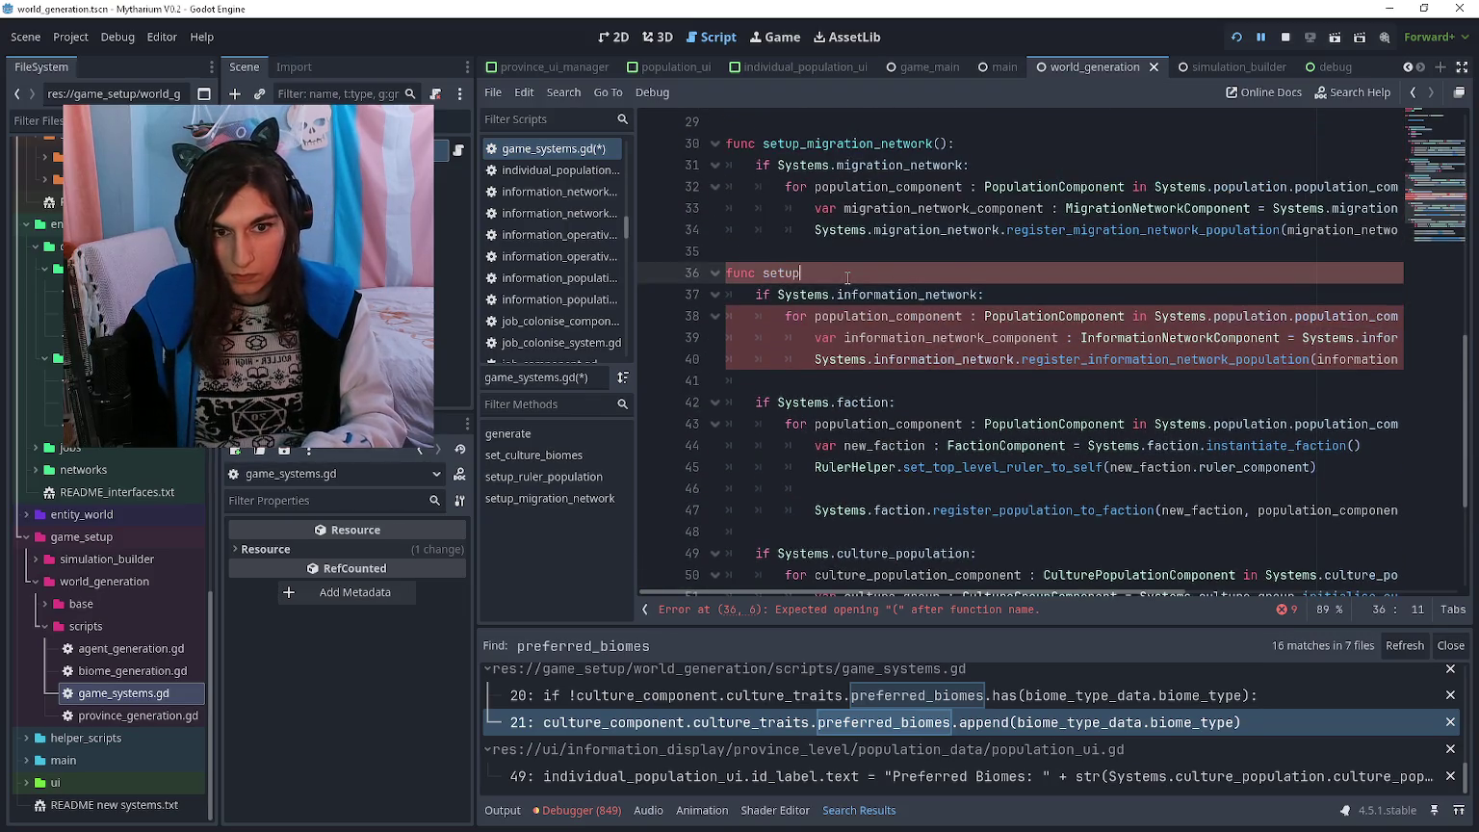
key(ctrl+BackSpace)
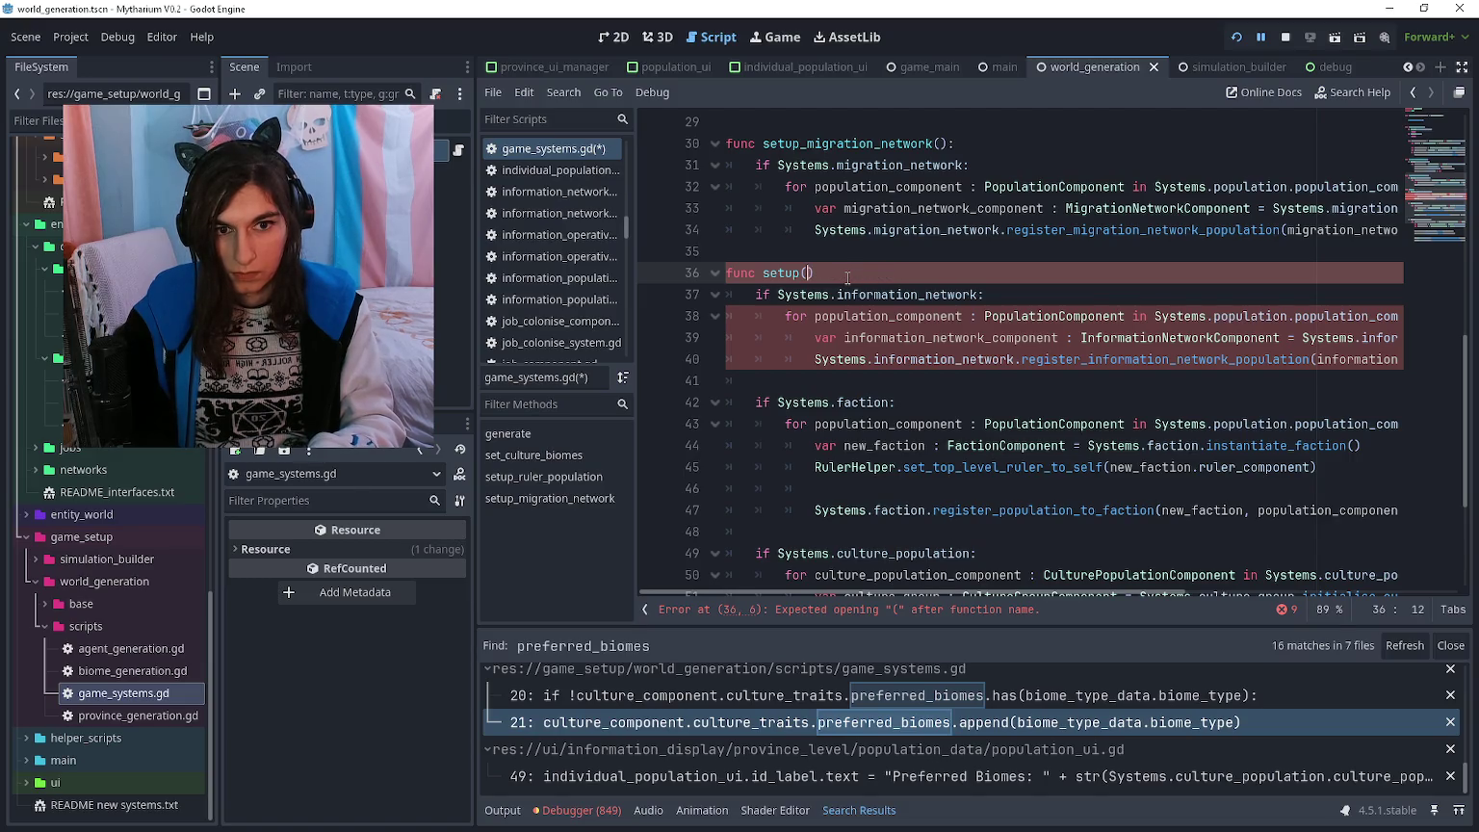
text(information_network()
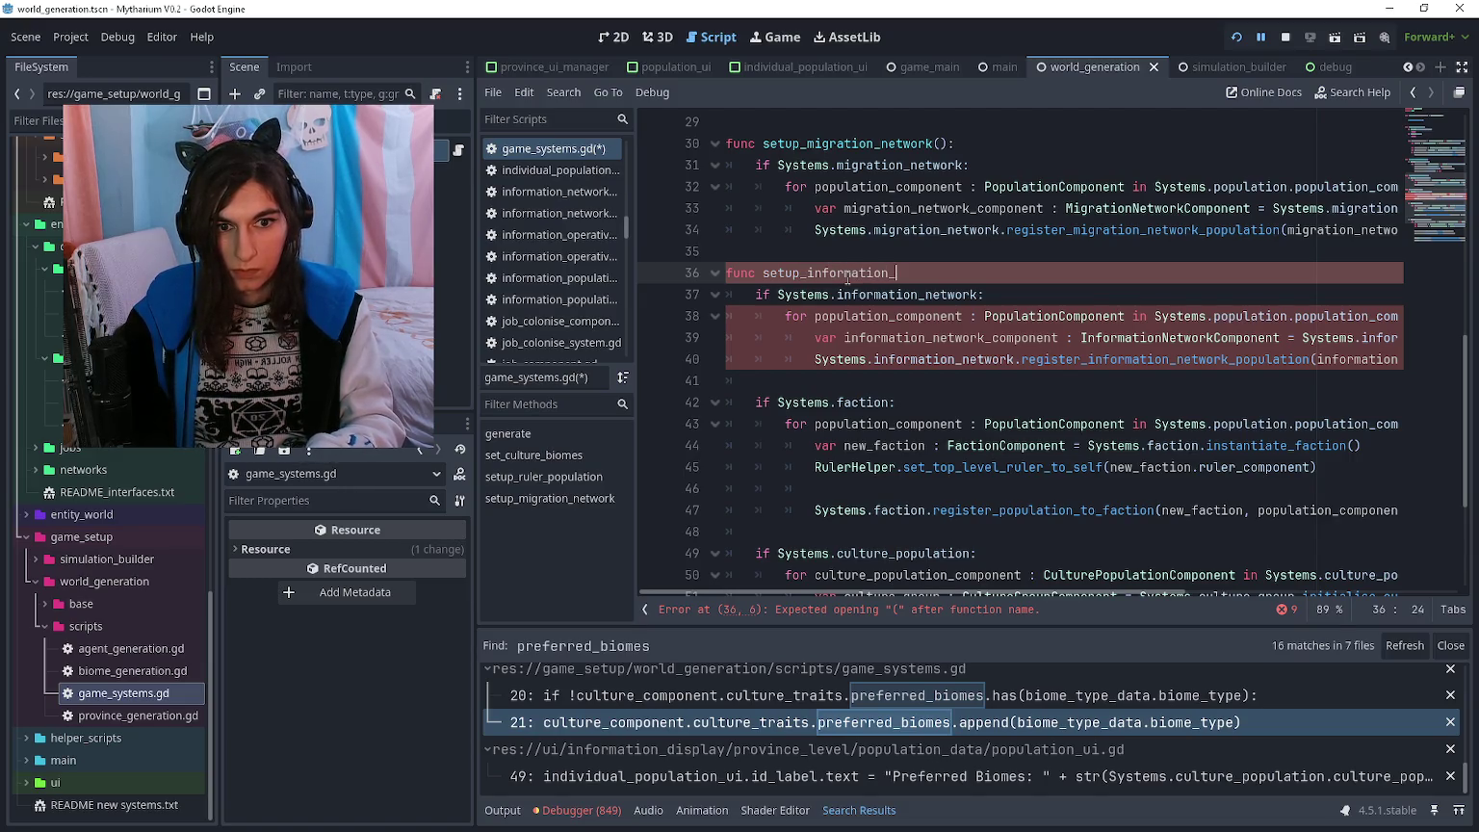
key(Down)
key(Down)
key(Down)
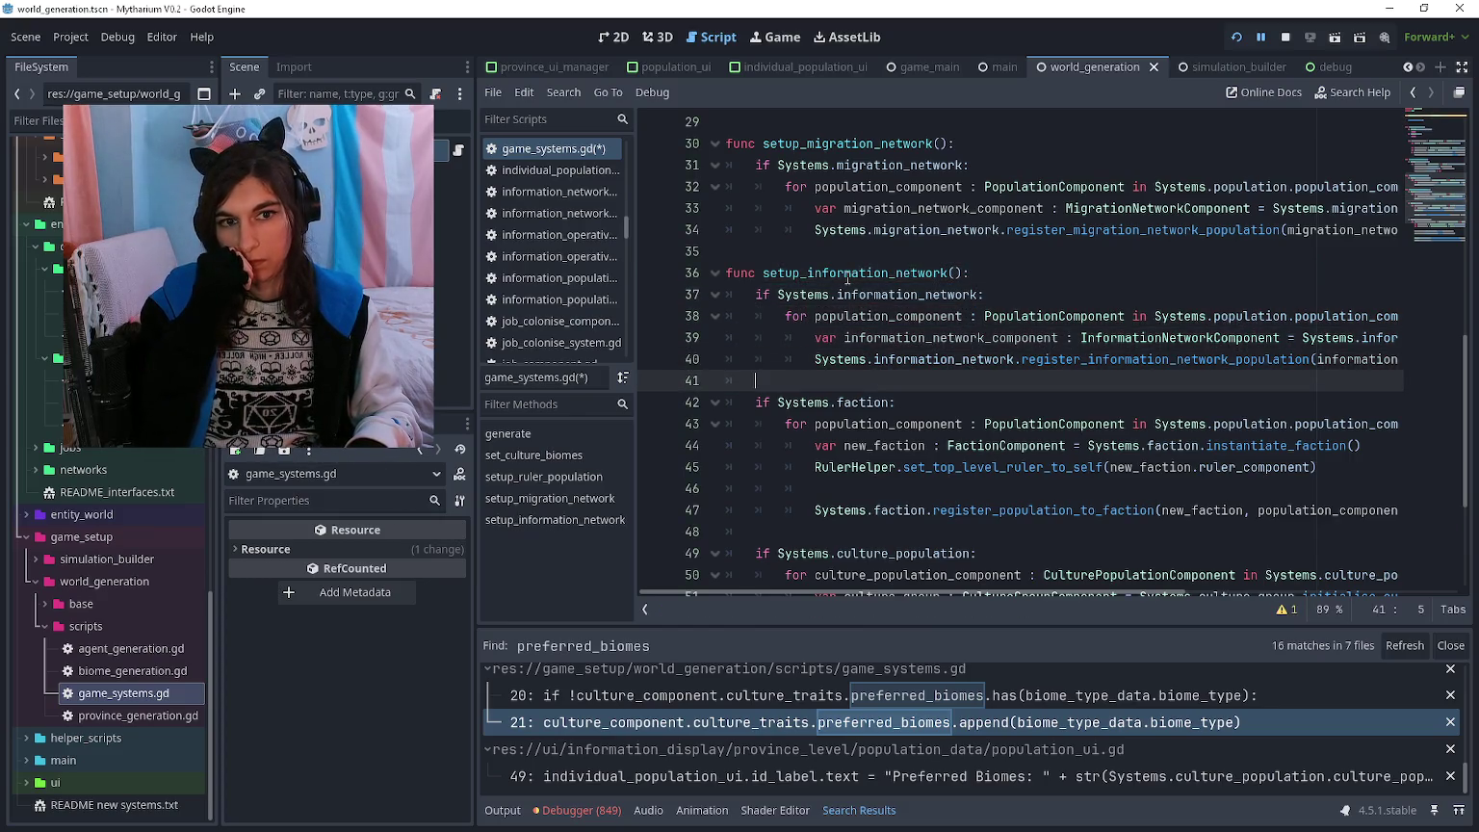
- Add a func setup_faction(): header above the faction block
key(Return)
key(BackSpace)
text(func set)
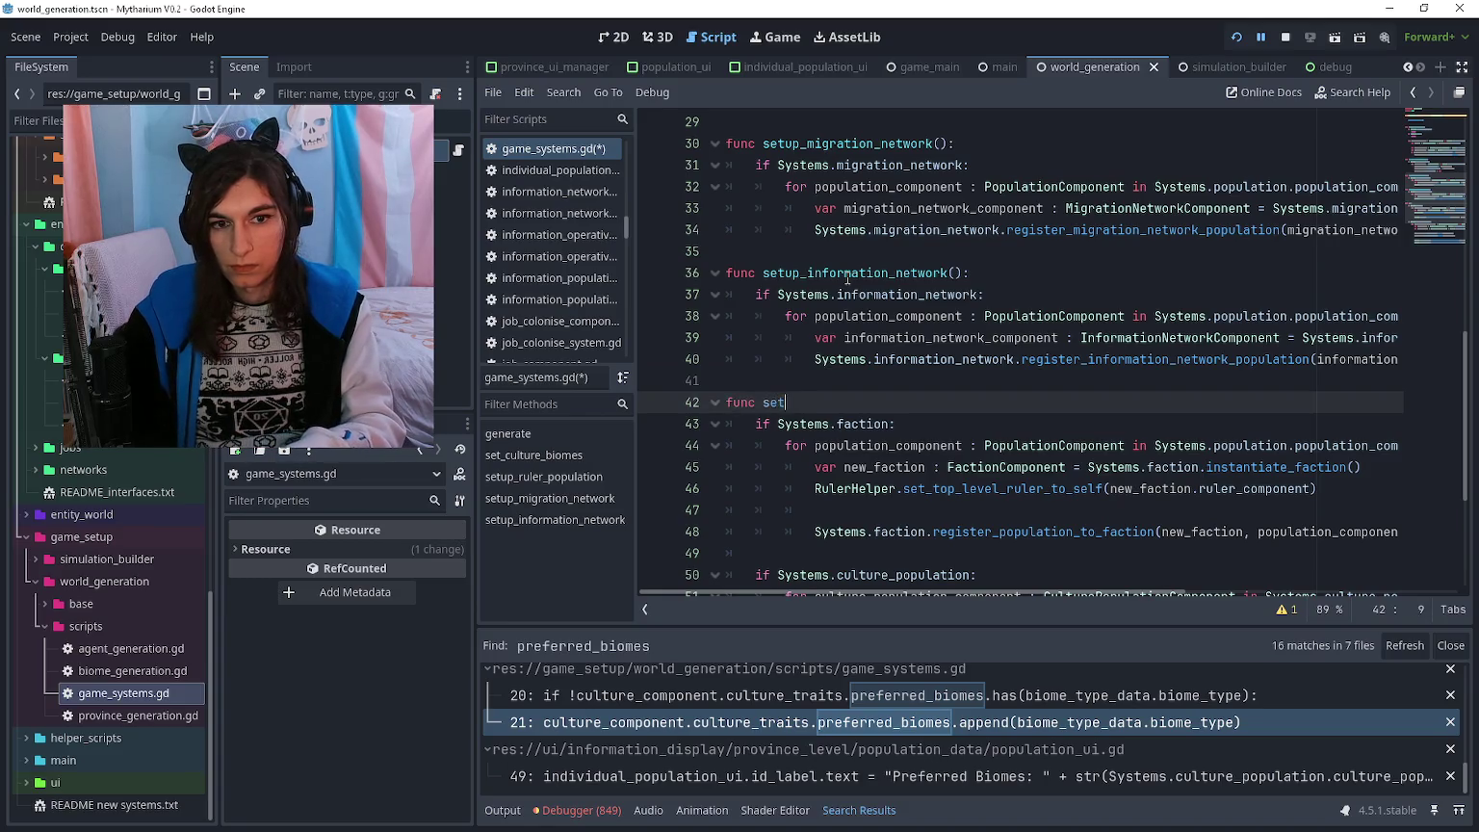
text(up_faction():)
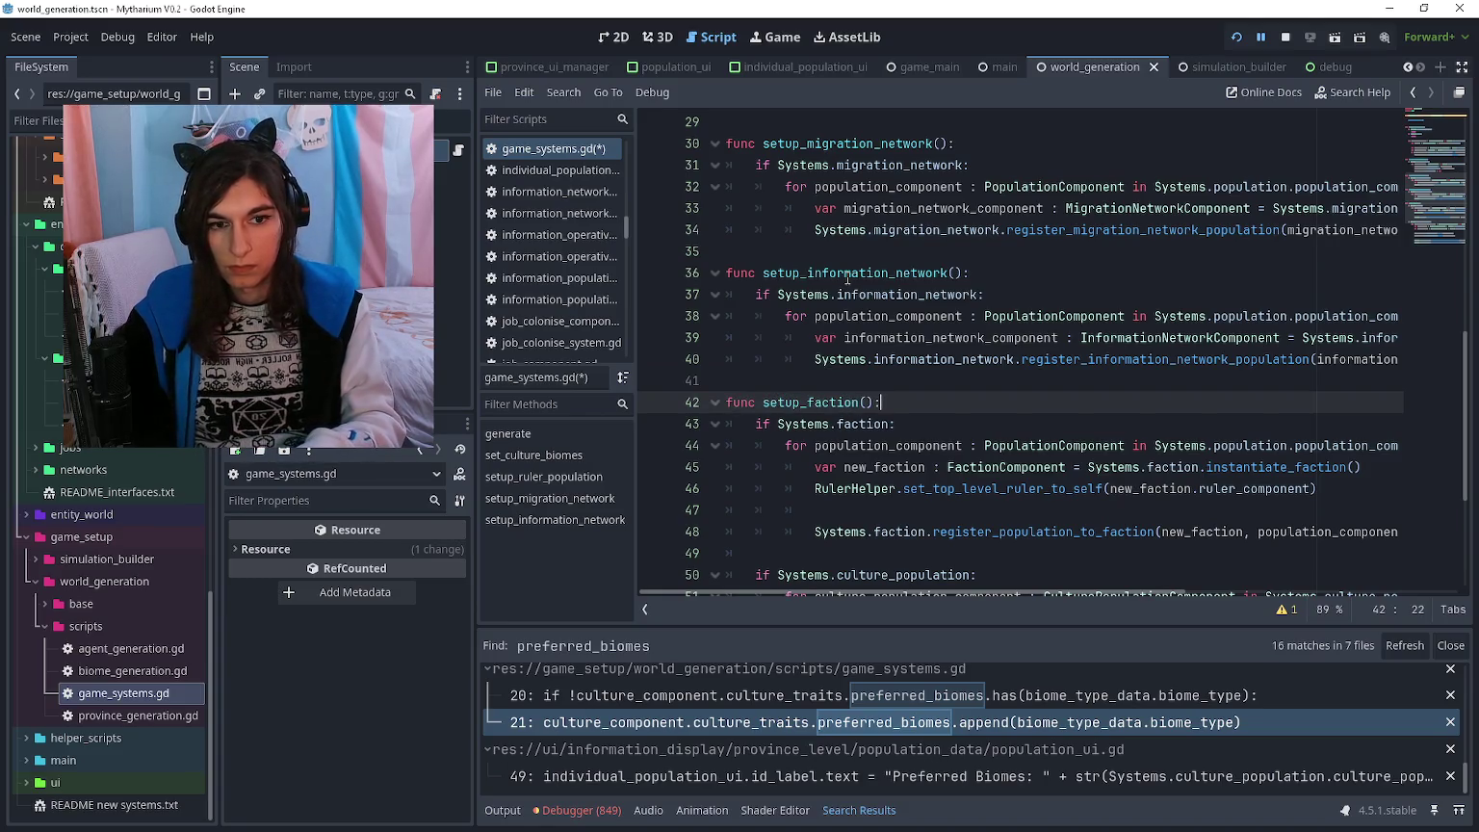
key(Down)
key(Down)
key(Down)
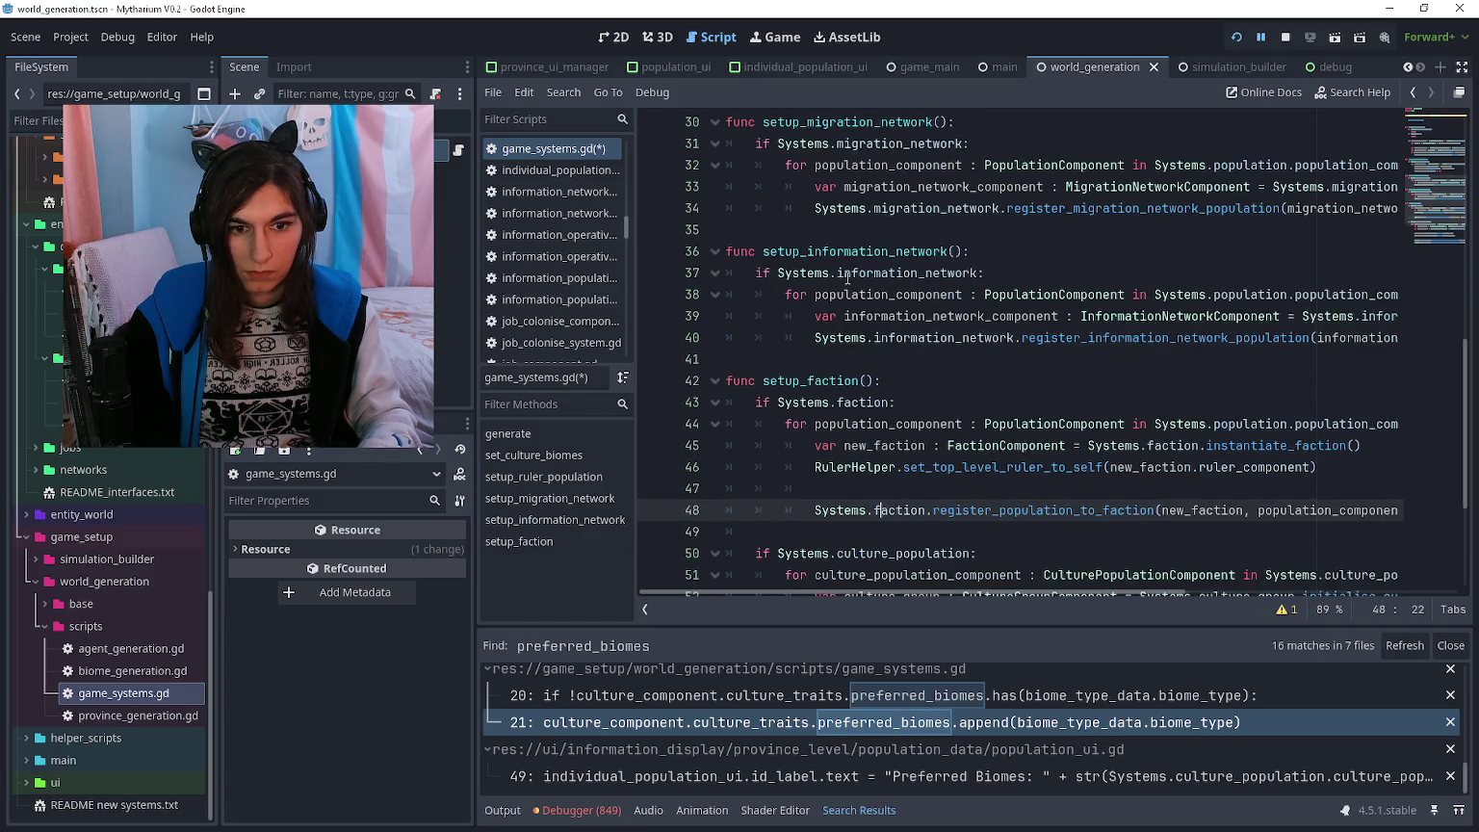
key(Down)
- Add a func setup_culture_population() header with an empty line below it
key(Return)
text(func setup_cul)
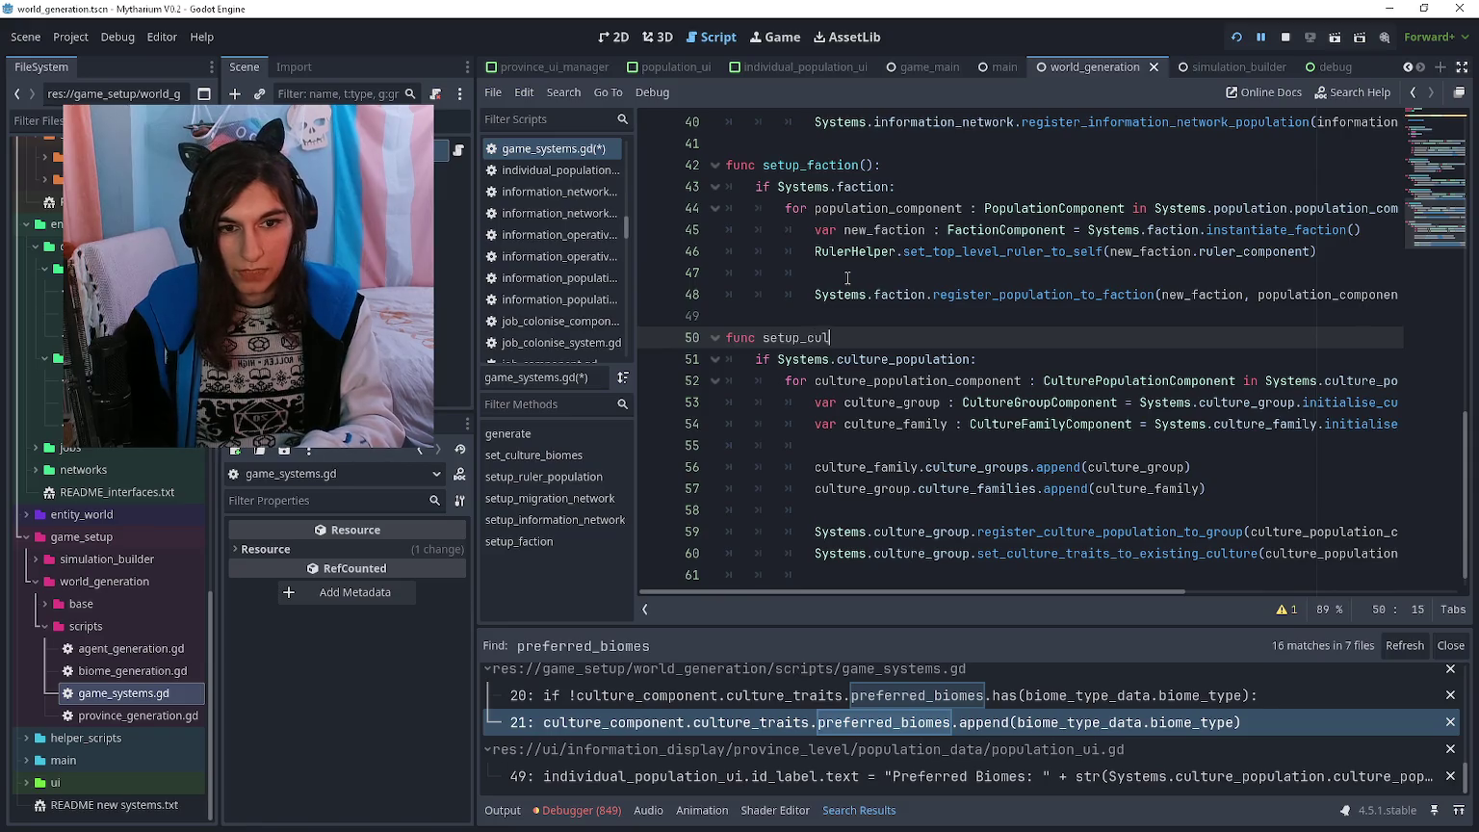
text(ture_population():)
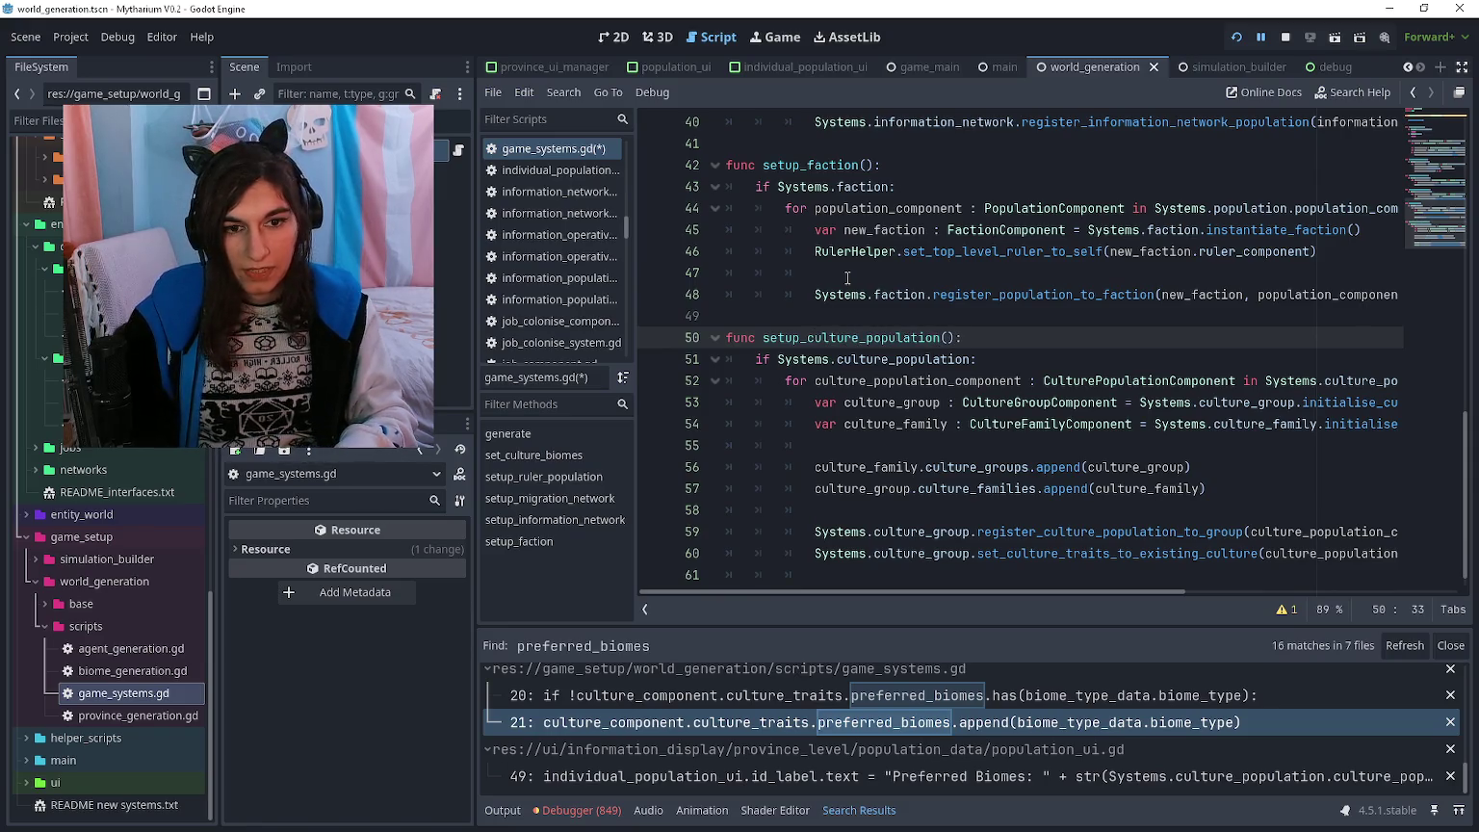
key(Return)
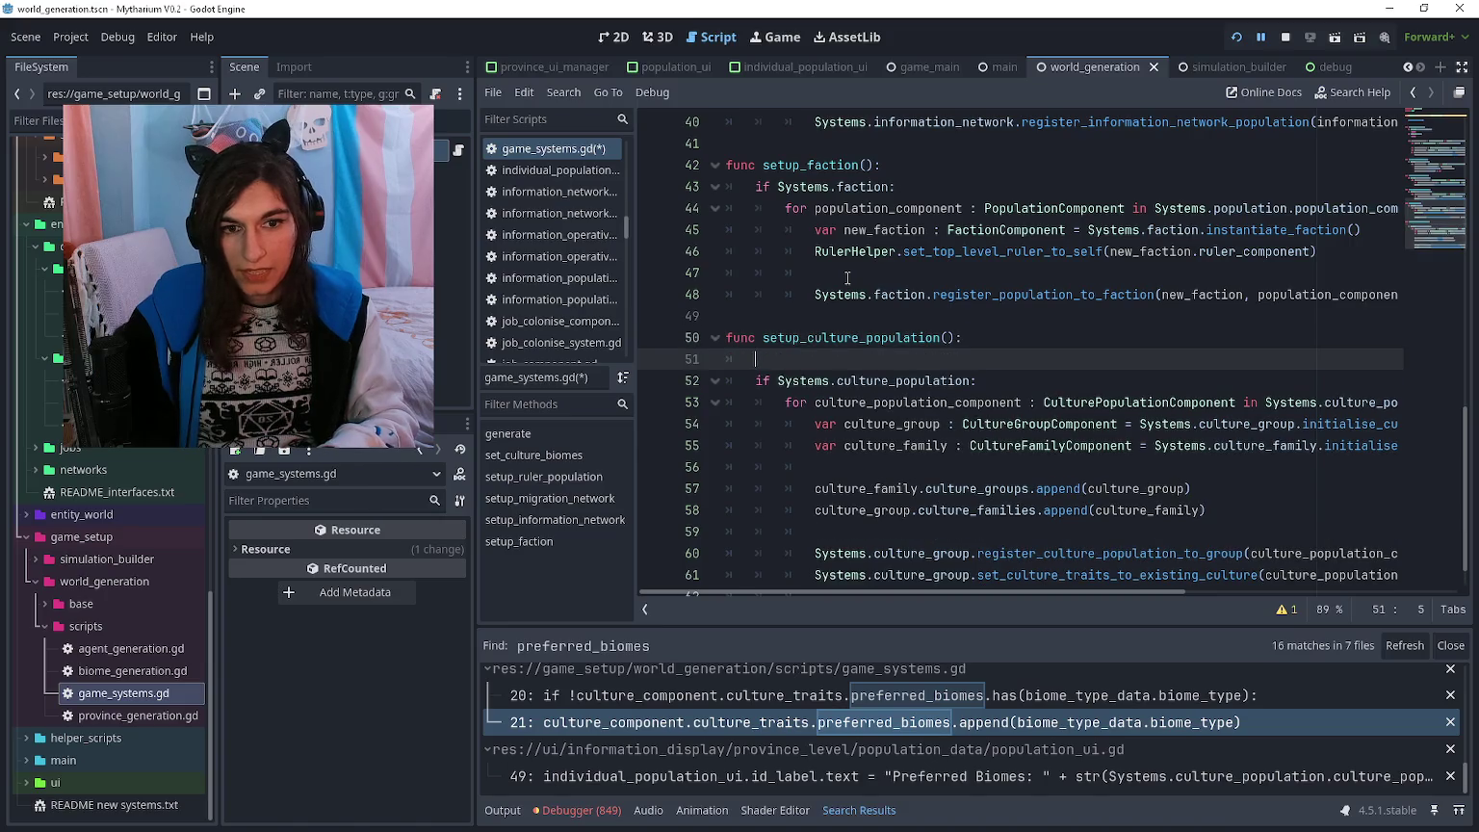
key(Down)
key(Down)
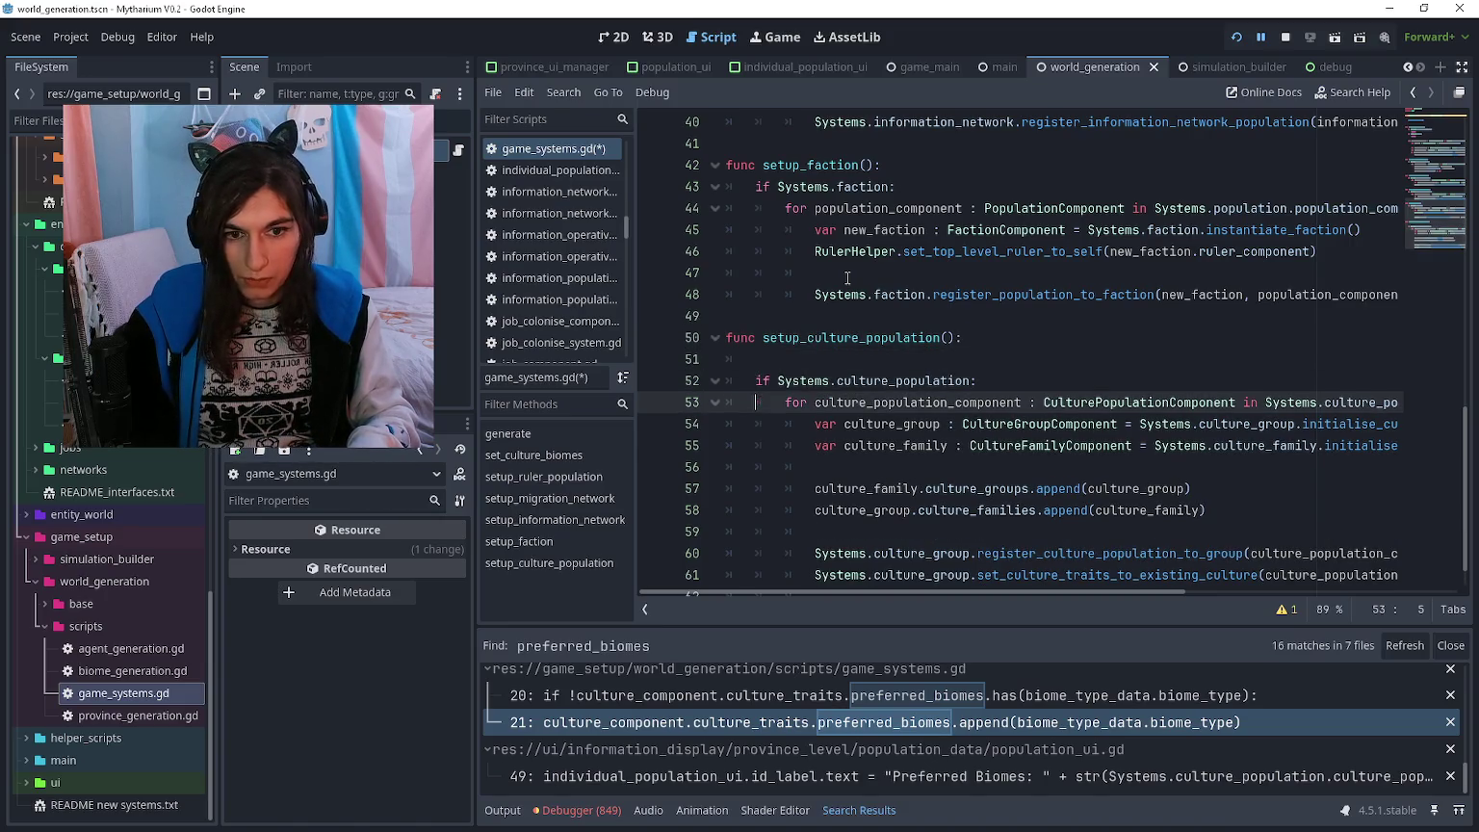
- Dedent the culture population for loop and its body one level
key(shift+Tab)
key(Down)
key(shift+Tab)
key(Down)
key(shift+Down)
key(shift+Down)
key(shift+Down)
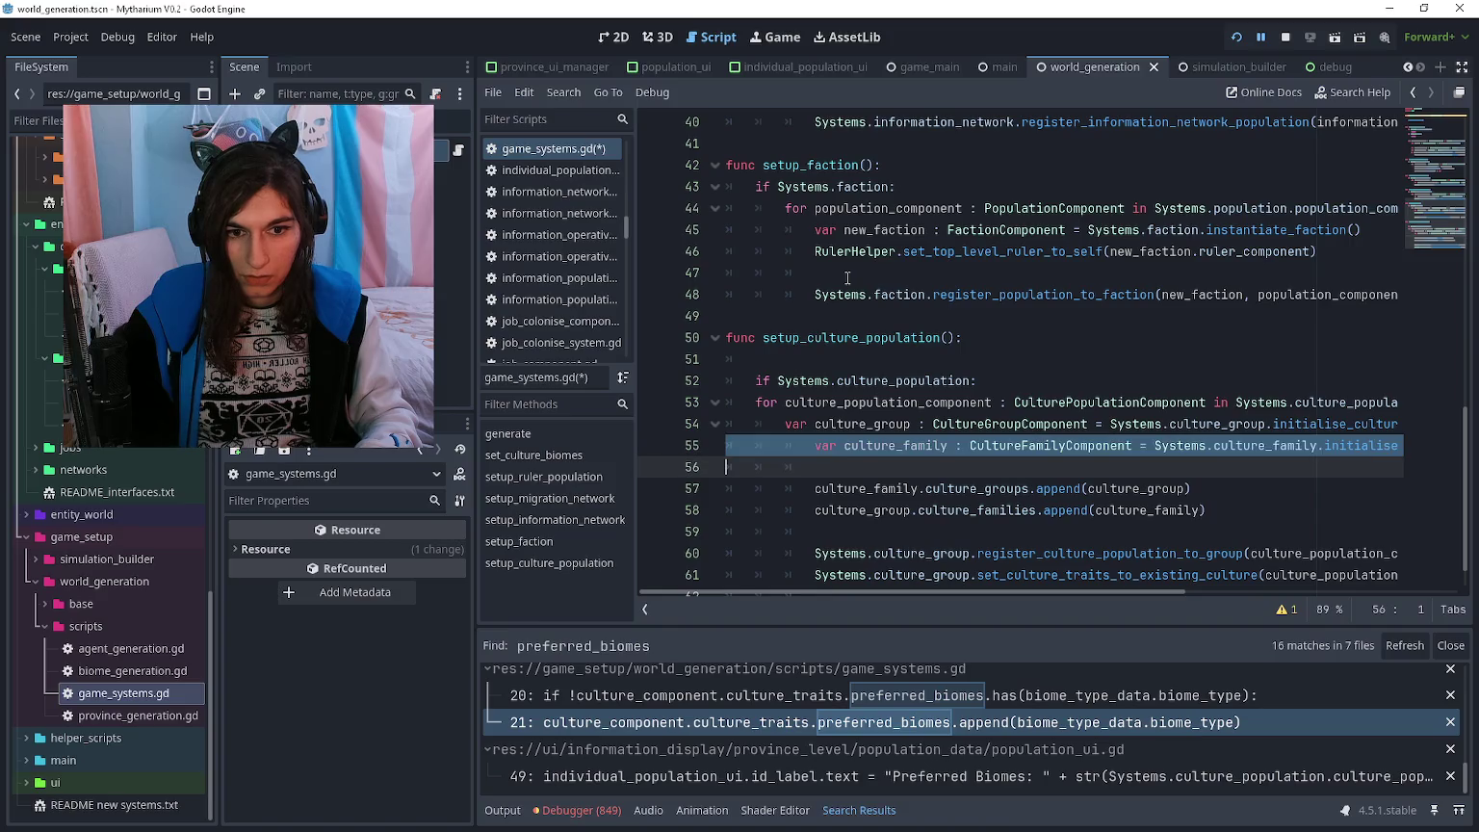
key(shift+Down)
key(shift+Tab)
key(Up)
key(Up)
key(Up)
key(End)
key(Return)
- Turn the culture population check into an 'if !Systems…: return' guard
text(return)
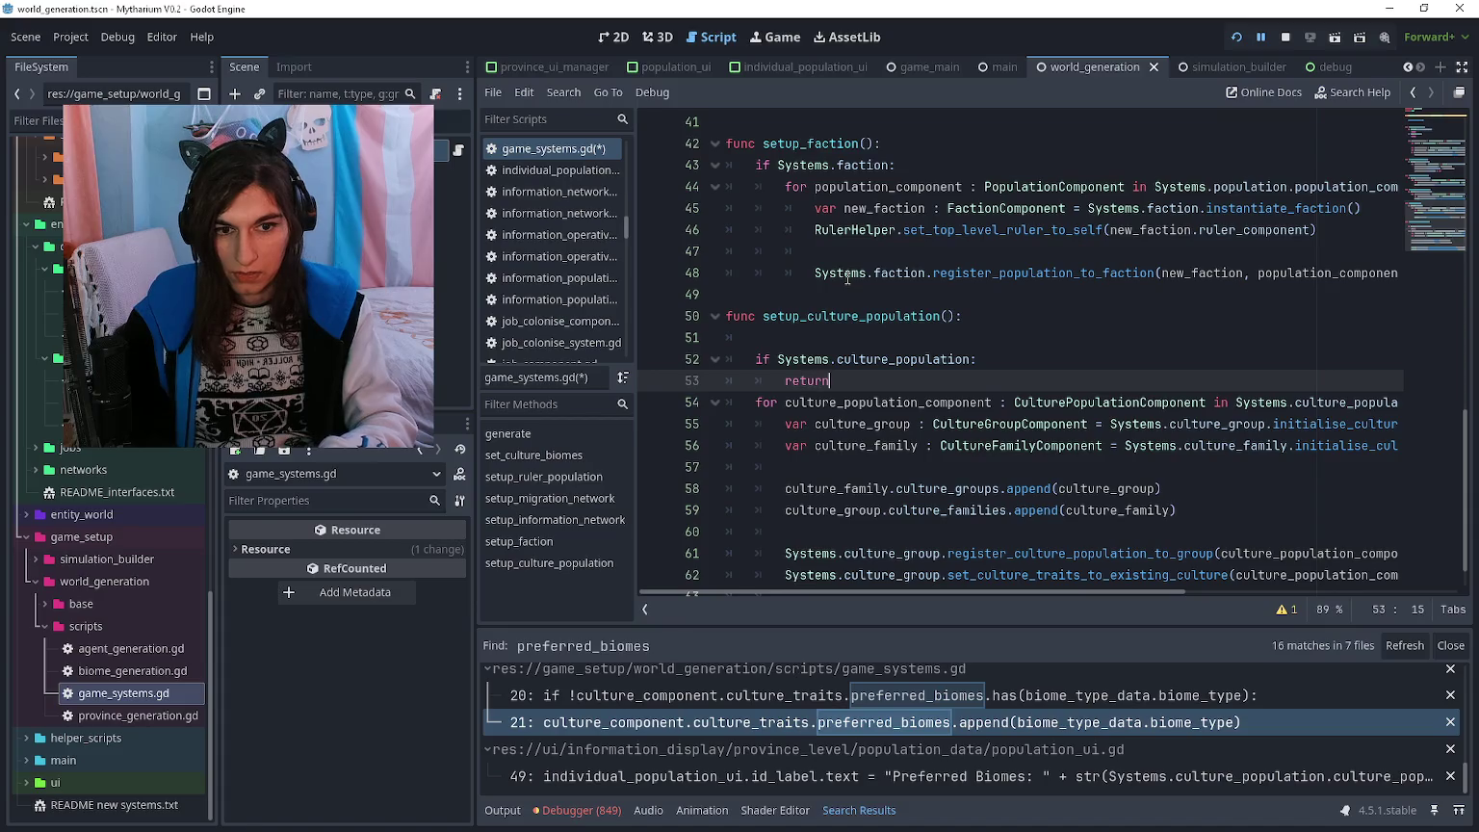
key(Up)
key(ctrl+Left)
text(!)
key(Down)
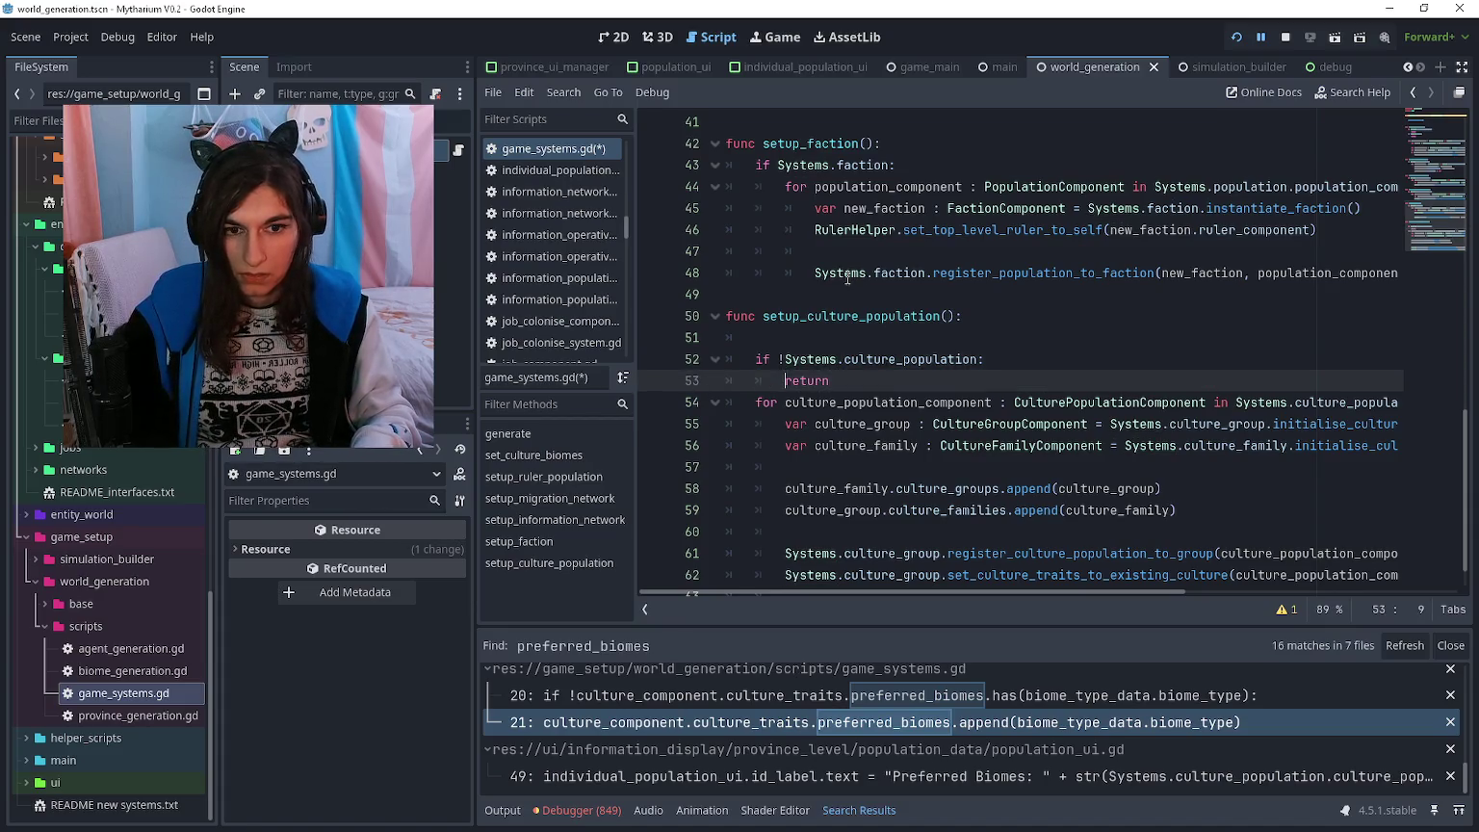
key(Up)
key(Up)
key(alt+Down)
key(alt+Down)
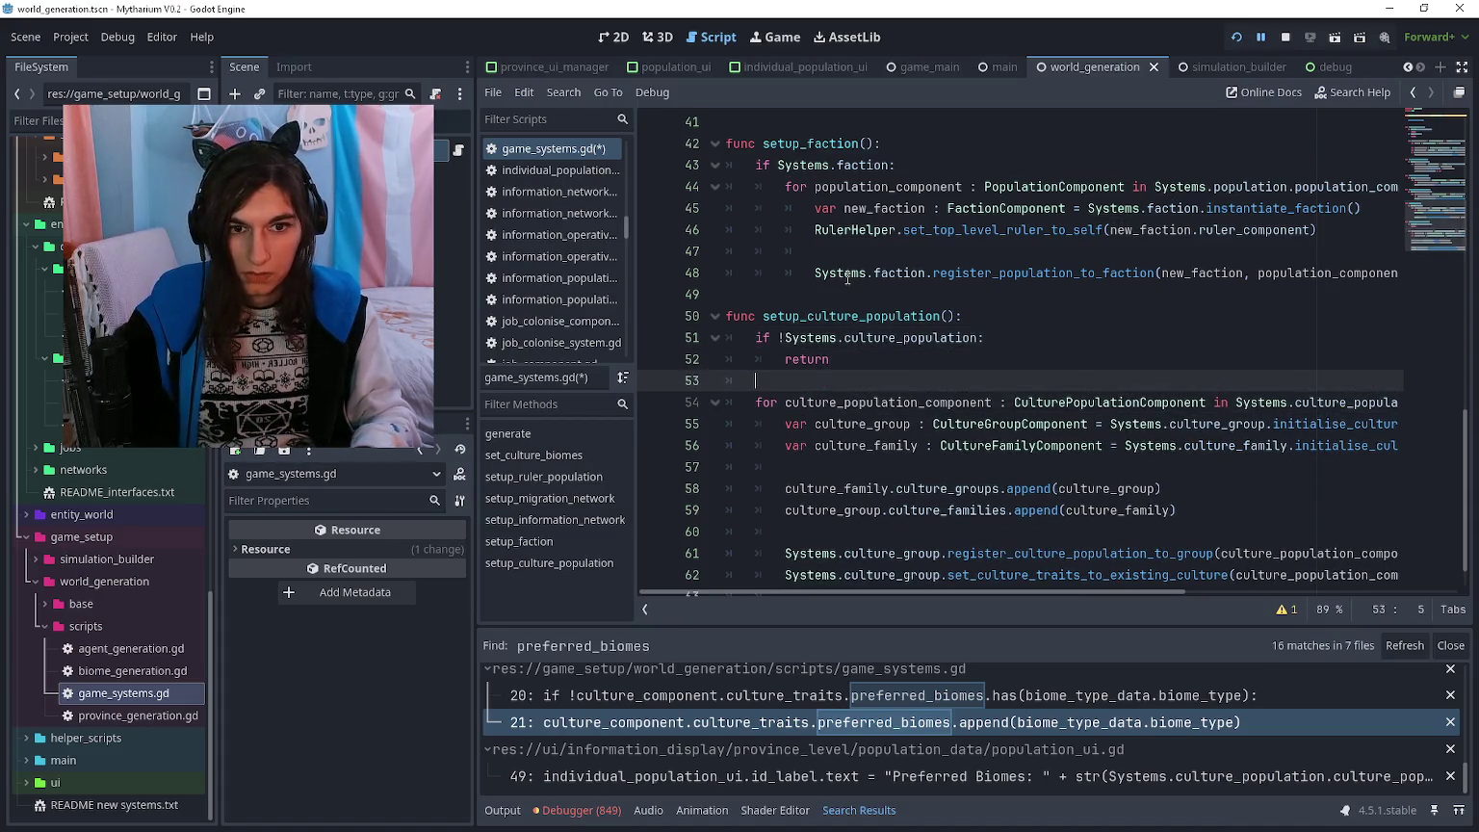
- Dedent the setup_faction loop one level and insert a blank line above it
scroll(839, 236, up, 1)
mouse_move(788, 252)
mouse_down()
mouse_move(895, 356)
mouse_move(931, 336)
mouse_up()
key(shift+Tab)
key(ctrl+z)
key(ctrl+shift+z)
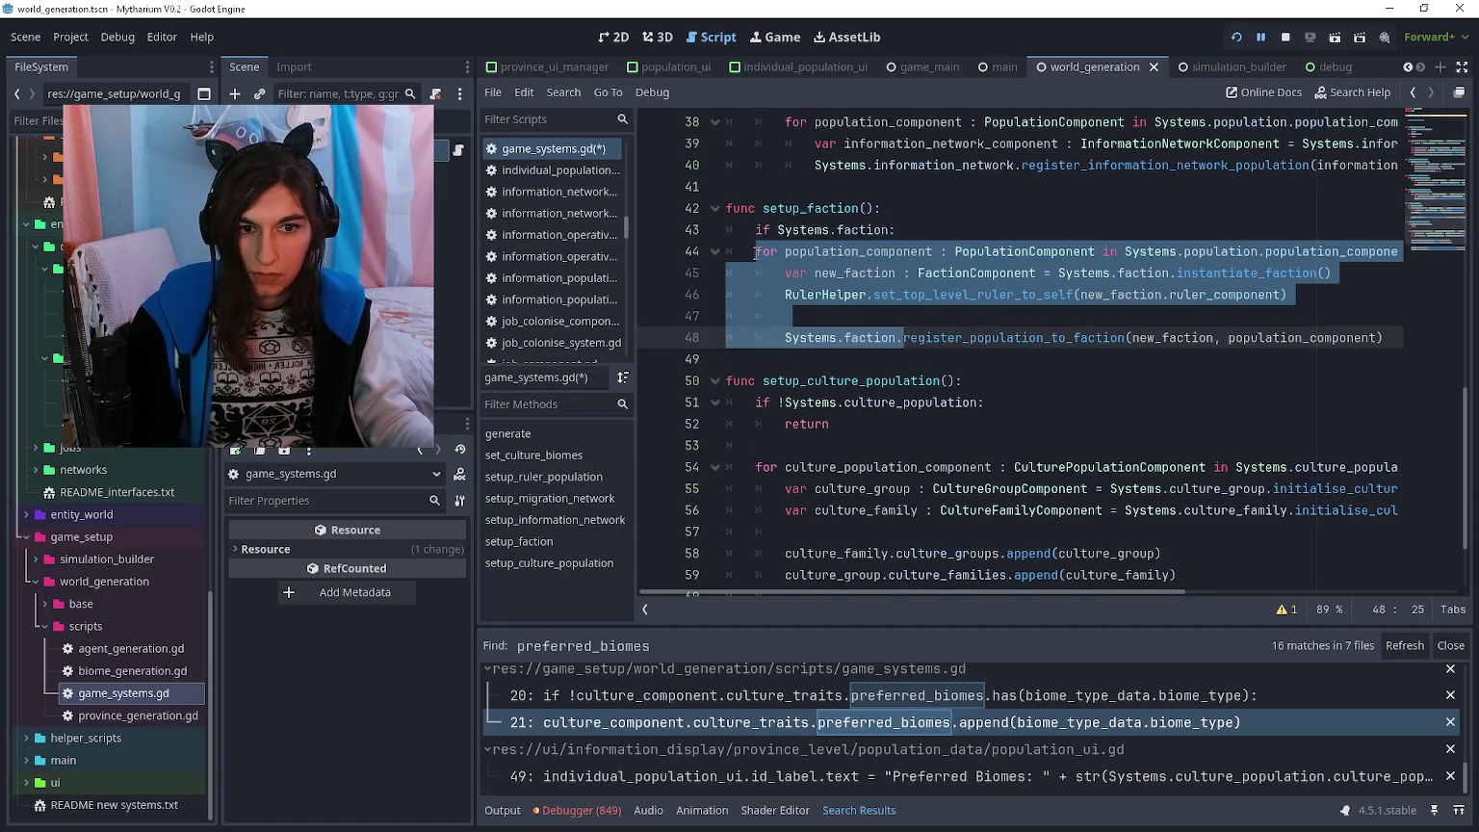
click(755, 252)
key(Return)
key(Up)
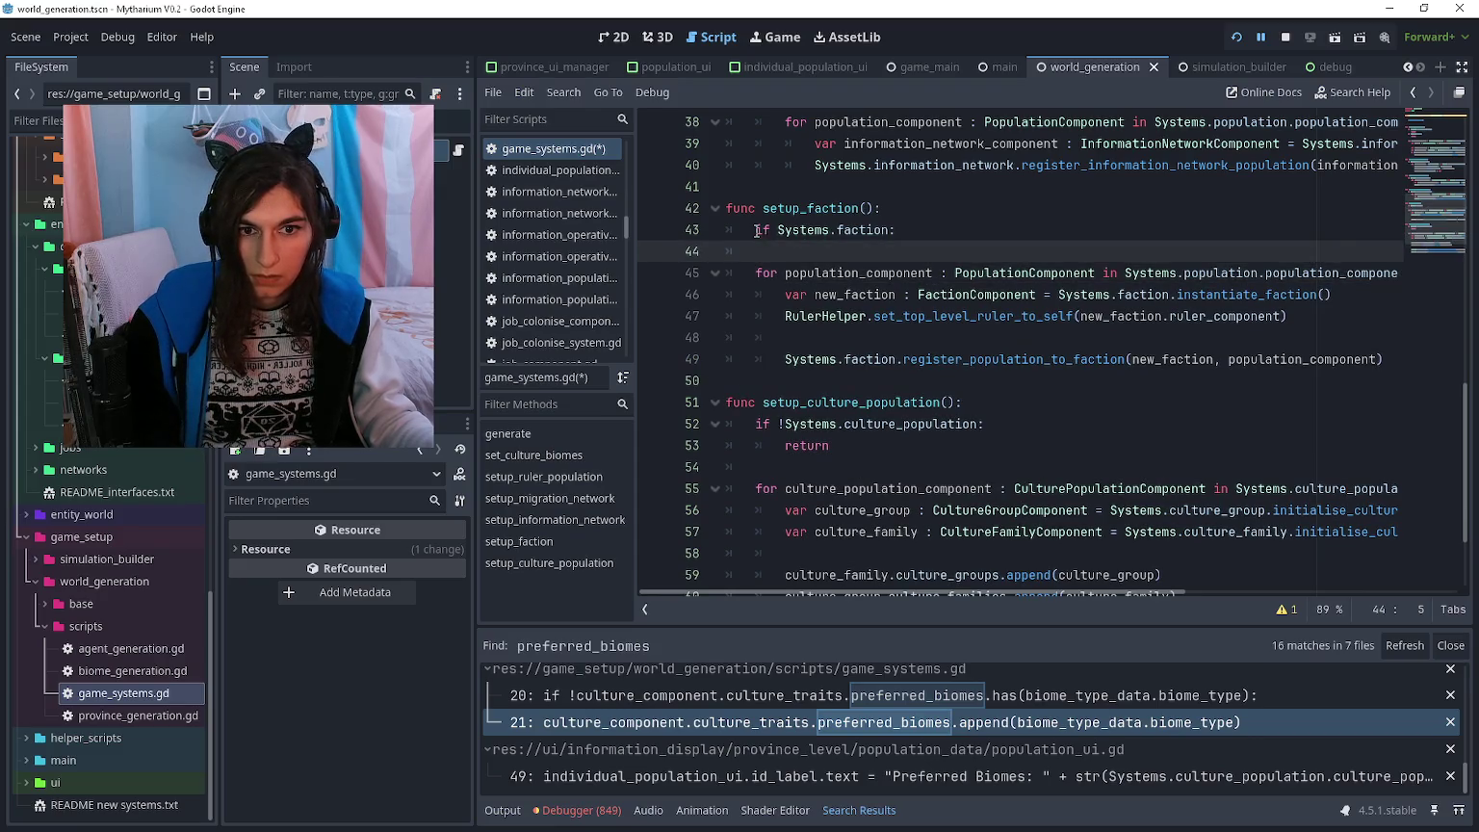
- Negate the faction check and add a return line as its guard
click(778, 230)
text(!)
click(772, 247)
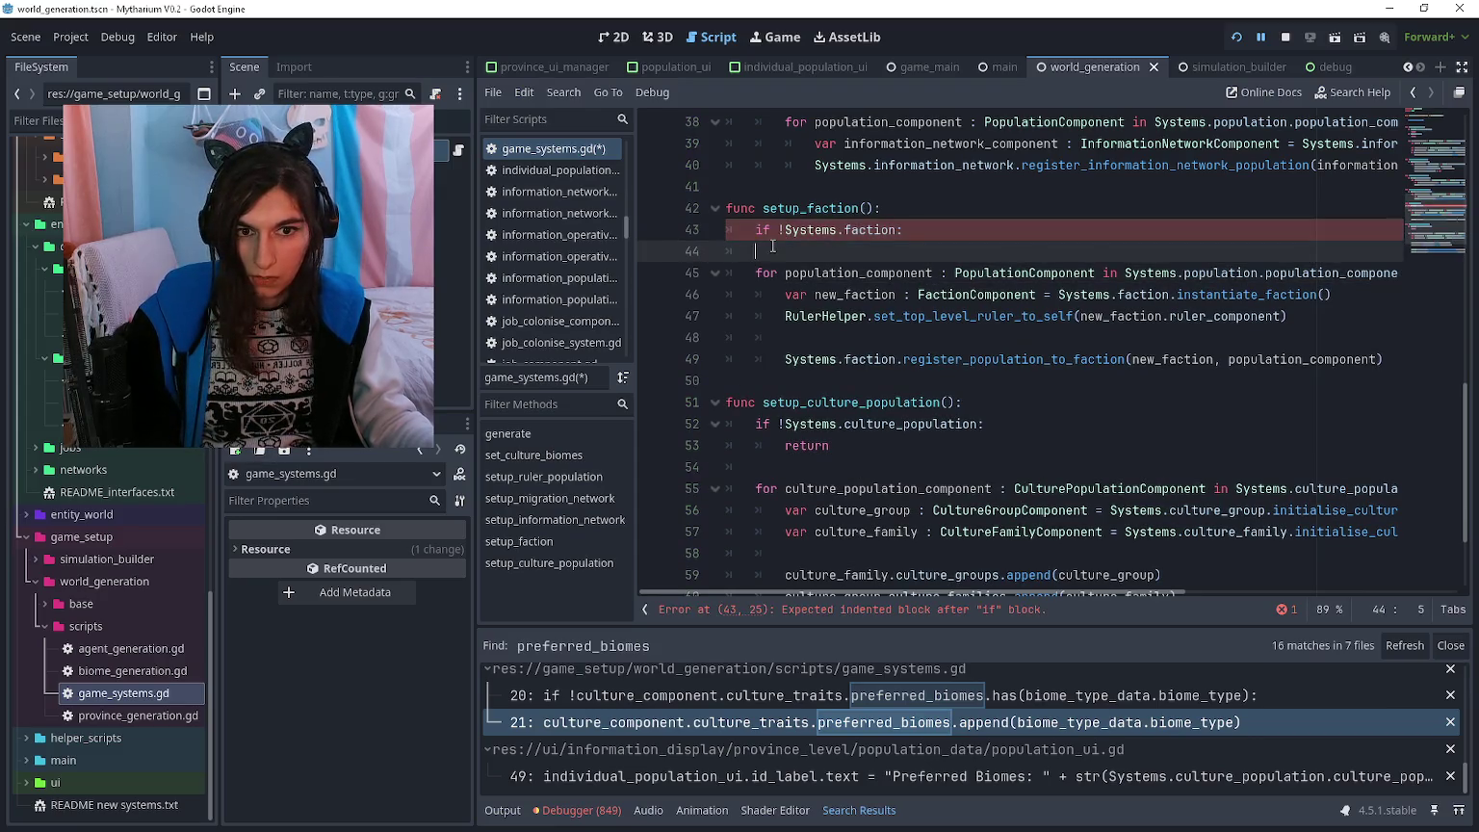
key(Up)
key(End)
key(Return)
text(retur)
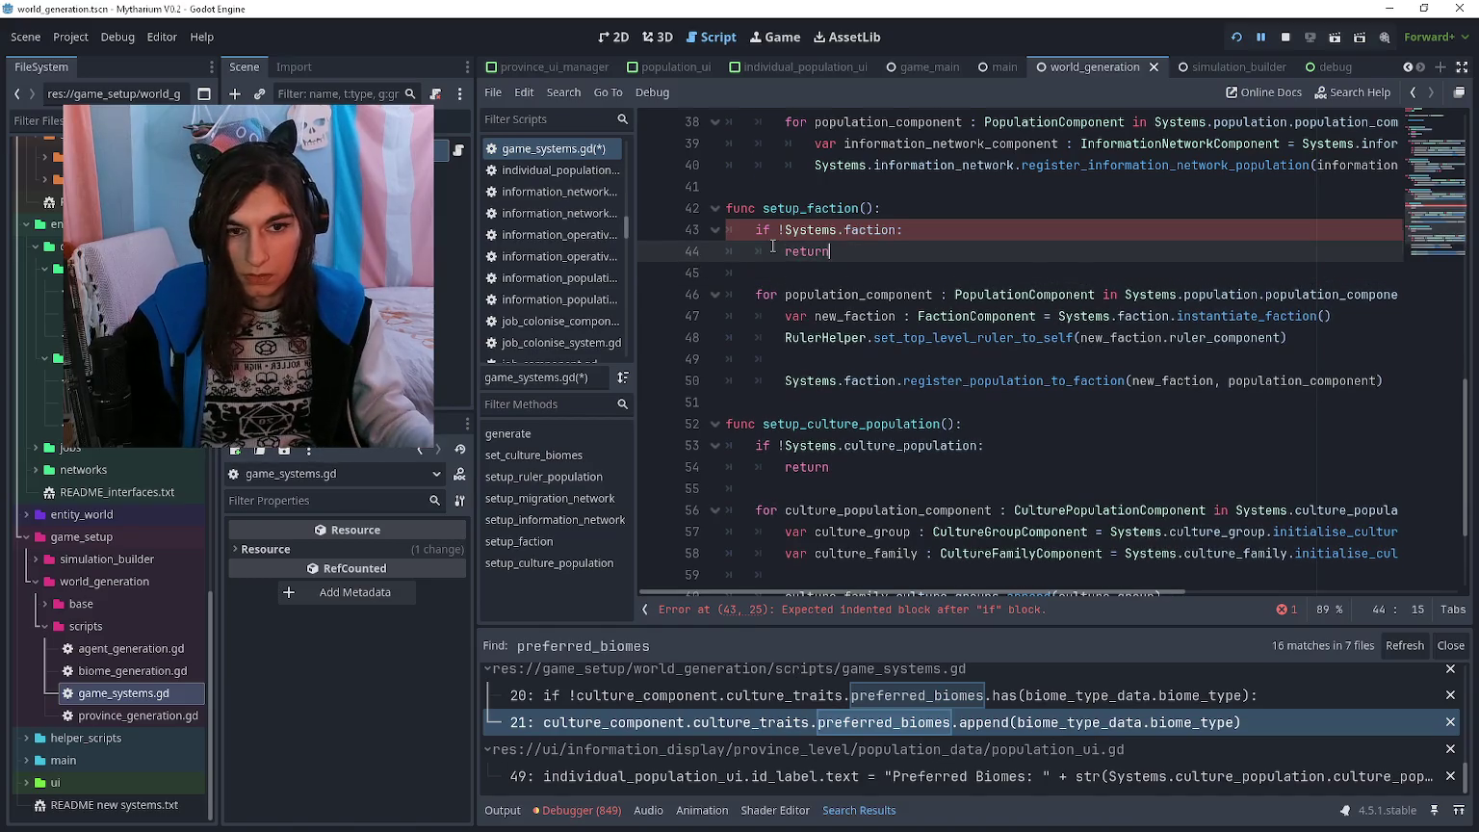
- Give setup_migration_network a return guard and un-nest its loop one level
scroll(772, 246, up, 4)
click(775, 232)
key(Return)
text(!)
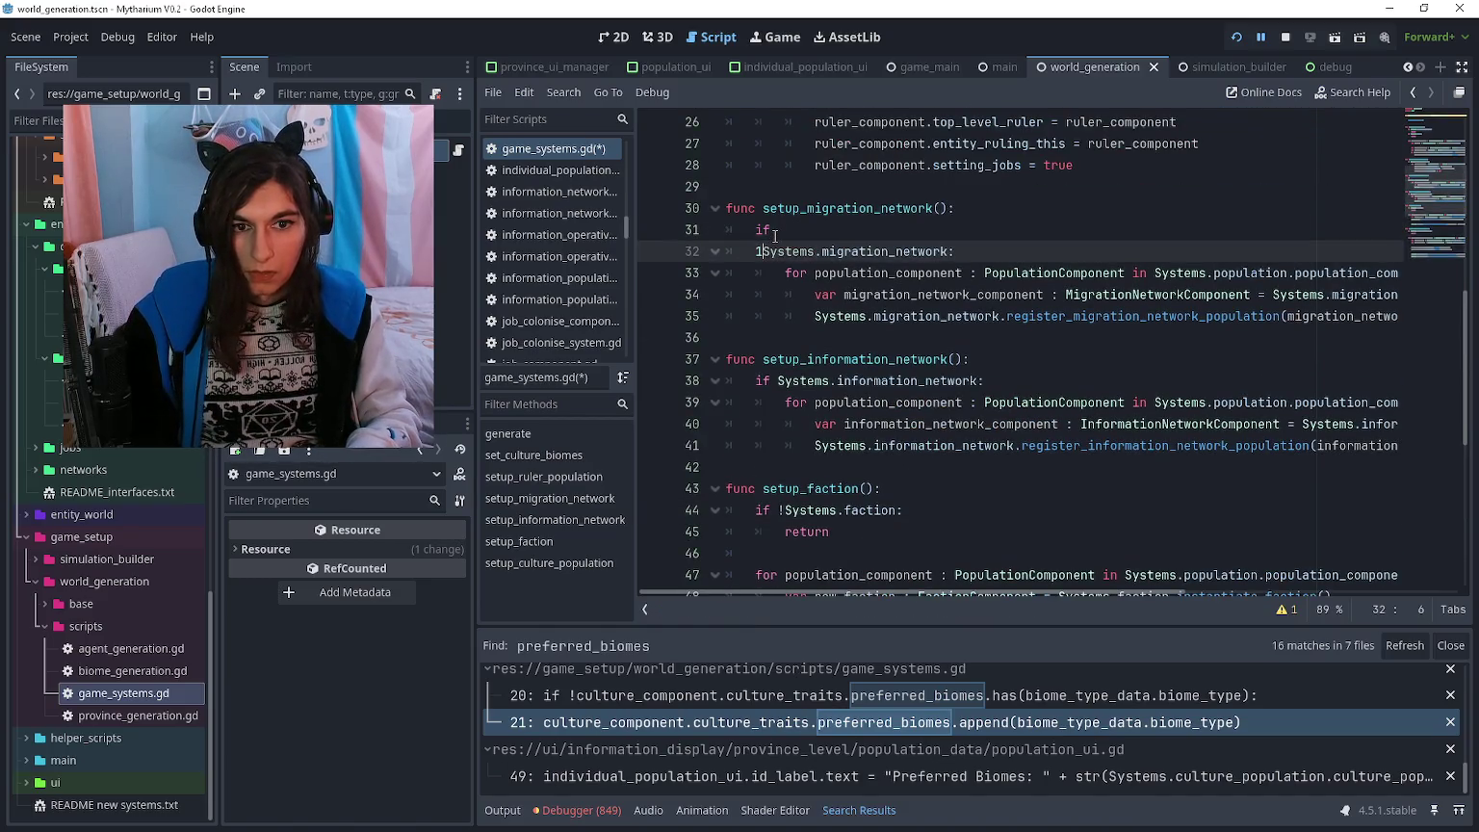
key(ctrl+a)
key(ctrl+z)
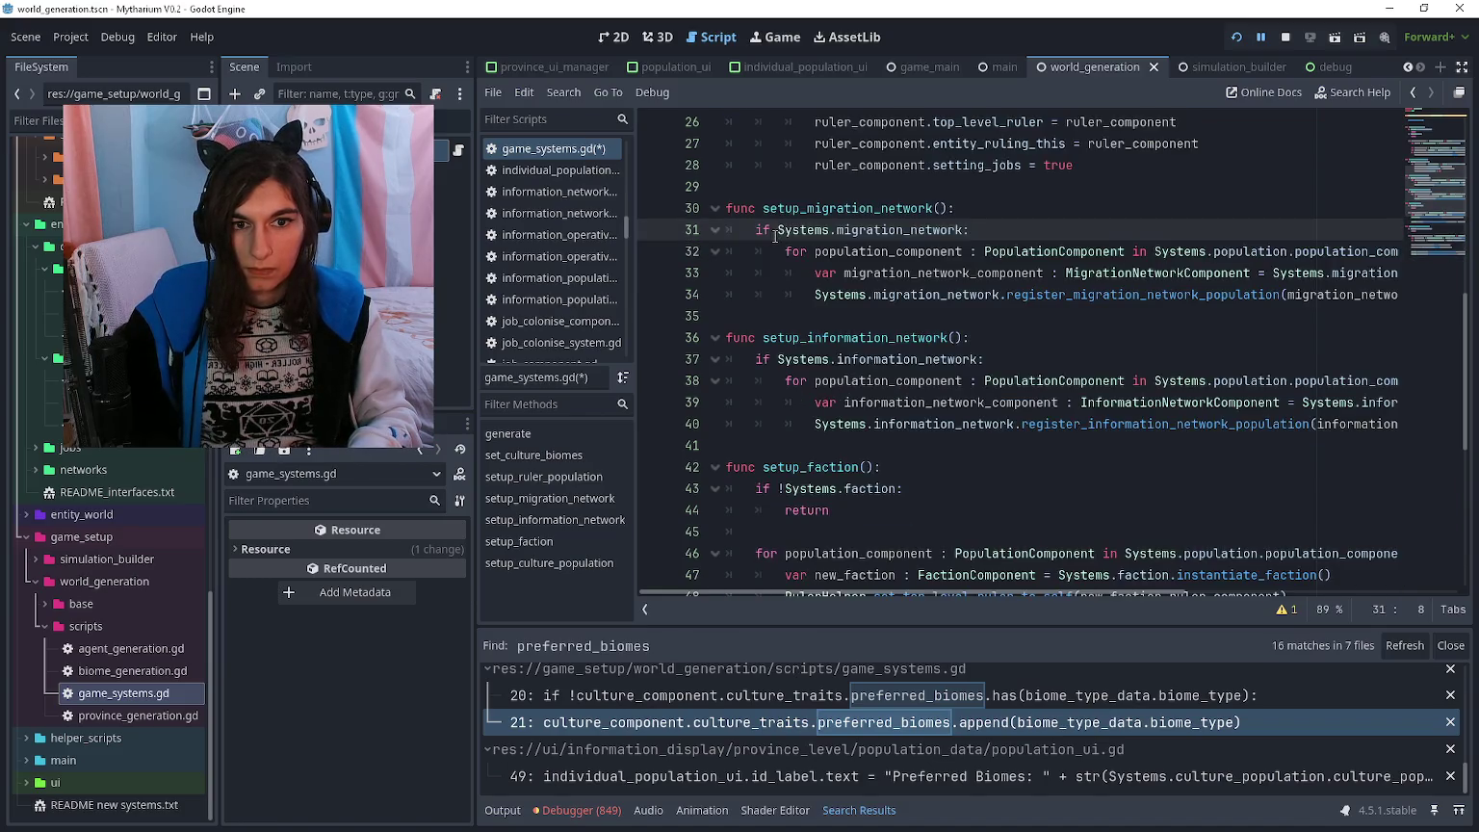
key(Return)
key(shift+Down)
key(shift+Down)
key(shift+Tab)
key(Up)
key(Up)
key(Up)
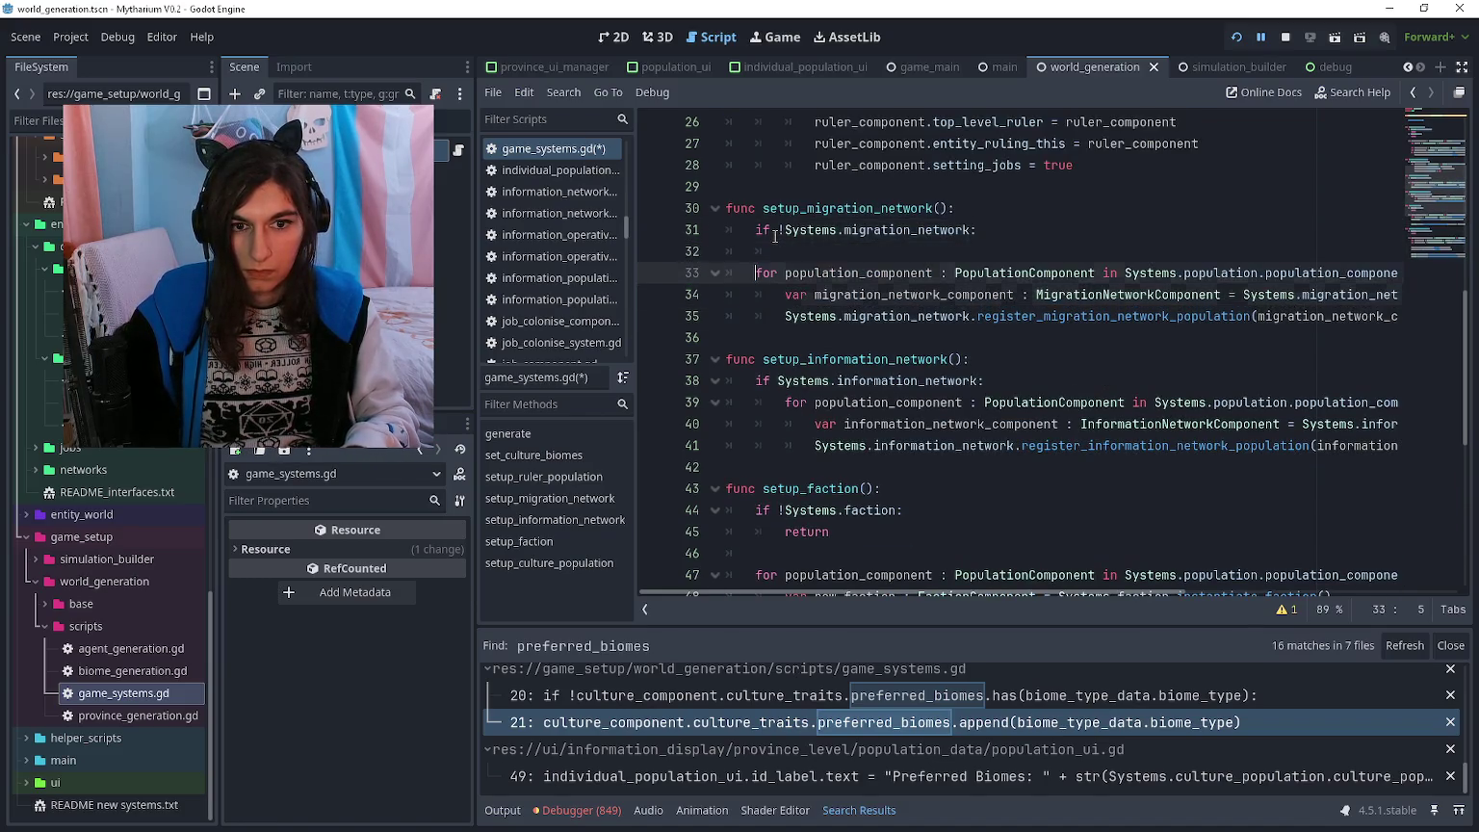
text(return)
key(Return)
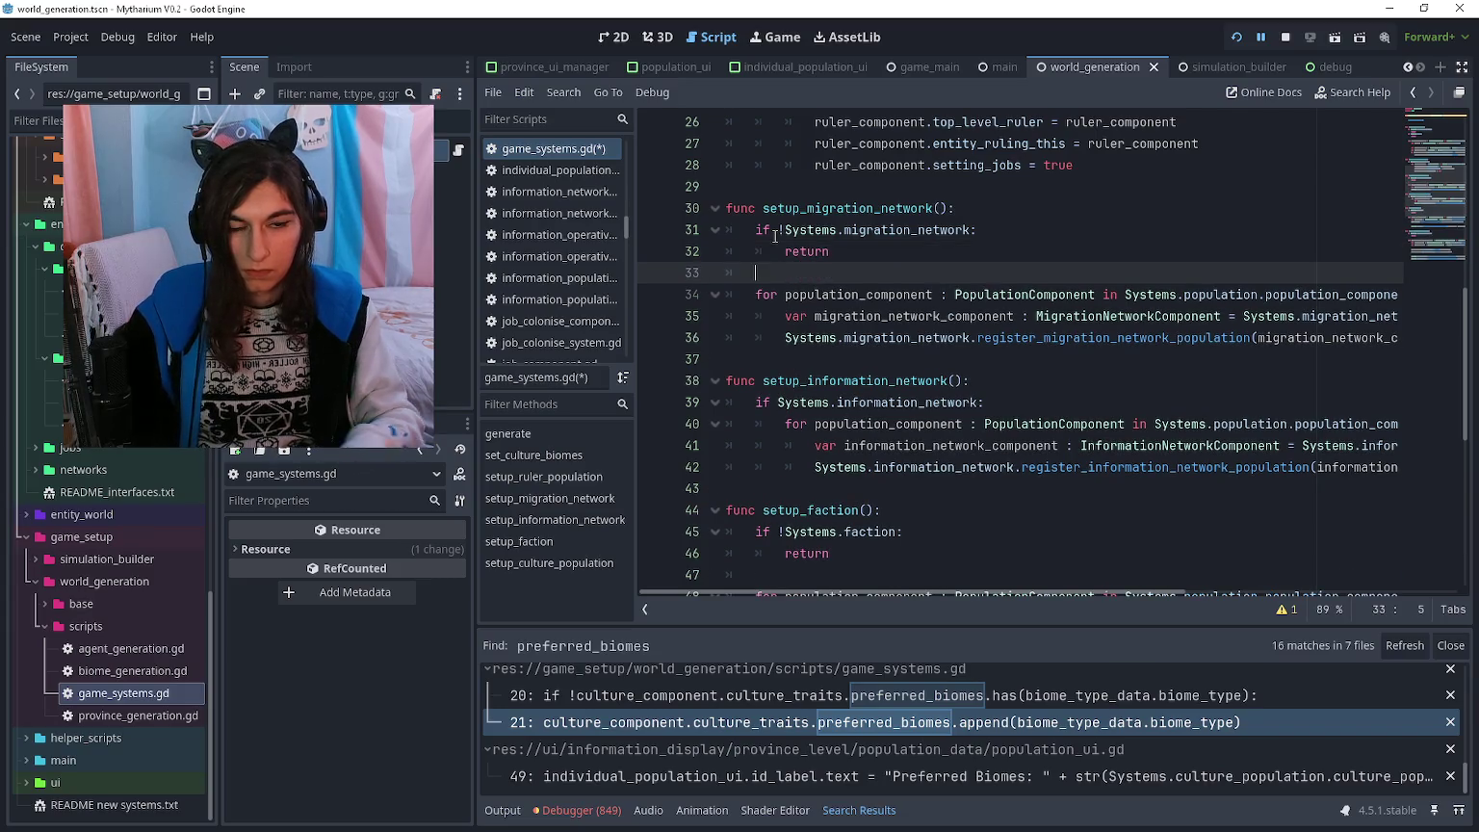
- Give setup_ruler_population a return guard and un-nest its loop one level
scroll(814, 218, up, 3)
click(782, 293)
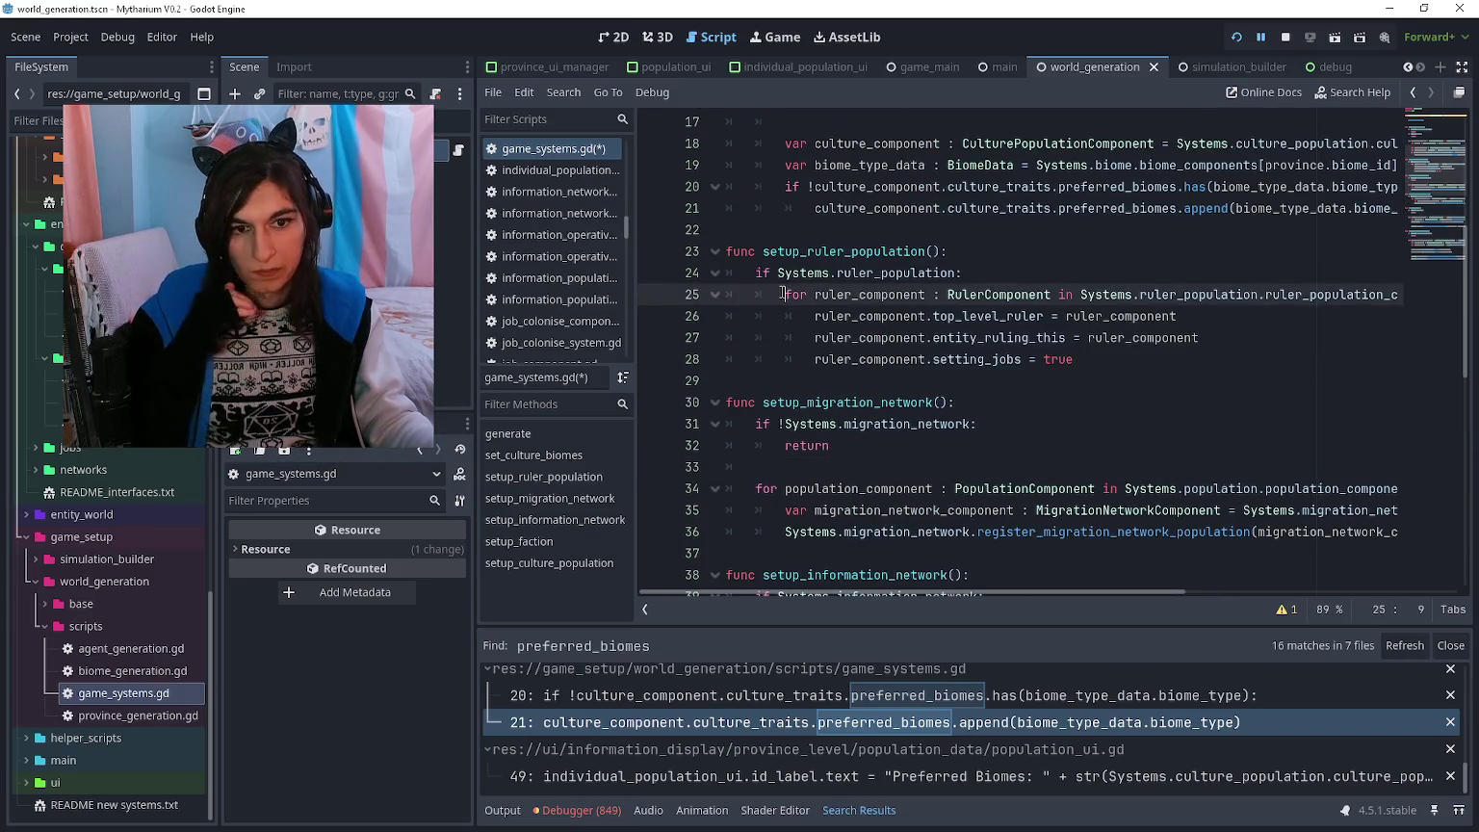
key(Return)
key(shift+Down)
key(shift+Down)
key(shift+Down)
key(shift+Tab)
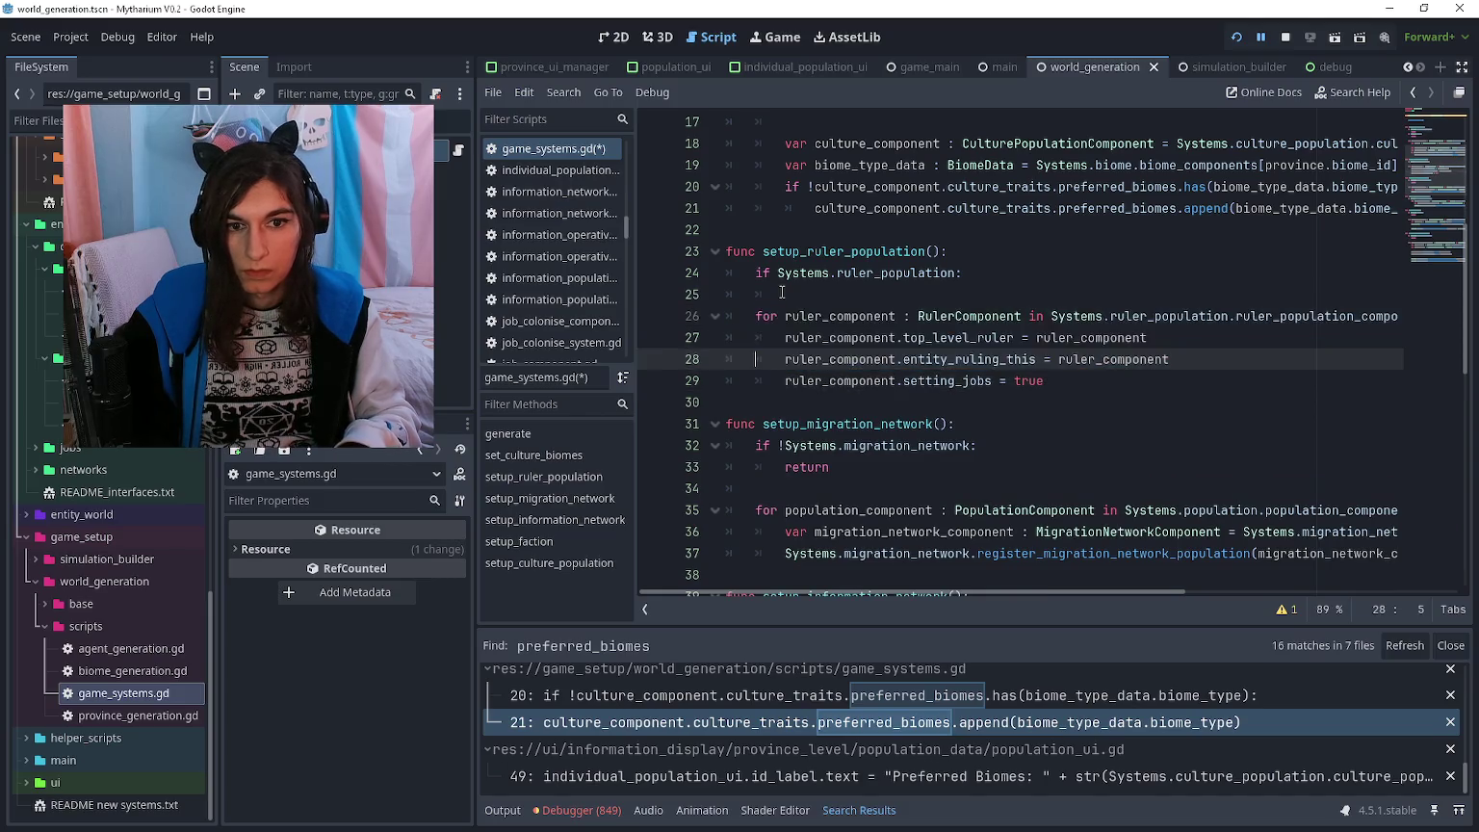
click(781, 294)
text(return)
key(Return)
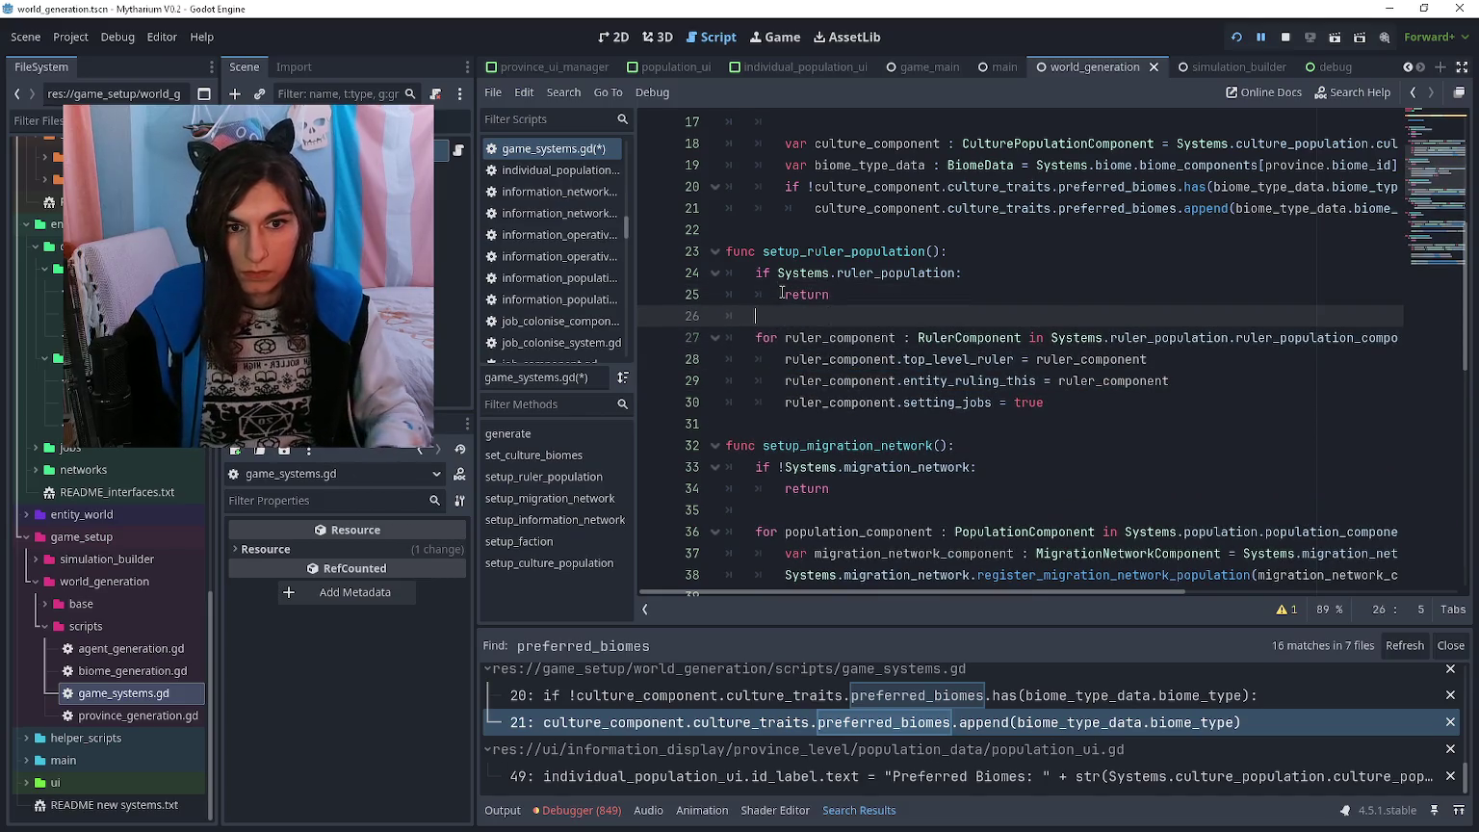
- Place the caret at line 7 of generate() for the new setup calls
scroll(779, 294, up, 3)
scroll(766, 267, up, 1)
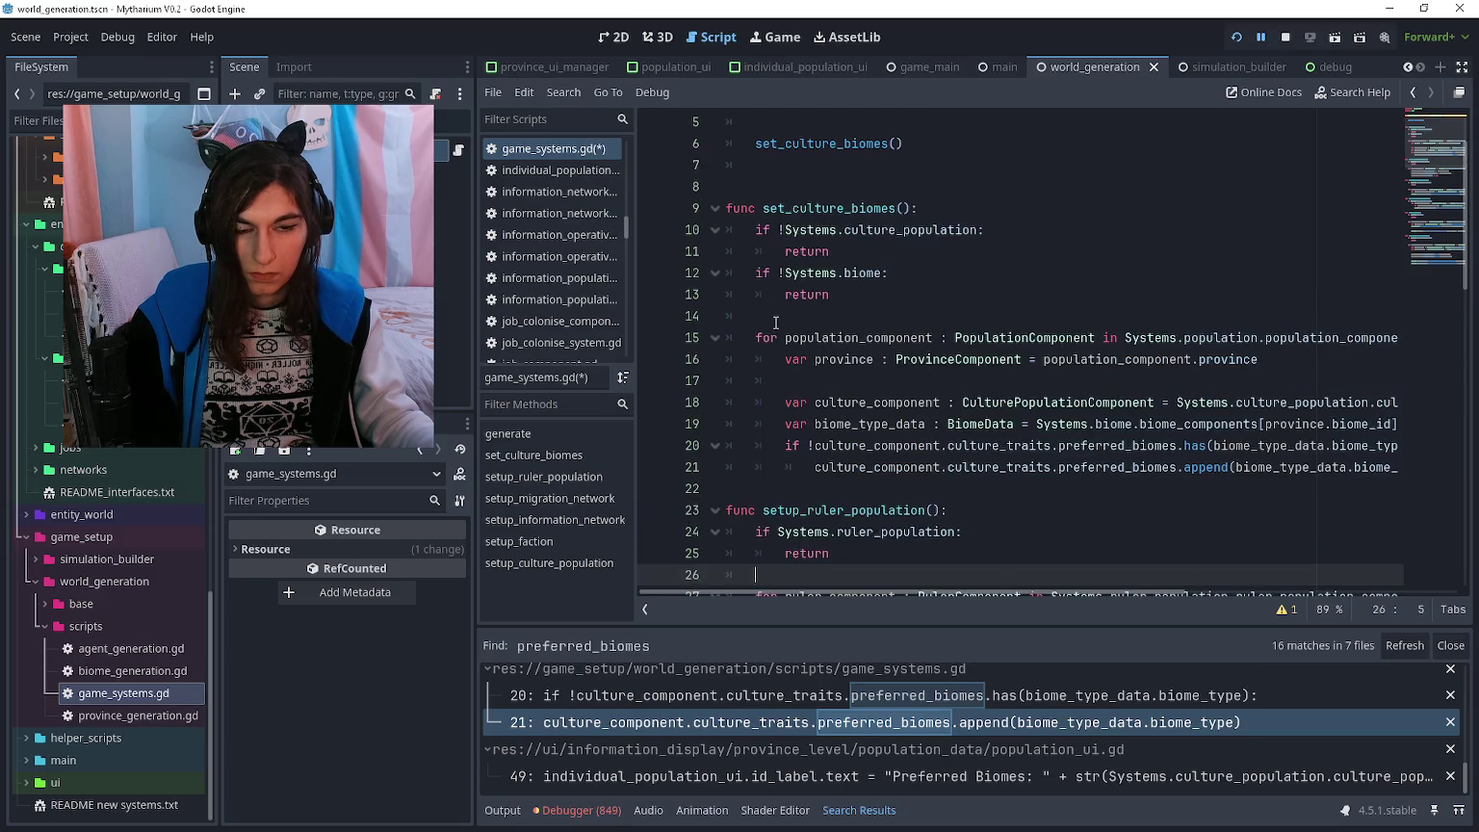
scroll(775, 321, up, 2)
click(836, 252)
scroll(836, 254, down, 4)
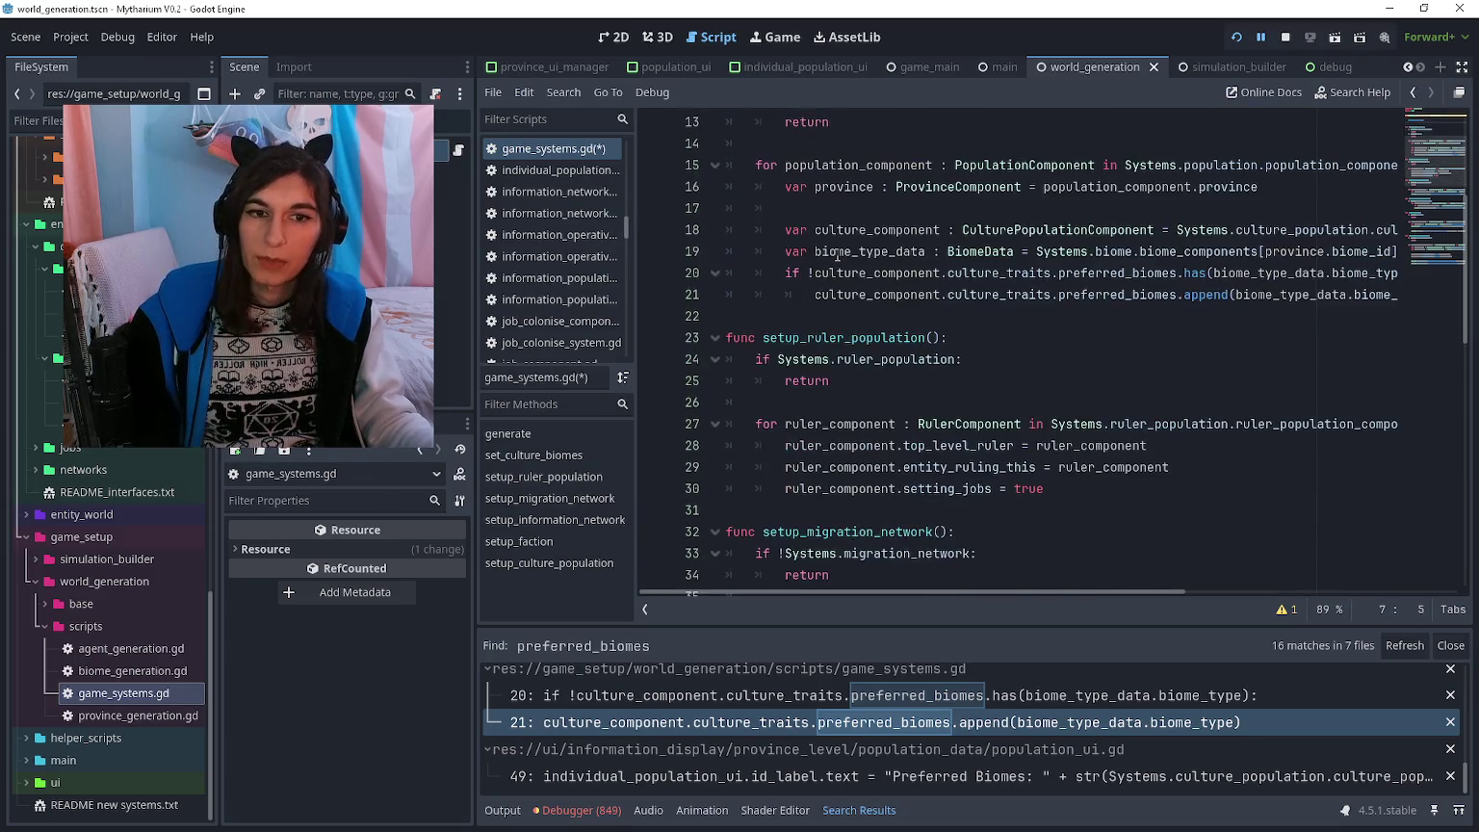
scroll(836, 254, down, 2)
- Add setup_ruler_population() and setup_migration_network() calls to generate() via autocomplete
text(setupriler)
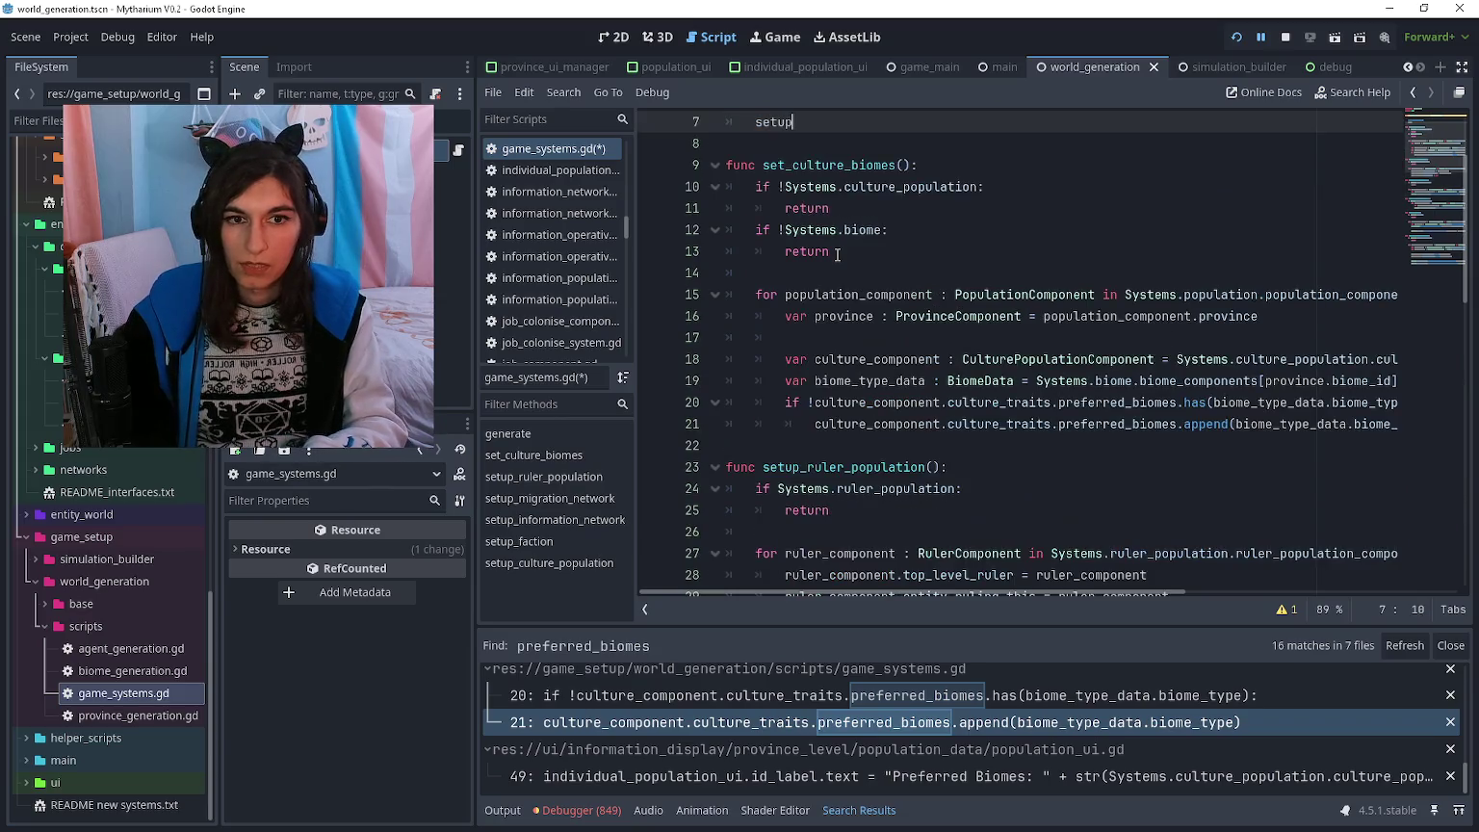
key(ctrl+BackSpace)
text(setupruler)
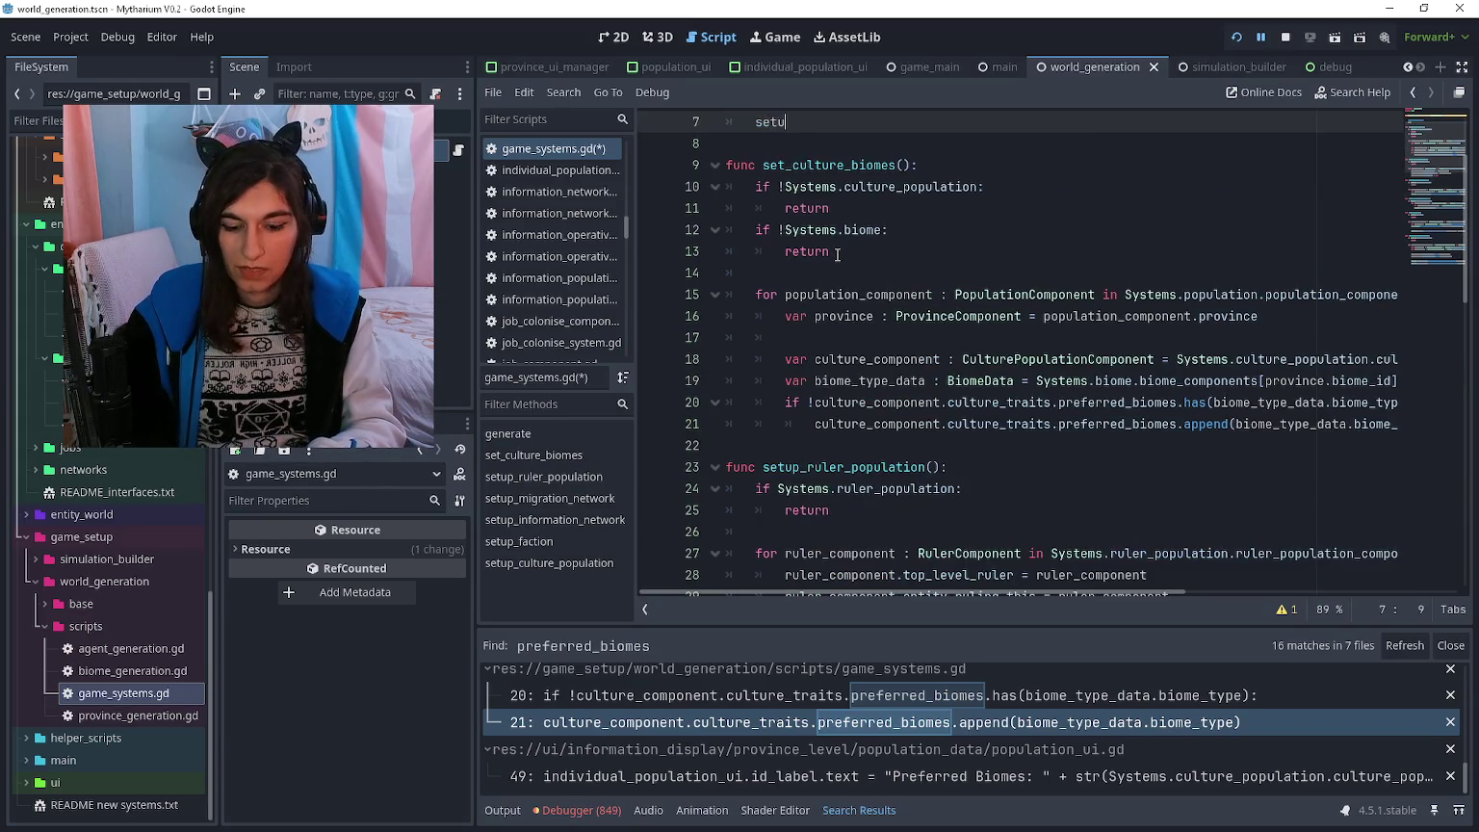
key(Return)
key(Return)
text(setup)
scroll(836, 255, down, 10)
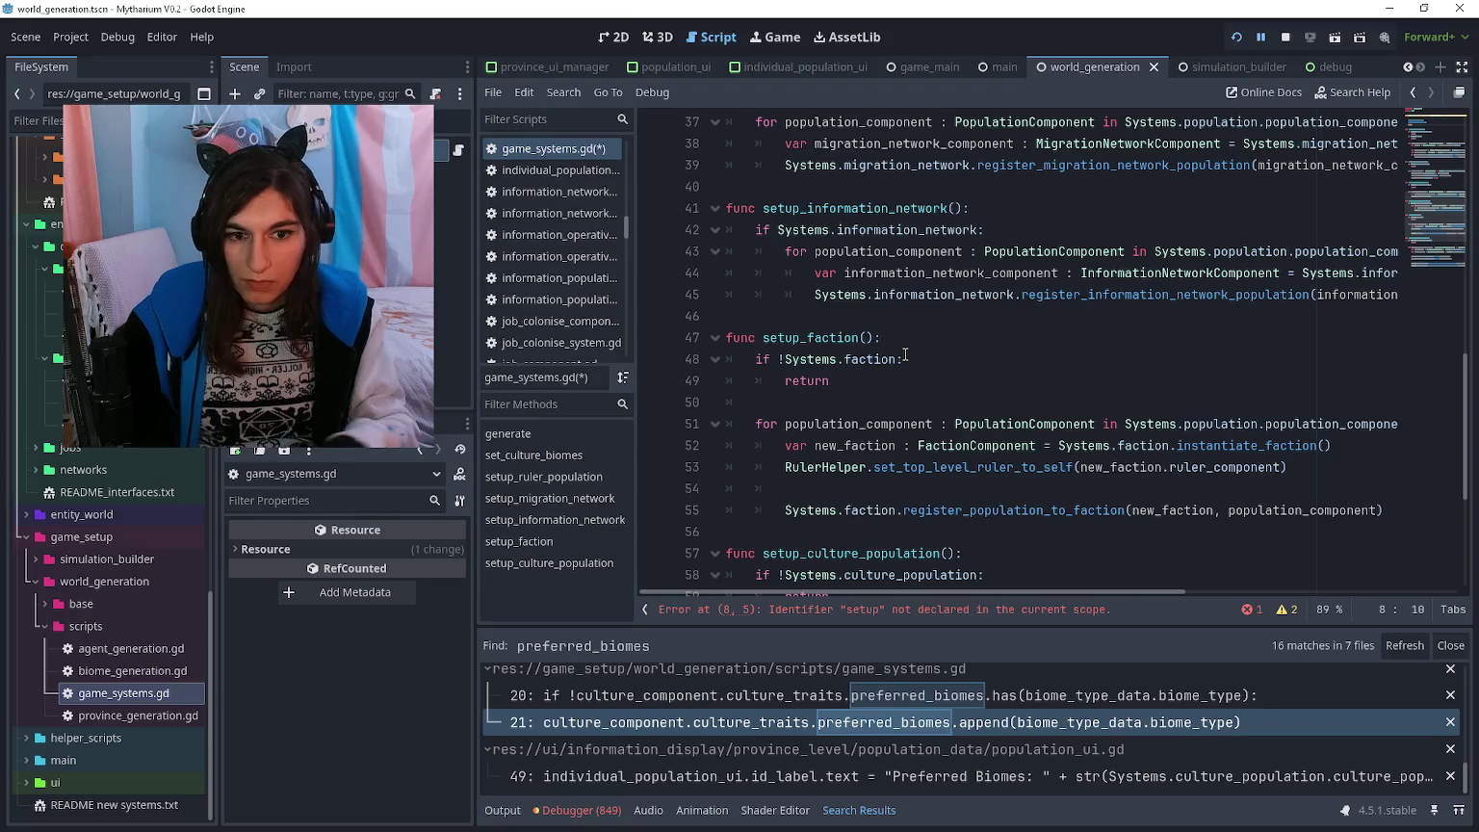
text(migration)
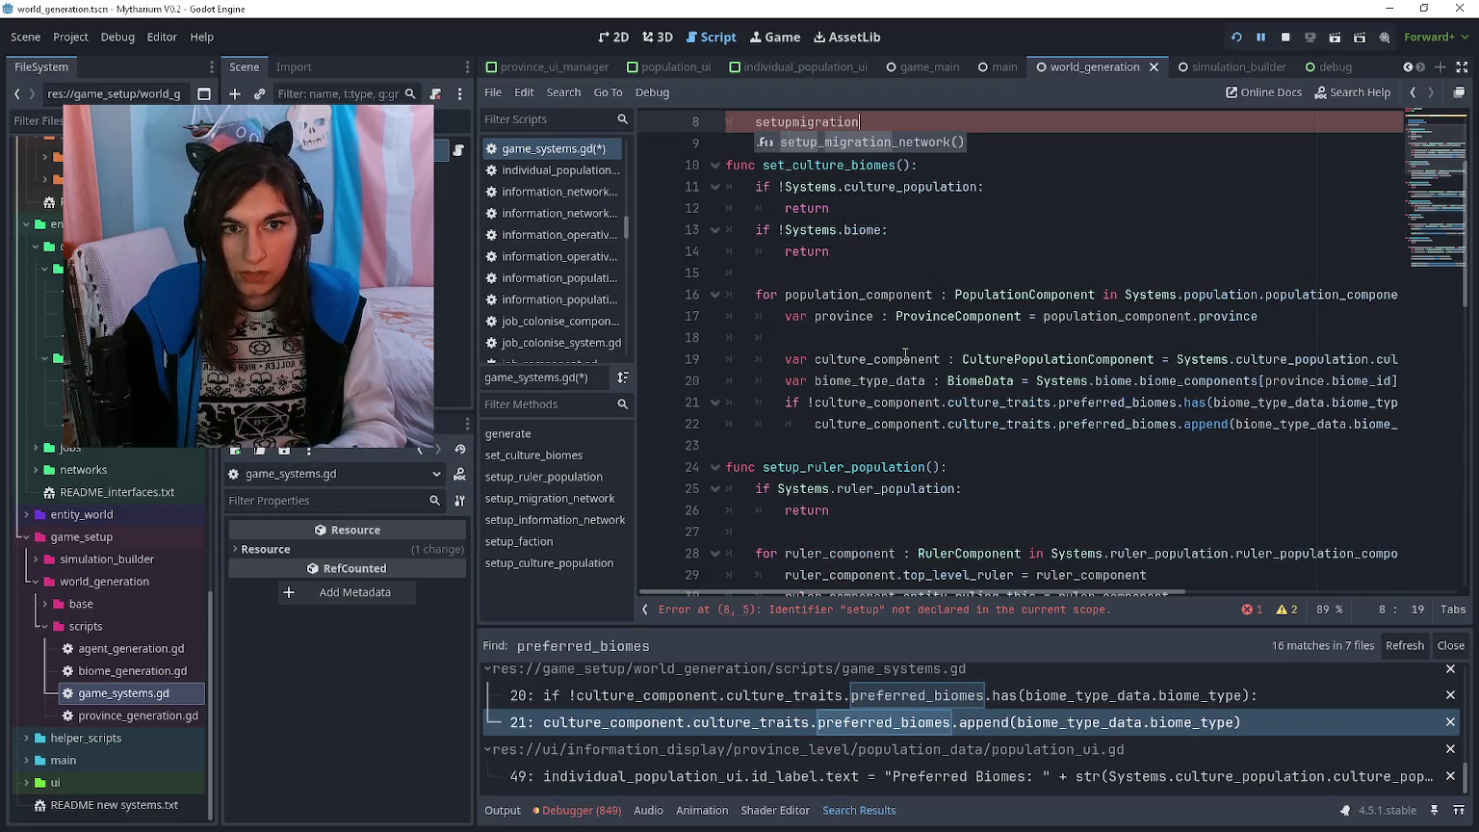
key(Return)
key(Return)
- Add setup_information_network(), setup_faction() and setup_culture_population() calls to generate()
text(tupinform)
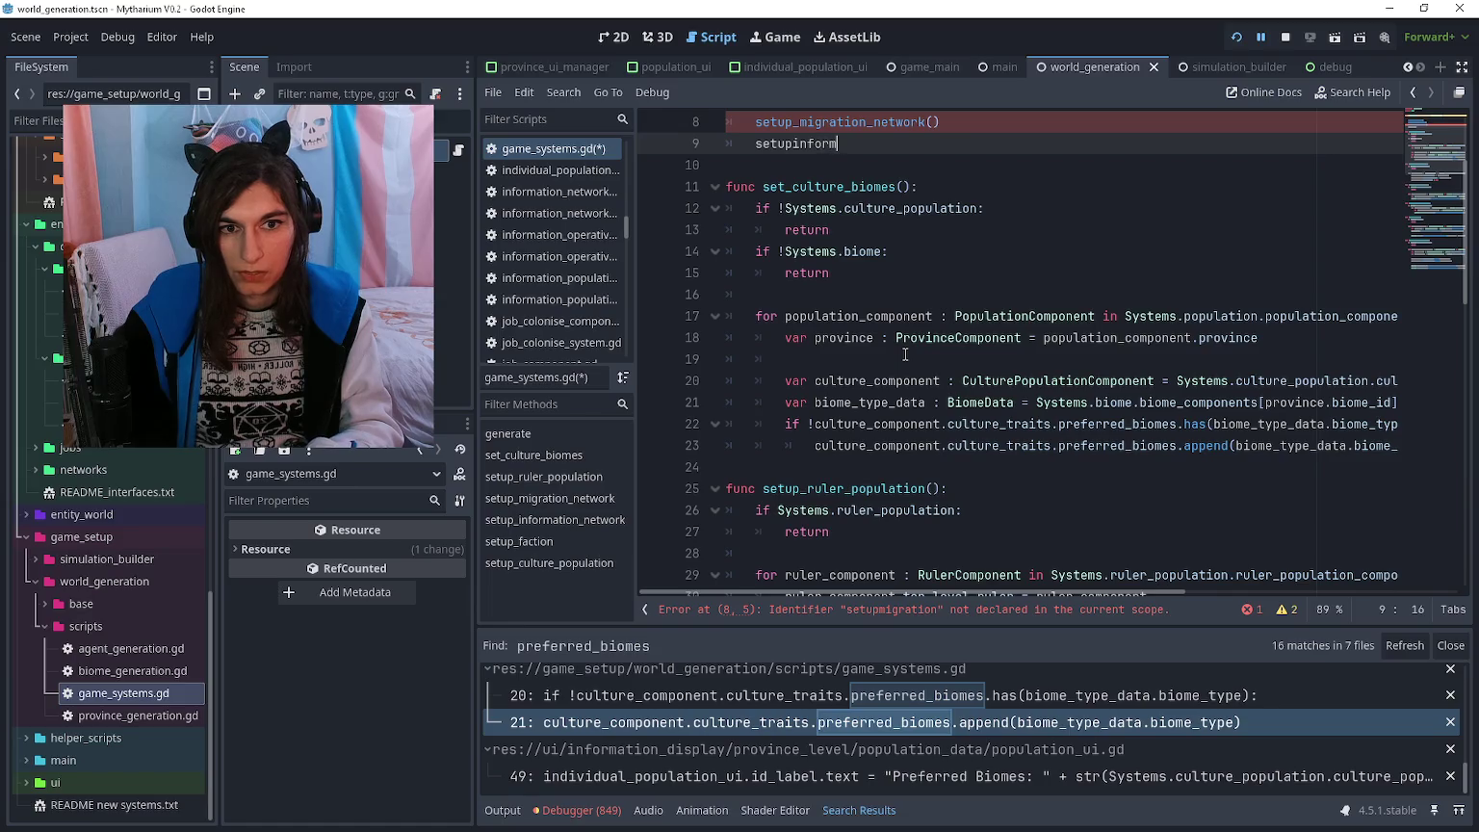
key(Return)
text(setupfact)
key(ctrl+BackSpace)
key(Return)
text(setup_)
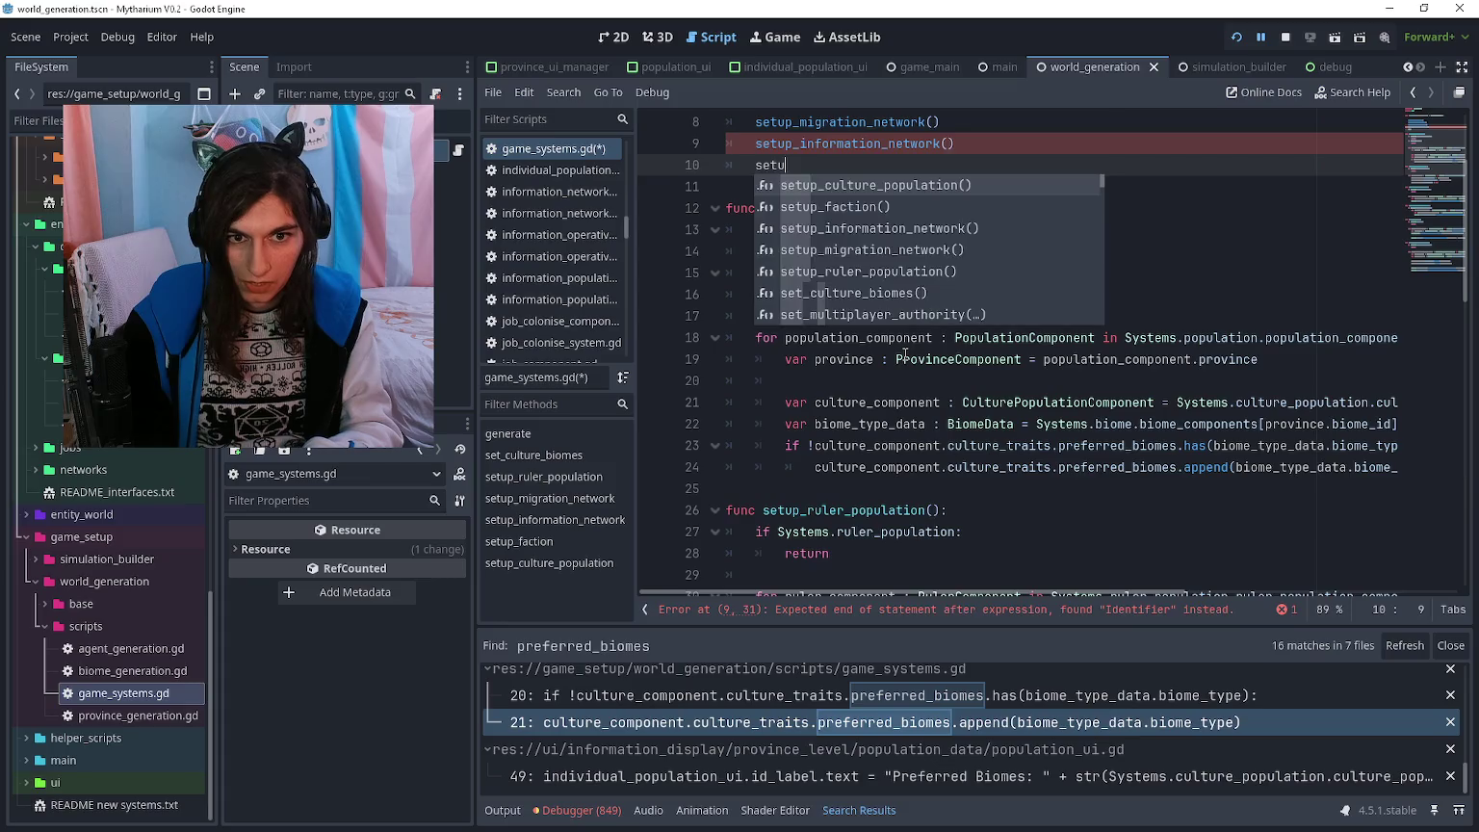
text(fact)
key(Return)
key(Return)
text(up_cul)
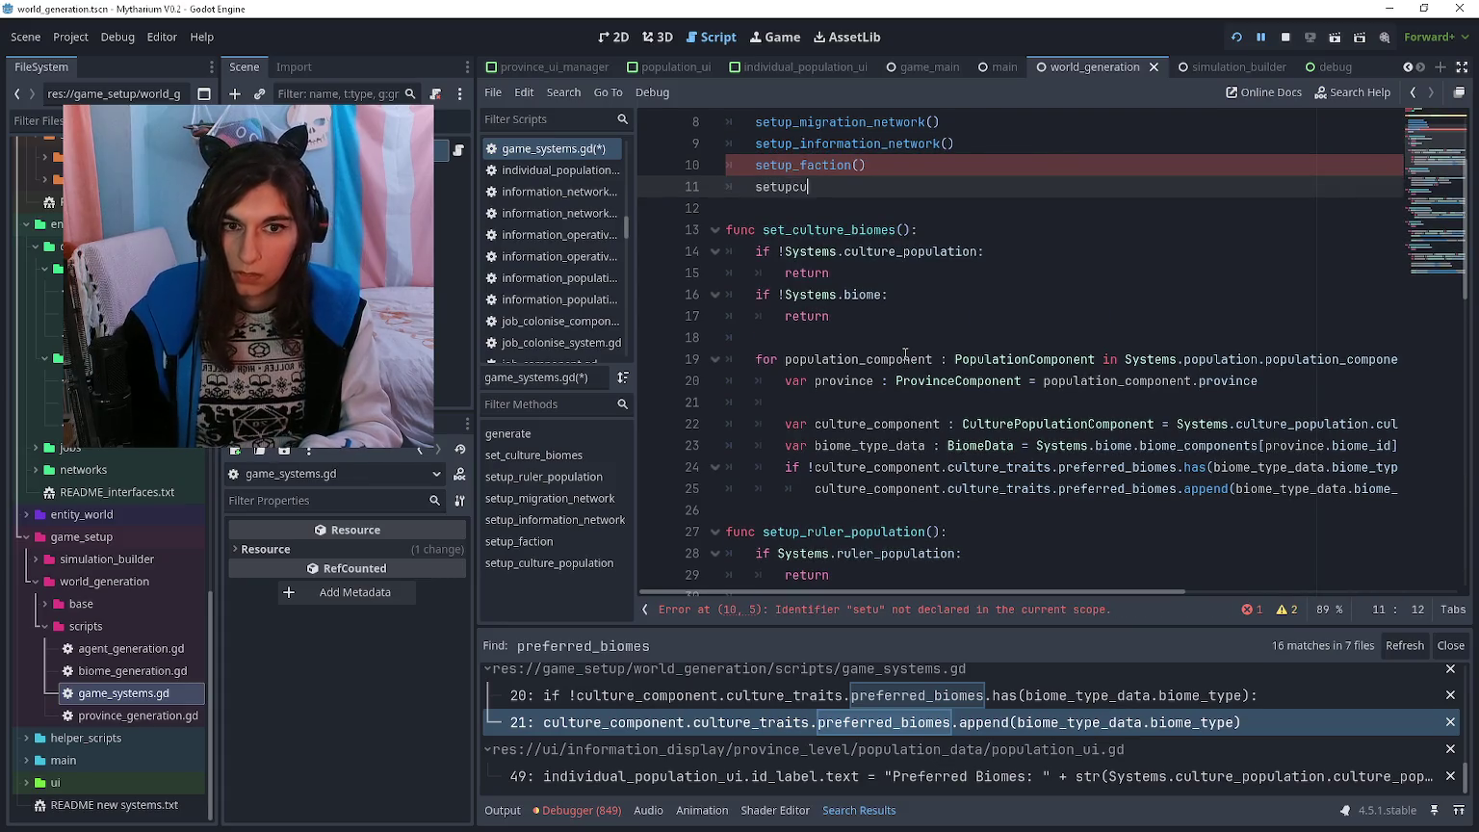
key(Return)
- Move the setup_culture_population function to just after set_culture_biomes
scroll(902, 359, down, 1)
scroll(902, 358, down, 14)
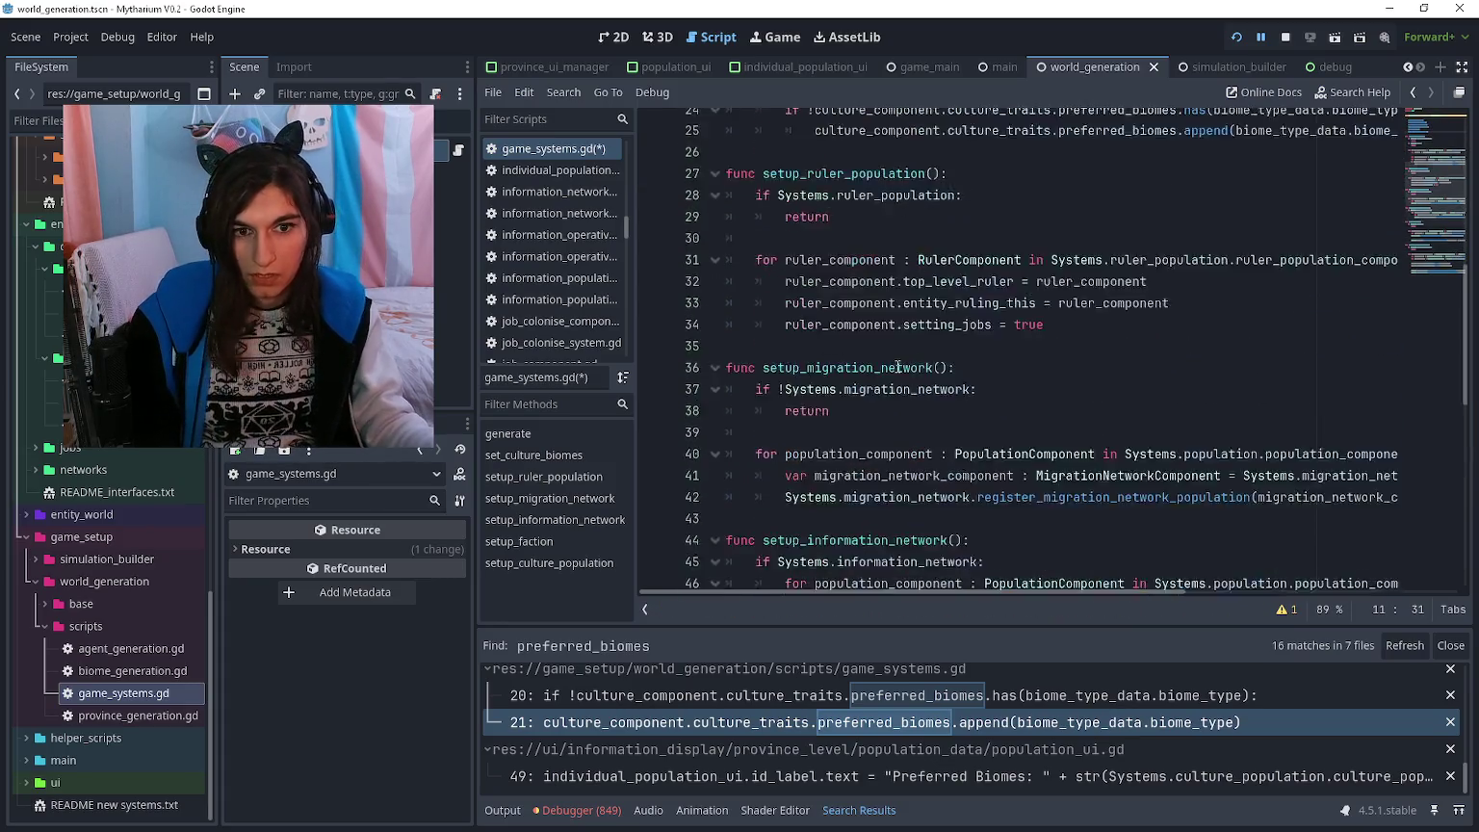
mouse_move(945, 561)
mouse_down()
mouse_move(948, 506)
mouse_move(728, 272)
mouse_up()
key(ctrl+c)
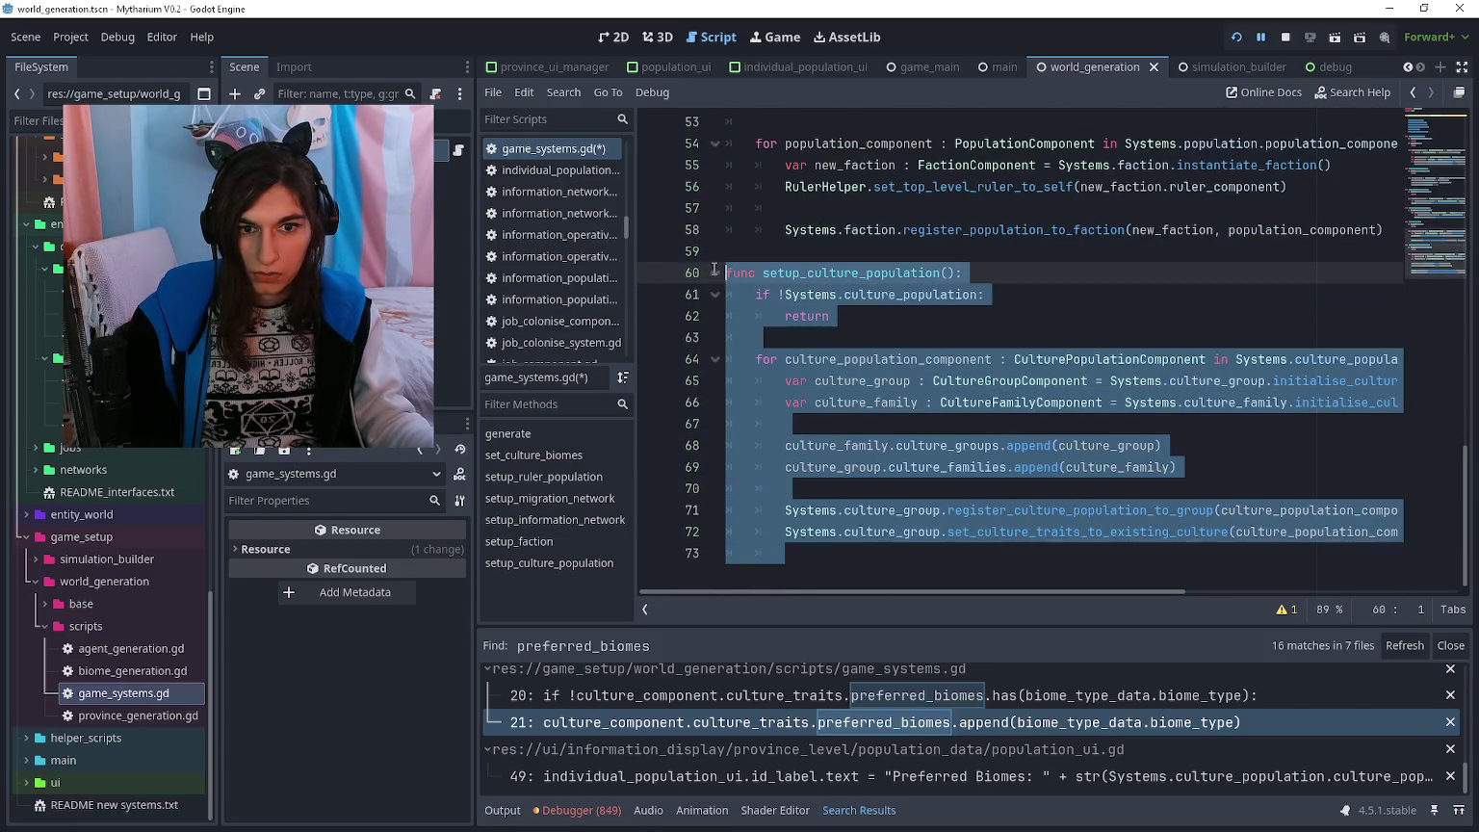
scroll(777, 295, up, 11)
scroll(755, 306, up, 2)
click(745, 337)
key(Return)
key(Return)
key(ctrl+v)
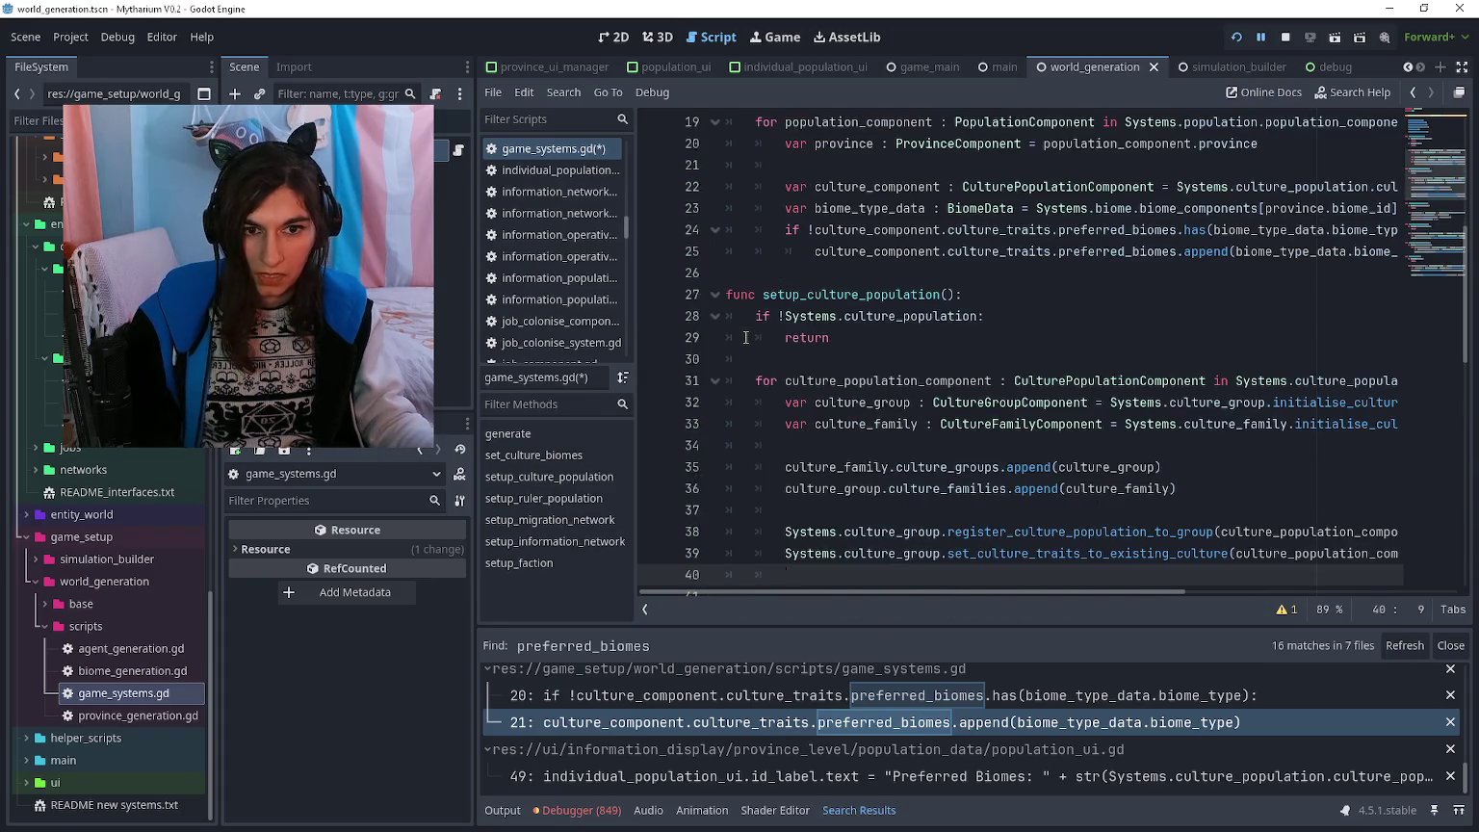
- Make setup_culture_population() the second call in generate() and separate the calls with blank lines
scroll(746, 337, up, 6)
click(745, 337)
key(ctrl+x)
click(753, 252)
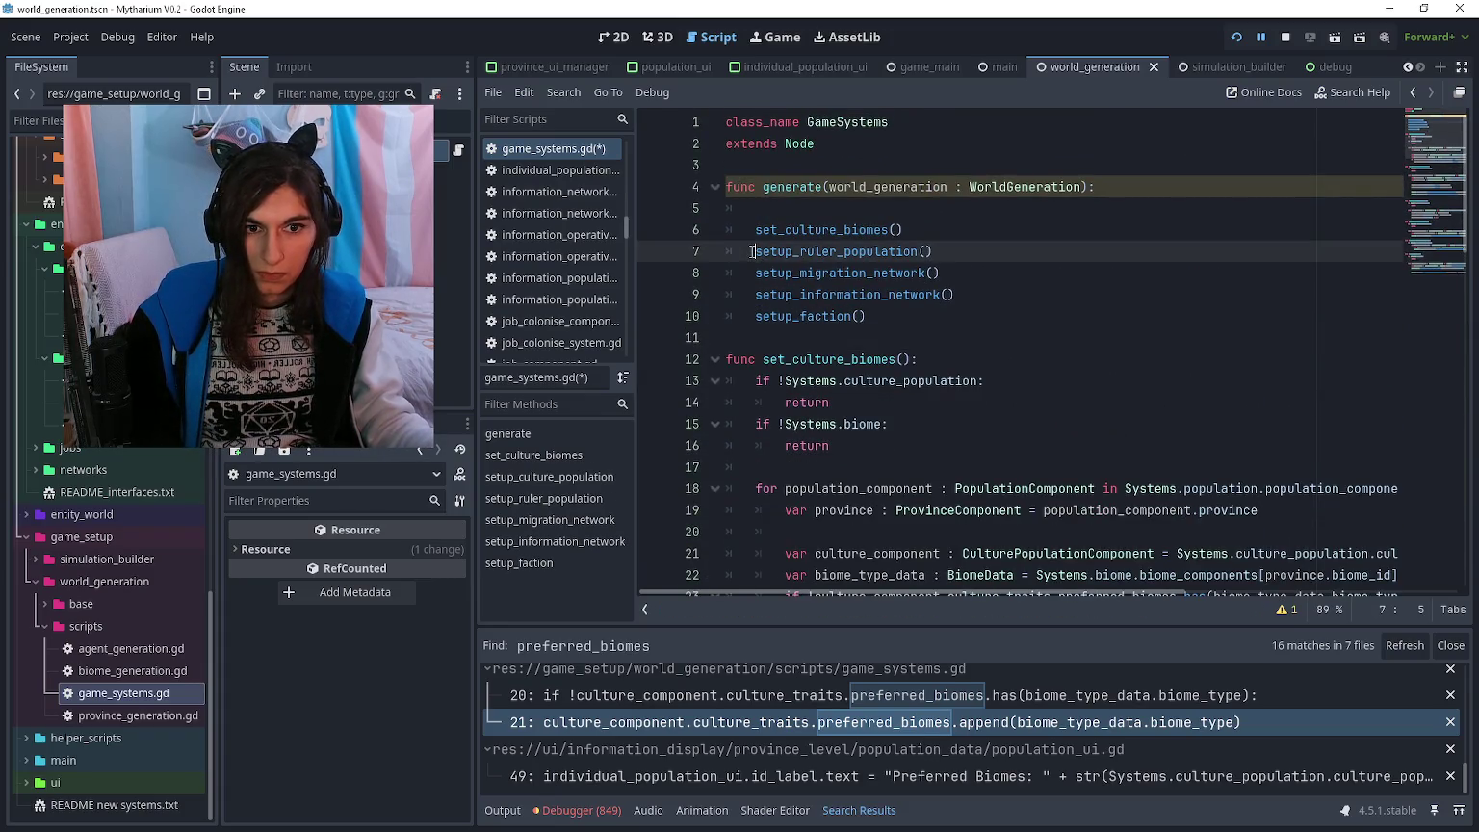
key(ctrl+v)
key(Return)
click(753, 359)
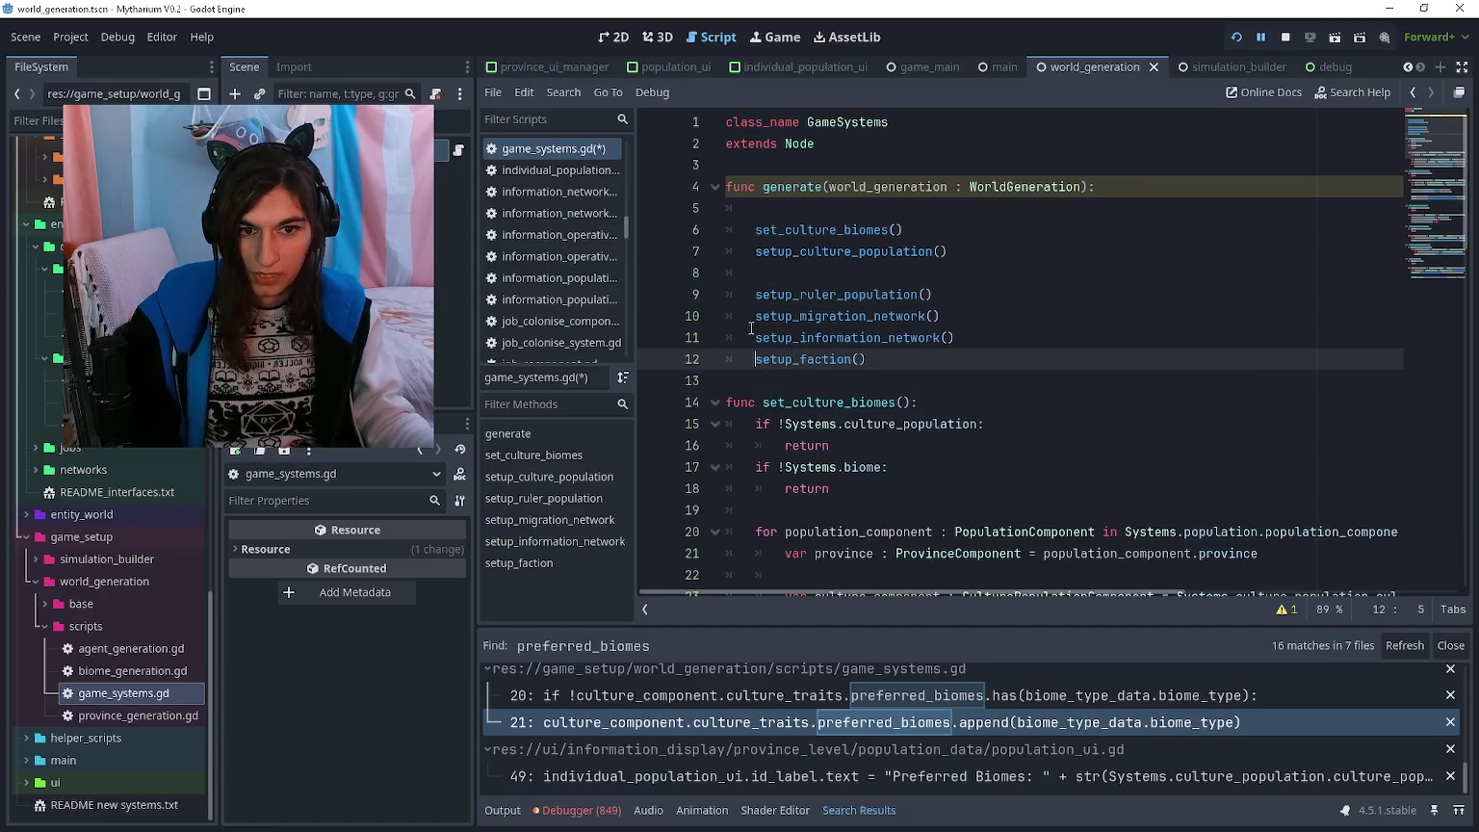
click(751, 327)
key(Return)
click(748, 380)
key(Return)
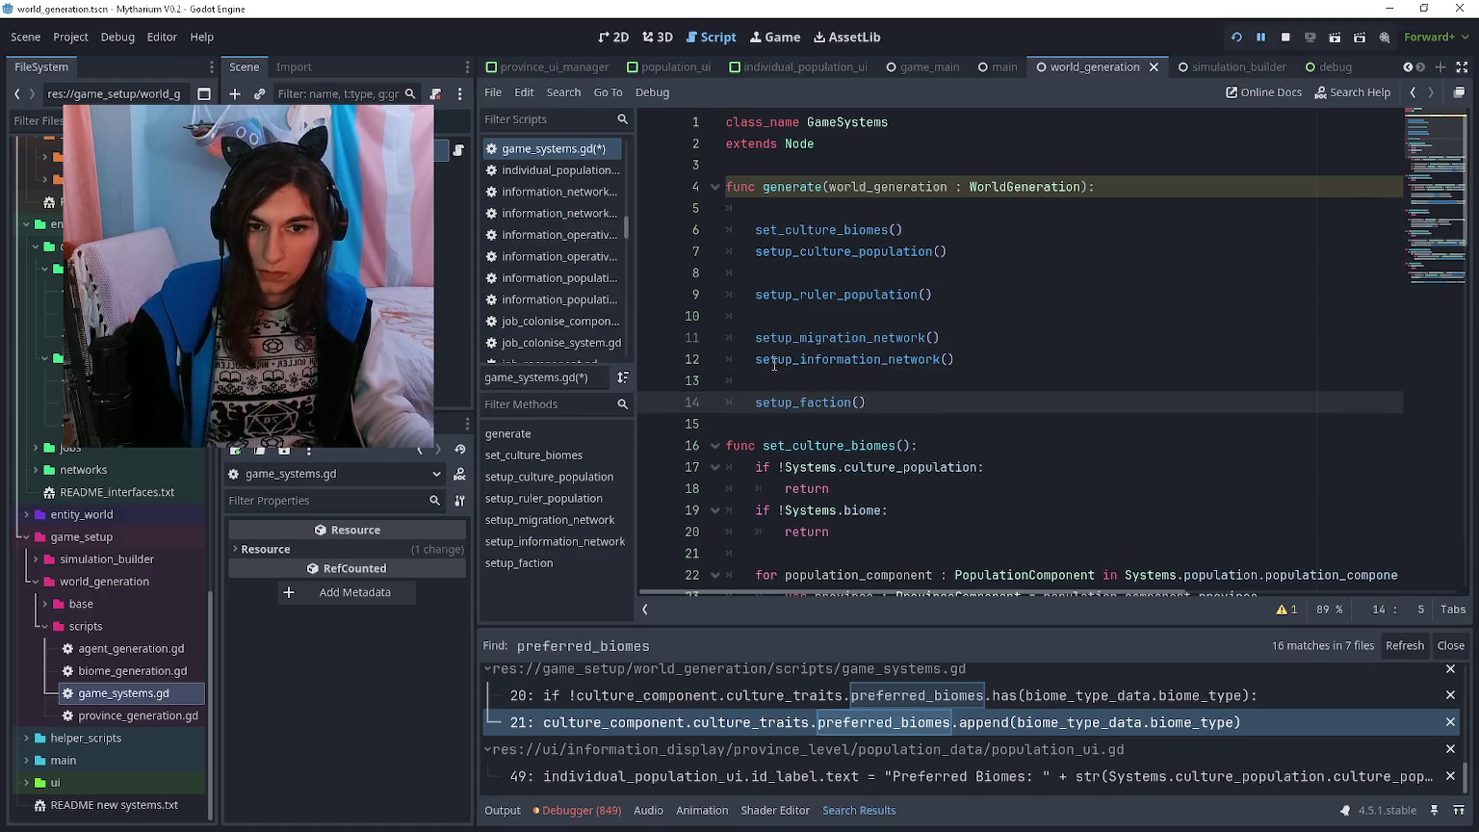
- Review the script's warnings, including the unused world_generation parameter
click(790, 311)
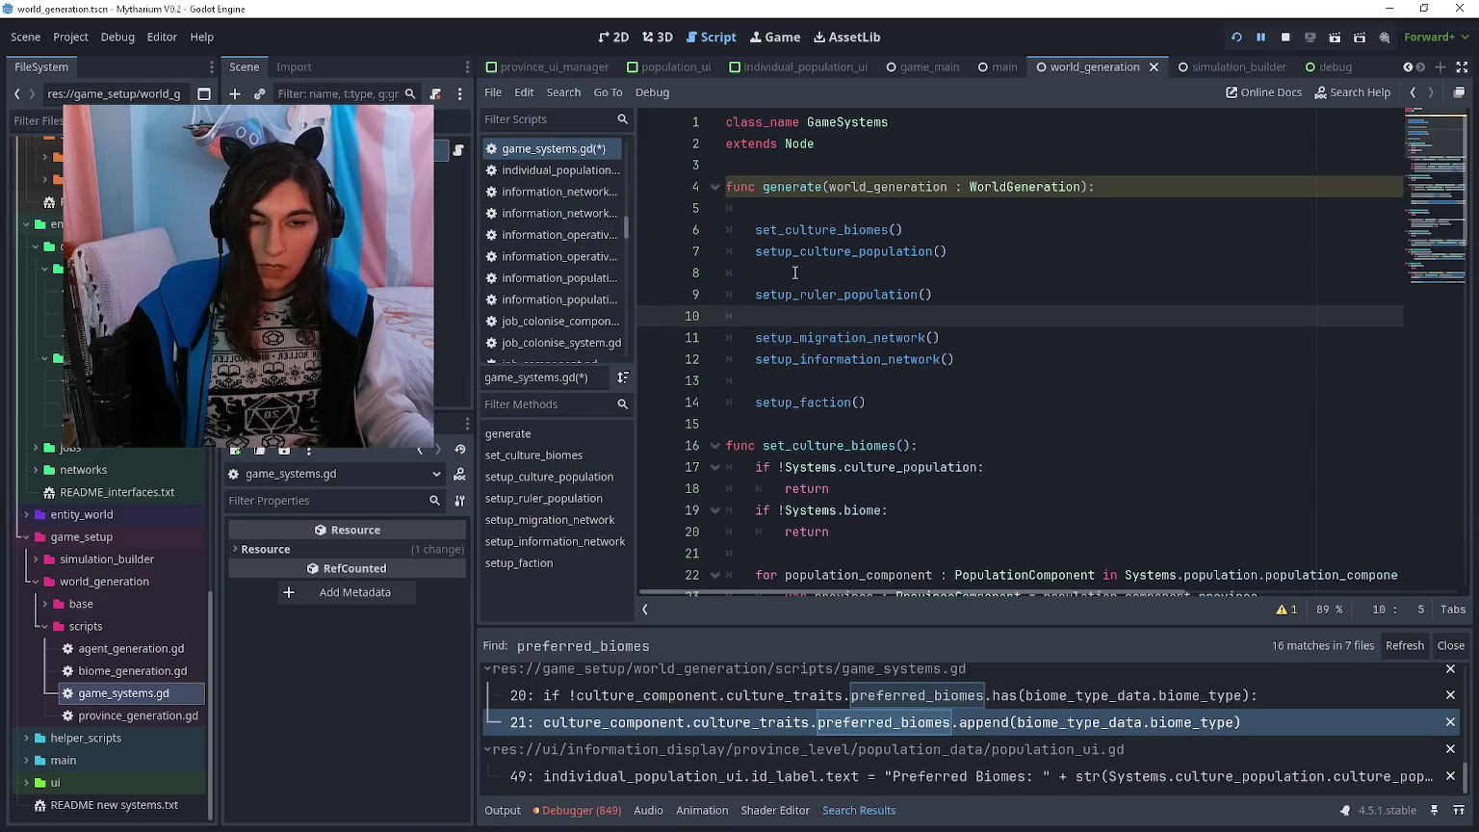
click(795, 272)
click(1286, 609)
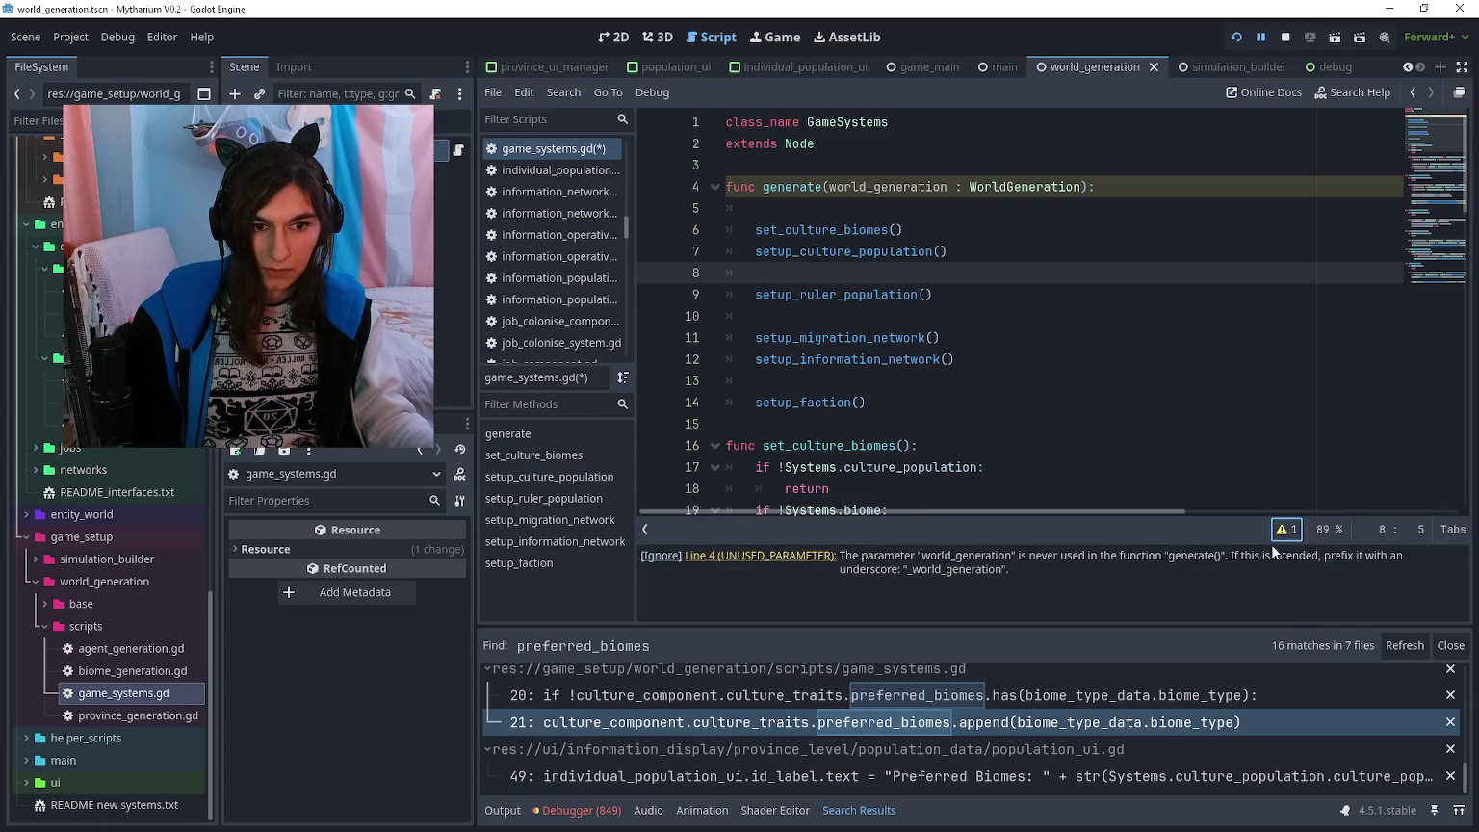
click(1286, 529)
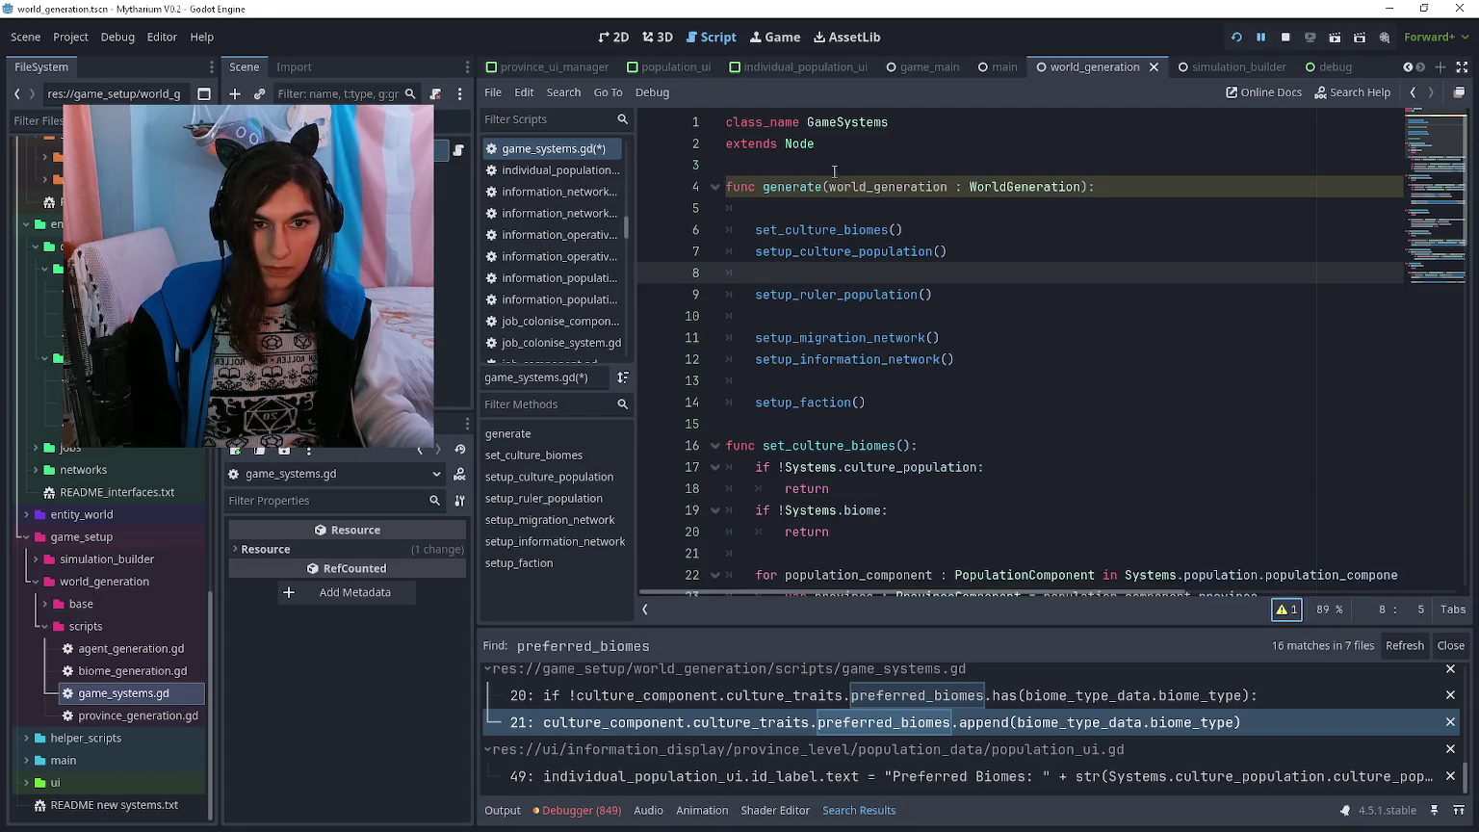
click(829, 186)
click(847, 272)
scroll(847, 289, down, 15)
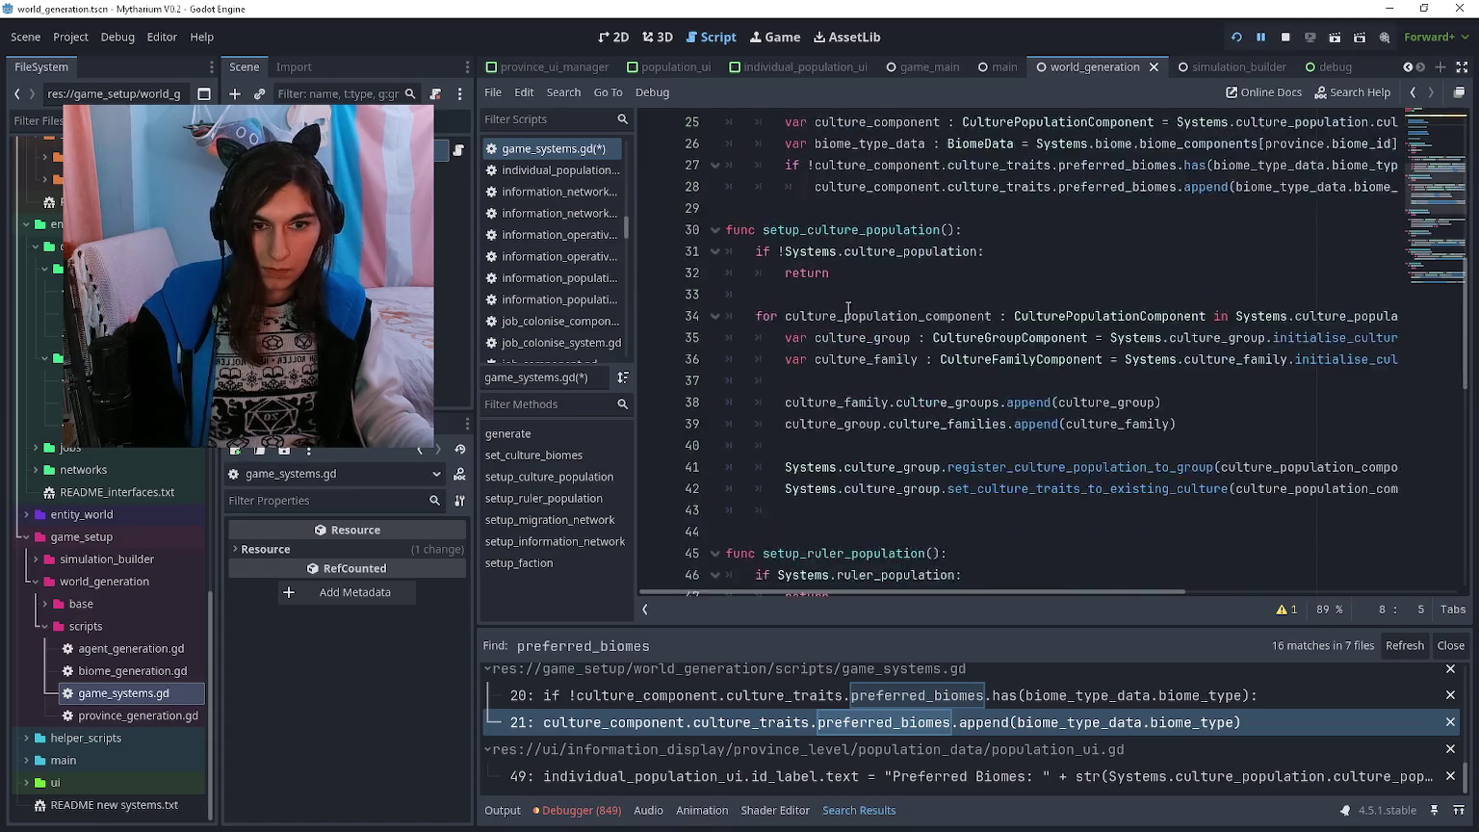
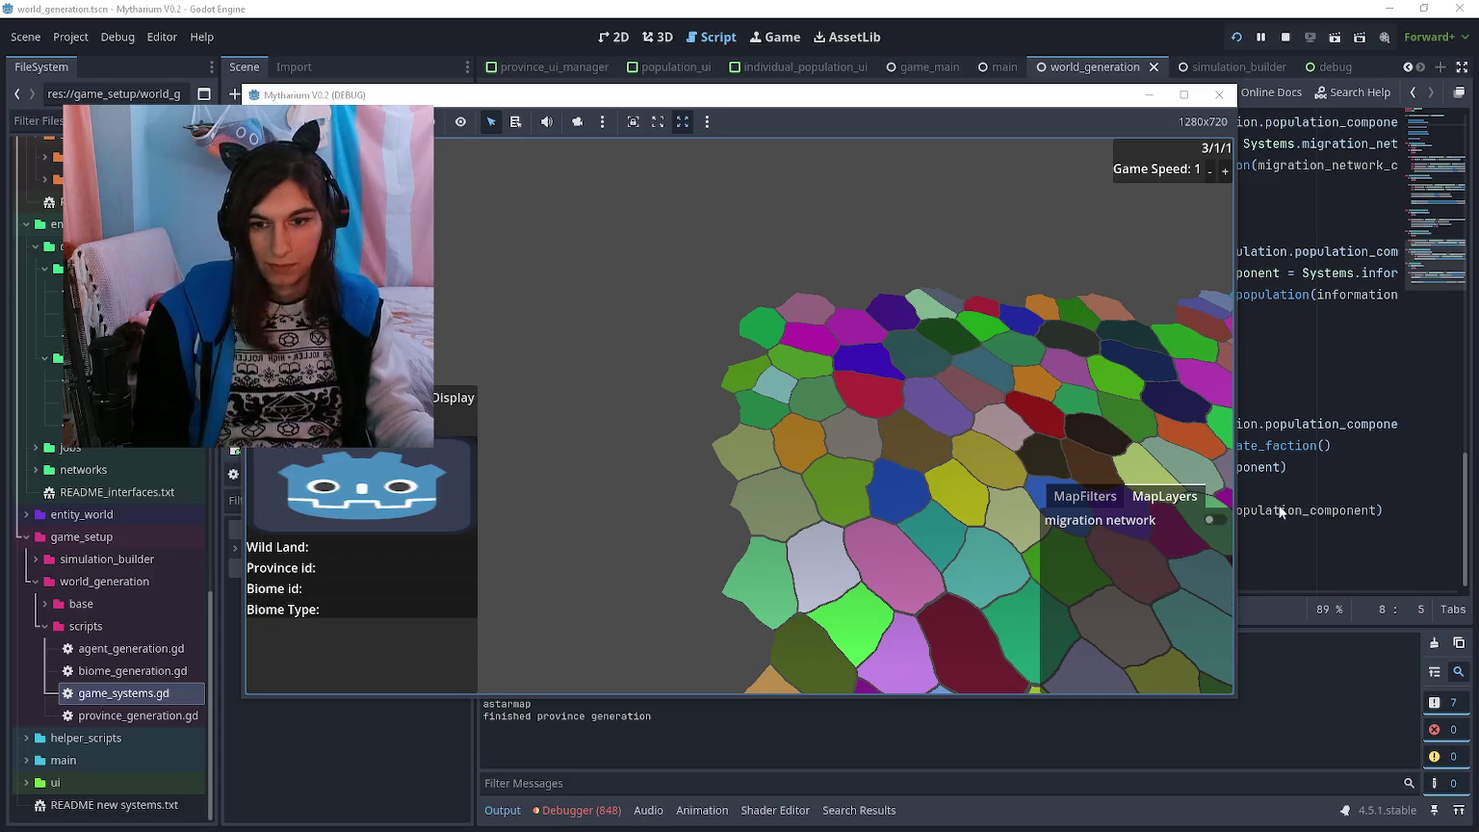
- Inspect the remote CultureGroupComponent's culture_traits and check its preferred biomes entries
click(93, 65)
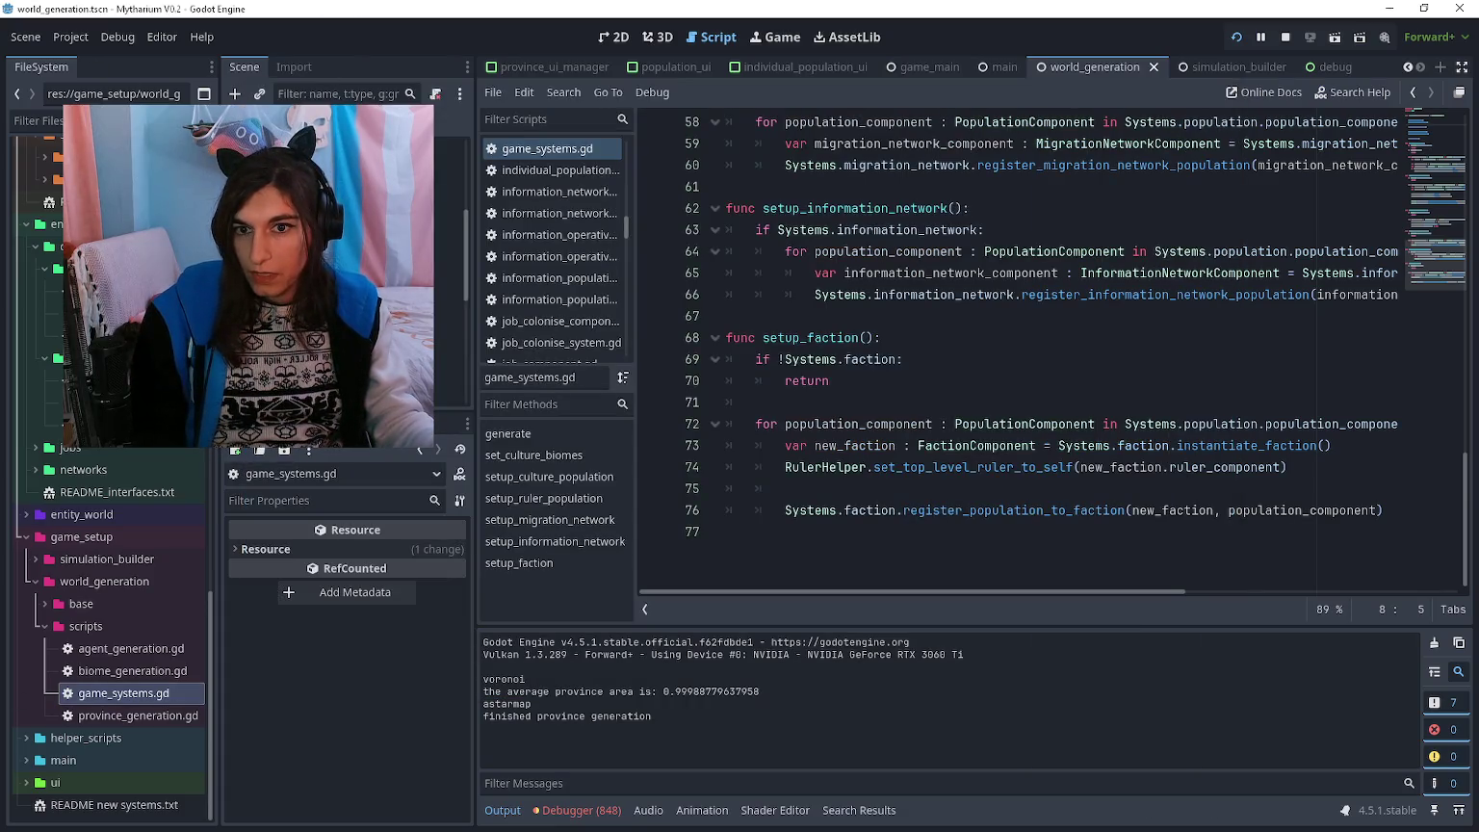
click(289, 293)
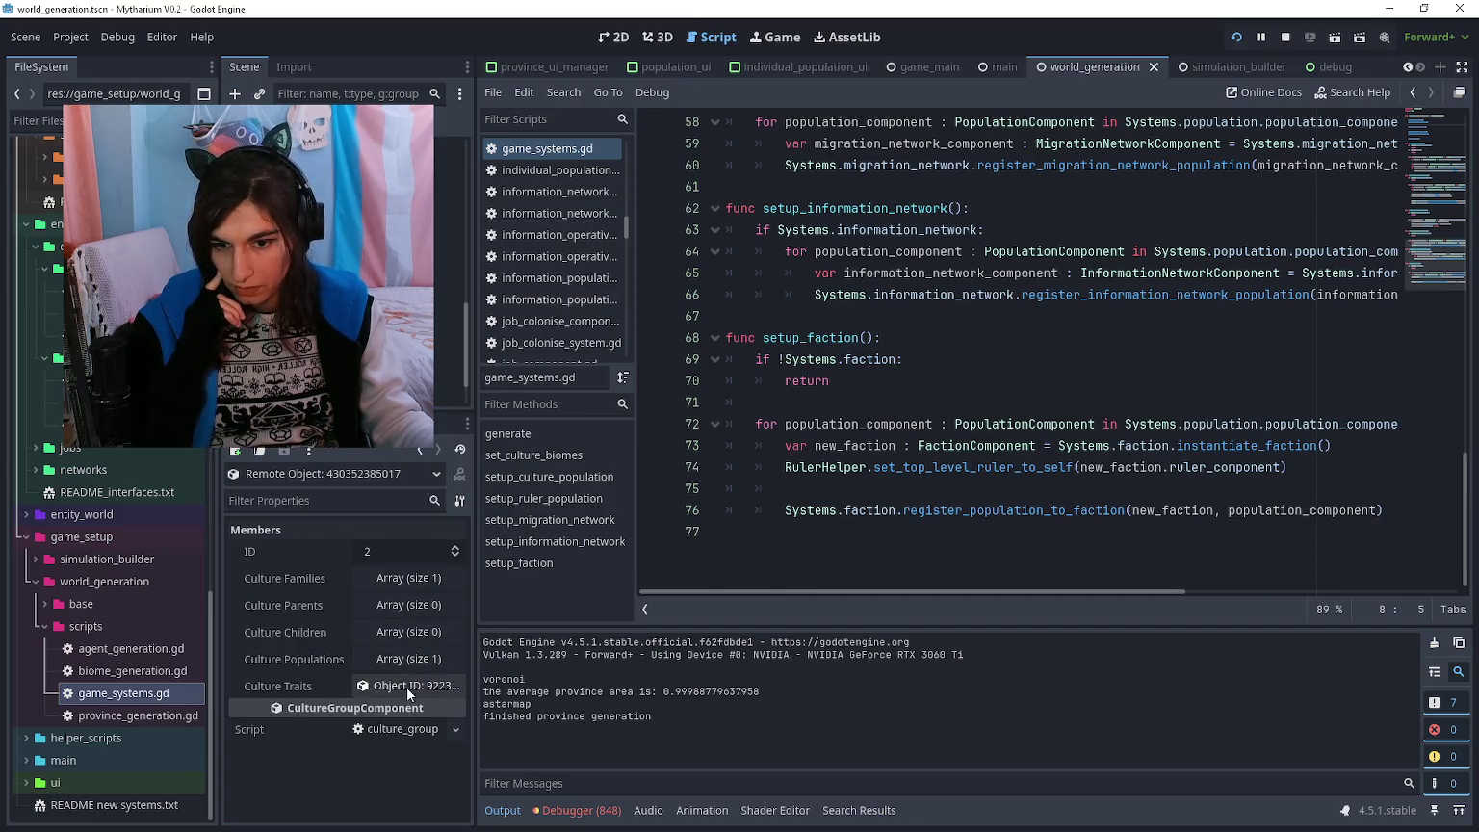
click(407, 686)
click(410, 541)
- In the running game, zoom out the map, raise Game Speed to 5 and reposition the window
click(410, 540)
key(alt+Tab)
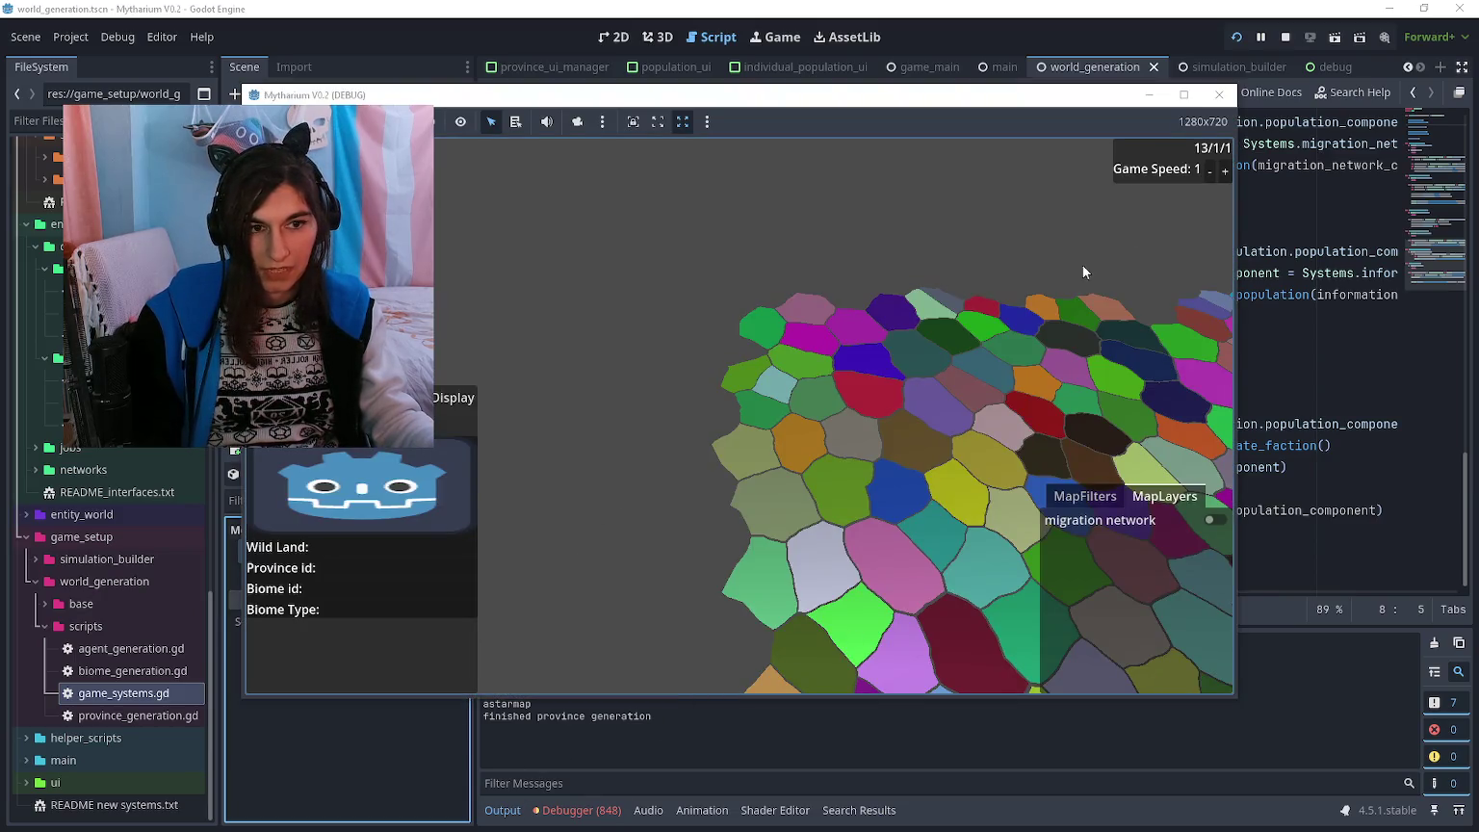
scroll(1084, 273, down, 5)
click(1224, 171)
click(1225, 170)
click(1225, 171)
click(1224, 171)
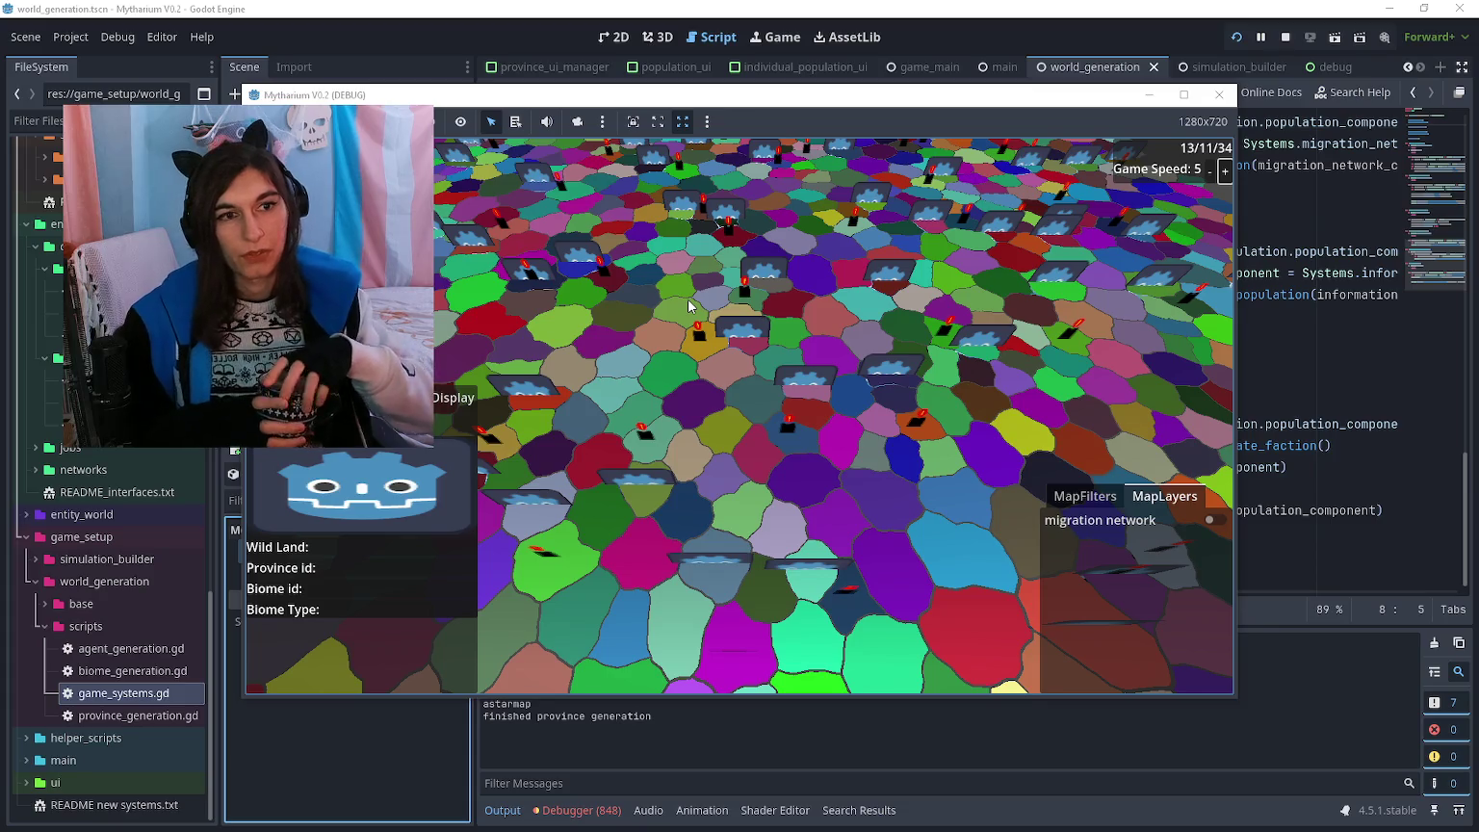
mouse_move(774, 88)
mouse_down()
mouse_move(780, 100)
mouse_move(991, 66)
mouse_up()
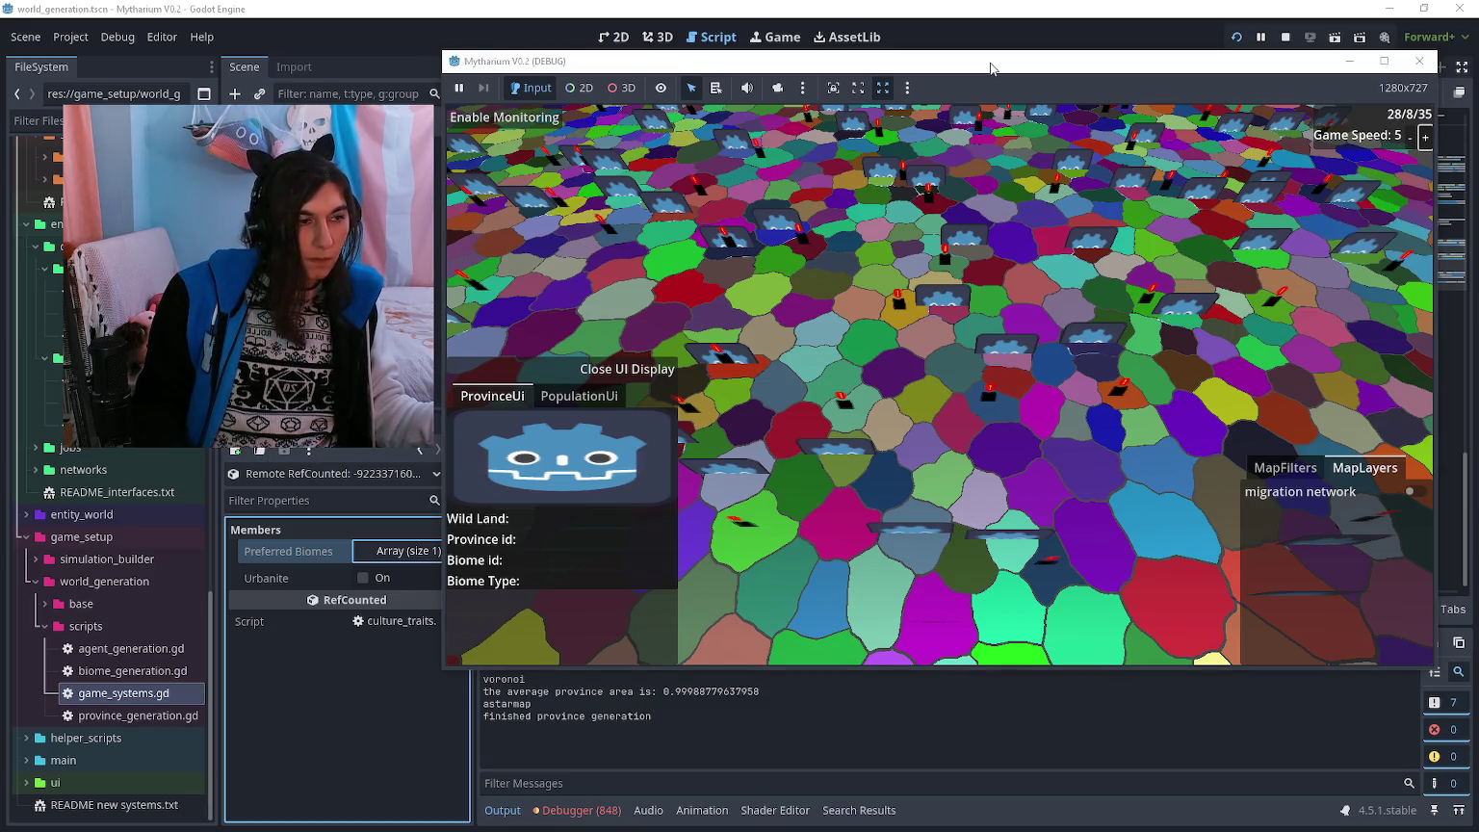
- View the taiga province's details, then page to the last culture groups in the remote inspector
click(766, 225)
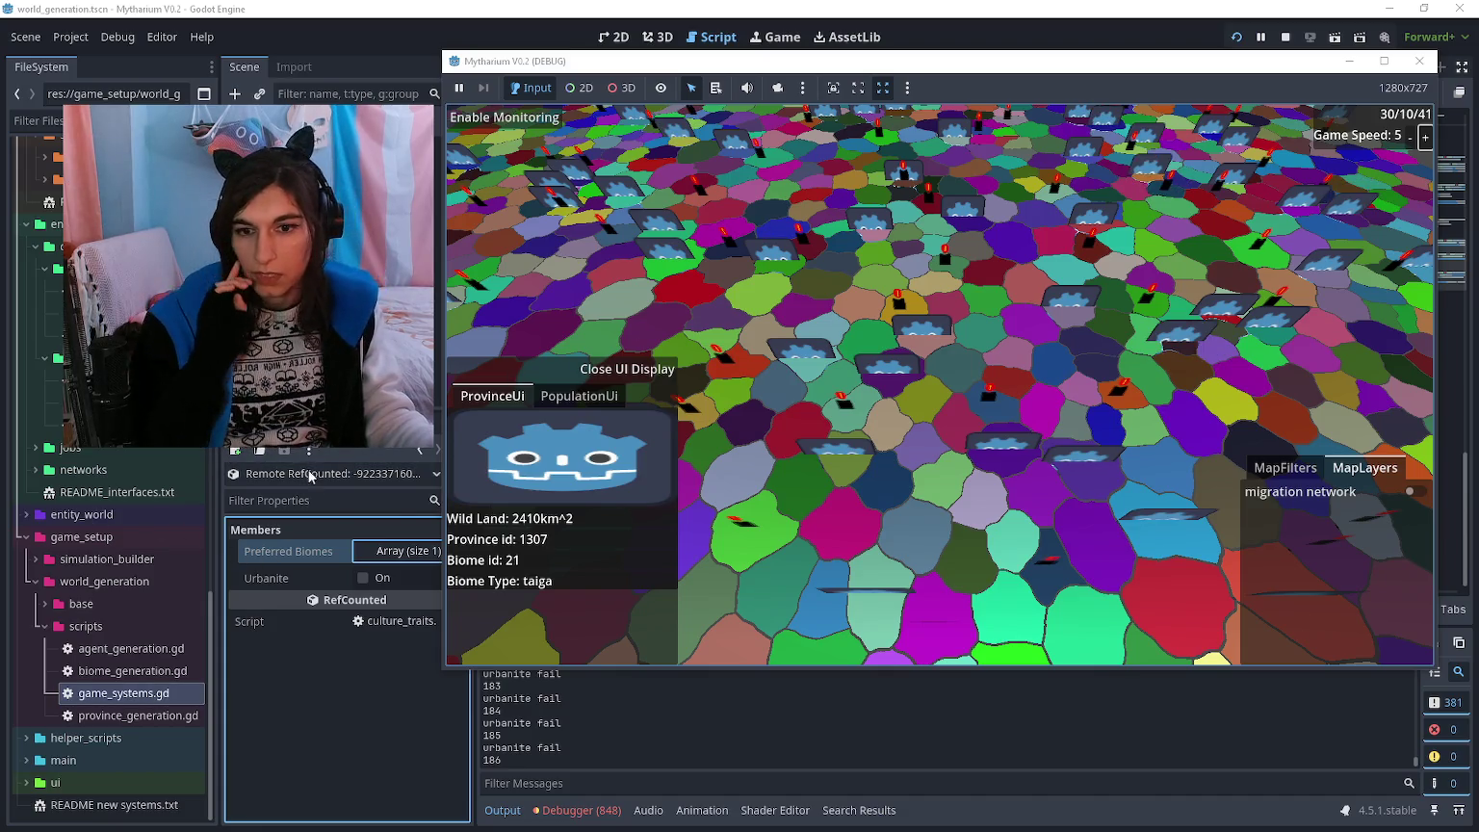
click(343, 688)
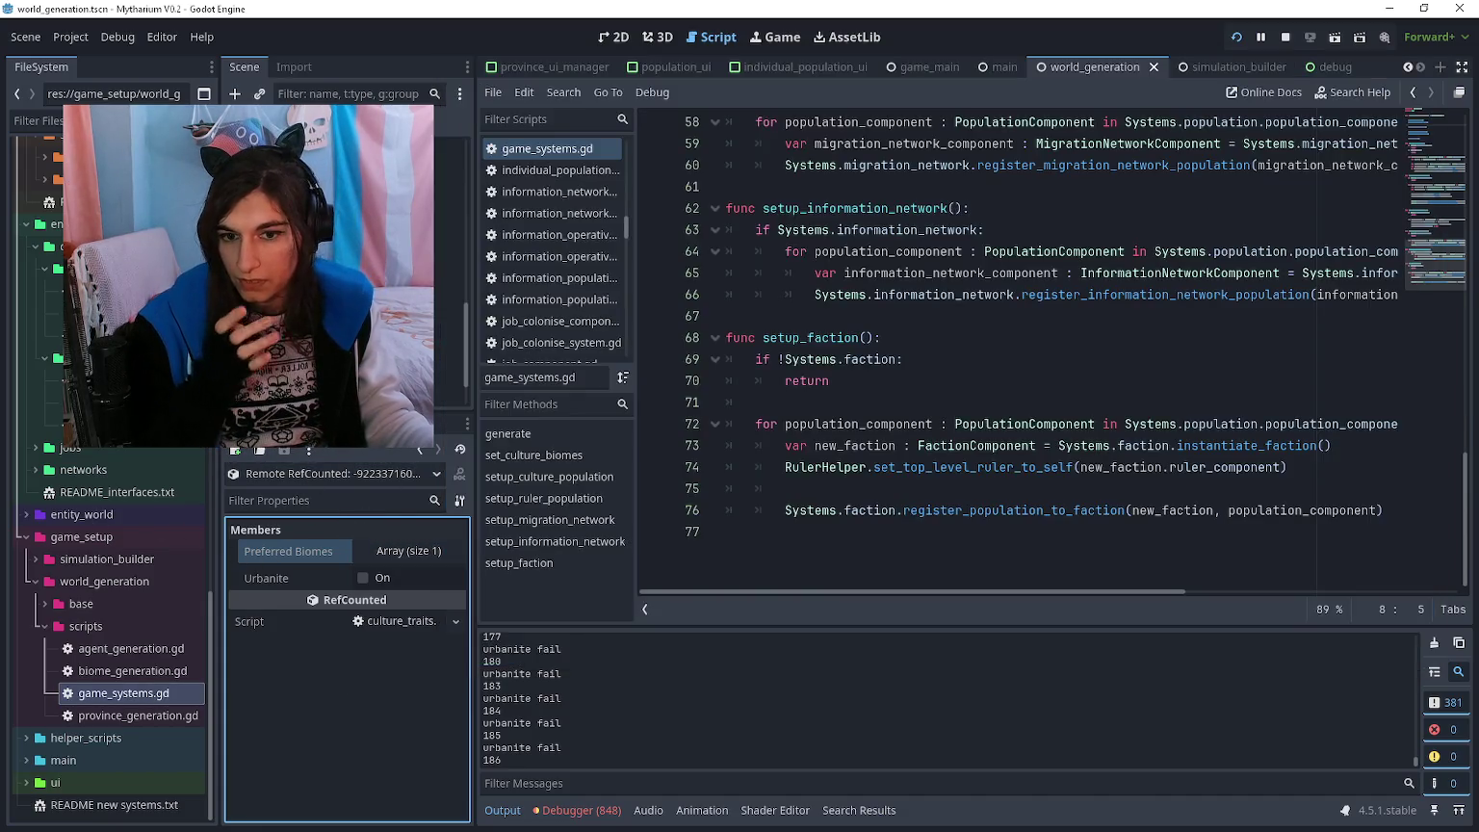
click(418, 450)
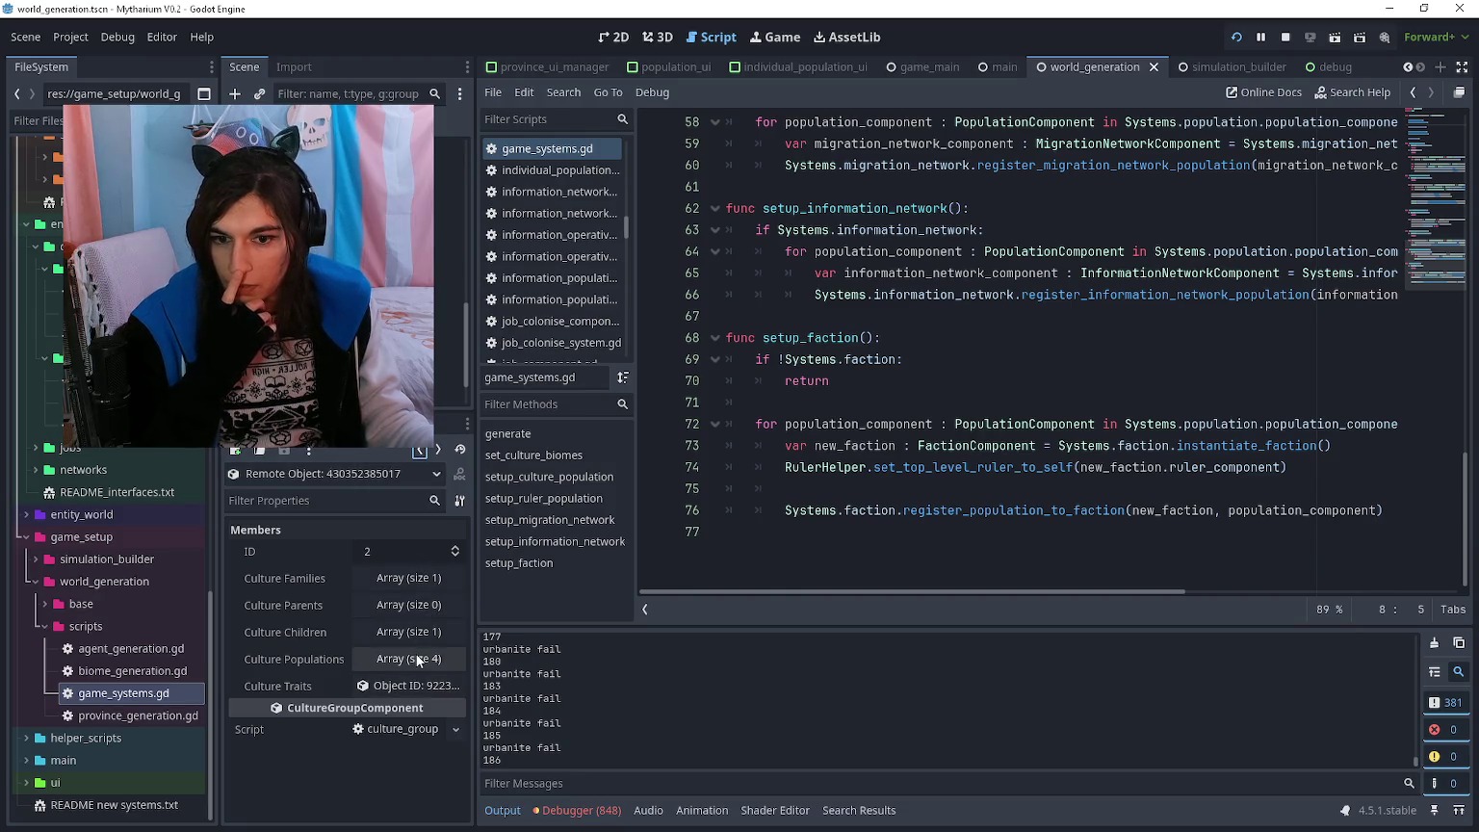
click(417, 450)
scroll(386, 645, down, 5)
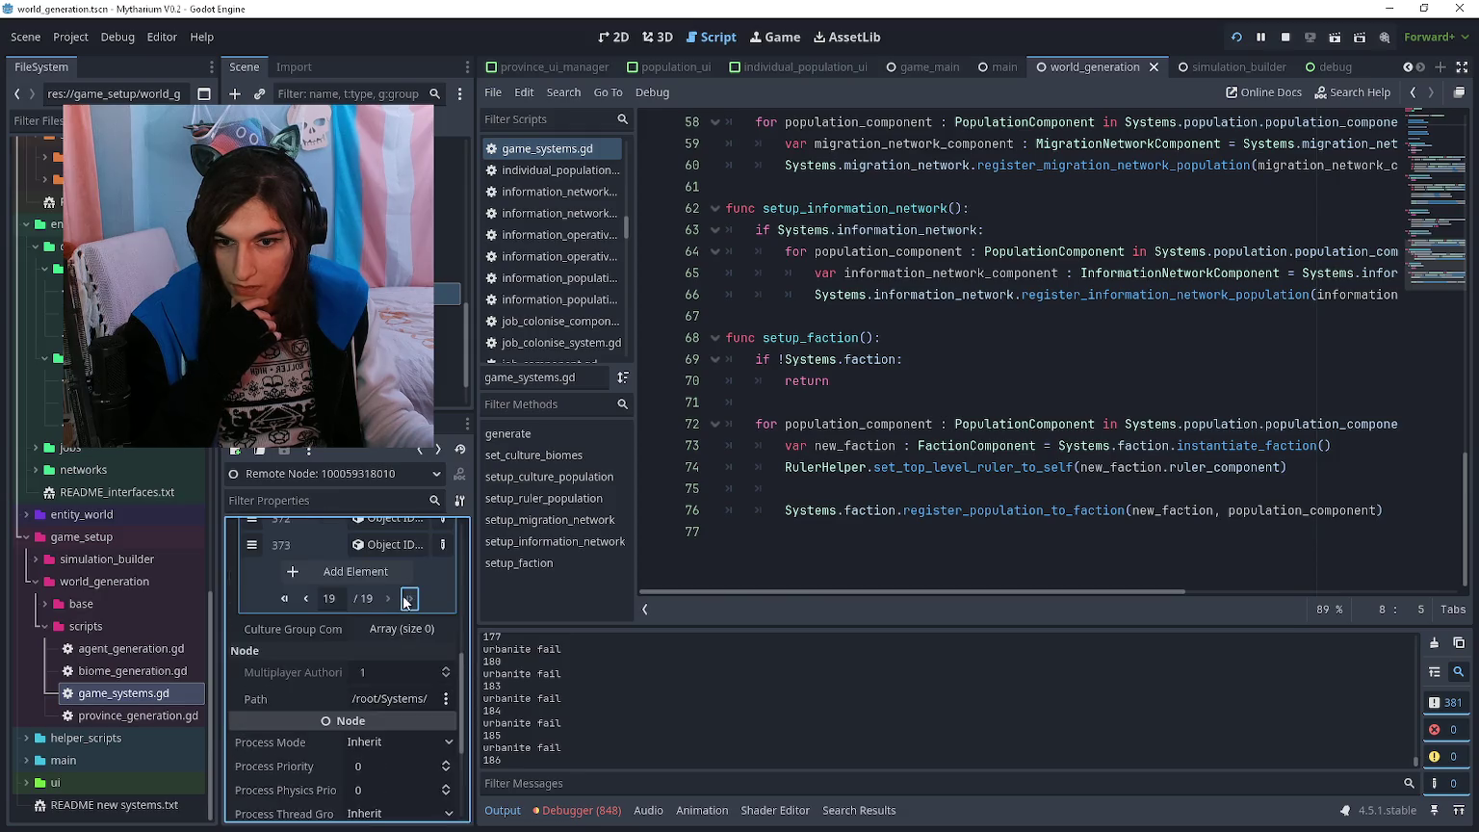
click(408, 591)
- Inspect culture group 367 and its traits
click(402, 603)
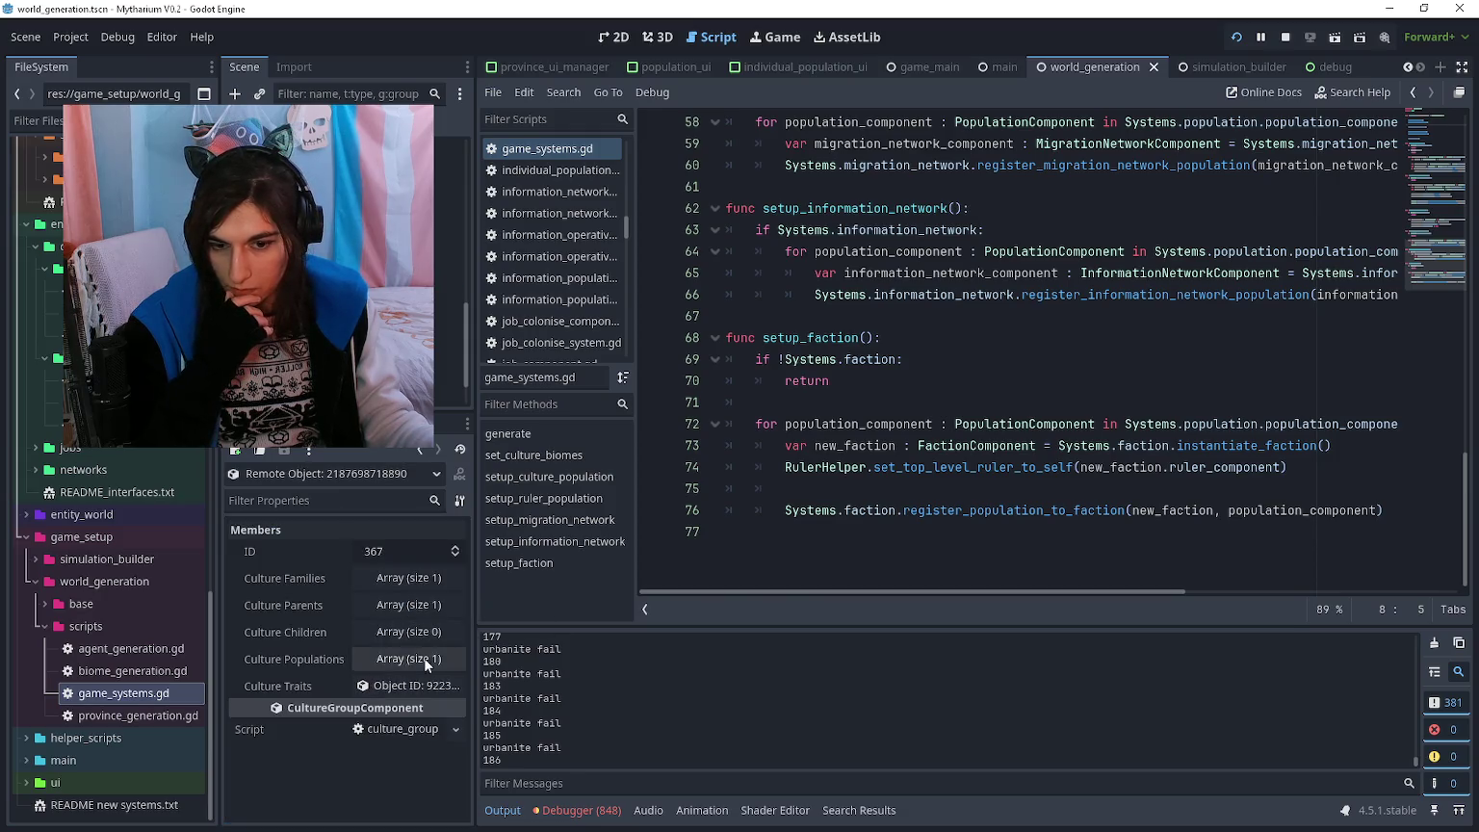
click(414, 684)
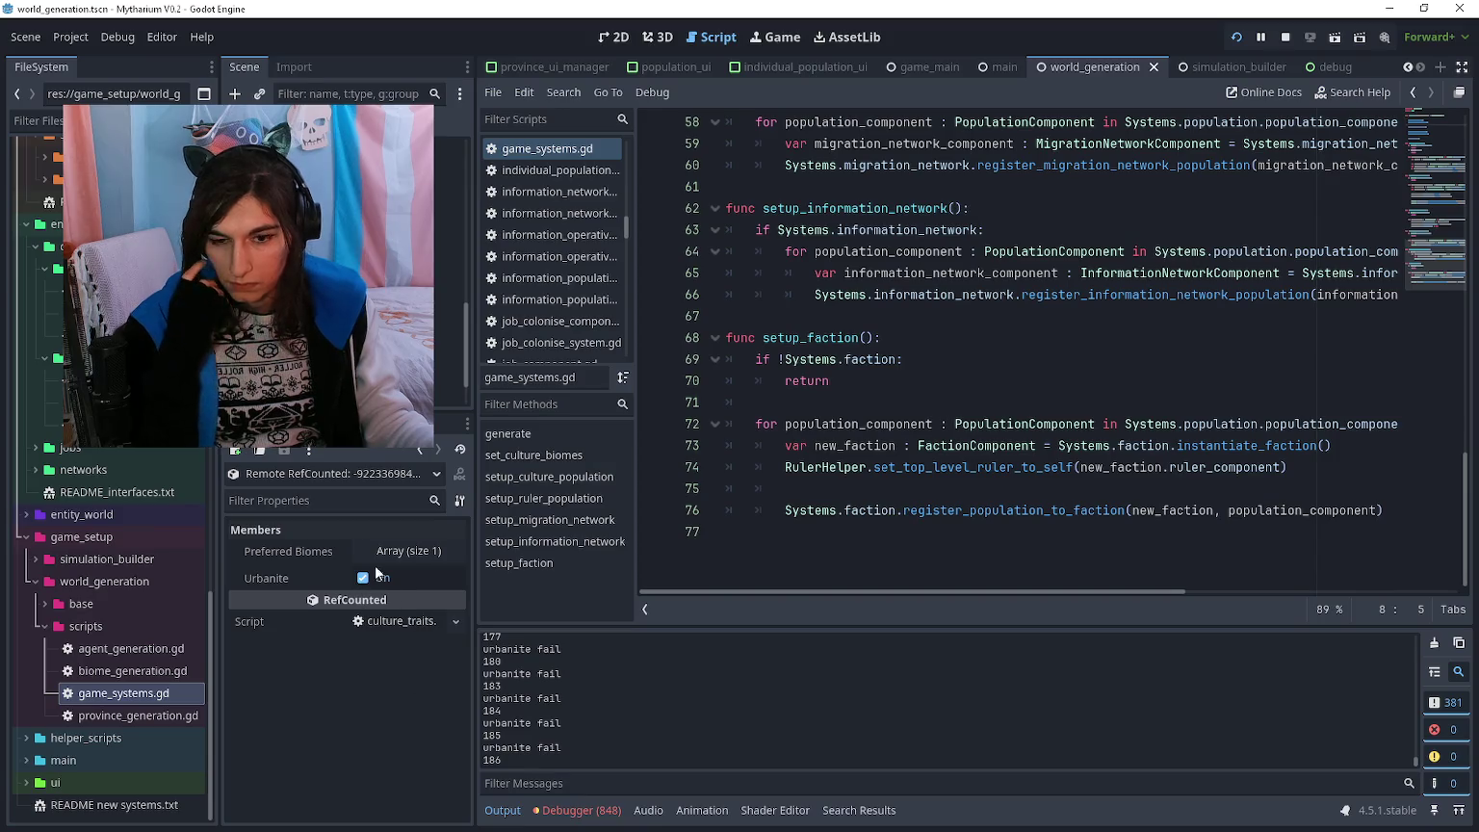
click(424, 449)
click(423, 448)
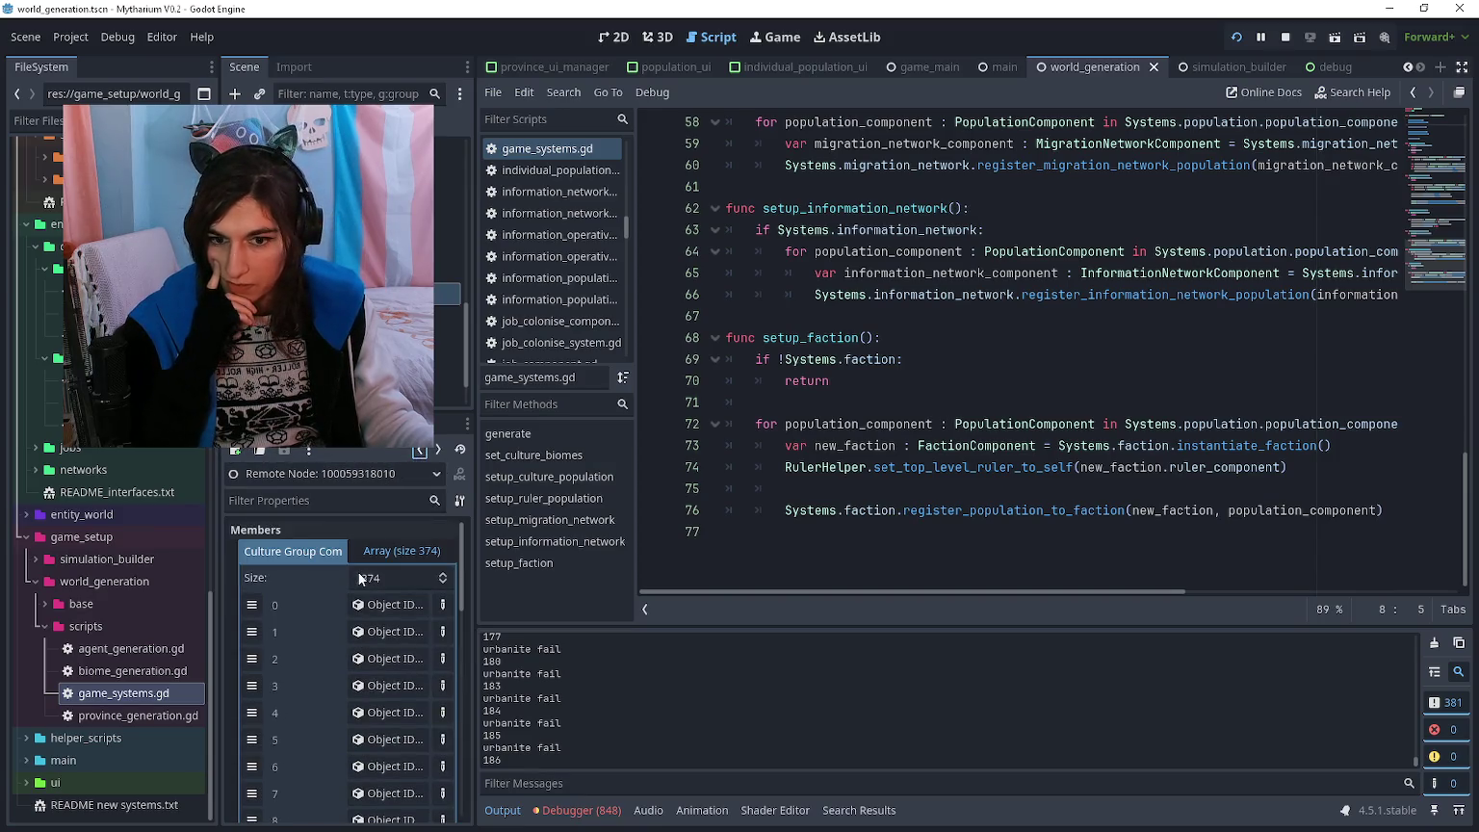
- Browse culture group 0's Culture Populations, including 565, ending on population 217
click(386, 605)
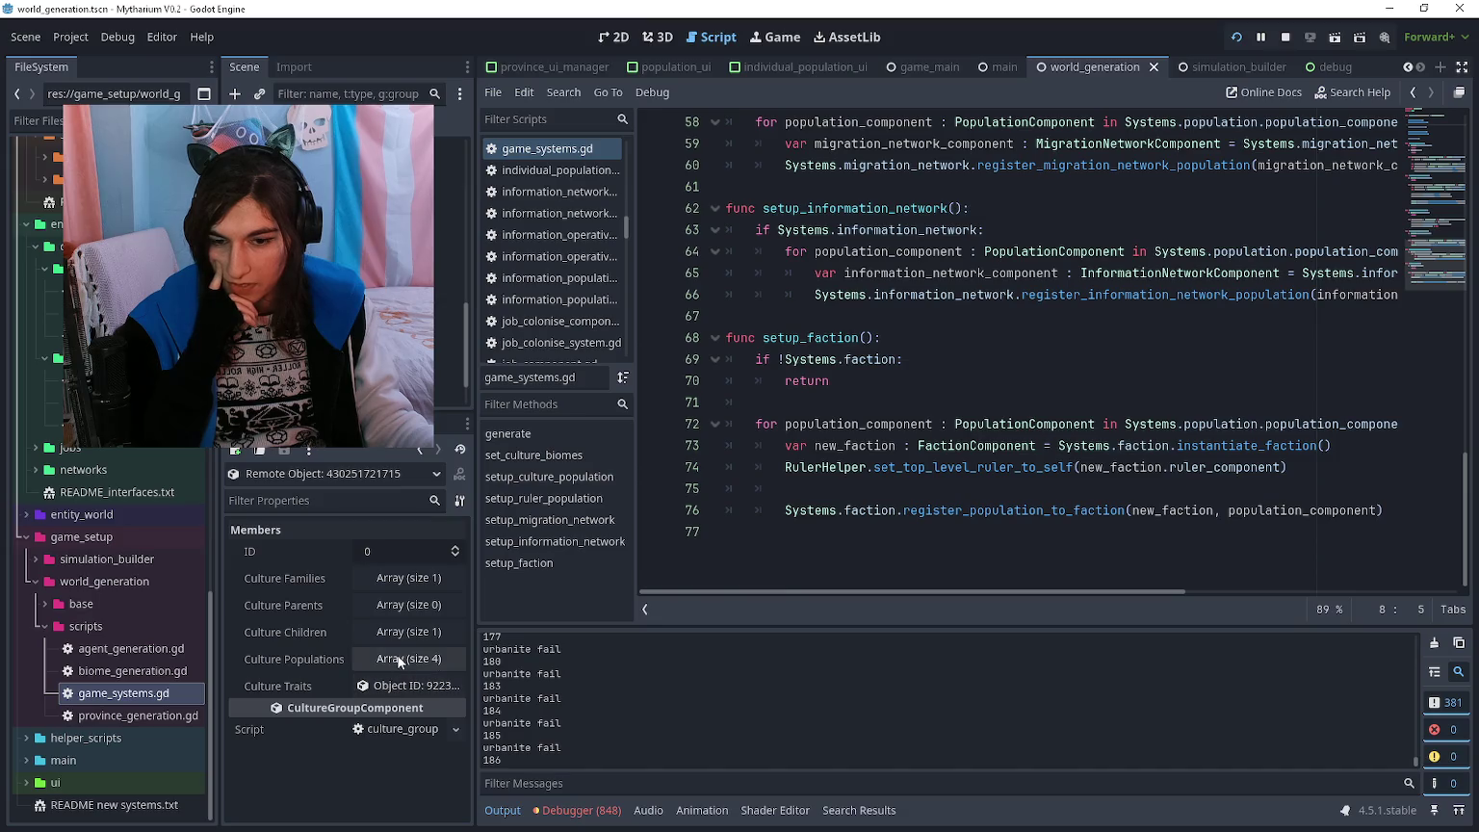
click(397, 660)
click(392, 705)
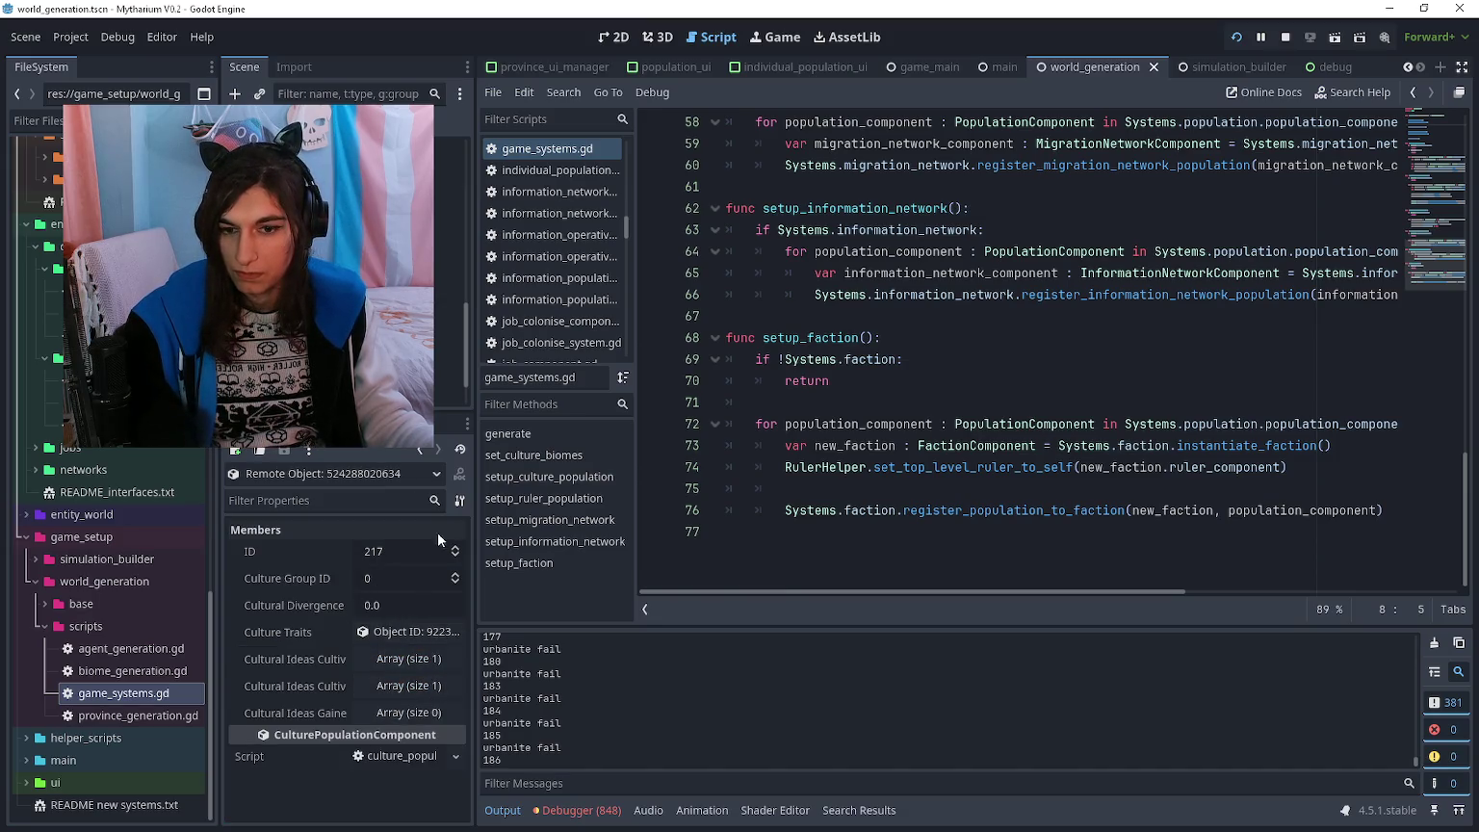
click(420, 450)
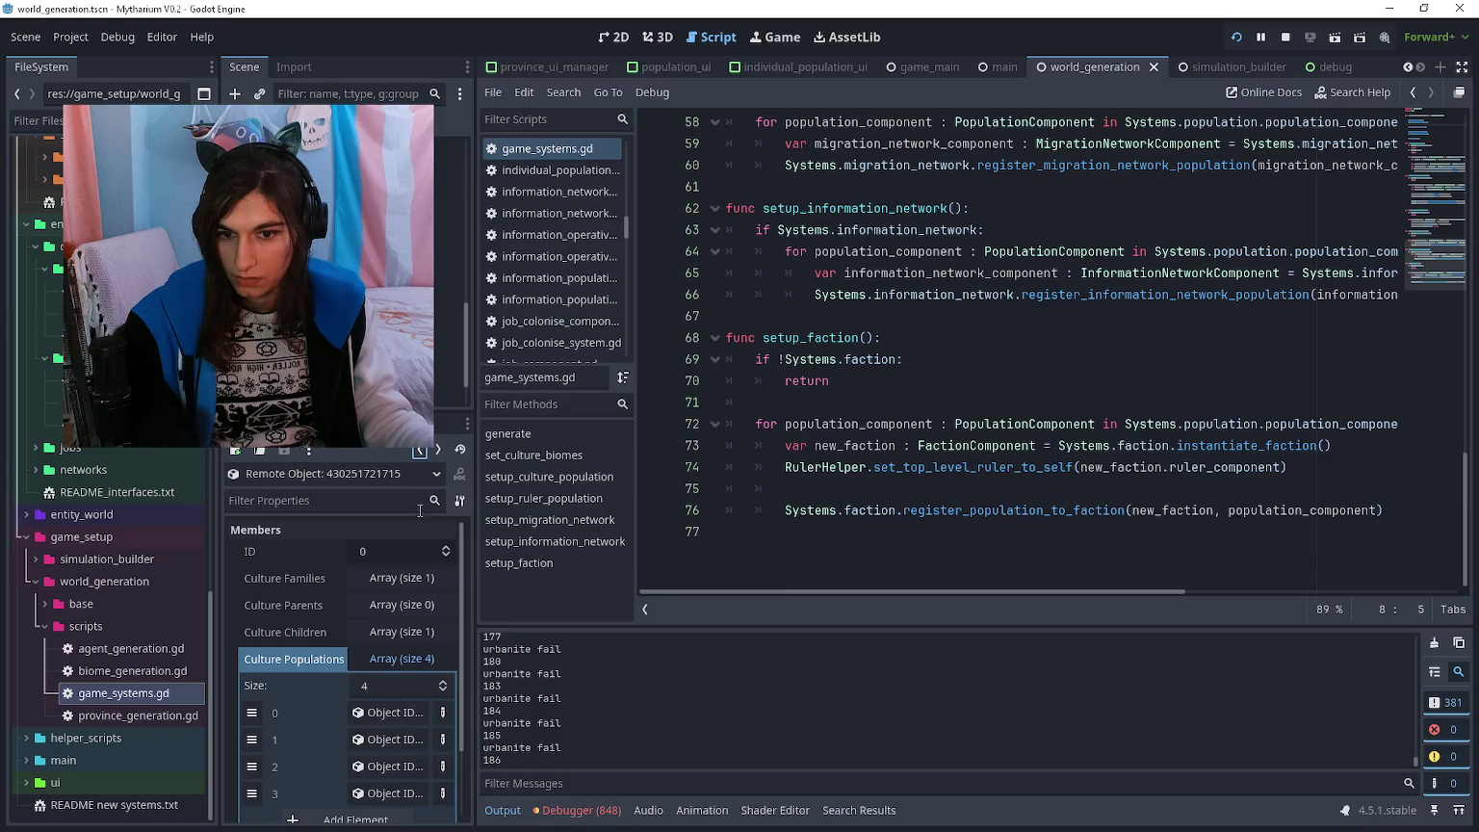
click(395, 732)
click(419, 451)
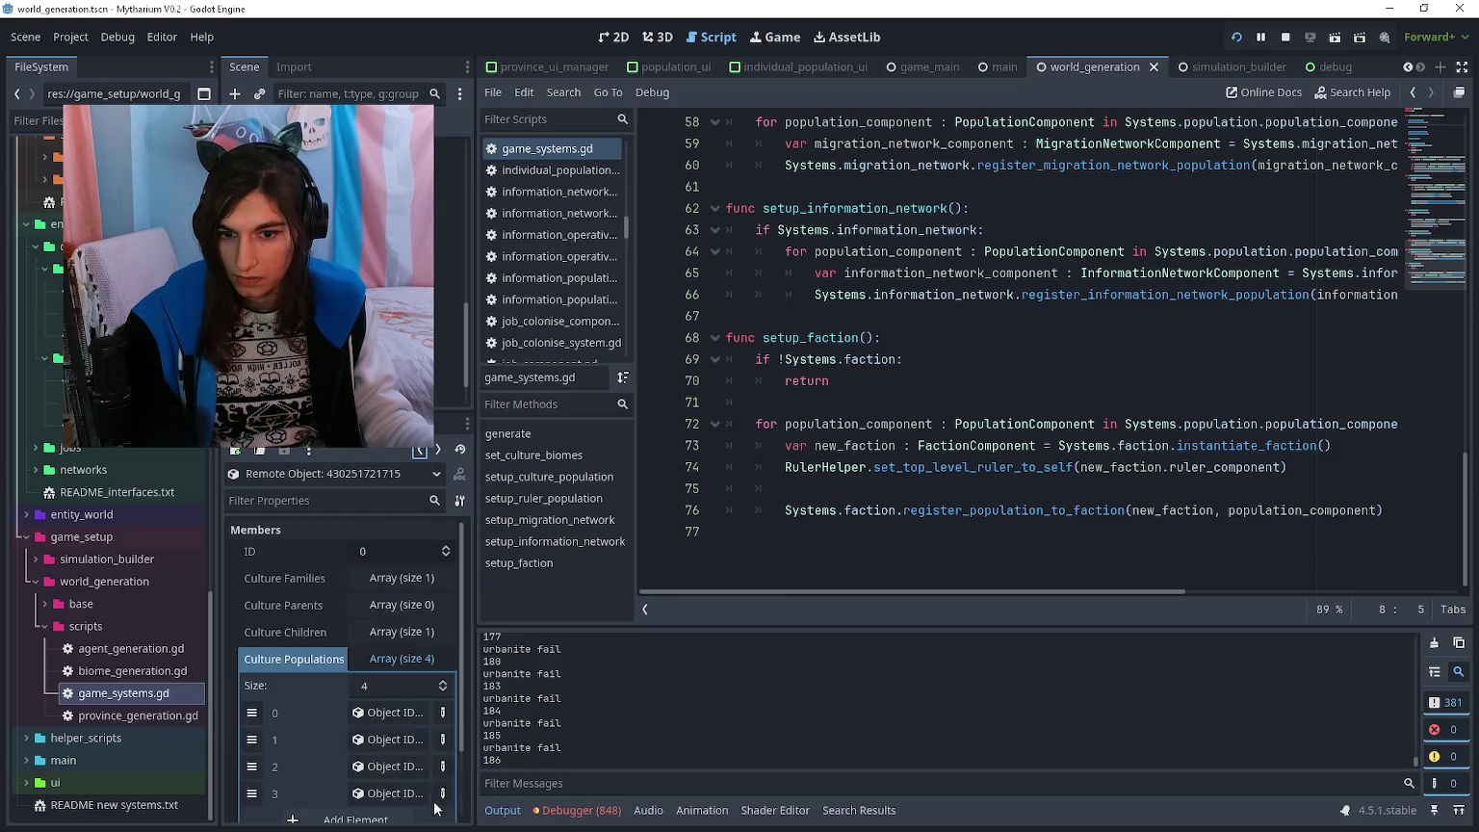
click(403, 742)
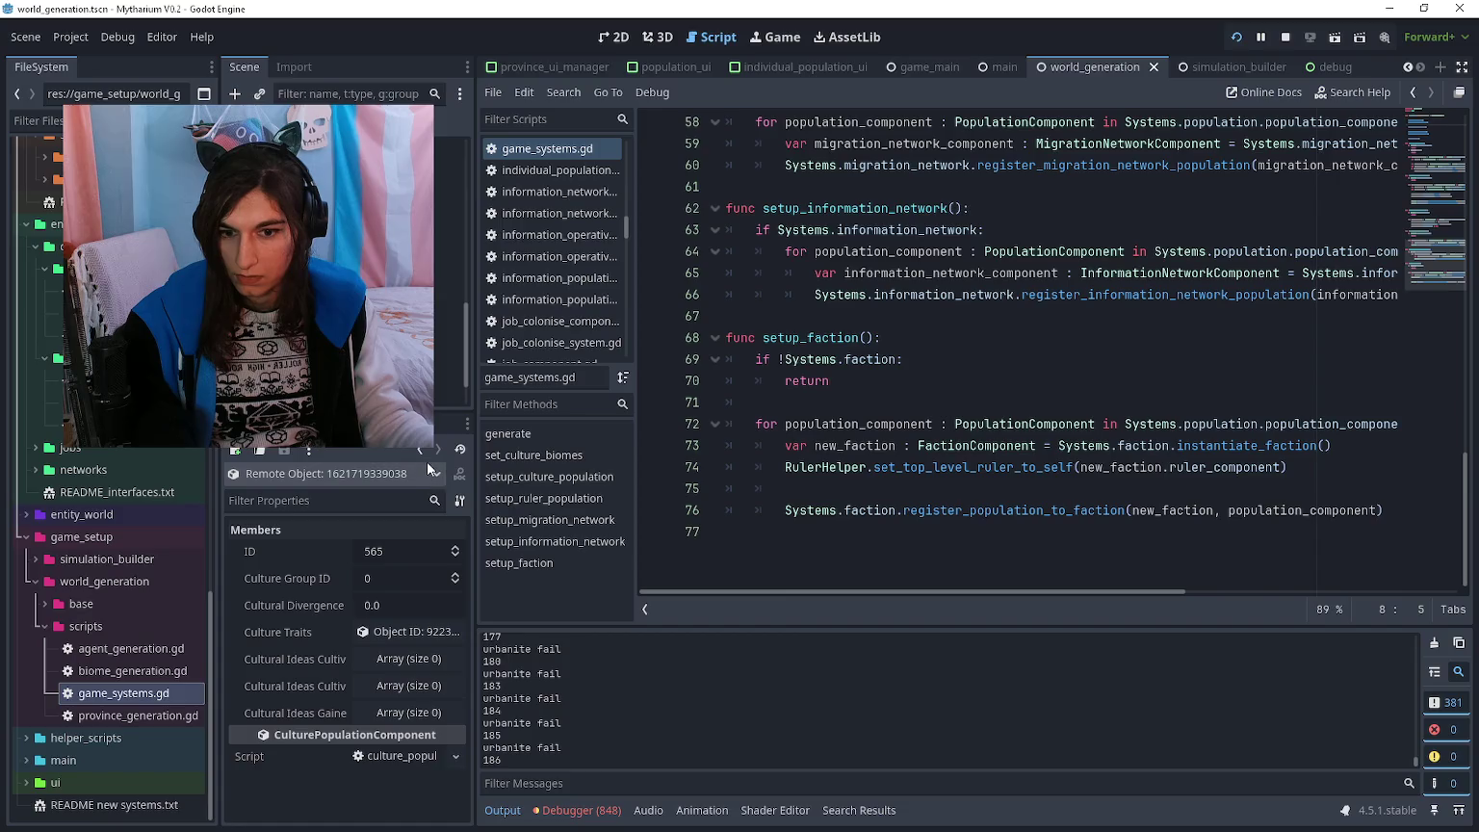
click(420, 450)
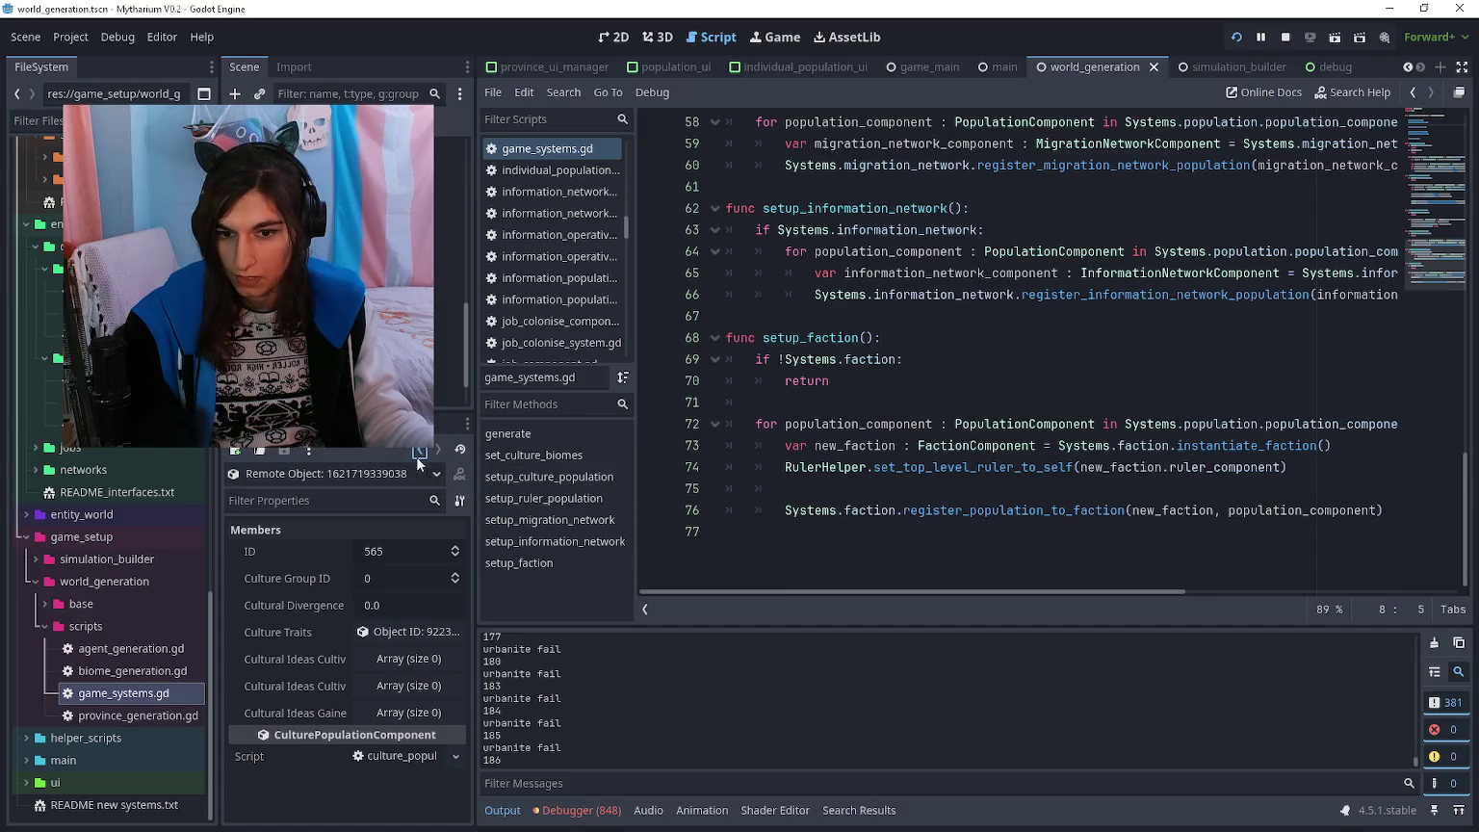
click(373, 714)
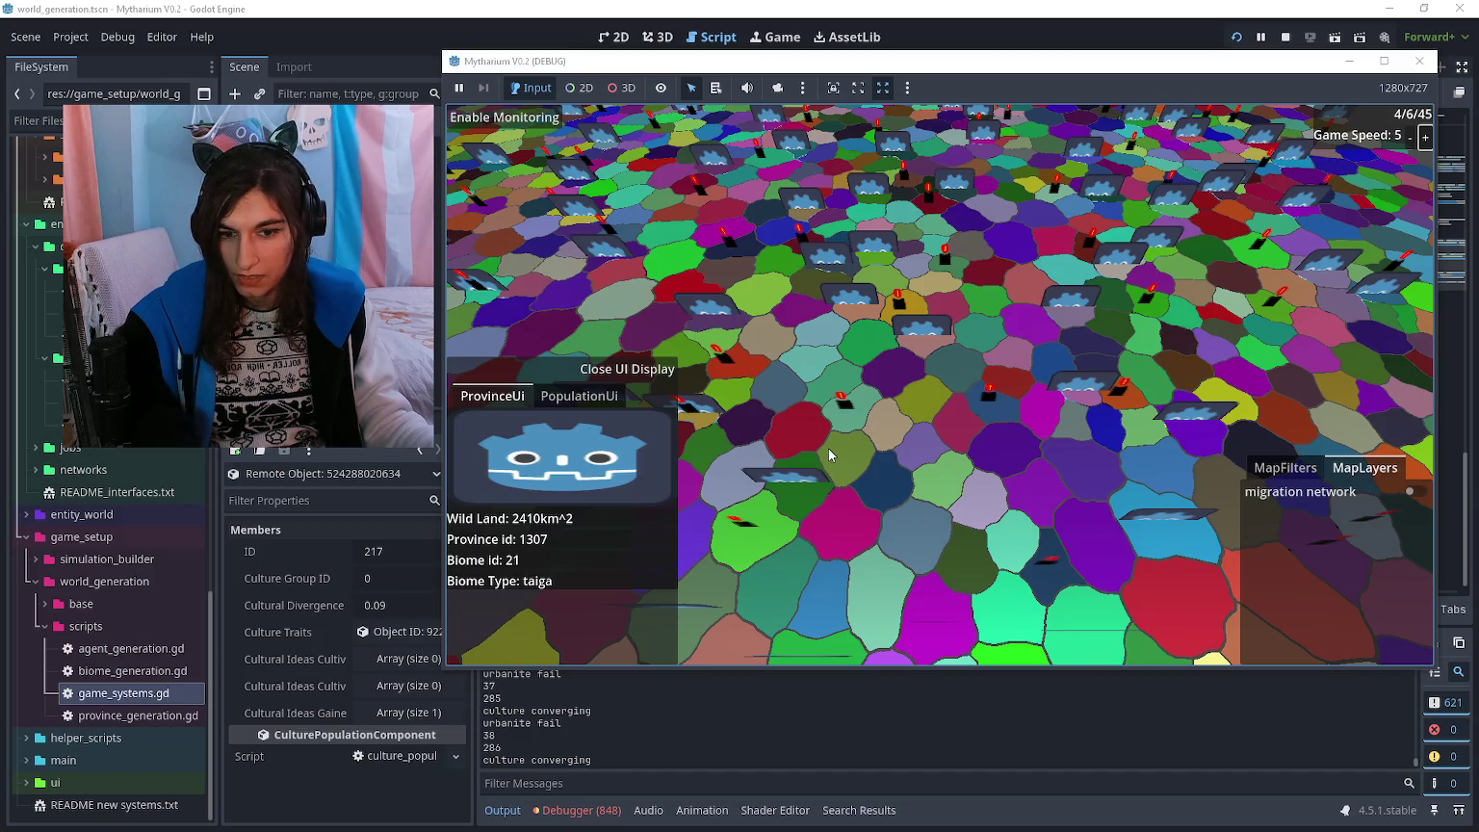
key(alt+Tab)
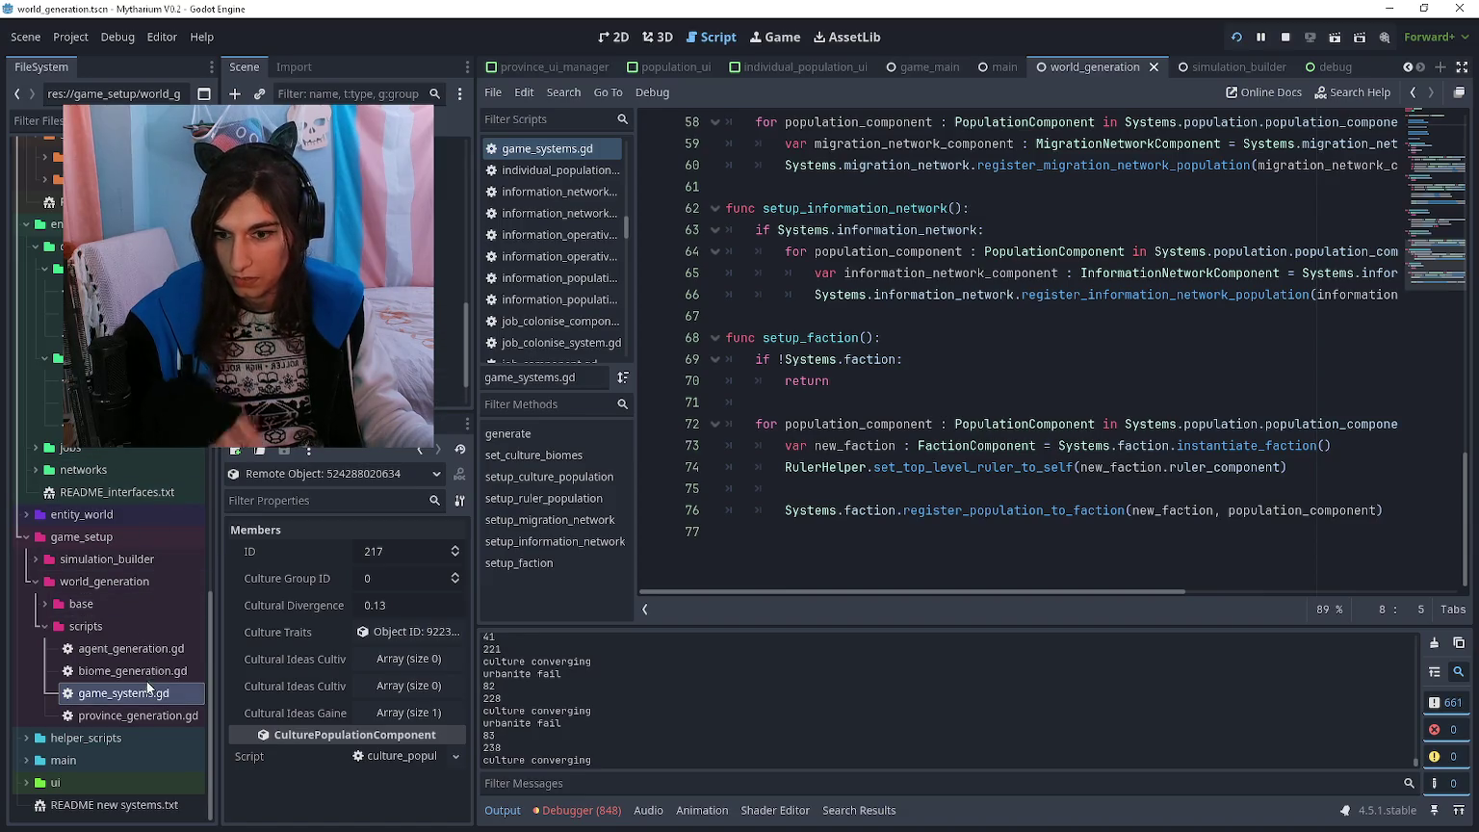
- In culture_group_system.gd, delete the culture-converging, biome-fail and urbanite-fail print lines, then check the game
click(106, 425)
double_click(106, 424)
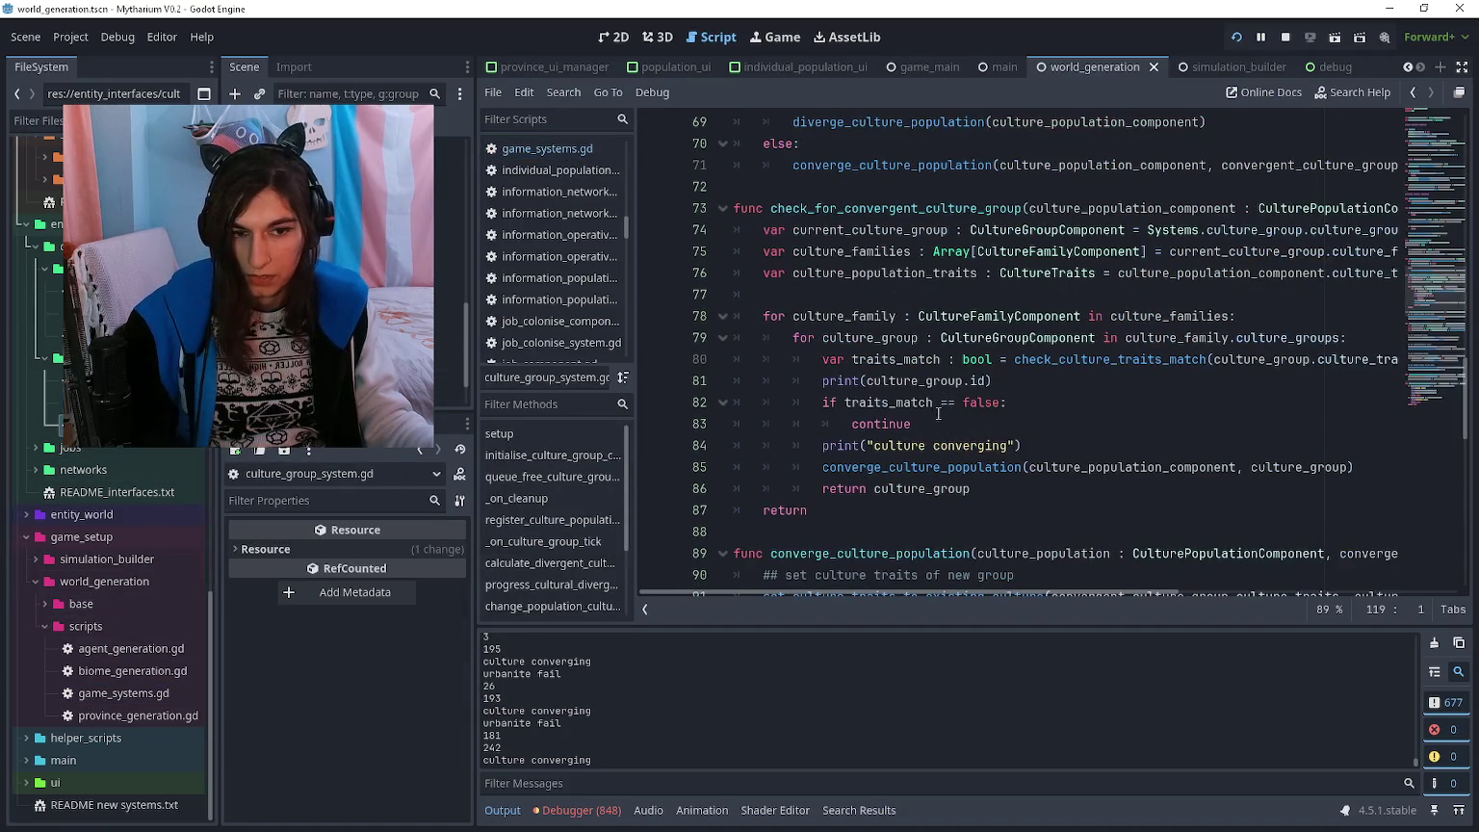
click(934, 445)
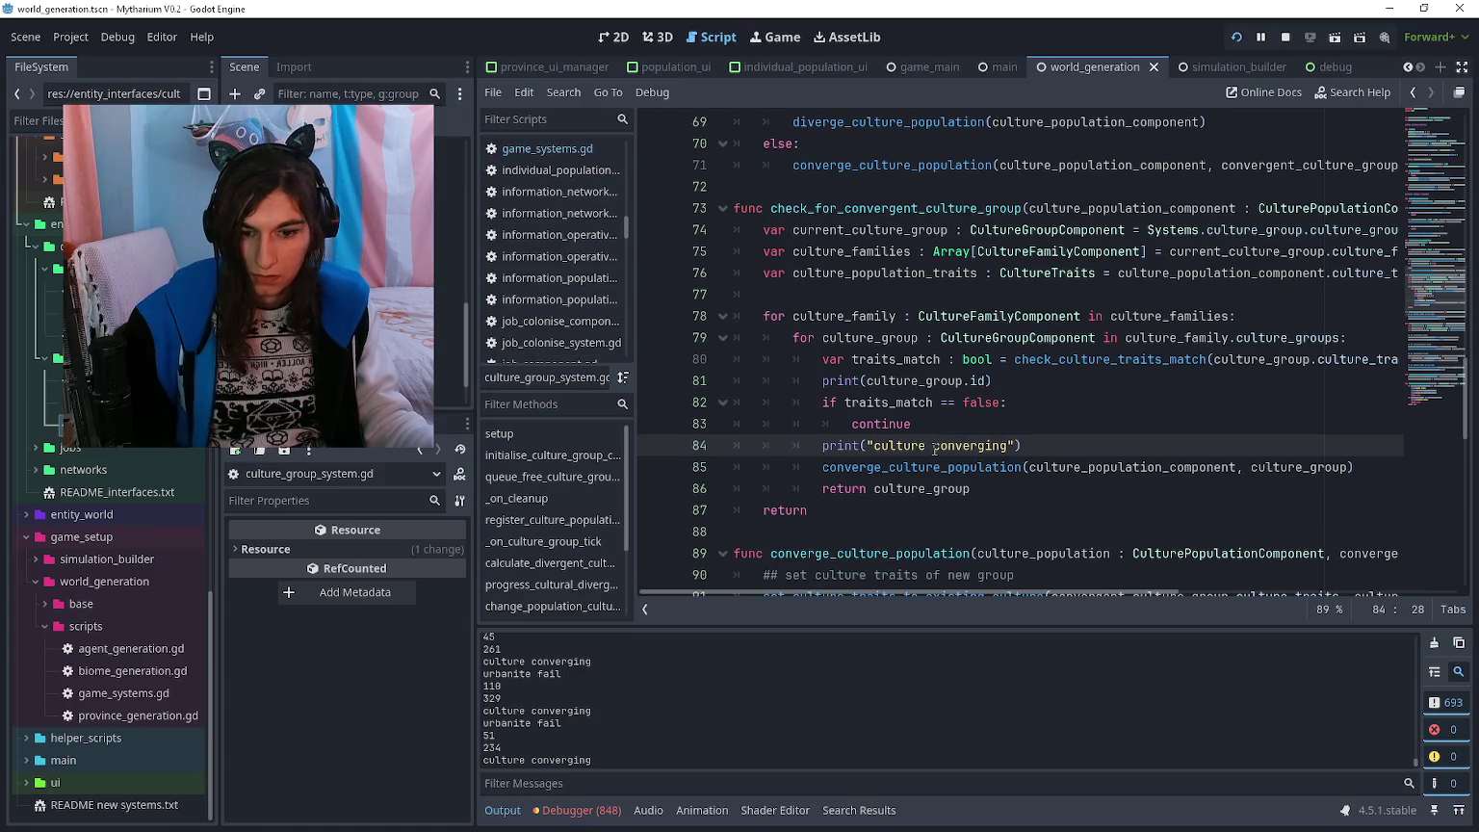
scroll(934, 450, down, 8)
scroll(933, 439, down, 5)
click(885, 380)
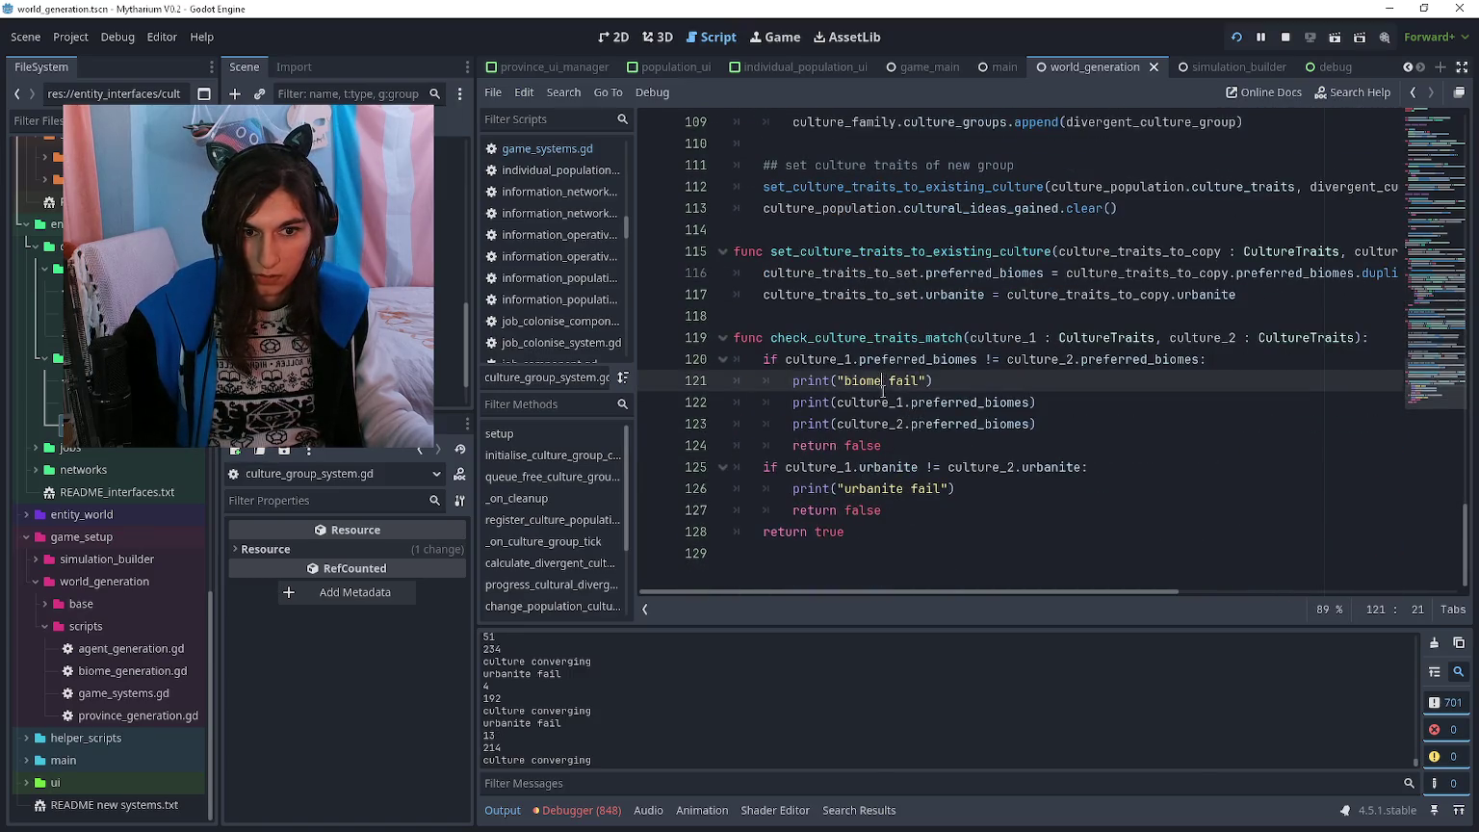
key(ctrl+shift+k)
key(ctrl+shift+k)
key(ctrl+shift+k)
click(880, 429)
key(F5)
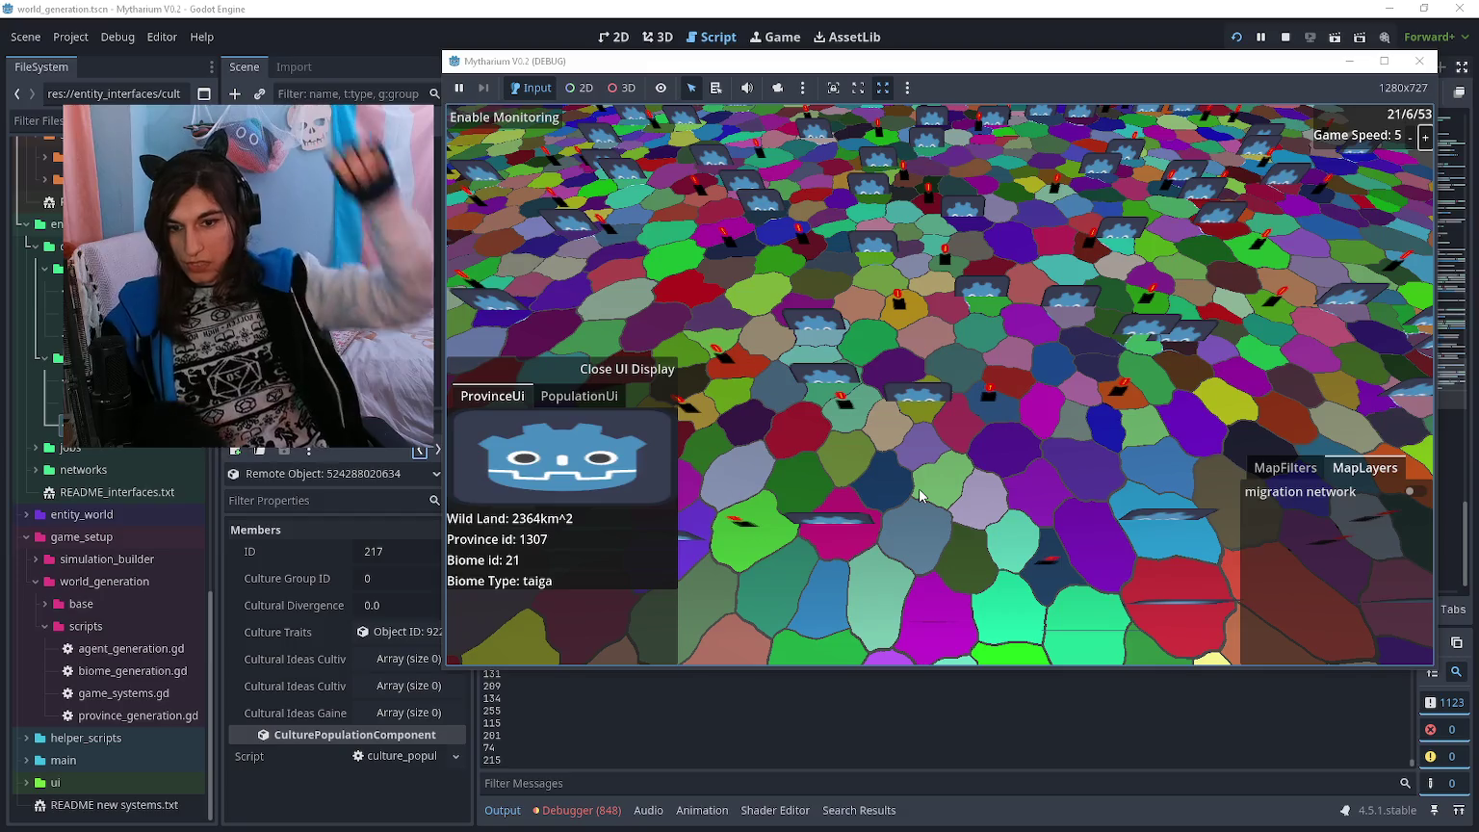
click(354, 779)
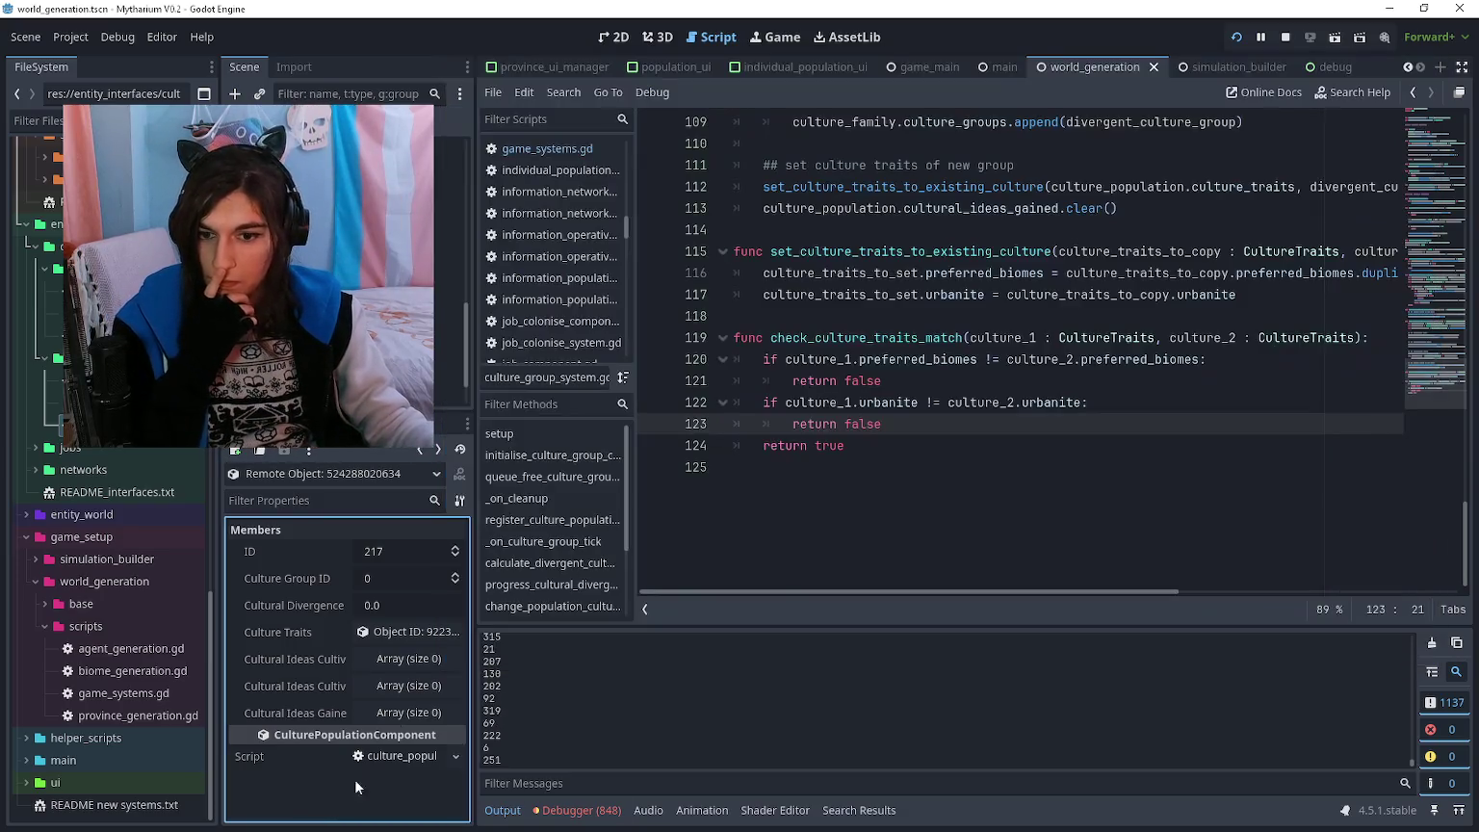
- Review set_culture_traits_to_existing_culture's definition from within converge_culture_population
click(425, 450)
click(437, 448)
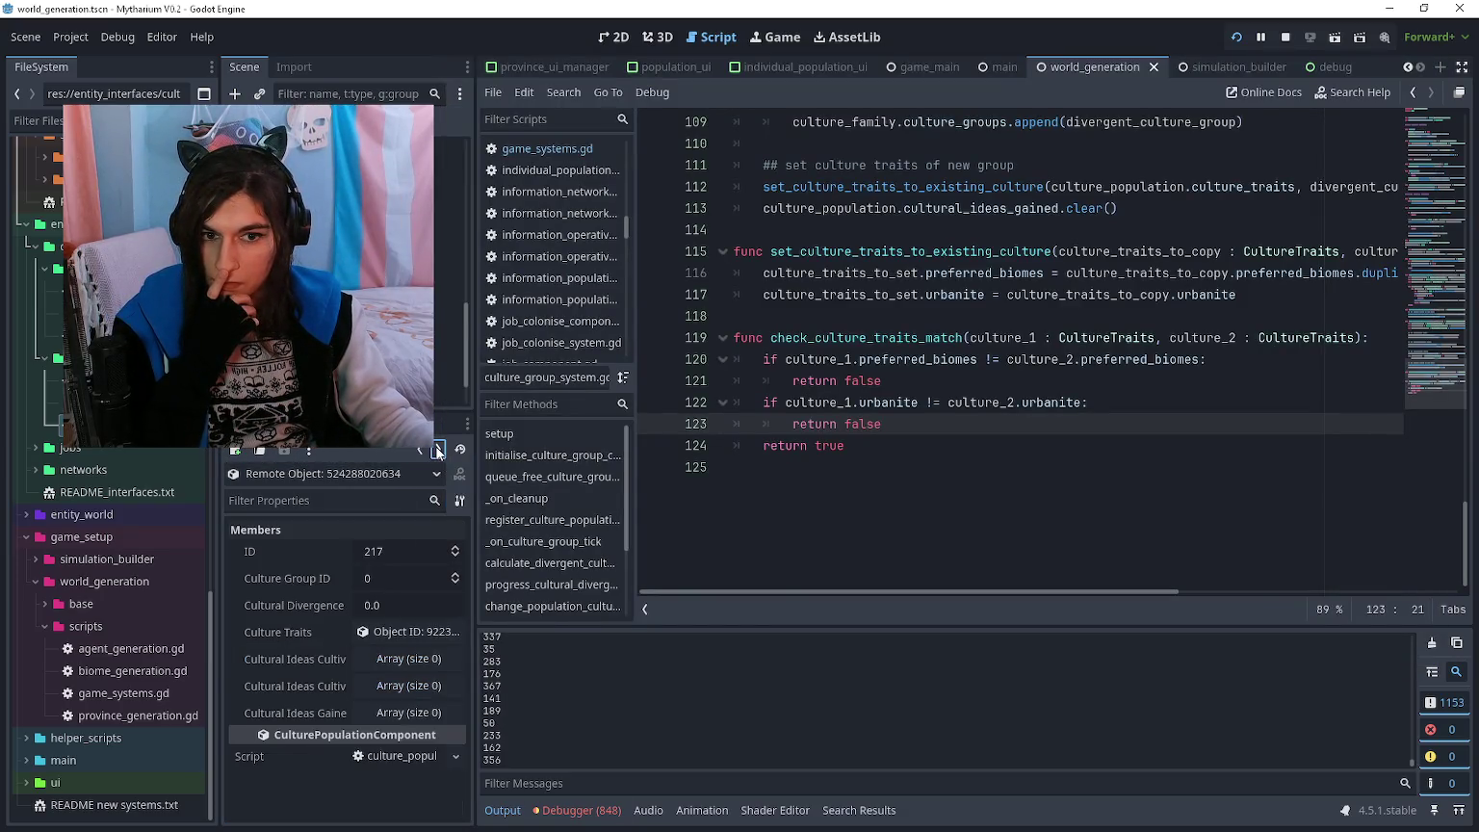
scroll(1040, 401, up, 7)
scroll(1040, 402, up, 3)
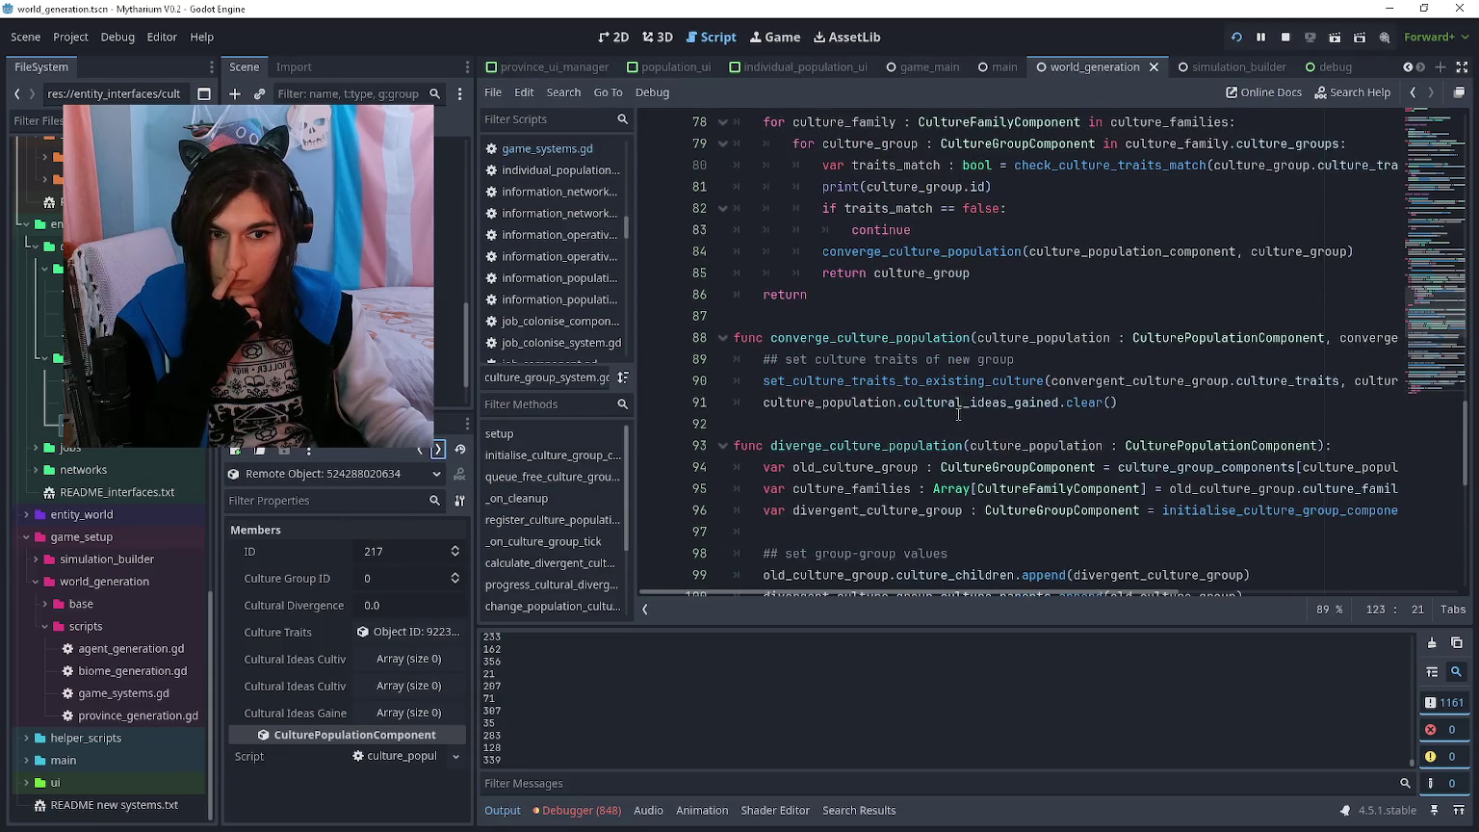
click(959, 423)
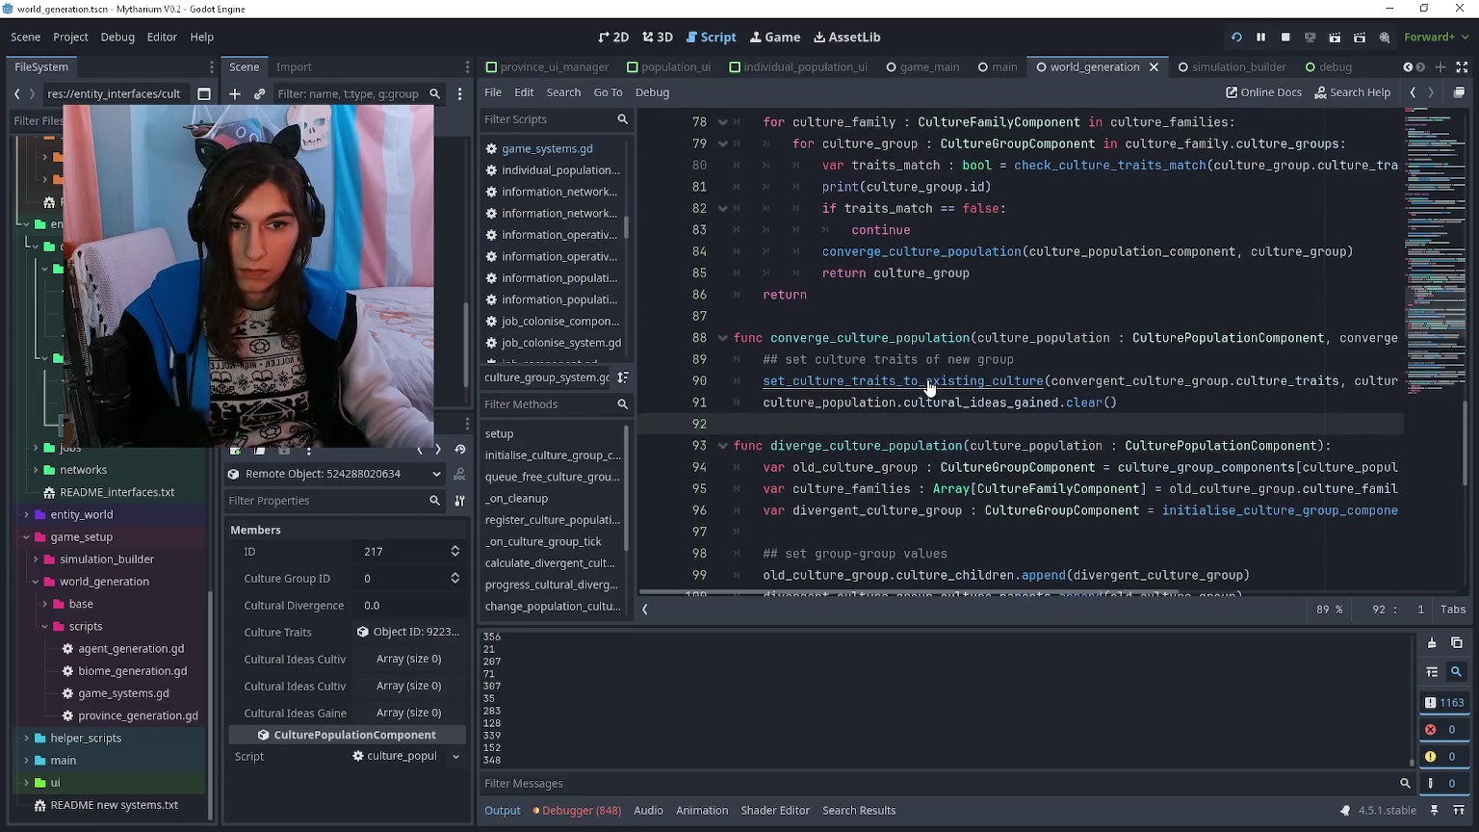
ctrl+click(929, 383)
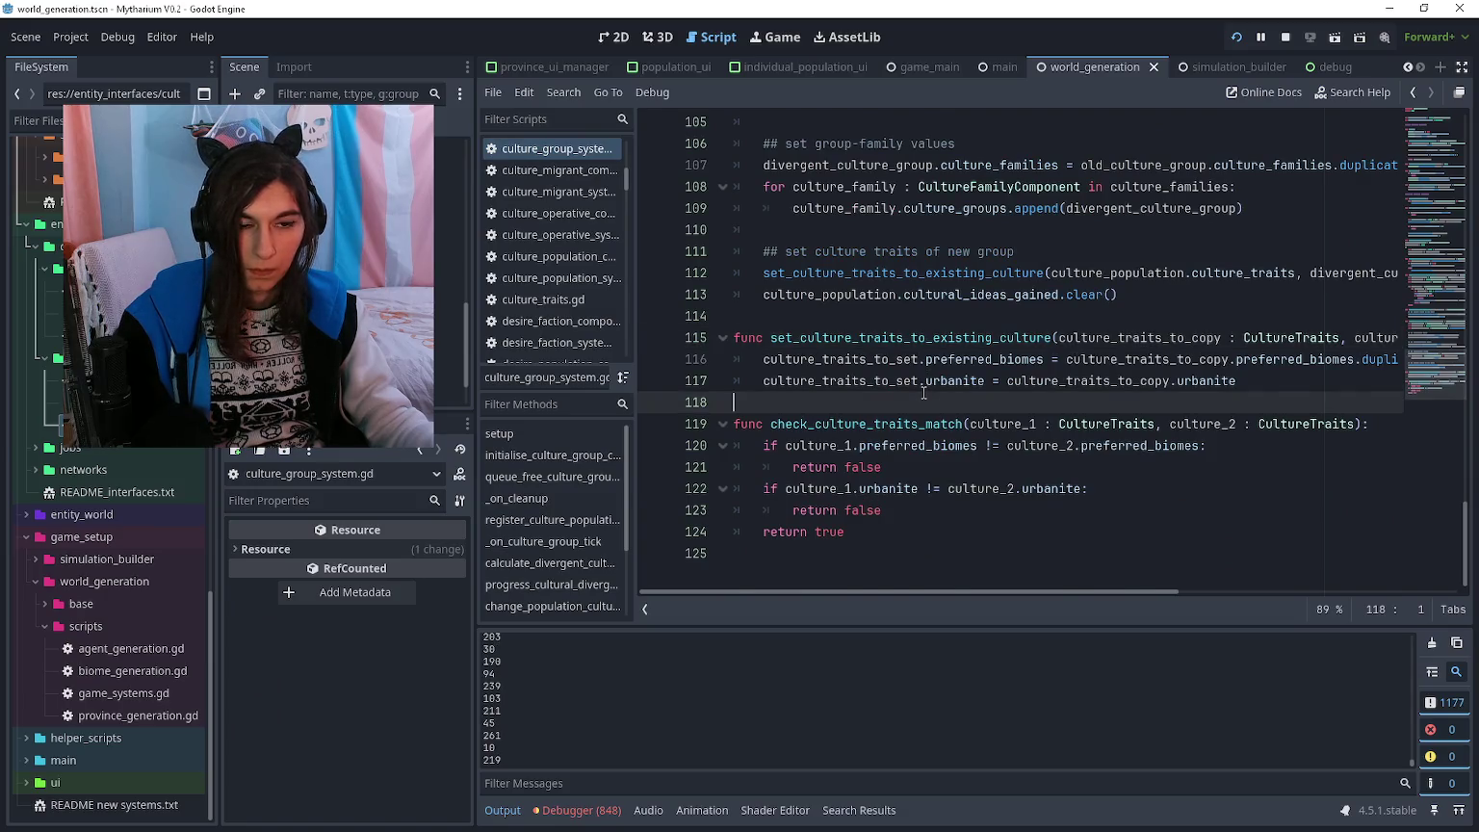
key(alt+Left)
- Add register_culture_population_to_group(culture_population, convergent_culture_group) at line 92 of converge_culture_population
click(836, 348)
key(Up)
key(Tab)
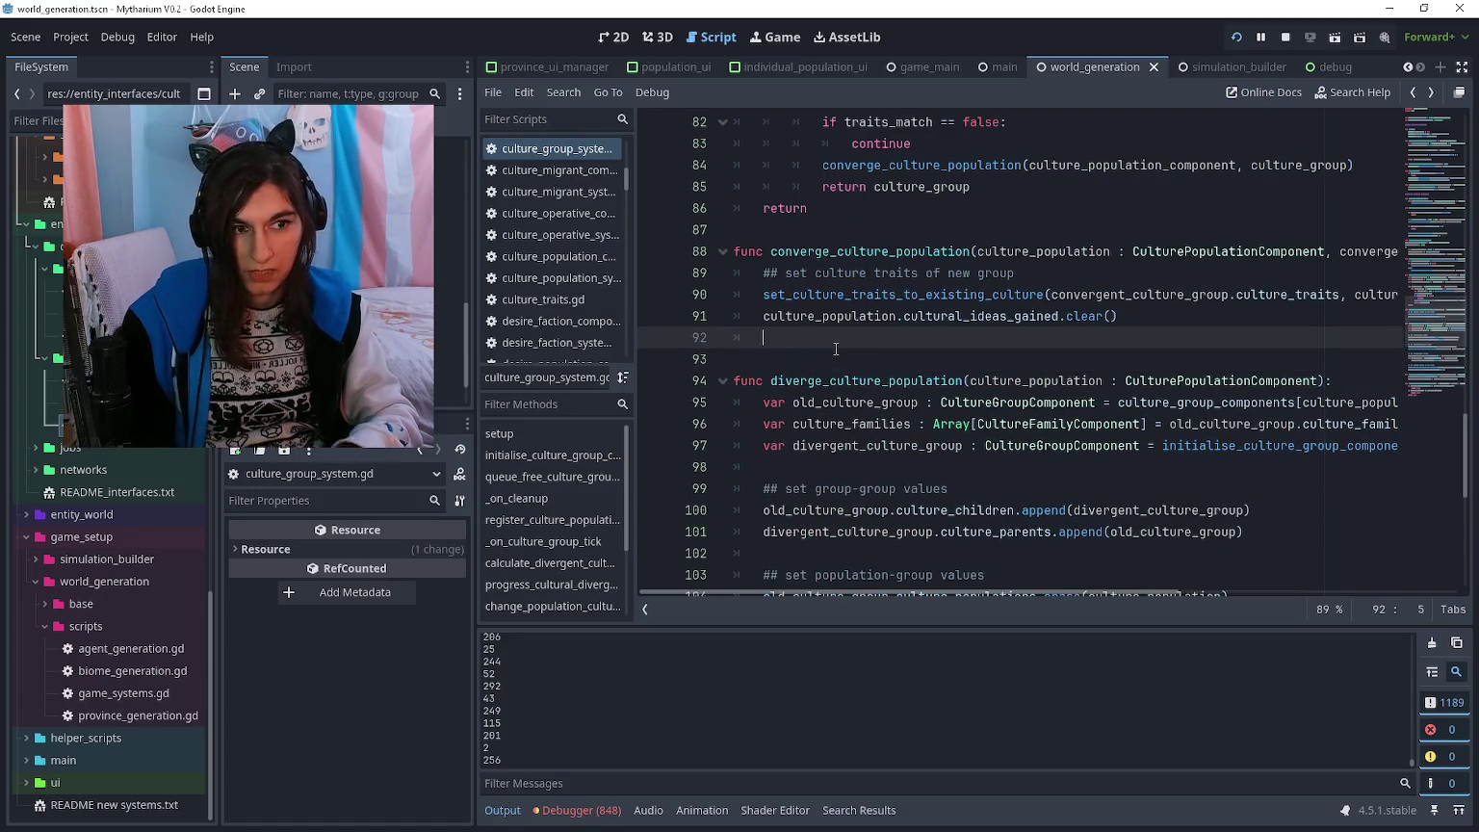
text(culture_population.id)
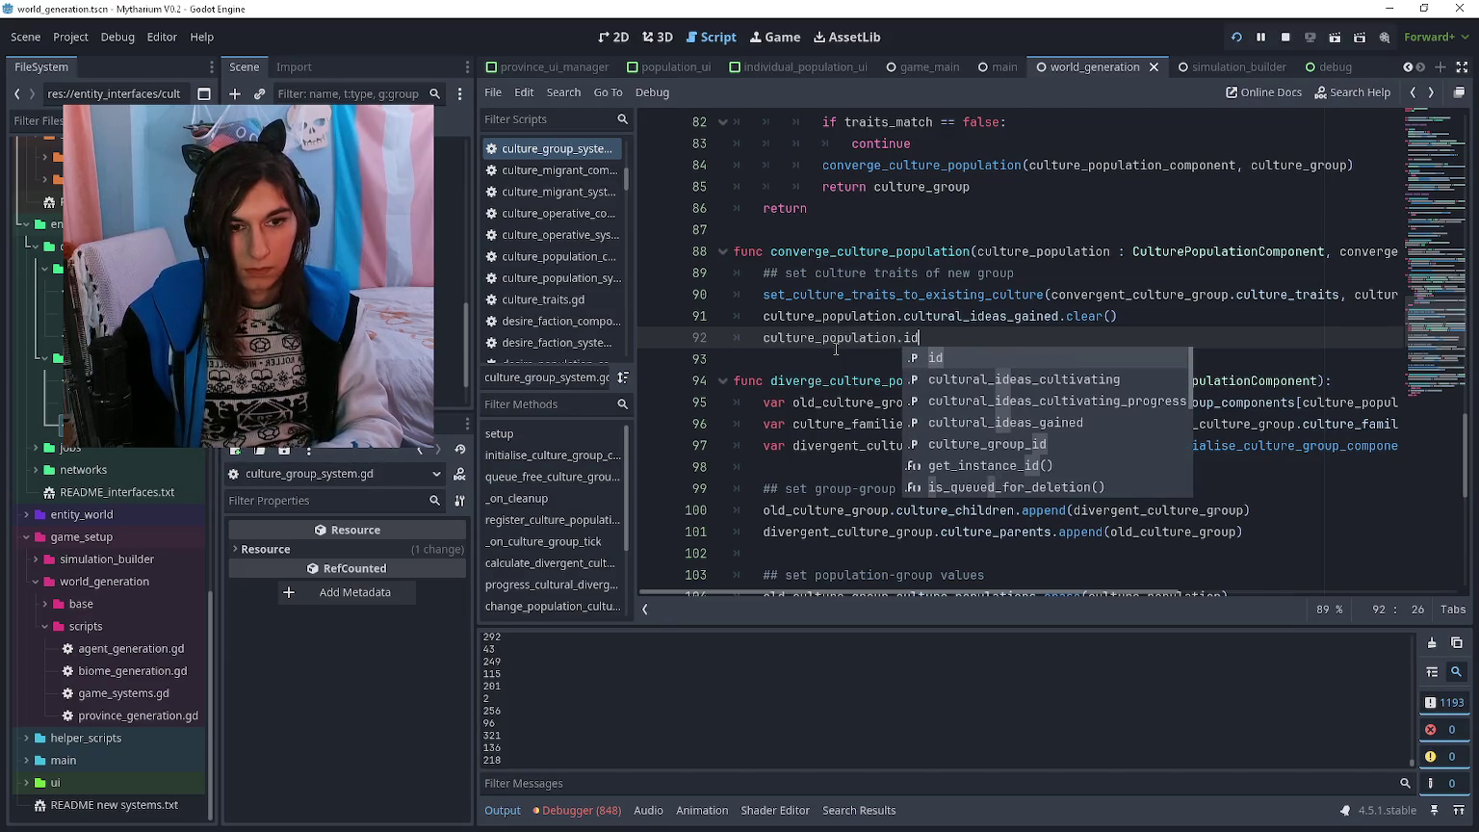
key(Escape)
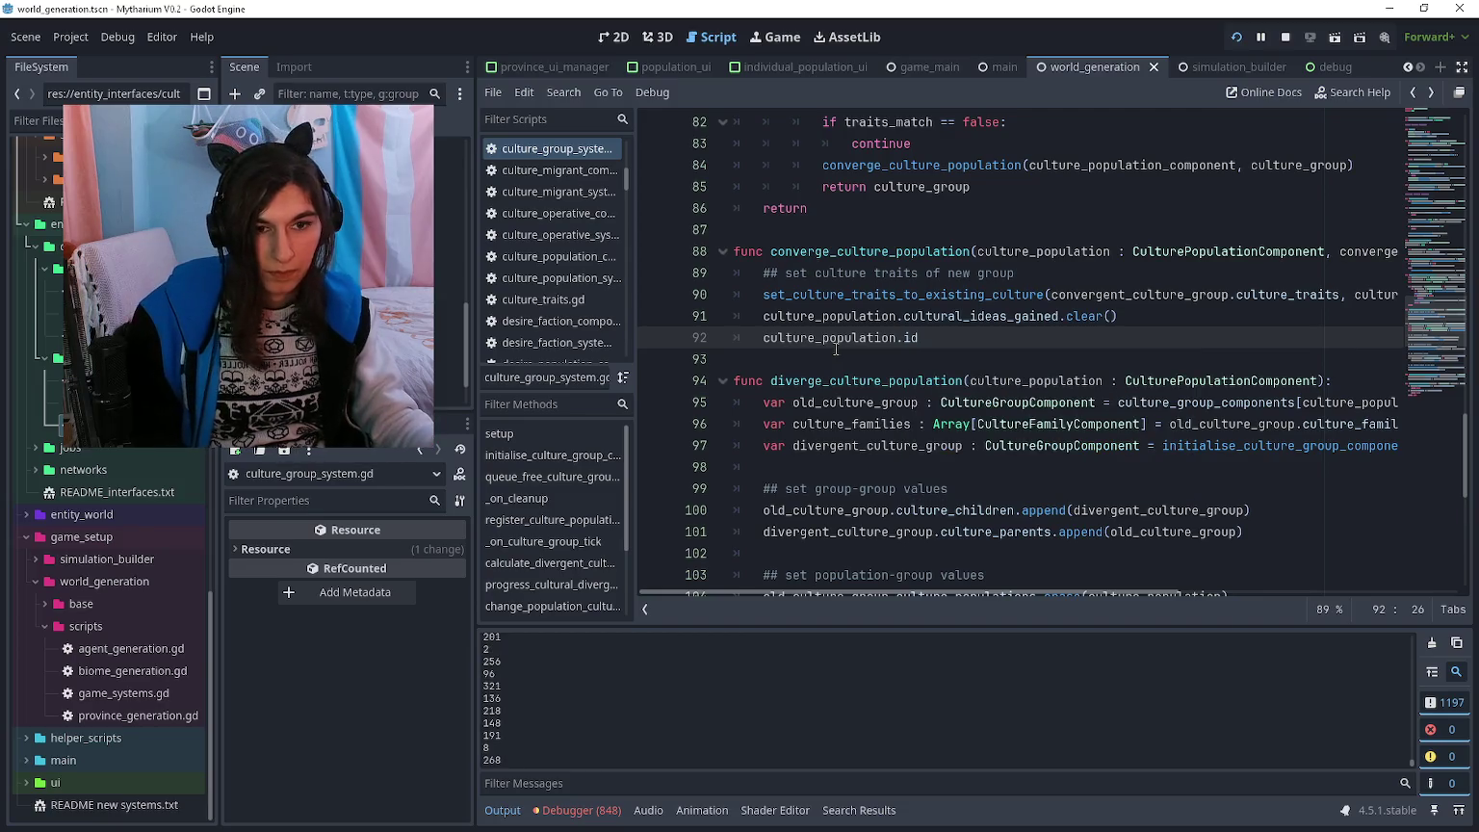
key(shift+Home)
text(regi)
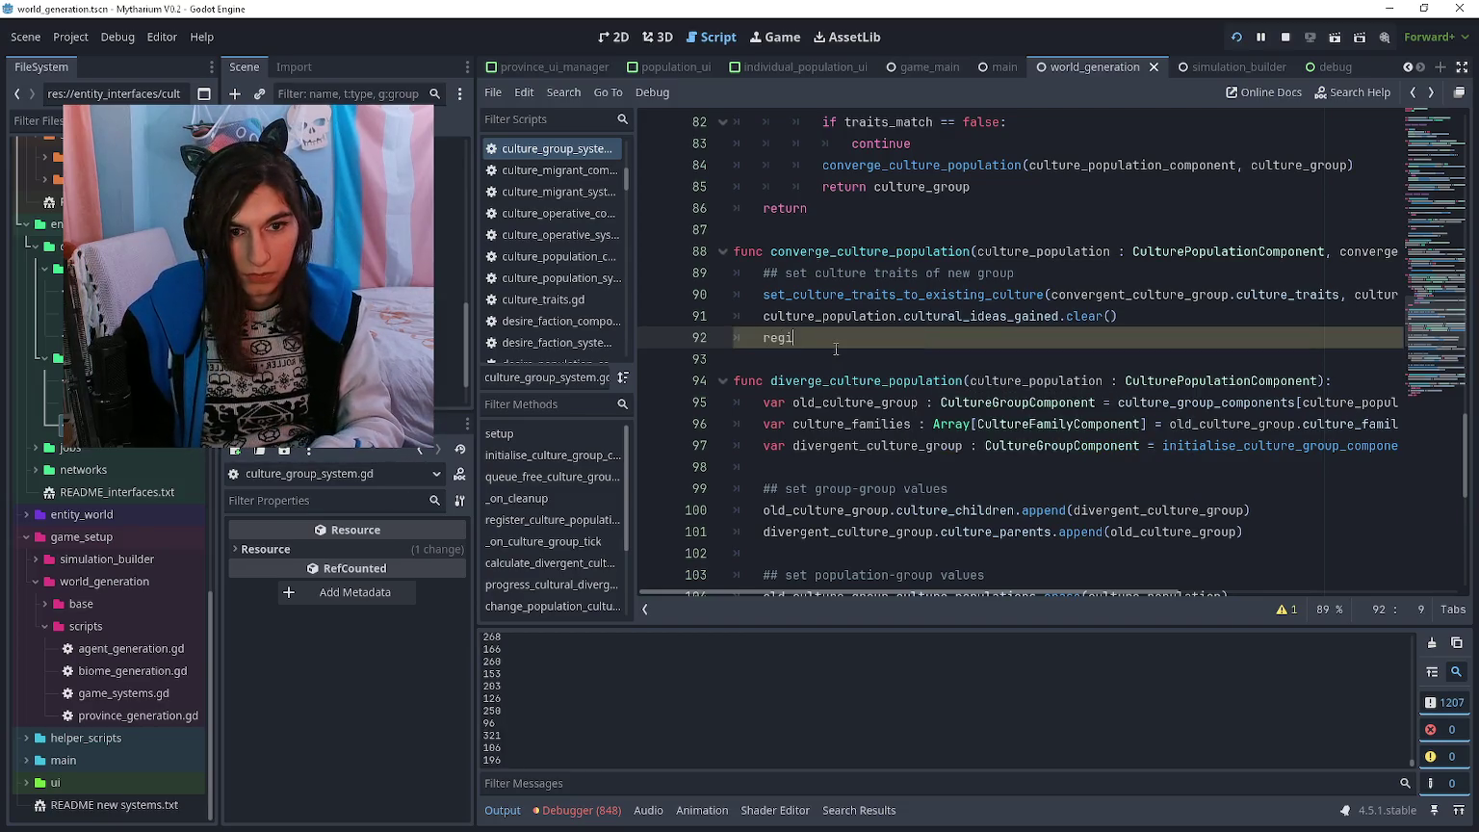
key(Return)
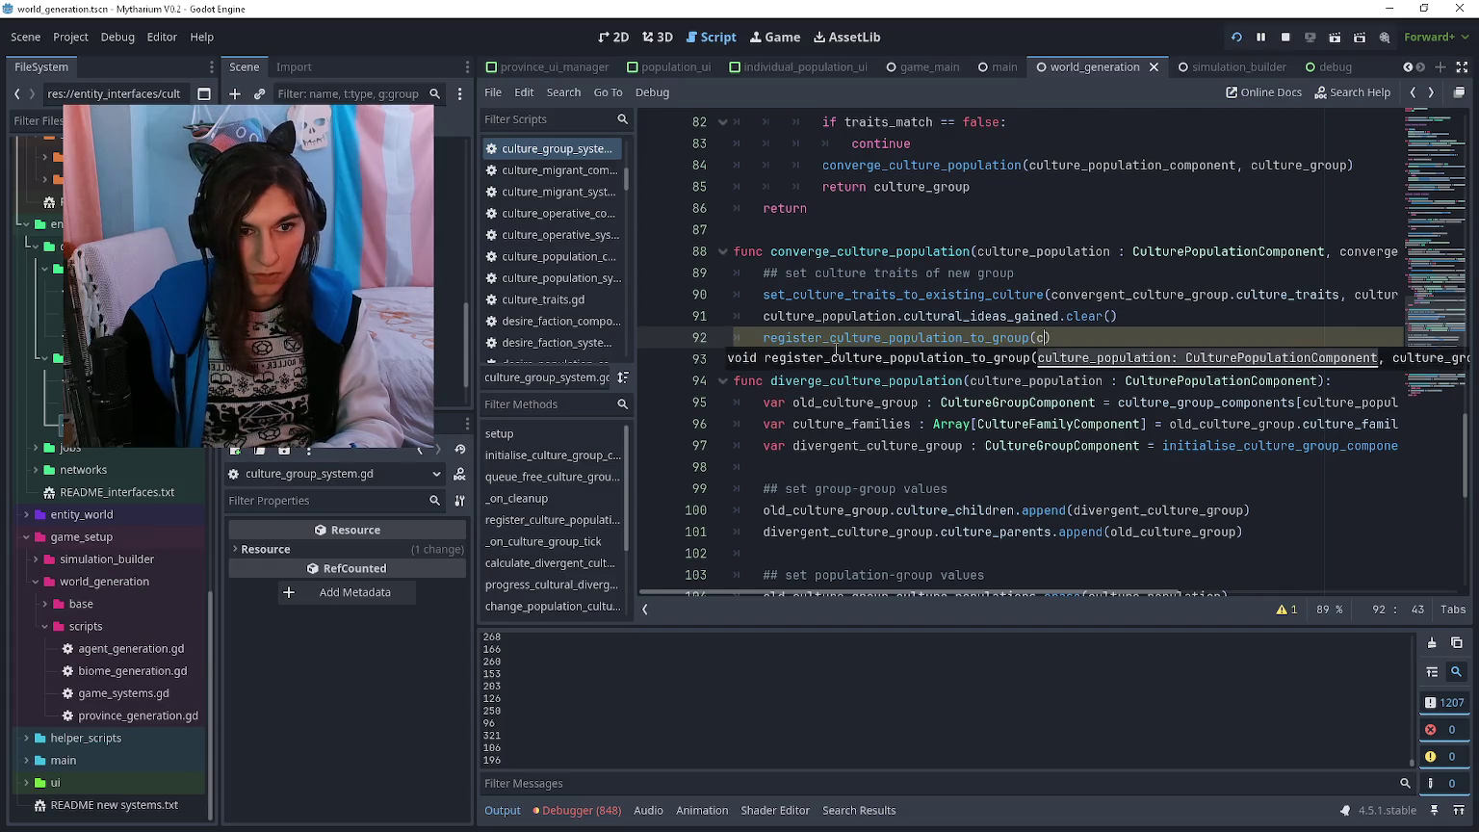
text(e_population, convergent_)
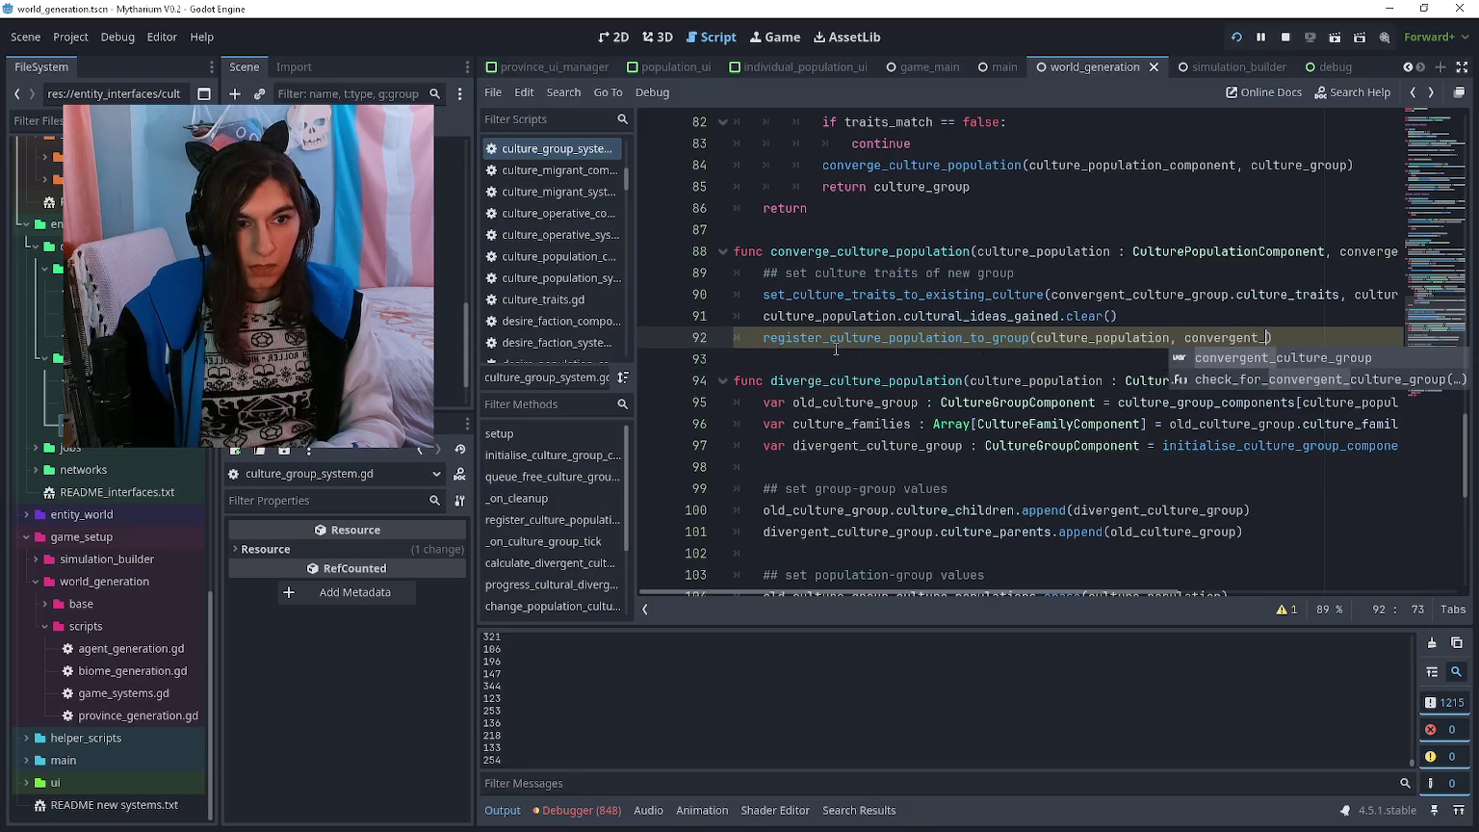
key(Return)
key(Down)
- Run the project with F5 to test the registration change
scroll(943, 338, down, 8)
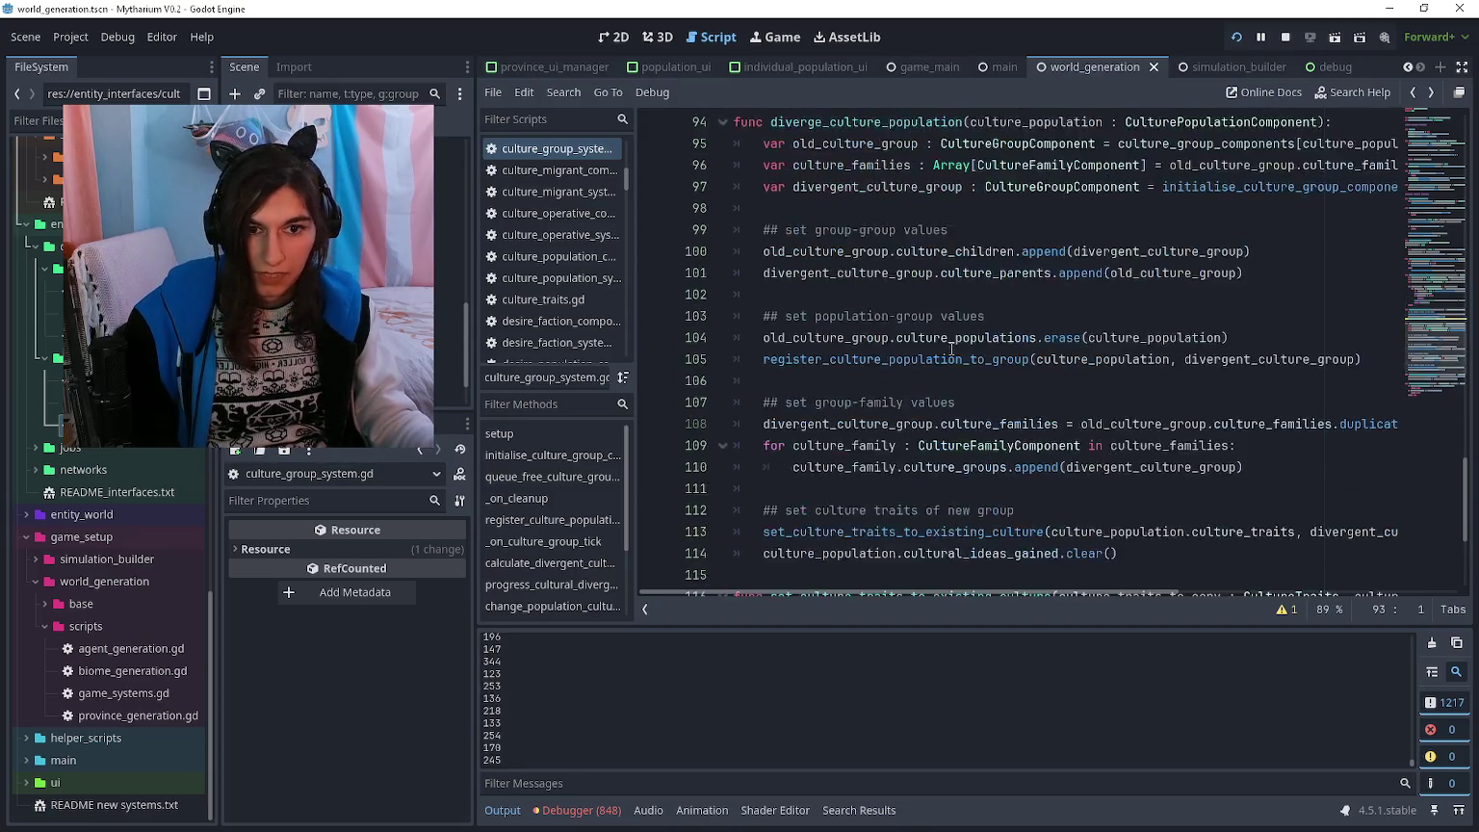
scroll(932, 338, up, 7)
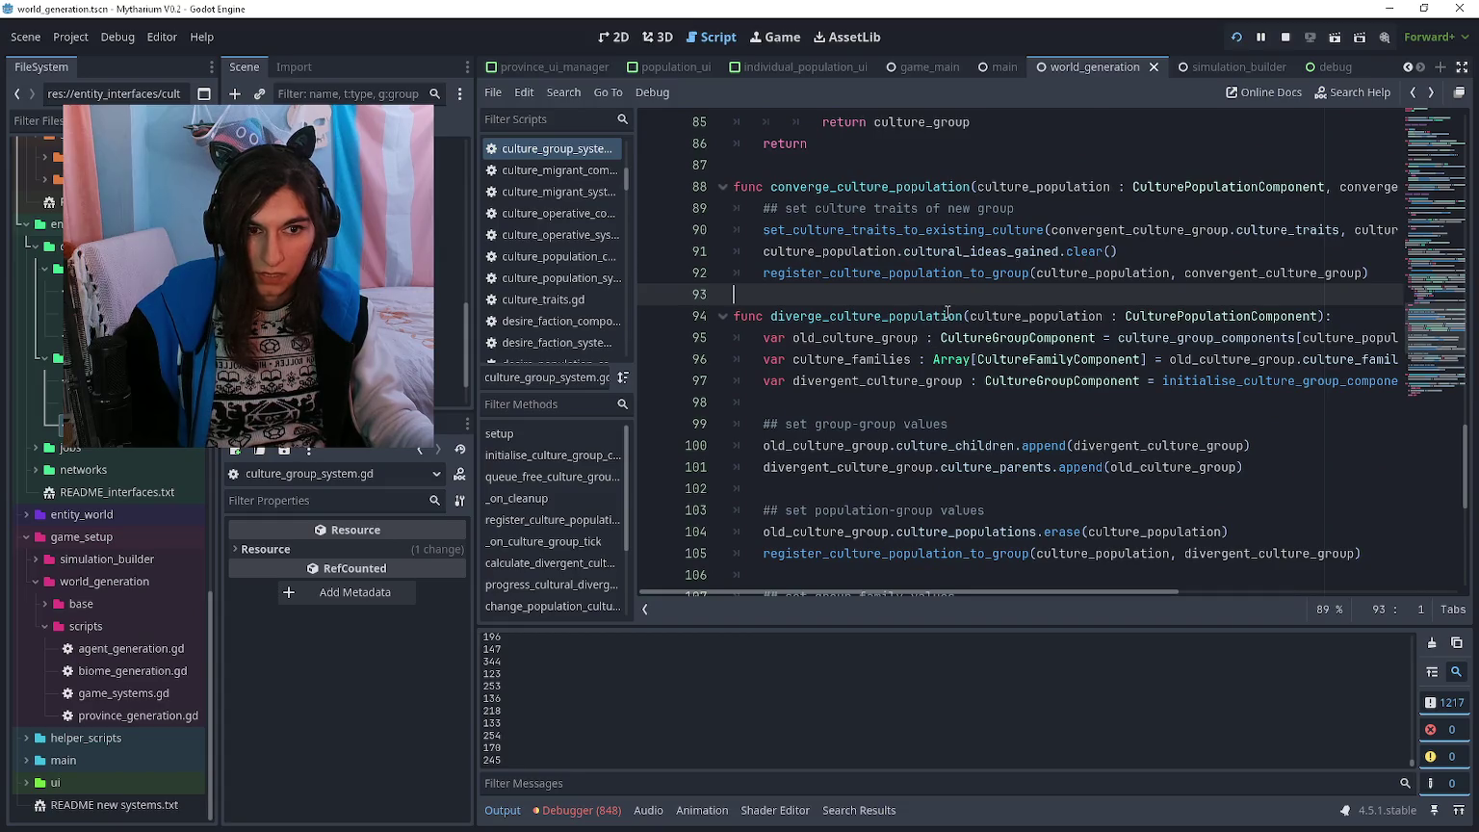
scroll(946, 311, right, 5)
scroll(944, 306, left, 4)
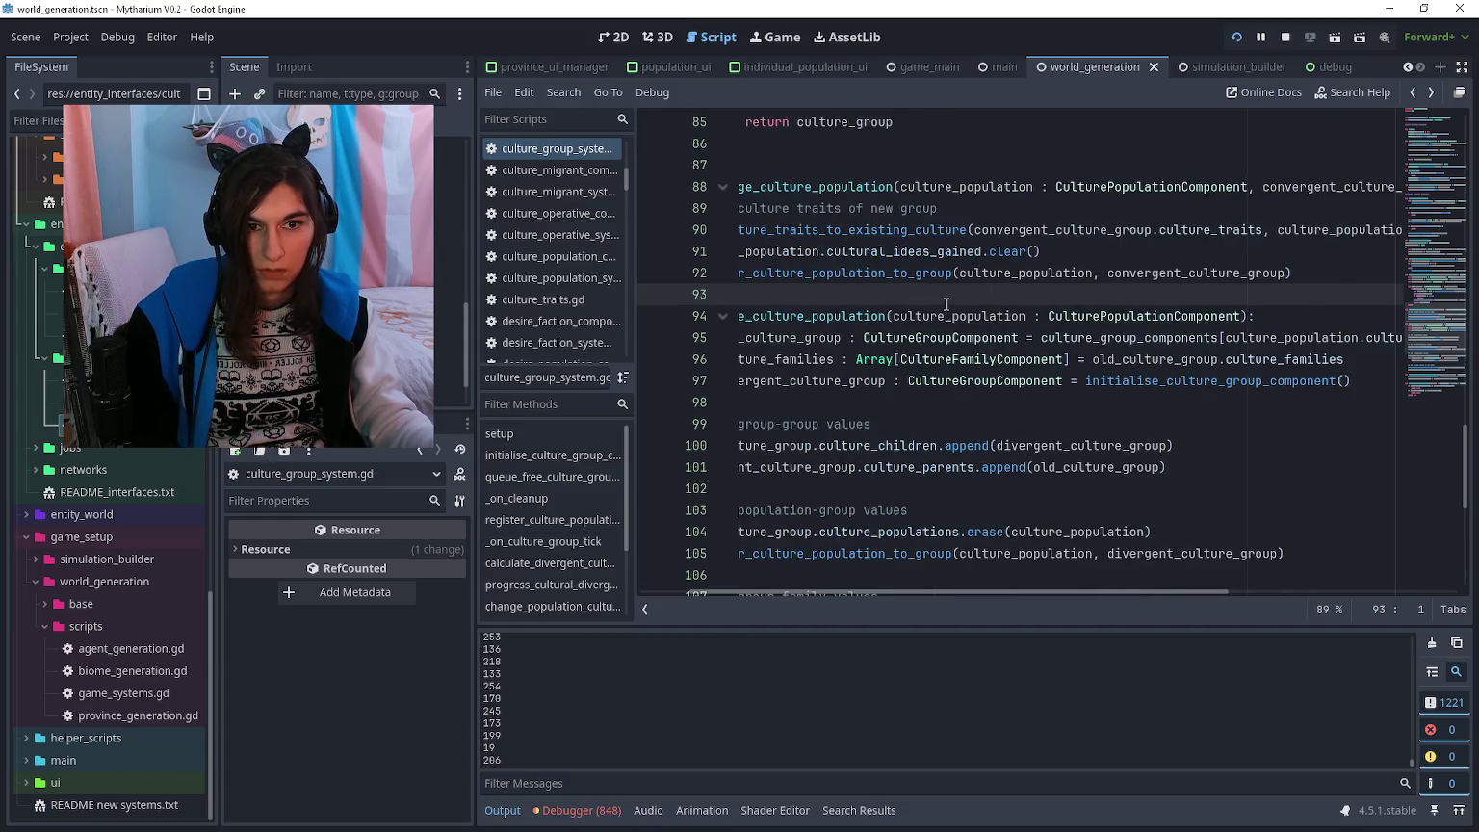
scroll(944, 302, left, 2)
key(alt+Tab)
key(alt+Tab)
key(F5)
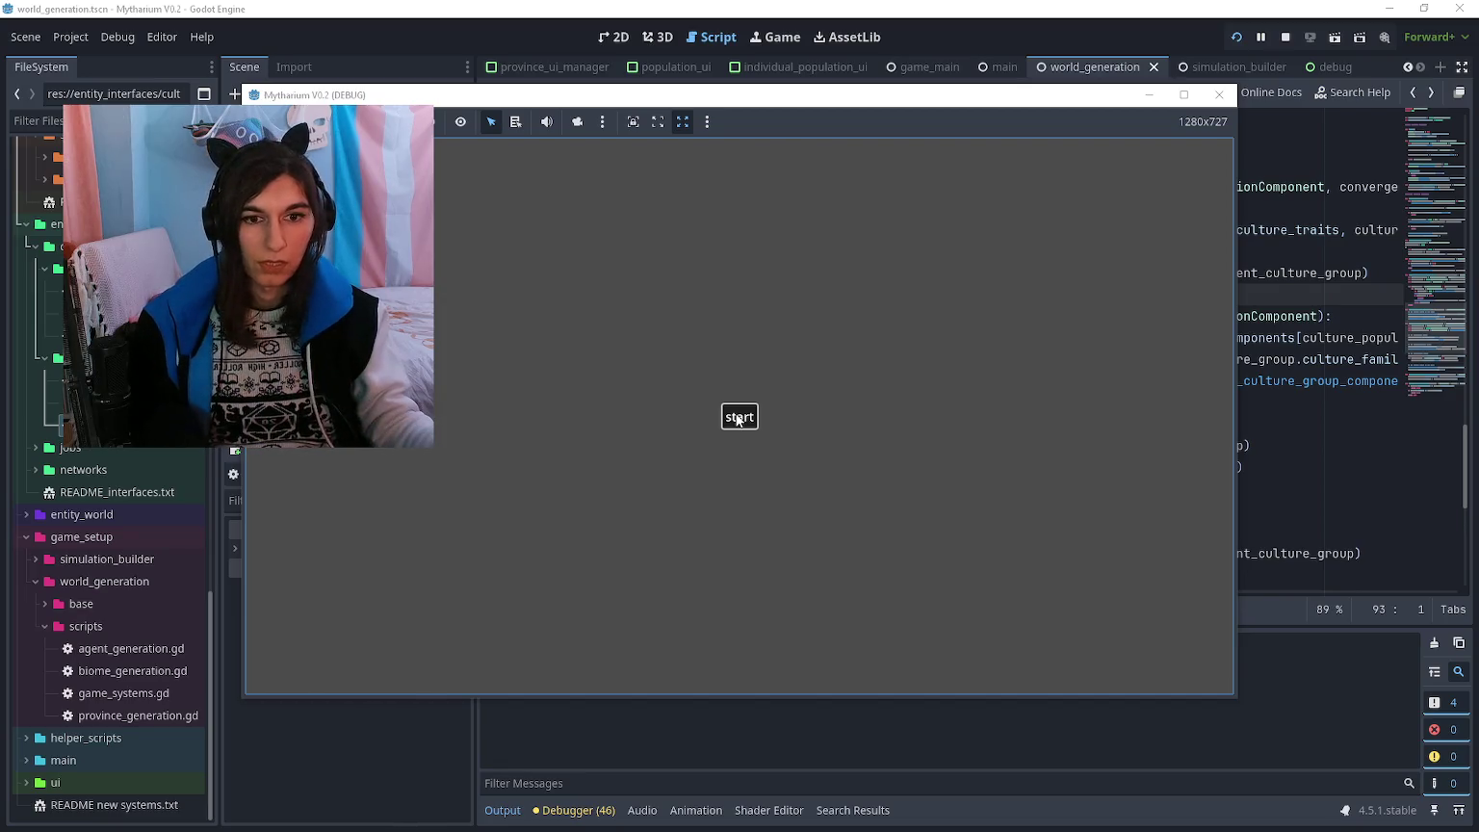
- Start world generation, view the MapFilters list, let the simulation run, then close the game
click(738, 417)
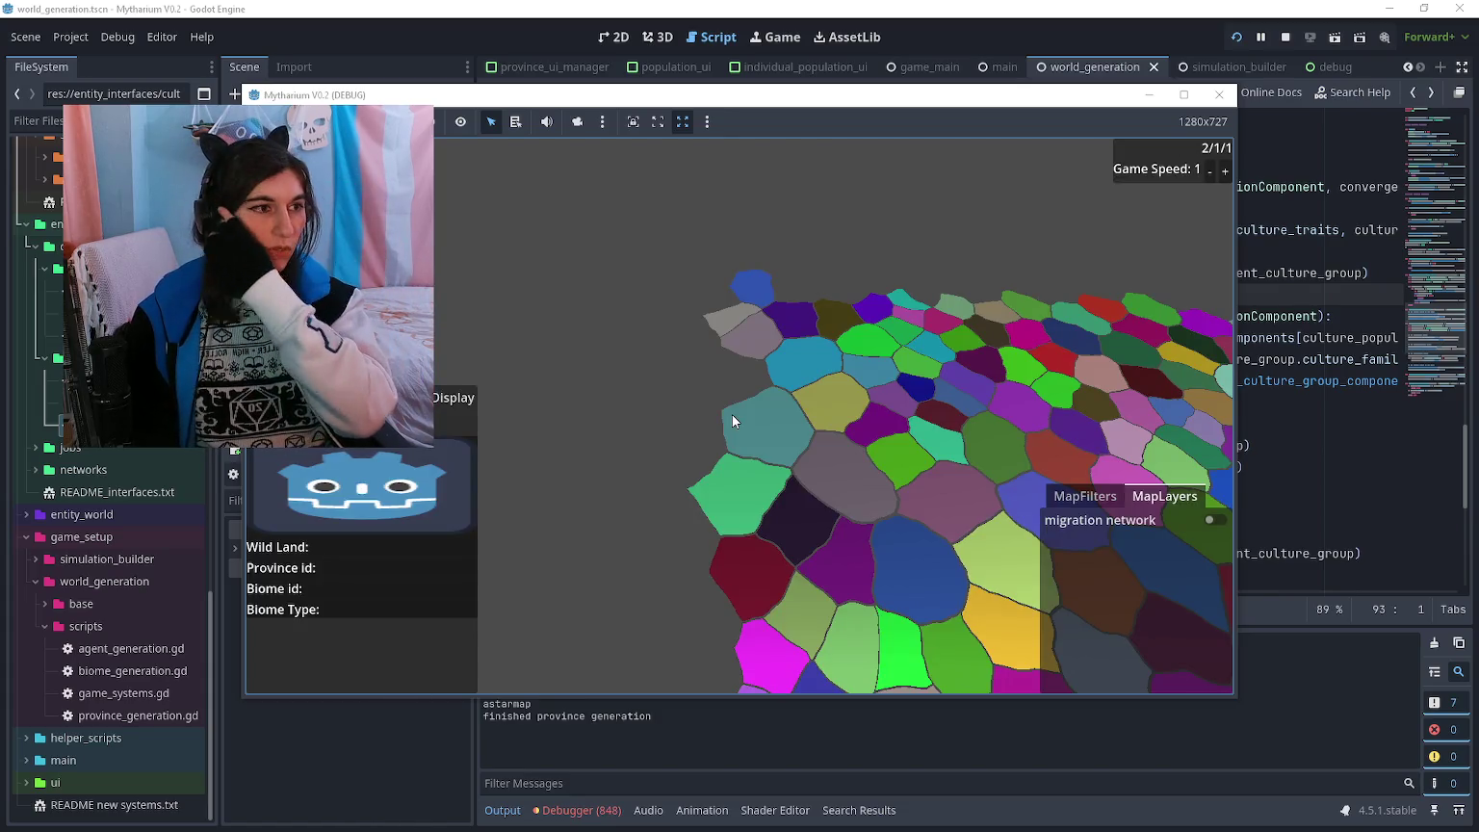
click(1085, 496)
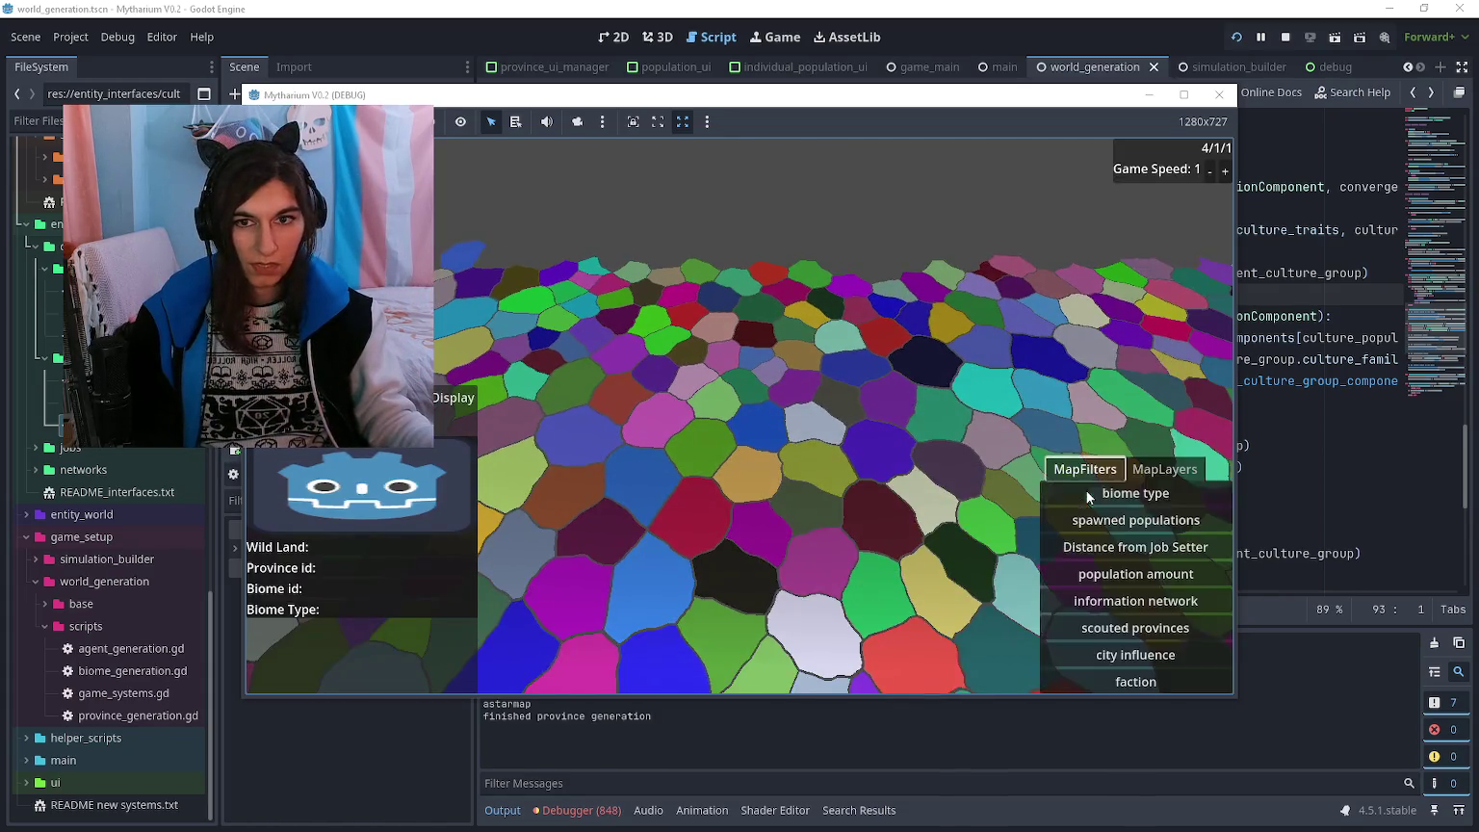
scroll(674, 310, down, 3)
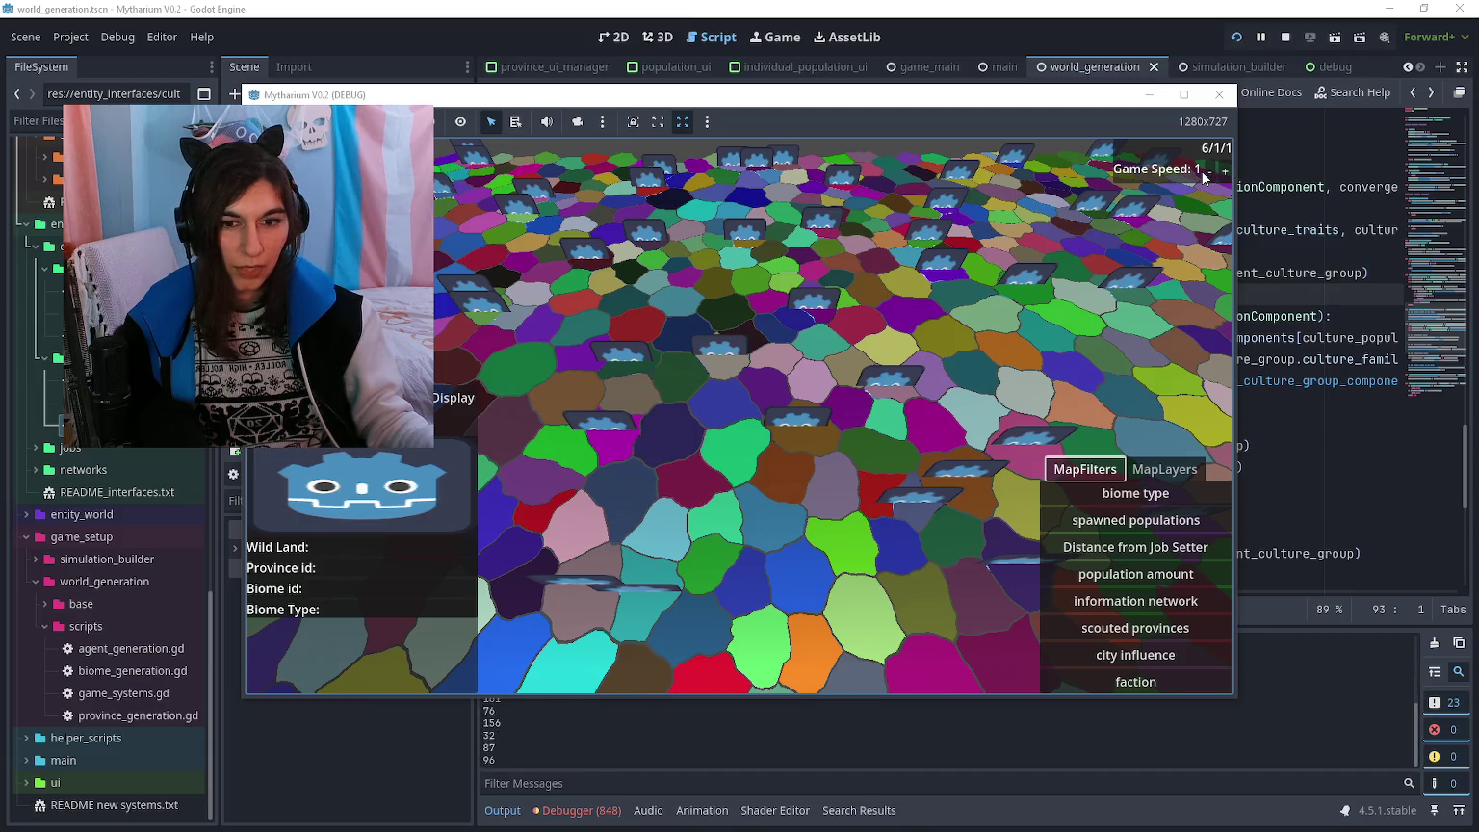
key(F8)
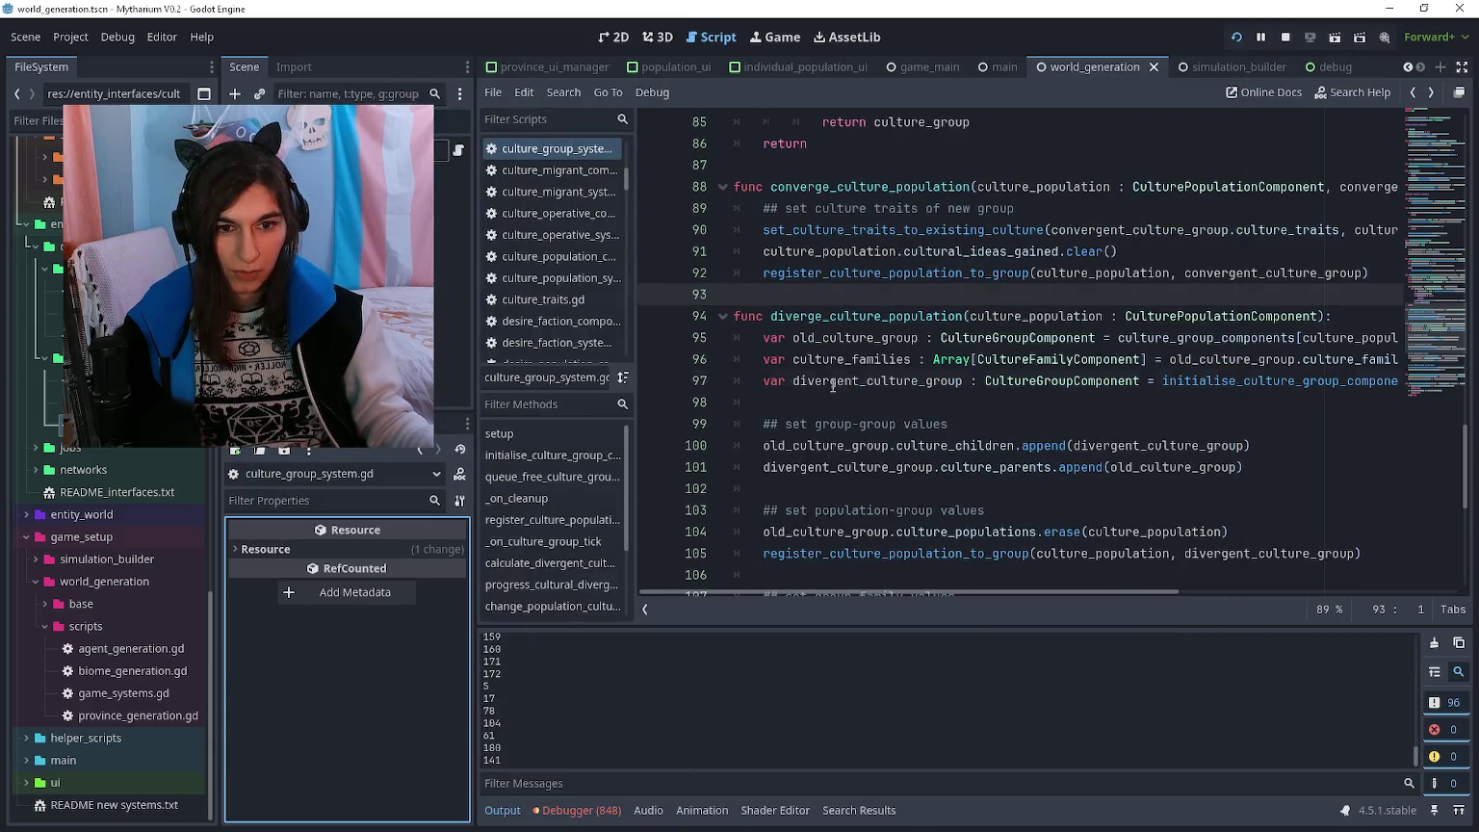
- Search the whole project for 'print' calls
scroll(833, 385, down, 4)
key(ctrl+shift+f)
text(print)
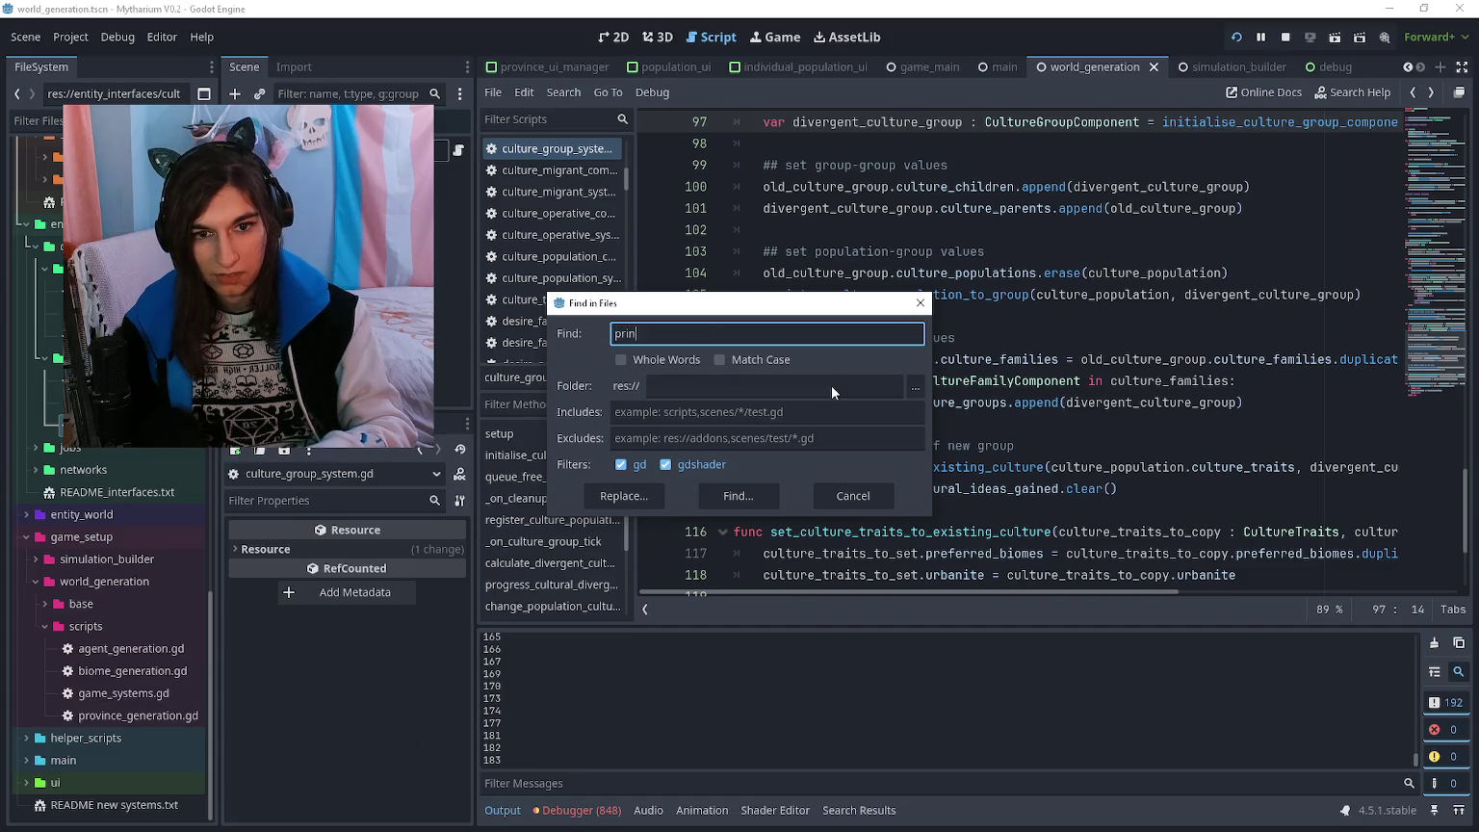
key(Return)
scroll(788, 702, down, 10)
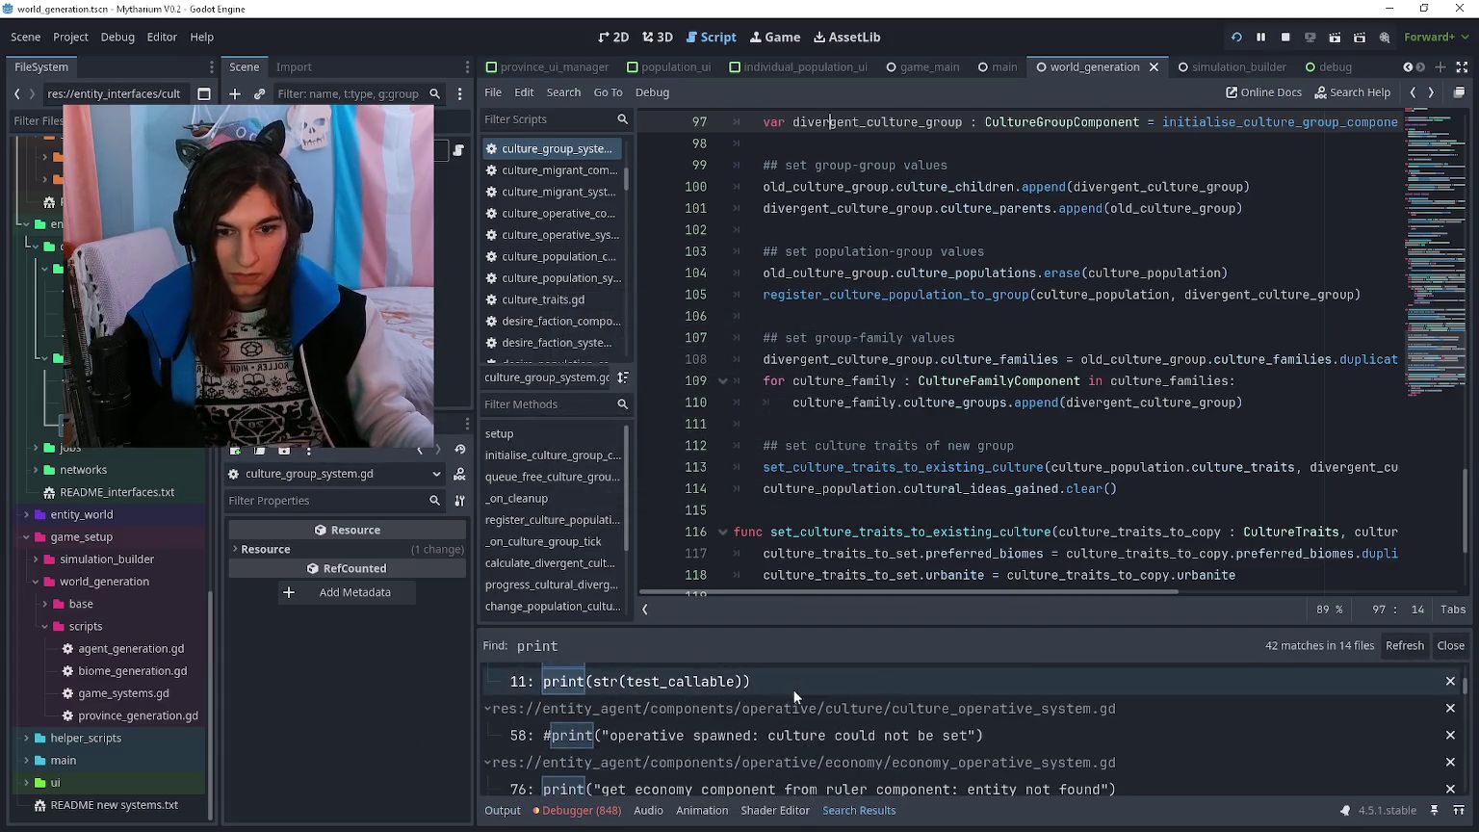
scroll(792, 713, down, 5)
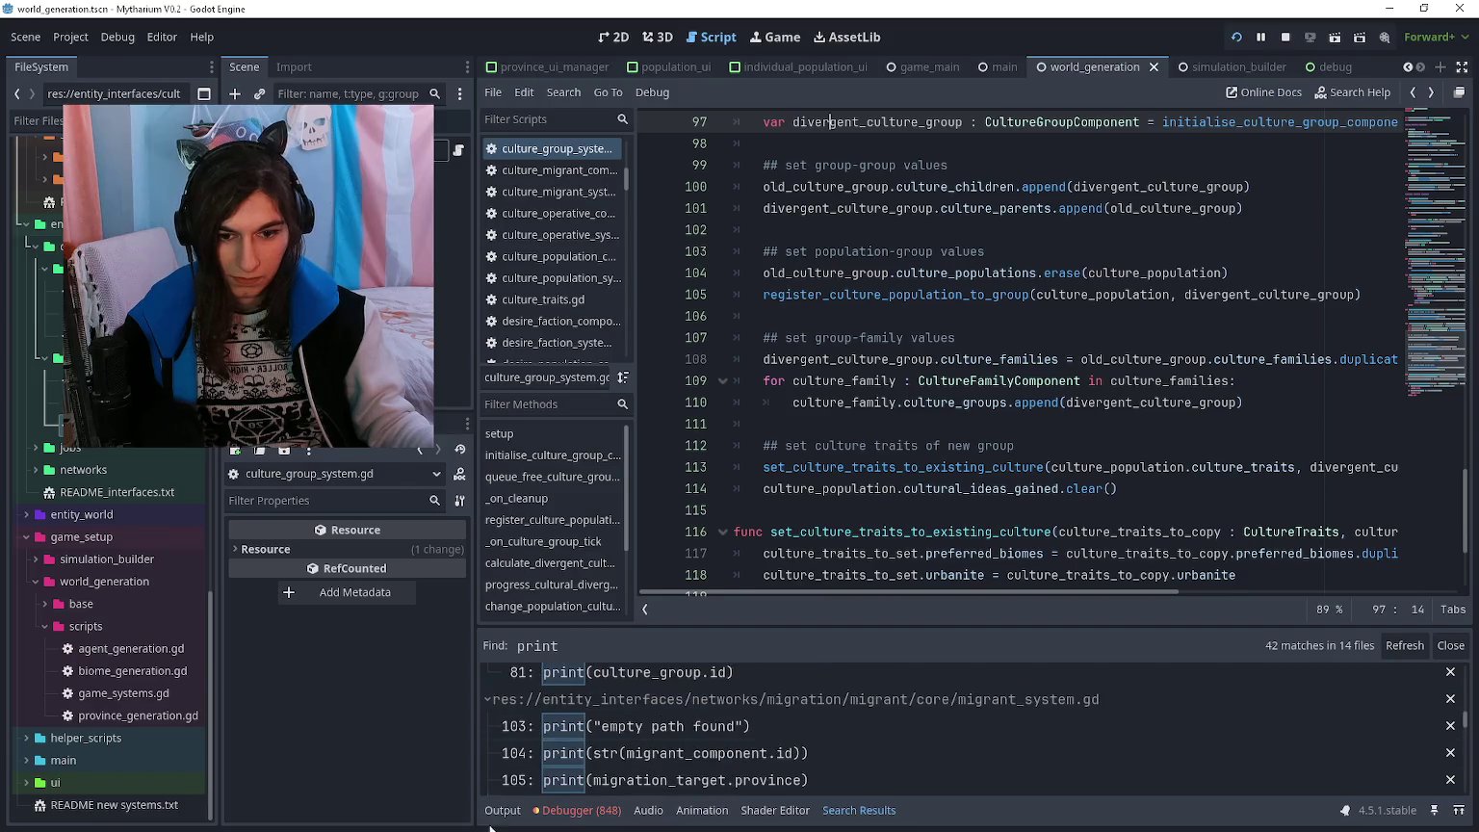
- Run the game and check the debugger's error list and stack trace
key(F5)
click(577, 810)
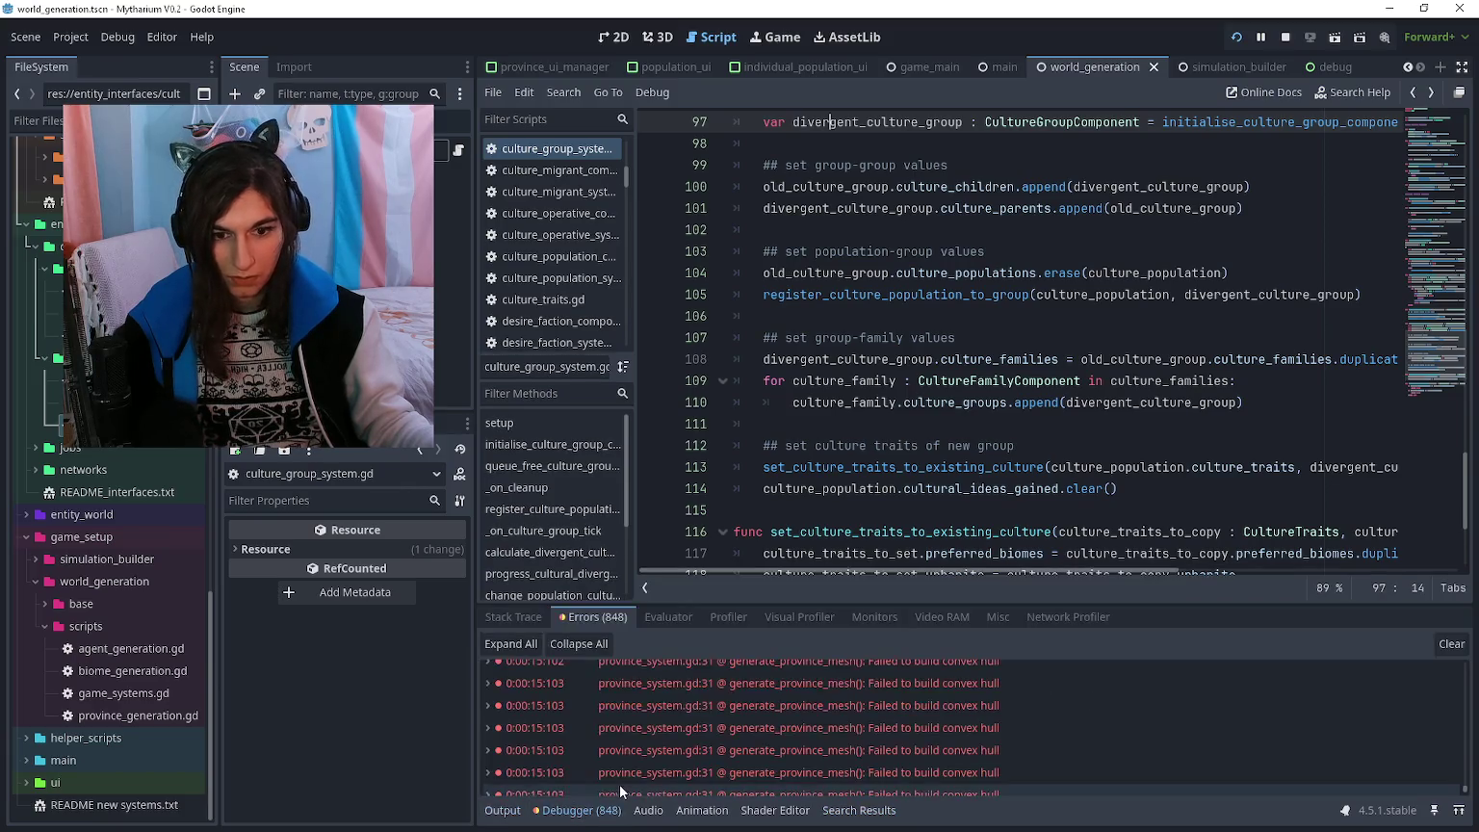
click(529, 617)
click(592, 617)
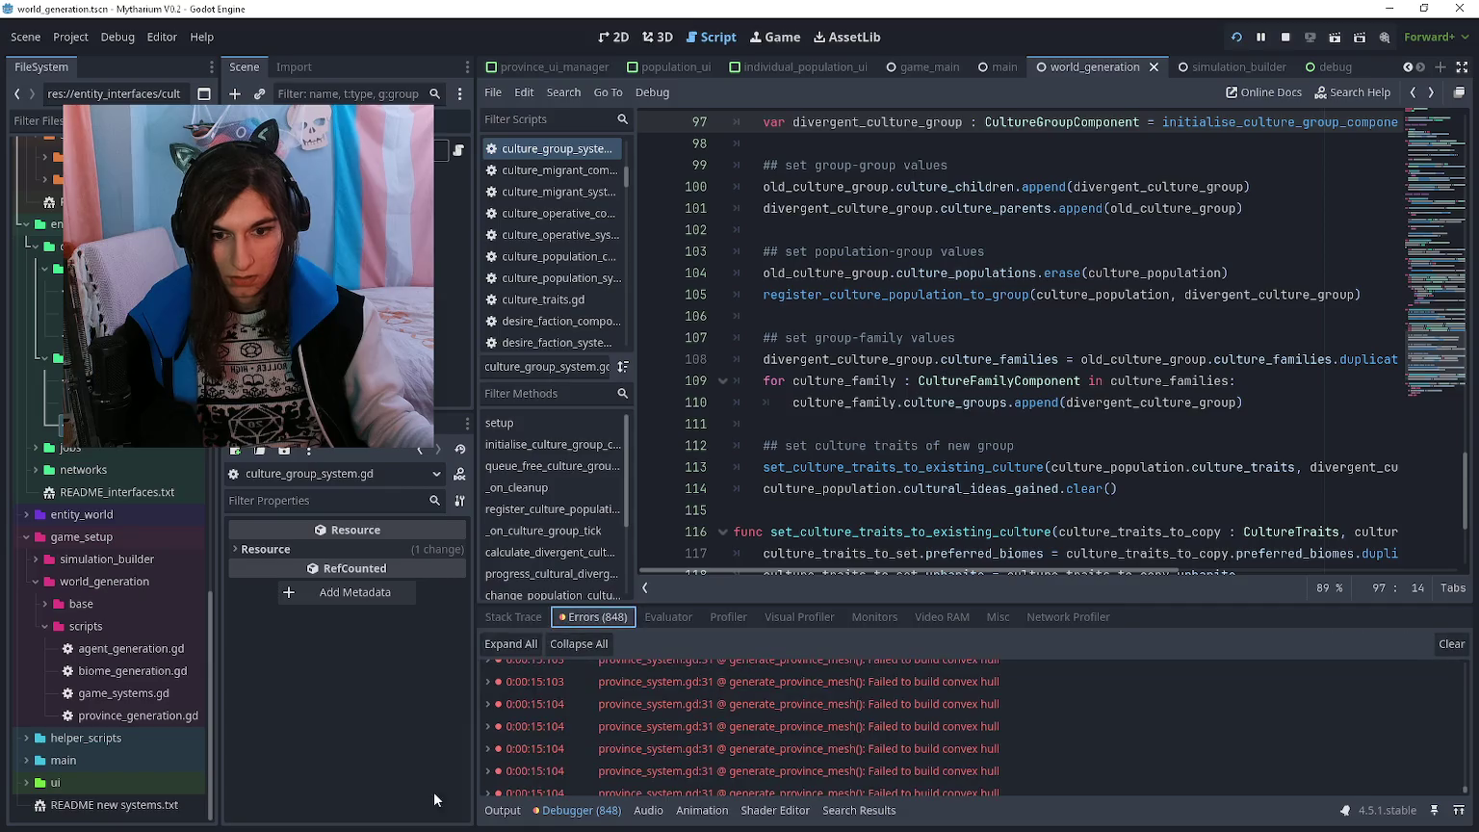
- Delete the print(culture_group.id) line at 81 from the search results and save
click(858, 810)
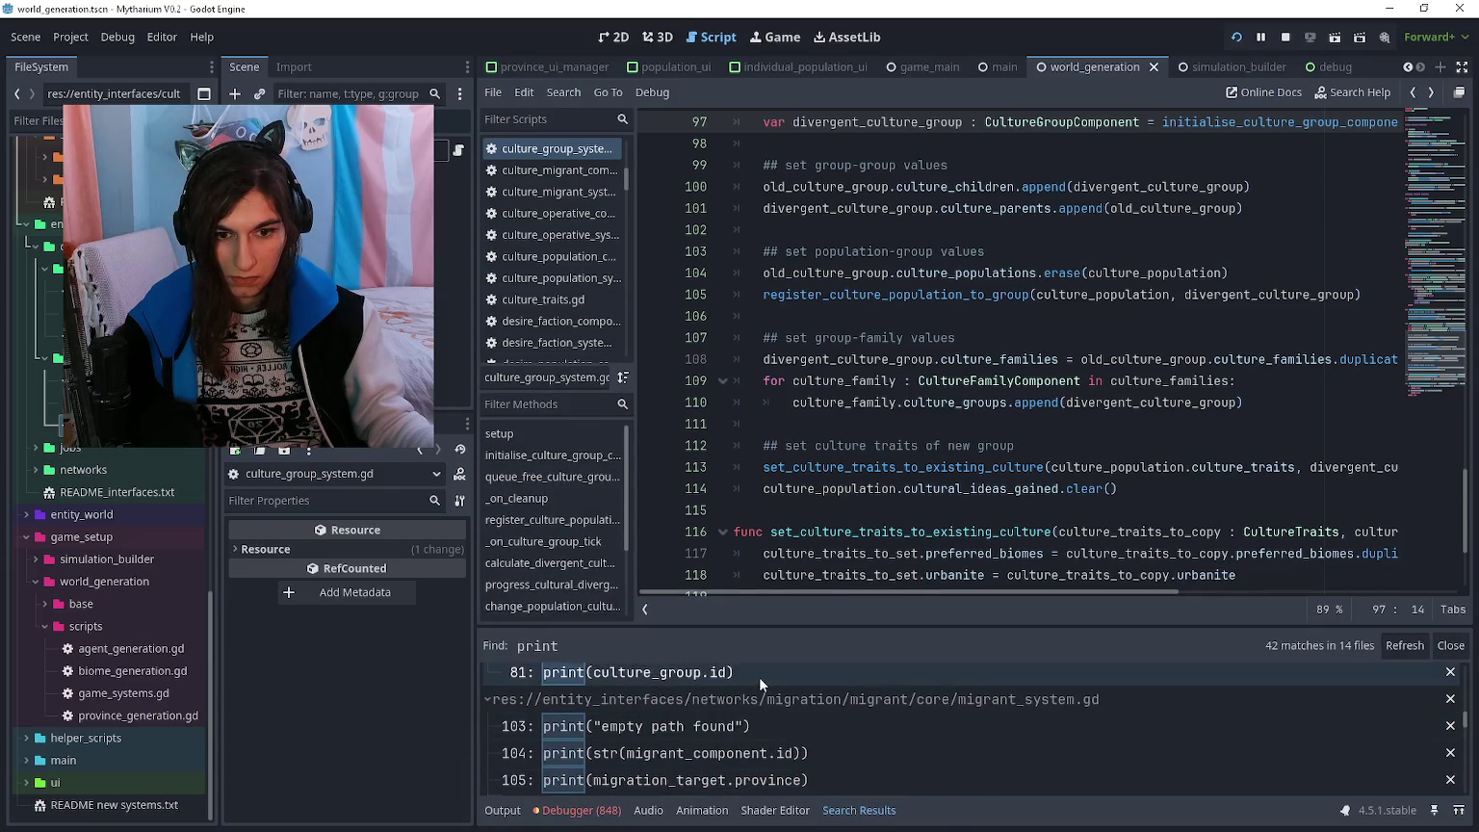
click(759, 677)
click(912, 320)
key(ctrl+shift+k)
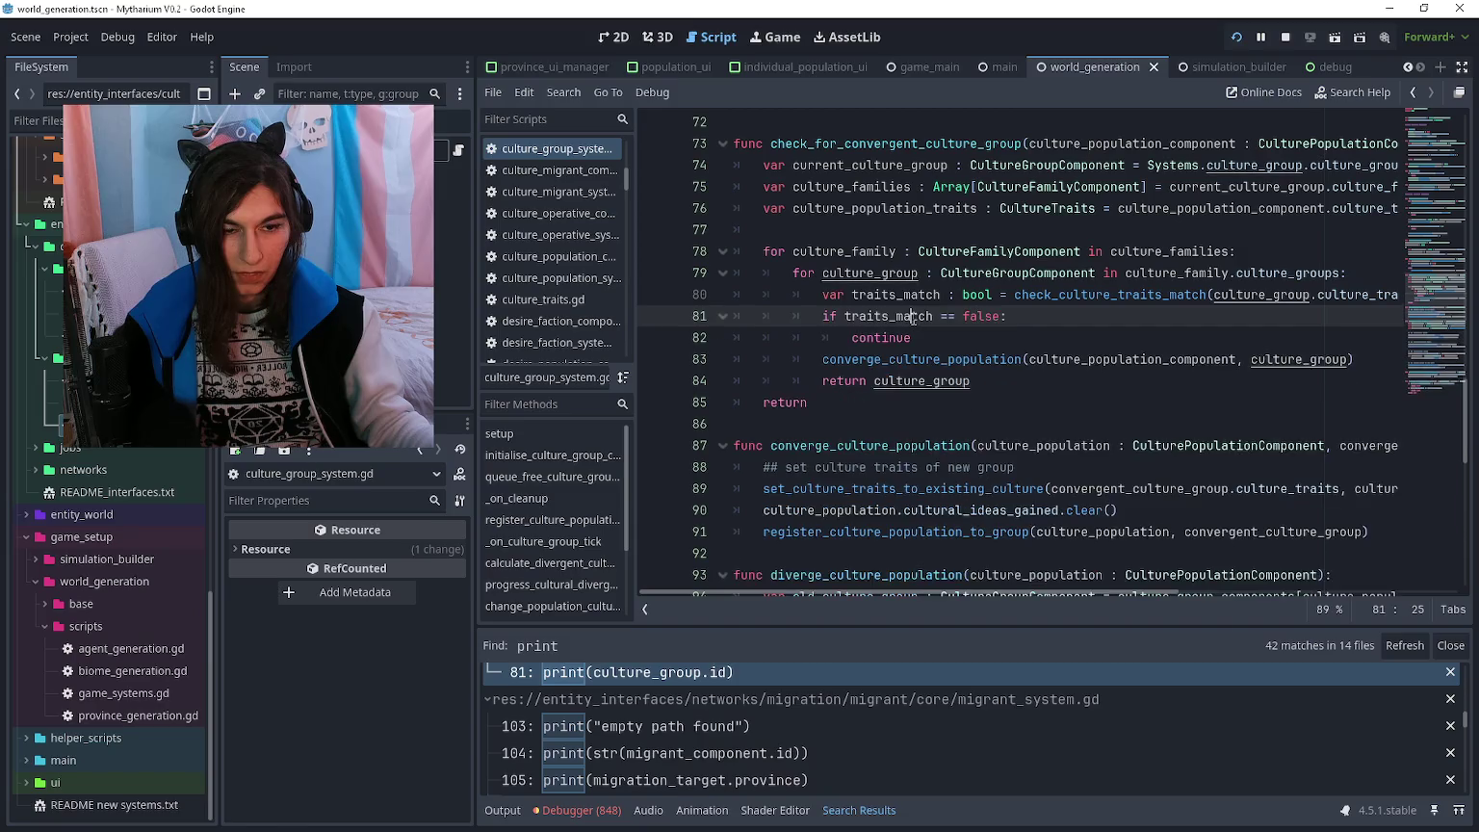
key(ctrl+s)
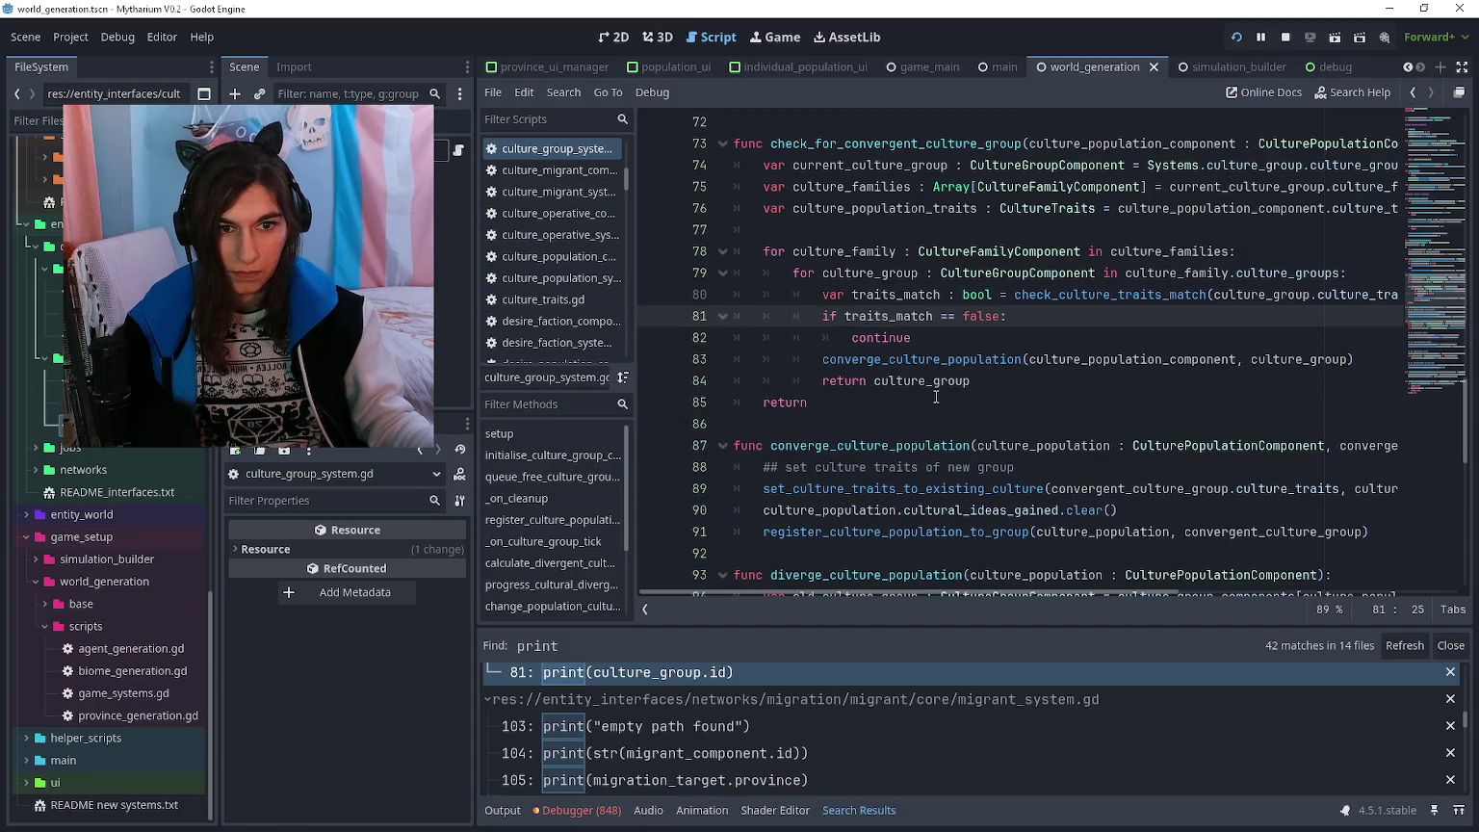
- Relaunch the game, then open culture group 0's Culture Populations in the remote inspector
click(937, 403)
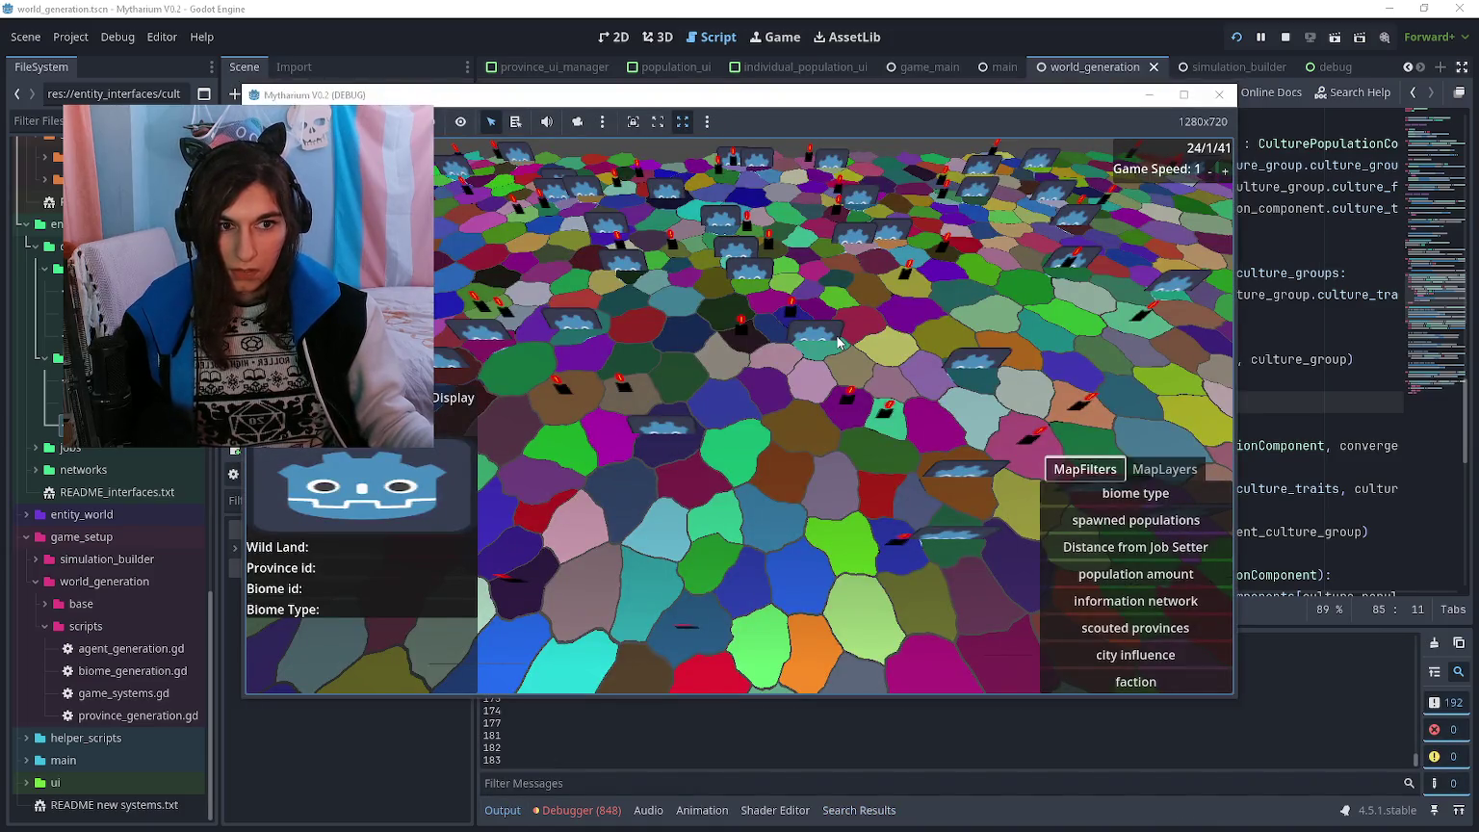
key(F8)
click(385, 293)
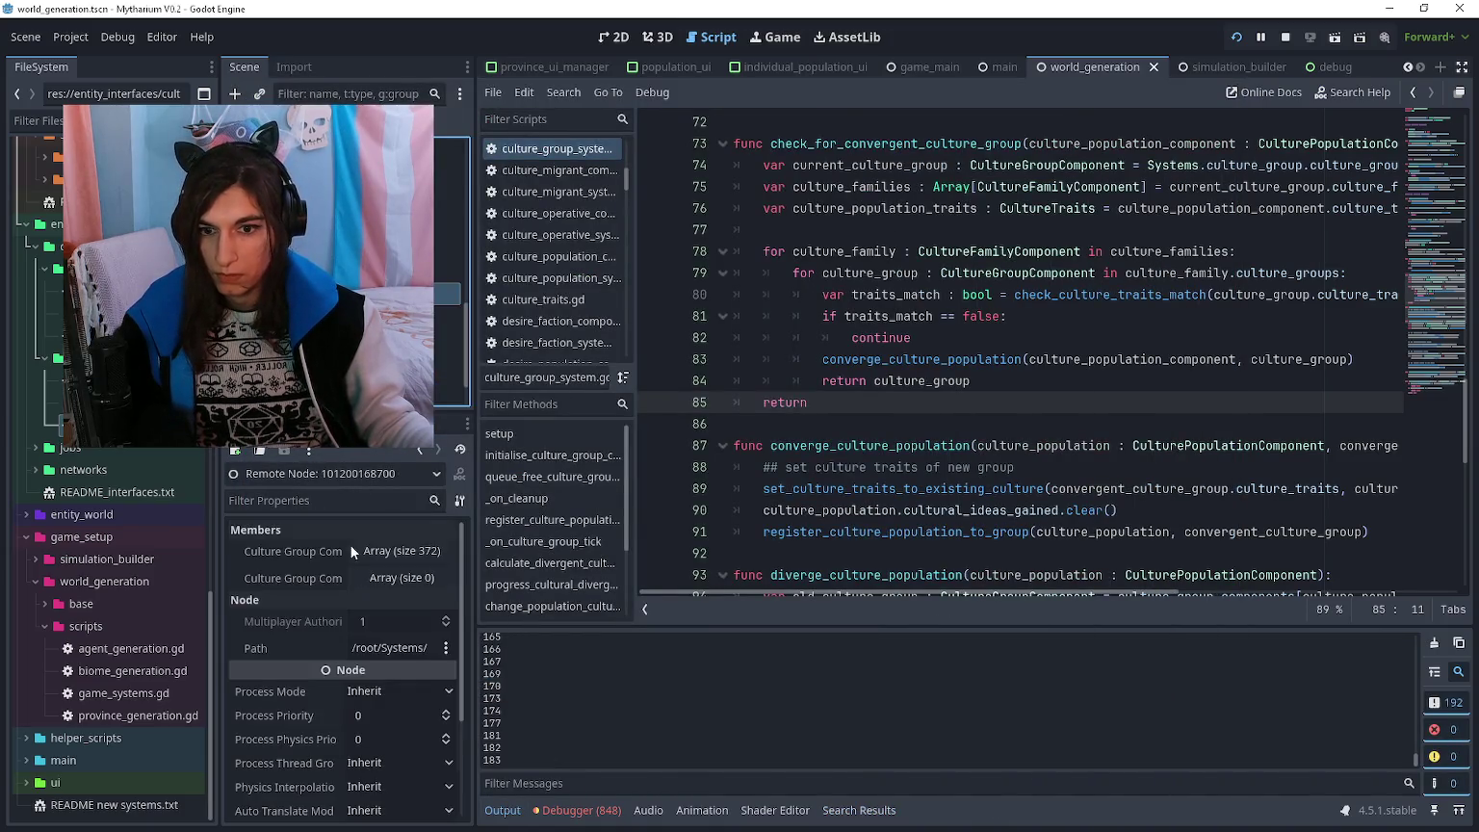
click(404, 548)
click(407, 607)
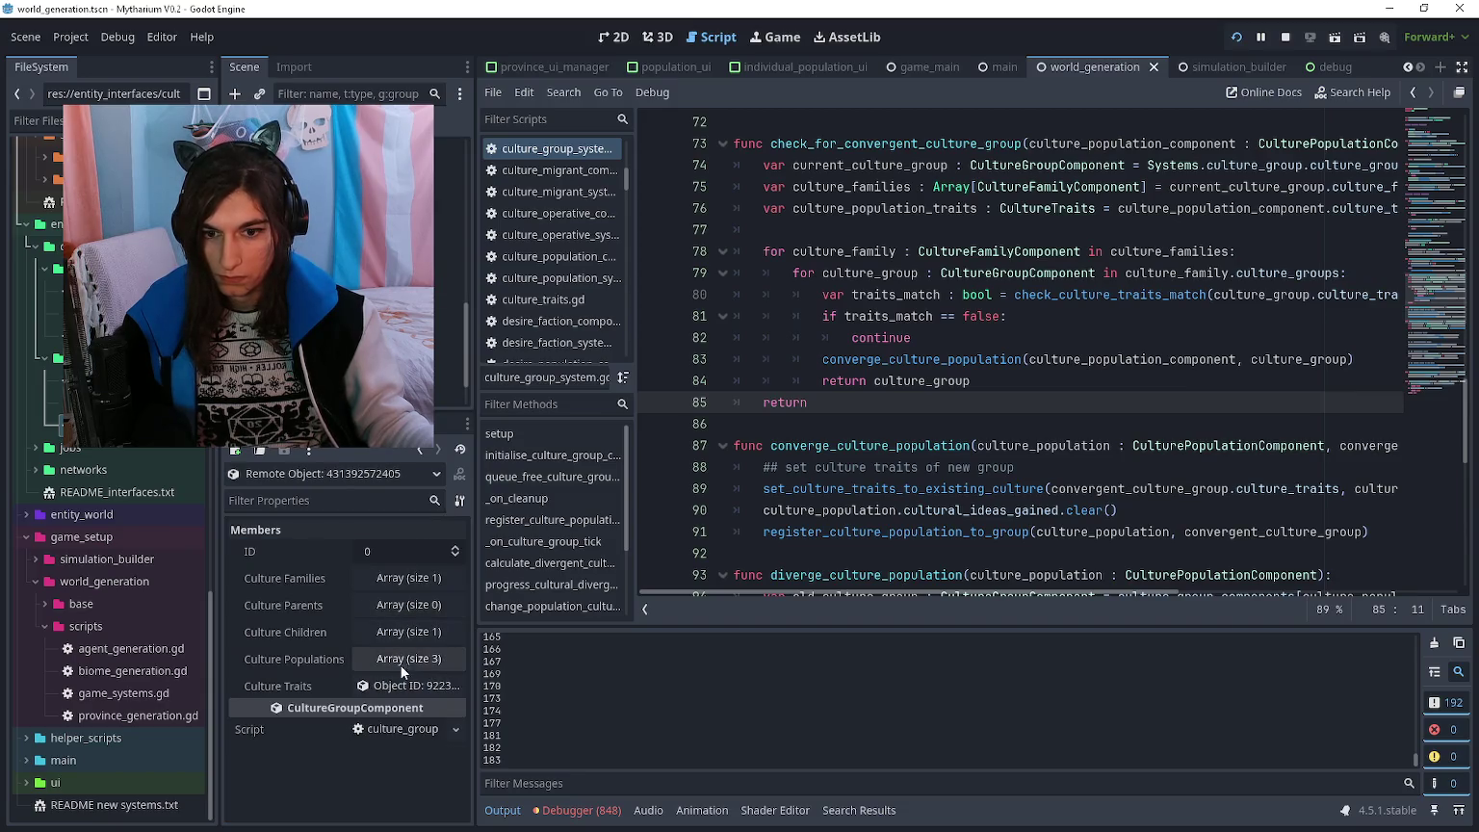
click(408, 658)
- Browse the group's populations, ending on population 249, and return to the game
click(401, 703)
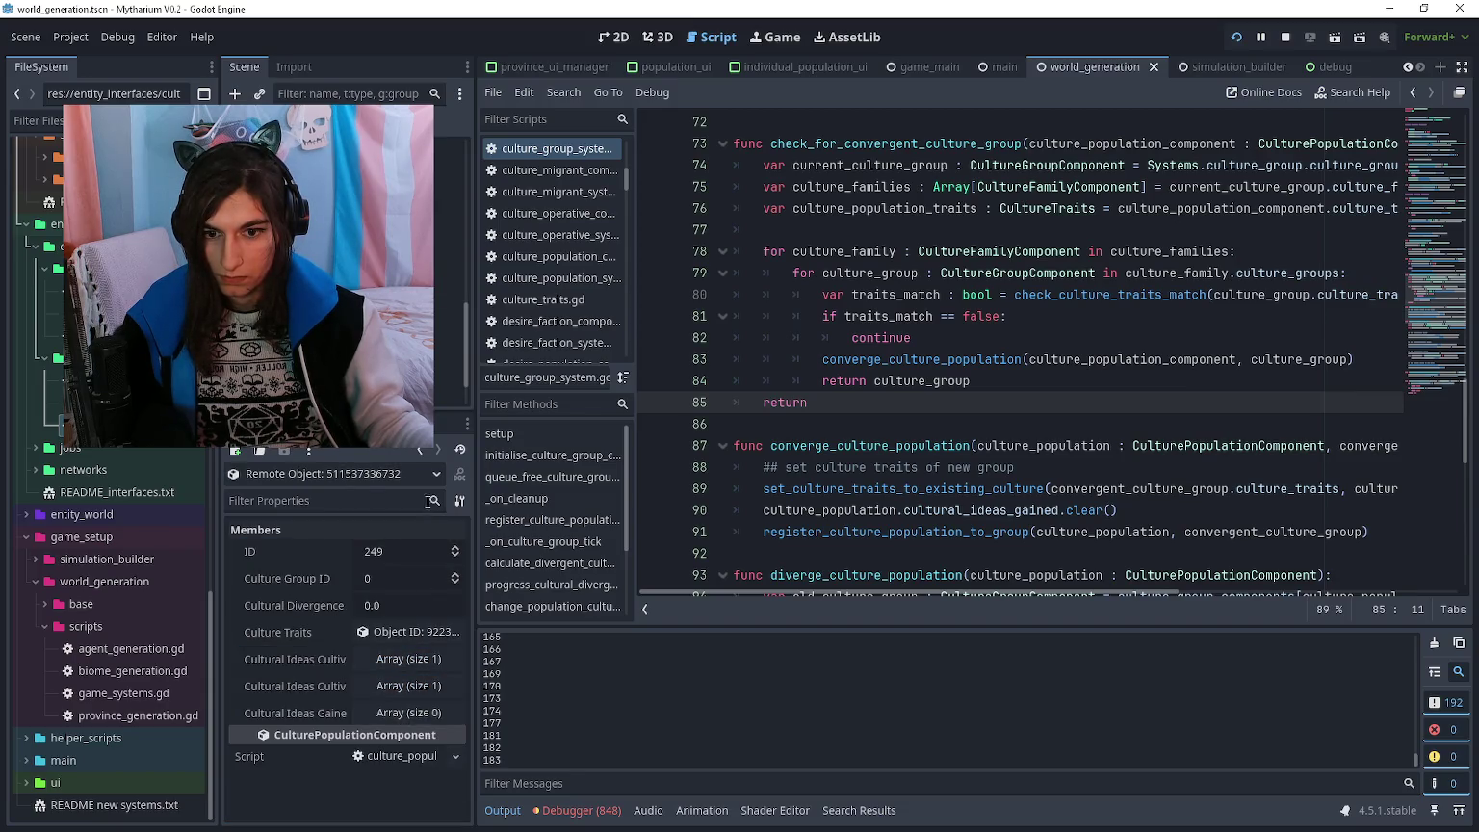
click(419, 450)
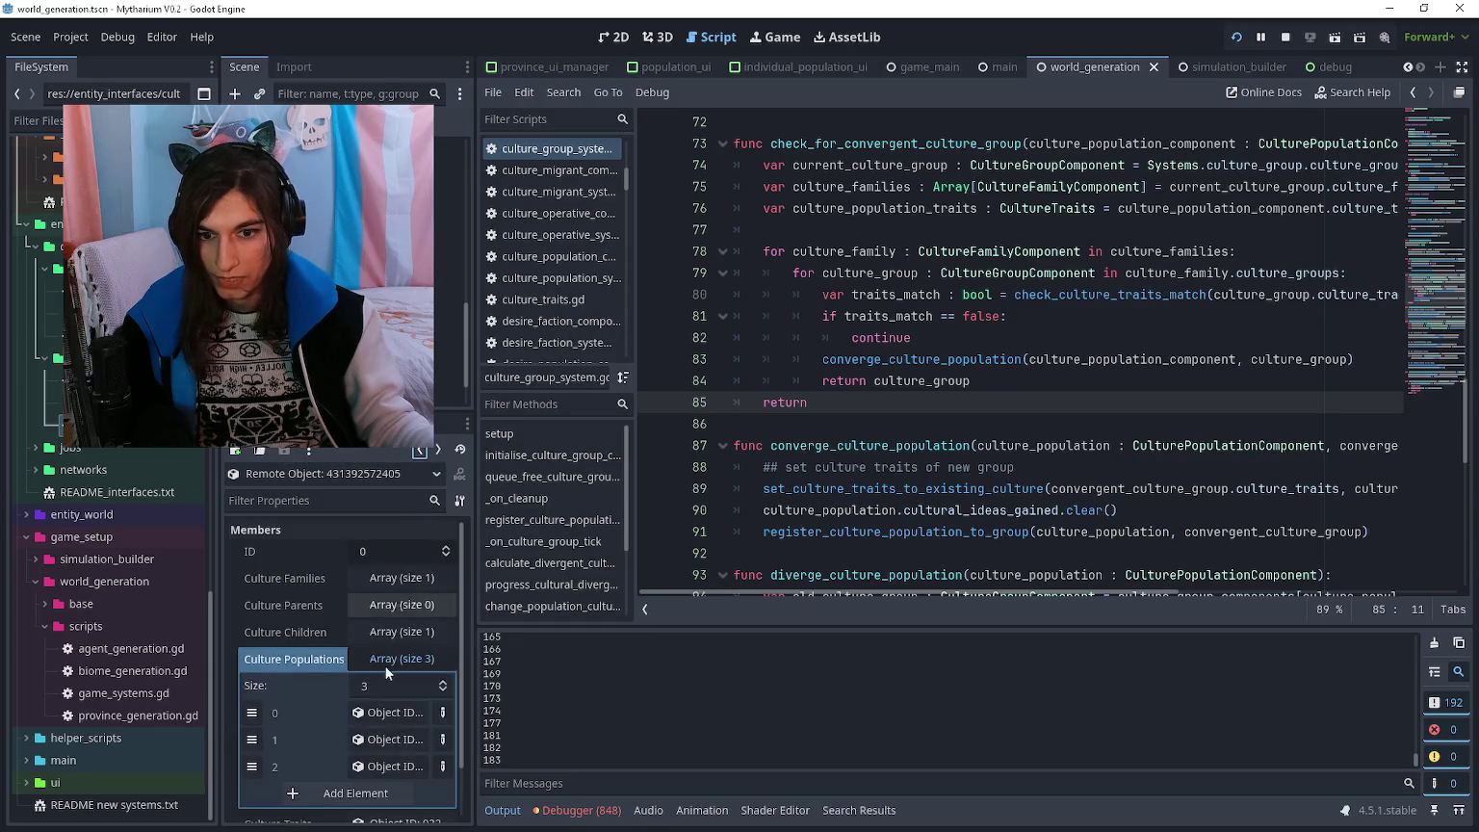
click(371, 739)
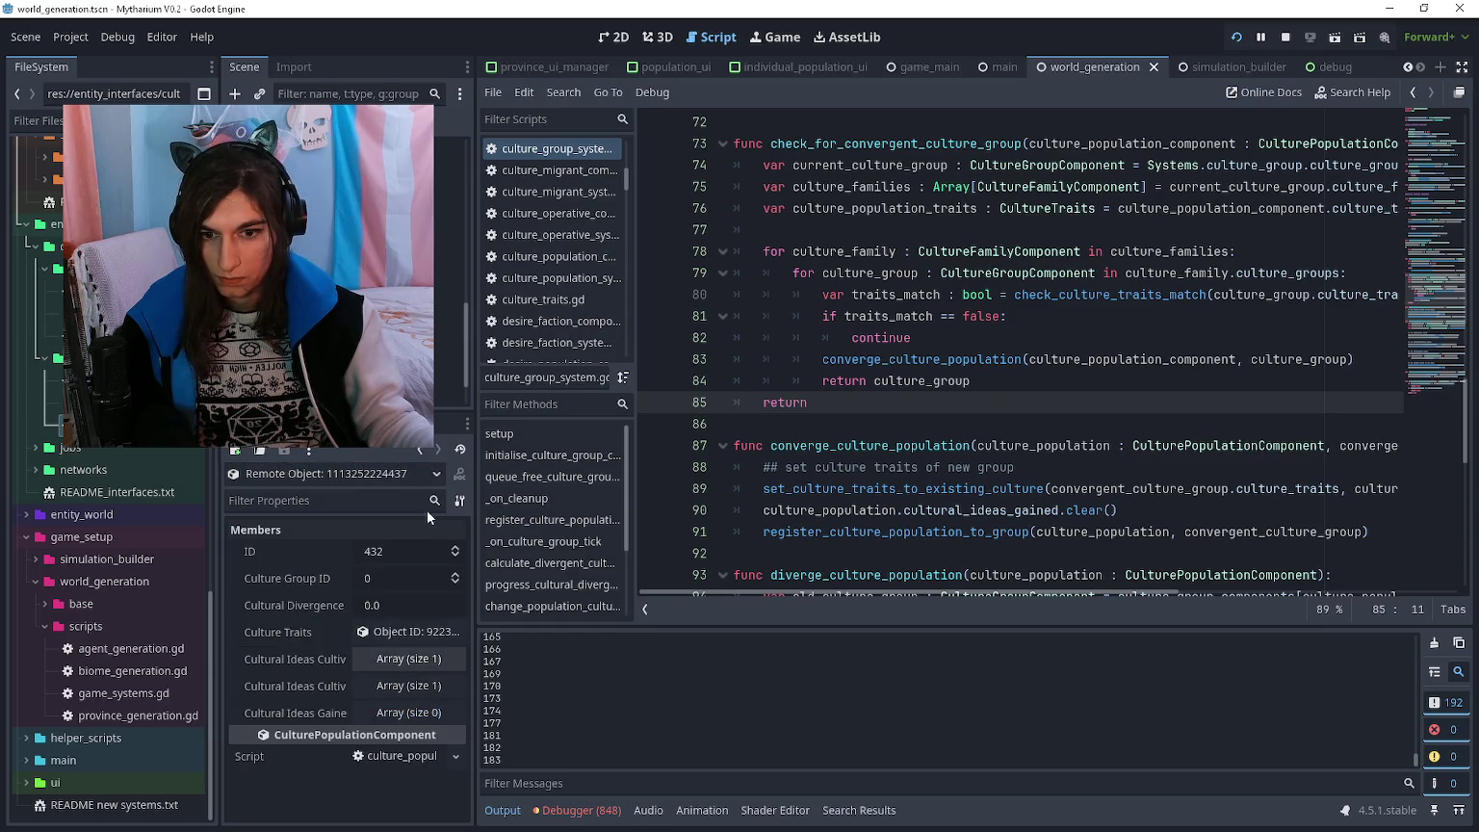
click(419, 451)
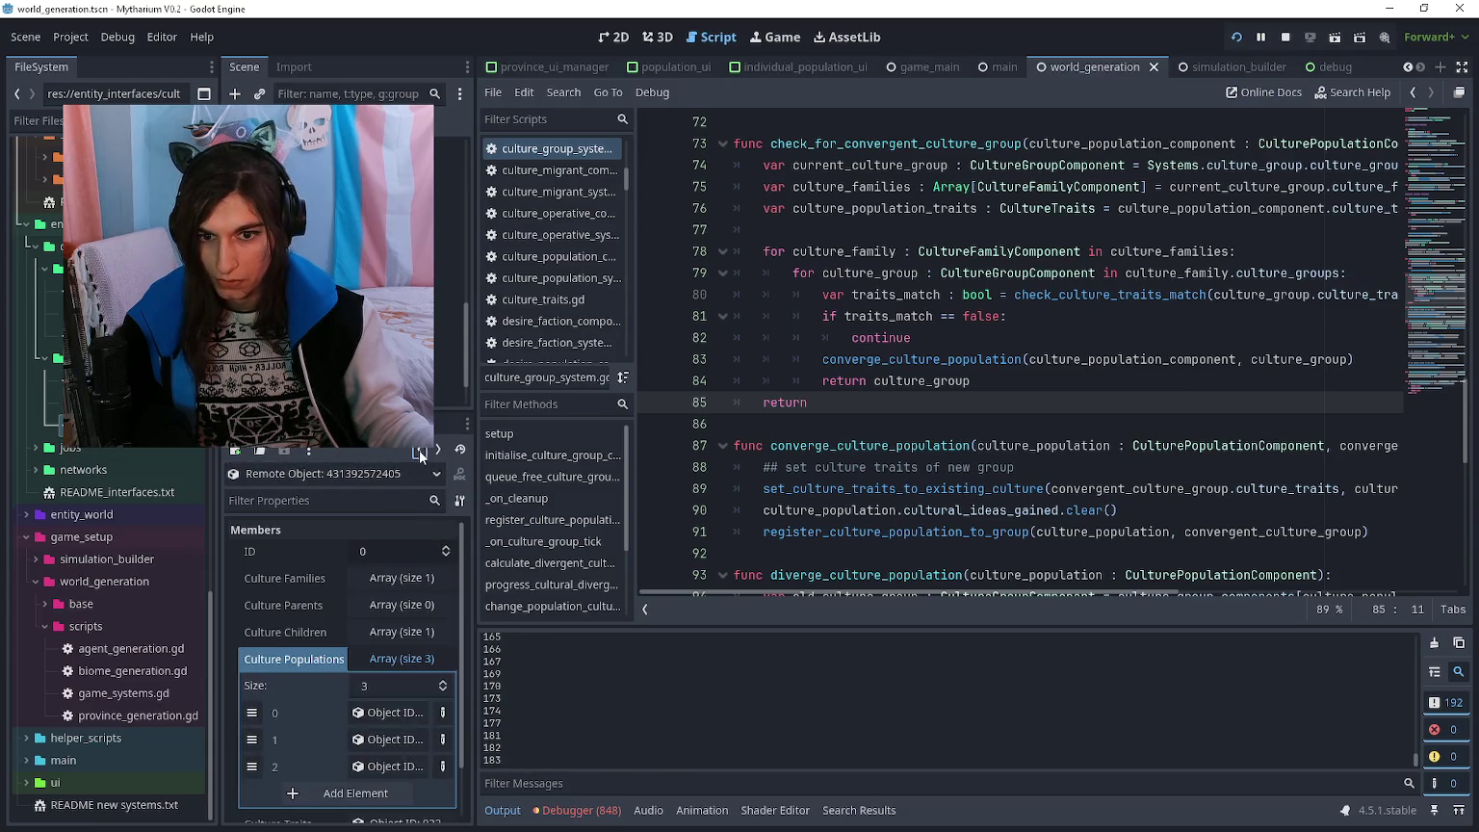
click(415, 672)
key(alt+Tab)
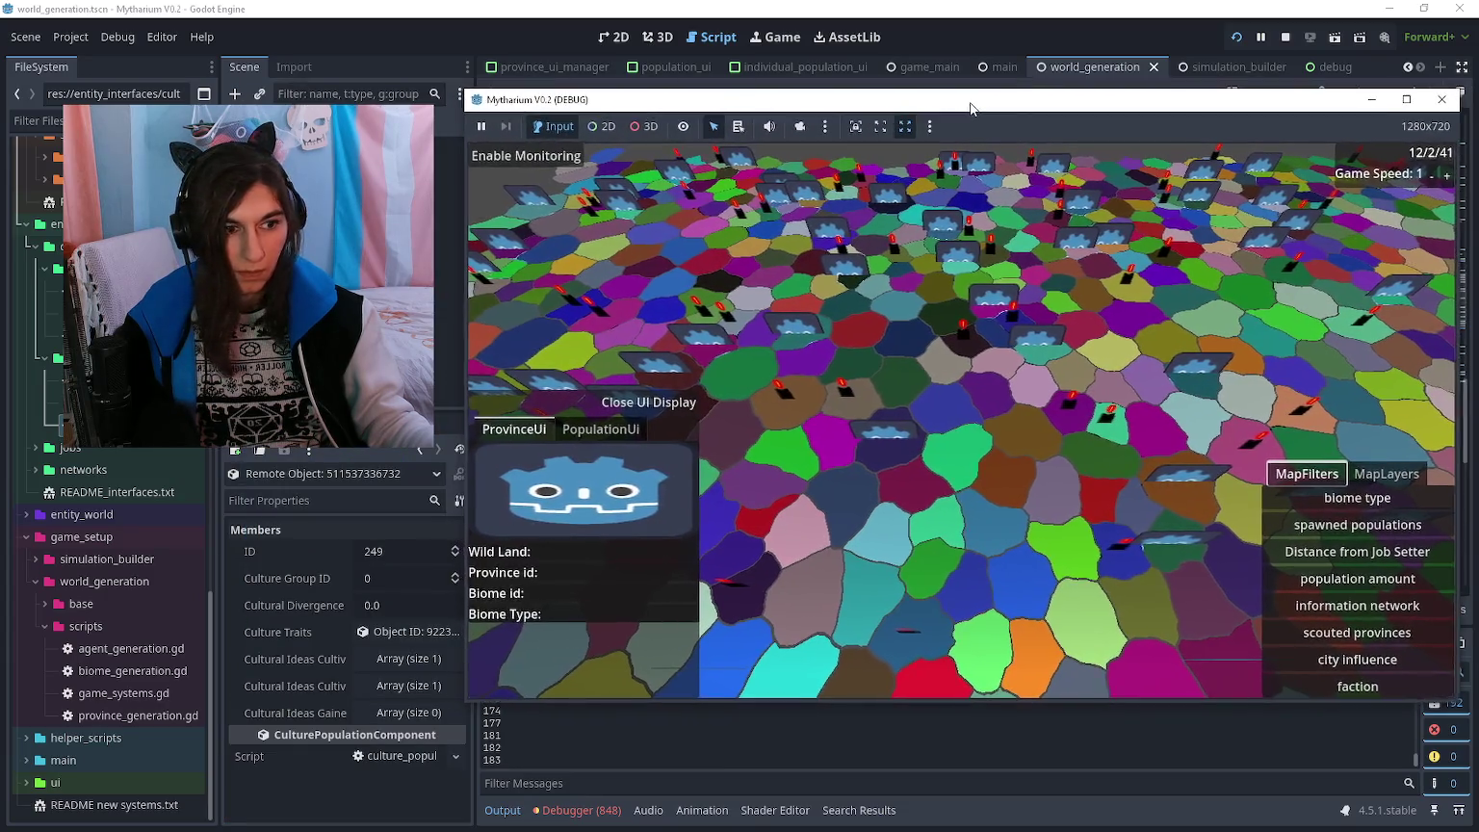
- Inspect a desert province's population stats, then close its info panel
click(979, 348)
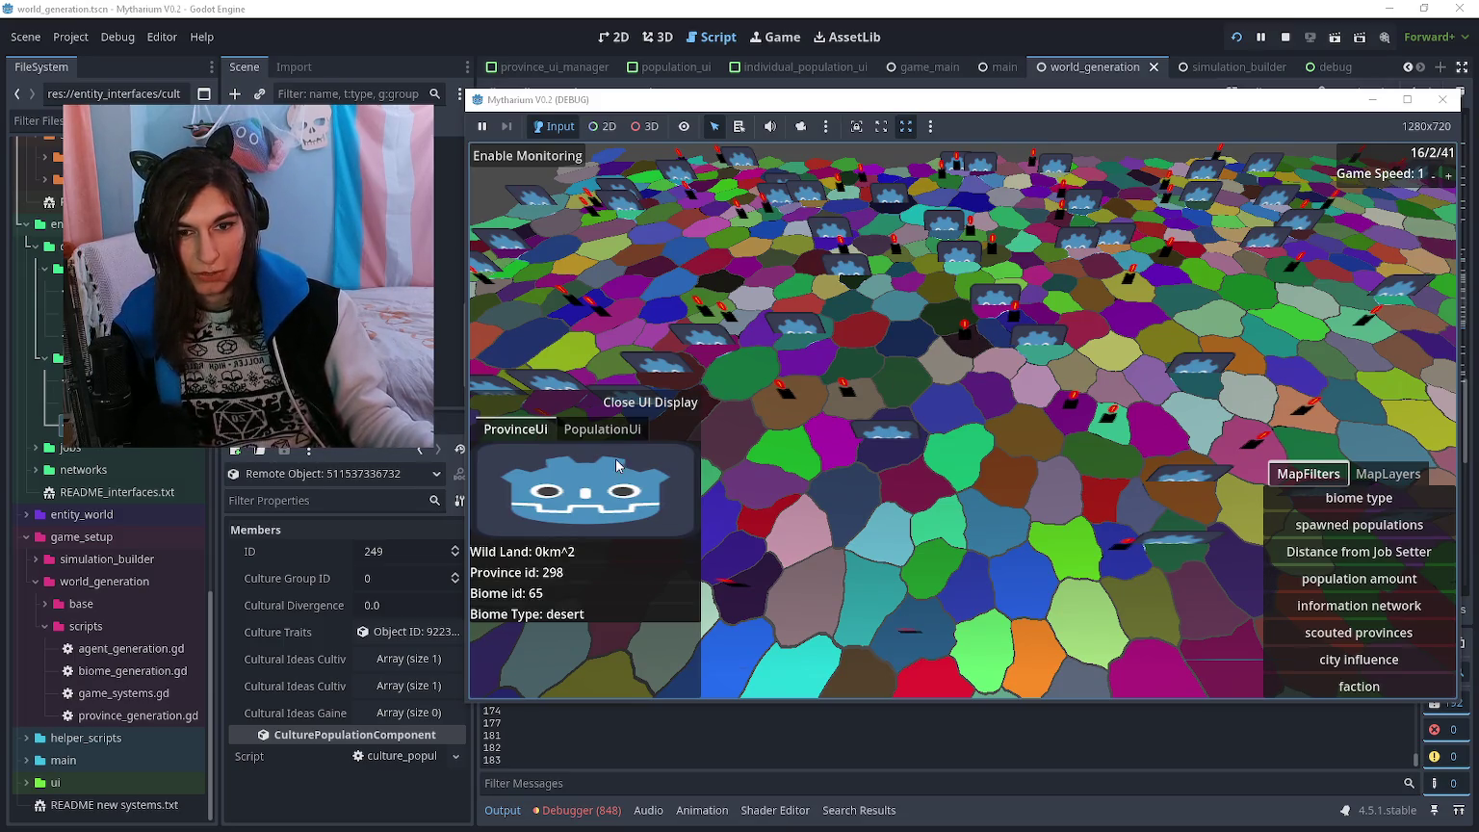
click(602, 431)
click(511, 396)
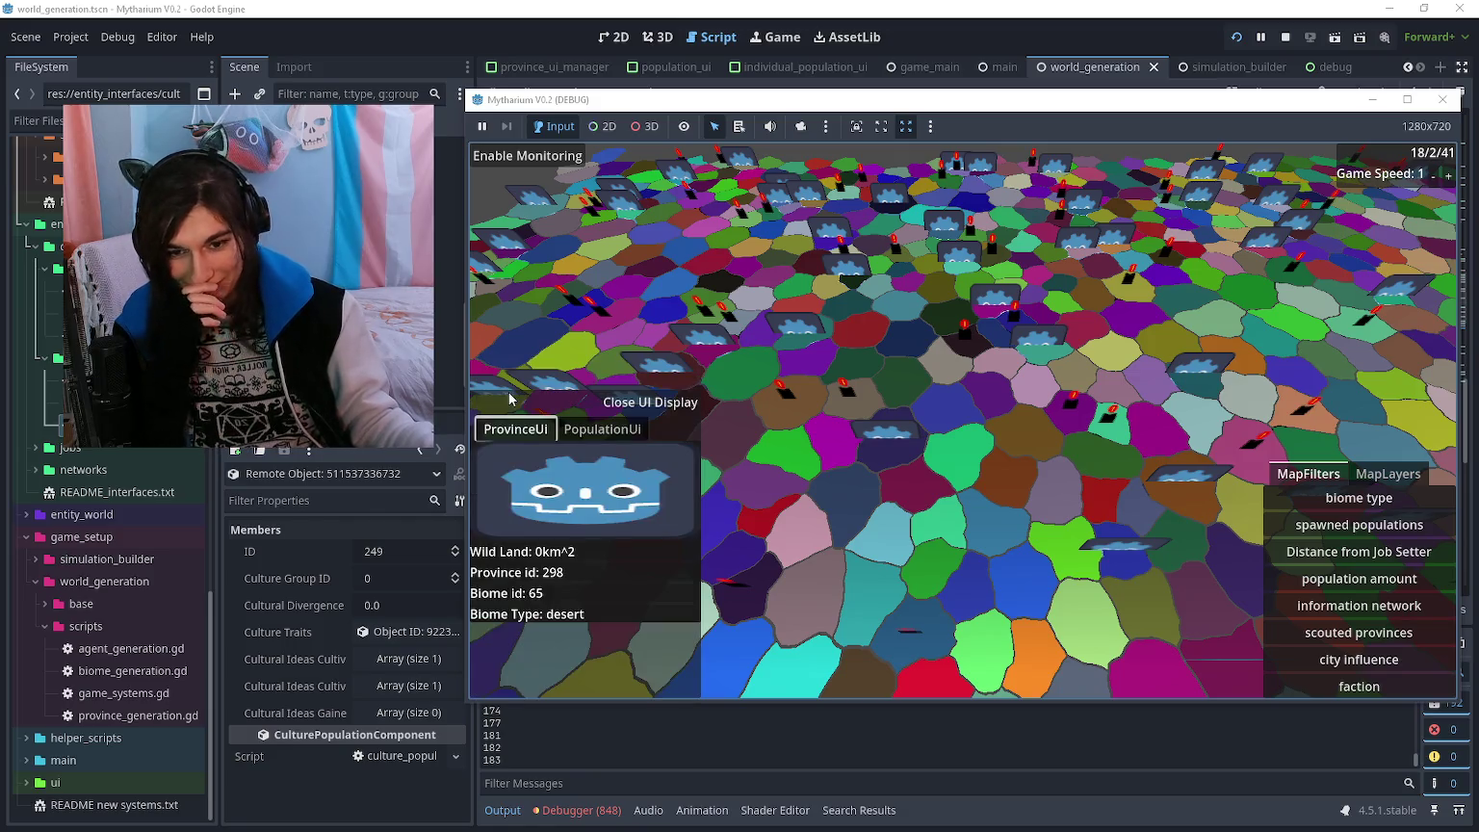
click(650, 402)
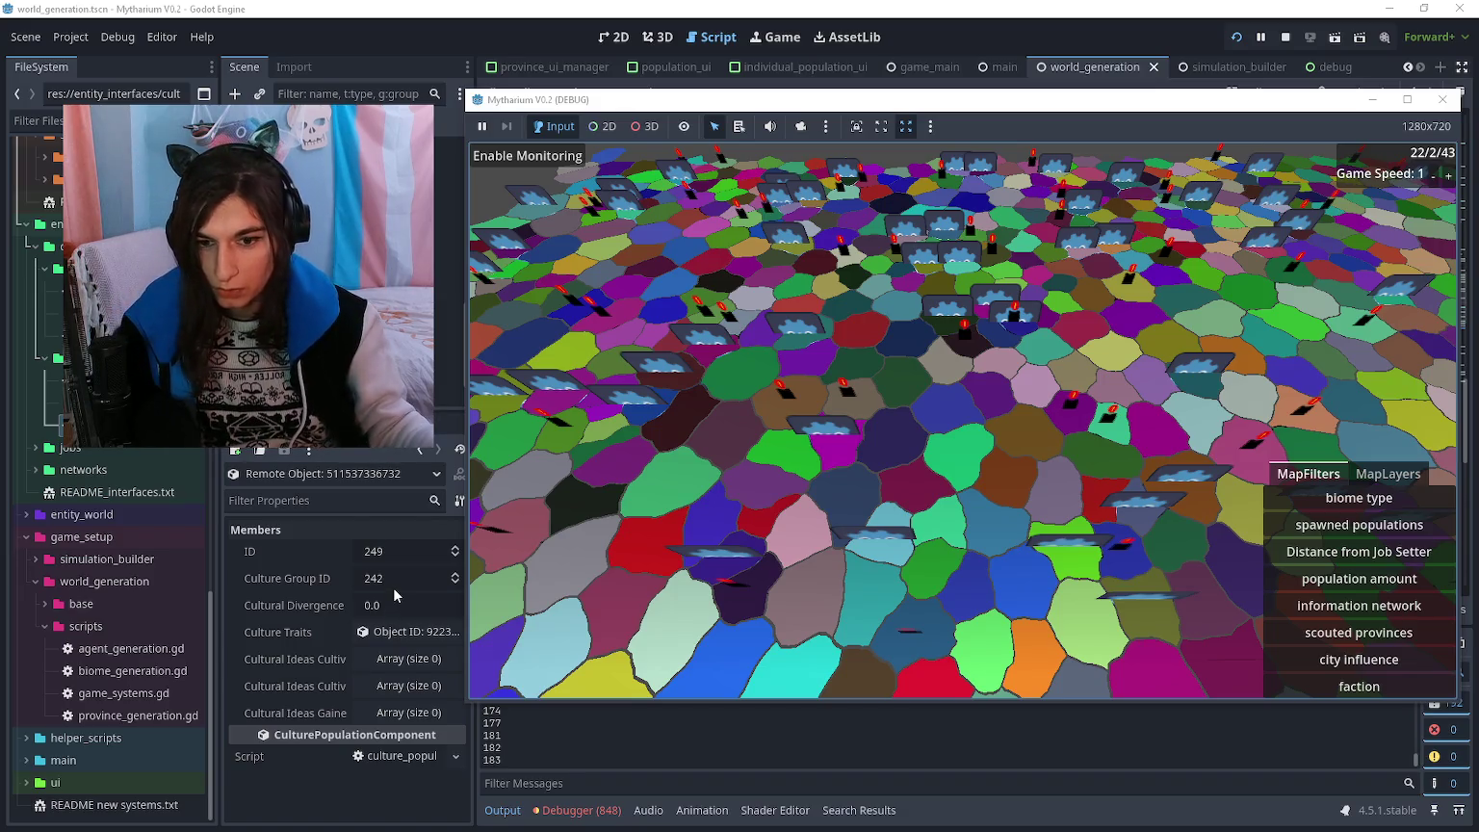
- Reopen culture population 249 via inspector history to confirm it is in culture group 242
click(418, 450)
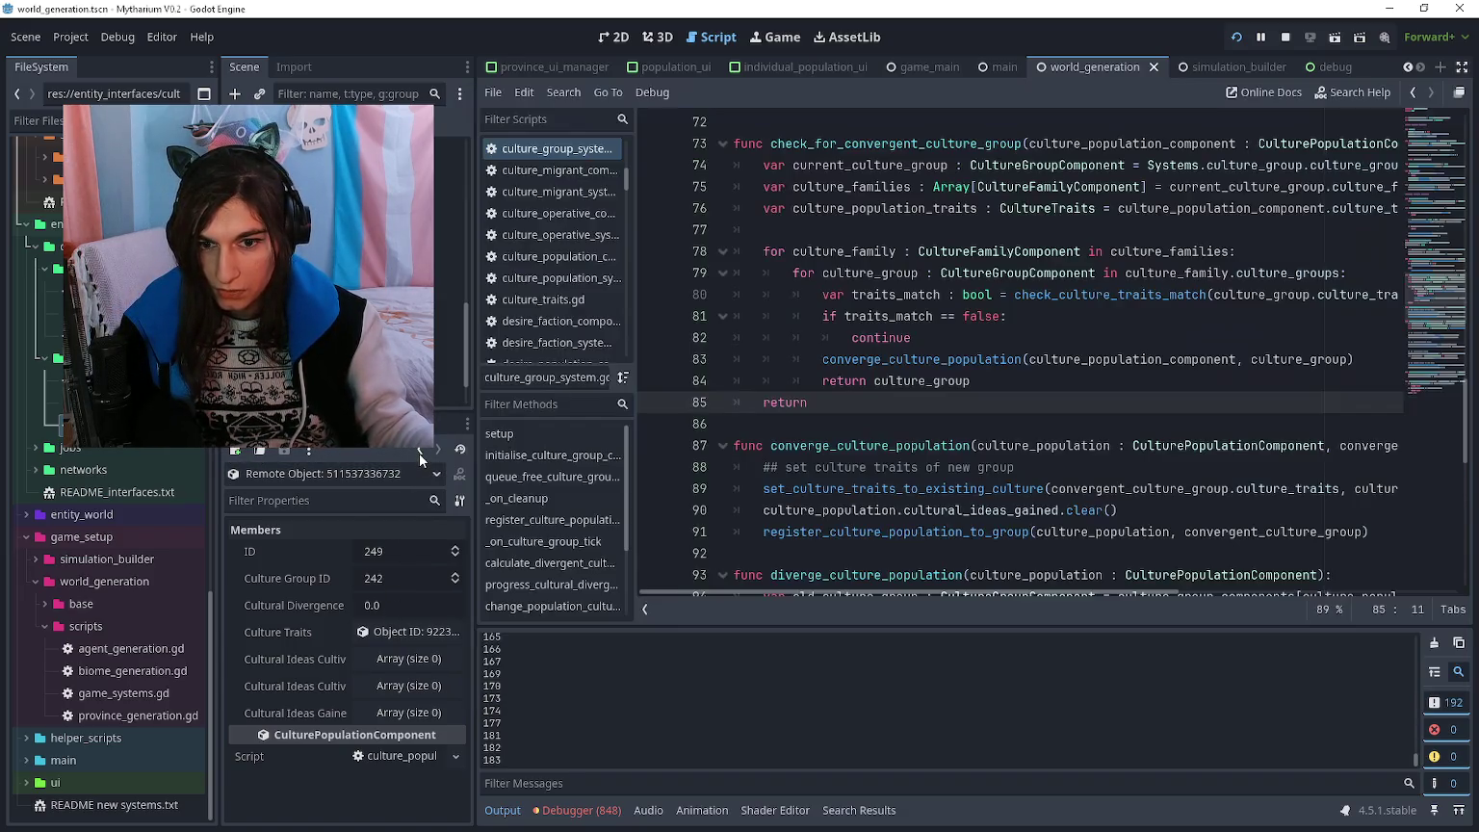
scroll(382, 711, down, 1)
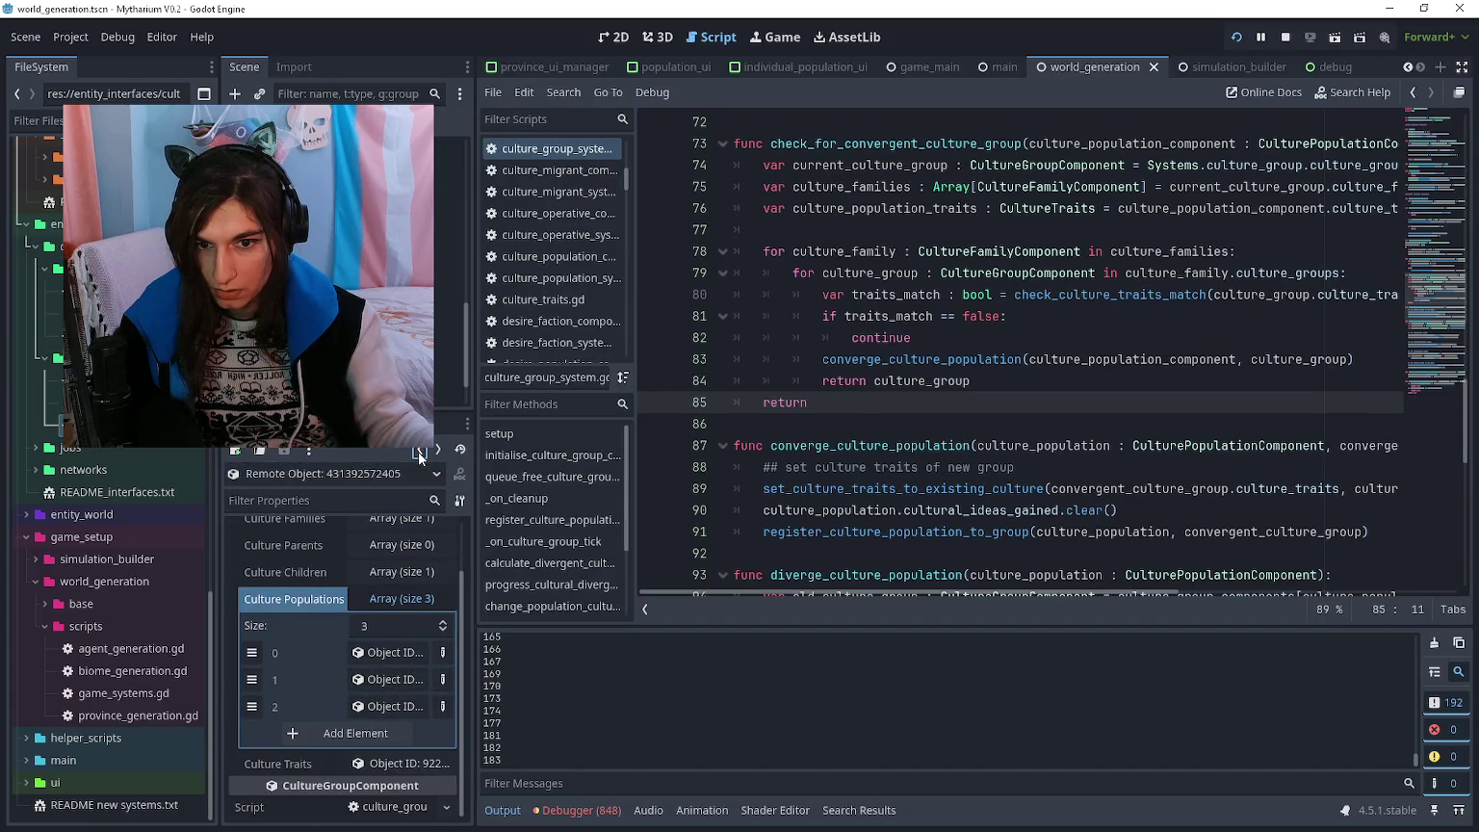
click(390, 676)
key(alt+Left)
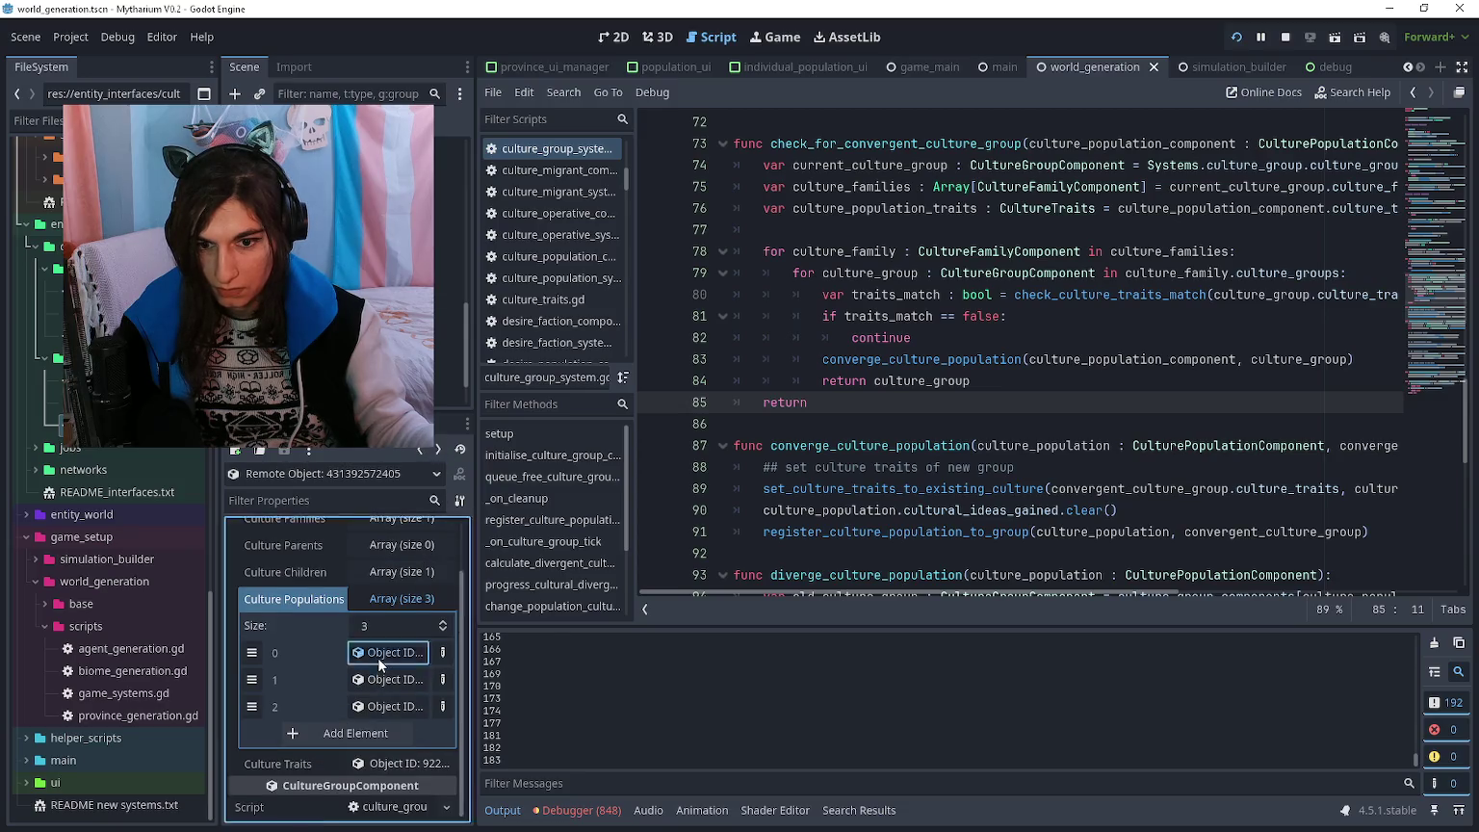
click(378, 655)
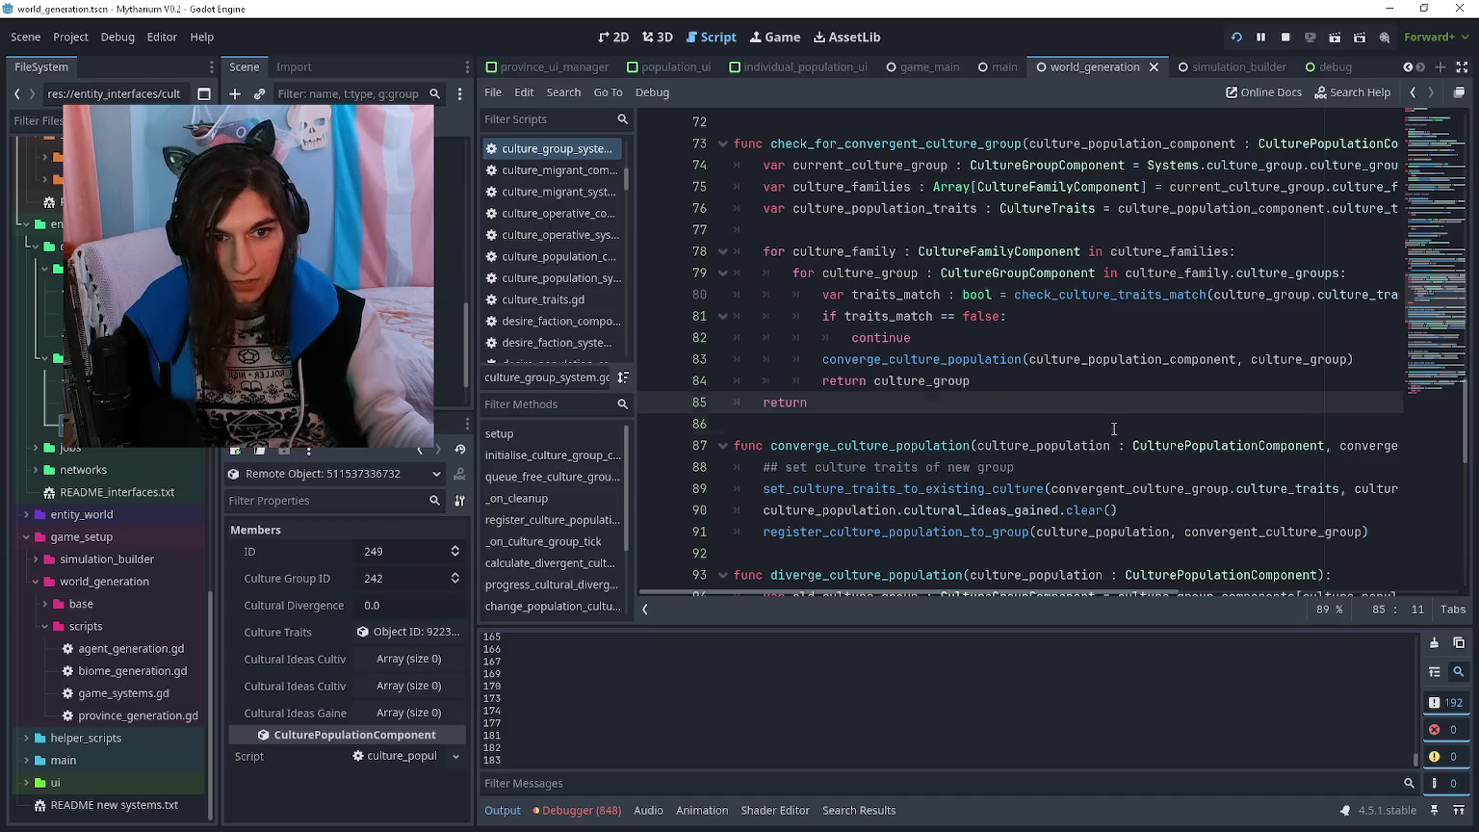
- Jump to the converge_culture_population definition in the script
click(795, 423)
scroll(795, 396, up, 2)
scroll(794, 395, down, 4)
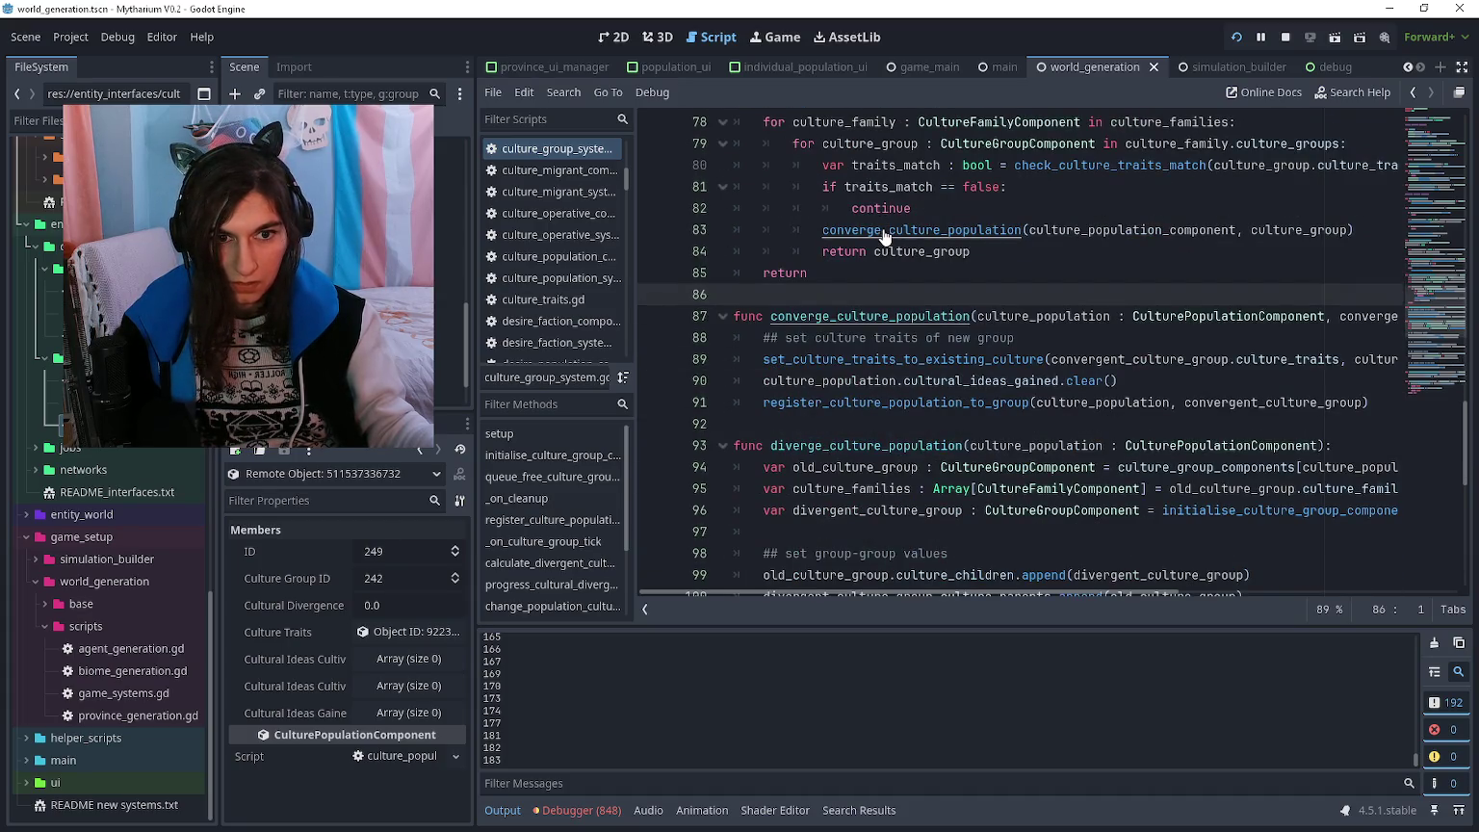
ctrl+click(883, 231)
- Above the register call, add old_culture_group = culture_group_components[culture_population.culture_group_id]
click(760, 425)
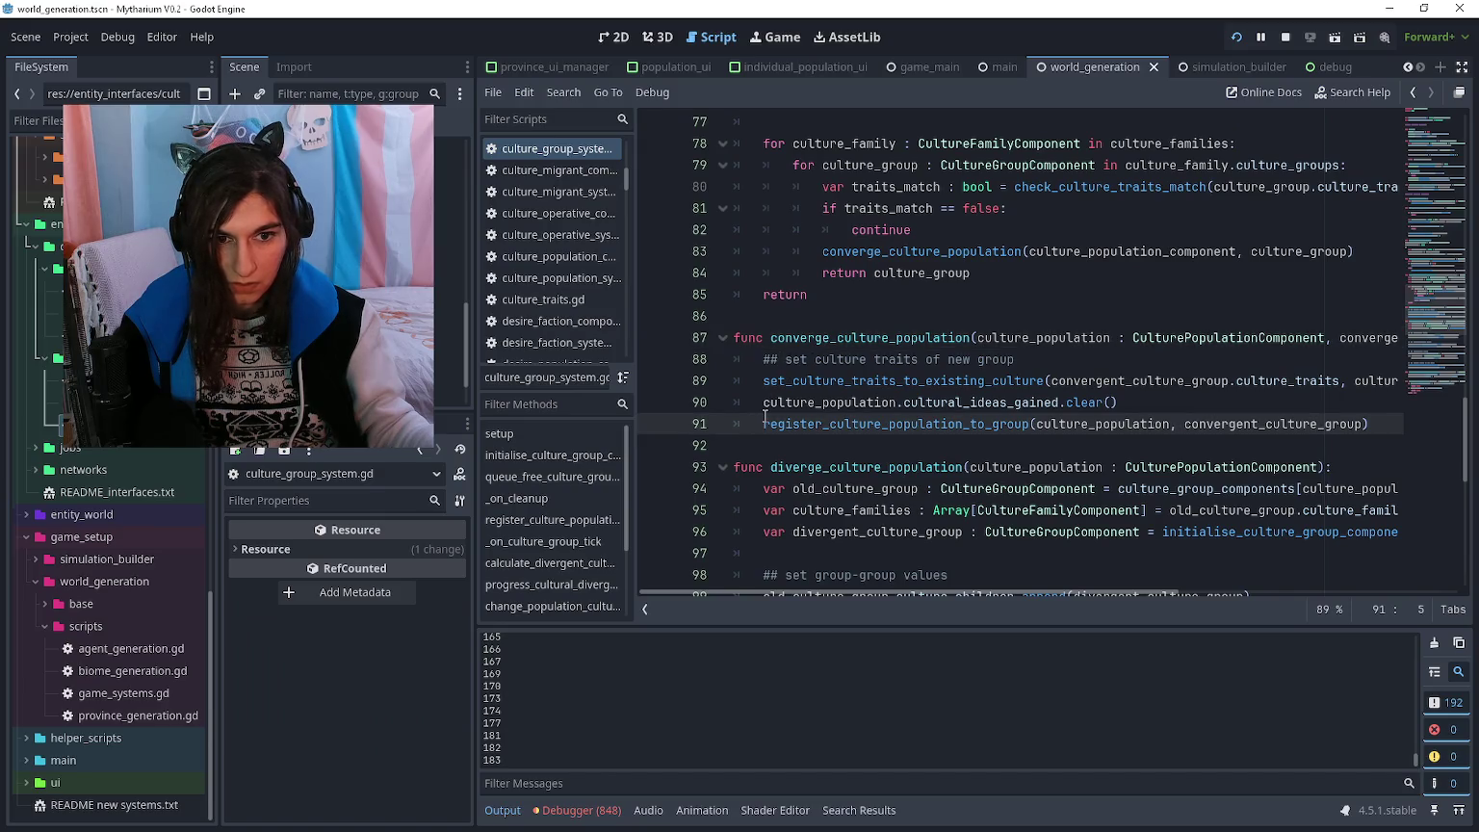
key(Return)
key(Down)
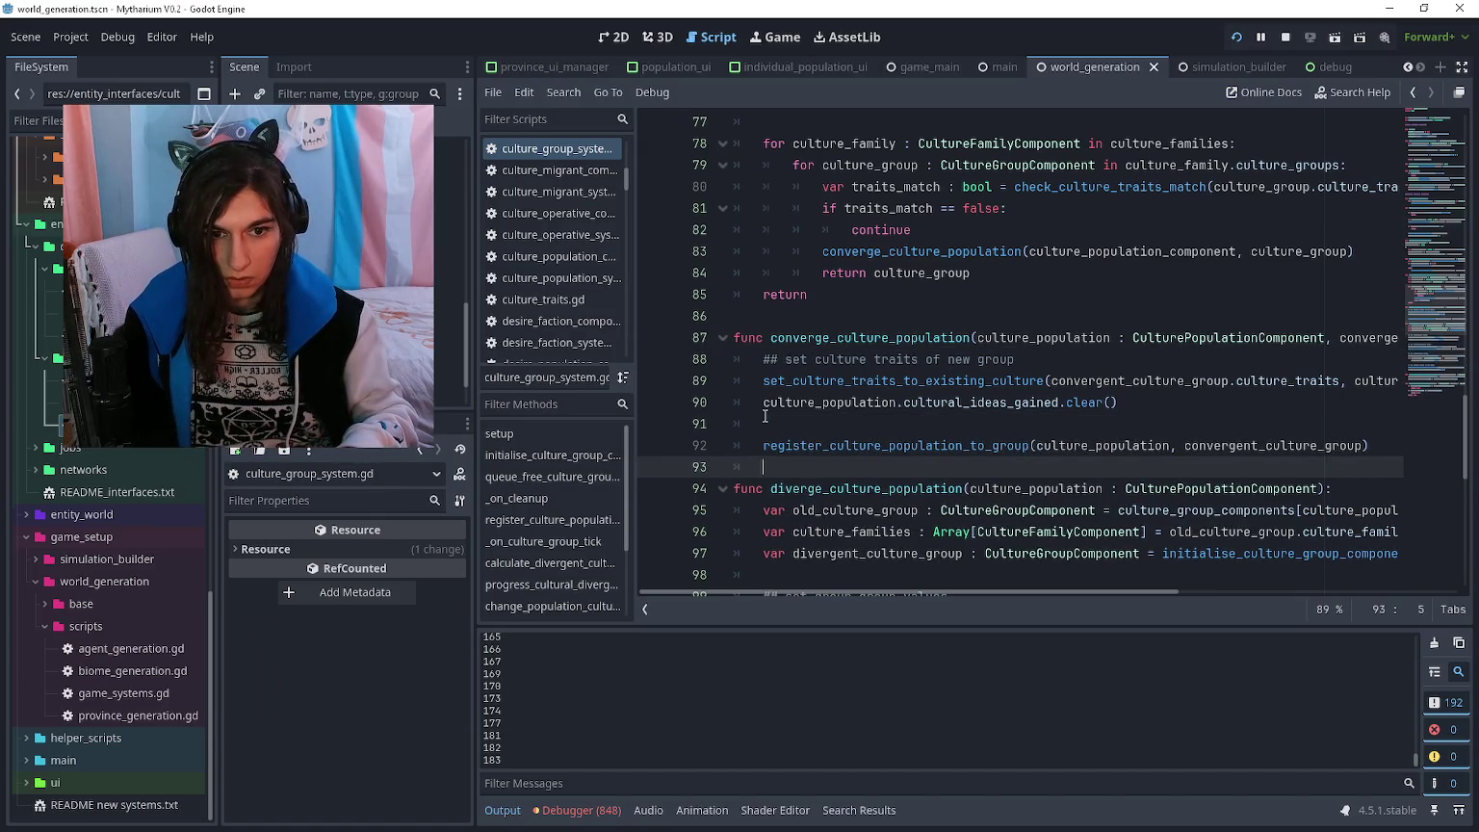
key(Return)
key(Up)
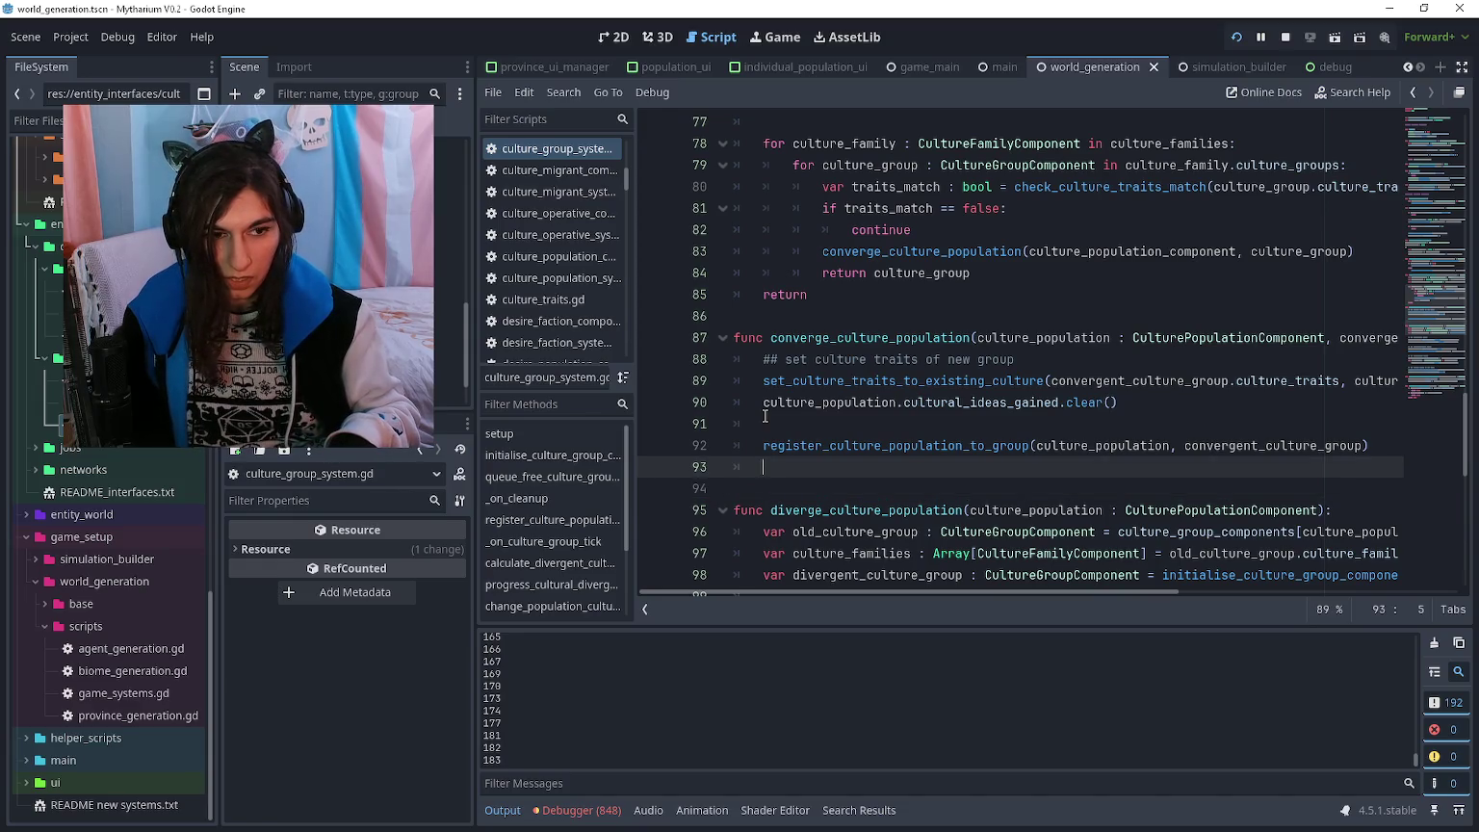
key(Up)
key(Return)
key(Up)
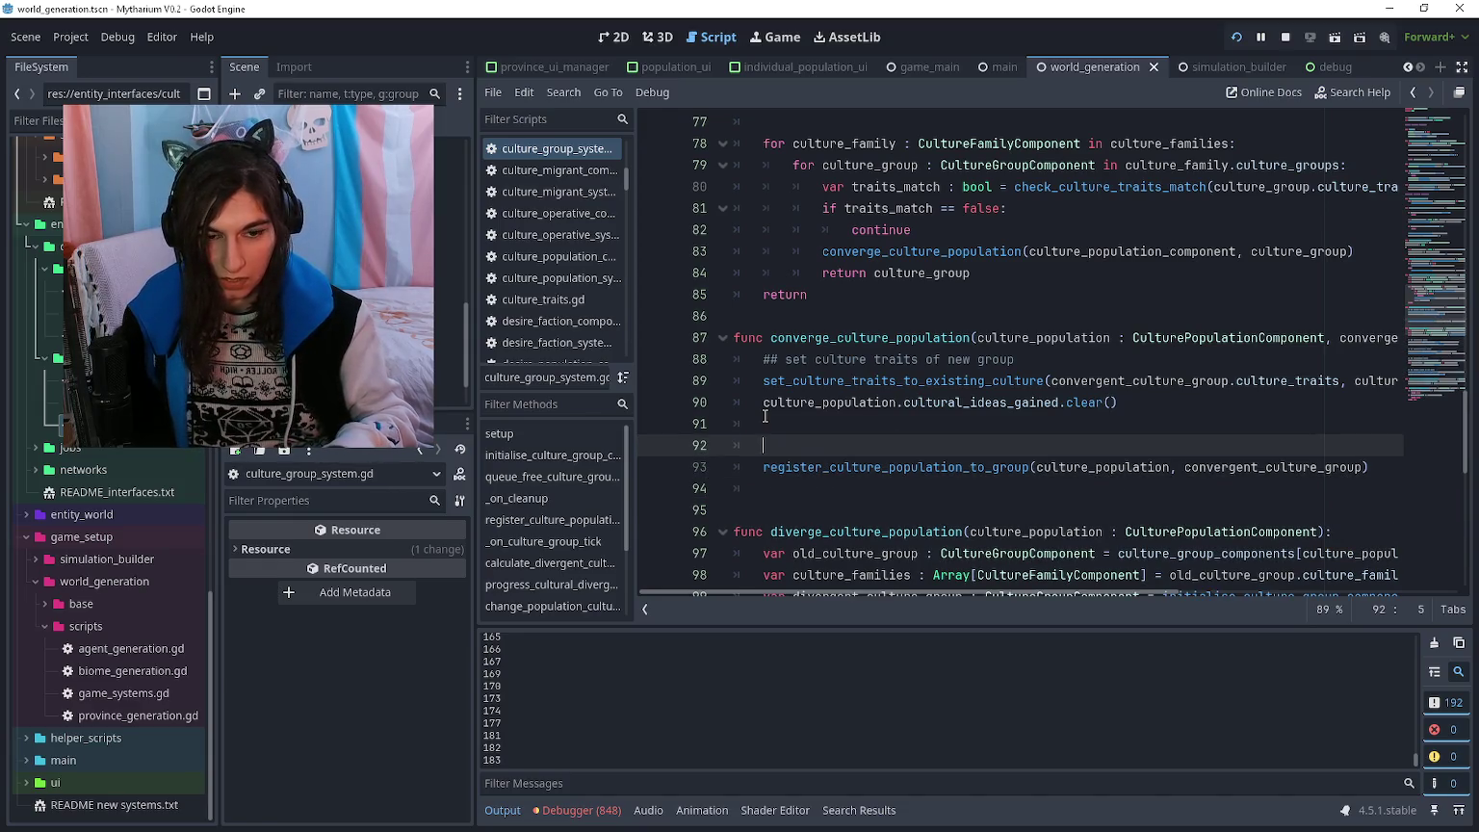
text(var old_culture_group : CultureGroupComponent = culture_population.culture_groupi)
key(Return)
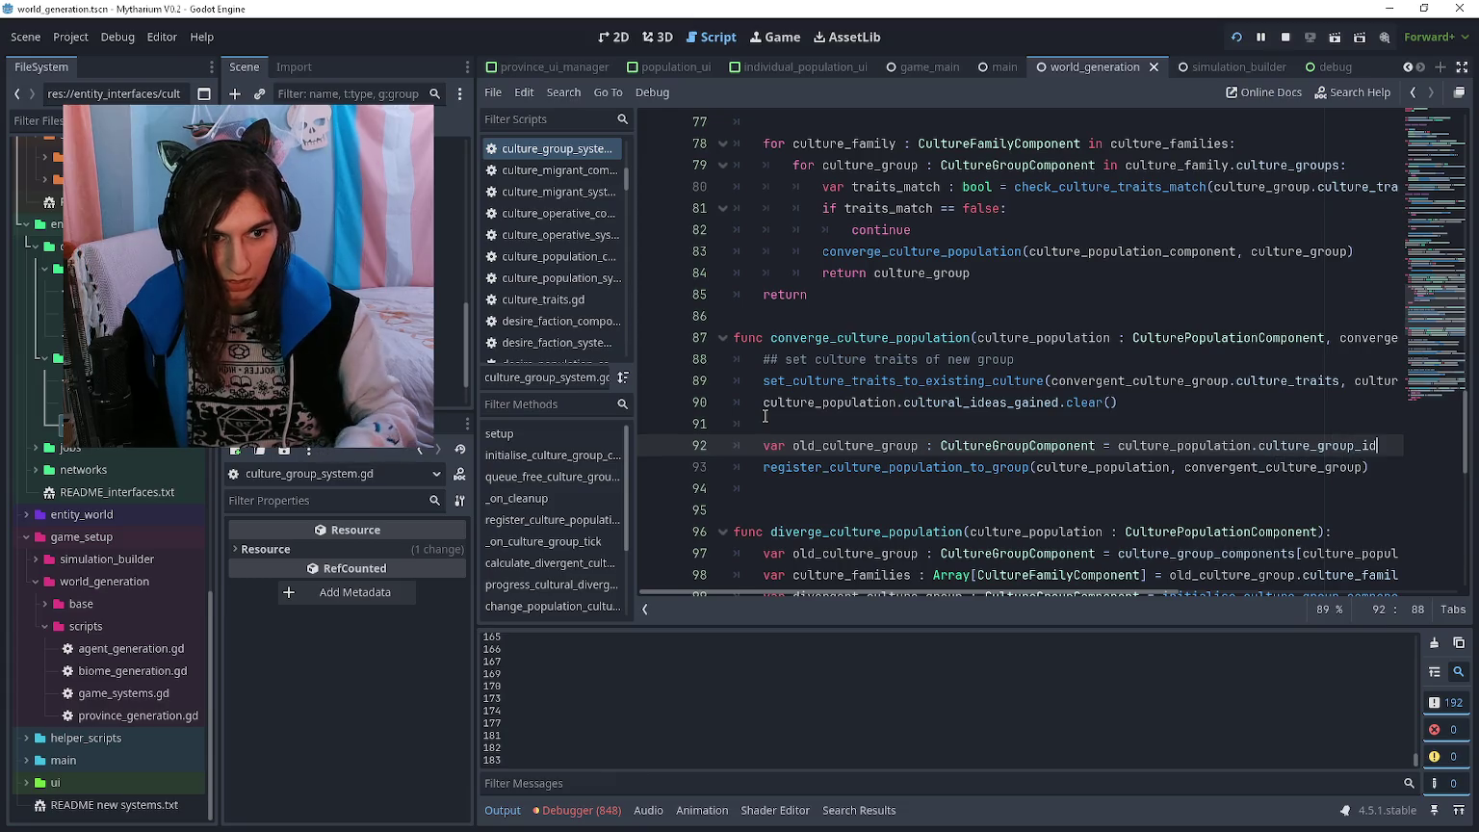
text(culture_gro)
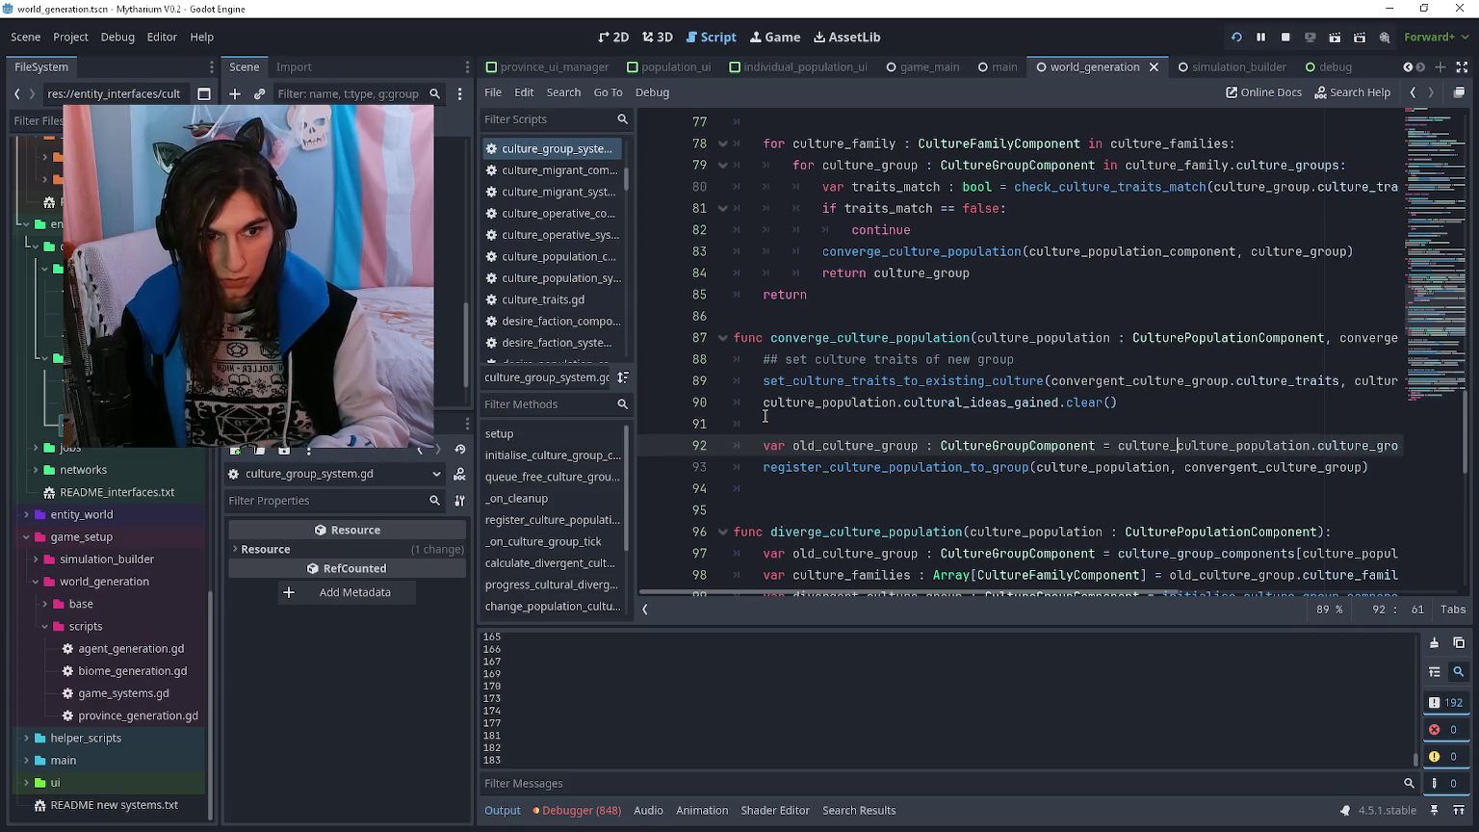
text(up_components[)
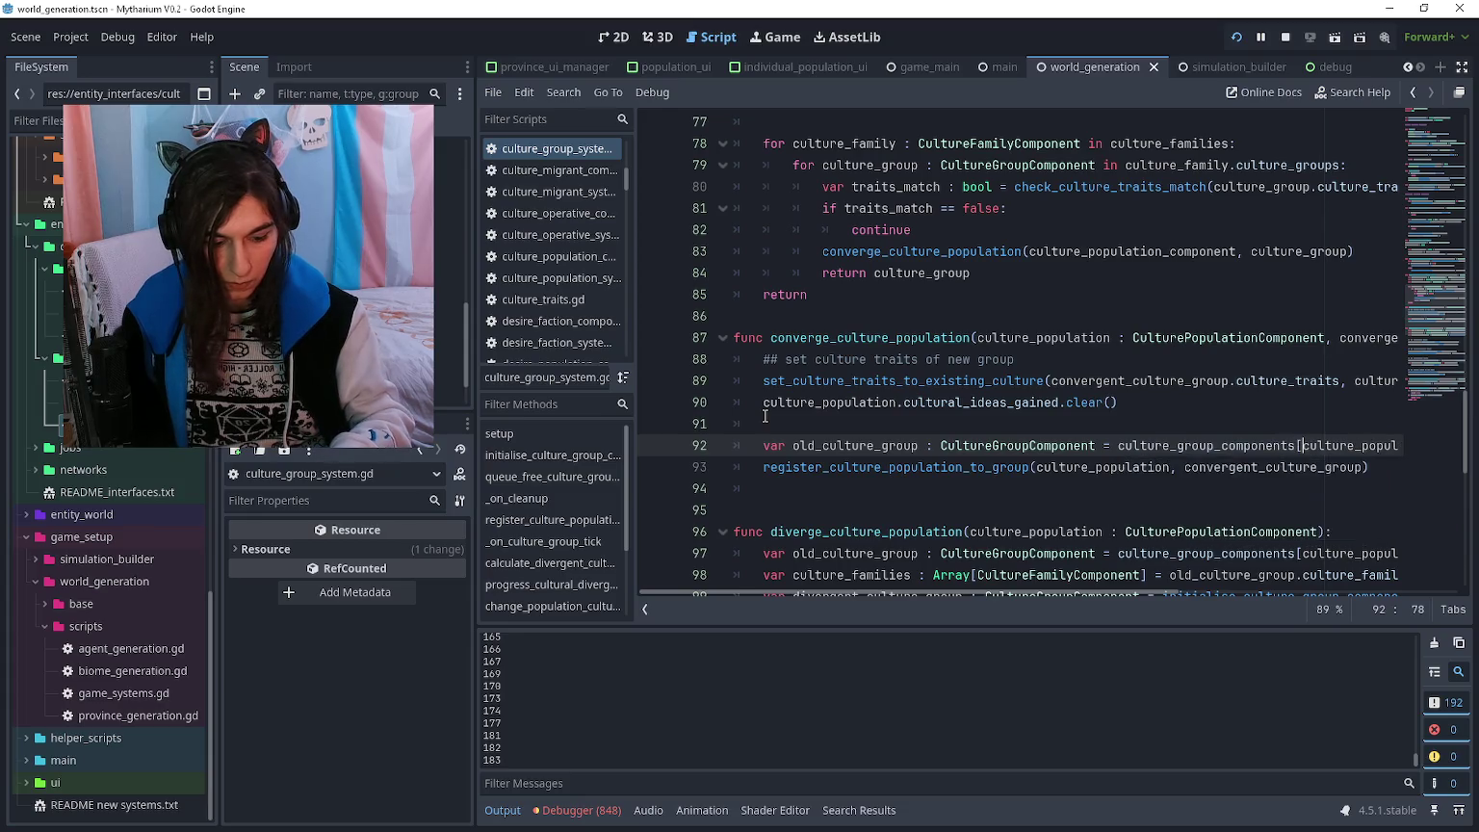
key(End)
text(])
- Add old_culture_group.culture_populations.erase(culture_population) and save the script
key(Return)
text(old_)
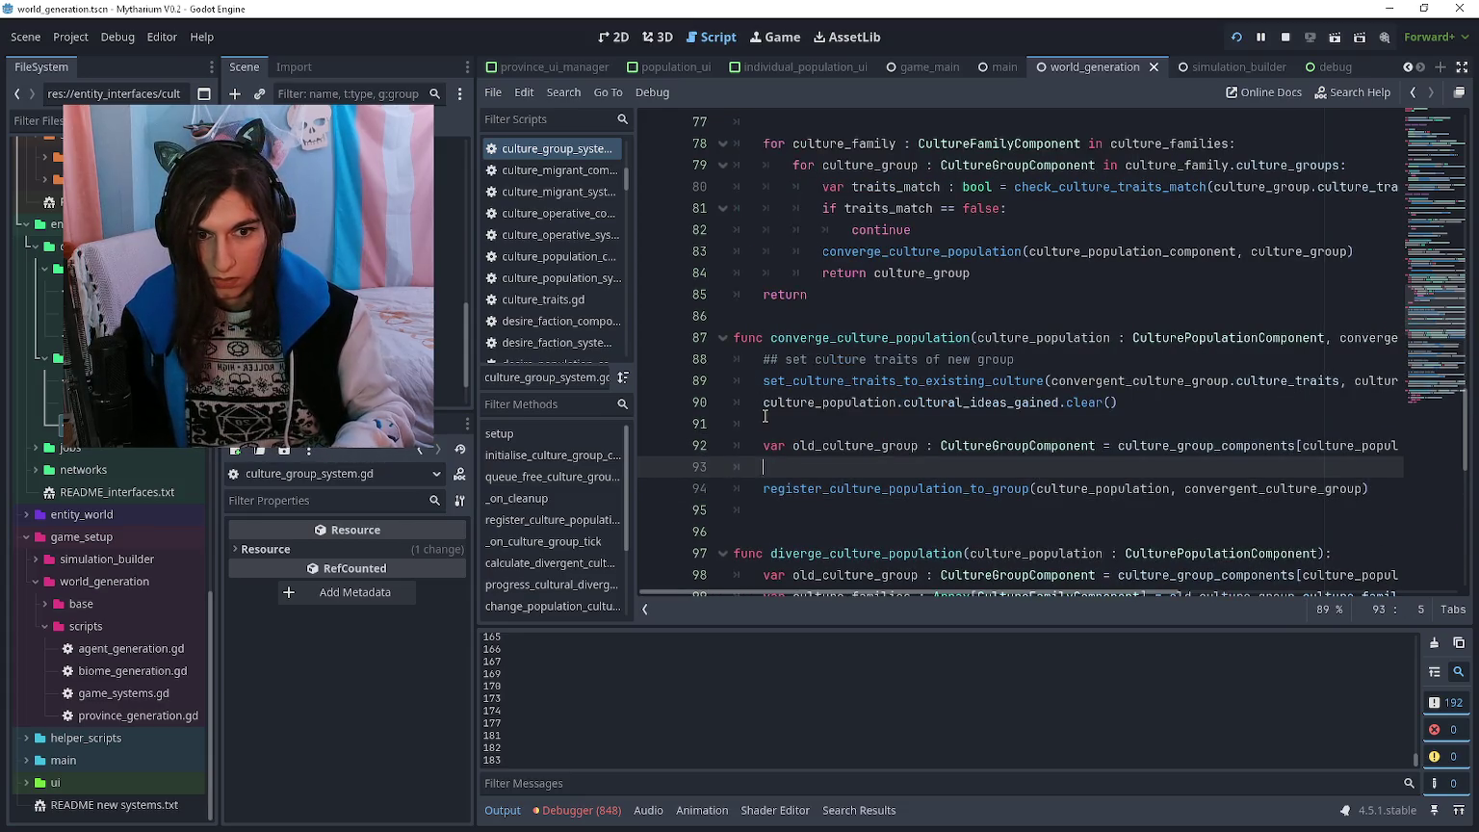
text(culture_grou)
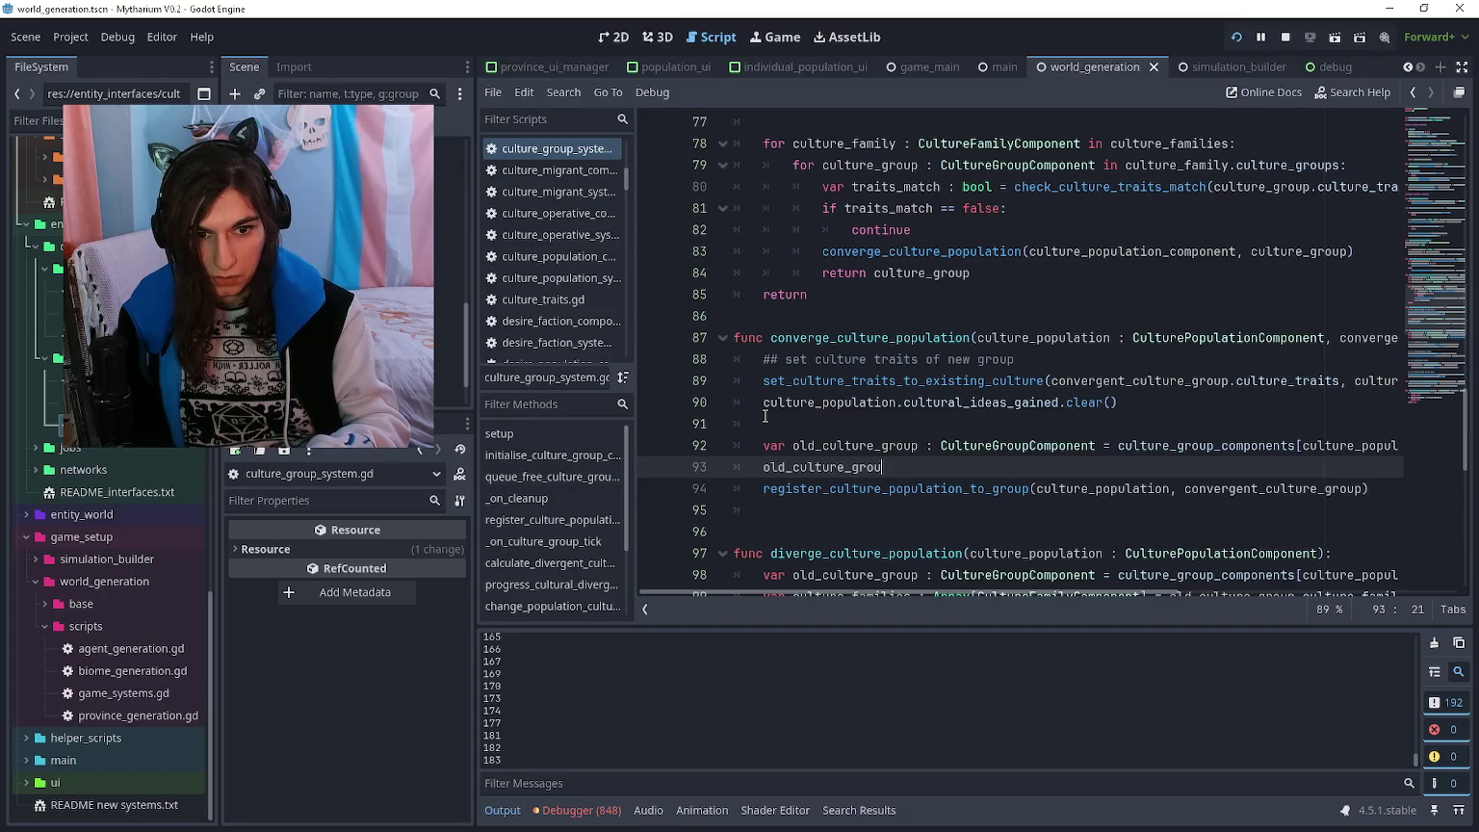
text(p.culture_populations.r)
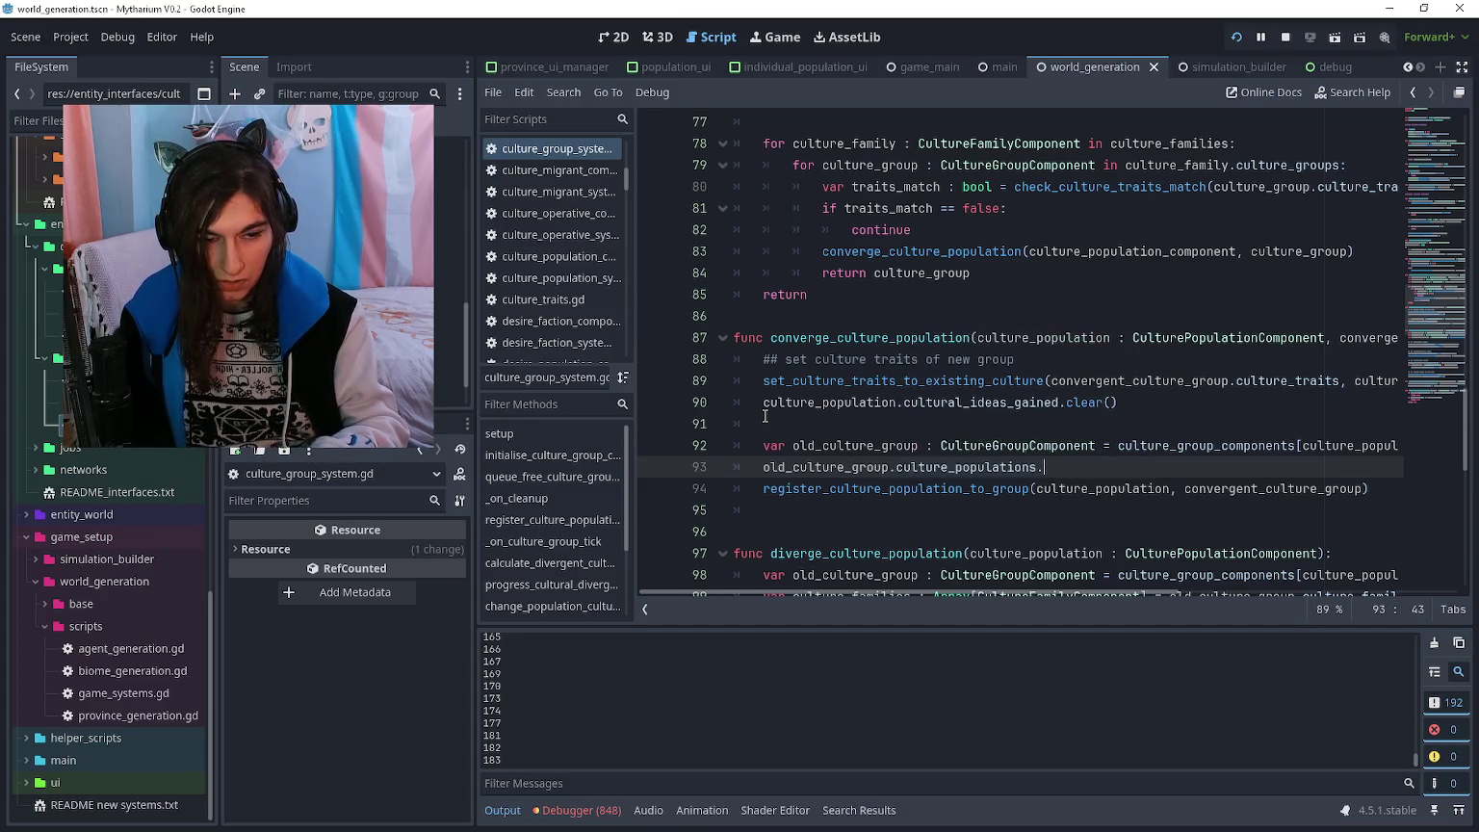
key(BackSpace)
text(erase(culture_group)
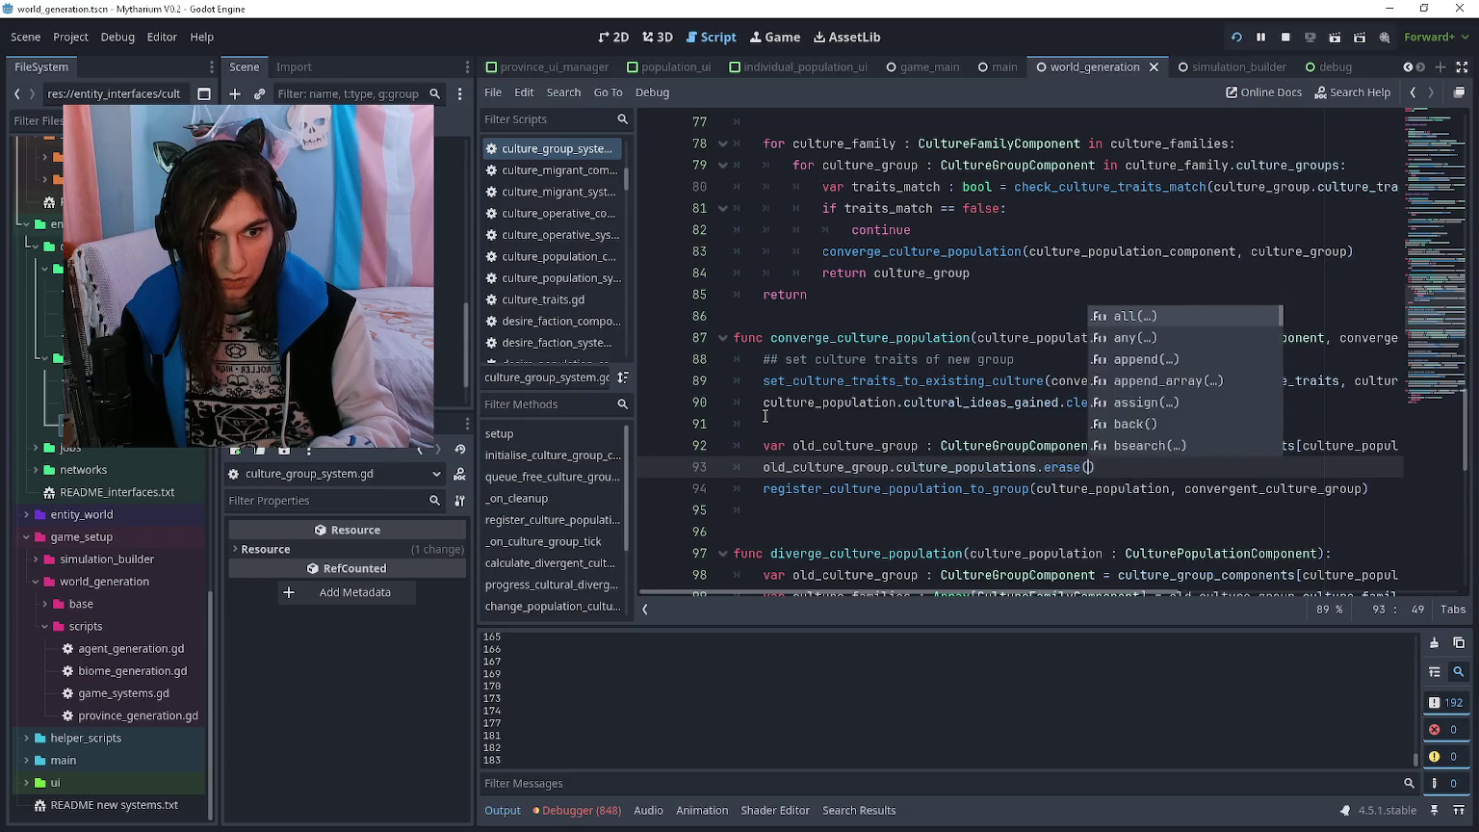
key(BackSpace)
key(BackSpace)
key(BackSpace)
text(pop)
key(Down)
key(Down)
key(Return)
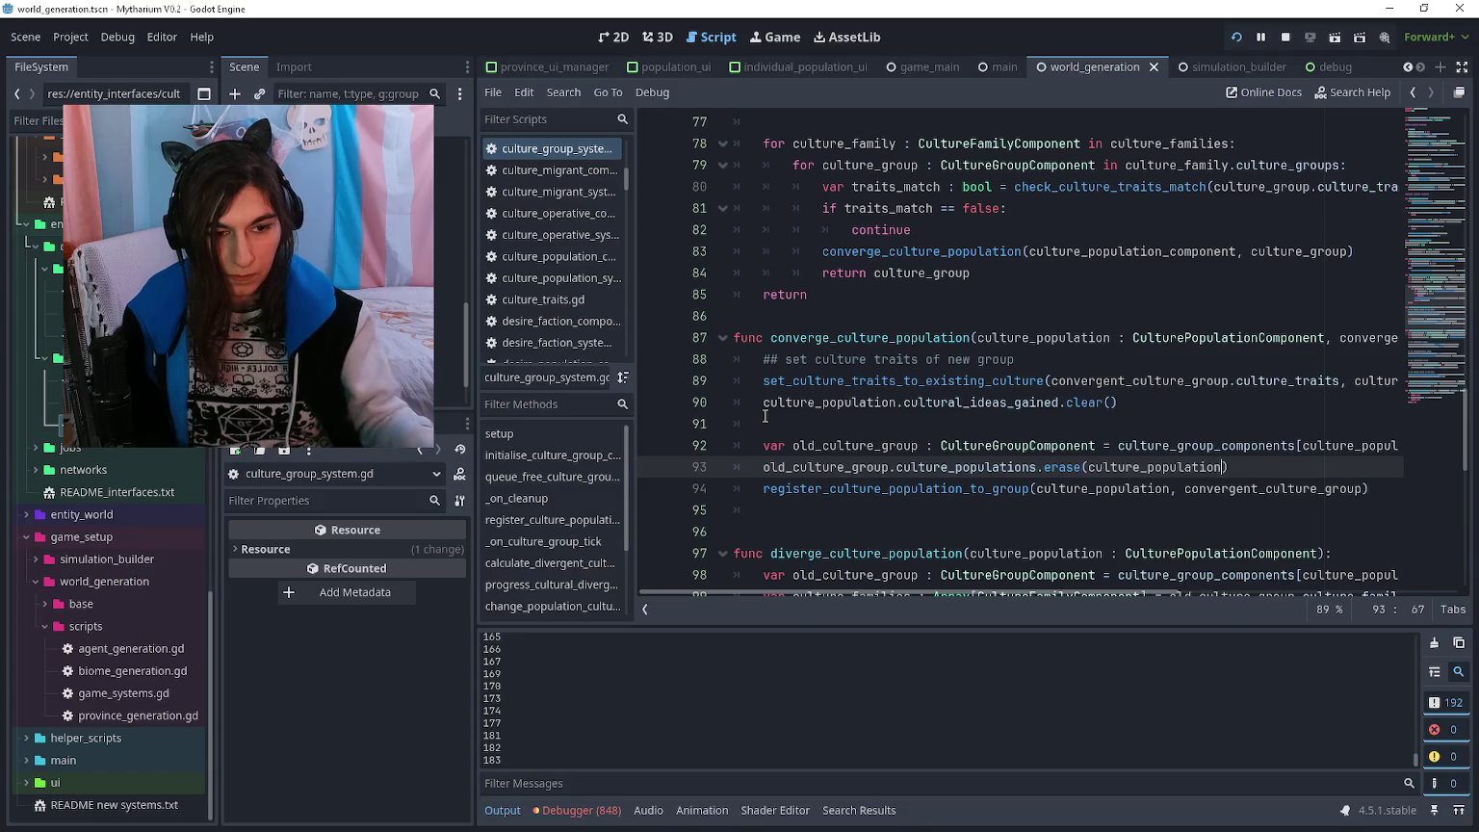
key(ctrl+s)
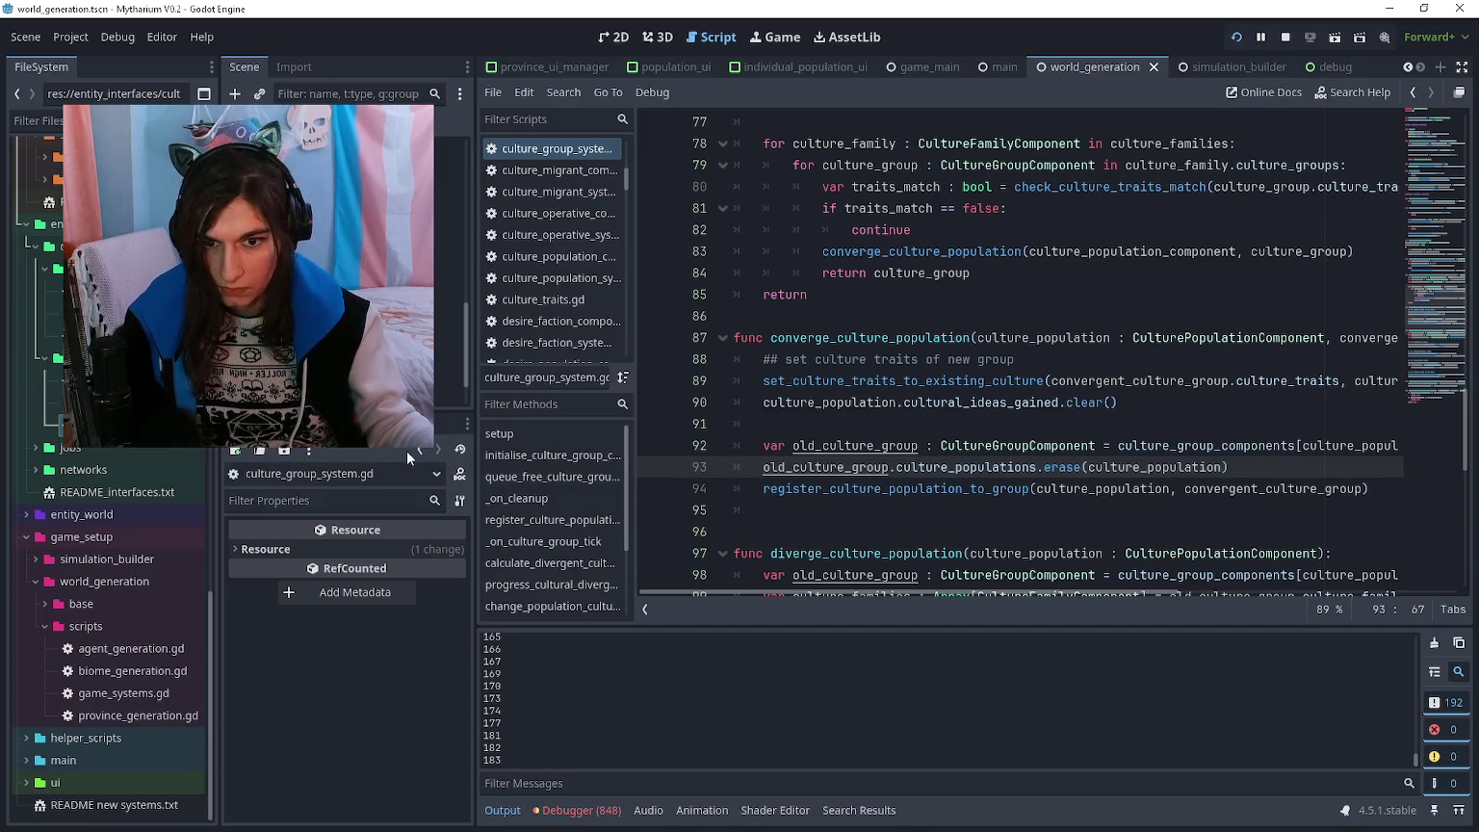
- Step back through the remote Inspector history, briefly opening culture population 249
click(421, 450)
click(419, 450)
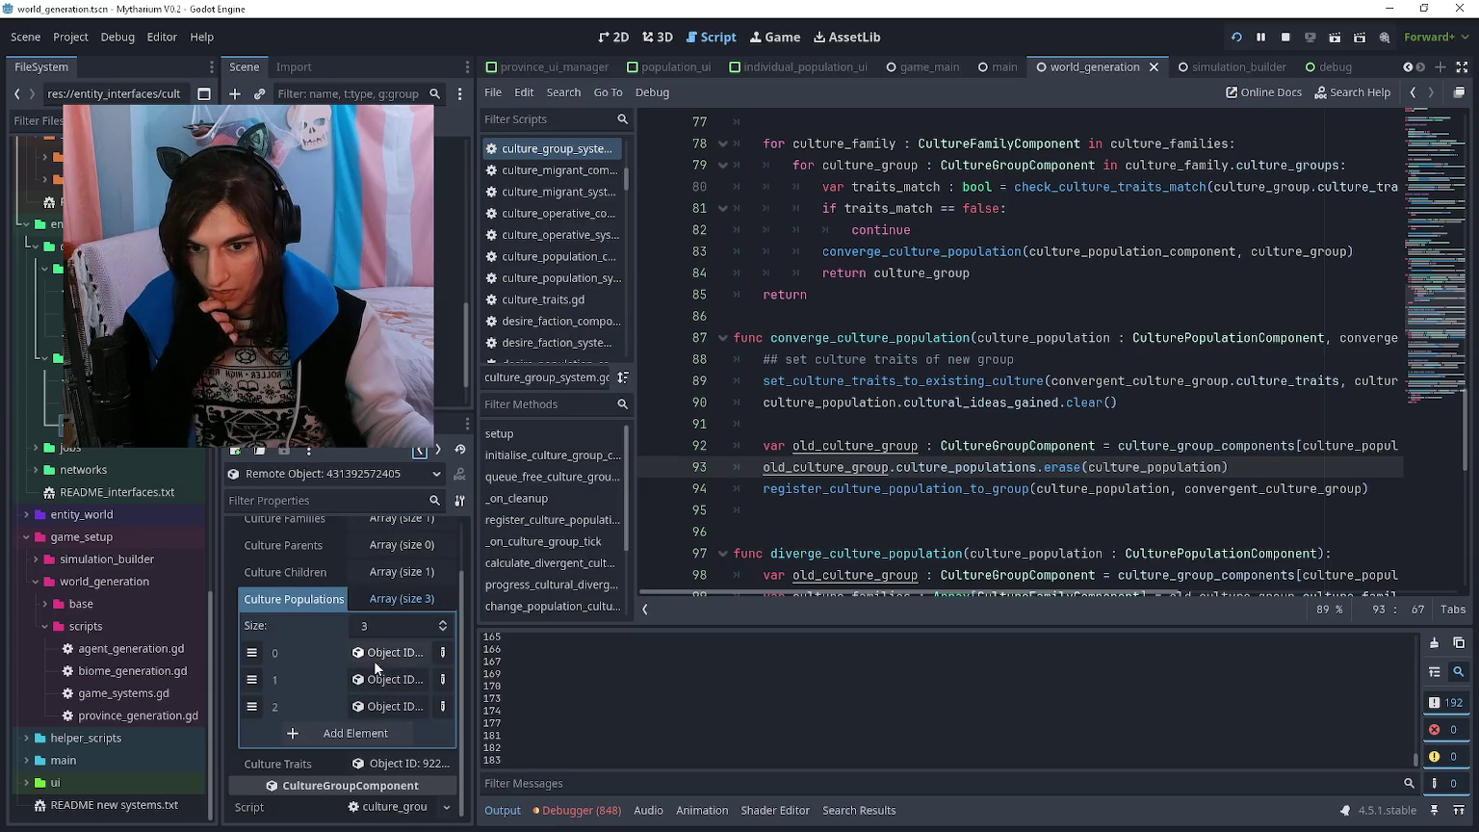
click(376, 660)
click(421, 450)
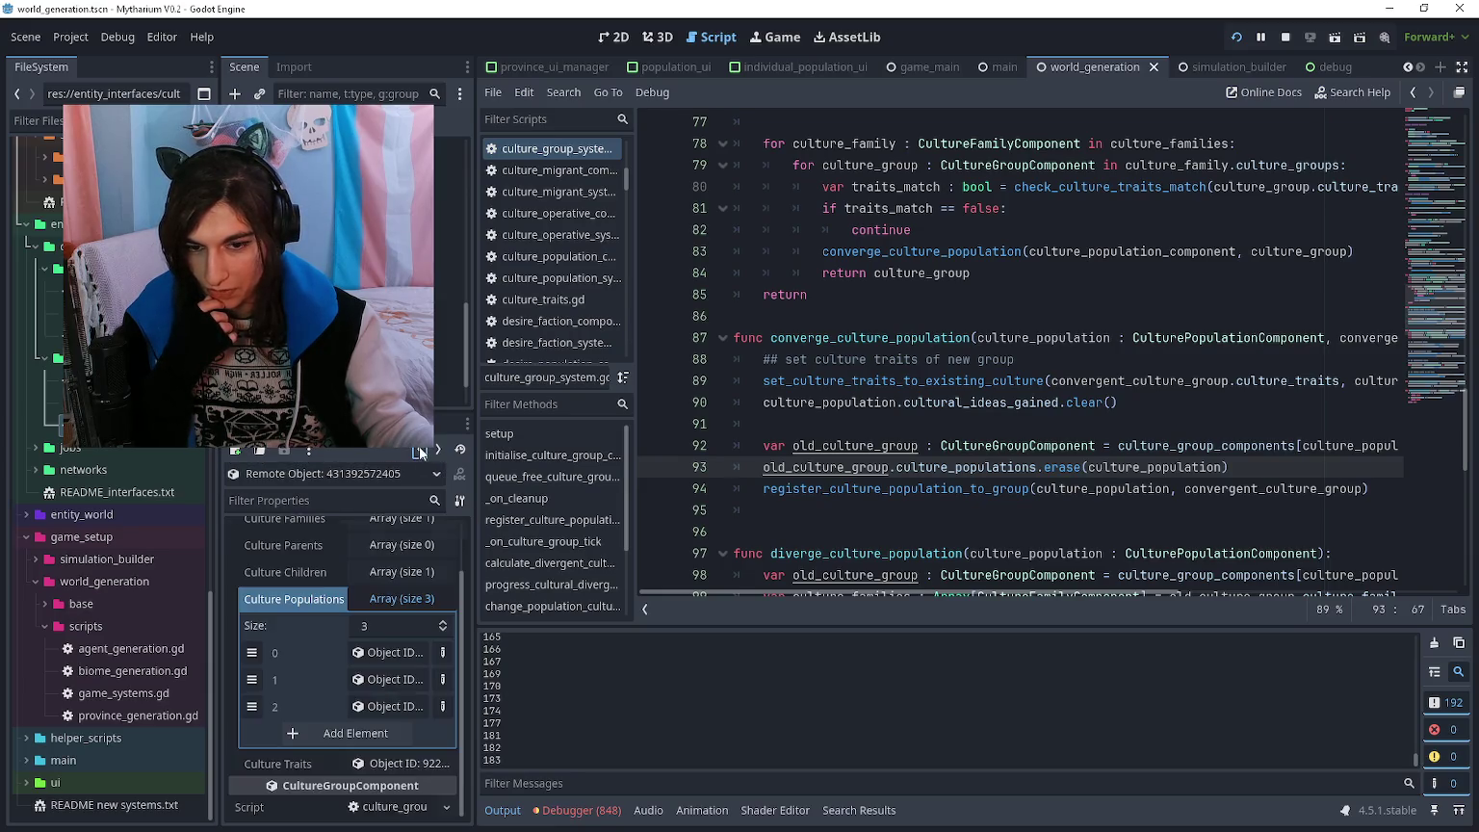
click(421, 451)
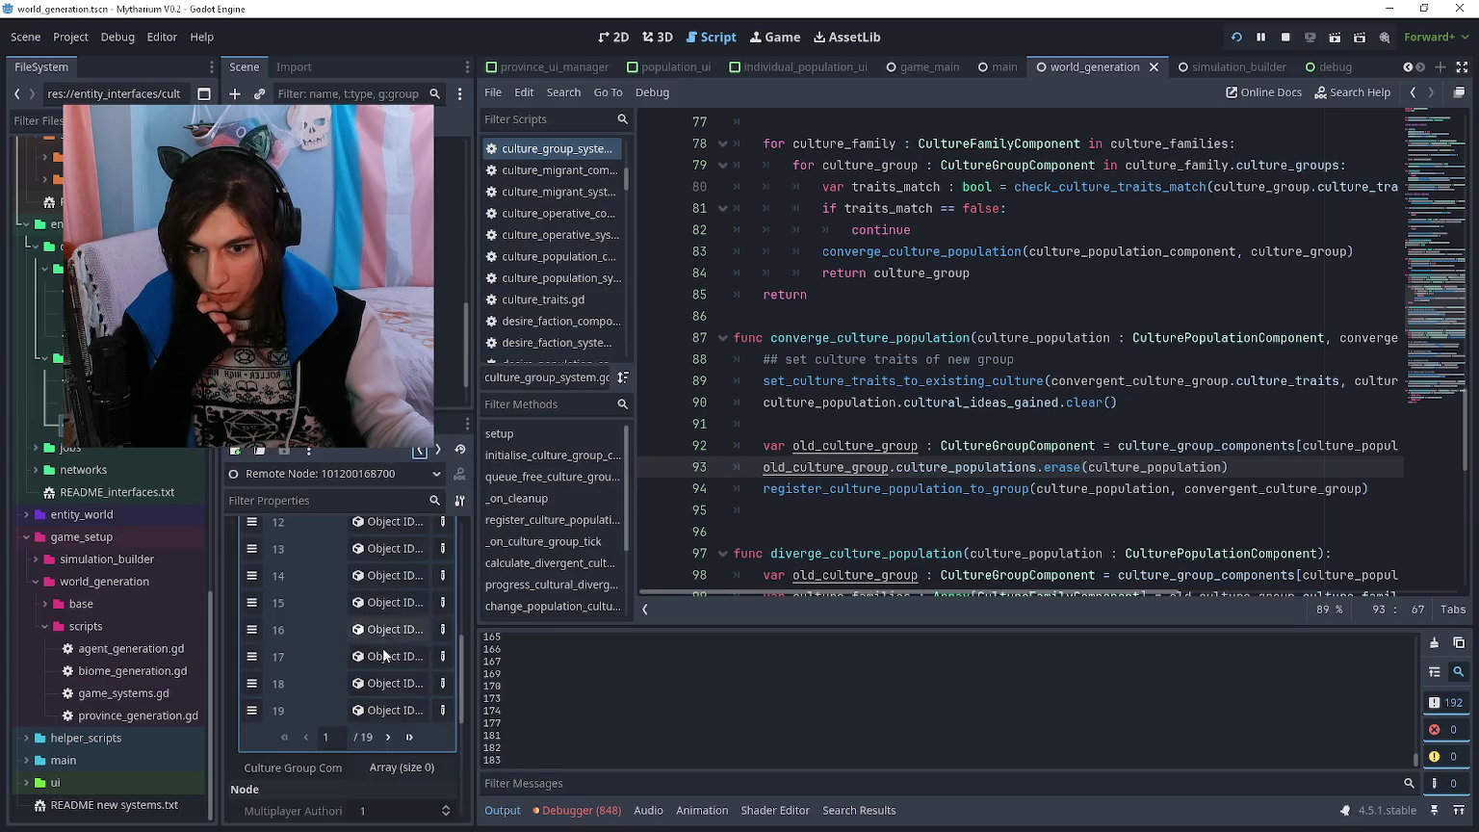
- Page through the remote object list, open culture group 242 and expand its eight Culture Populations
scroll(382, 647, down, 3)
click(389, 662)
click(388, 663)
click(387, 663)
click(389, 662)
click(388, 662)
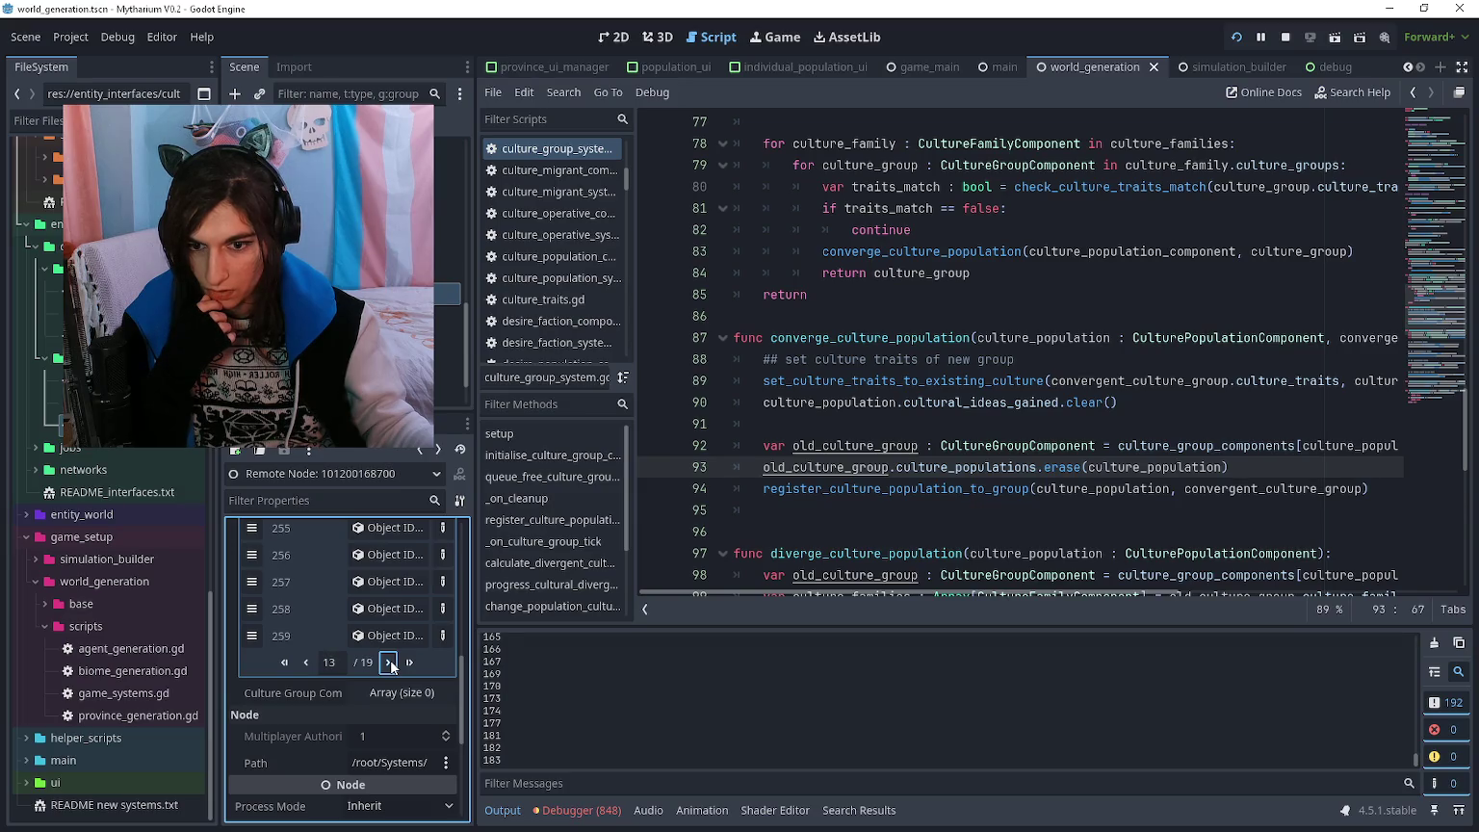
scroll(381, 645, up, 3)
scroll(379, 633, up, 2)
click(376, 594)
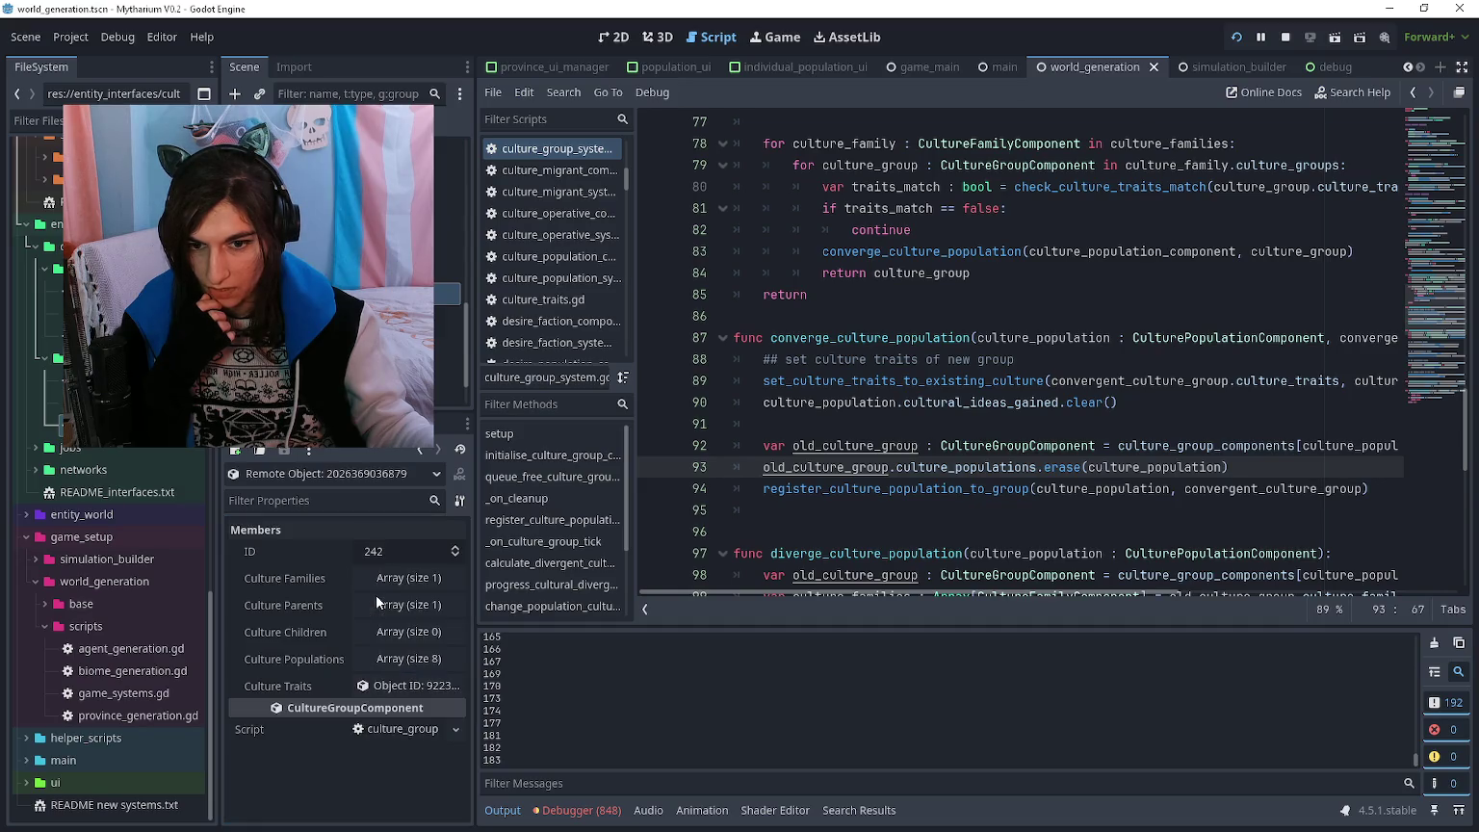
click(398, 659)
scroll(400, 653, down, 3)
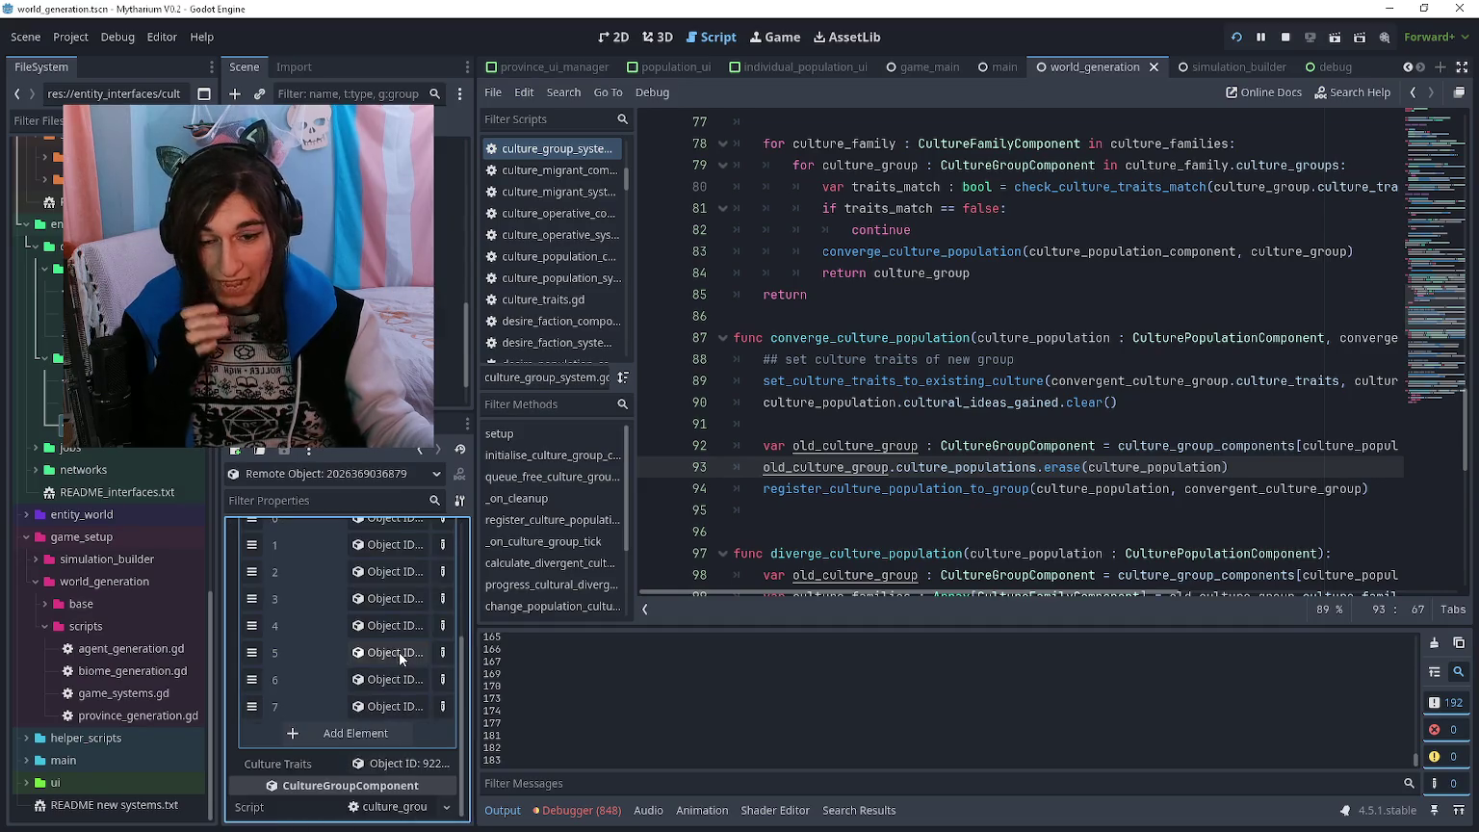
scroll(399, 651, up, 1)
click(818, 511)
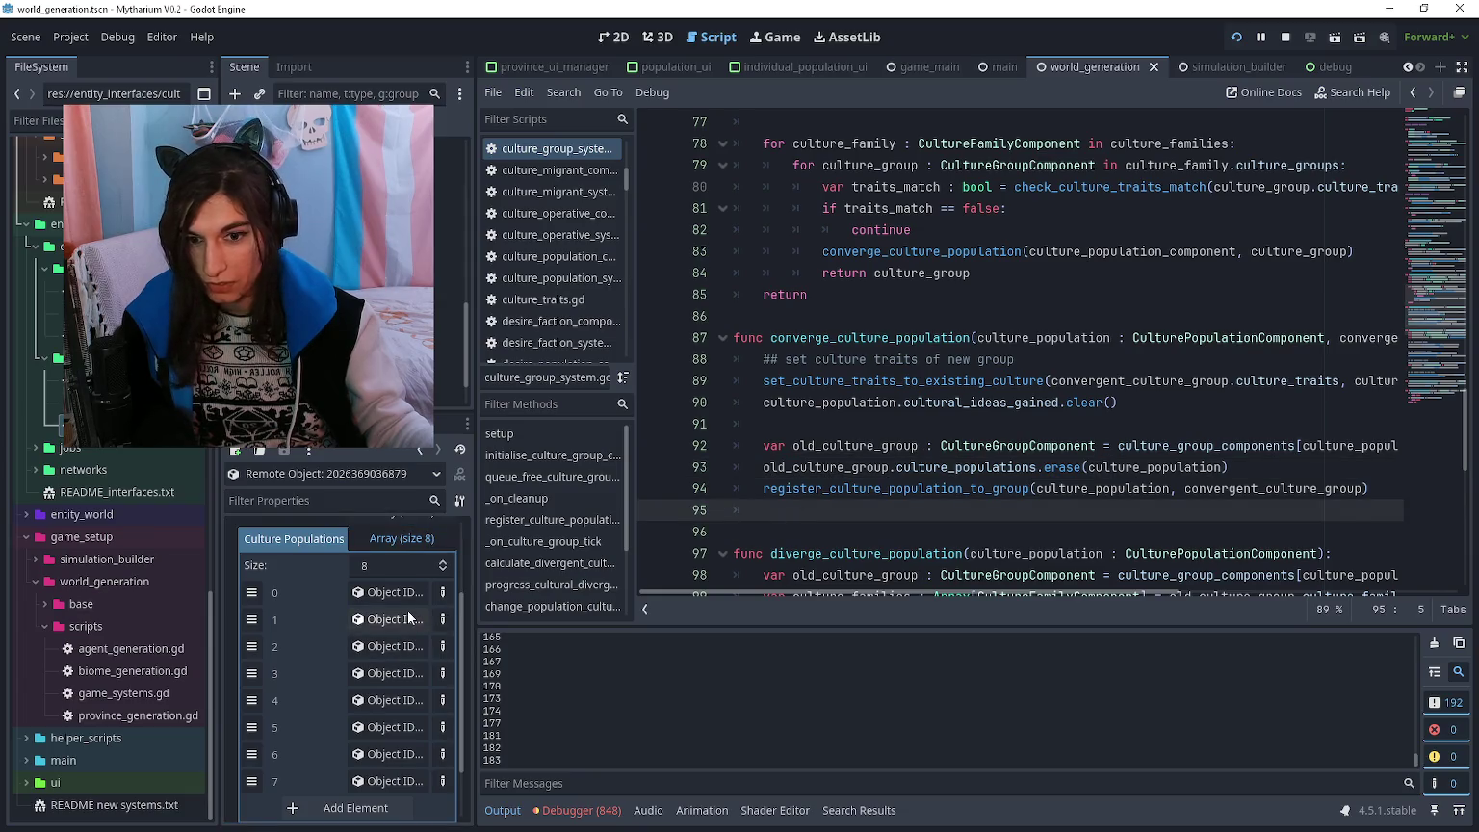
- Open the group's culture populations in turn: 959, 1088, 1226 and 432
click(404, 594)
click(418, 451)
click(390, 653)
click(420, 449)
click(373, 634)
click(420, 449)
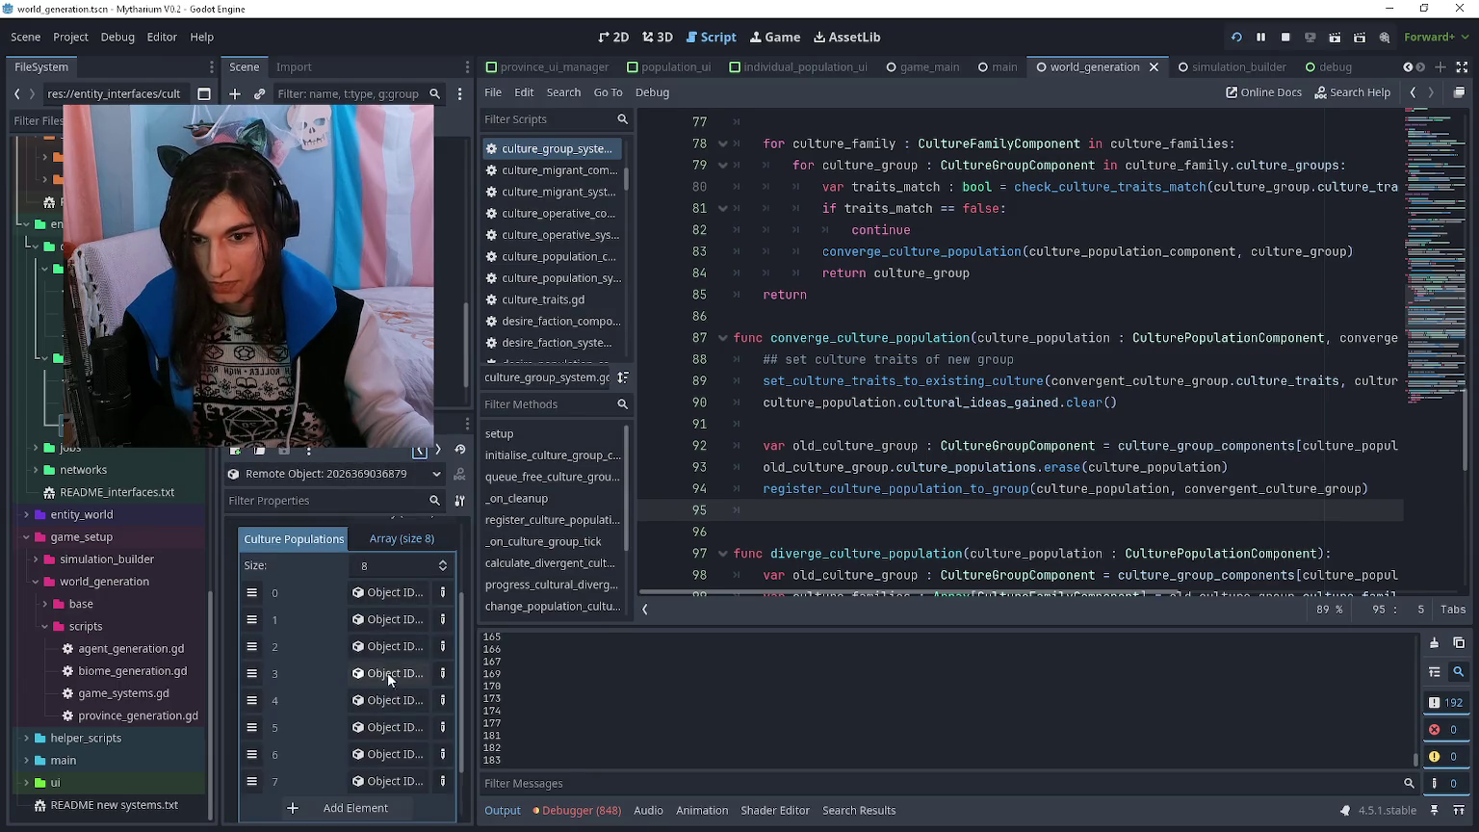
click(388, 672)
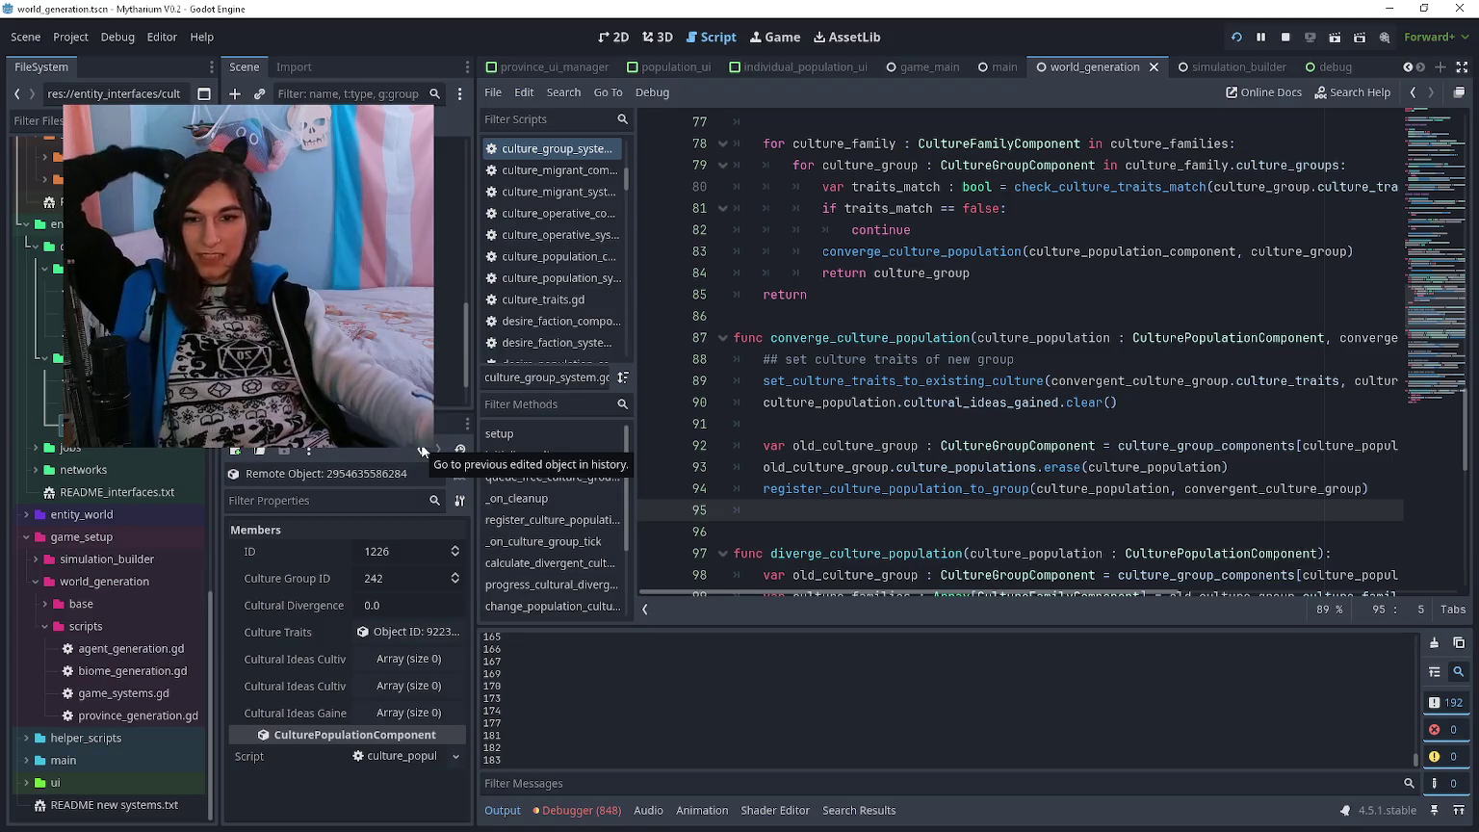
click(420, 443)
click(390, 775)
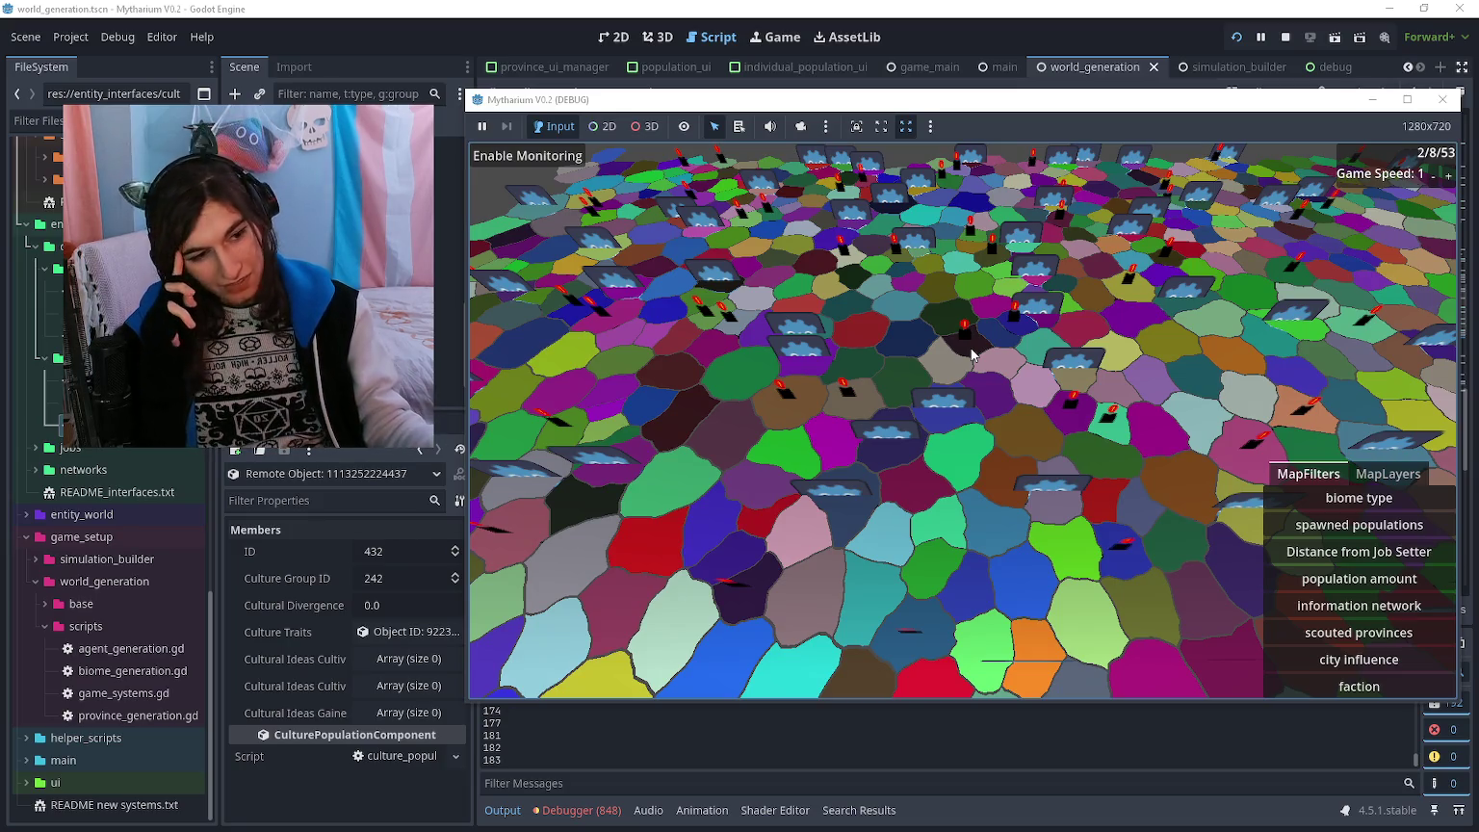
- Bring the Godot editor back in front of the running game window
click(1054, 9)
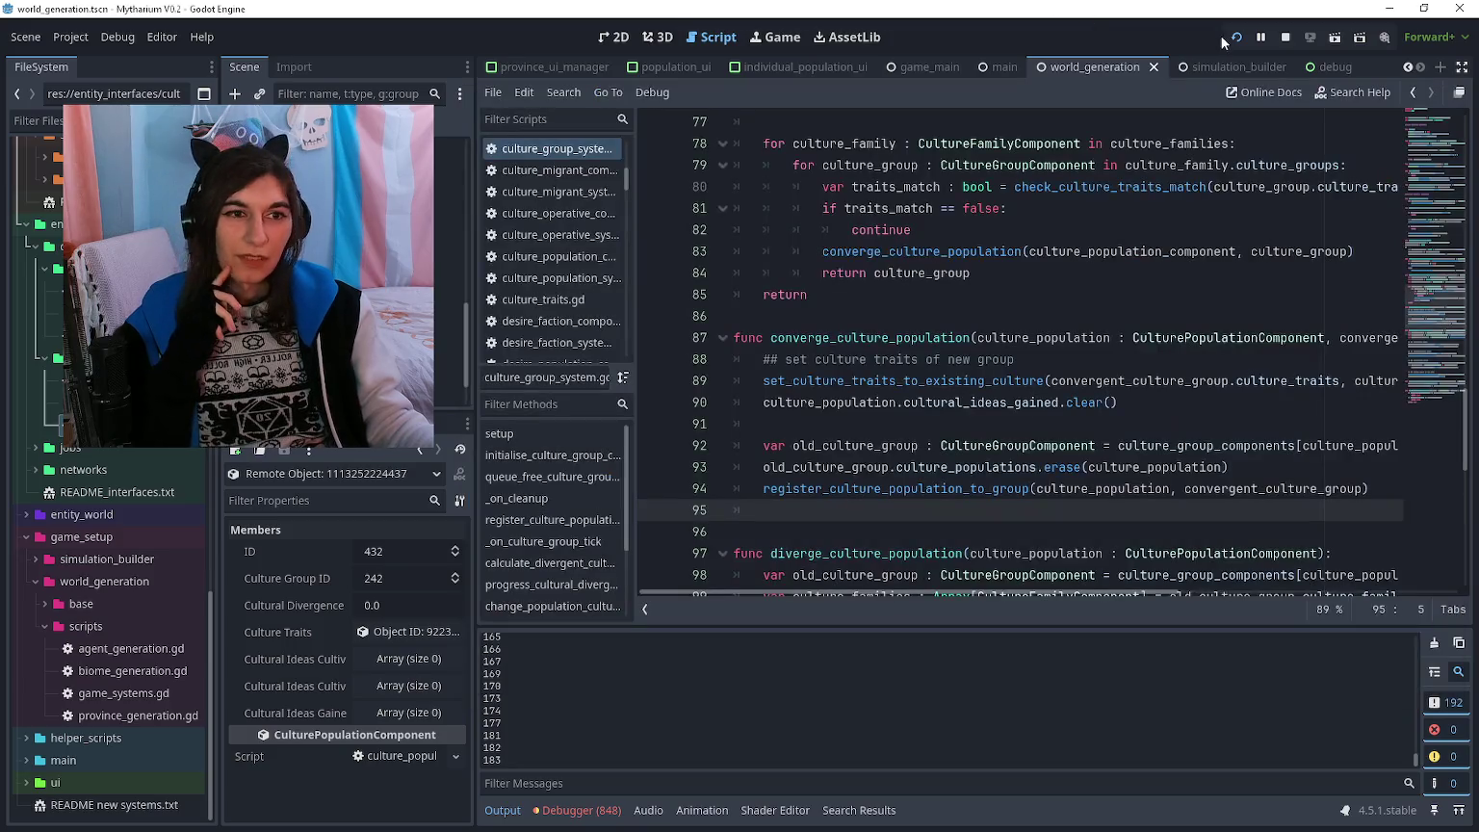
- Stop the running game and place the caret near converge_culture_population at line 86
click(1282, 38)
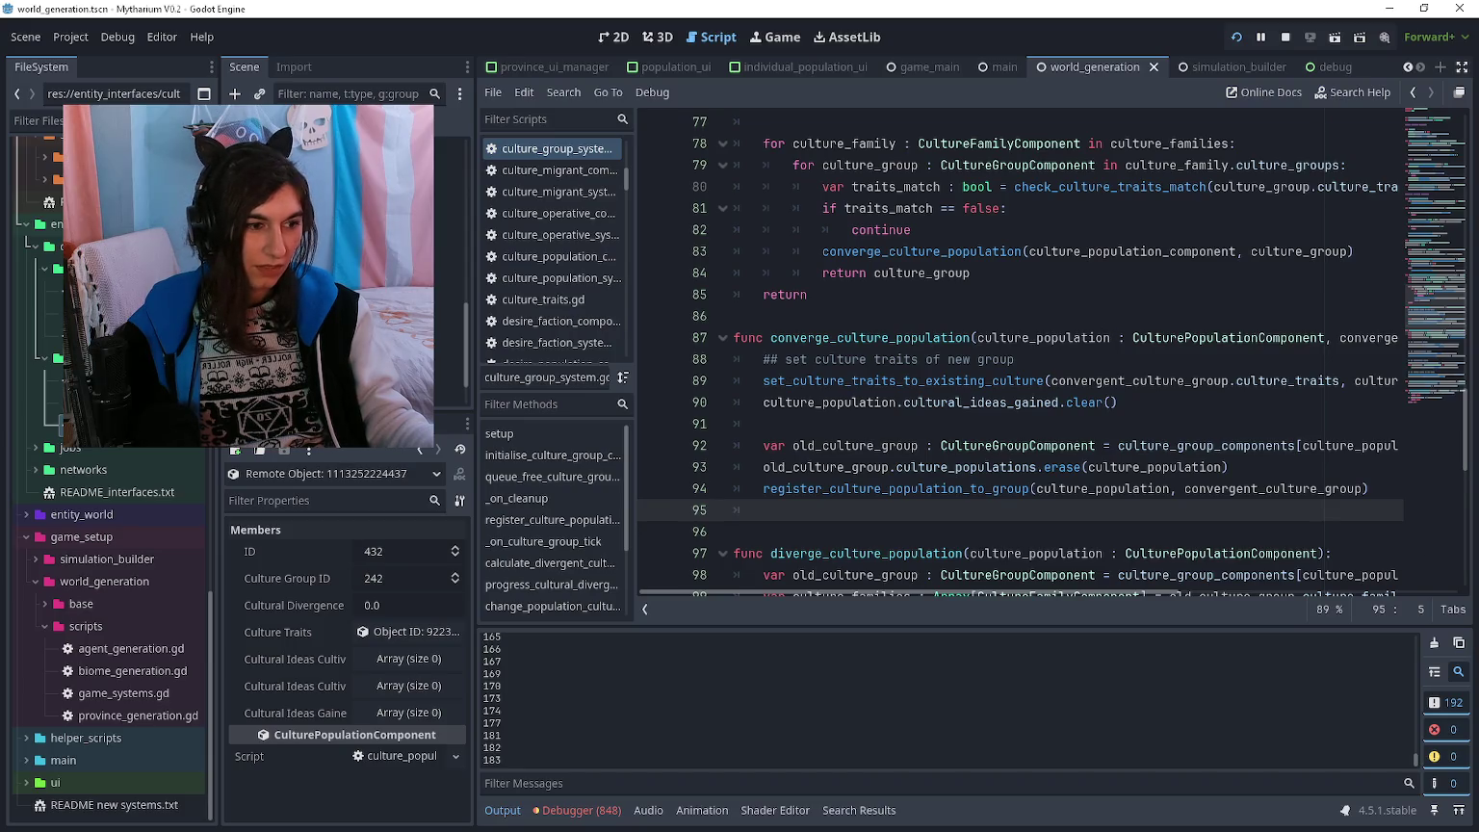
click(1054, 317)
click(1042, 297)
click(1043, 332)
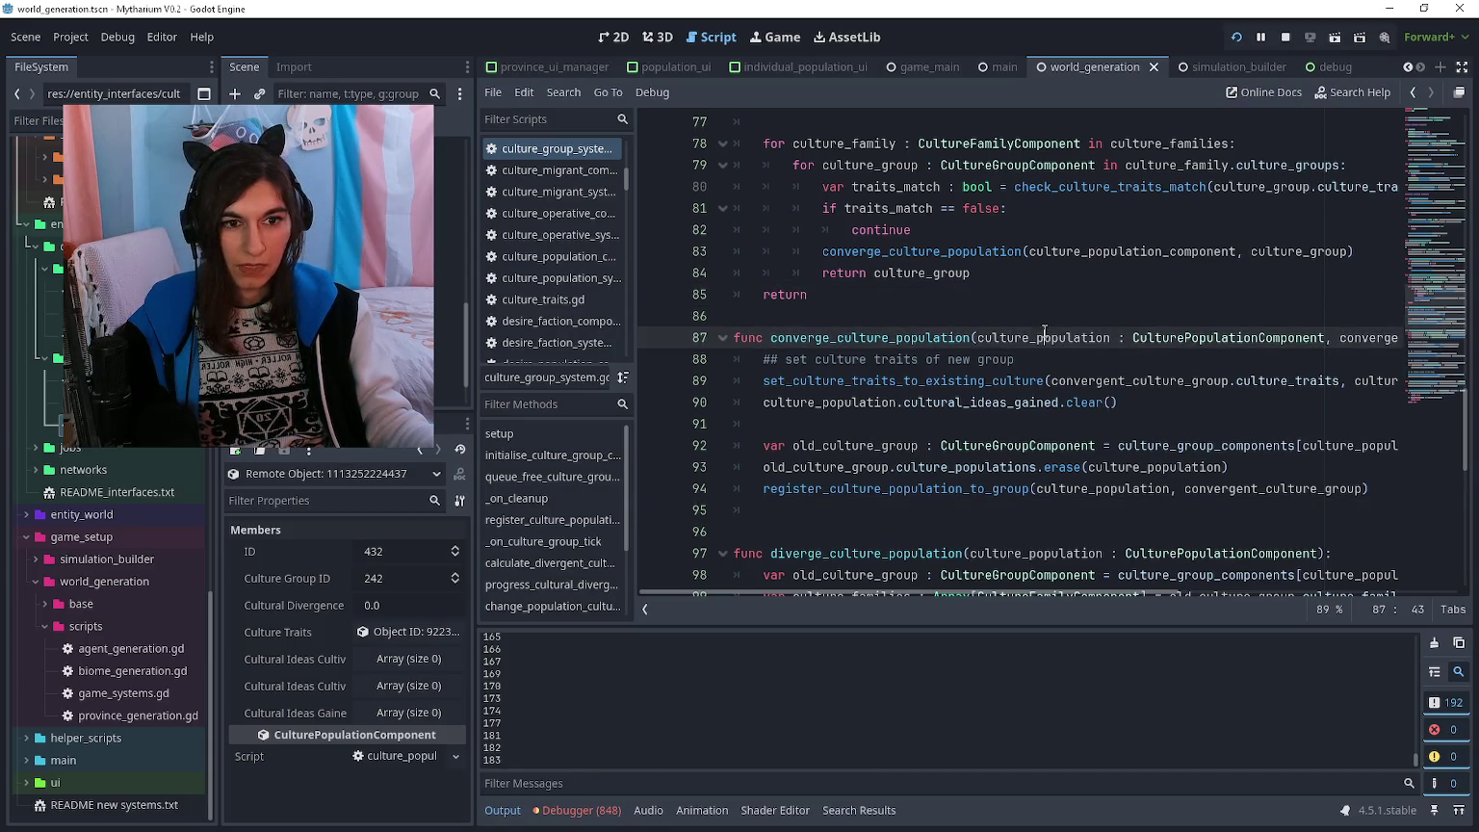
key(Up)
key(Up)
click(973, 321)
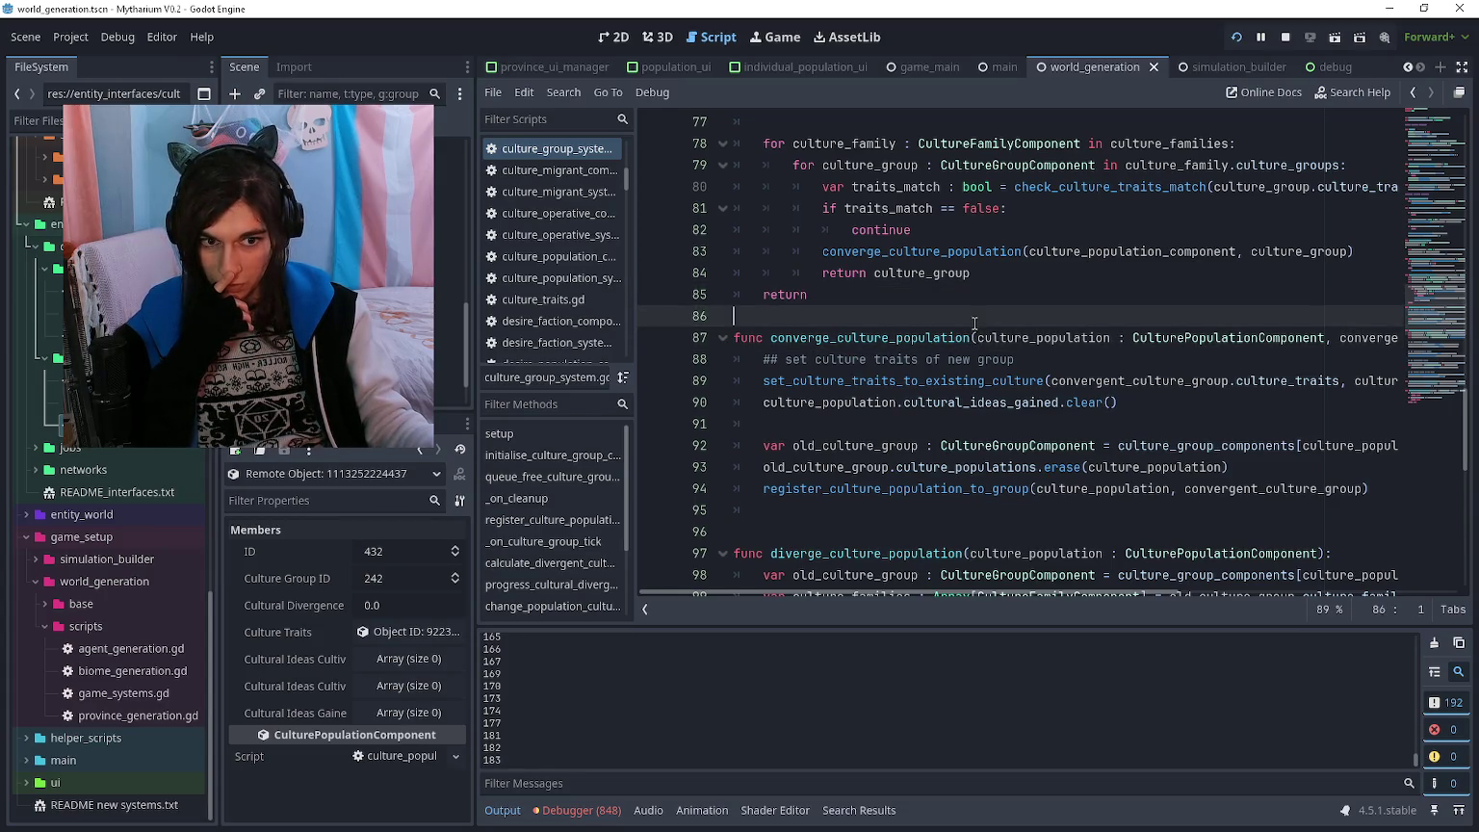
- Review the code around line 86, then move the FileSystem dock to the agent components folder
scroll(194, 408, down, 10)
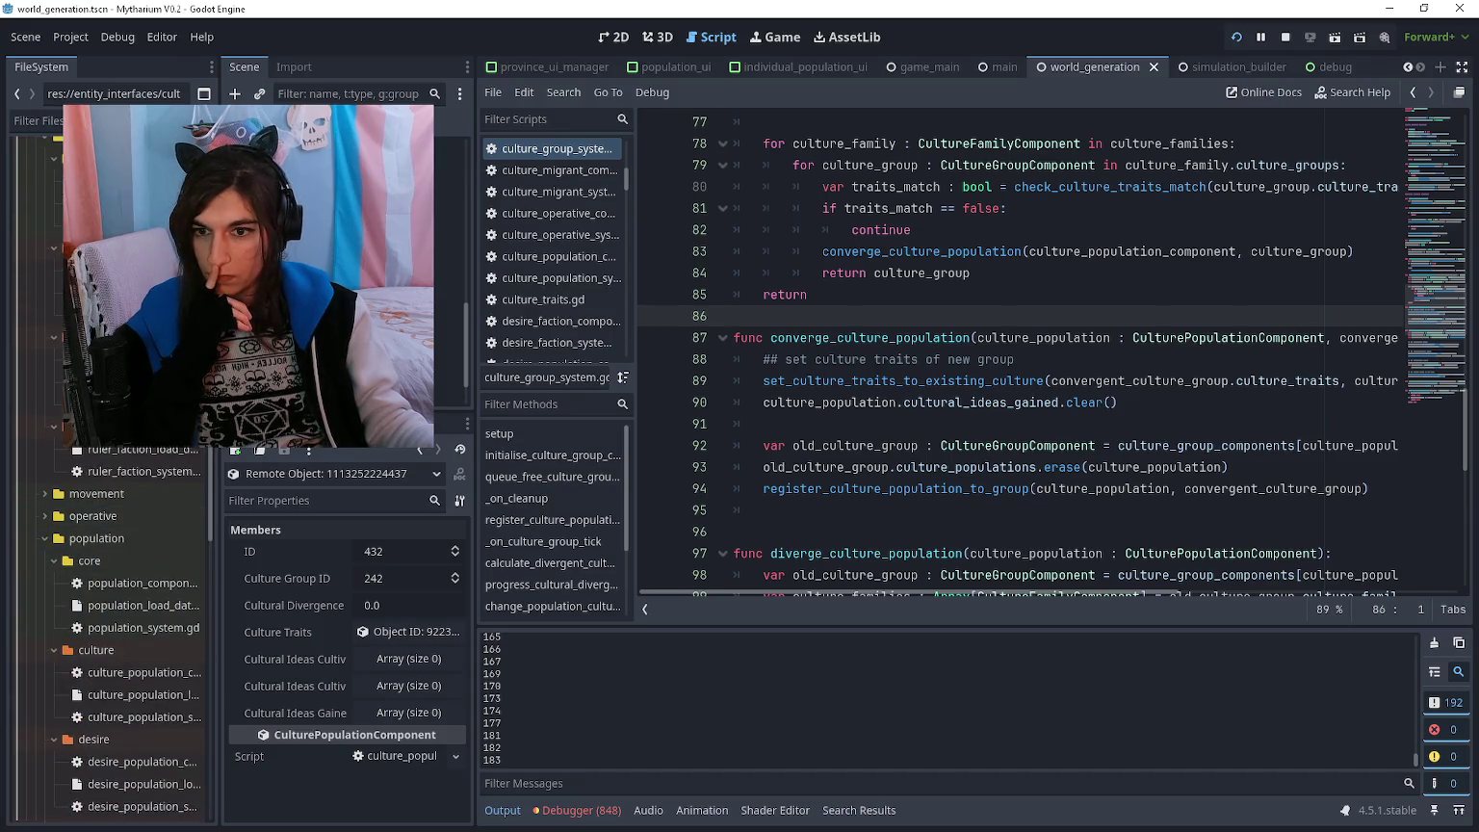
scroll(125, 625, up, 4)
scroll(96, 484, up, 6)
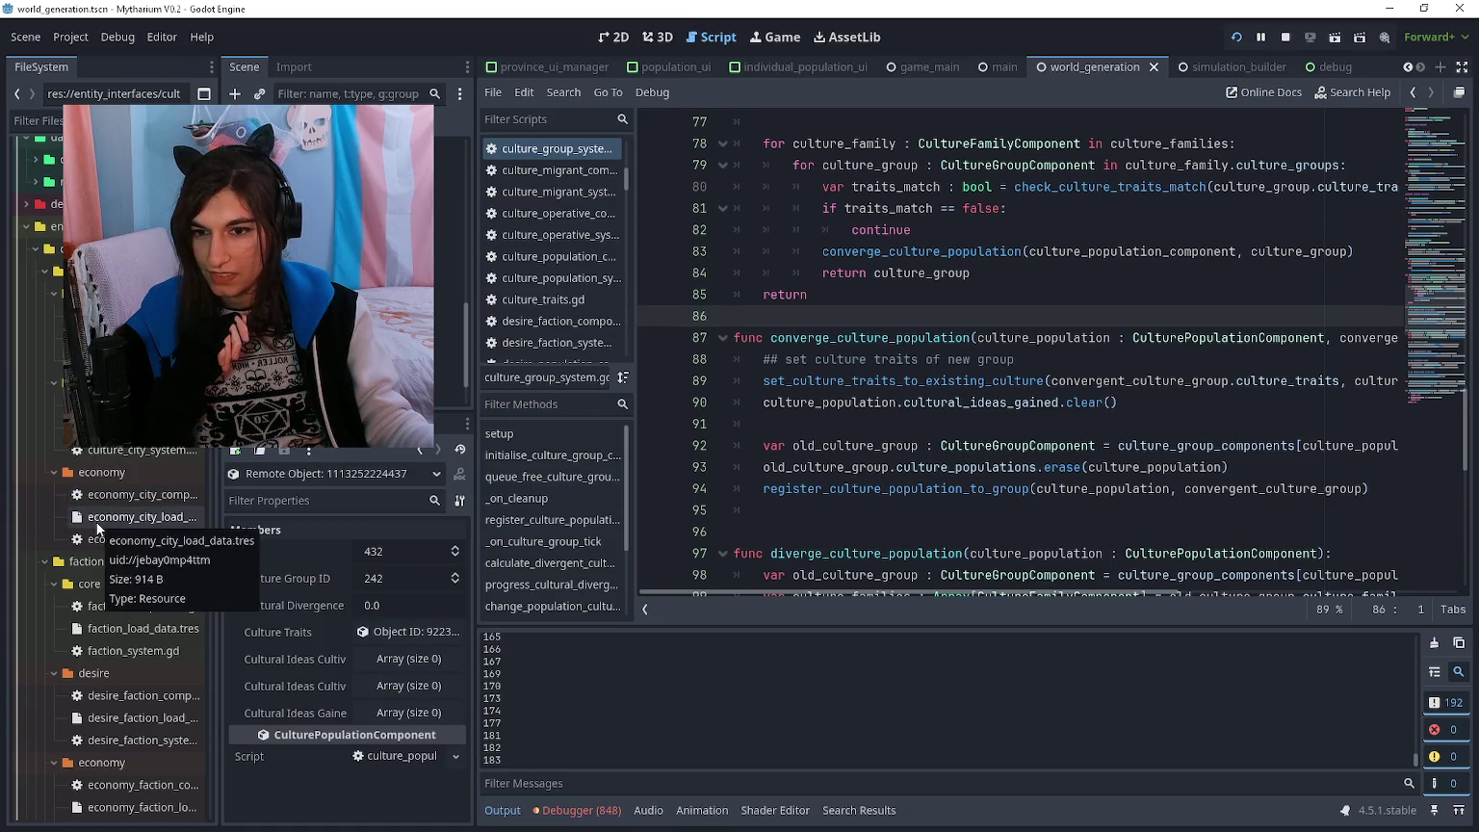
scroll(102, 500, down, 4)
scroll(103, 500, down, 2)
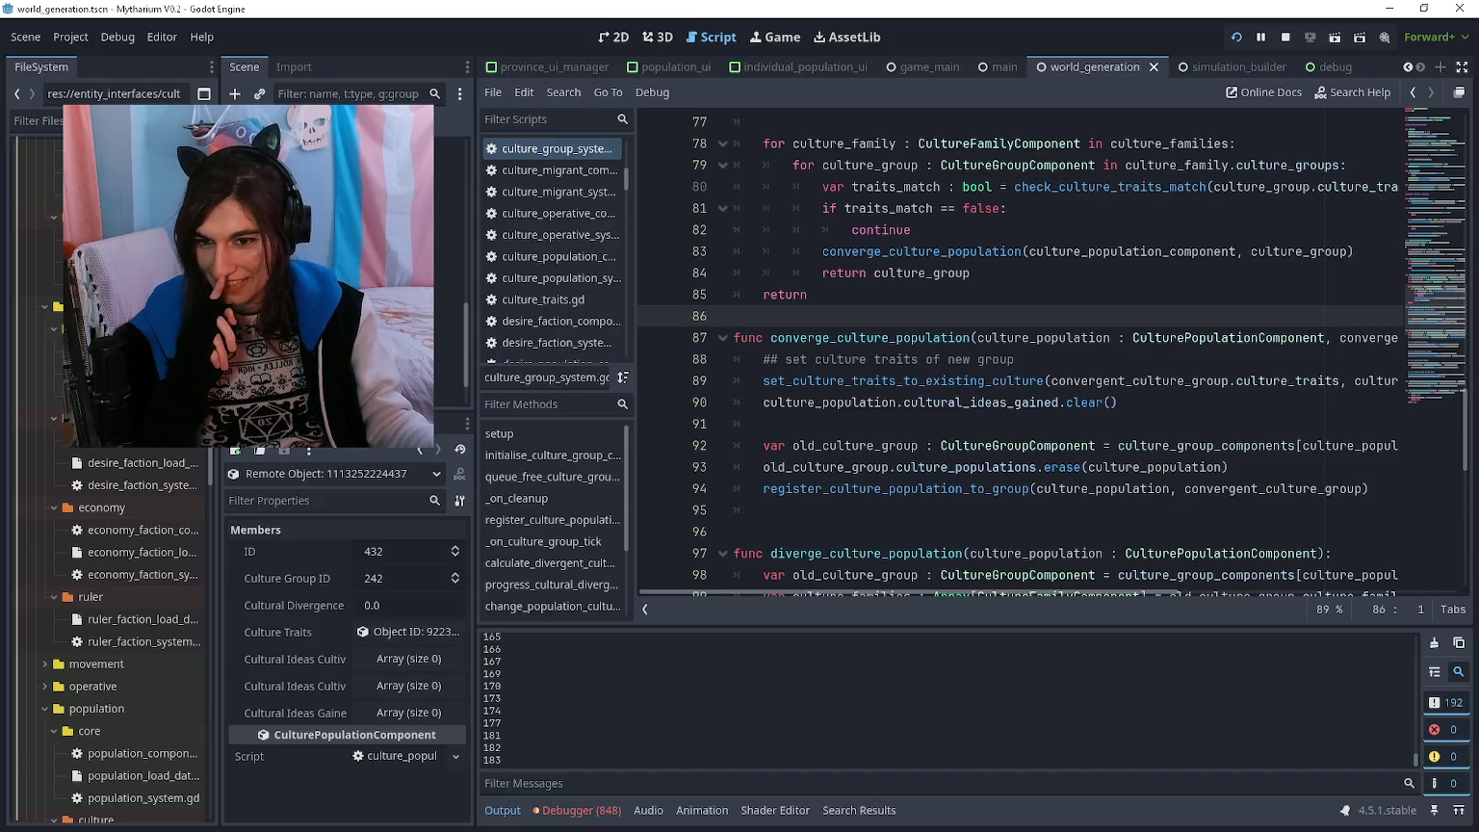
key(Down)
key(Down)
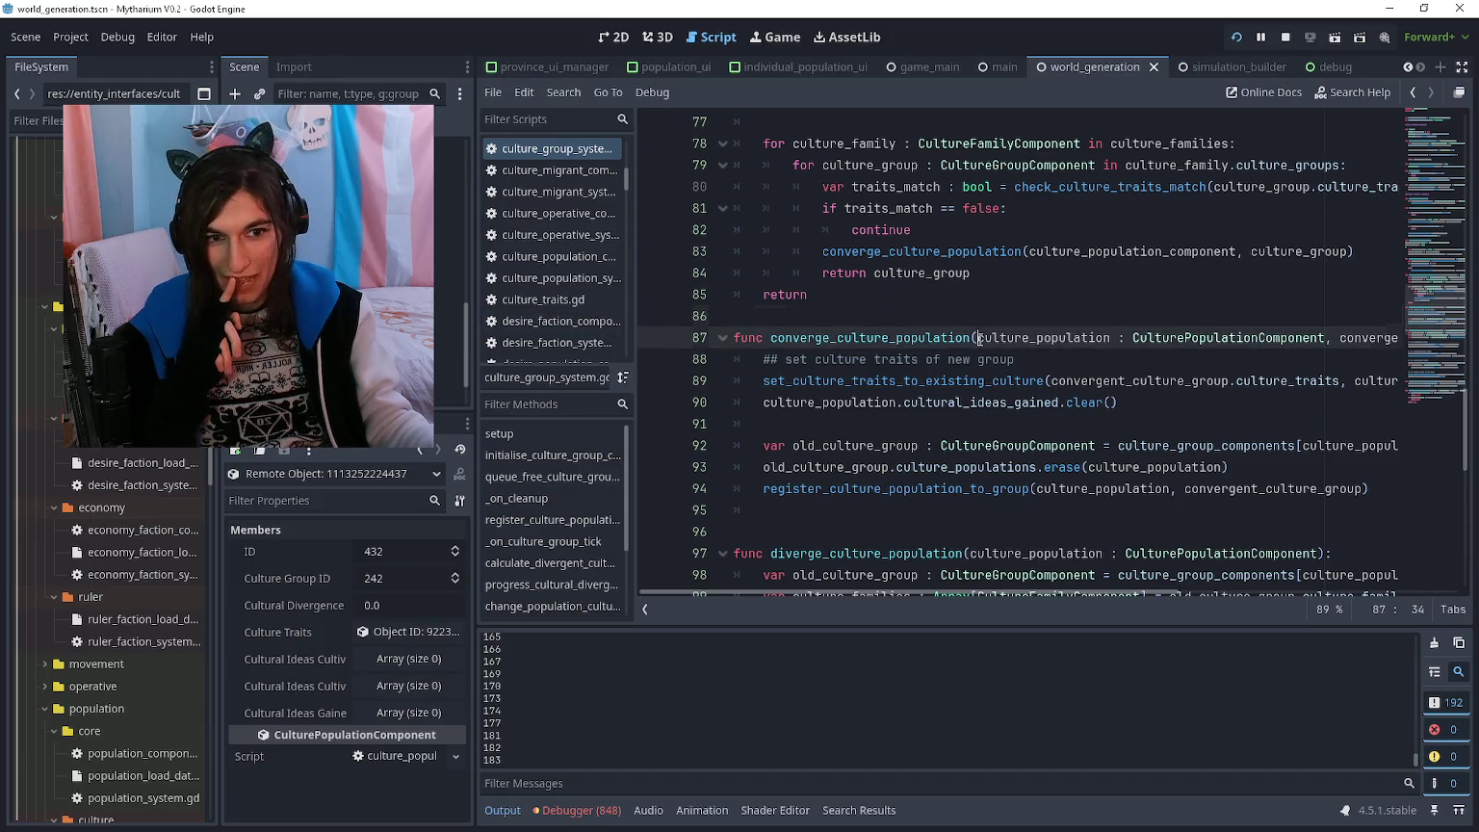
key(Up)
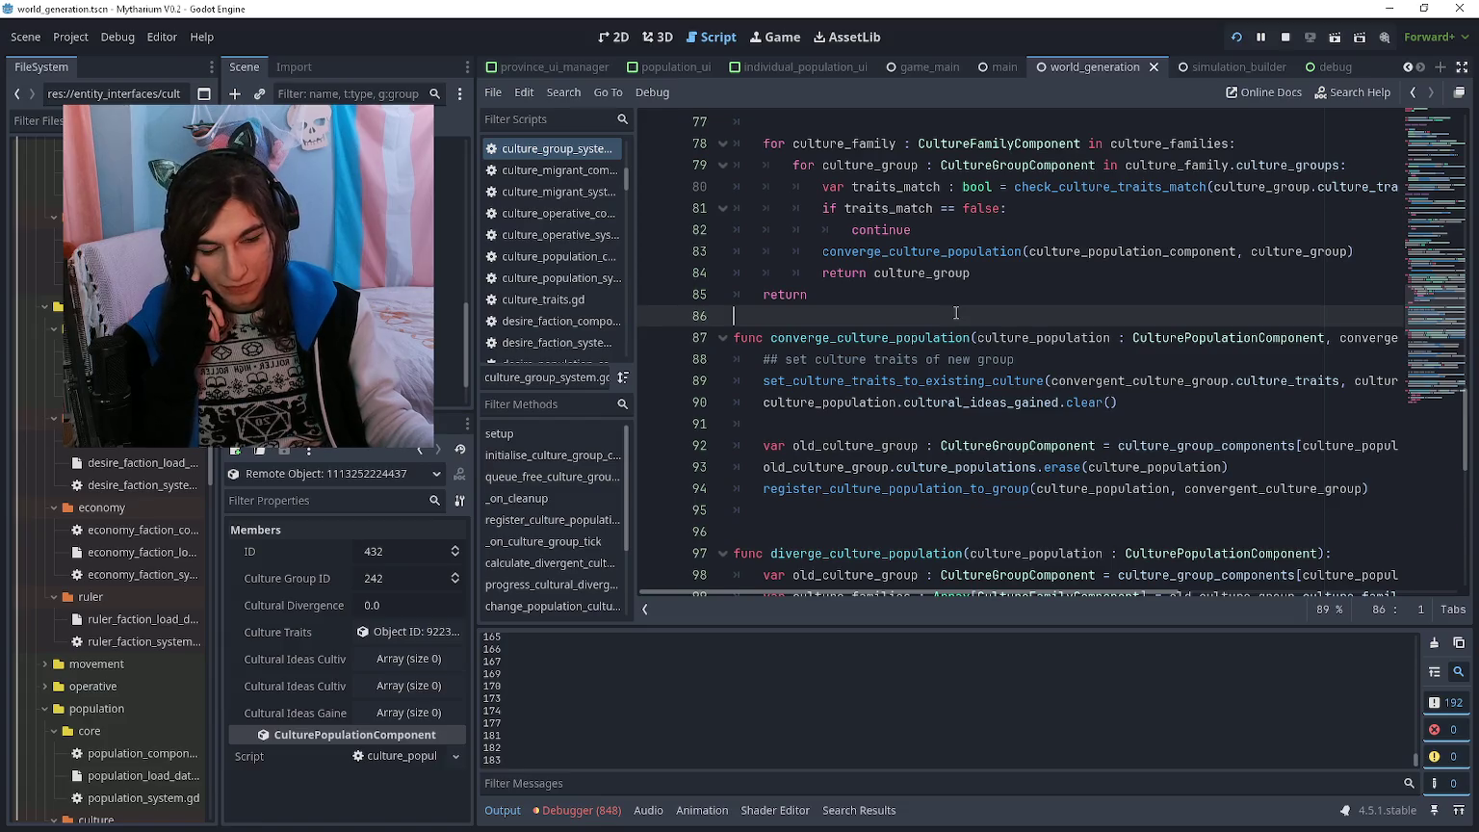
scroll(106, 497, down, 5)
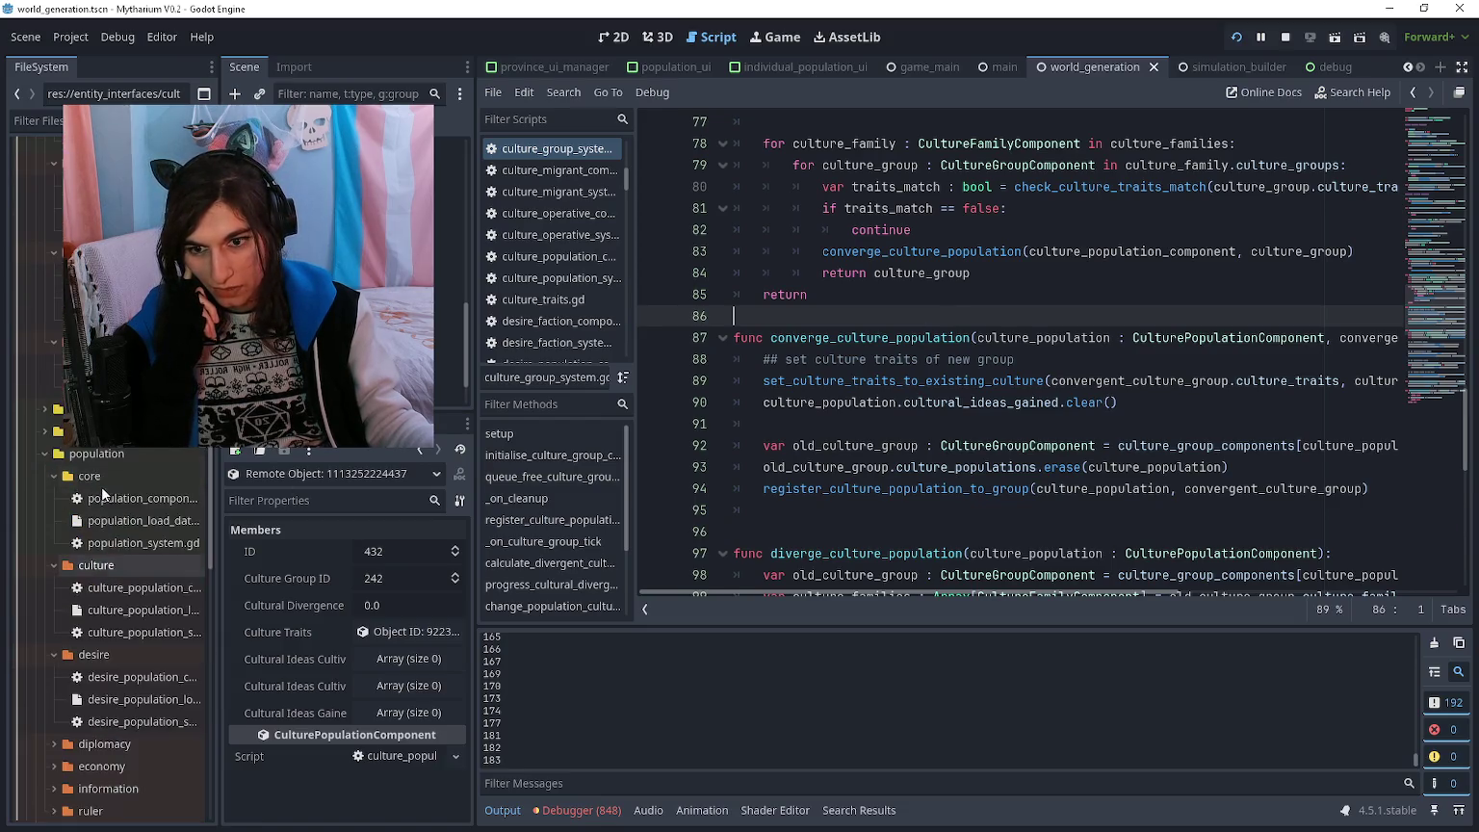
scroll(113, 494, up, 5)
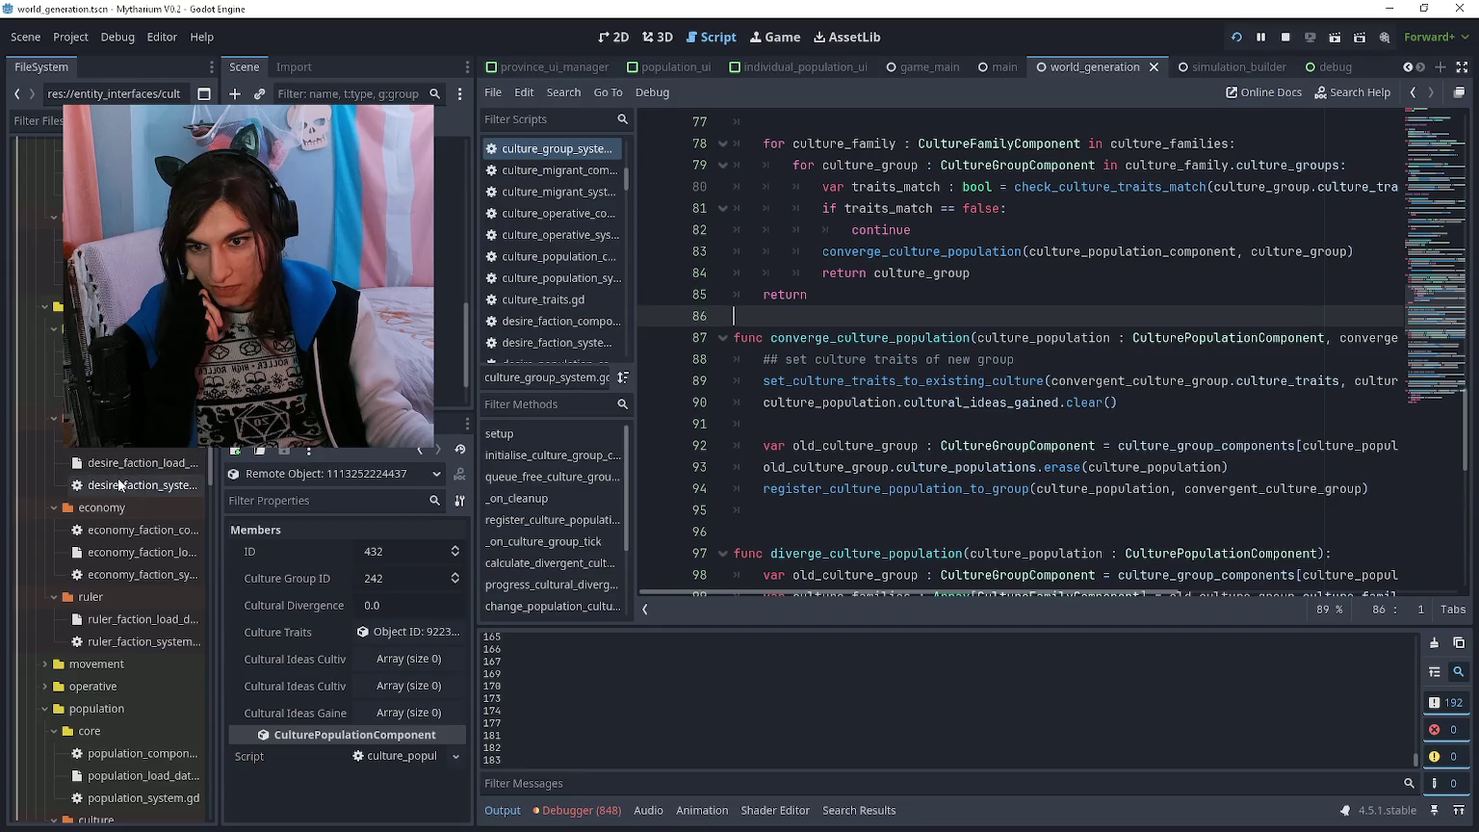
scroll(118, 492, down, 5)
click(119, 492)
scroll(118, 493, up, 3)
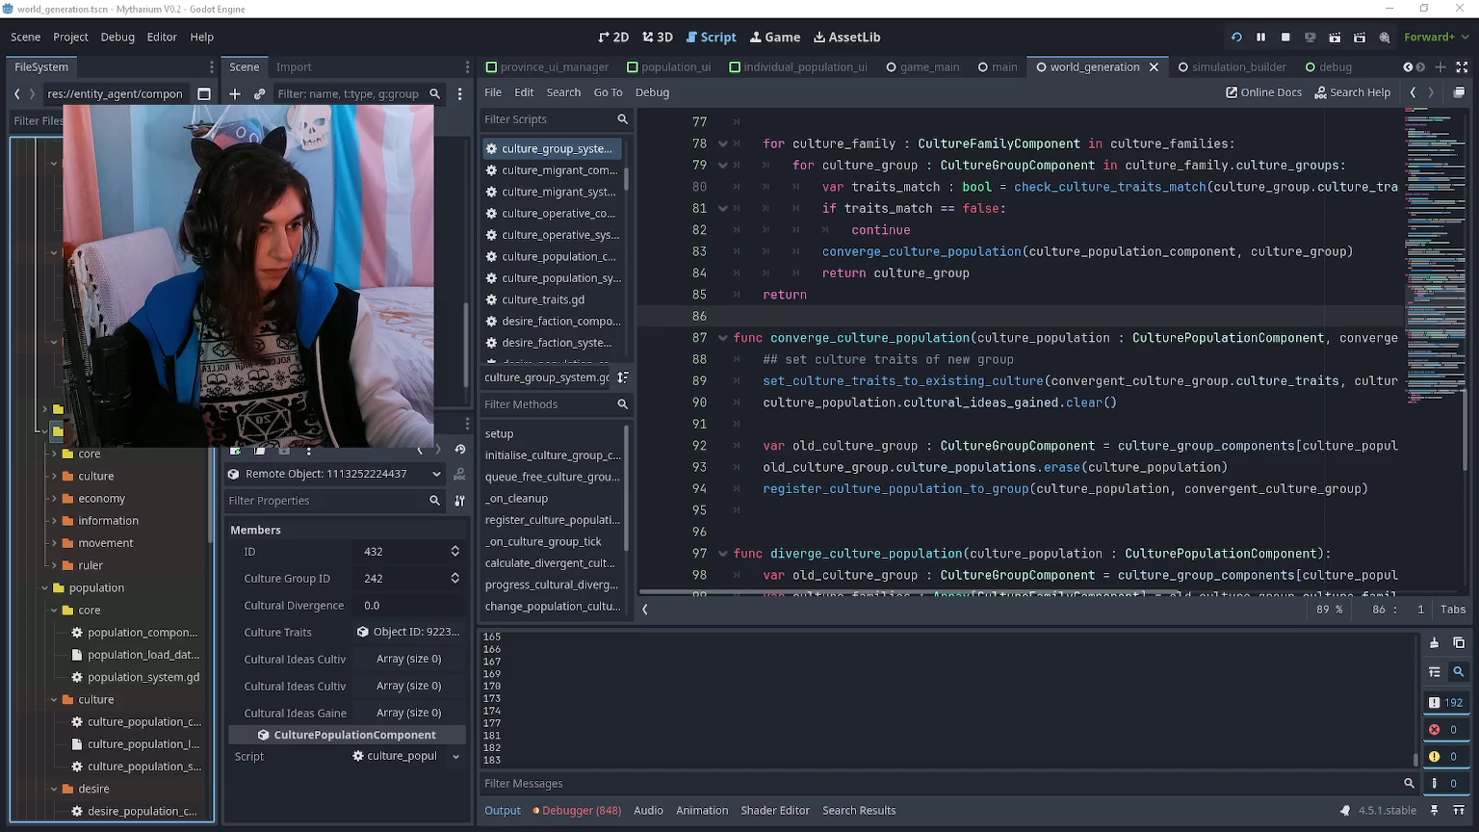
click(817, 424)
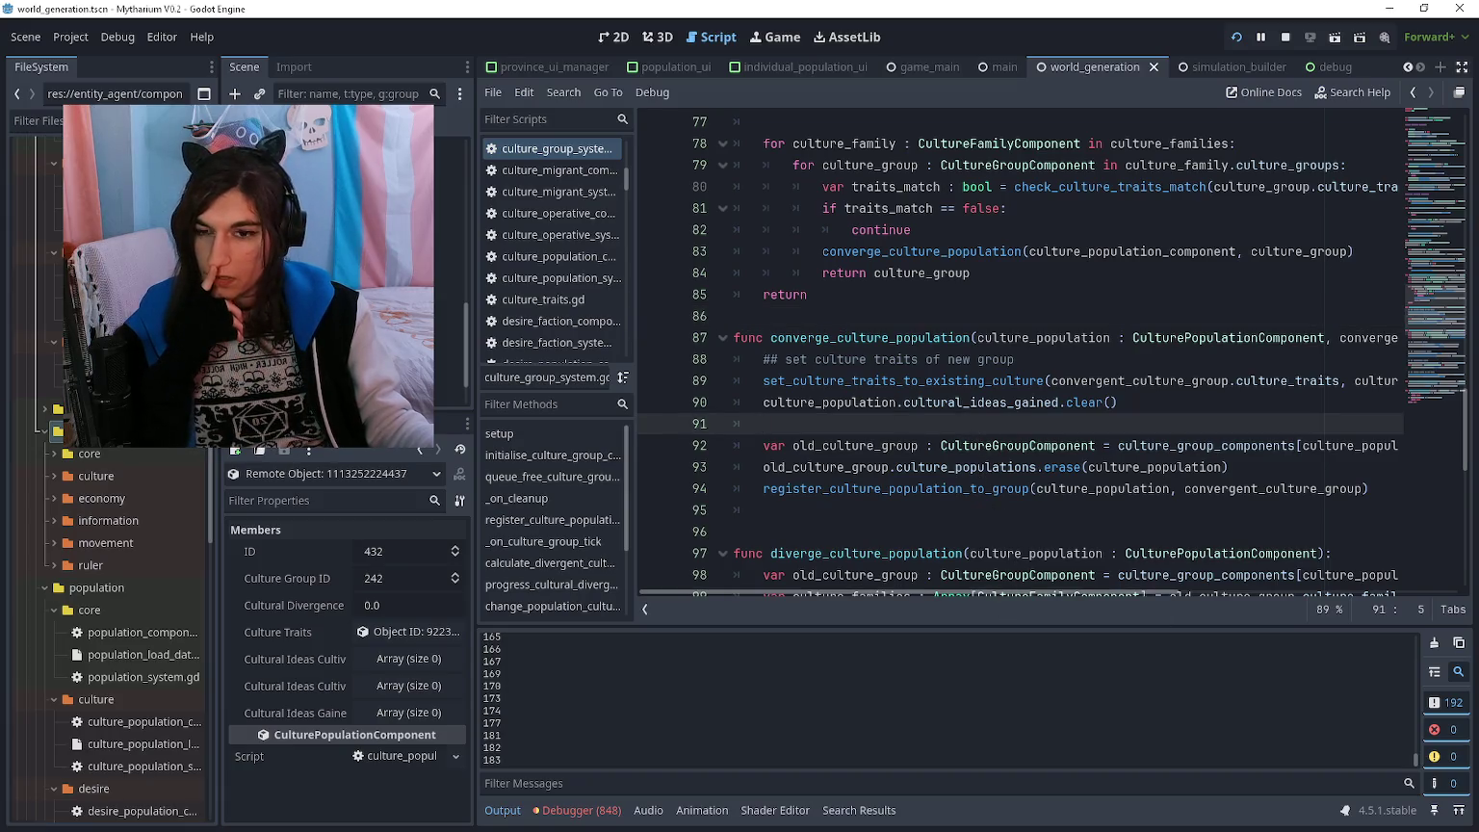
double_click(147, 482)
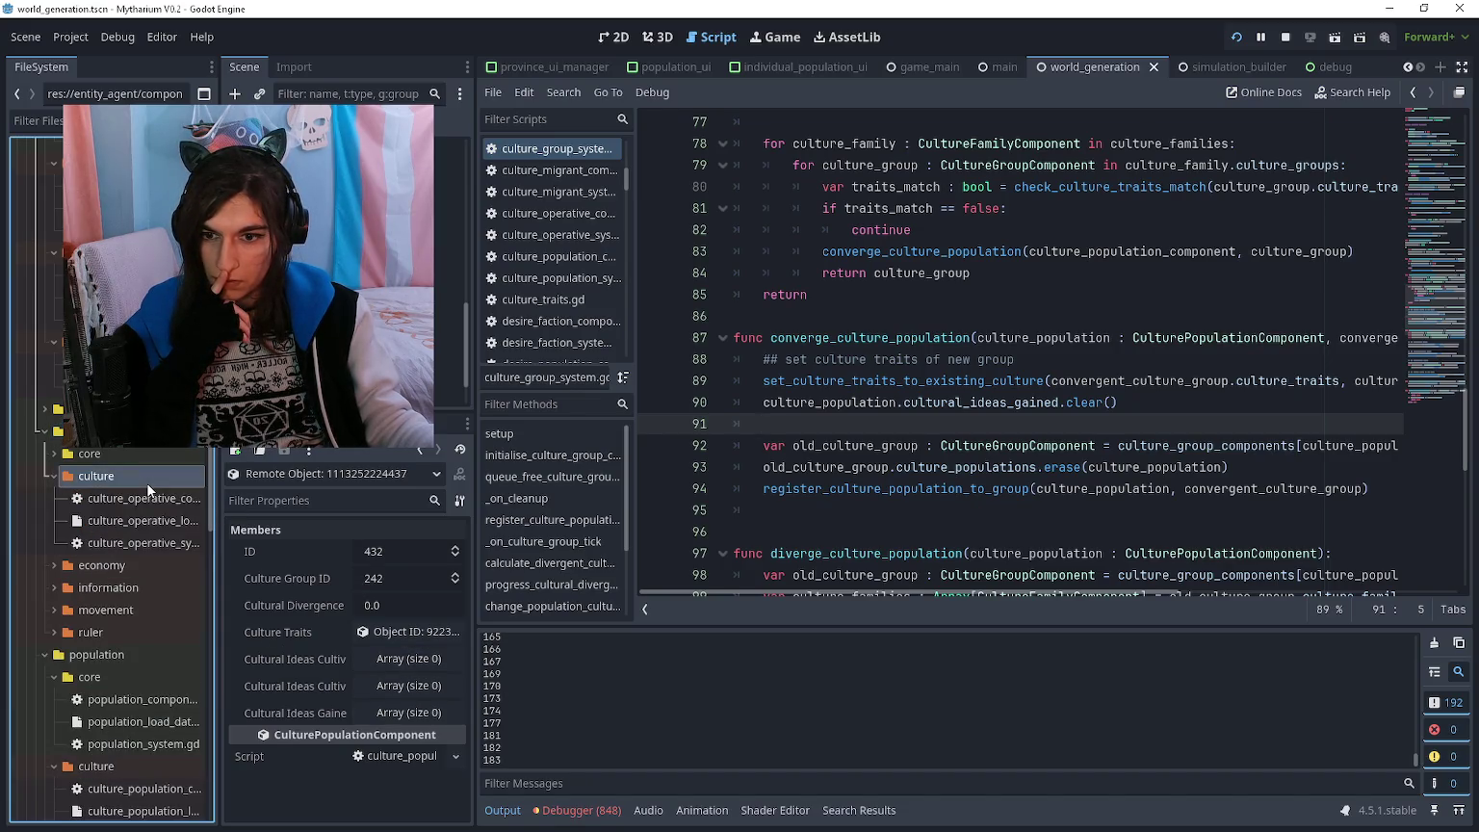
click(162, 500)
double_click(163, 501)
click(858, 231)
drag(816, 232, 878, 231)
click(878, 231)
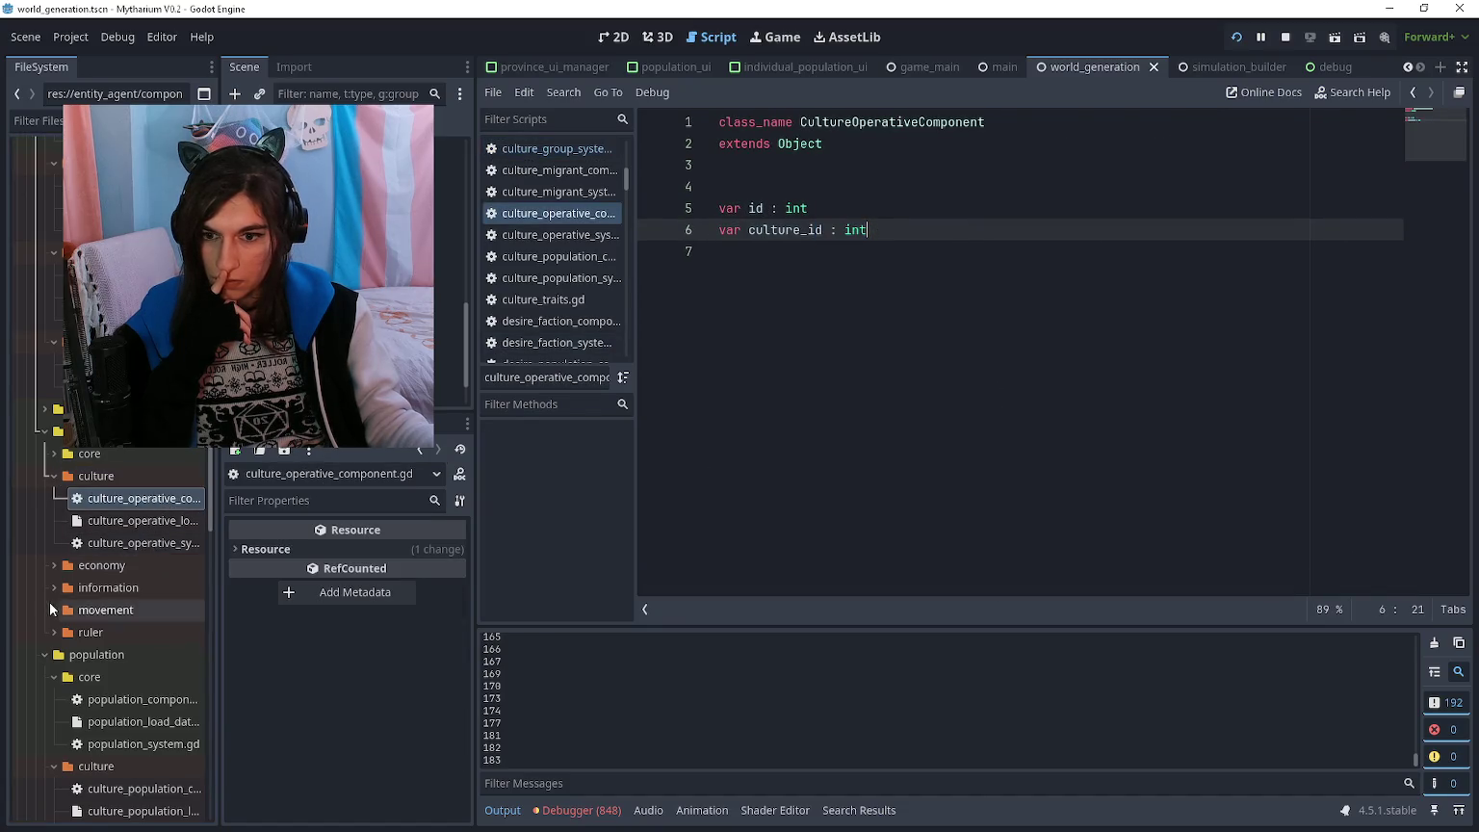
click(112, 546)
double_click(120, 545)
click(770, 337)
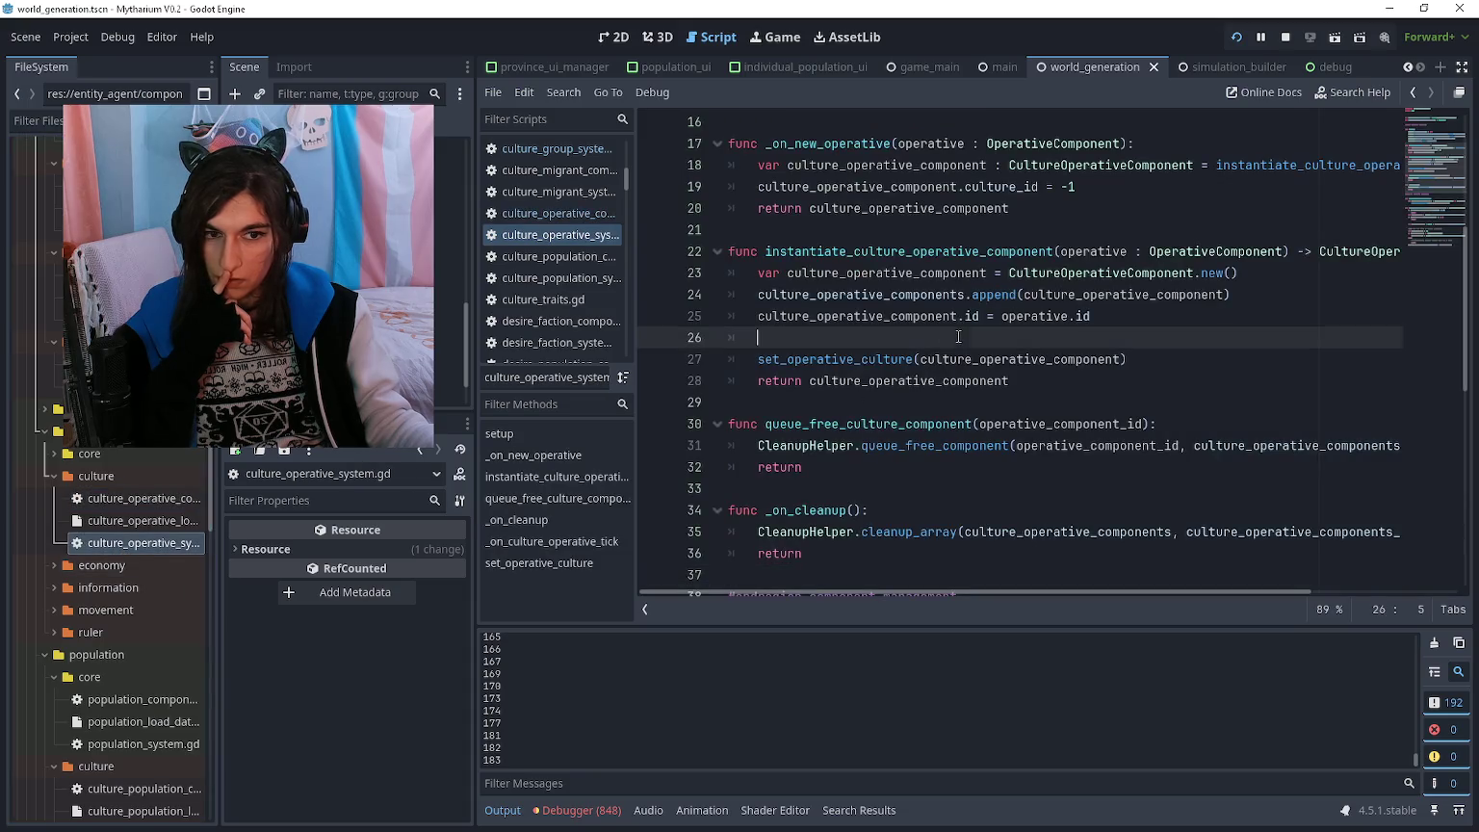
double_click(125, 477)
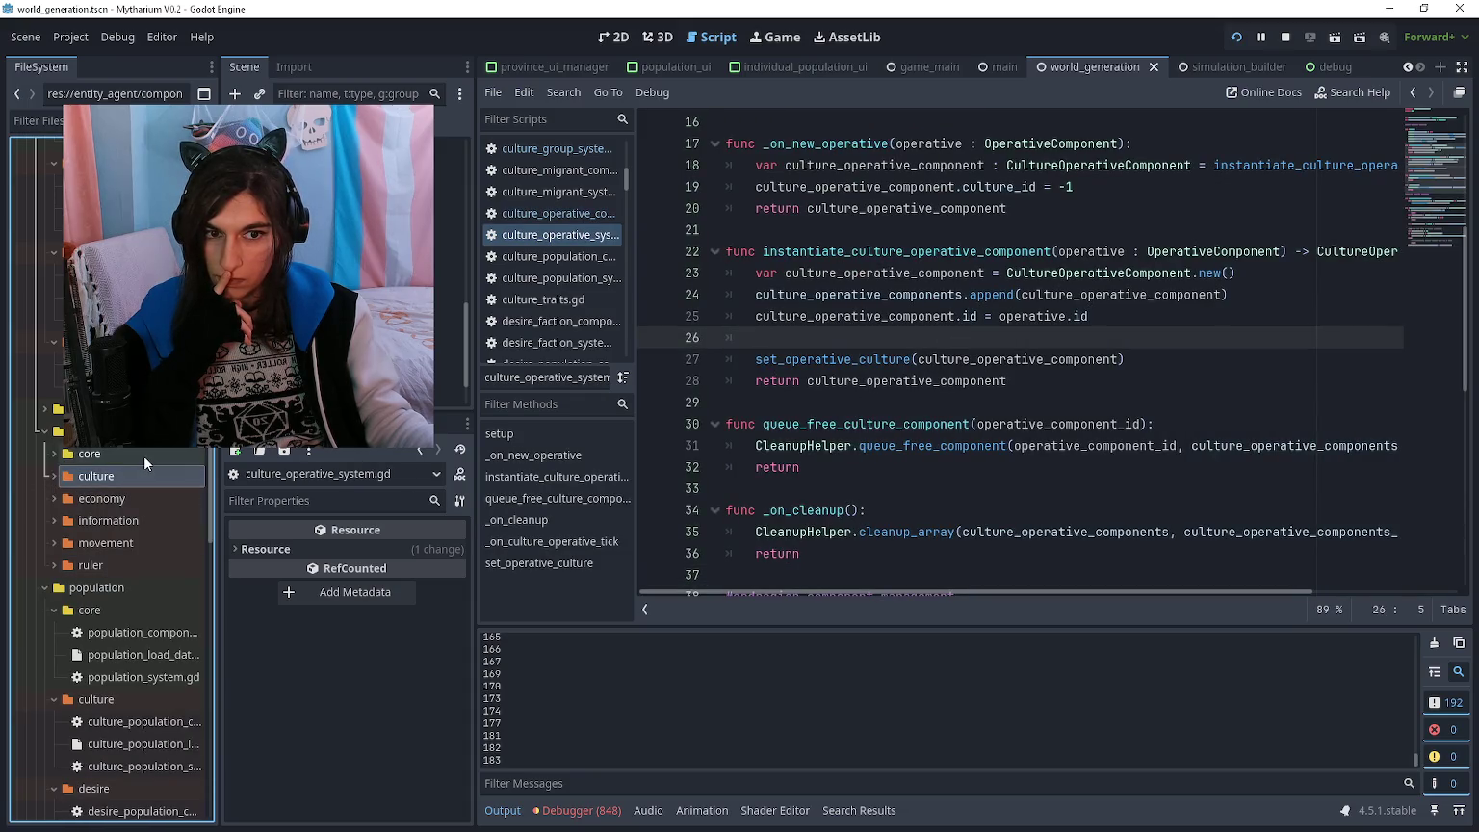
click(1030, 337)
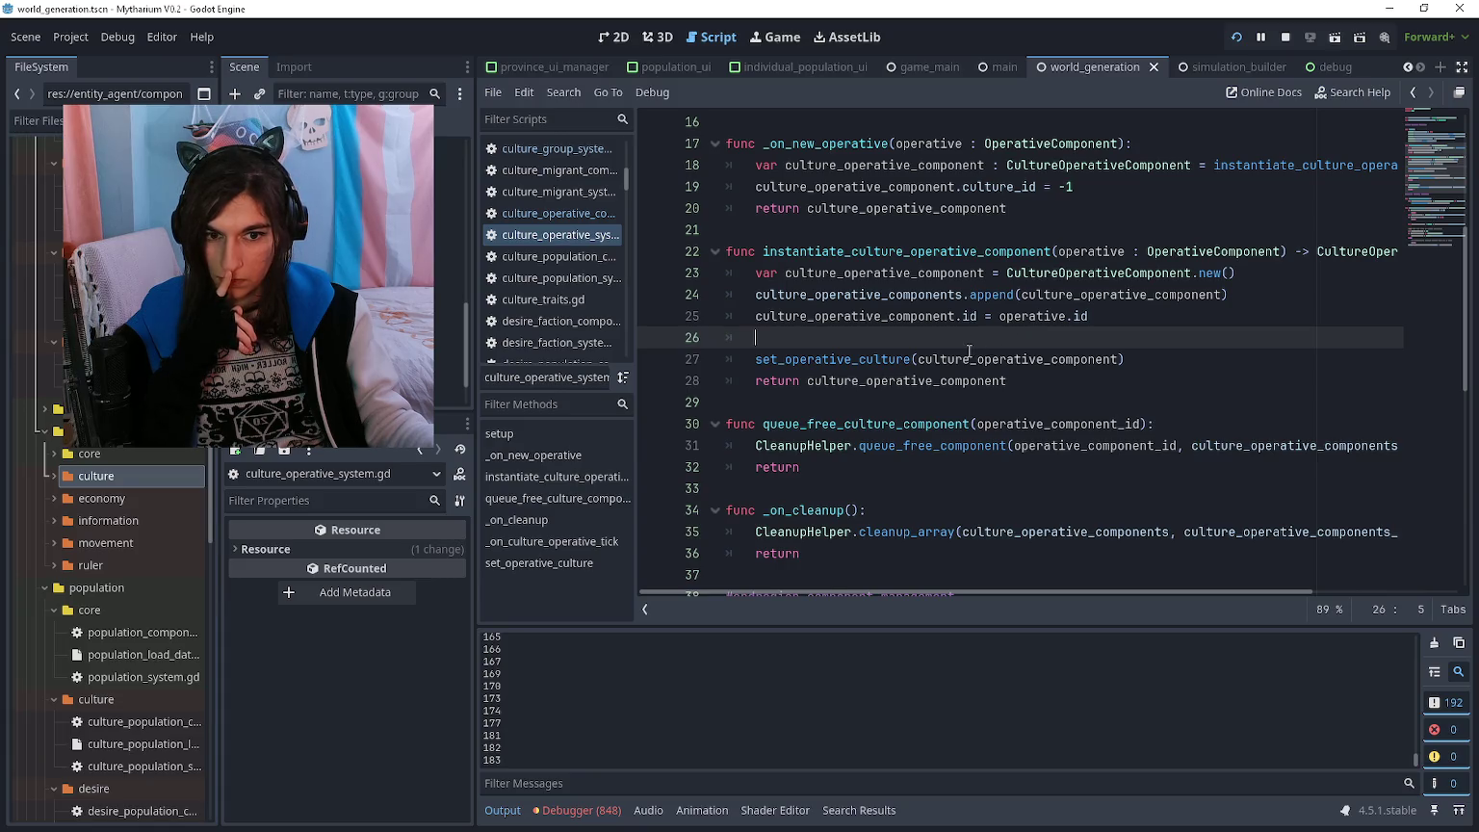
ctrl+click(857, 362)
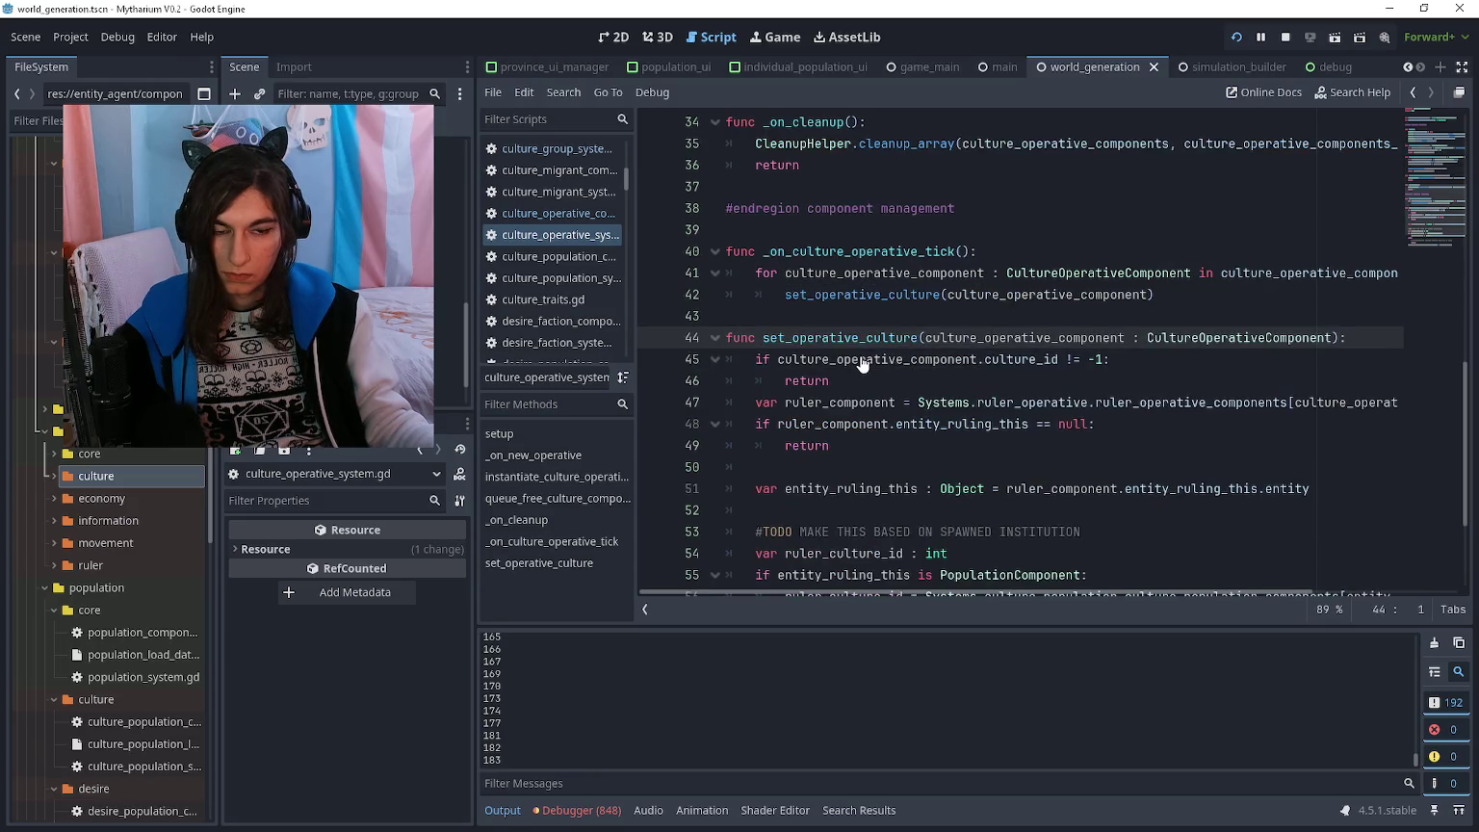
click(846, 372)
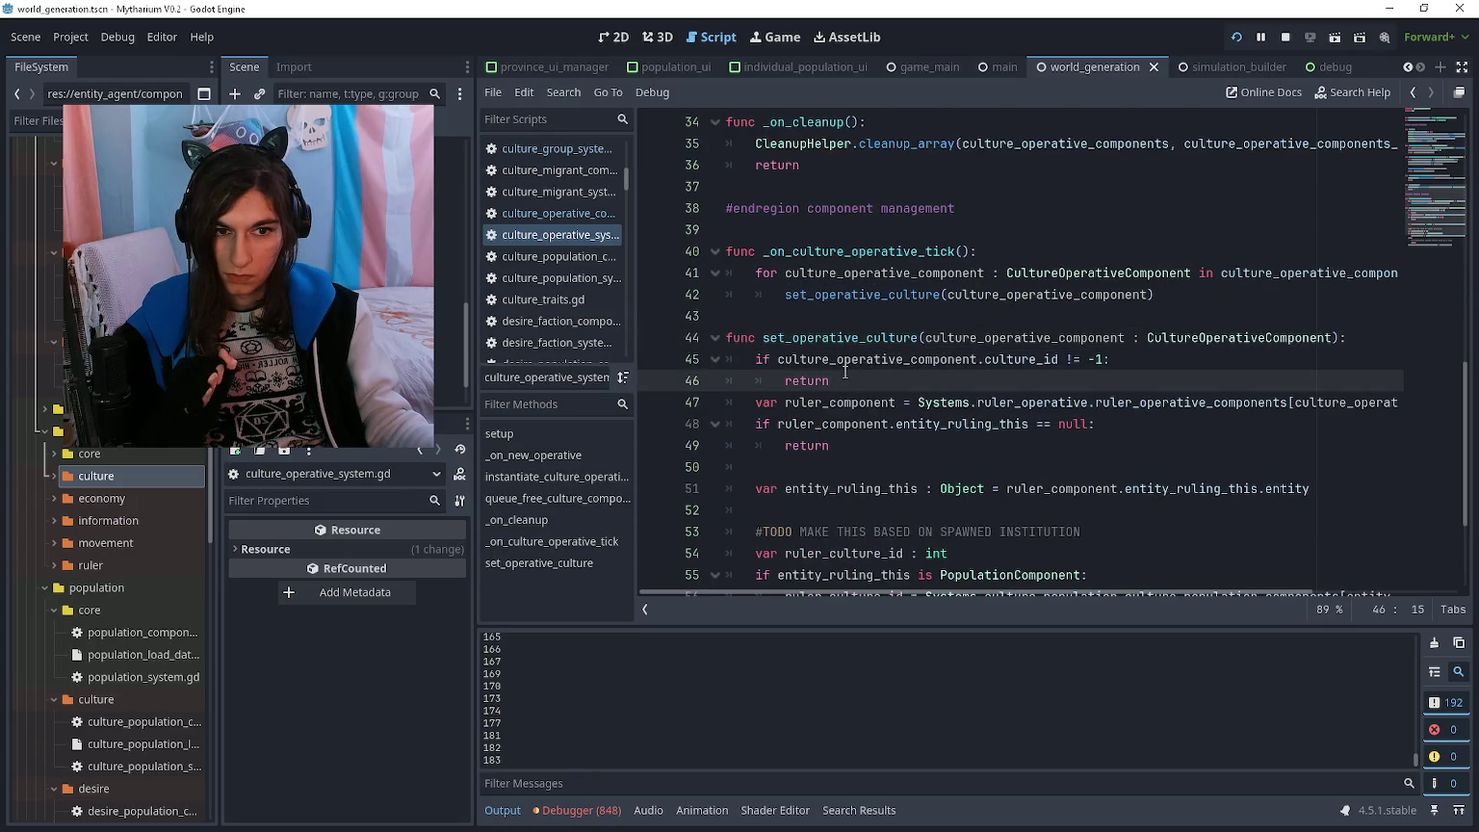
scroll(846, 373, down, 1)
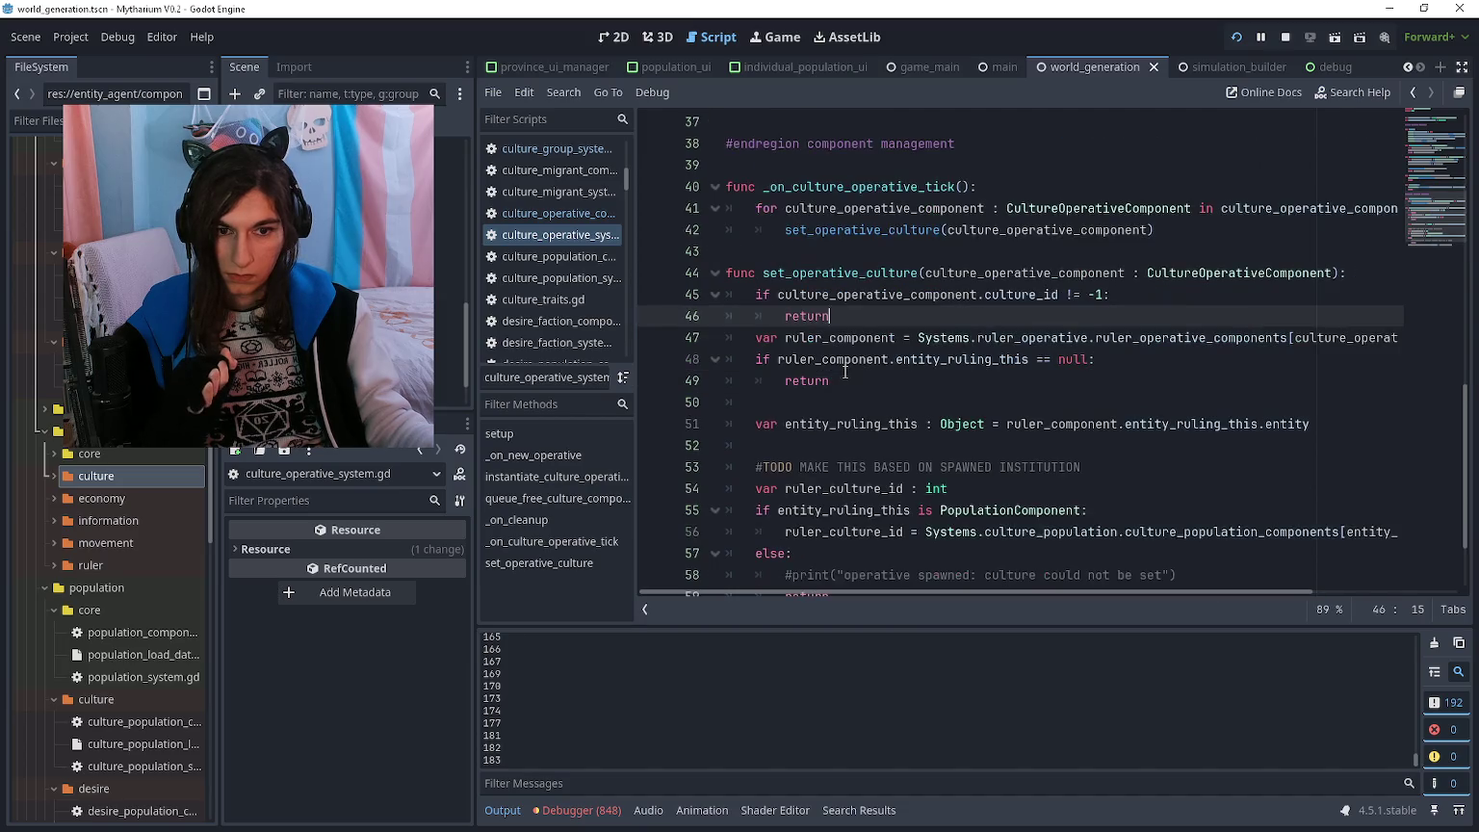
click(845, 377)
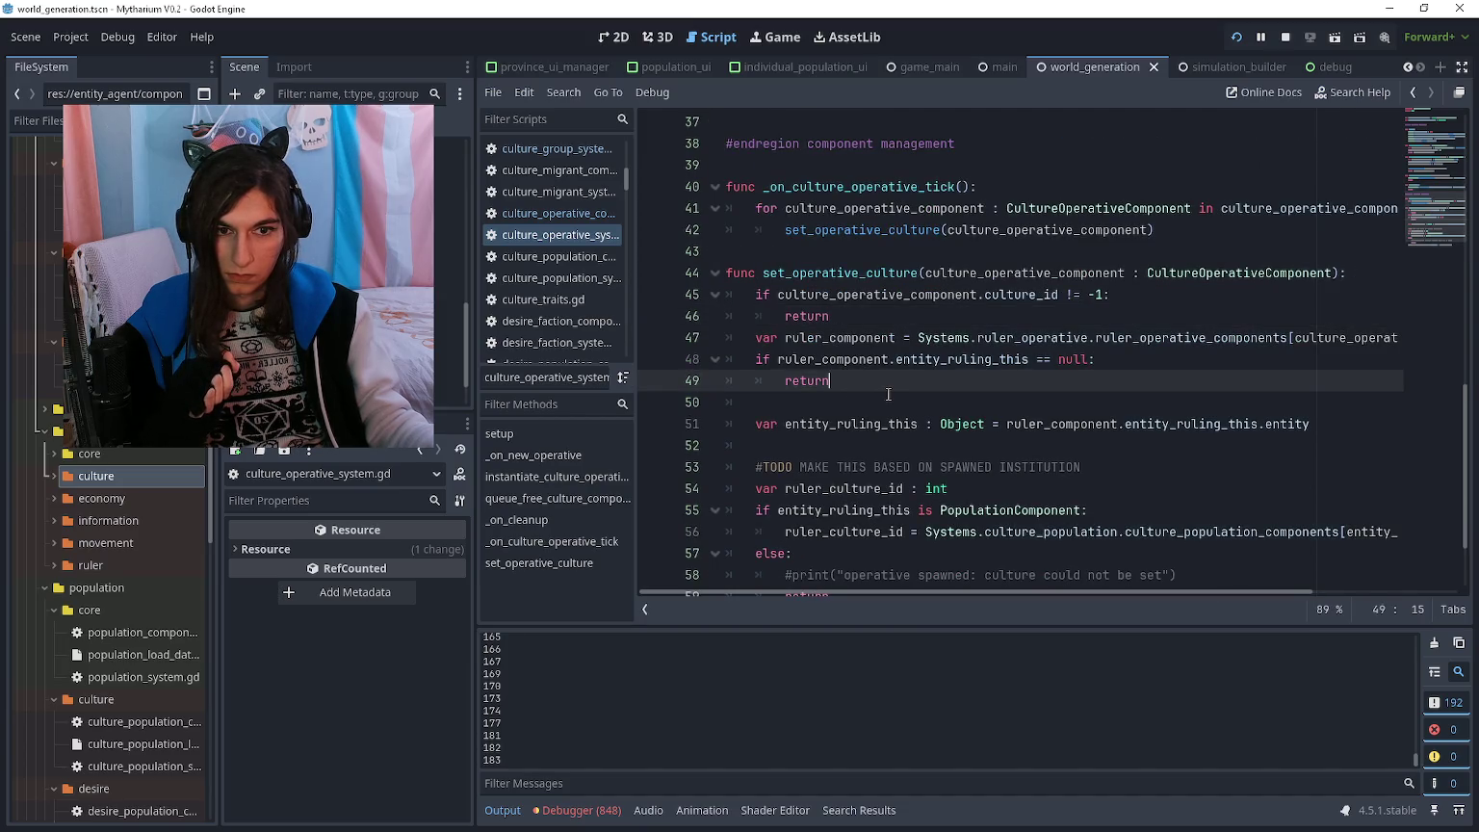
scroll(888, 394, down, 2)
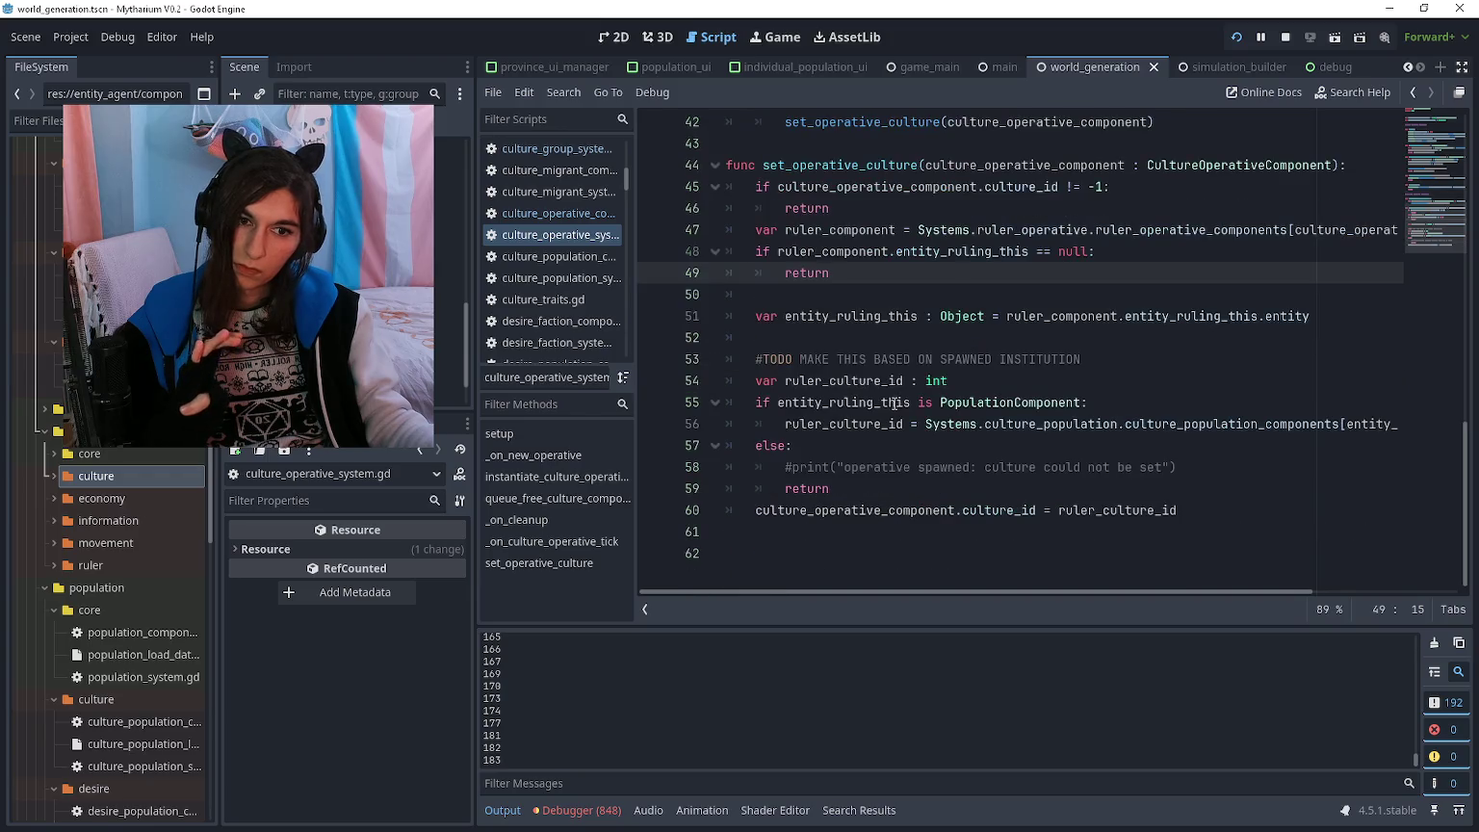
scroll(893, 397, up, 1)
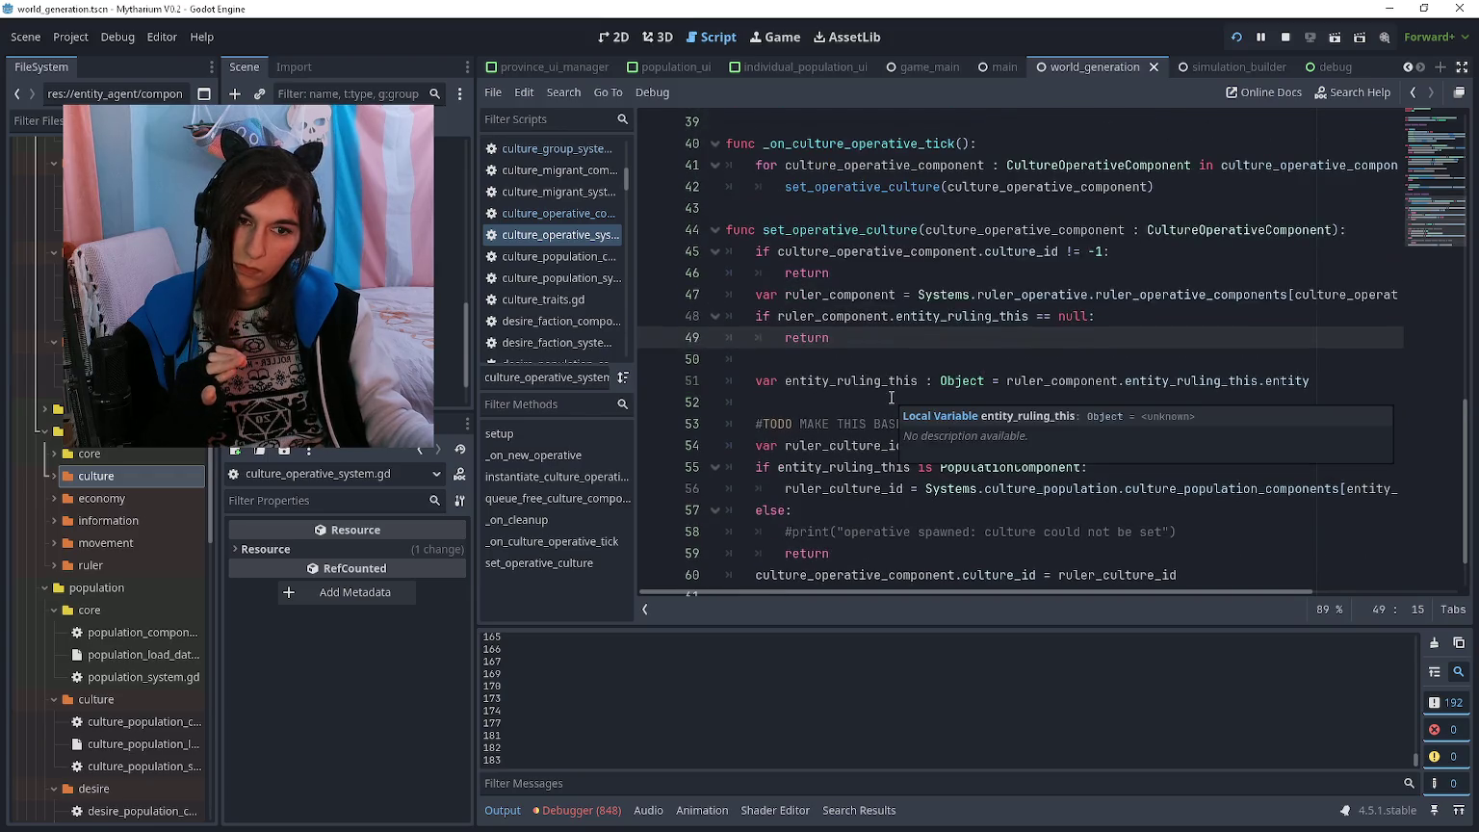
click(879, 403)
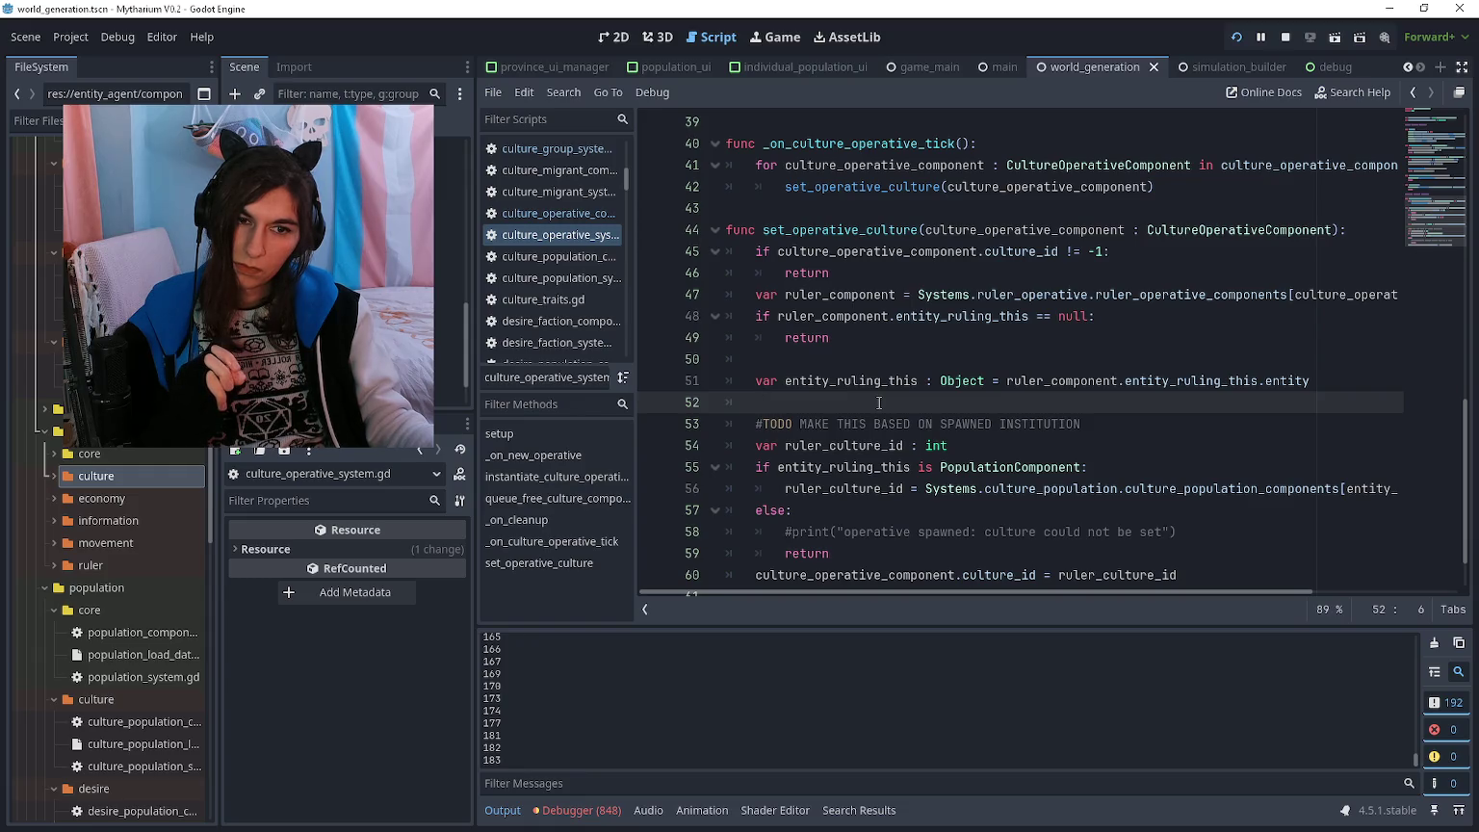
scroll(872, 406, right, 3)
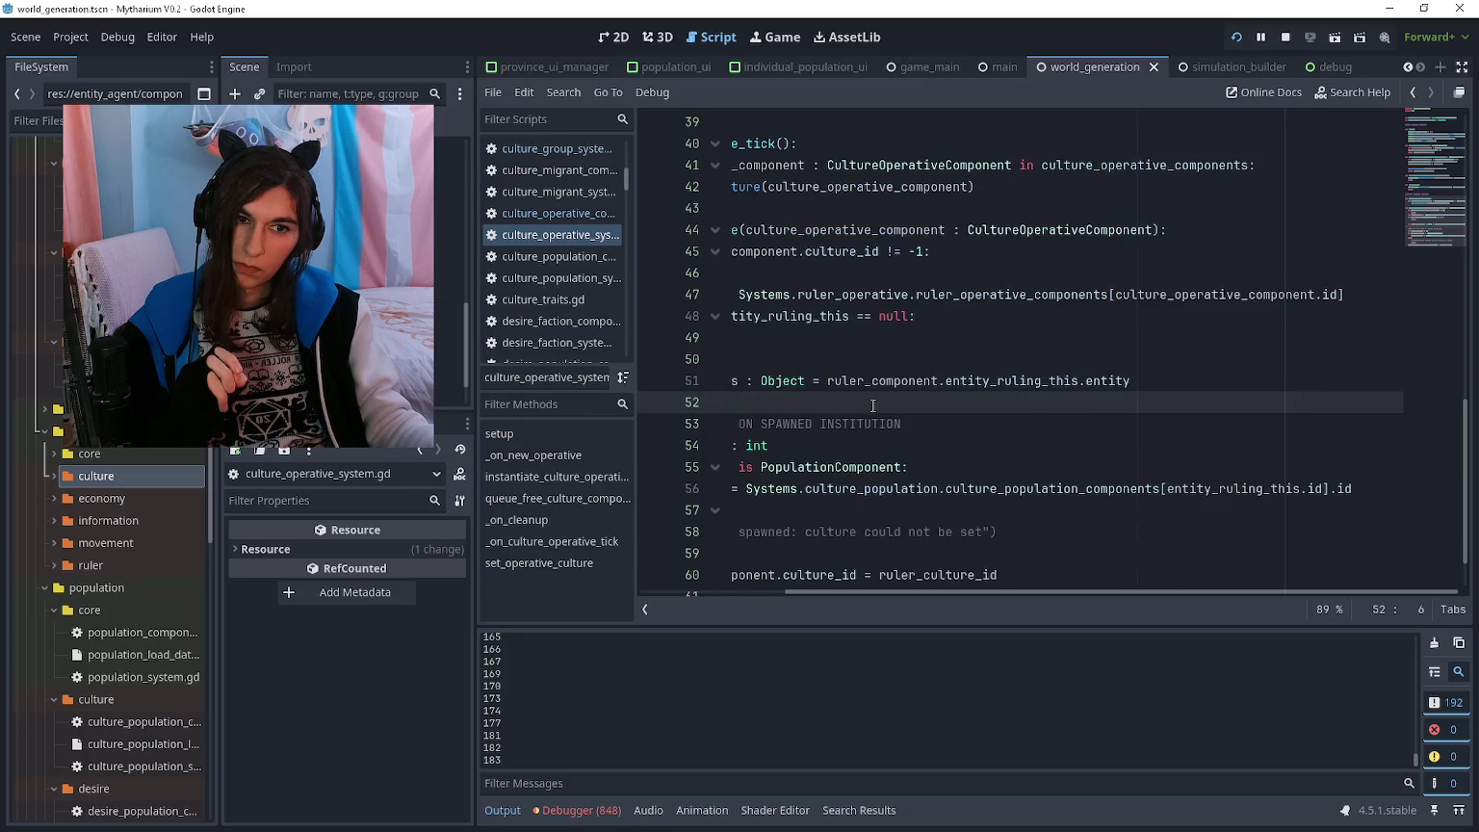
scroll(873, 405, left, 2)
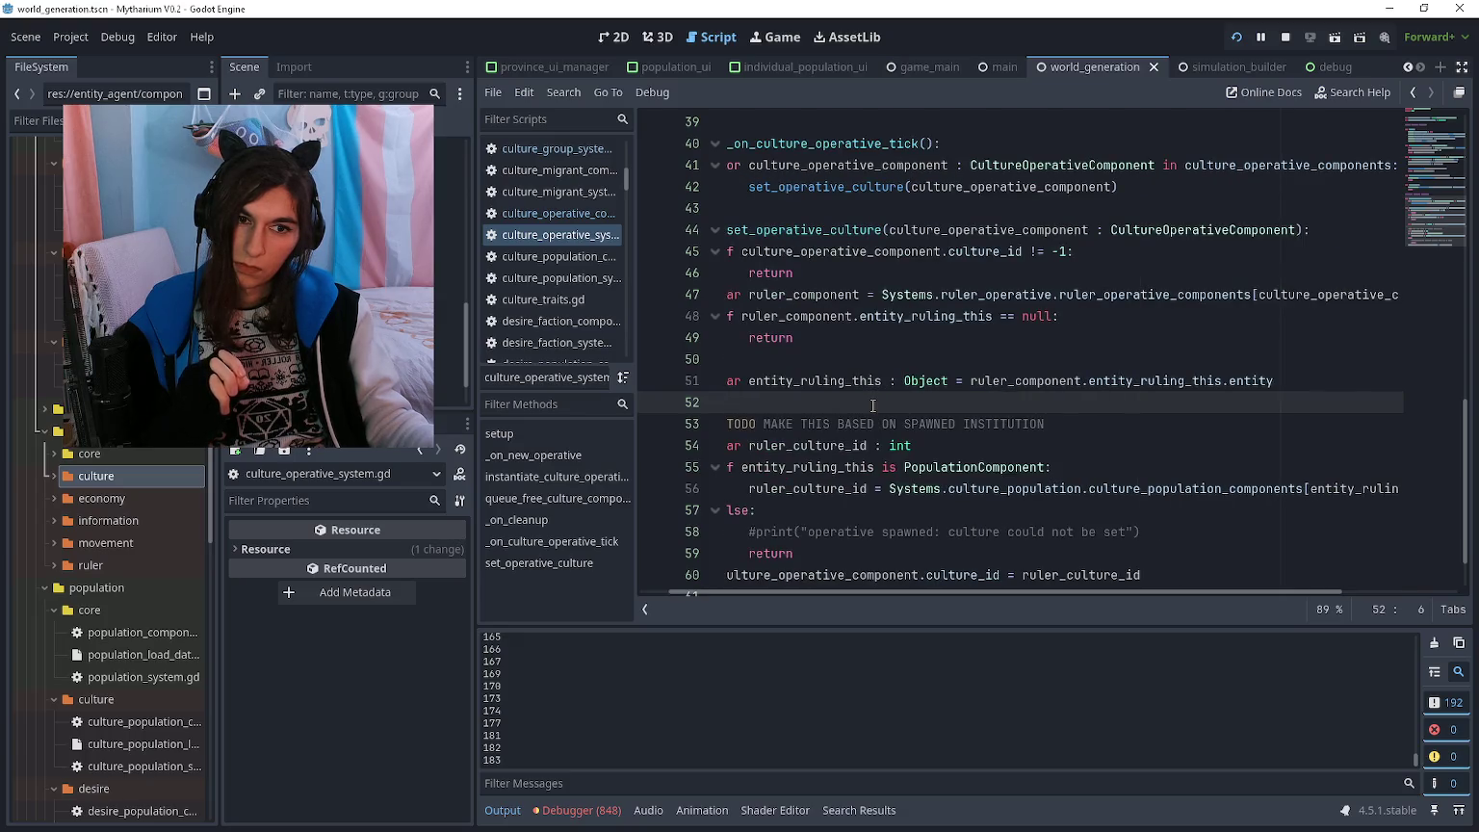
scroll(873, 406, right, 2)
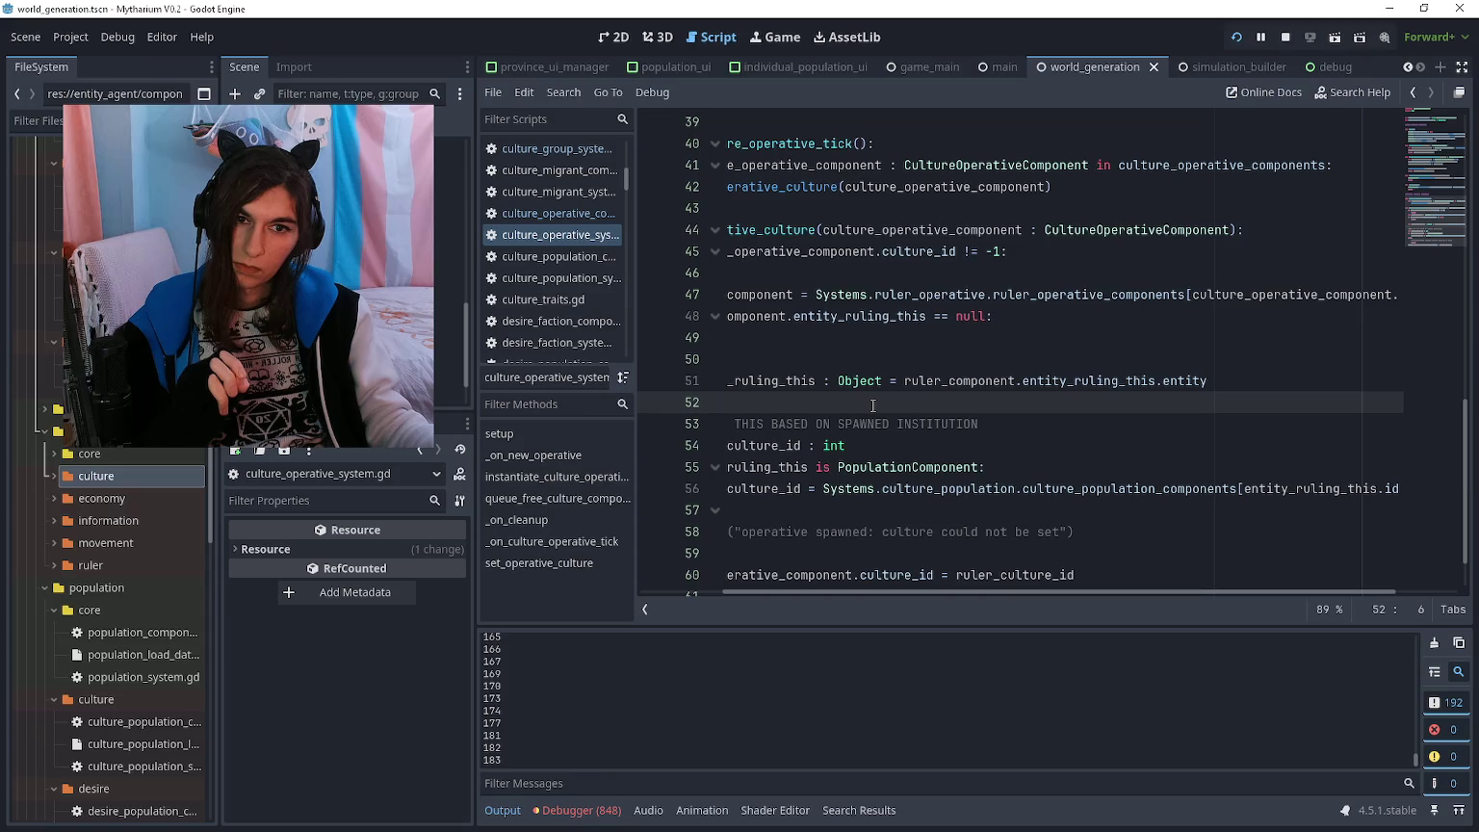
scroll(872, 406, left, 2)
scroll(872, 403, up, 2)
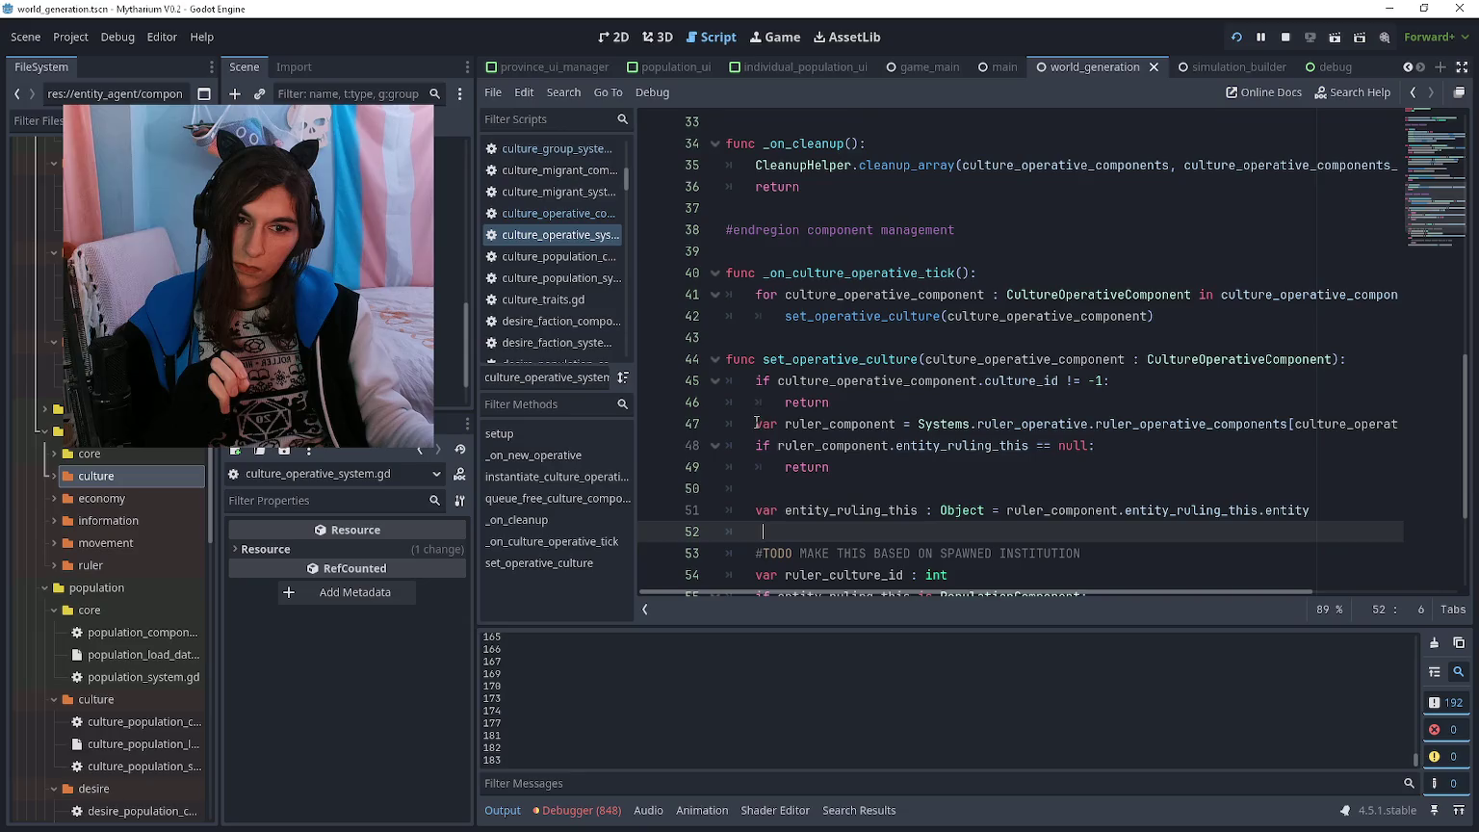
click(786, 403)
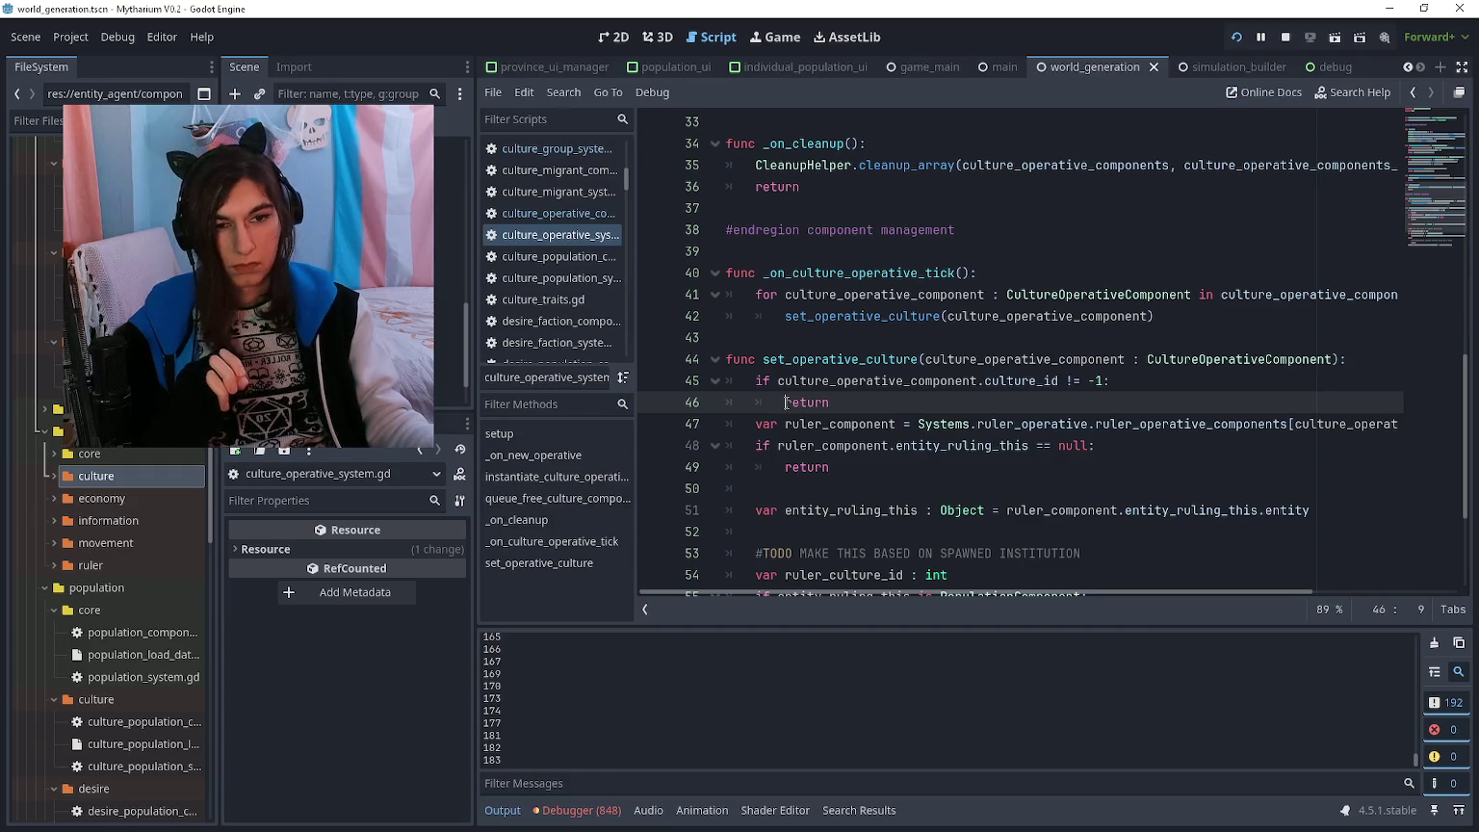
mouse_move(734, 358)
mouse_down()
mouse_move(771, 424)
mouse_move(837, 470)
mouse_move(943, 499)
mouse_up()
scroll(942, 499, up, 1)
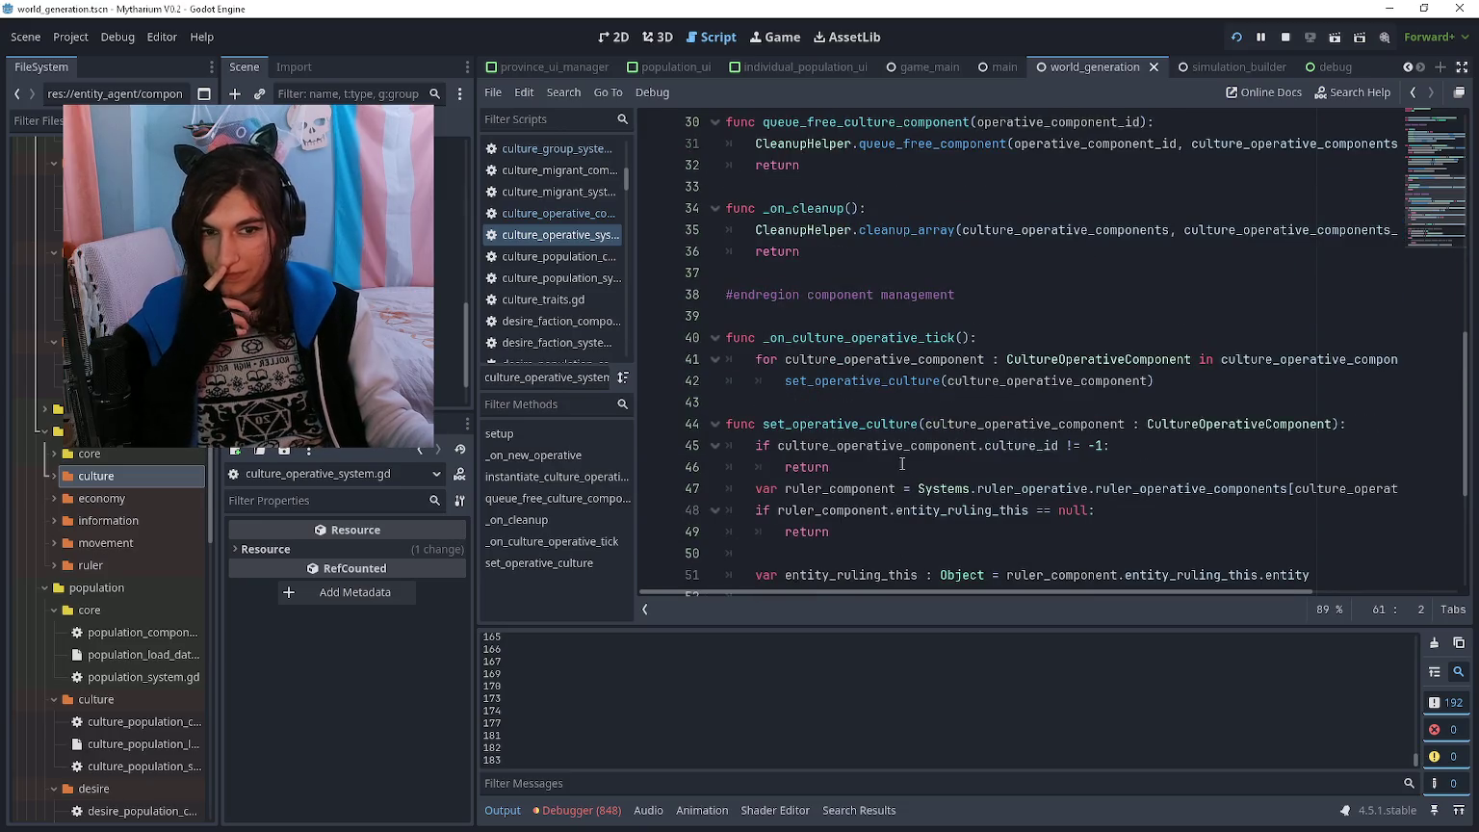
scroll(1044, 499, down, 4)
mouse_move(1211, 529)
mouse_down()
mouse_move(759, 359)
mouse_move(760, 338)
mouse_move(718, 294)
mouse_up()
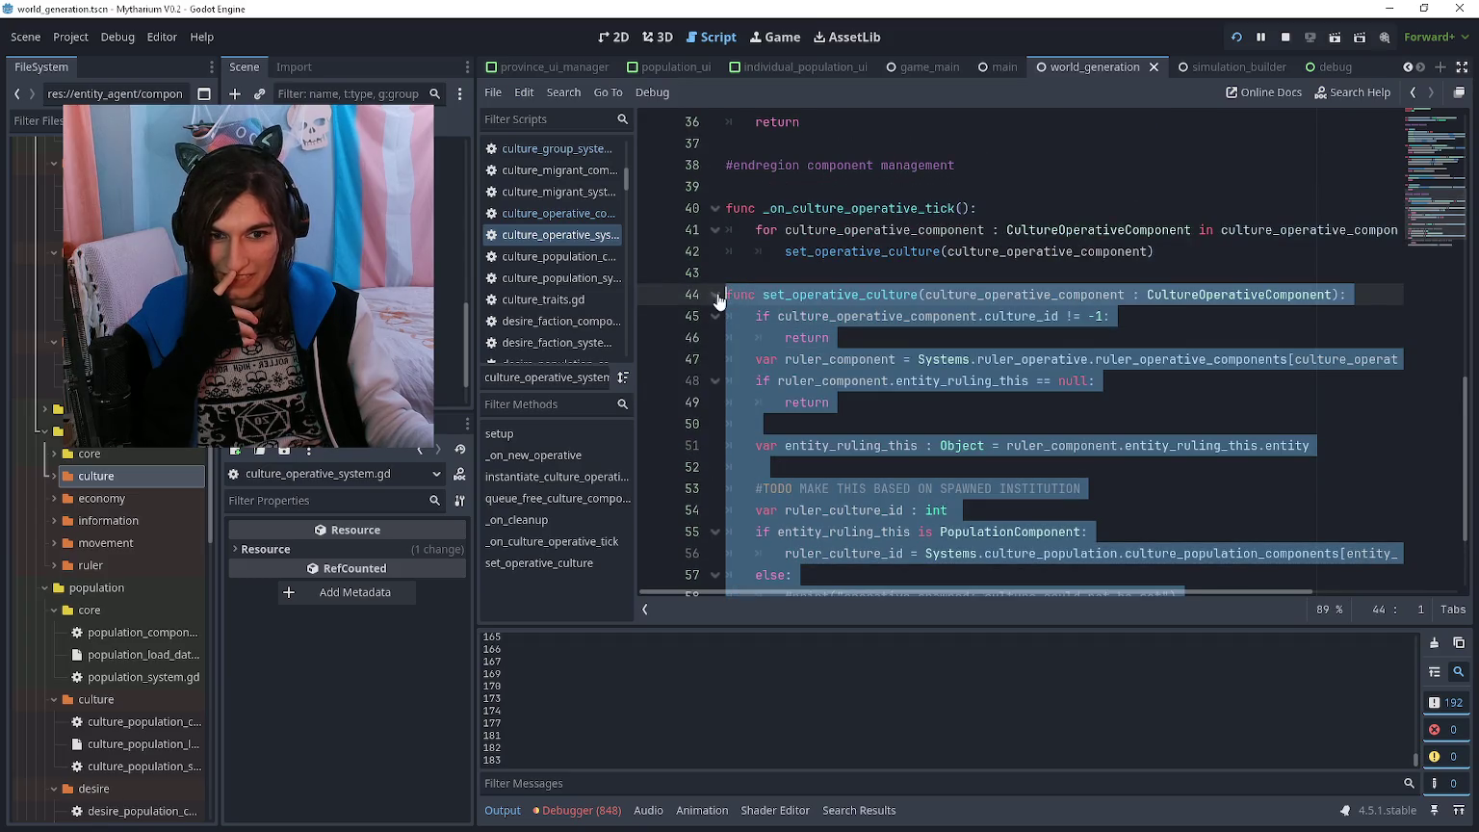
- Plot On Culture Operative Tick in the debugger's Monitors and check the running game
click(789, 337)
click(587, 808)
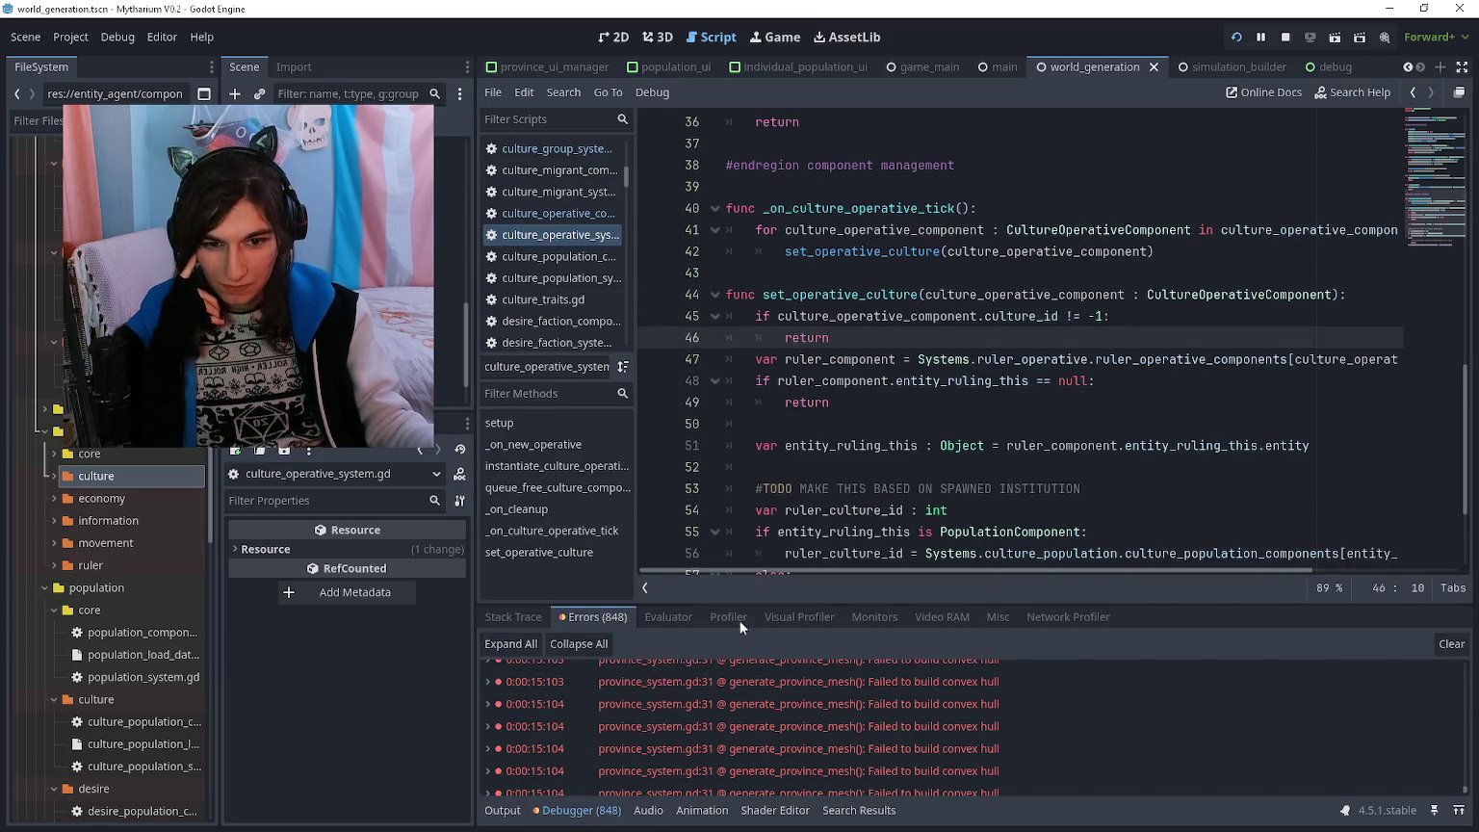
click(897, 617)
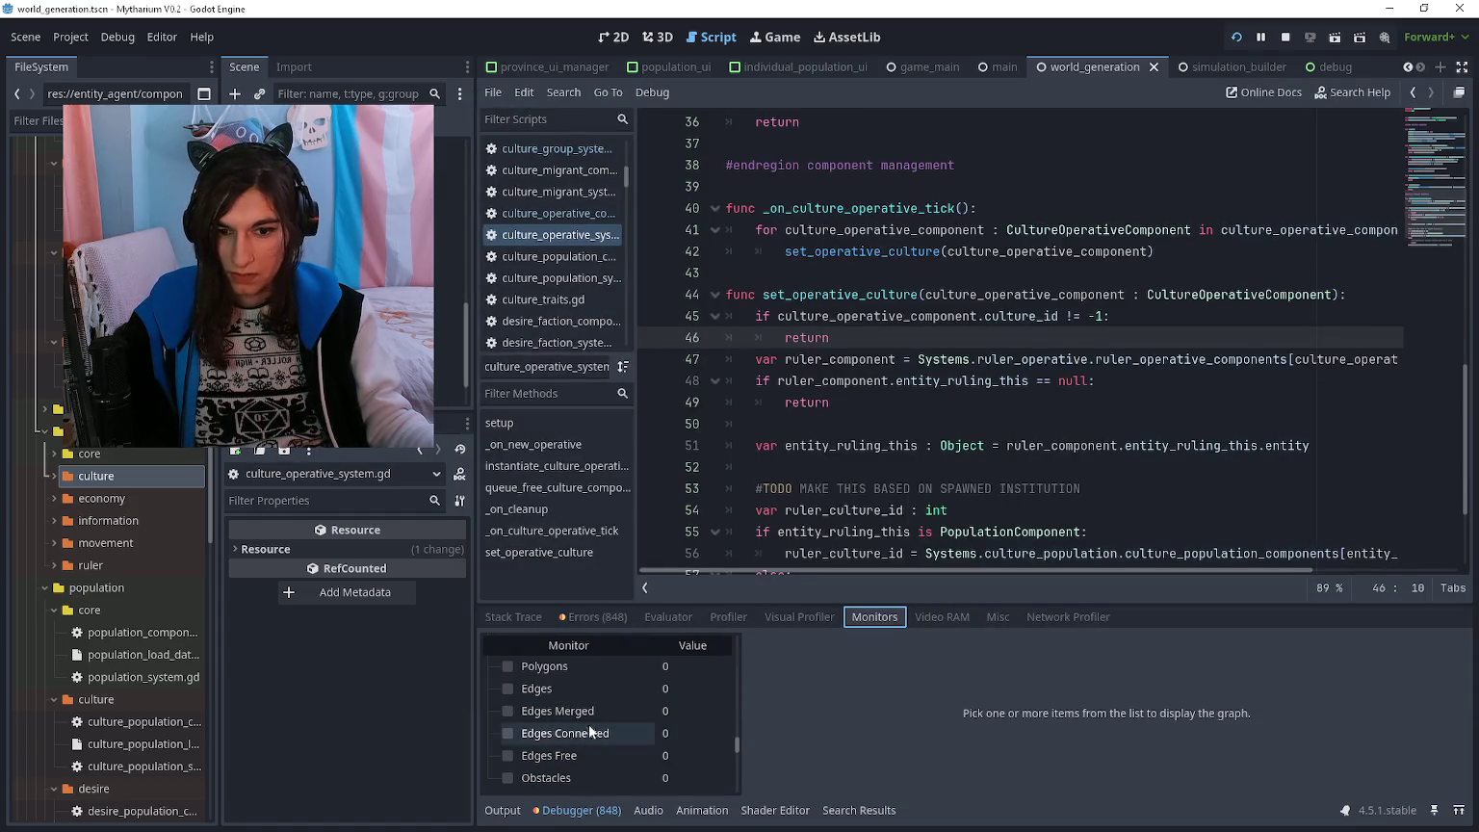
scroll(588, 724, down, 10)
scroll(603, 724, down, 3)
click(605, 762)
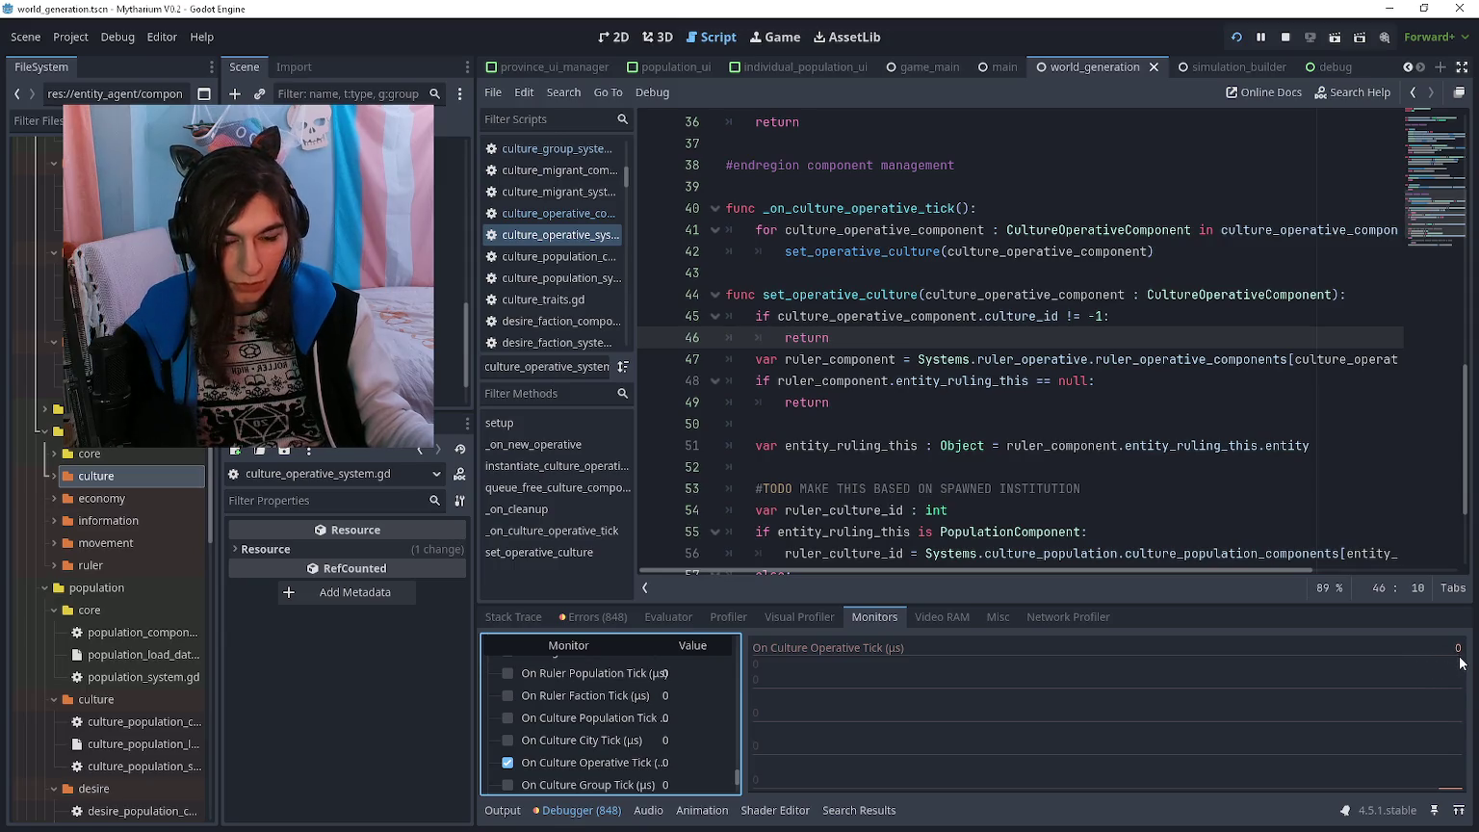
key(alt+Tab)
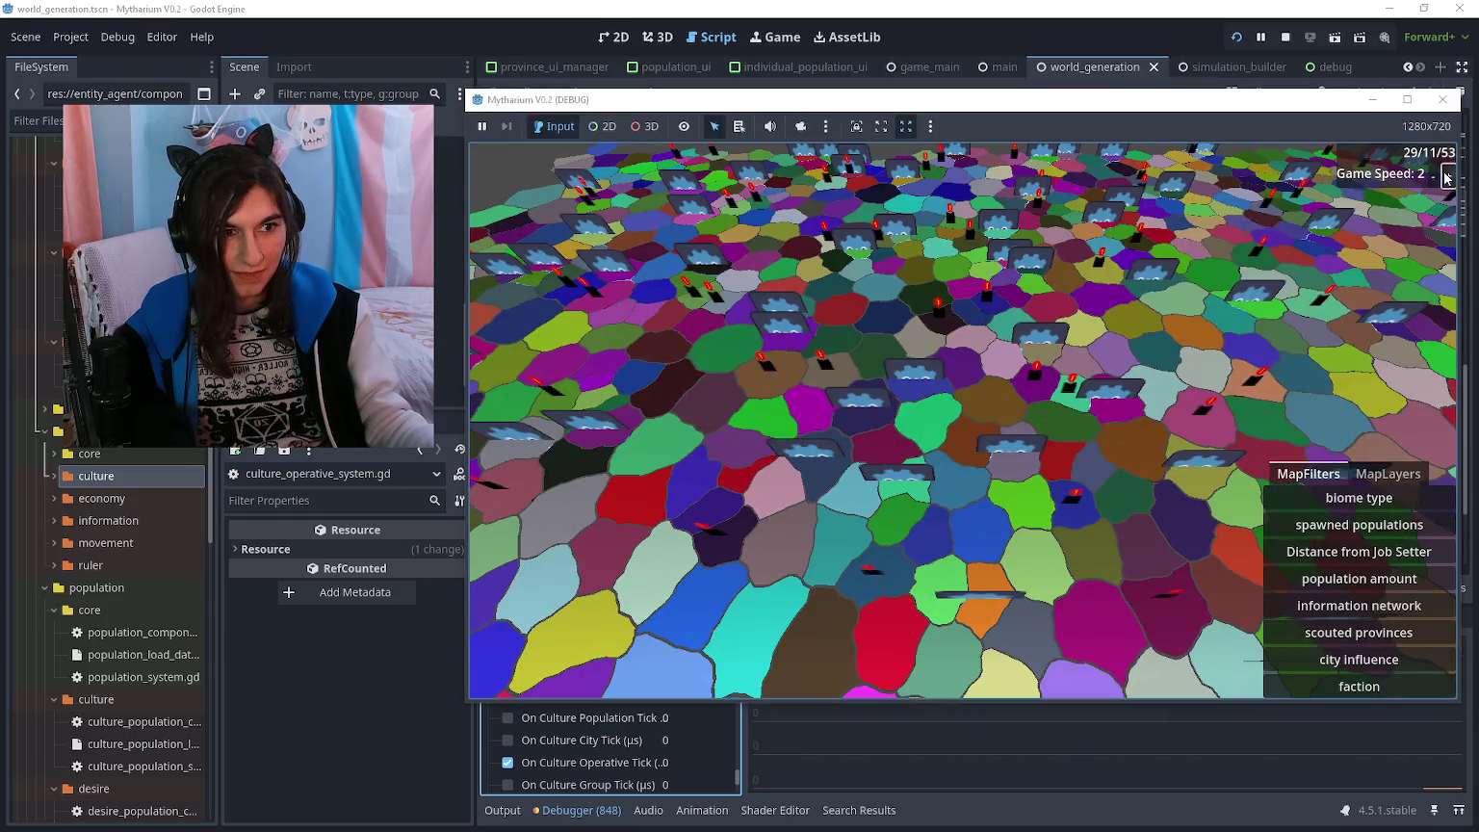
key(alt+Tab)
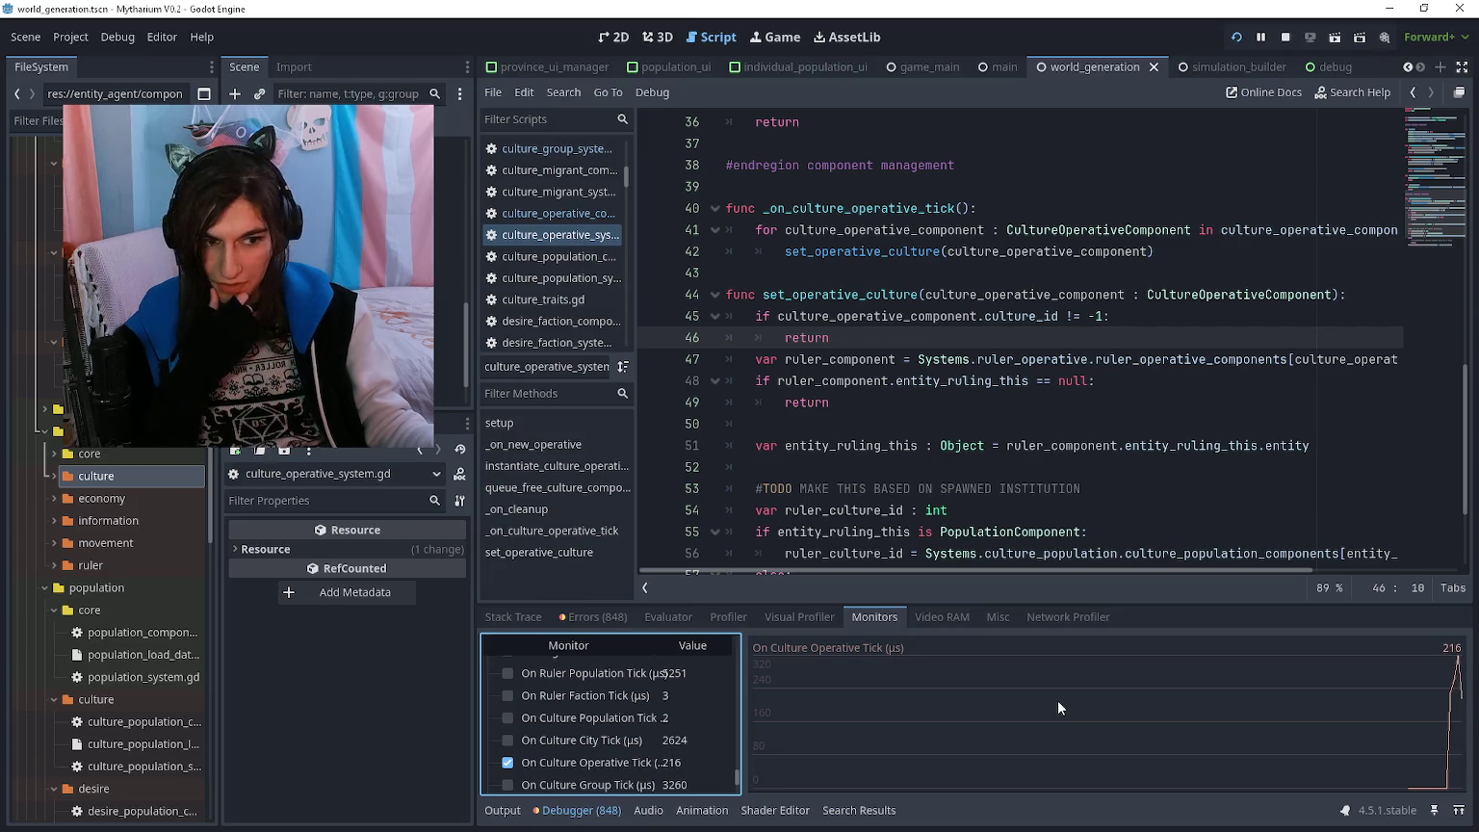
- Review set_operative_culture and its culture lookup on lines 53–59 in culture_operative_system.gd
click(957, 401)
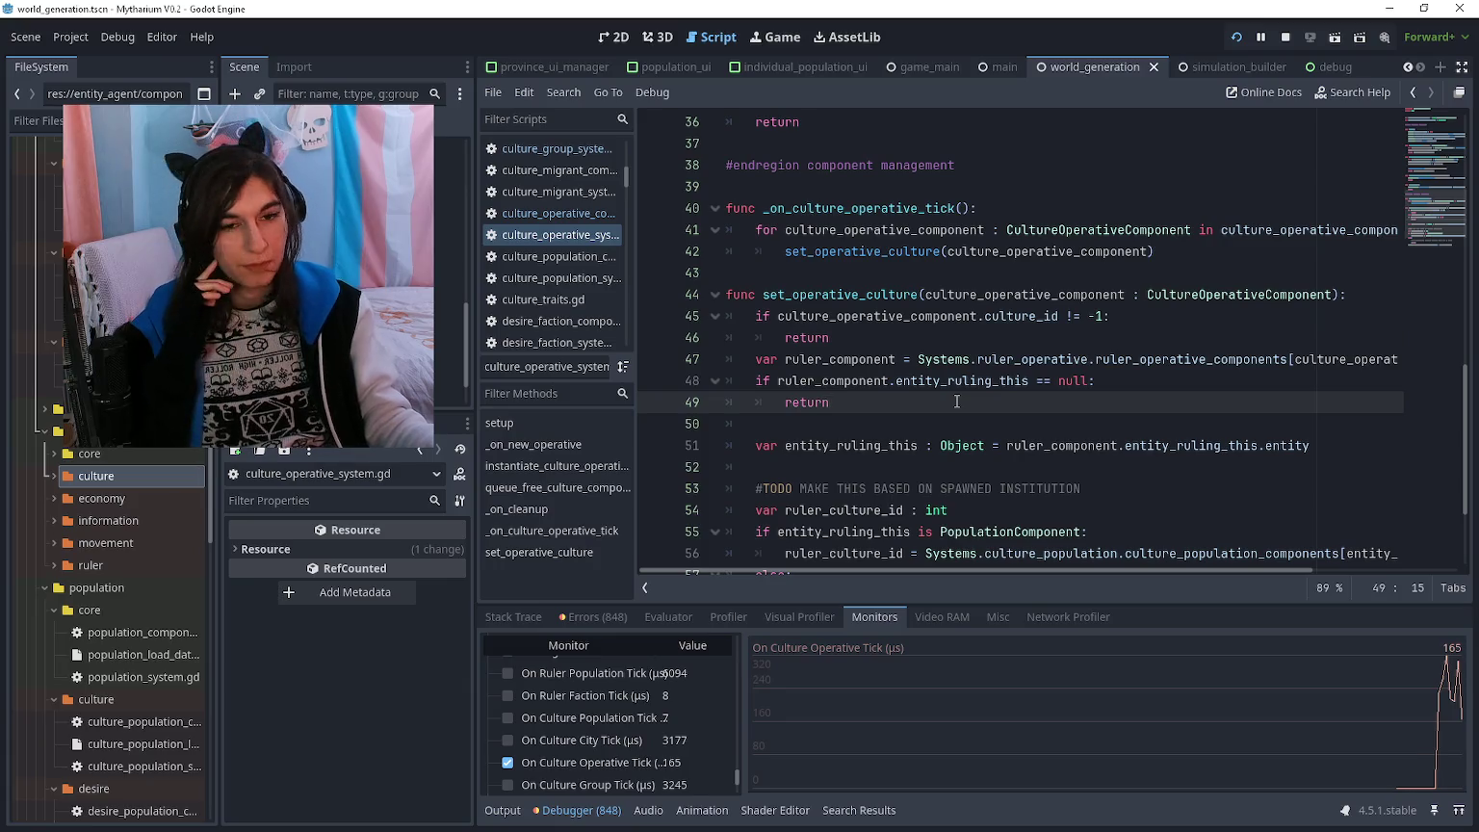
scroll(956, 403, down, 2)
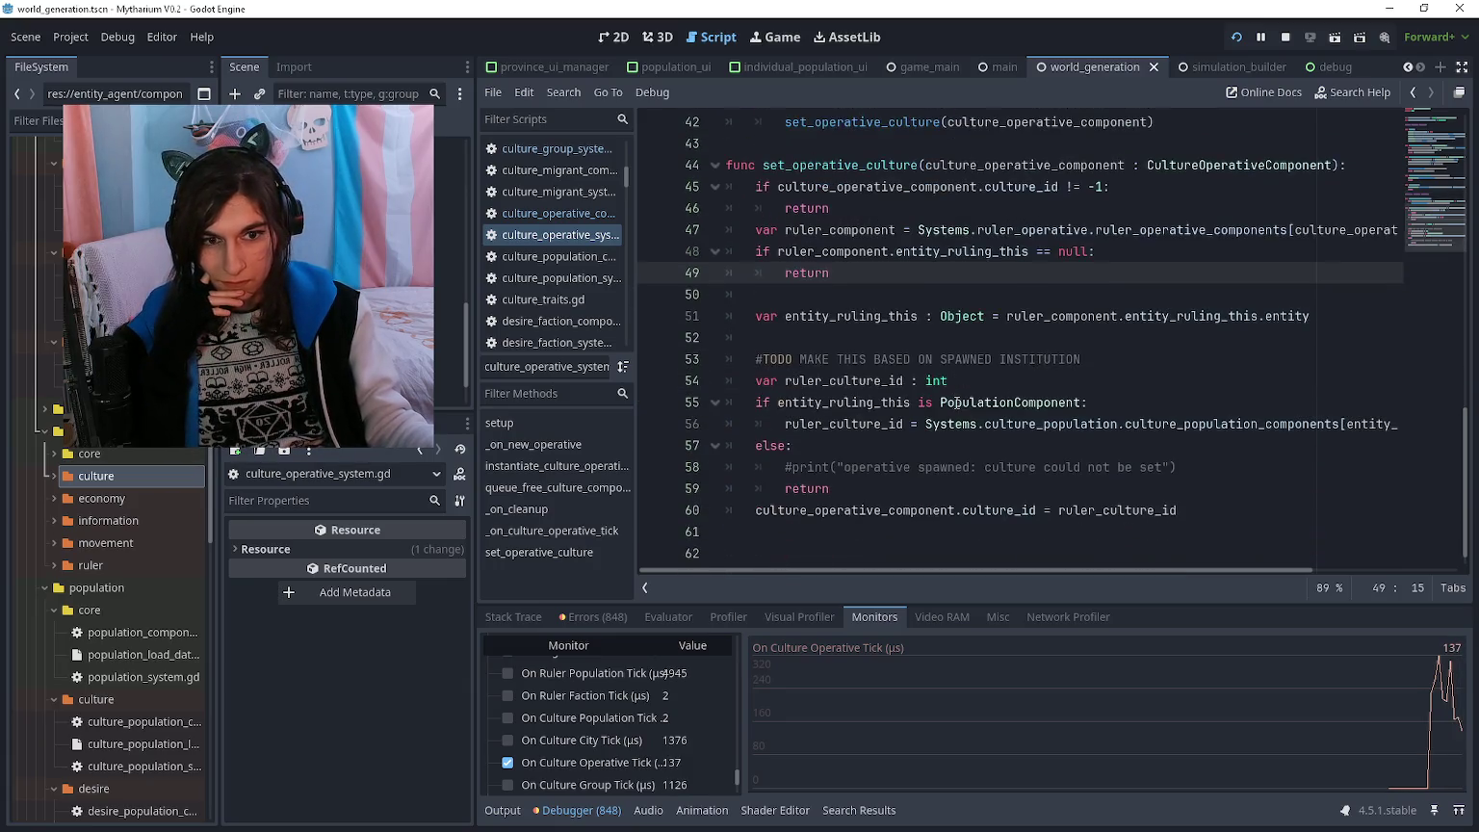
mouse_move(1094, 490)
mouse_down()
mouse_move(803, 379)
mouse_move(801, 358)
mouse_up()
click(801, 358)
mouse_move(1203, 523)
mouse_down()
mouse_move(962, 487)
mouse_move(751, 424)
mouse_move(729, 160)
mouse_up()
scroll(770, 240, up, 2)
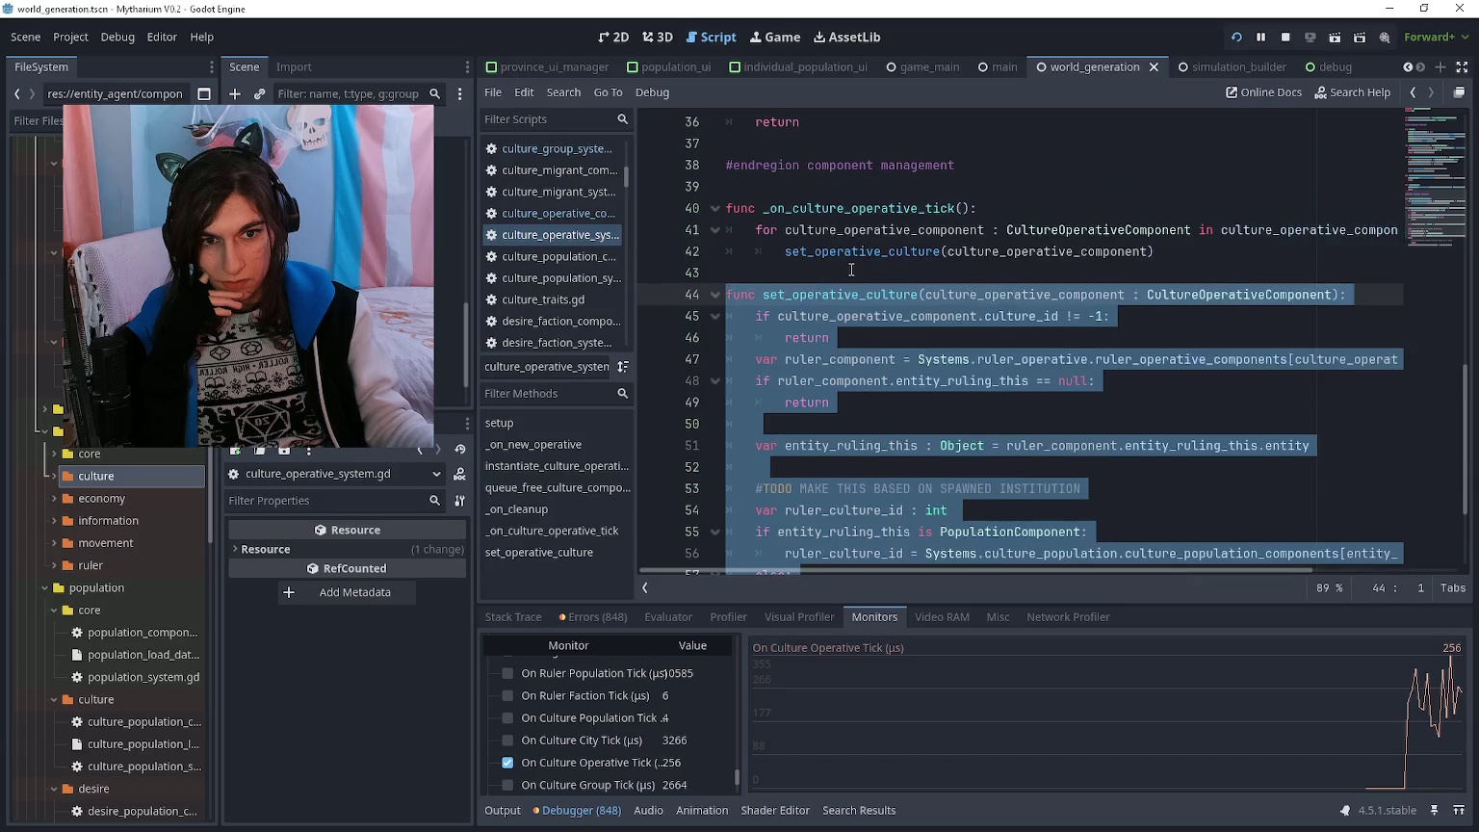
click(851, 268)
scroll(852, 267, down, 2)
scroll(852, 268, up, 1)
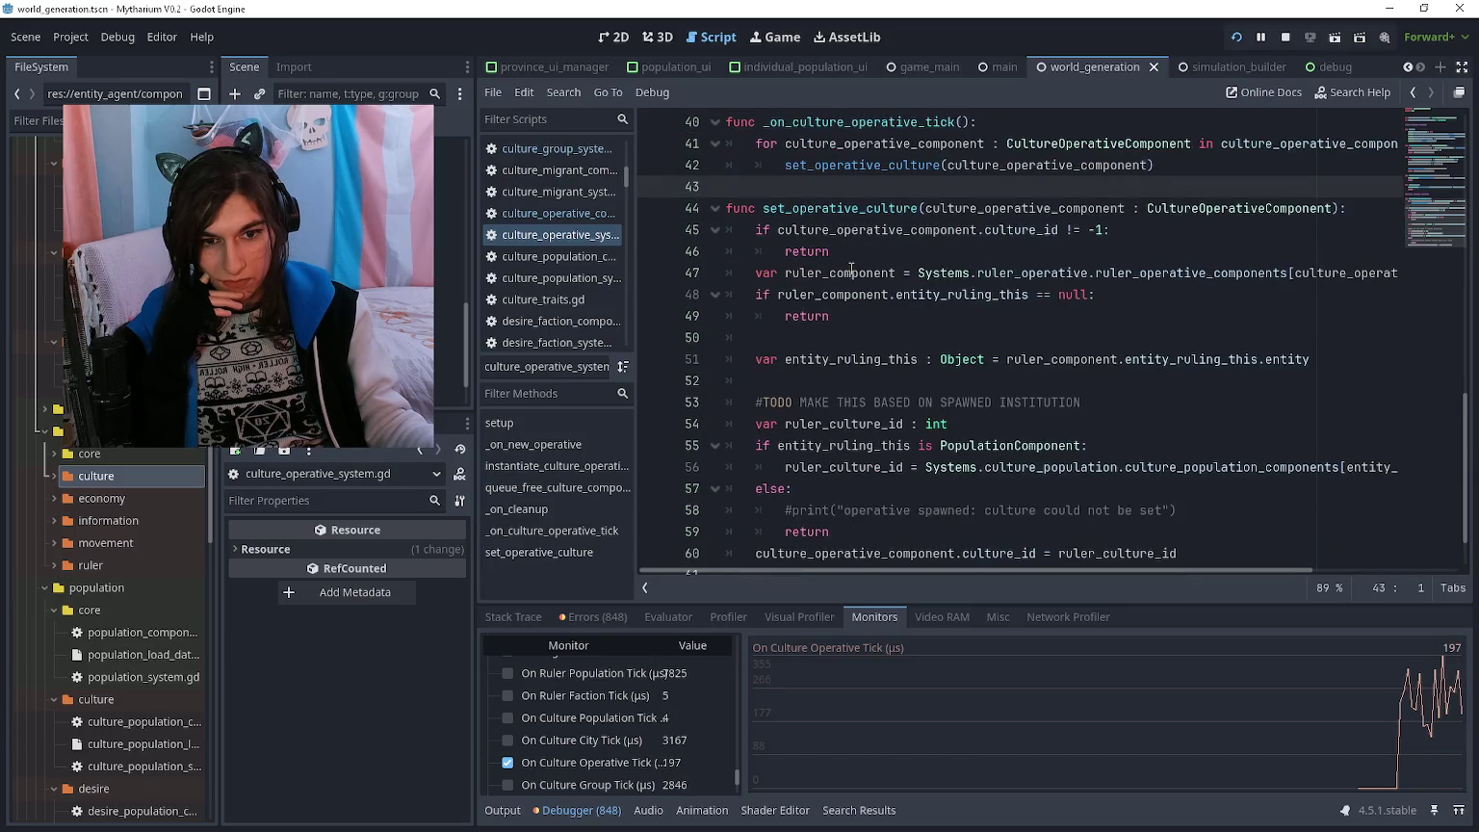
scroll(851, 269, up, 3)
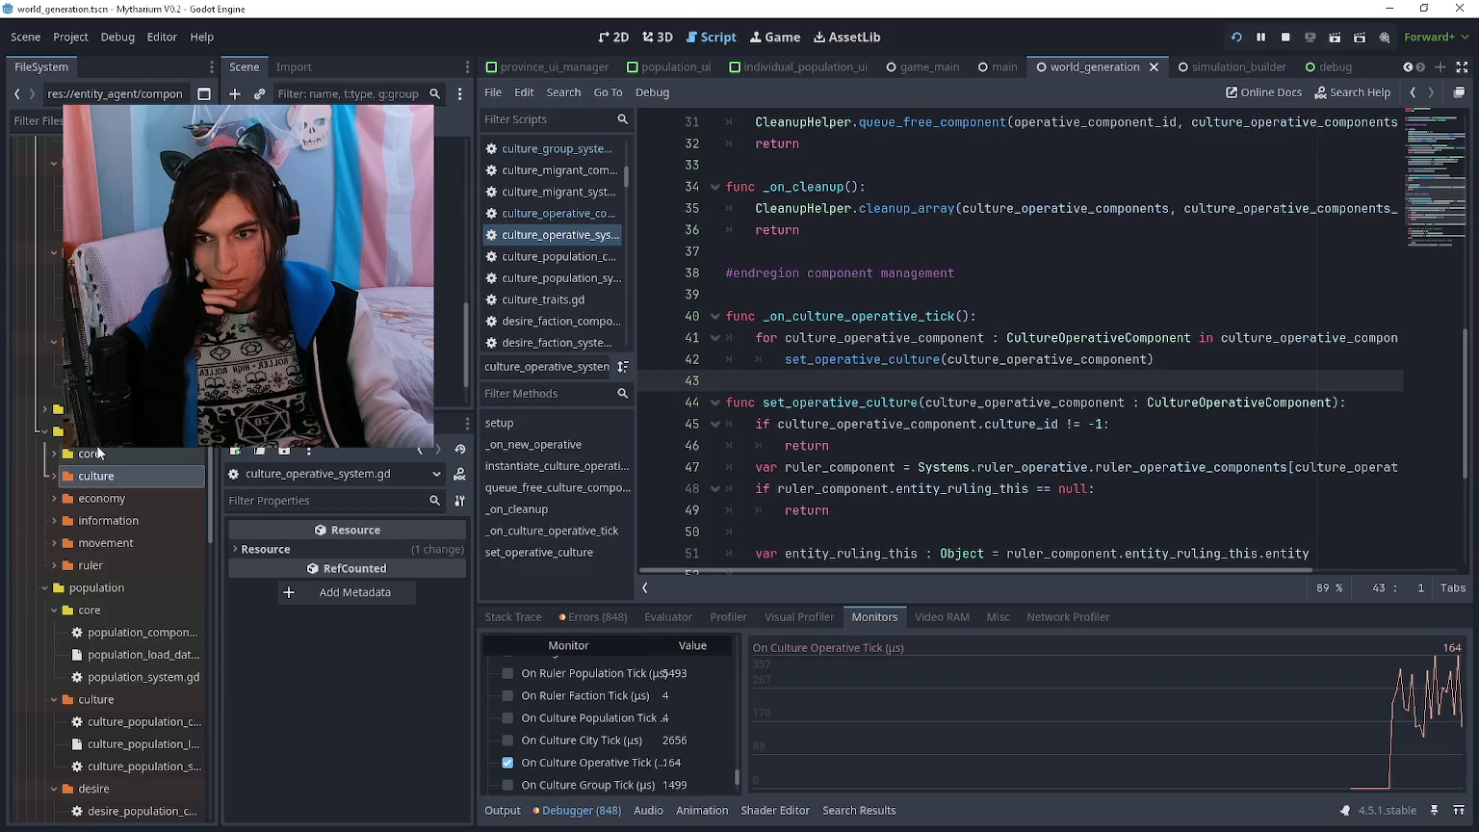
- Expand and collapse the culture folder in the FileSystem dock
double_click(144, 486)
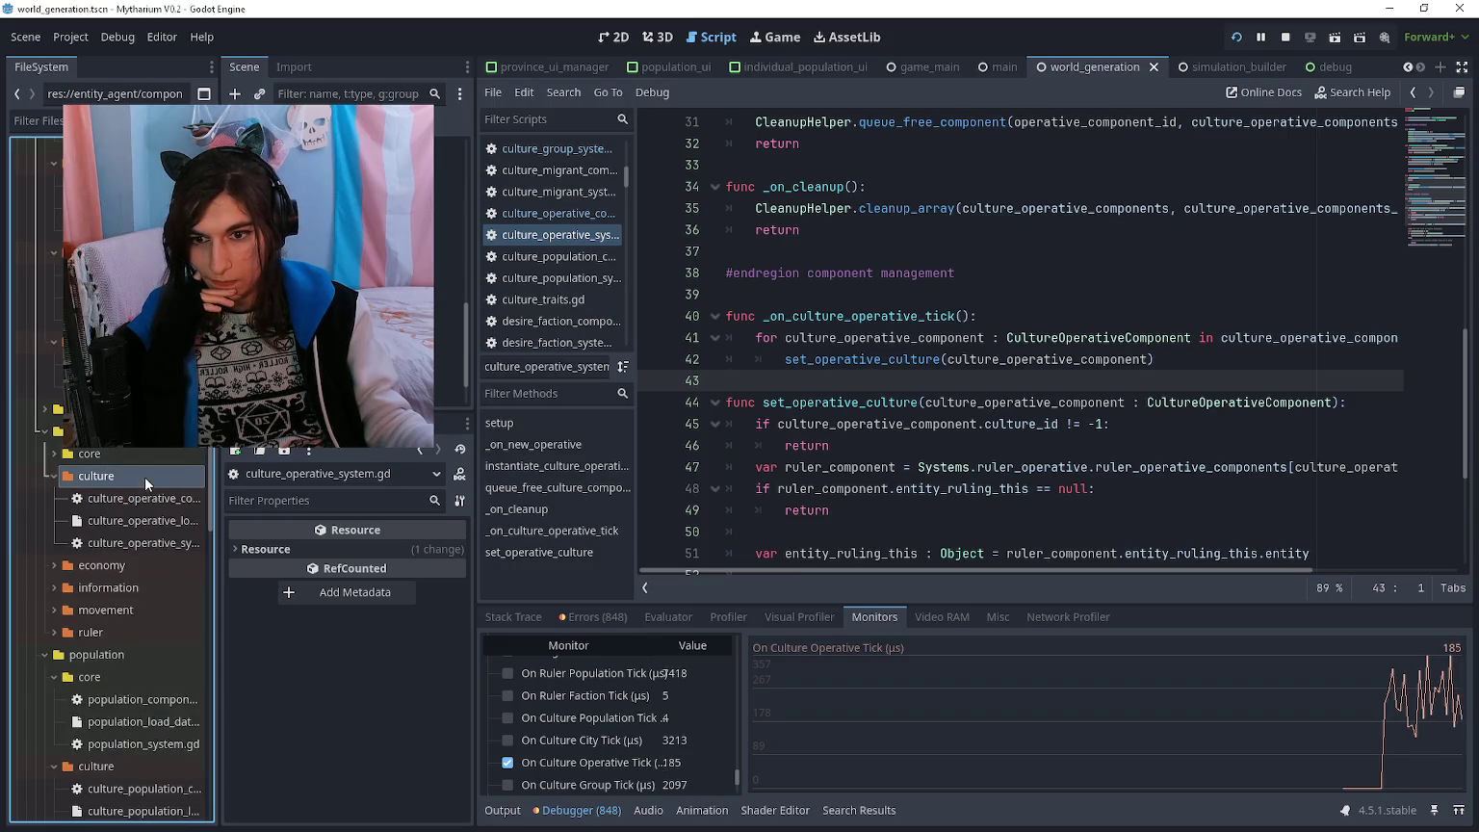
double_click(146, 486)
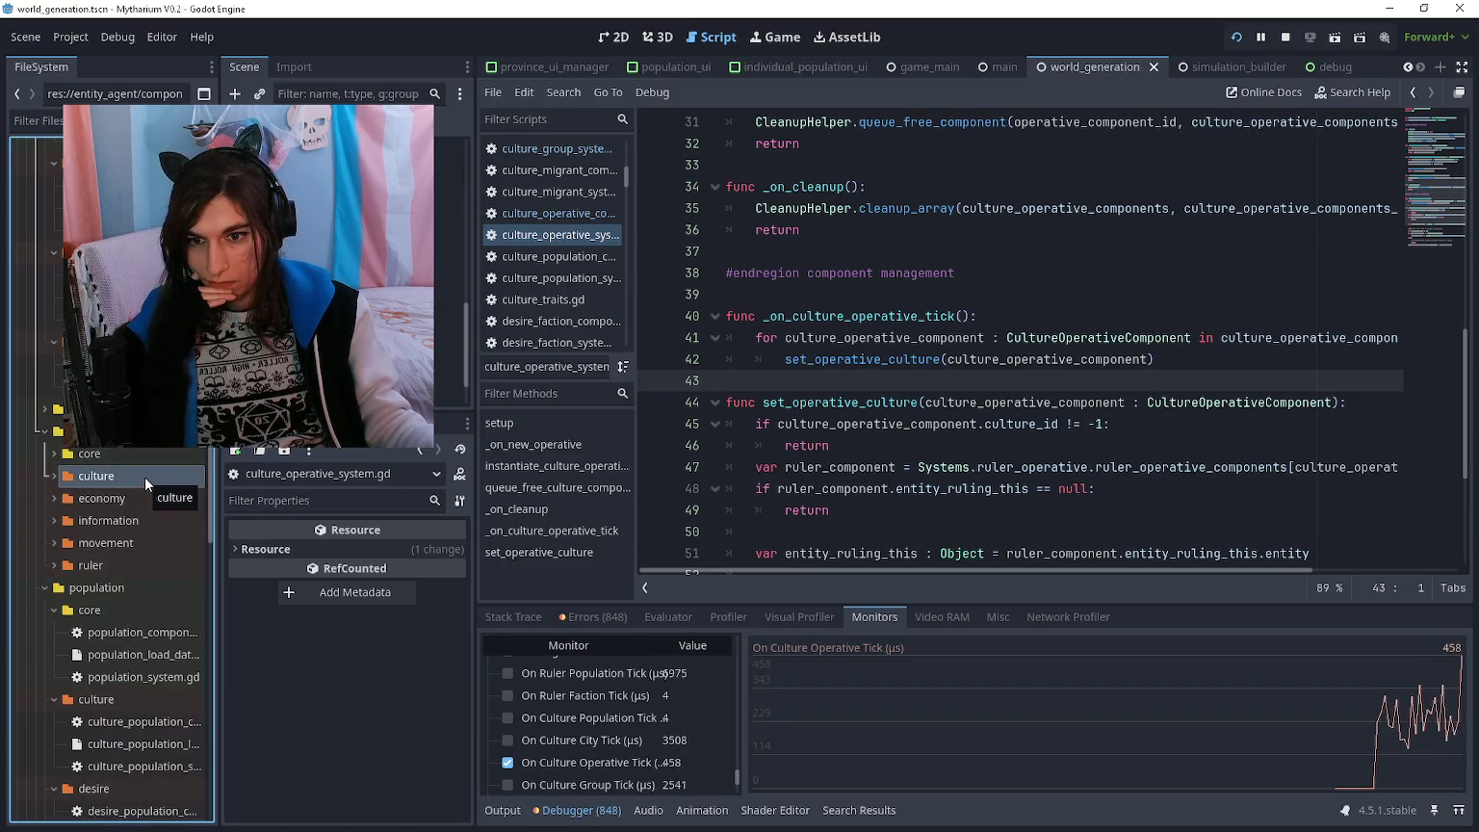
scroll(801, 333, up, 7)
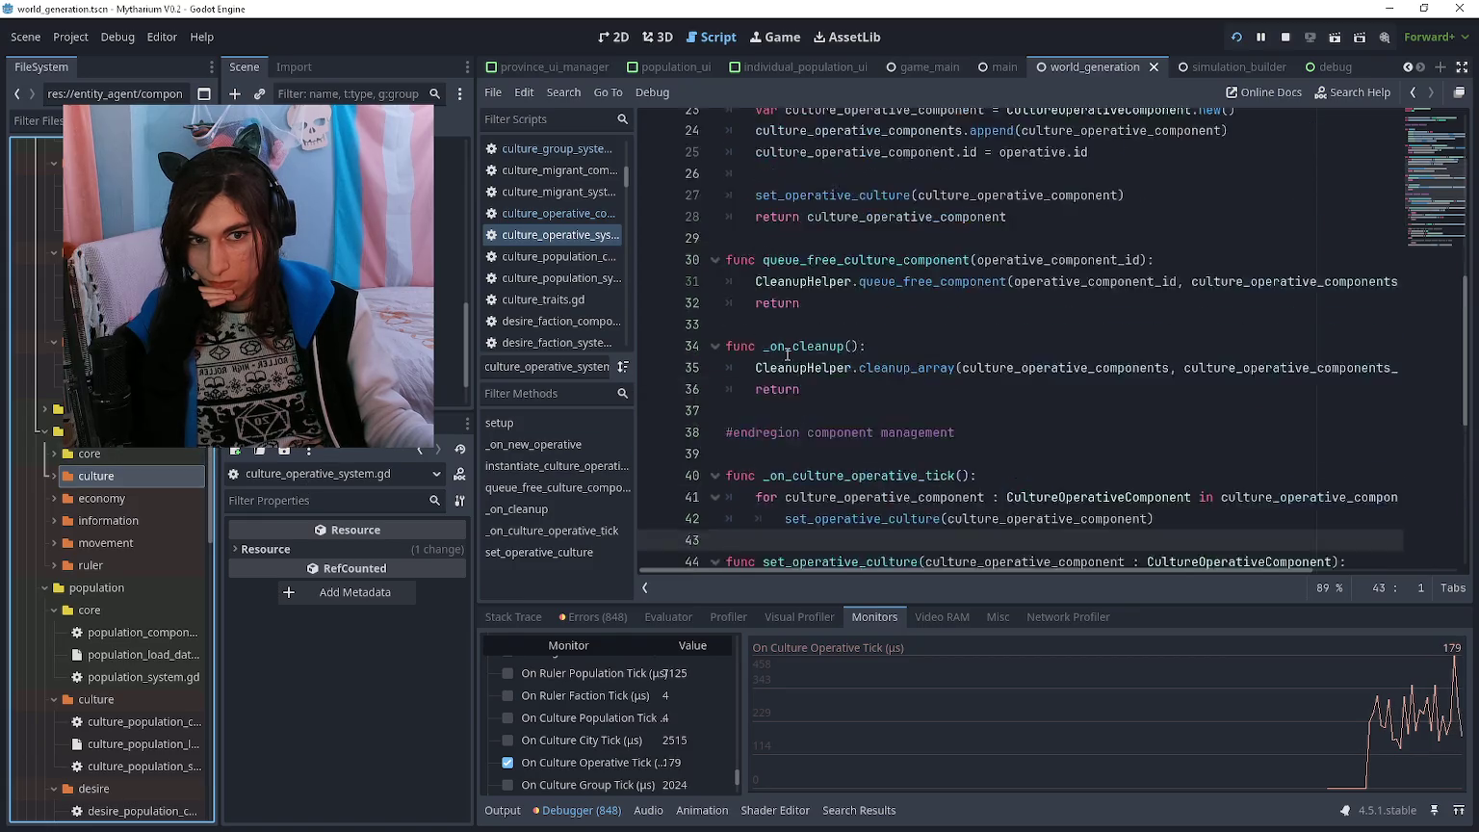
scroll(802, 333, up, 1)
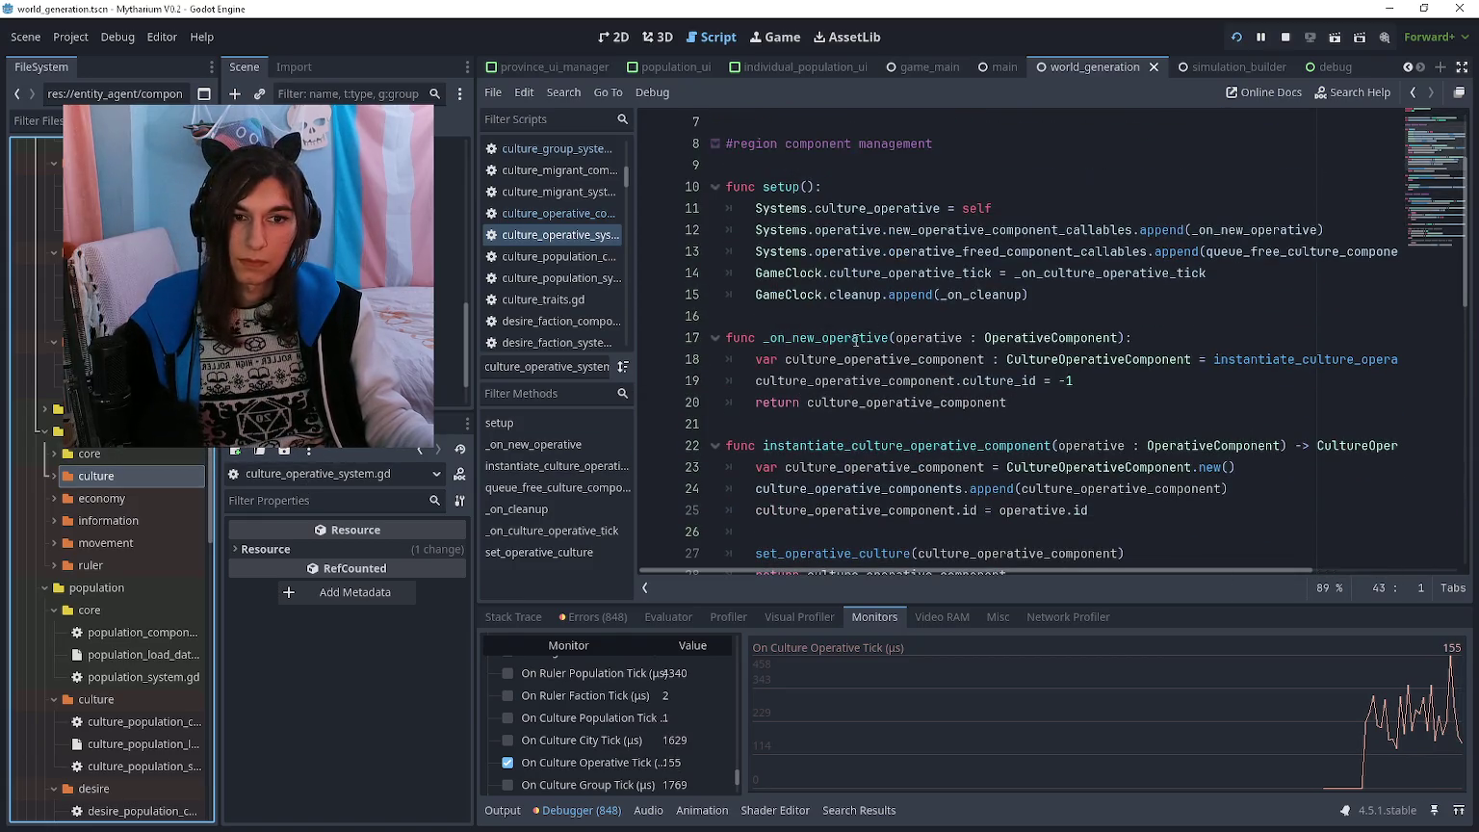
- Open operative_system.gd from the core folder and select the instantiate_operative function name
ctrl+click(1059, 335)
scroll(871, 339, down, 2)
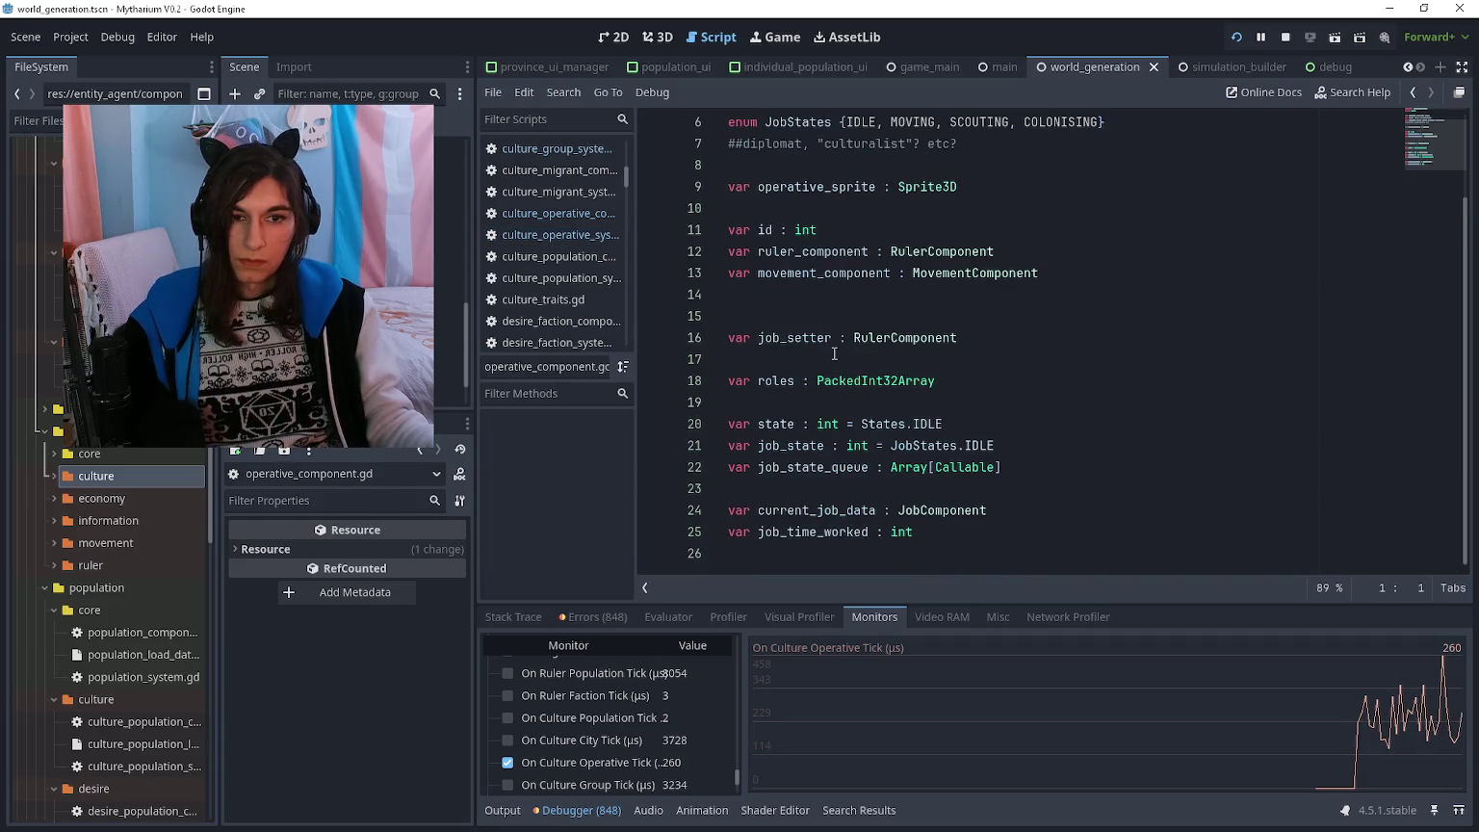
scroll(871, 338, up, 2)
double_click(115, 452)
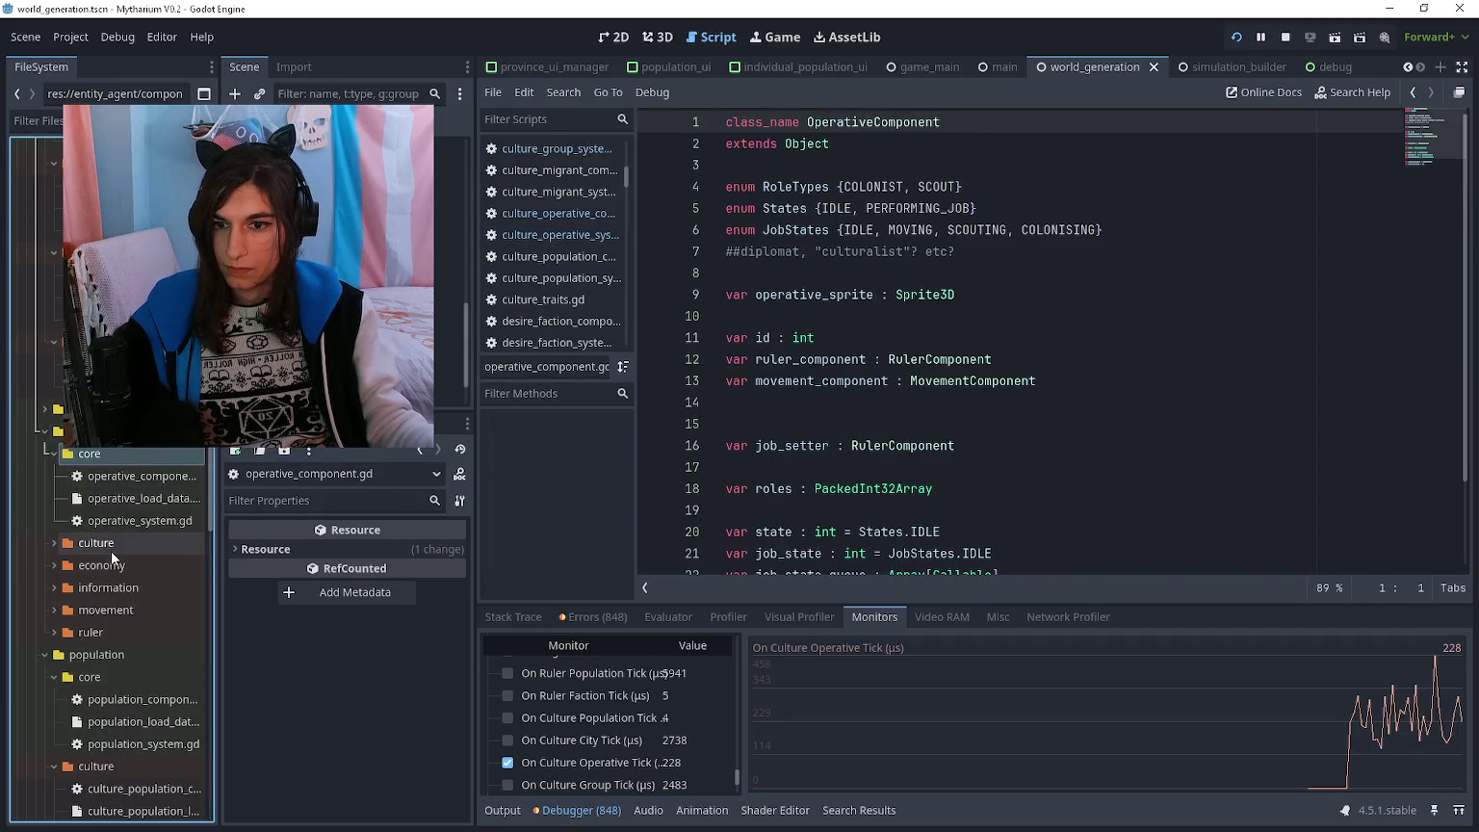
double_click(136, 520)
scroll(922, 327, up, 10)
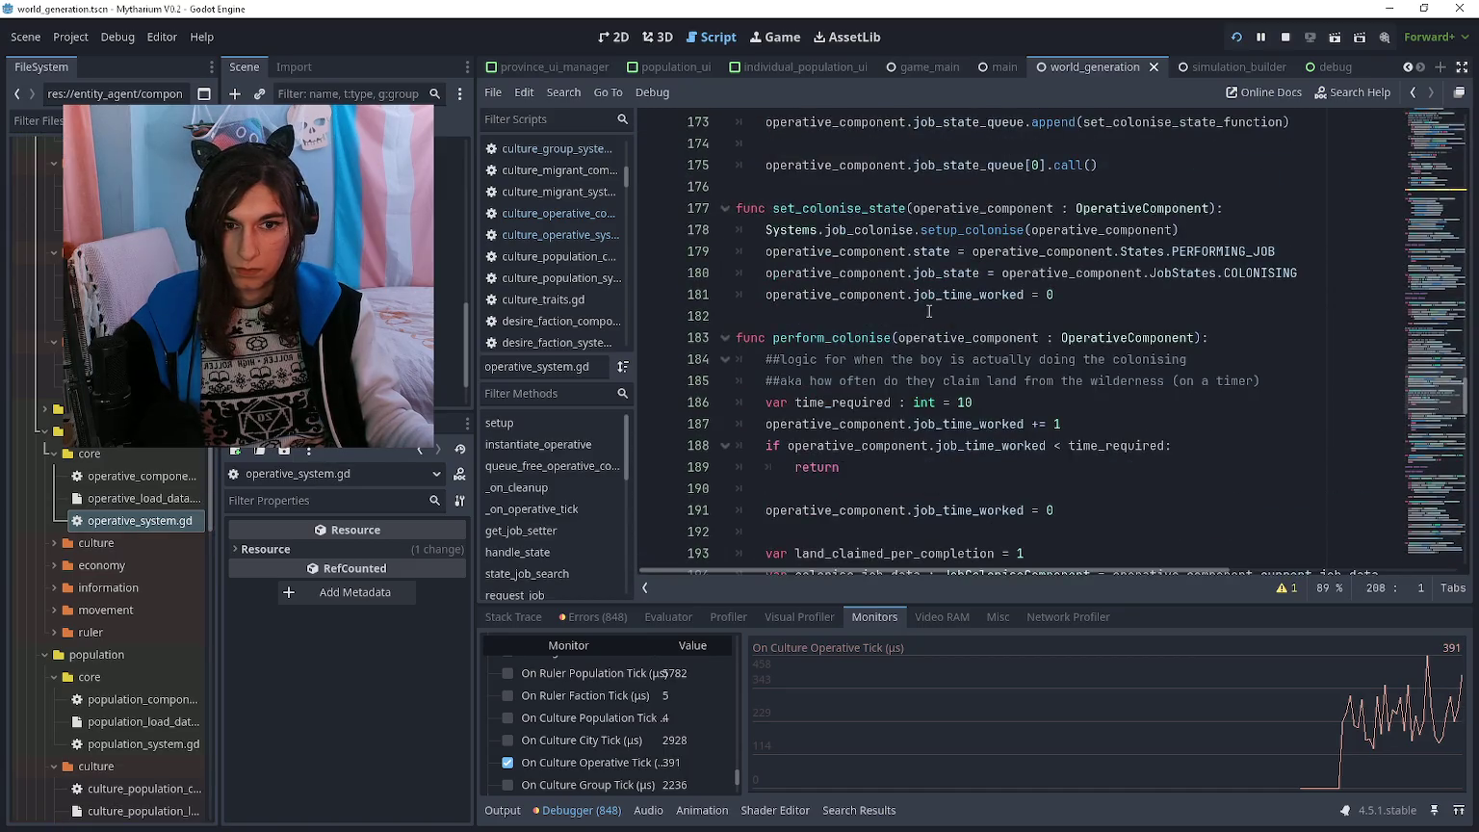
scroll(795, 344, up, 14)
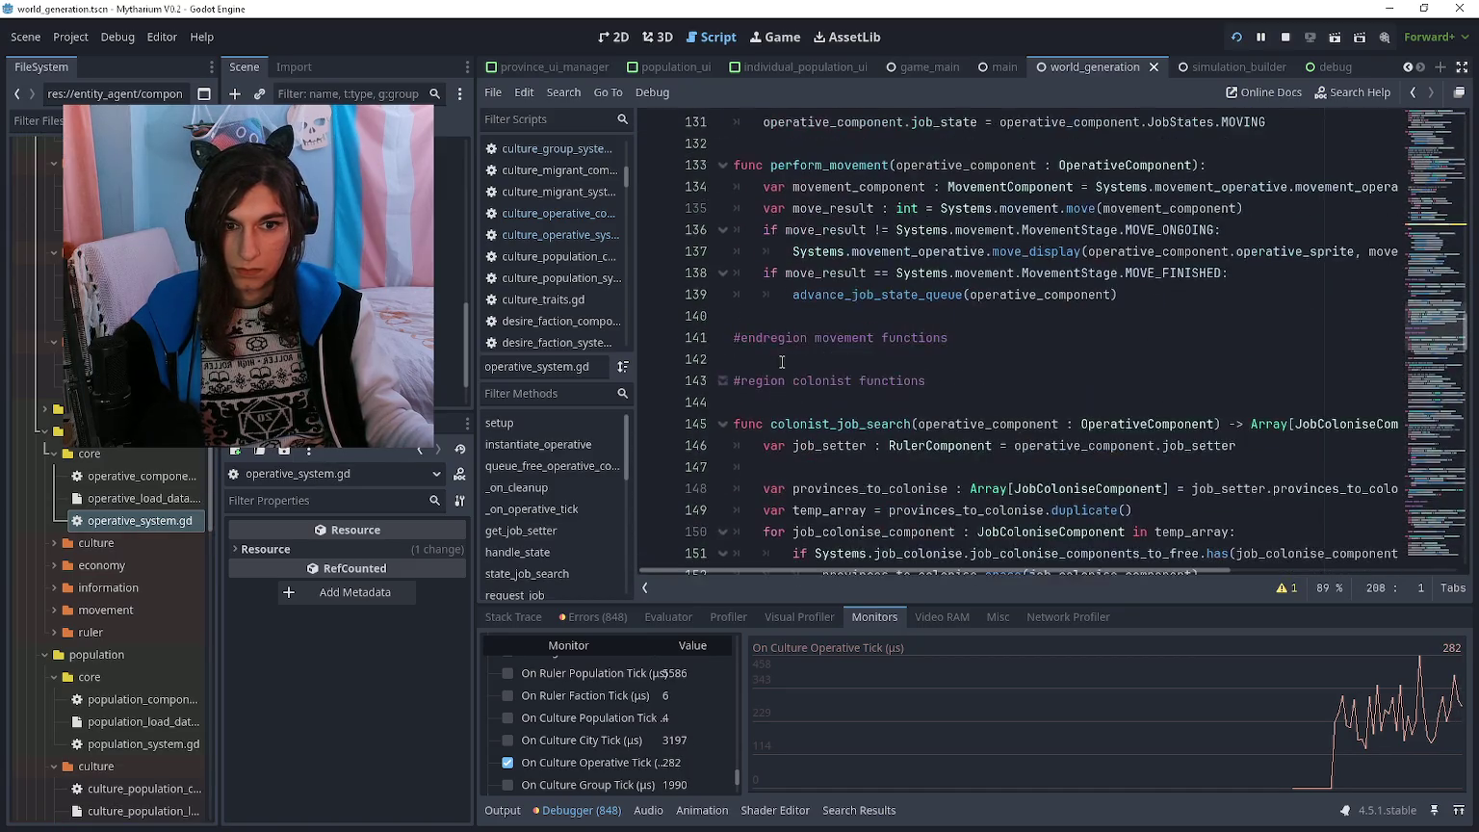
scroll(788, 381, up, 13)
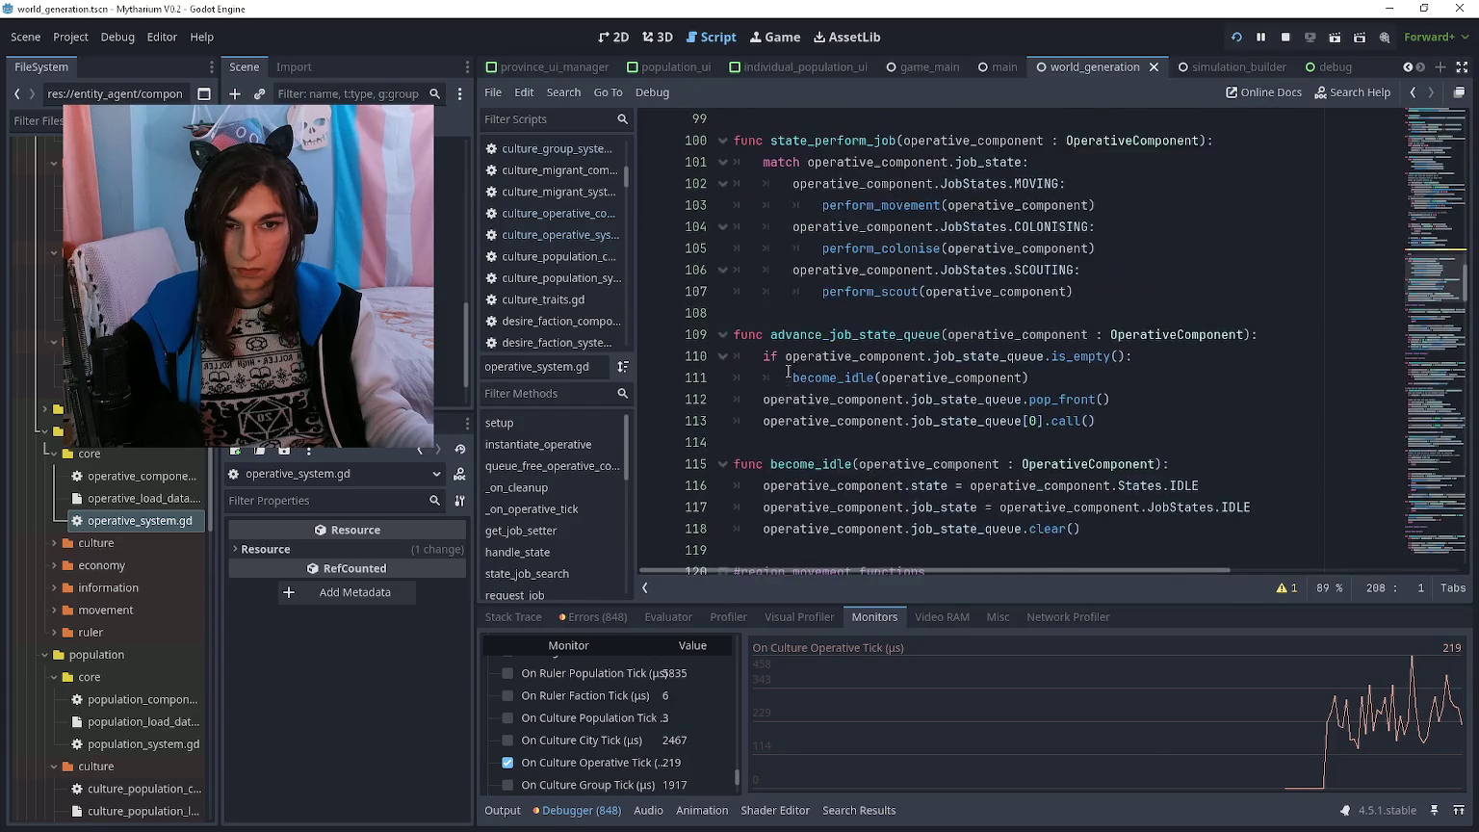
scroll(785, 362, up, 12)
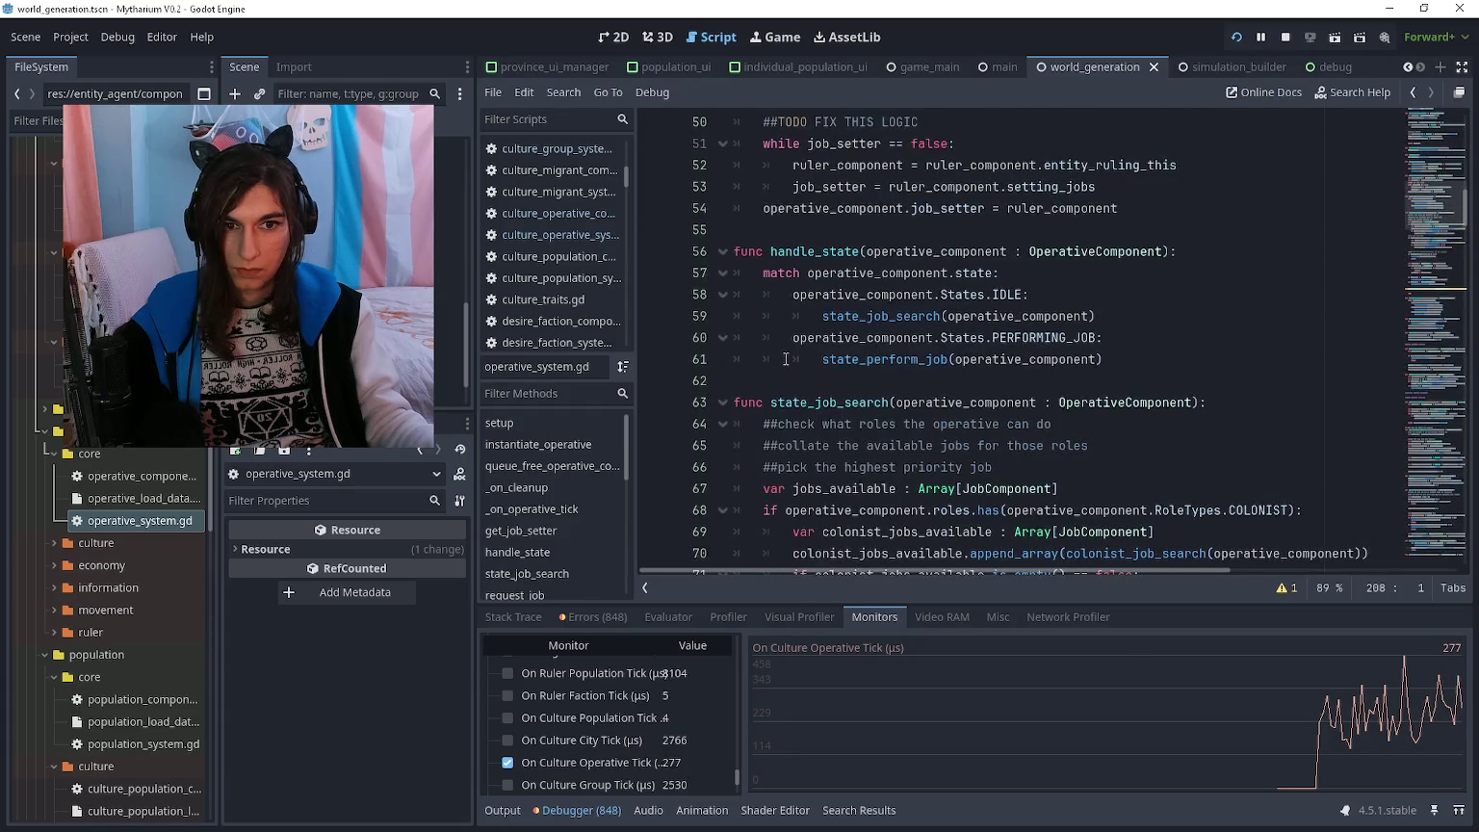
scroll(785, 358, up, 6)
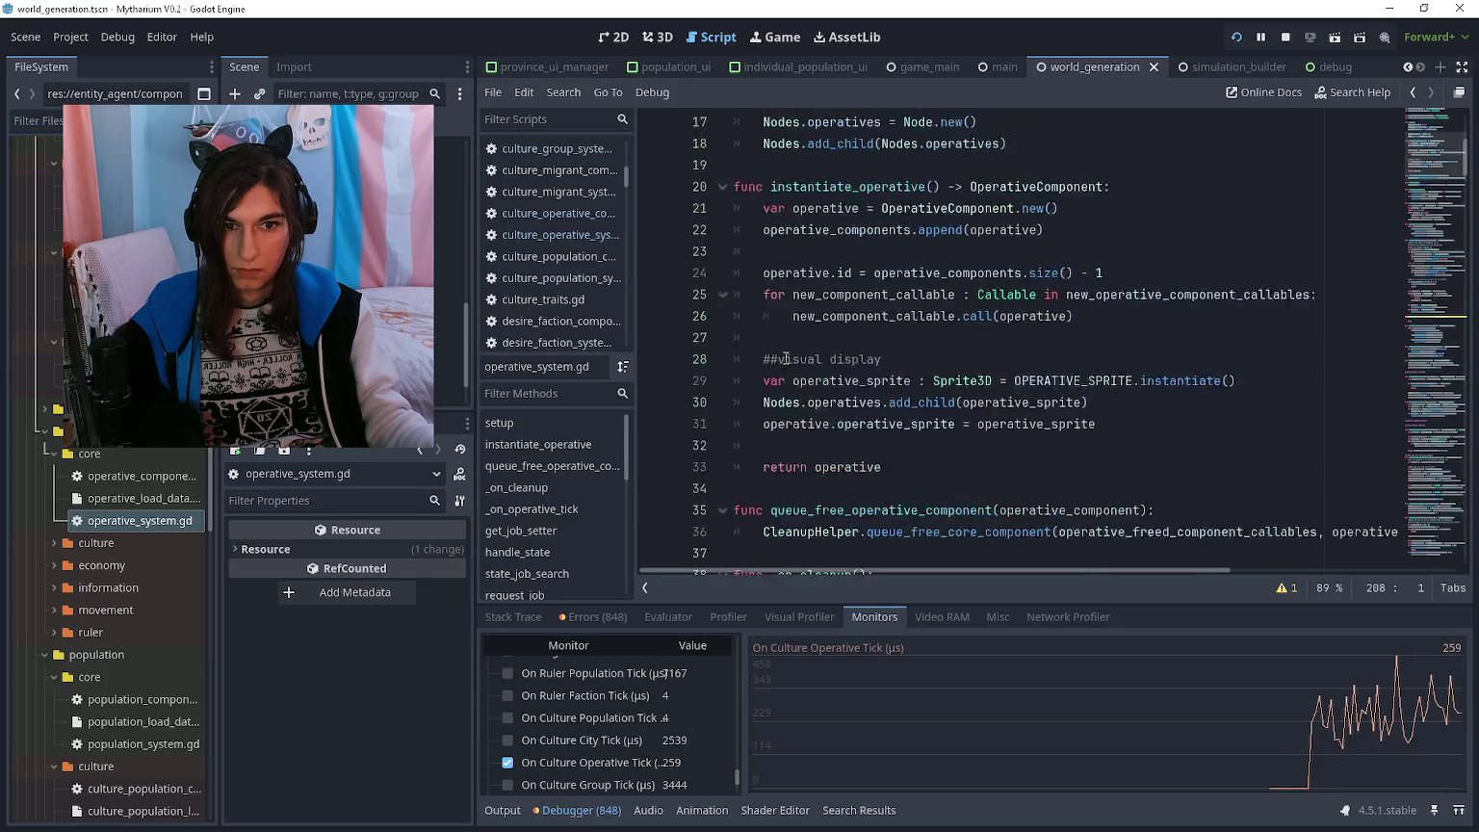
drag(770, 315, 933, 315)
- Search the project for 'instantiate_operative()' and go to the culture id line in desire_faction_system.gd
key(ctrl+shift+f)
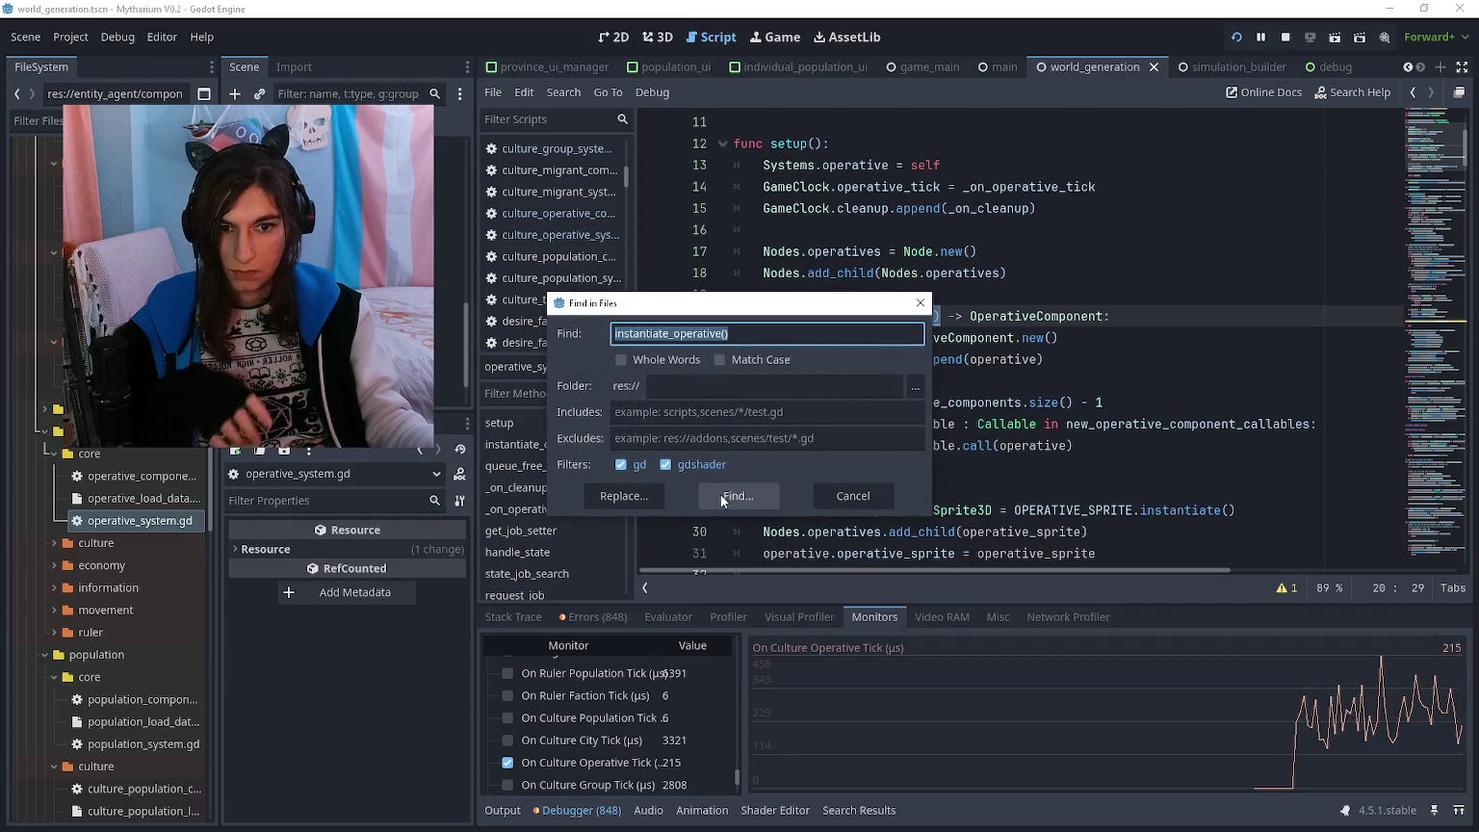
click(720, 495)
click(869, 714)
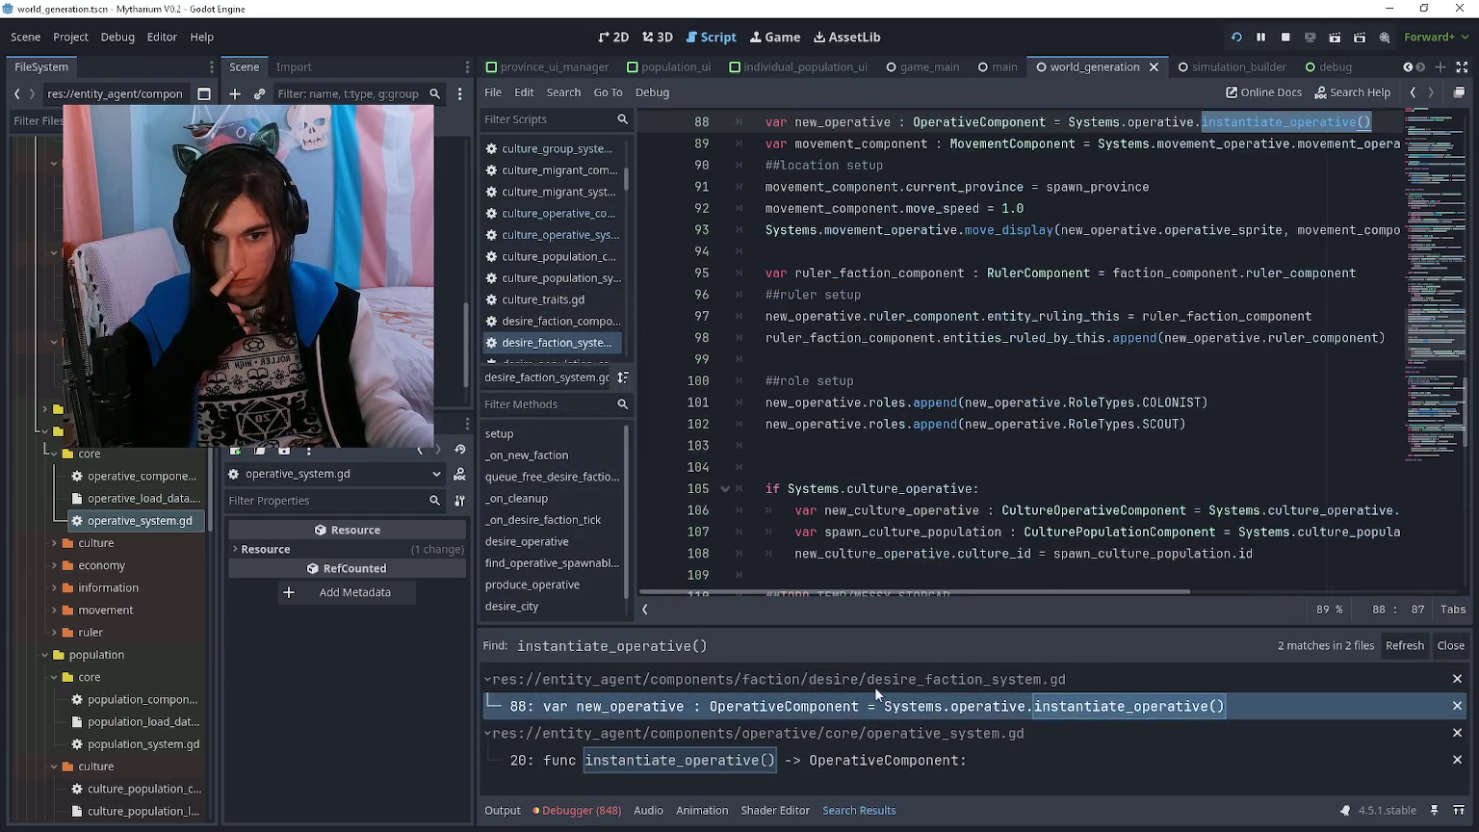
click(949, 382)
scroll(953, 361, down, 2)
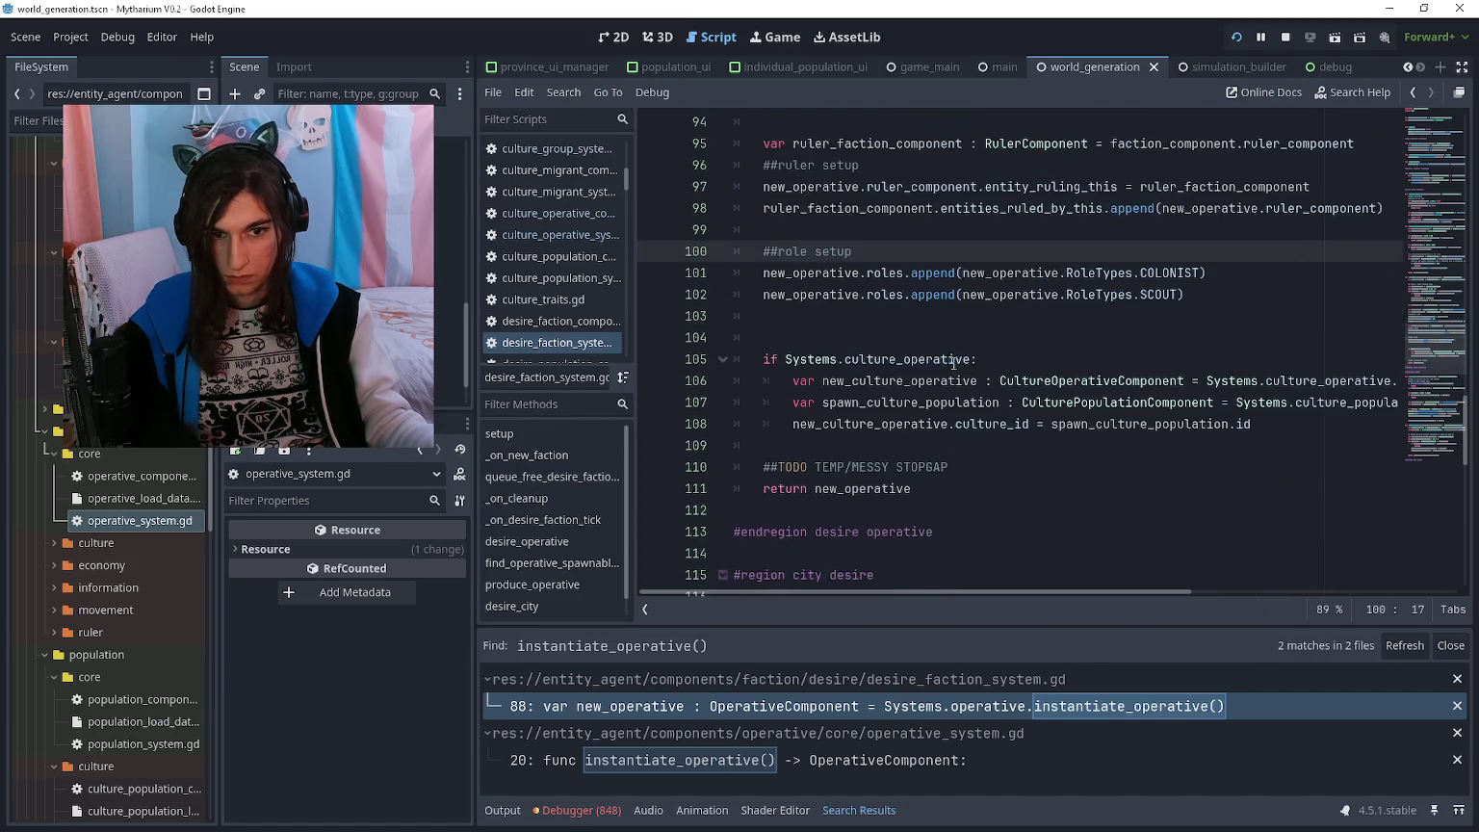
click(944, 440)
click(969, 424)
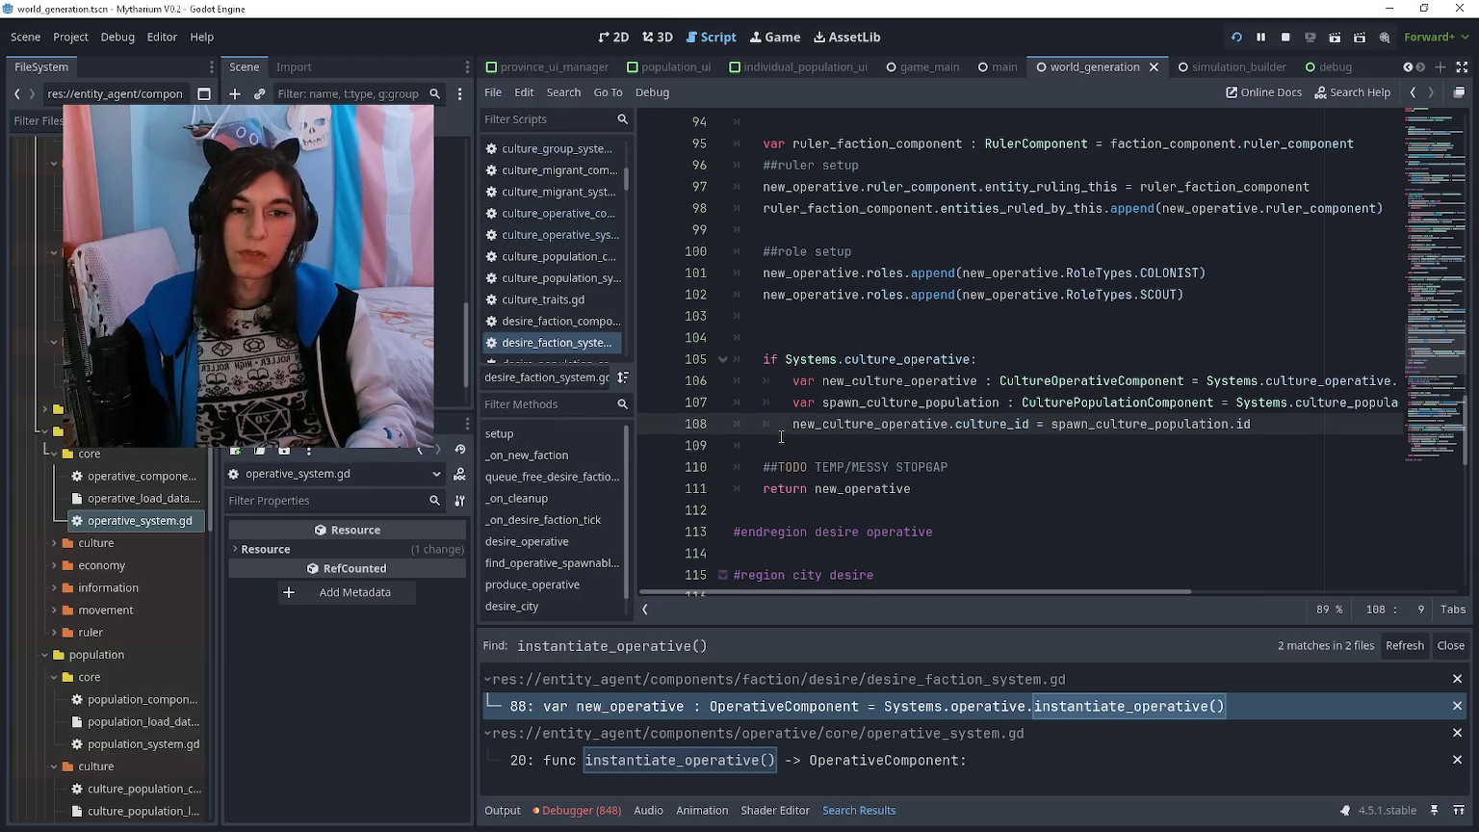
- Add a CultureGroupComponent variable from Systems.culture_group.culture_group_components keyed by culture_group_id
key(Return)
key(Up)
text(var sp)
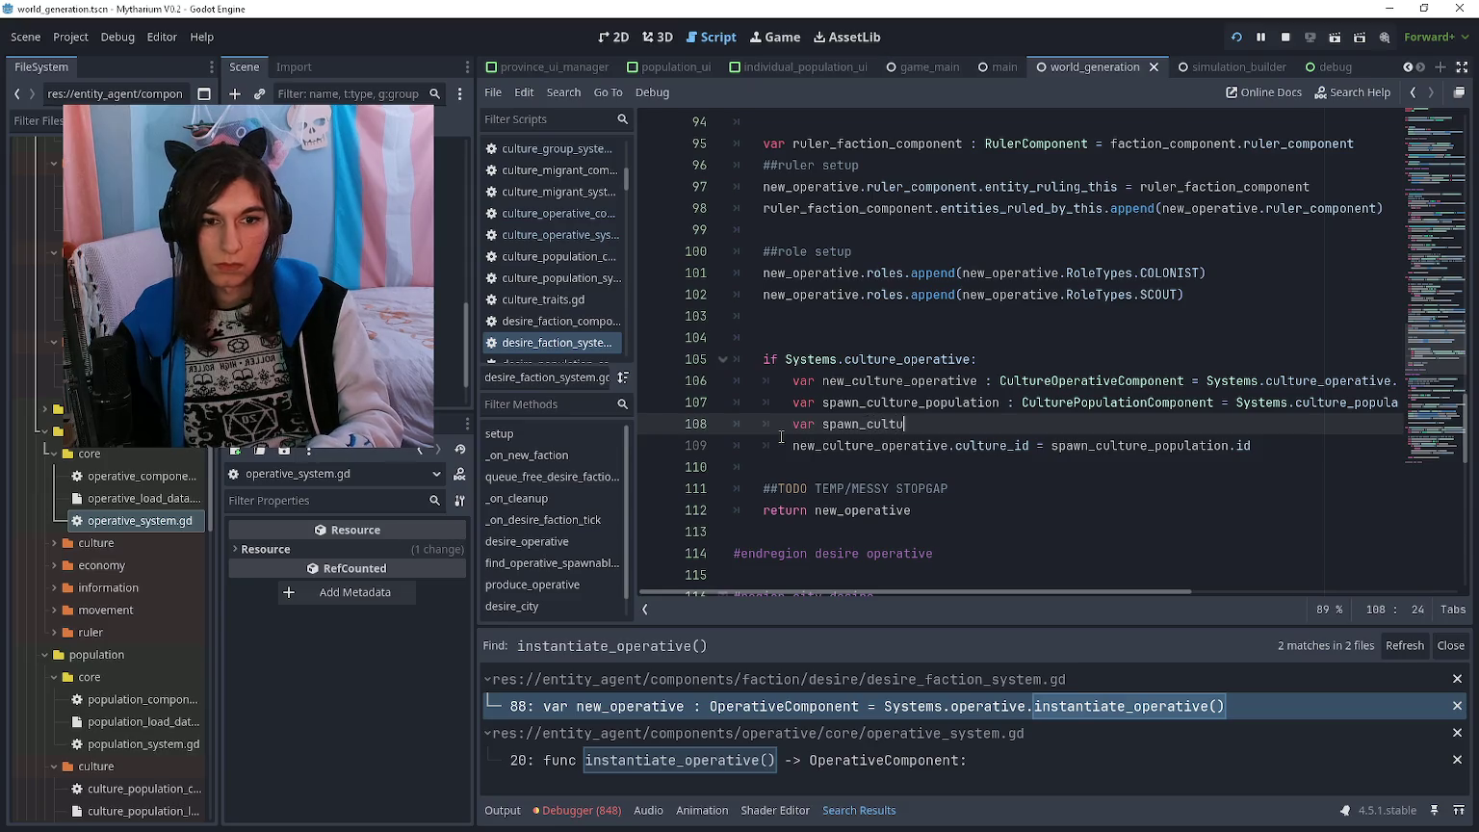
text(ureGroupC)
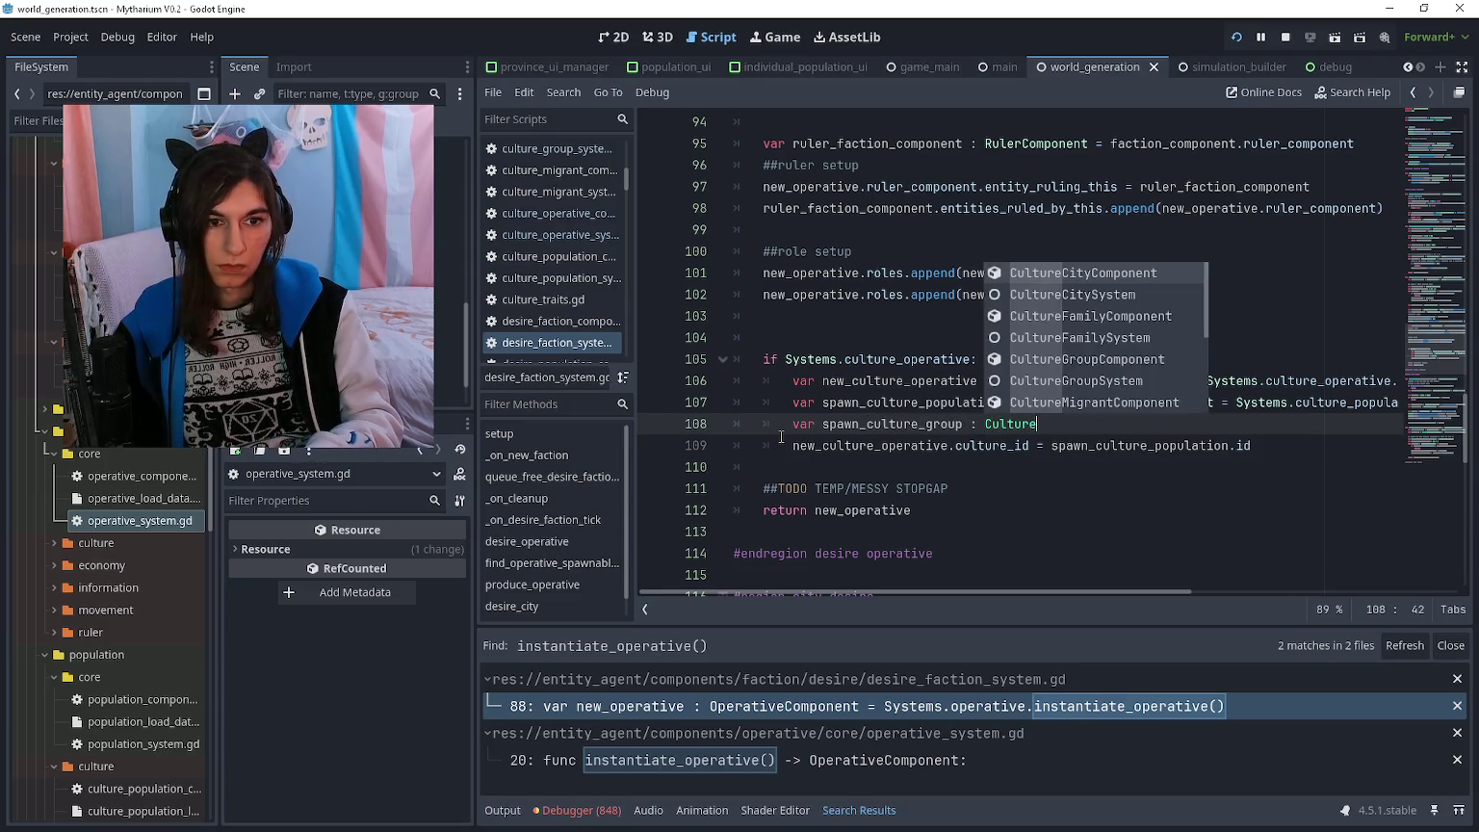
key(Return)
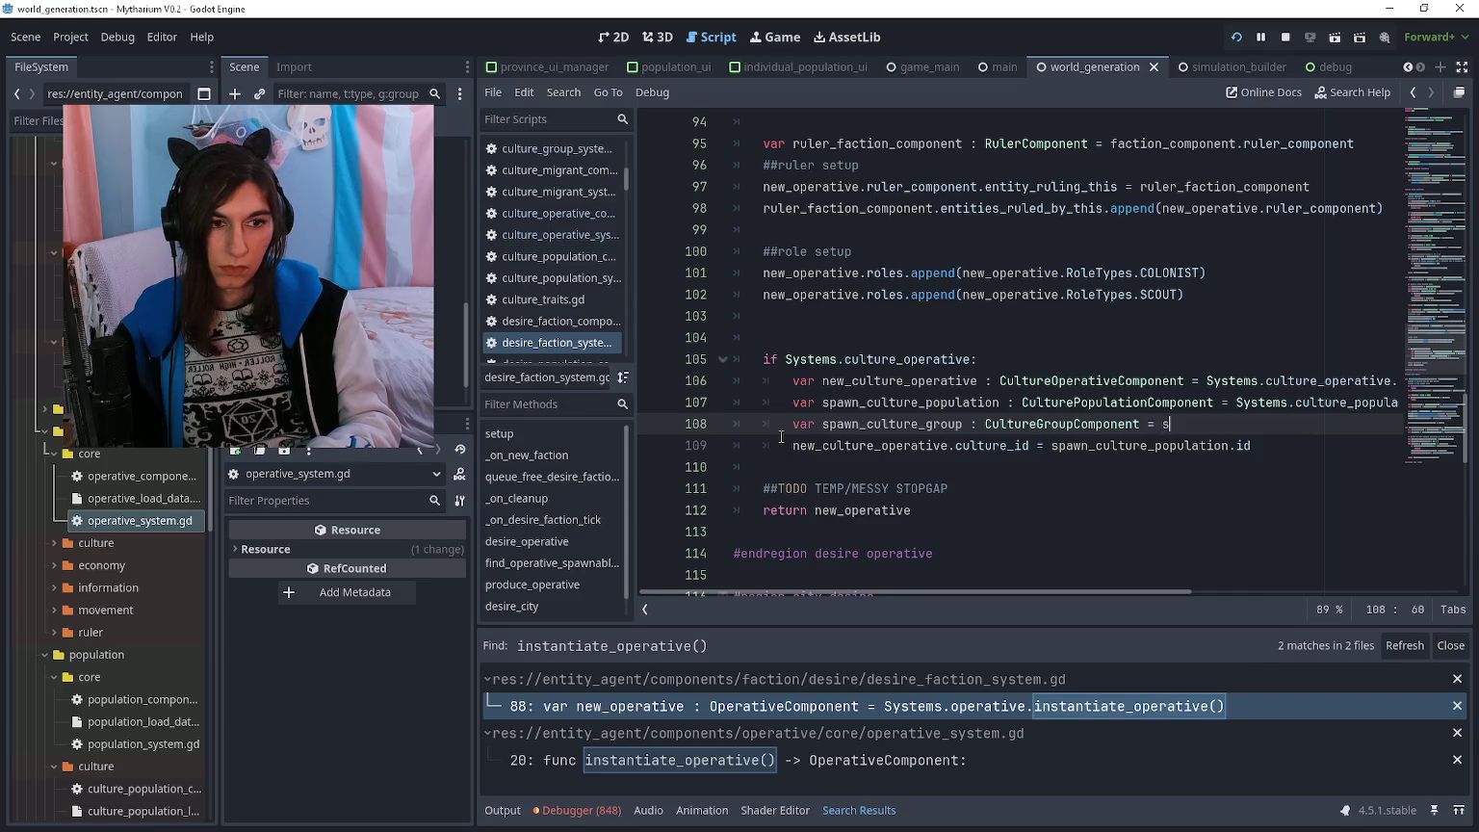
text(System)
key(Return)
text(.culture_group.compone)
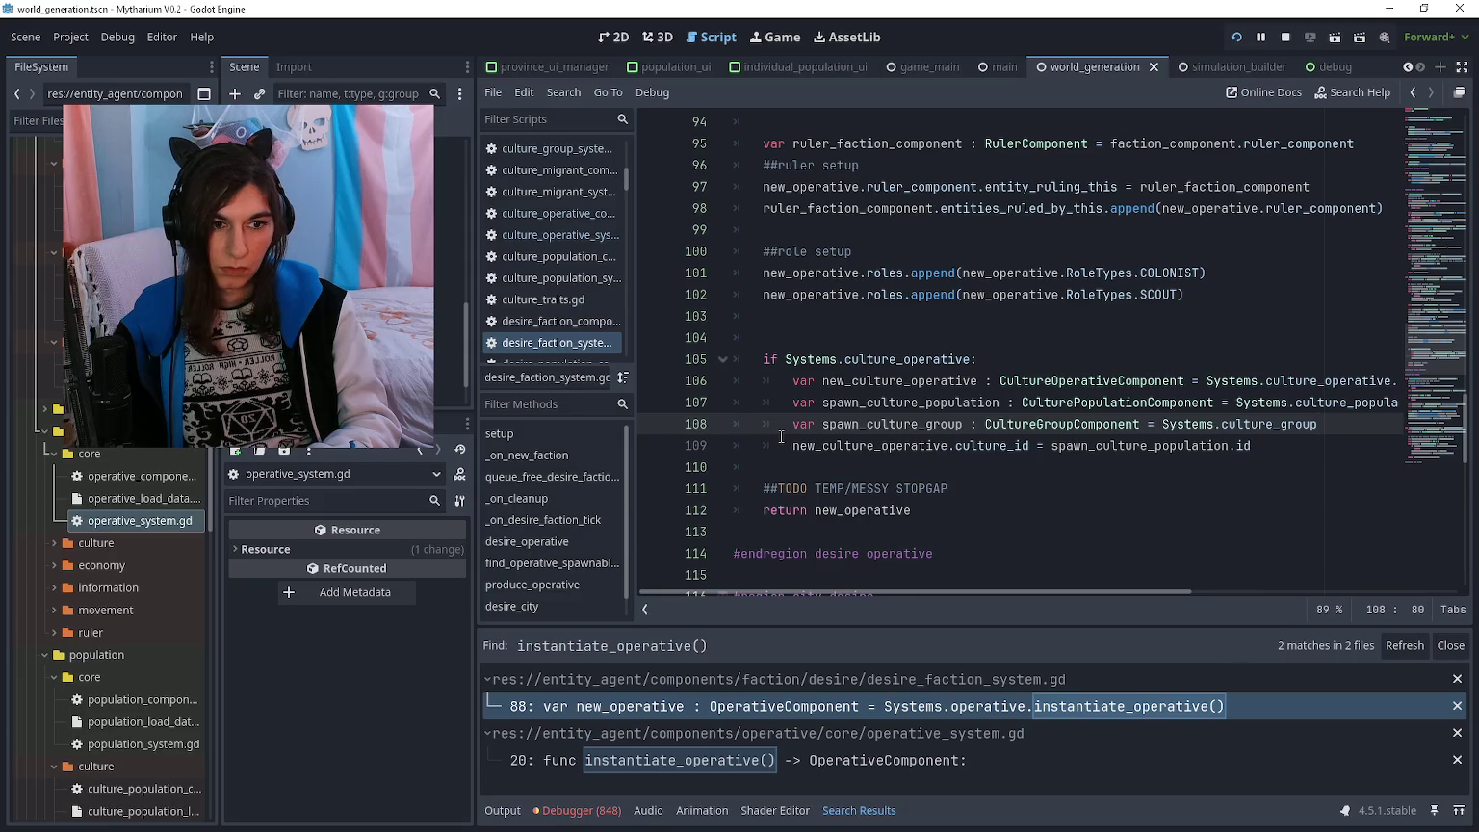
key(Return)
text([culture_pop)
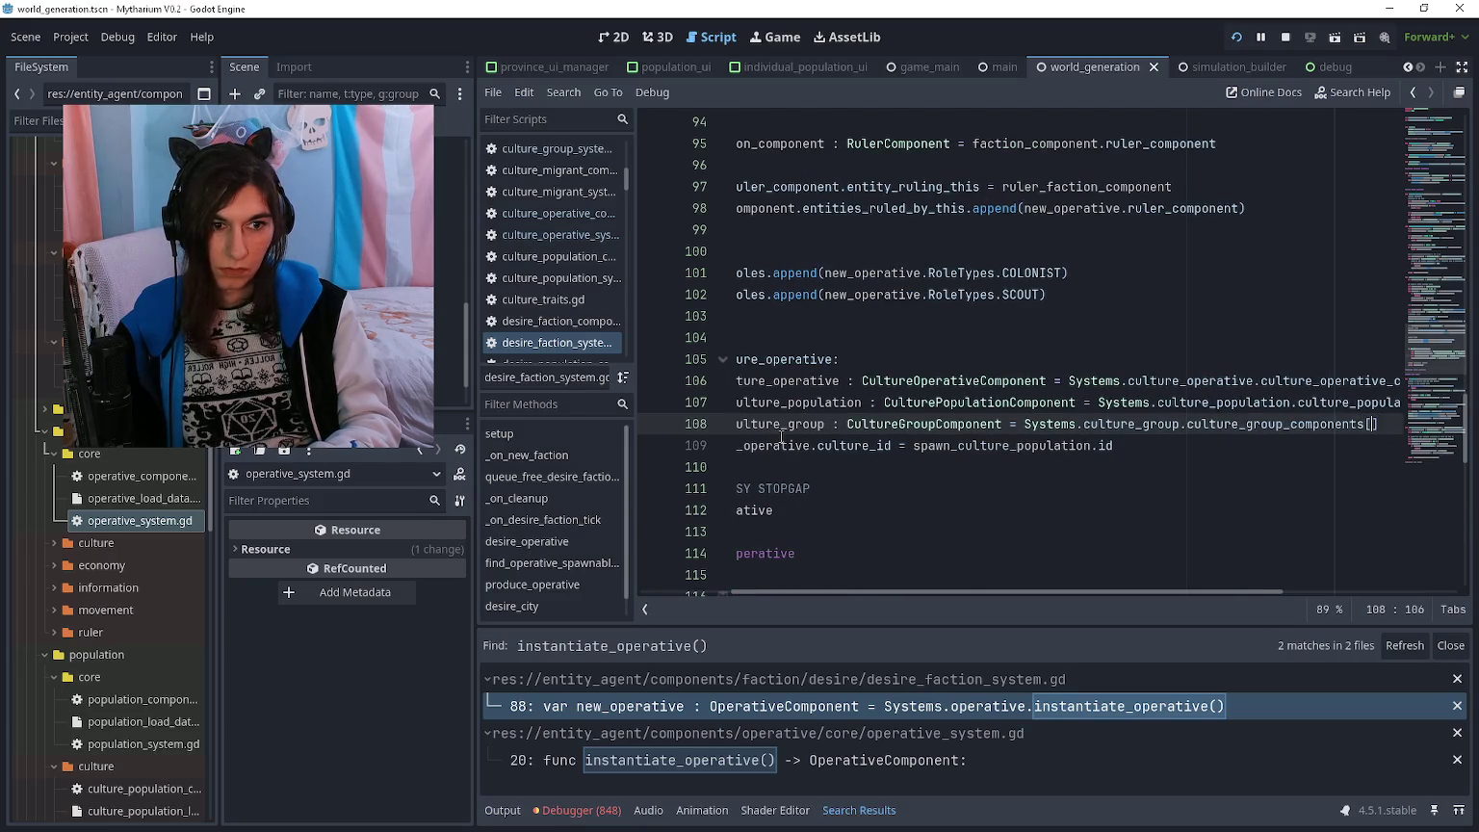
text(ulation.id)
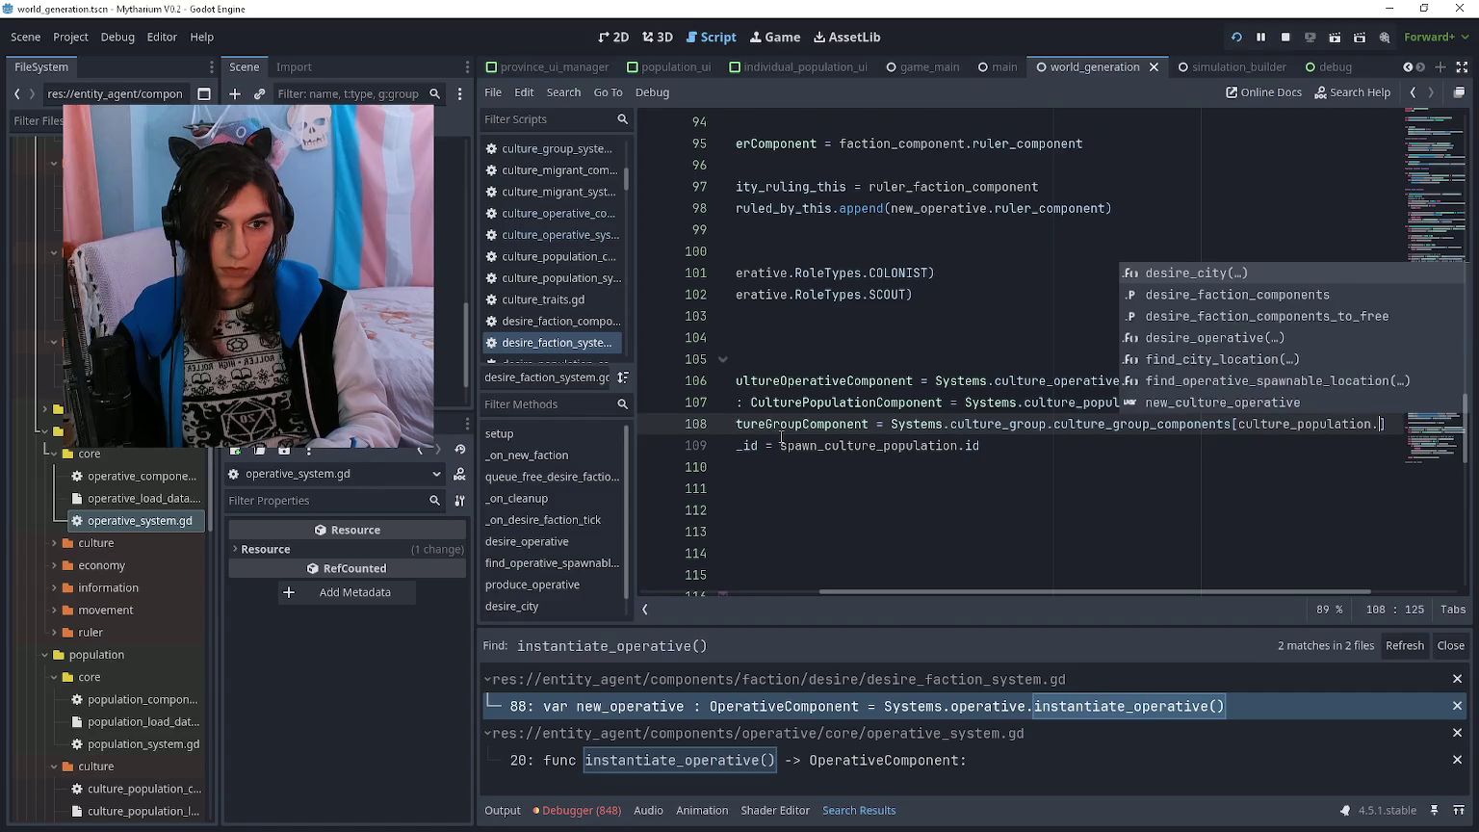
key(BackSpace)
text(culture_group_id)
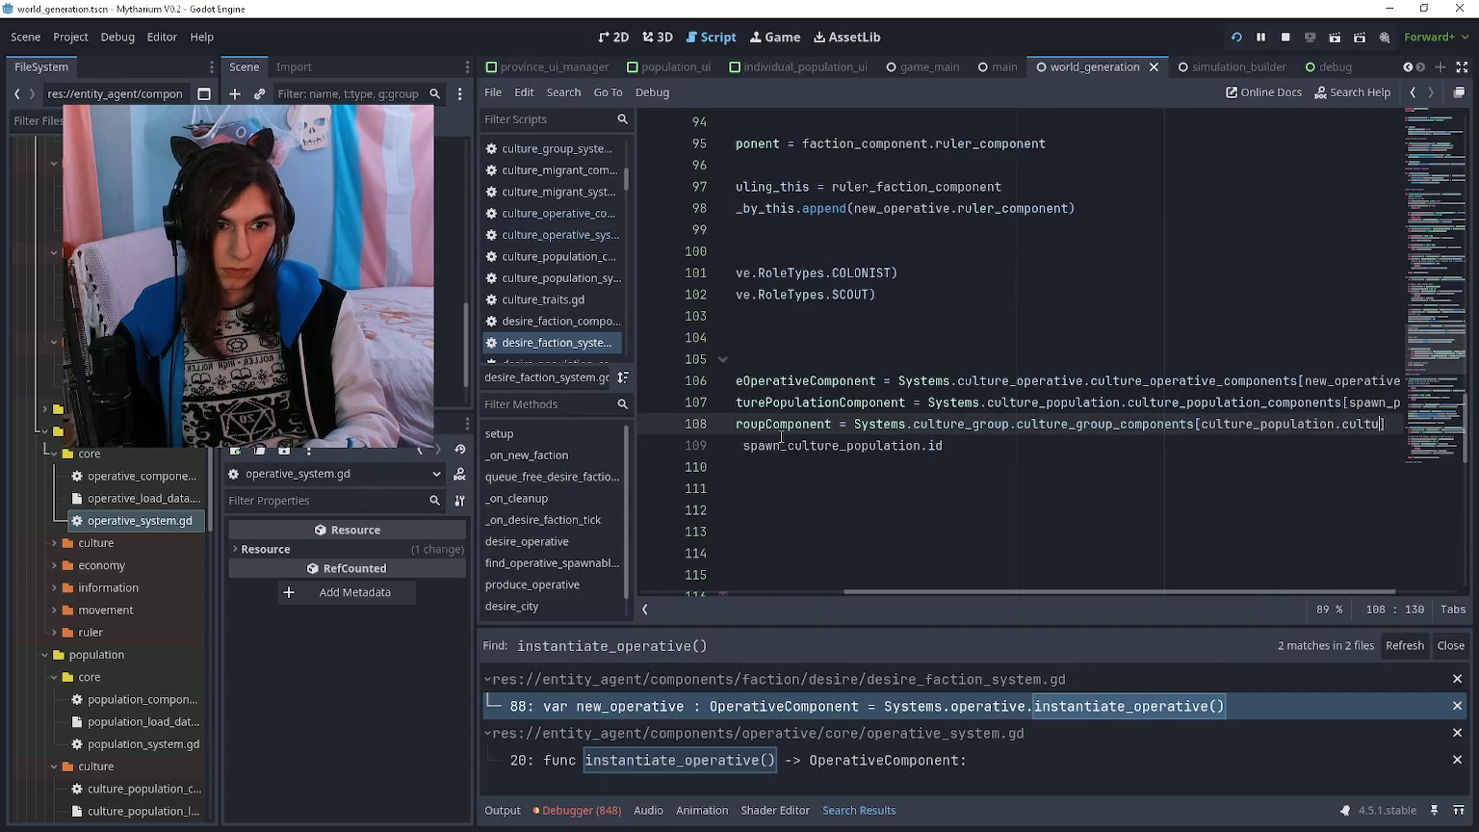
- Key the group lookup on spawn_culture_population.culture_group_id to clear the undeclared-name error
key(Up)
key(Home)
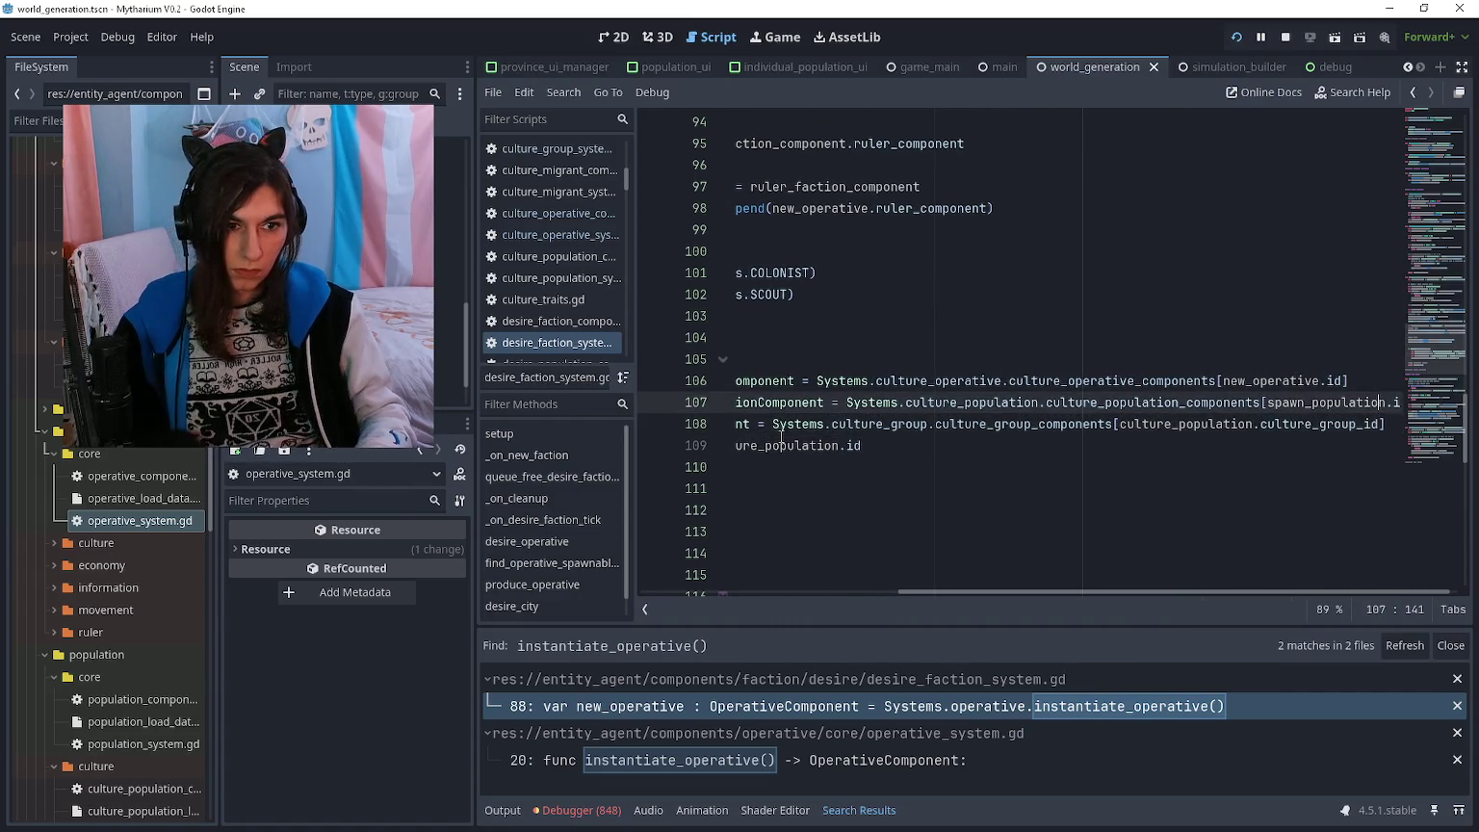
key(End)
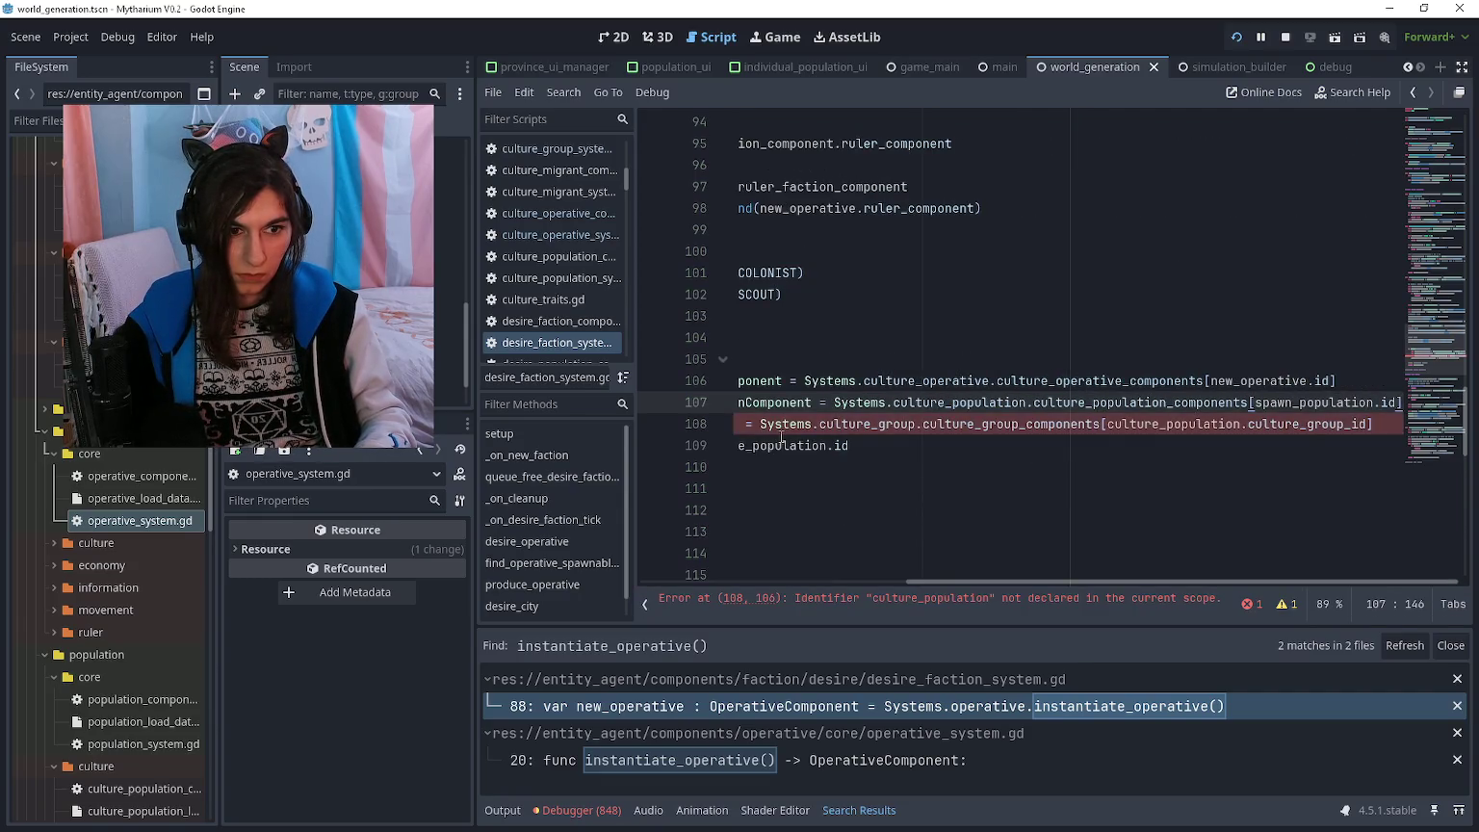
key(Home)
key(Down)
key(End)
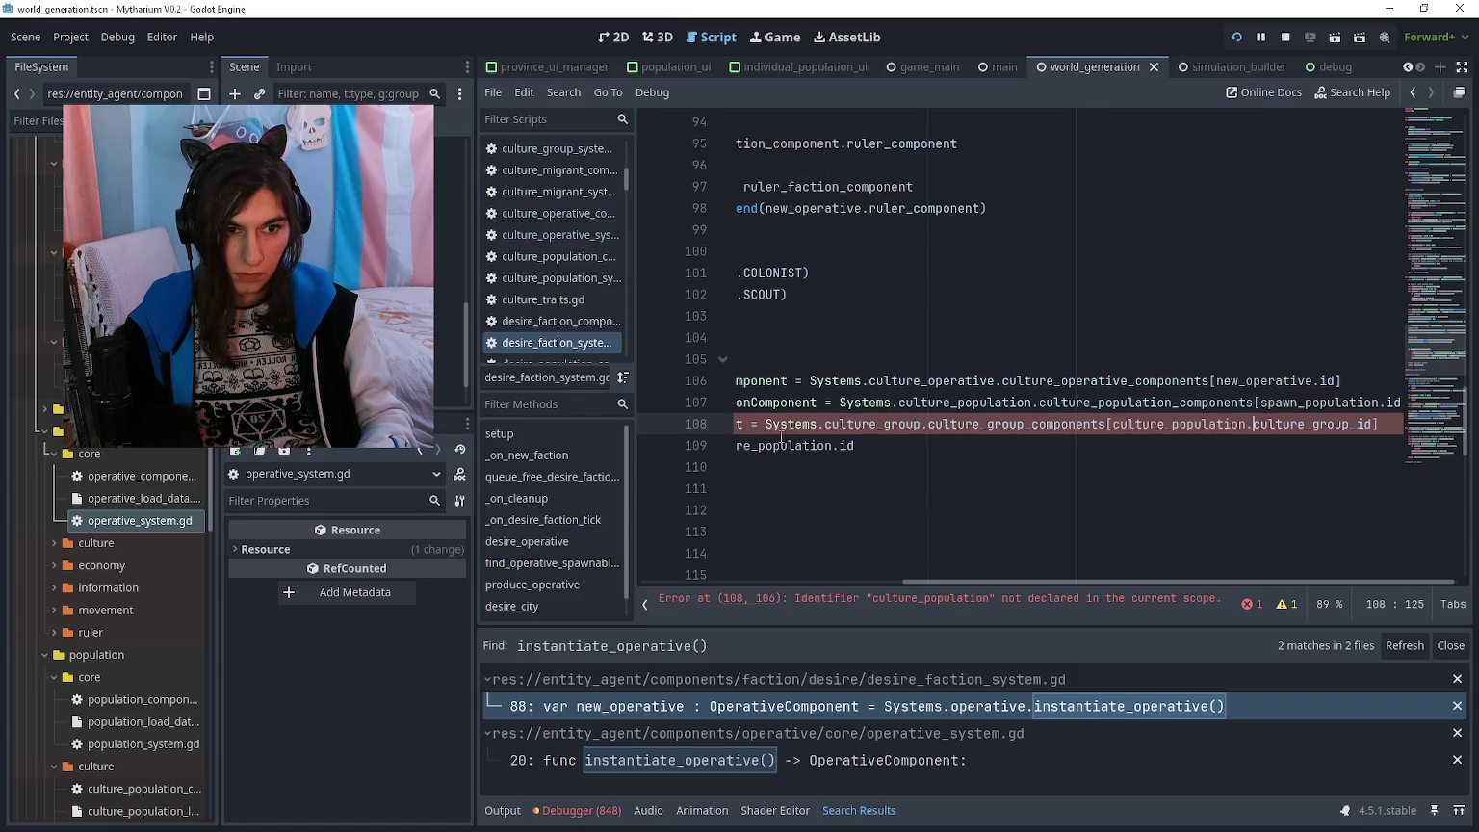
key(ctrl+shift+Left)
text(spawn_cultu)
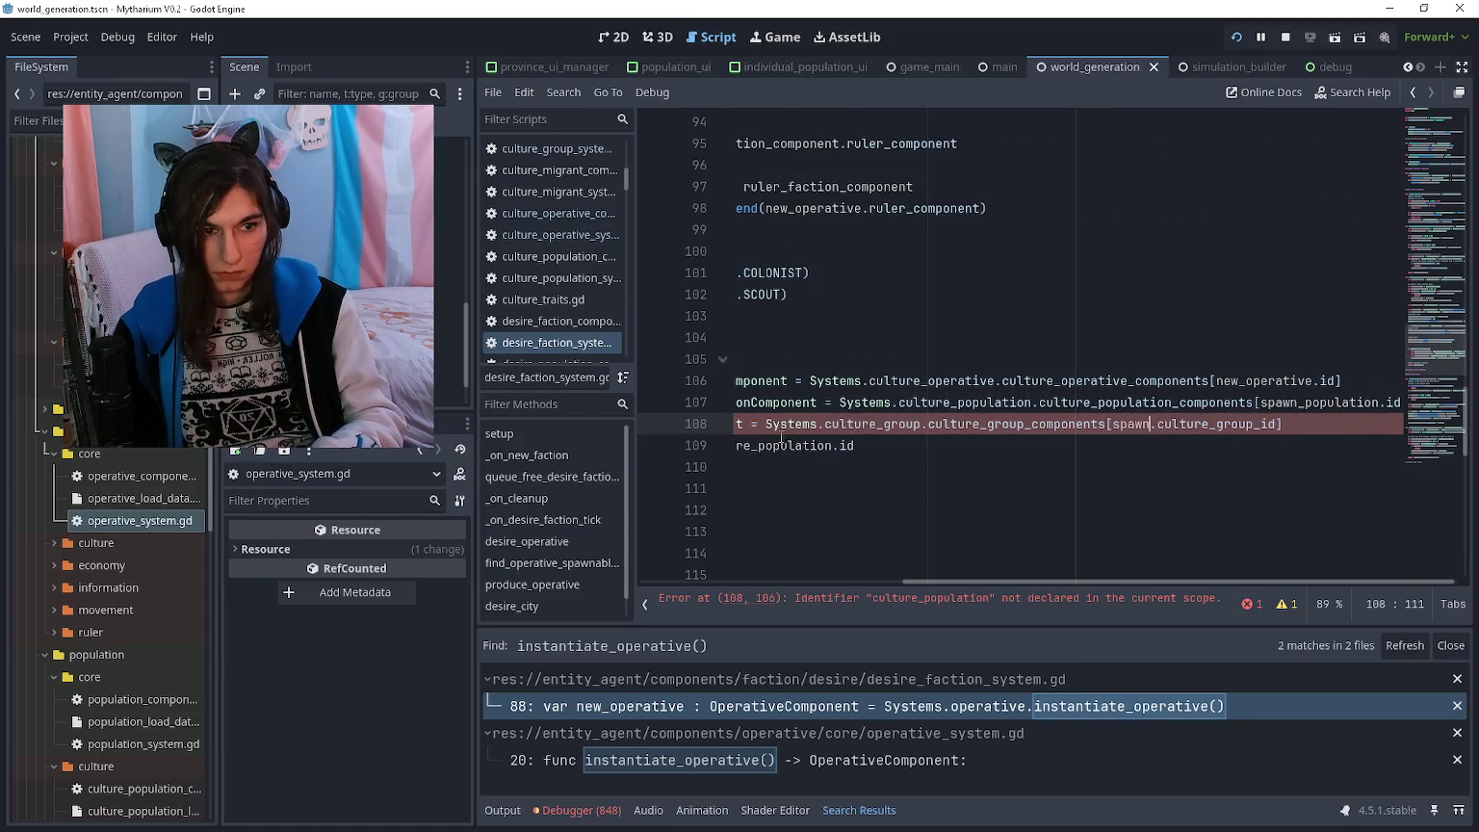
key(Return)
key(BackSpace)
key(BackSpace)
key(BackSpace)
text(population)
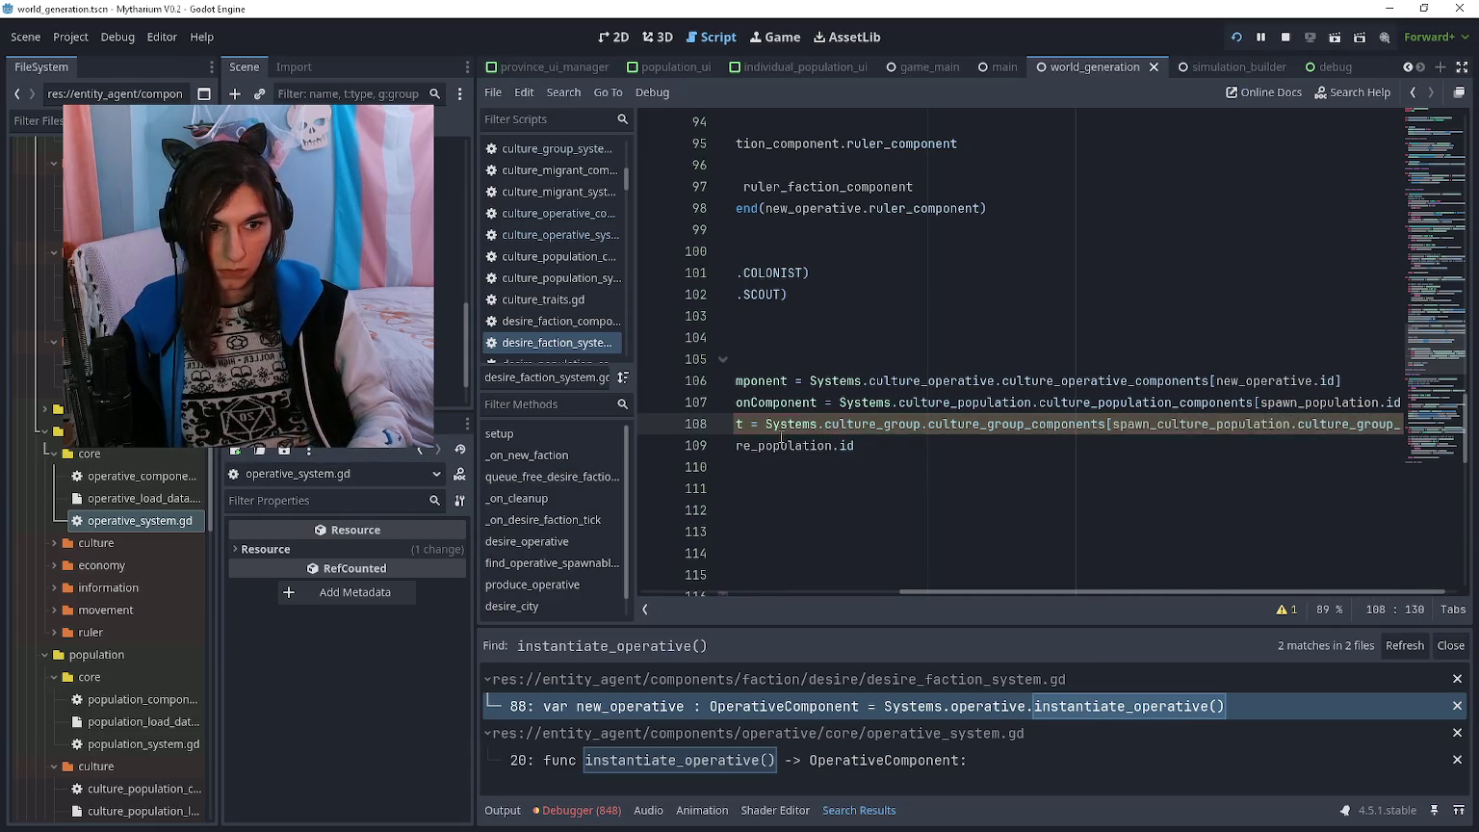
key(Home)
key(Home)
- Change the culture_id assignment on line 109 to use spawn_culture_group.id
key(Down)
key(ctrl+Right)
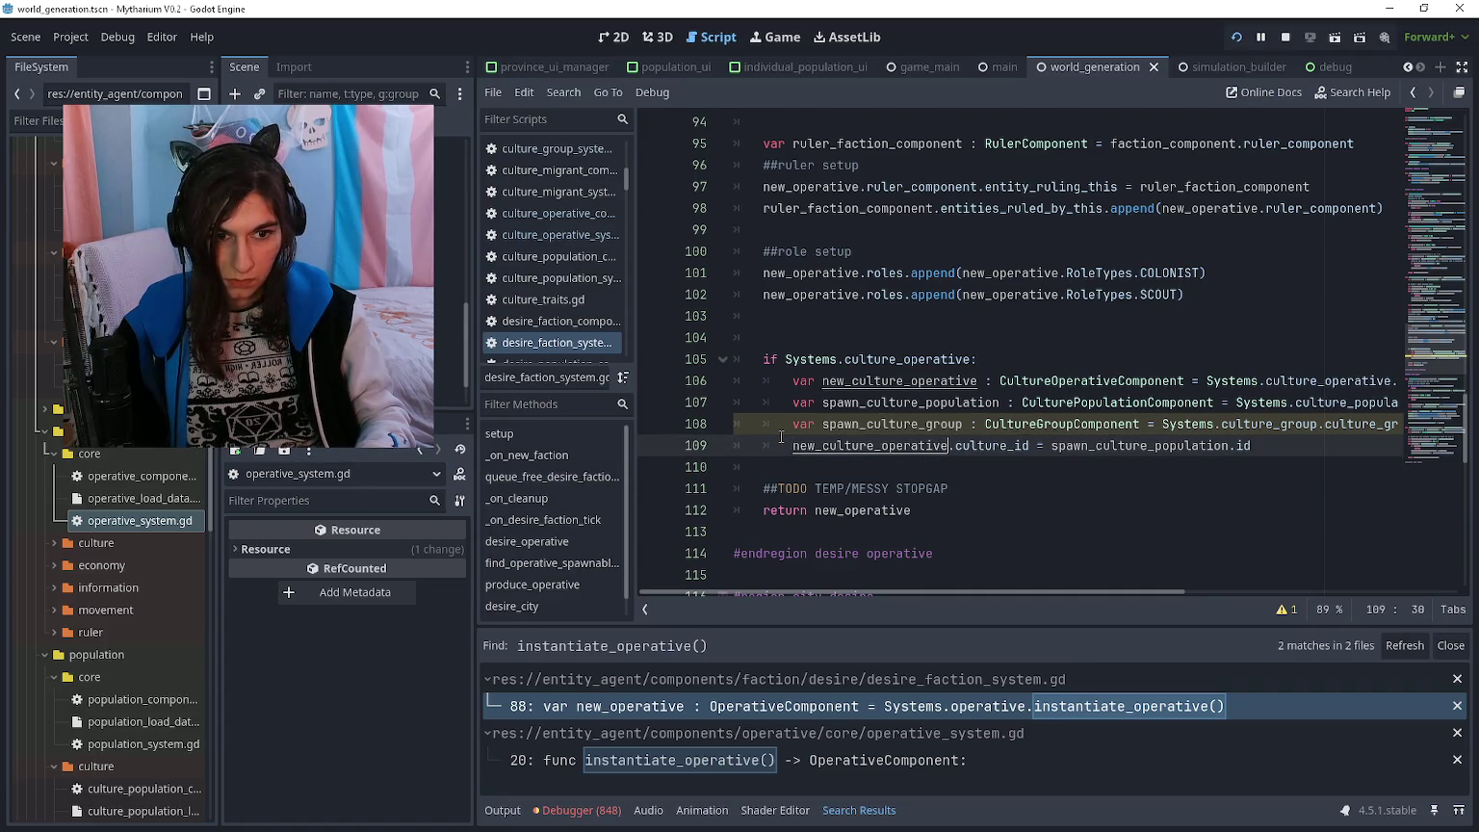
key(BackSpace)
key(BackSpace)
key(BackSpace)
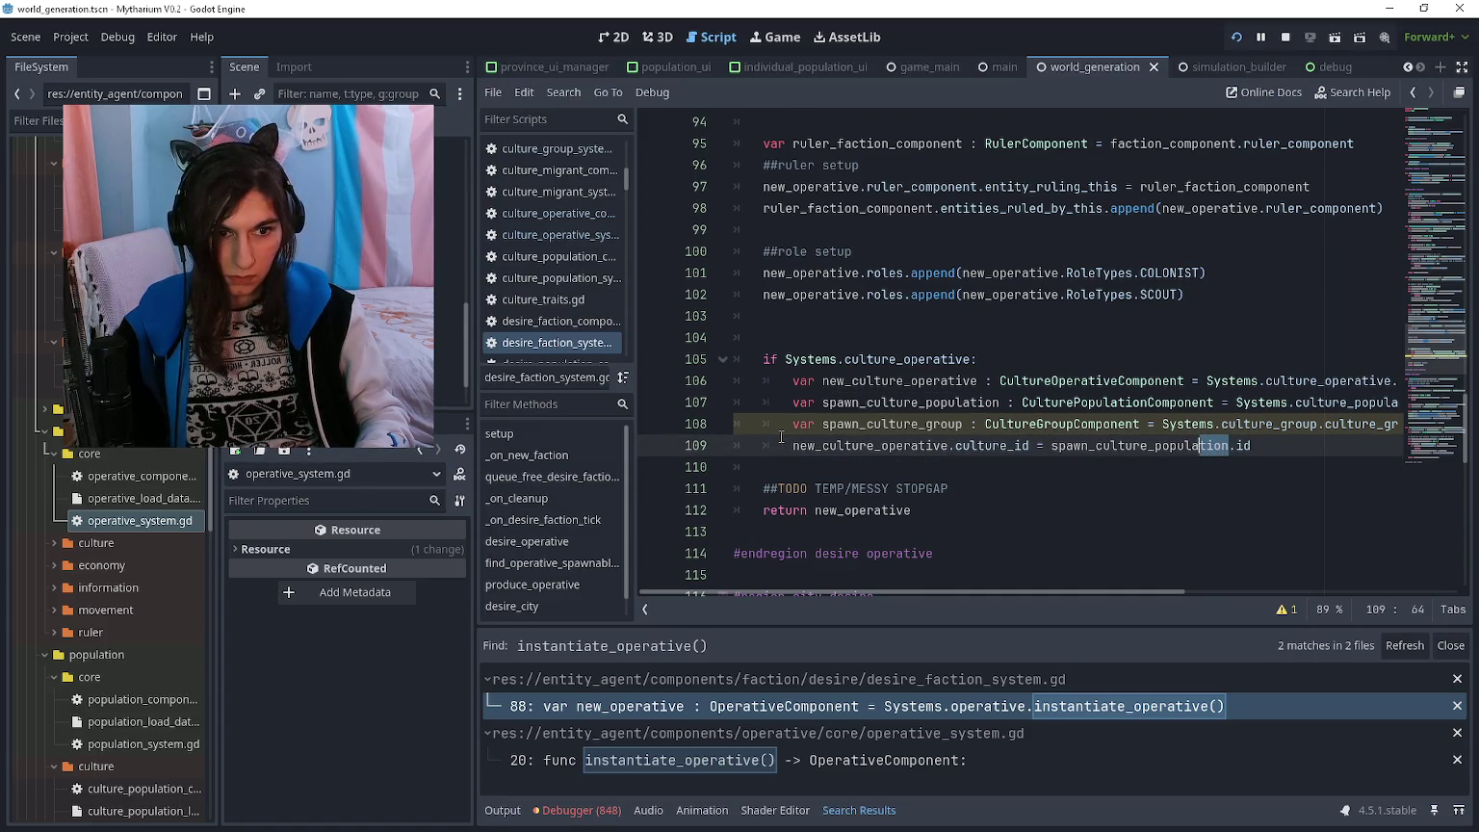
text(group)
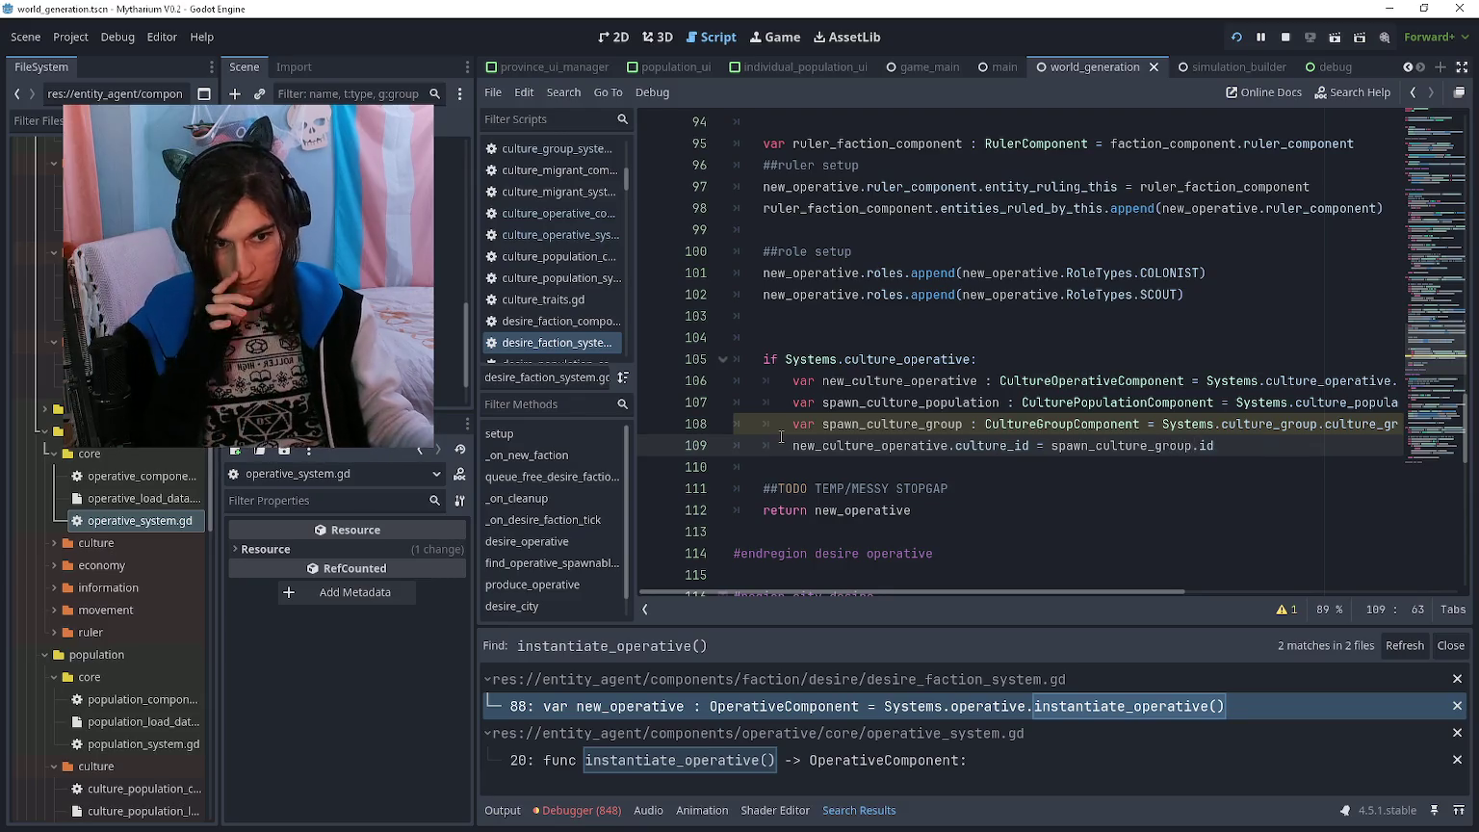
key(Down)
key(Up)
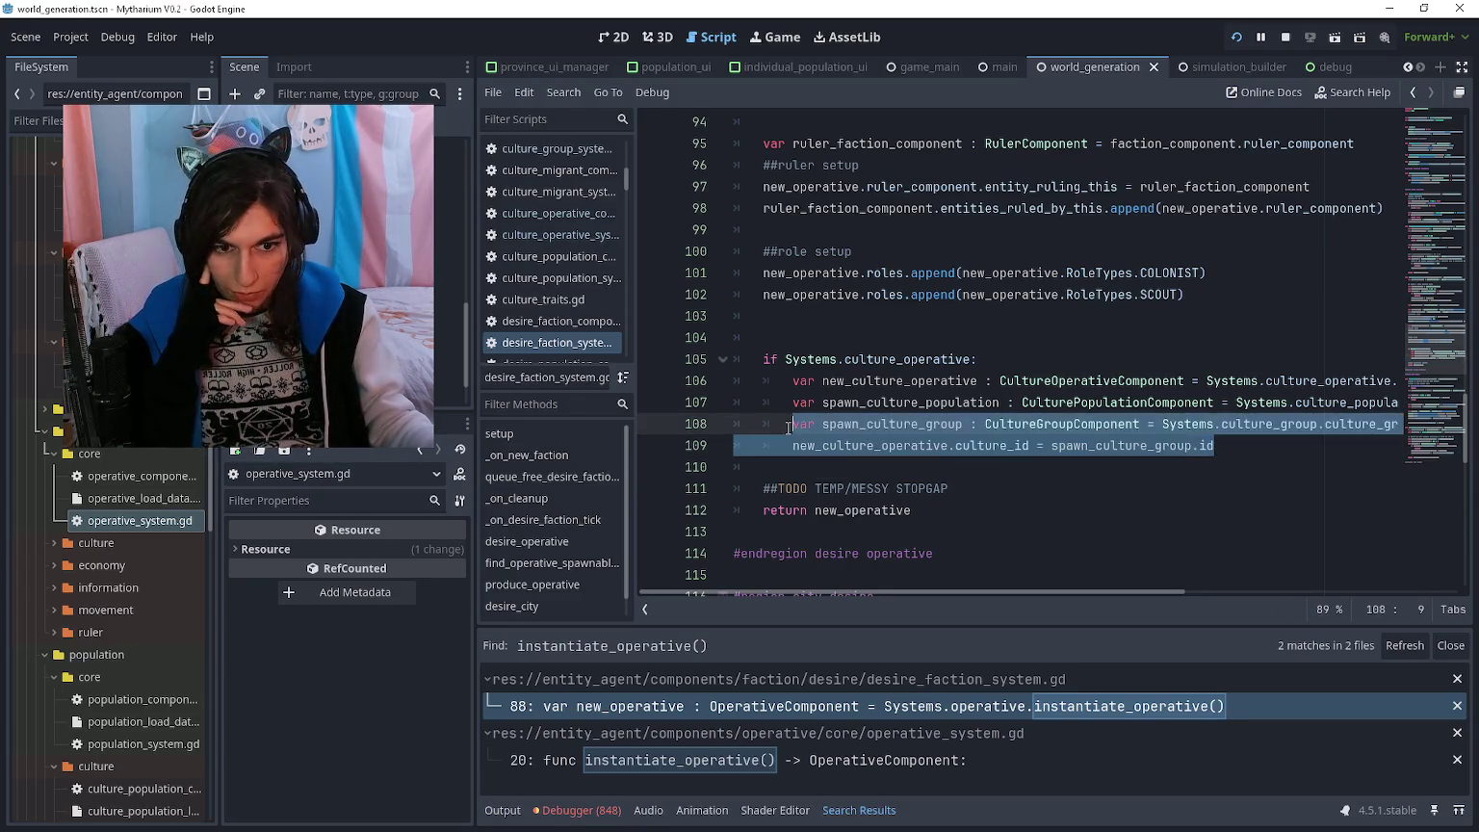
scroll(95, 495, down, 10)
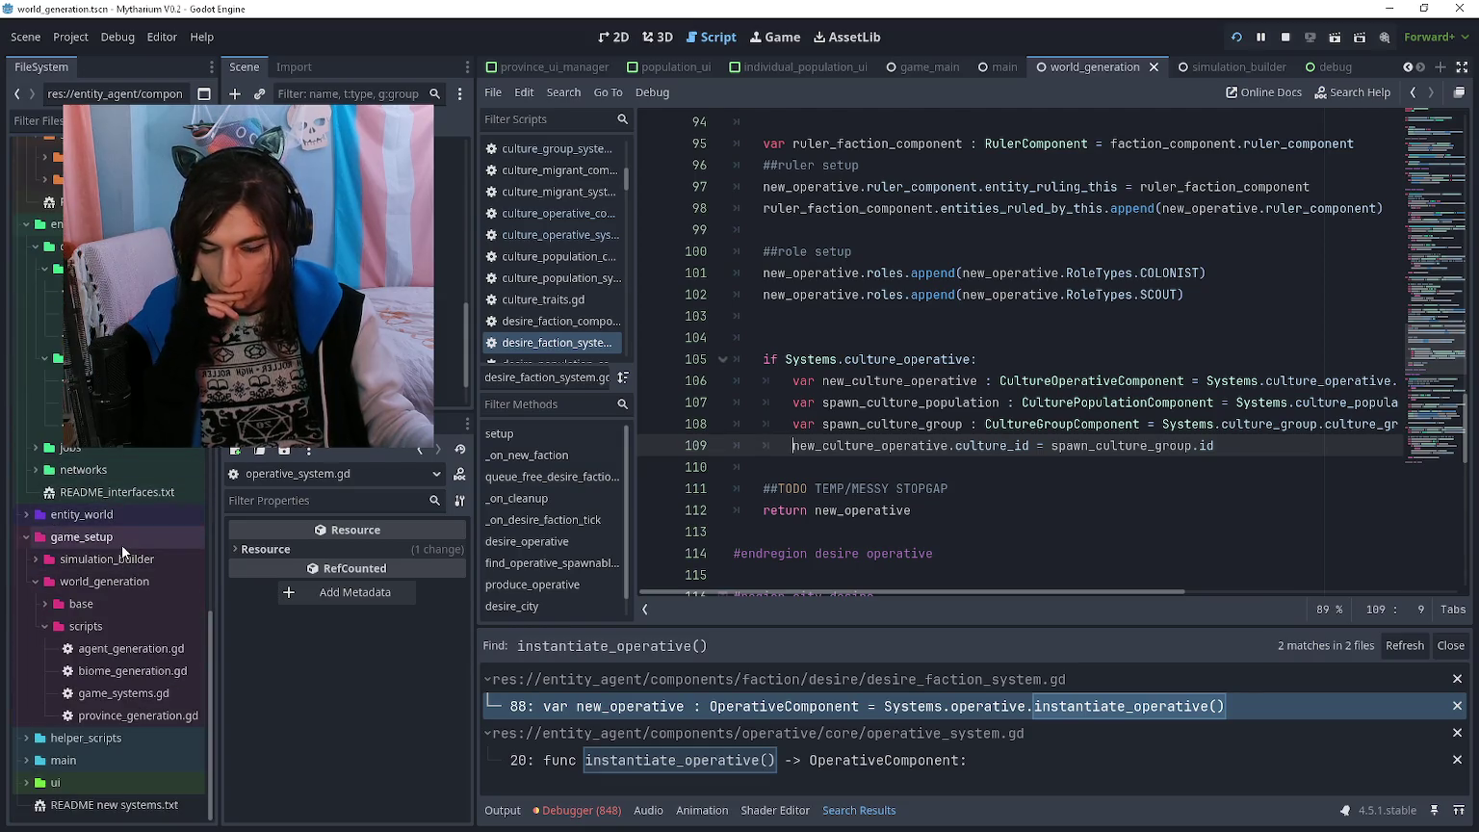
- Open job_colonise_system.gd from the jobs folder at the colonist culture setup block
double_click(119, 450)
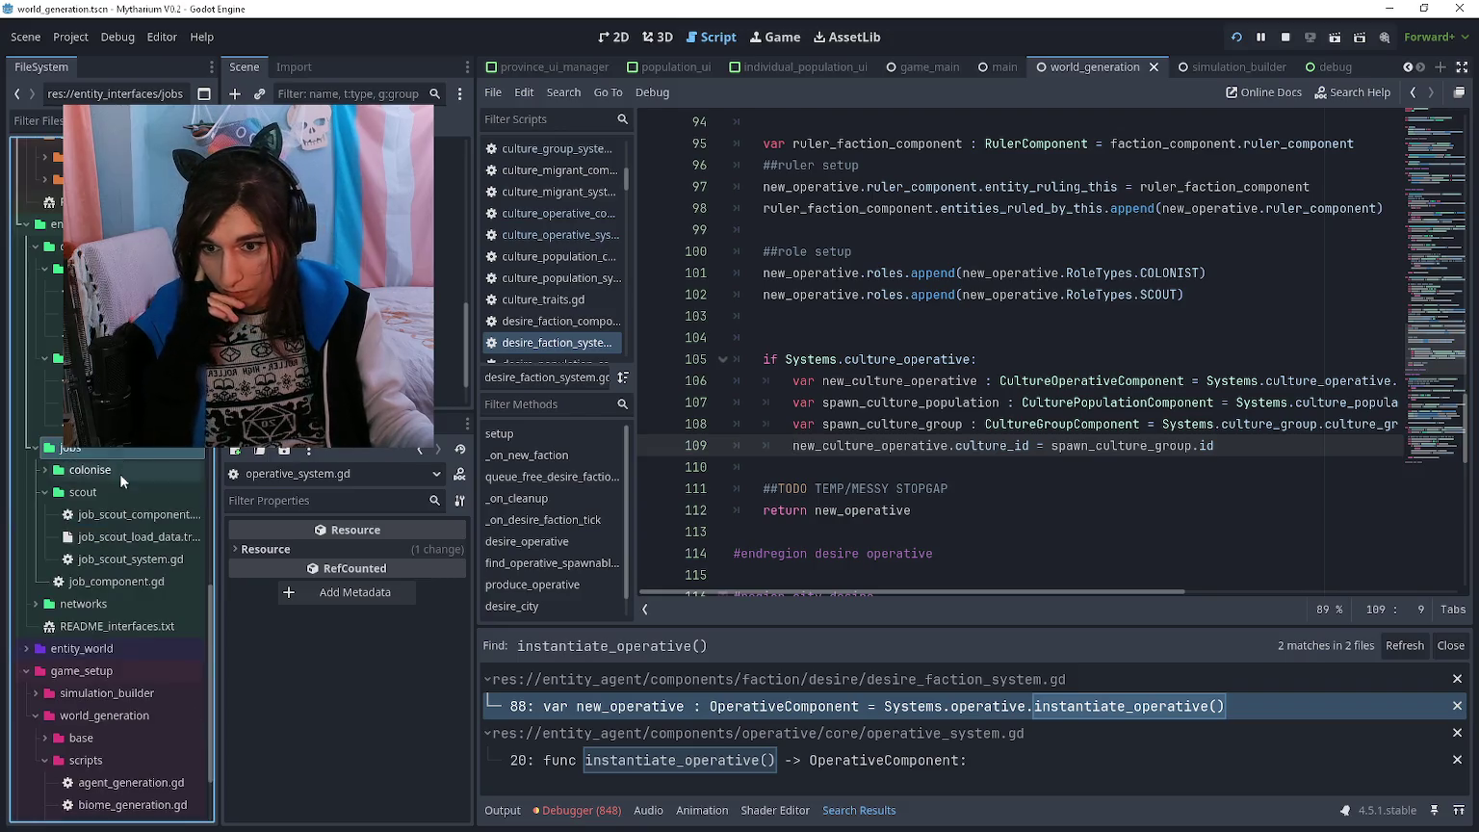
double_click(136, 472)
double_click(132, 537)
click(1024, 551)
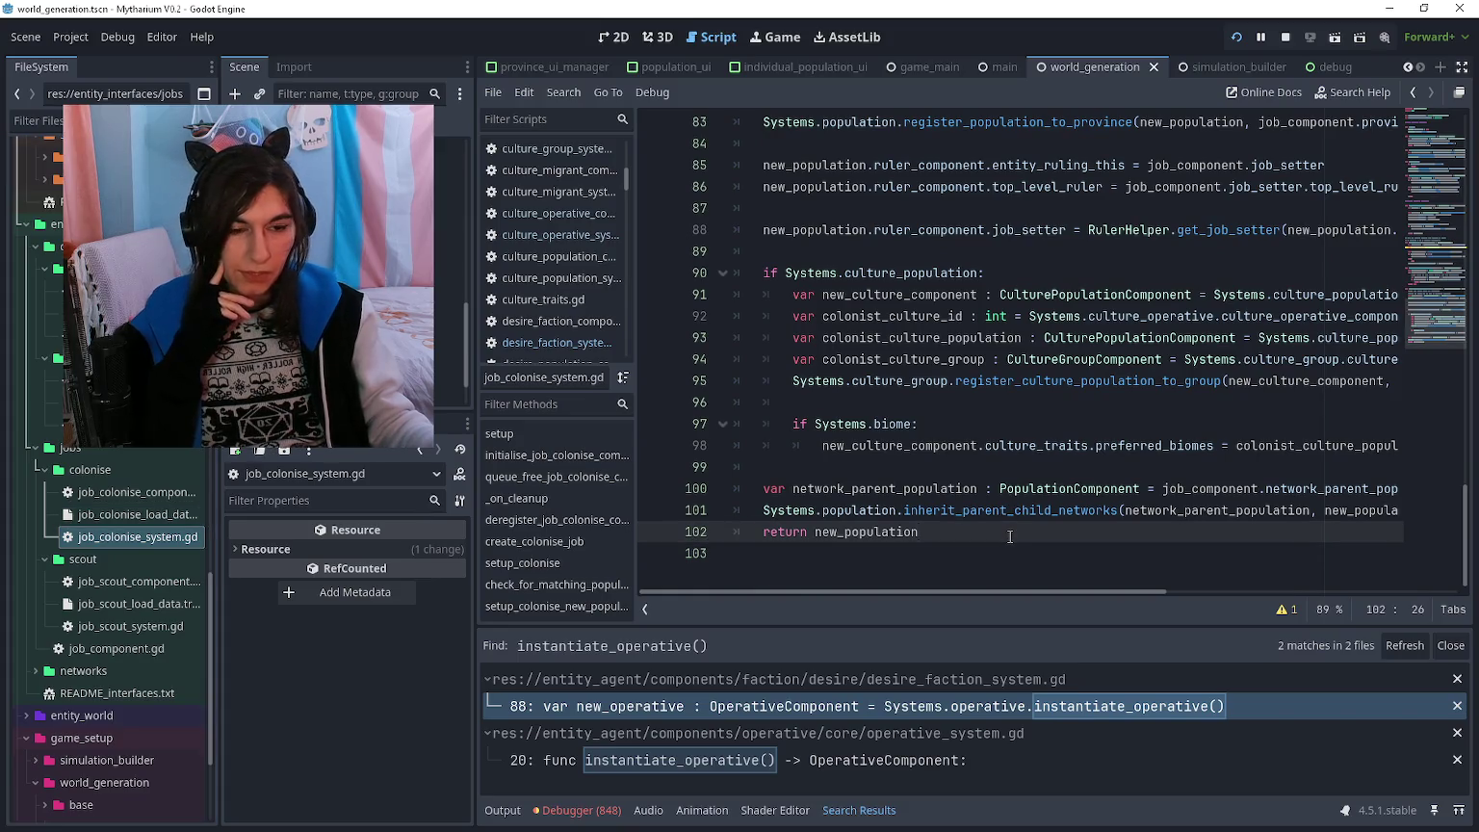
click(943, 402)
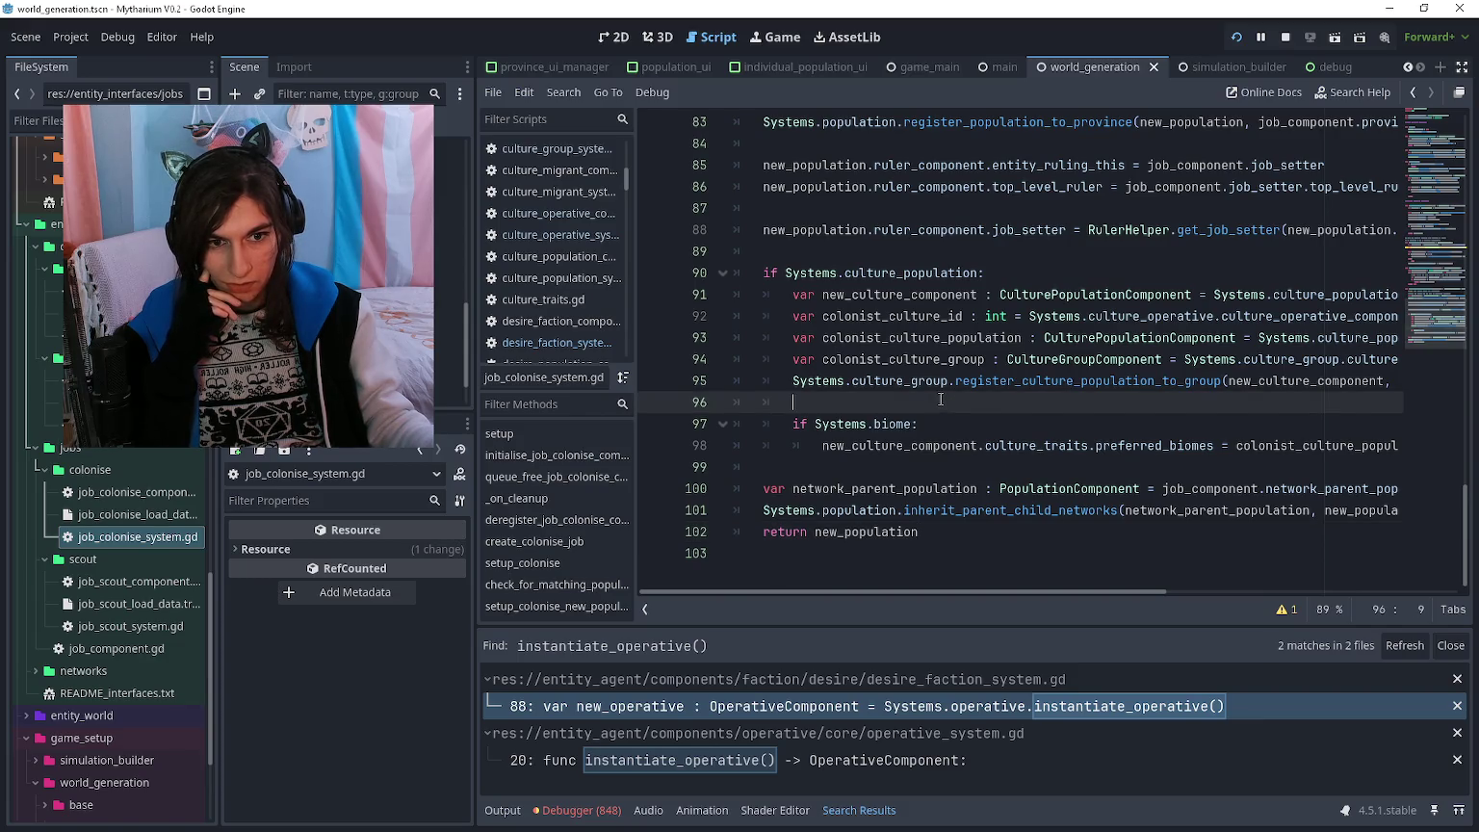
click(961, 337)
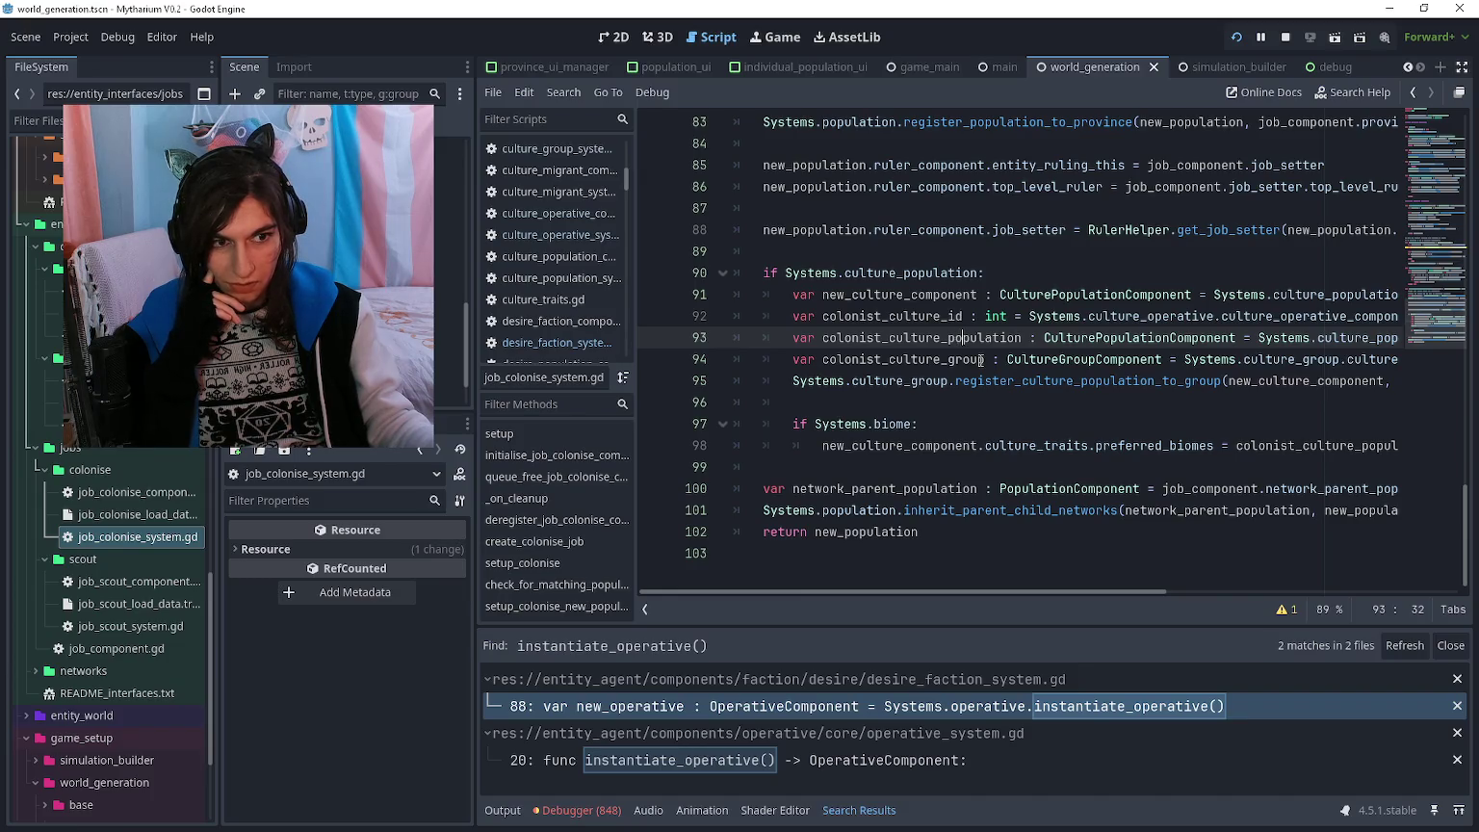
- Key the group lookup on line 94 by colonist_culture_id and delete the redundant population lookup line
scroll(980, 359, right, 4)
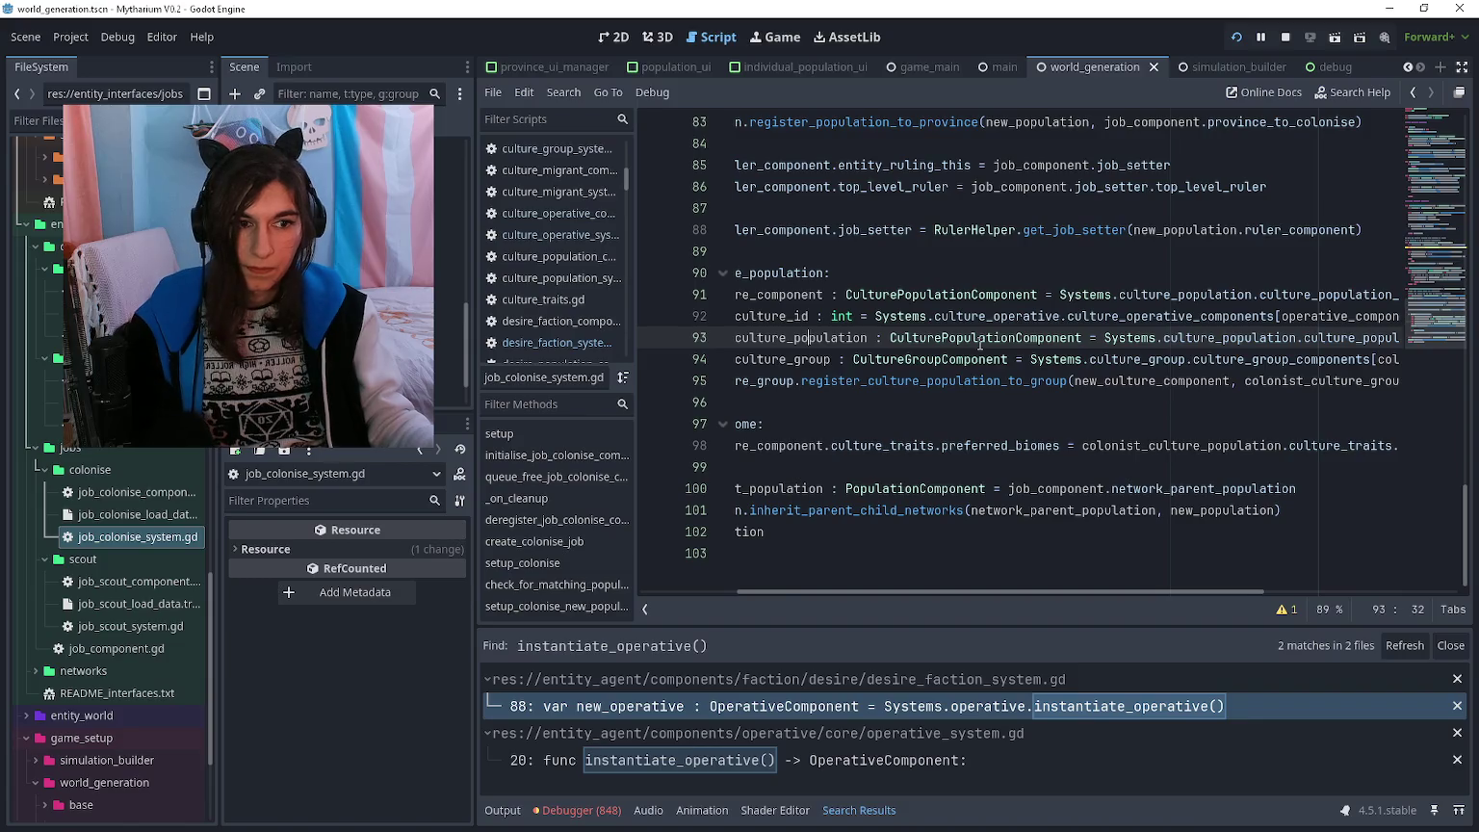
scroll(979, 345, right, 8)
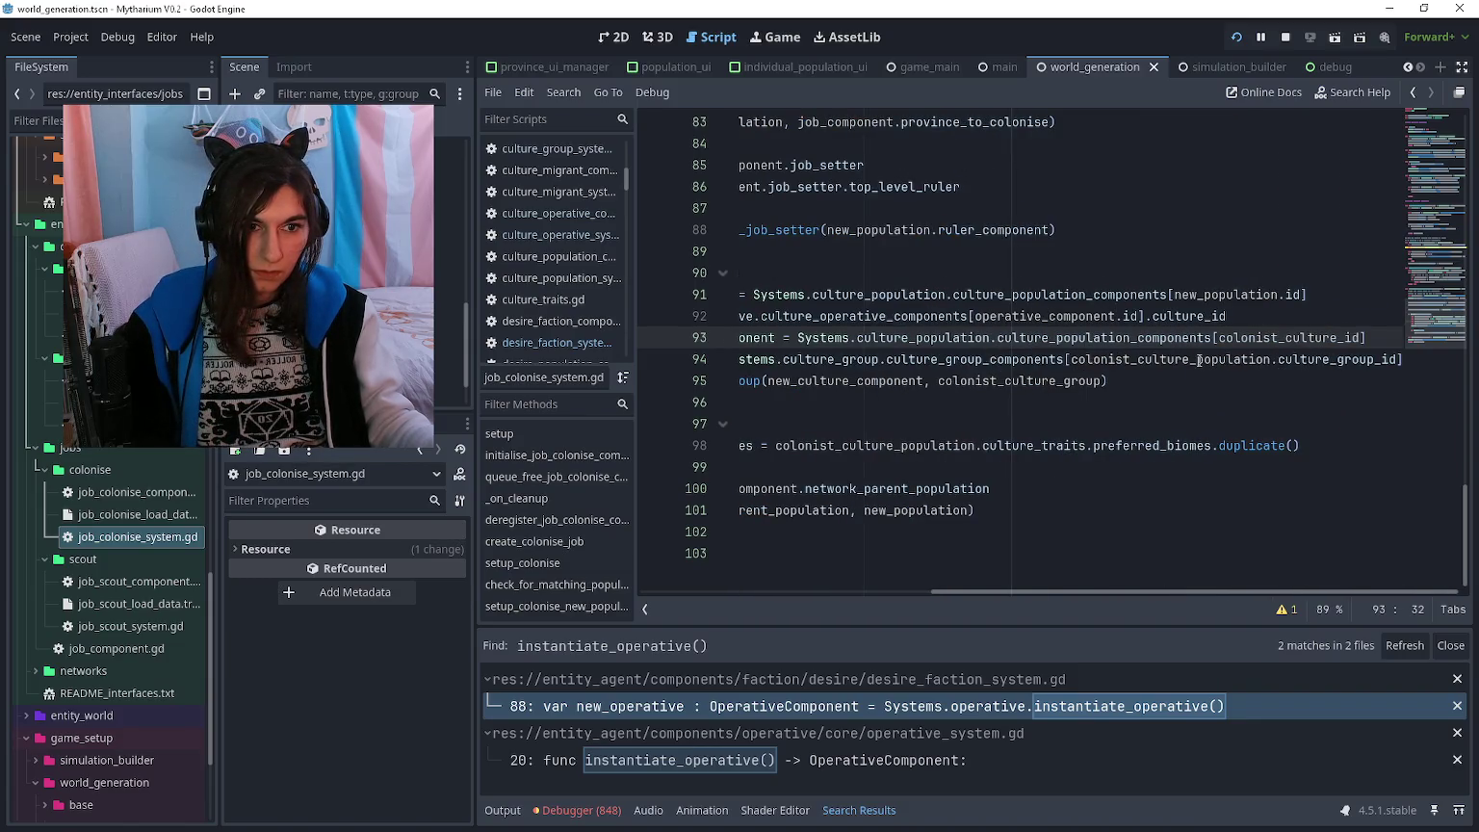
drag(1074, 357, 1388, 359)
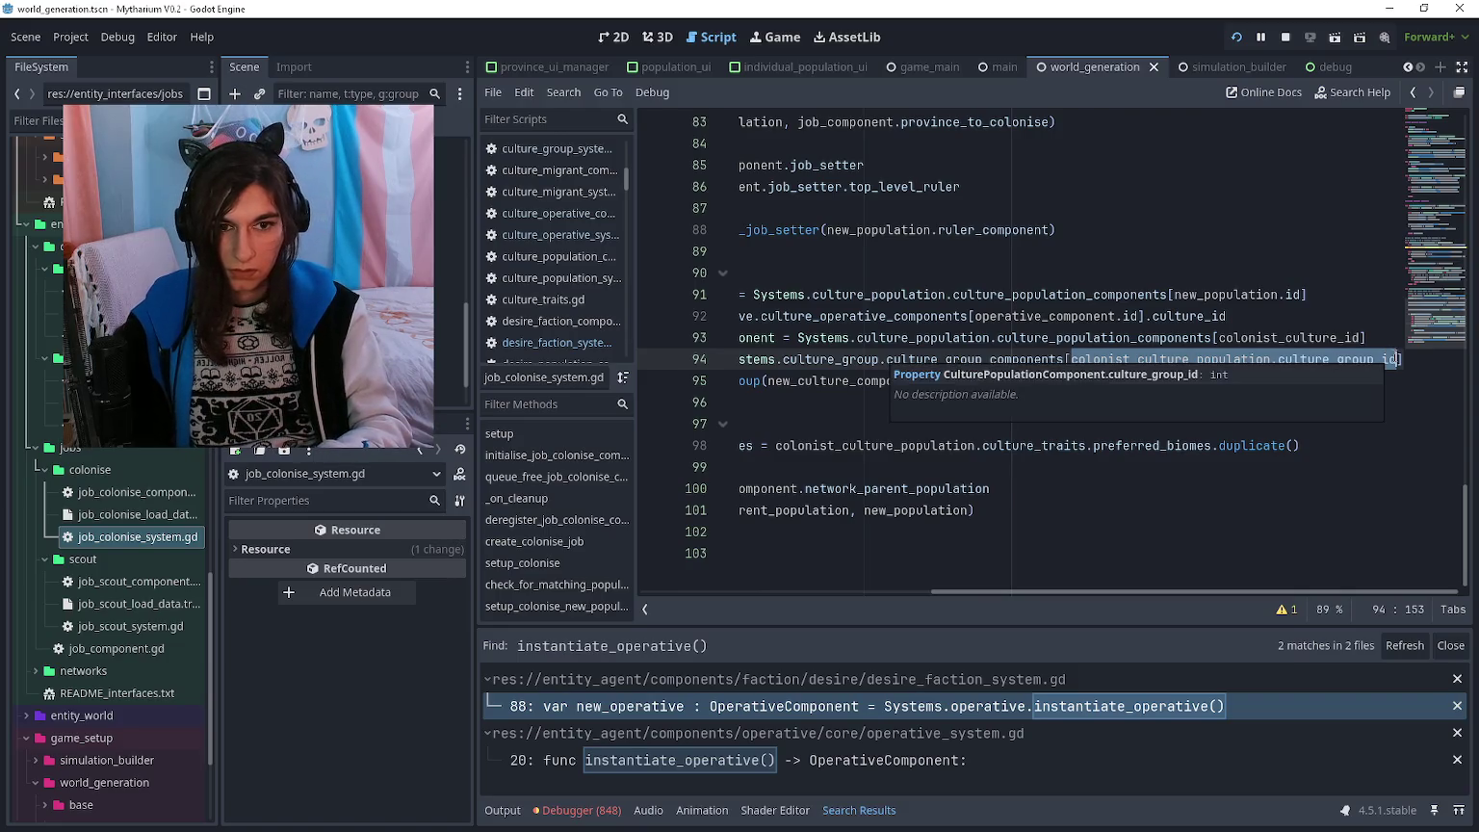
text(colonis)
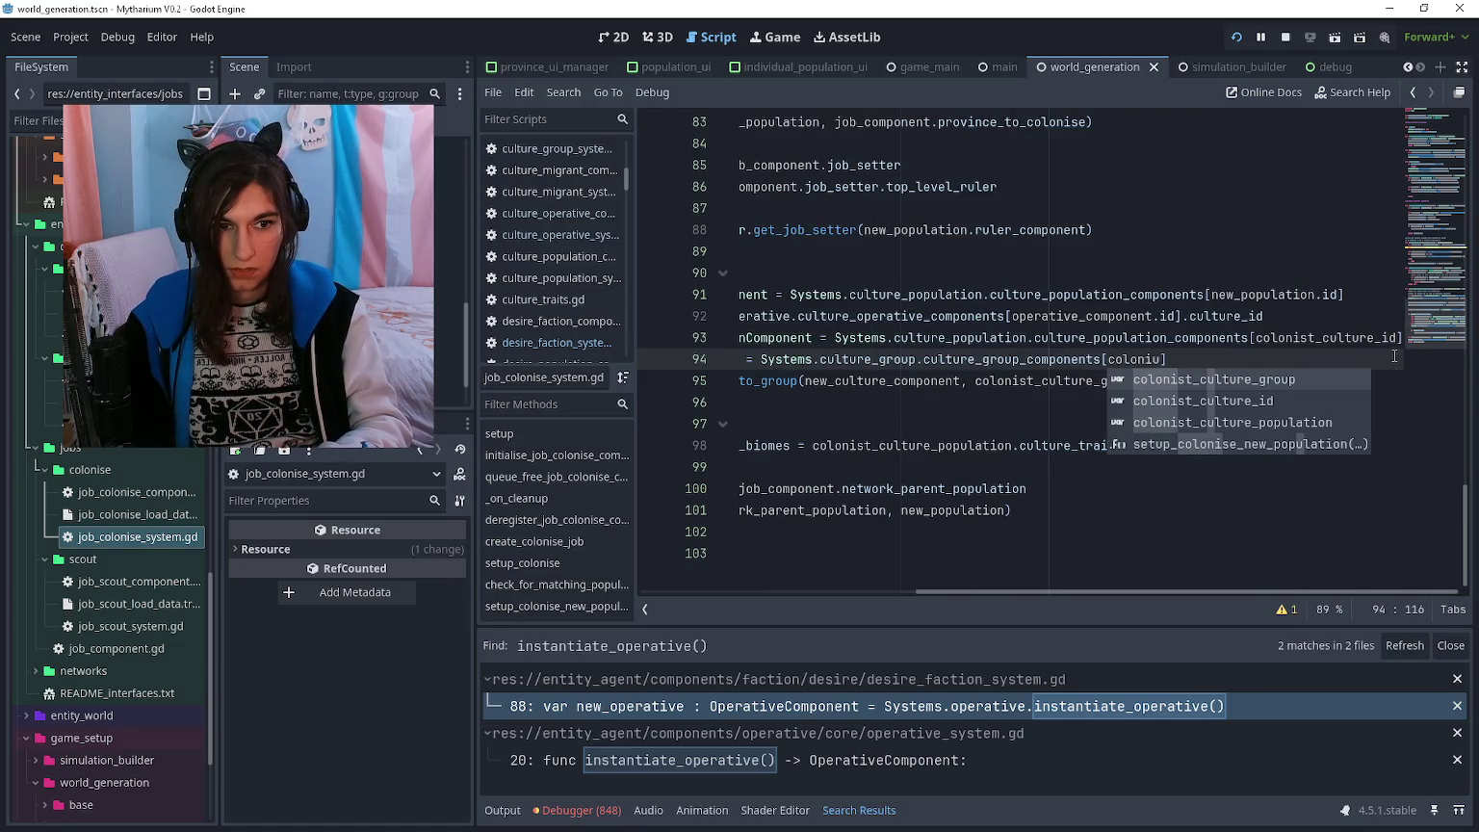
text(t_culture_id)
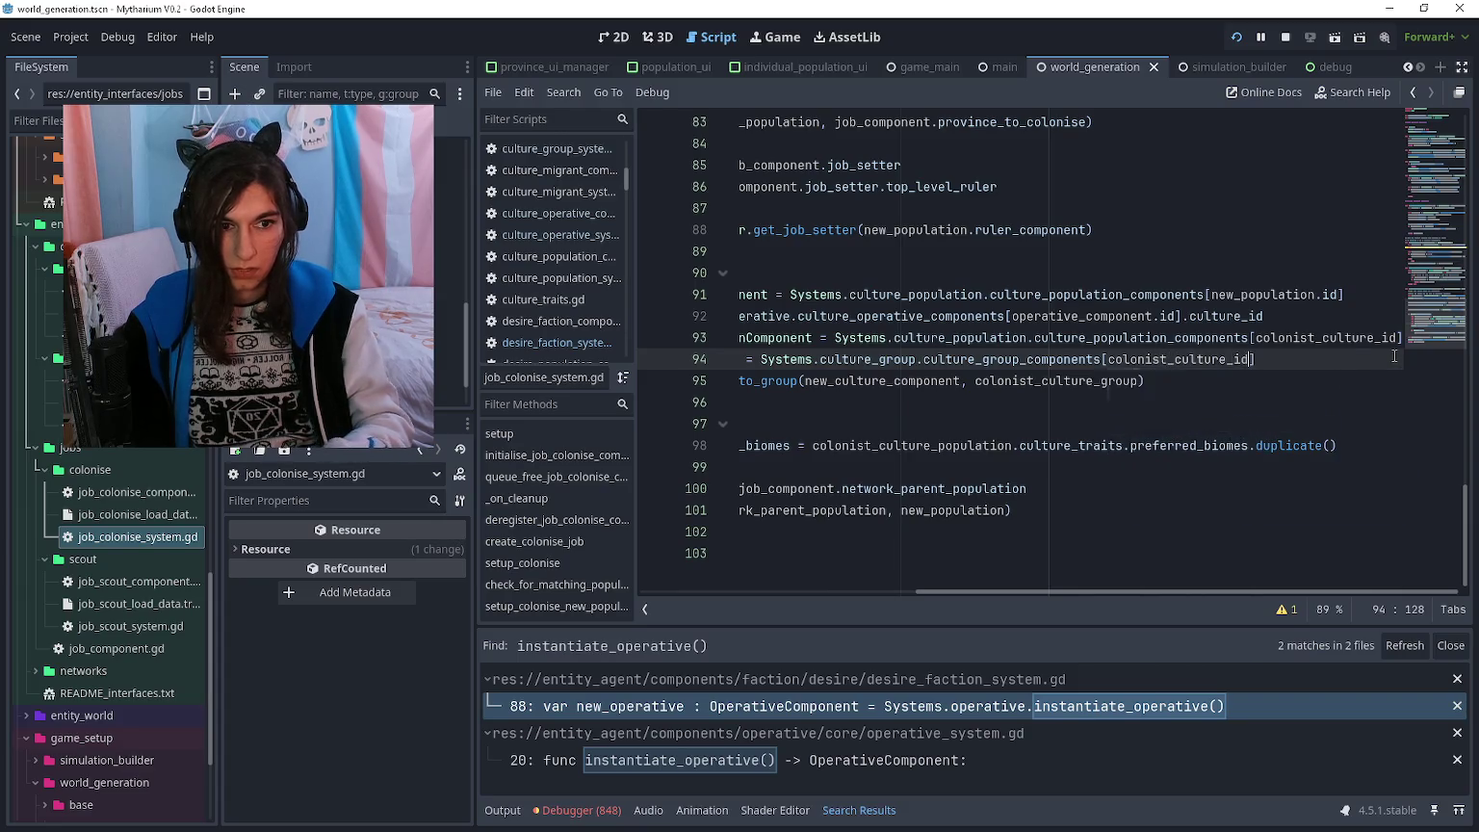
key(Up)
key(ctrl+shift+k)
key(Down)
key(Down)
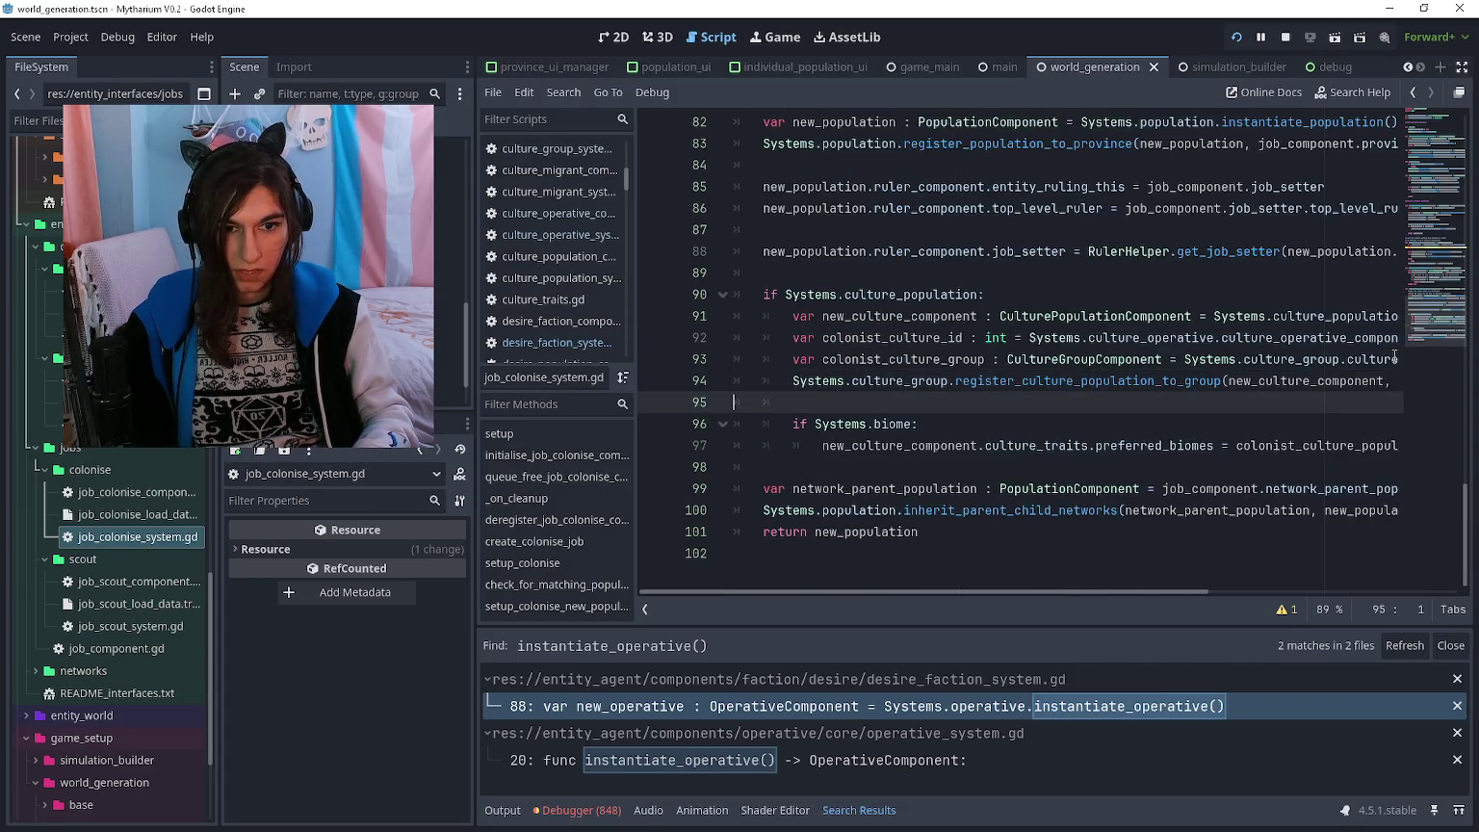
- Replace colonist_culture_population on line 97 with colonist_culture_group
scroll(1081, 429, right, 4)
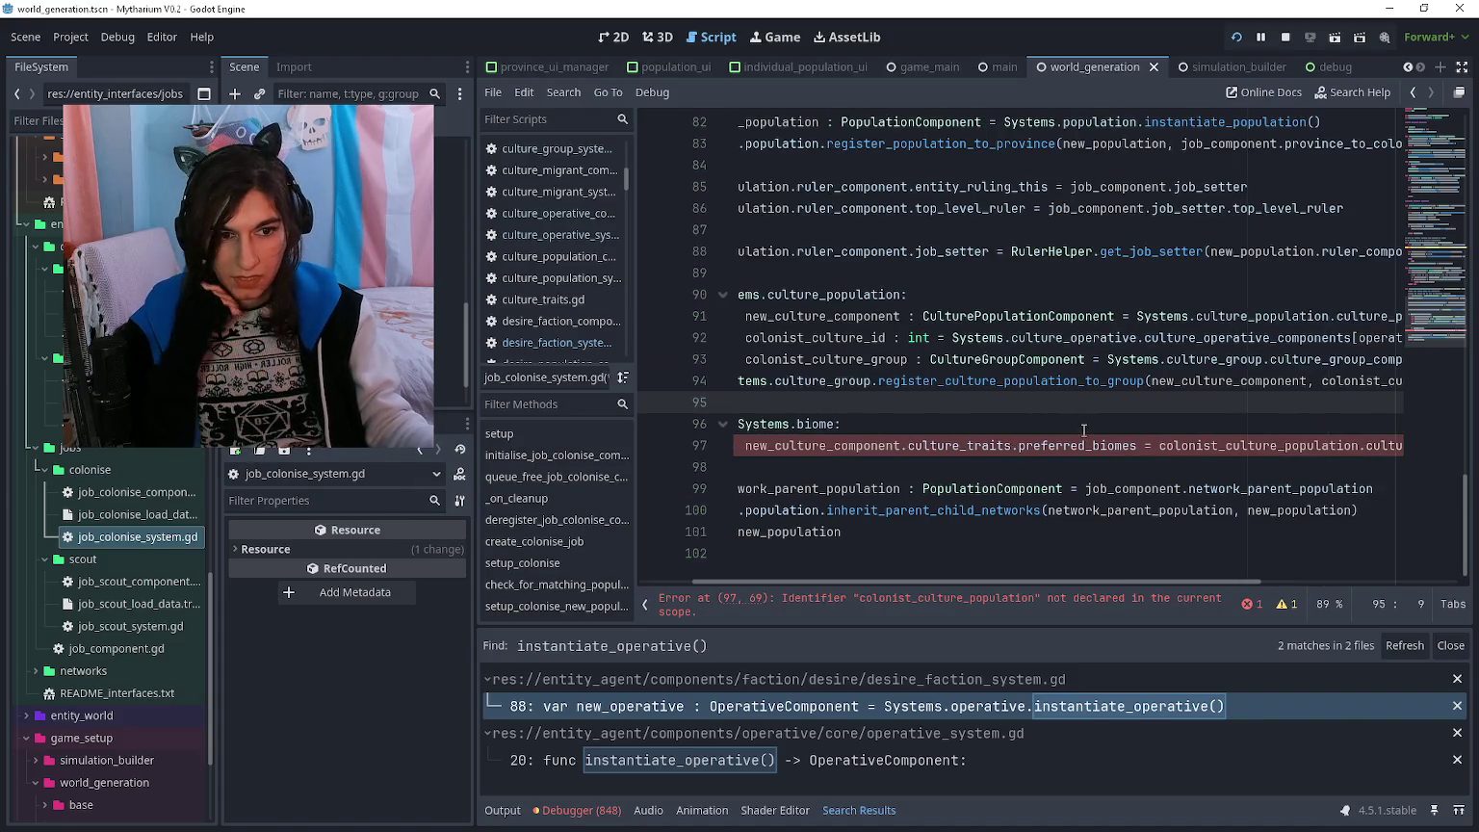
scroll(1081, 427, right, 3)
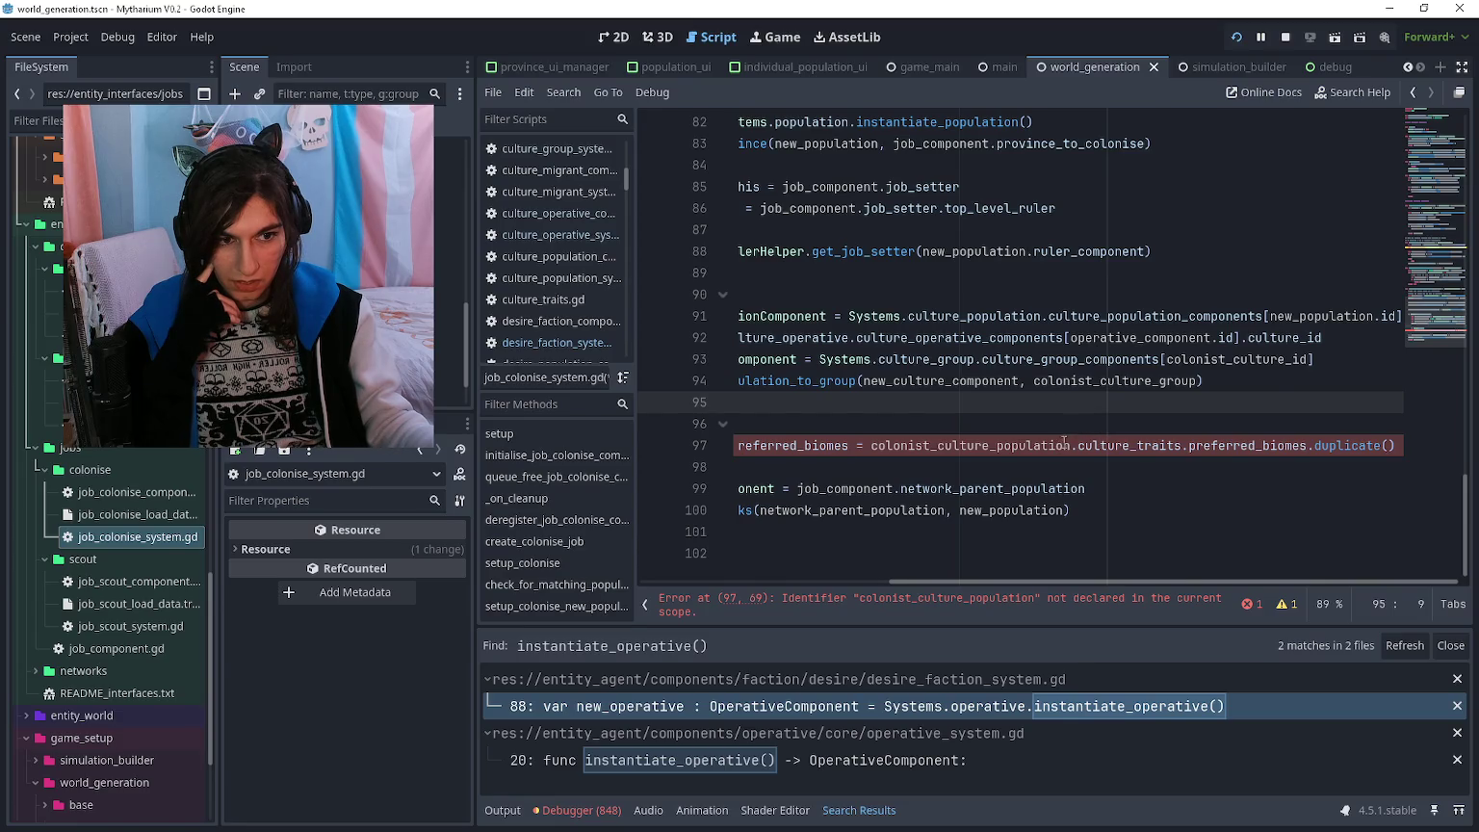
scroll(1064, 442, left, 2)
mouse_move(1037, 446)
mouse_down()
mouse_move(1256, 448)
mouse_move(1227, 448)
mouse_up()
scroll(1213, 436, left, 3)
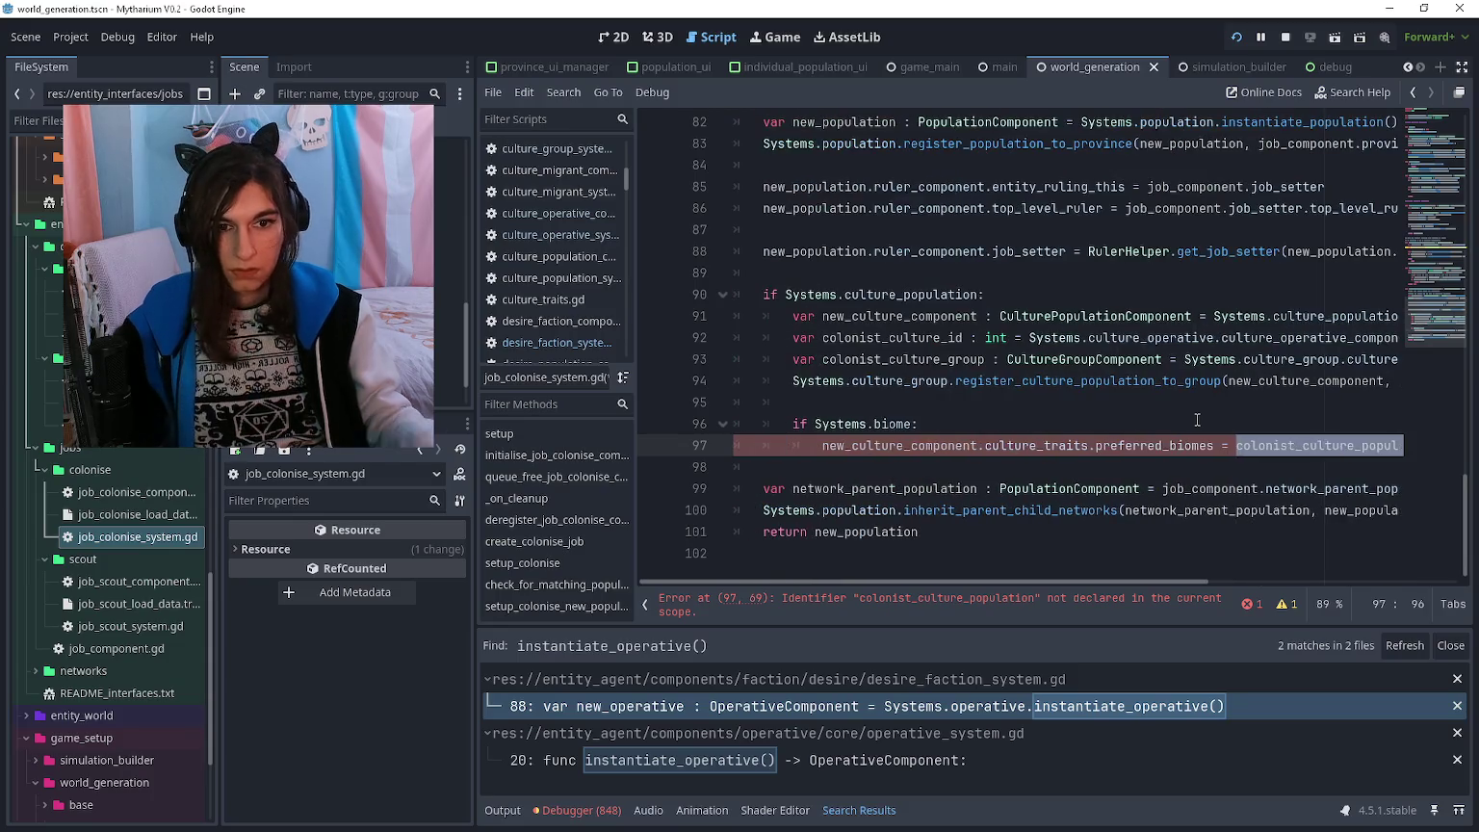
text(coloni)
text(st_culture_group)
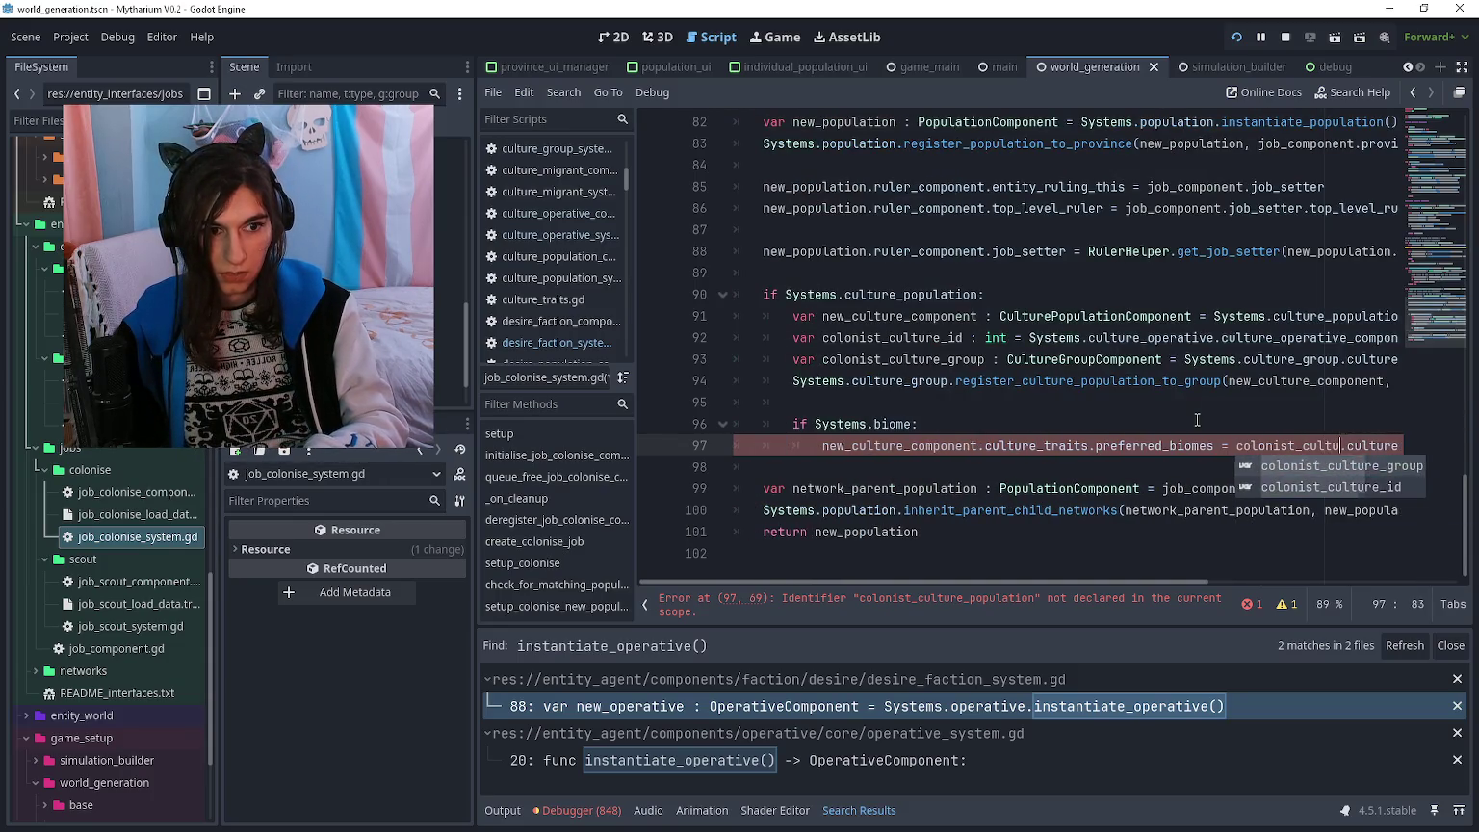
scroll(1107, 413, left, 1)
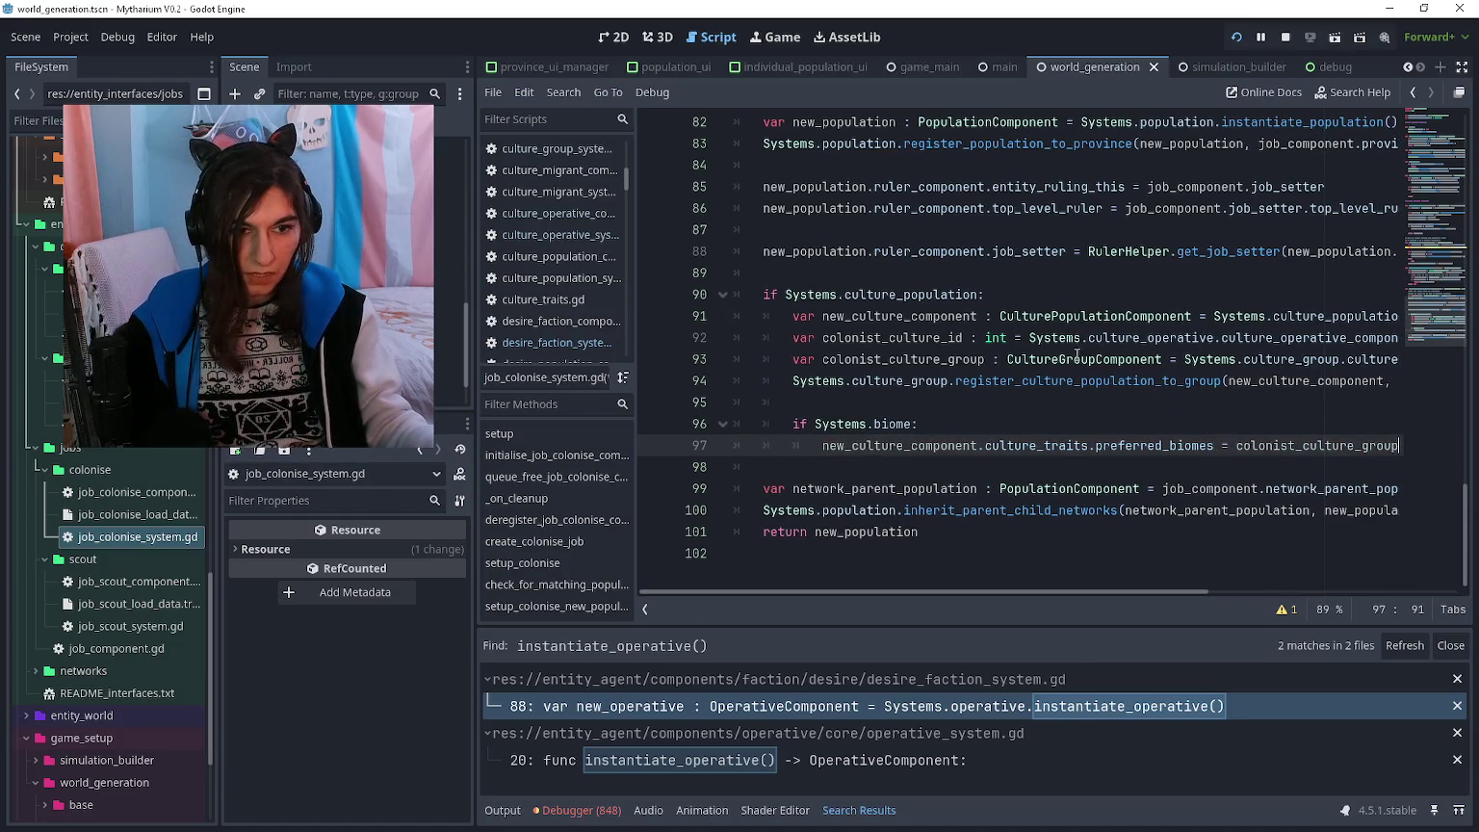
click(1044, 406)
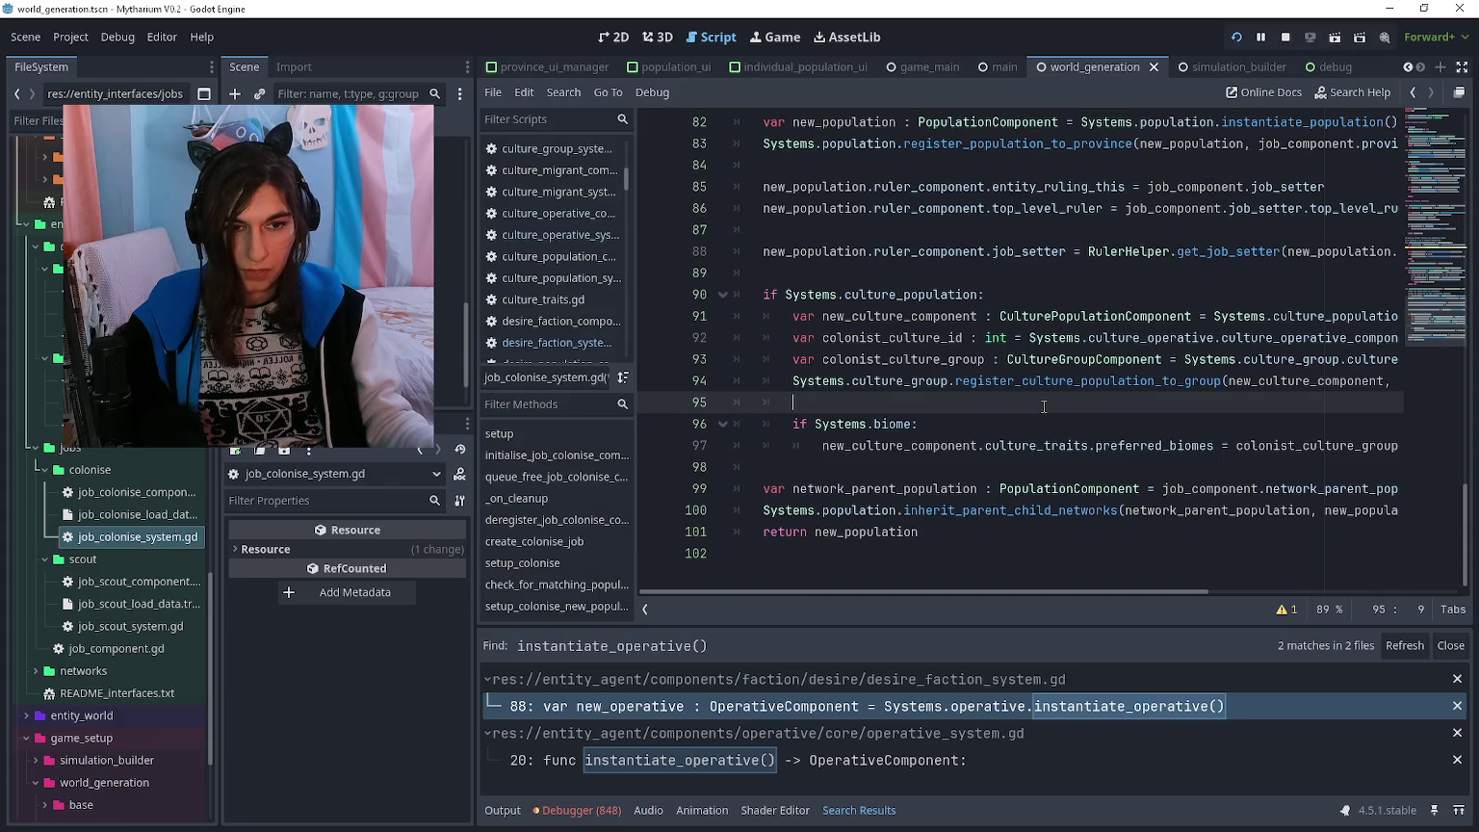
- Jump from .culture_id on line 92 to its declaration in culture_operative_component.gd
scroll(1043, 407, right, 3)
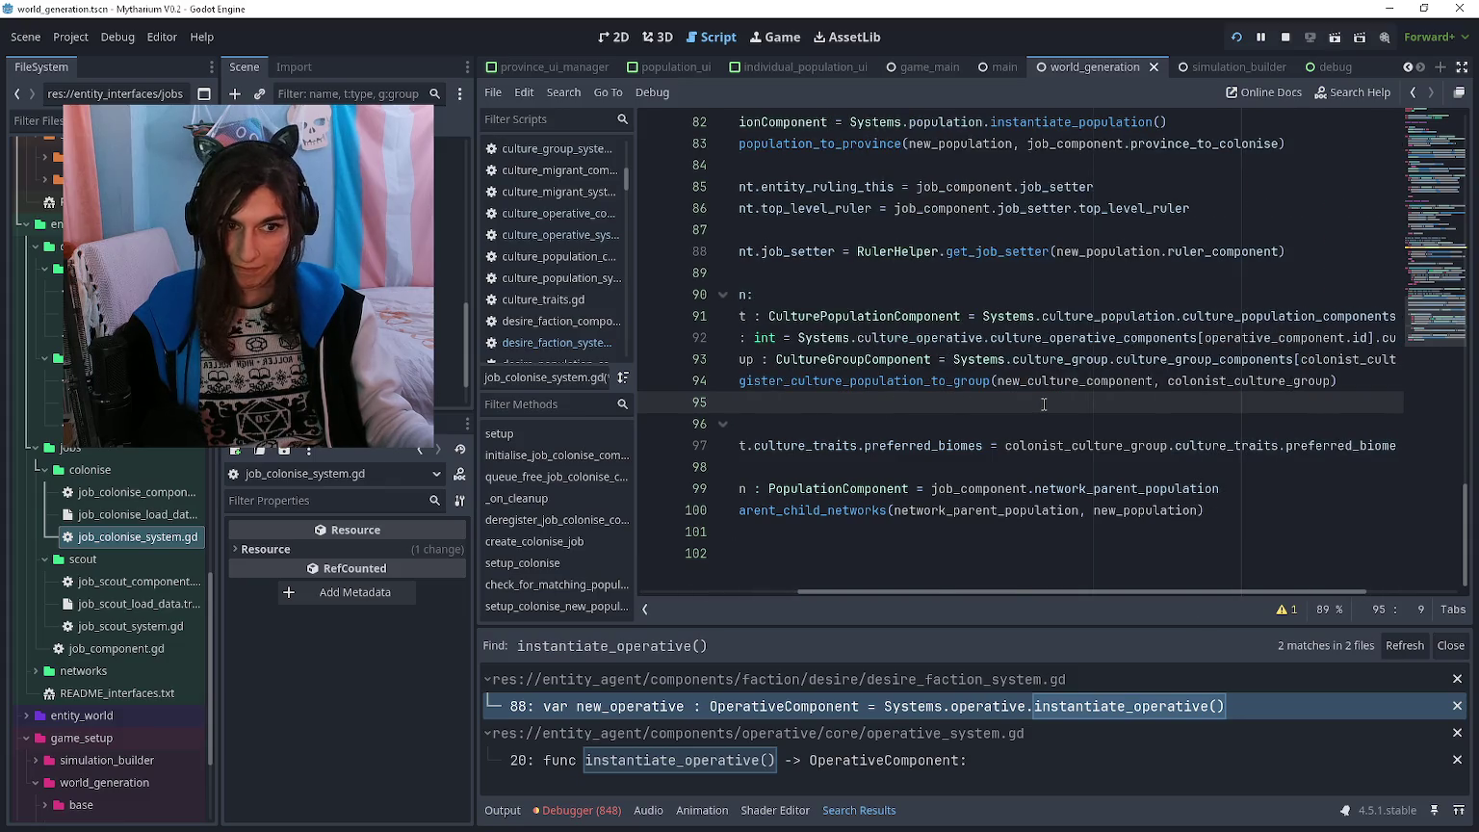
scroll(1043, 405, right, 2)
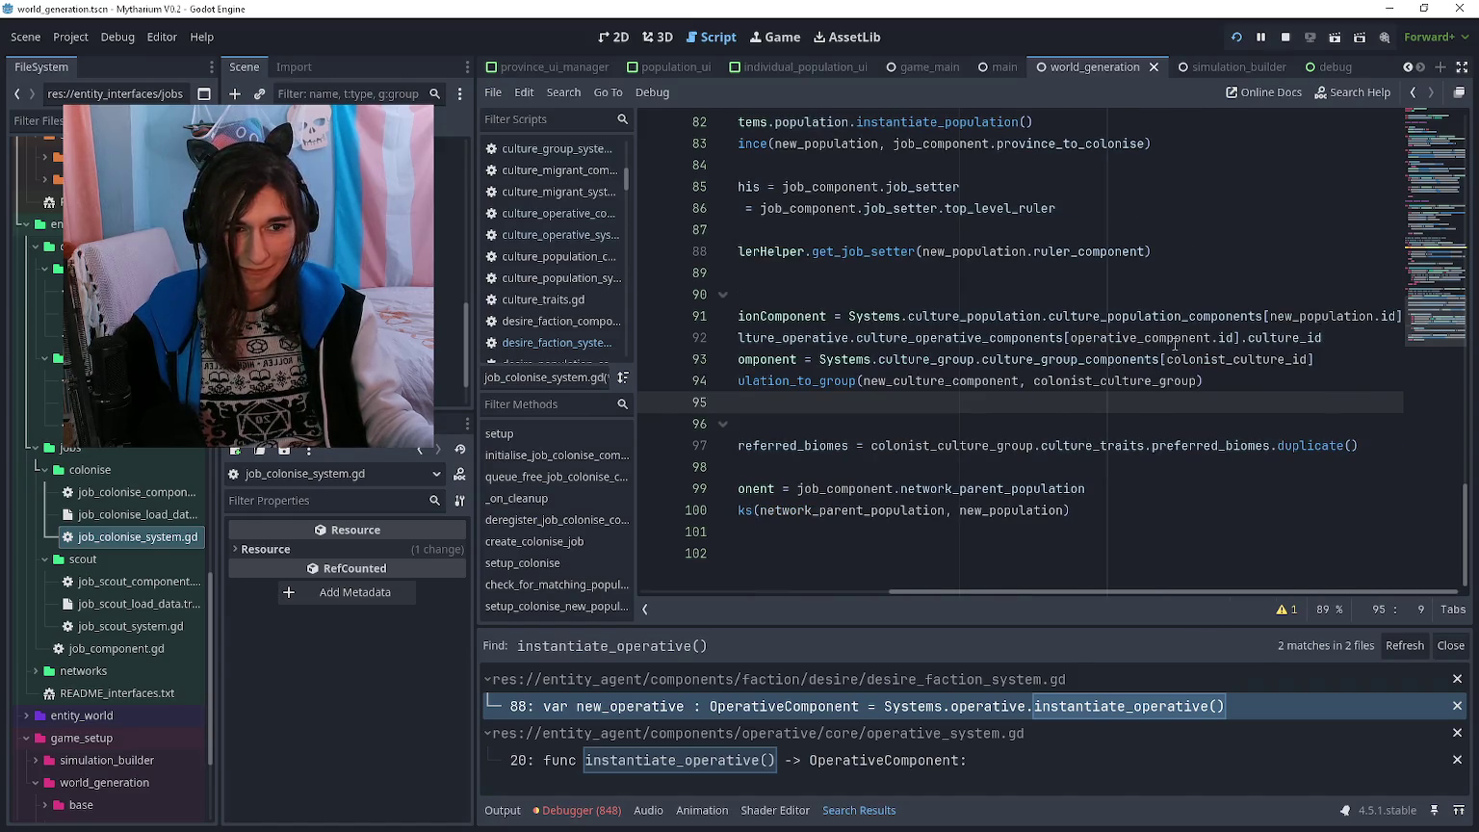
drag(1242, 336, 1329, 337)
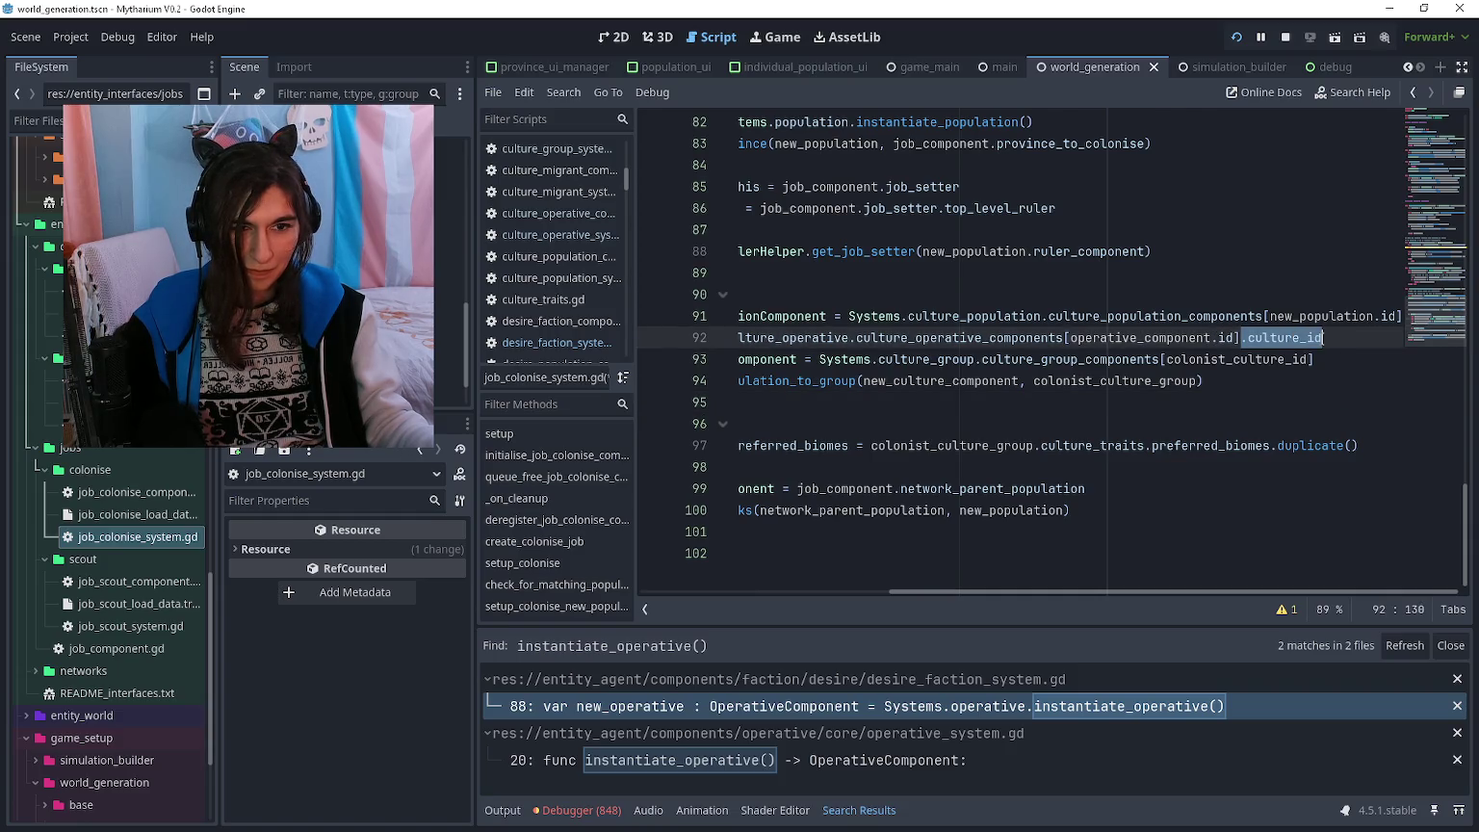
ctrl+click(1276, 338)
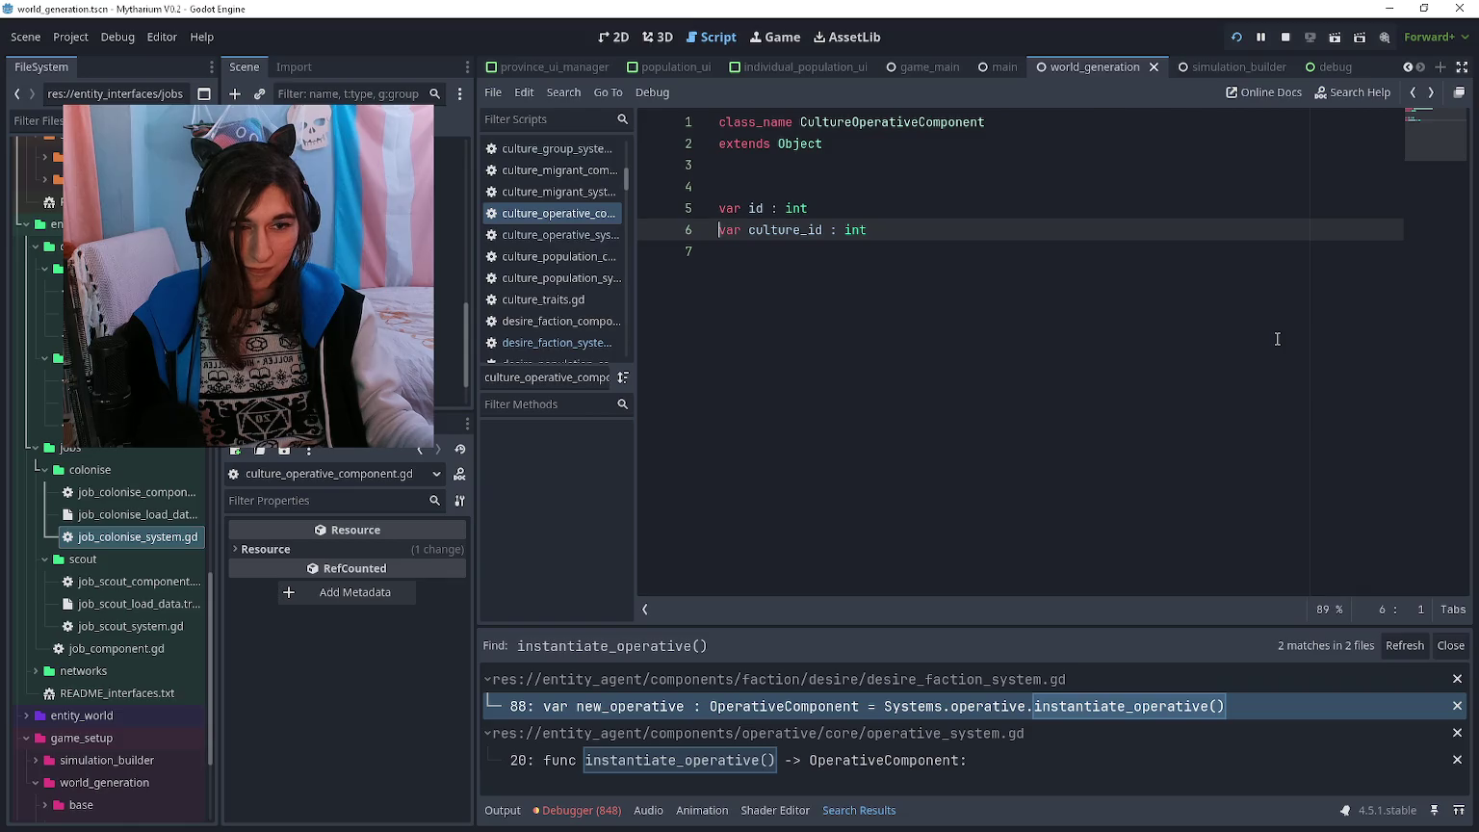
- Search the whole project for '.culture_id', taken from line 92 of job_colonise_system.gd
key(alt+Left)
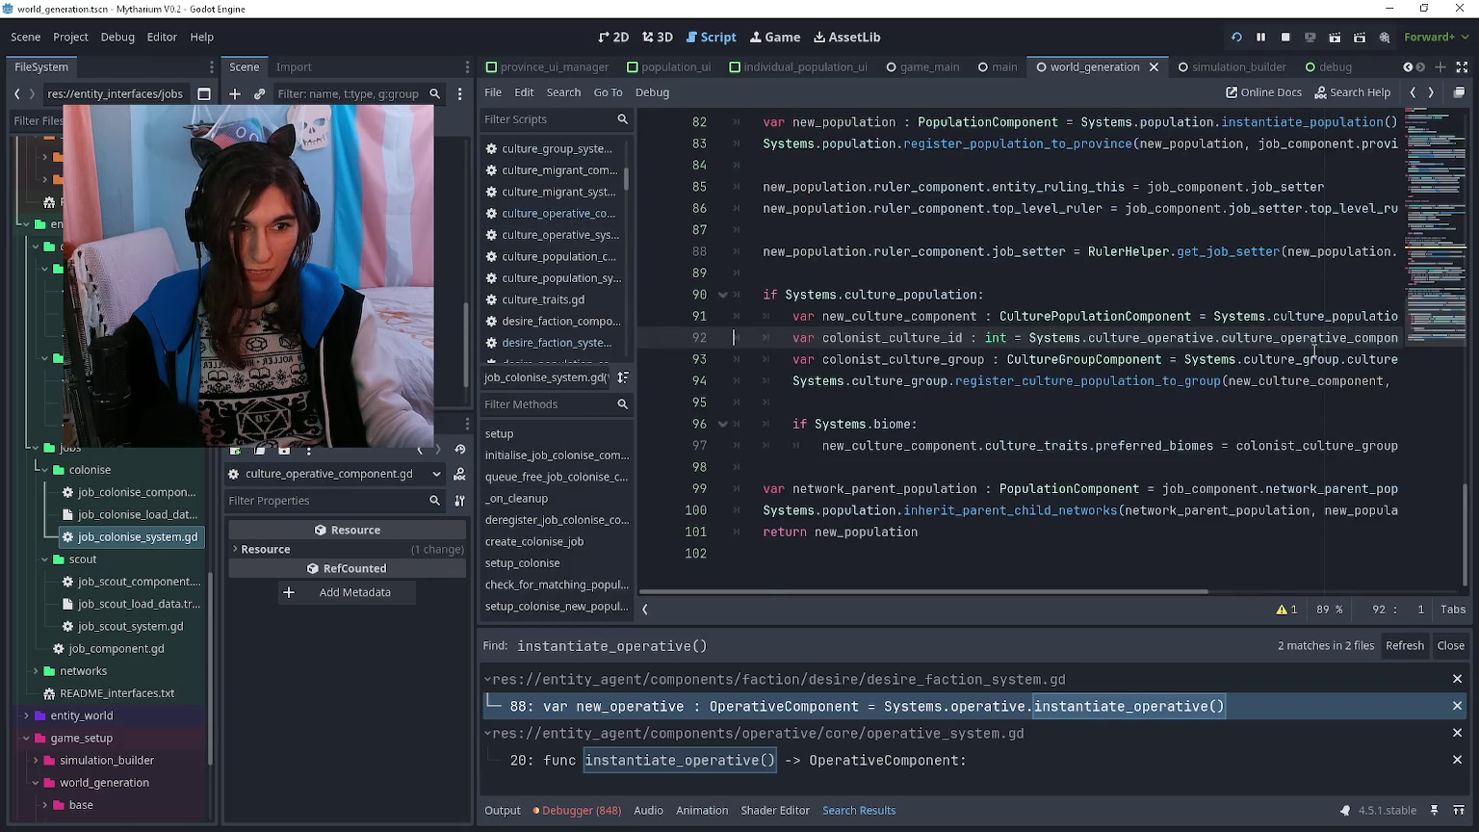
scroll(1314, 352, right, 5)
drag(1321, 336, 1243, 337)
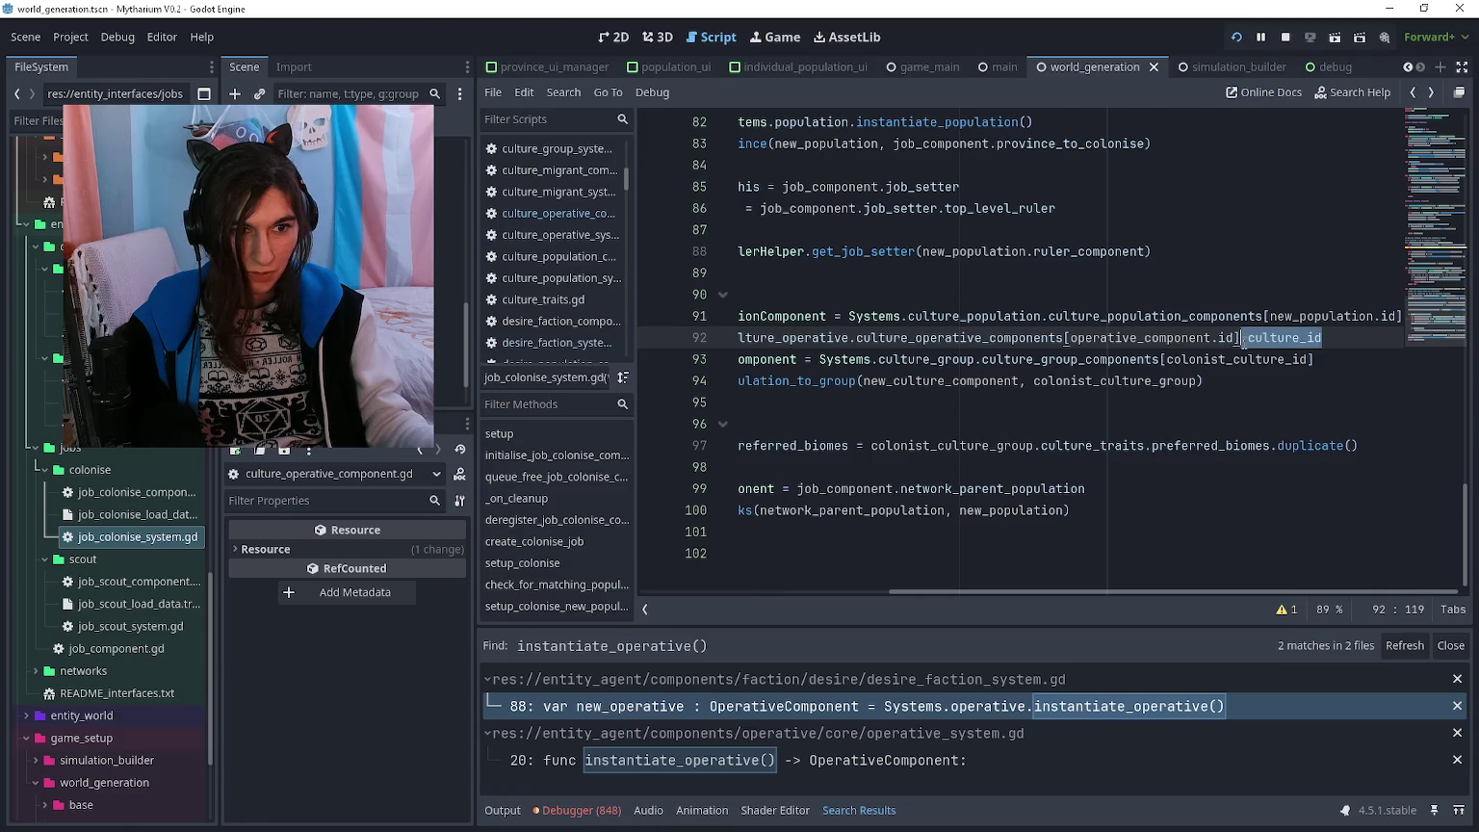
key(ctrl+shift+f)
key(Return)
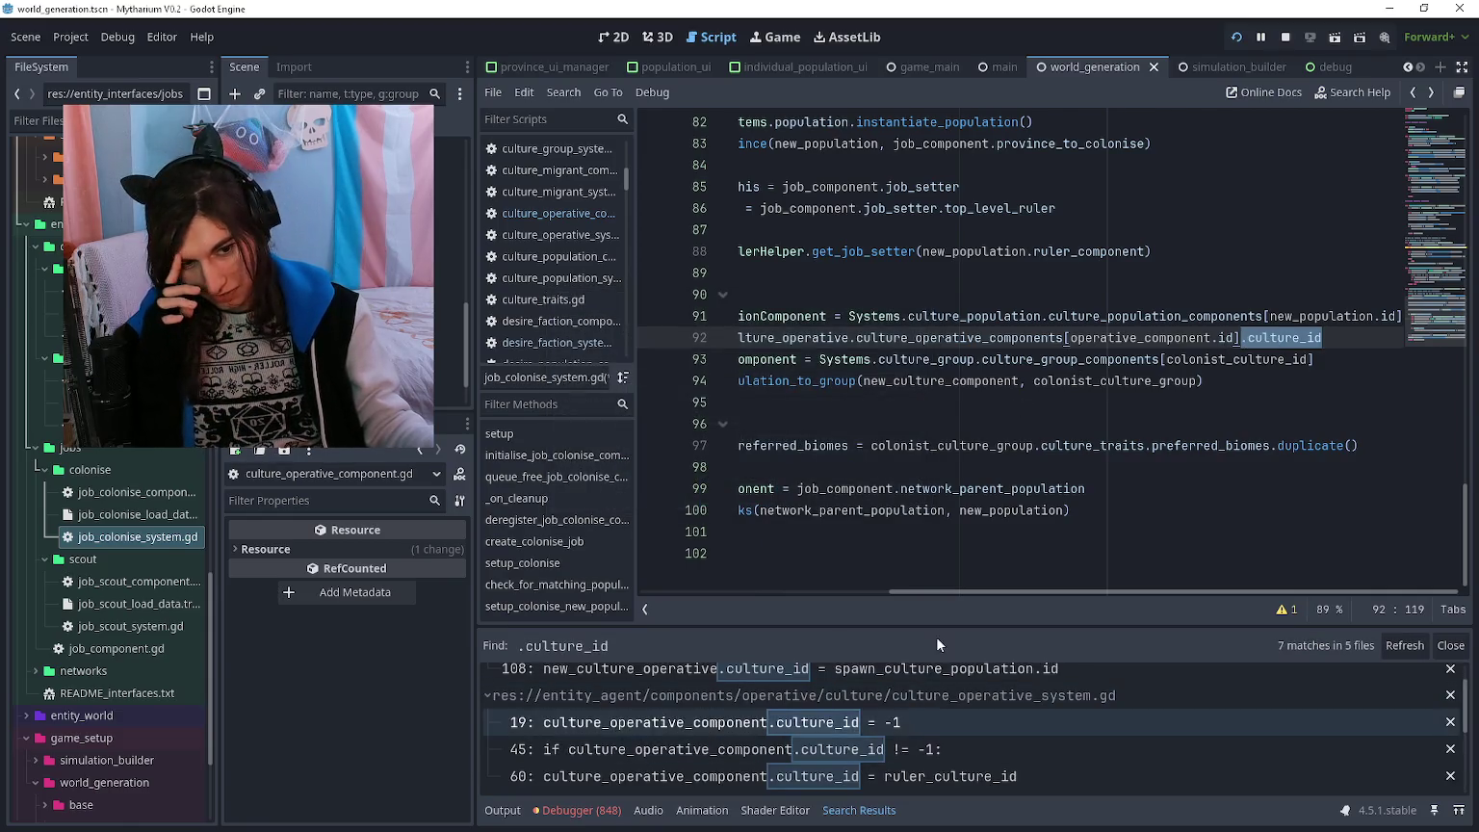
- Browse the .culture_id matches and open culture_operative_system.gd at its line 19 match
mouse_move(937, 636)
mouse_down()
mouse_move(945, 289)
mouse_move(985, 290)
mouse_move(979, 500)
mouse_up()
key(Up)
key(Up)
scroll(976, 399, down, 1)
click(974, 403)
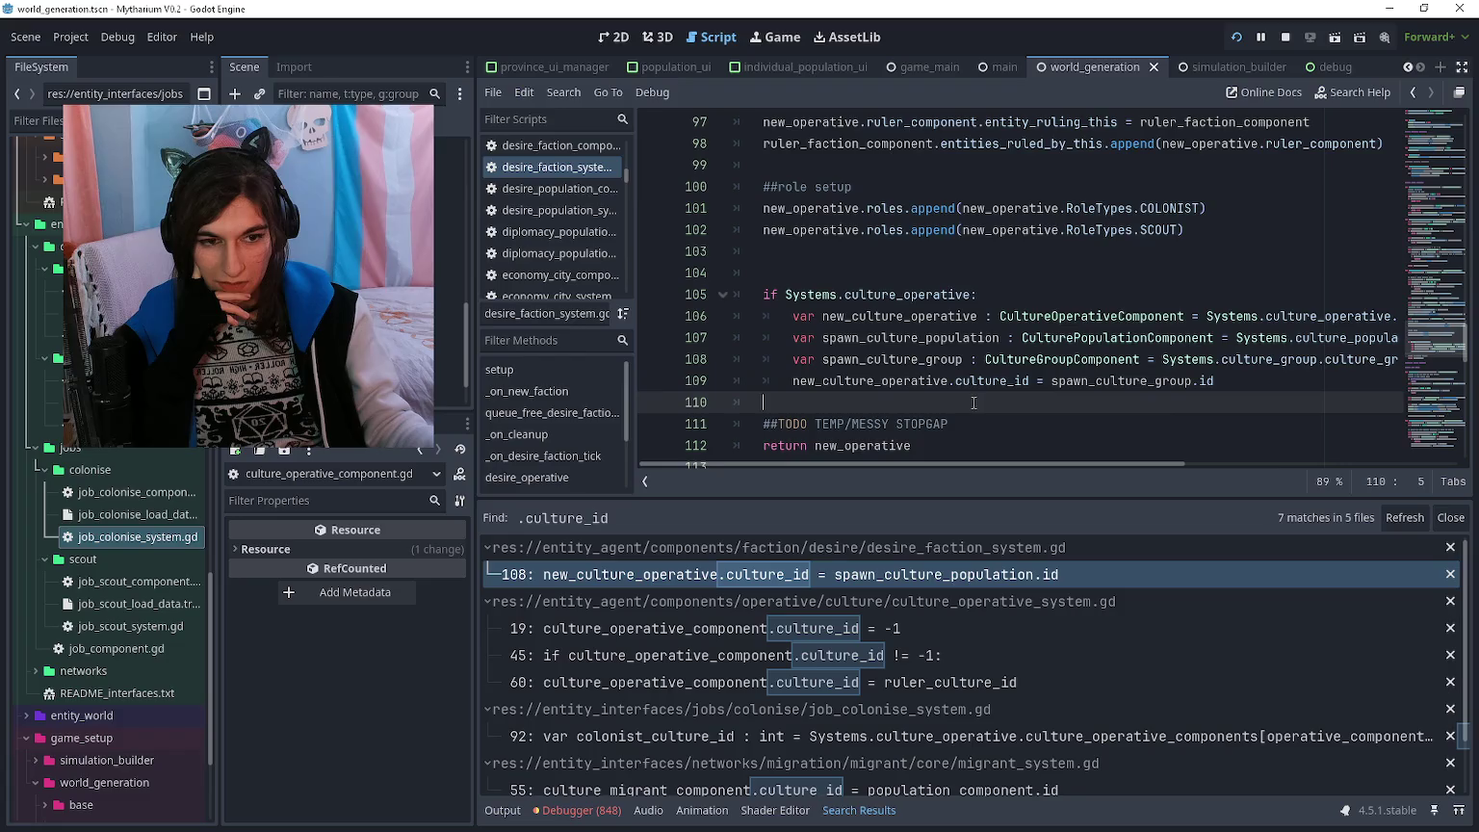
click(900, 636)
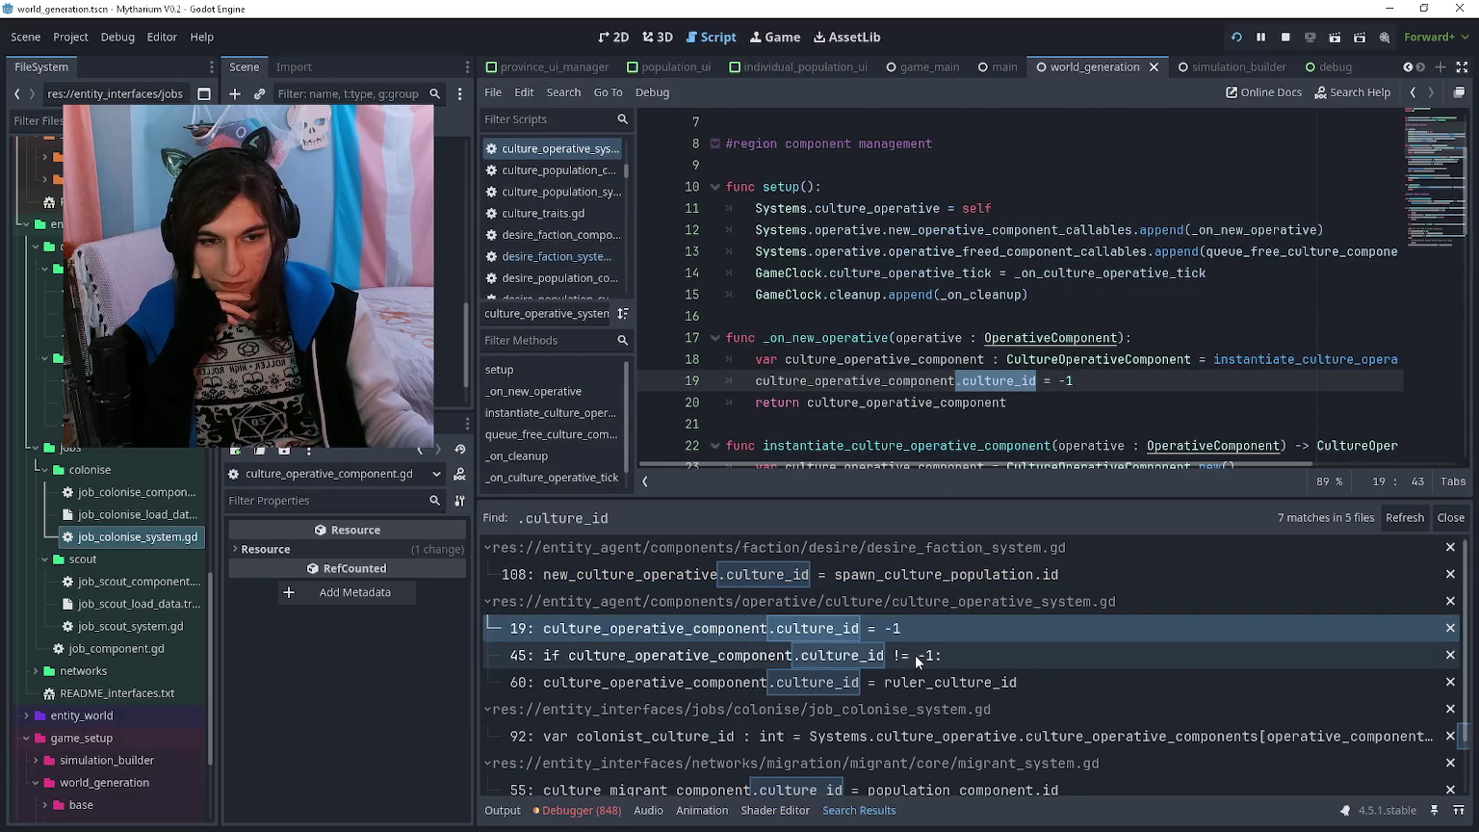
- Delete the set_operative_culture code block from culture_operative_system.gd
click(915, 651)
scroll(991, 361, down, 6)
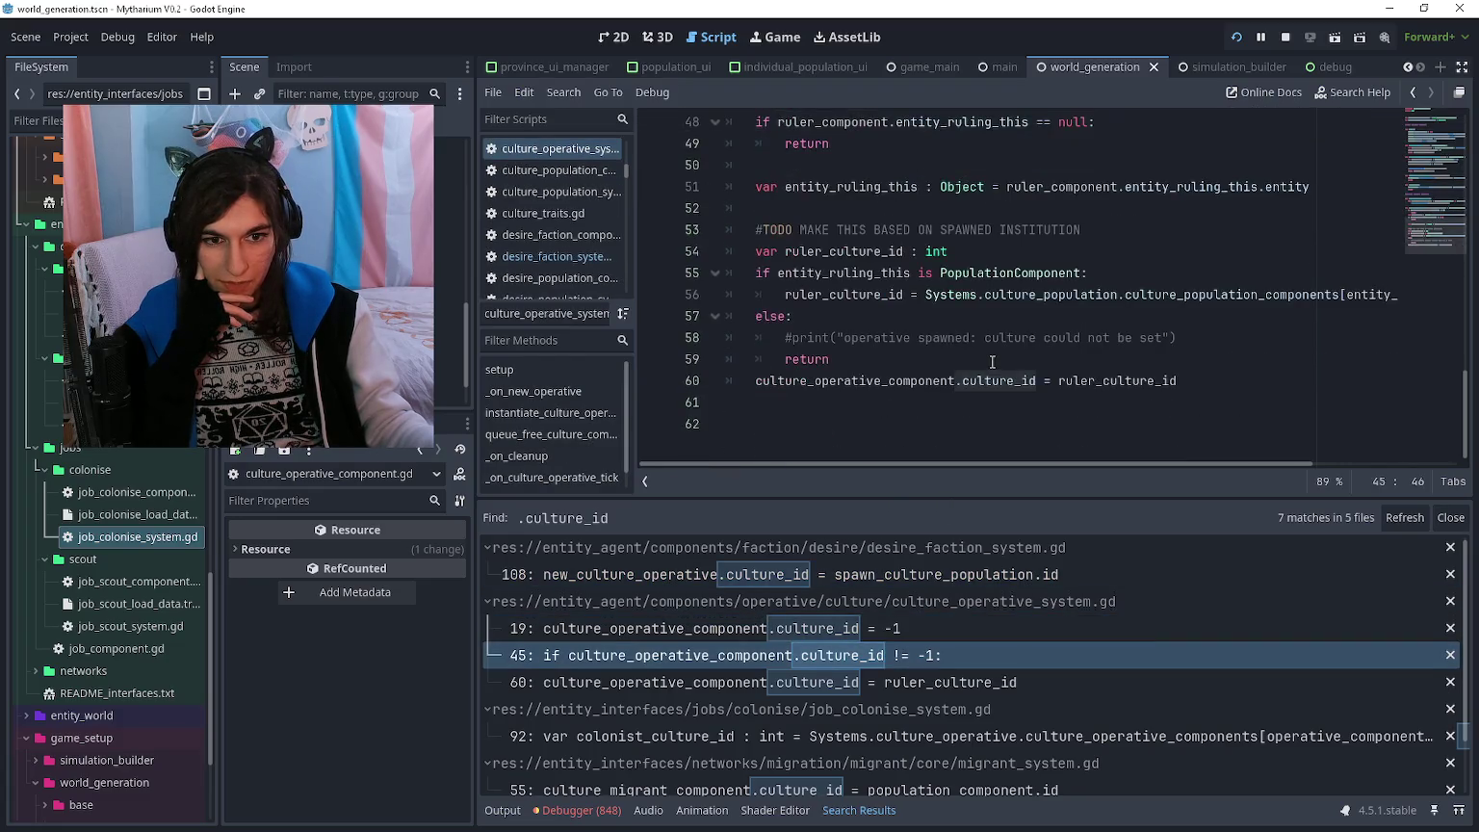
mouse_move(1135, 318)
mouse_down()
mouse_move(775, 359)
mouse_move(775, 328)
mouse_move(1136, 325)
mouse_up()
mouse_move(1182, 382)
mouse_down()
mouse_move(731, 327)
mouse_move(726, 273)
mouse_move(725, 337)
mouse_up()
key(BackSpace)
- Replace the leftover loop lines 41–42 in the tick function with pass and save
drag(1155, 318, 756, 296)
key(BackSpace)
text(pass)
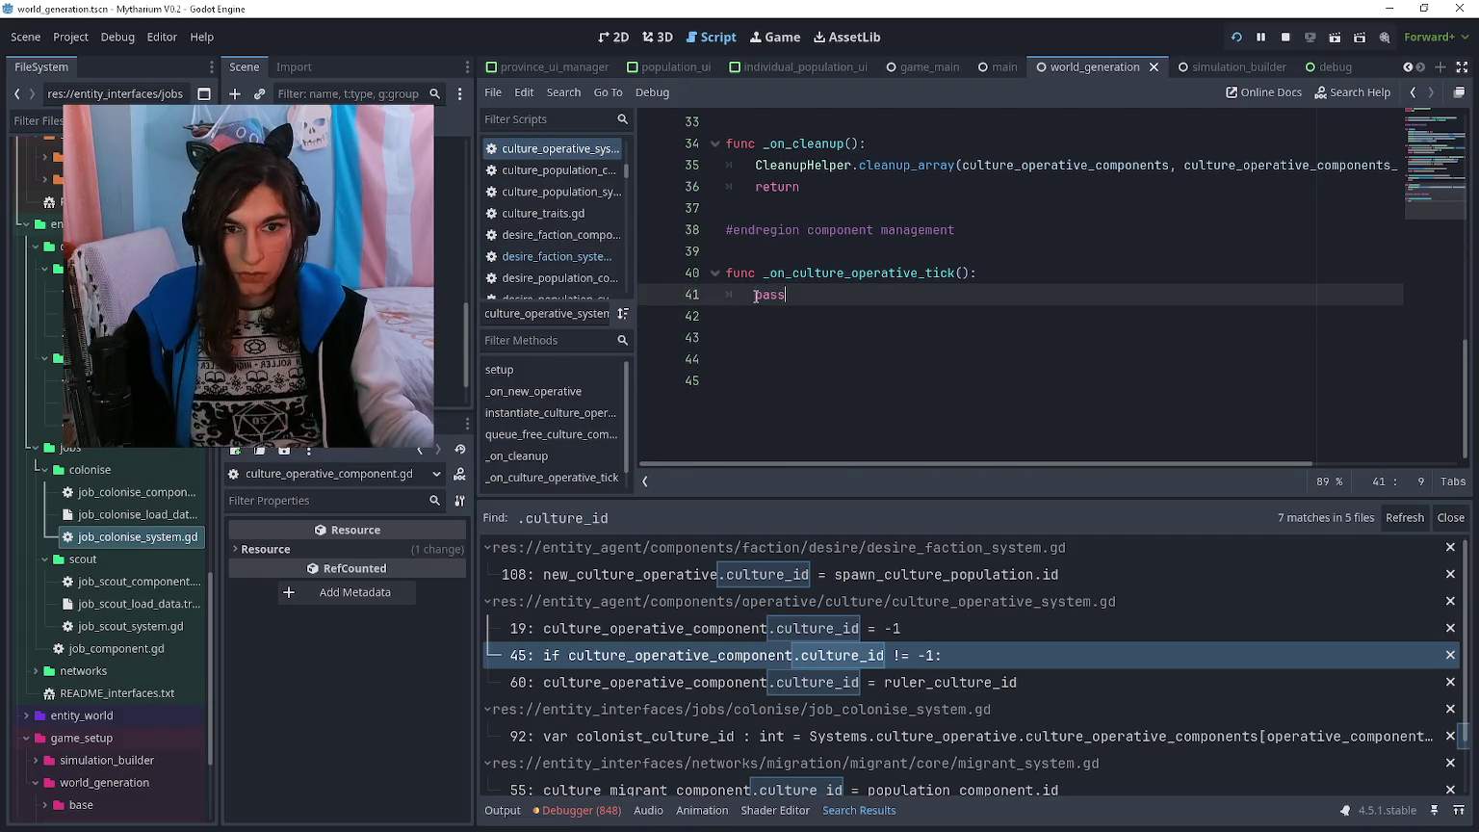
key(ctrl+s)
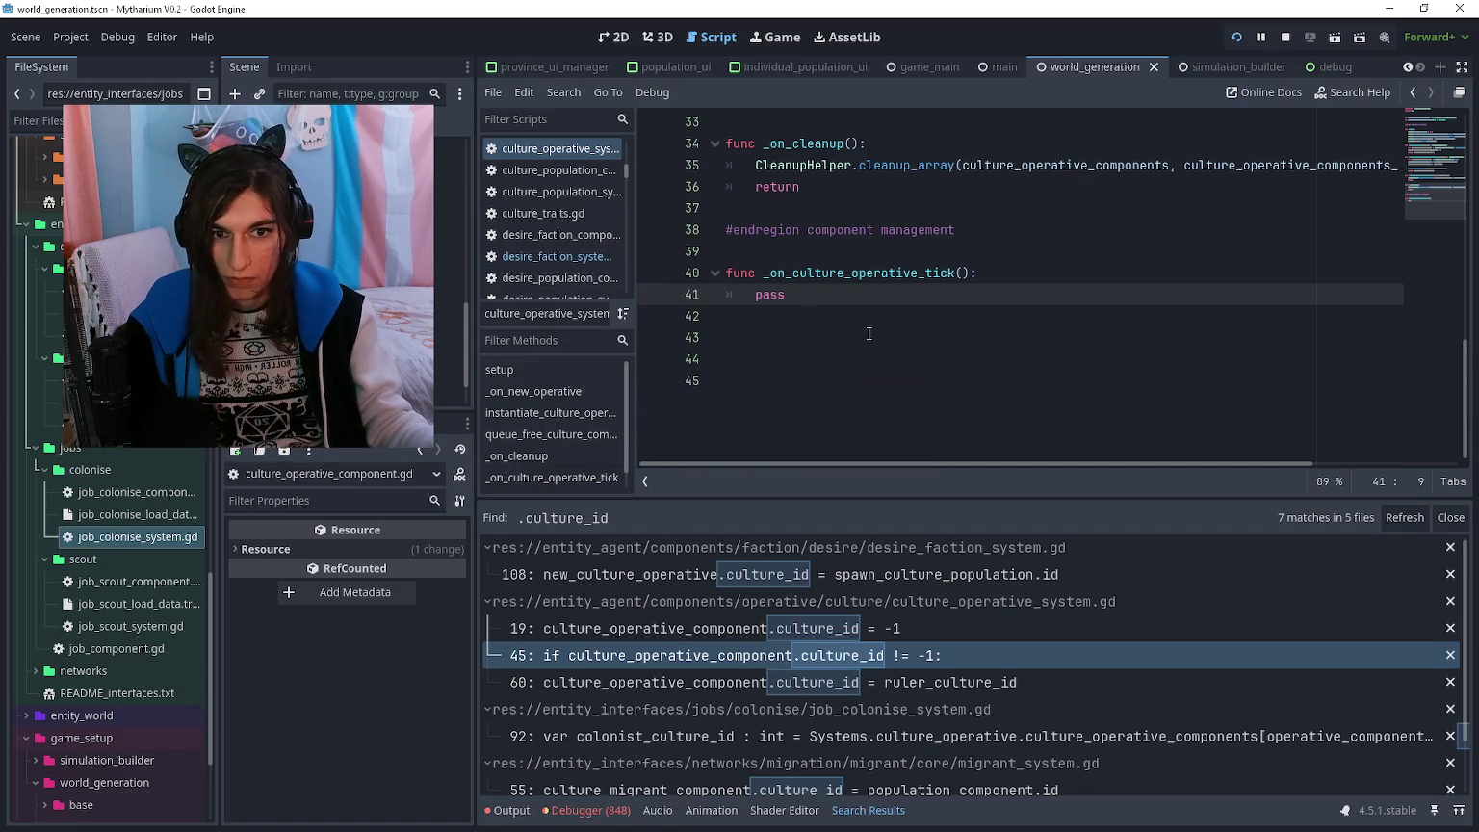
- Temporarily restore the deleted culture-setting code to review it
key(ctrl+z)
key(ctrl+z)
key(ctrl+z)
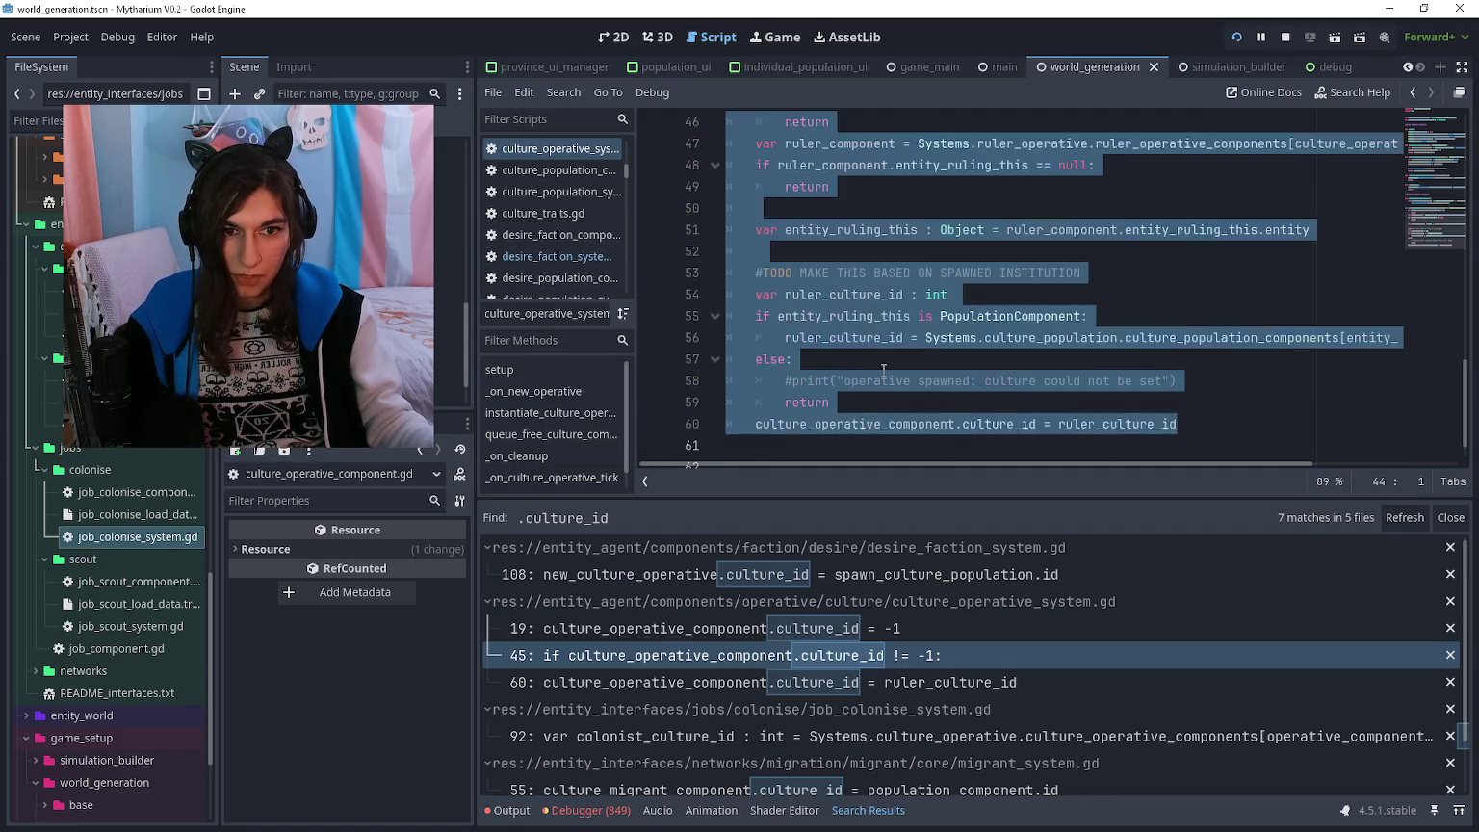
click(870, 404)
scroll(875, 400, up, 2)
scroll(892, 387, right, 2)
scroll(886, 384, left, 4)
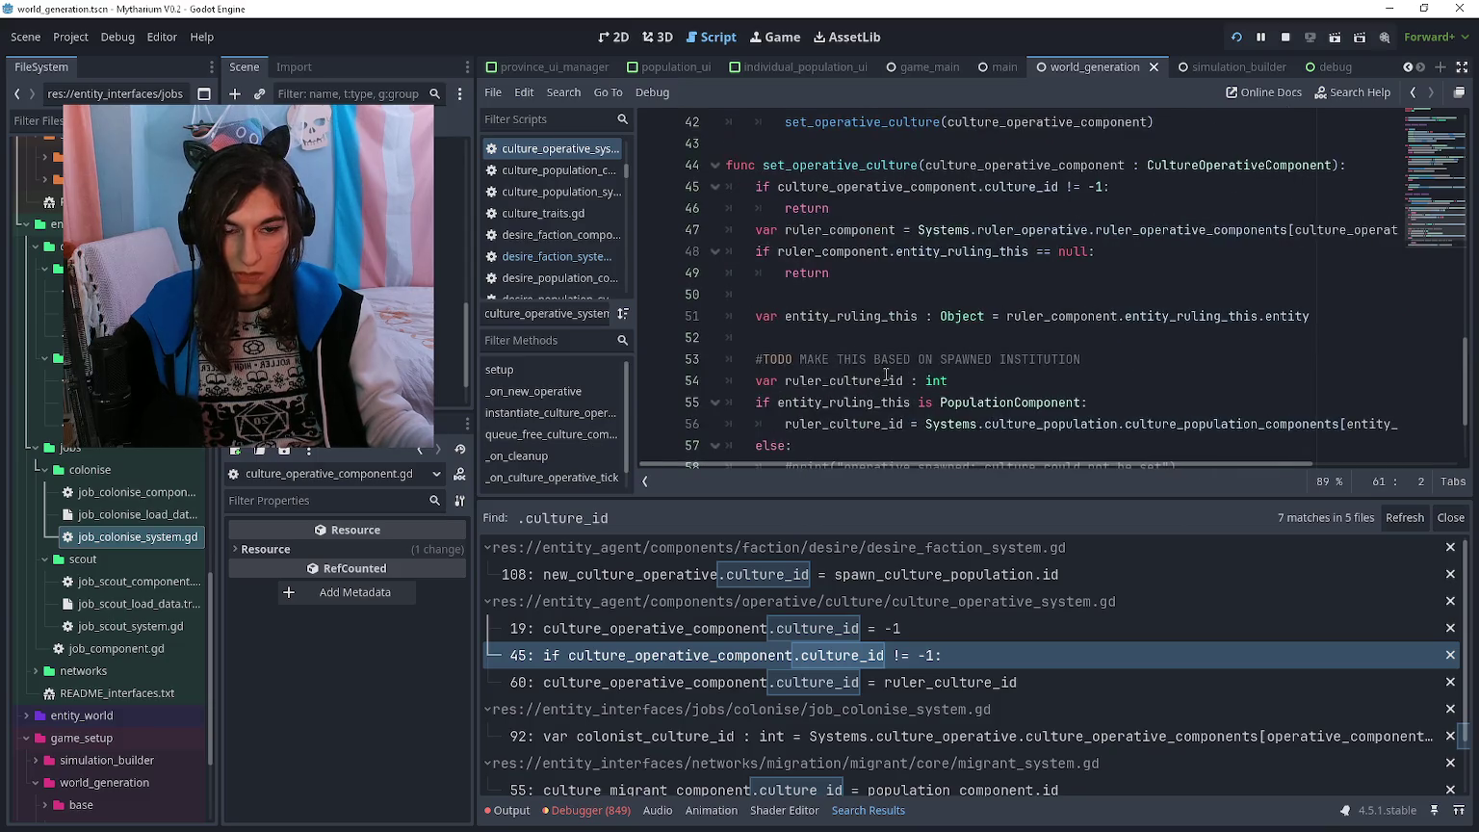
scroll(887, 375, down, 1)
scroll(886, 375, down, 1)
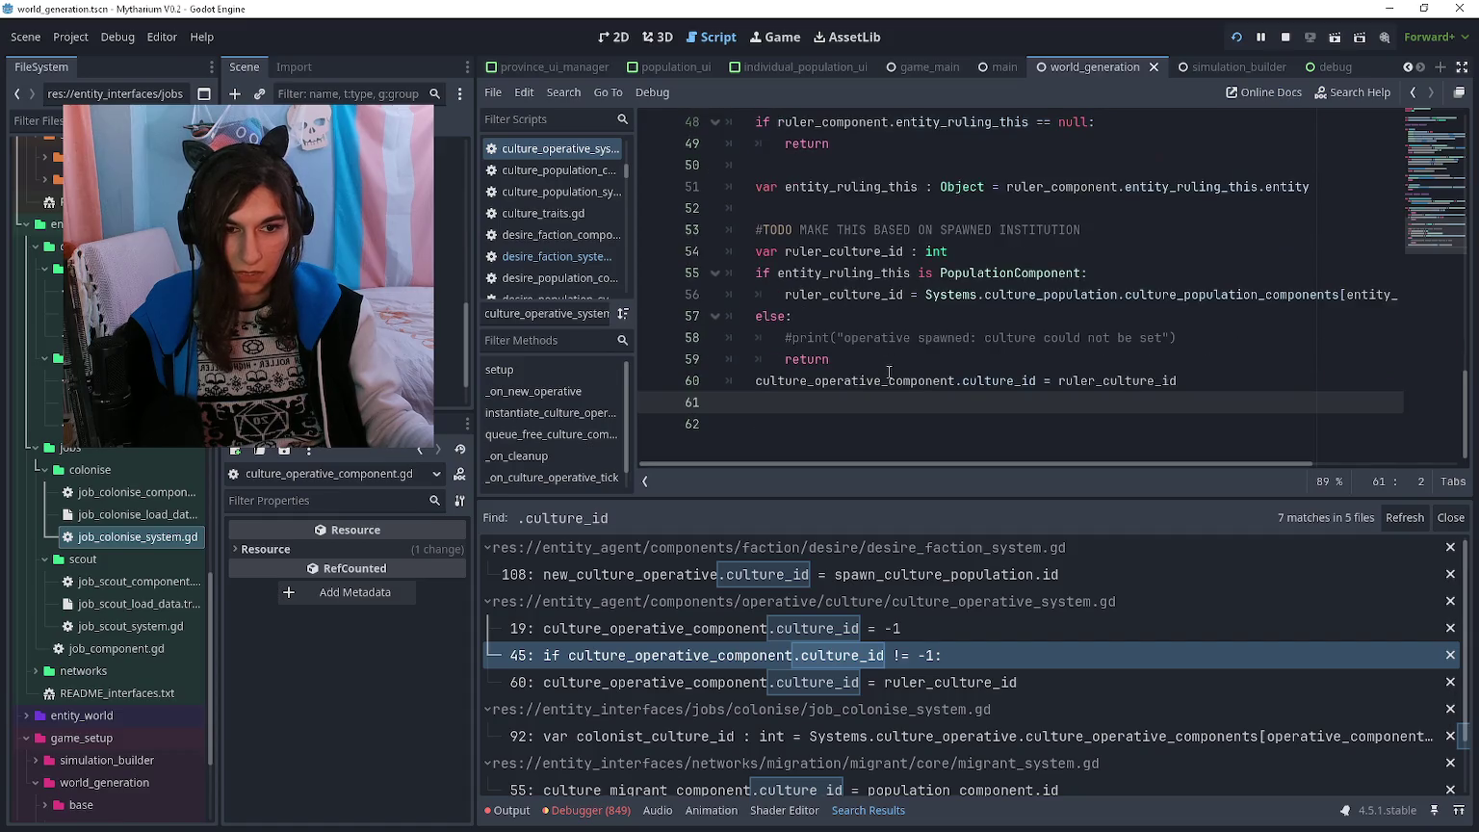
scroll(887, 372, up, 1)
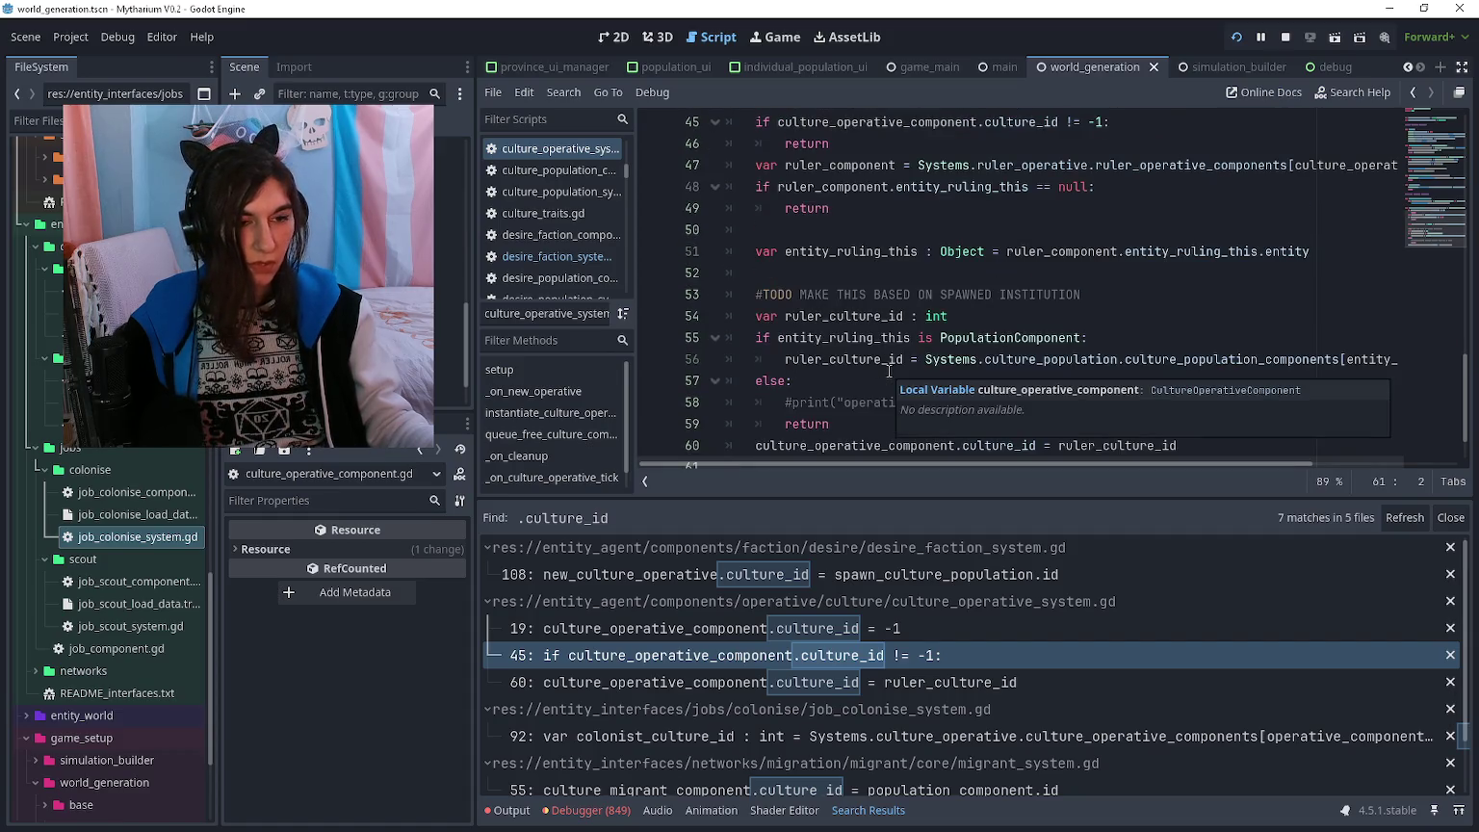
scroll(889, 371, down, 1)
scroll(887, 372, up, 3)
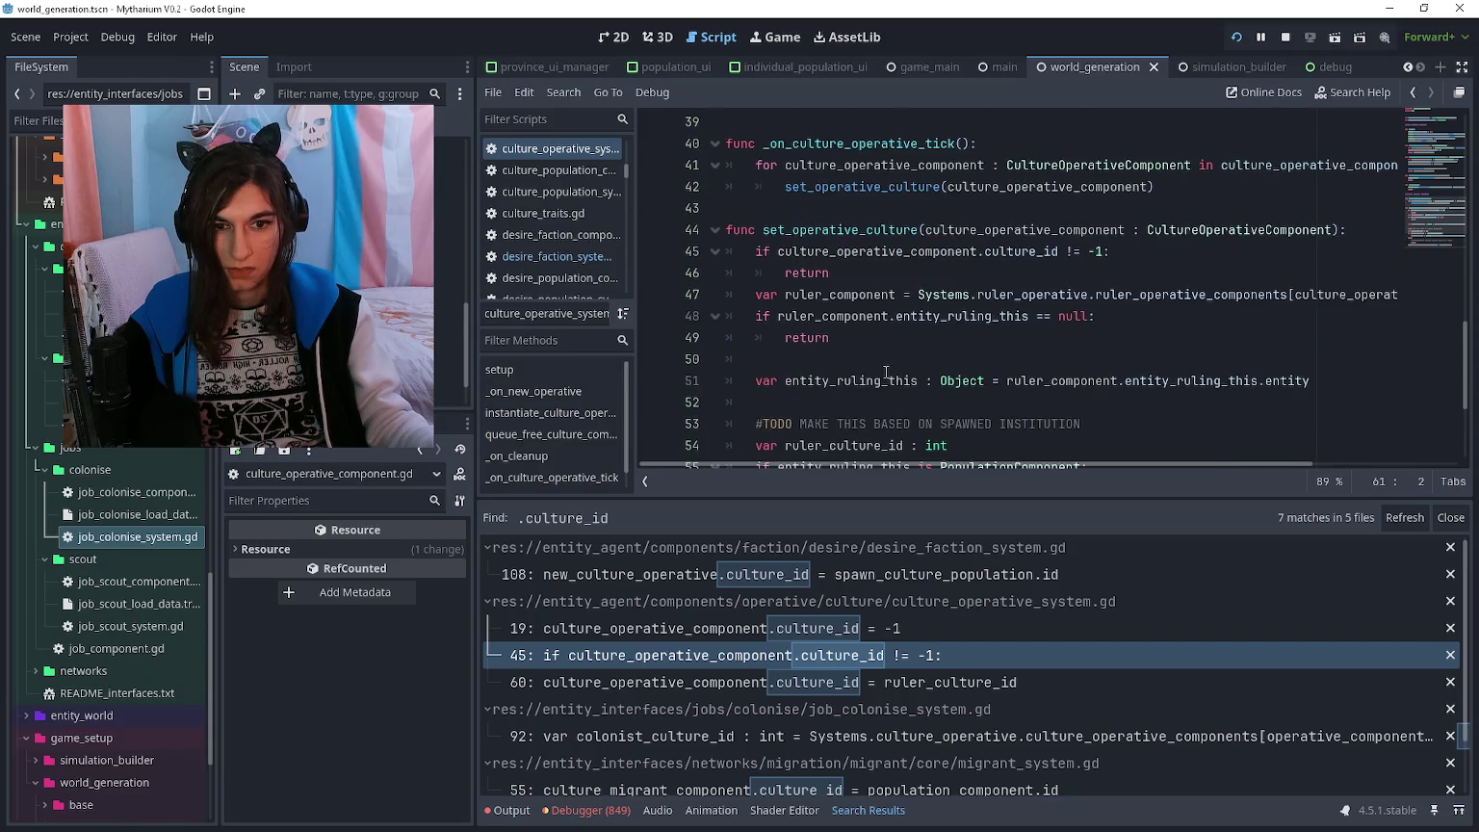
scroll(886, 366, down, 3)
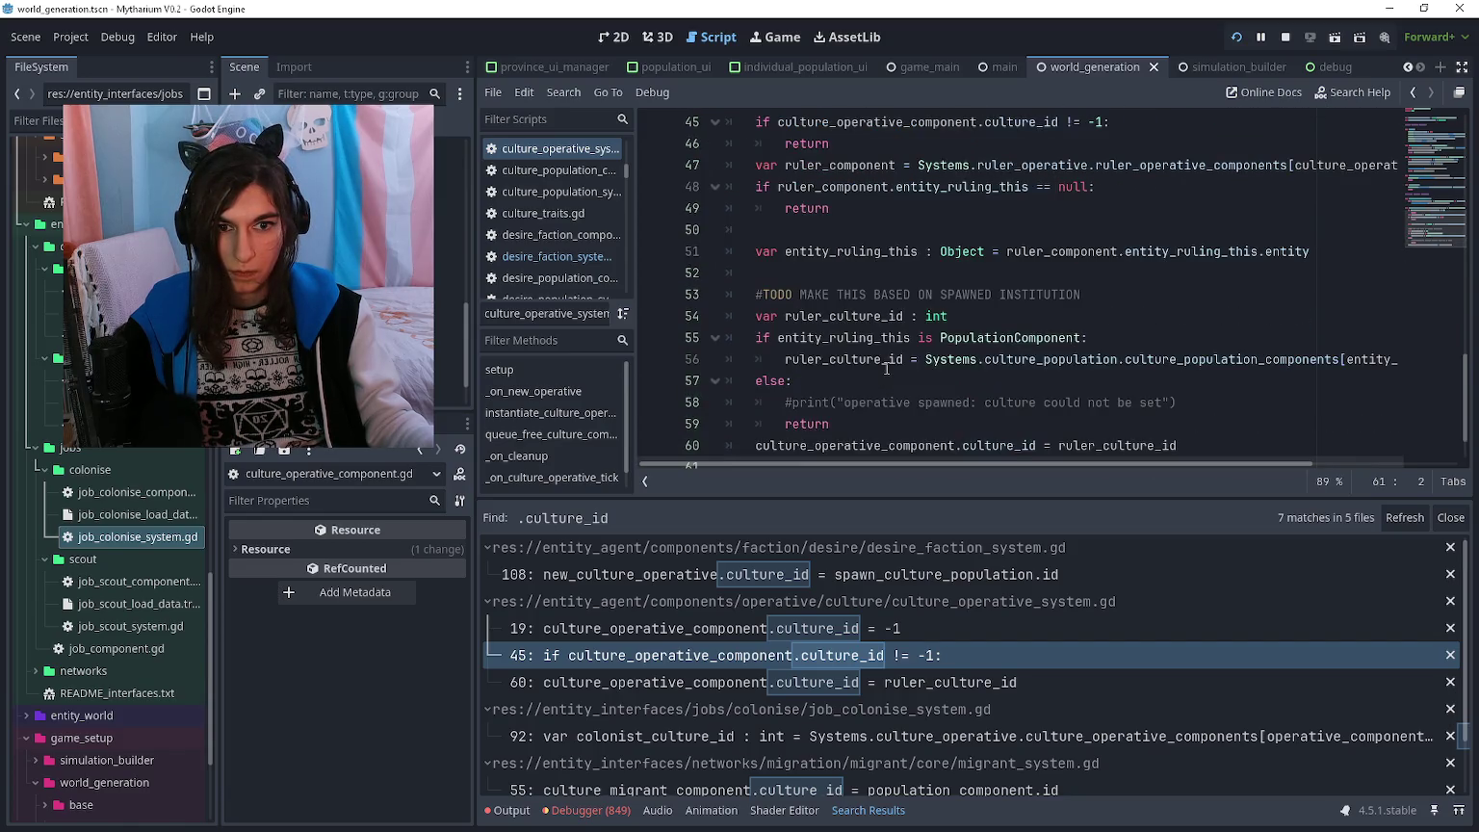
scroll(891, 368, up, 1)
scroll(887, 371, right, 3)
scroll(900, 383, left, 3)
scroll(917, 391, up, 1)
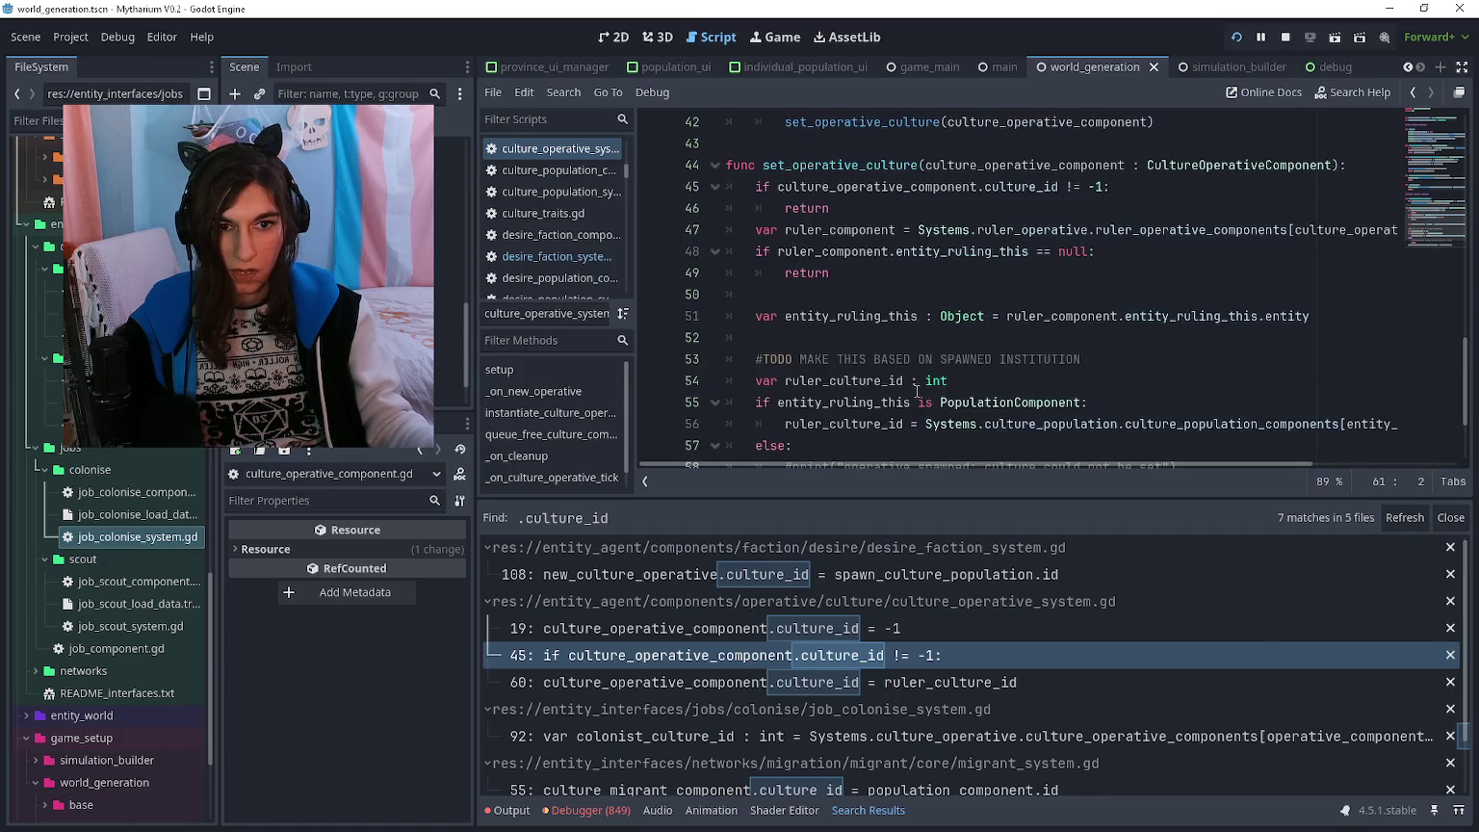
- Return the tick function to just pass and view the line 60 culture_id match
key(ctrl+z)
key(ctrl+z)
key(ctrl+z)
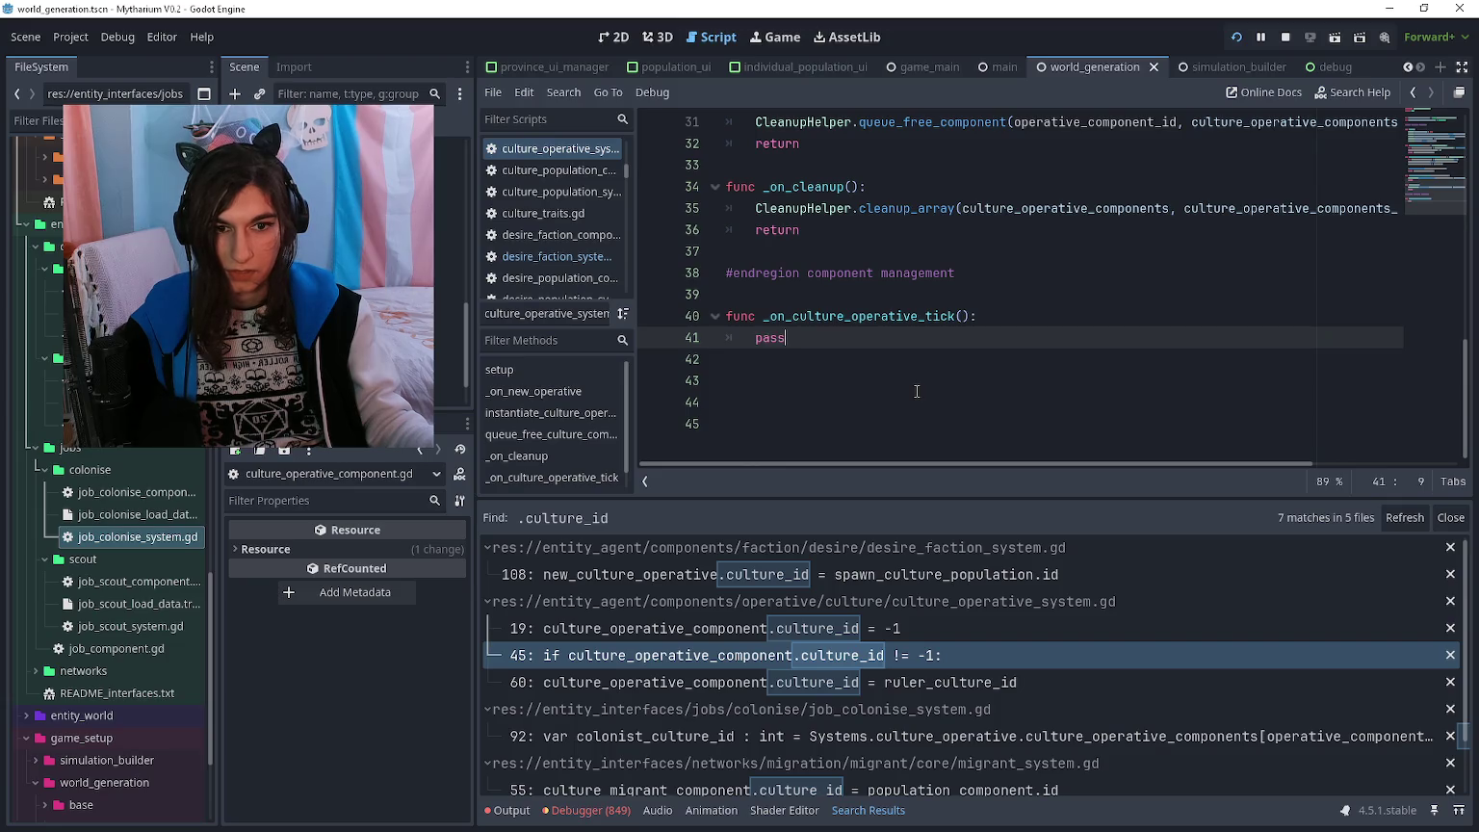
scroll(852, 635, down, 1)
click(871, 649)
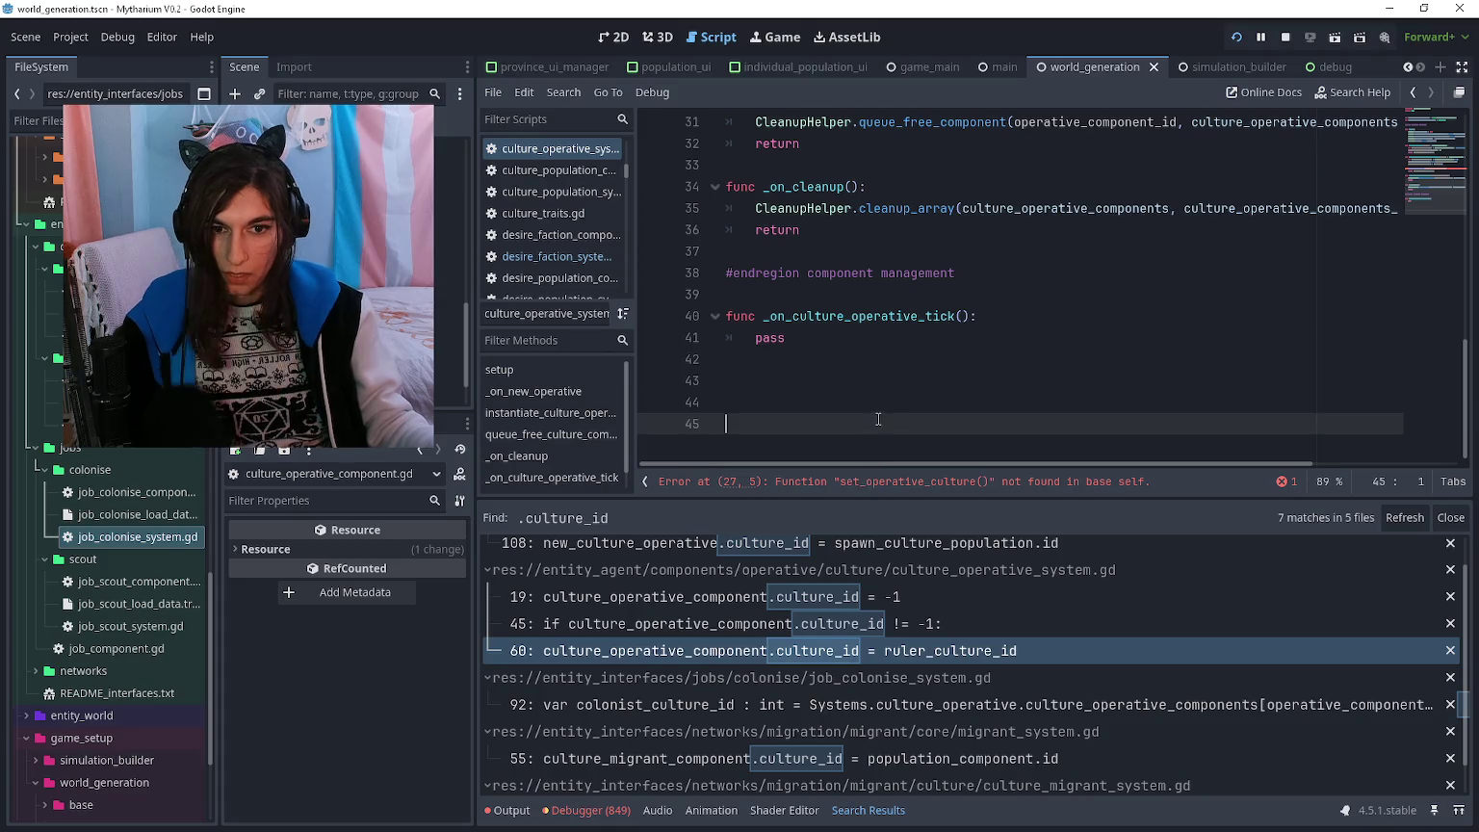
click(871, 382)
scroll(867, 626, down, 1)
- Review the culture_id matches in job_colonise_system.gd line 92 and migrant_system.gd line 55
click(873, 667)
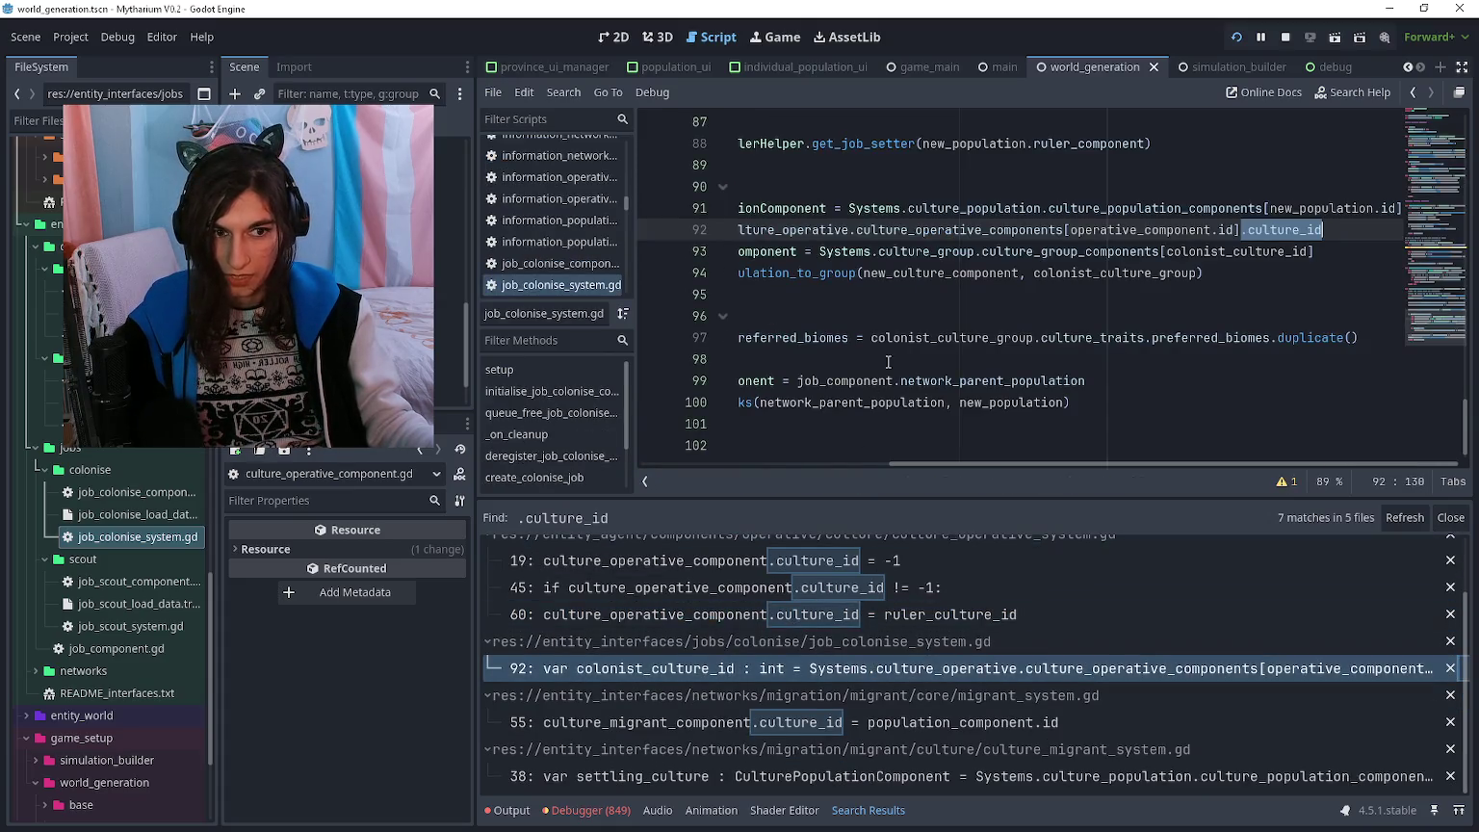
click(886, 721)
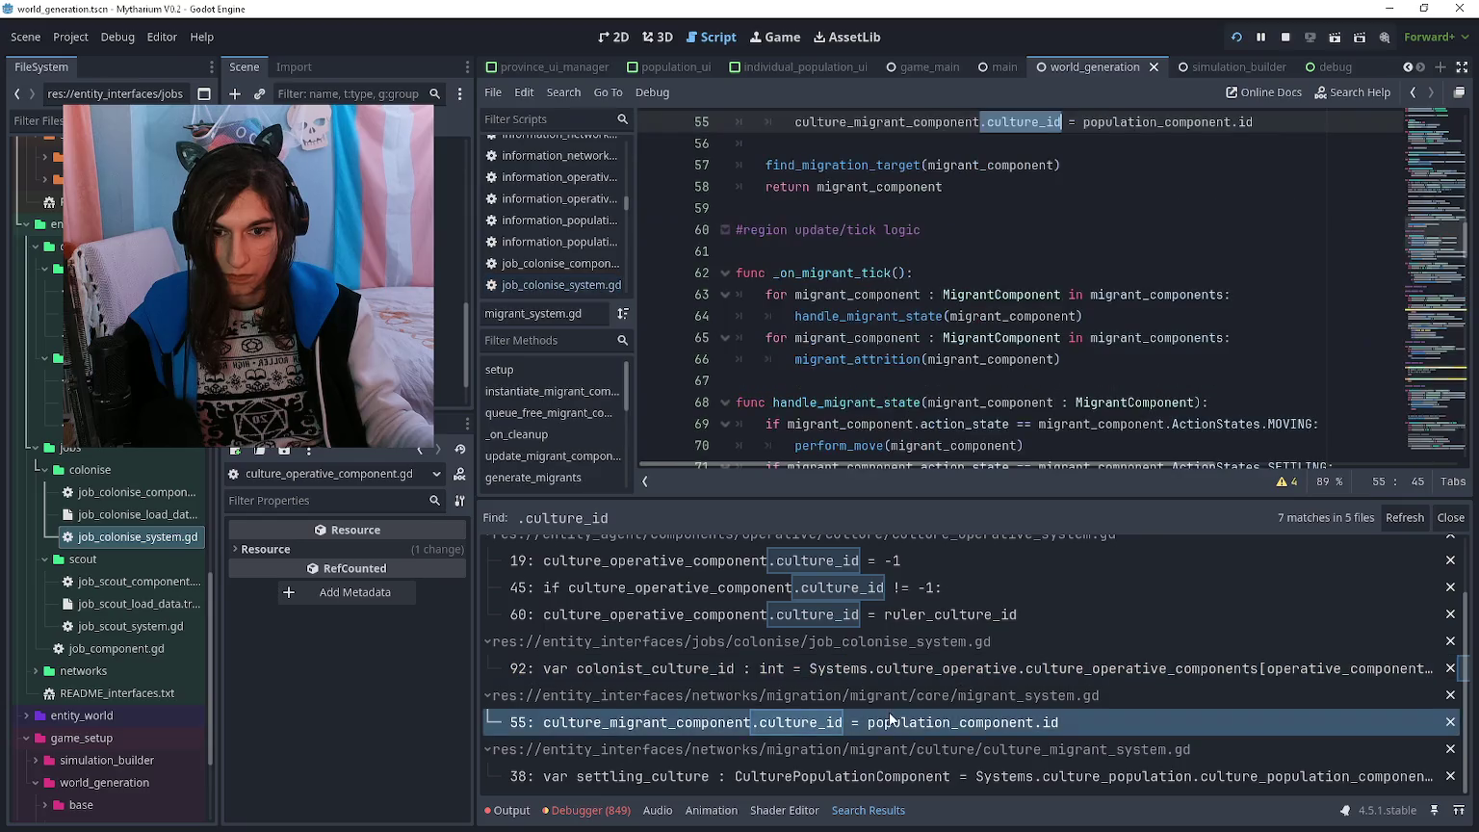
scroll(951, 338, up, 3)
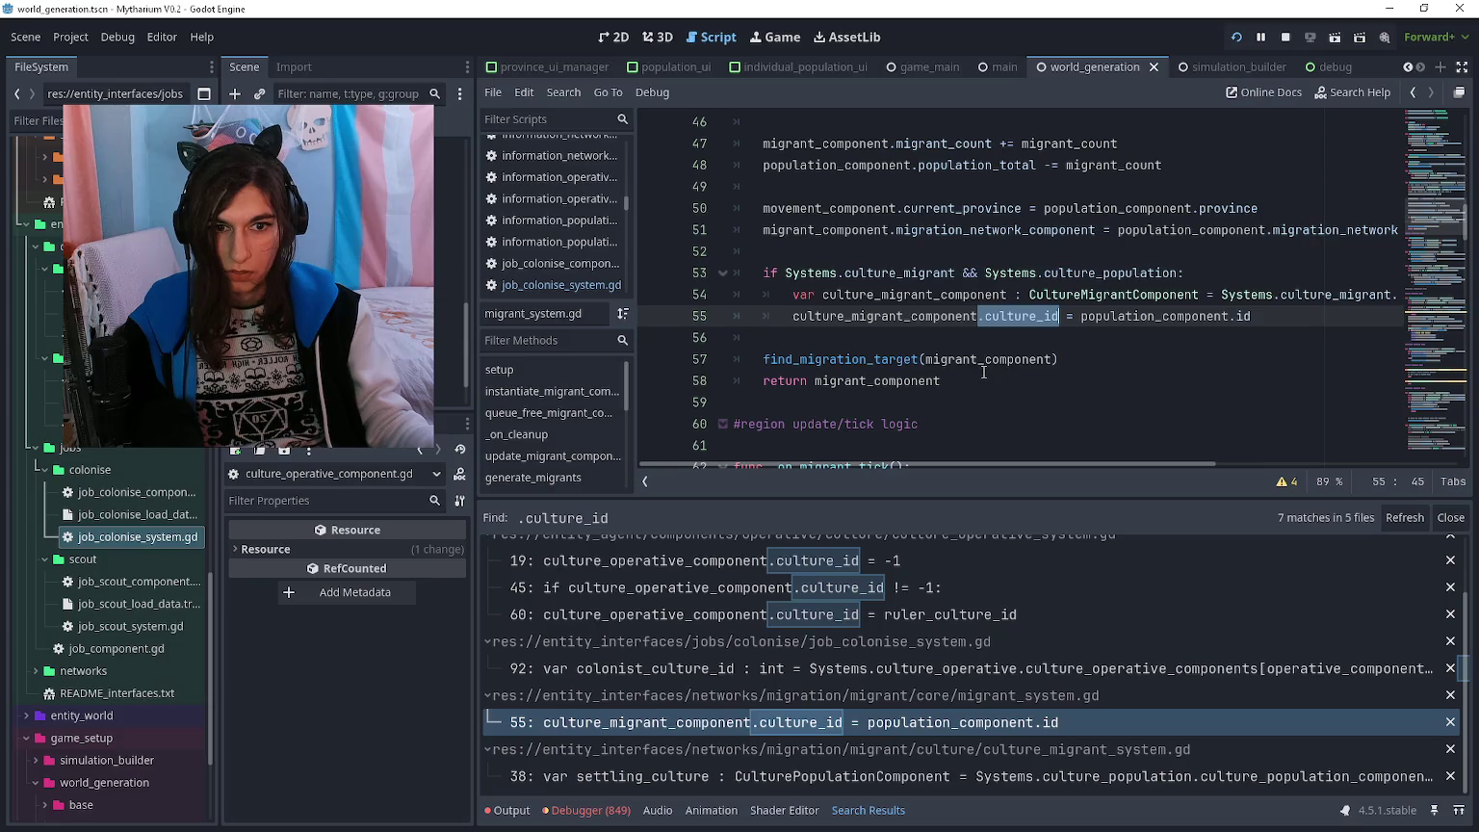
scroll(983, 372, up, 1)
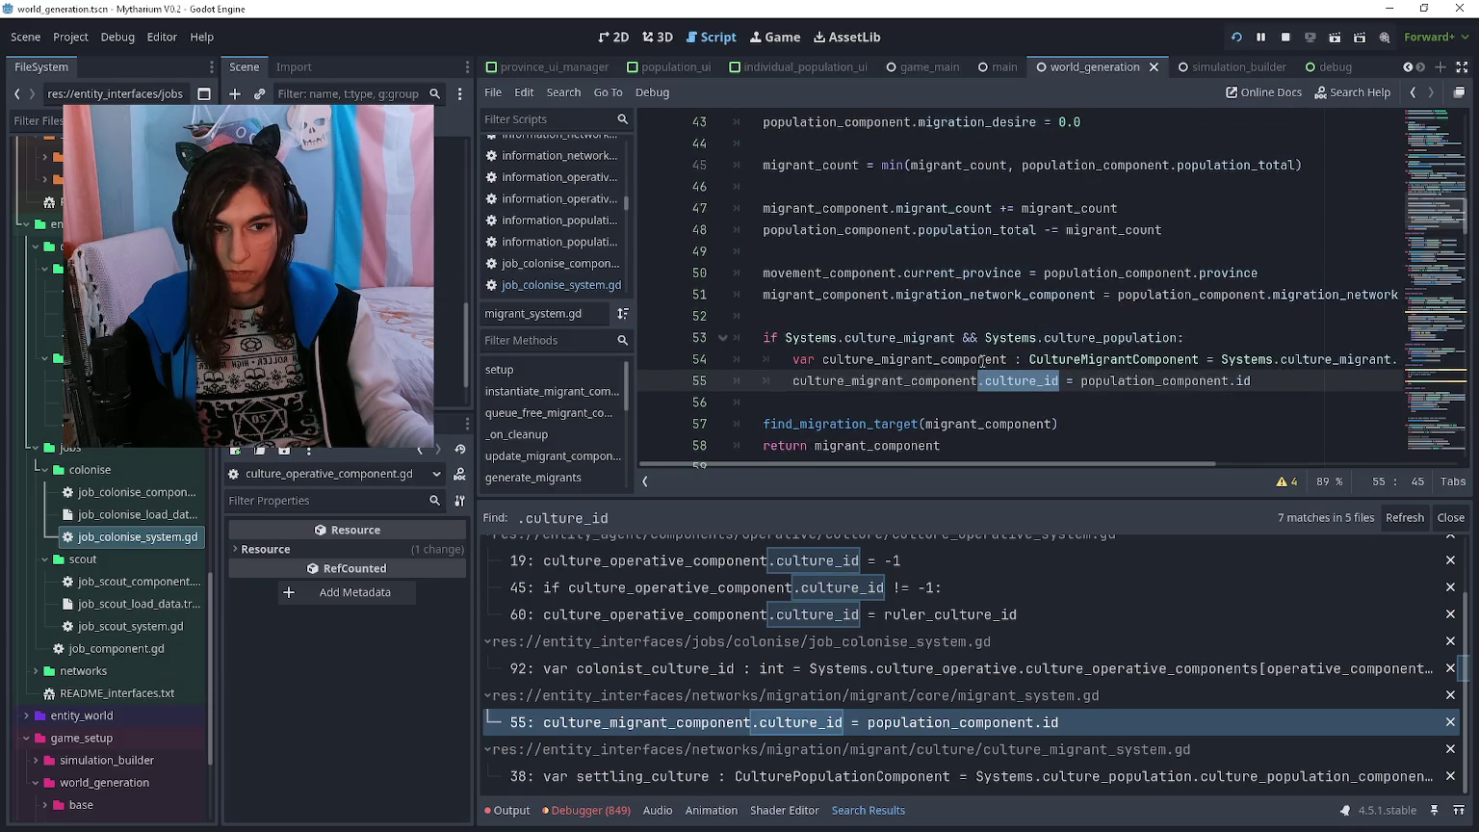
scroll(982, 361, up, 2)
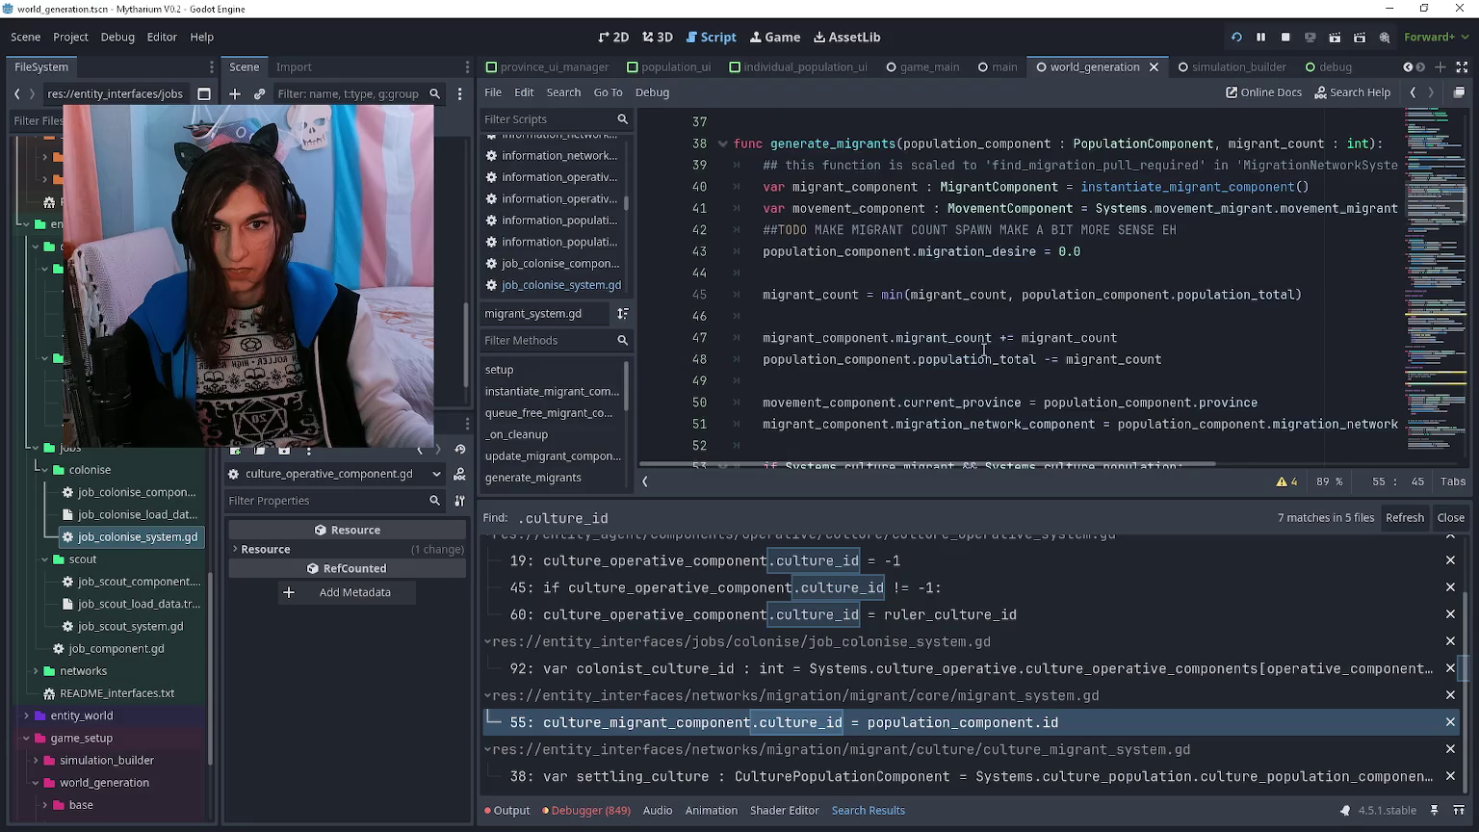
scroll(984, 351, down, 2)
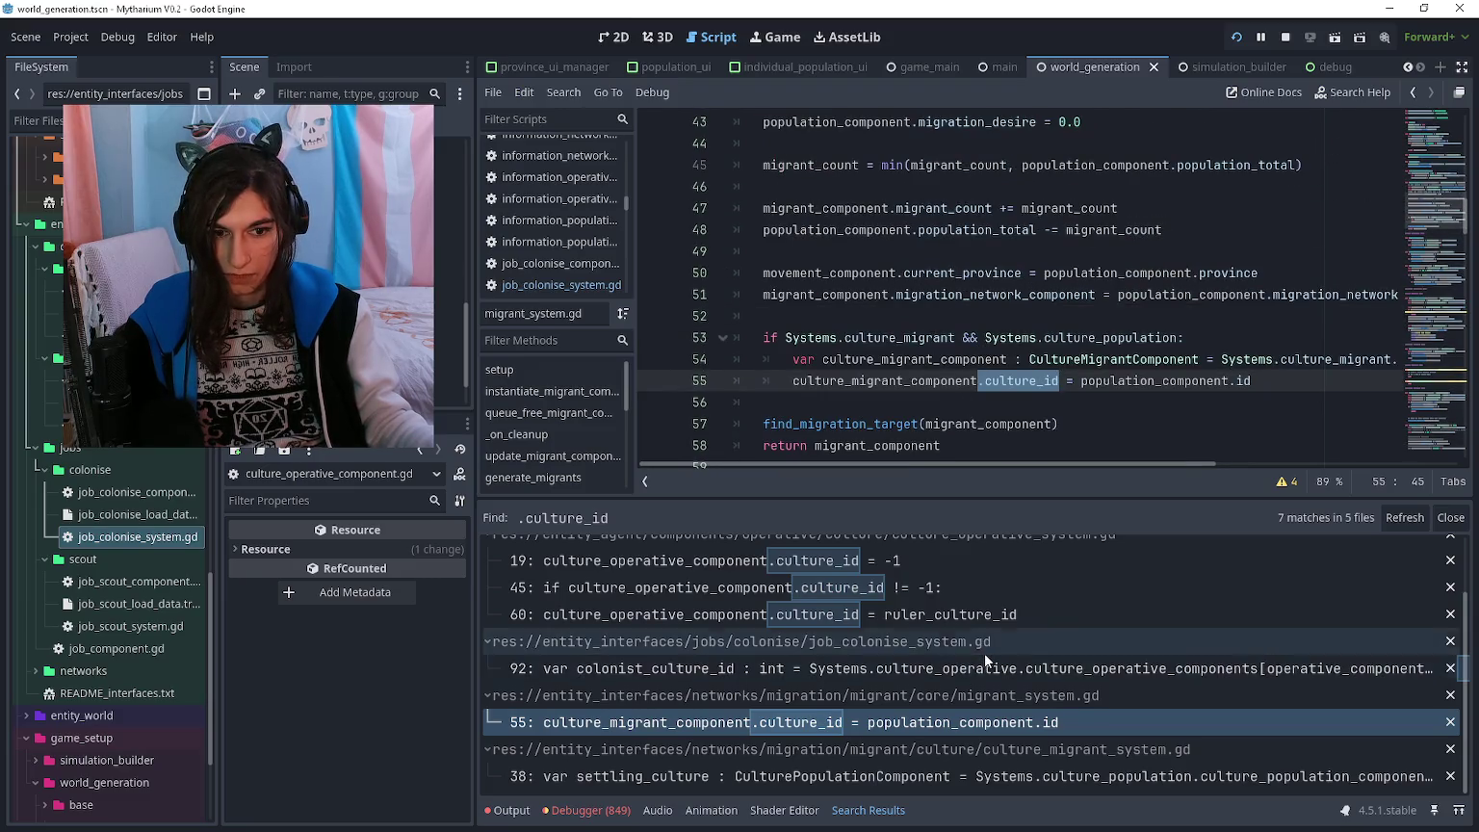
- Open the culture_migrant_system.gd match and read through settle_migrant_culture
click(966, 774)
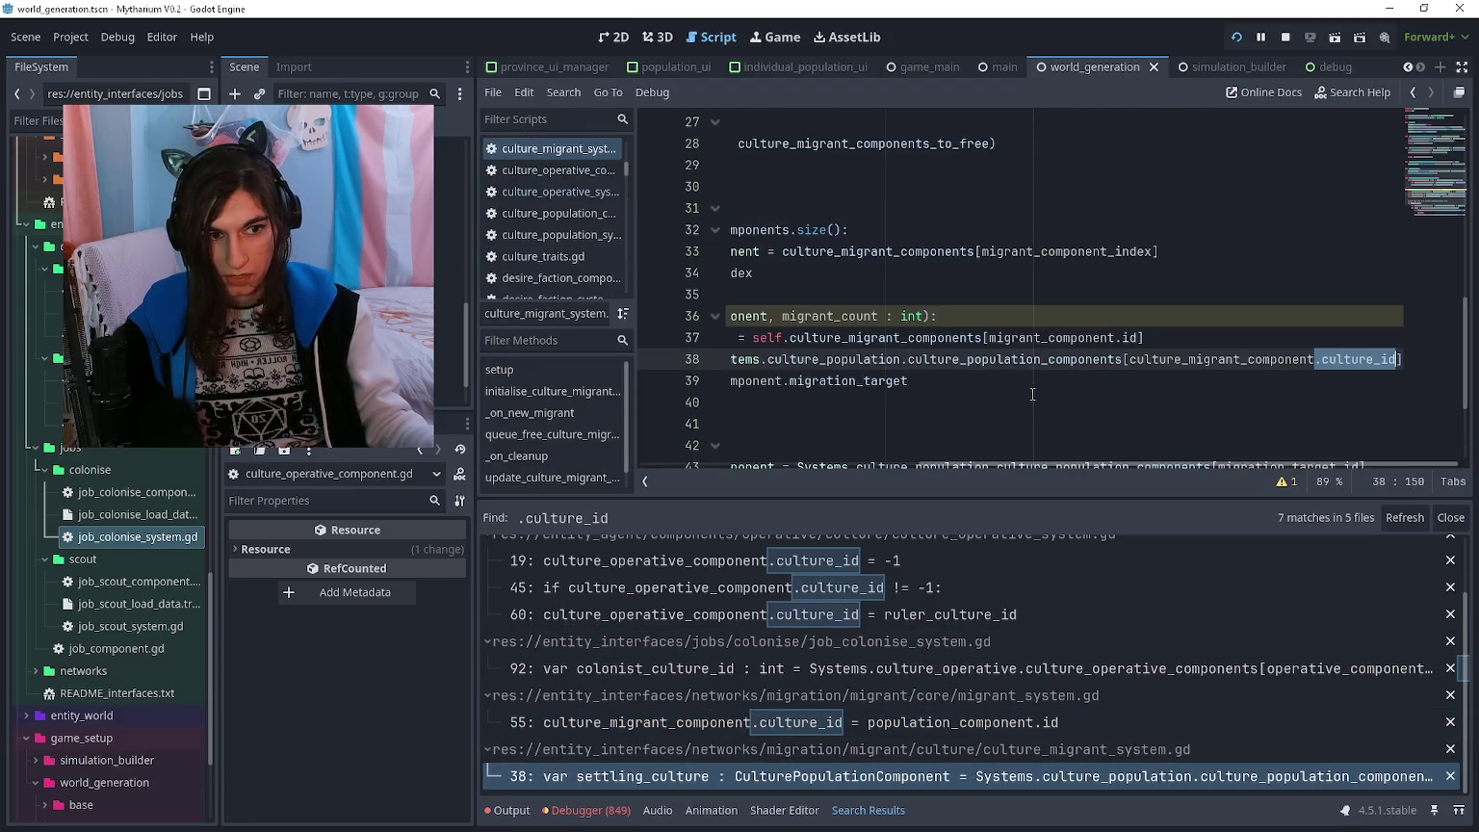
scroll(1032, 391, left, 5)
scroll(1031, 391, right, 5)
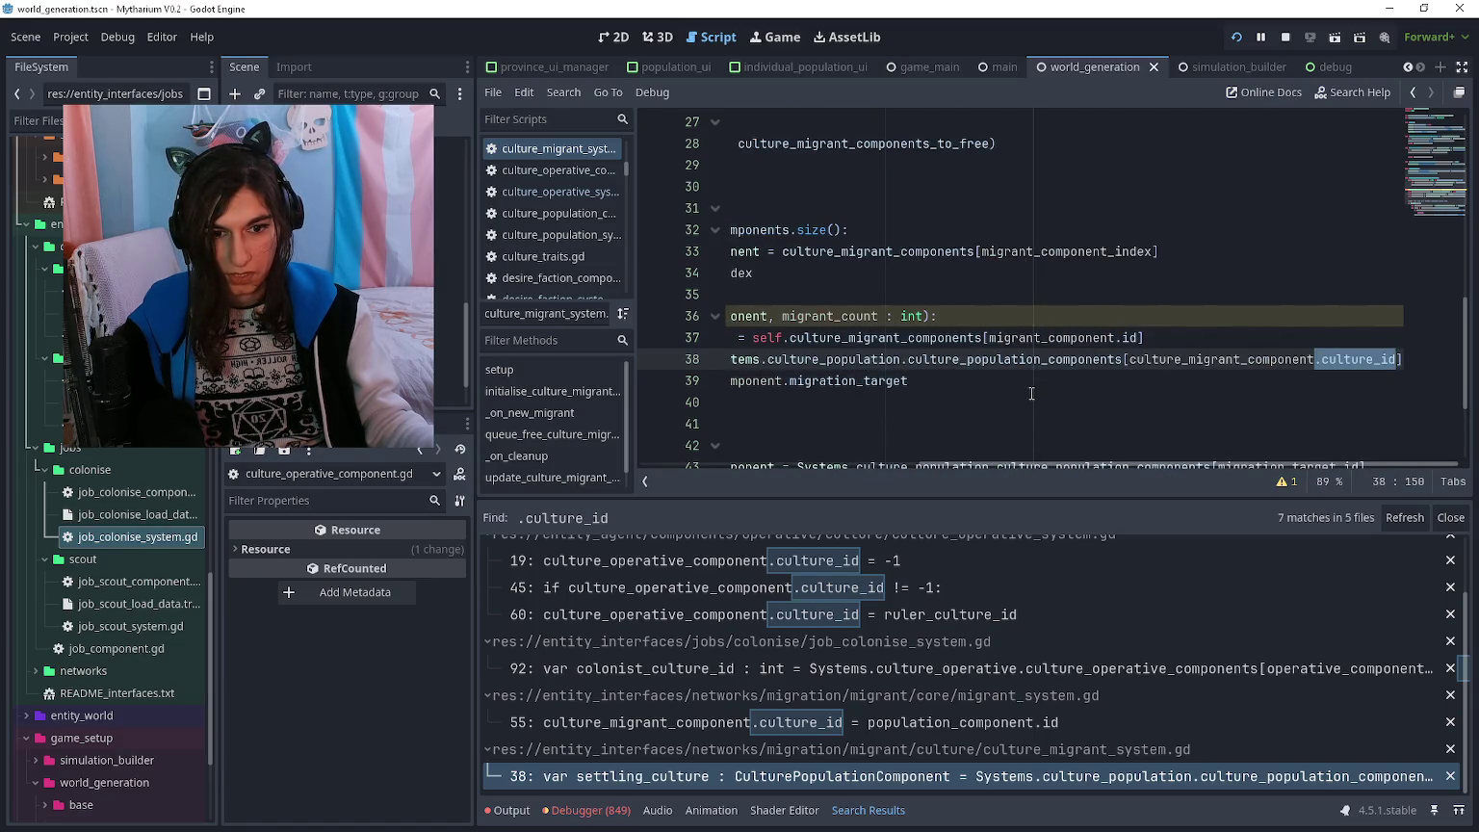
scroll(1031, 393, left, 5)
click(1034, 407)
scroll(1035, 413, down, 2)
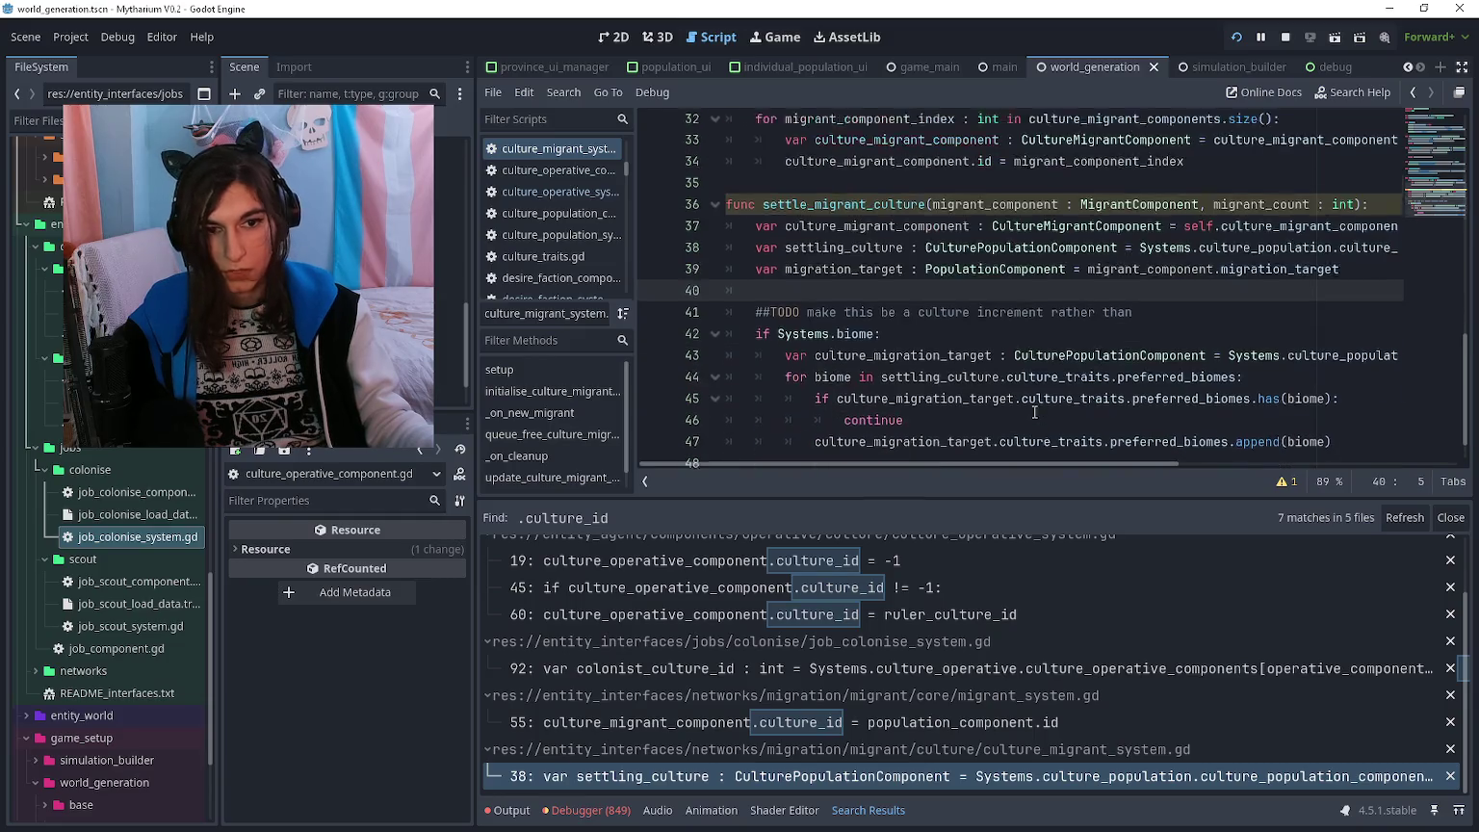
scroll(1034, 412, down, 2)
click(1007, 431)
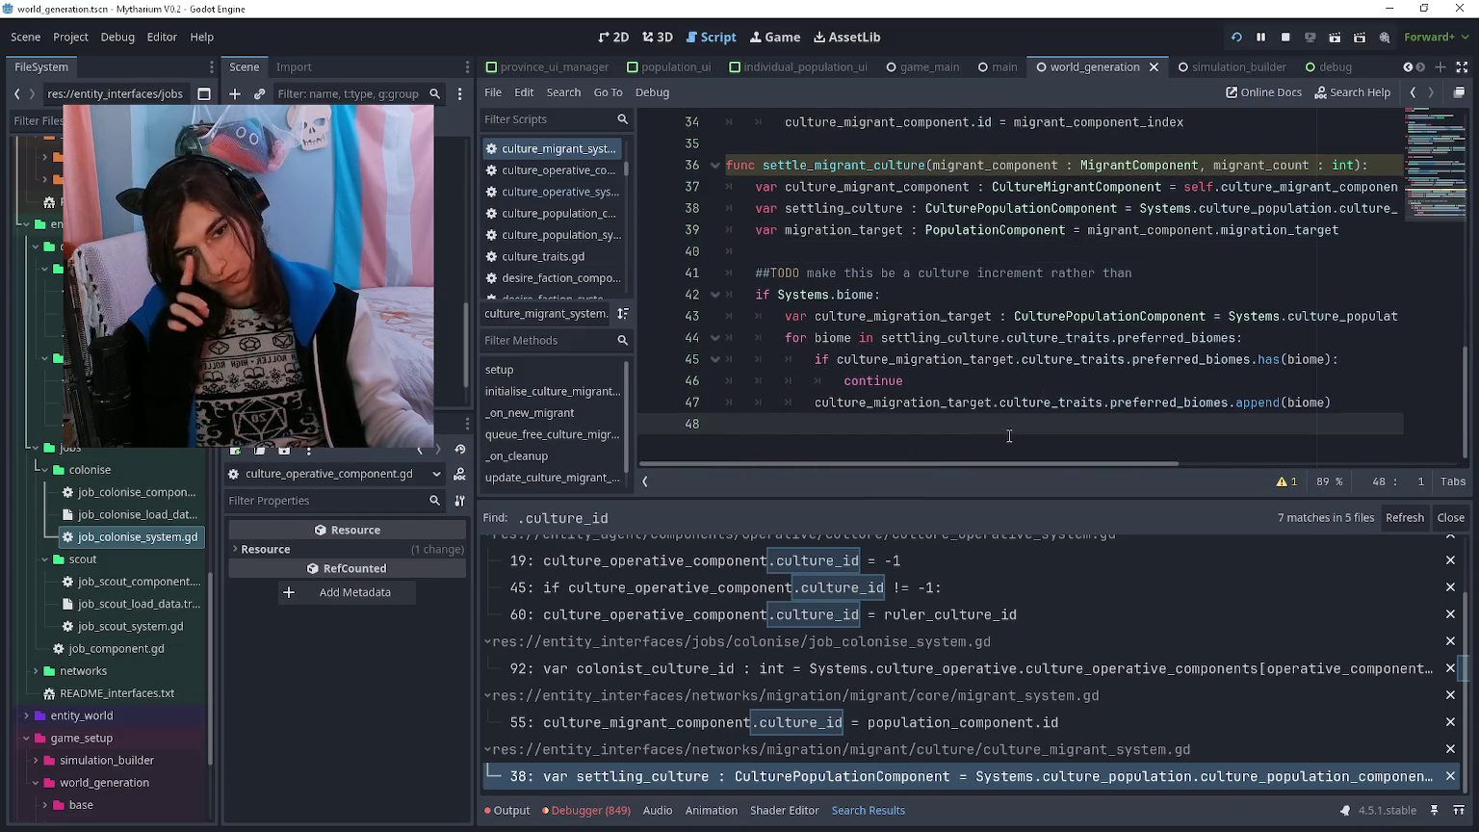
- Close the search results and run the project with F5
click(1441, 520)
click(882, 531)
key(F5)
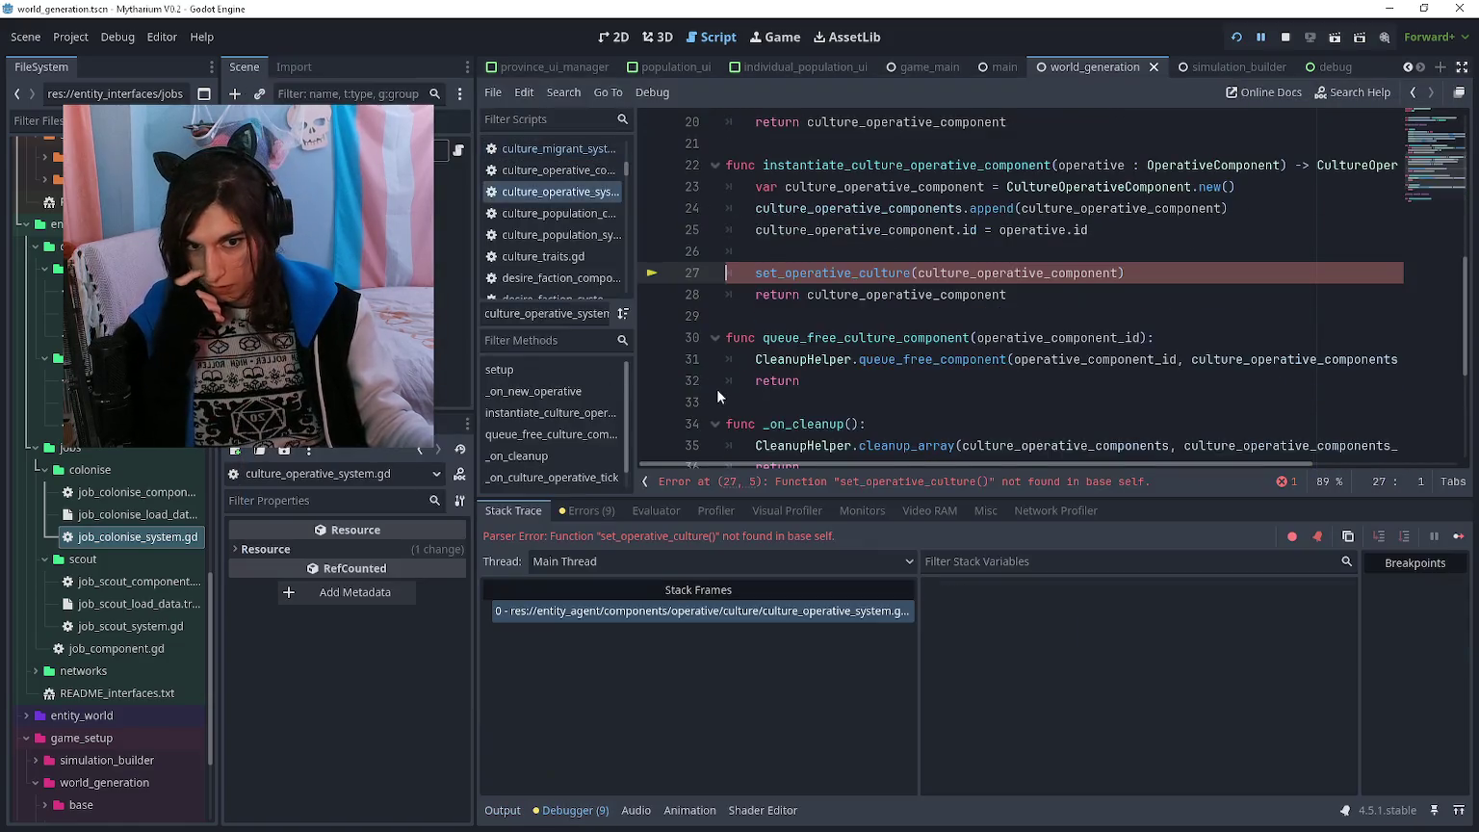
- Inspect the undefined set_operative_culture call and restore the function code
click(848, 274)
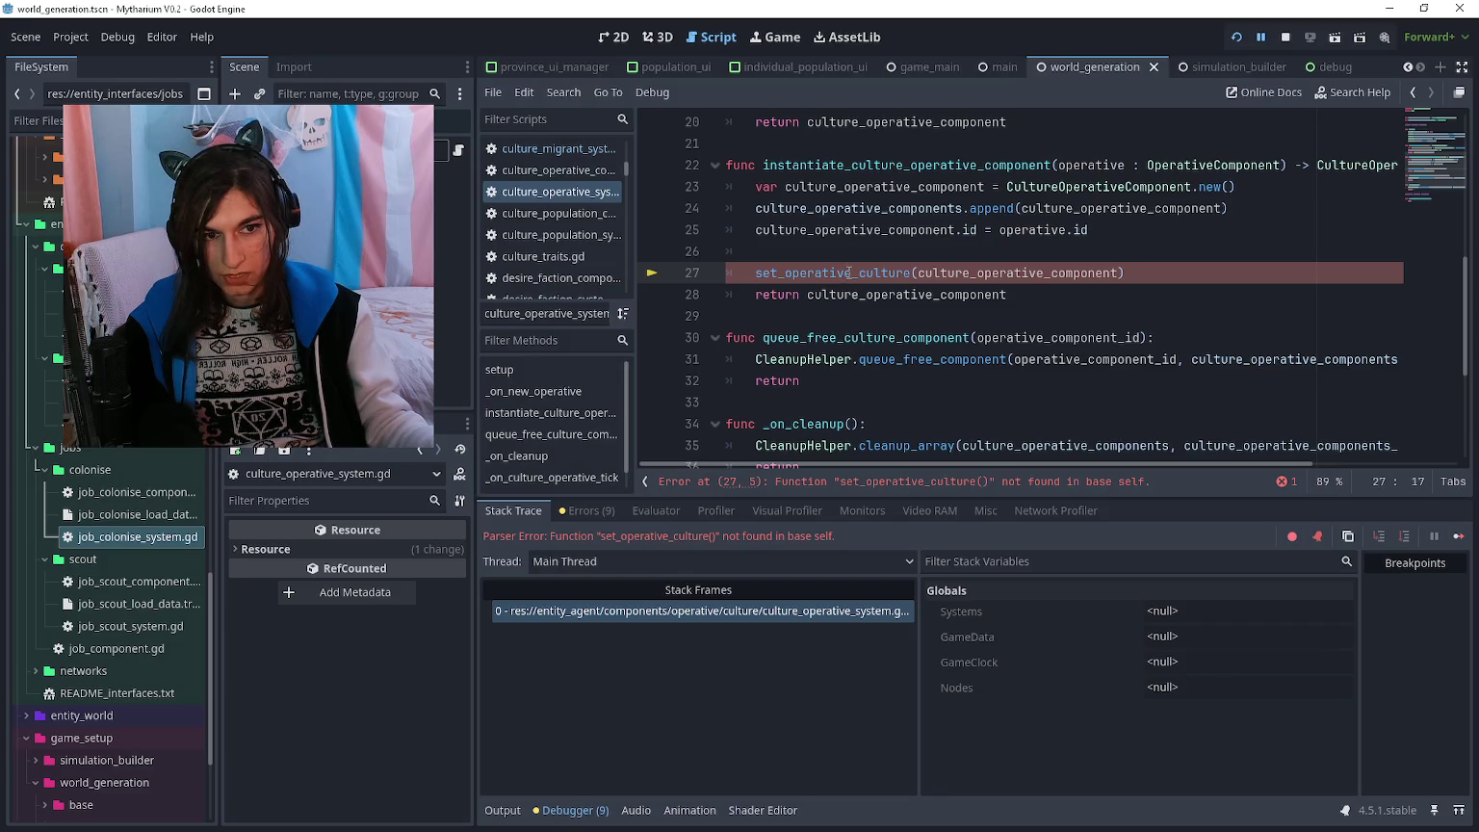
scroll(849, 273, down, 4)
key(ctrl+z)
key(ctrl+z)
key(ctrl+z)
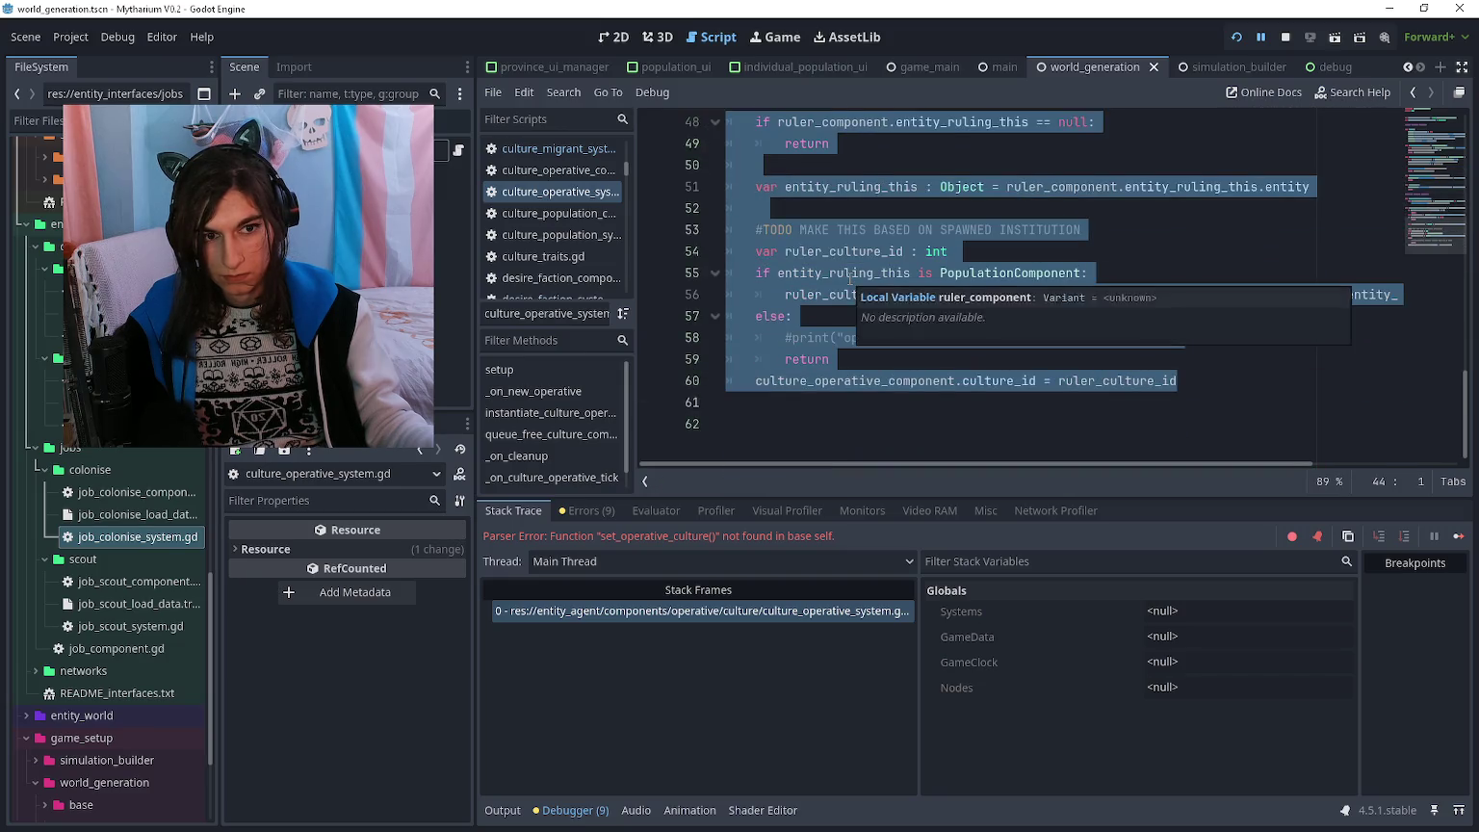
scroll(847, 277, up, 10)
scroll(843, 275, down, 8)
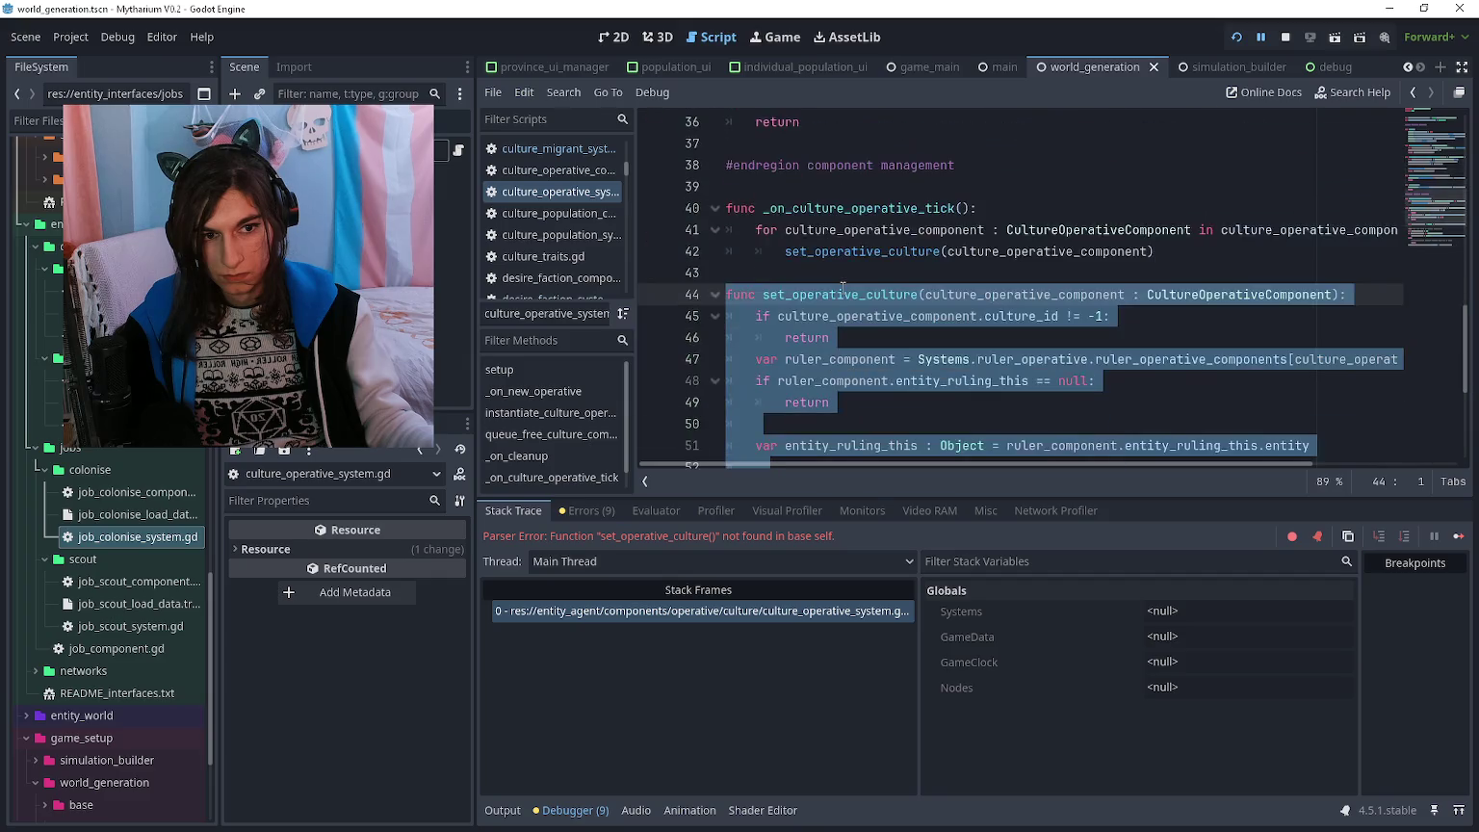
click(852, 299)
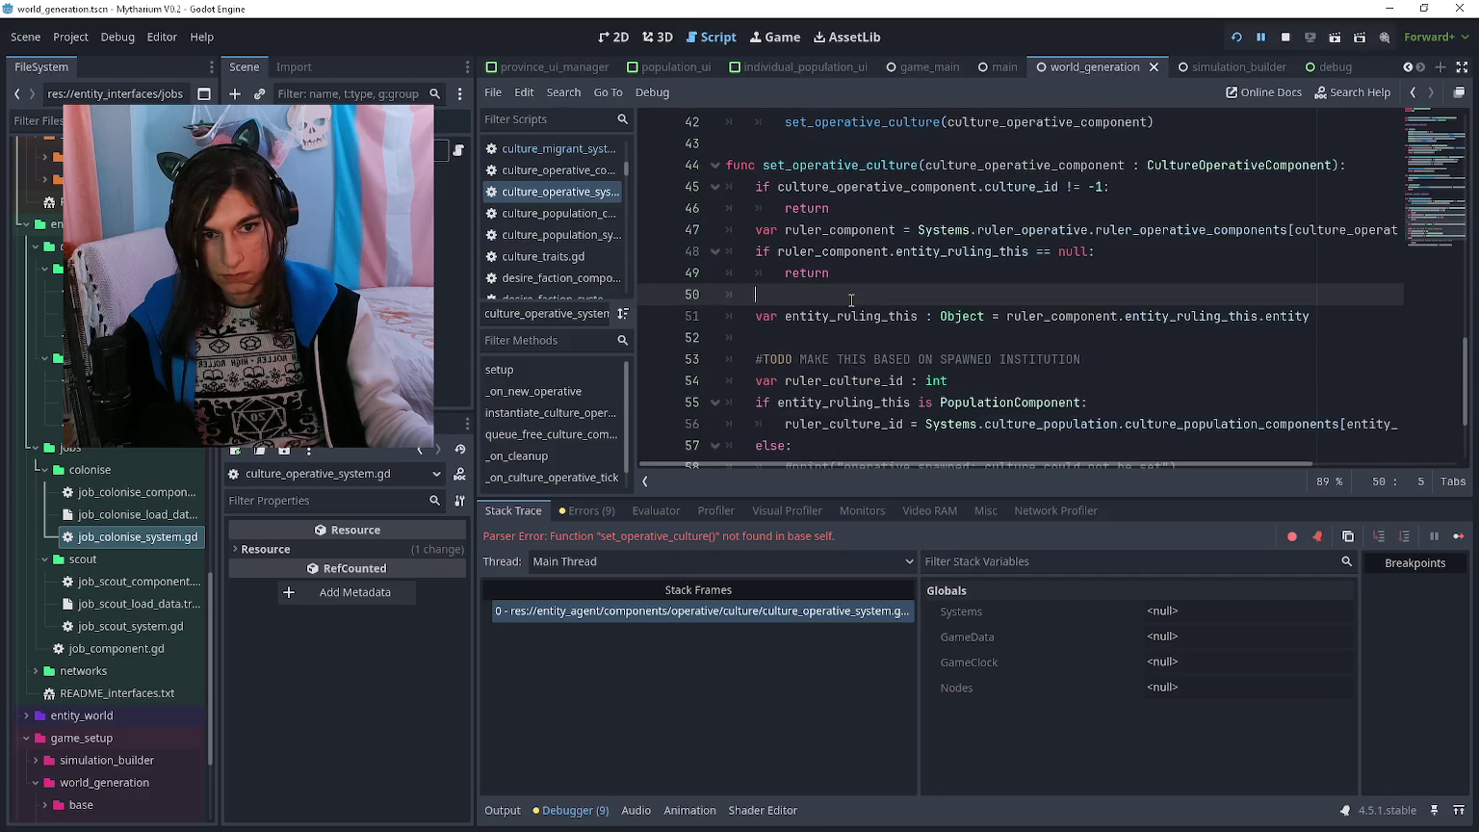
key(Down)
key(Down)
key(Down)
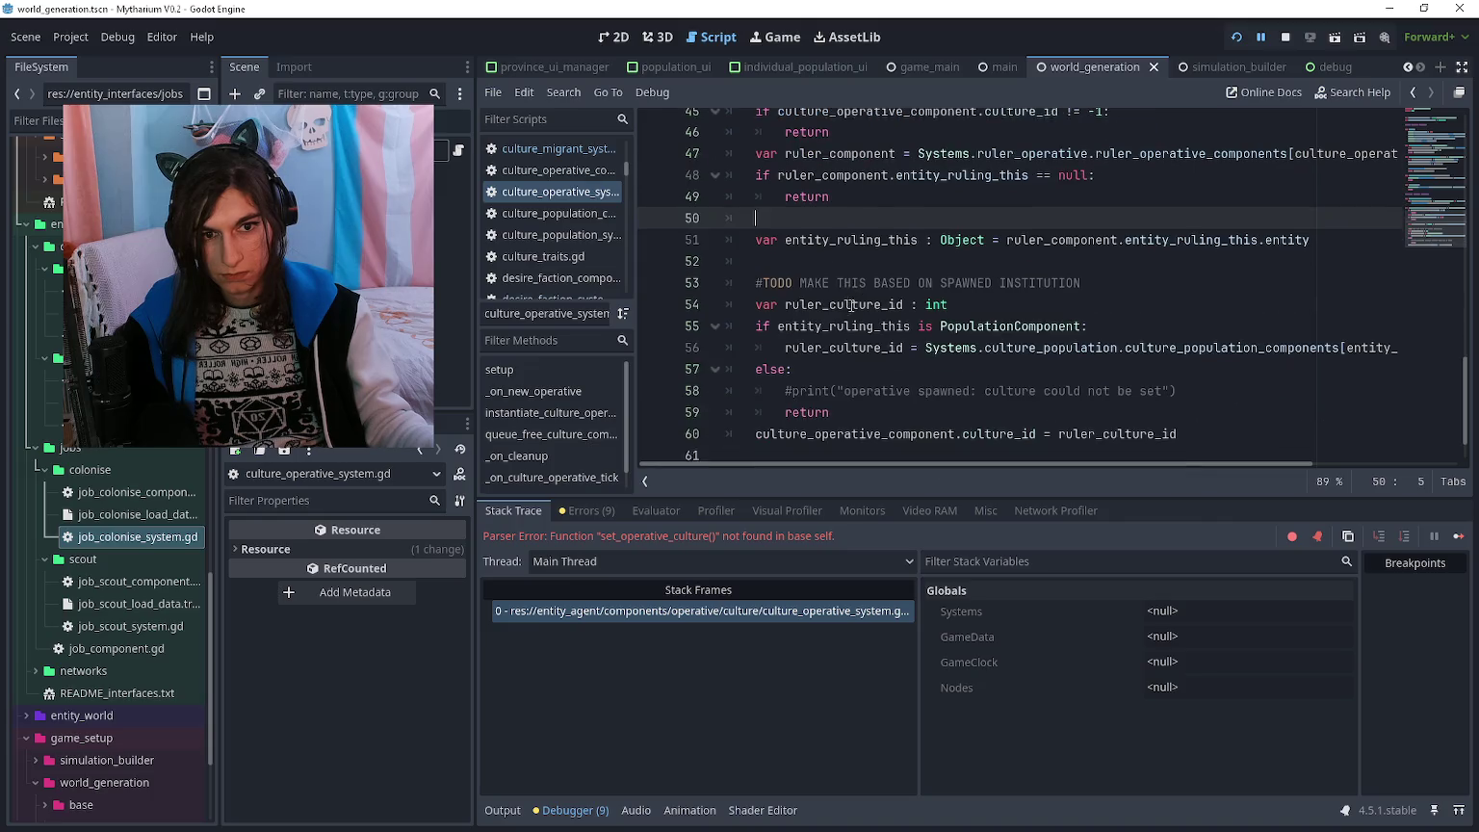
- Undo the new set_operative_culture function and tick loop
scroll(822, 409, up, 8)
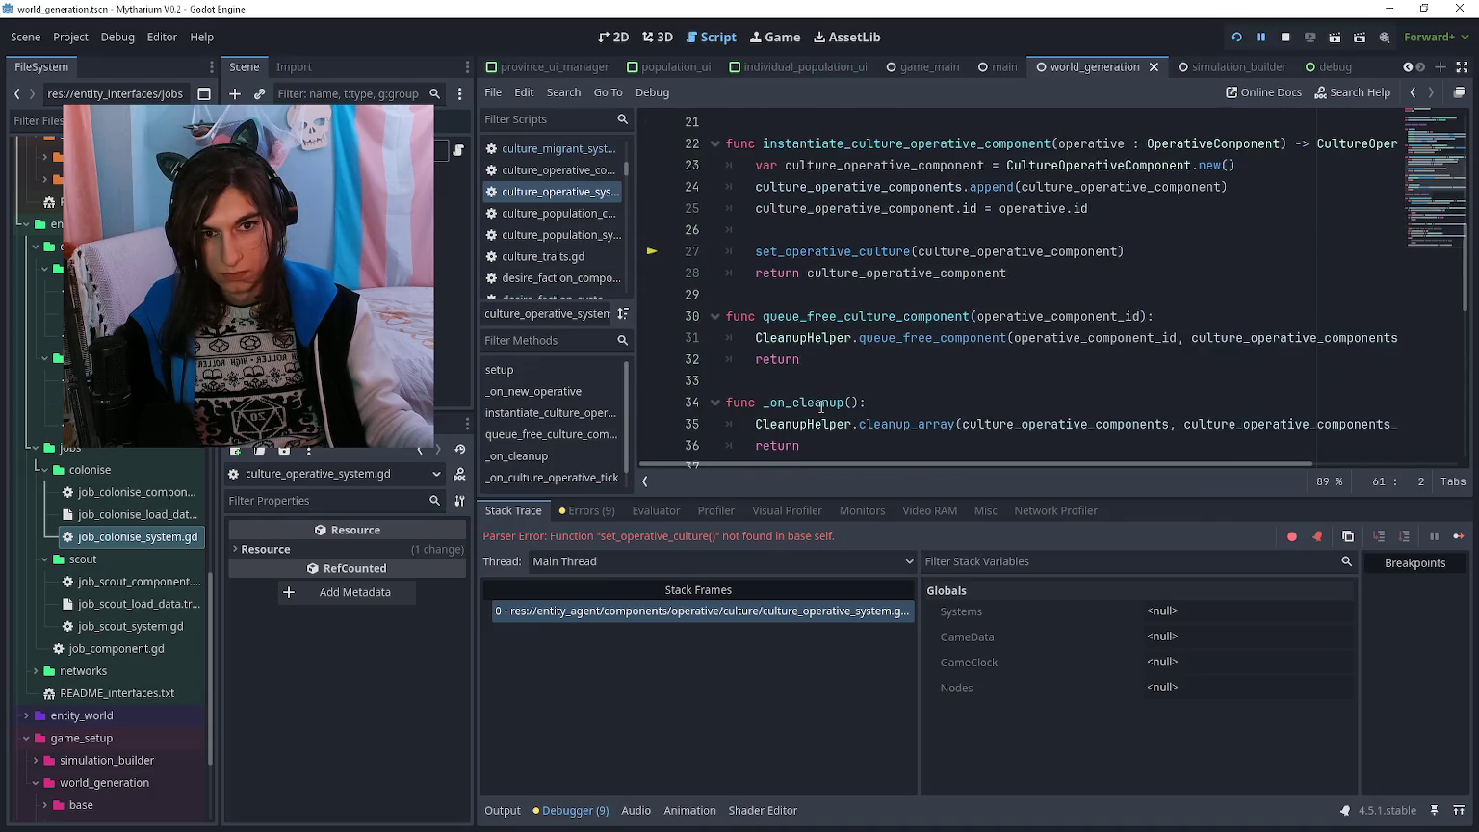
scroll(823, 408, down, 7)
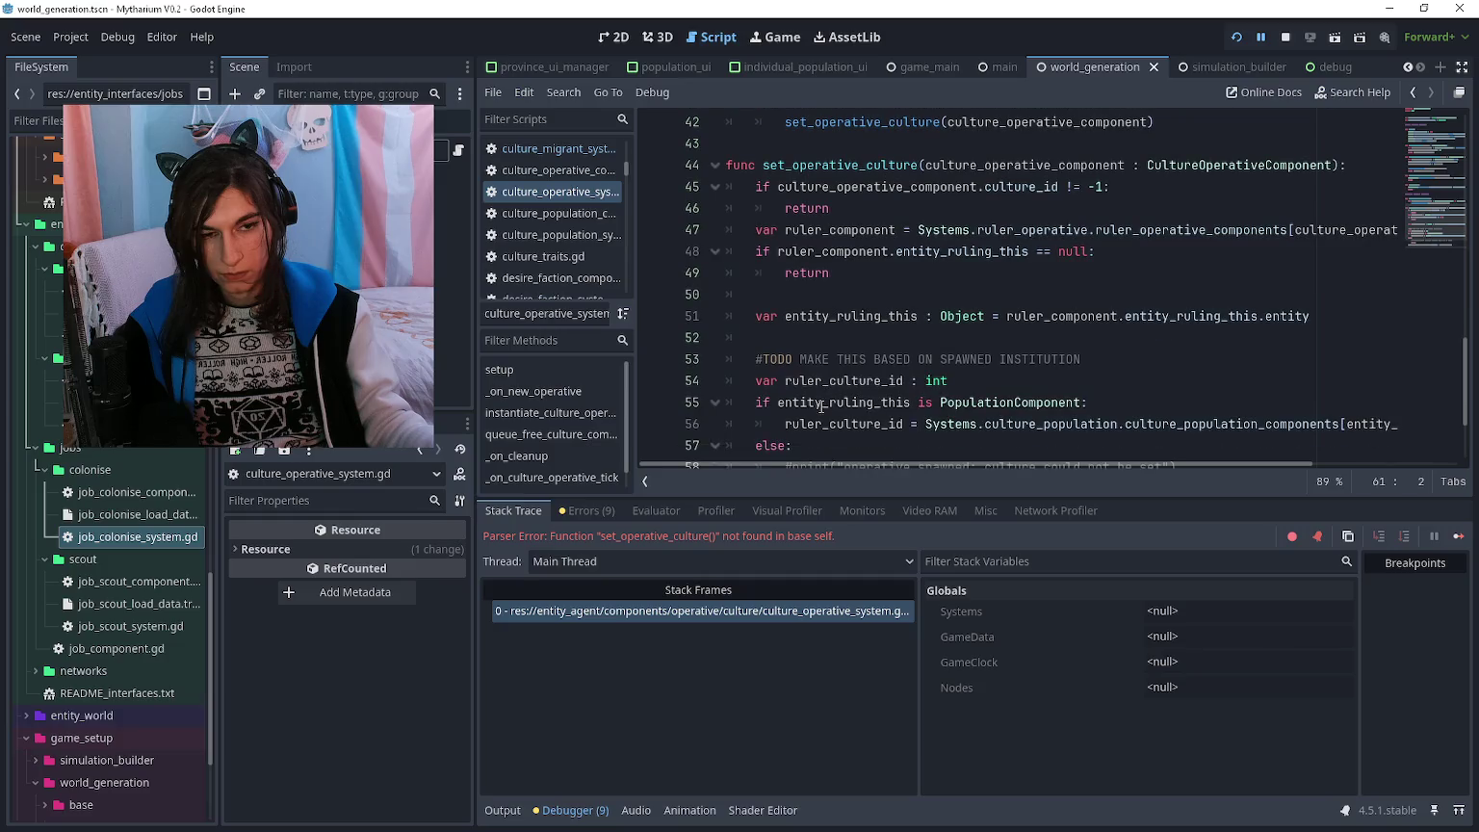
scroll(823, 404, down, 2)
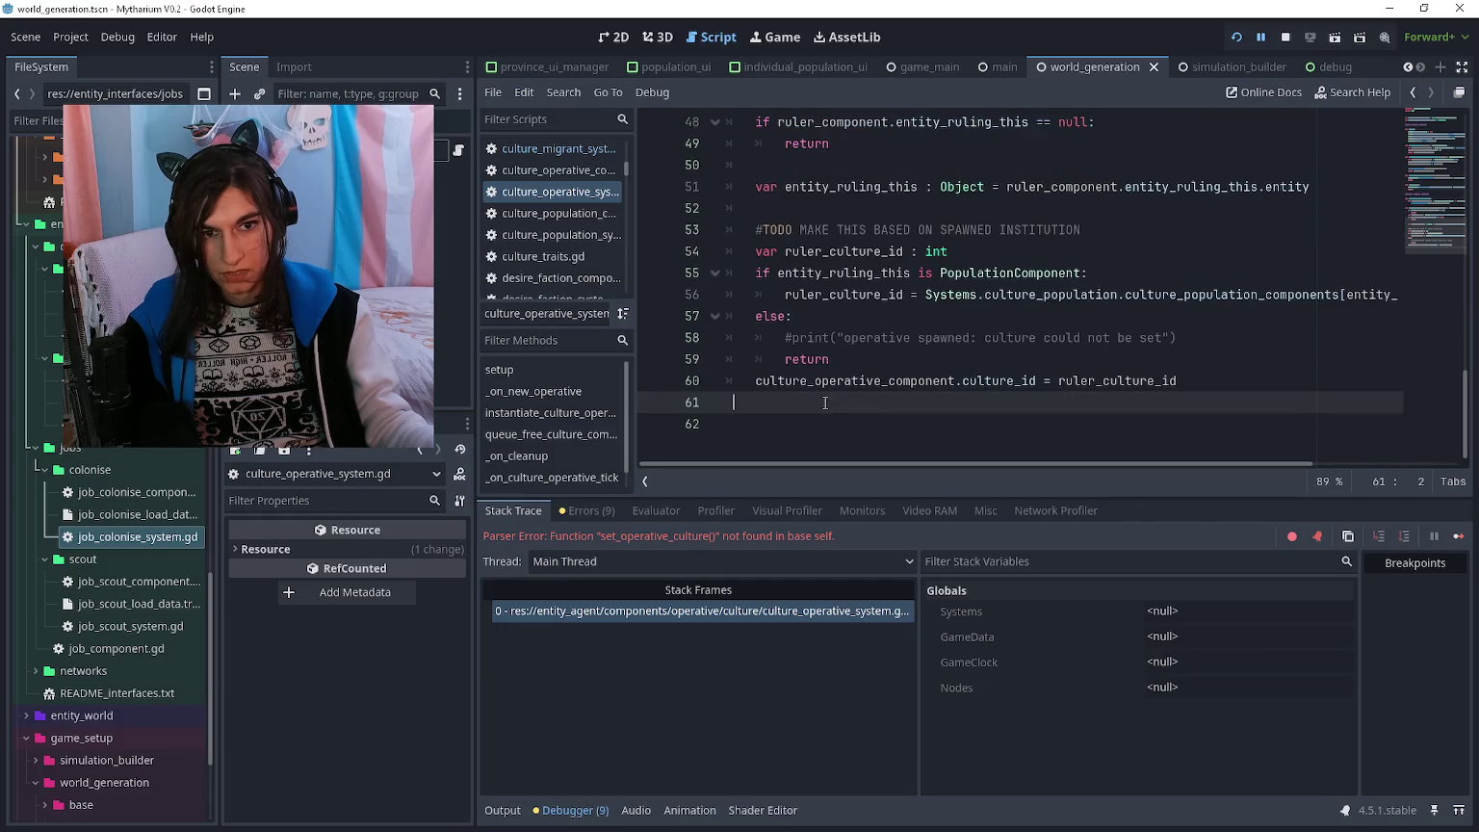
scroll(825, 403, up, 4)
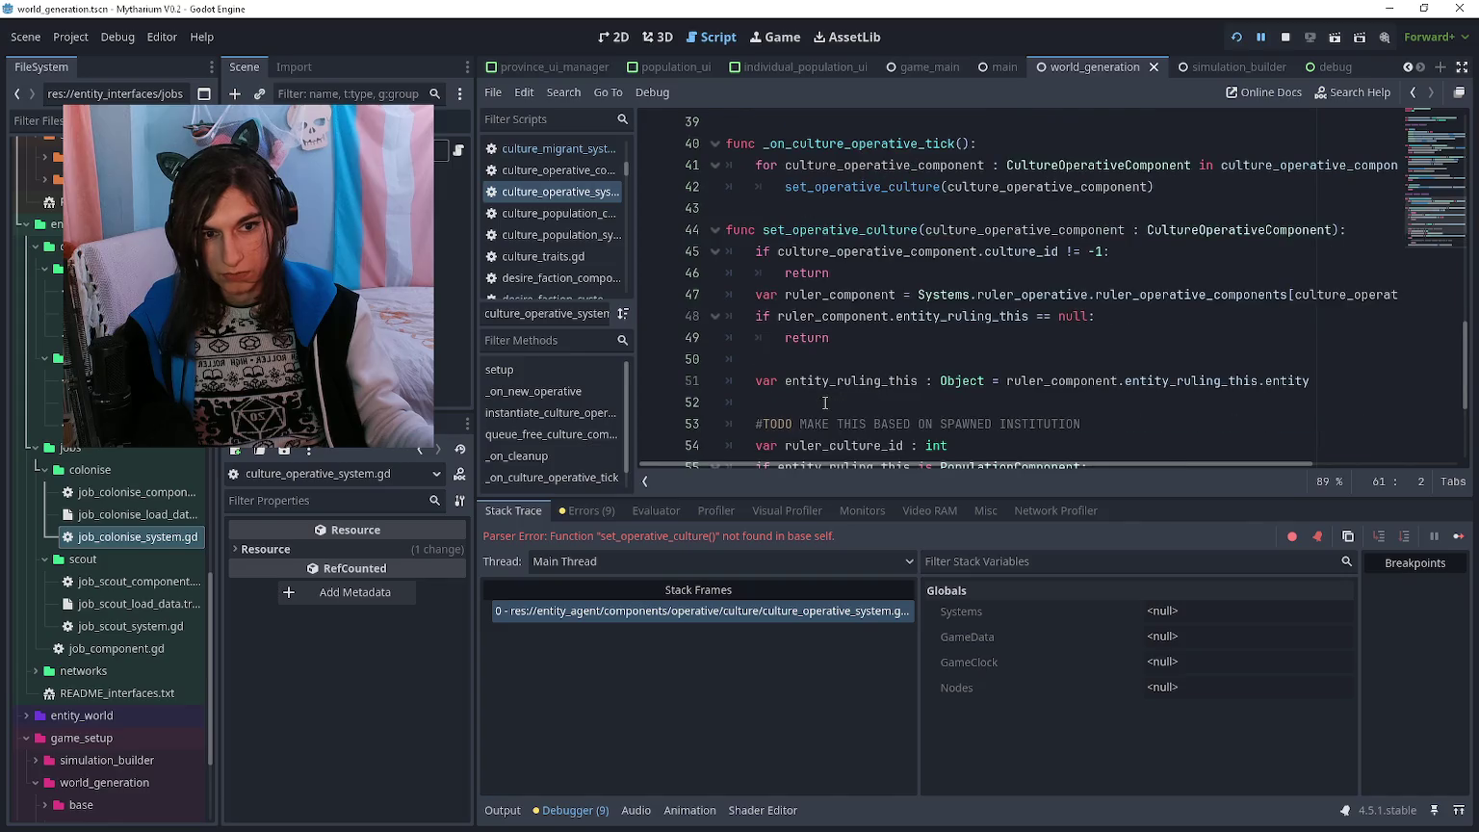
scroll(825, 403, down, 3)
key(ctrl+z)
key(ctrl+z)
key(ctrl+z)
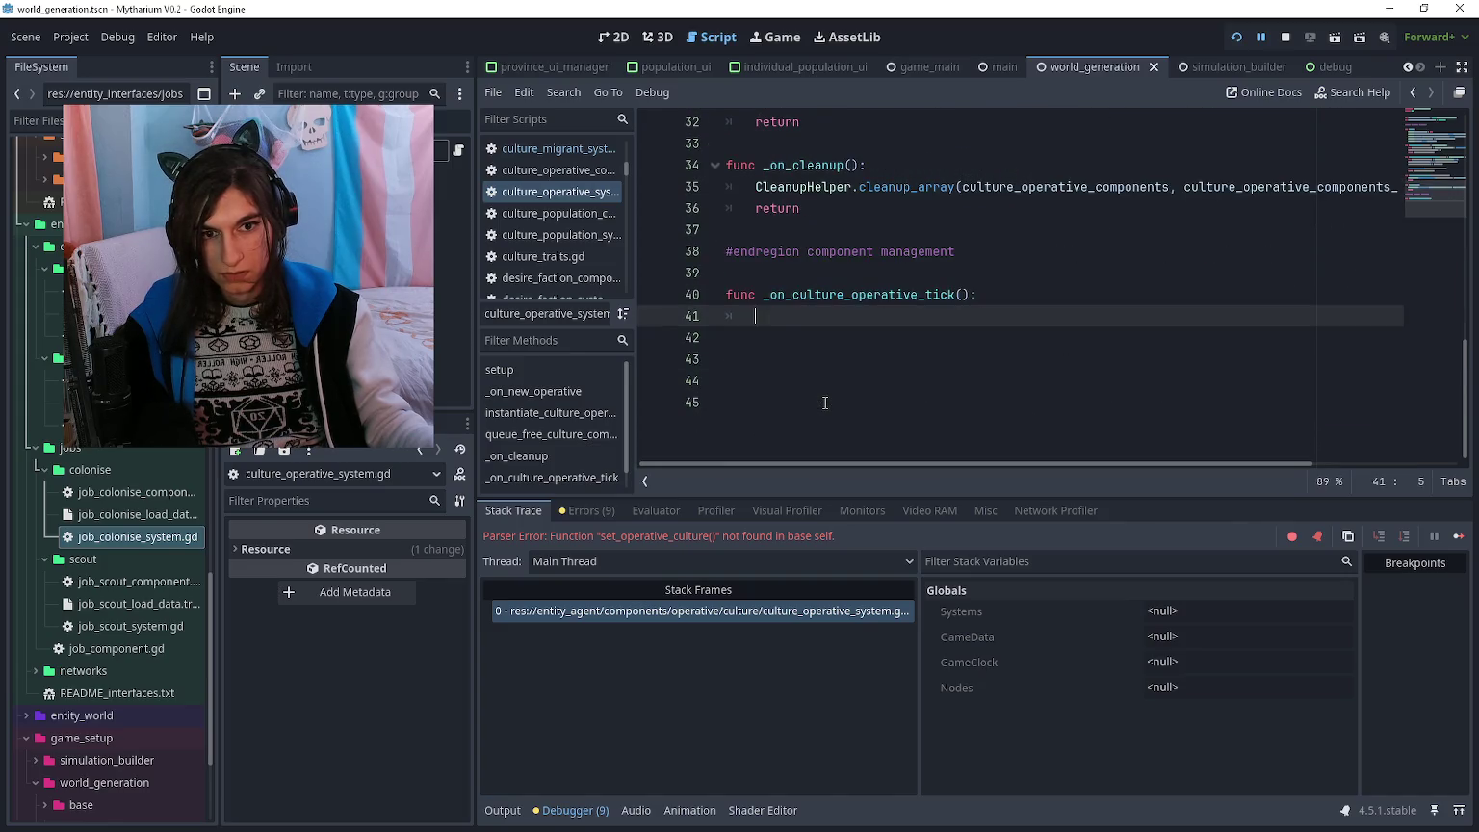
- Delete the set_operative_culture call on line 27, rerun the project and start a new game
scroll(824, 403, up, 2)
scroll(825, 404, up, 1)
click(834, 228)
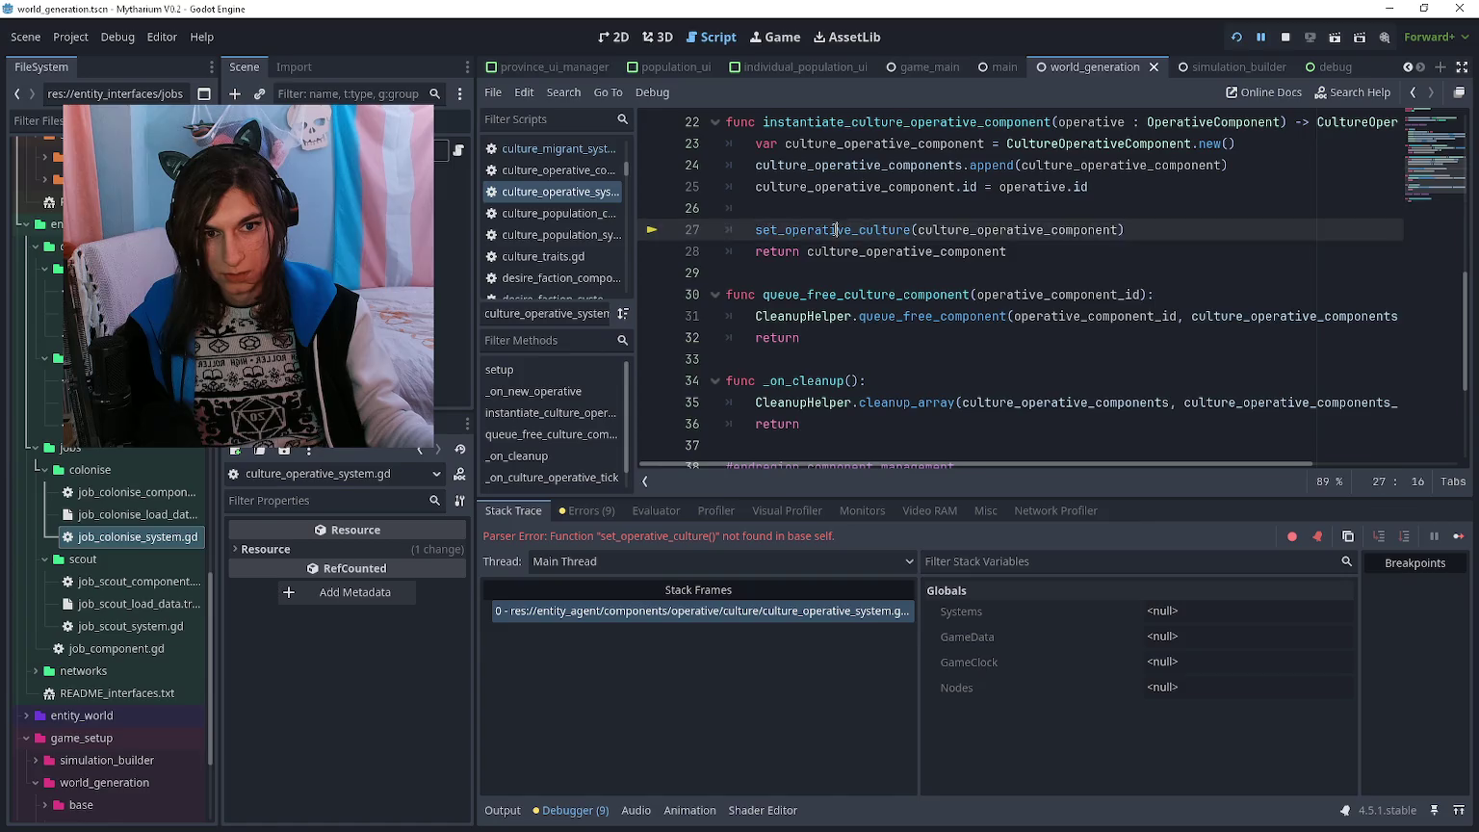
key(ctrl+shift+k)
key(F5)
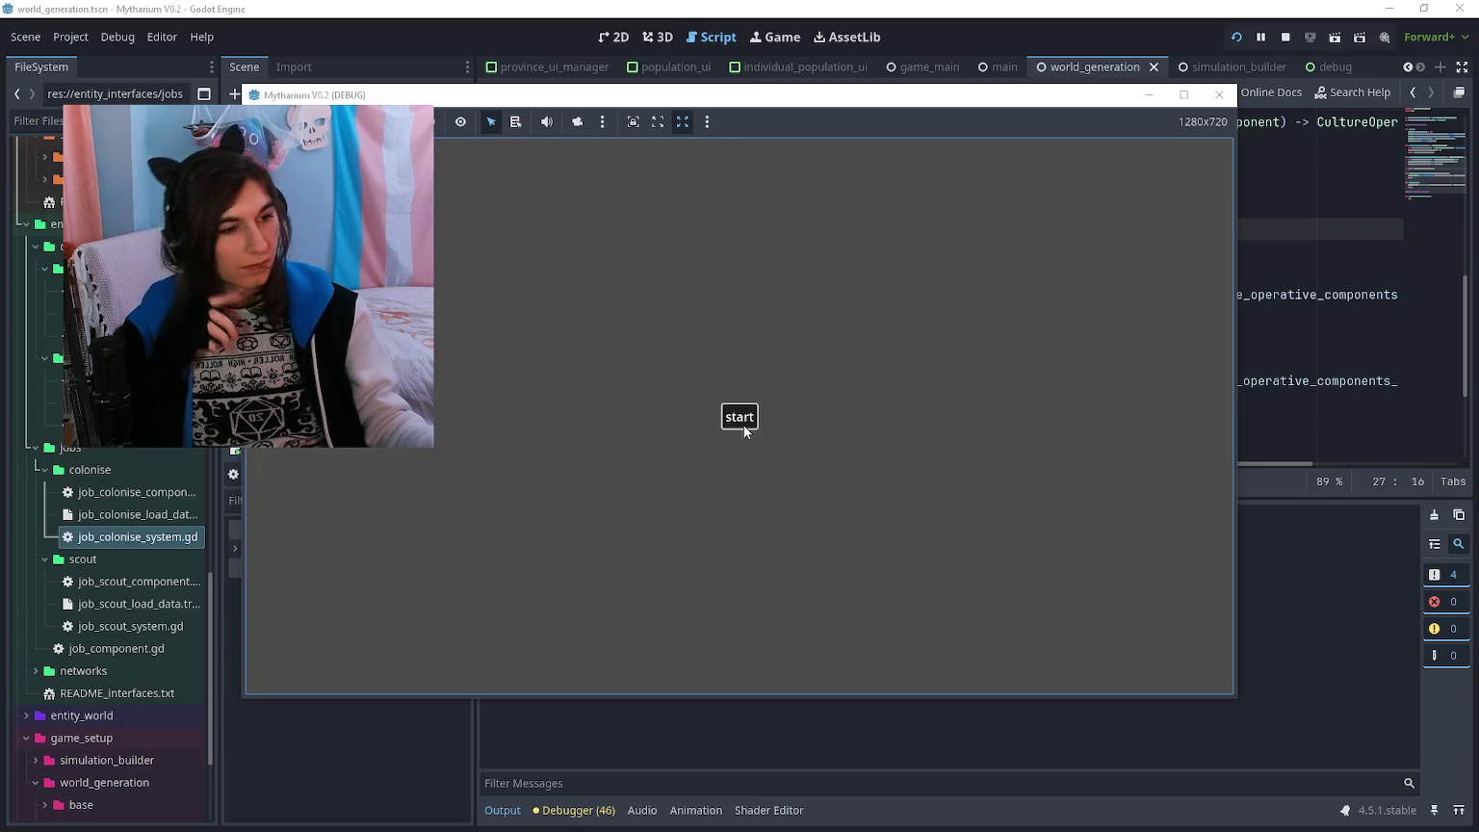
click(757, 416)
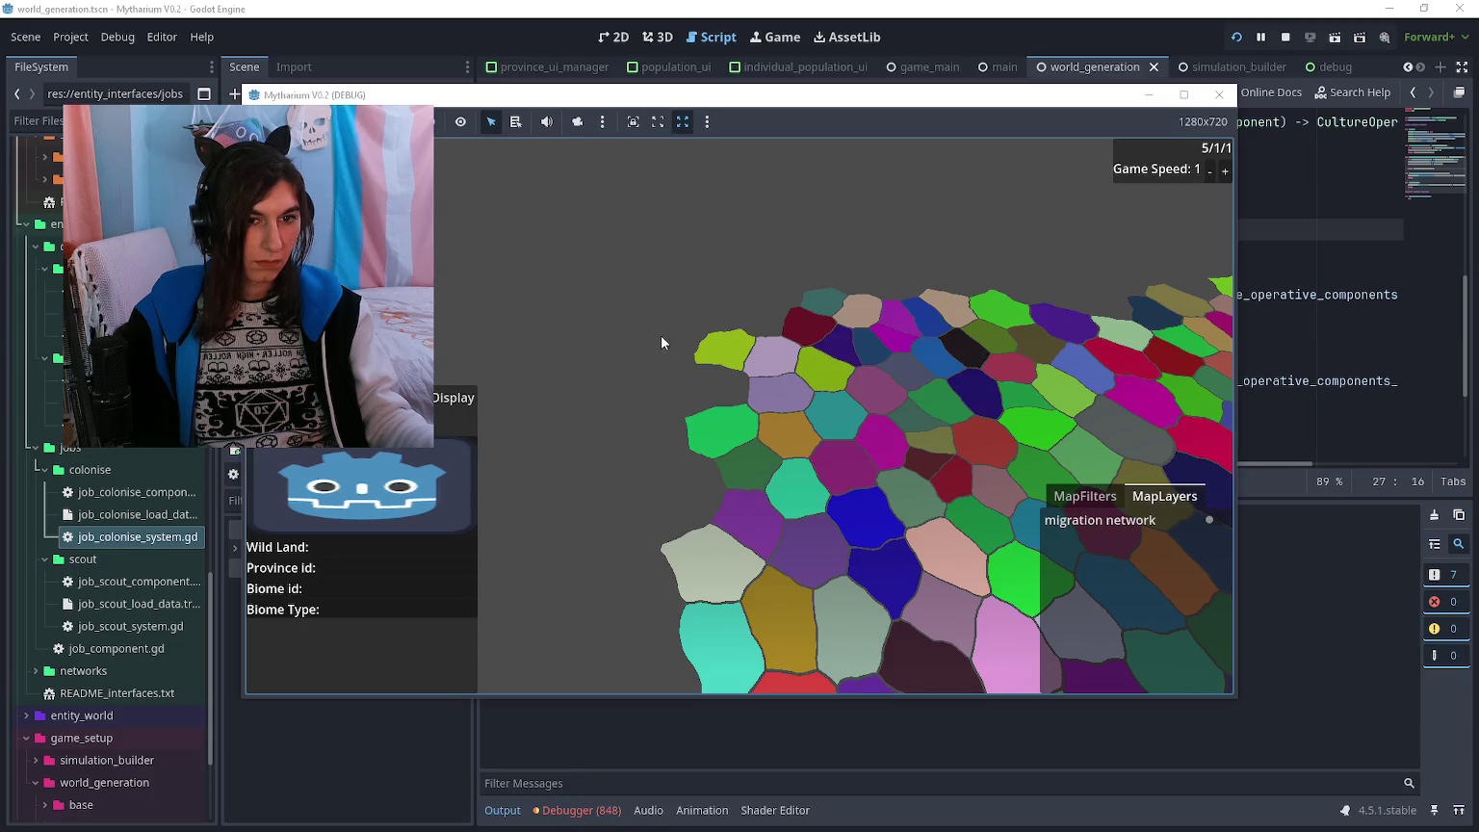
- Raise the game speed to 5, let the province map simulate, then stop the game with F8
scroll(661, 335, down, 3)
click(1225, 171)
click(1224, 172)
click(1224, 171)
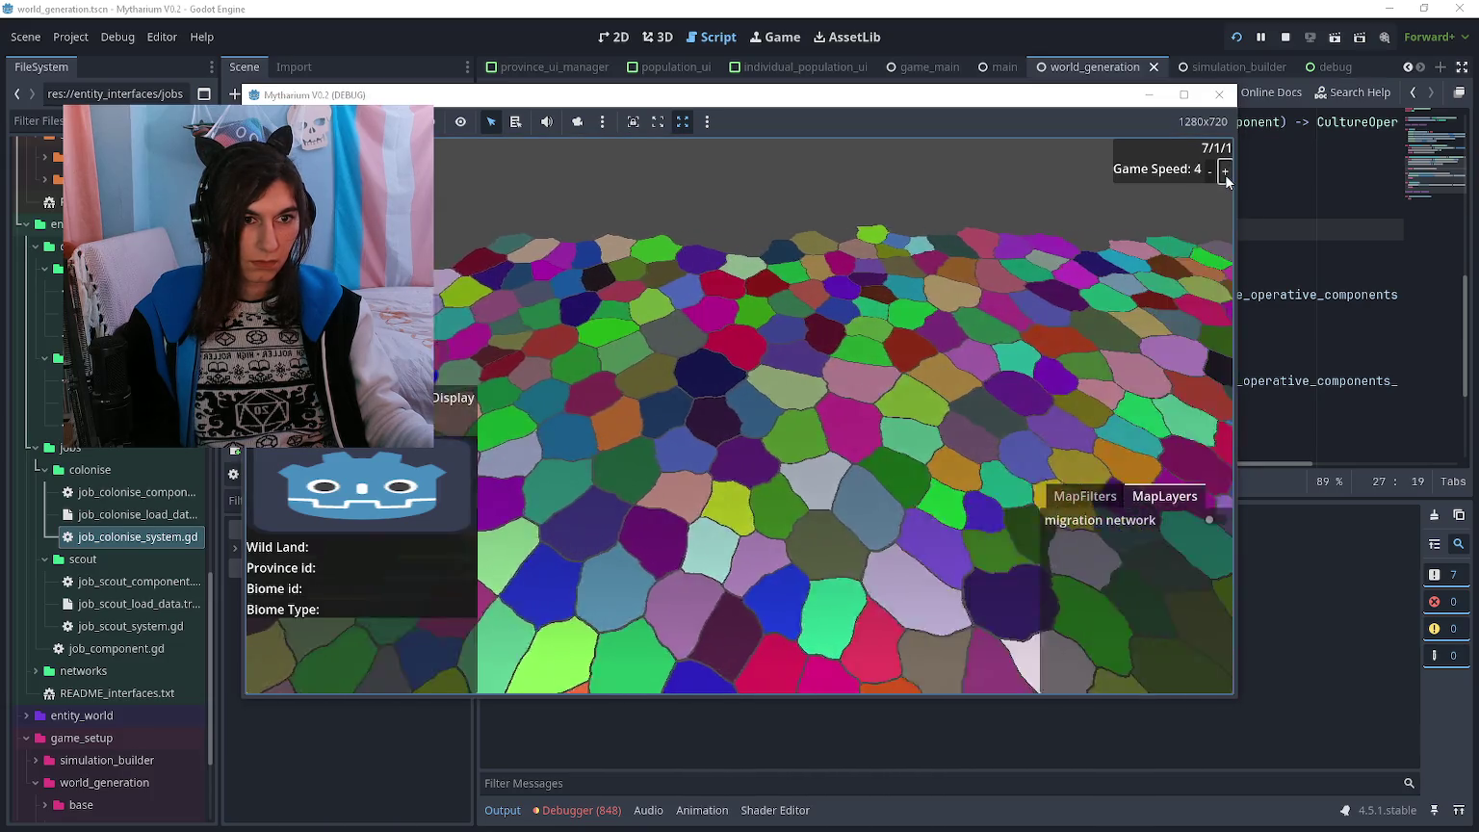
click(1224, 170)
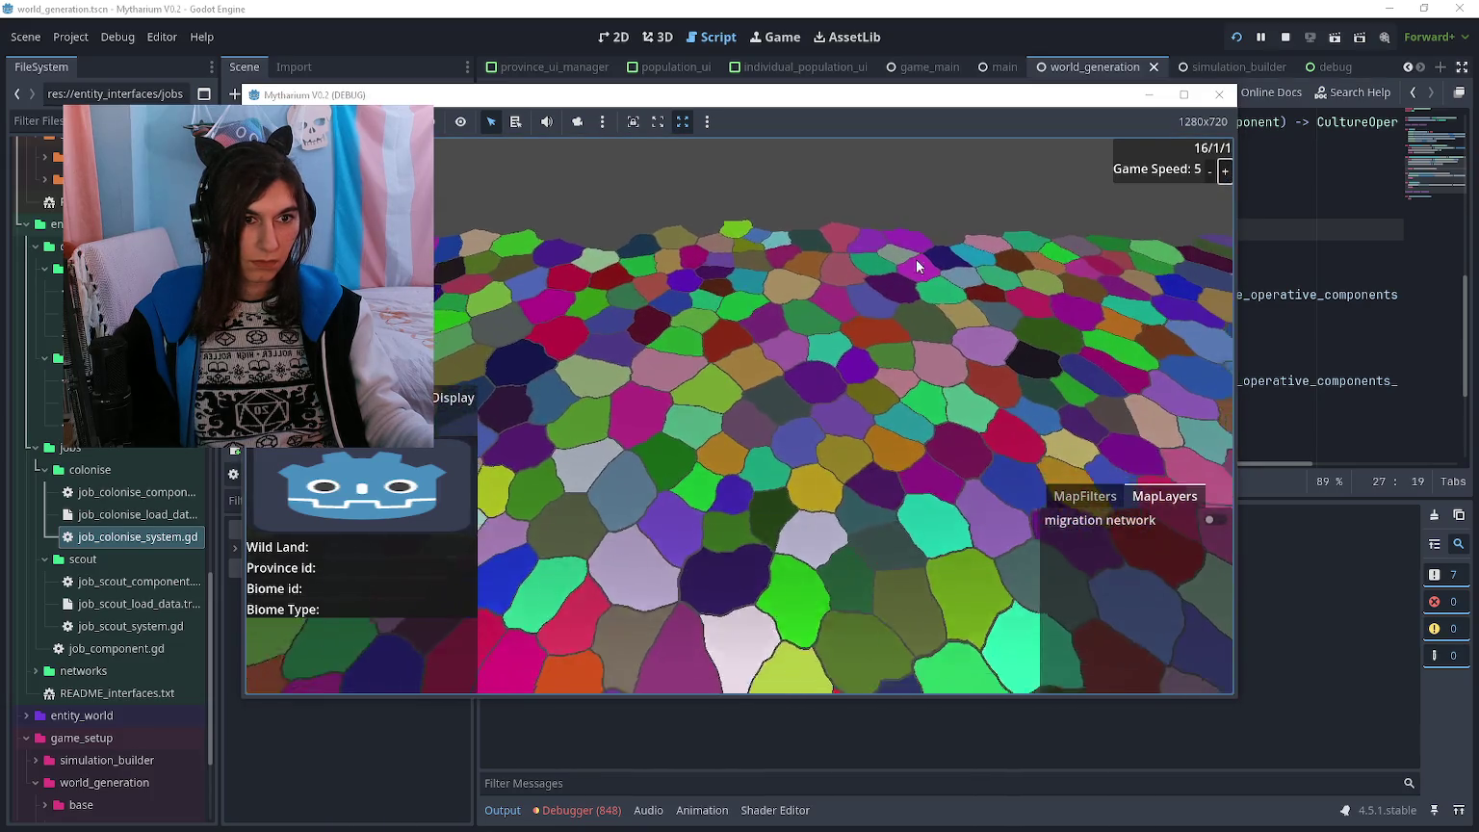
scroll(914, 259, down, 4)
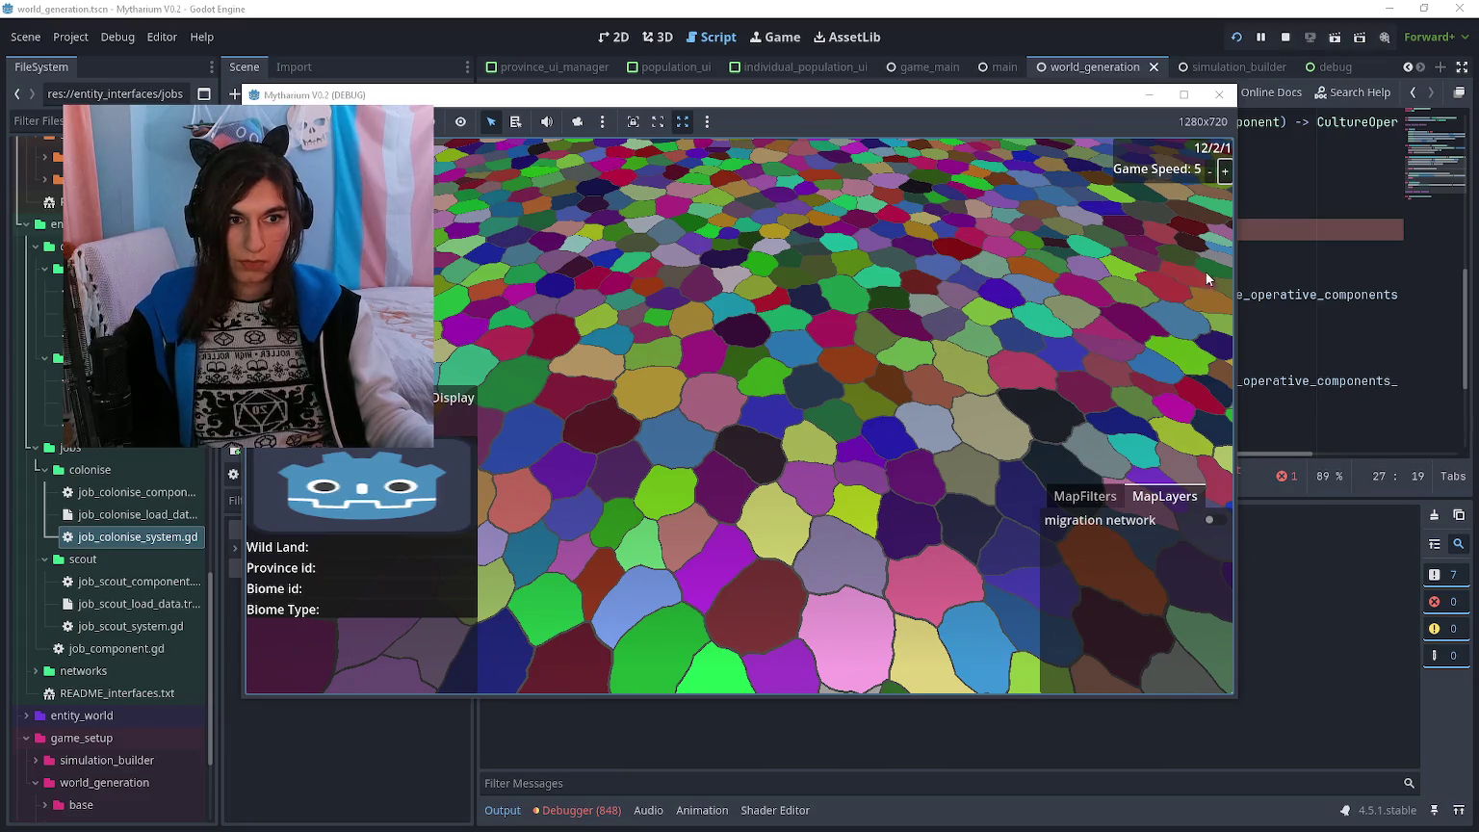
key(F8)
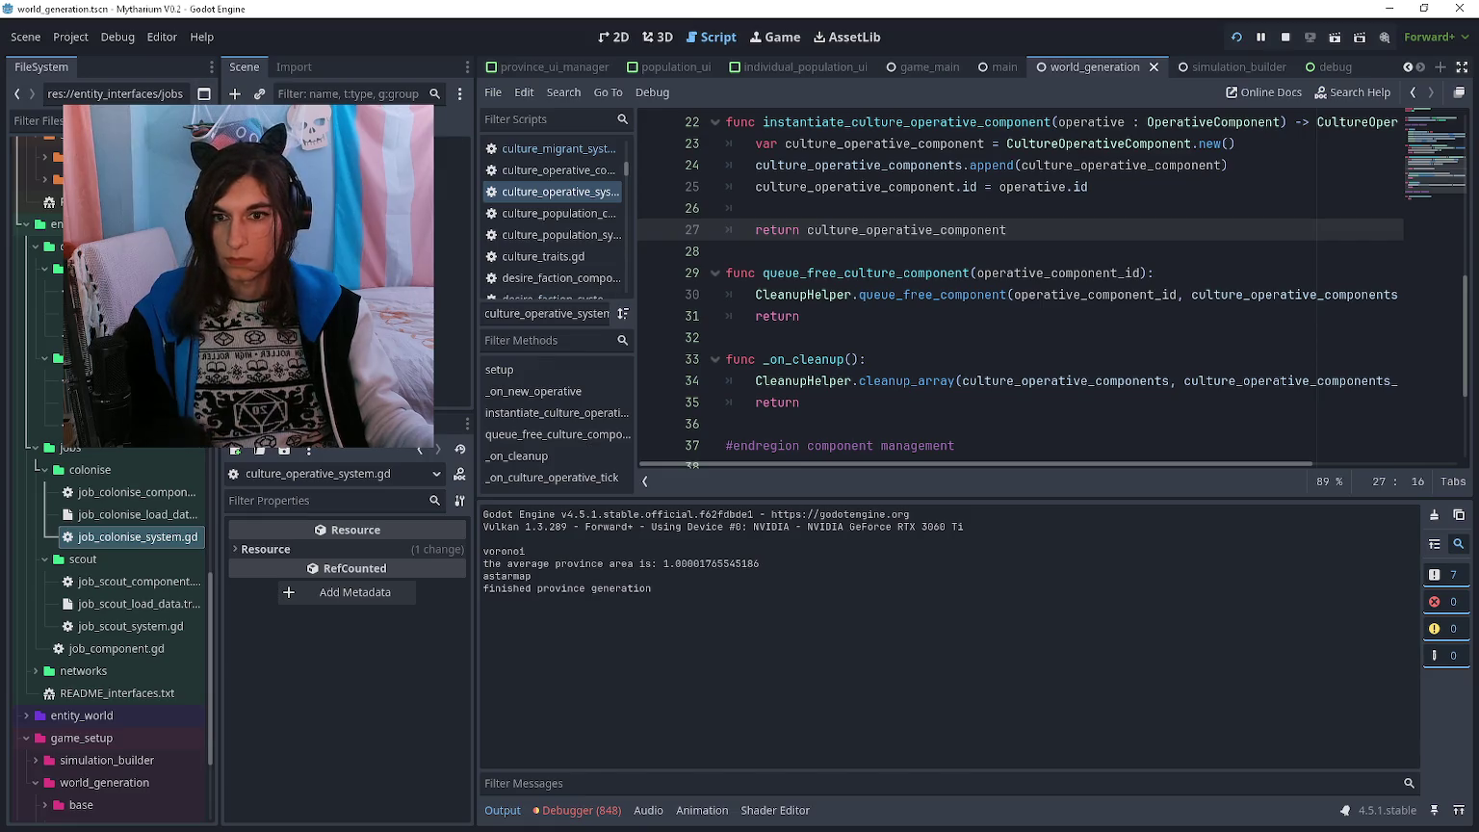
- Inspect a remote culture group and its first culture population in the Inspector
click(289, 148)
scroll(383, 632, down, 5)
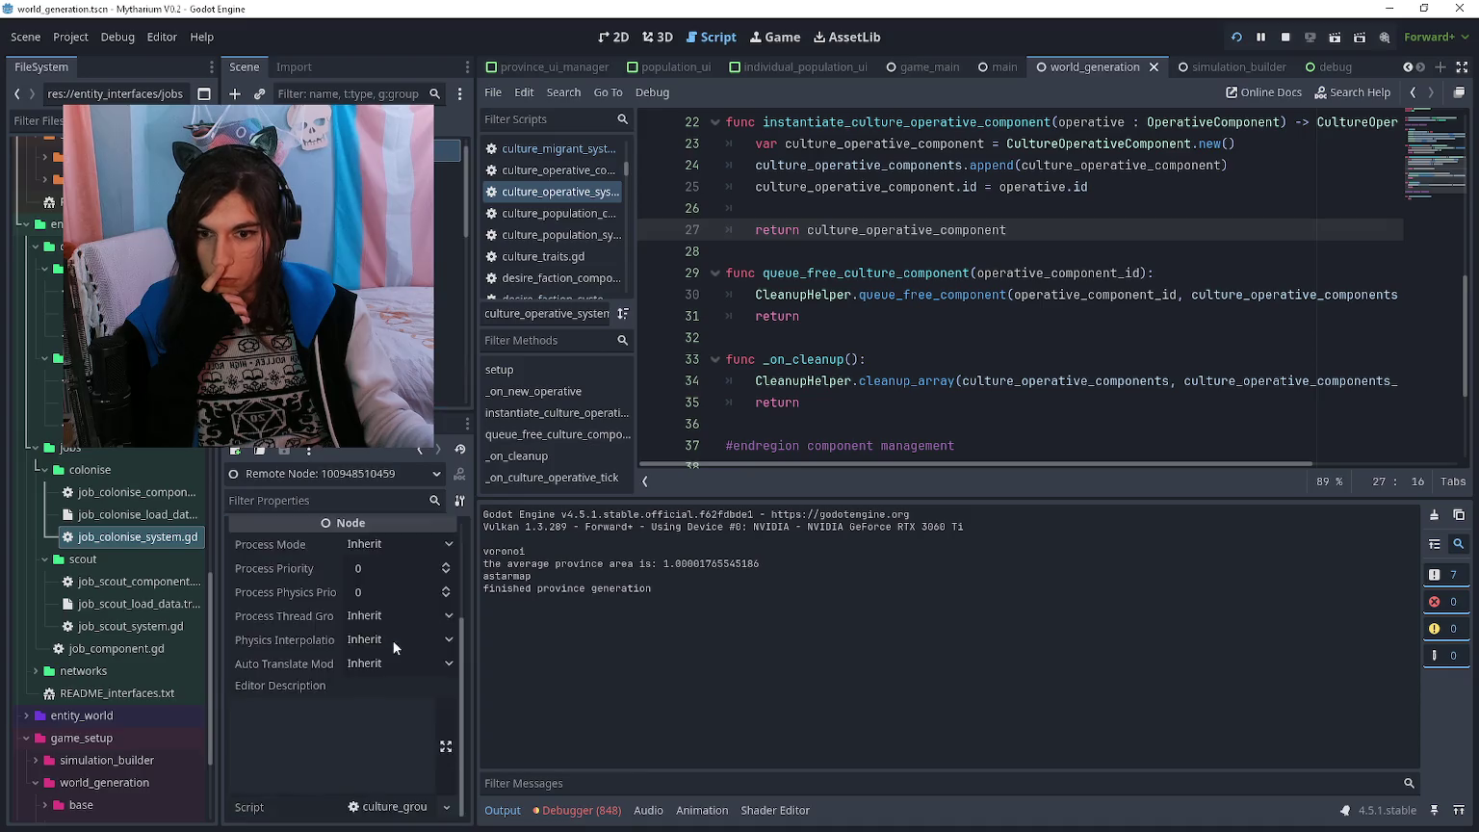
click(394, 604)
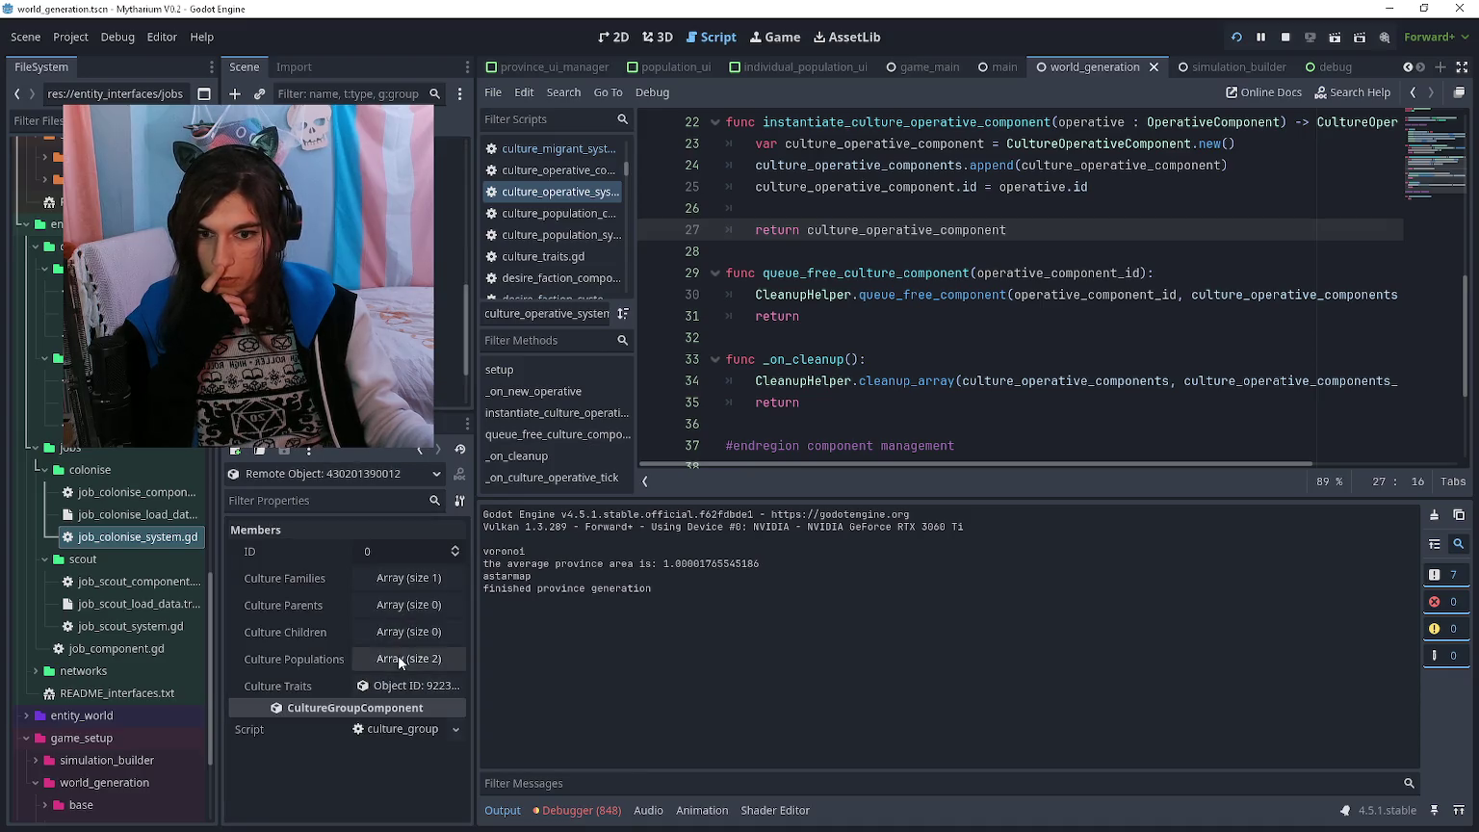
click(408, 658)
click(404, 713)
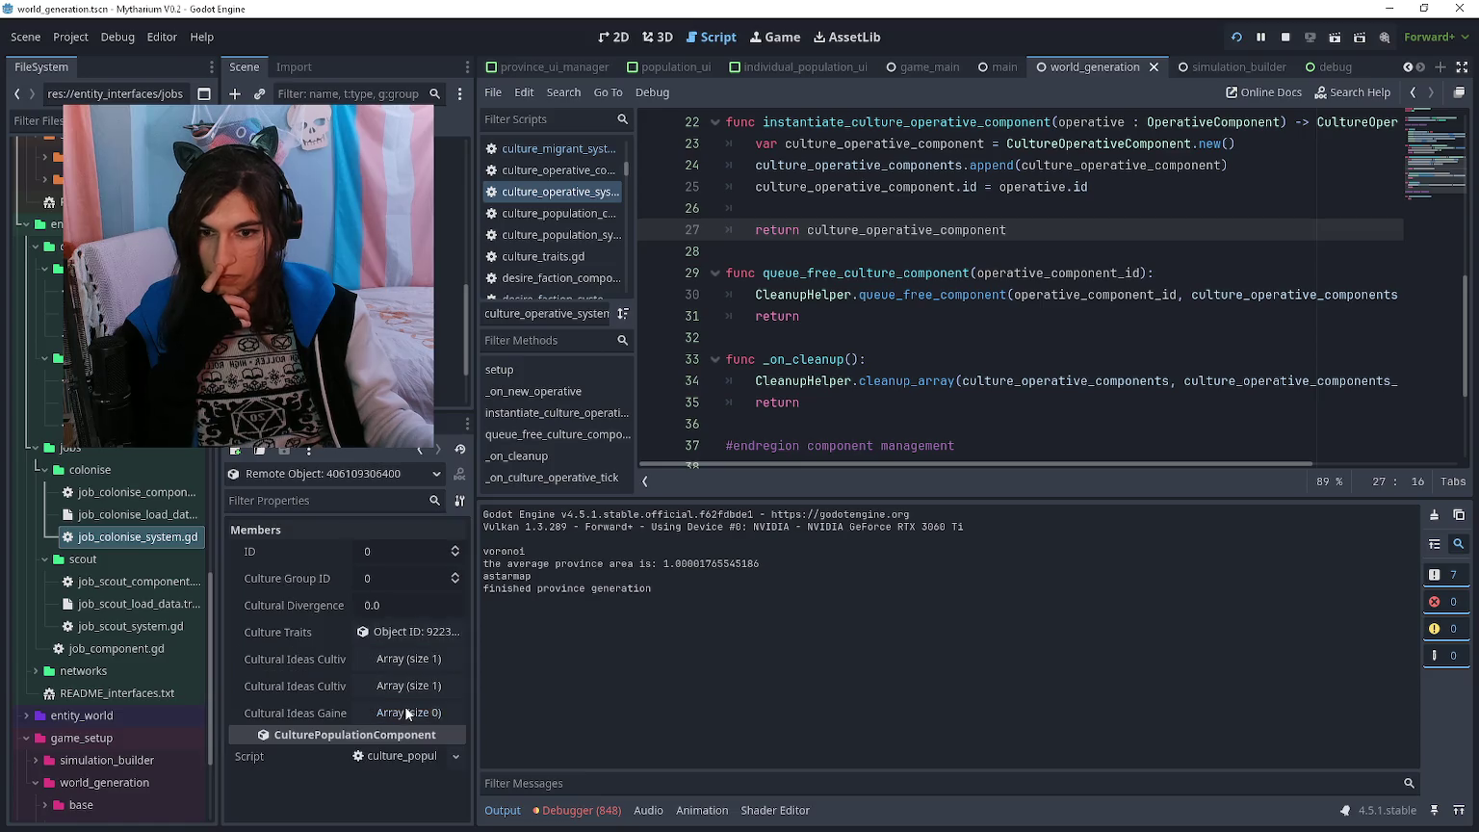
click(423, 447)
click(424, 446)
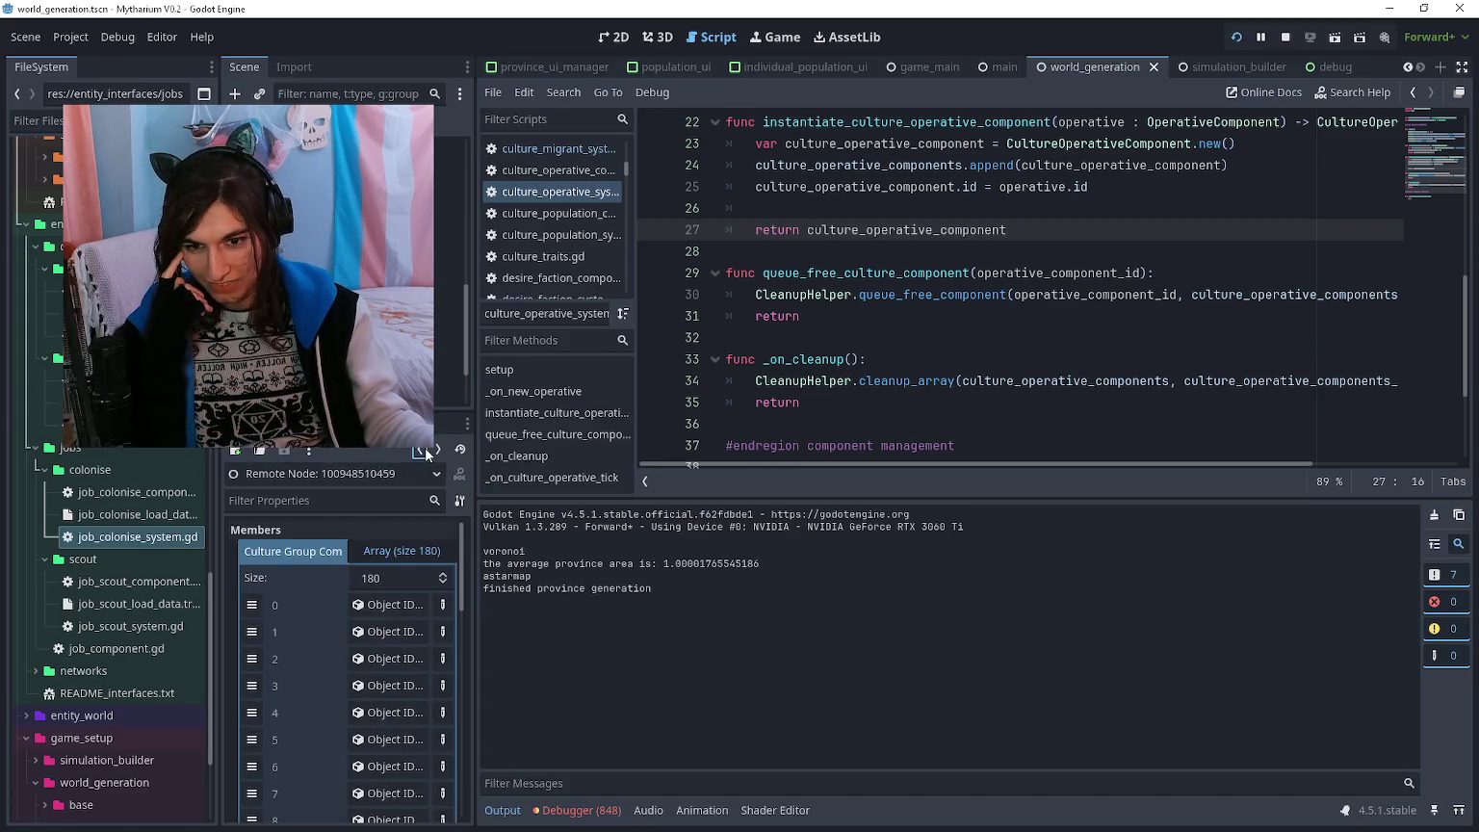
click(424, 453)
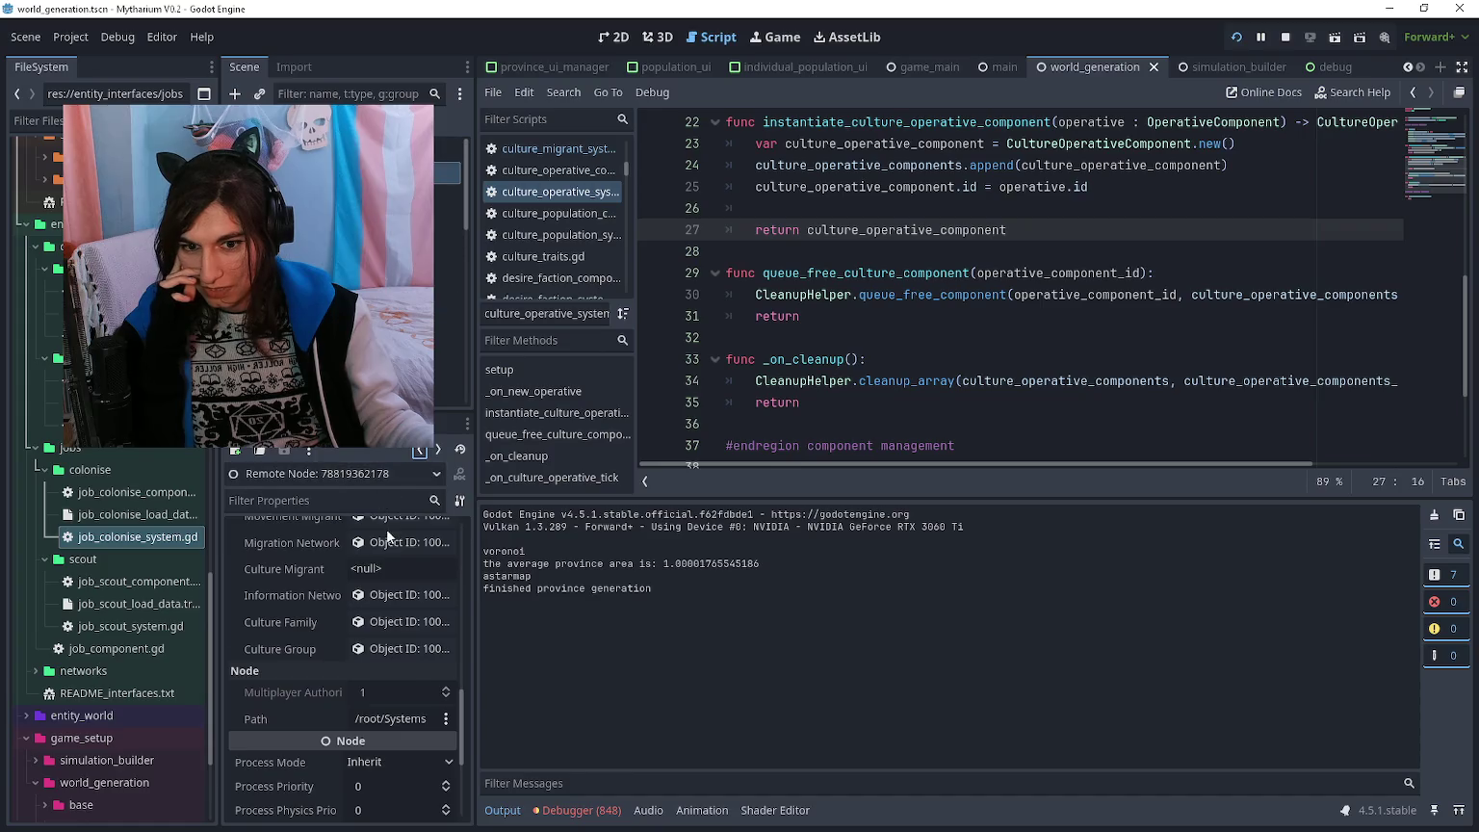
- Inspect the node holding culture population components and its first population entry
scroll(386, 557, down, 5)
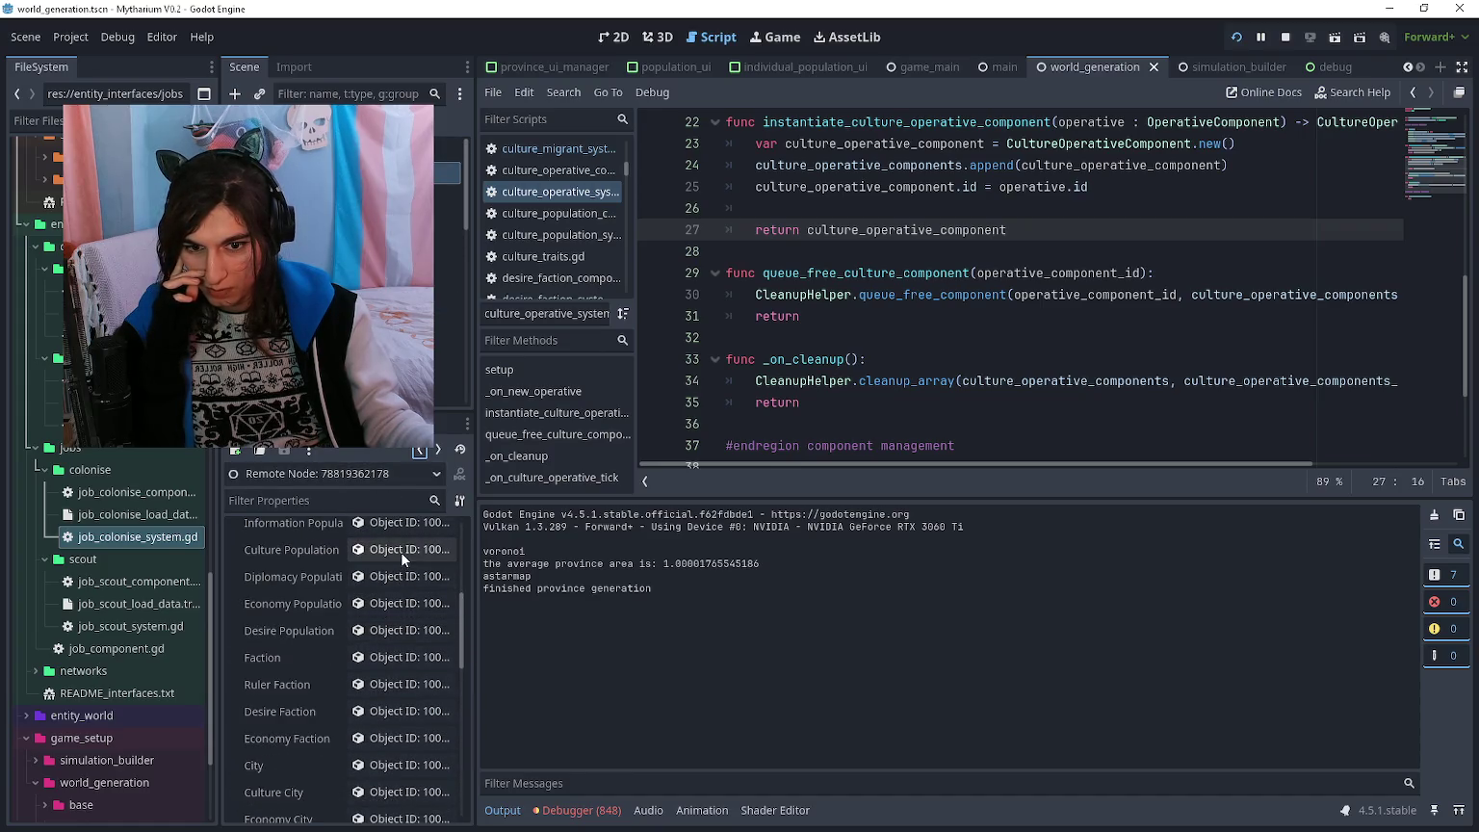
click(400, 551)
click(398, 571)
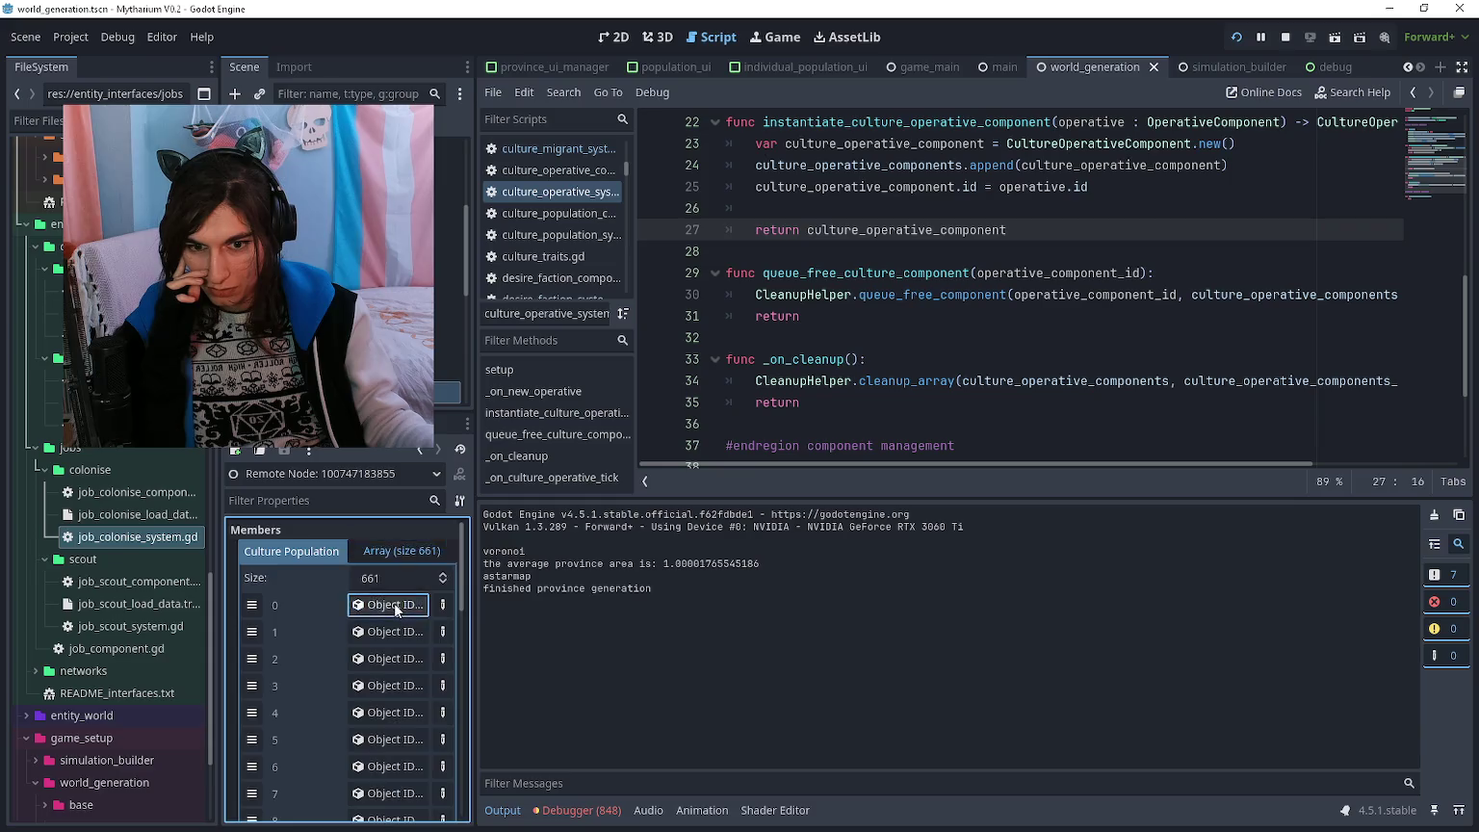
click(395, 602)
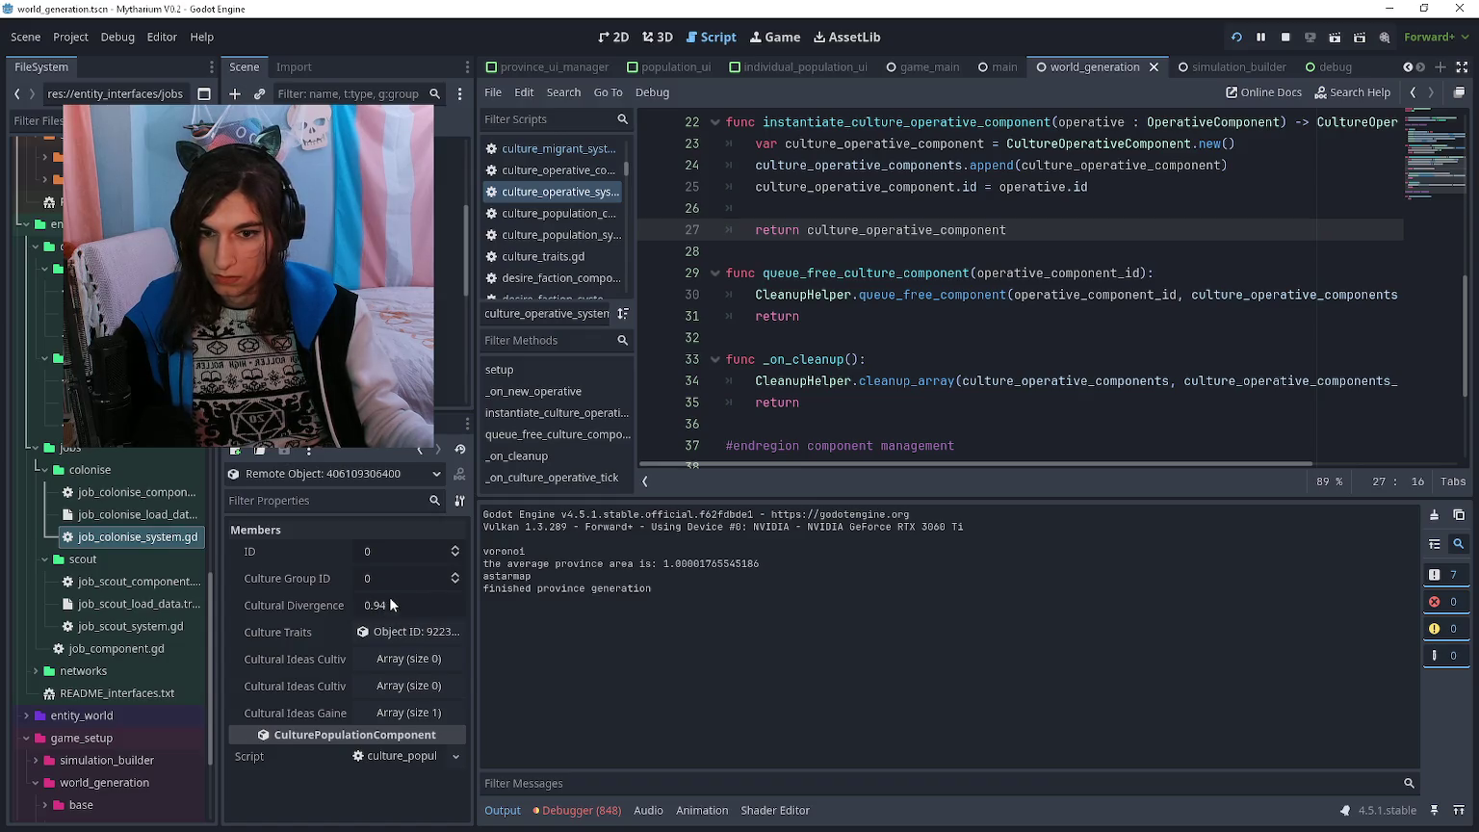
click(418, 450)
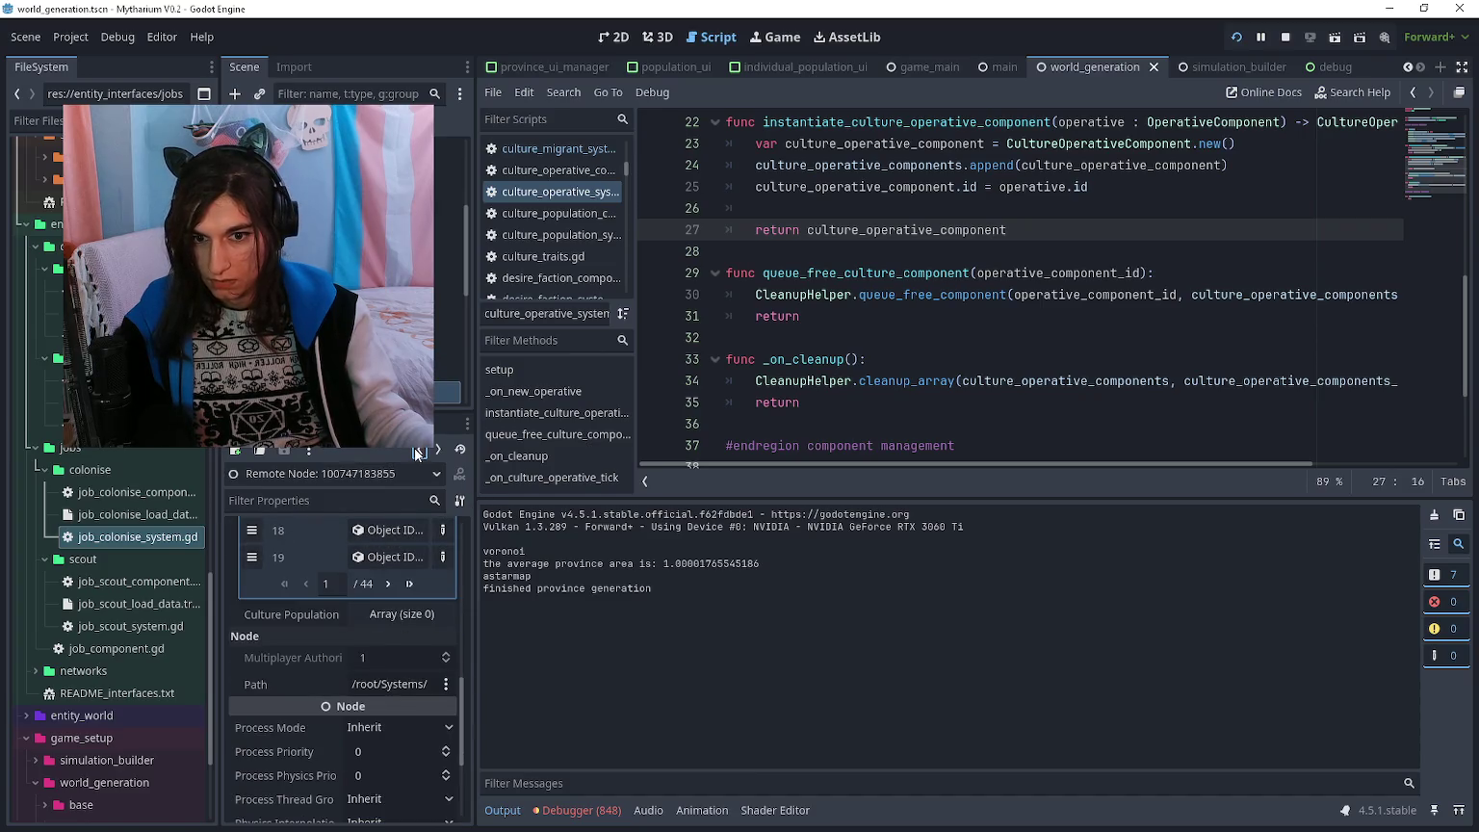
- Page through the culture group component list and inspect culture group 210
click(400, 737)
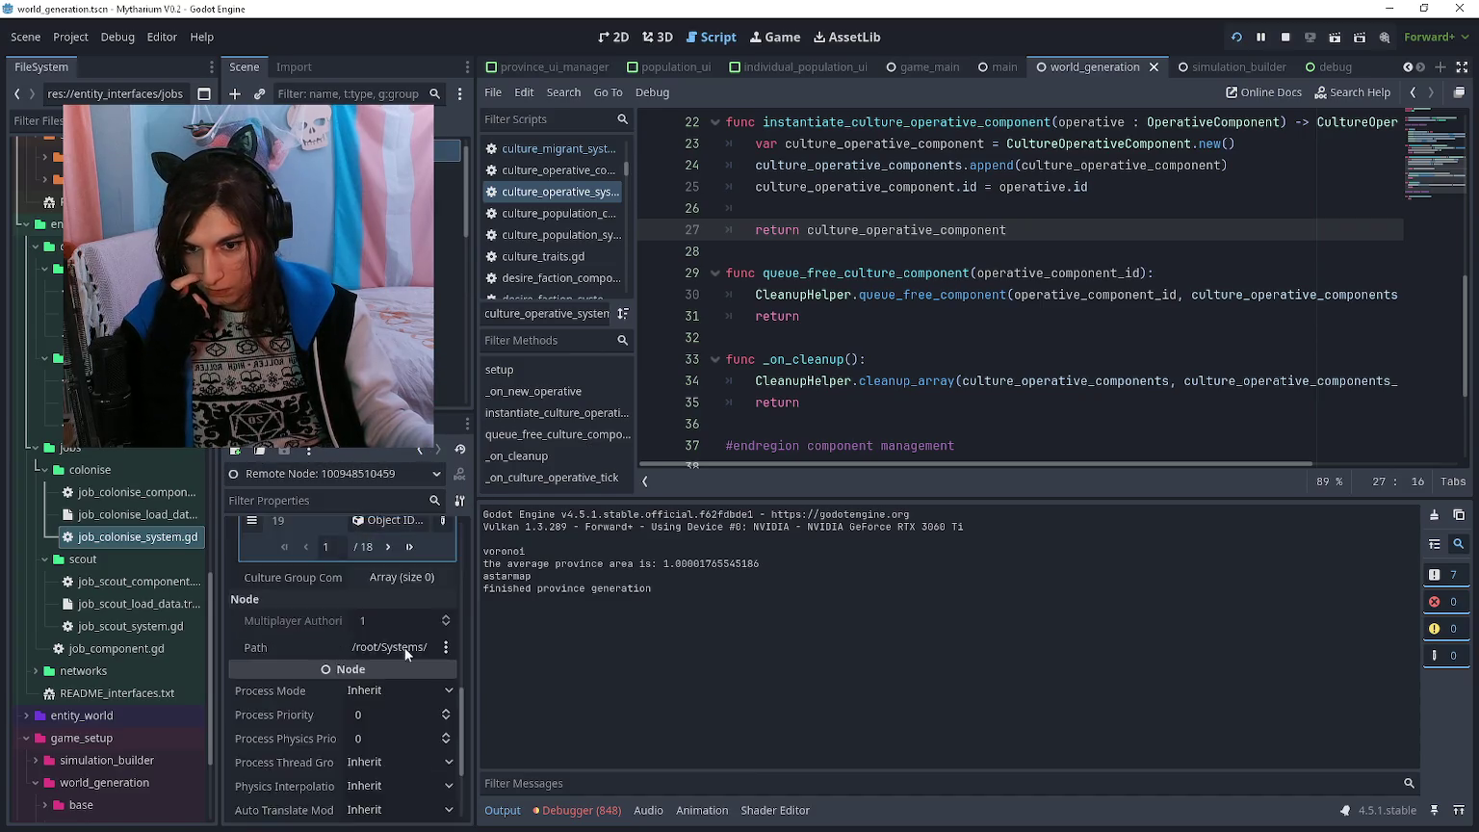
scroll(403, 644, down, 5)
click(388, 659)
click(389, 659)
click(387, 658)
click(389, 658)
click(388, 659)
click(388, 660)
click(388, 658)
click(388, 659)
scroll(380, 636, up, 3)
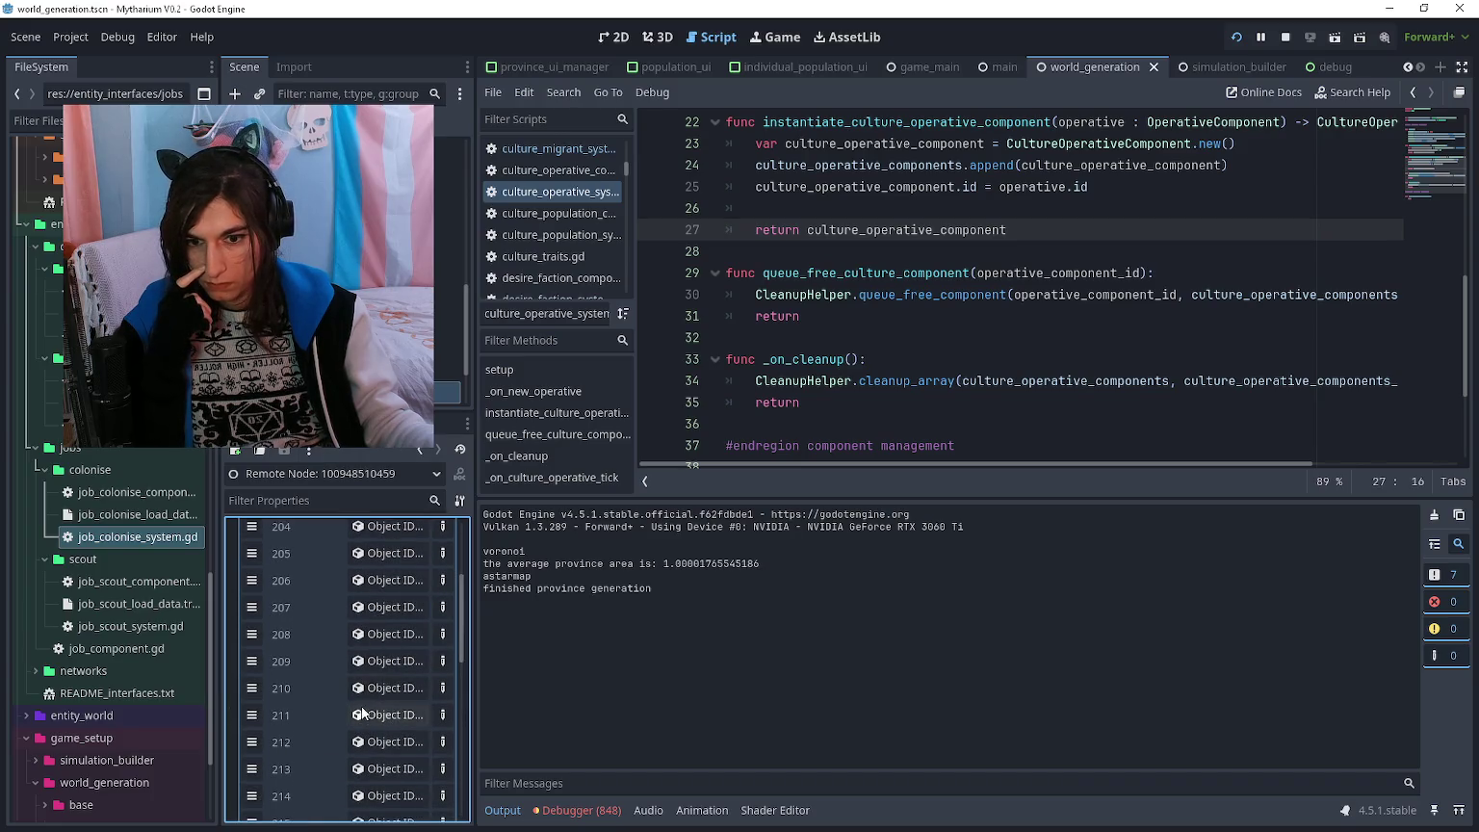
click(370, 685)
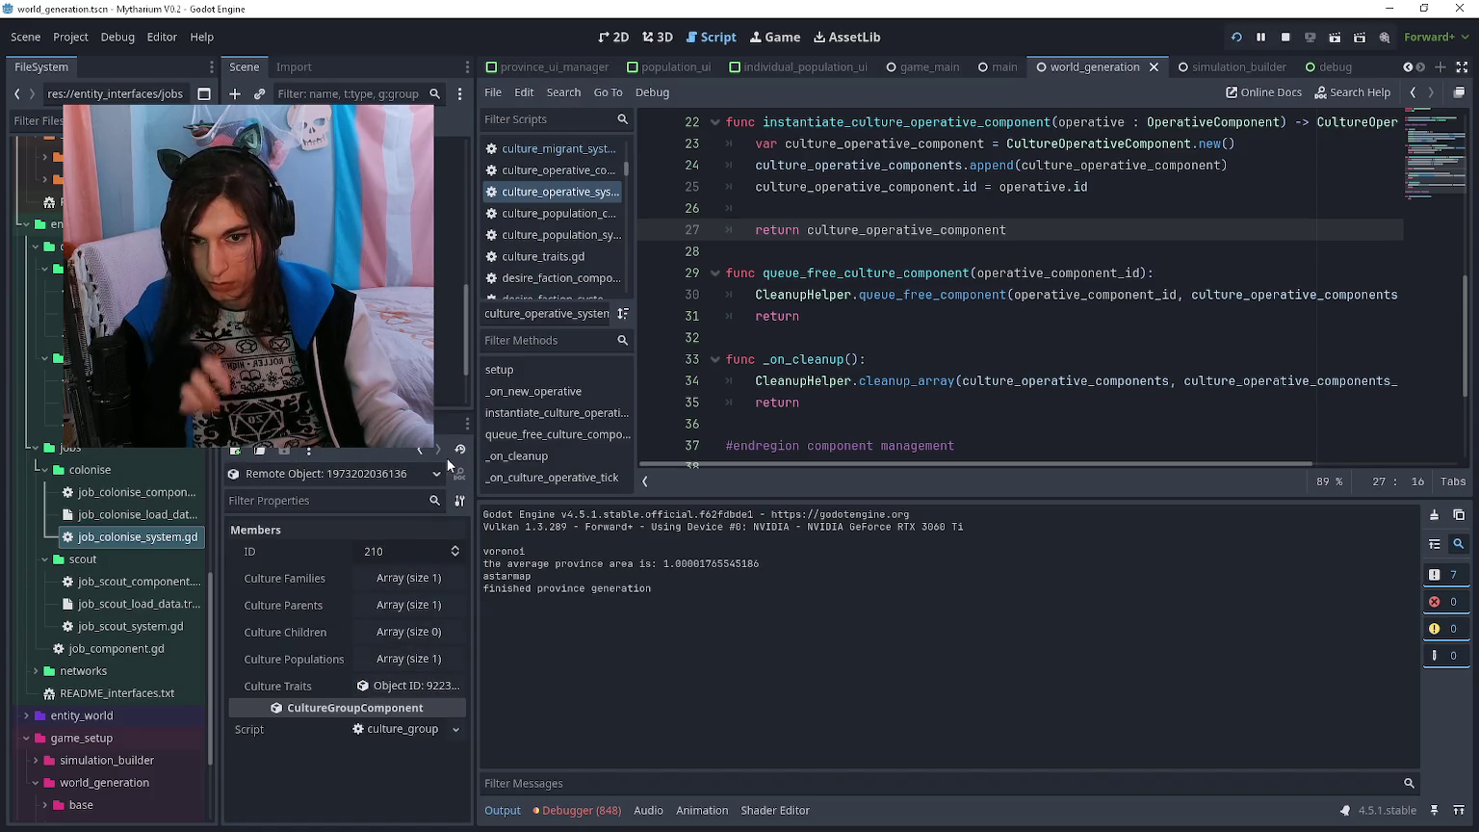
- Trace a culture group's populations down to population 227, then bring the game forward
click(419, 453)
click(391, 610)
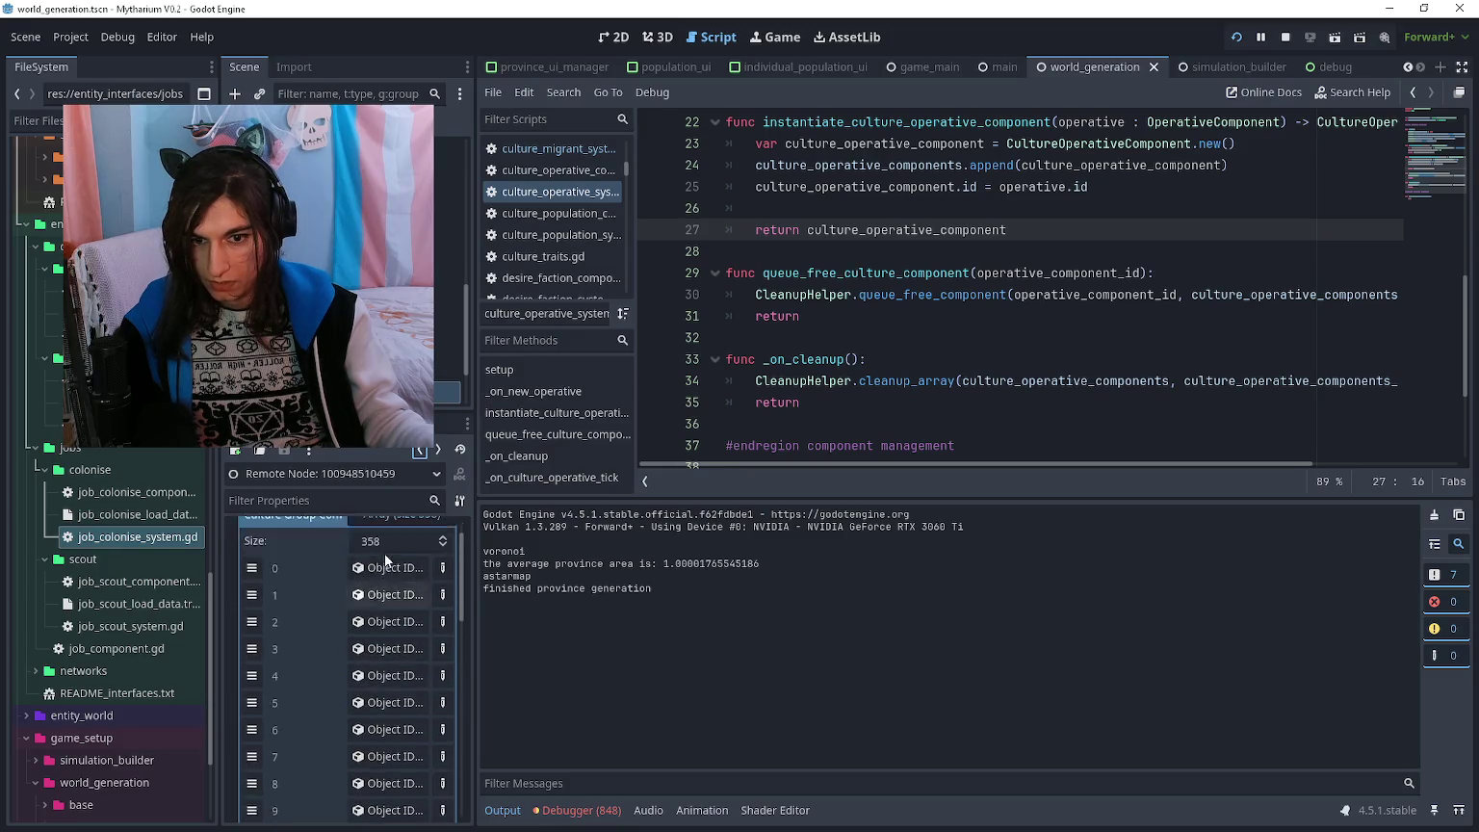
click(392, 712)
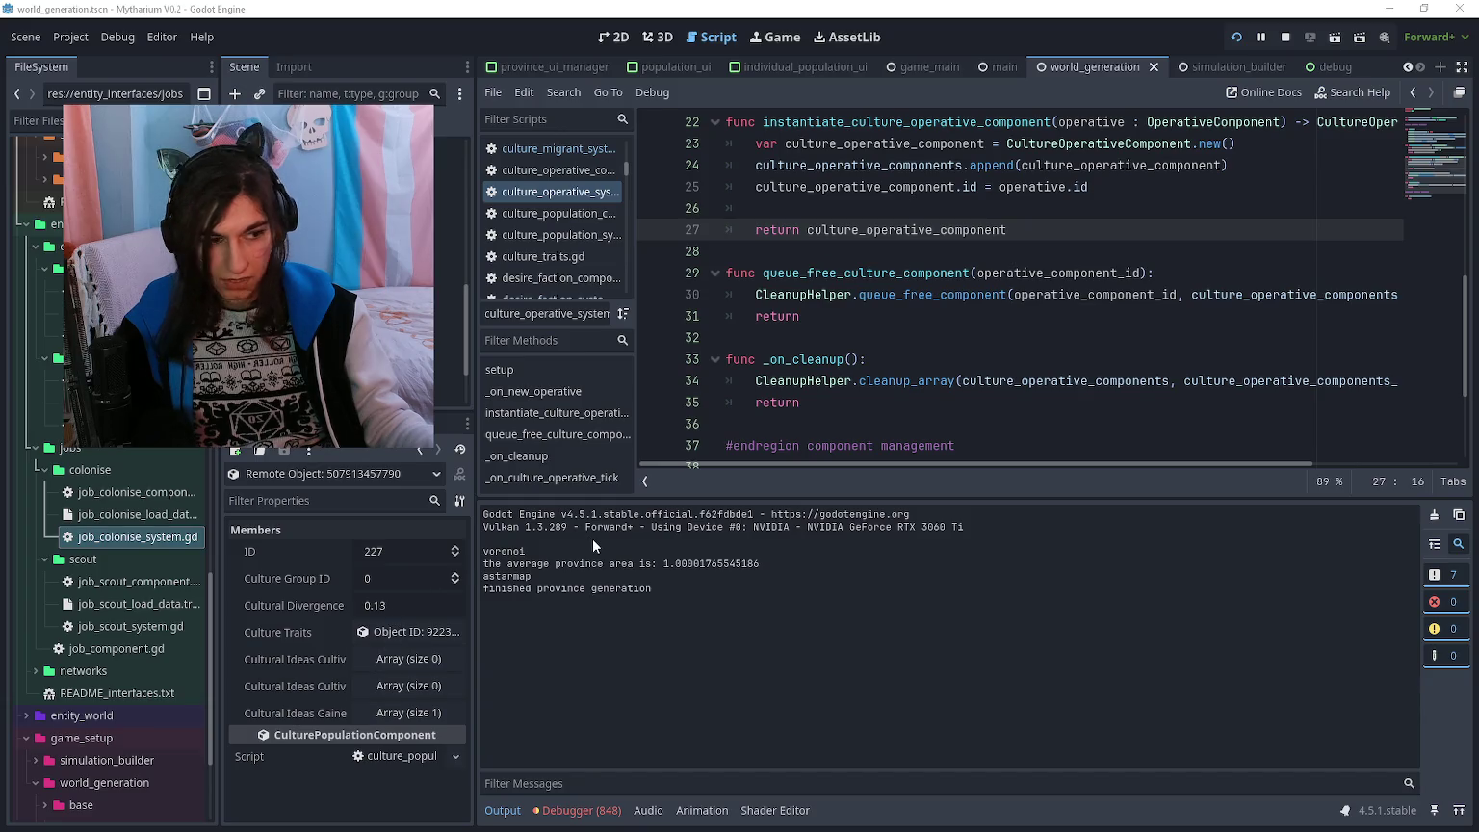
key(alt+Tab)
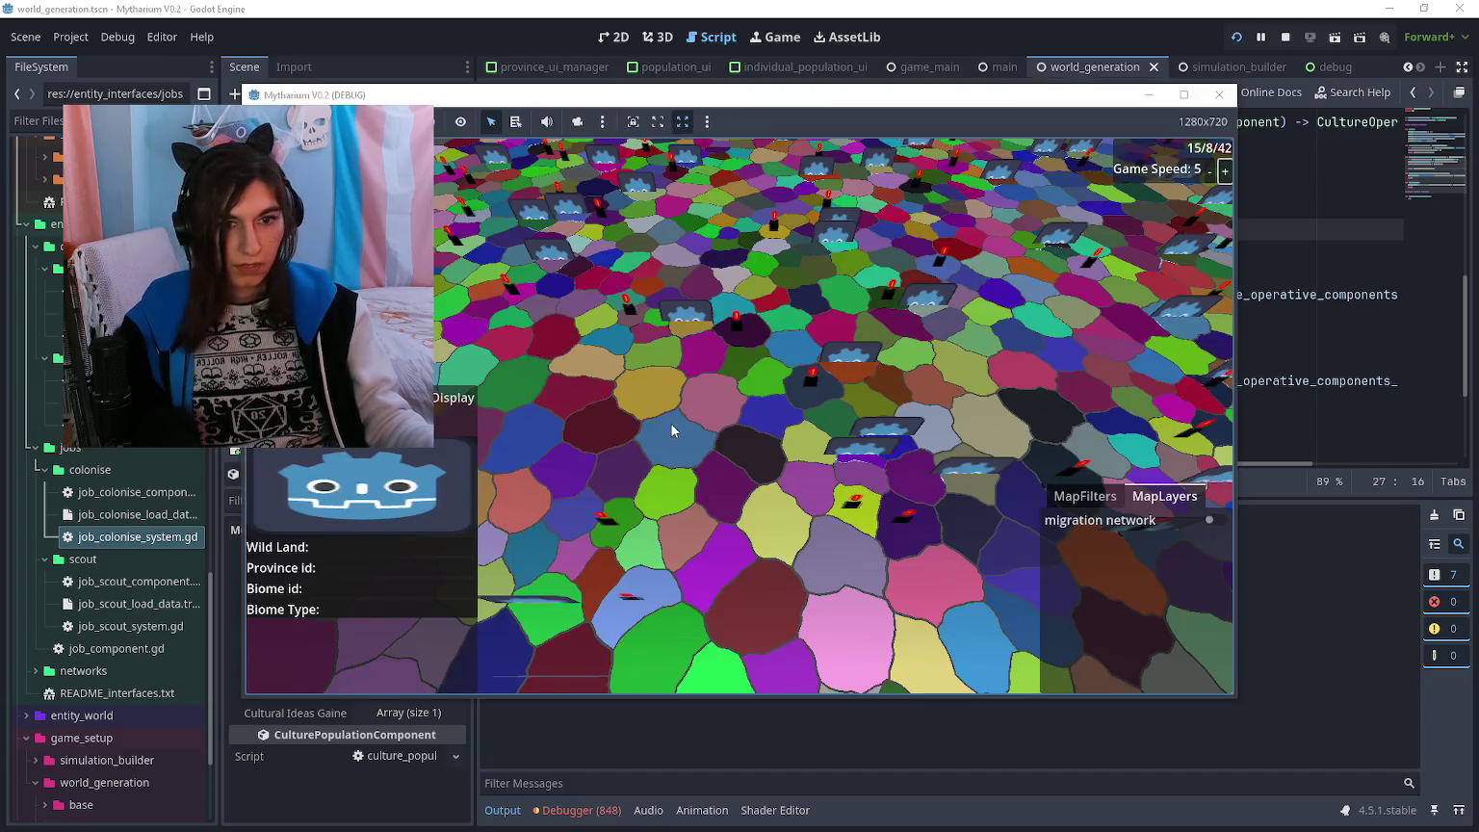
- Move the game window up and right, let it run, then refocus the editor to refresh values
drag(697, 96, 926, 68)
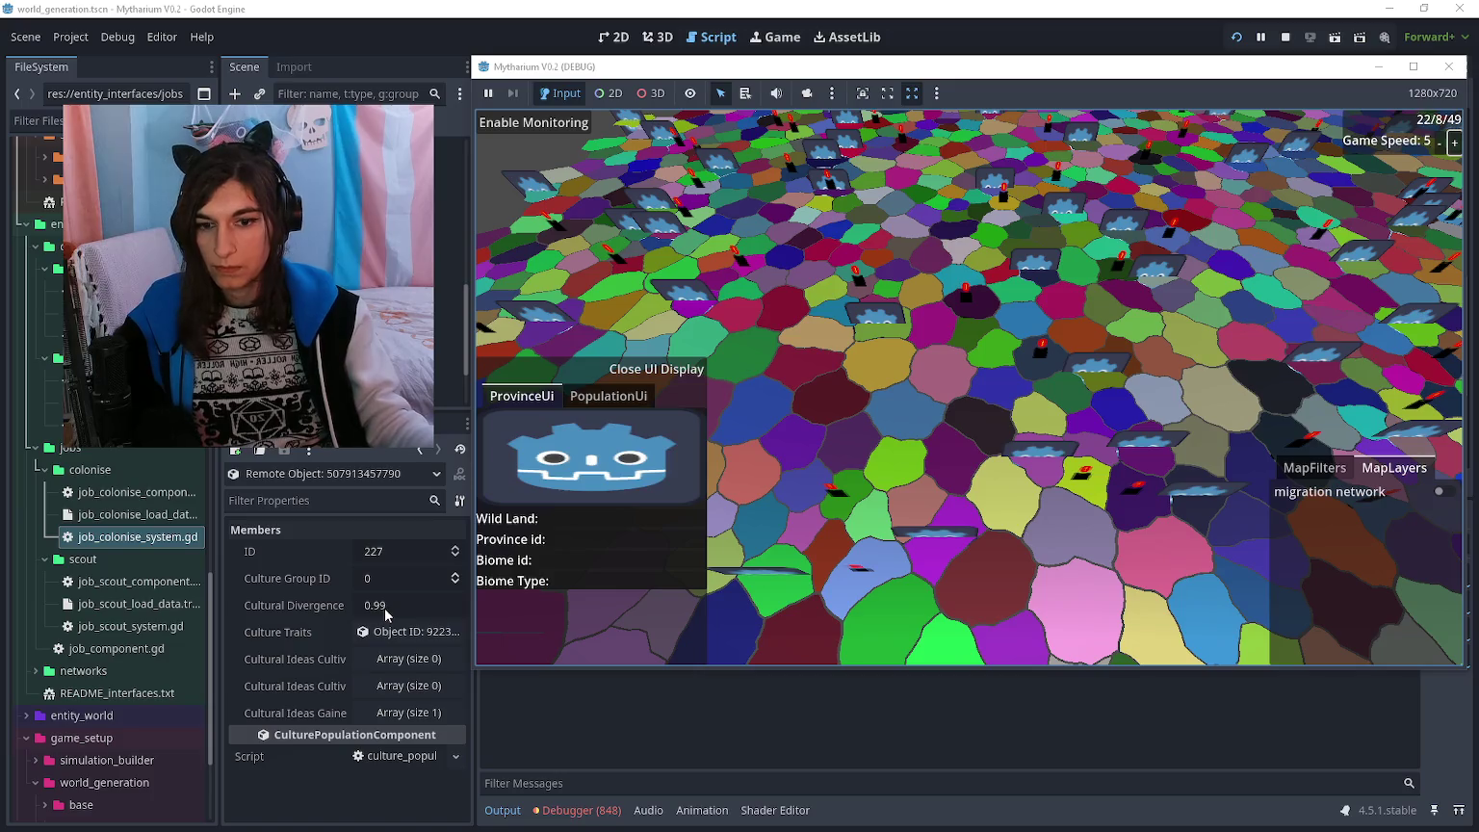
click(421, 460)
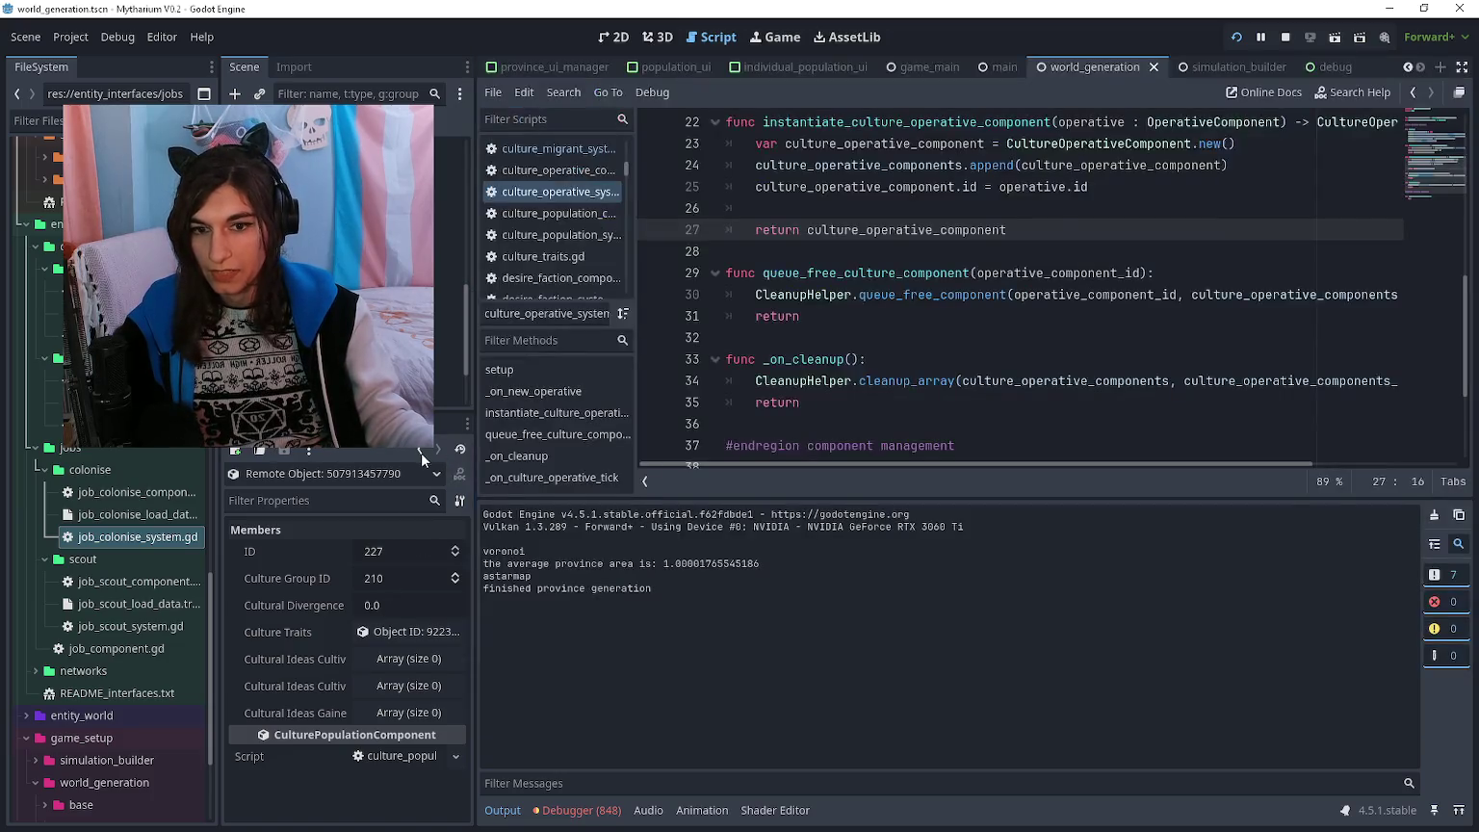
- Page through the remote culture group list and open culture group 210
click(419, 450)
click(420, 452)
scroll(396, 713, down, 5)
click(389, 658)
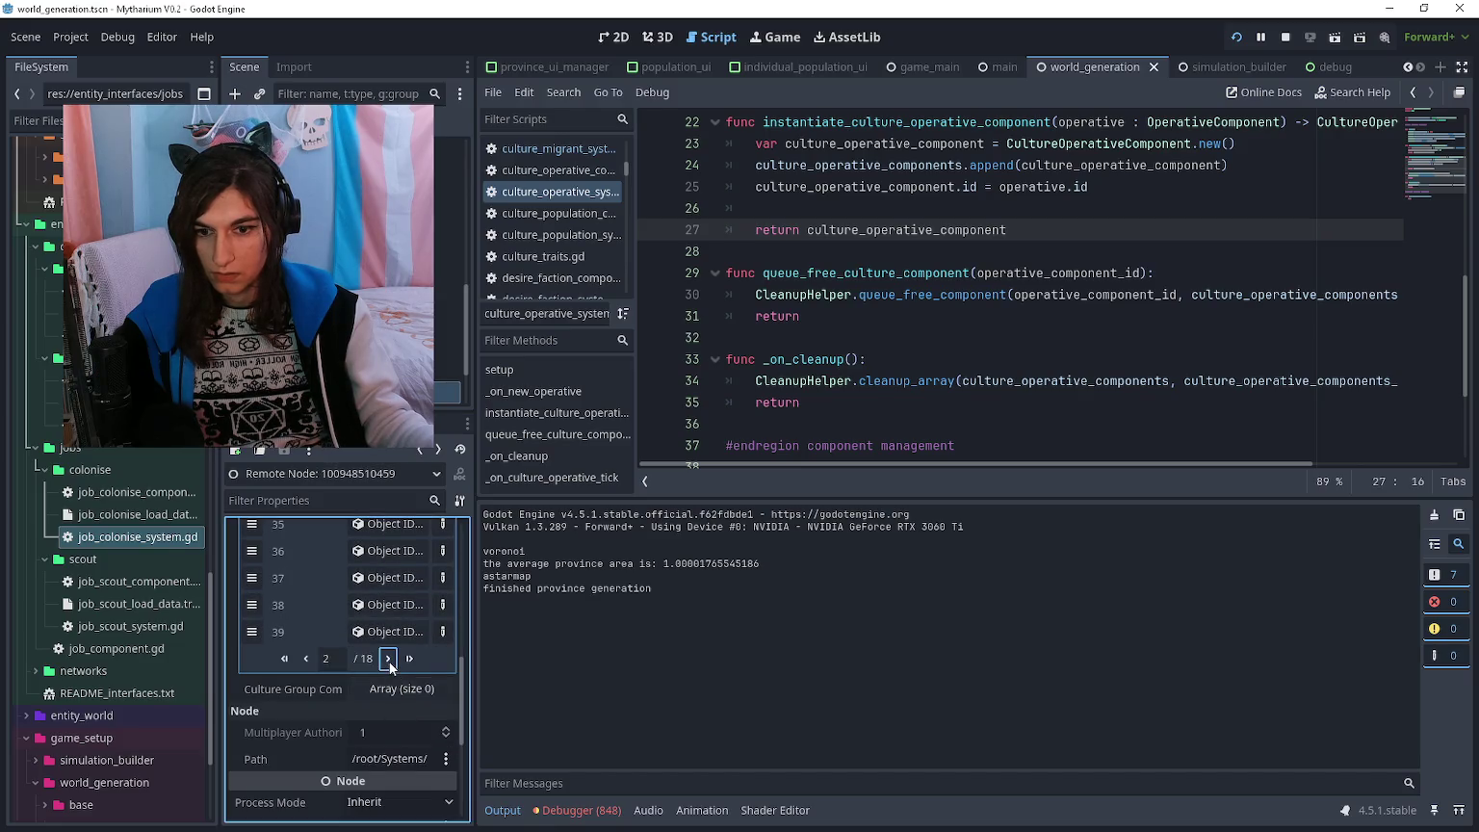
click(389, 659)
click(388, 659)
click(390, 658)
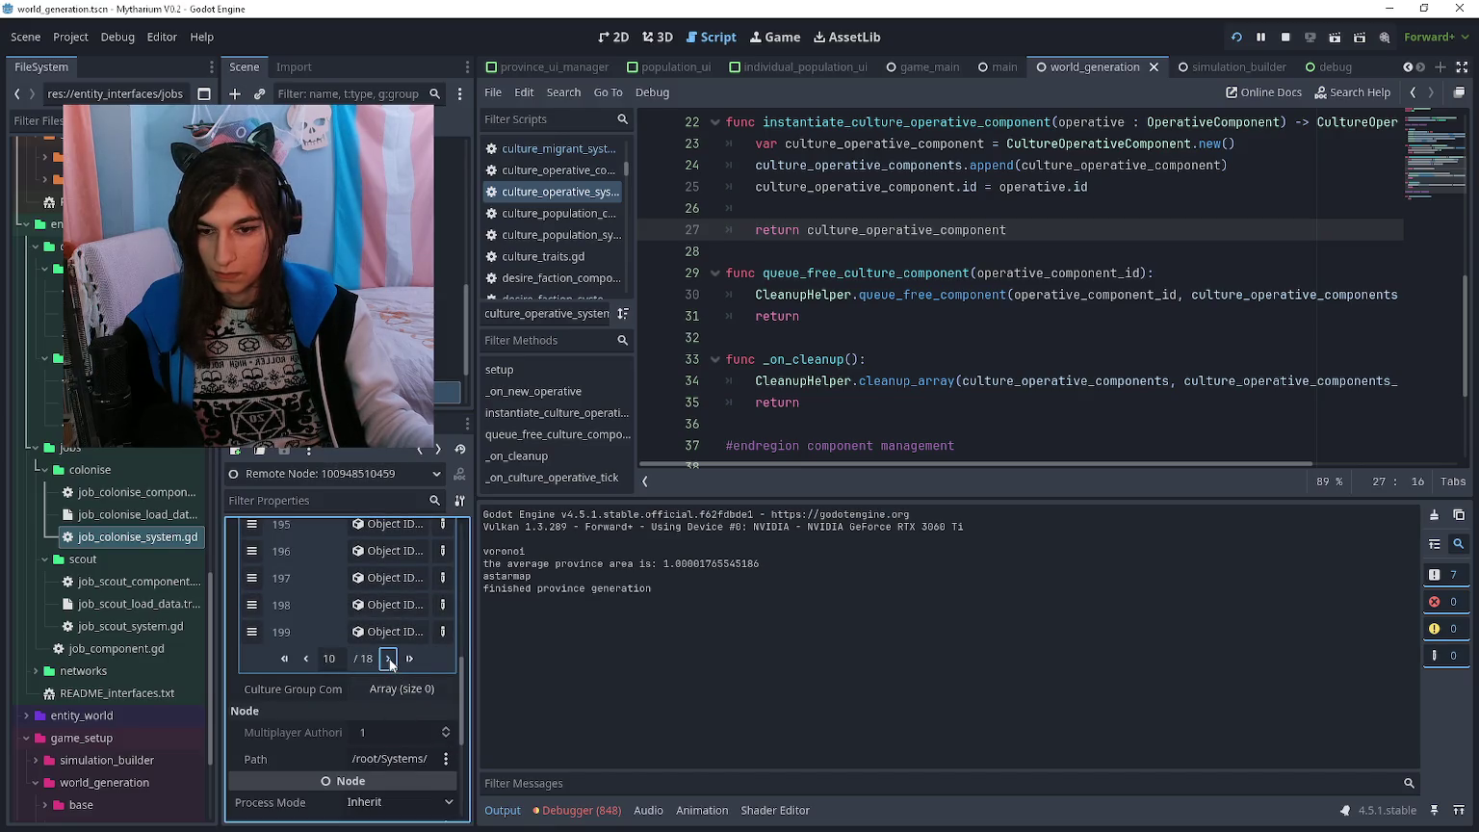
scroll(341, 647, up, 3)
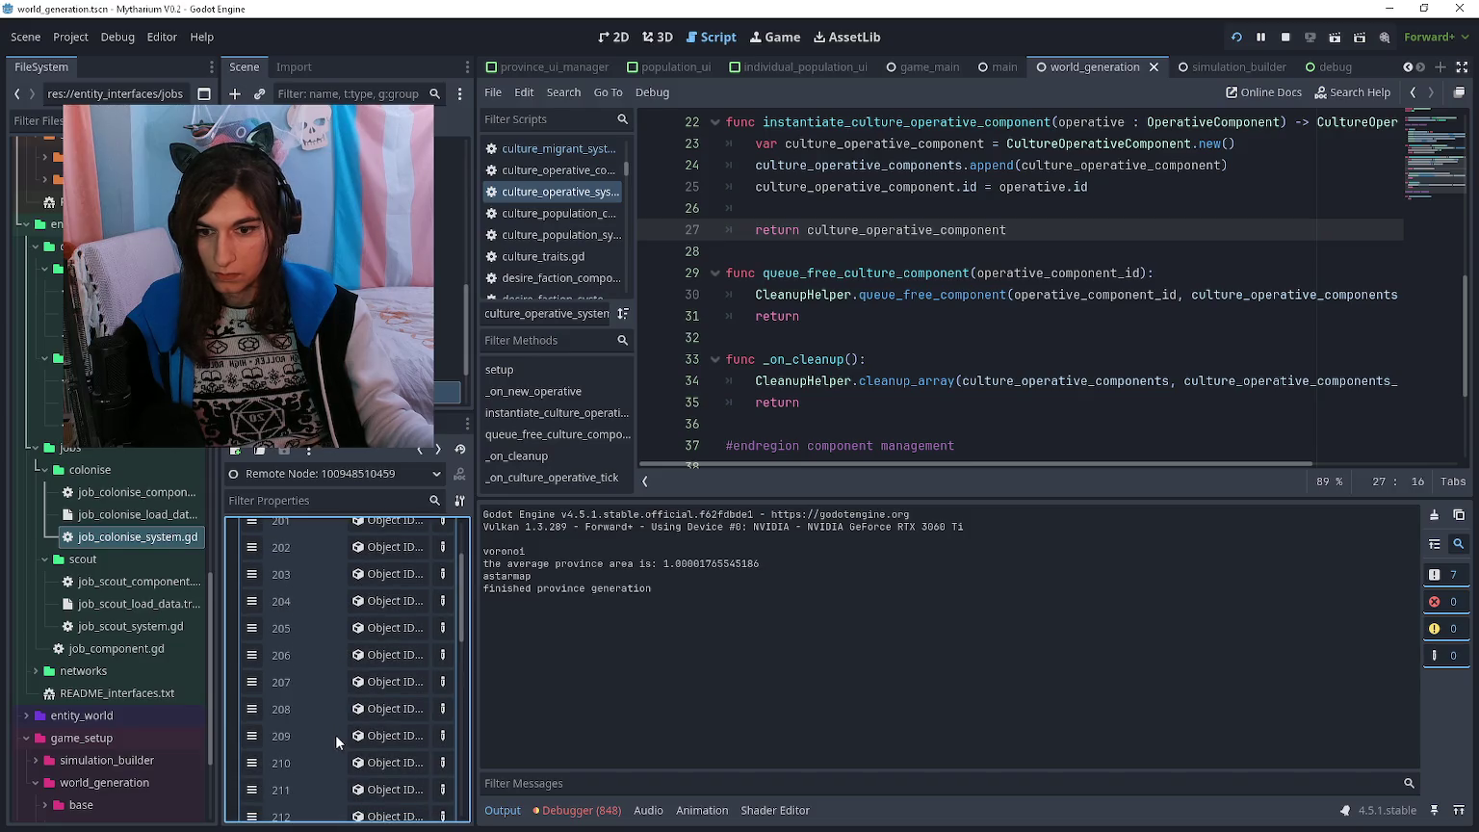
click(395, 756)
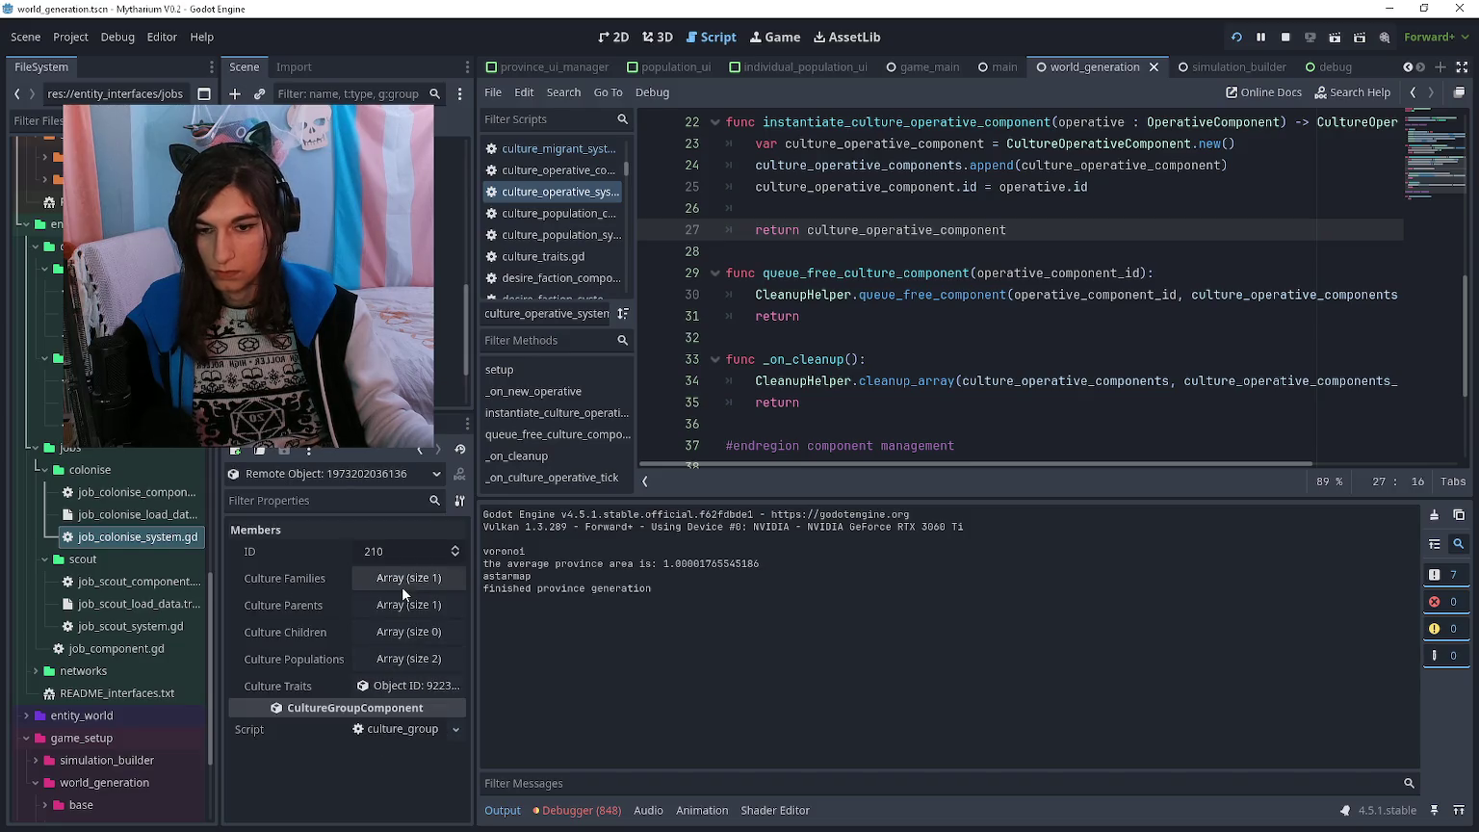
- Expand group 210's populations, then inspect the sibling group with four populations
click(406, 660)
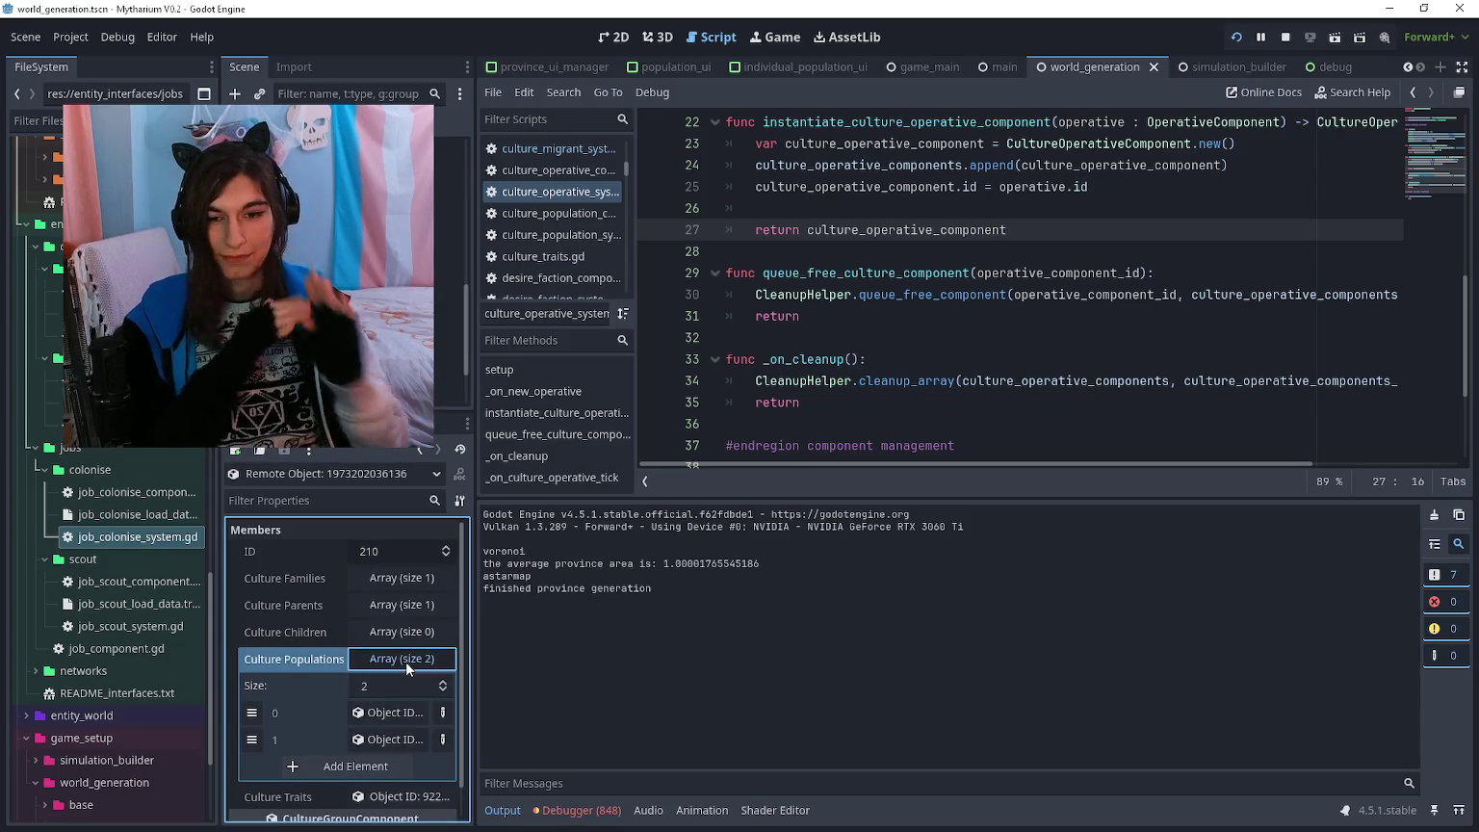
click(420, 453)
scroll(404, 540, up, 2)
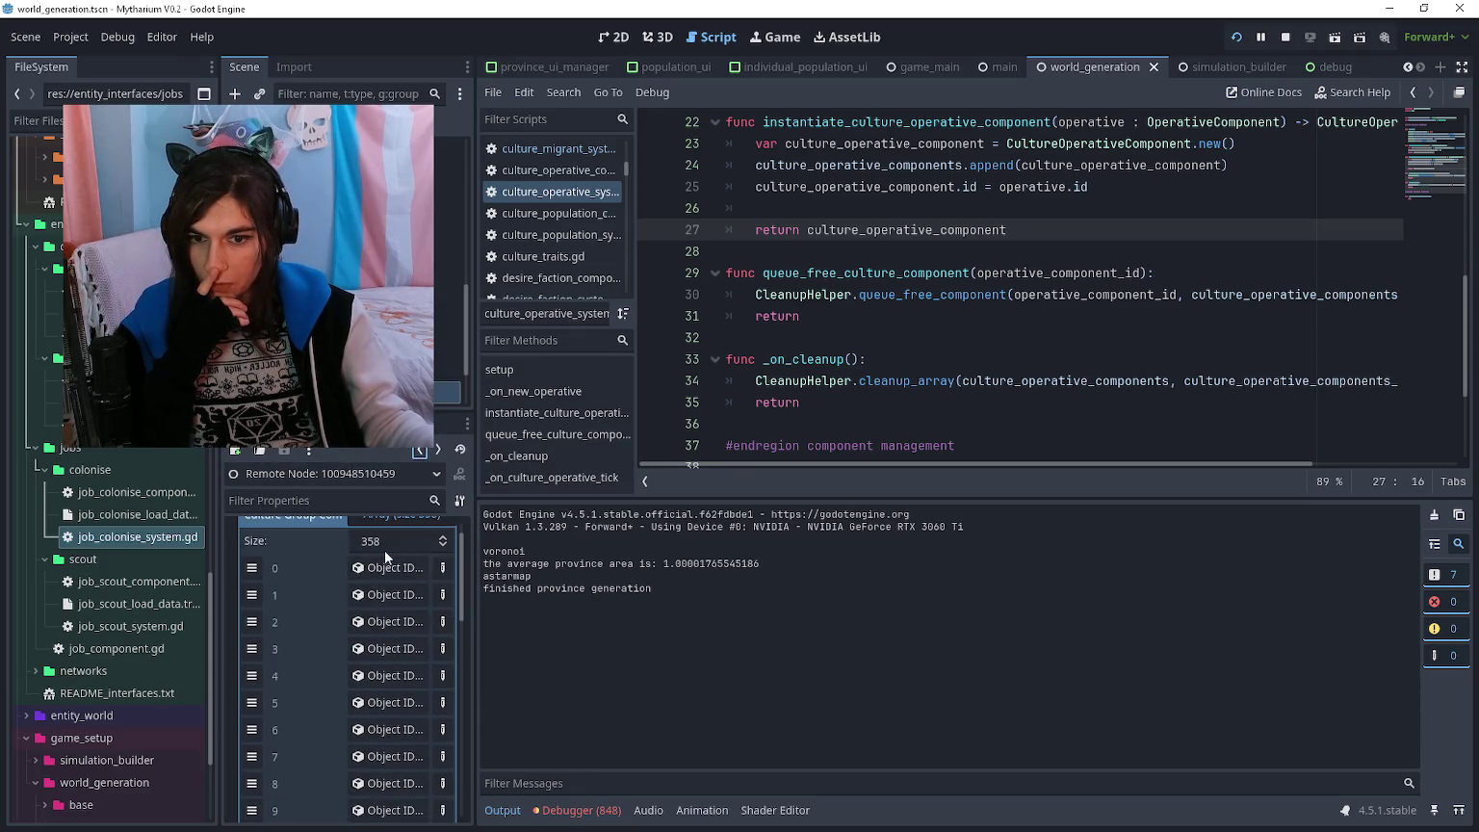
click(371, 569)
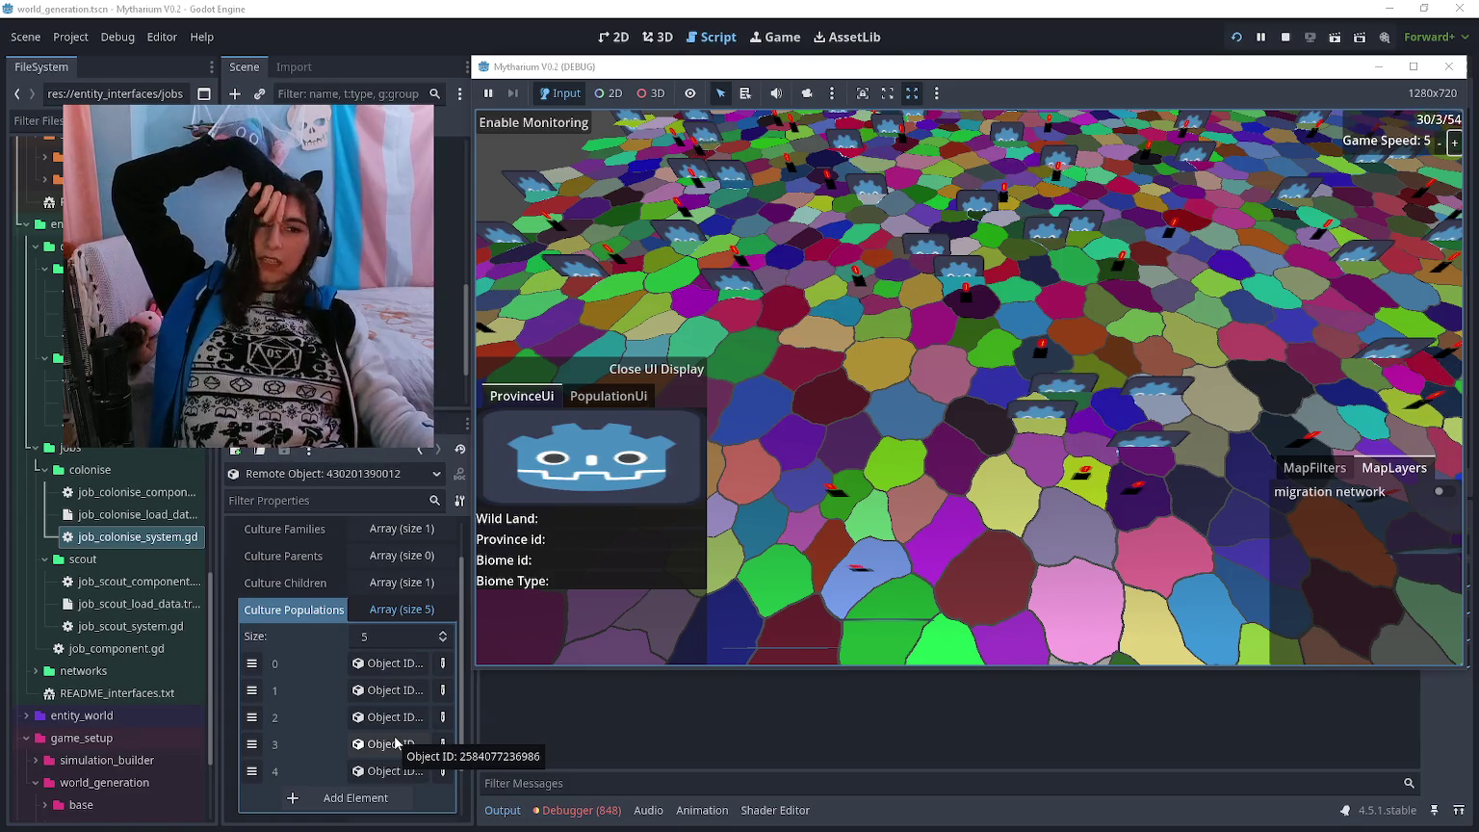
- Colour the game map by information network, then open game_main and select the Faction button node
click(1301, 469)
click(1342, 570)
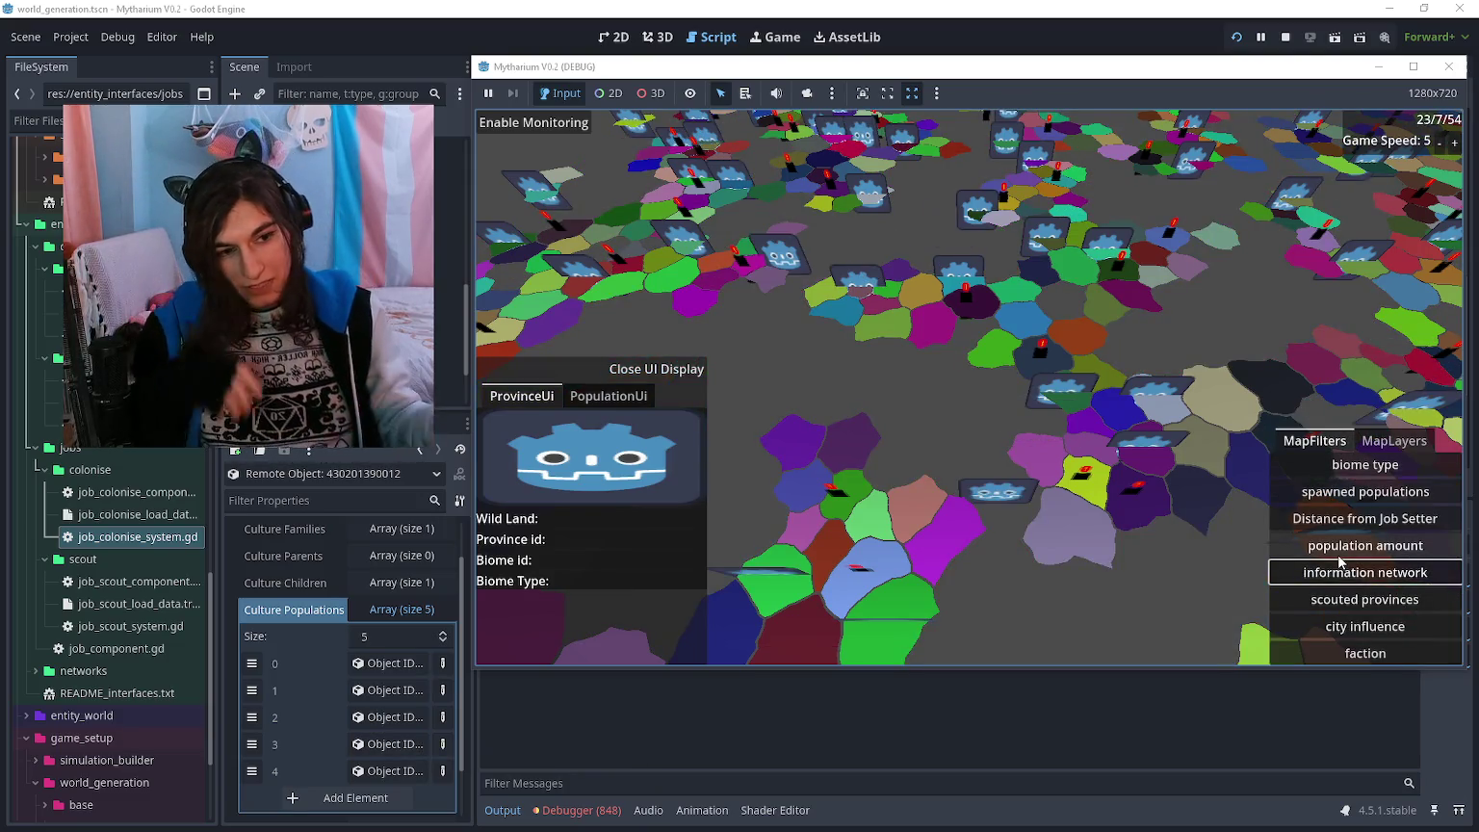
click(1108, 726)
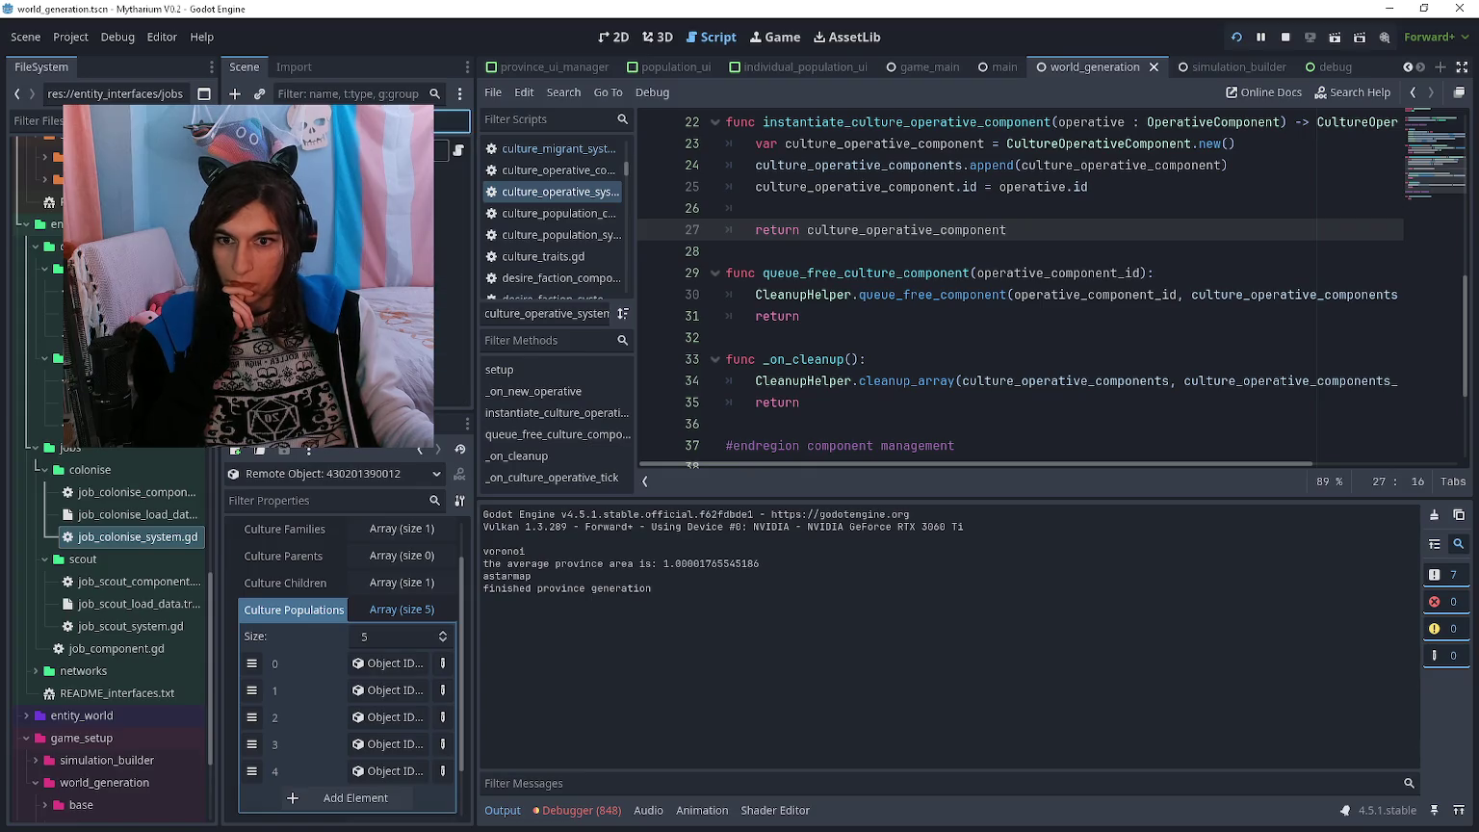
click(670, 67)
click(899, 68)
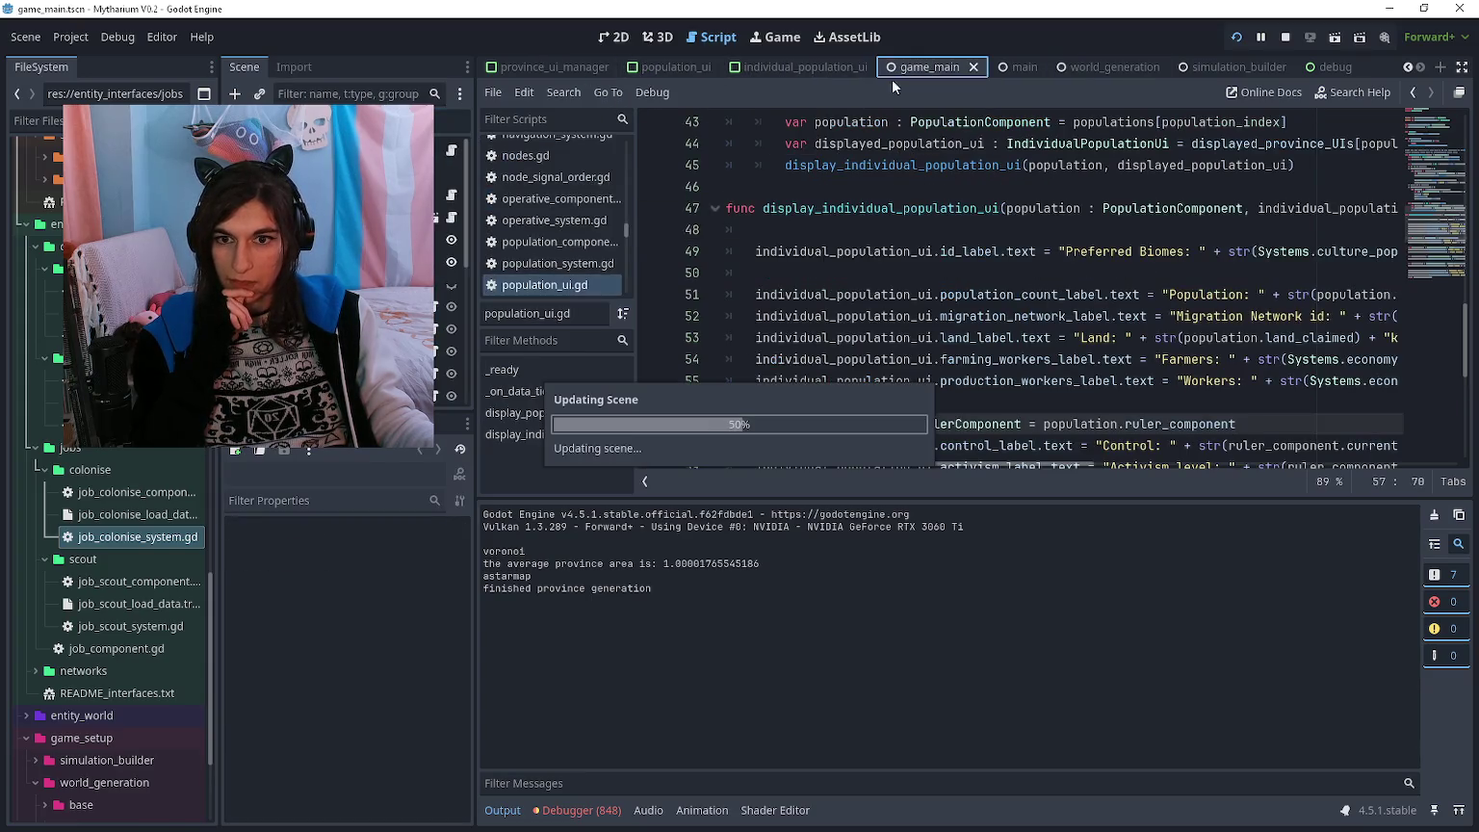
click(425, 263)
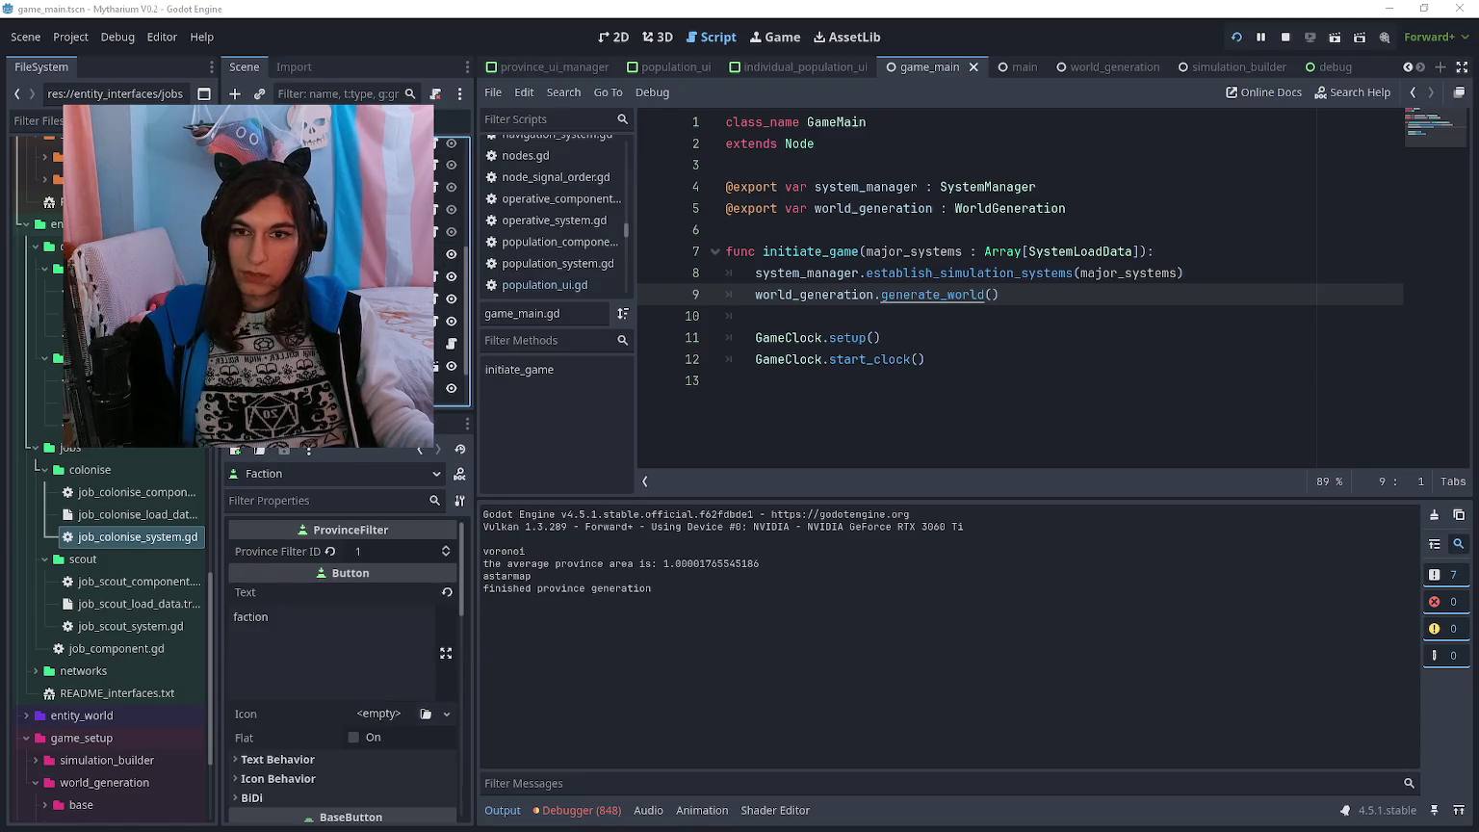
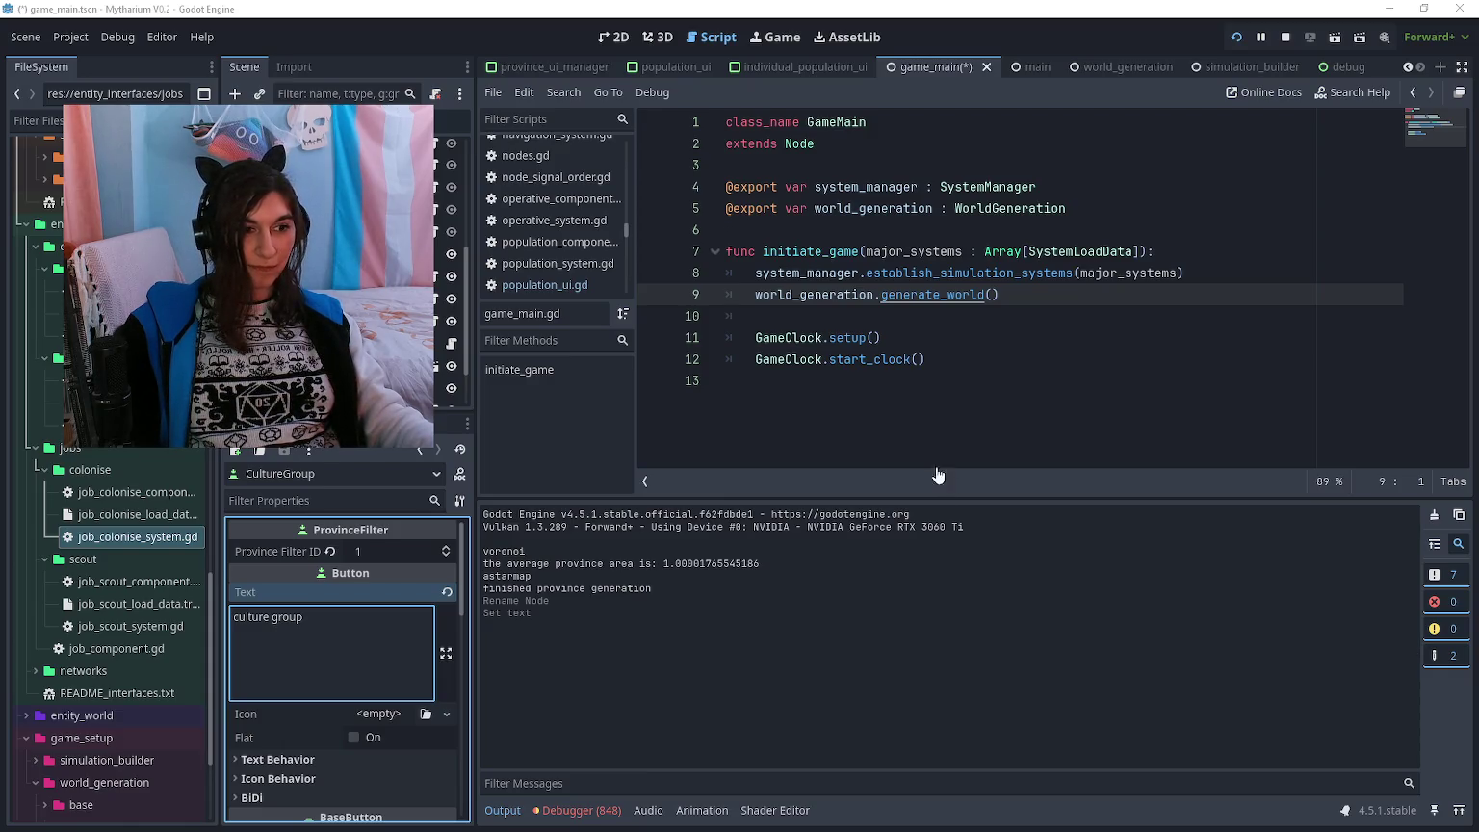
- In province_filter_button.gd, replace the faction() call for filter 1 with culture_group()
click(932, 361)
click(941, 380)
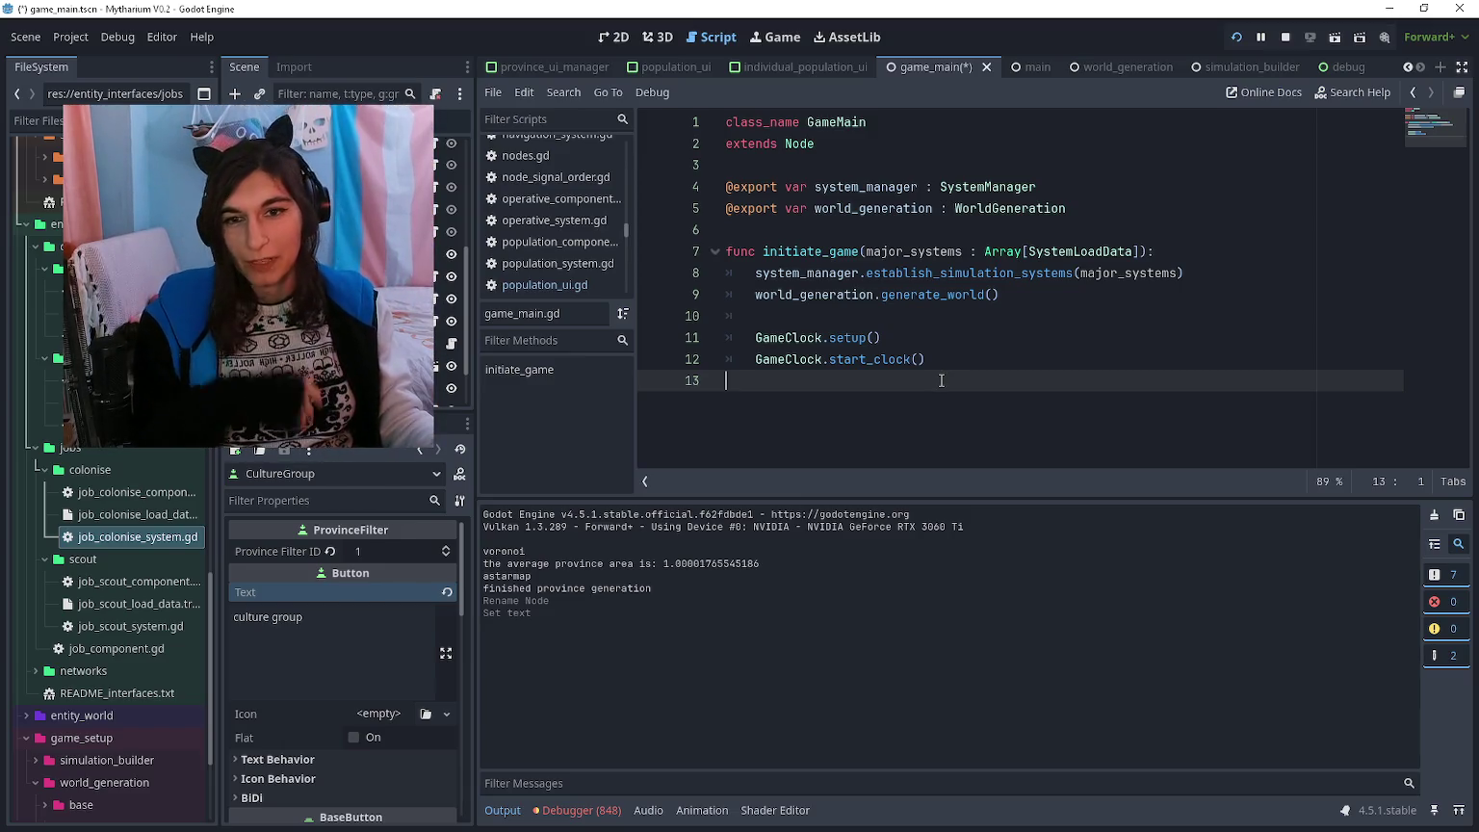
click(434, 228)
click(435, 231)
scroll(924, 307, up, 6)
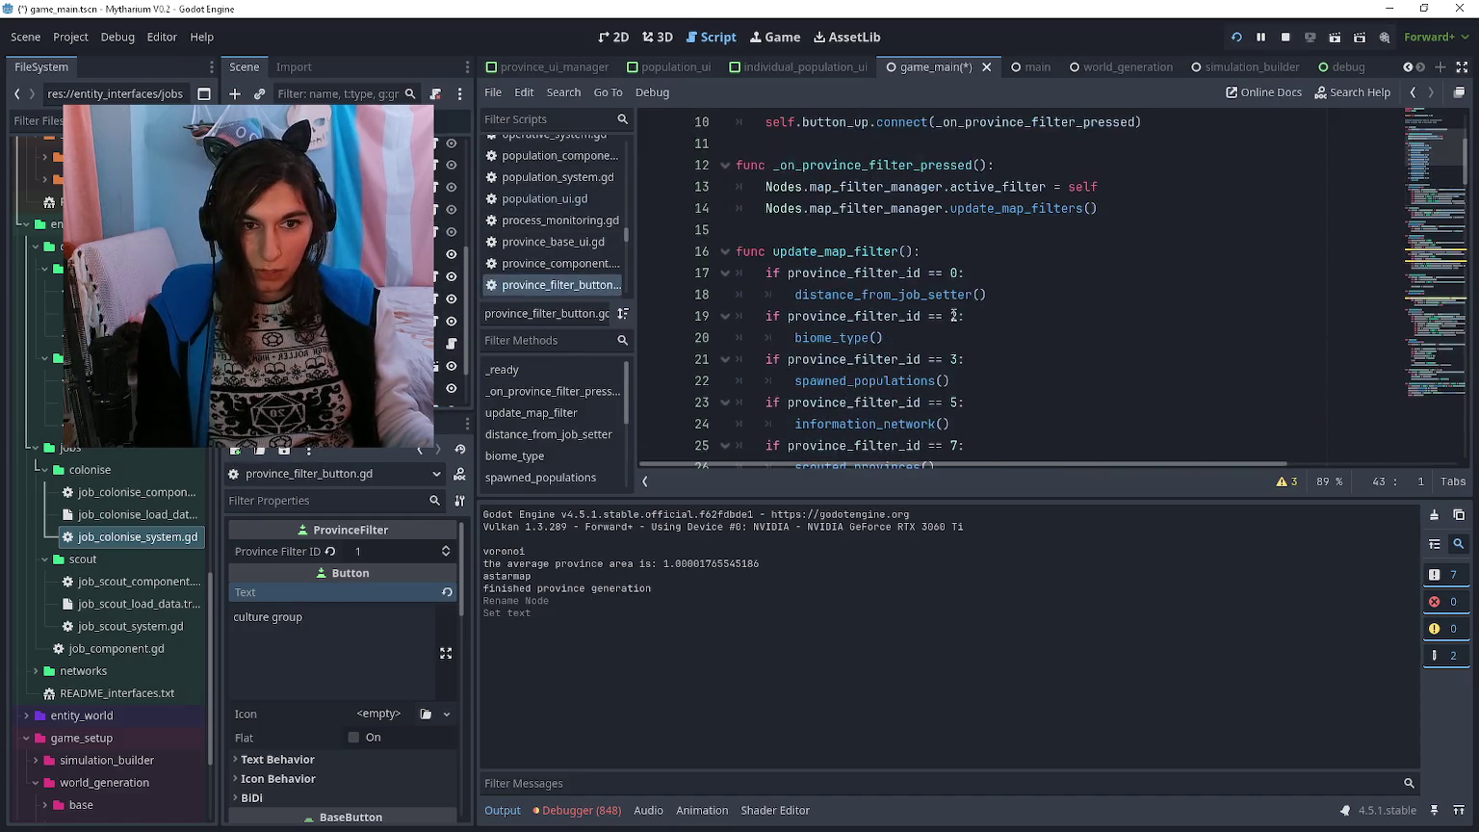
scroll(833, 325, down, 3)
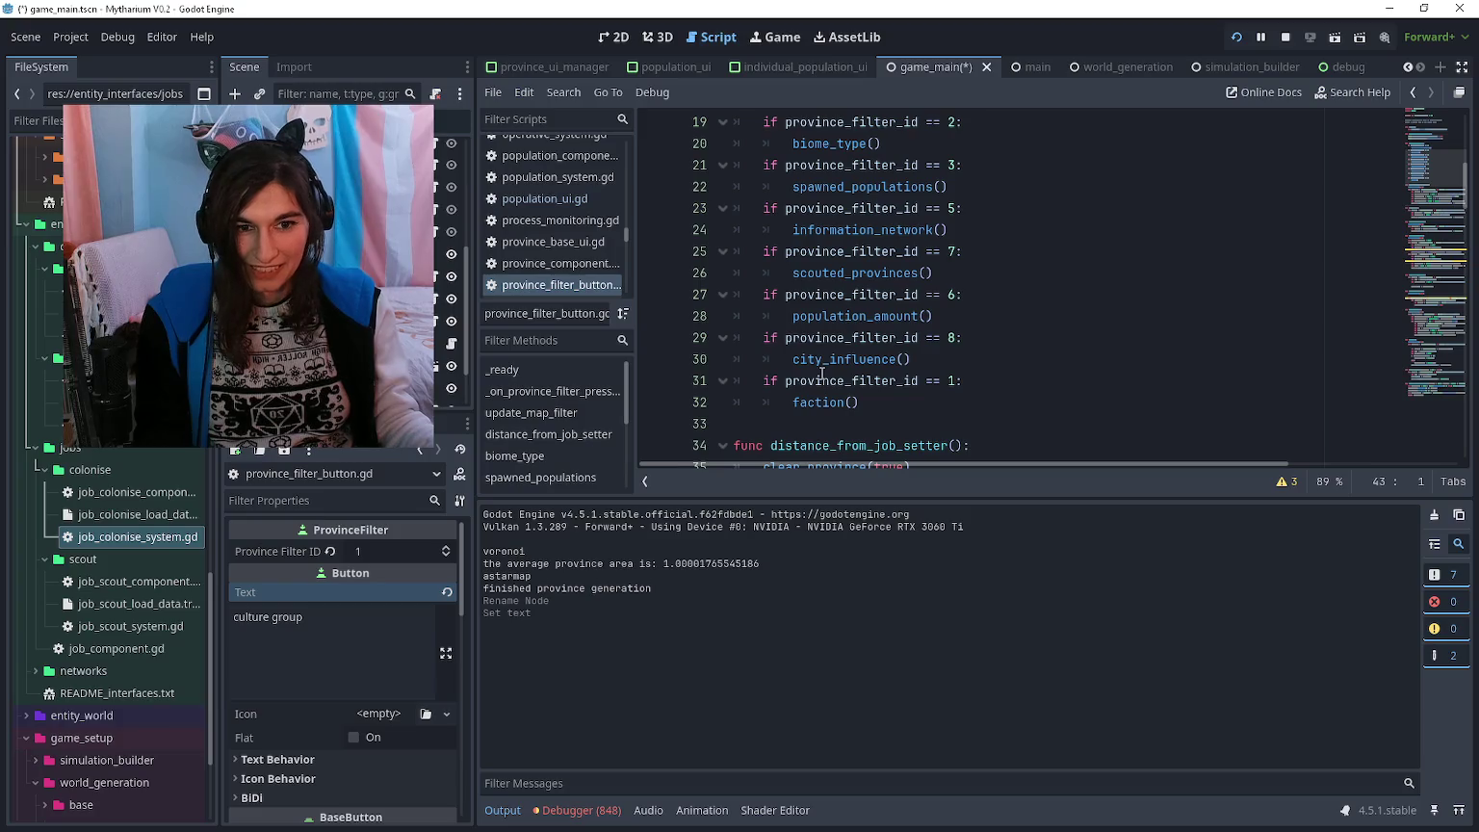
double_click(798, 402)
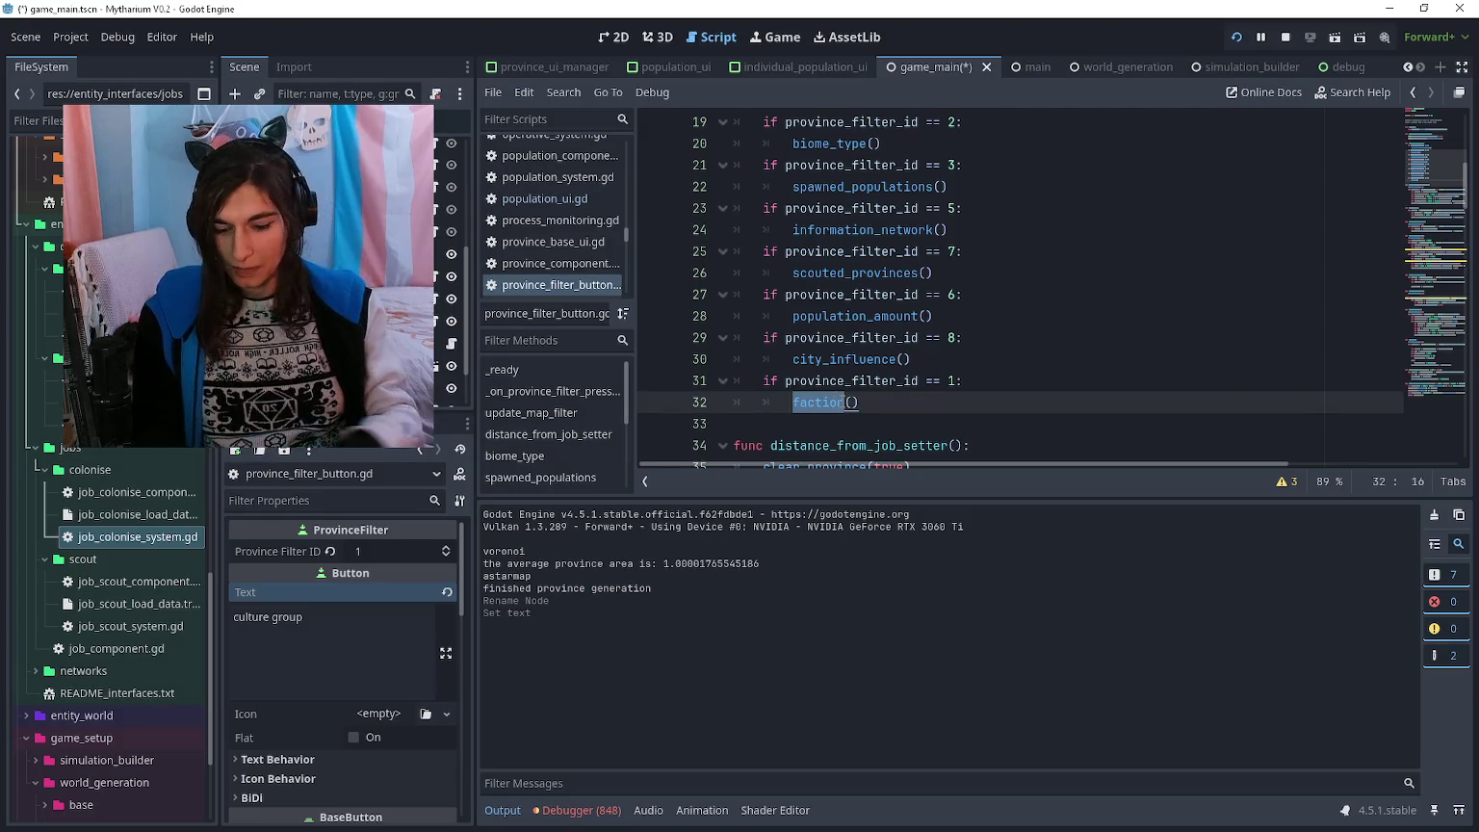
text(culture_group)
- Find the faction function with Ctrl+F and rename it to culture_group
key(ctrl+f)
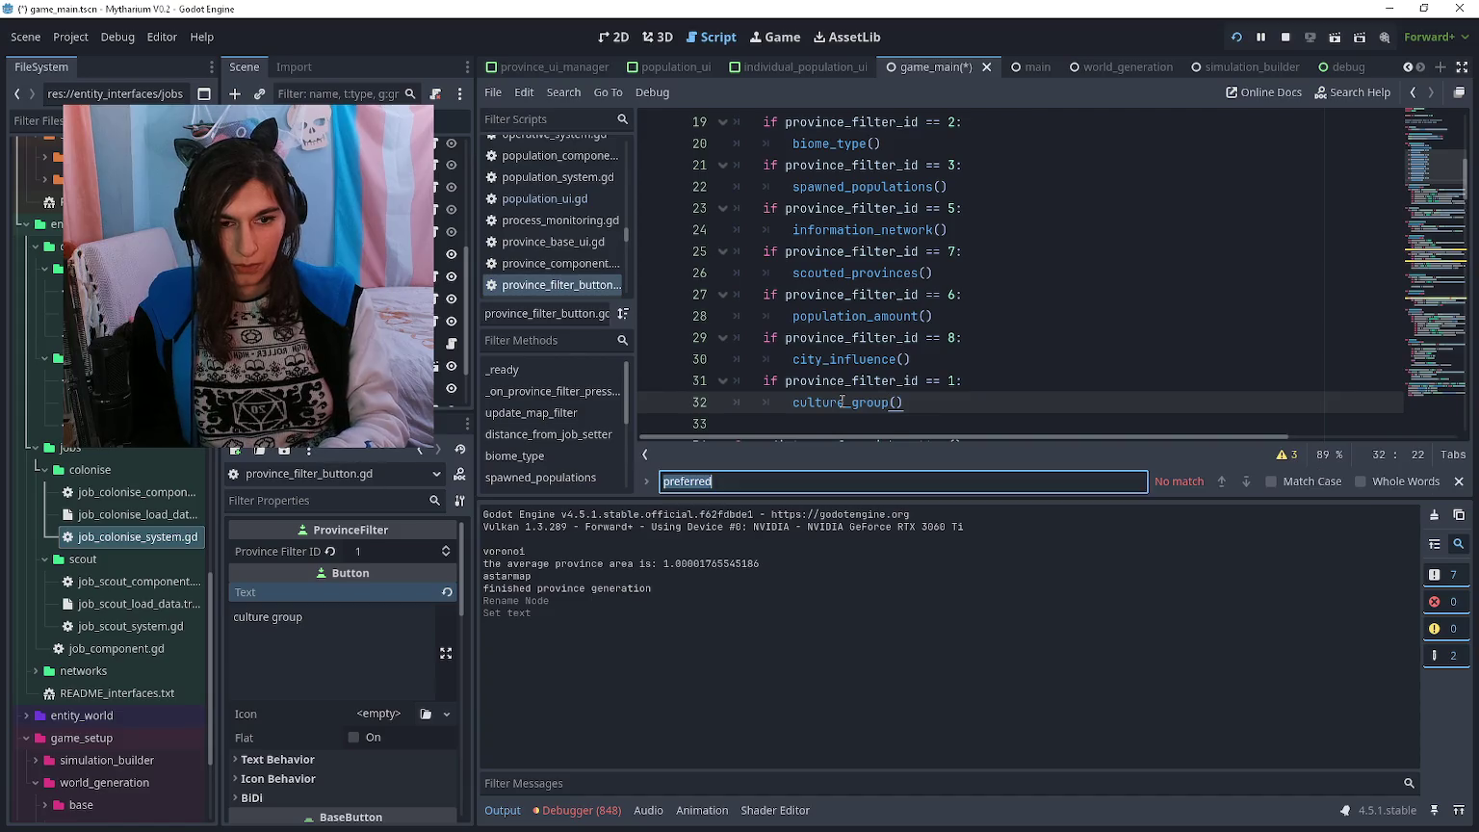
text(faction)
click(823, 272)
text(culture_group():)
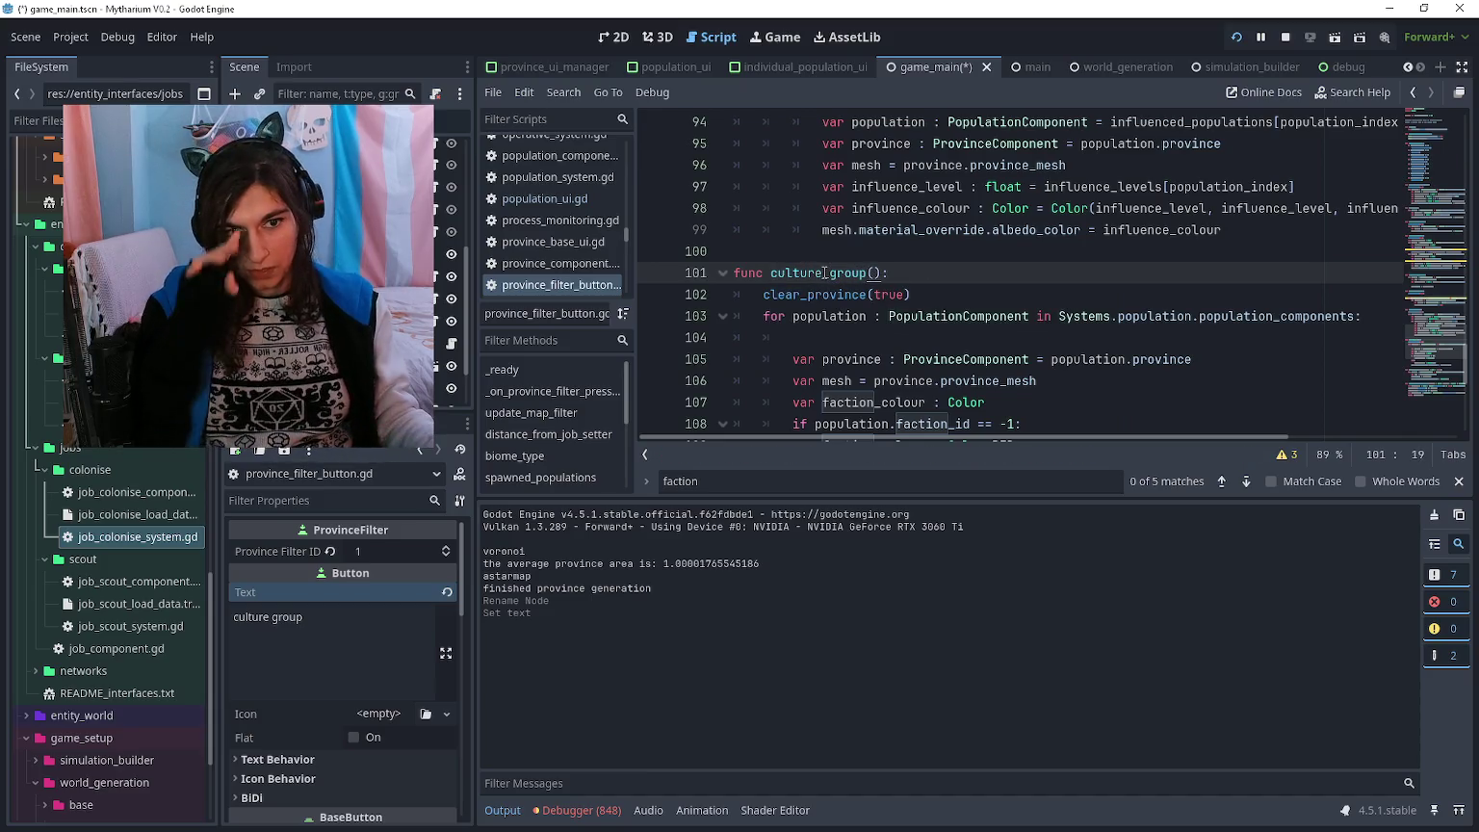
- Make the culture_group loop iterate over culture_population instead of population
scroll(823, 272, down, 2)
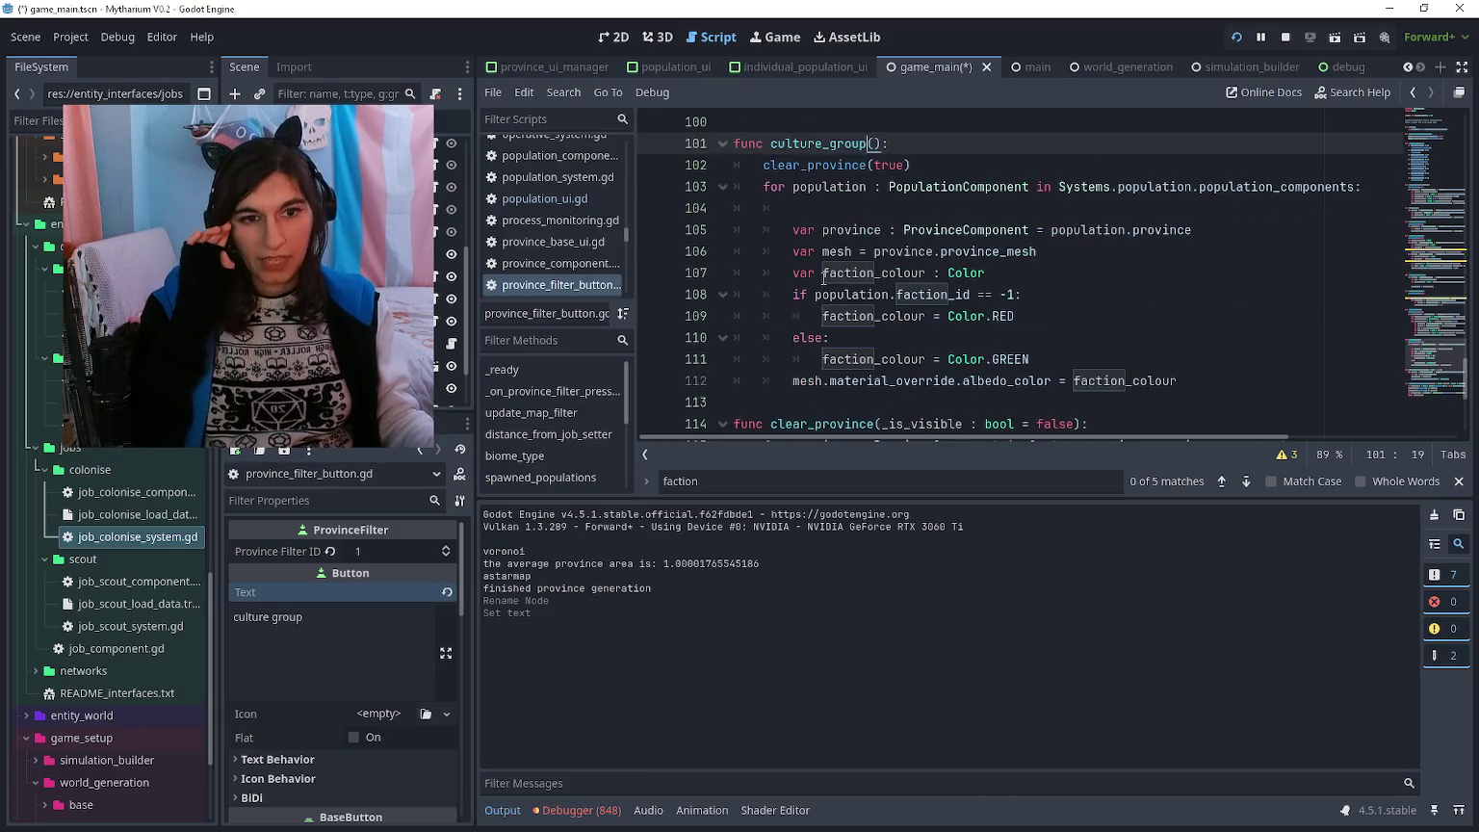
mouse_move(791, 191)
mouse_down()
mouse_move(1030, 359)
mouse_move(1176, 380)
mouse_up()
click(781, 187)
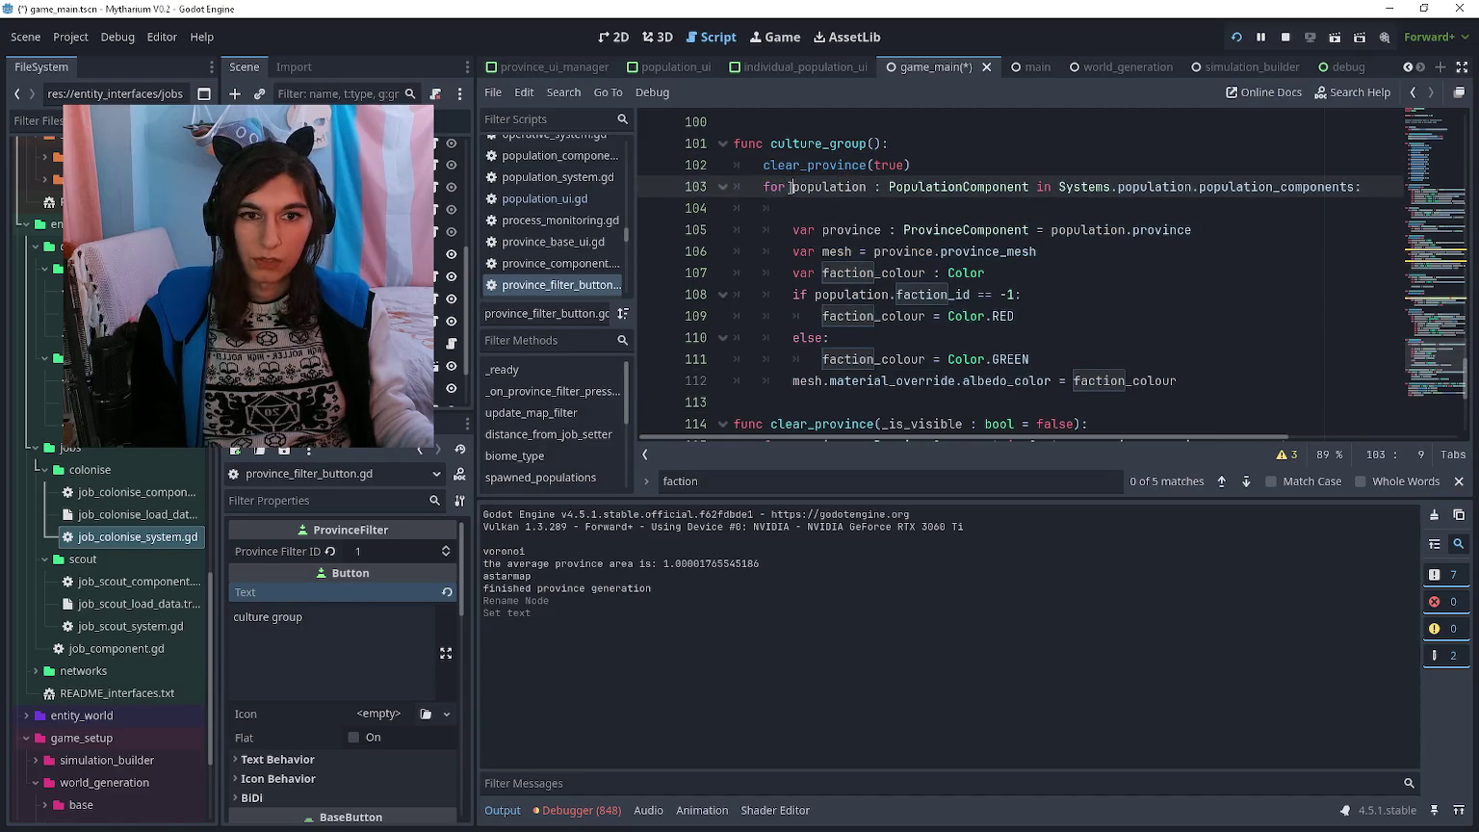
text(culture_)
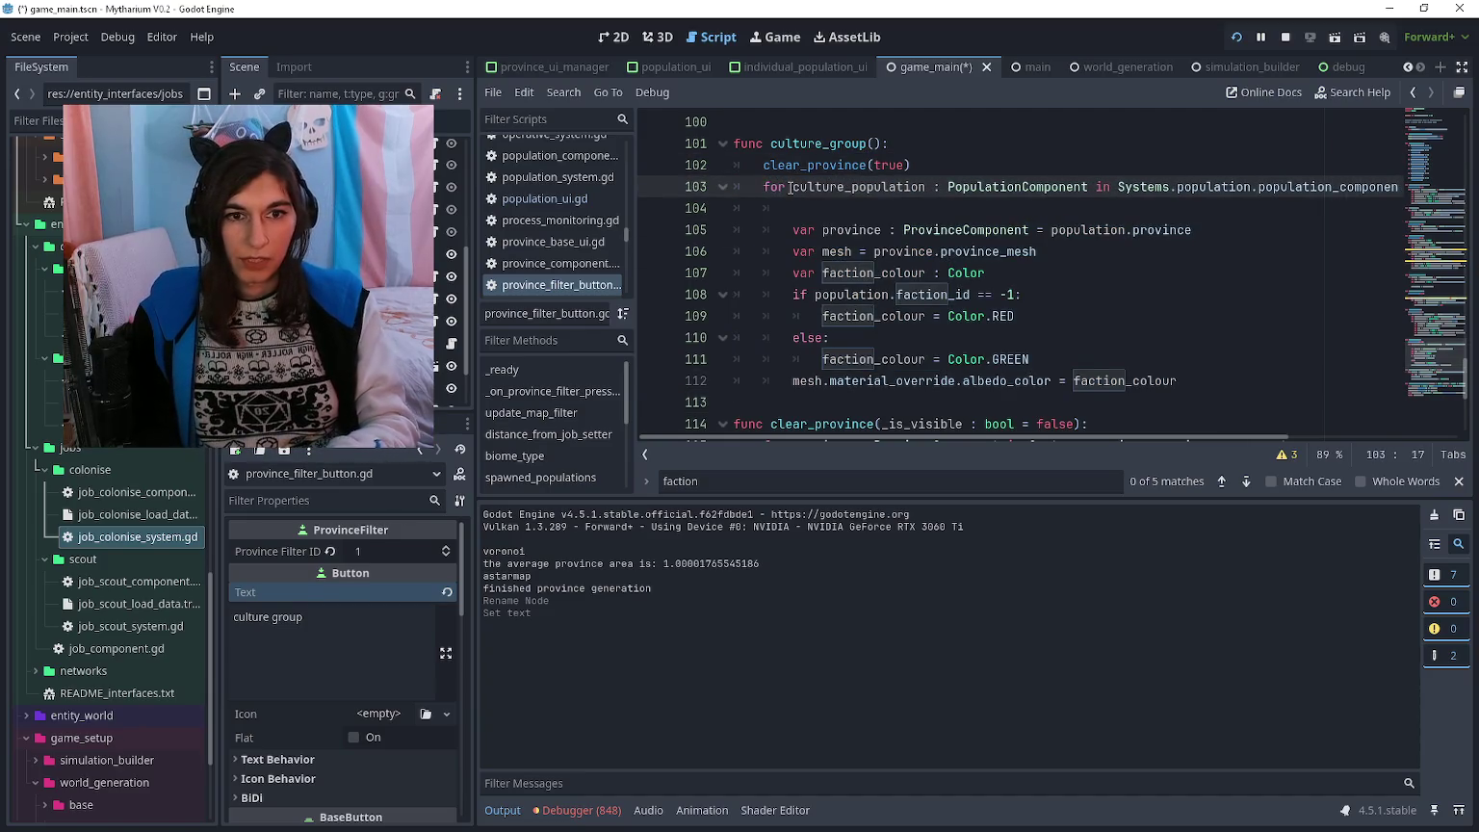
click(798, 206)
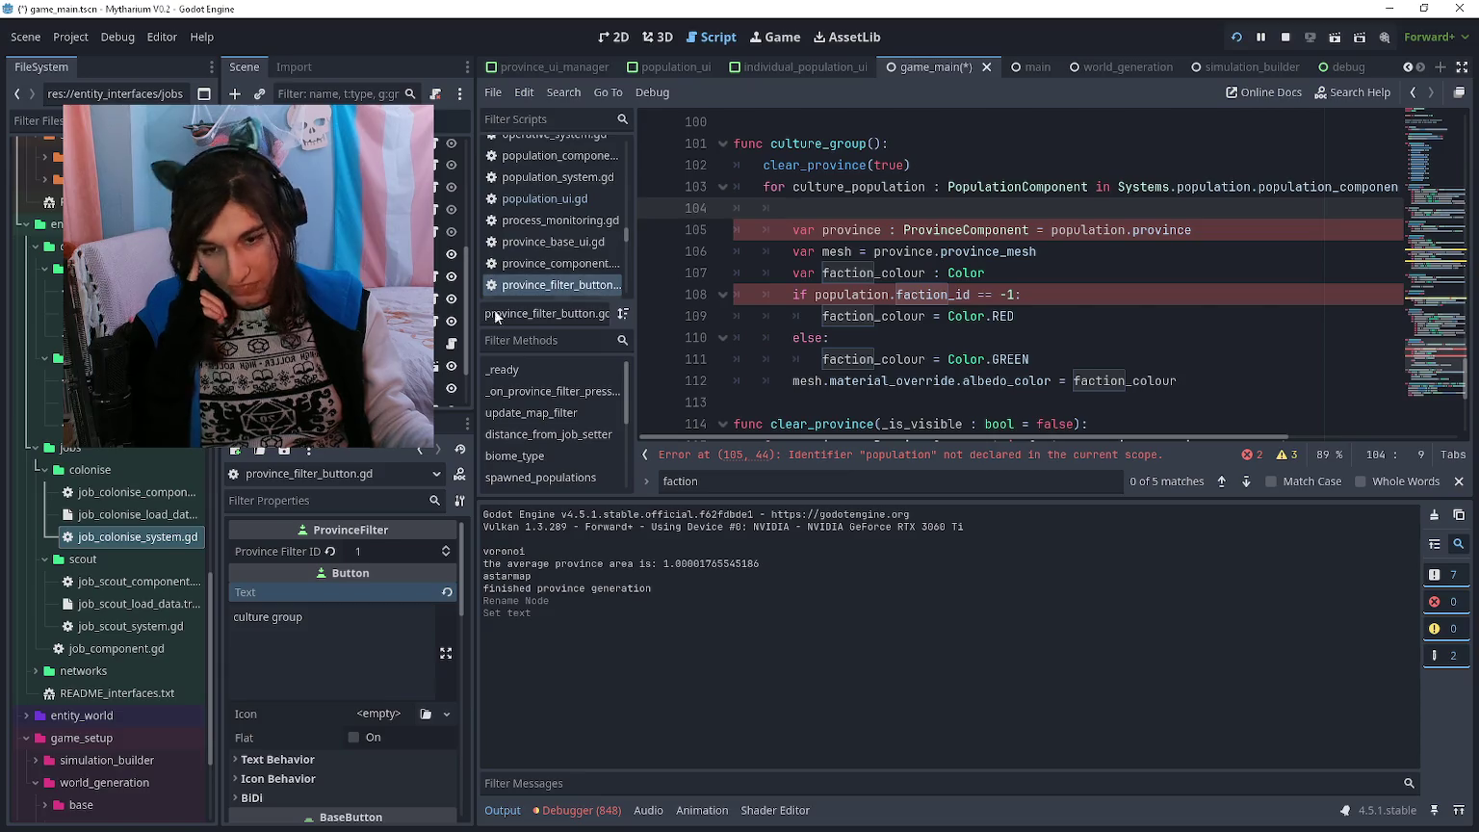
scroll(178, 501, down, 4)
scroll(178, 501, down, 1)
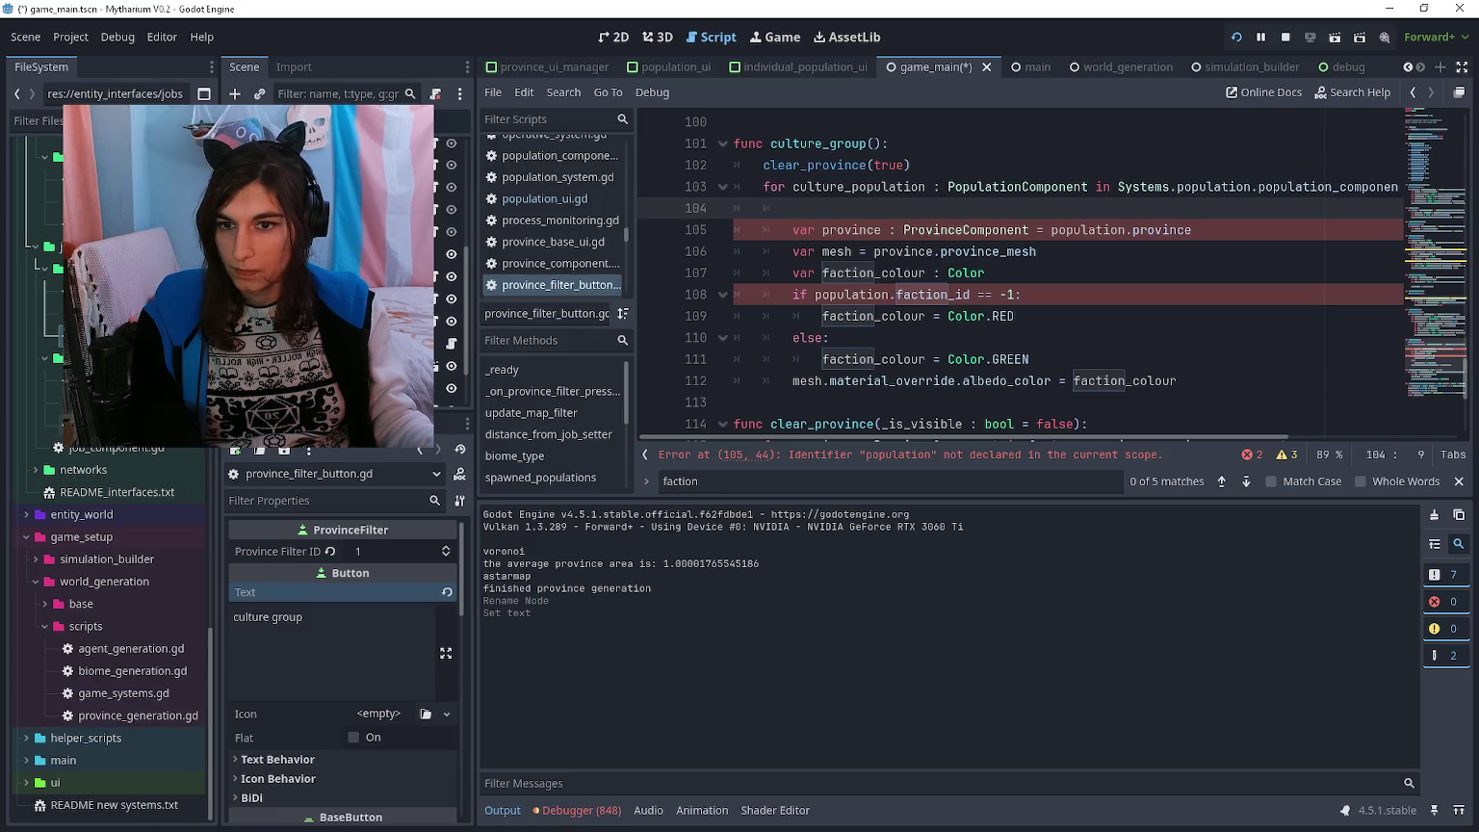
scroll(116, 578, up, 6)
double_click(120, 480)
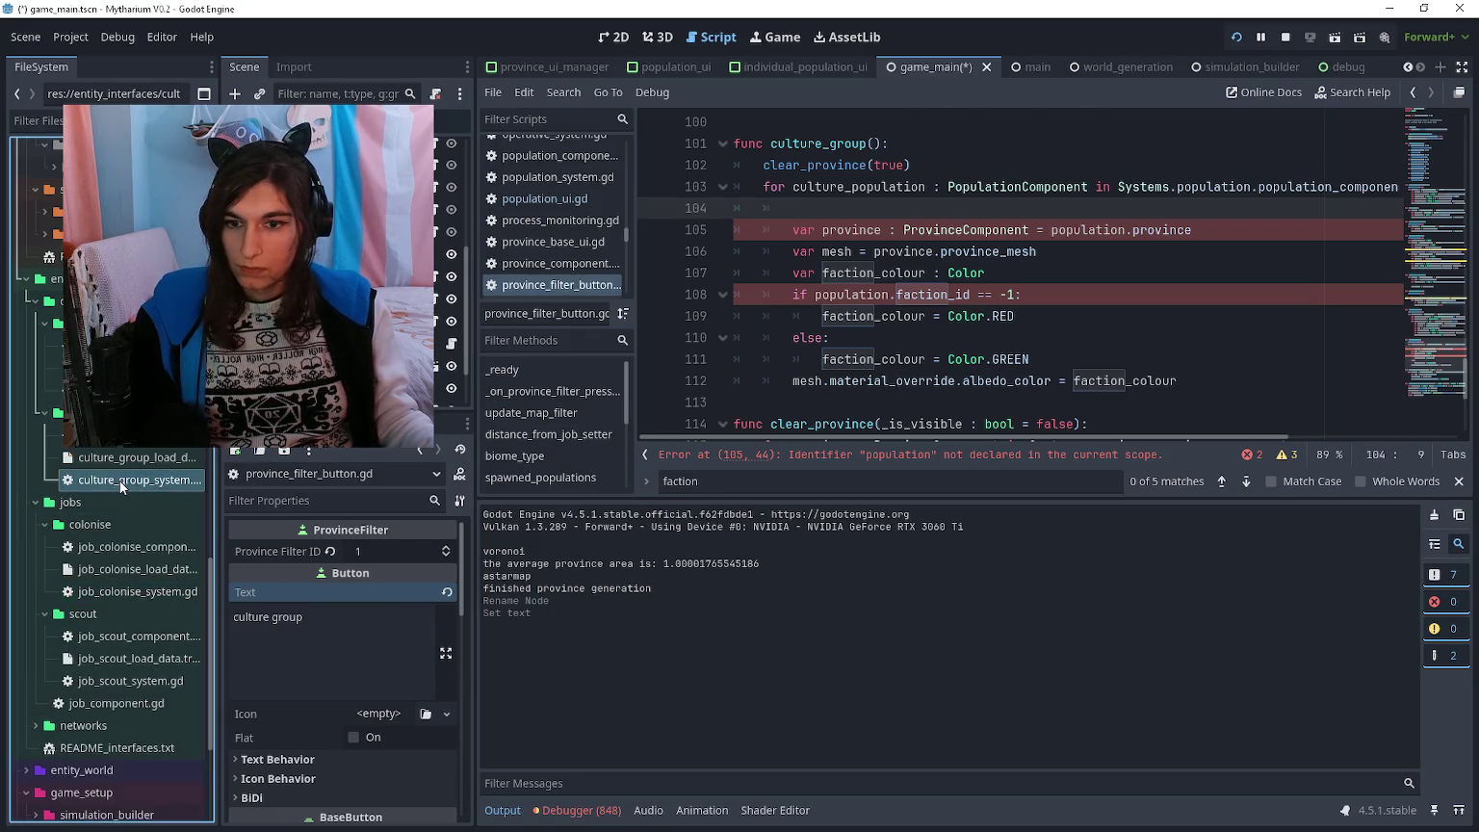
- Add a 'var culture_colour : Color' member to culture_group_component.gd
double_click(134, 435)
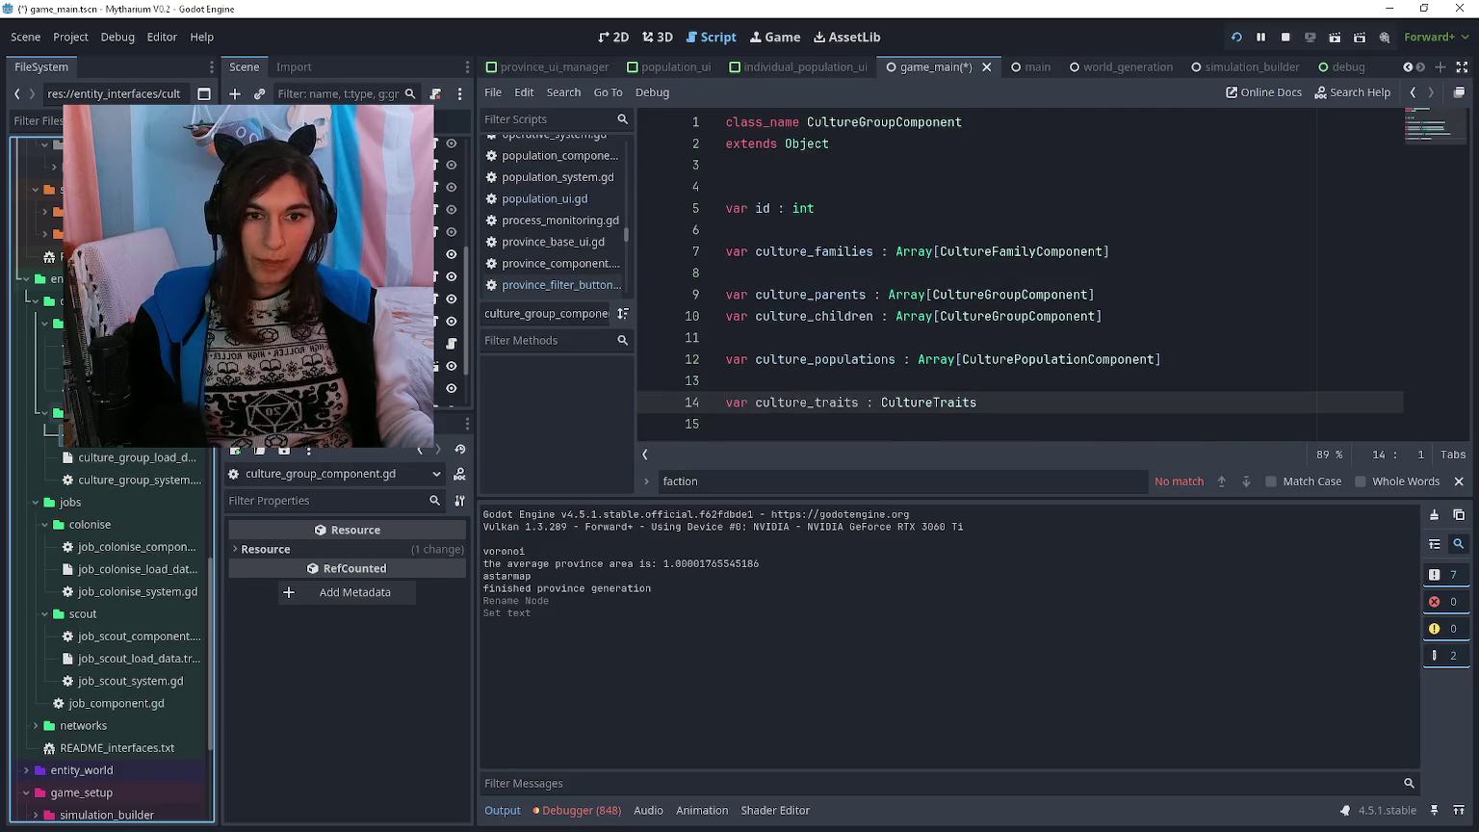
key(Return)
key(Return)
text(var)
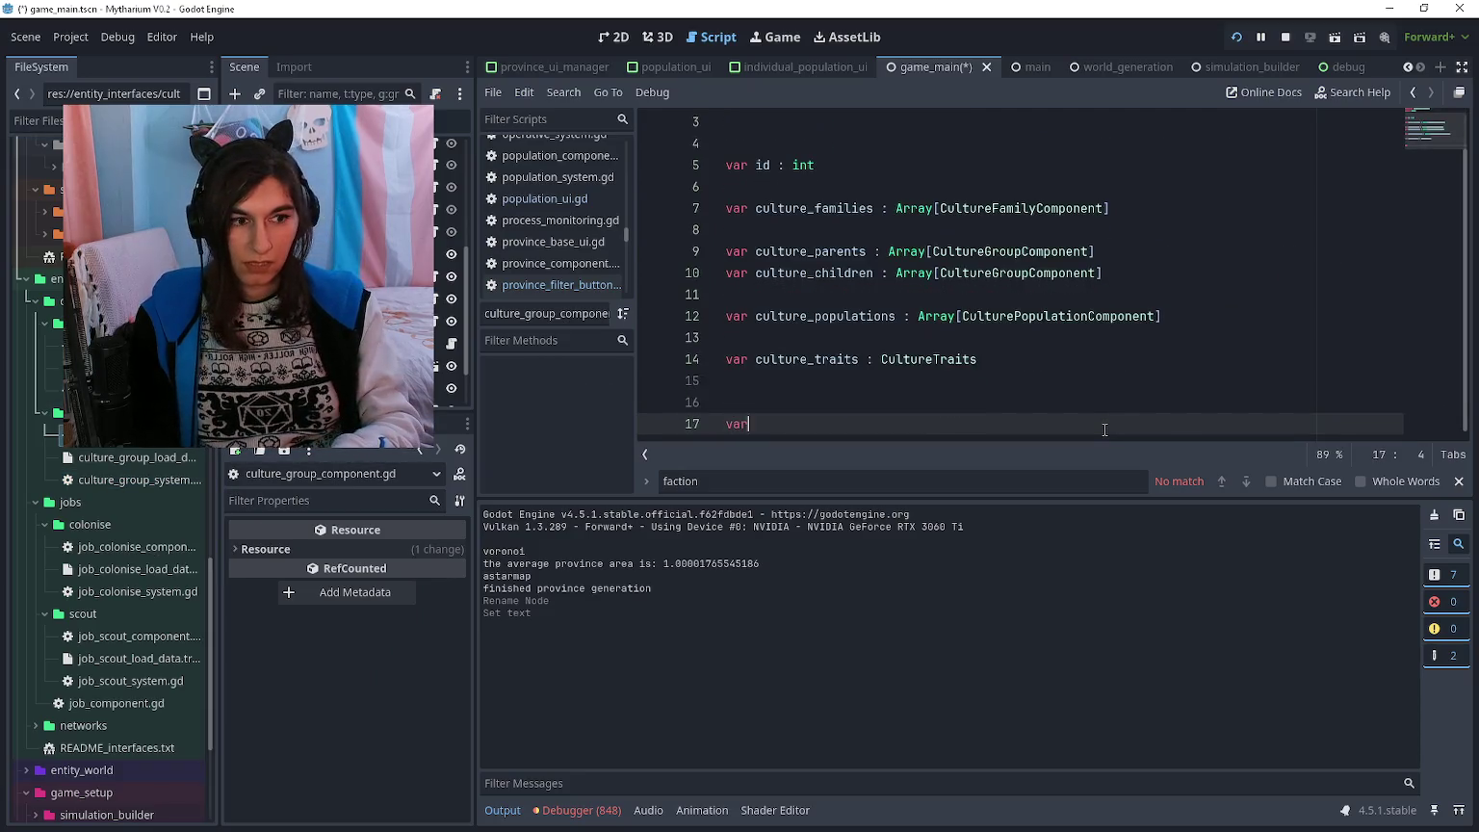
text( culture_col)
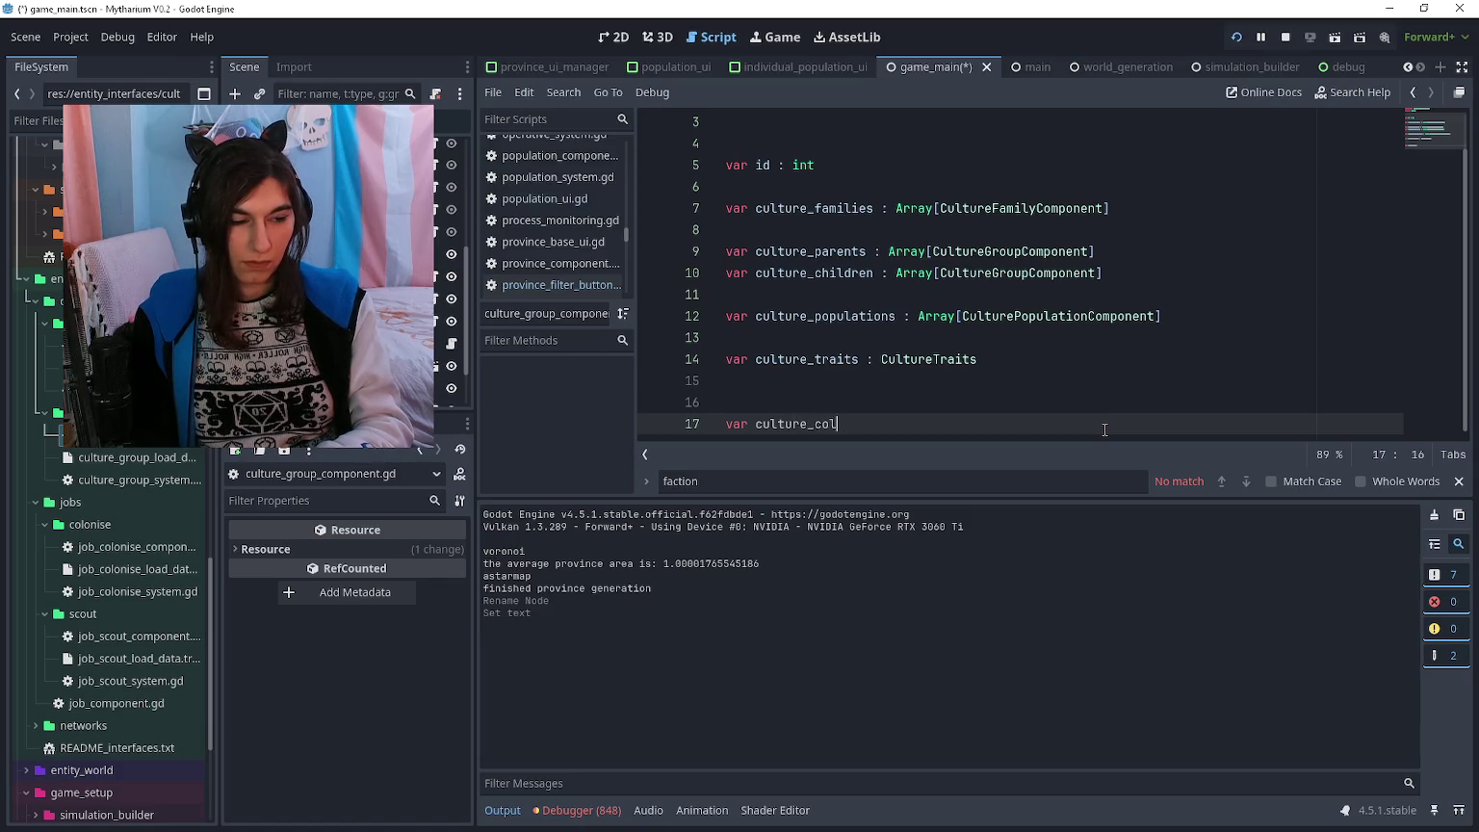
text(our : Colo)
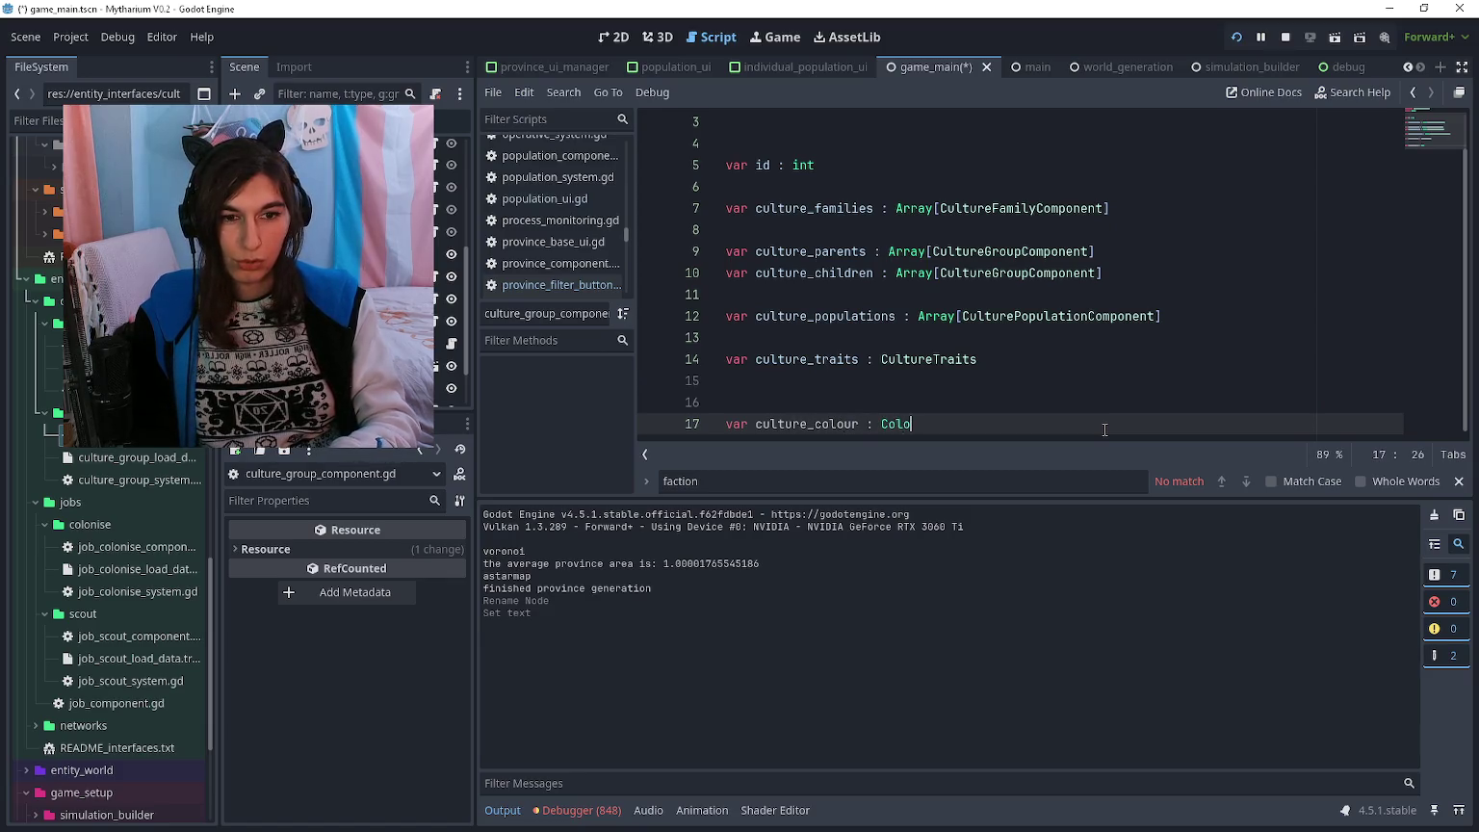
key(Return)
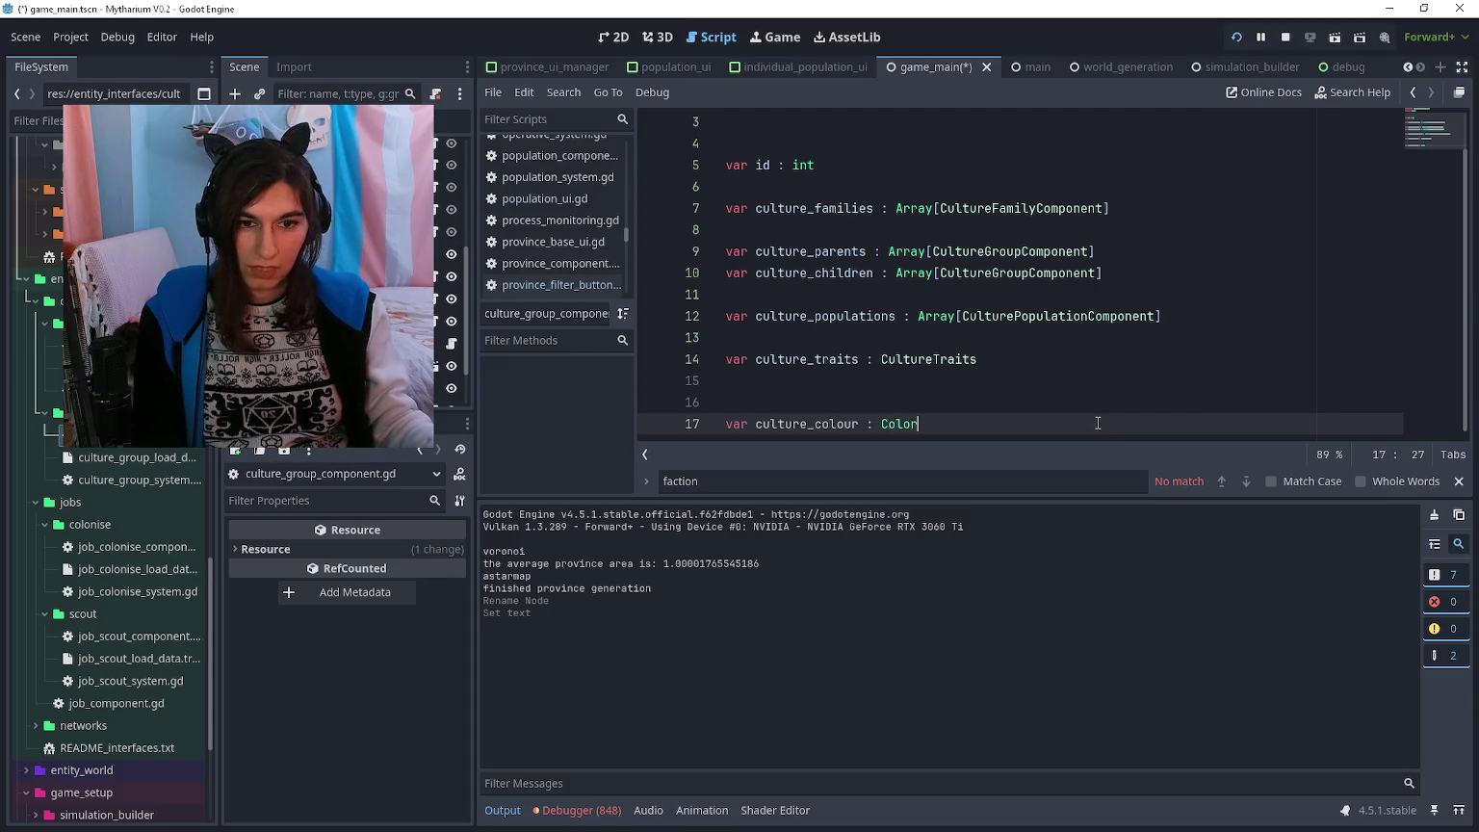
- Back in culture_group_system.gd, add blank lines after the initialiser's id assignment
key(alt+Left)
click(139, 479)
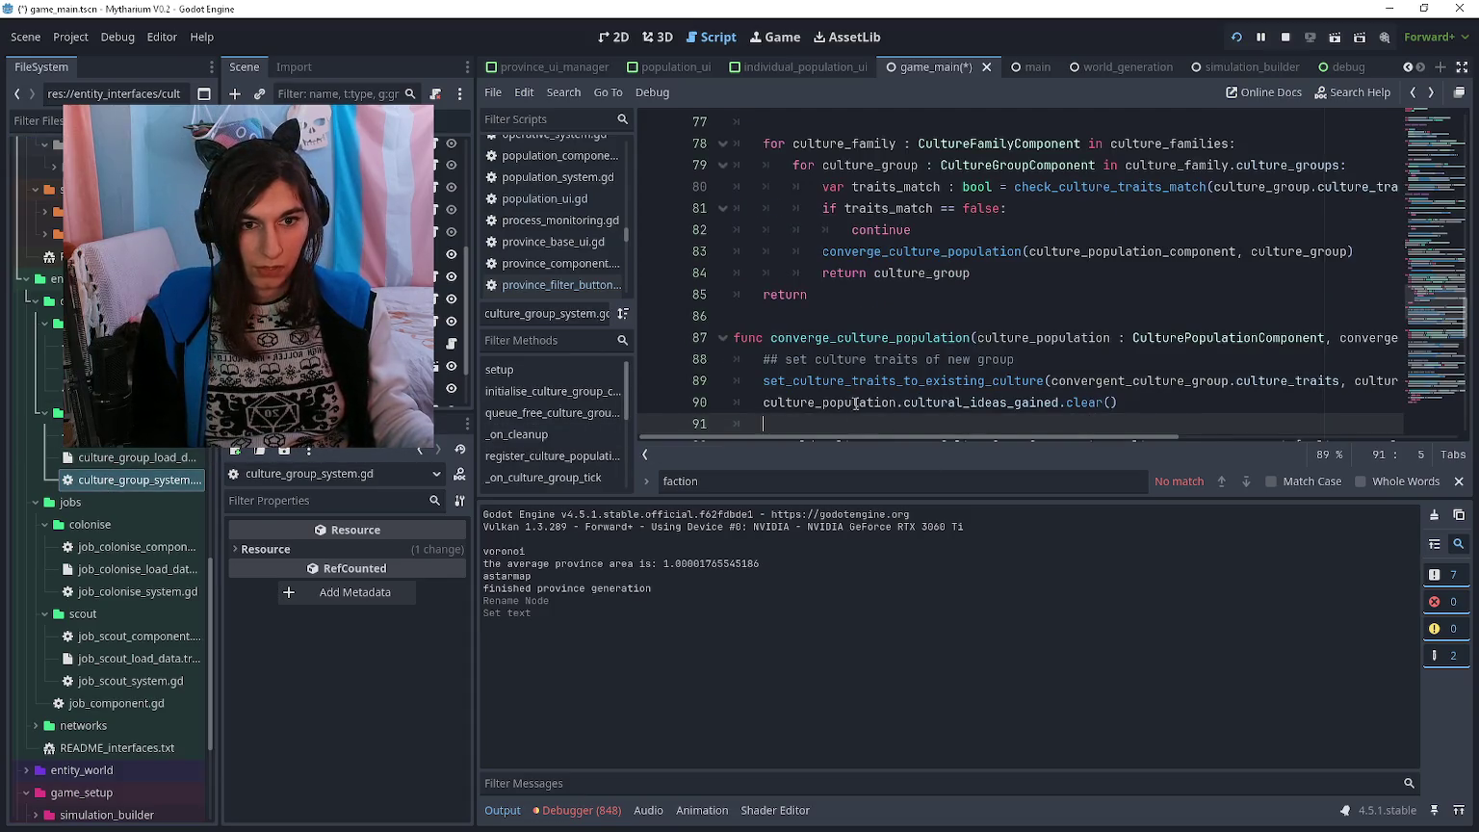
scroll(926, 317, up, 3)
scroll(926, 317, up, 17)
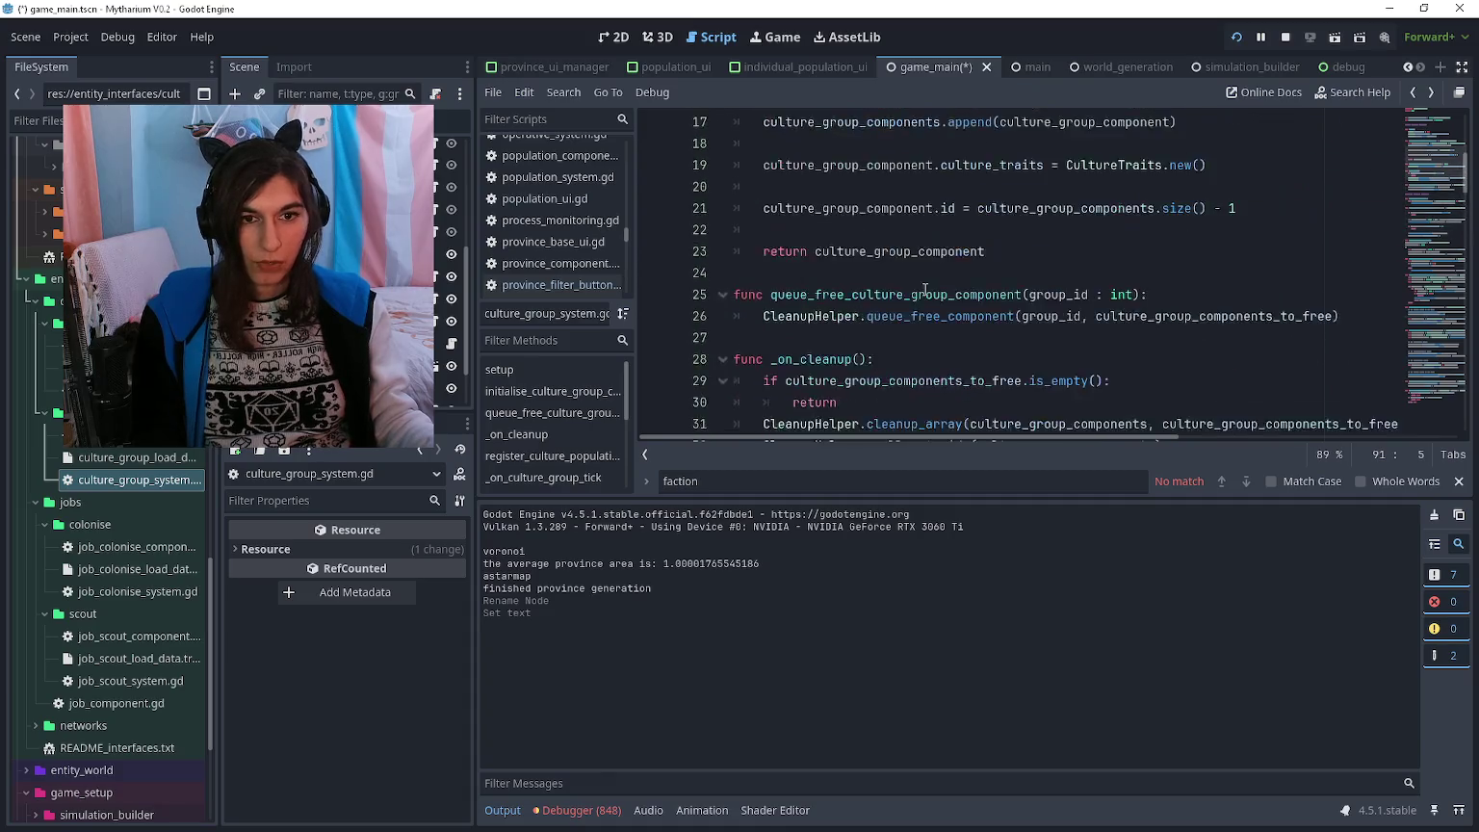
scroll(926, 308, down, 2)
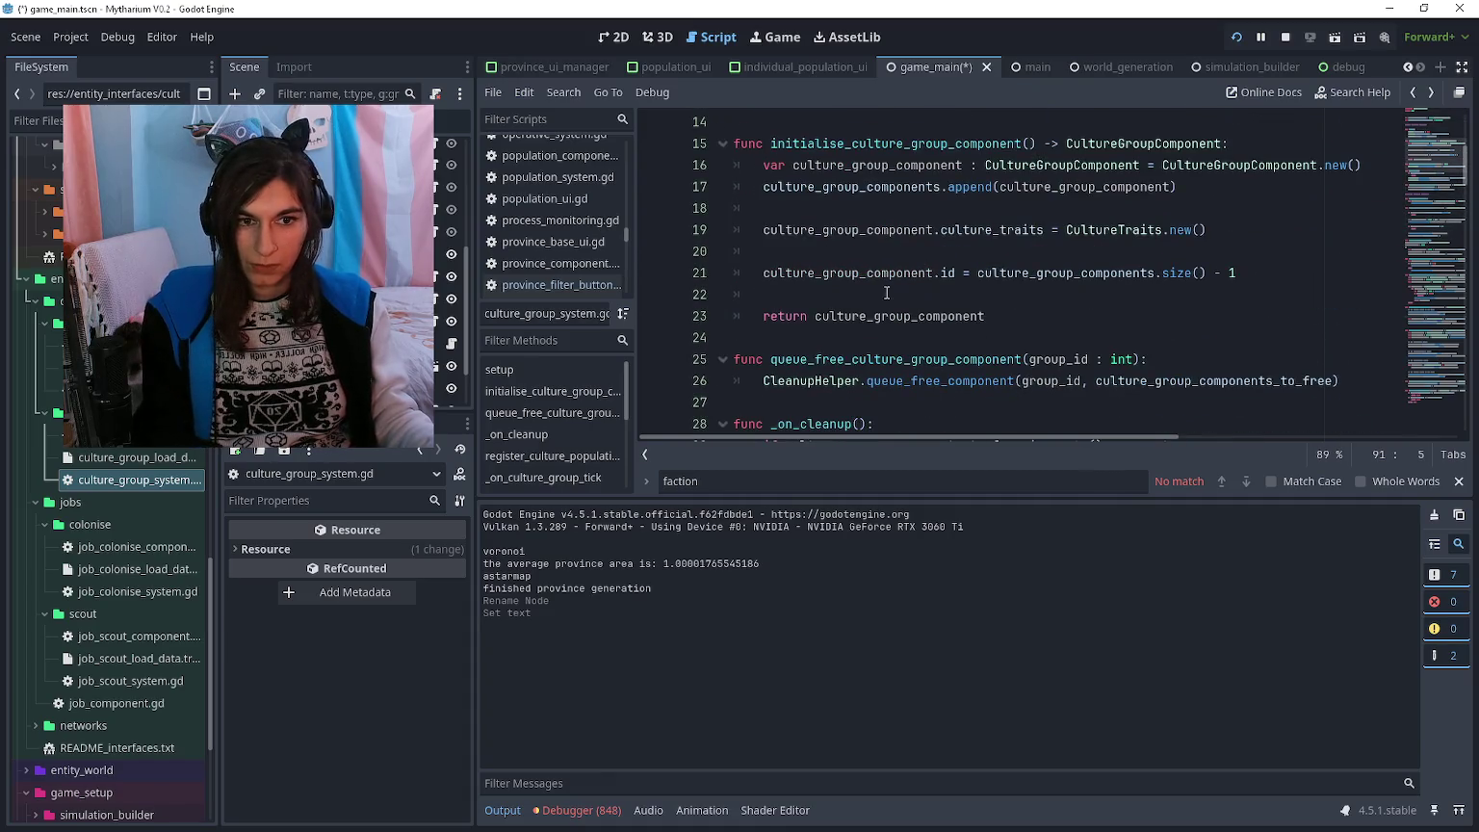
click(849, 294)
key(Return)
key(Return)
click(840, 308)
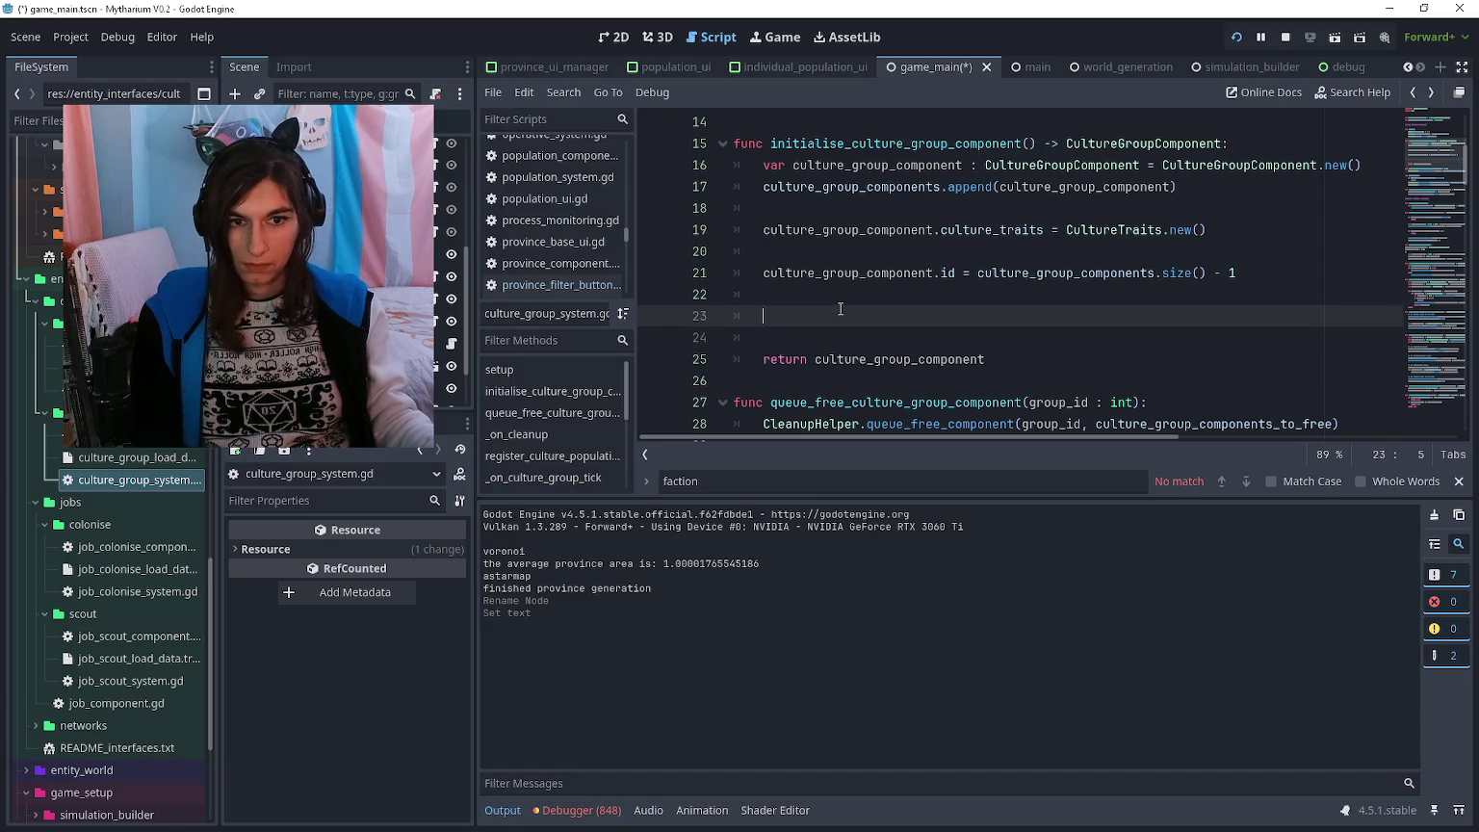
- Add the comment '##TEMP until culture/faction colours are real' to the initialiser
text(##TEMP)
key(Return)
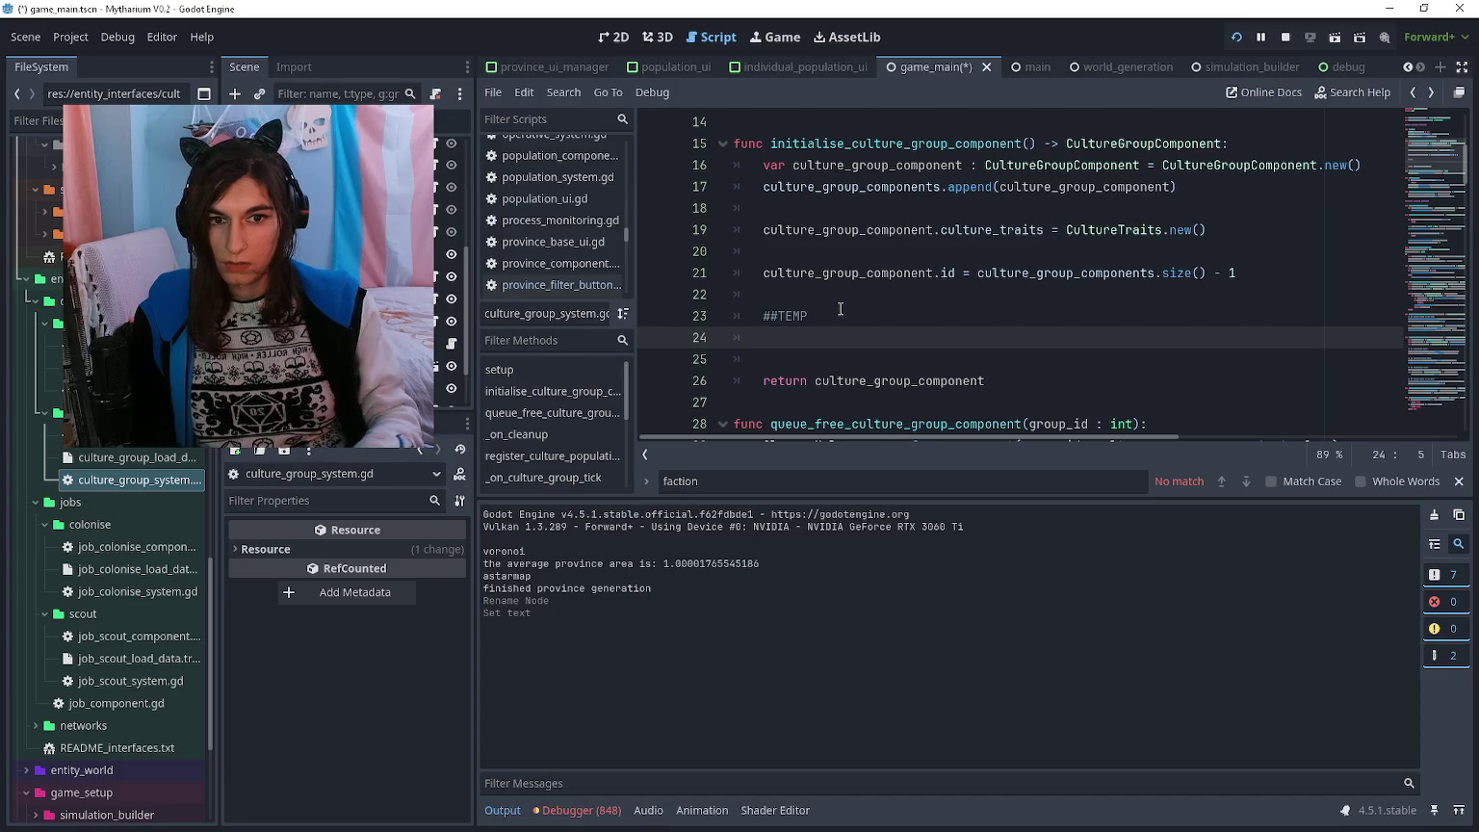
click(839, 309)
text(tion colours are real)
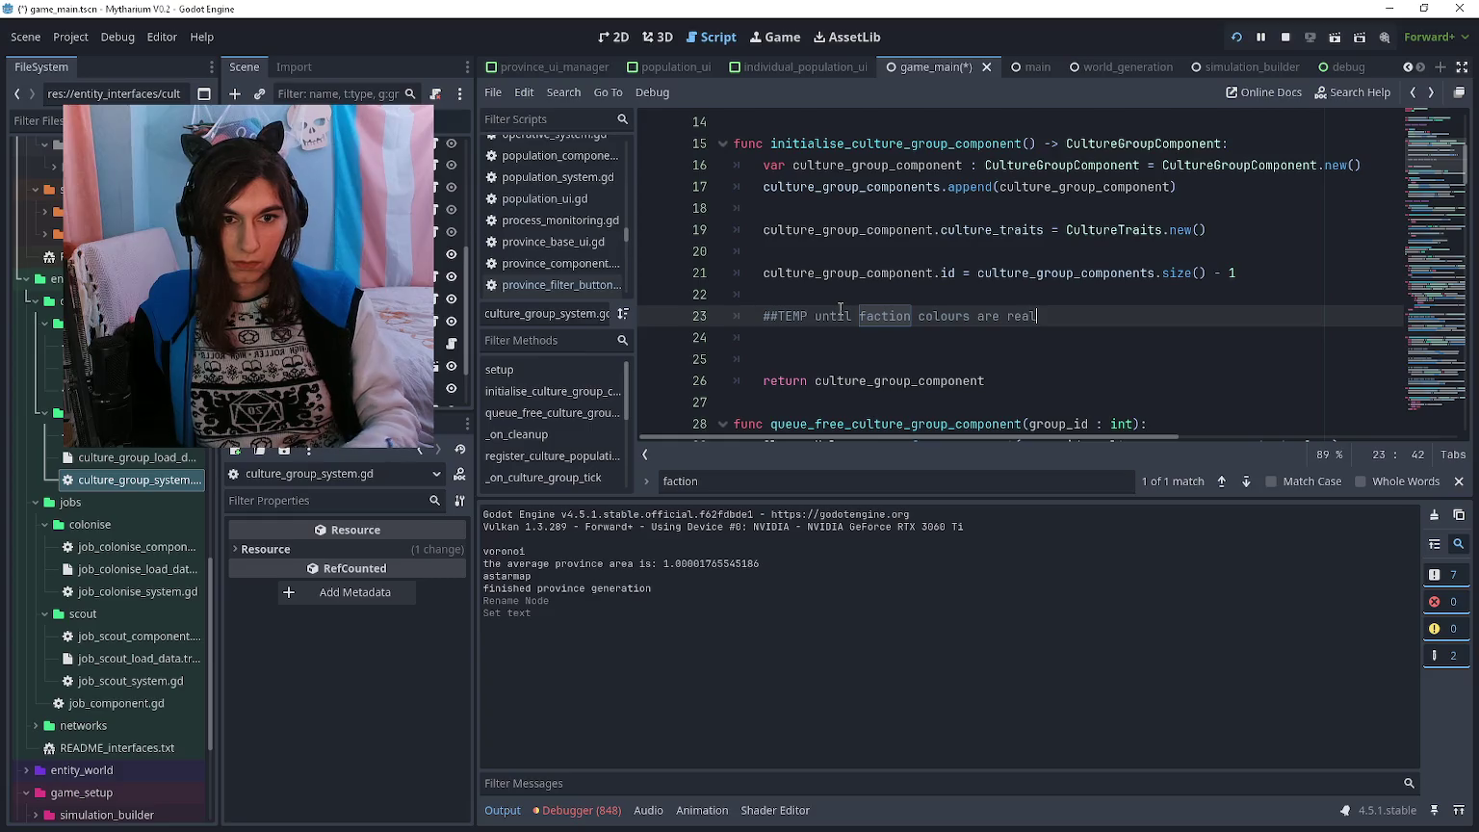
key(ctrl+shift+Left)
text(culture/fac)
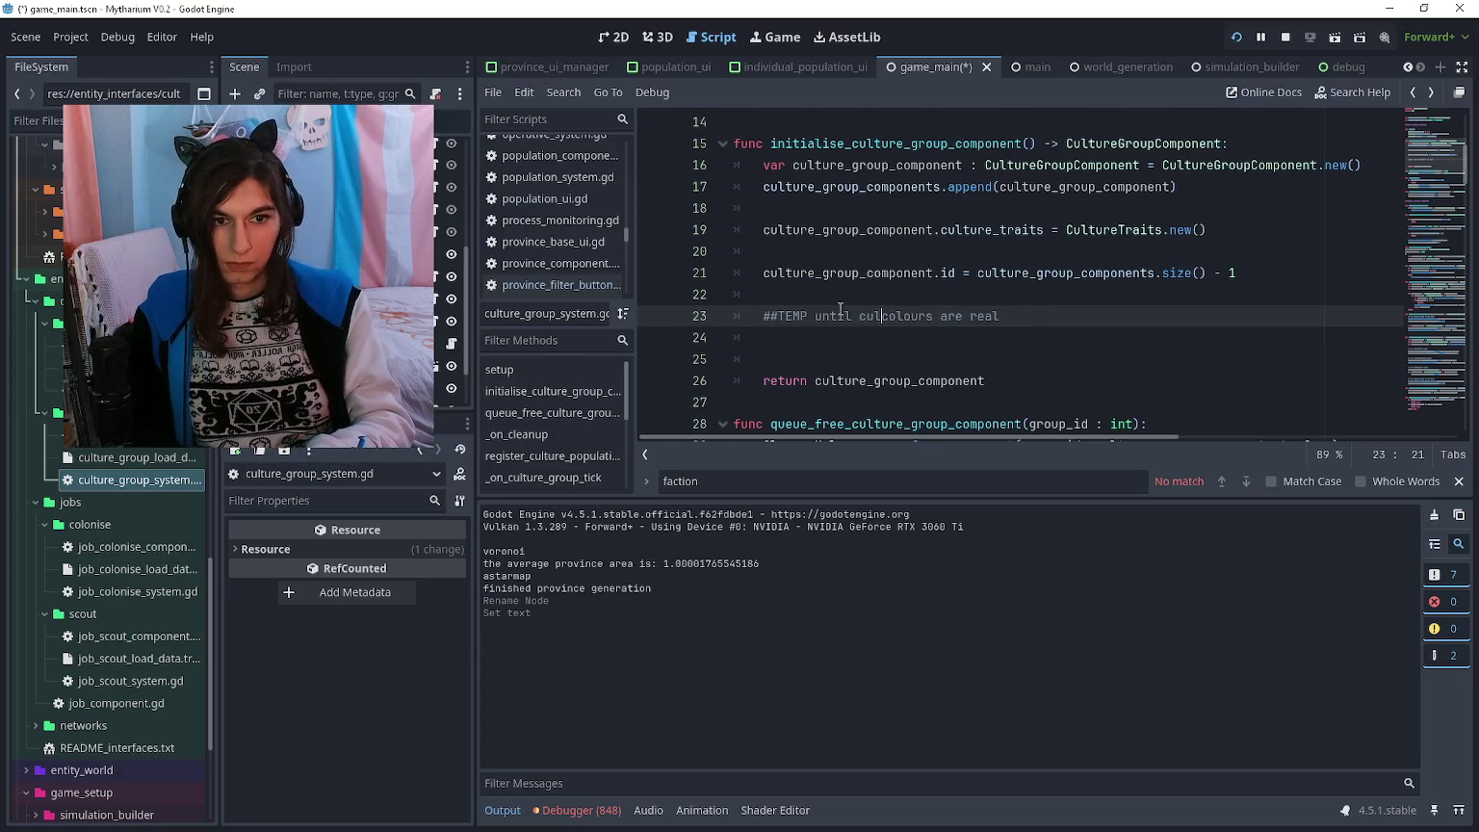
text(tion)
key(Down)
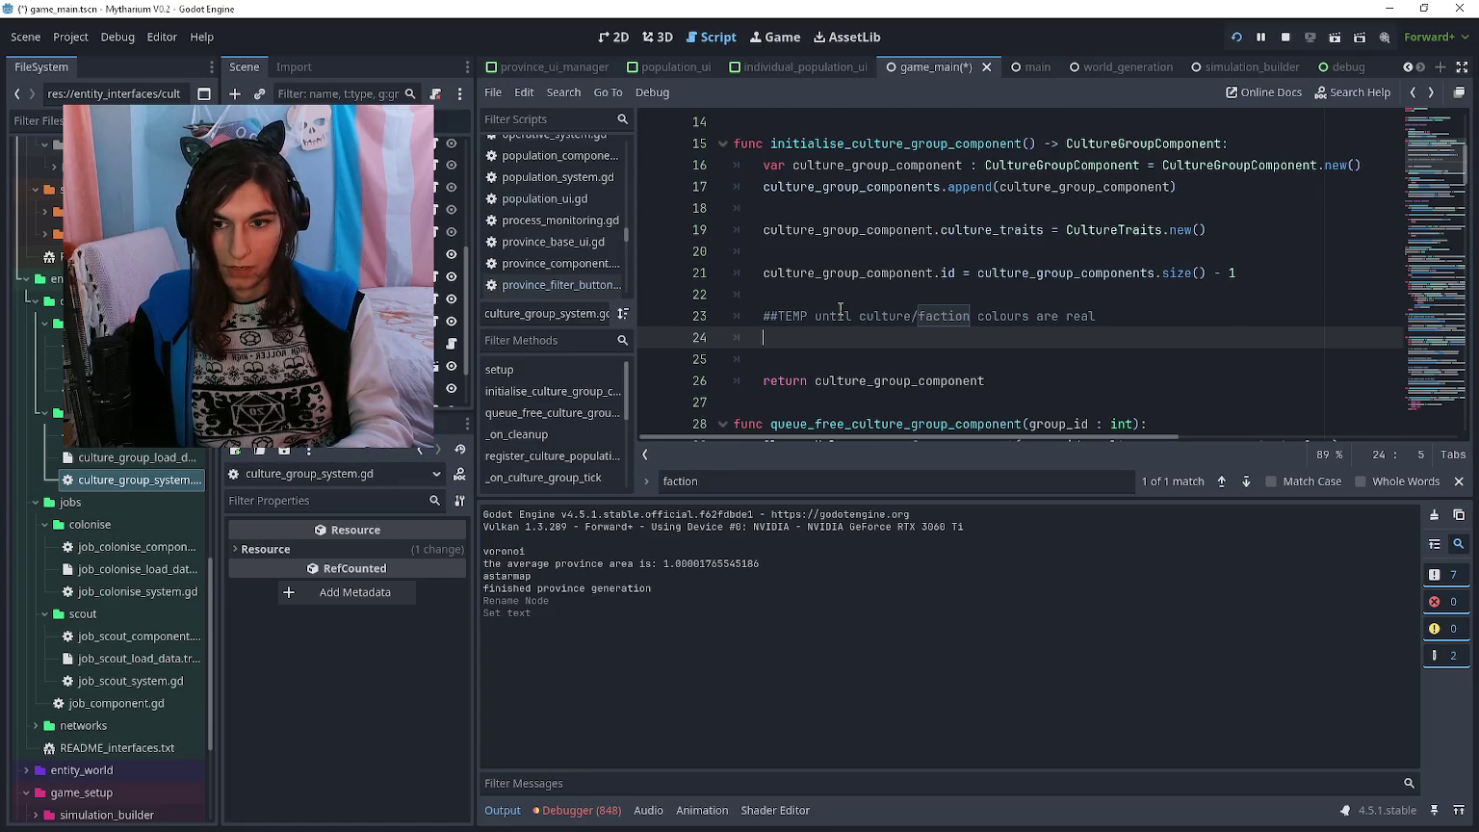
- Begin a culture_group_component.culture_colour assignment below the comment, checking the component's variable
text(culture)
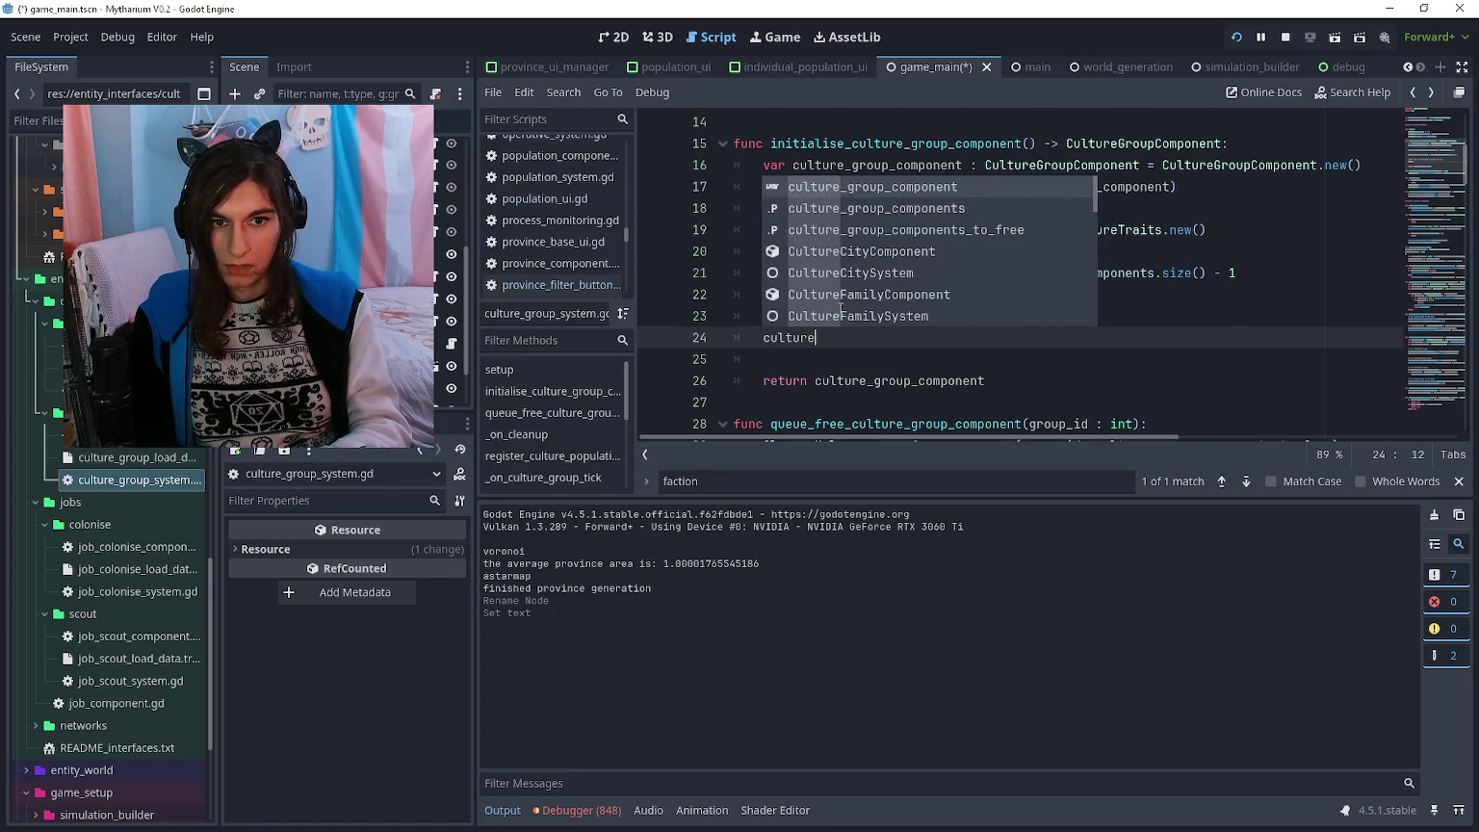
key(Return)
text(.cu)
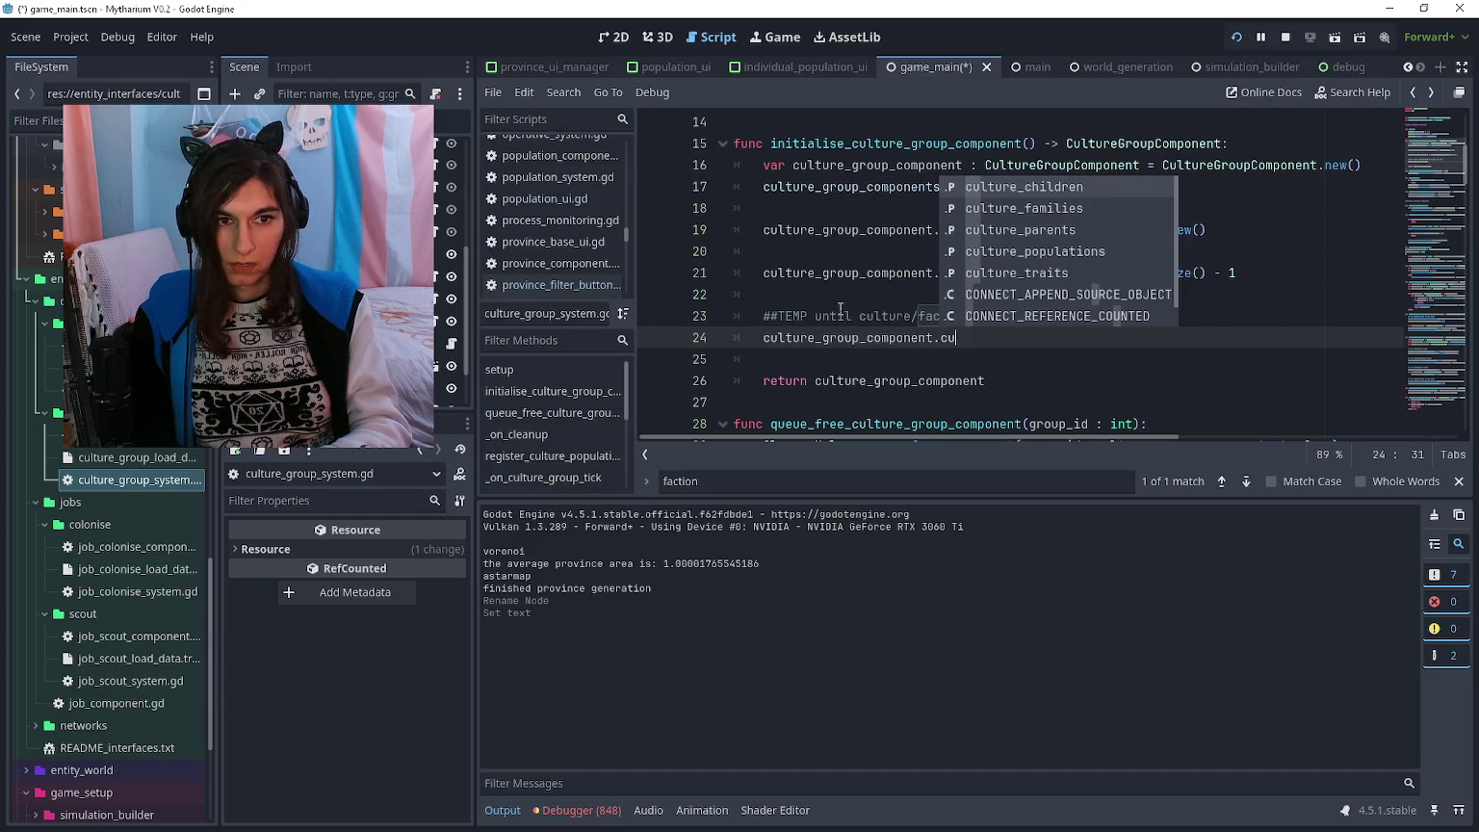
key(BackSpace)
text(olo)
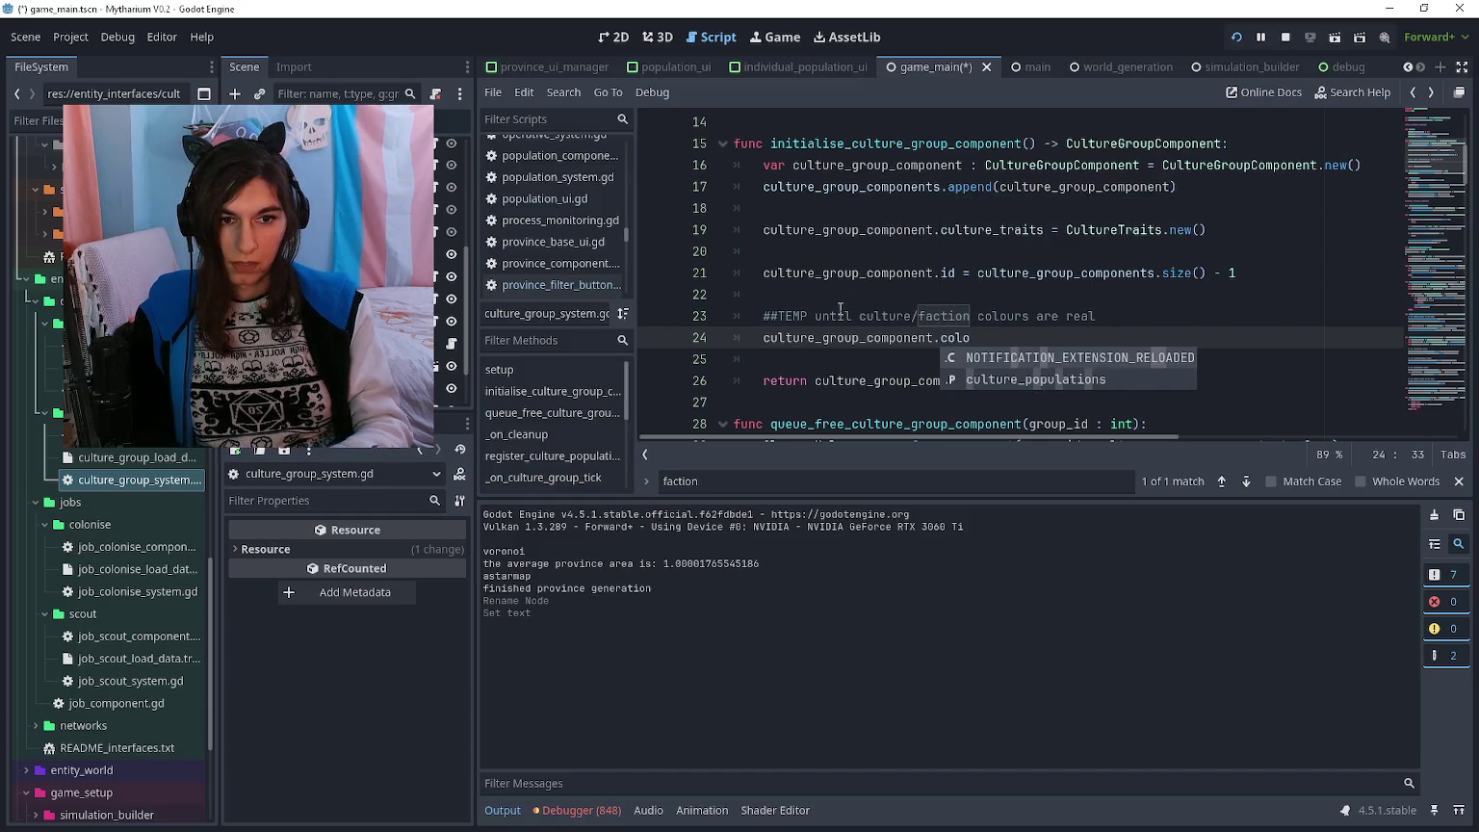
ctrl+click(1059, 166)
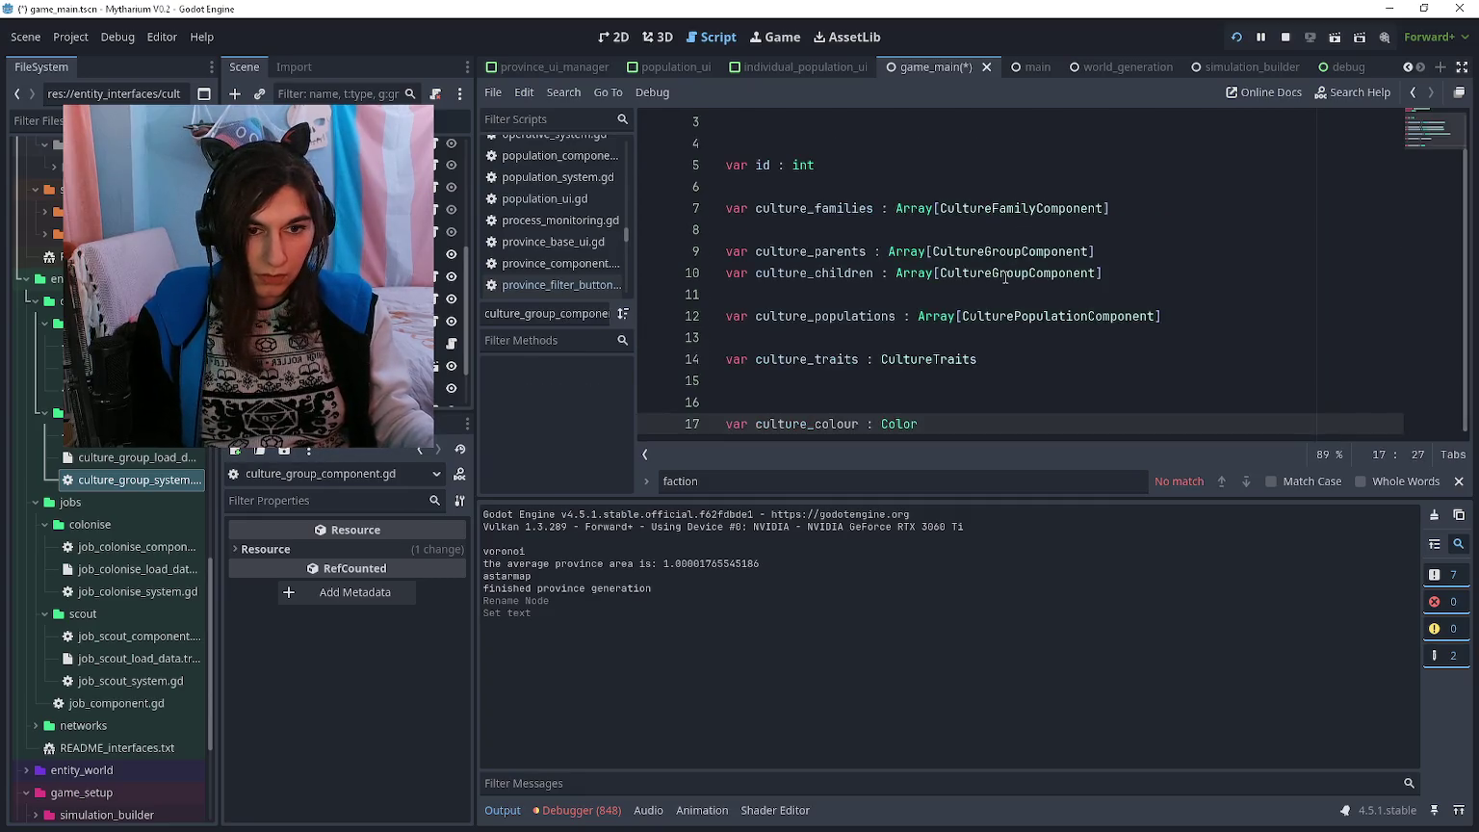
click(979, 398)
key(alt+Left)
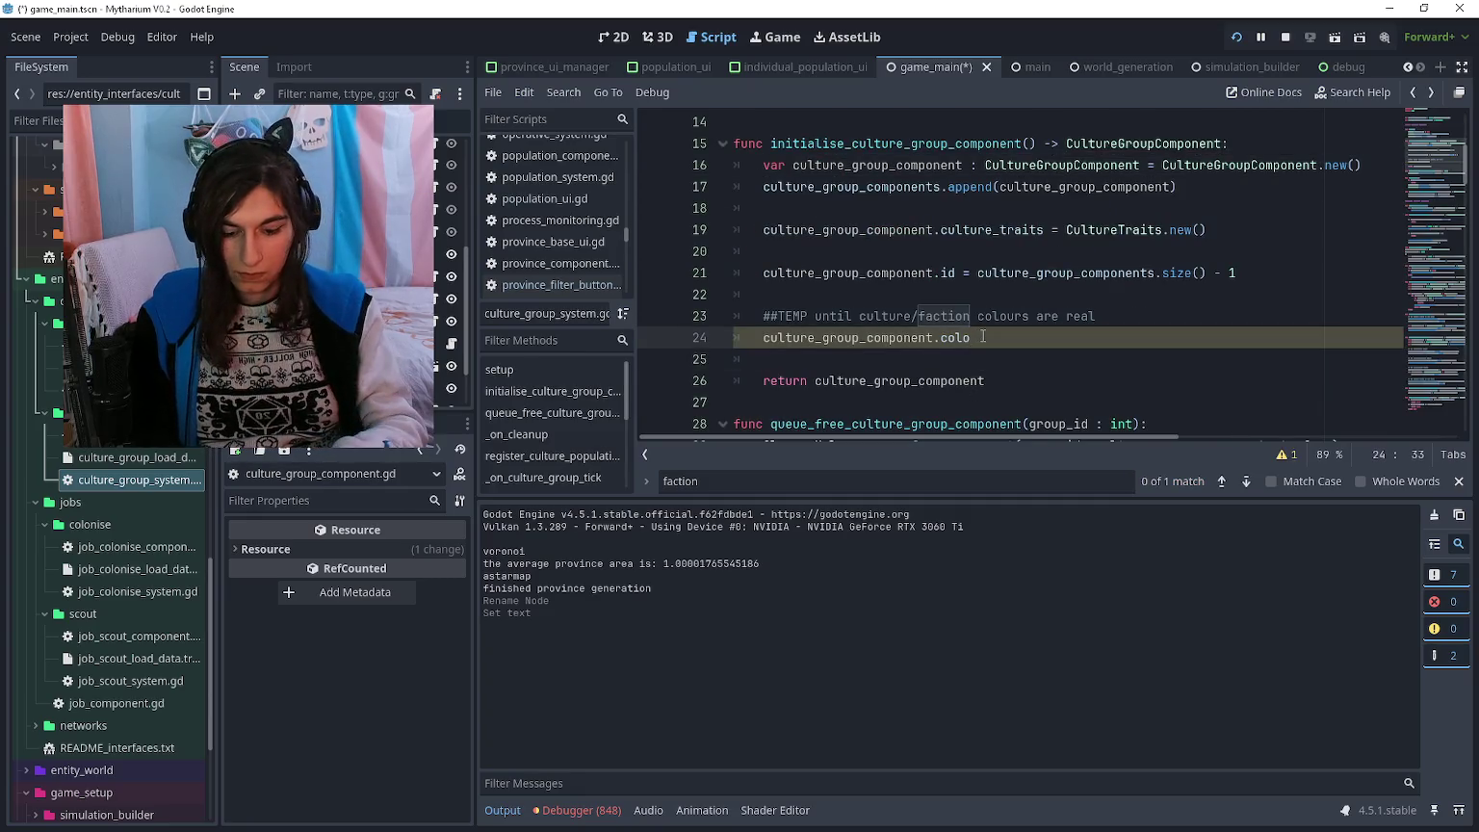
key(alt+Right)
- Save, then set culture_colour = Color(randf(), randf(), randf(), 1.0) for new culture groups
key(ctrl+s)
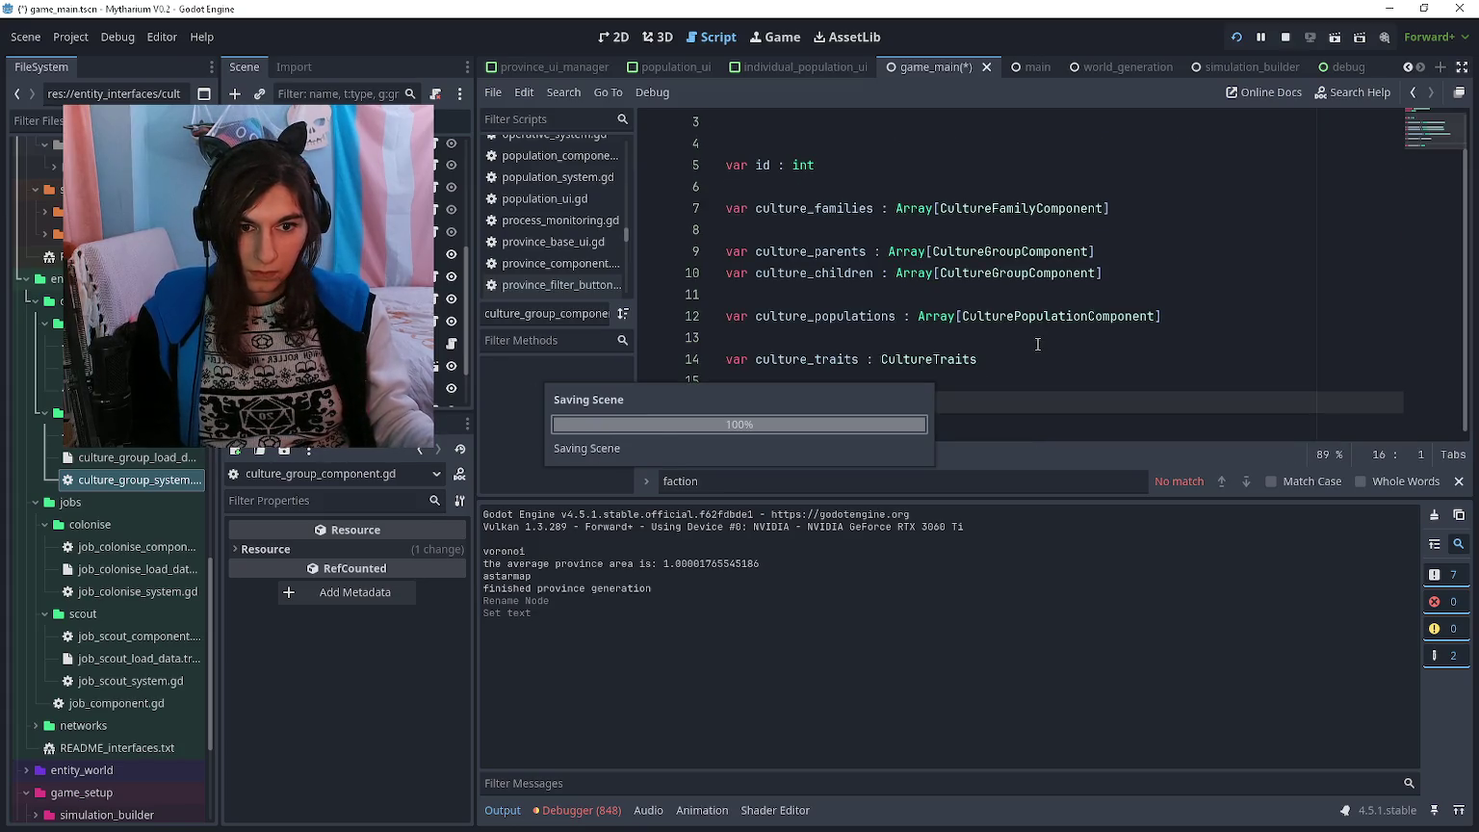
key(alt+Left)
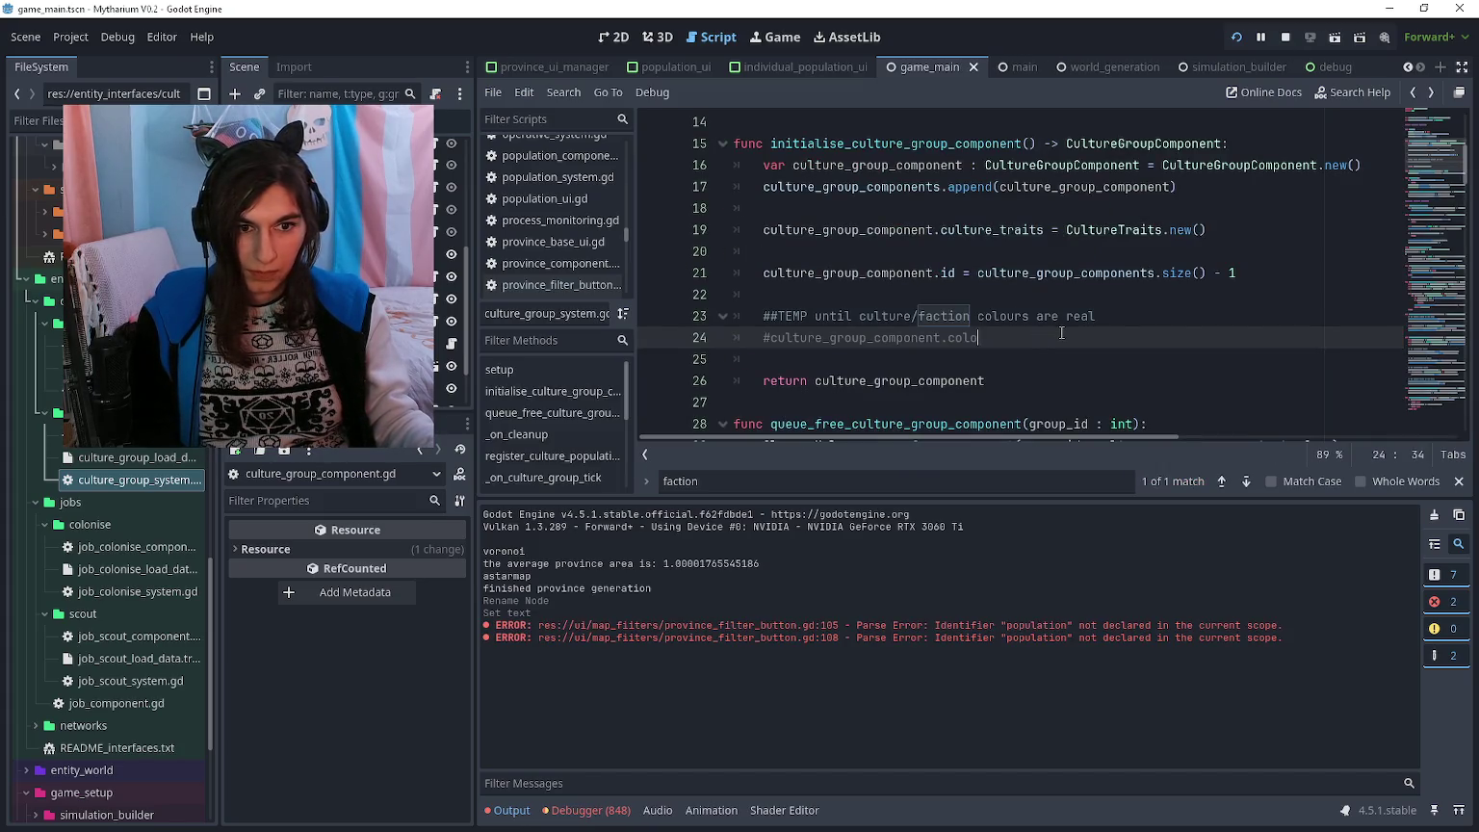
key(ctrl+k)
key(Return)
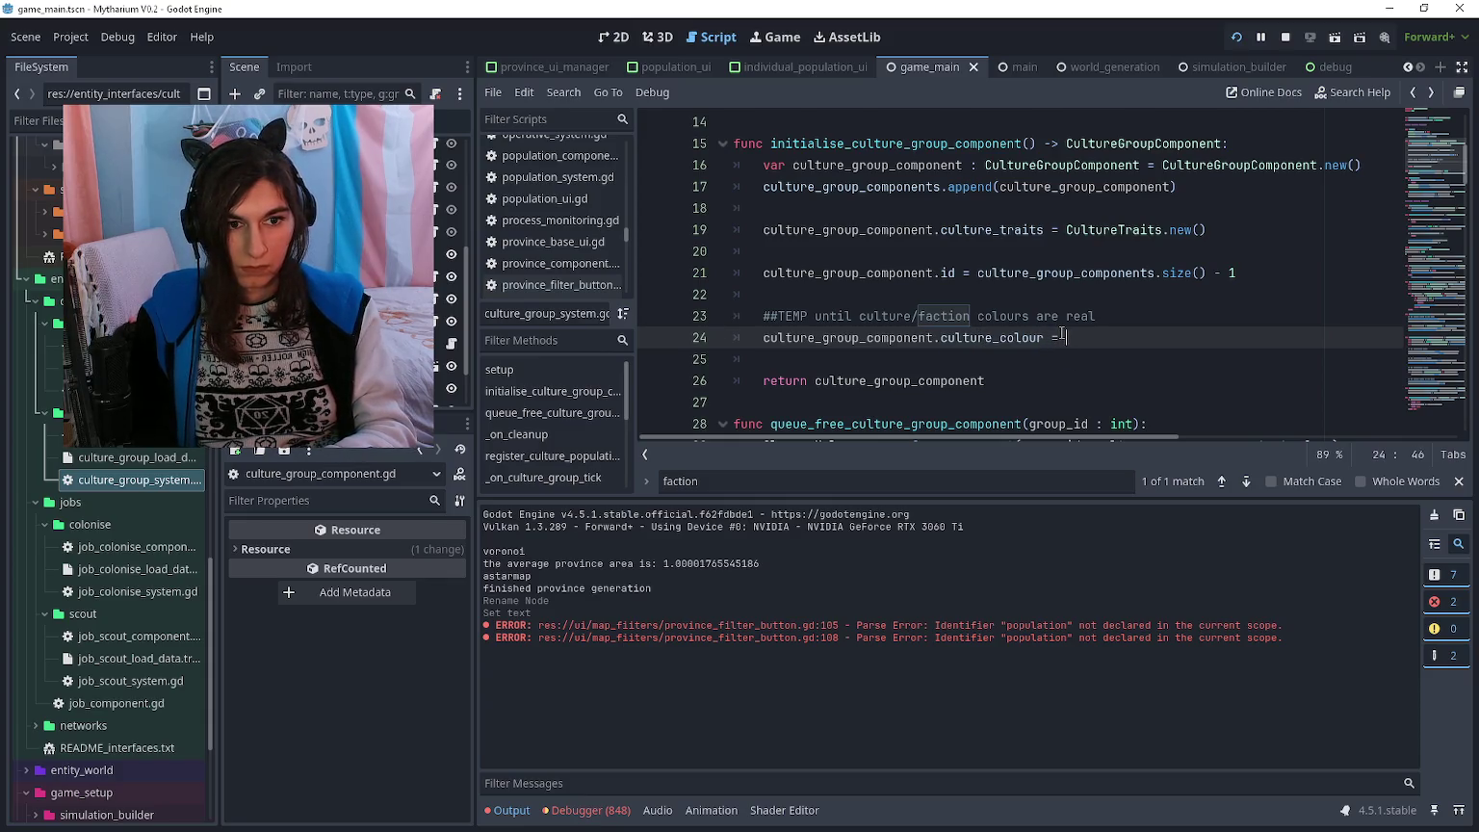
text(color)
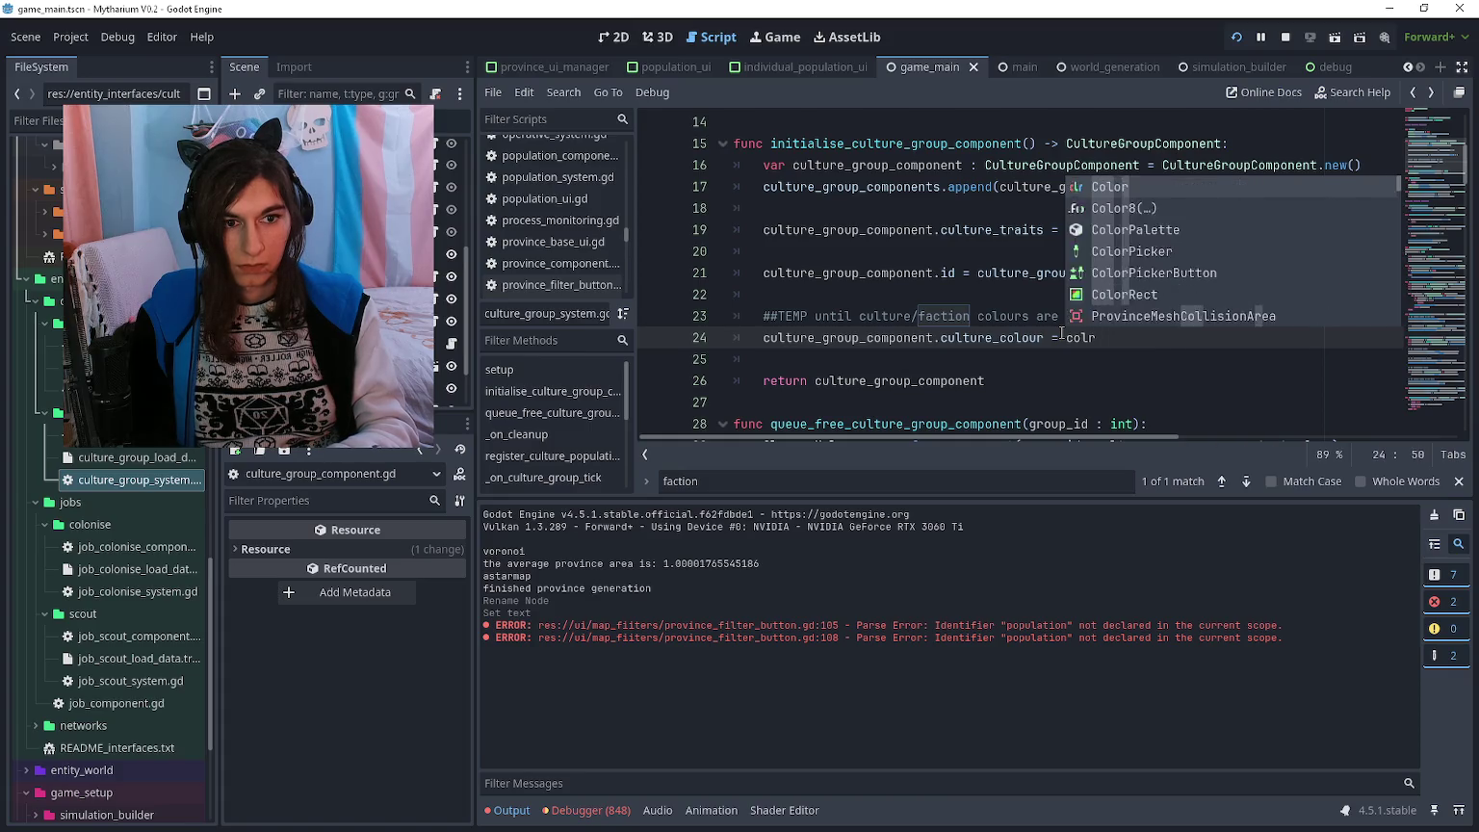
key(Return)
text((rand)
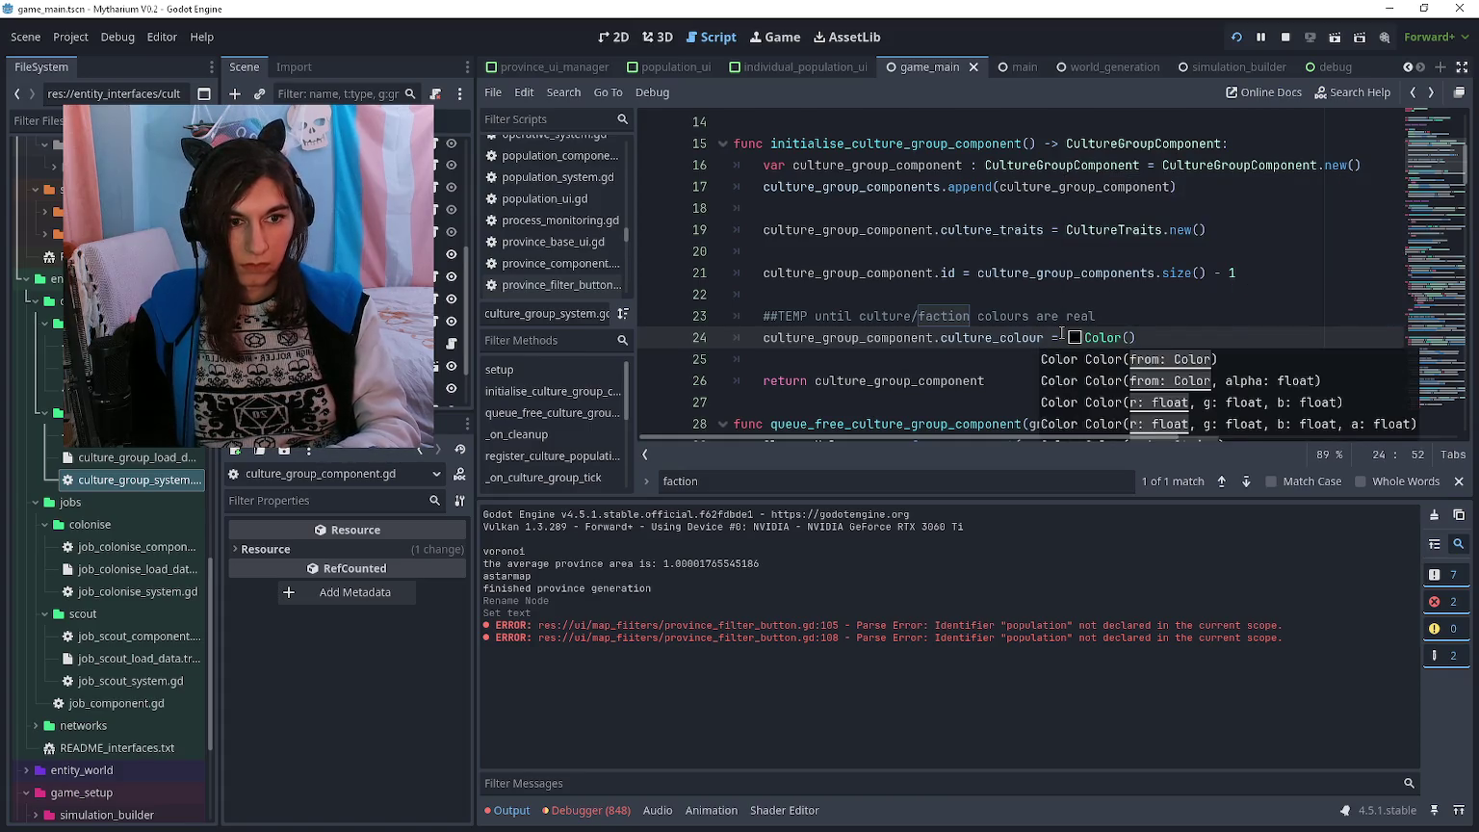
text(f)
key(Return)
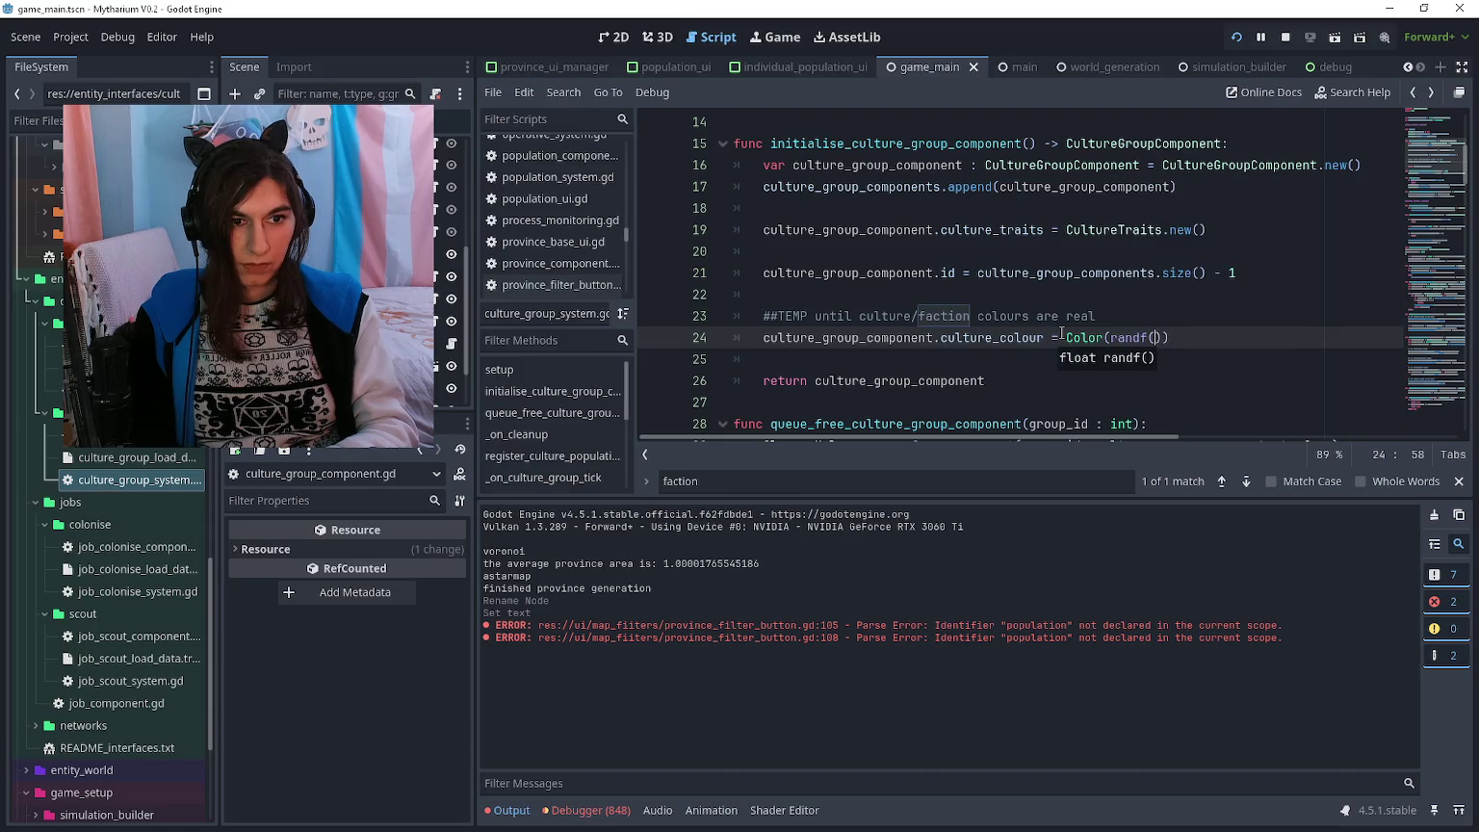
key(Right)
text(, randf()
text(), randf())
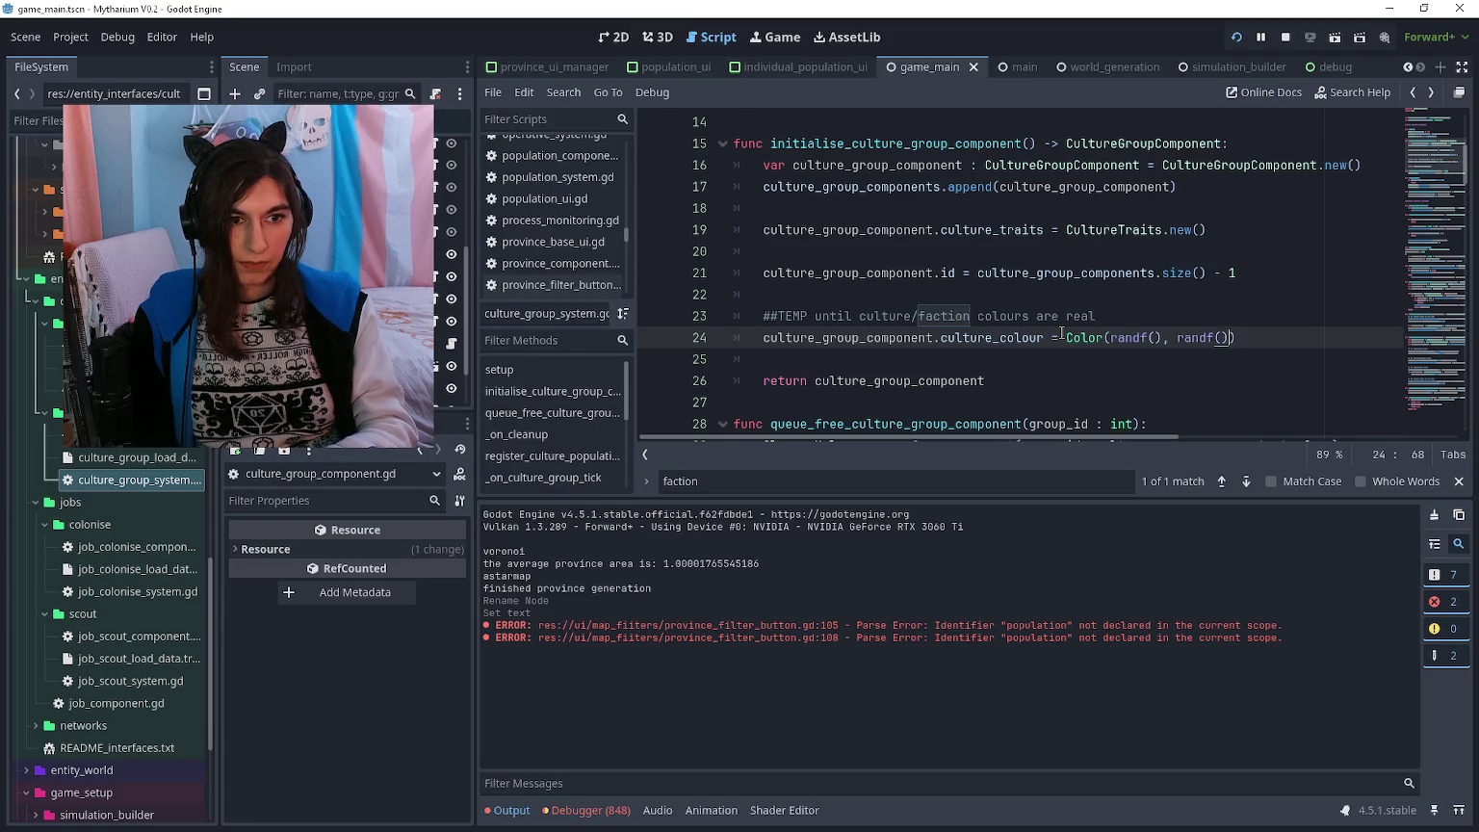
key(BackSpace)
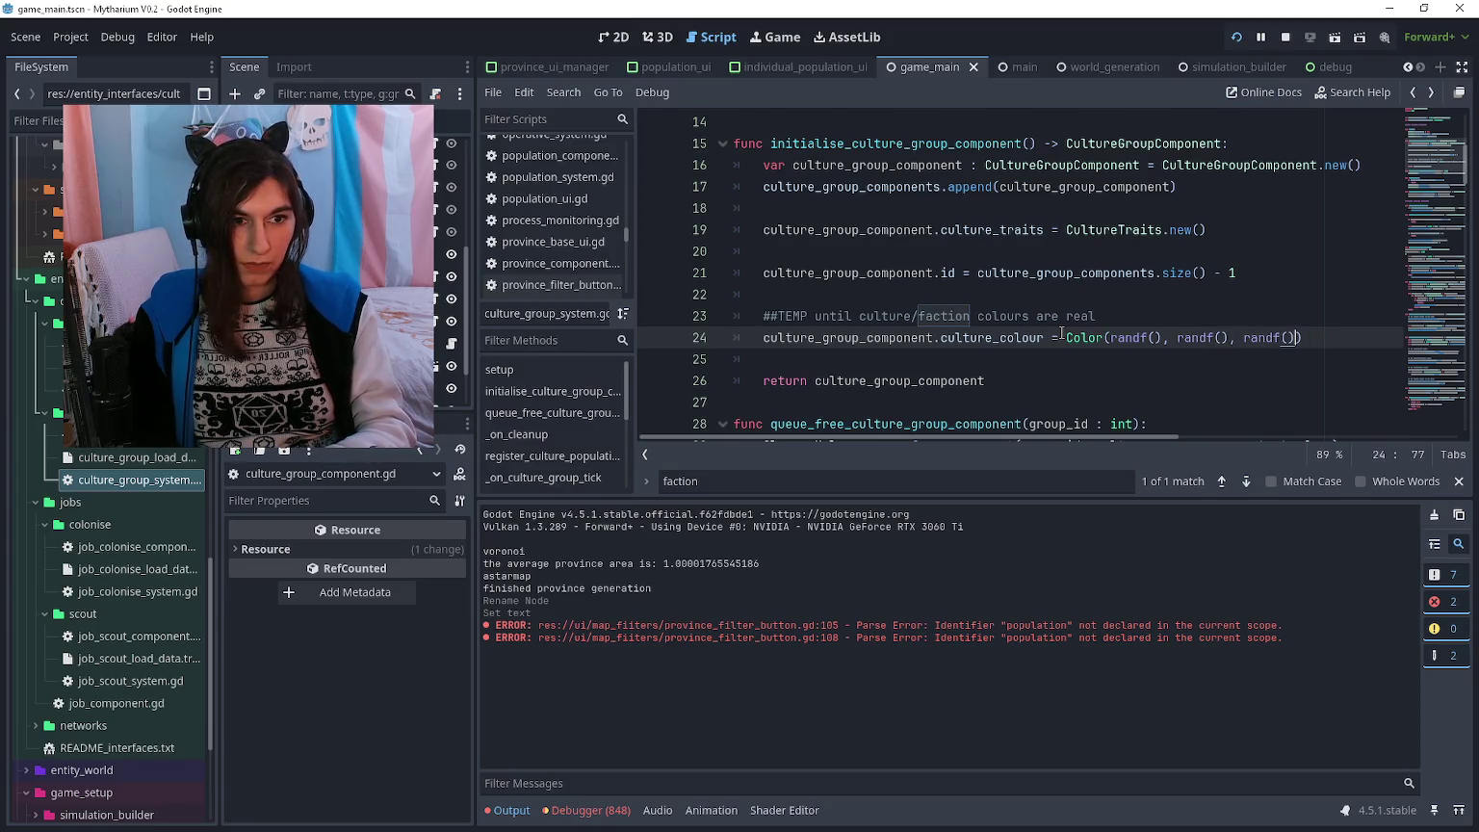
text(, 1.0)
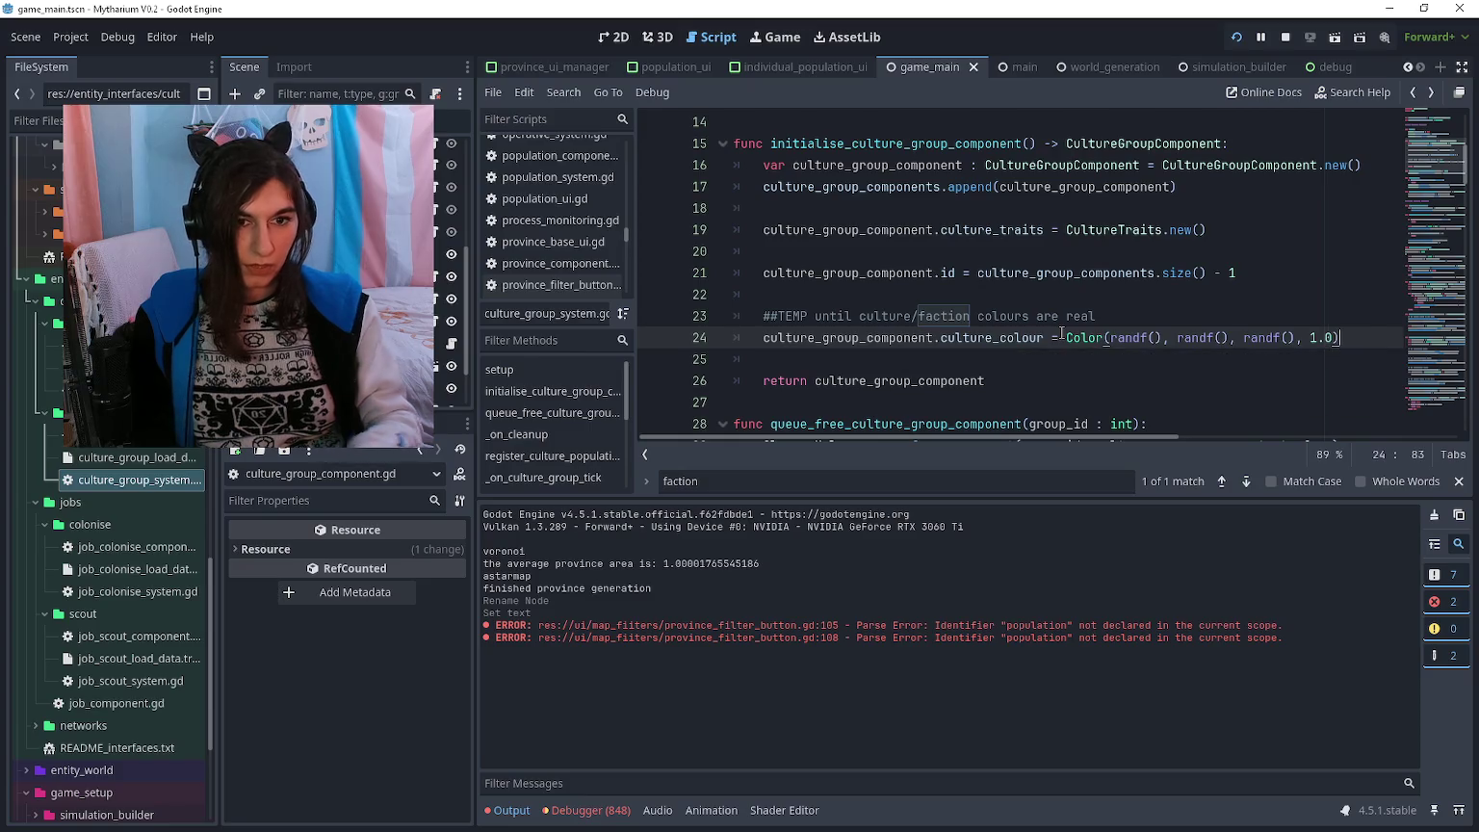
key(Down)
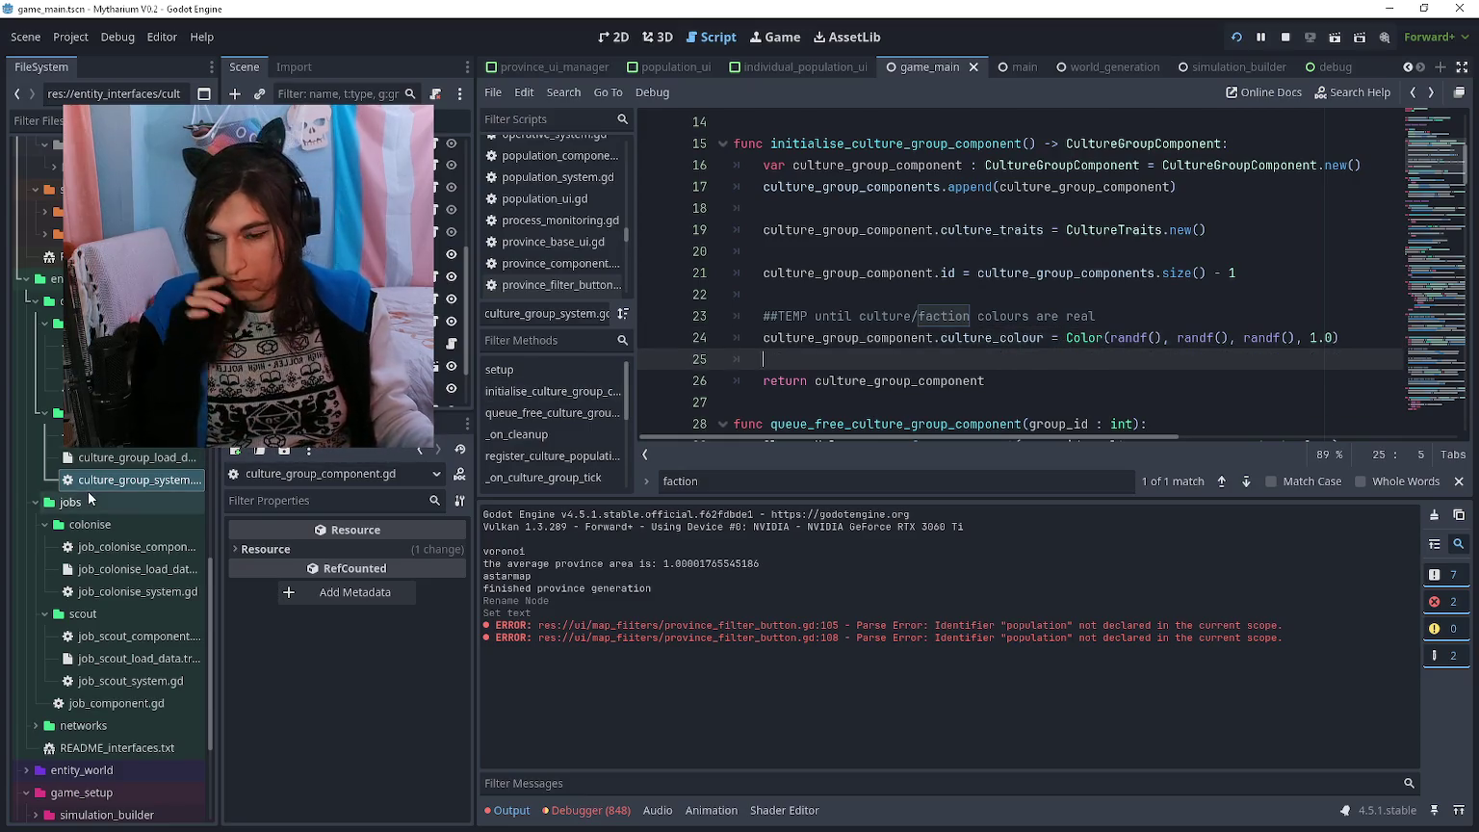
- Find the divergent culture group code in culture_group_system.gd, enlarging the code area
key(ctrl+Down)
key(ctrl+Down)
key(ctrl+Down)
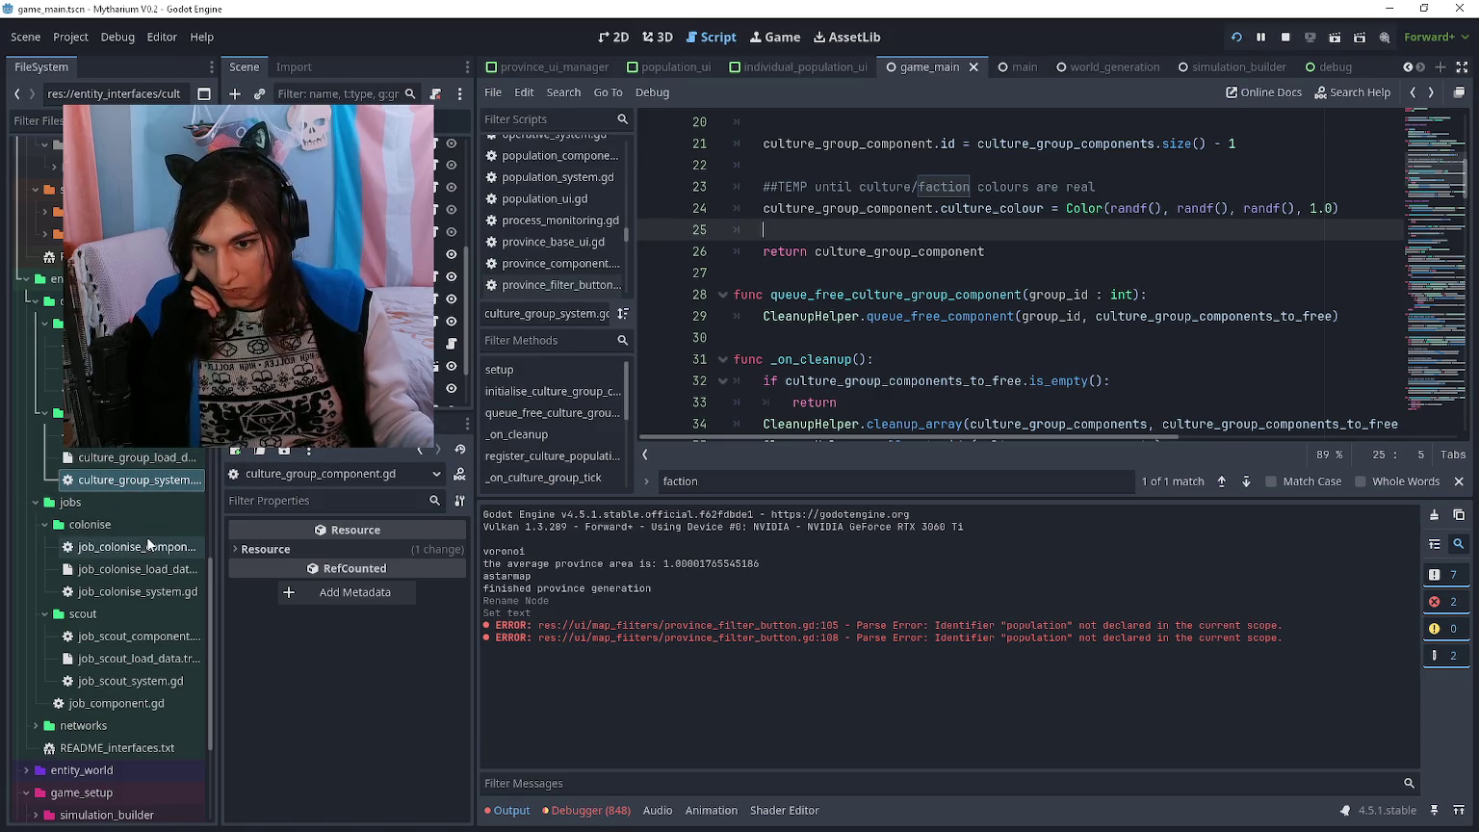
double_click(148, 591)
double_click(154, 479)
scroll(154, 487, down, 5)
scroll(154, 486, up, 3)
scroll(833, 320, down, 5)
scroll(833, 320, down, 20)
drag(893, 497, 905, 624)
scroll(914, 434, down, 4)
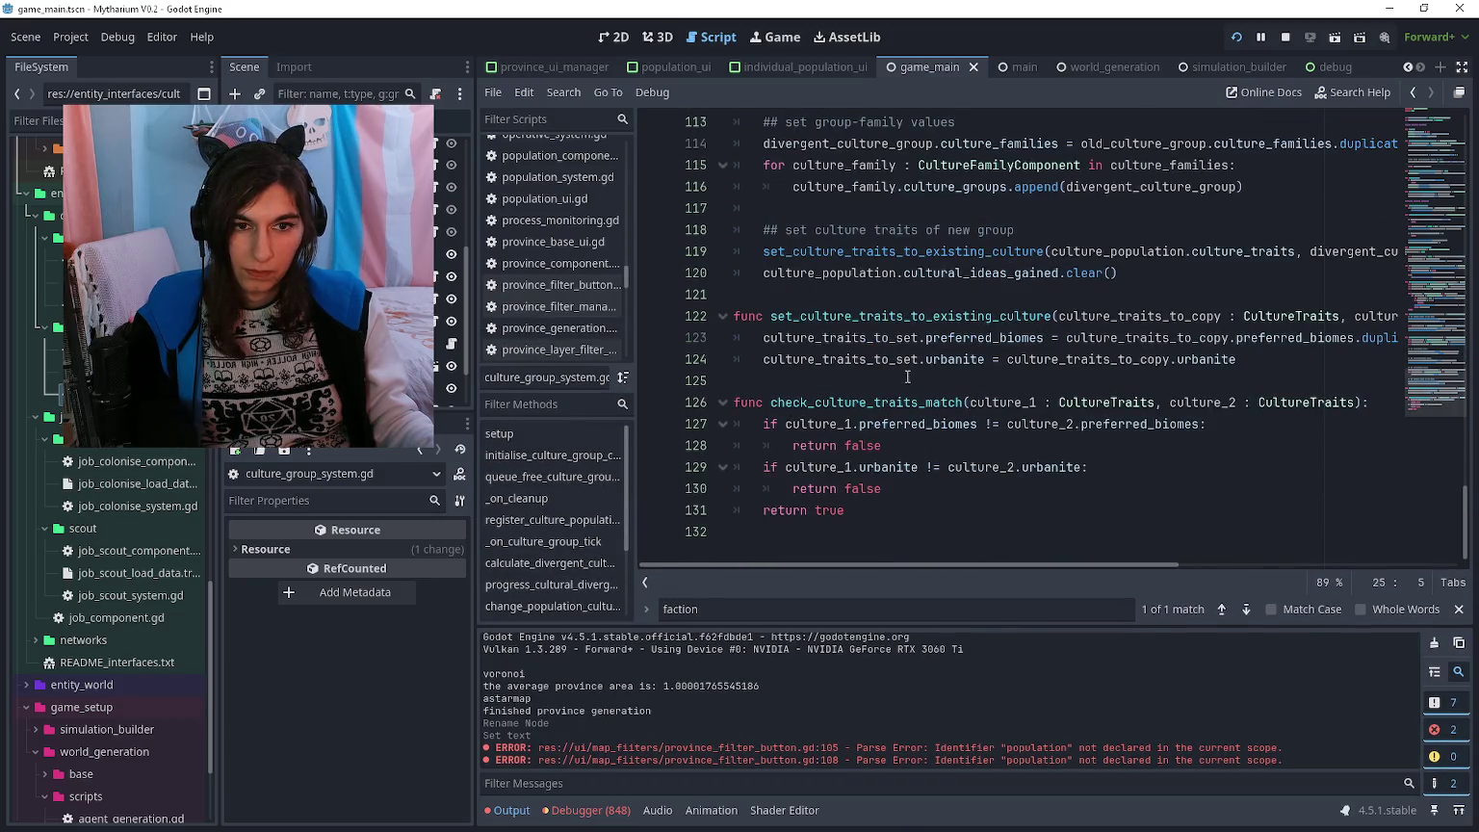
scroll(906, 376, up, 2)
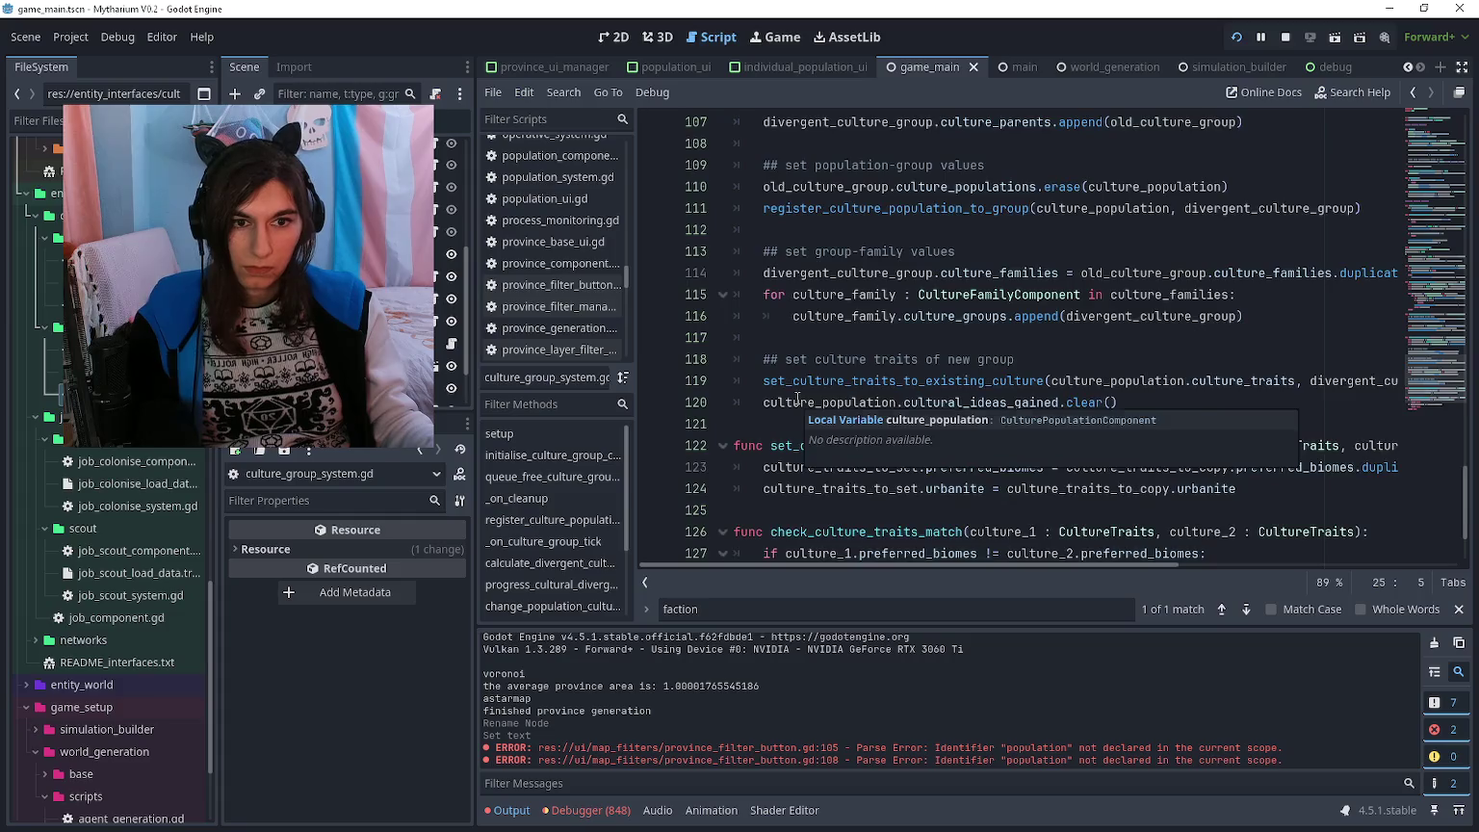
scroll(793, 385, up, 2)
- Set divergent_culture_group.culture_colour to old_culture_group.culture_colour + Color(0.1, 0.1, 0.1, 0.0)
click(809, 281)
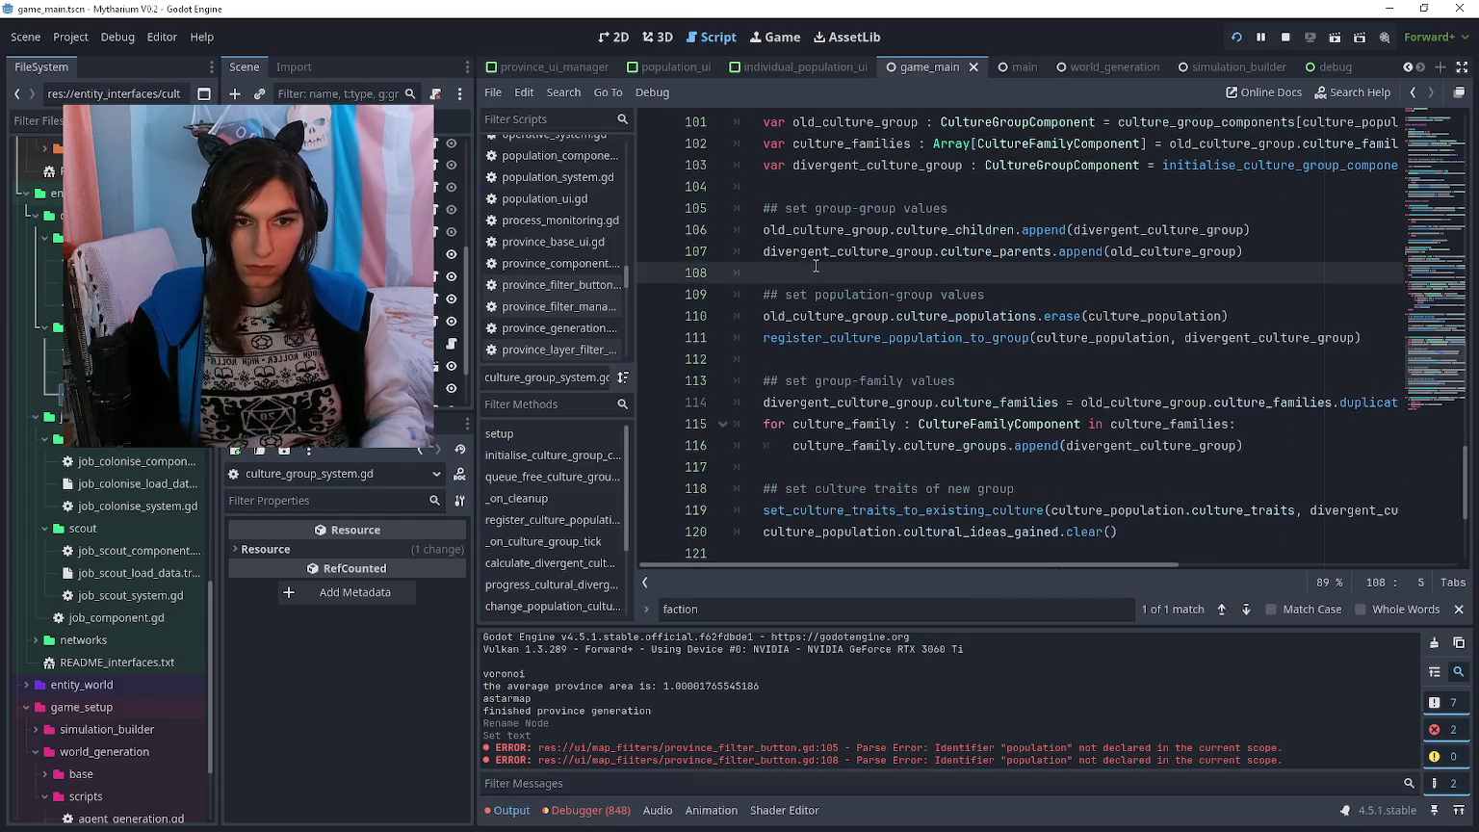
key(Return)
key(Up)
text(divergent_culture_)
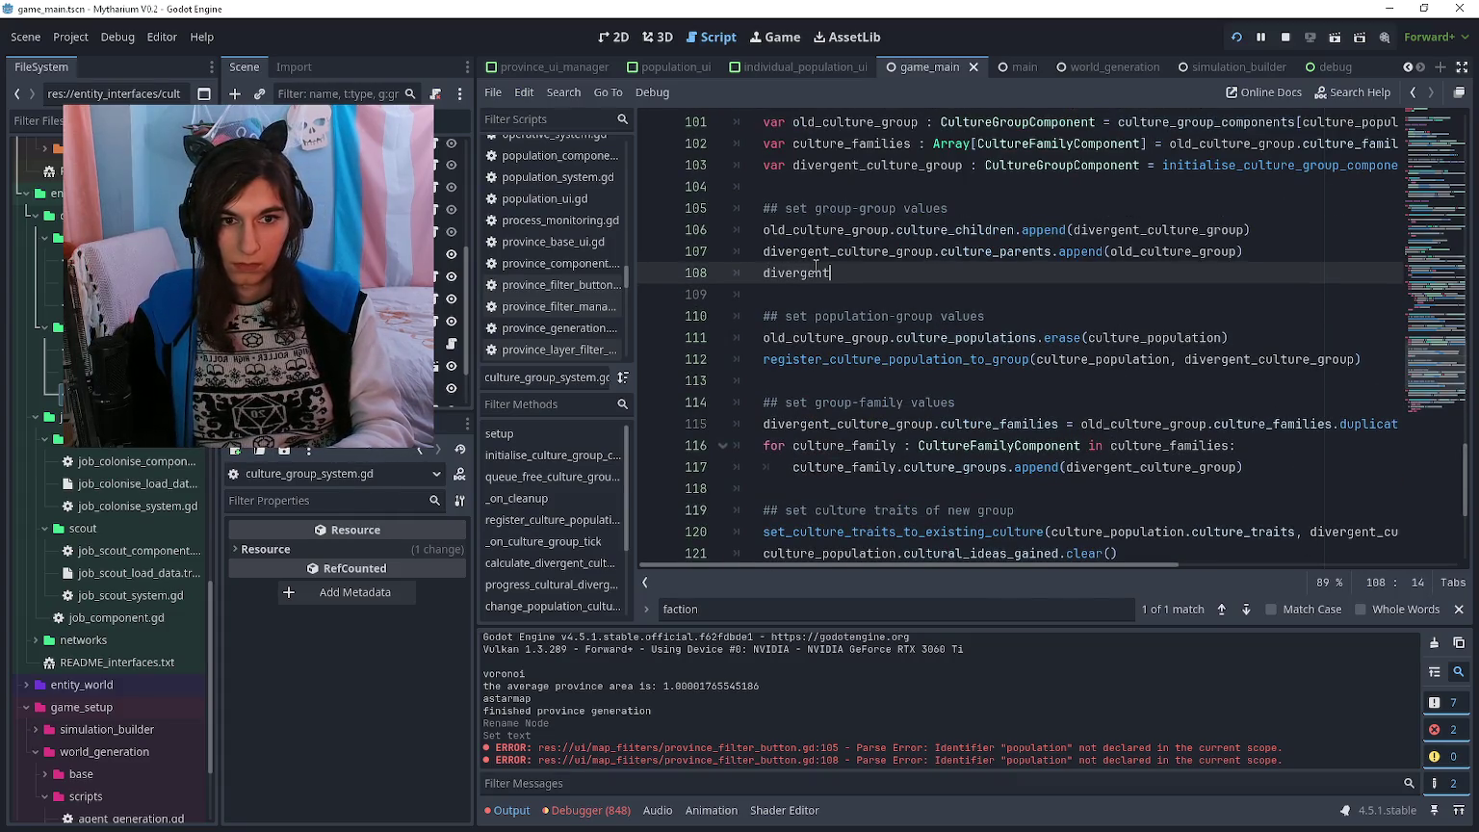
text(group.)
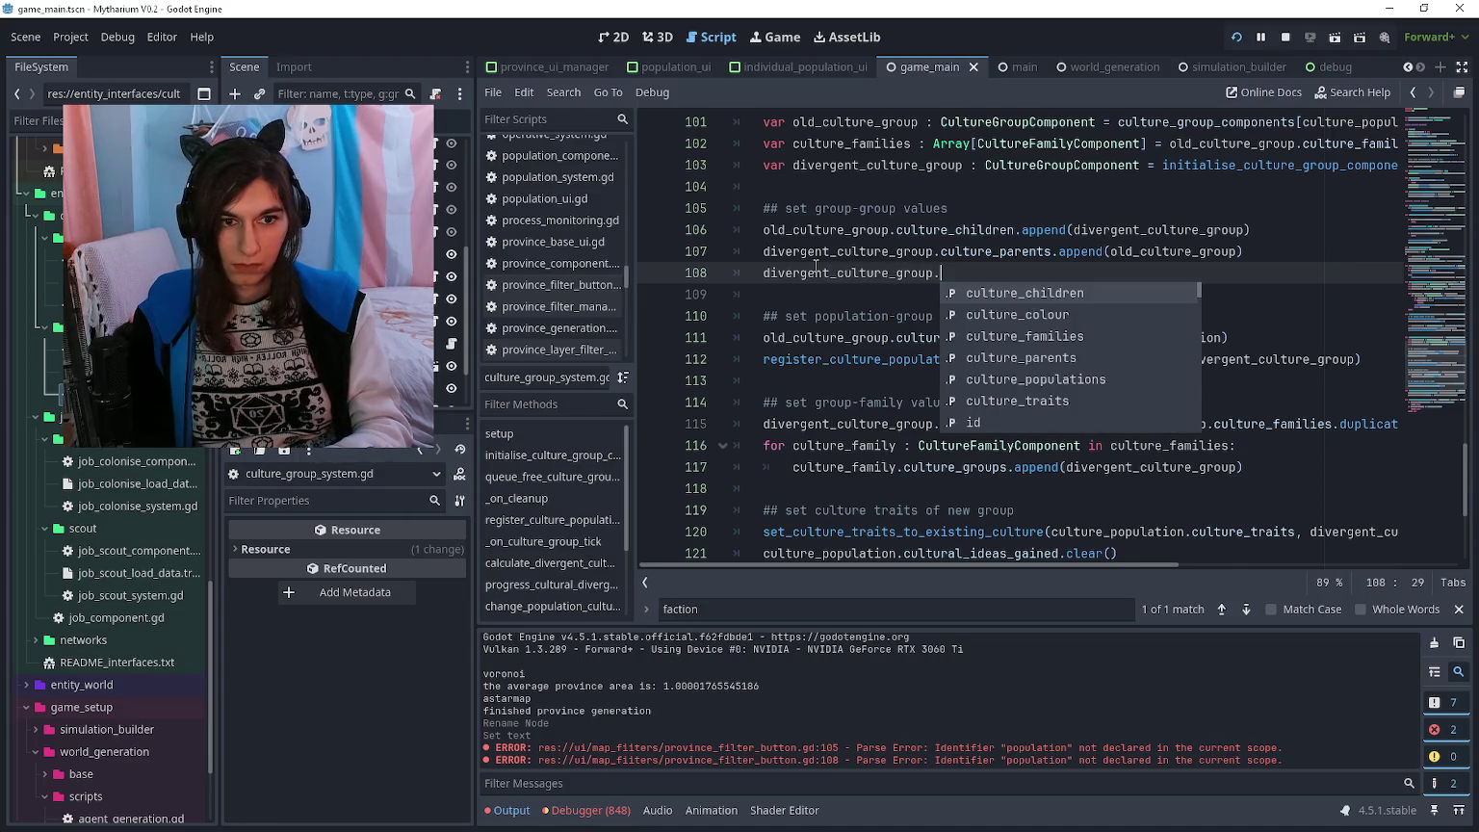
text(colt)
key(Return)
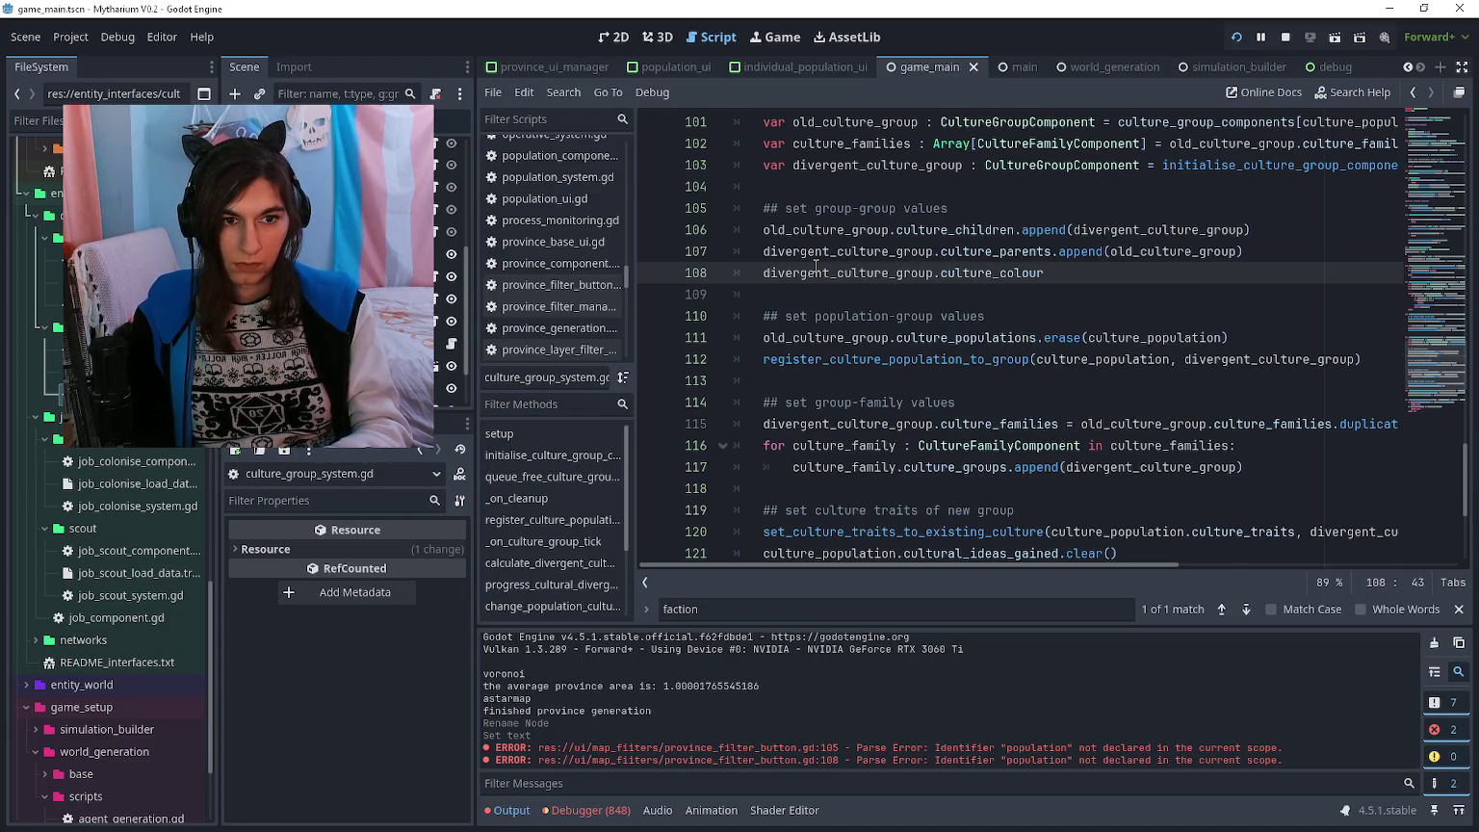
text( = old)
key(Return)
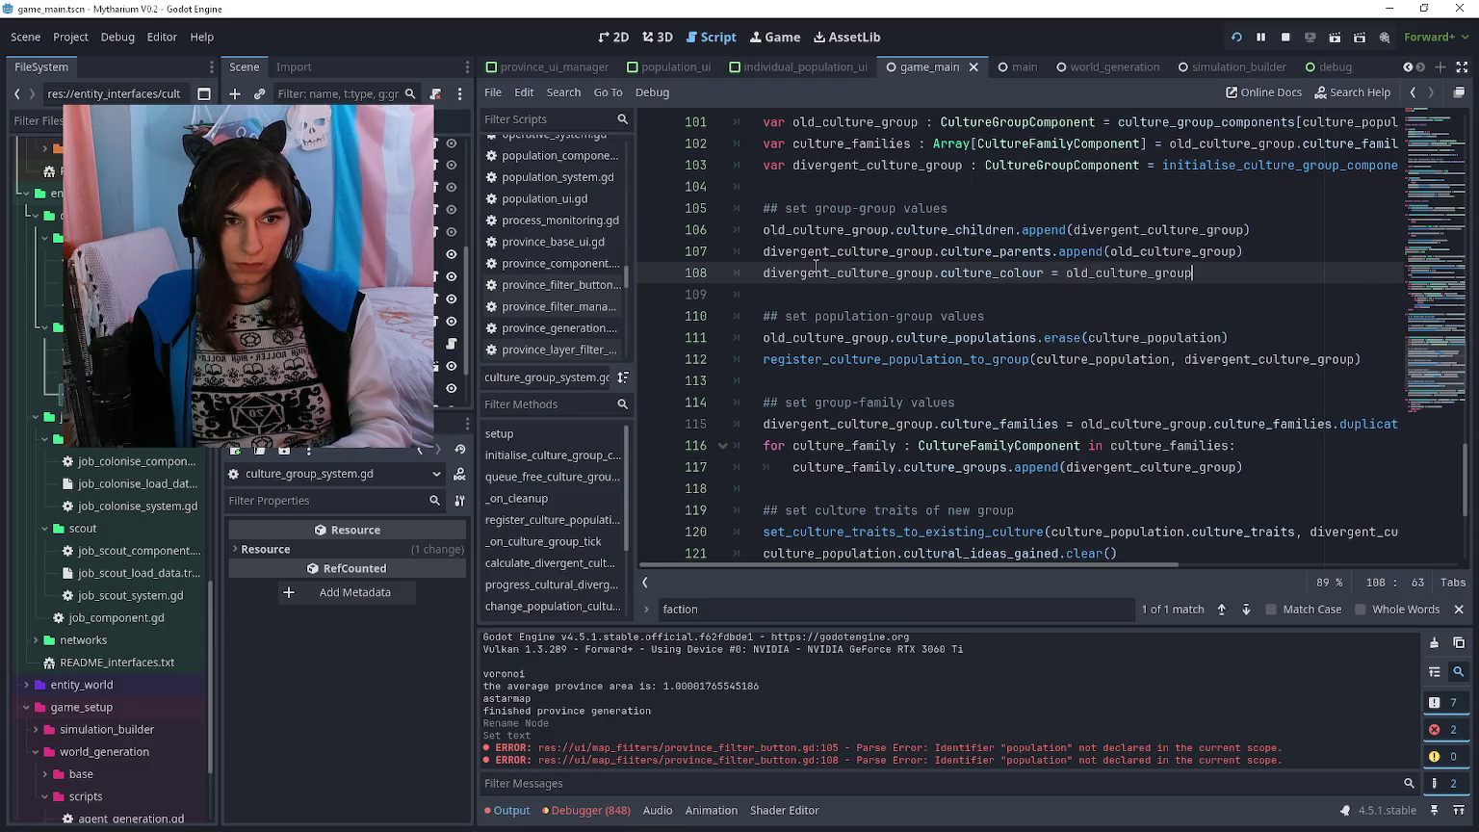
text(colour + Cio)
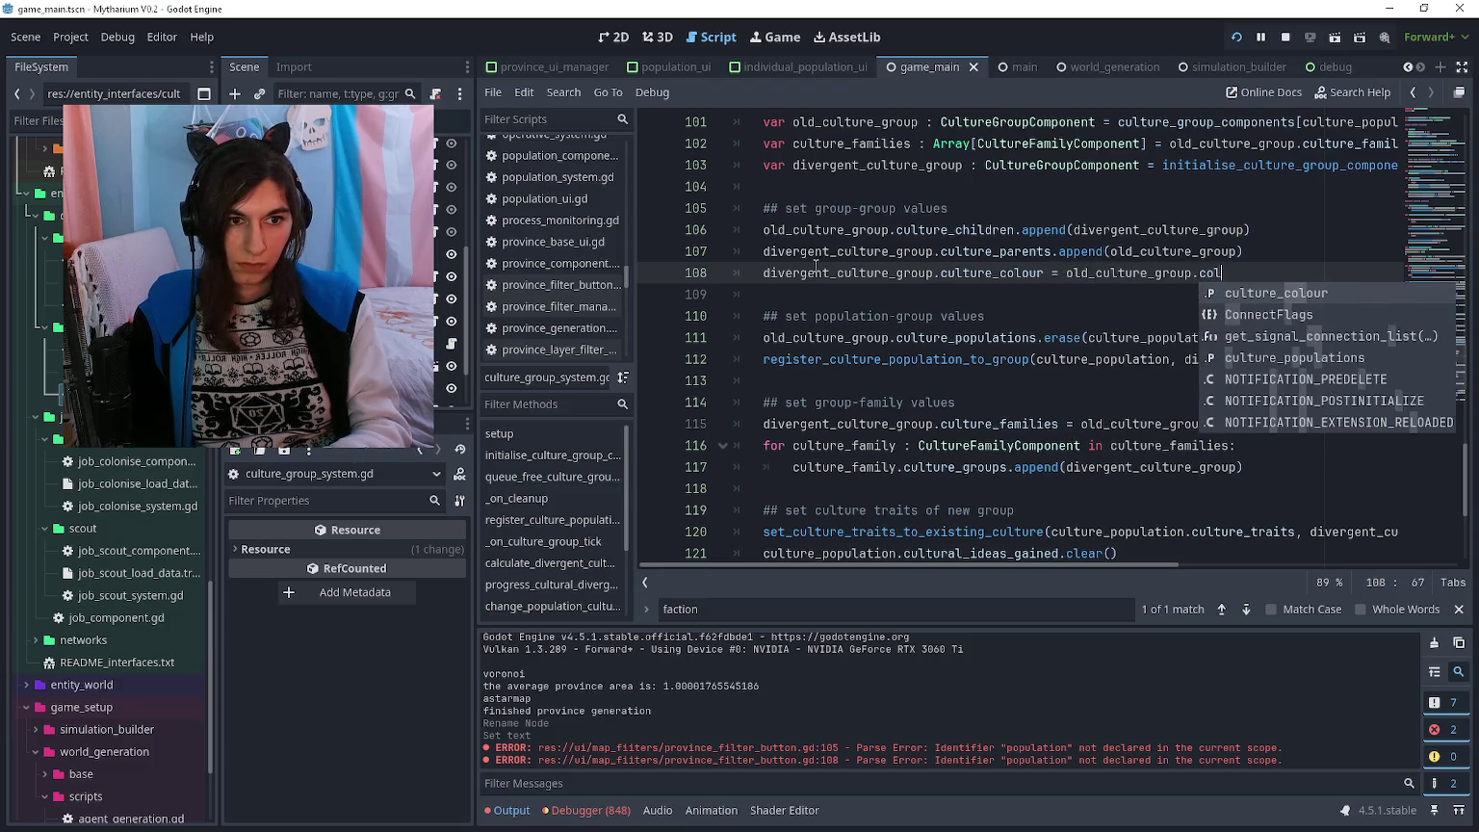
key(Return)
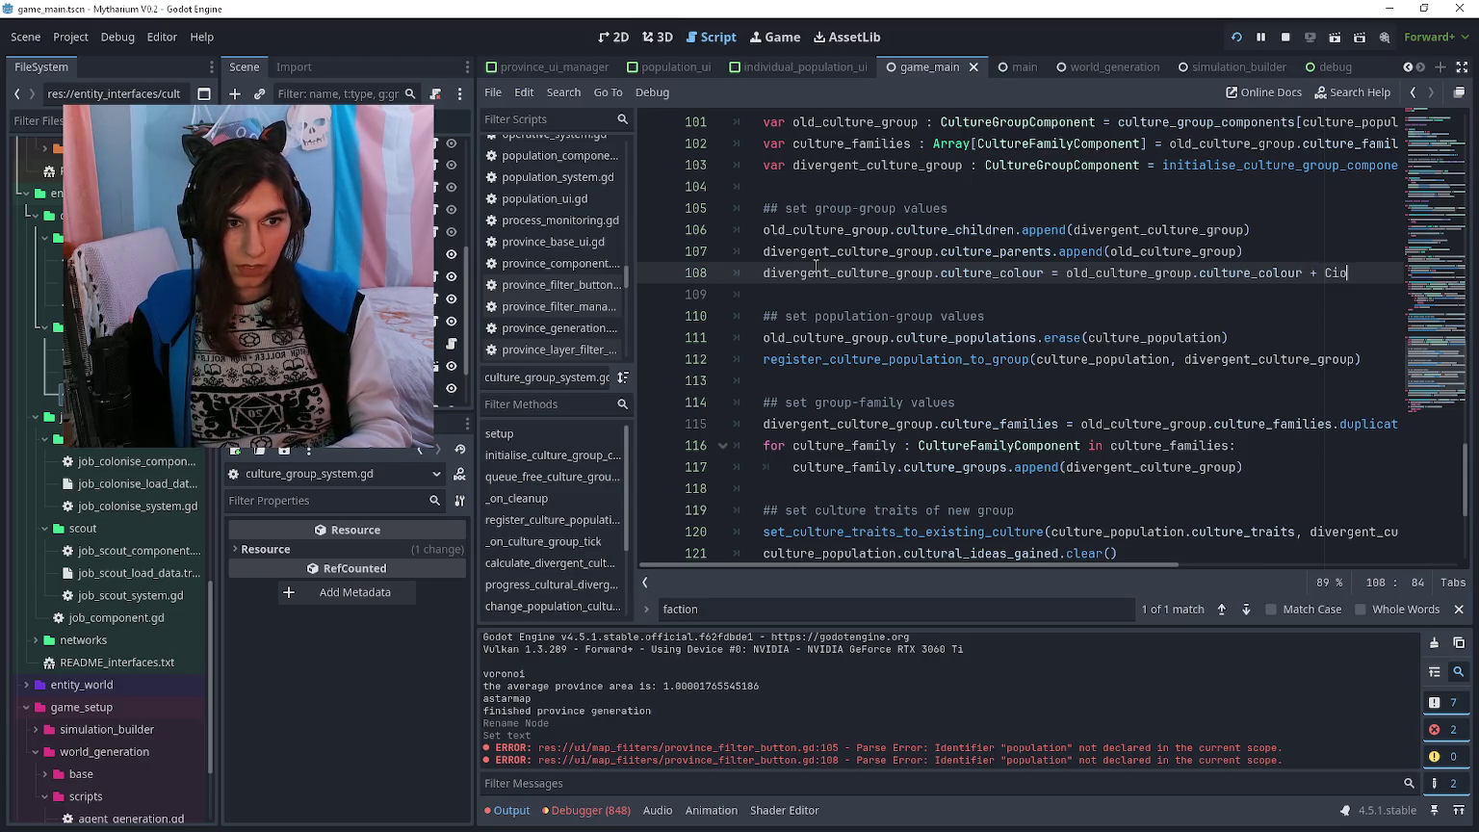
key(BackSpace)
key(BackSpace)
text(olor)
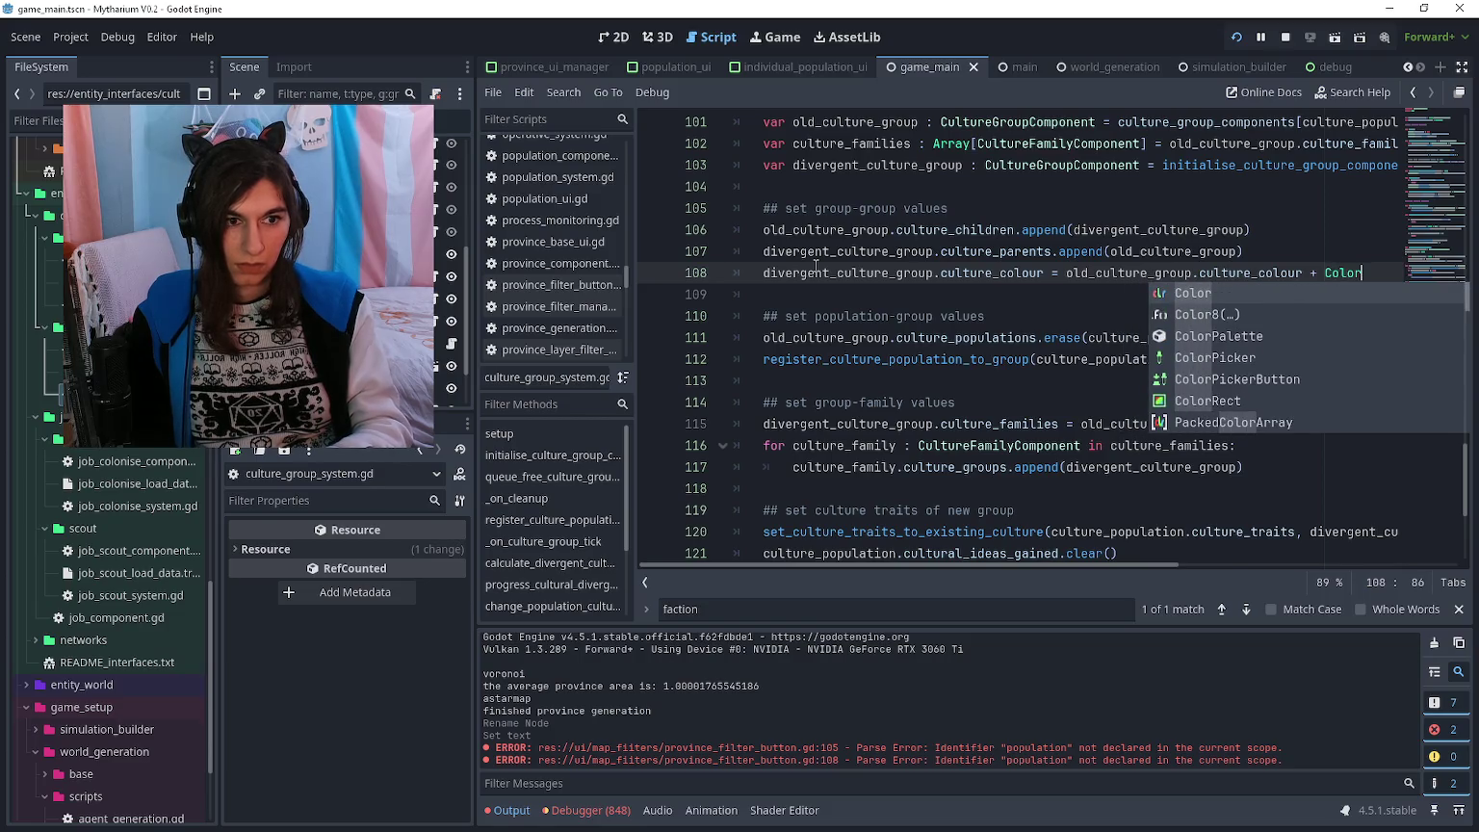
key(Return)
text(0.1, 0.1, 0.1, 0.0)
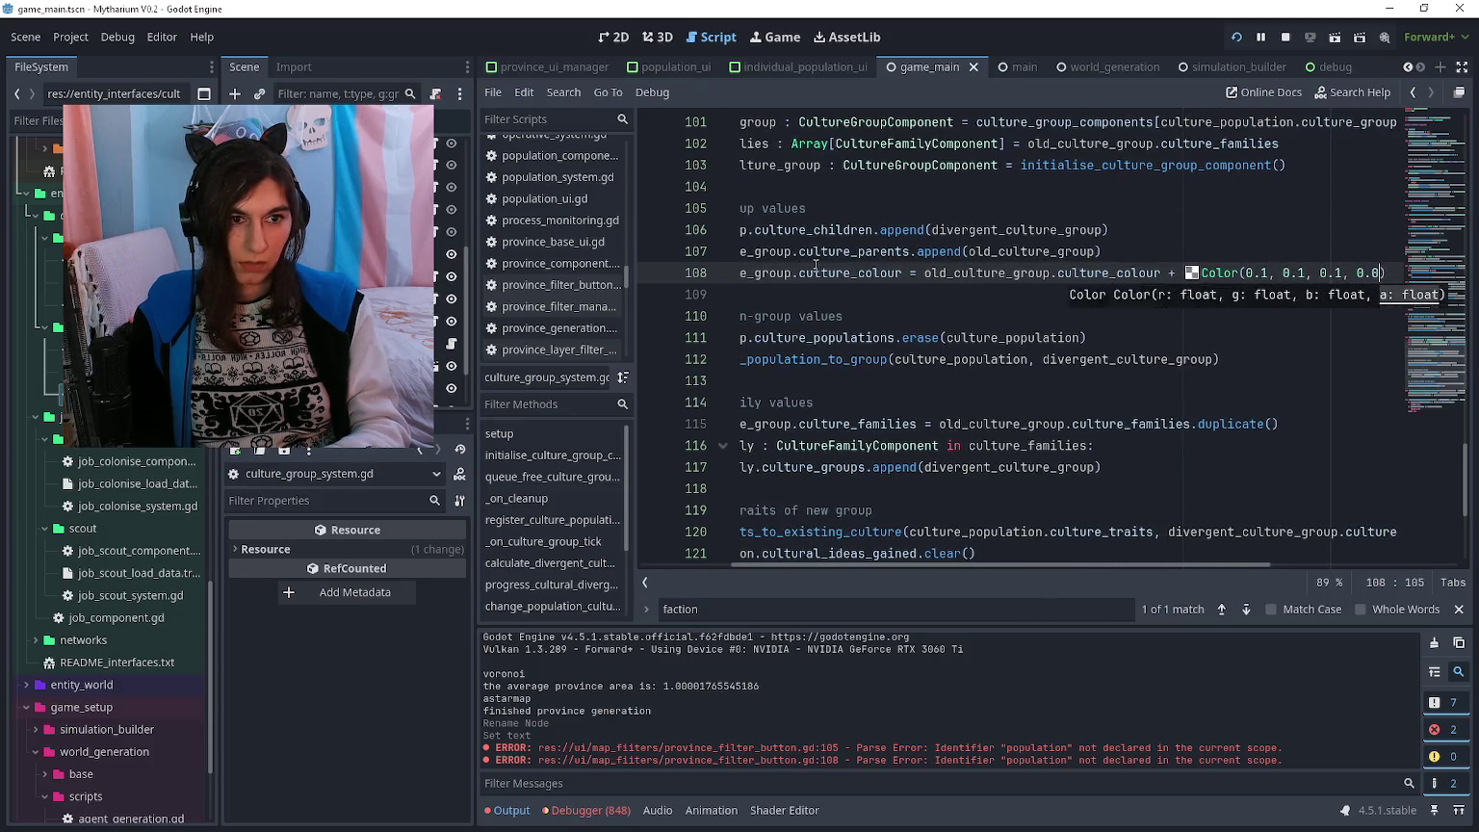
text())
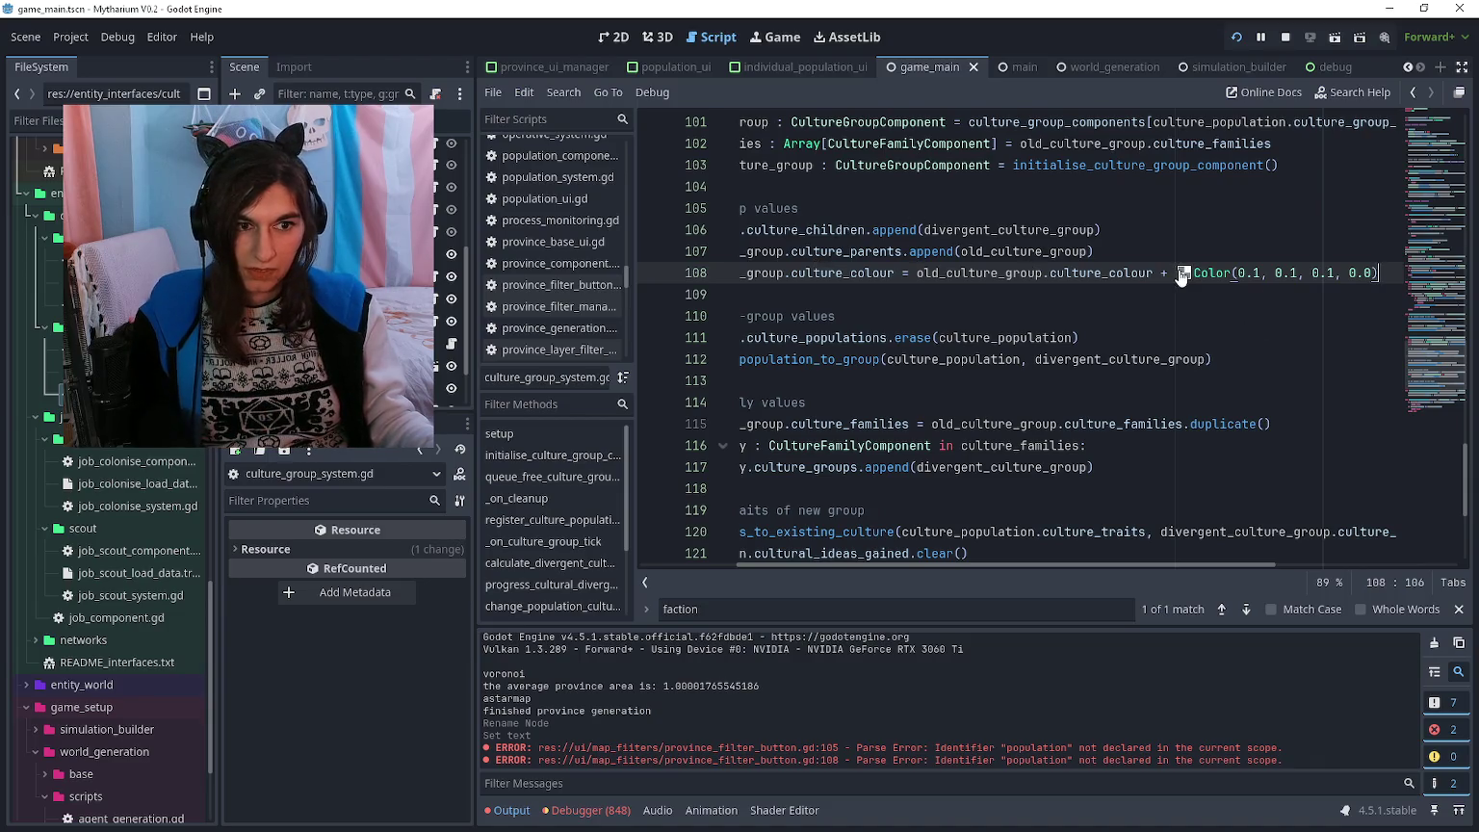
mouse_move(1183, 275)
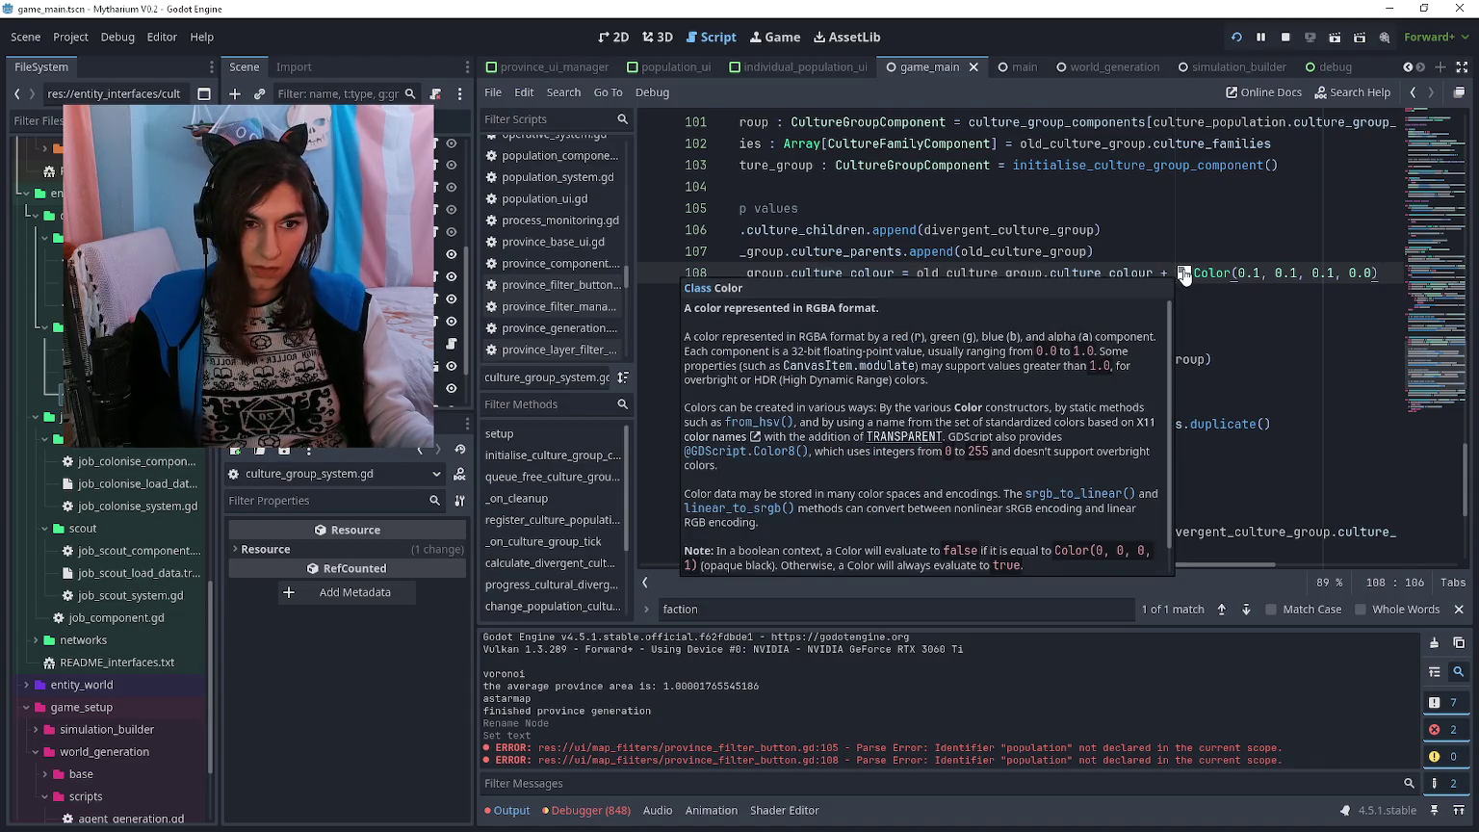
click(1285, 302)
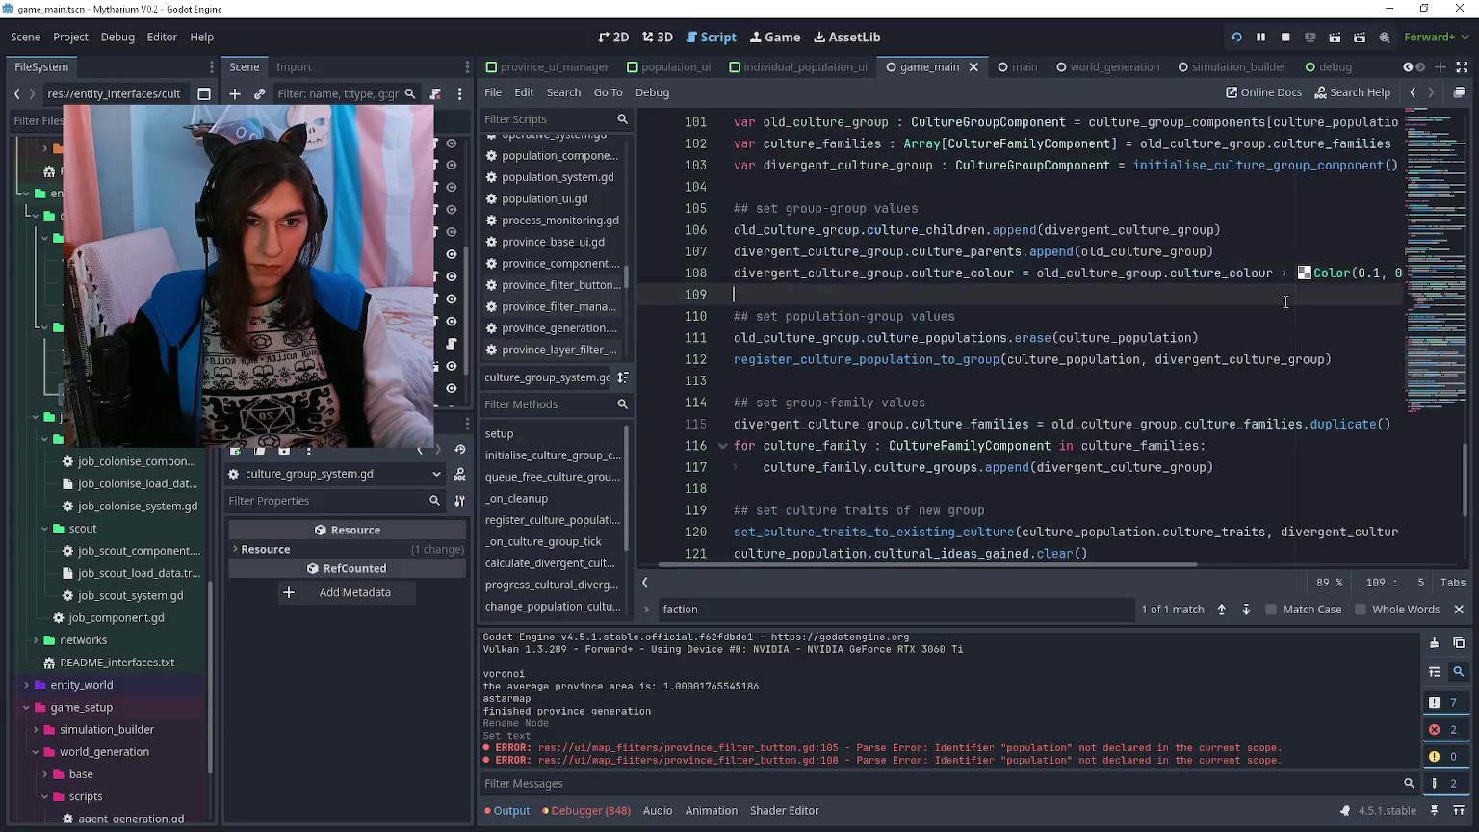
- Return to the province filter button script's culture_group loop
scroll(1242, 306, down, 2)
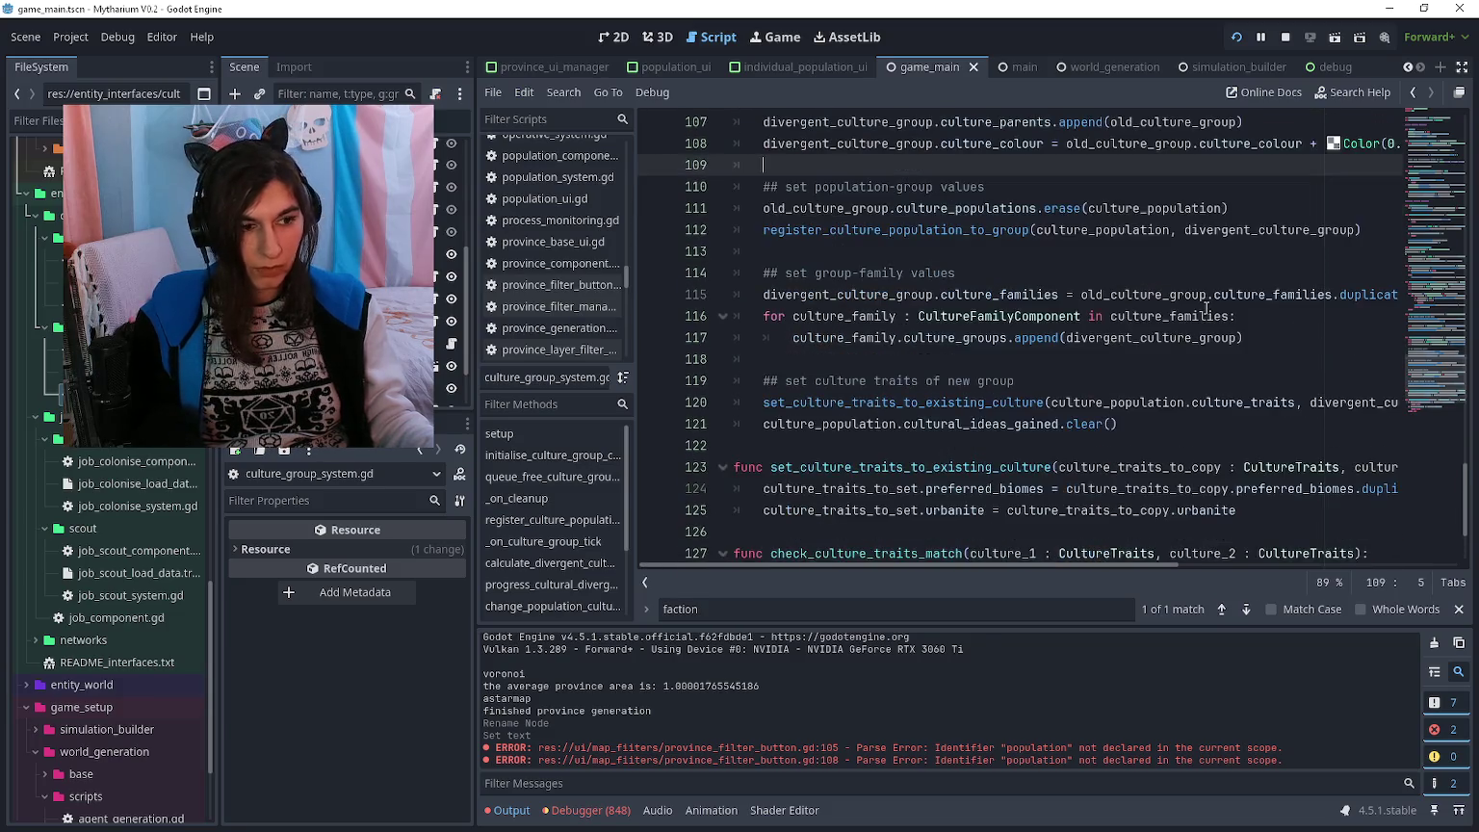
scroll(1205, 306, down, 2)
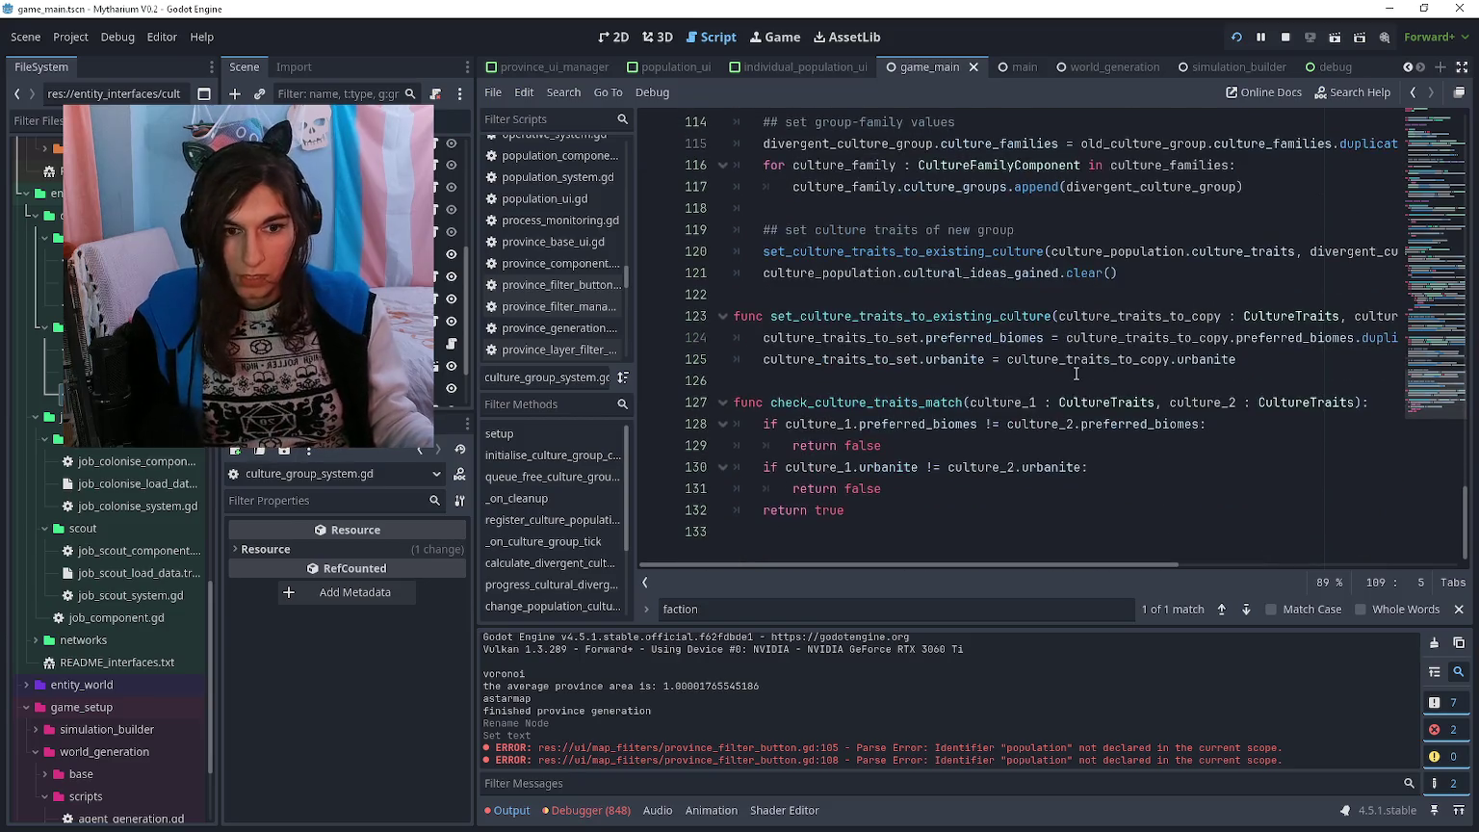
click(886, 511)
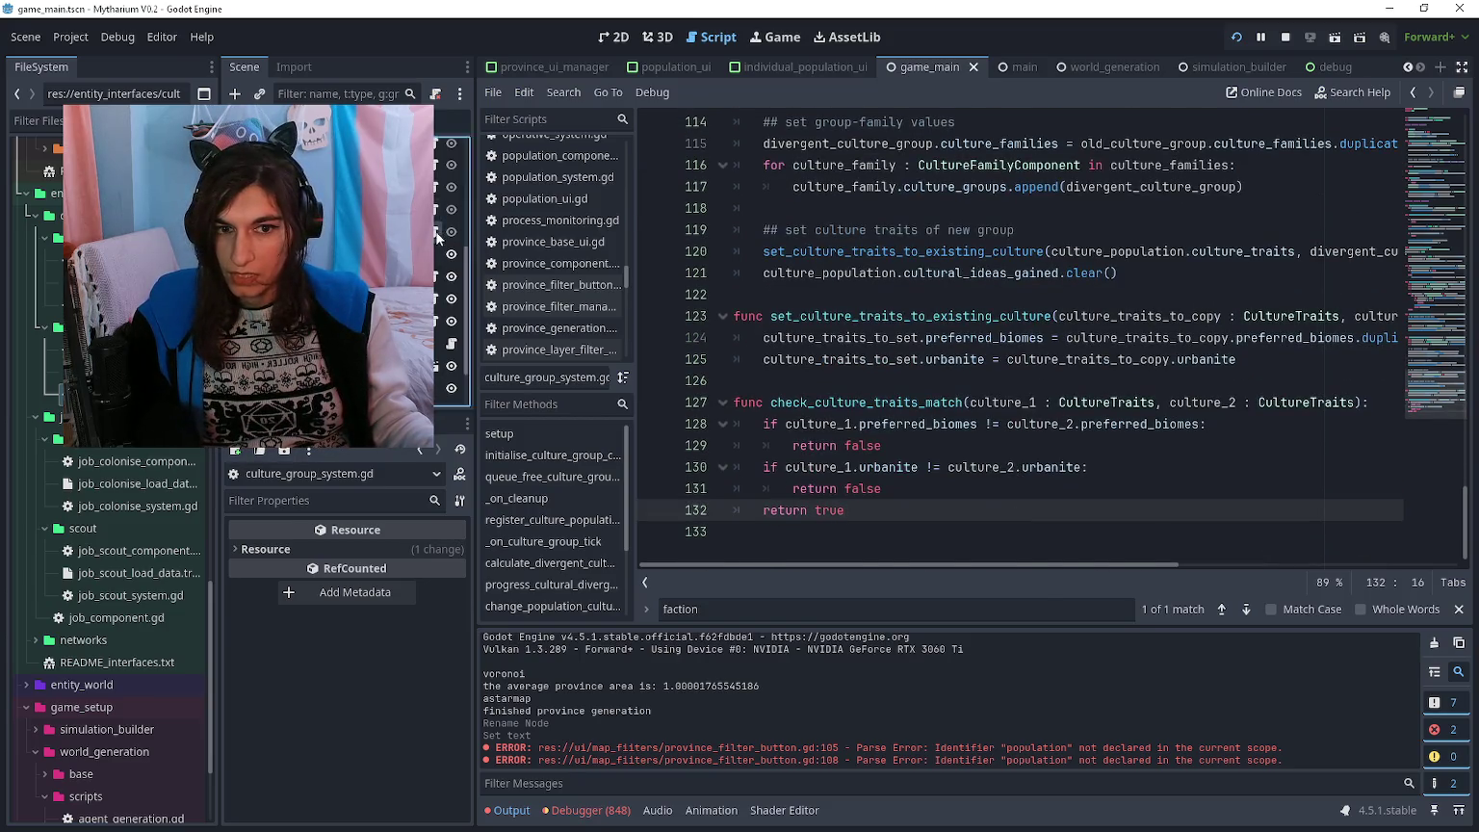
click(561, 284)
click(942, 203)
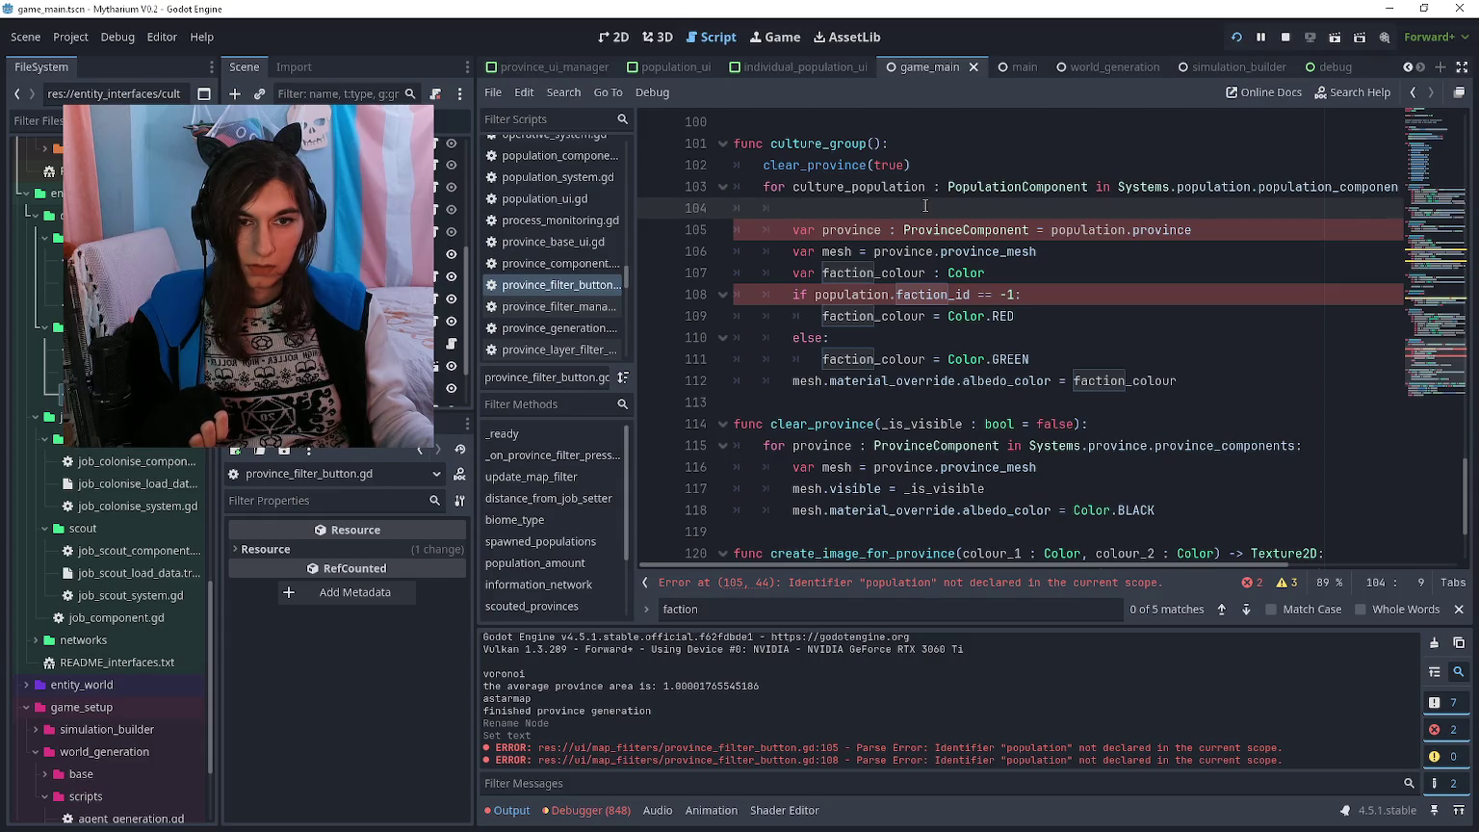
- Declare culture_group : CultureGroupComponent = Systems.culture_group.culture_group_components[culture_population.id]
text(var cultur)
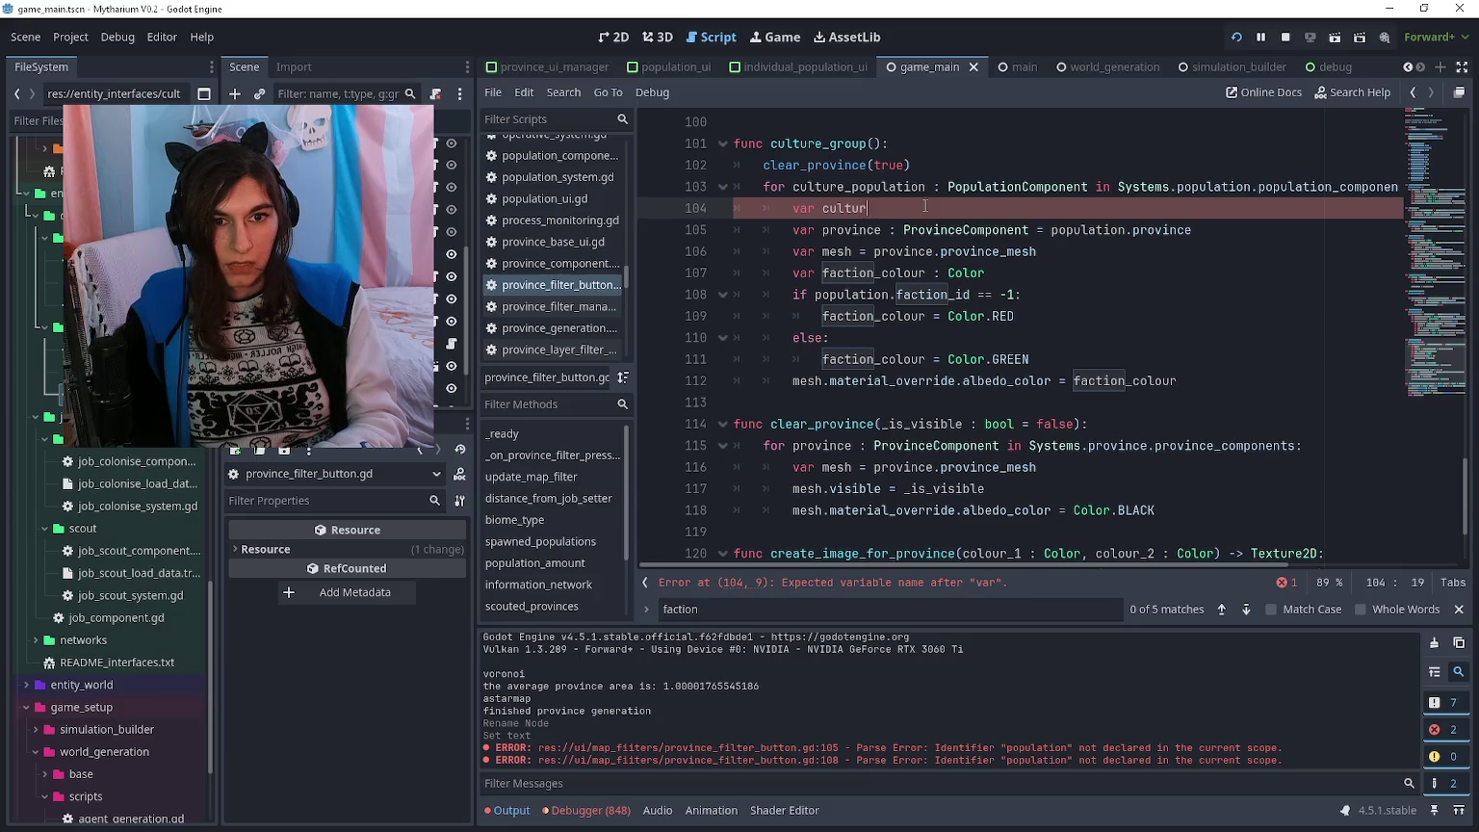
text(e_group : Culturegr)
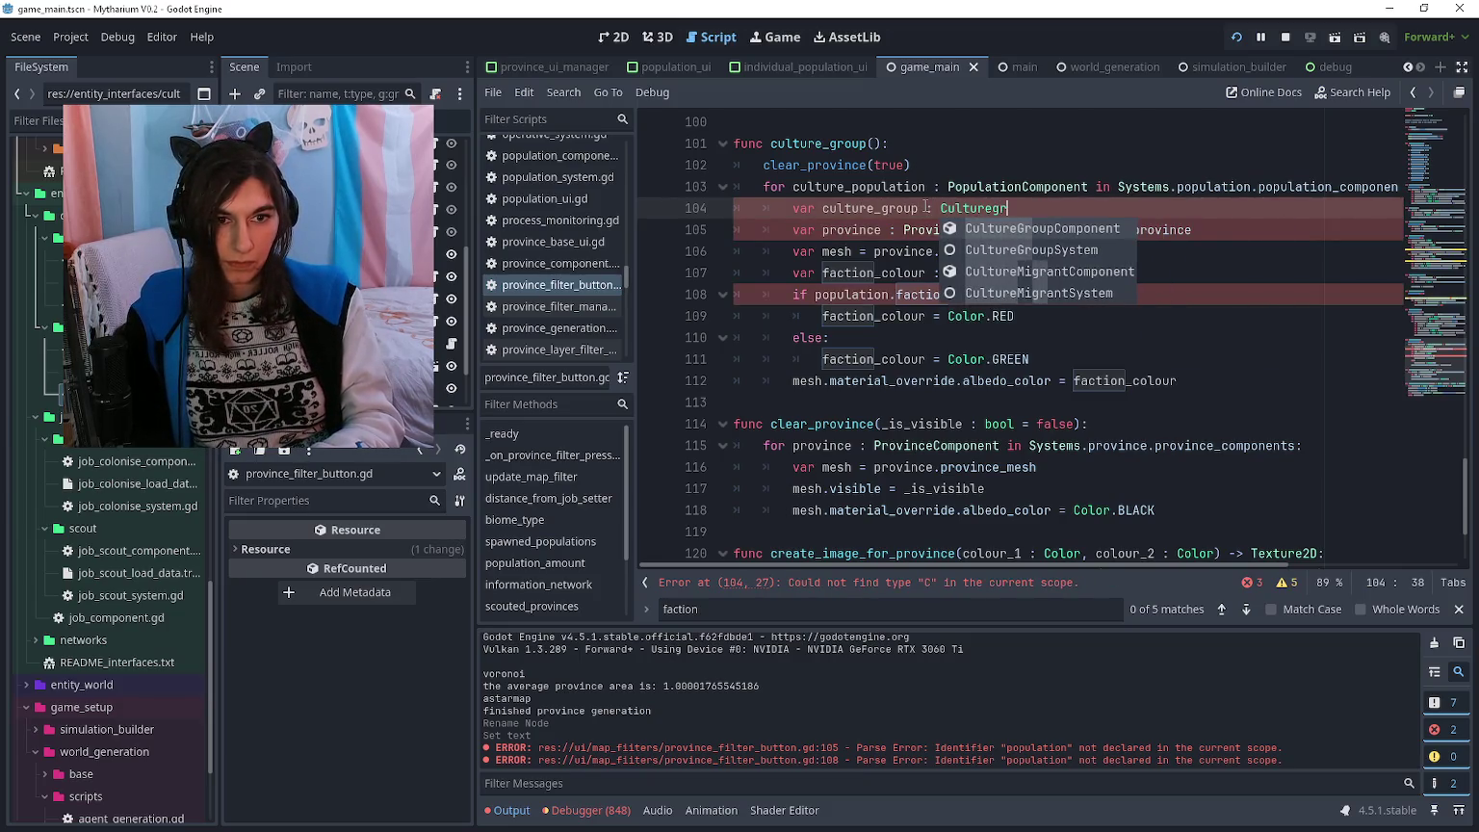
key(Return)
text(= Systems.culturegrou)
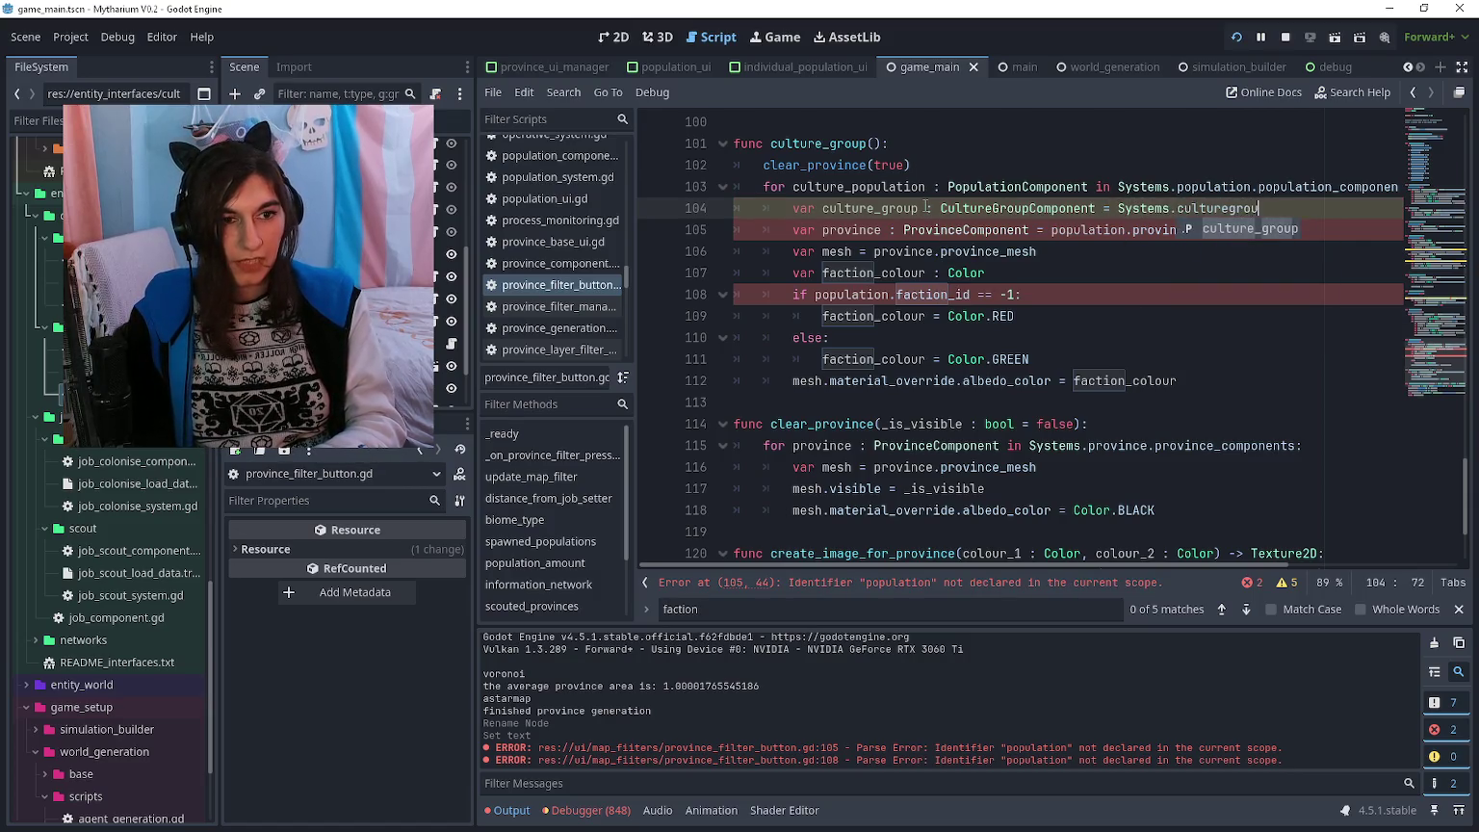
key(Return)
text(.compon)
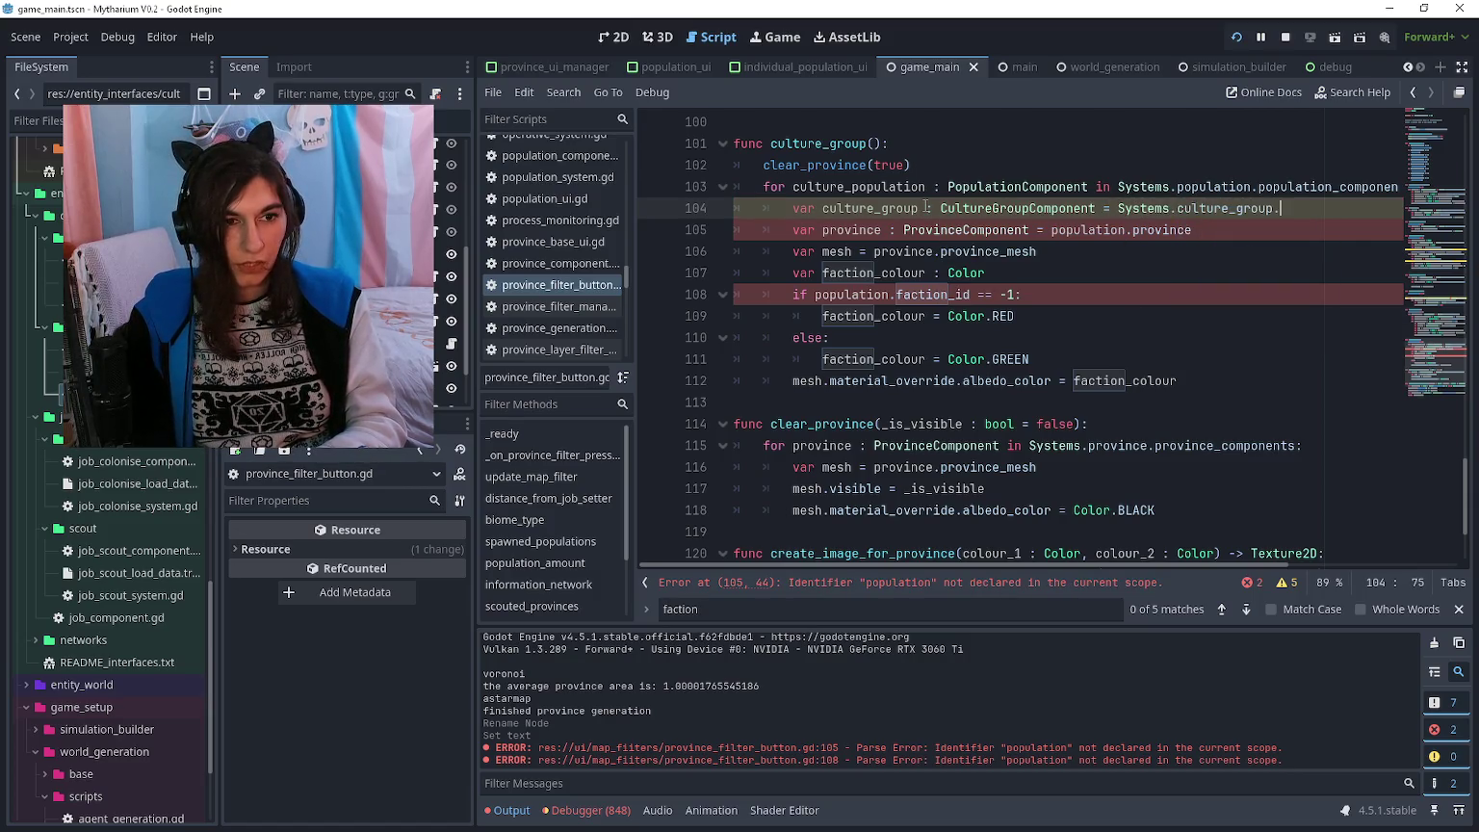
key(Return)
text([culture_)
text(population.id)
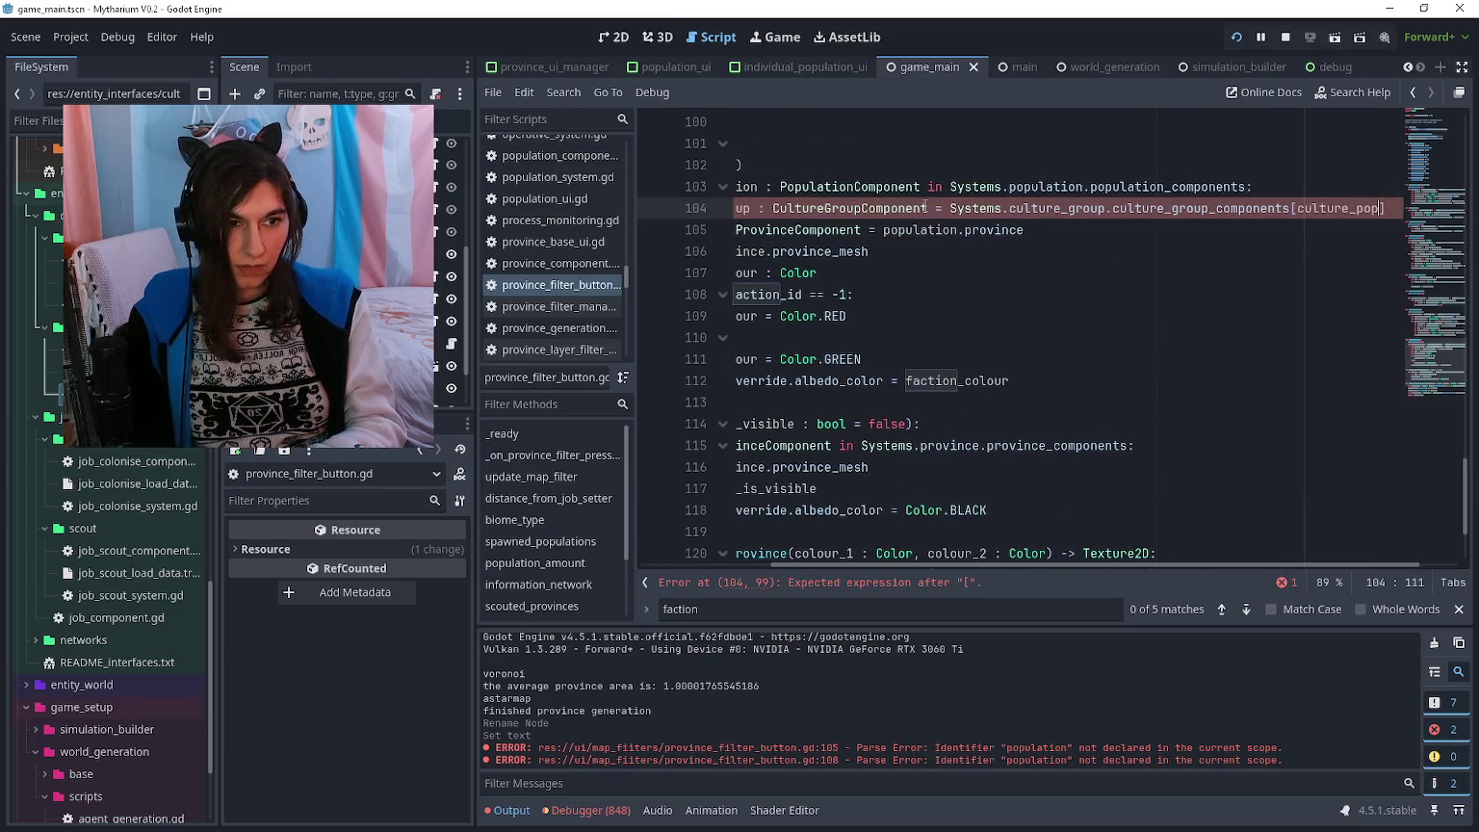
key(Home)
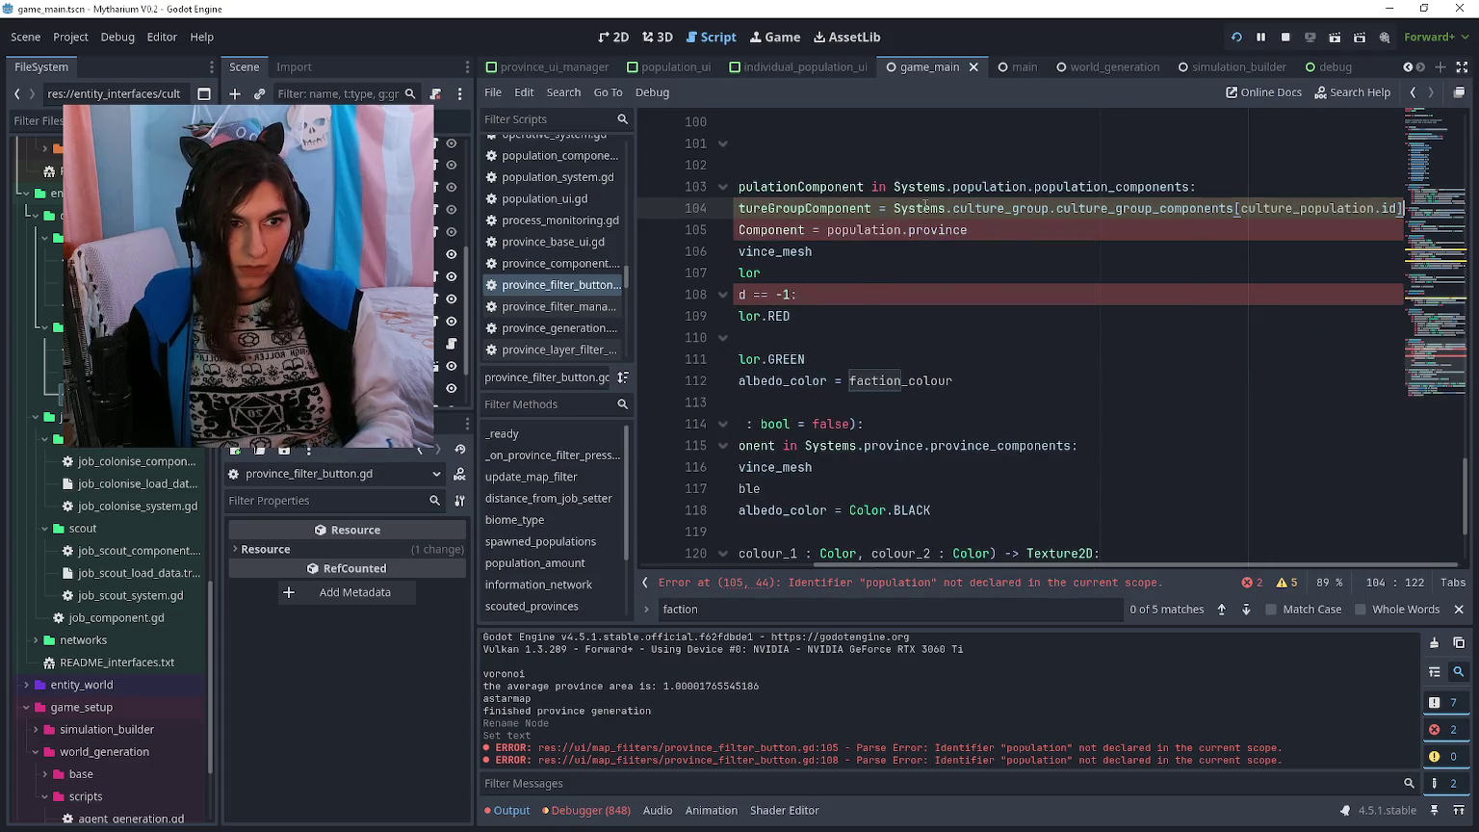
key(Down)
- Insert a blank line below the lookup and open a new line for the colour variable
key(Return)
key(Up)
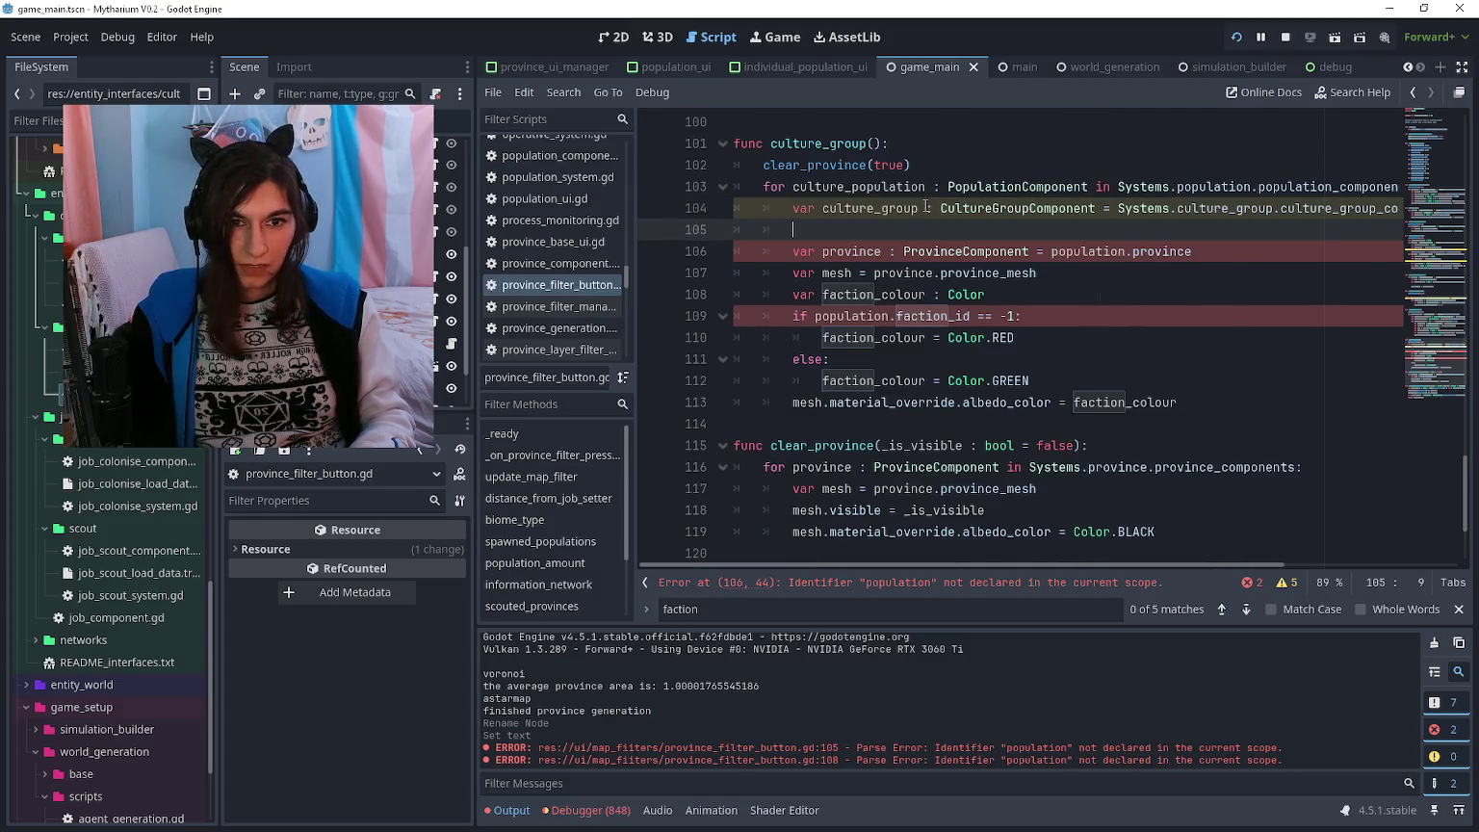
key(Down)
key(Home)
key(Left)
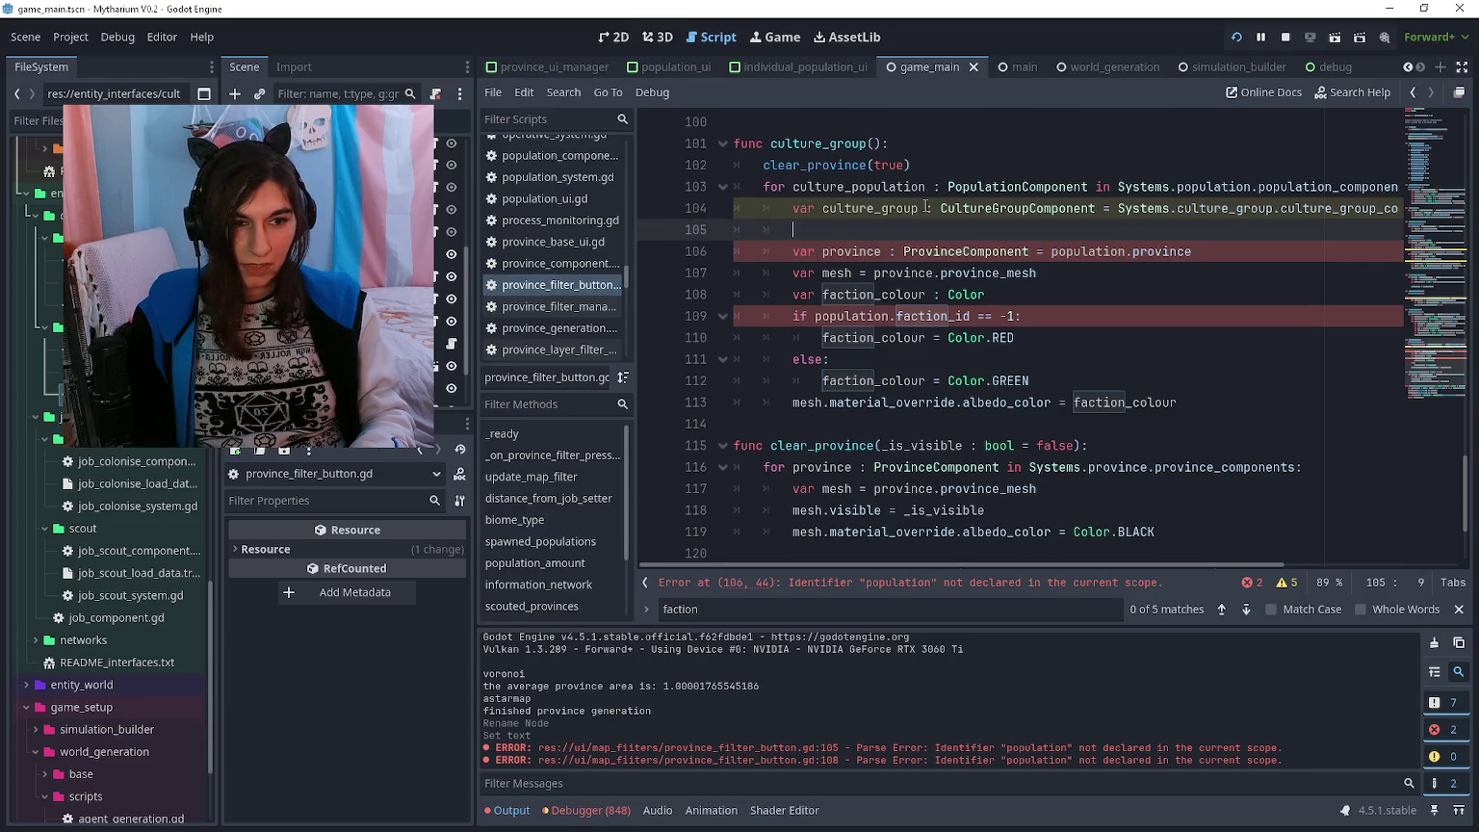
key(Down)
key(Right)
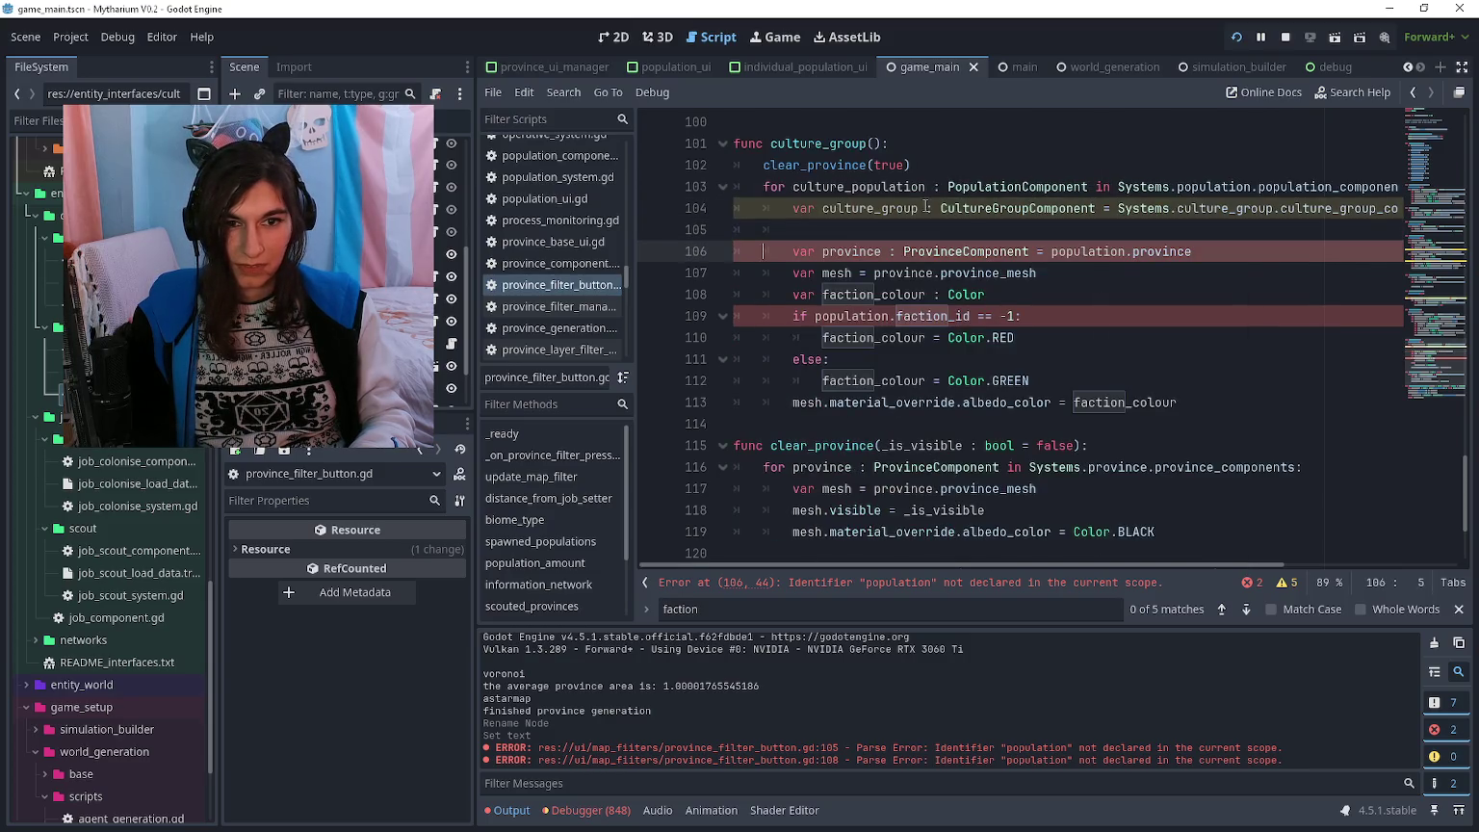
key(Up)
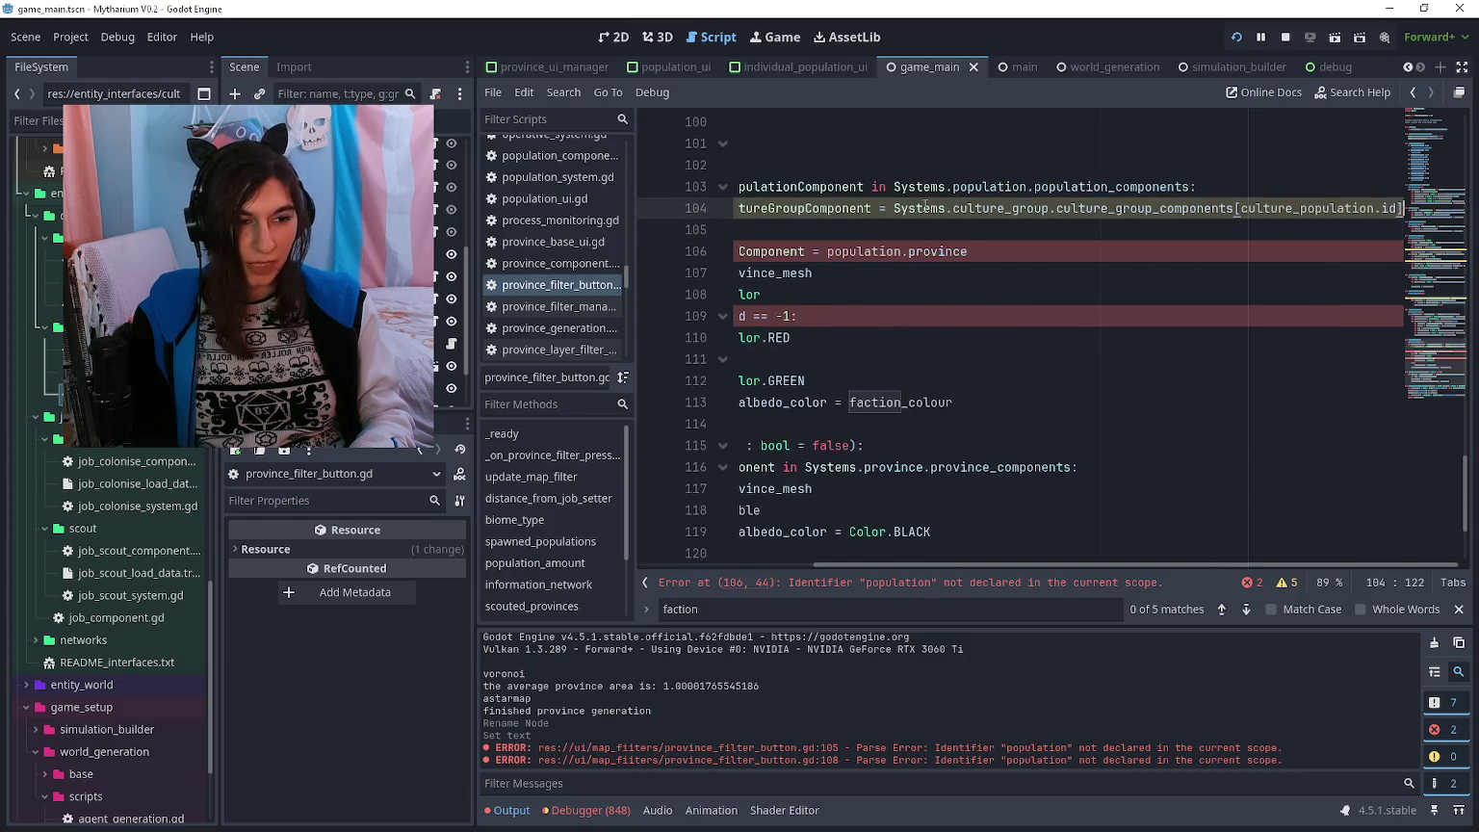
key(Down)
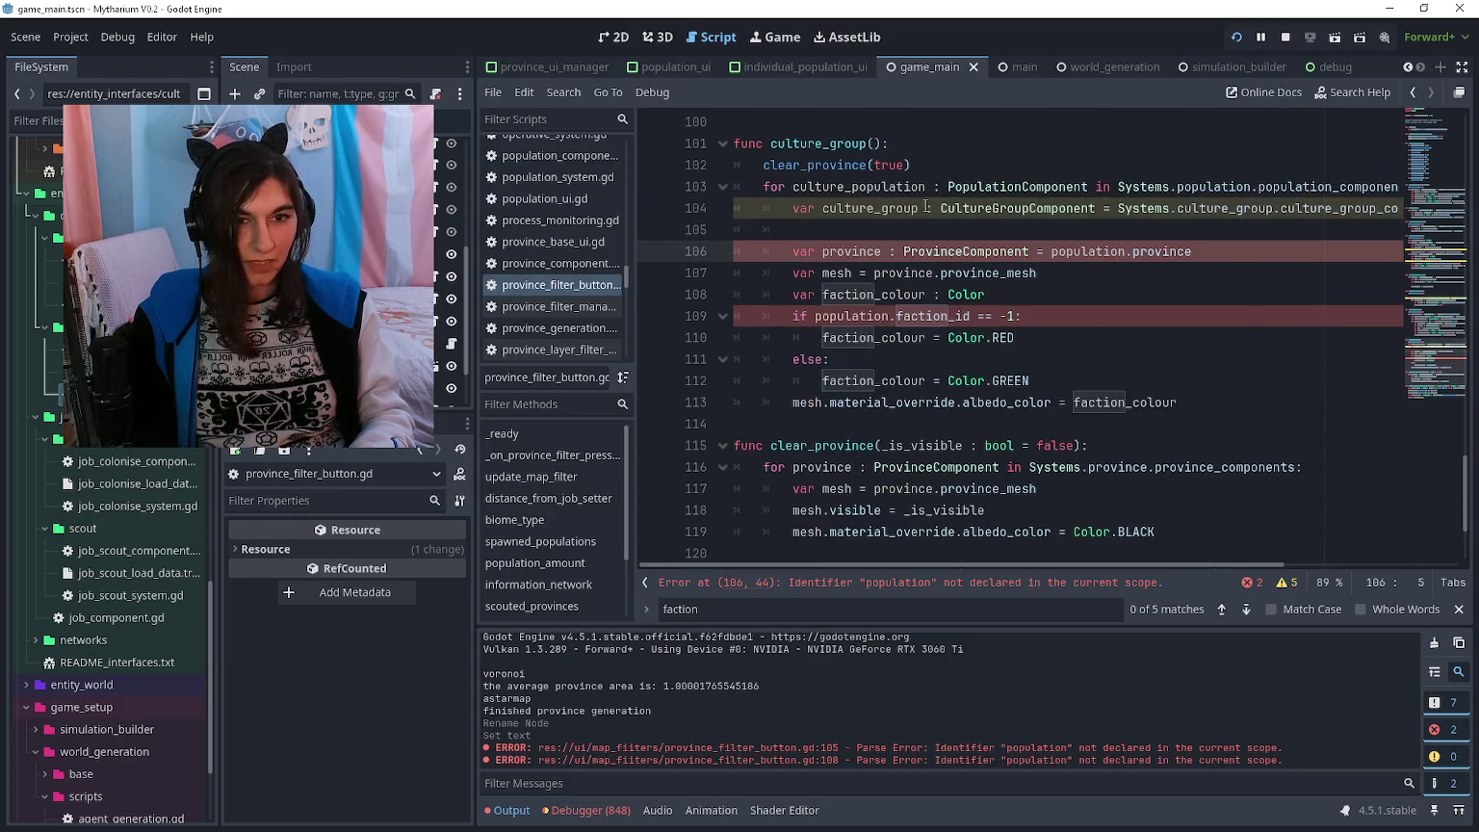
key(Up)
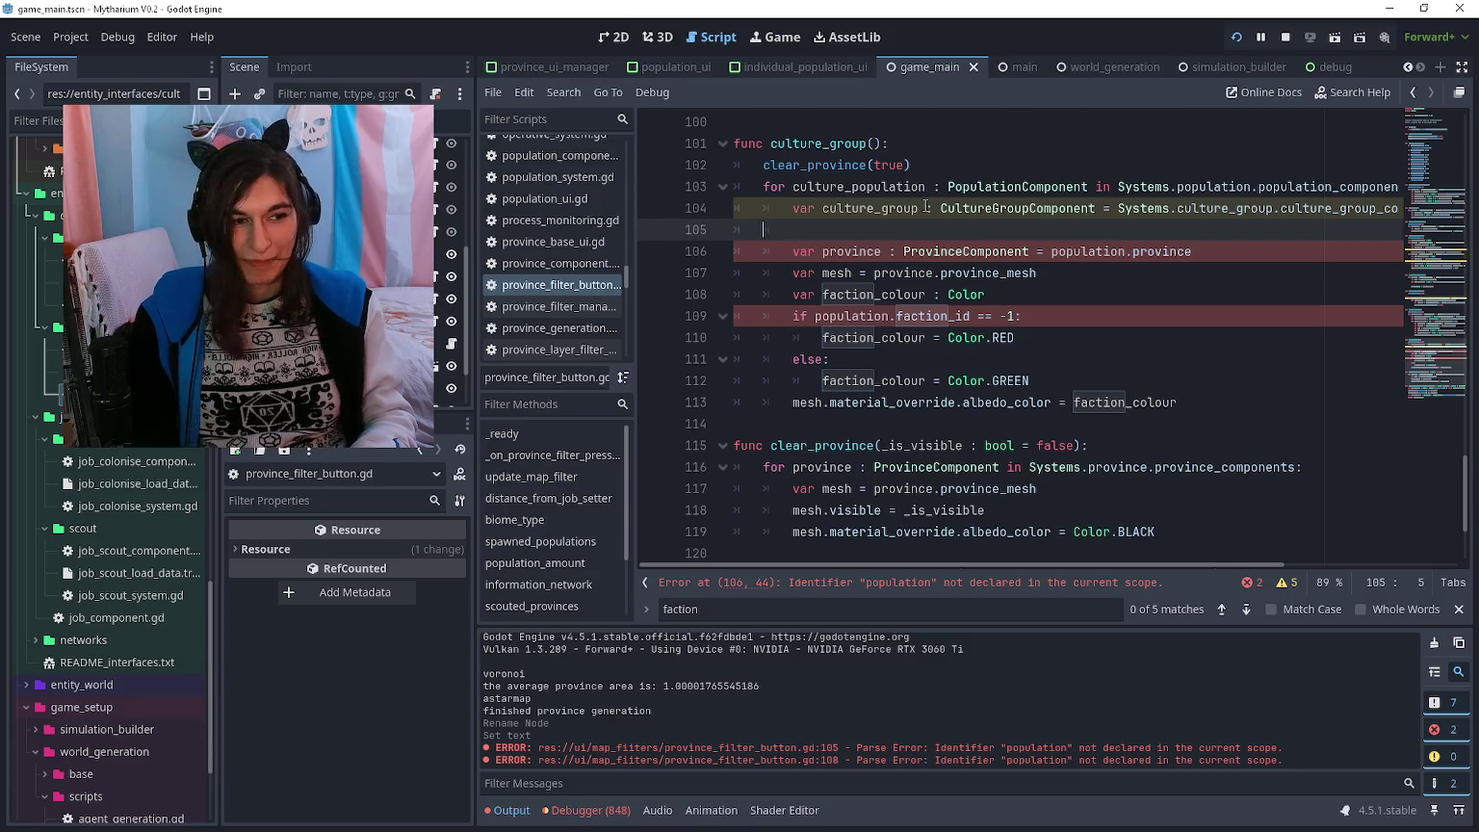
key(Down)
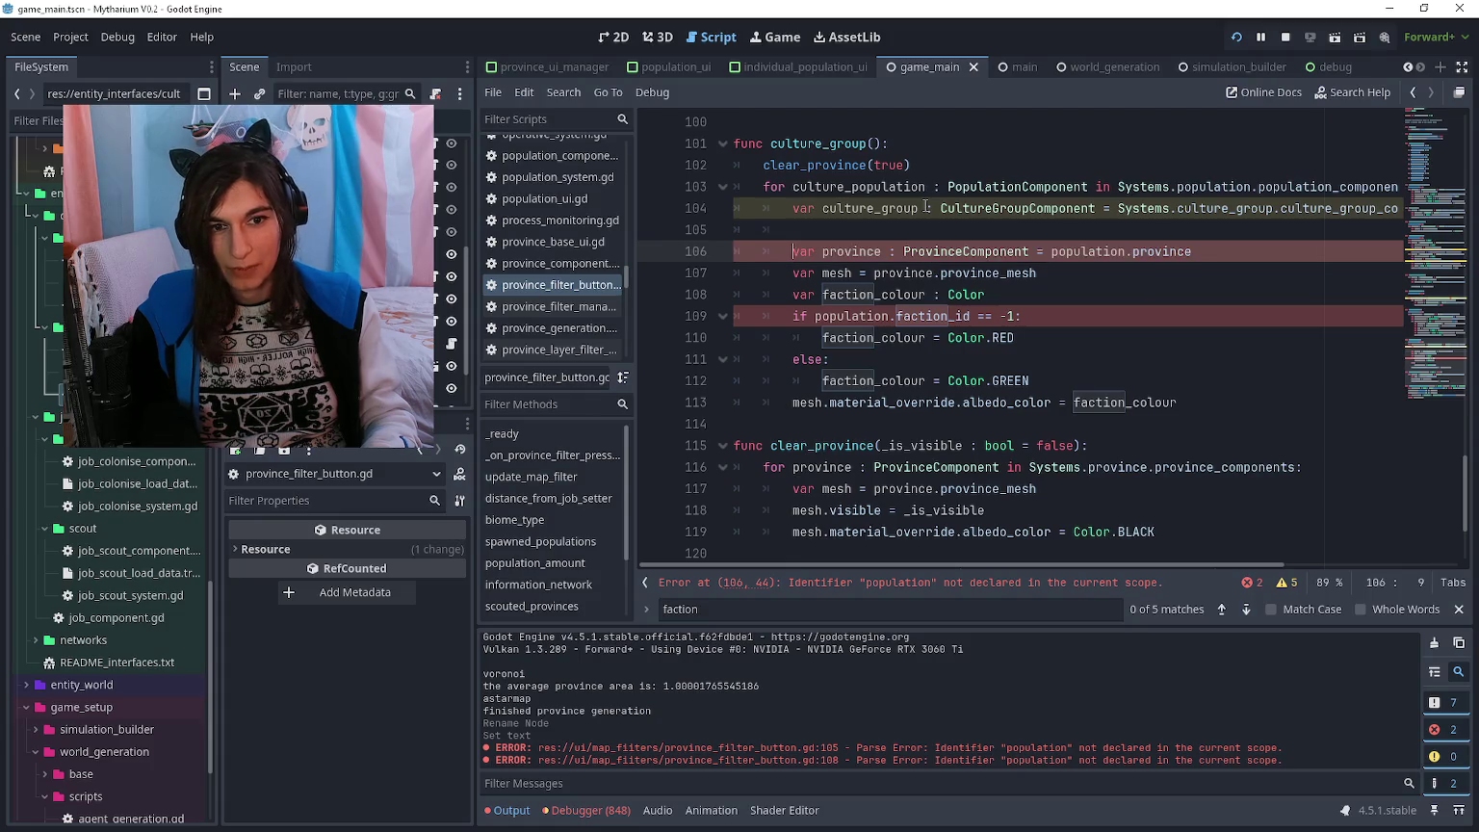
key(shift+Home)
key(shift+End)
key(Down)
key(Down)
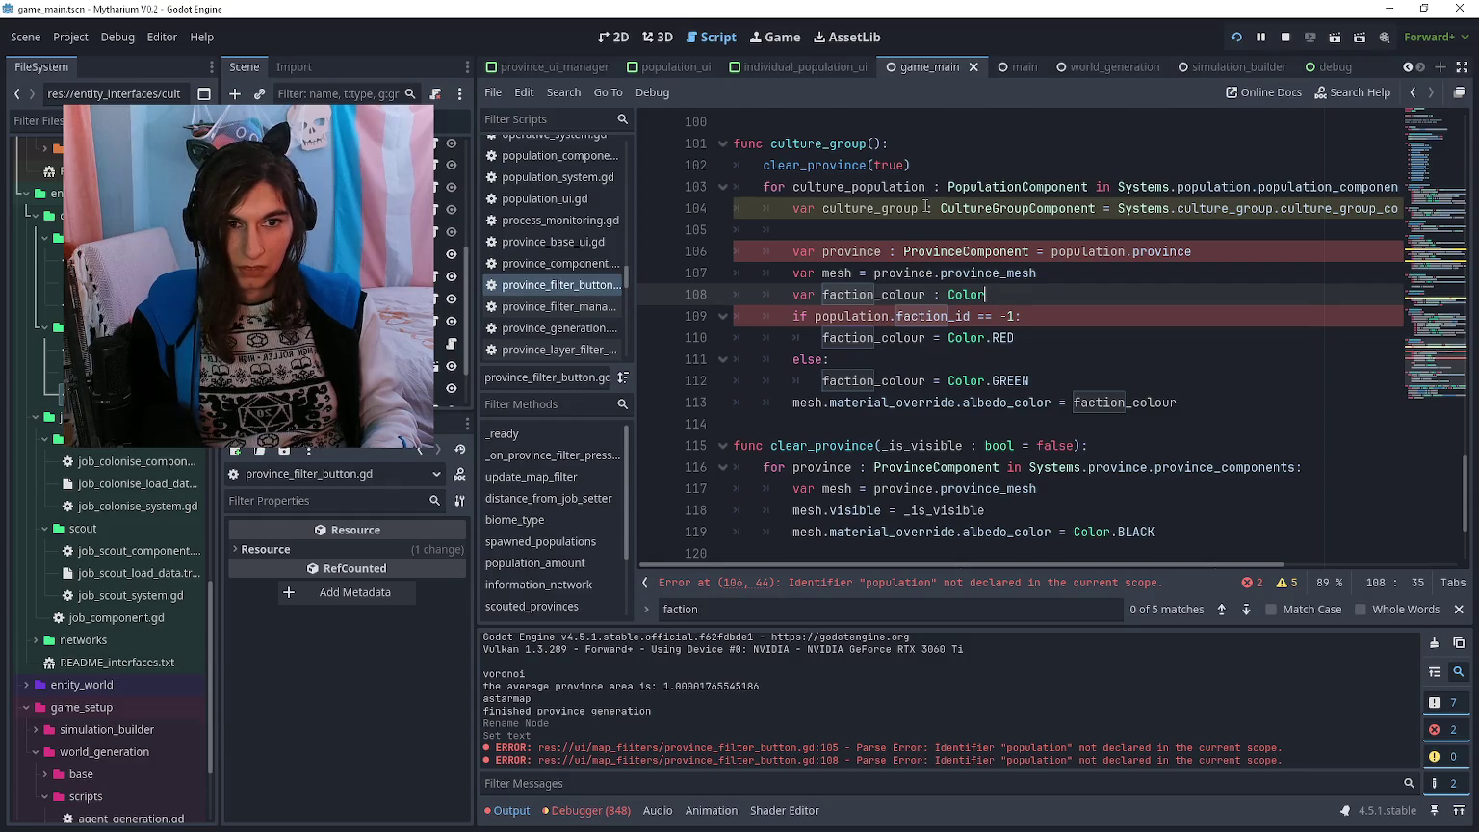
key(Up)
key(Up)
key(Up)
key(Return)
- Add culture_group_colour : Color = culture_group.culture_colour, replacing the faction colour block for albedo_color
text(var culture_group_)
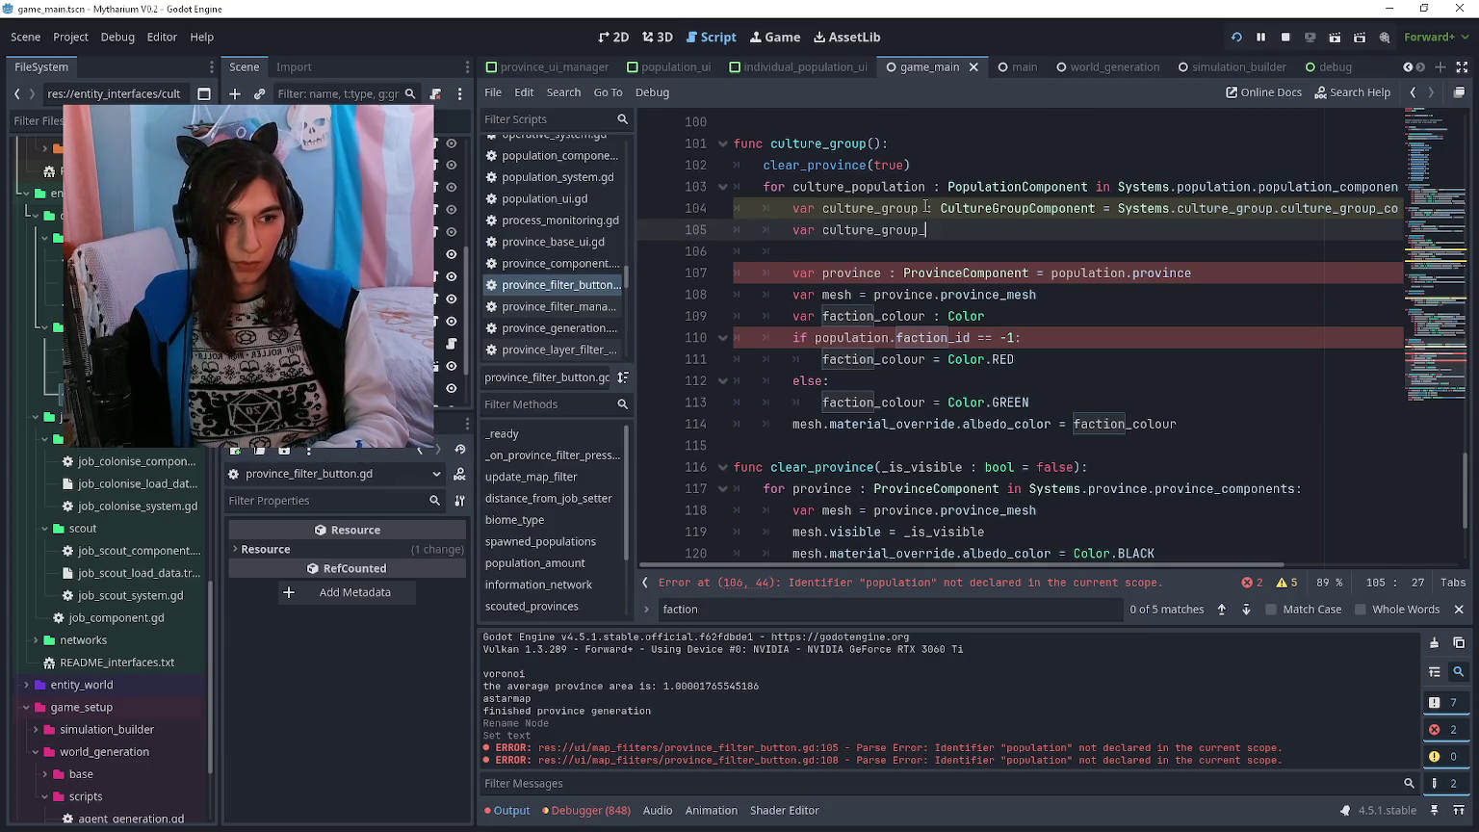
text(colour : )
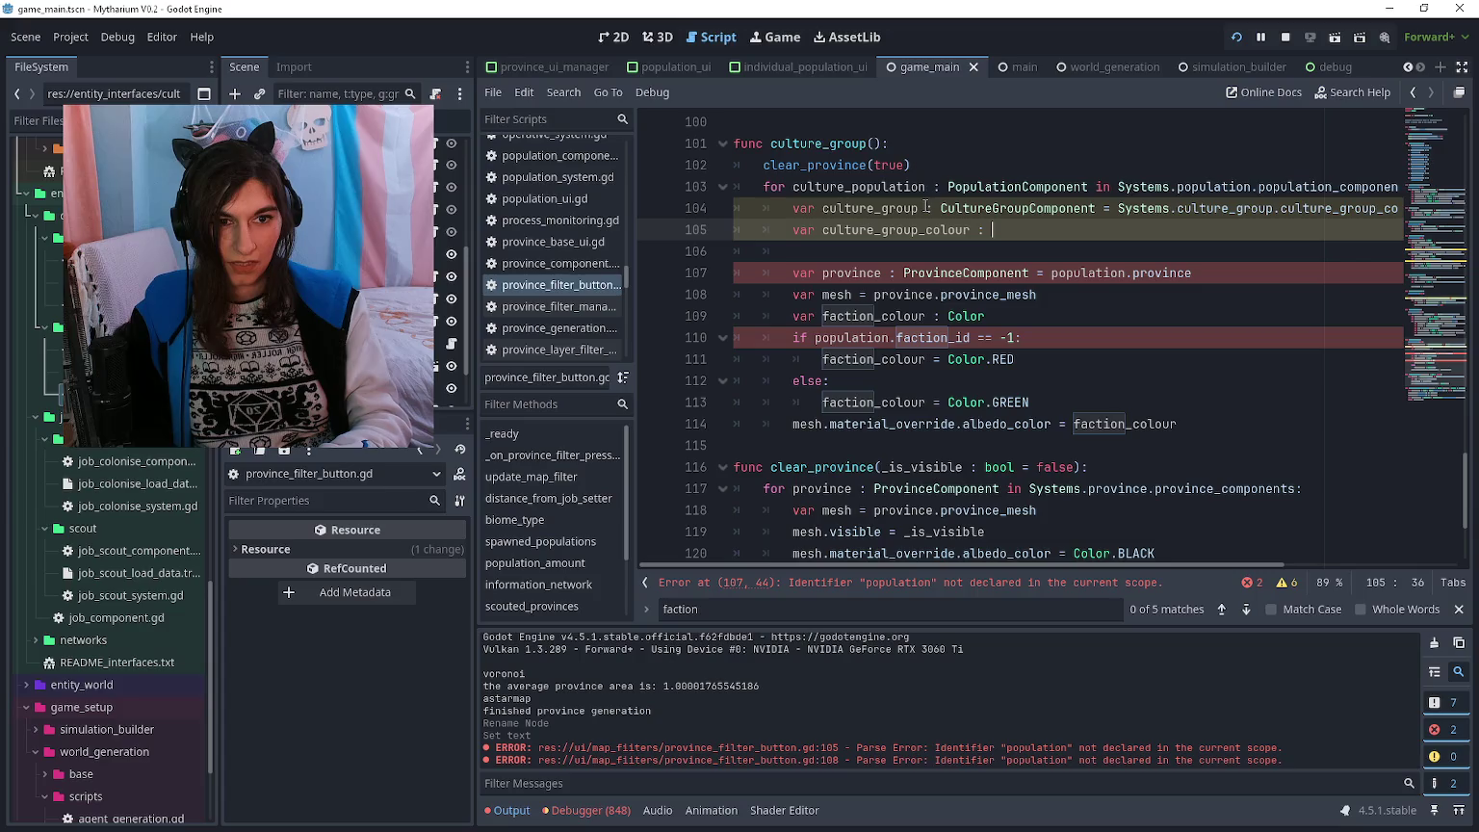
text(color)
key(Return)
text(= )
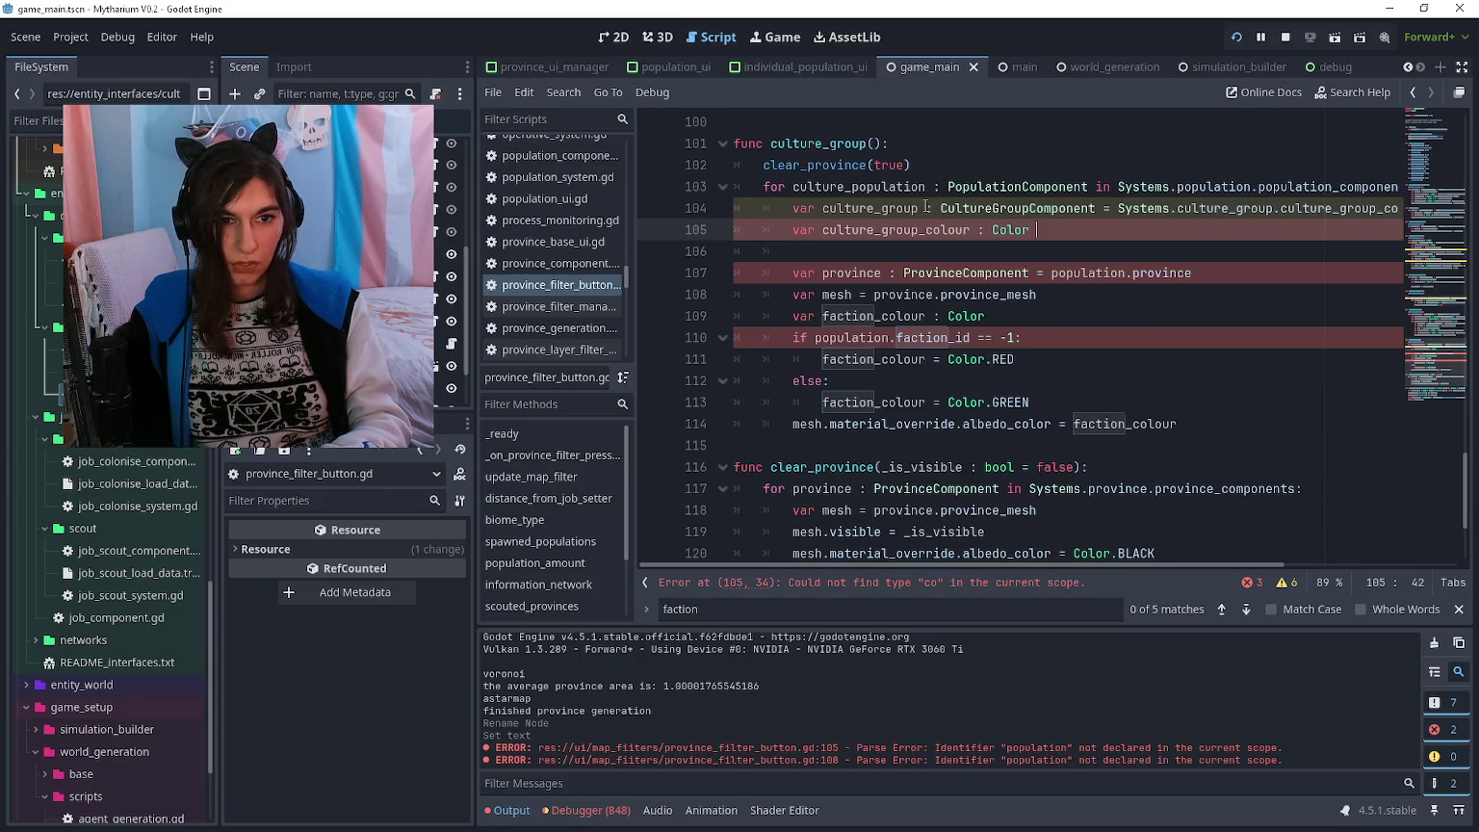
text(culture_group.col)
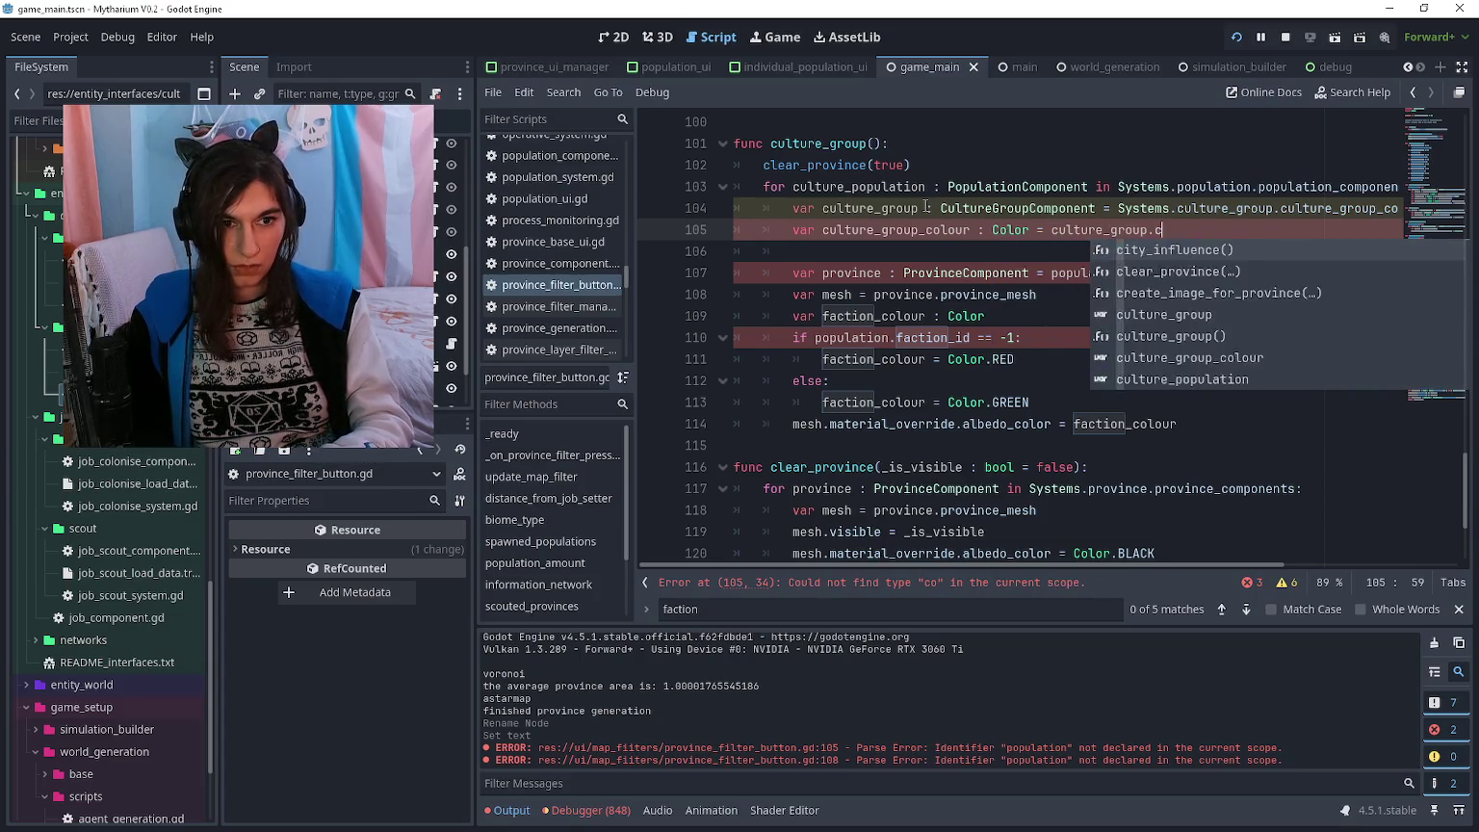
key(Return)
key(Down)
key(Down)
key(Down)
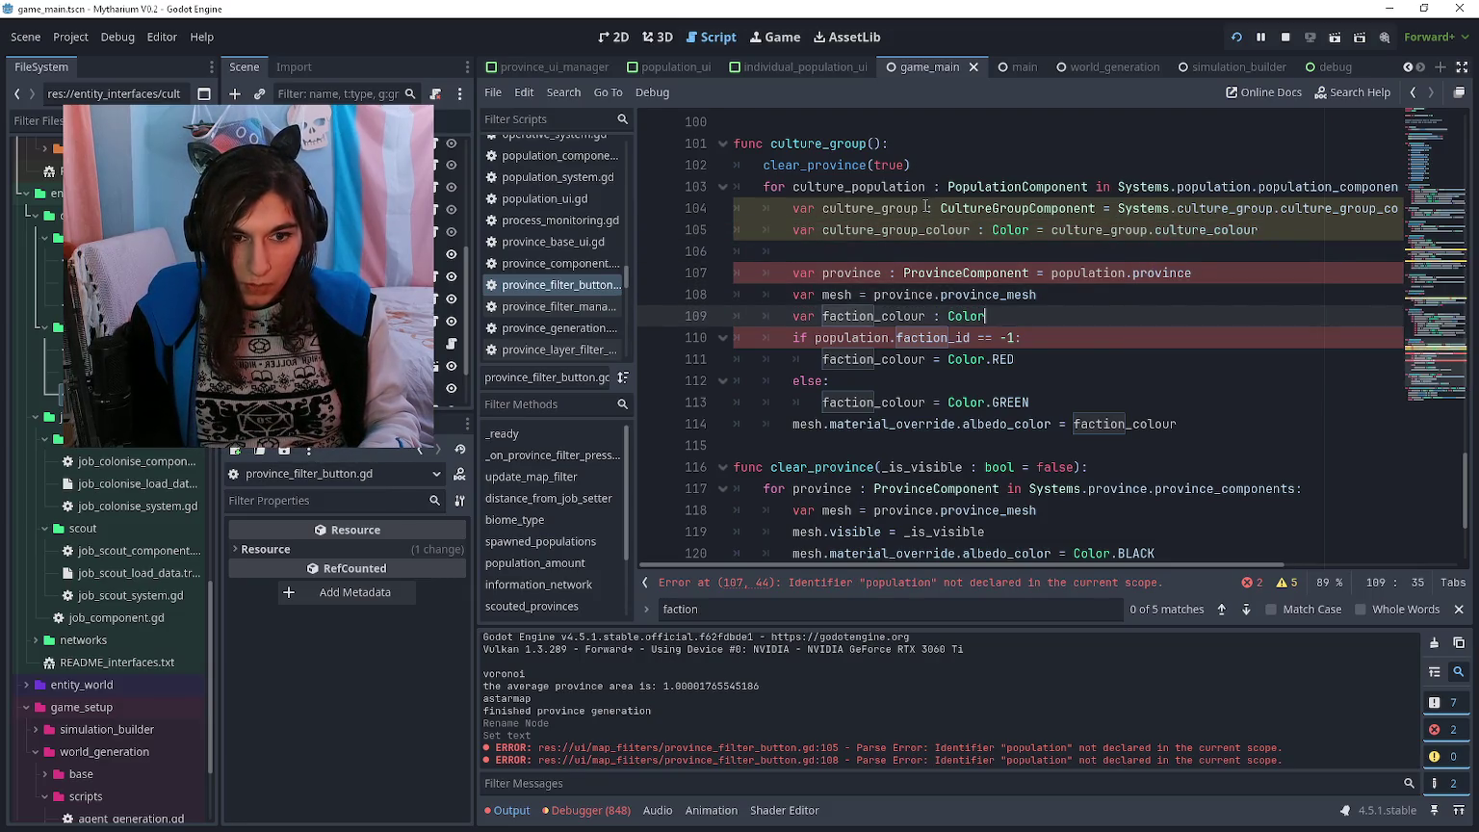
key(ctrl+shift+k)
key(ctrl+shift+k)
key(ctrl+shift+k)
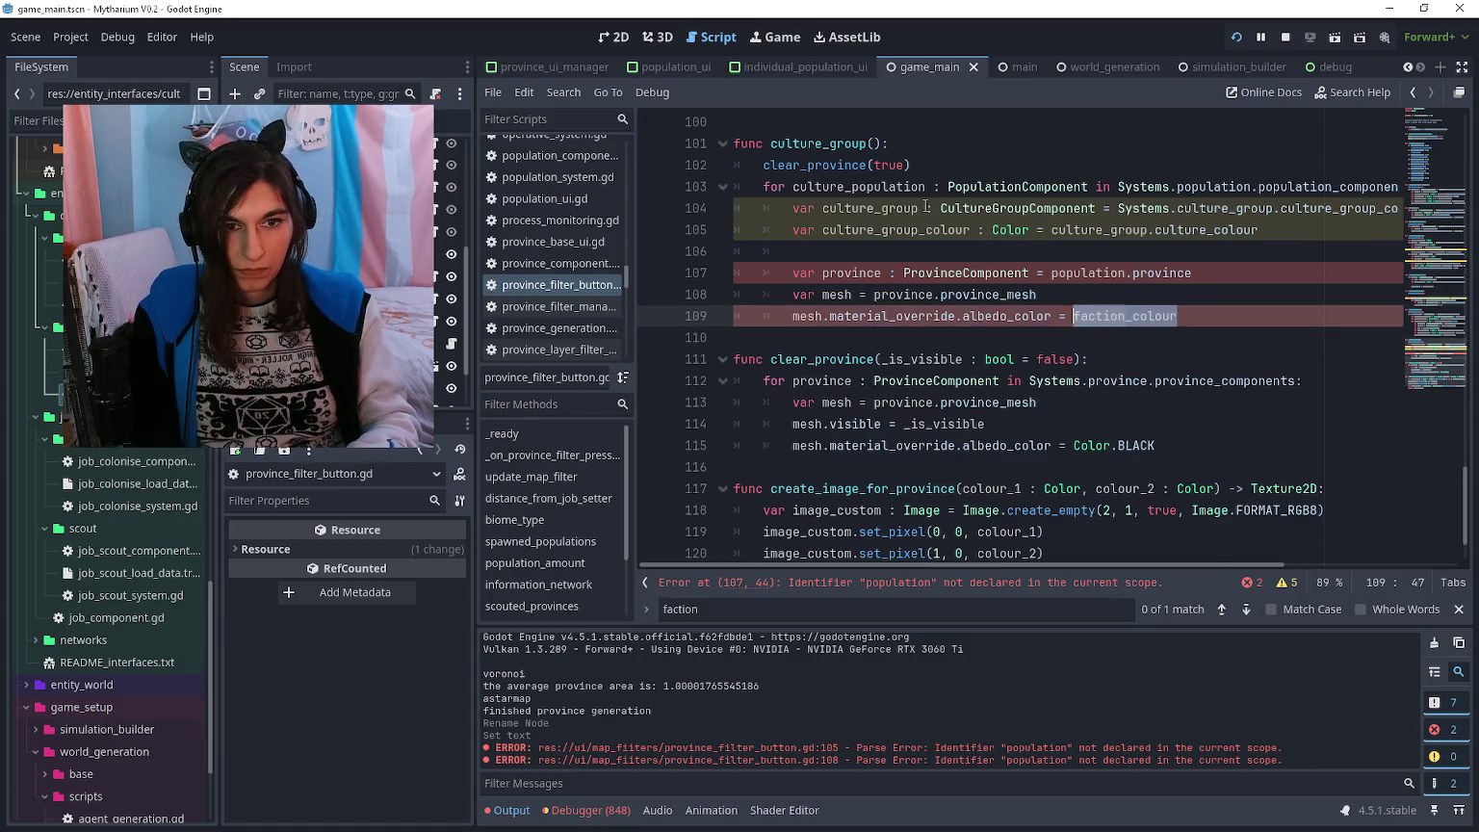
text(culture_group_colour)
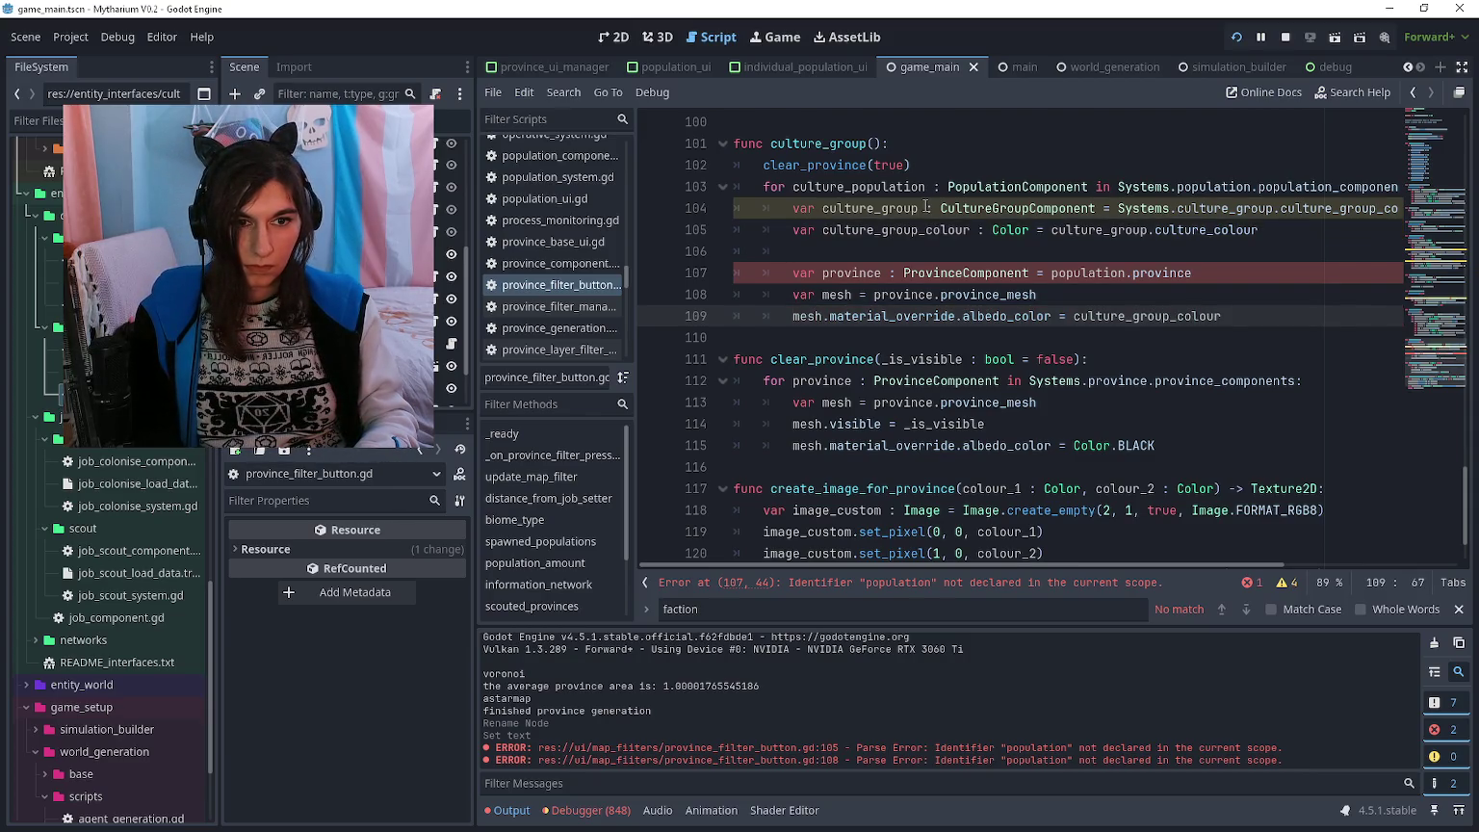
- Start a population : PopulationComponent declaration above the province lookup
key(Up)
key(Up)
key(Up)
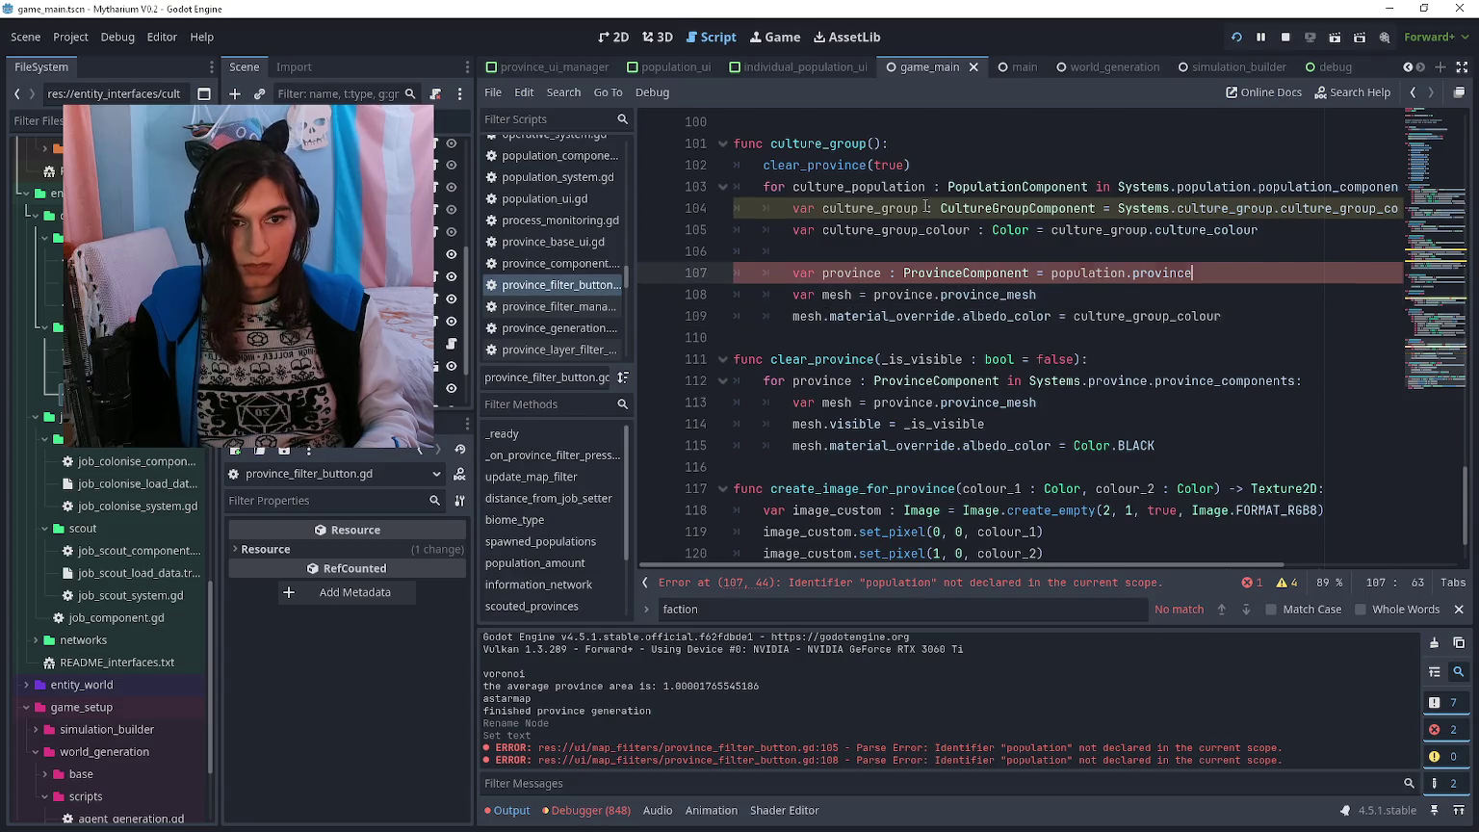
key(Return)
text(var population:)
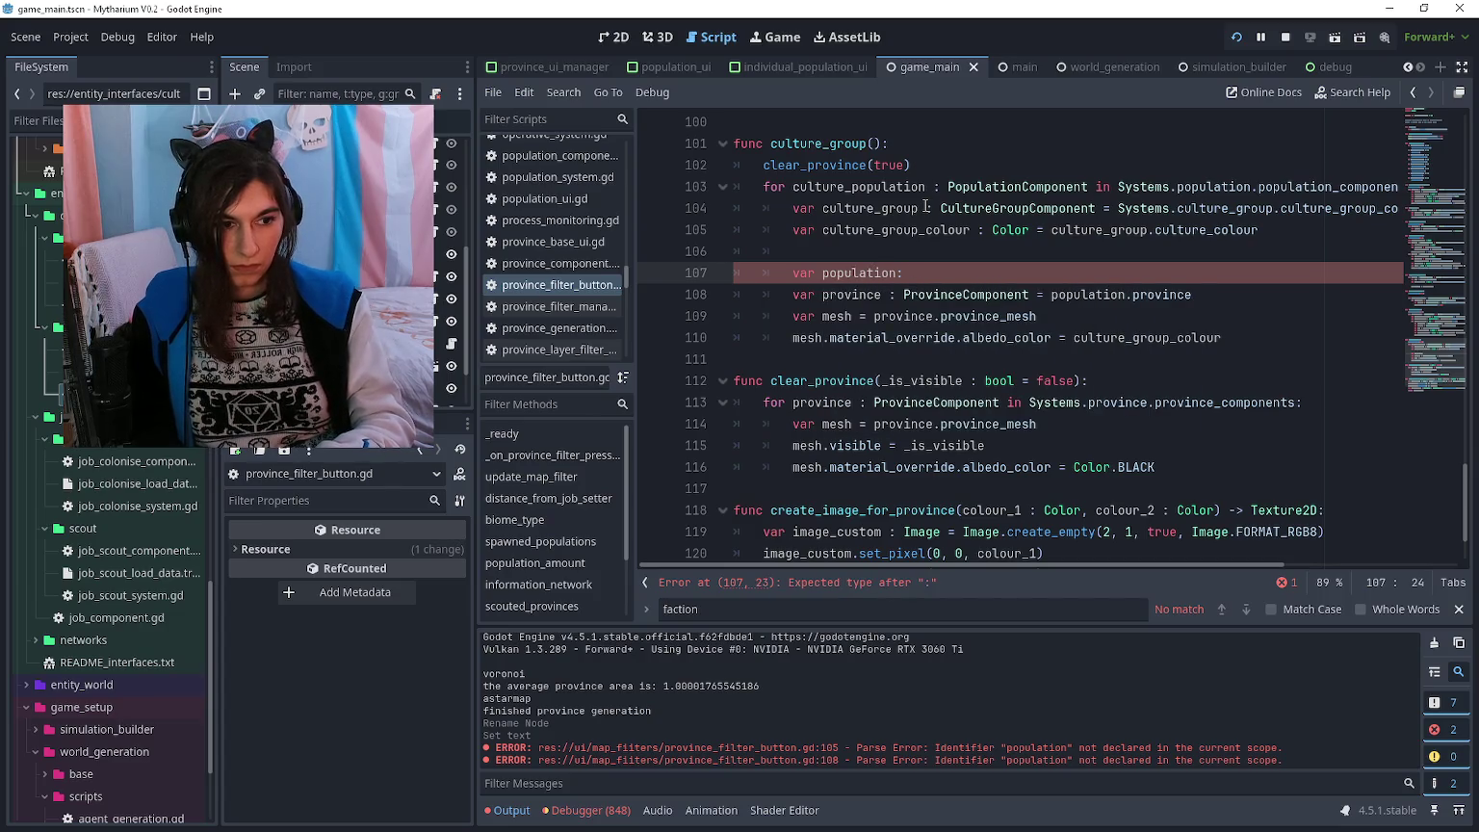
key(BackSpace)
text( : Population)
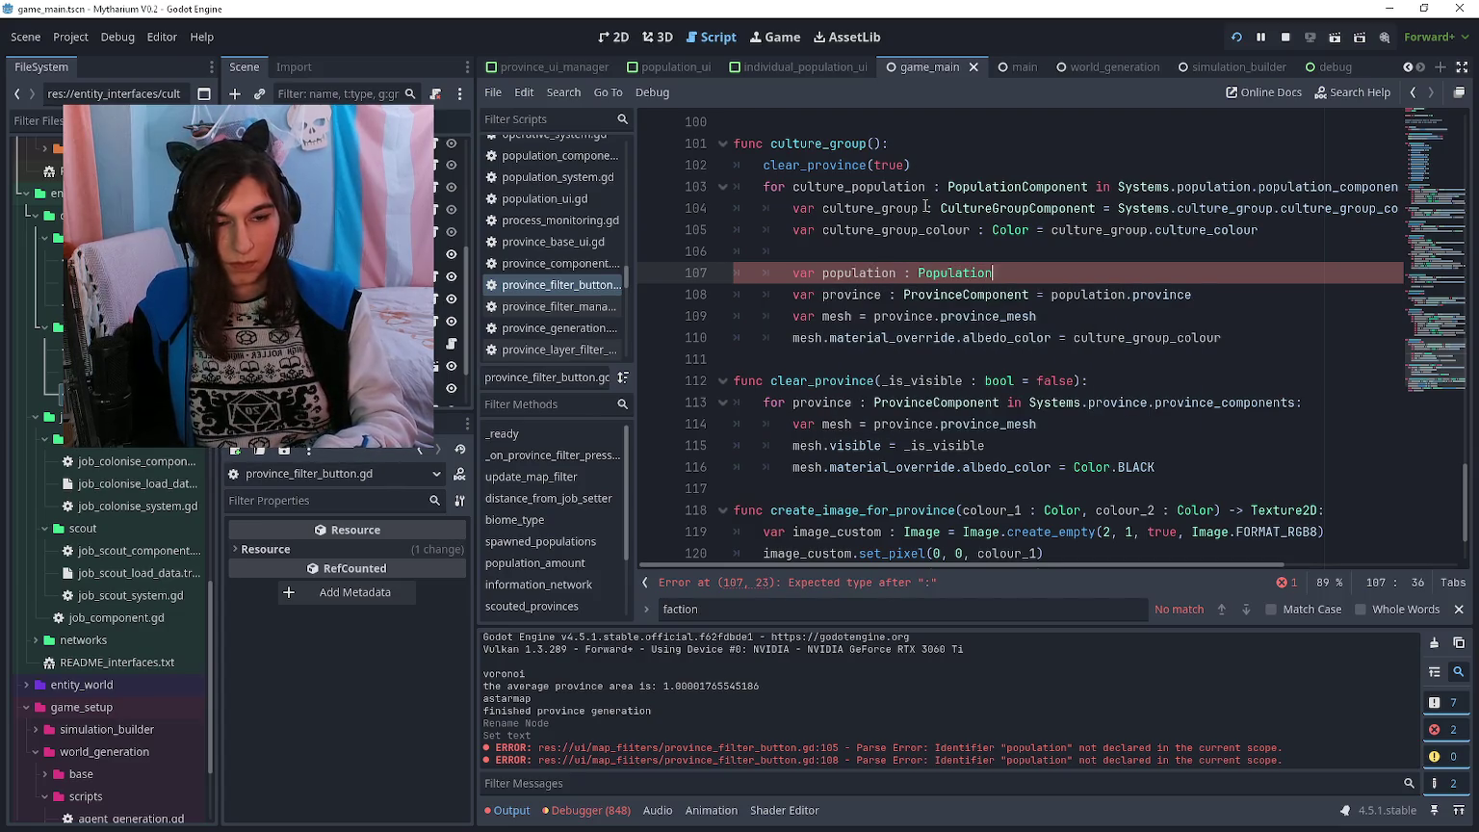
text(Component = pop)
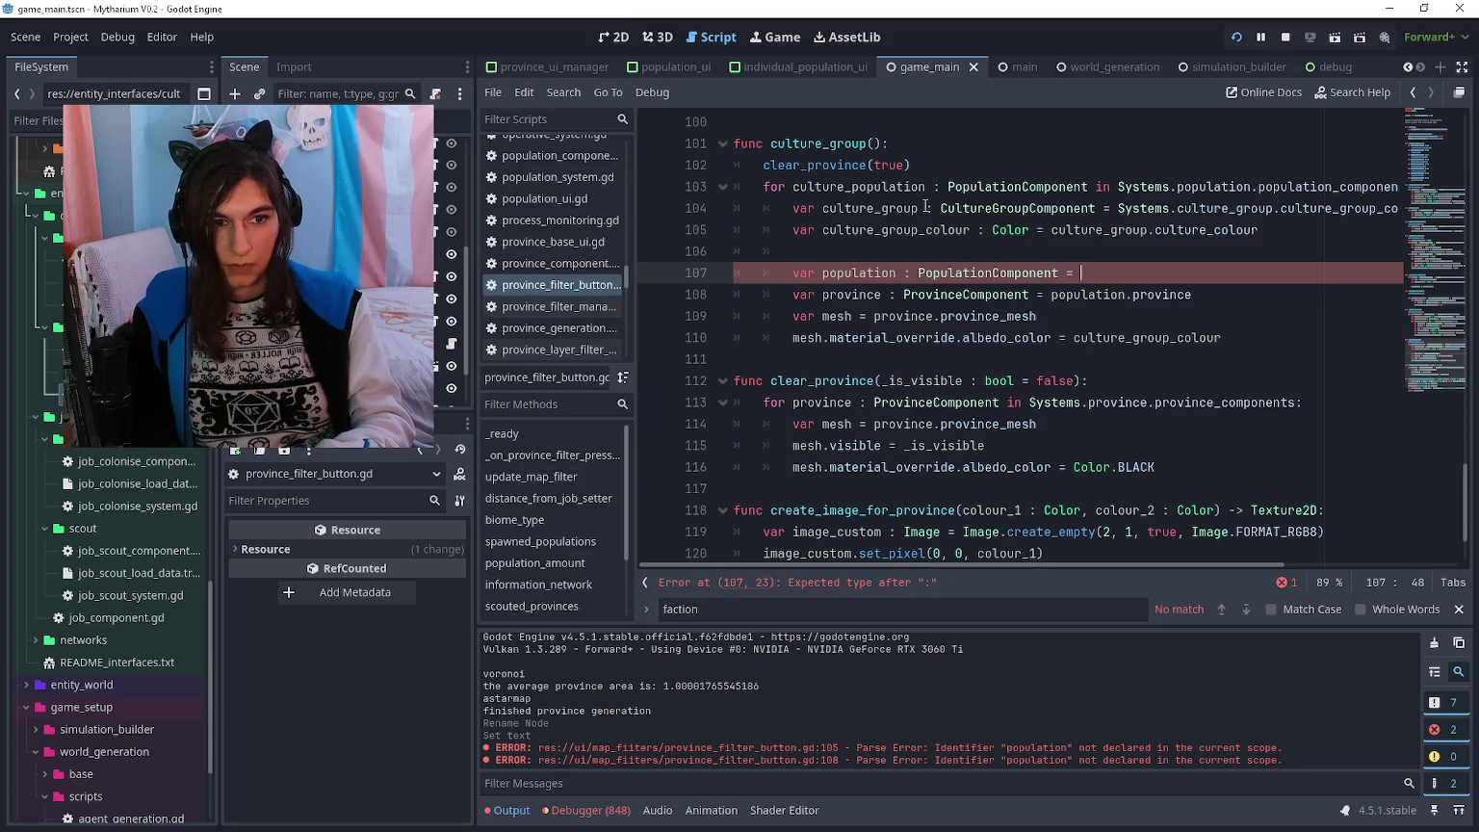
- Complete the population line as Systems.population.population_components[culture_population.id] and indent the blank line above
key(BackSpace)
key(BackSpace)
key(BackSpace)
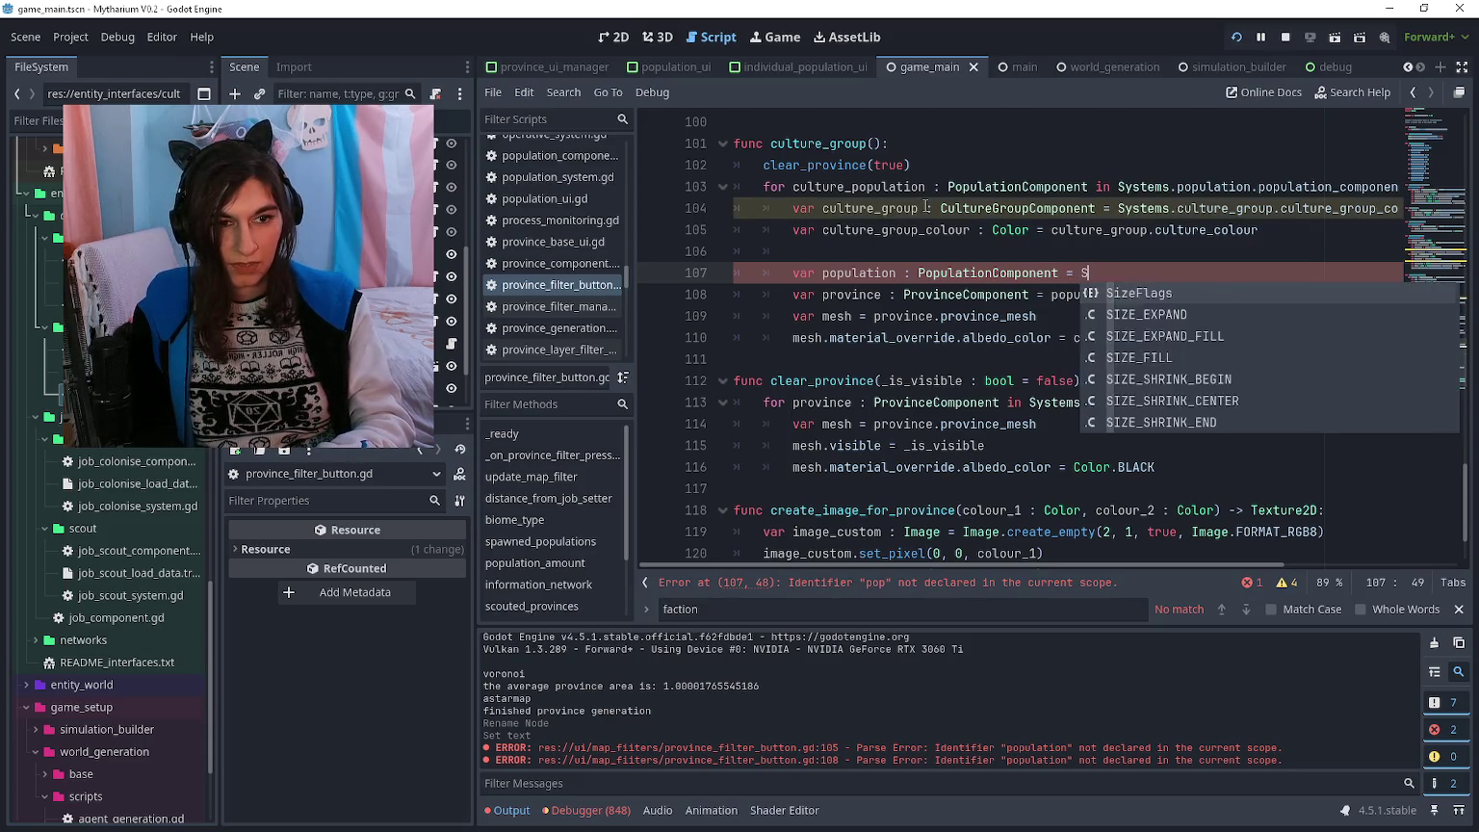
text(Systems.population.popcom)
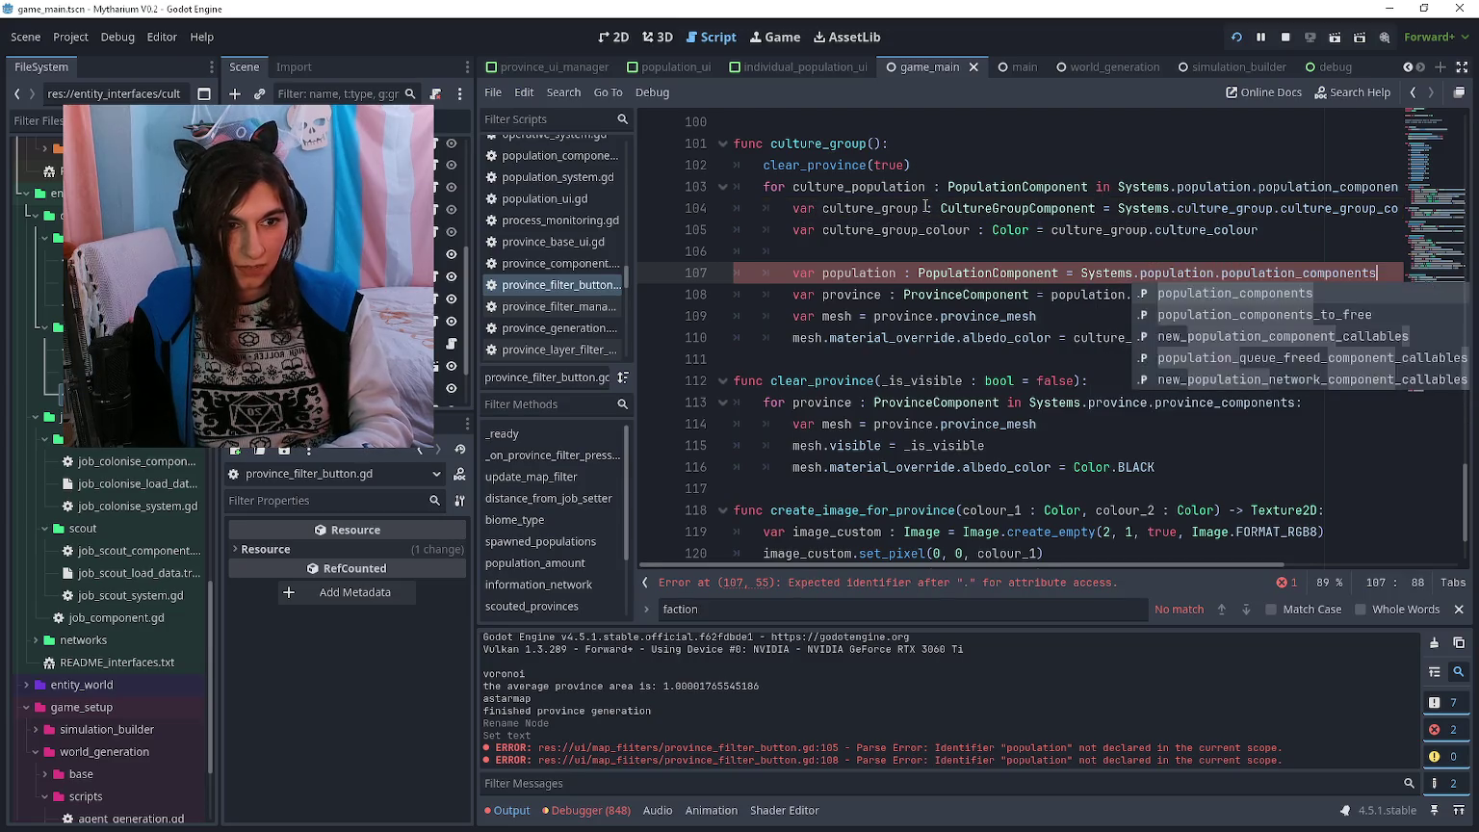
key(Return)
text([culture_population.id)
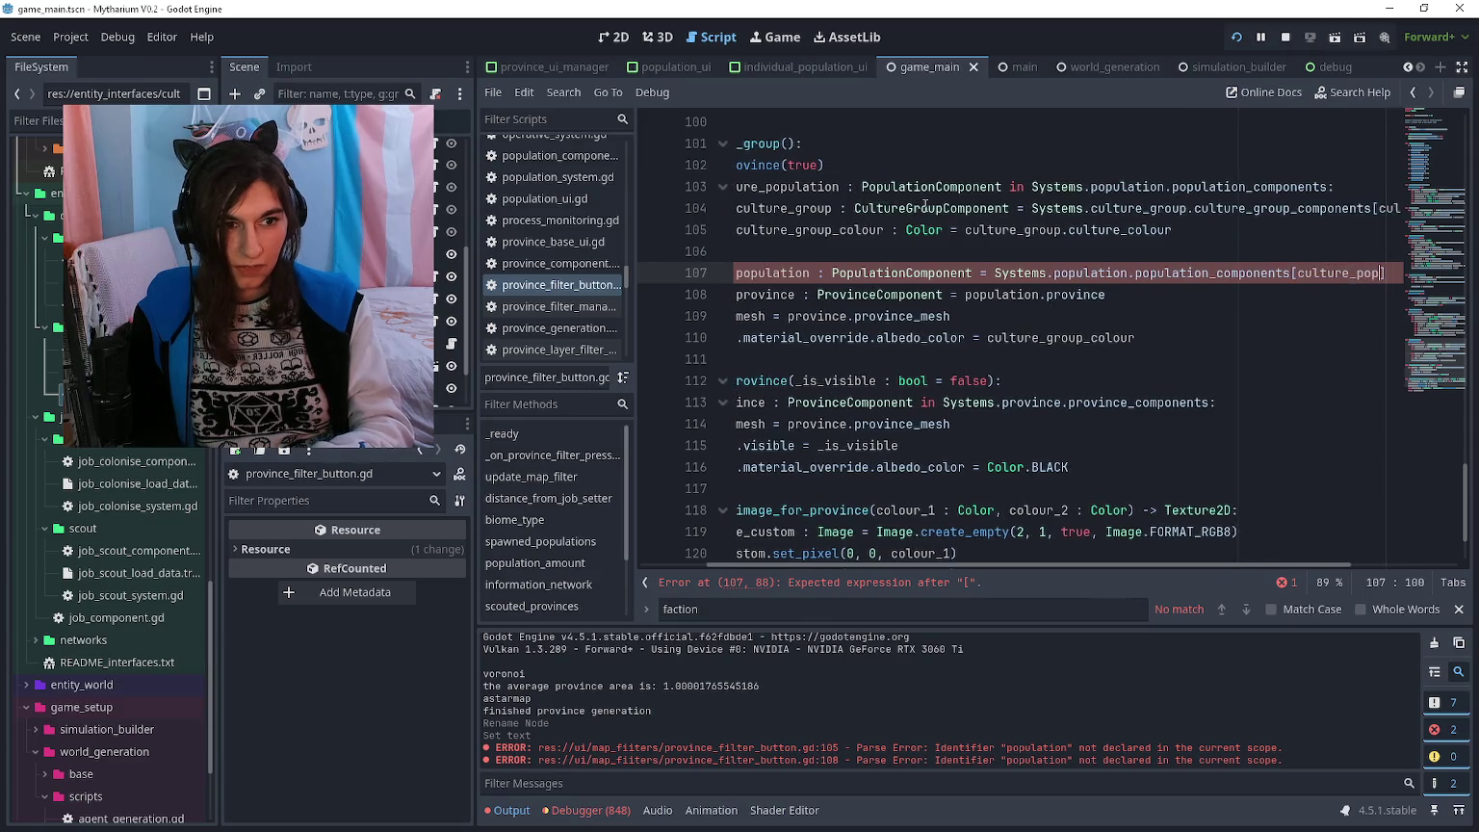
key(Escape)
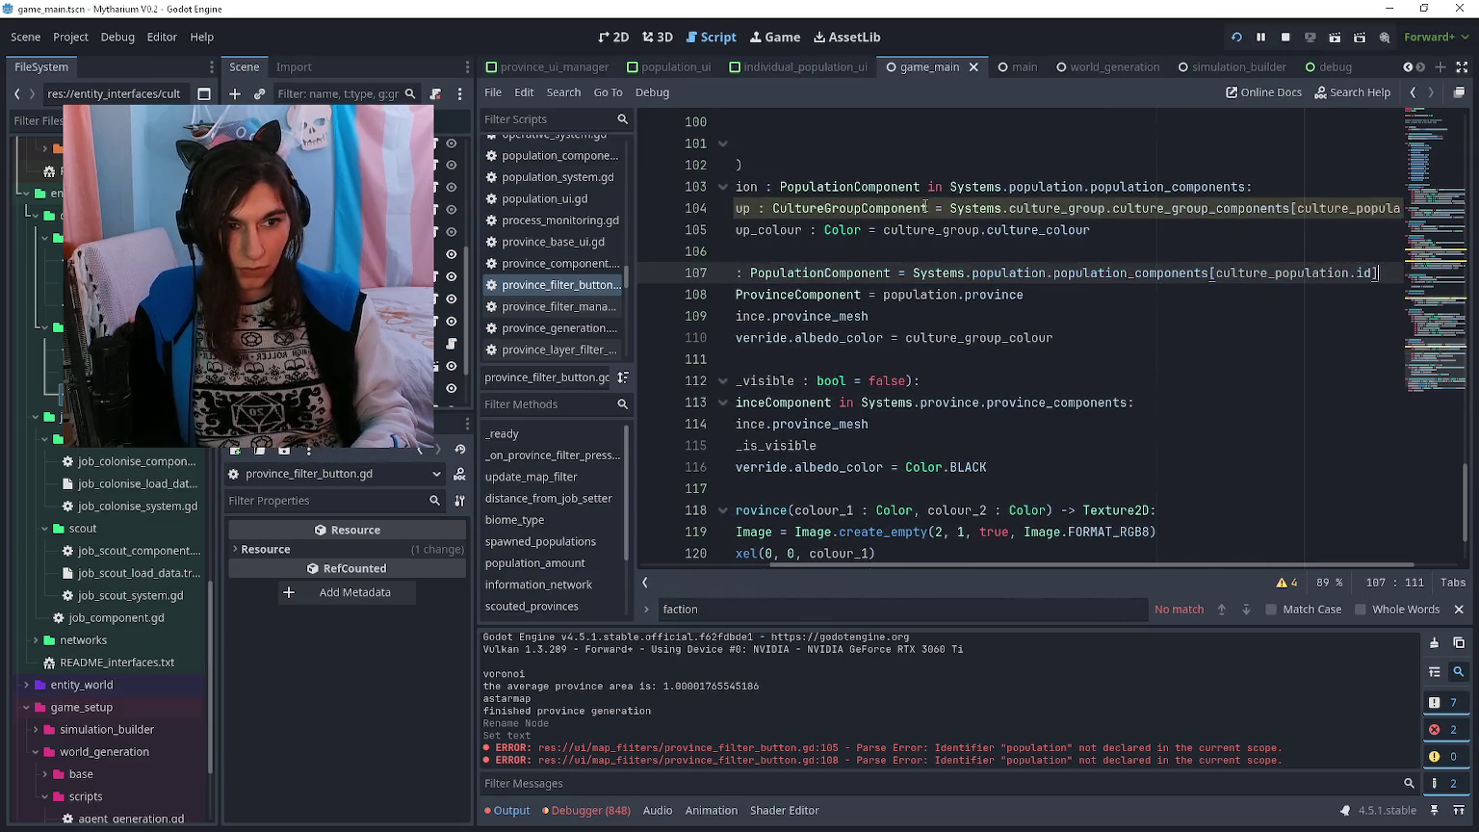
key(Home)
key(Right)
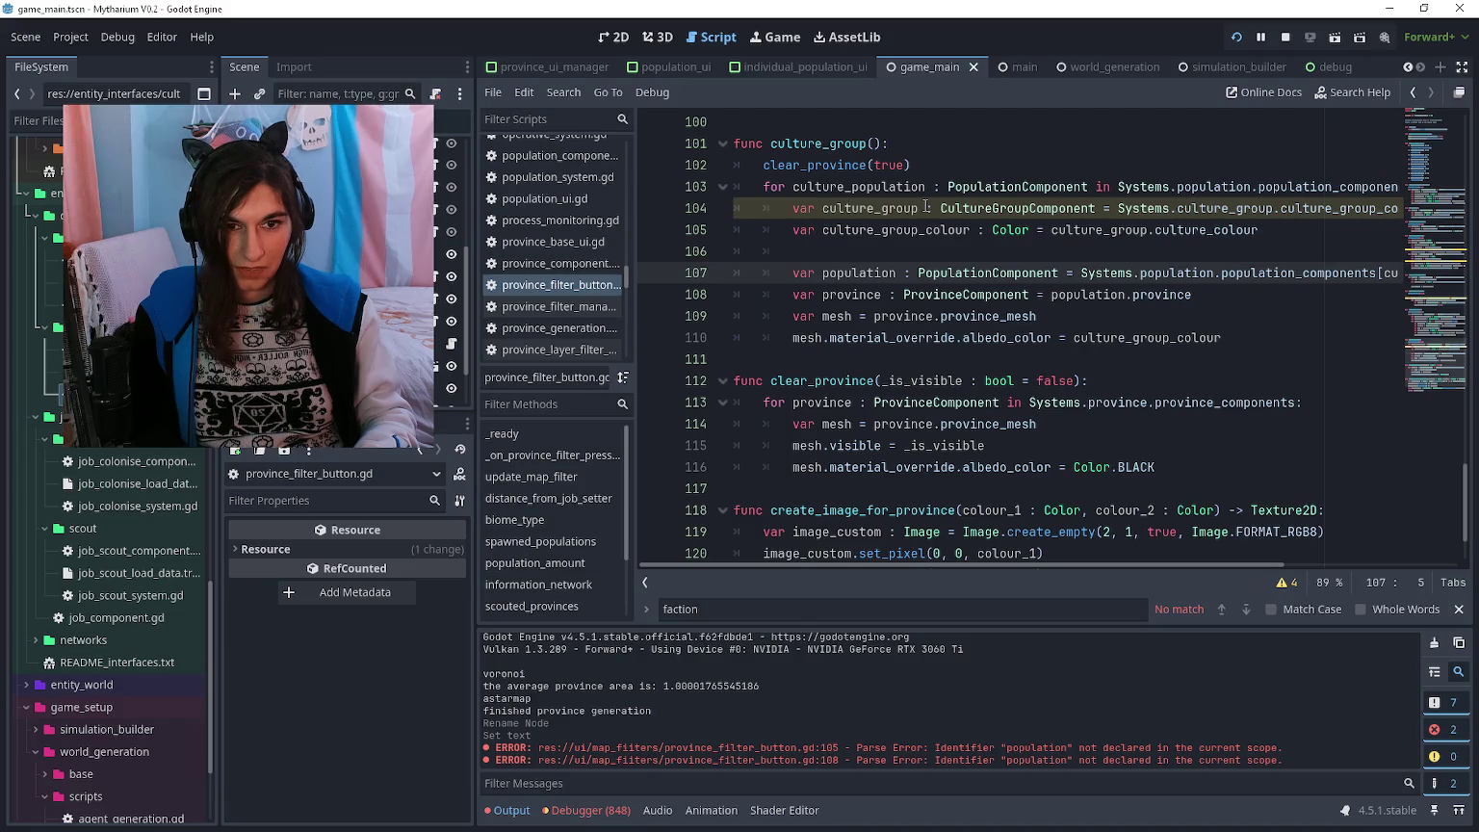
key(Up)
key(Right)
key(Down)
key(Up)
key(Up)
key(Up)
key(Down)
key(Down)
key(Down)
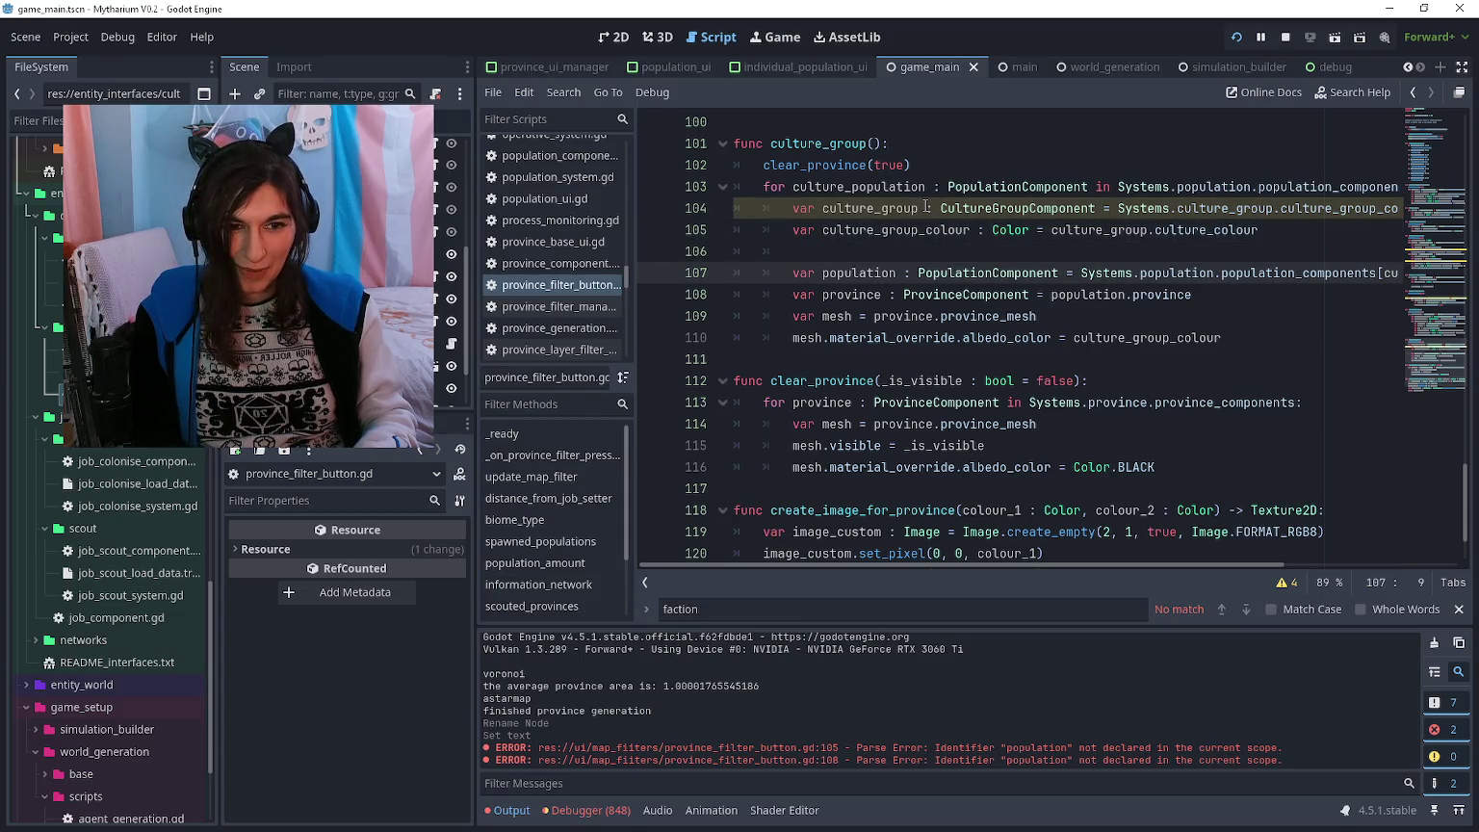
- Move the population, province and mesh lines above the culture group lookup, fix indentation, and run the game
key(shift+Down)
key(shift+Down)
key(shift+End)
key(shift+Right)
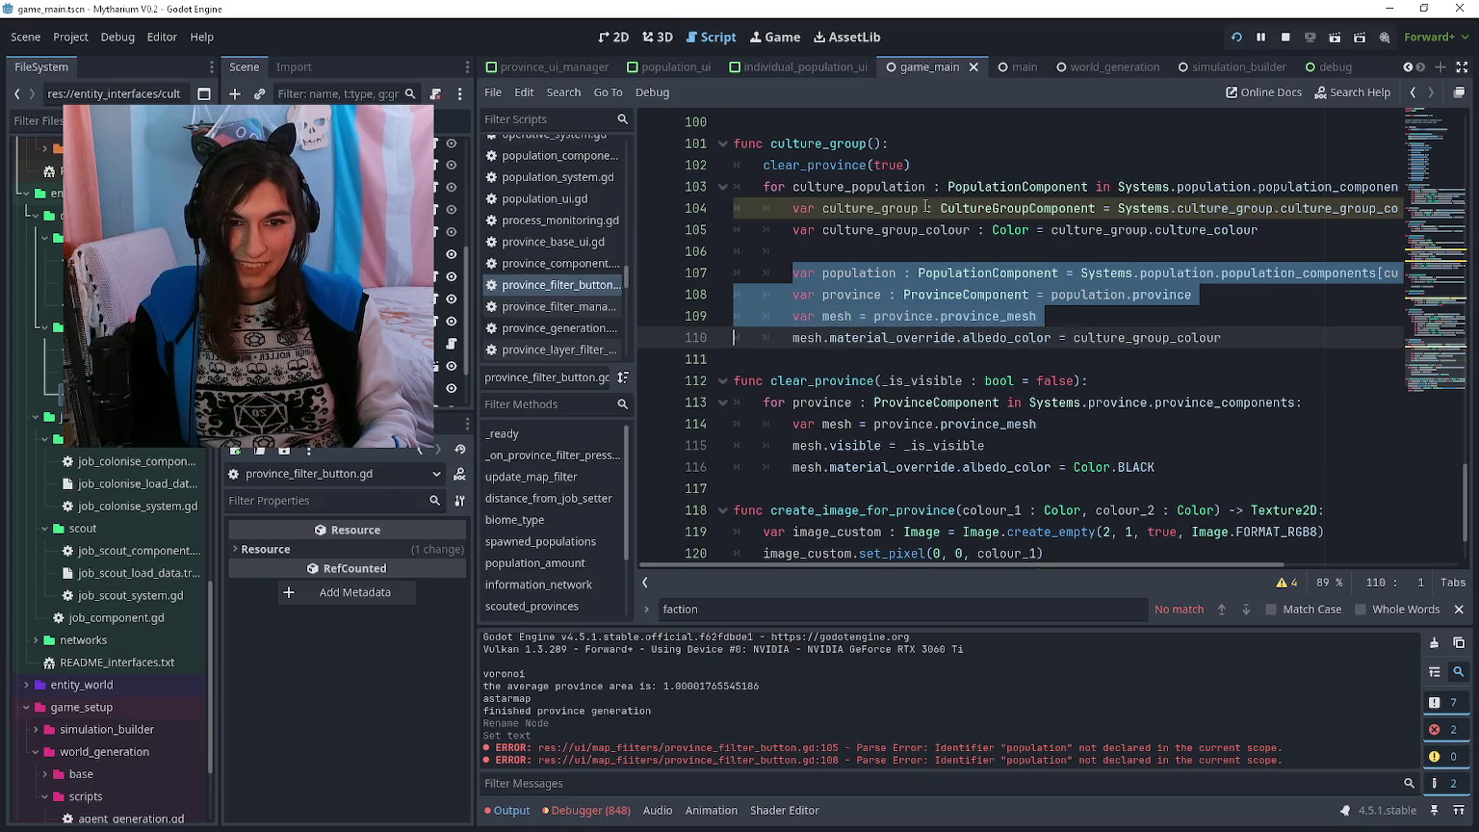
key(ctrl+x)
key(Up)
key(Up)
key(Up)
key(ctrl+v)
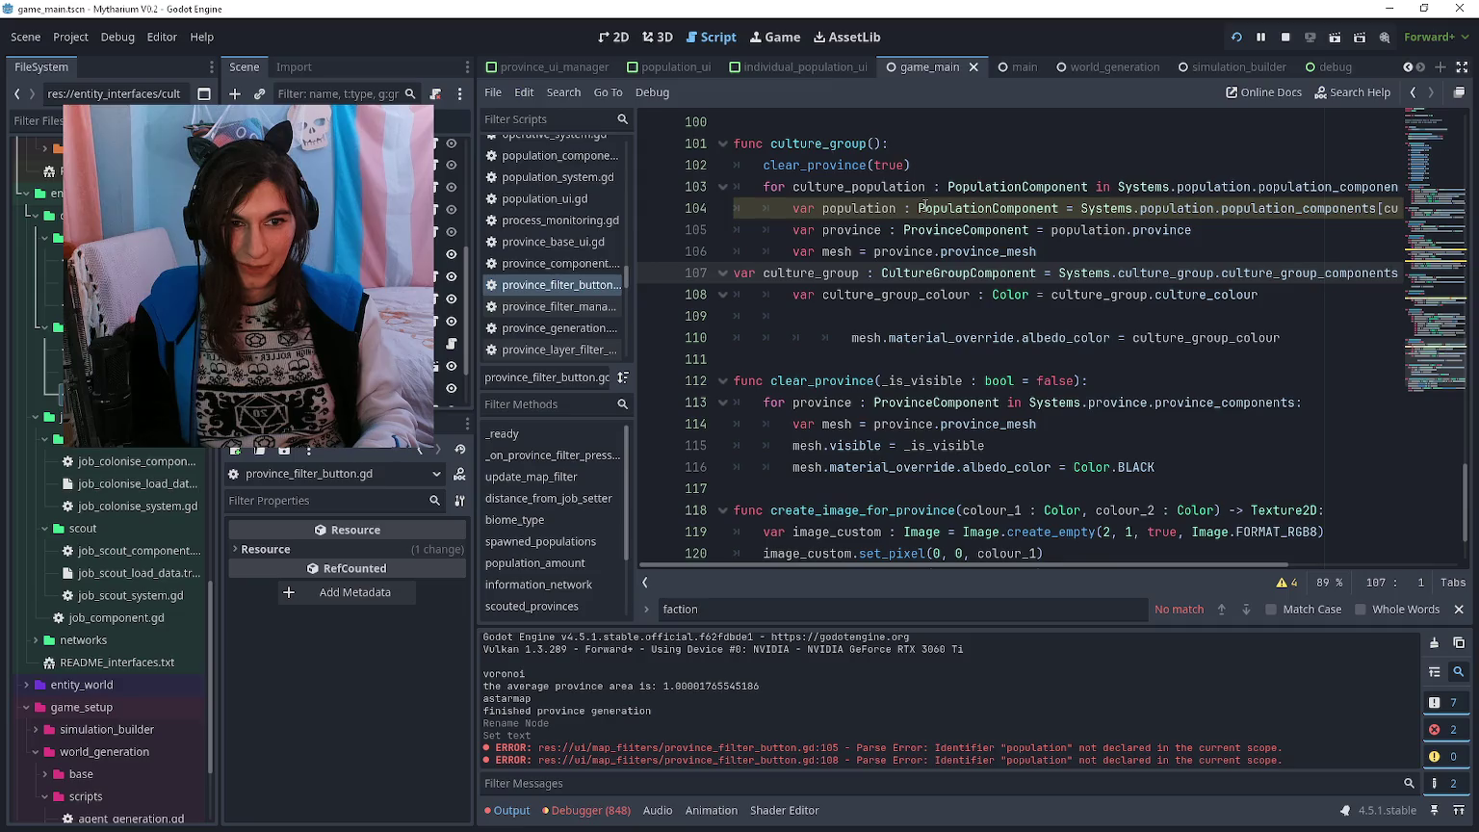
key(Return)
key(Tab)
key(Tab)
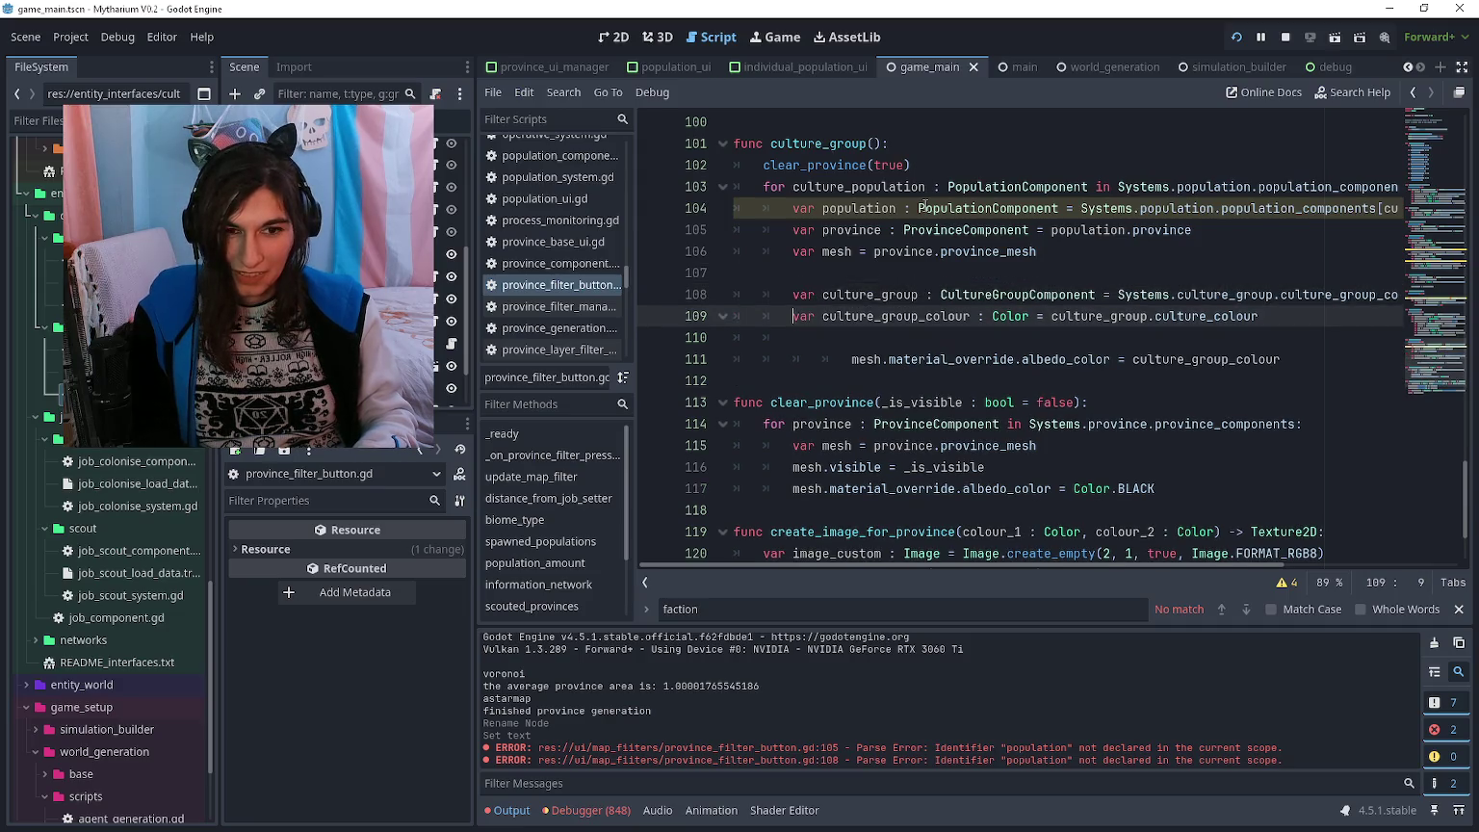
key(Up)
key(Down)
key(Down)
key(Down)
key(shift+Tab)
key(shift+Tab)
key(F5)
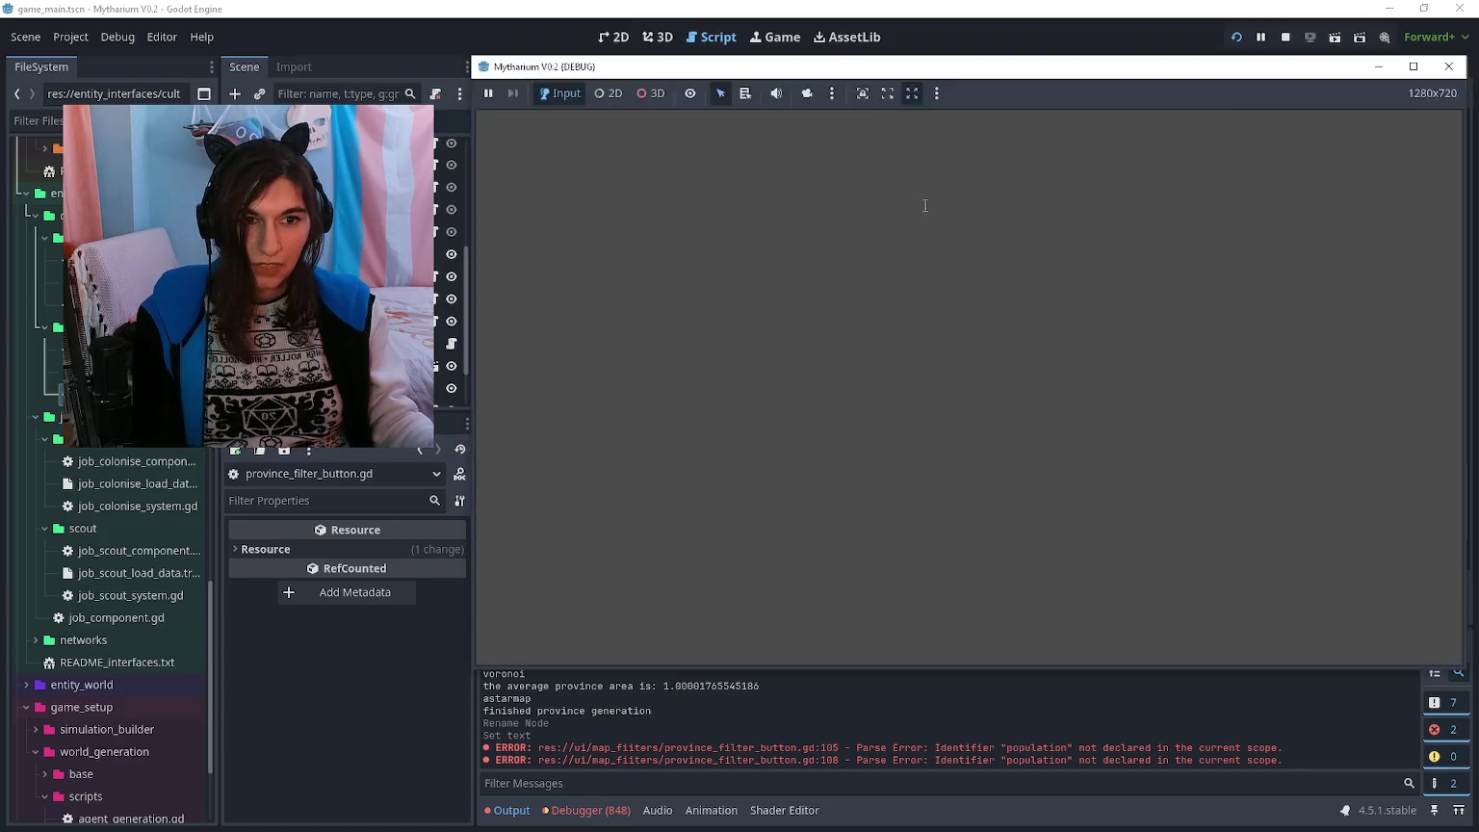
- Rerun the game and inspect the script warnings for the culture group lookup line
key(F5)
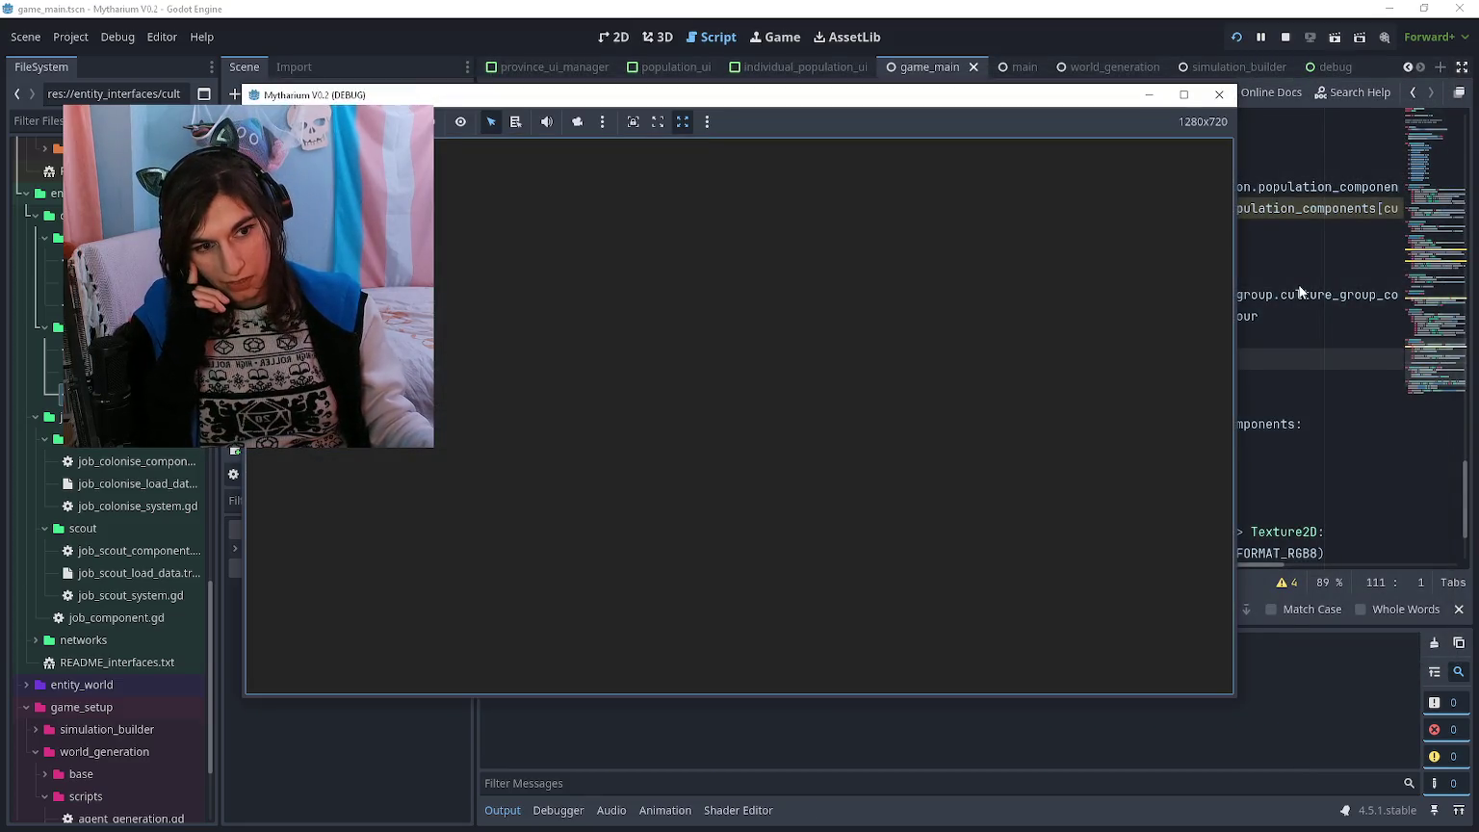
click(1290, 294)
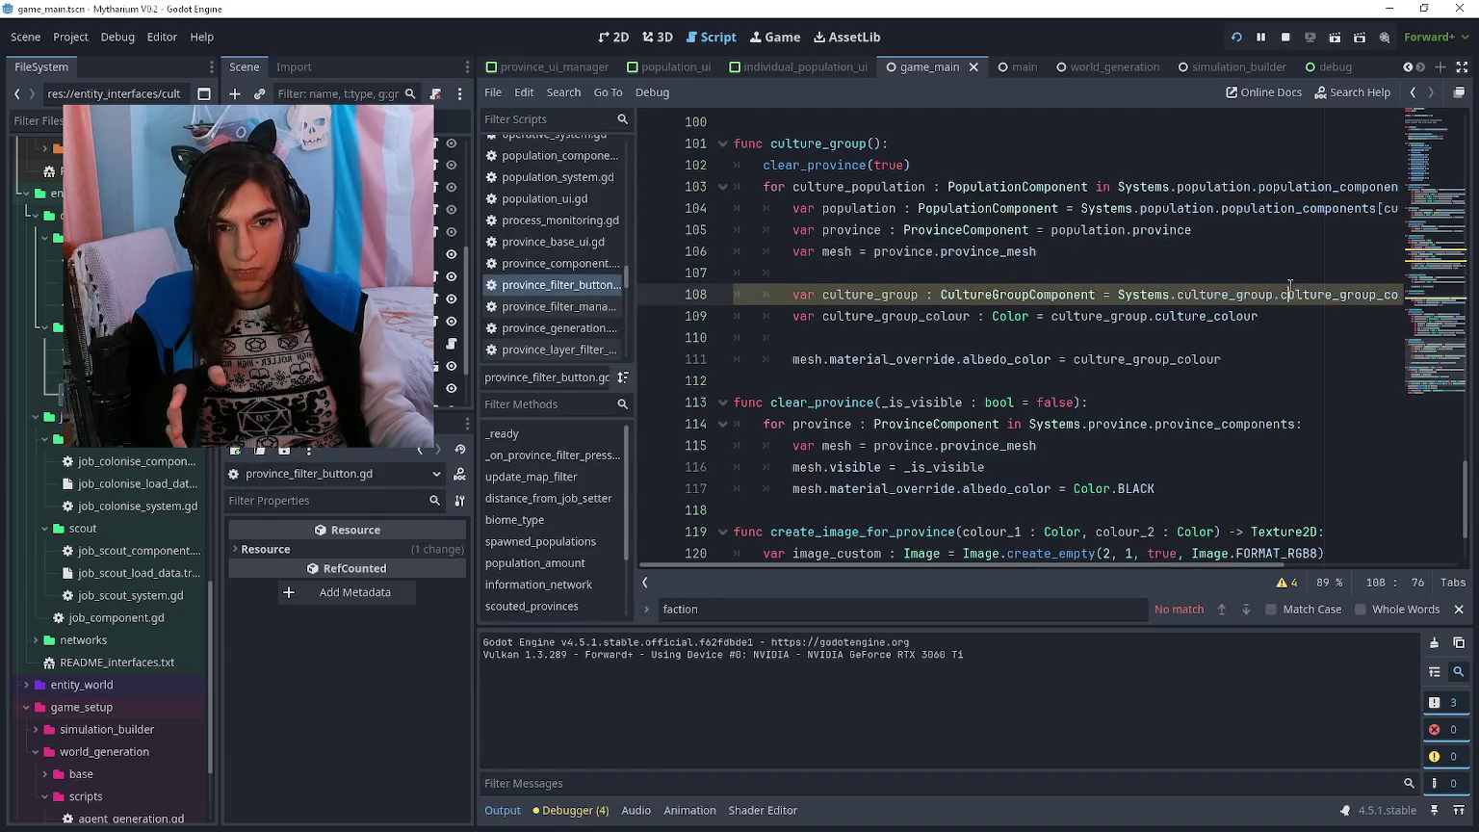
scroll(1299, 297, right, 3)
scroll(1295, 303, left, 3)
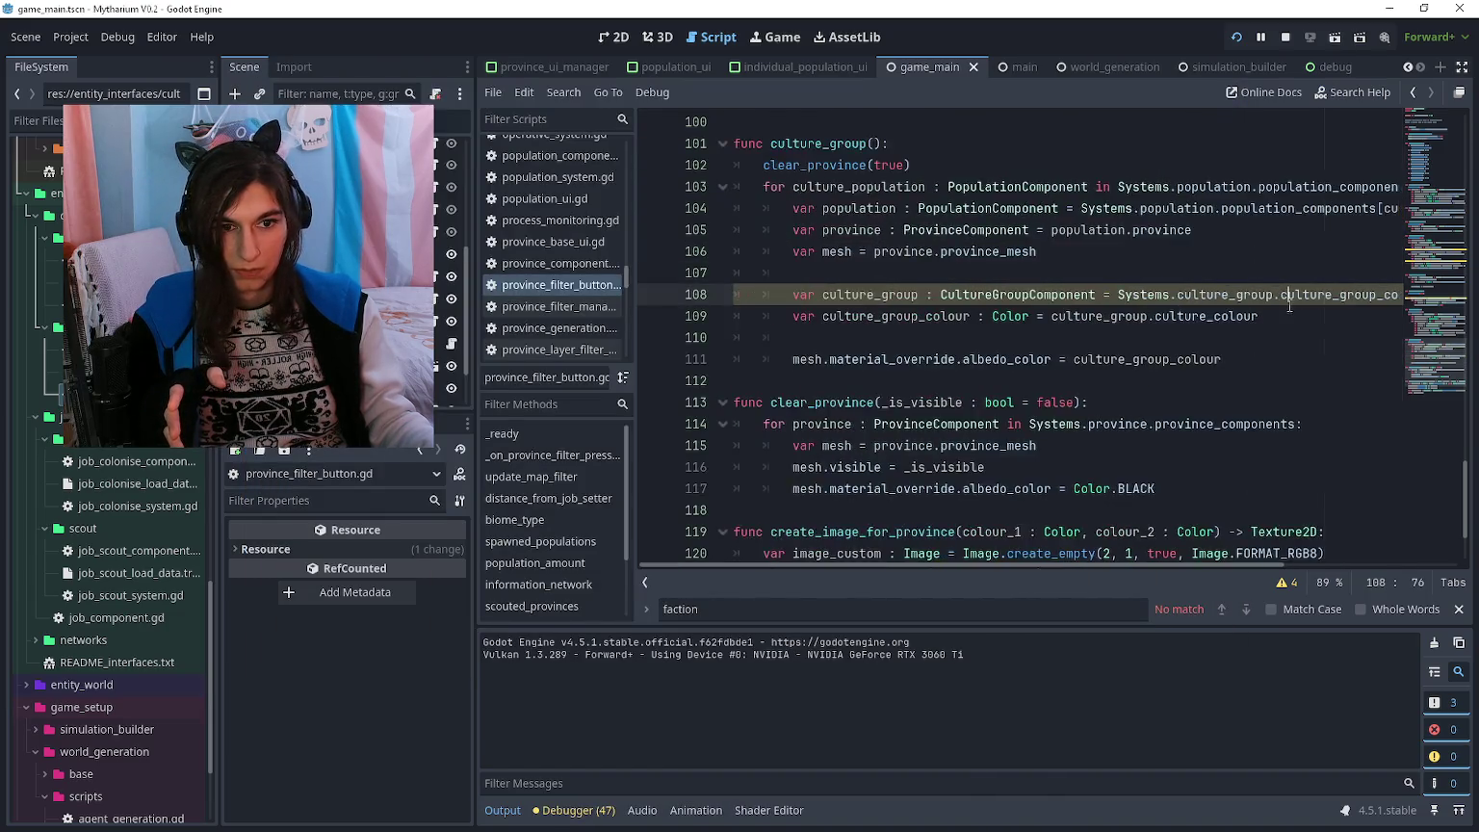
click(1283, 582)
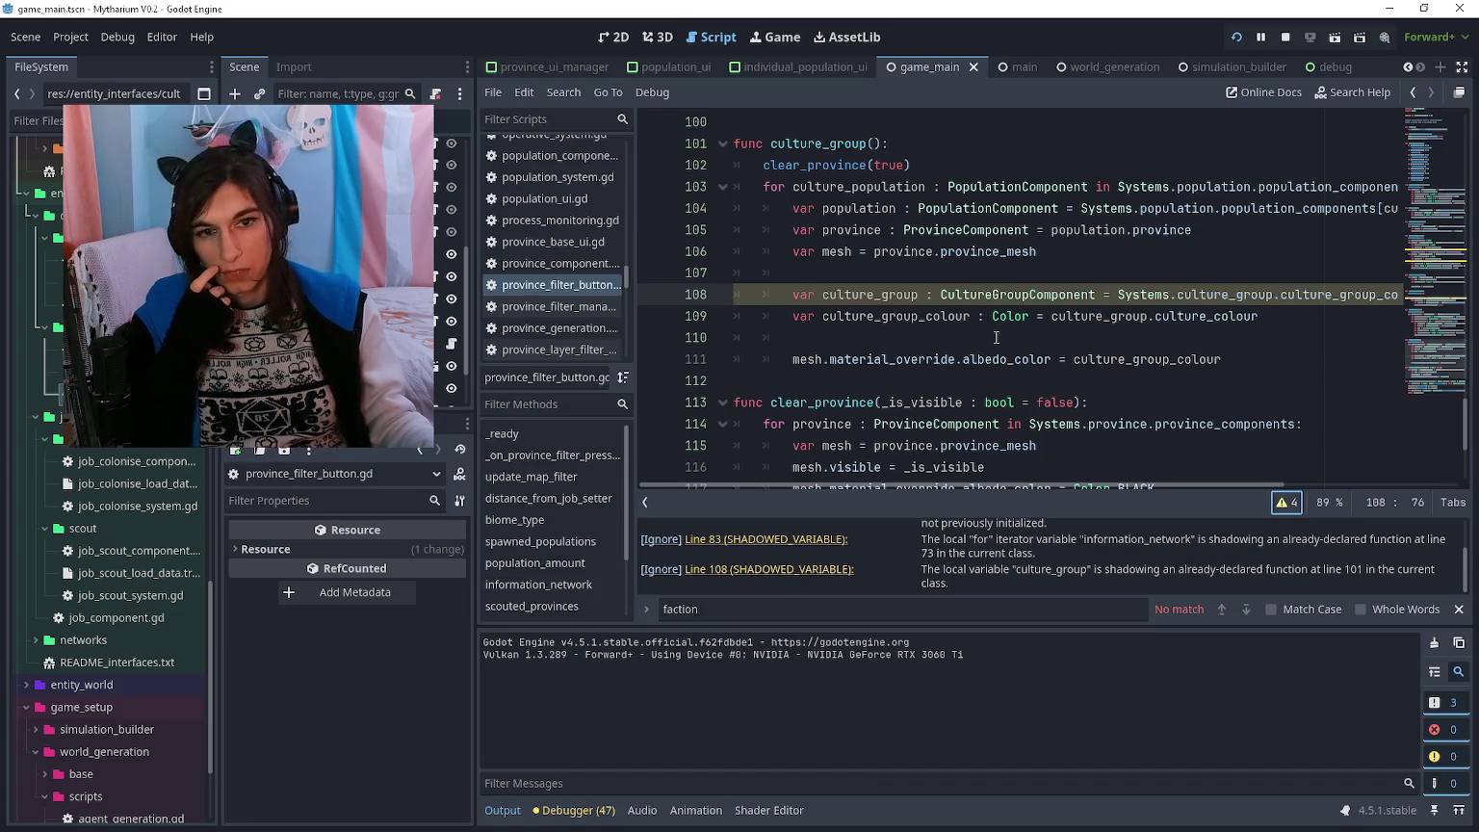
- Rename culture_group to culture_group_component on line 108, save the script, and relaunch the game
click(920, 296)
text(_componen)
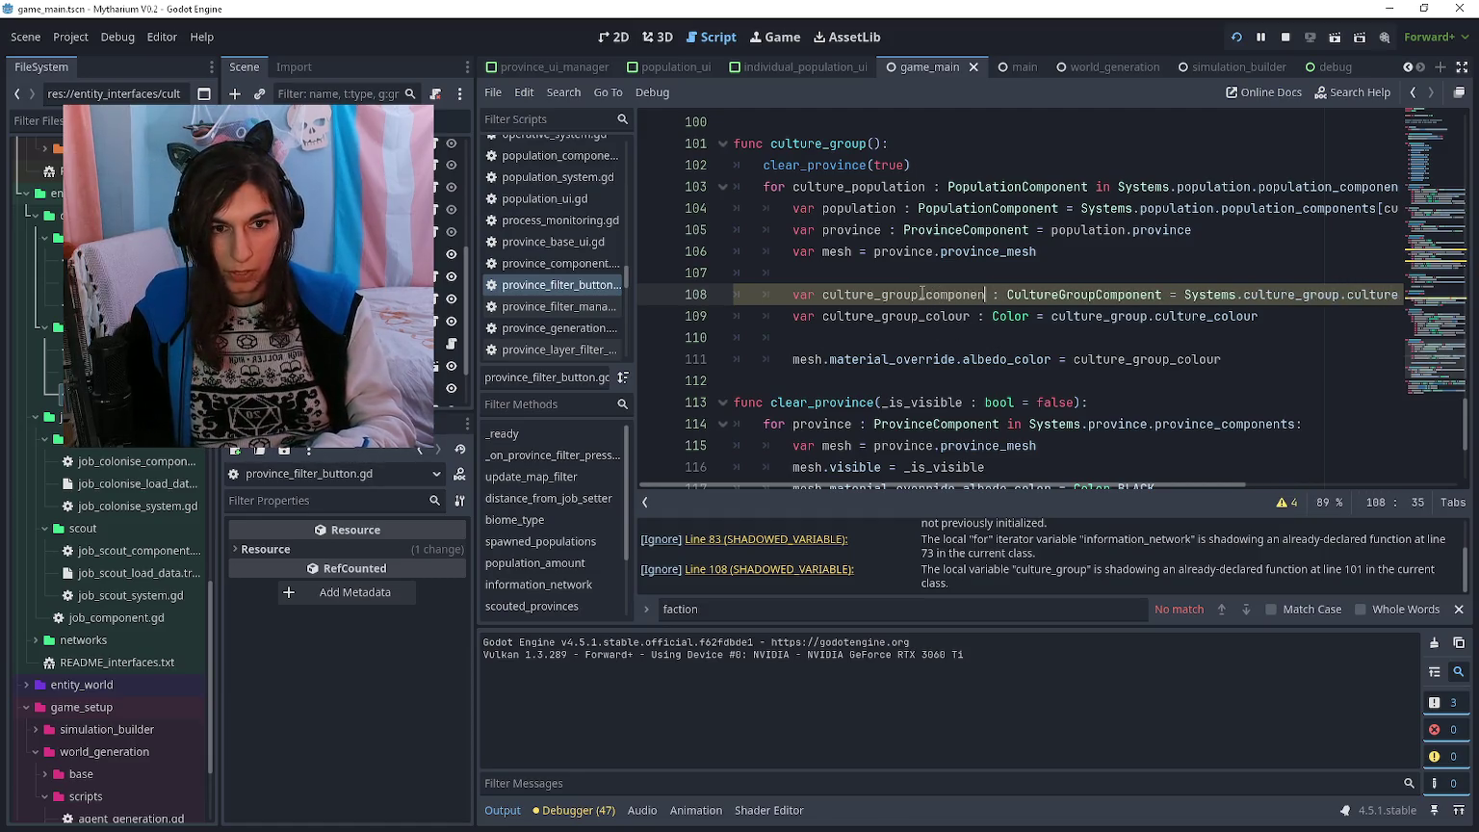
text(t)
key(Down)
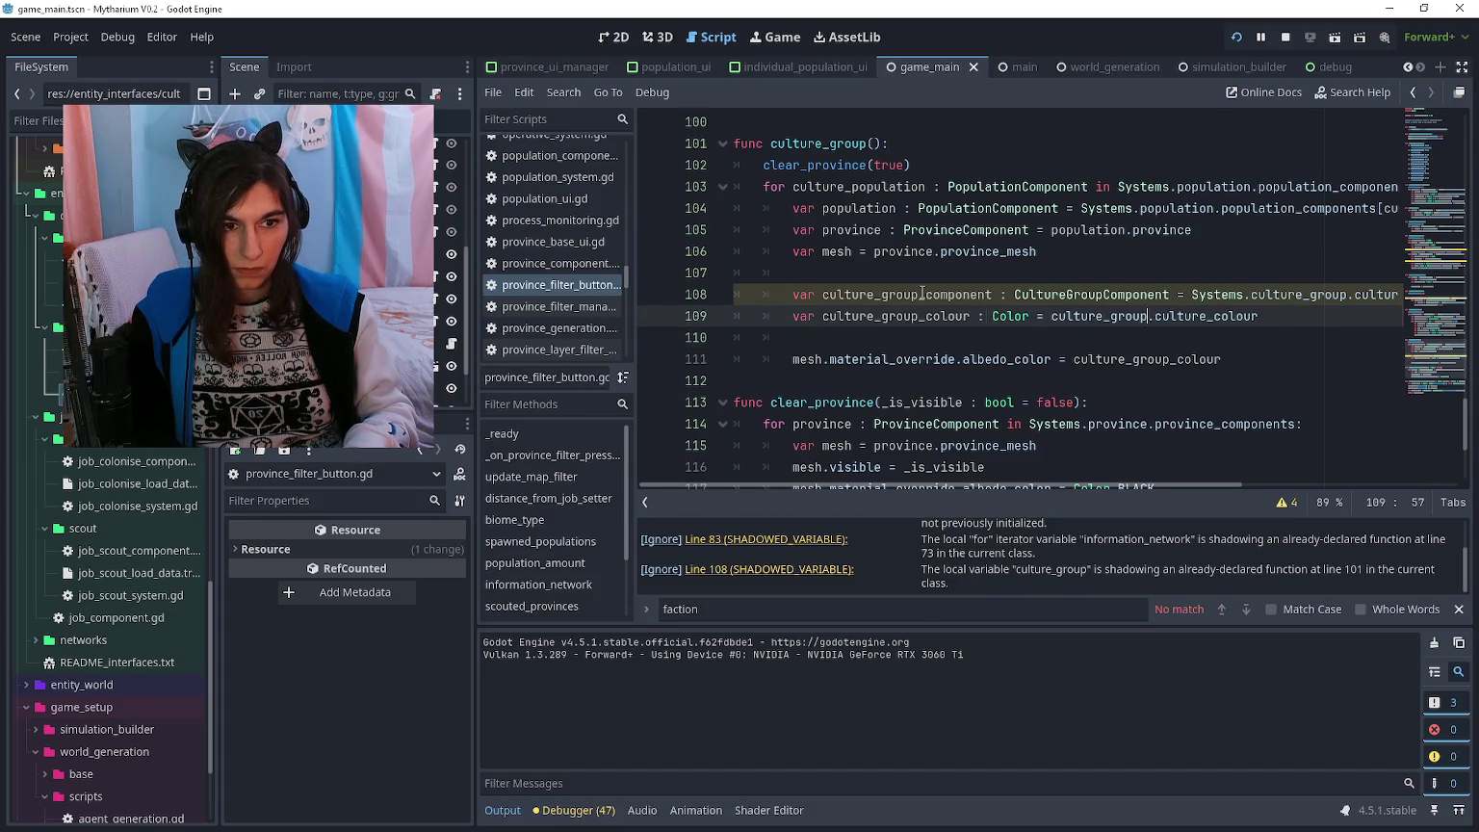
text(_component)
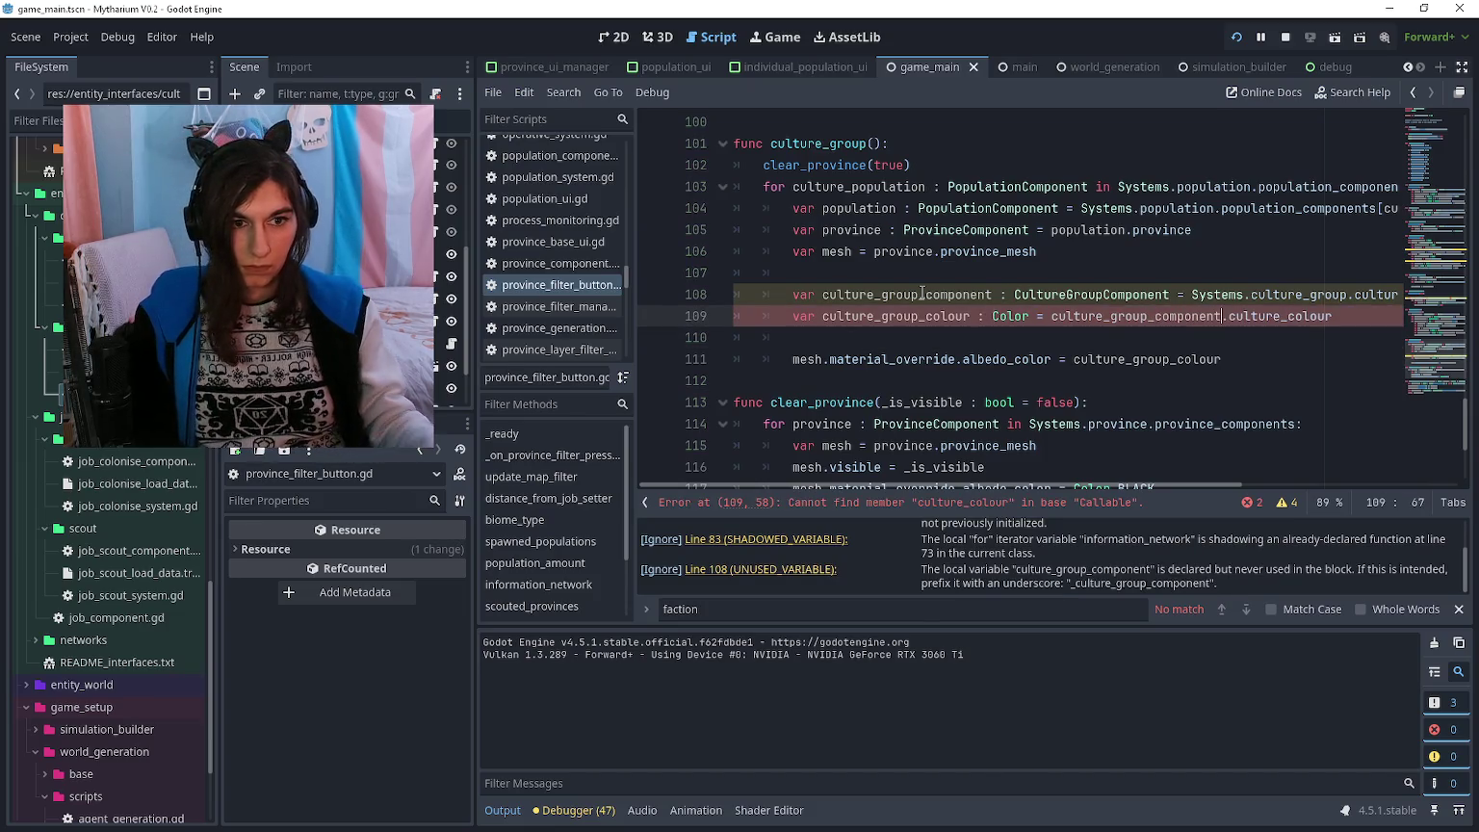
key(ctrl+s)
key(F5)
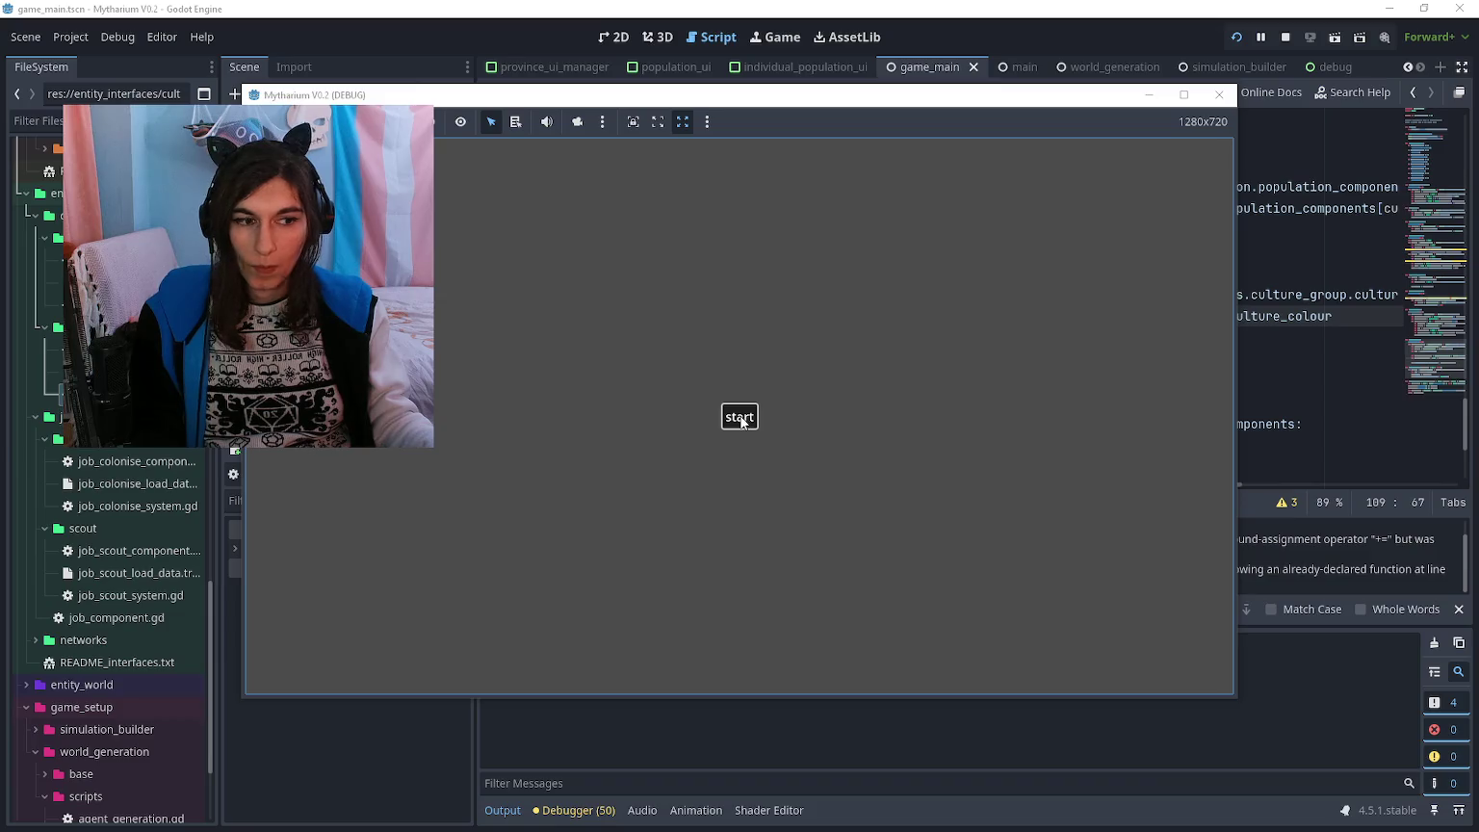
- Start a new game, then zoom and tilt the camera over the generated province map
click(741, 421)
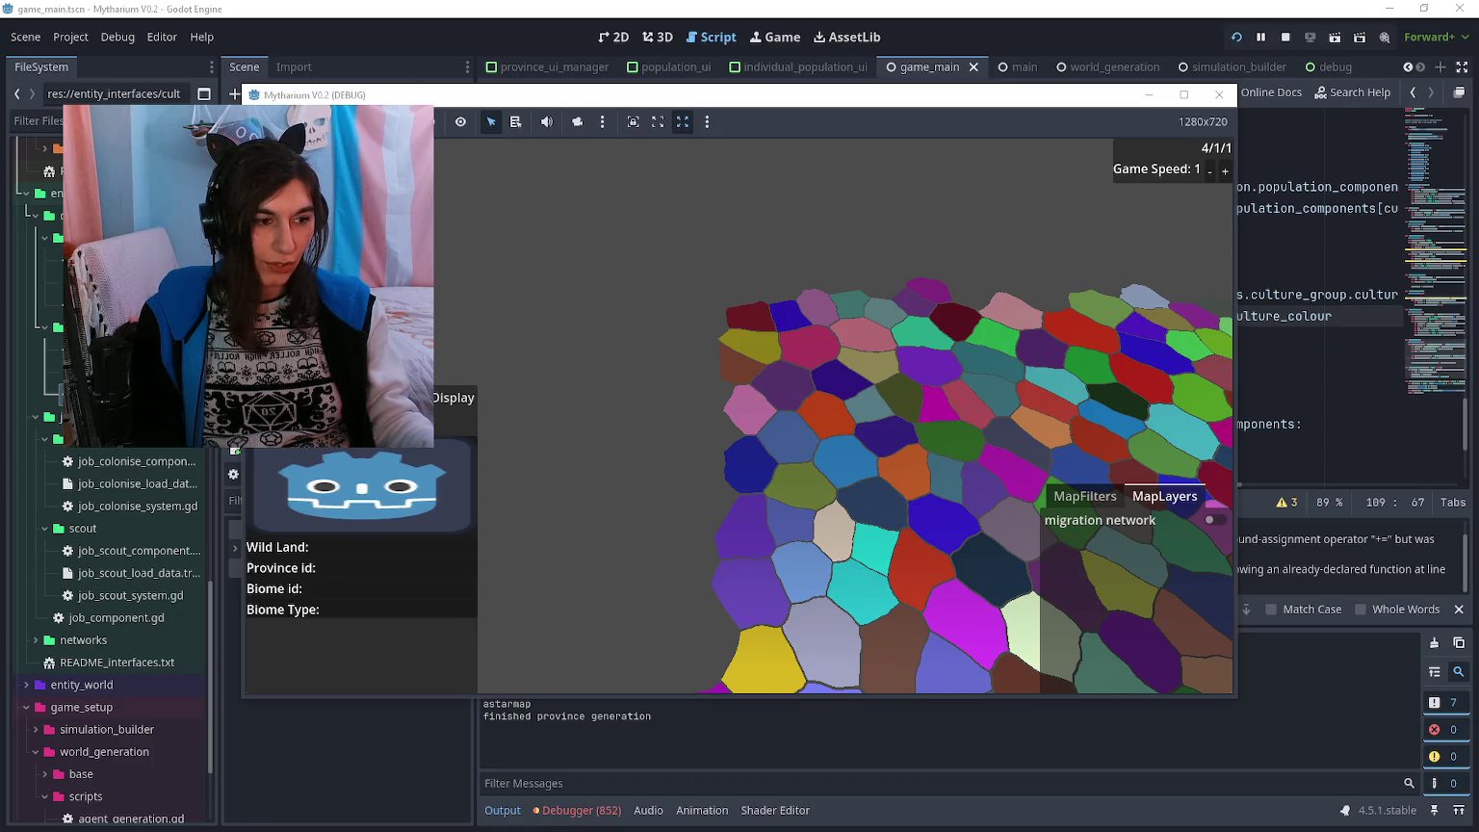
scroll(882, 311, up, 5)
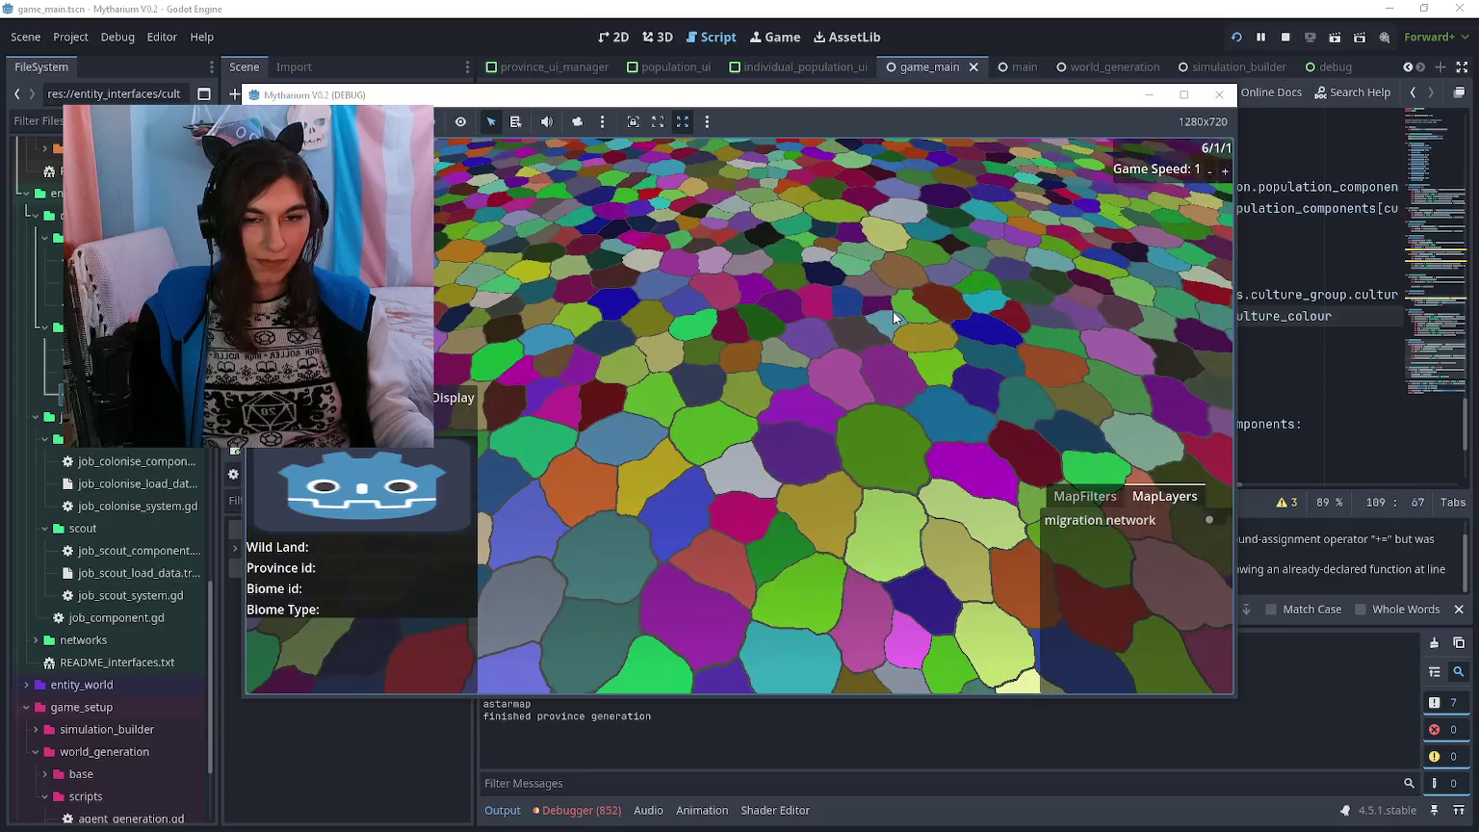
scroll(891, 311, down, 3)
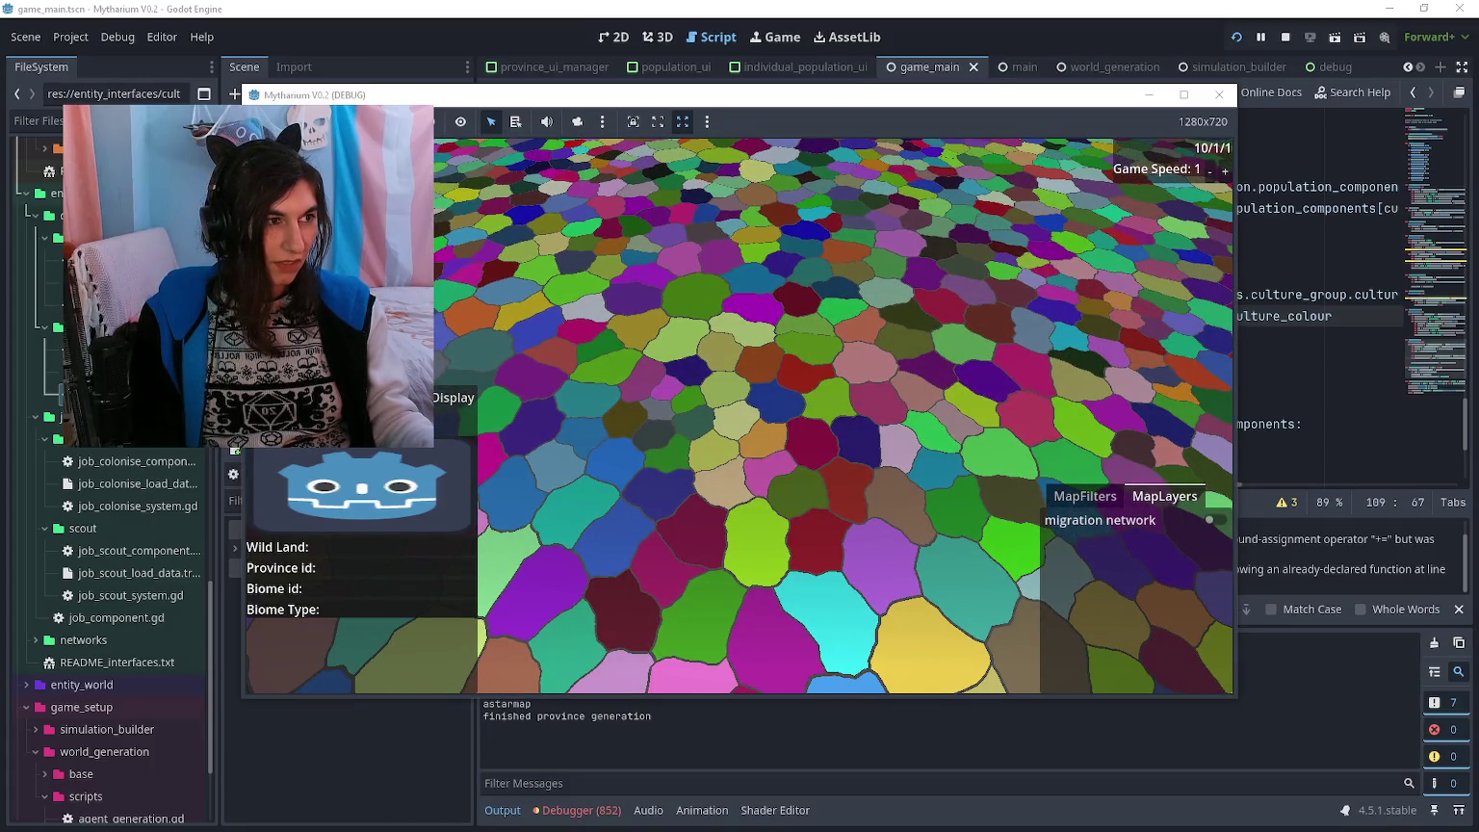
mouse_move(1472, 144)
mouse_down()
mouse_move(1065, 130)
mouse_move(833, 35)
mouse_up()
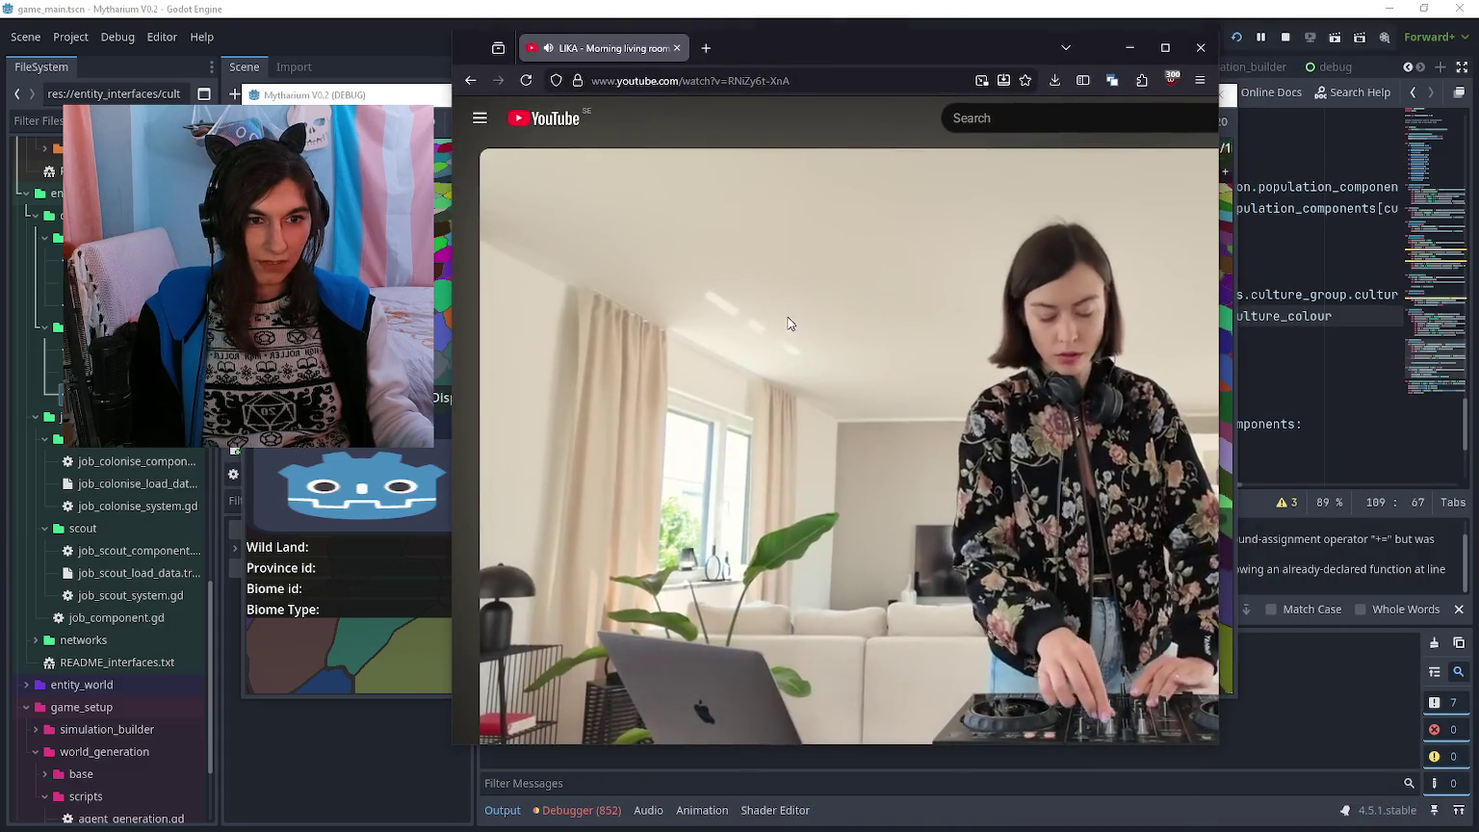
- Scroll the YouTube music video page briefly, then switch back to the running game
scroll(641, 318, down, 5)
drag(502, 375, 546, 398)
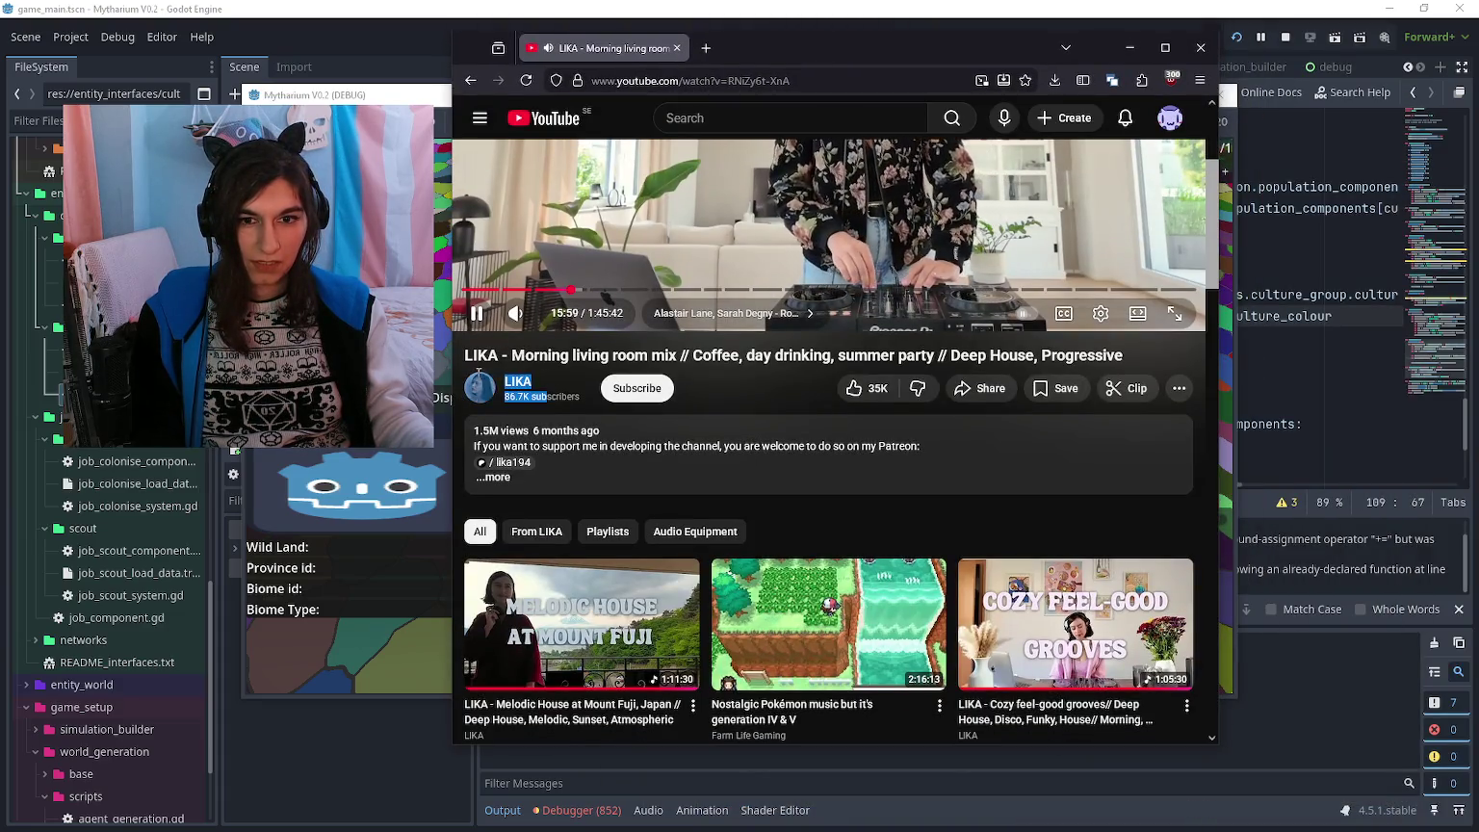
scroll(536, 411, up, 1)
scroll(577, 462, up, 2)
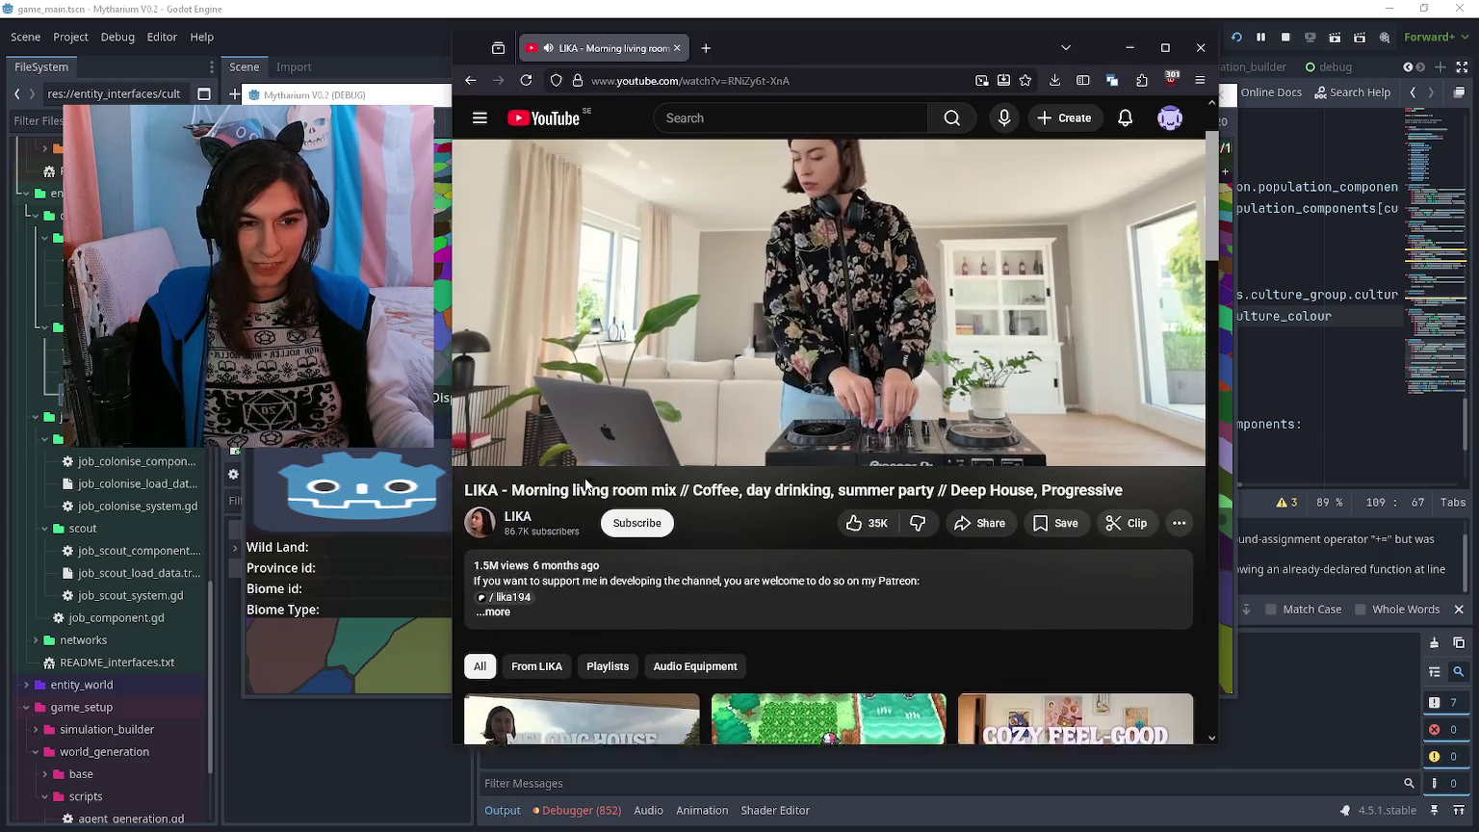
scroll(594, 470, down, 3)
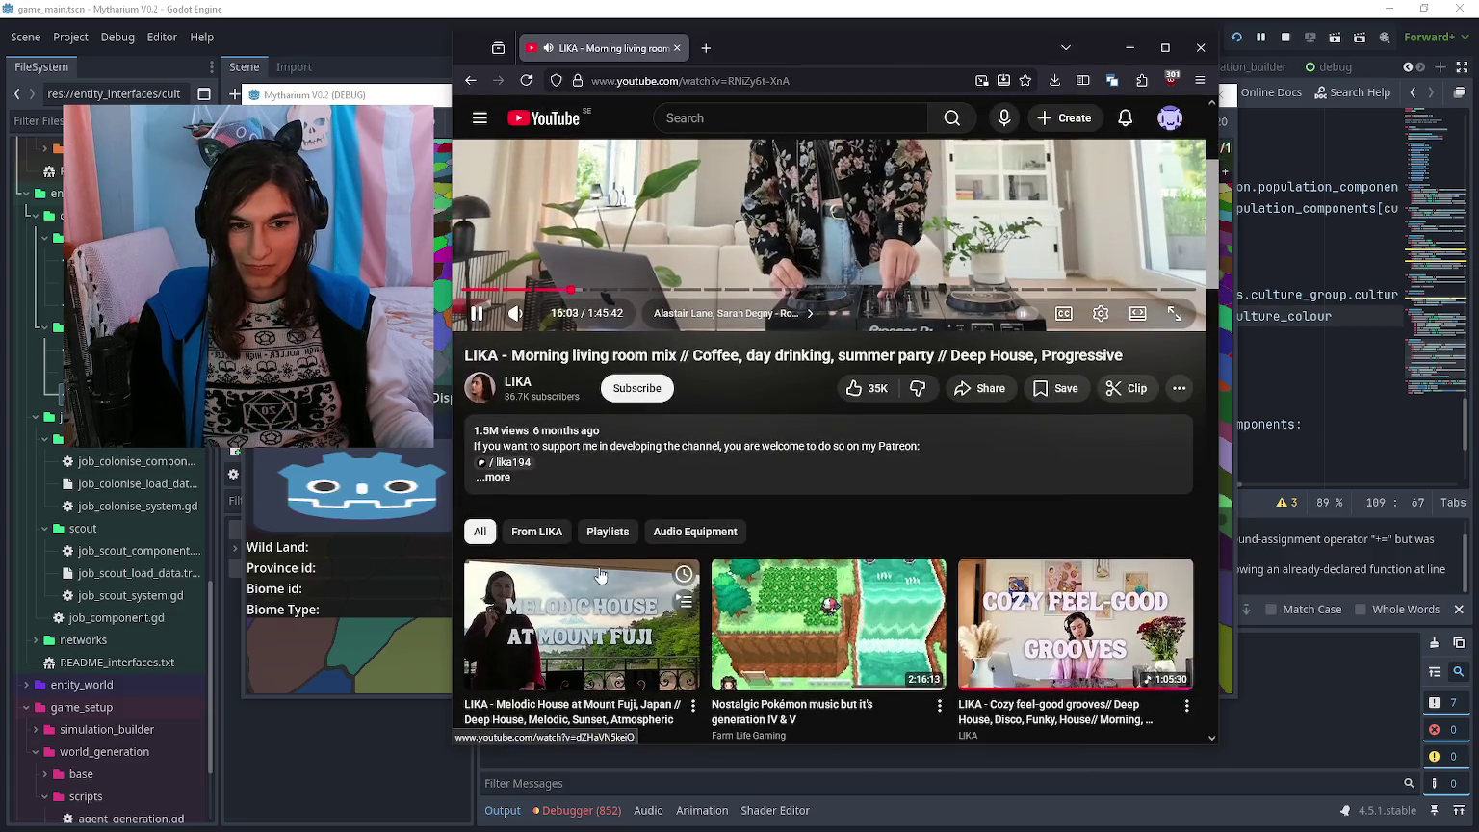
scroll(593, 560, up, 3)
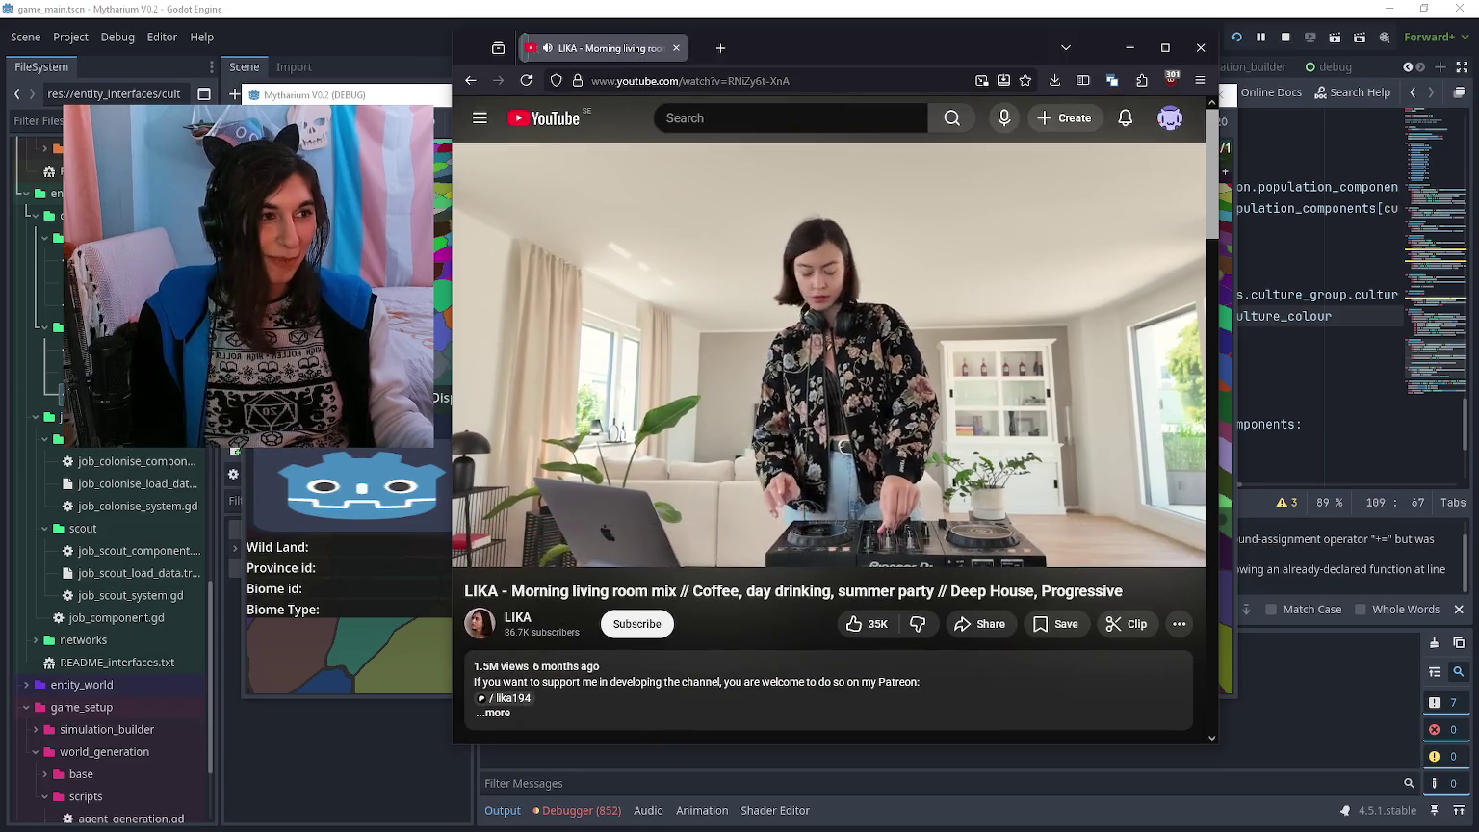
key(alt+Tab)
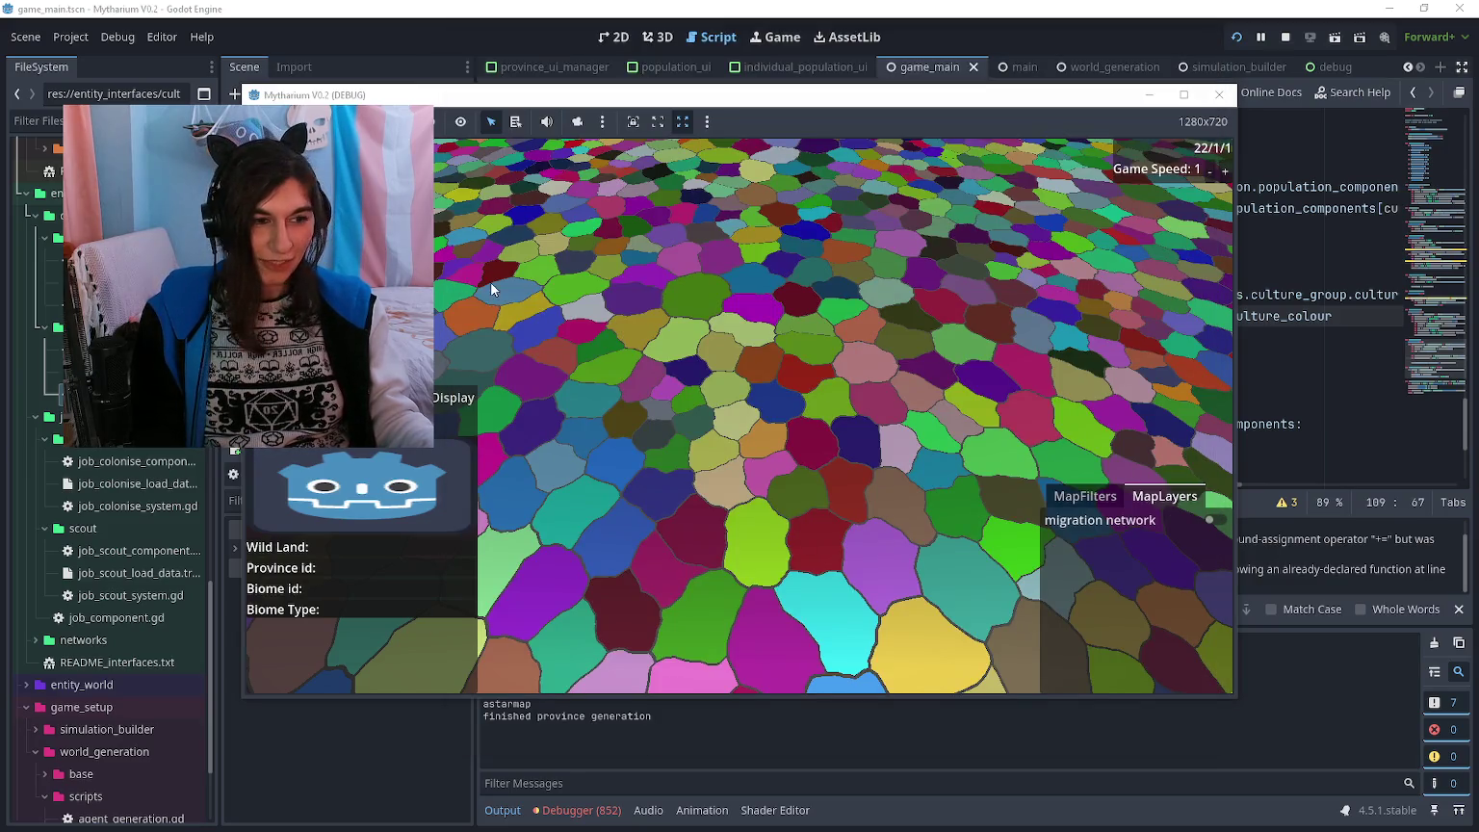
- Apply the culture group map filter and look at the map layers list
click(1085, 496)
click(1110, 684)
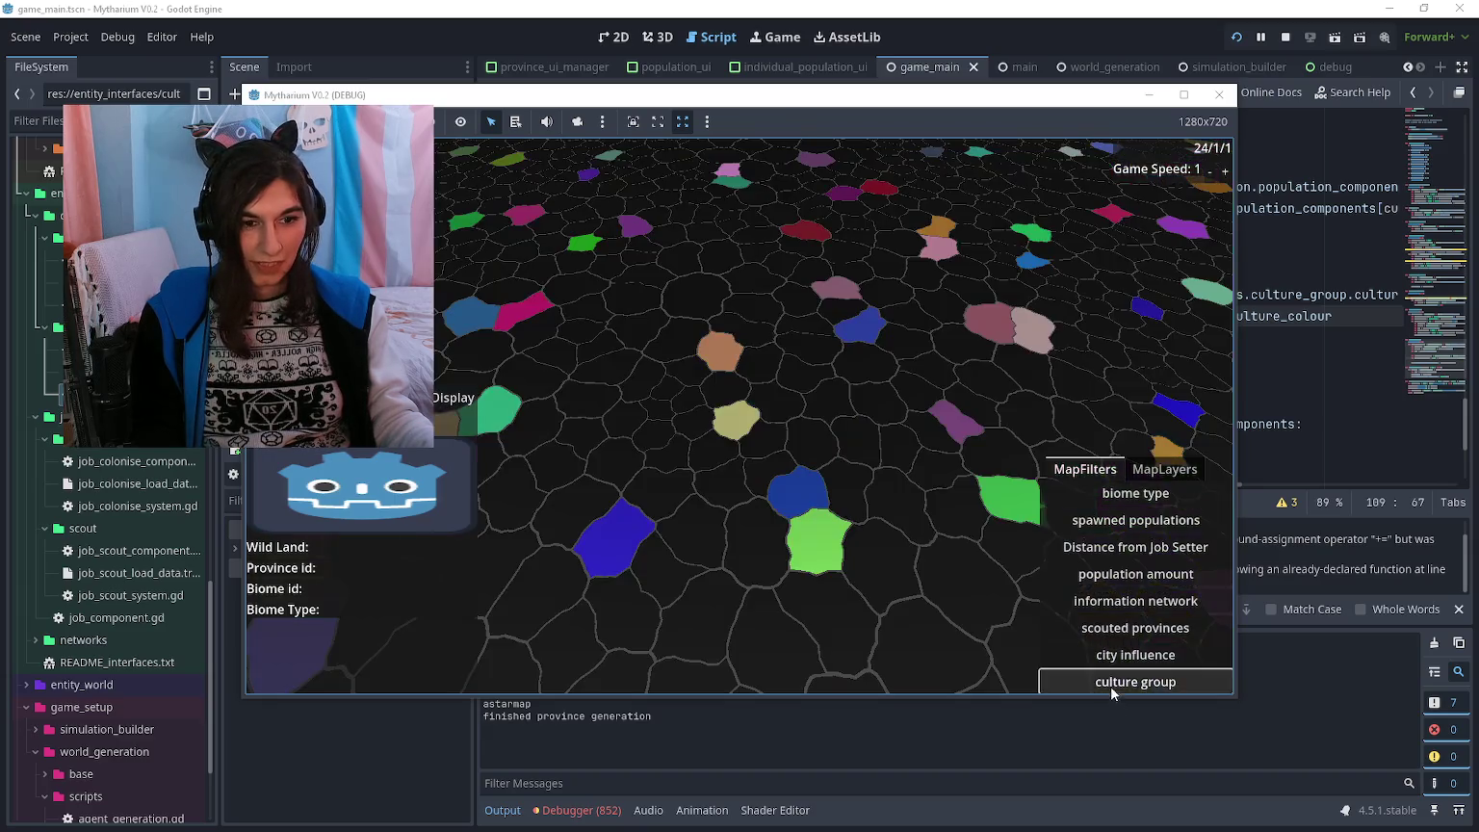
click(1163, 469)
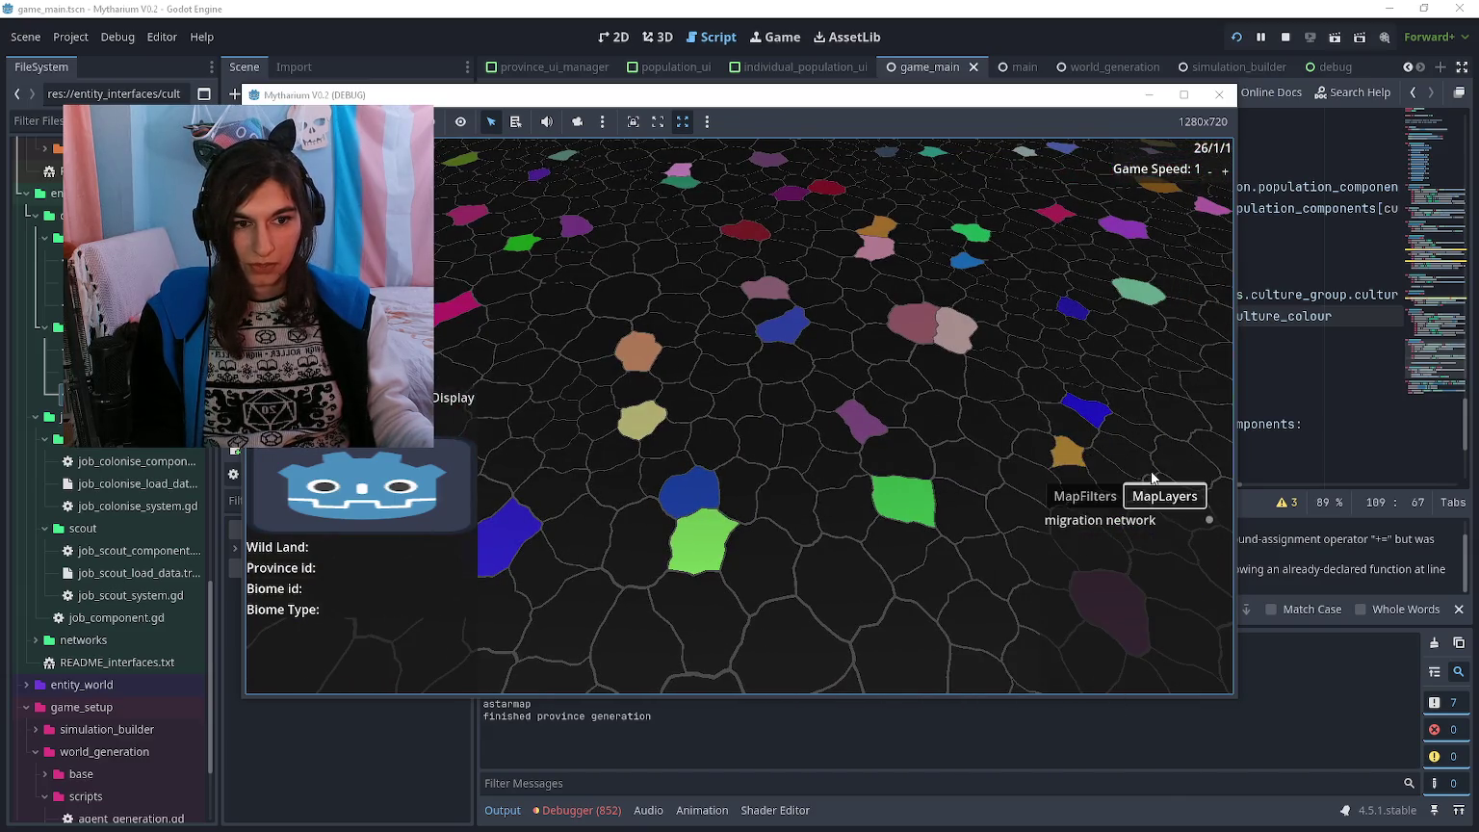
key(Tab)
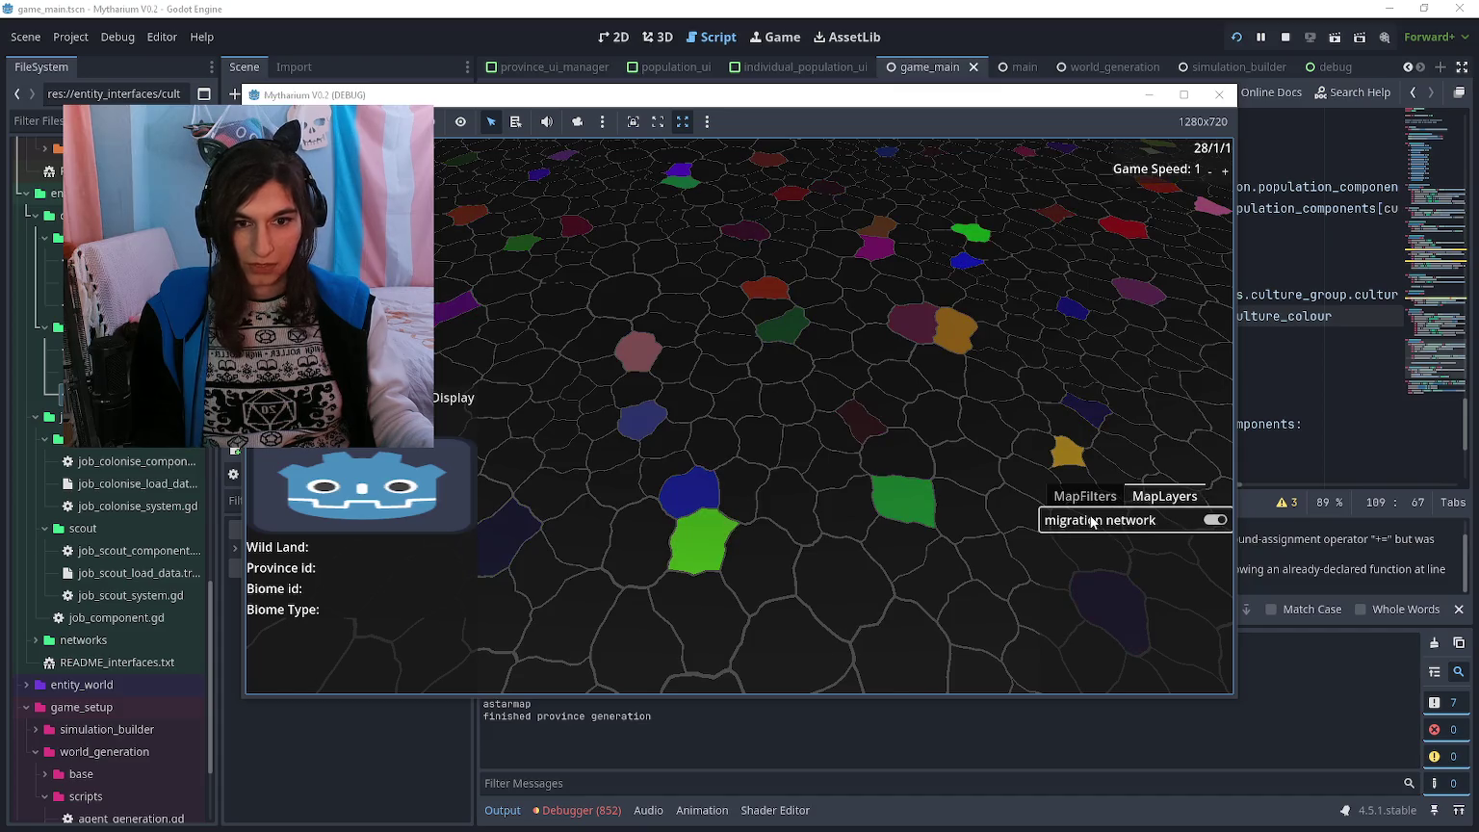
- Try biome type, spawned populations and Distance from Job Setter filters, reapply culture group, and raise game speed
click(1099, 497)
click(1097, 493)
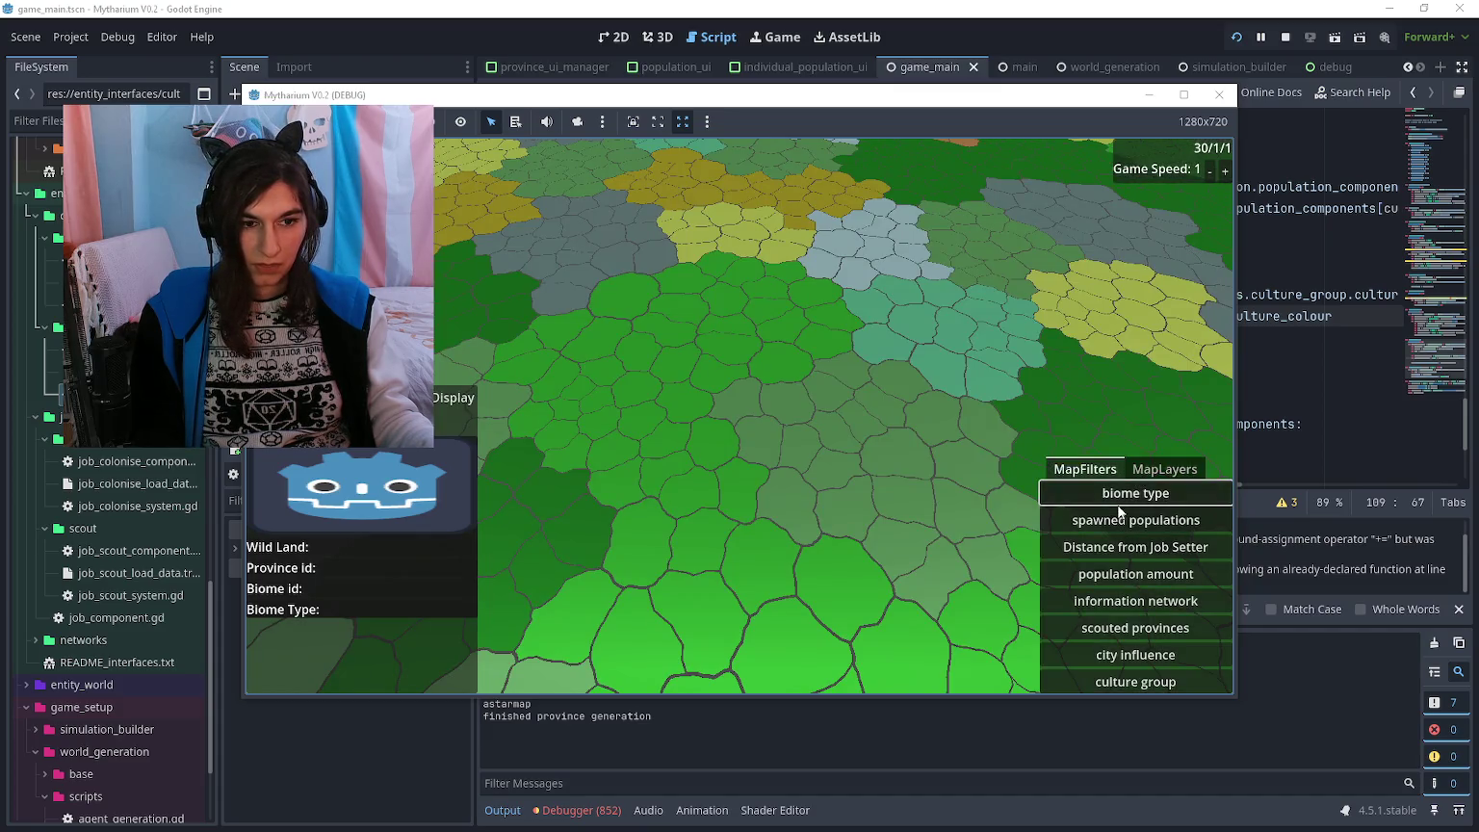
click(1126, 522)
click(1128, 545)
click(1164, 469)
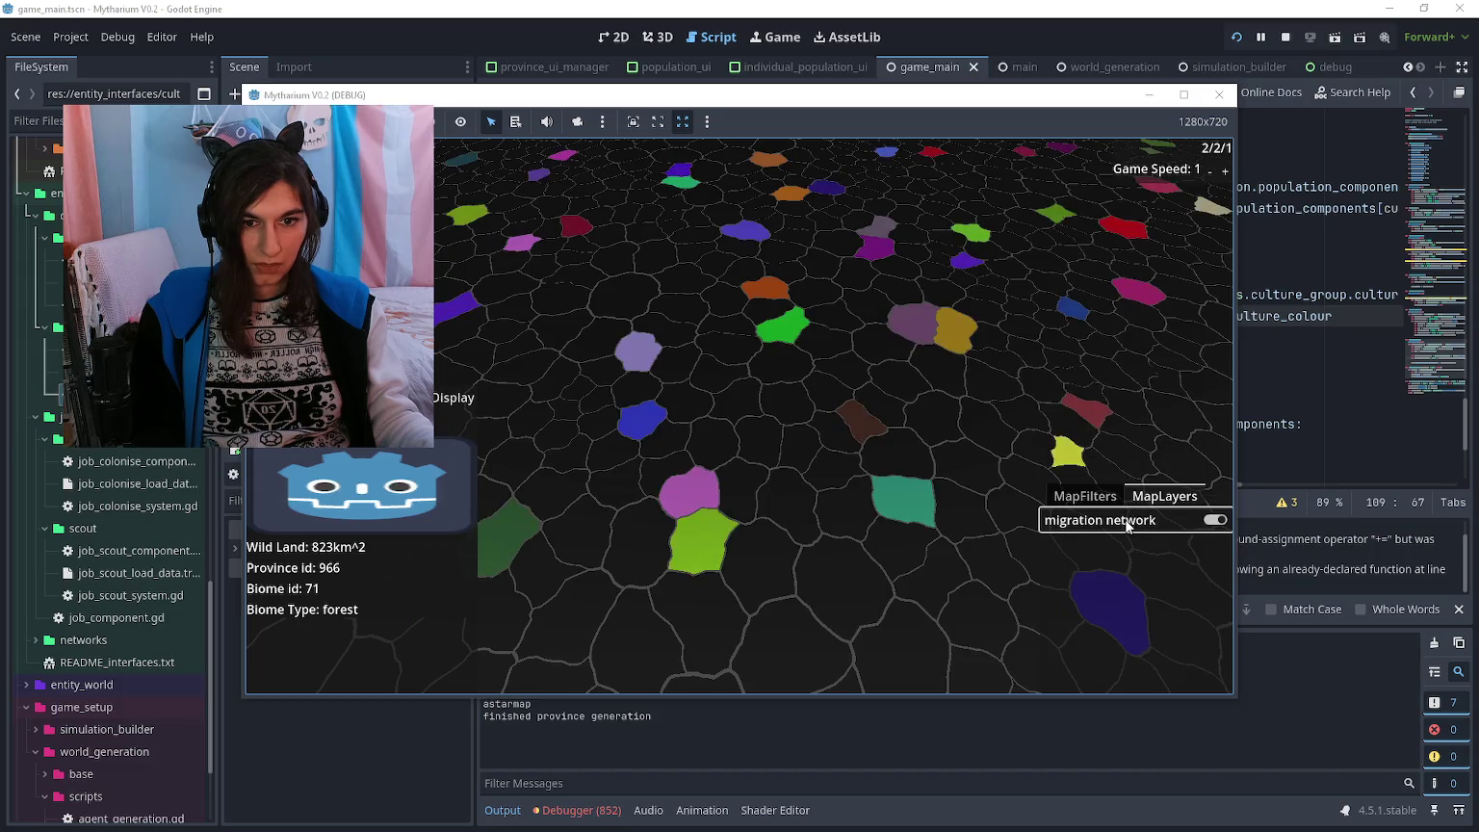
click(1107, 498)
click(1105, 679)
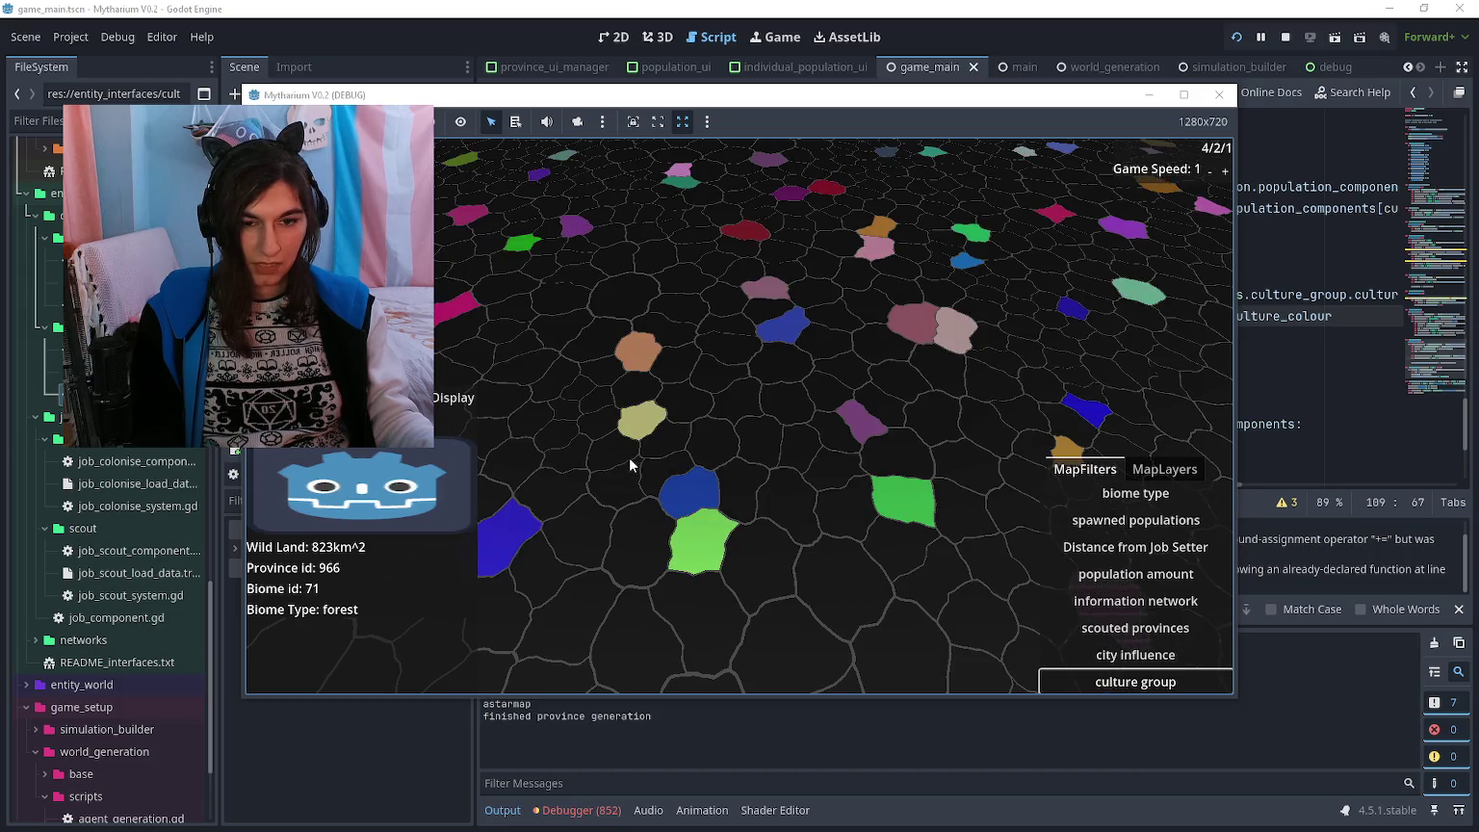
click(1223, 172)
click(1223, 171)
click(1224, 171)
click(1224, 171)
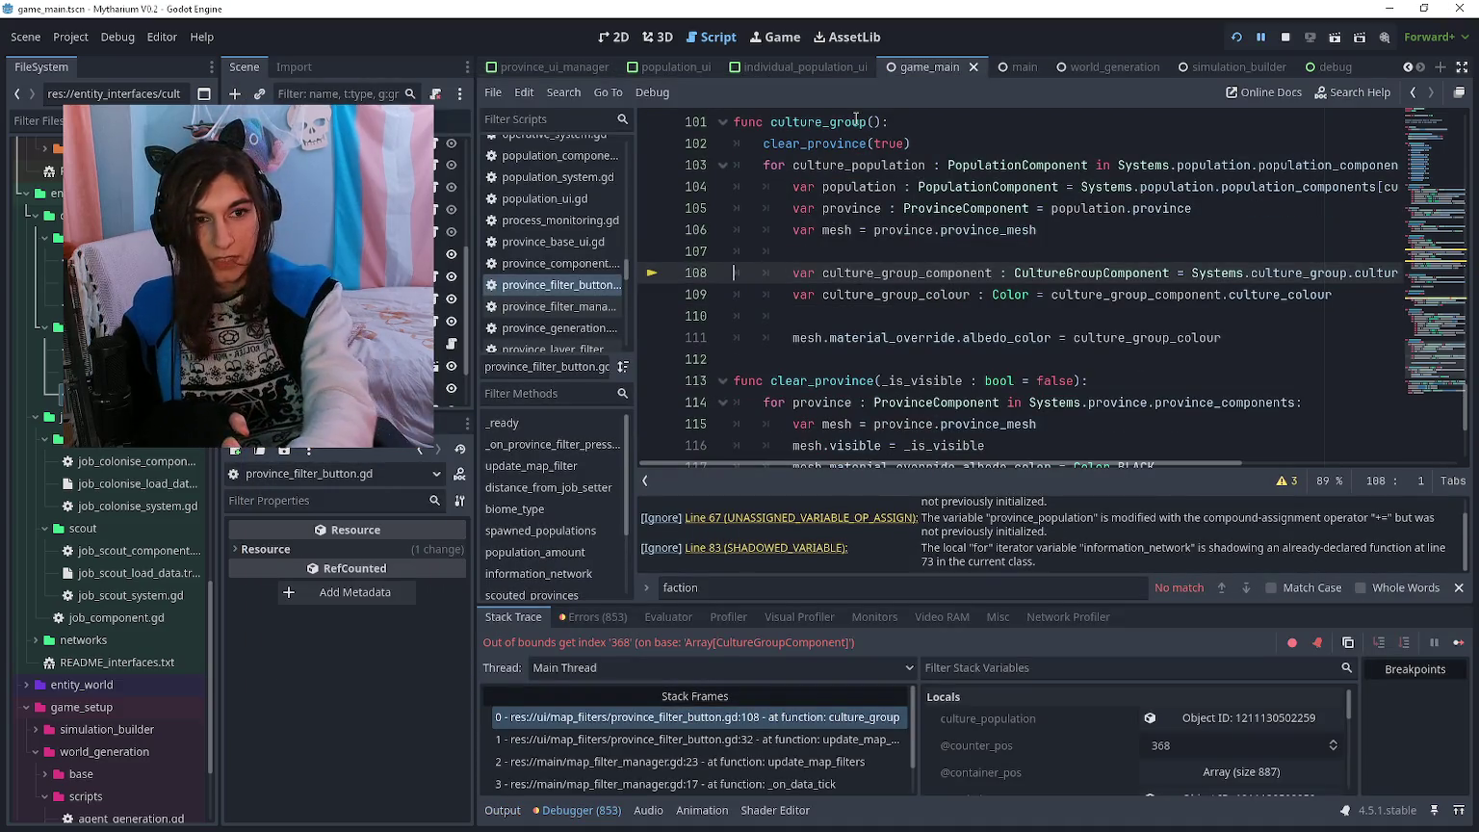
- Change line 108's index to culture_population.culture_group_id, relaunch the game, and move its window right
key(End)
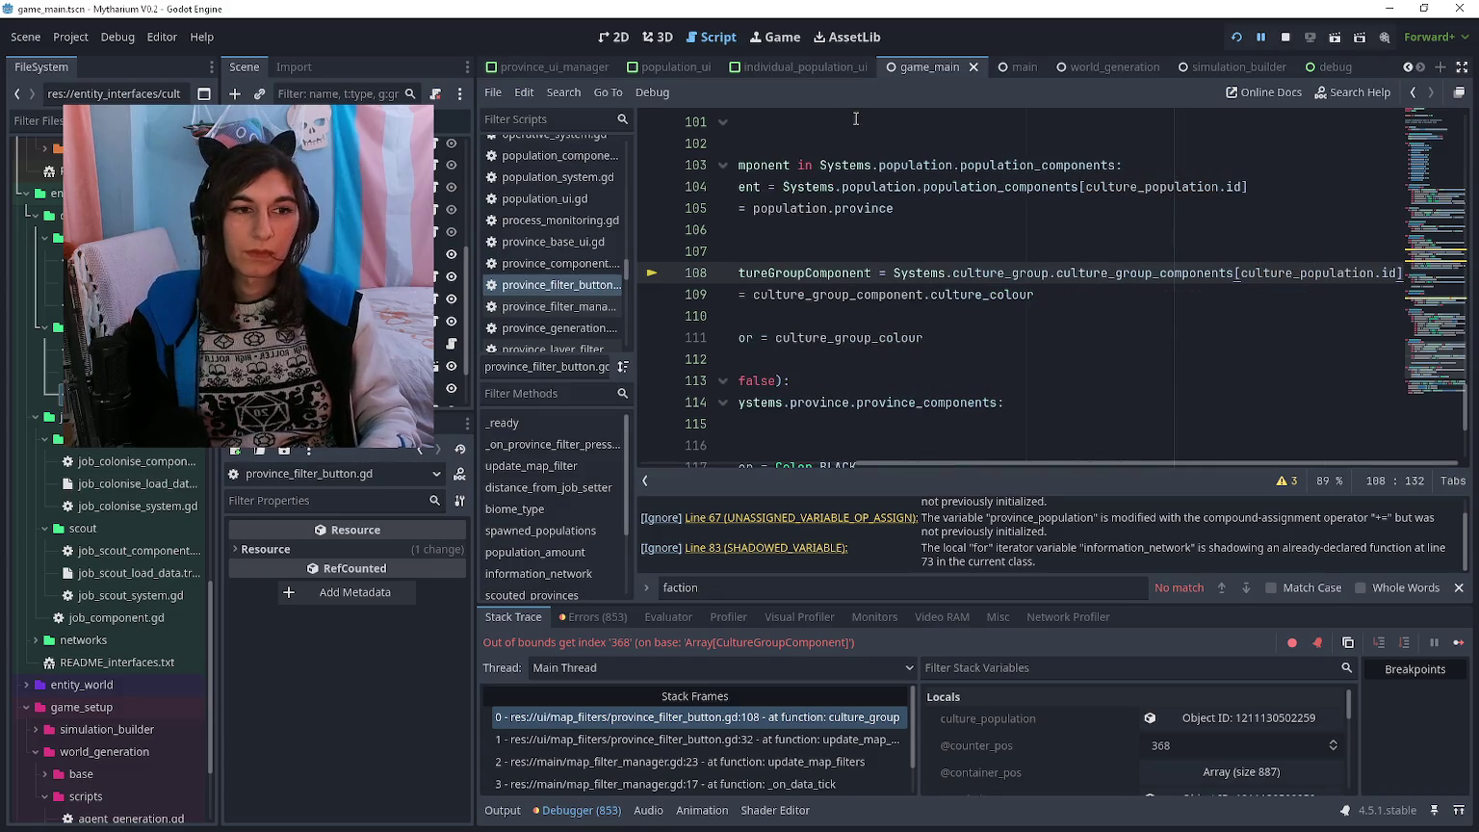
key(Left)
key(Left)
text(culture_group)
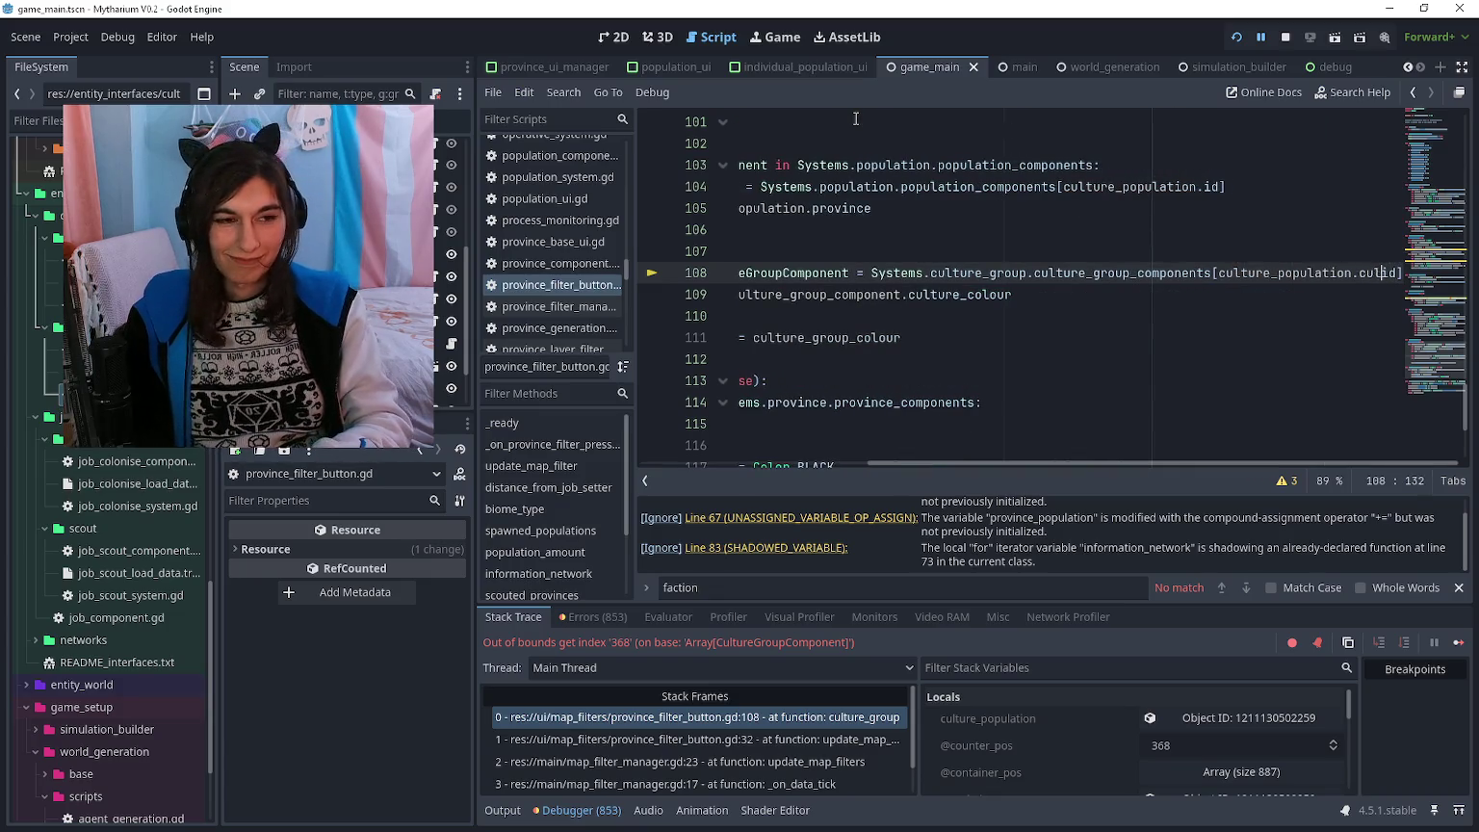
text(_)
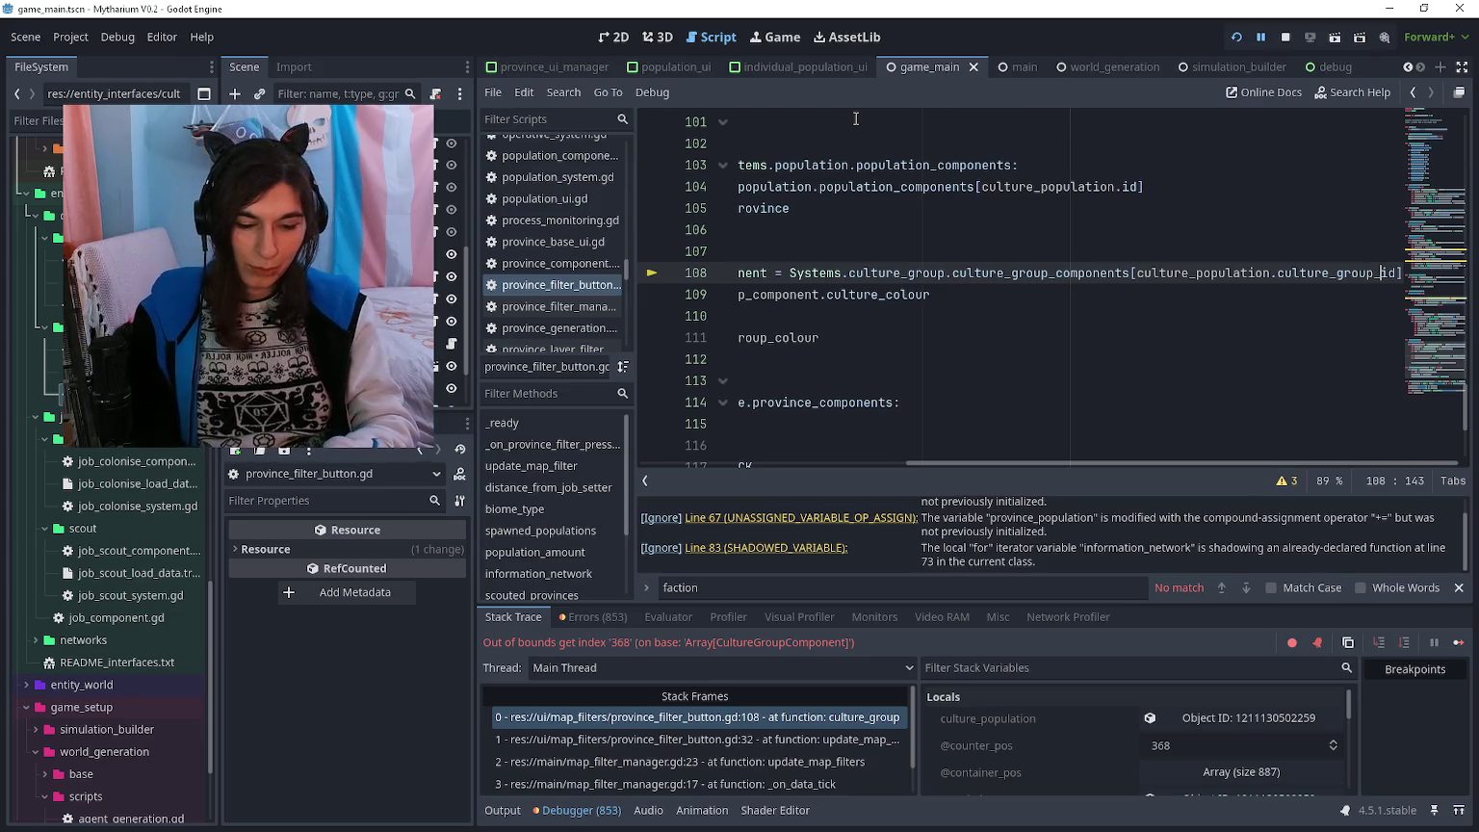
key(F5)
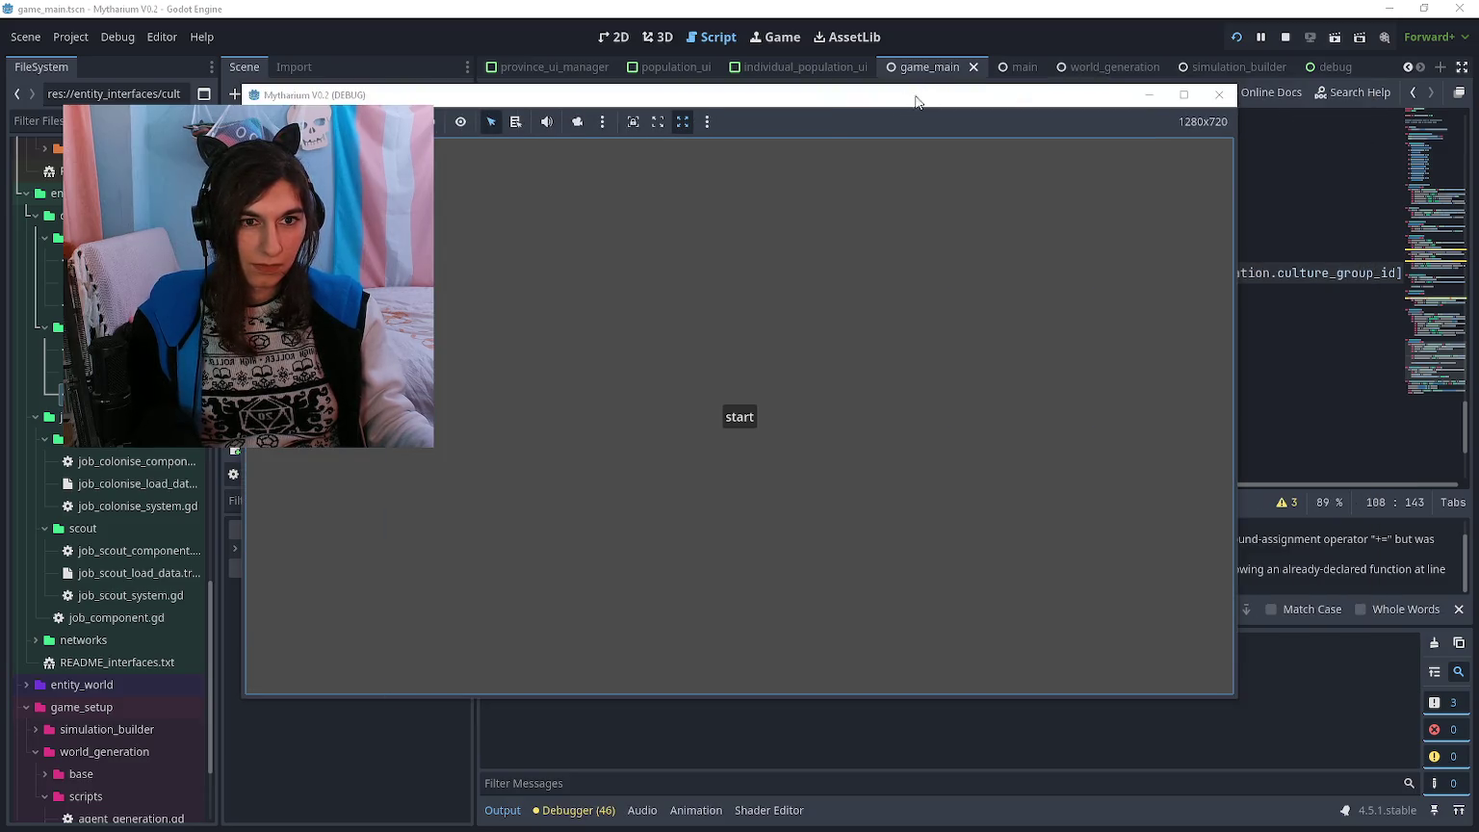
drag(914, 96, 1139, 106)
- Start a new game to generate the province map, then apply the culture group map filter
click(965, 422)
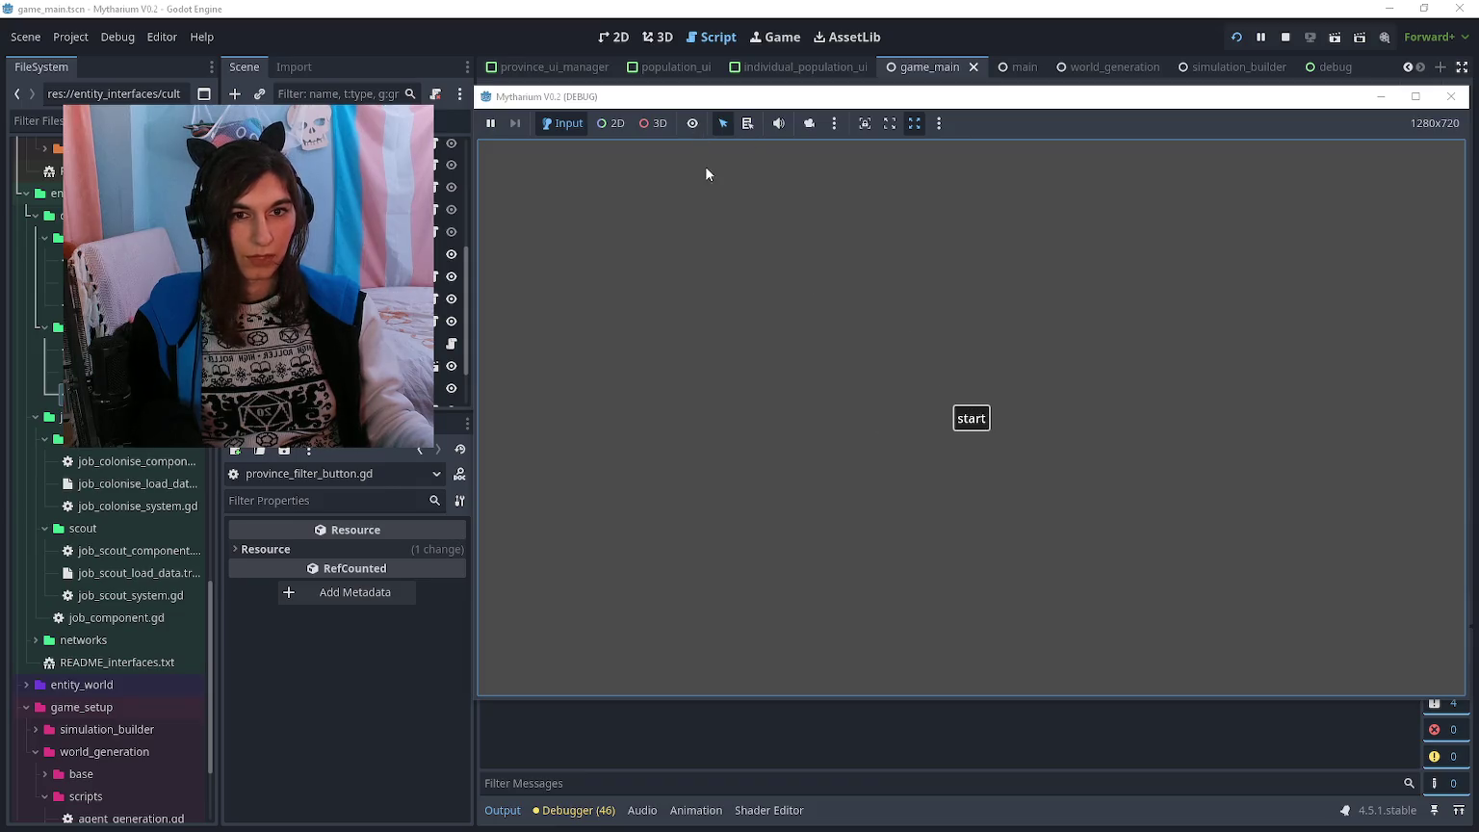
click(940, 423)
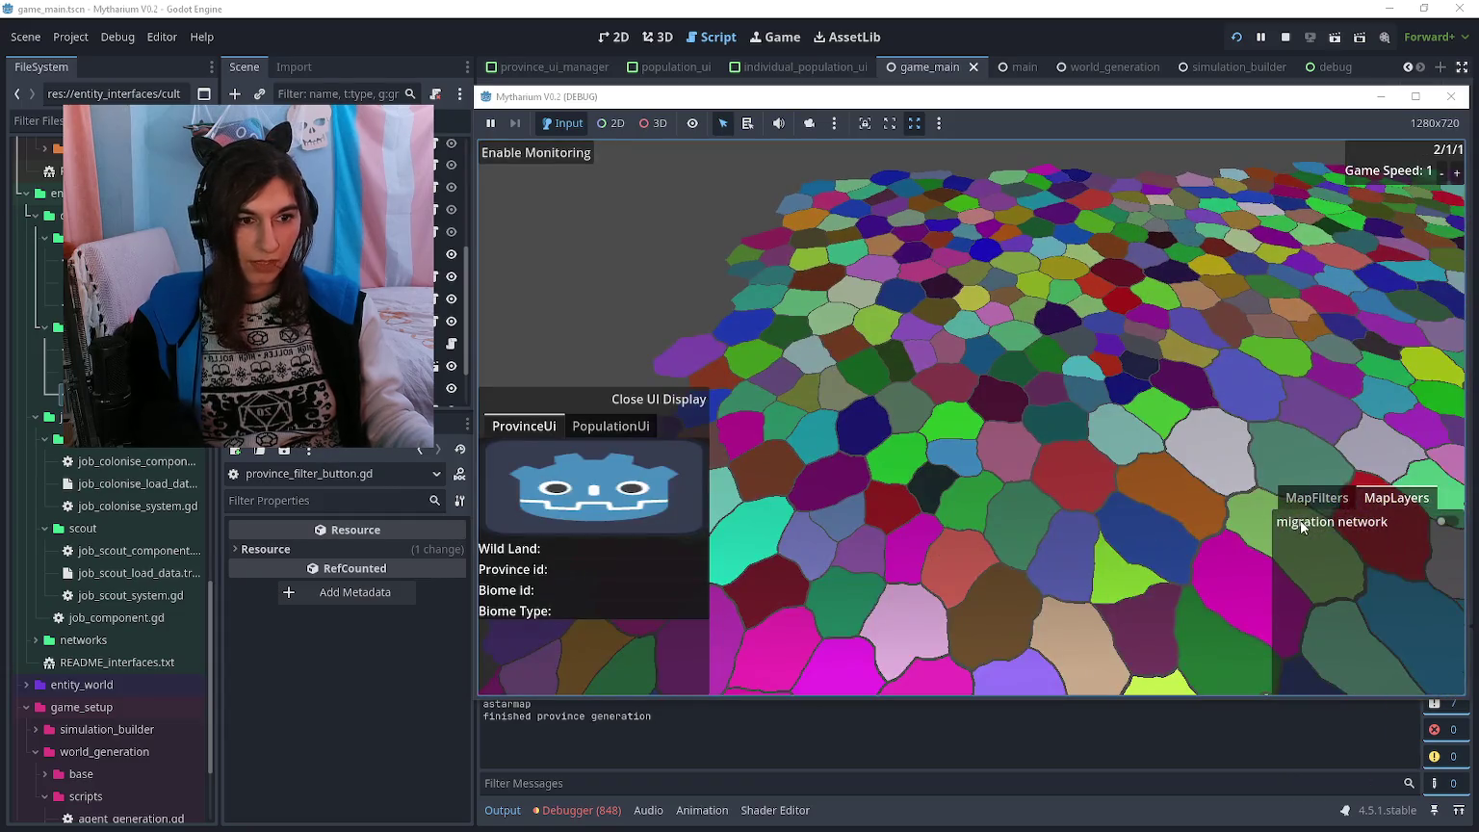
click(1319, 498)
click(1357, 680)
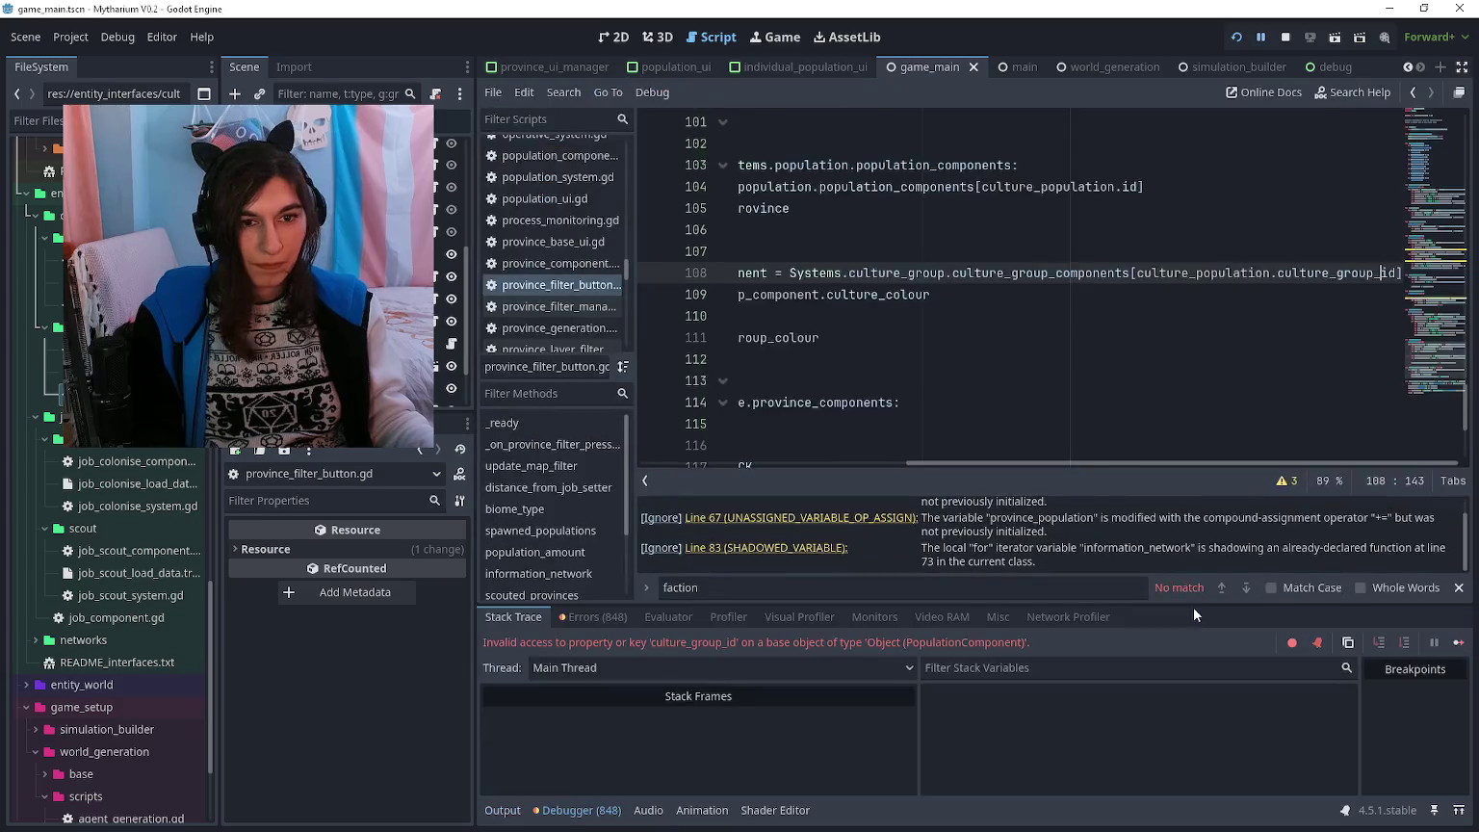
- Undo the stray 'sd' typed on line 108 and review the lines of the loop
text(sd)
key(ctrl+z)
click(1116, 336)
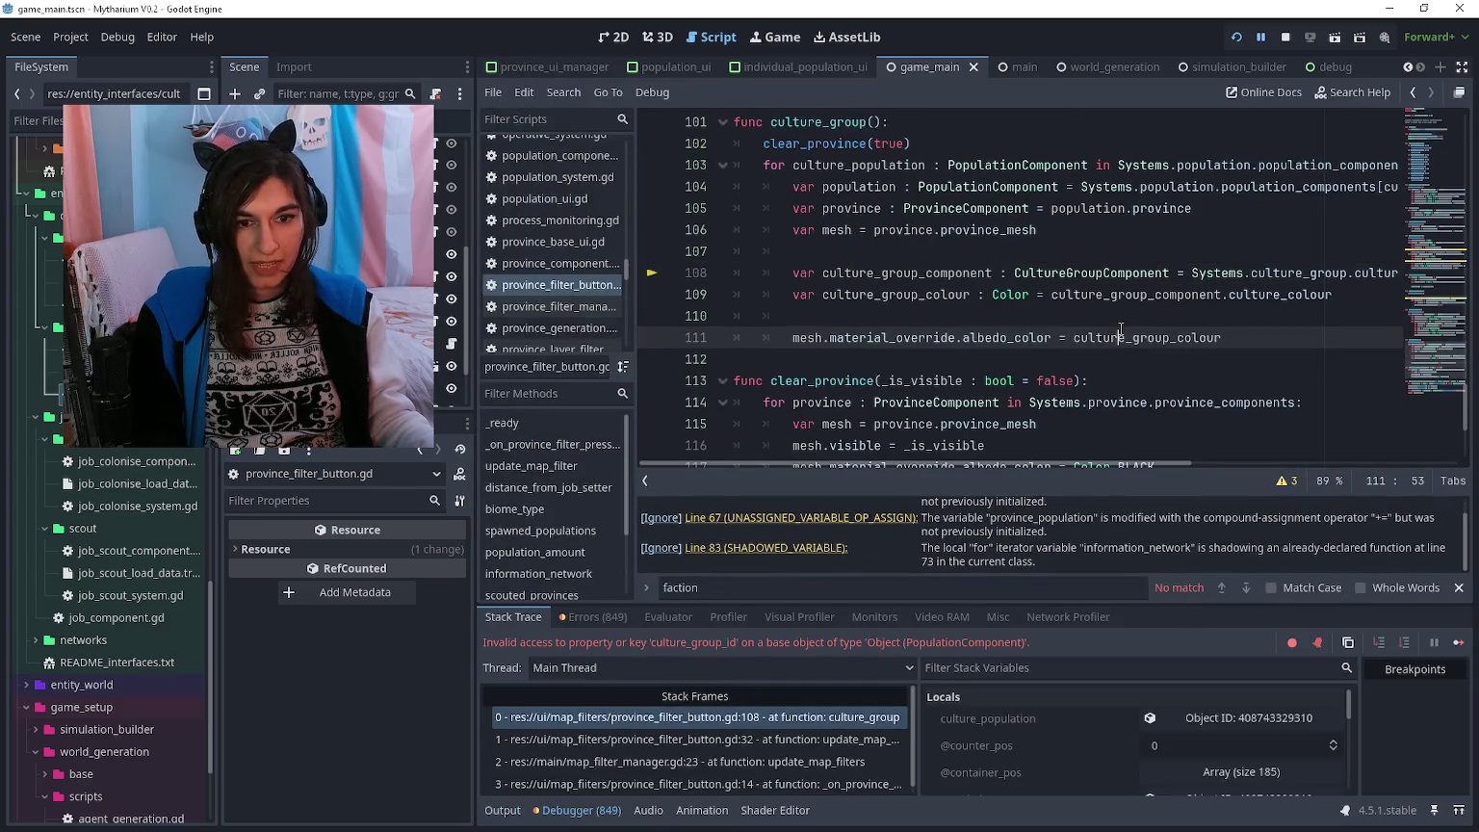
click(1097, 309)
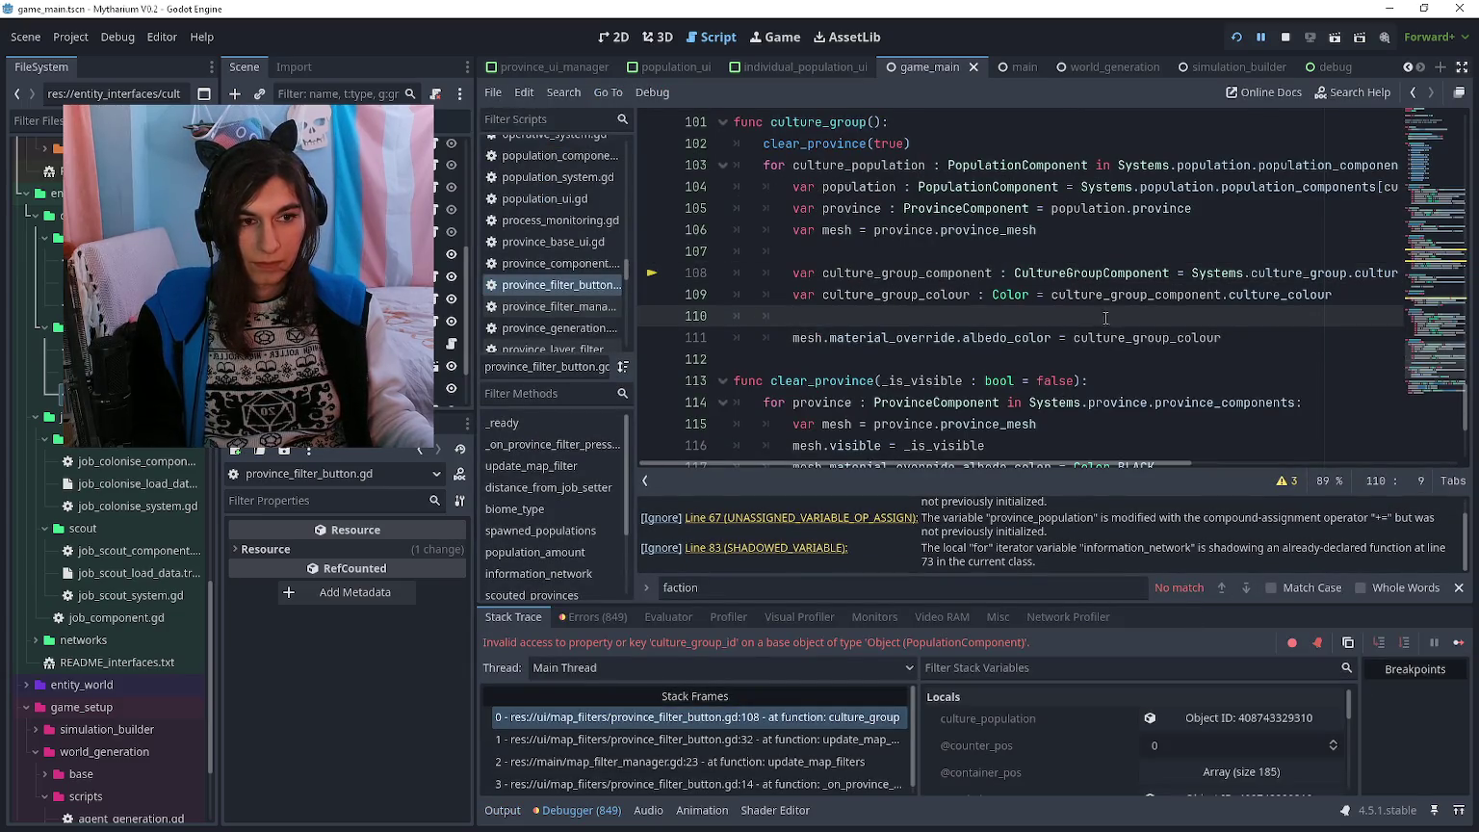
scroll(1106, 318, right, 4)
scroll(1099, 306, left, 4)
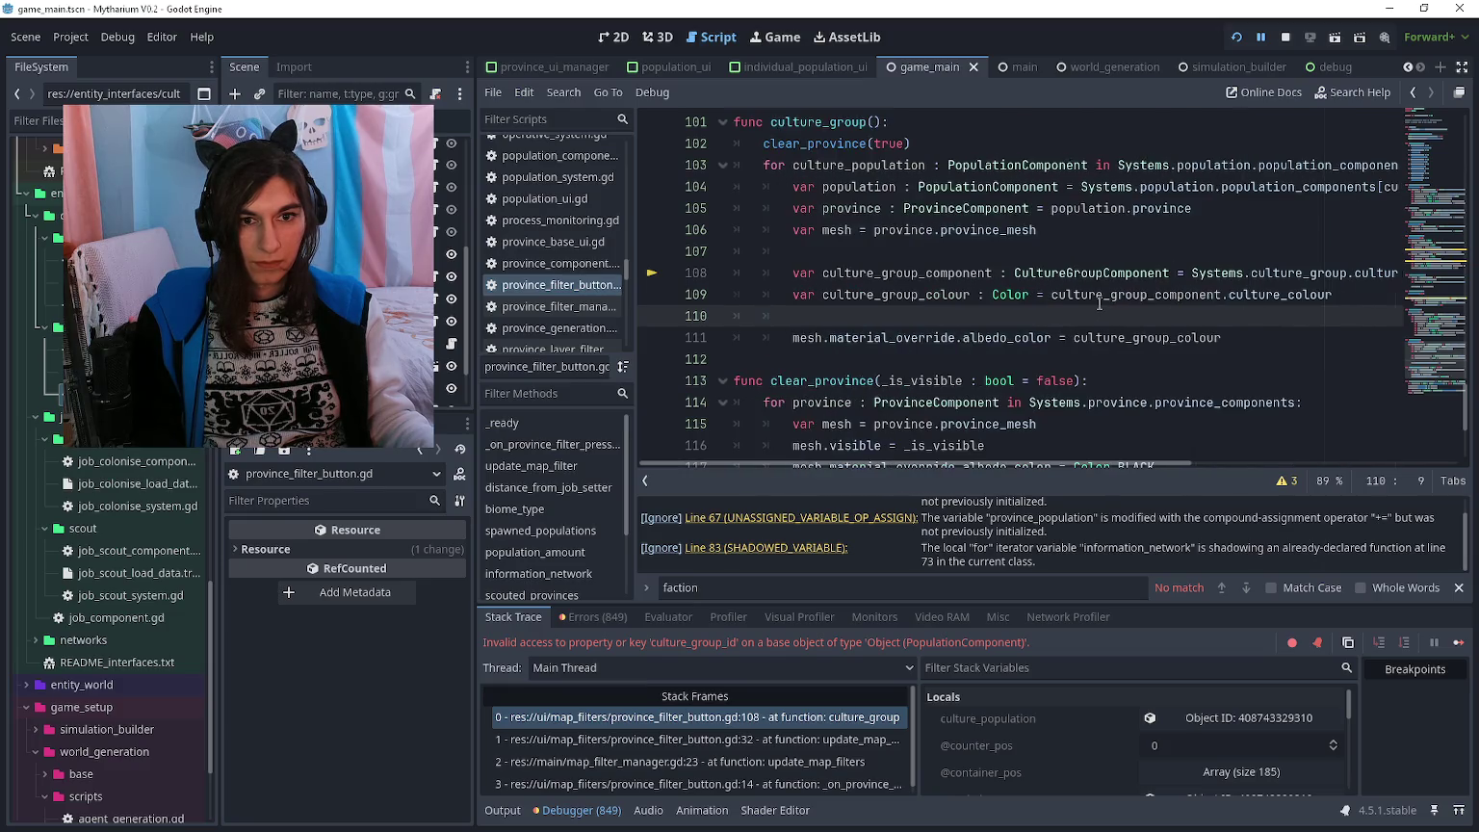
scroll(1098, 305, right, 4)
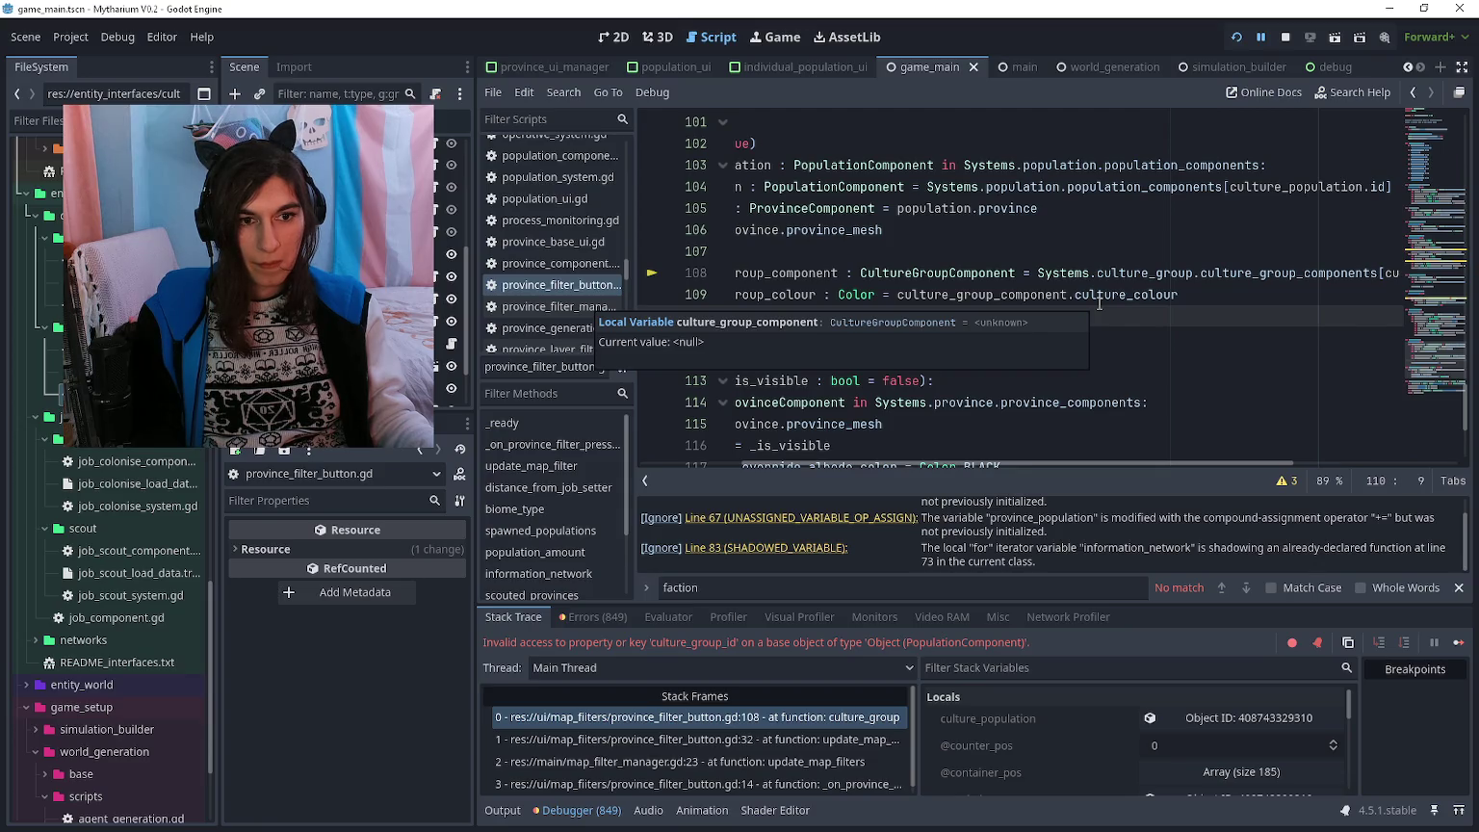
scroll(1099, 302, left, 5)
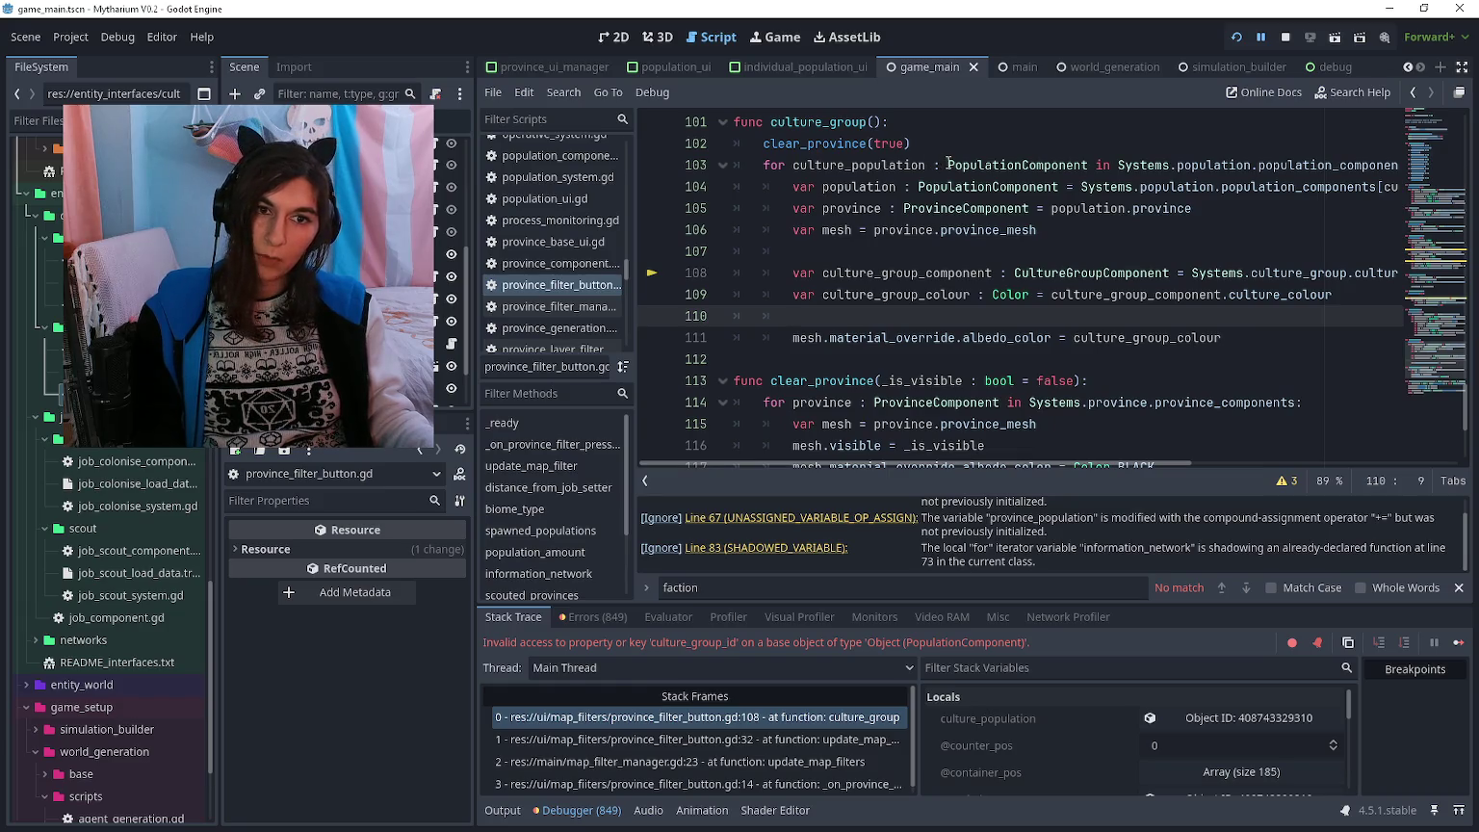
- Make line 103 loop over CulturePopulationComponent entries from Systems.culture_population, then run and stop the game
click(948, 165)
text(Culture)
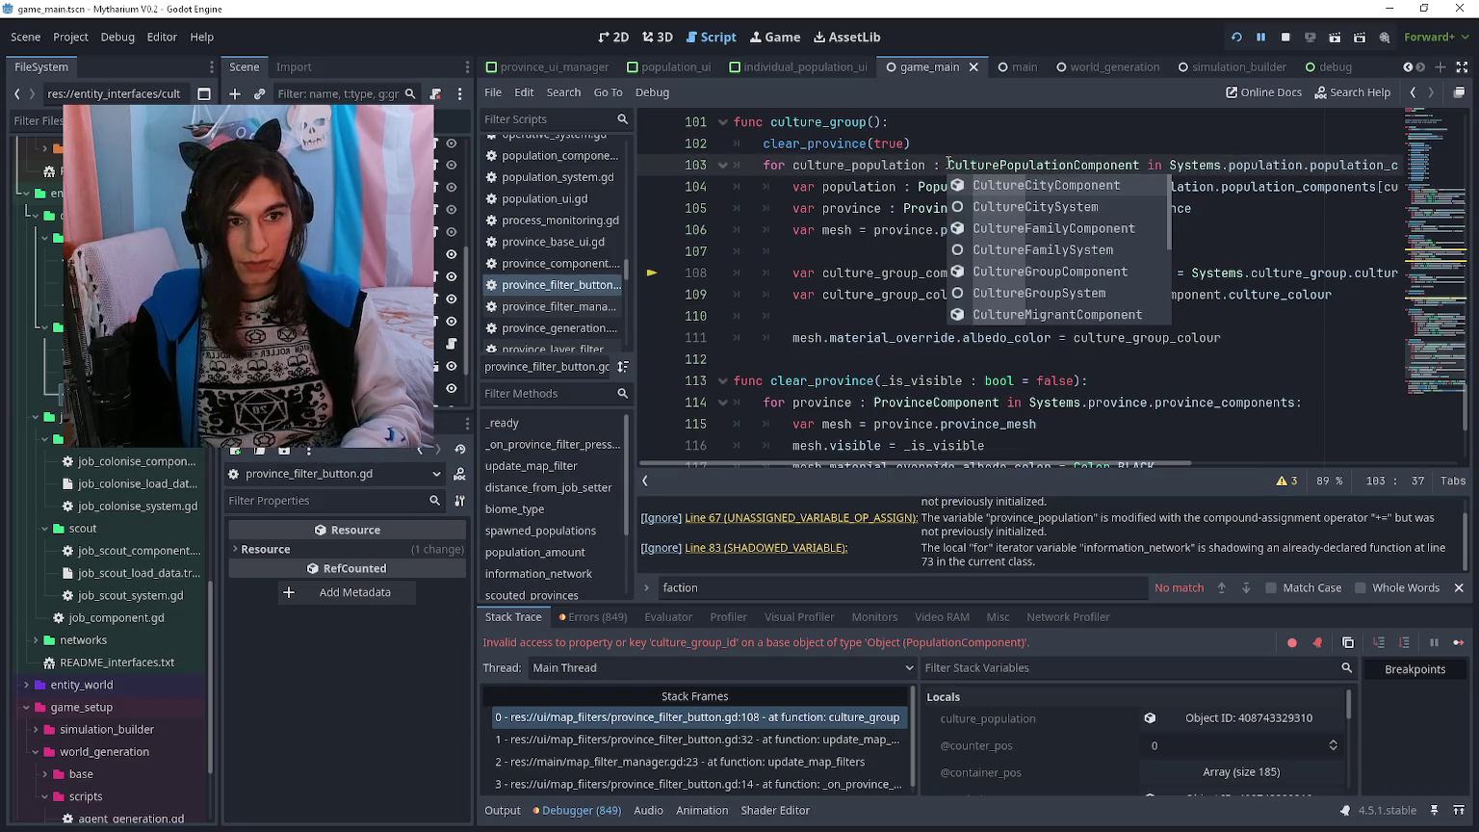
key(ctrl+Right)
key(ctrl+Right)
key(ctrl+Right)
key(Right)
text(cu)
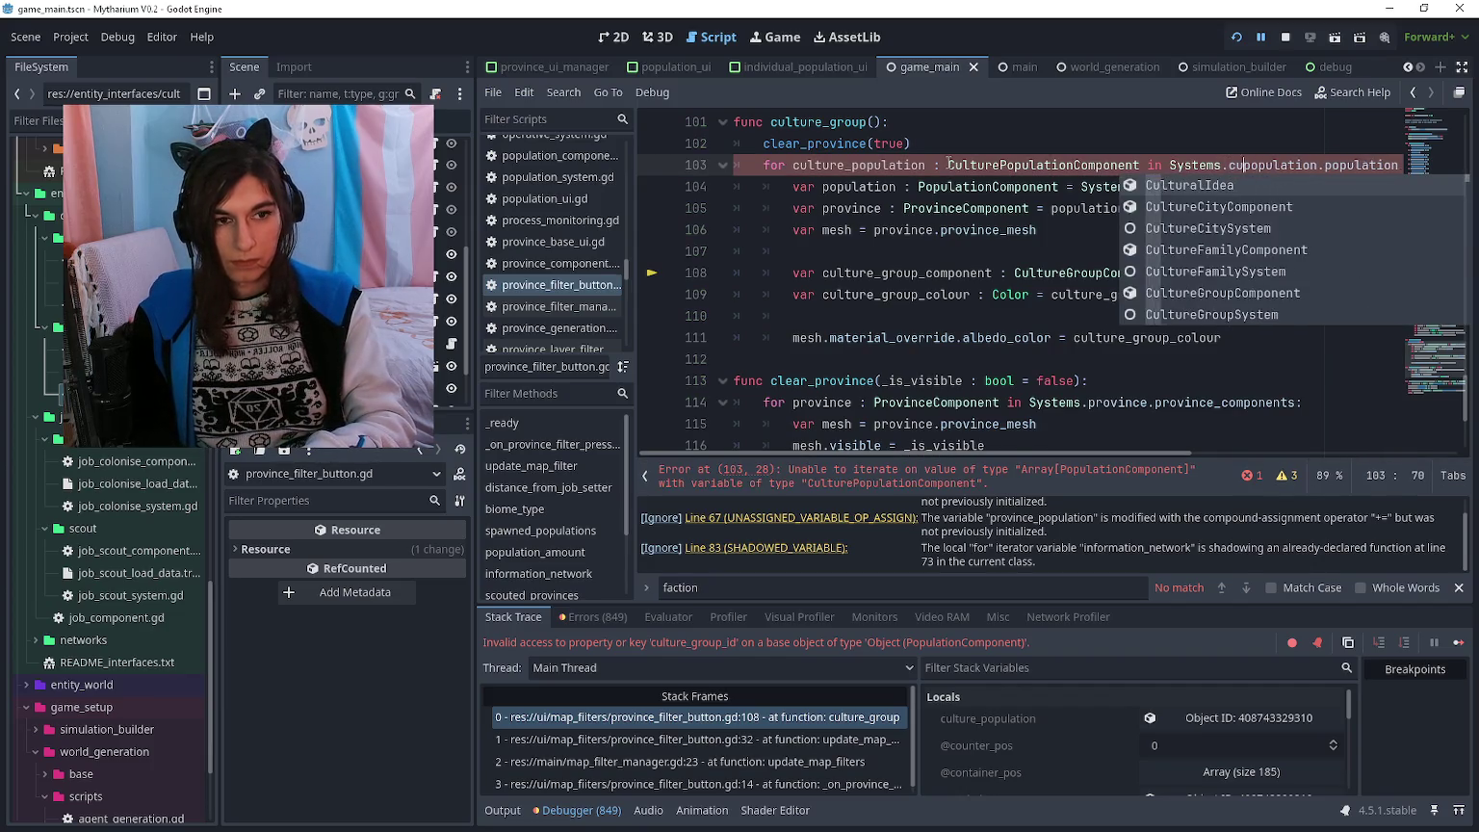
text(lture_)
key(ctrl+Right)
key(ctrl+Right)
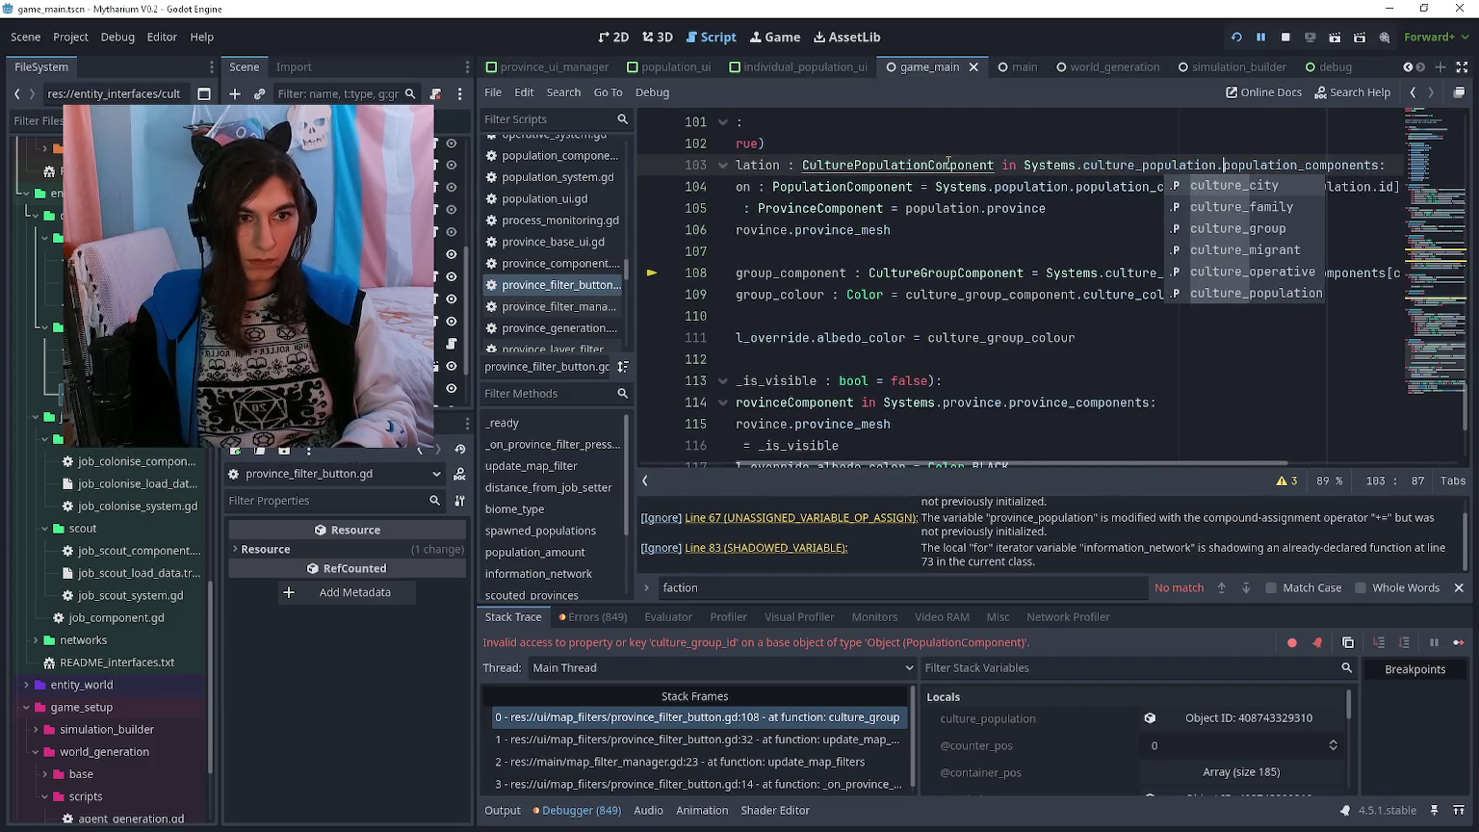
text(culture_)
key(F5)
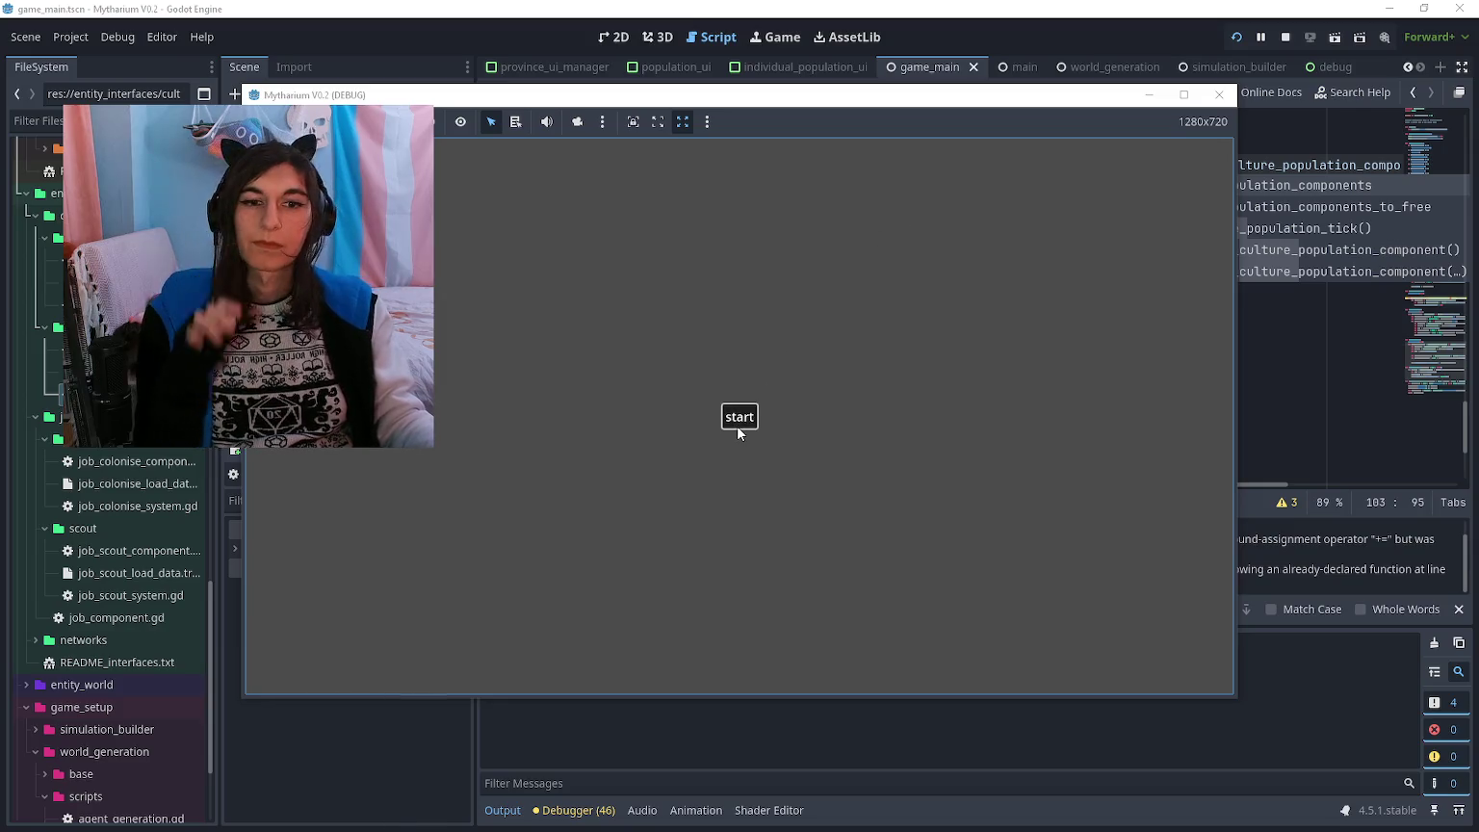
key(F8)
- Review the culture_group() function in the script, then open the map filters in the rerun game
key(ctrl+z)
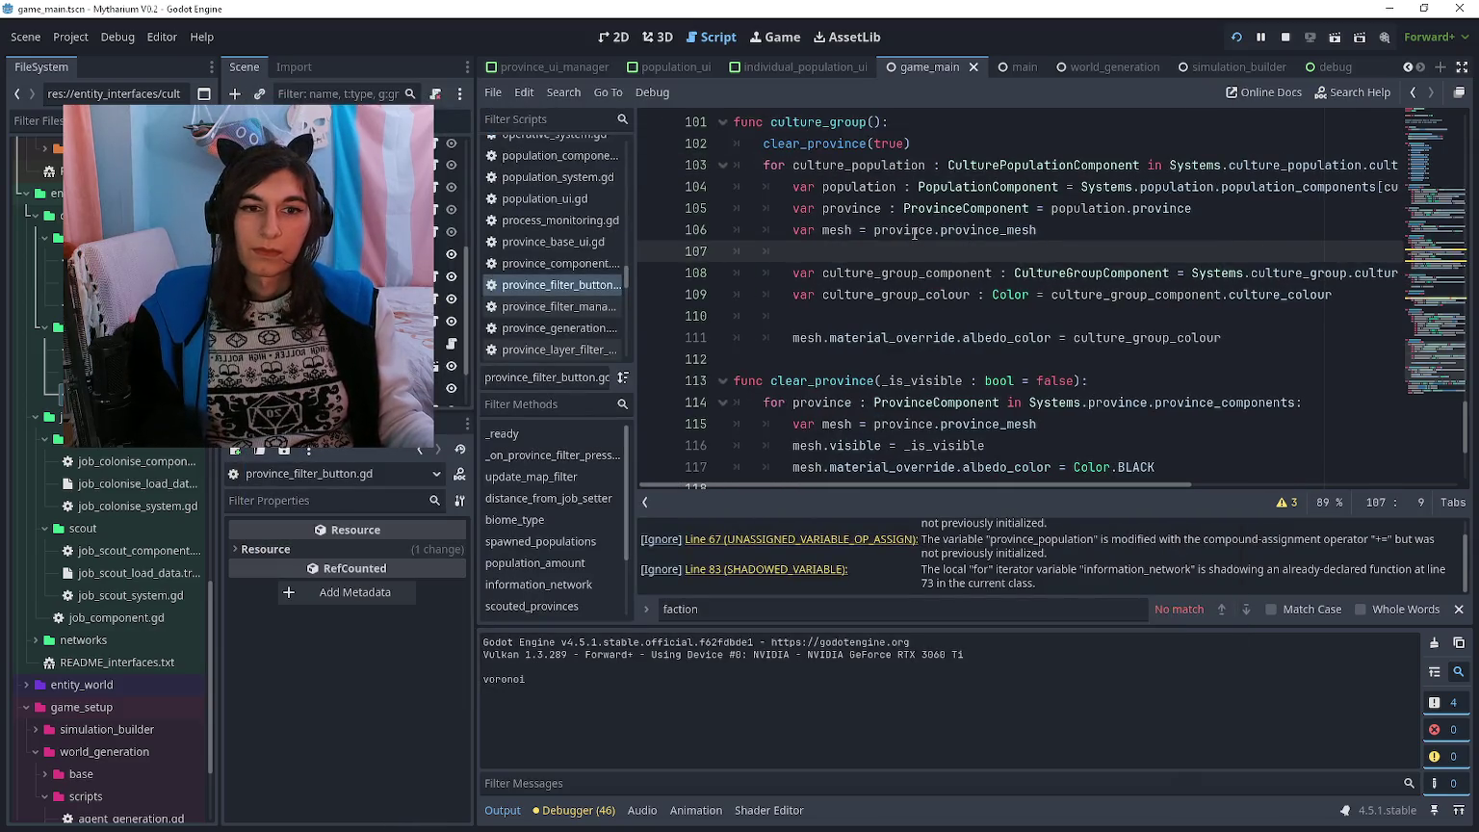
scroll(898, 323, up, 1)
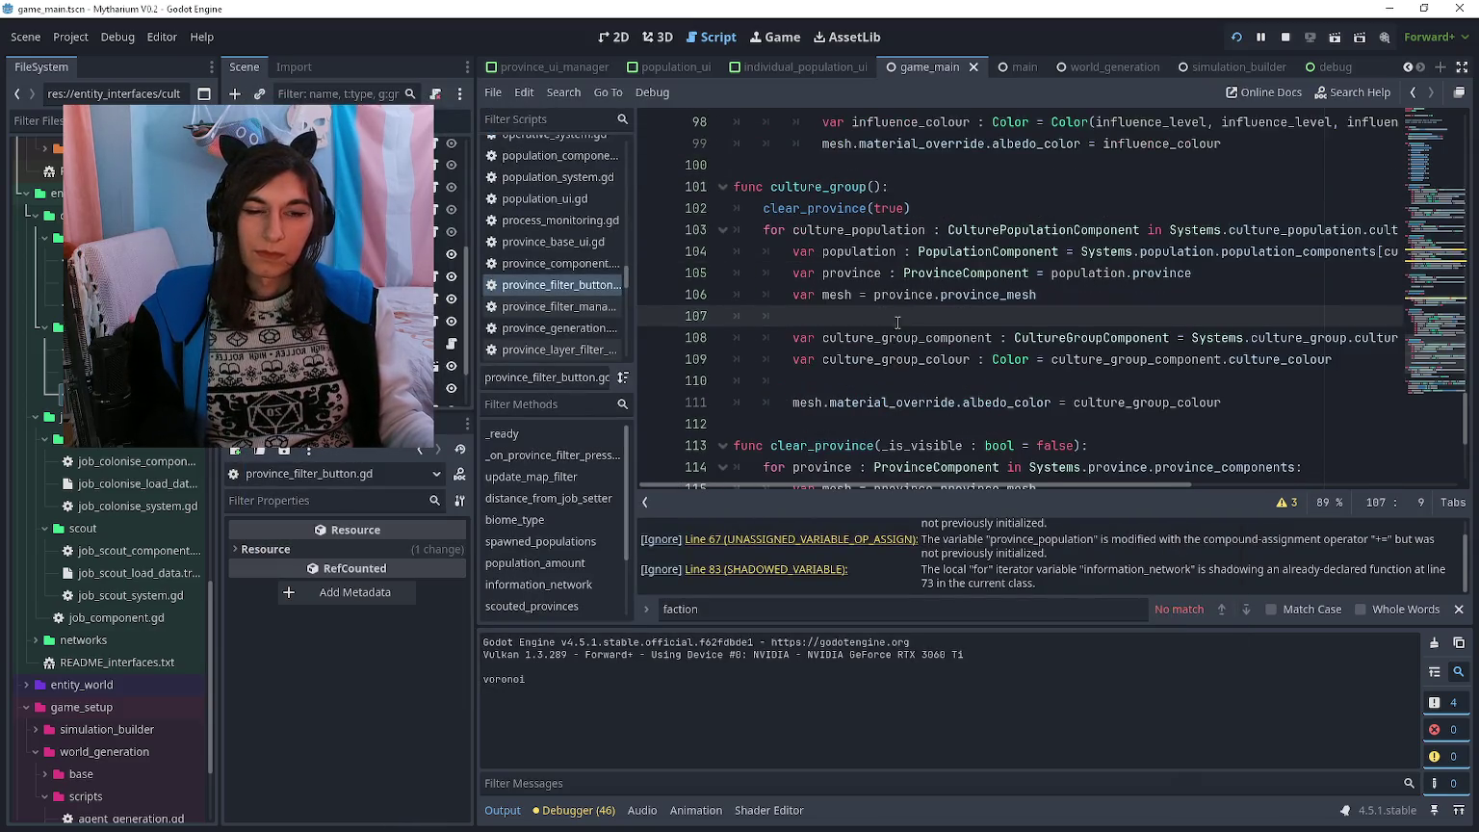
click(939, 383)
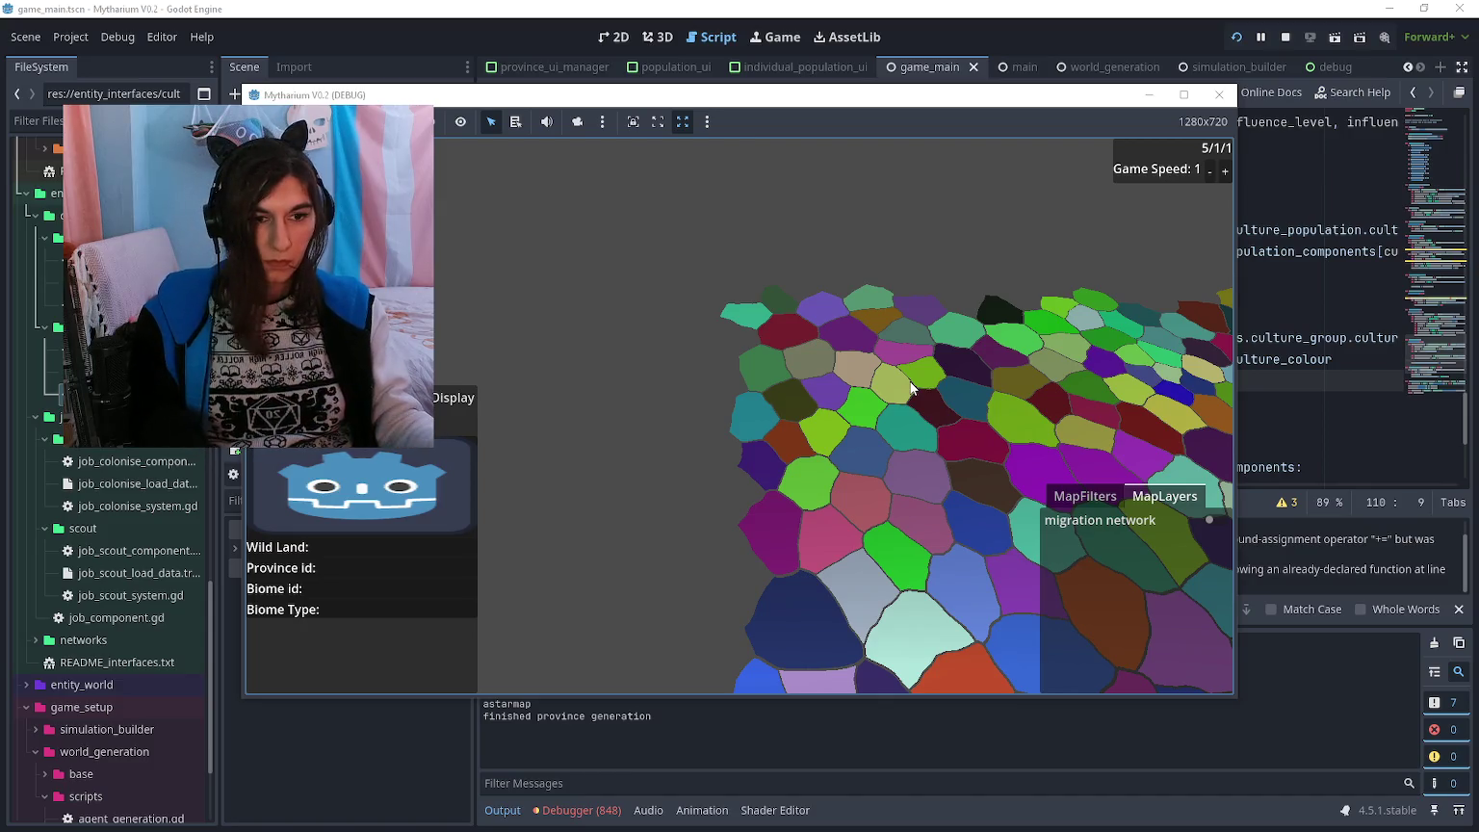
click(1084, 496)
- Apply the population amount then culture group filters, and raise Game Speed to 5
click(1135, 574)
click(1111, 682)
click(1224, 171)
click(1225, 170)
click(1225, 171)
click(1225, 171)
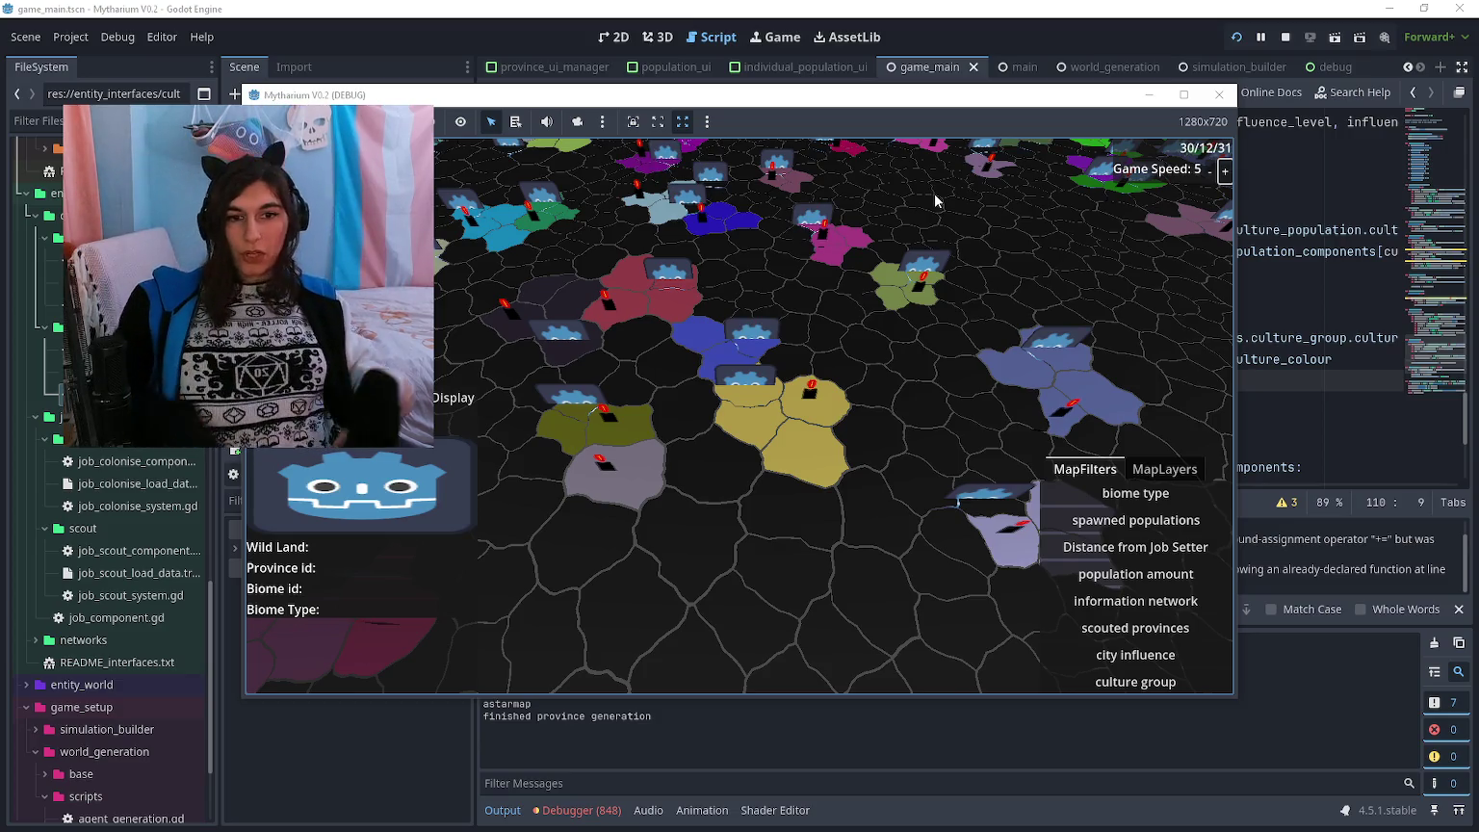
- In the running game, inspect province 421 and show its population details
scroll(795, 397, up, 2)
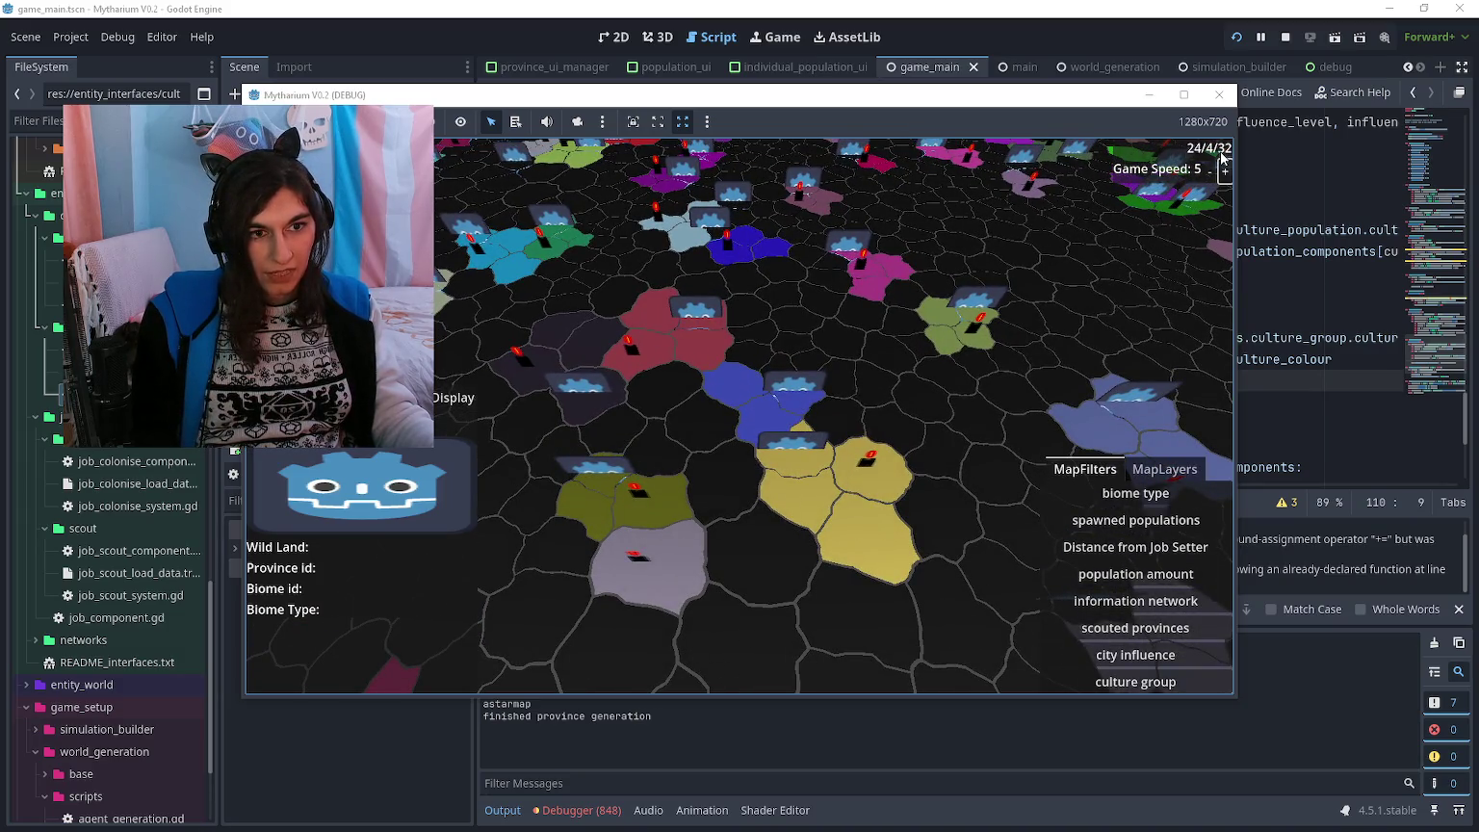
key(a)
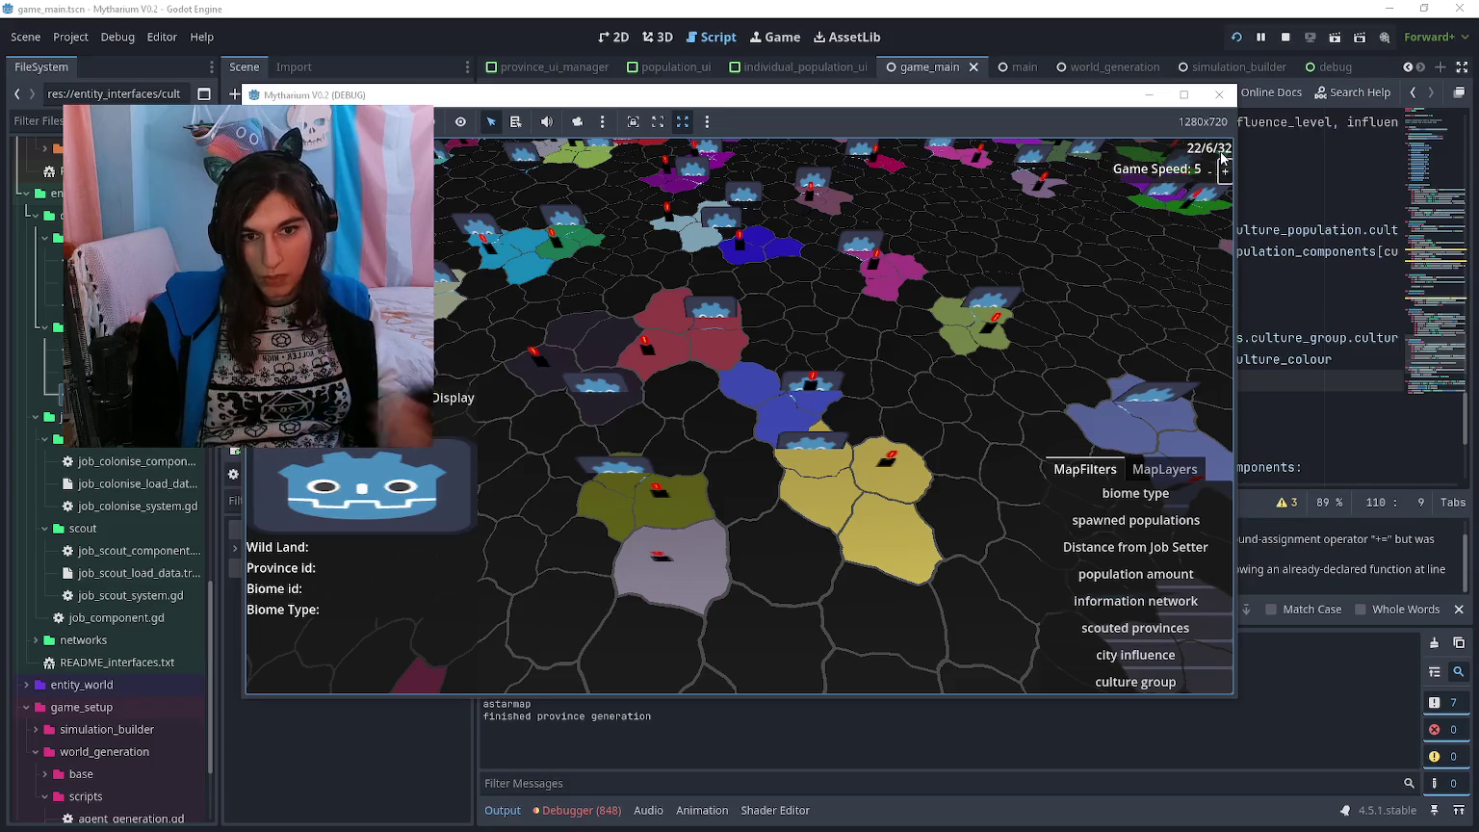
key(d)
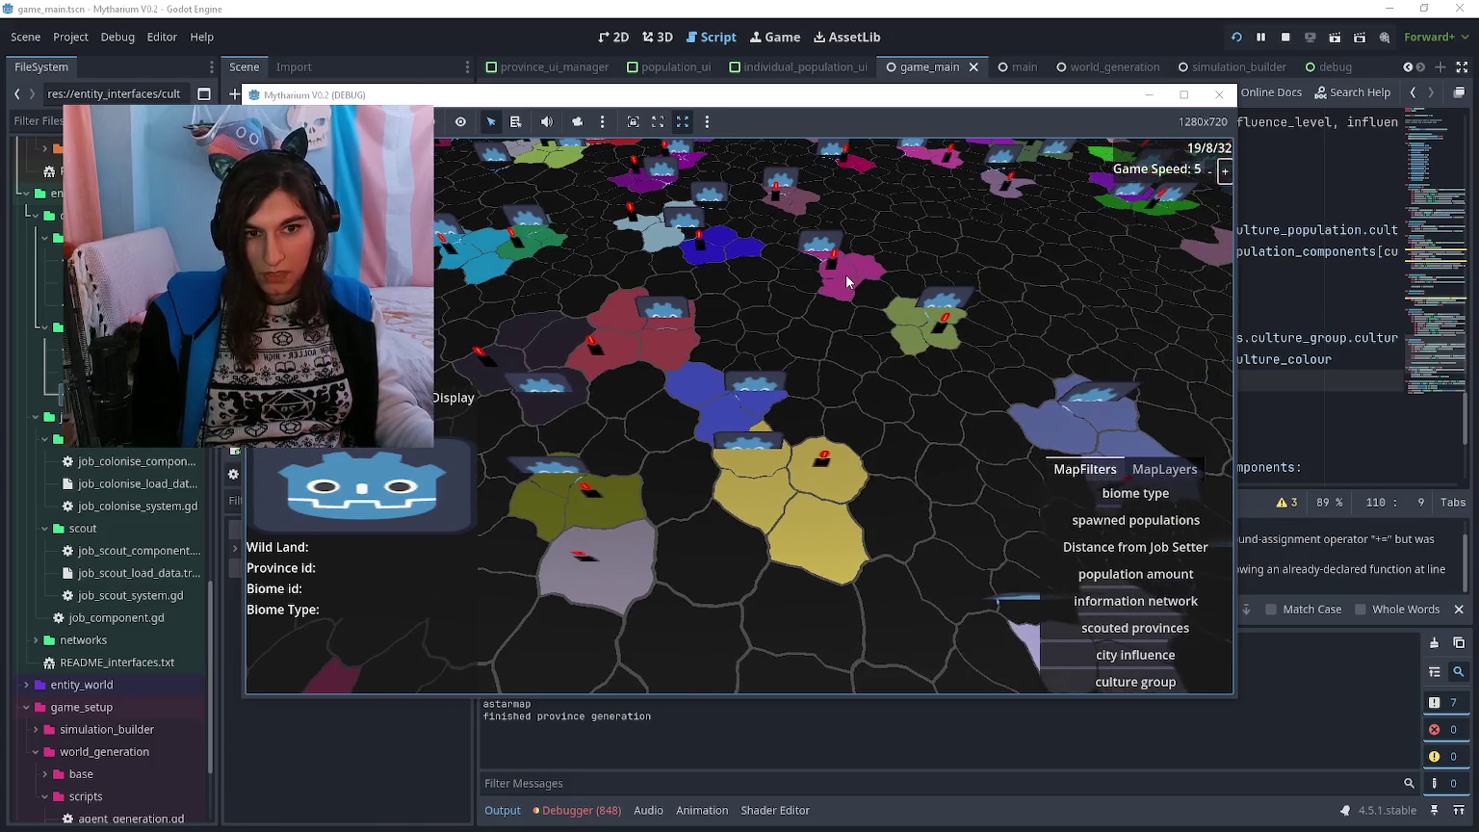
key(d)
key(d)
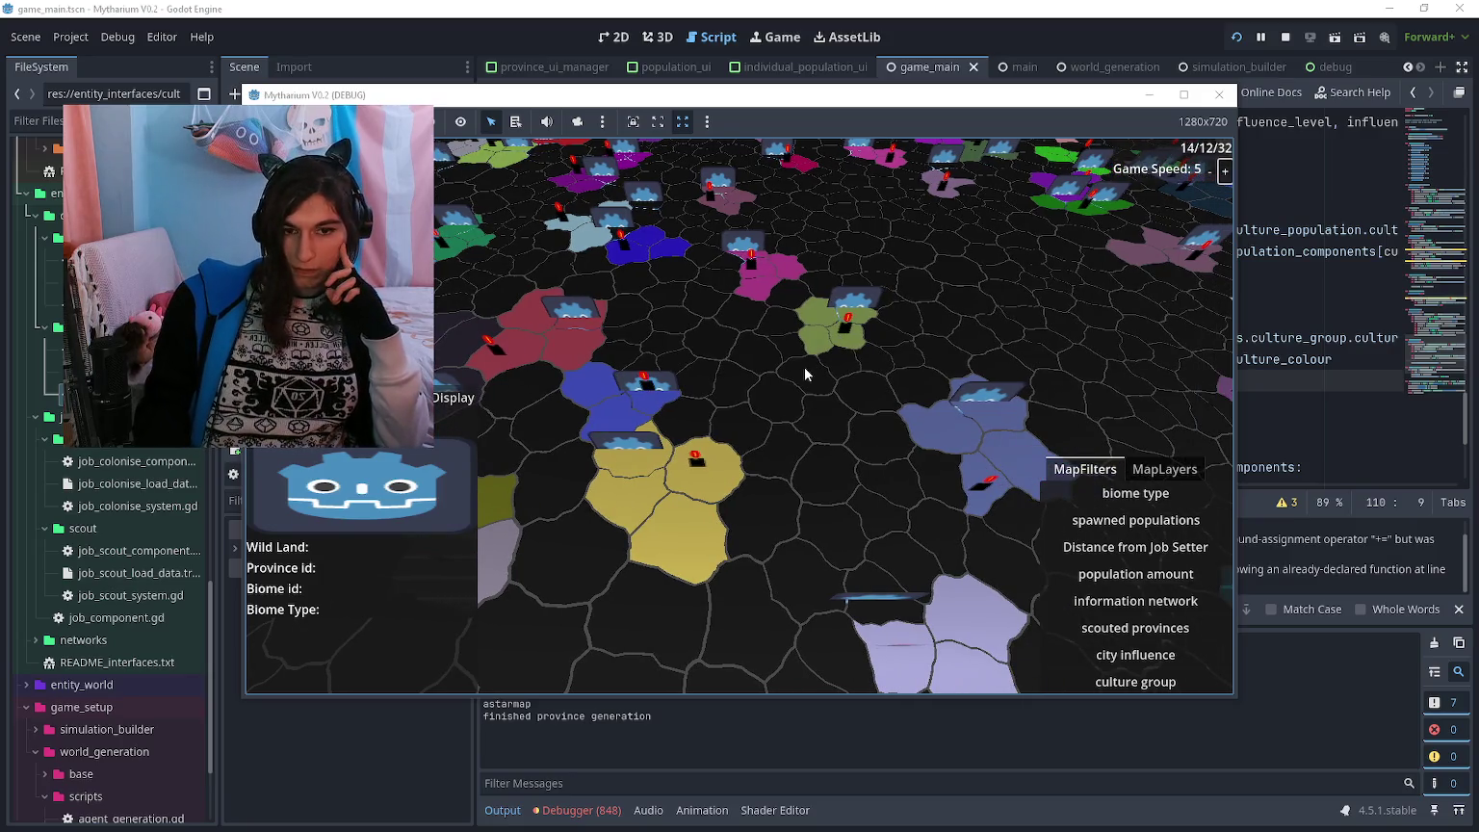
click(640, 405)
key(a)
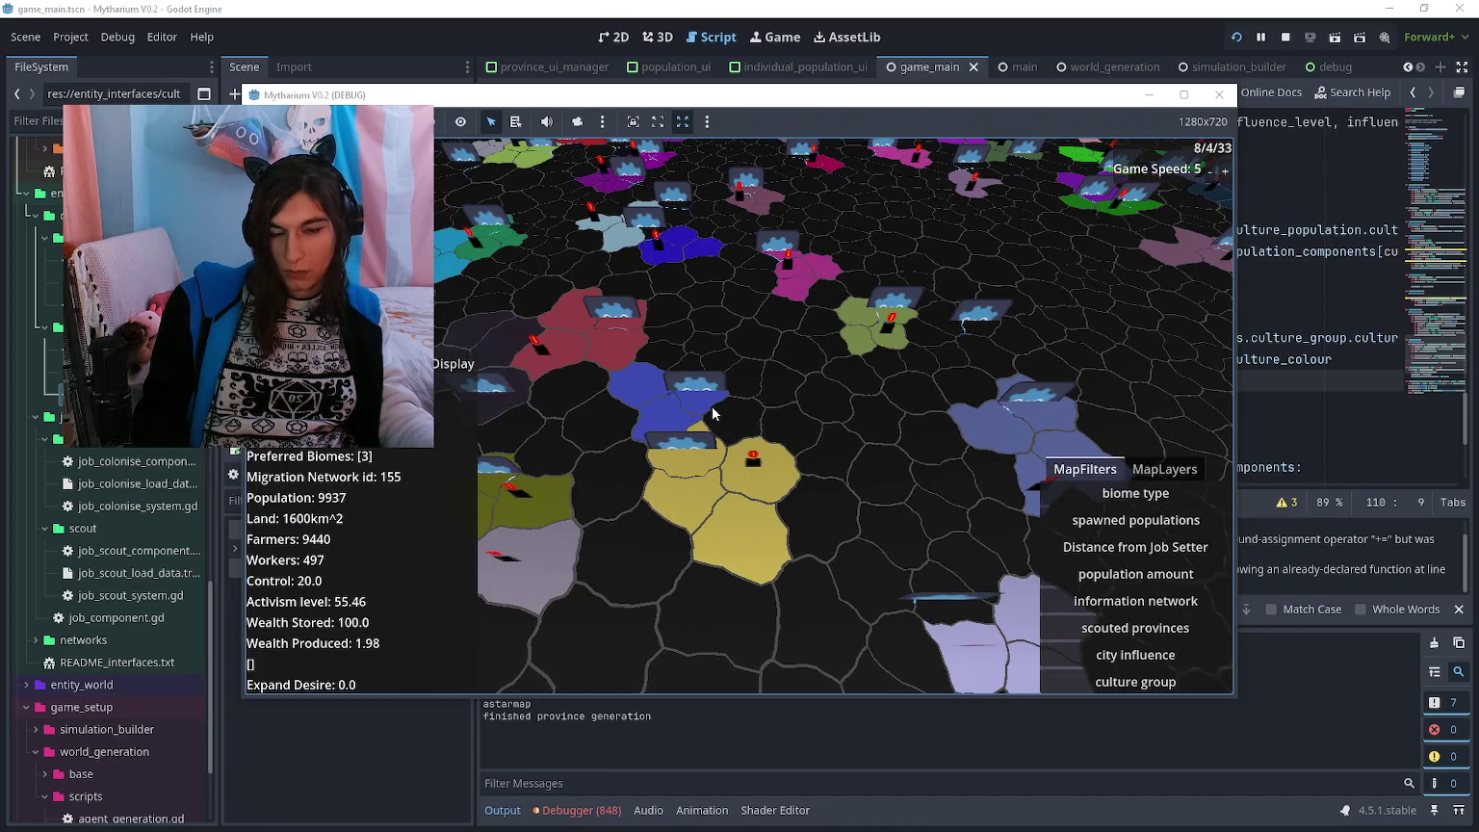
click(674, 414)
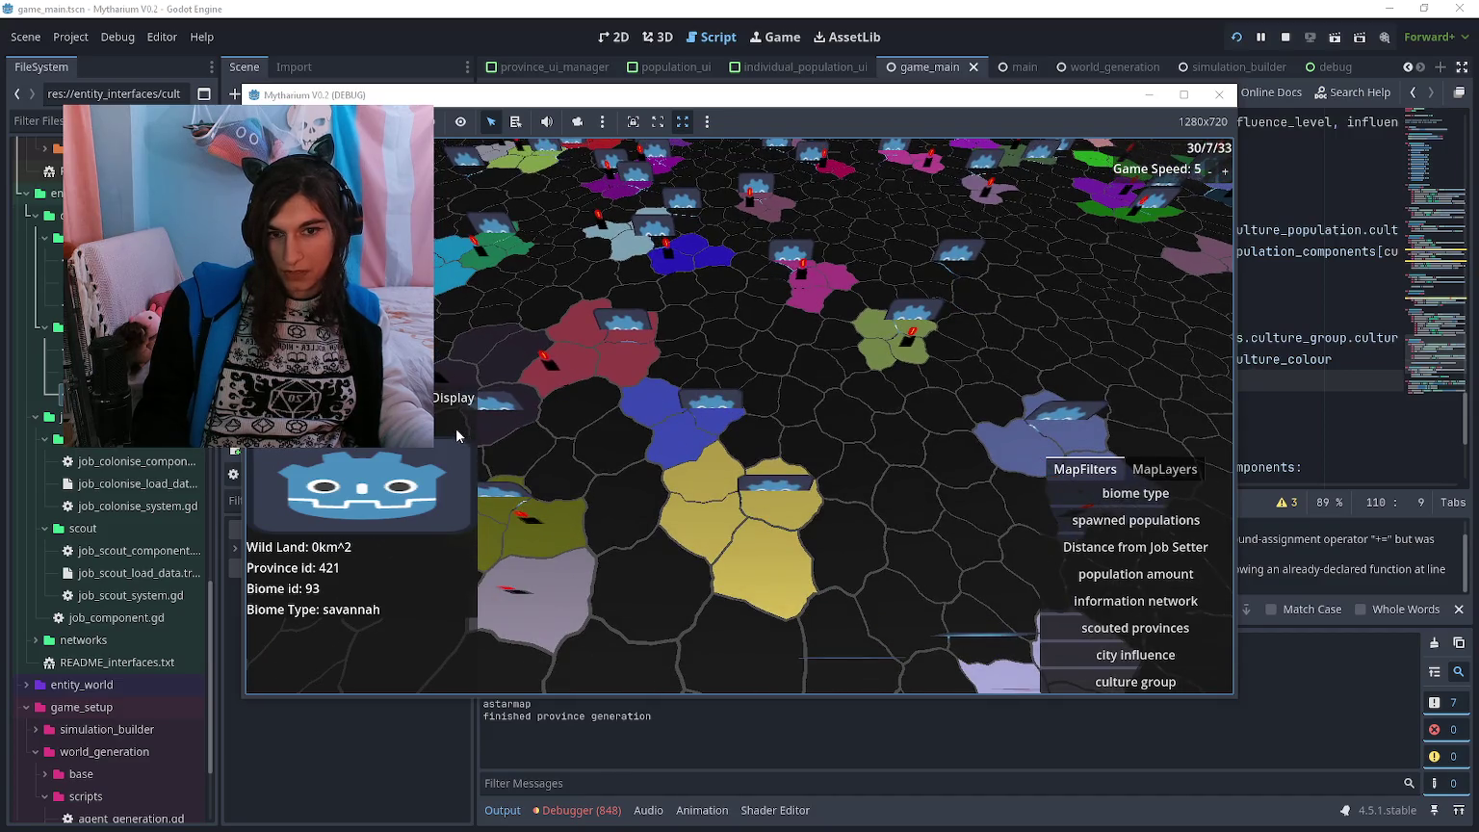
key(a)
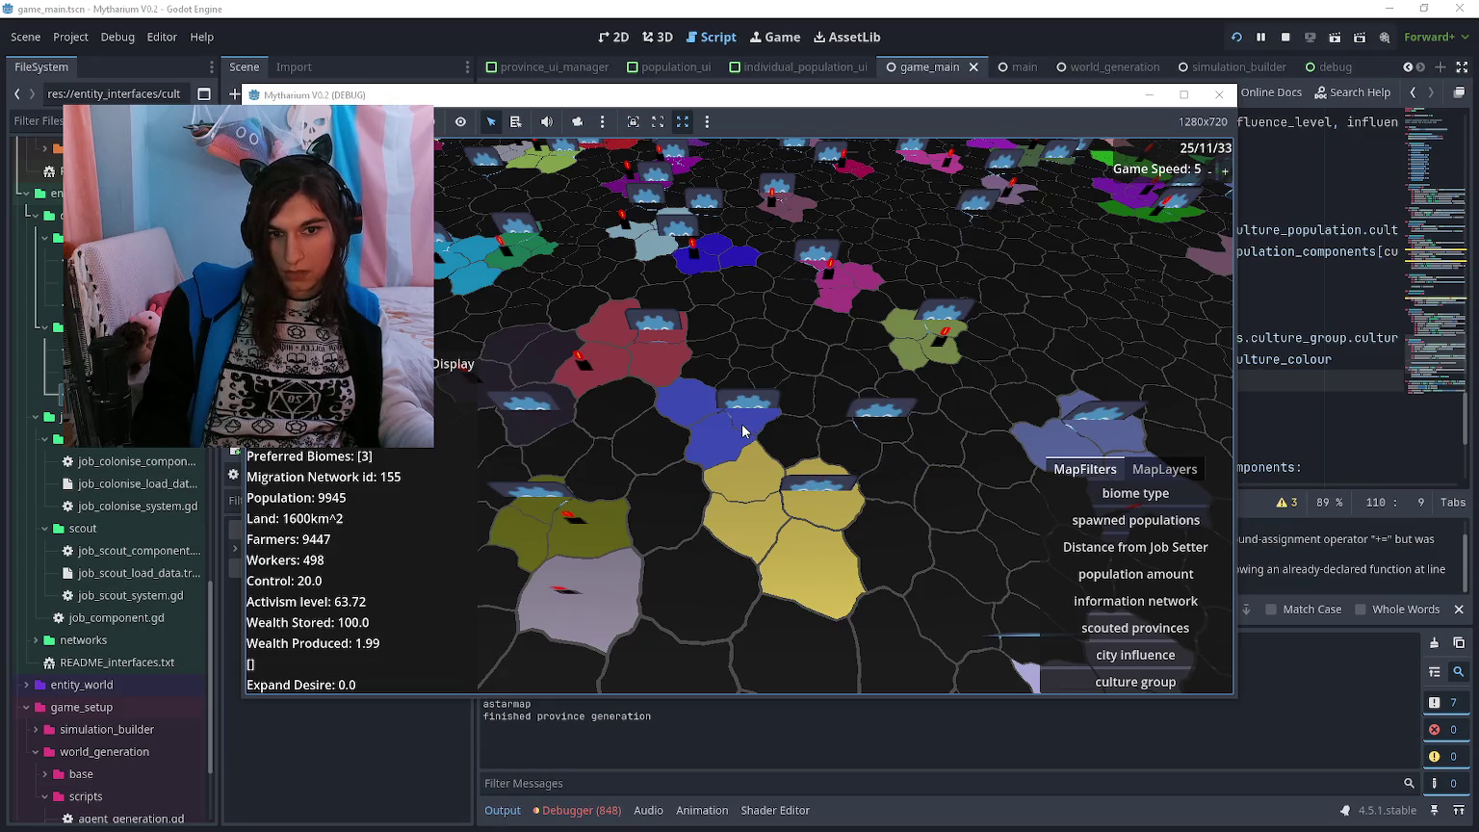
- Pan around the map to check the culture-group colouring of other provinces
drag(742, 431, 689, 393)
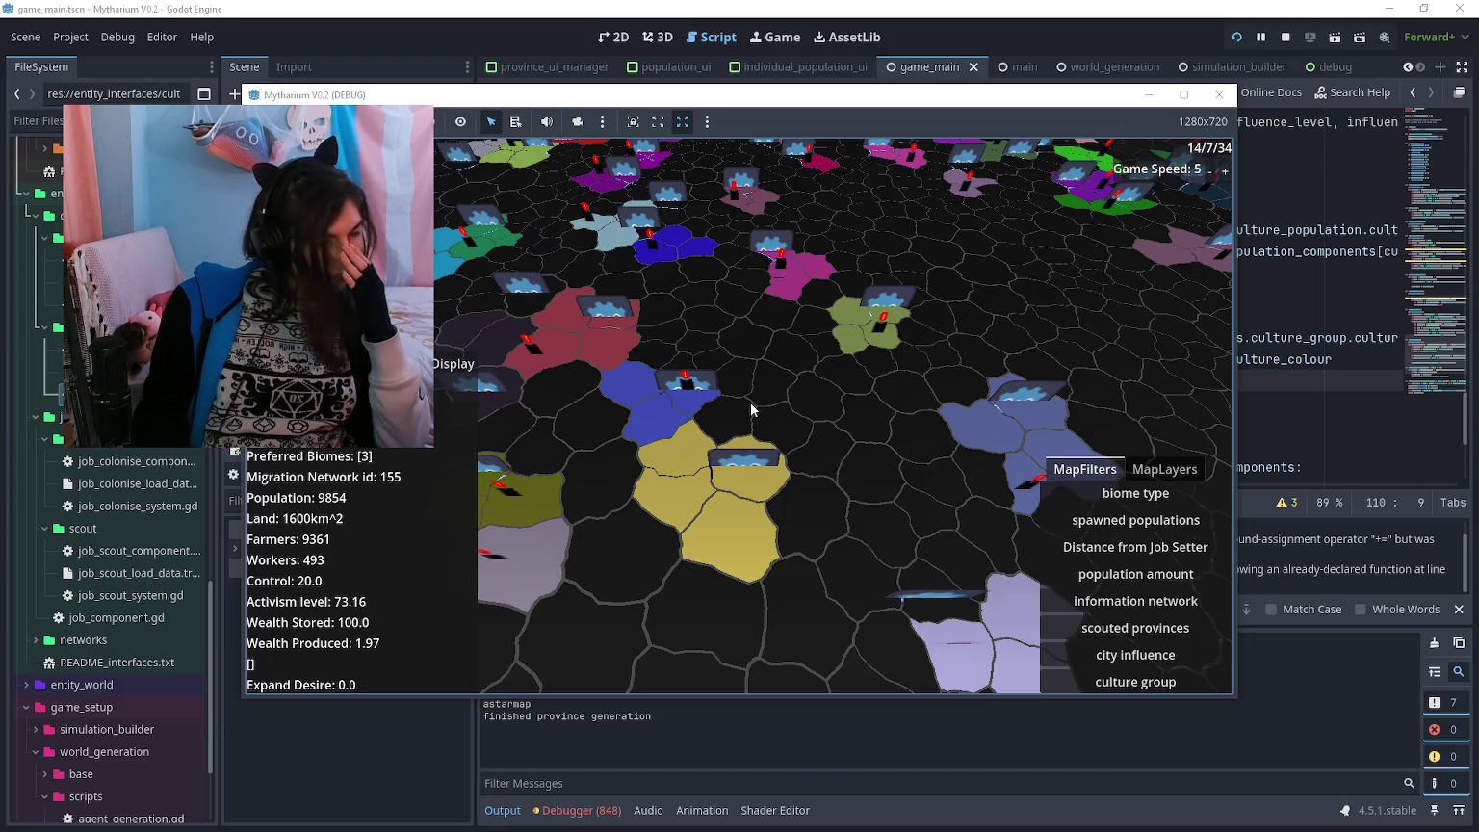
key(d)
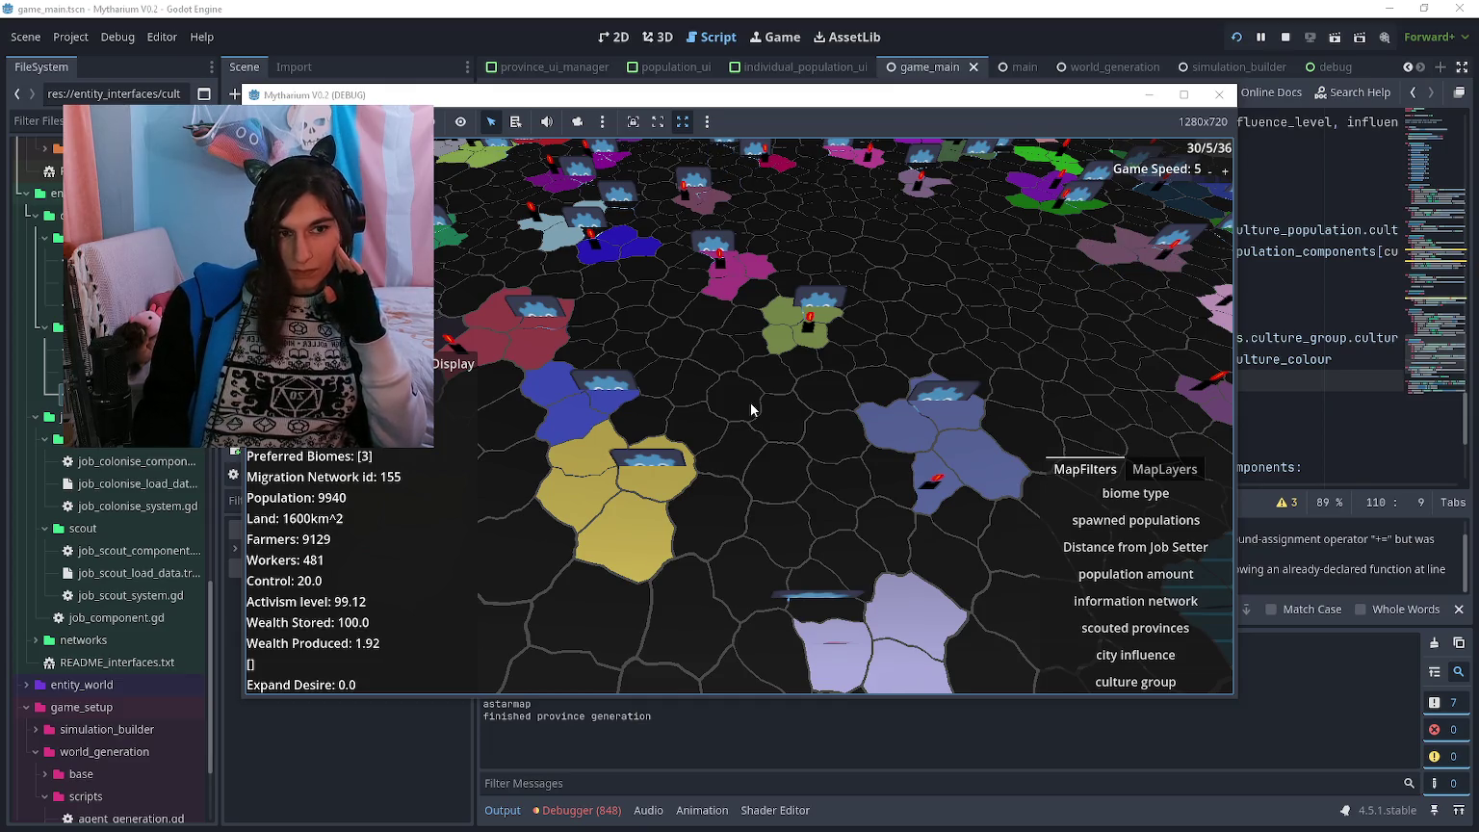
key(a)
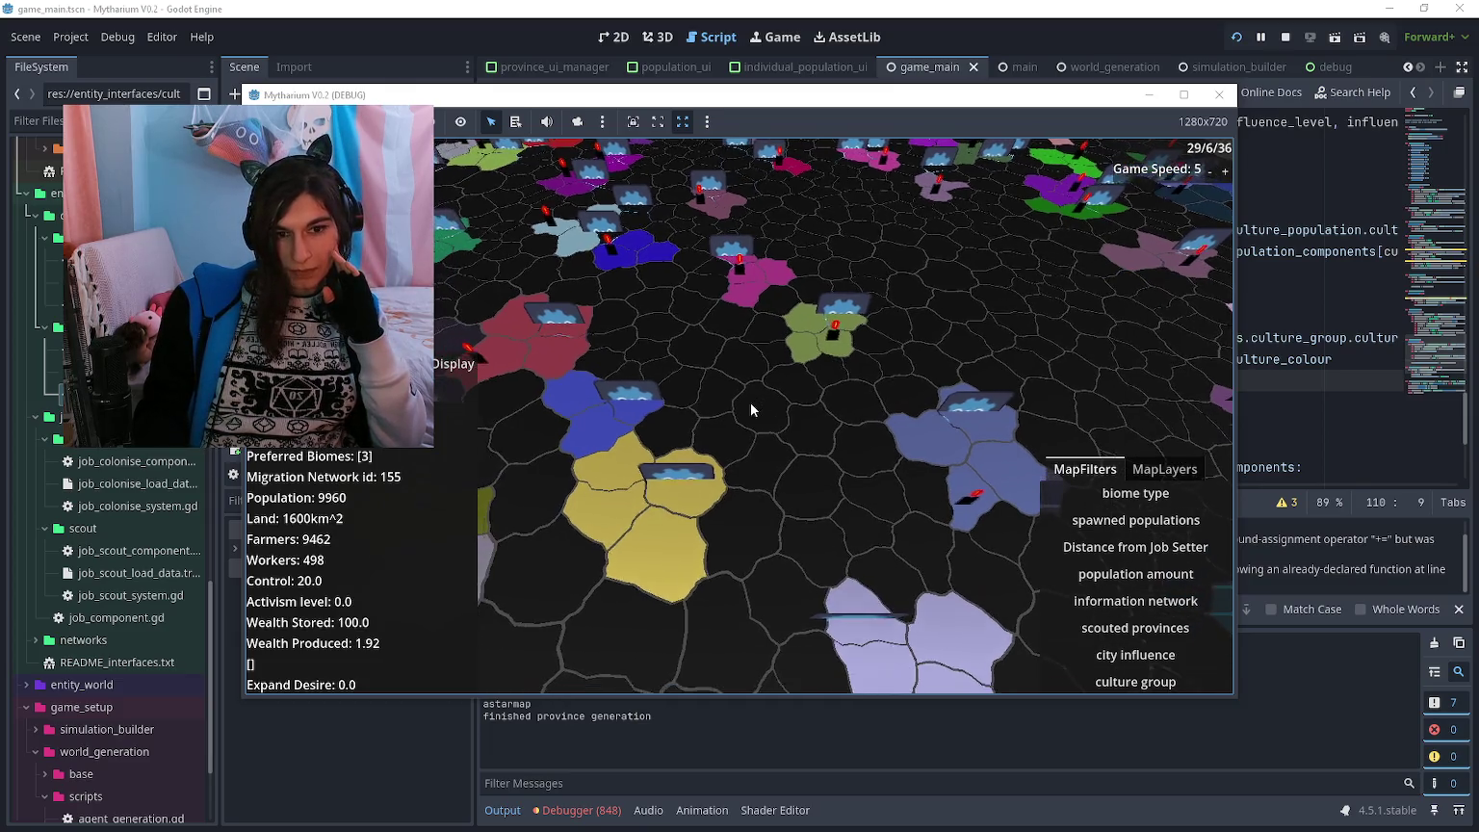
key(w)
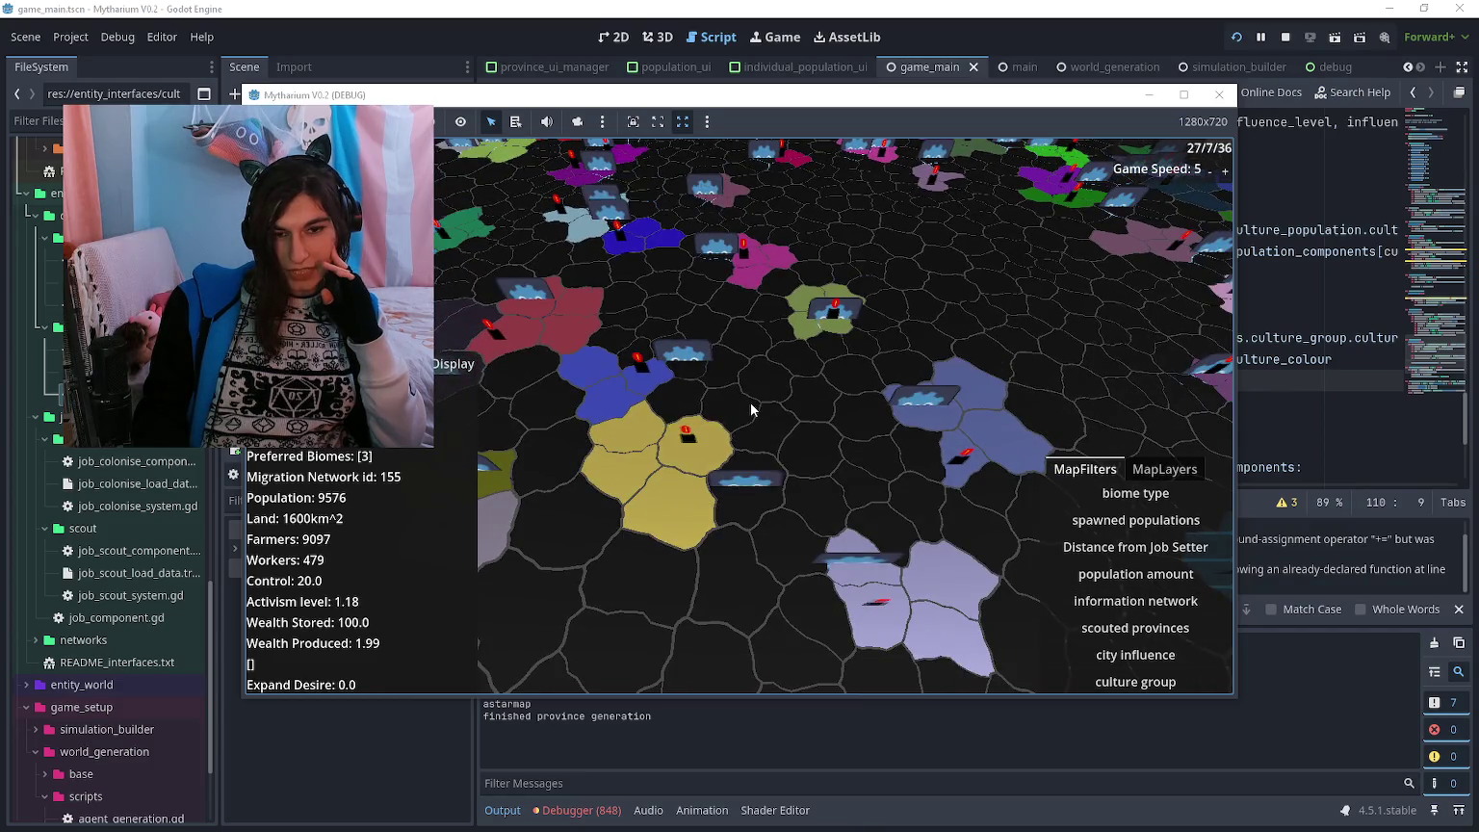
key(a)
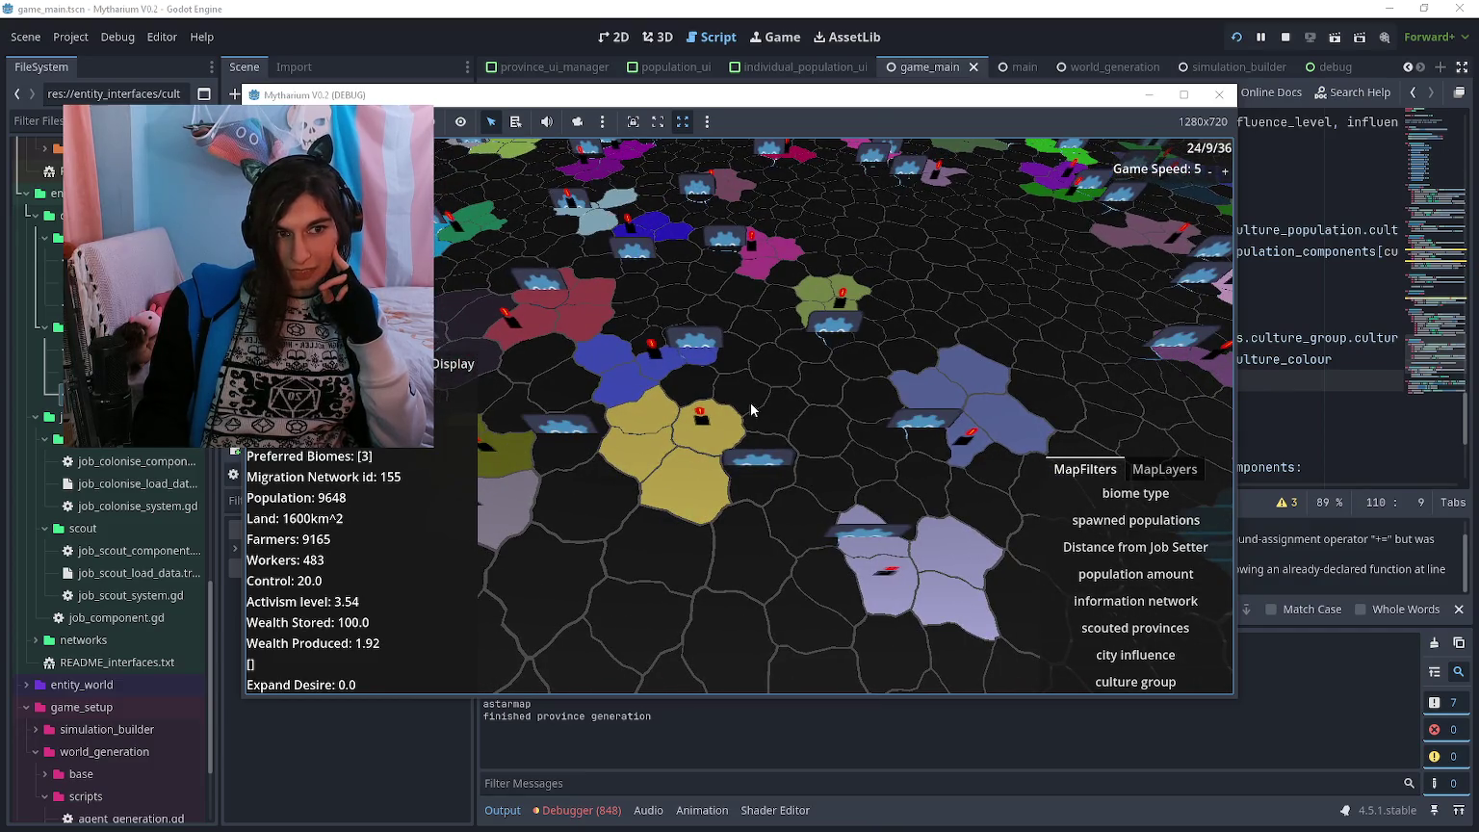
key(a)
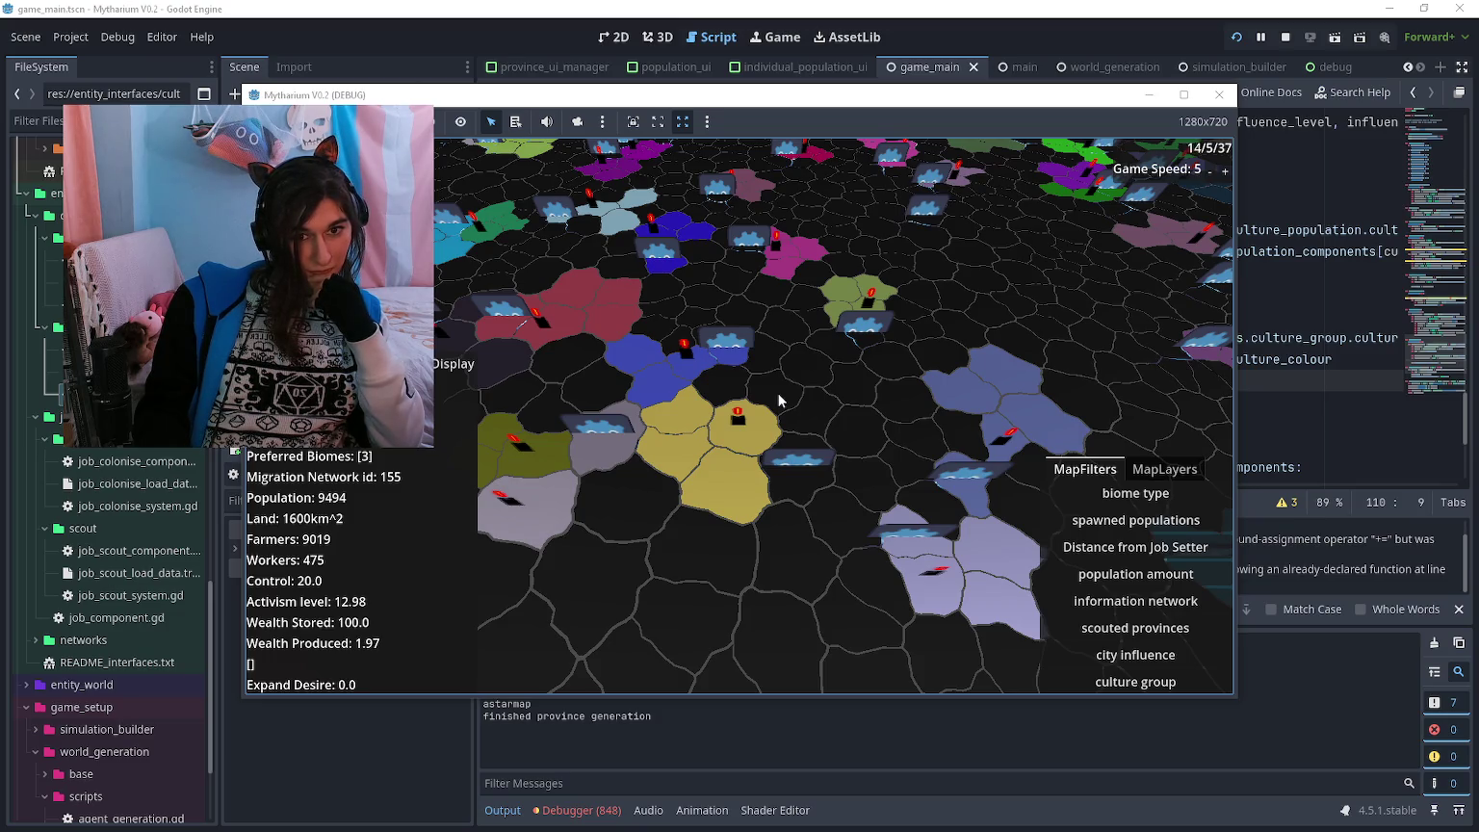
key(a)
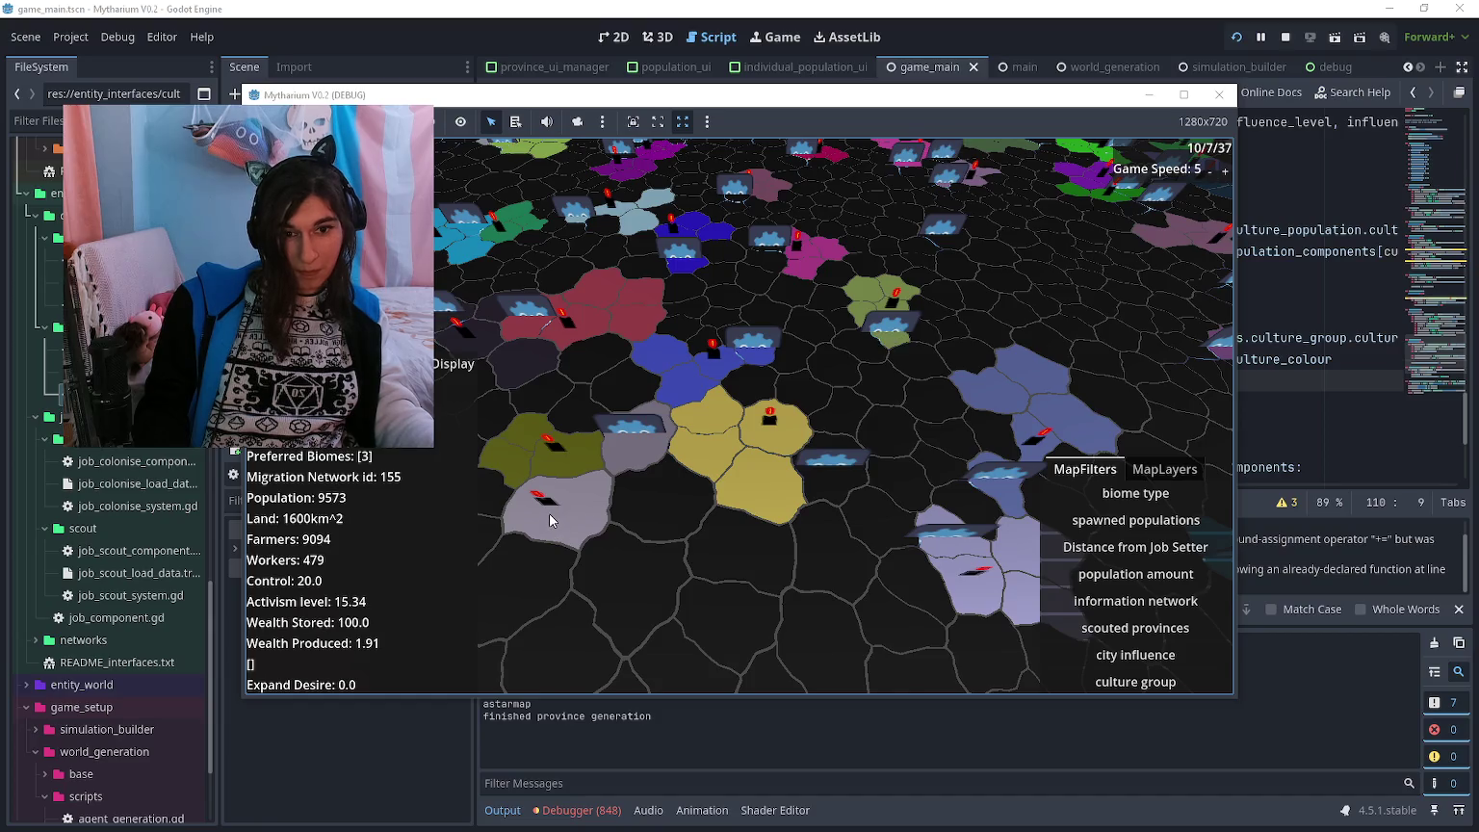
key(d)
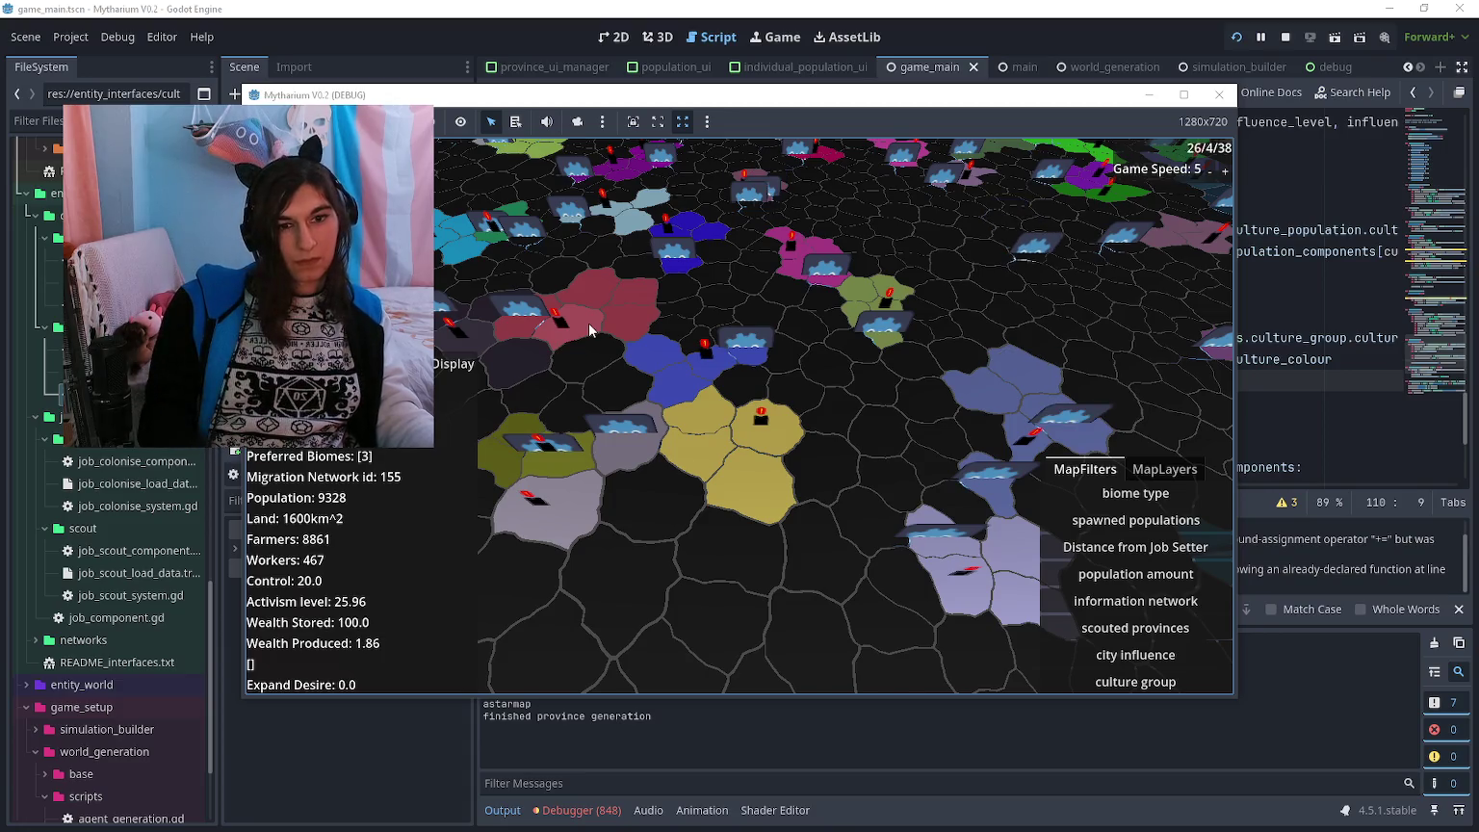
- Return to the Godot editor and bring up culture_group_system.gd
key(alt+Tab)
scroll(1022, 381, down, 2)
scroll(1023, 382, up, 2)
ctrl+click(1348, 337)
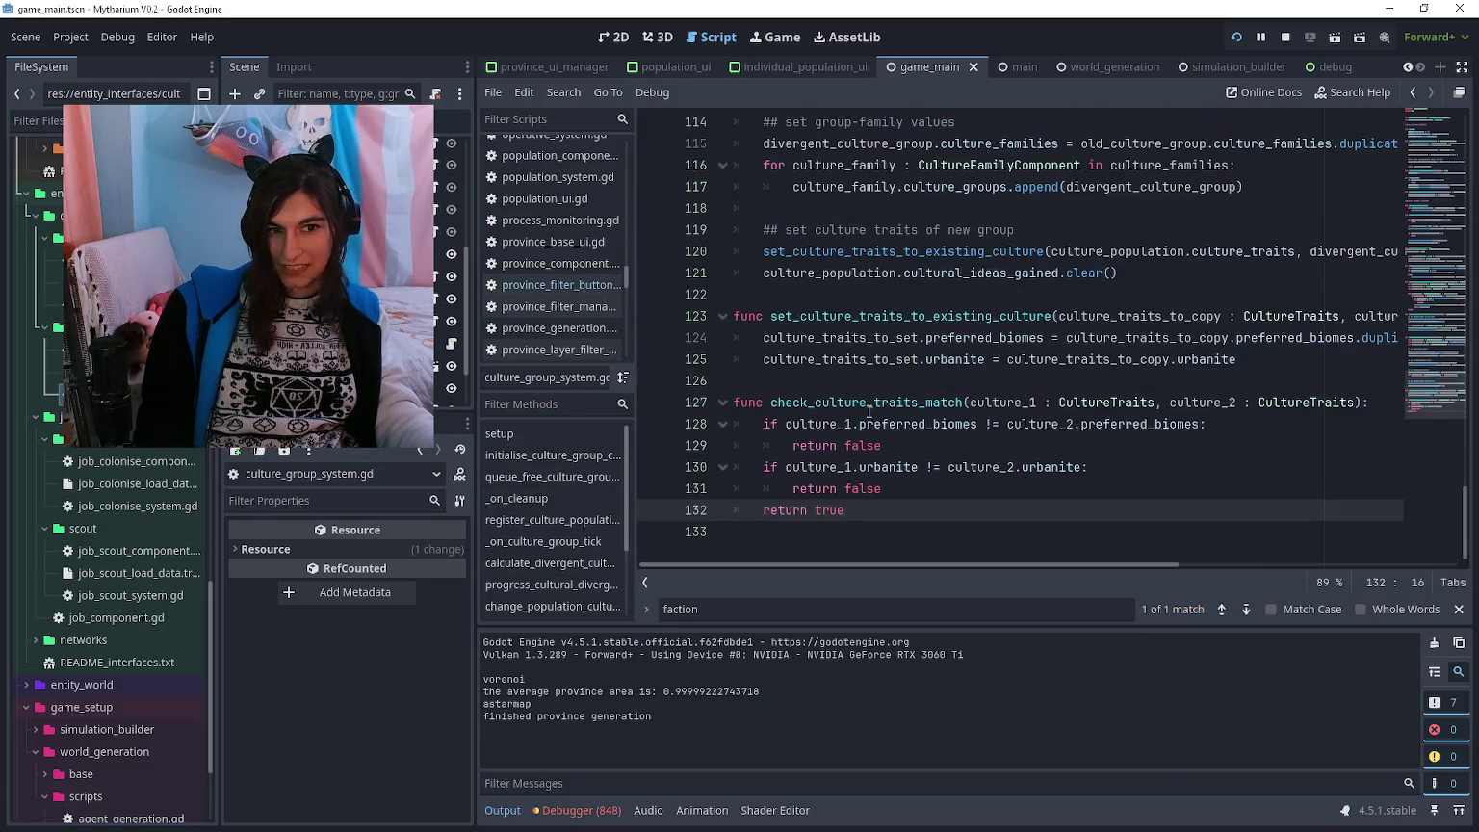
- Fix the line 108 colour offset to Color(0.1, 0.2, 0.2, 0.0) and save the script
scroll(1329, 304, up, 10)
scroll(1015, 389, up, 15)
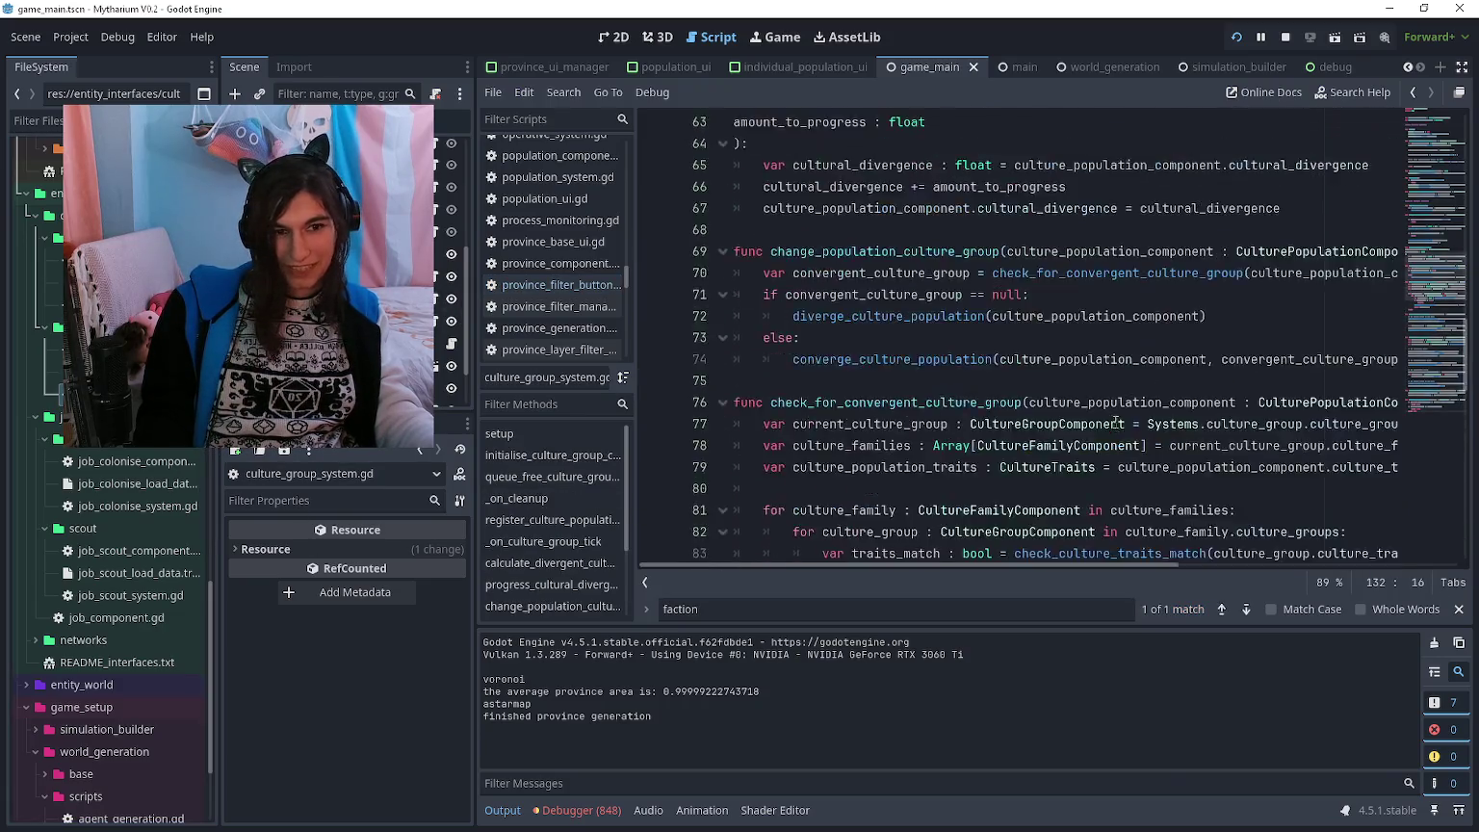
scroll(942, 411, down, 5)
scroll(943, 411, down, 16)
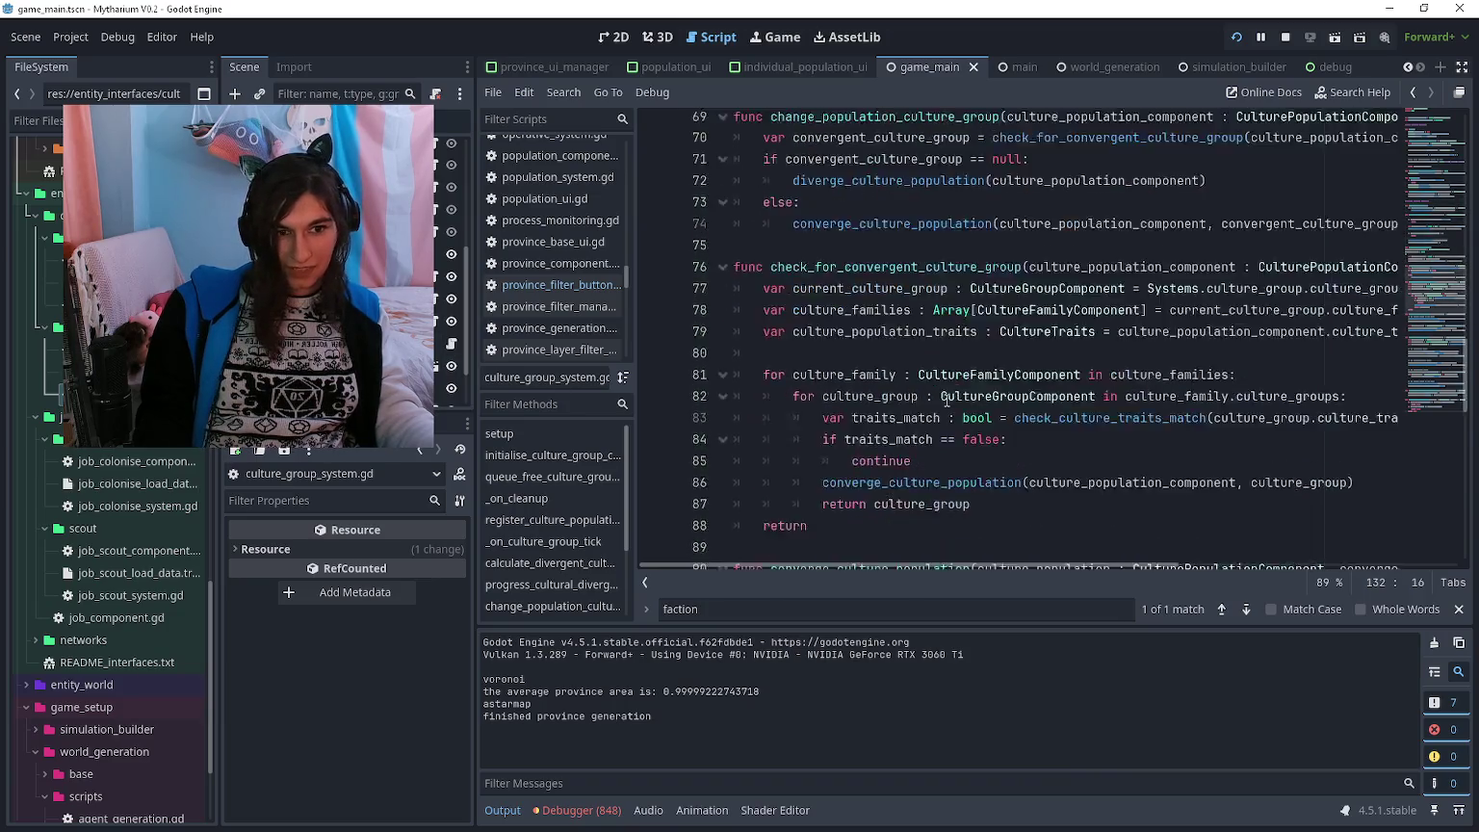
scroll(1217, 339, right, 2)
scroll(1218, 339, right, 4)
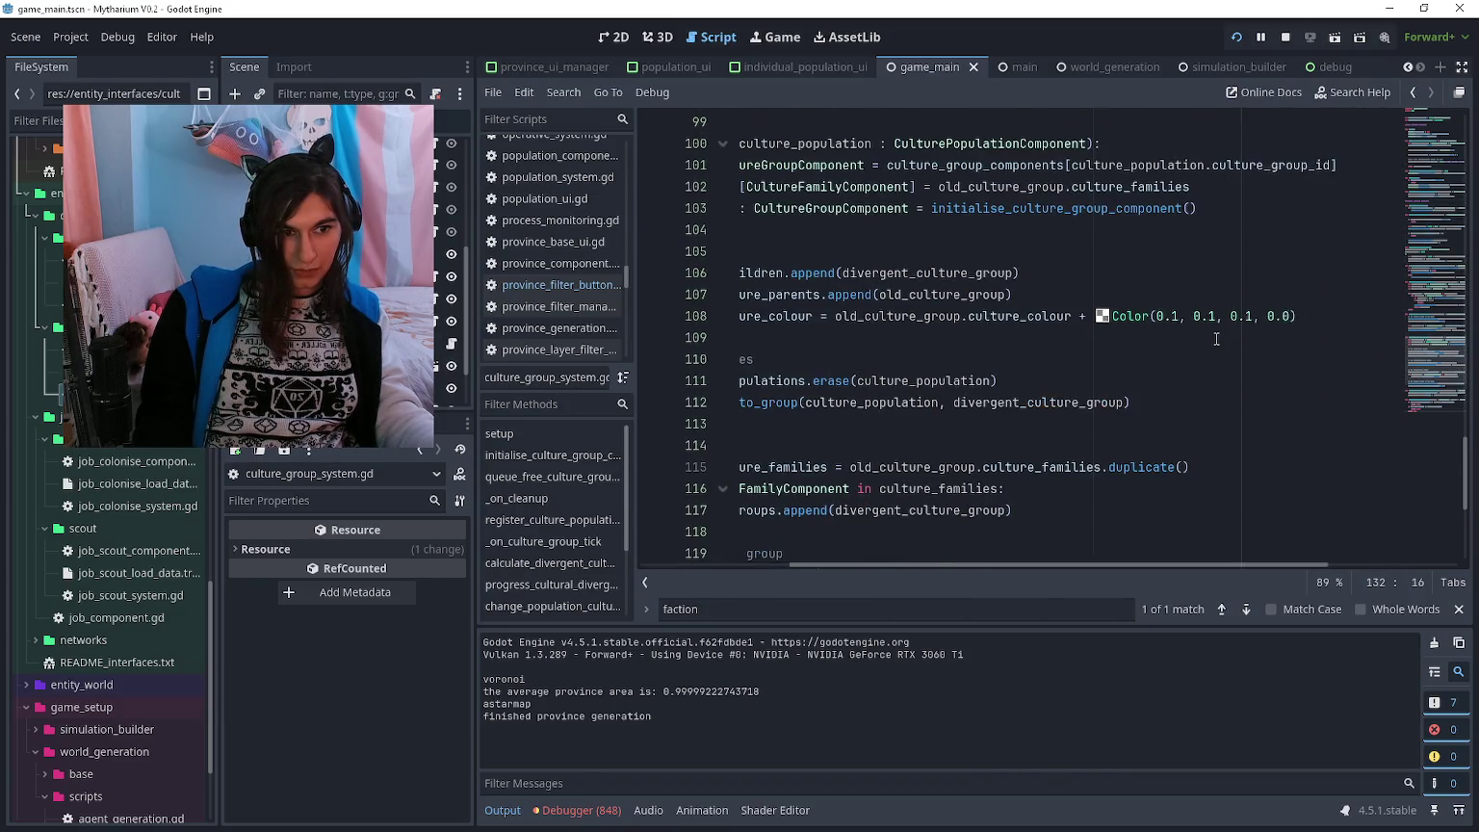
click(1092, 316)
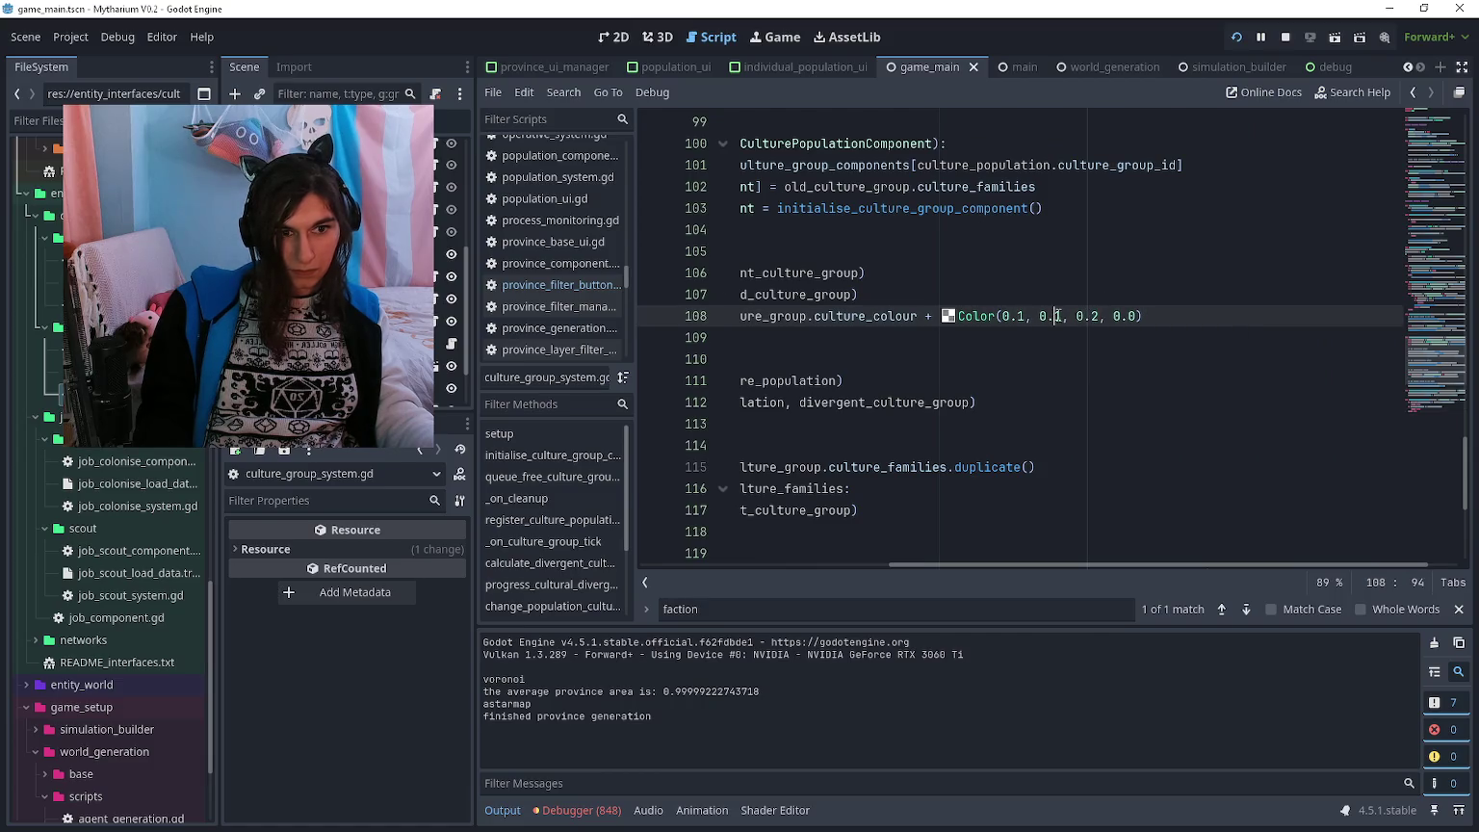
key(Delete)
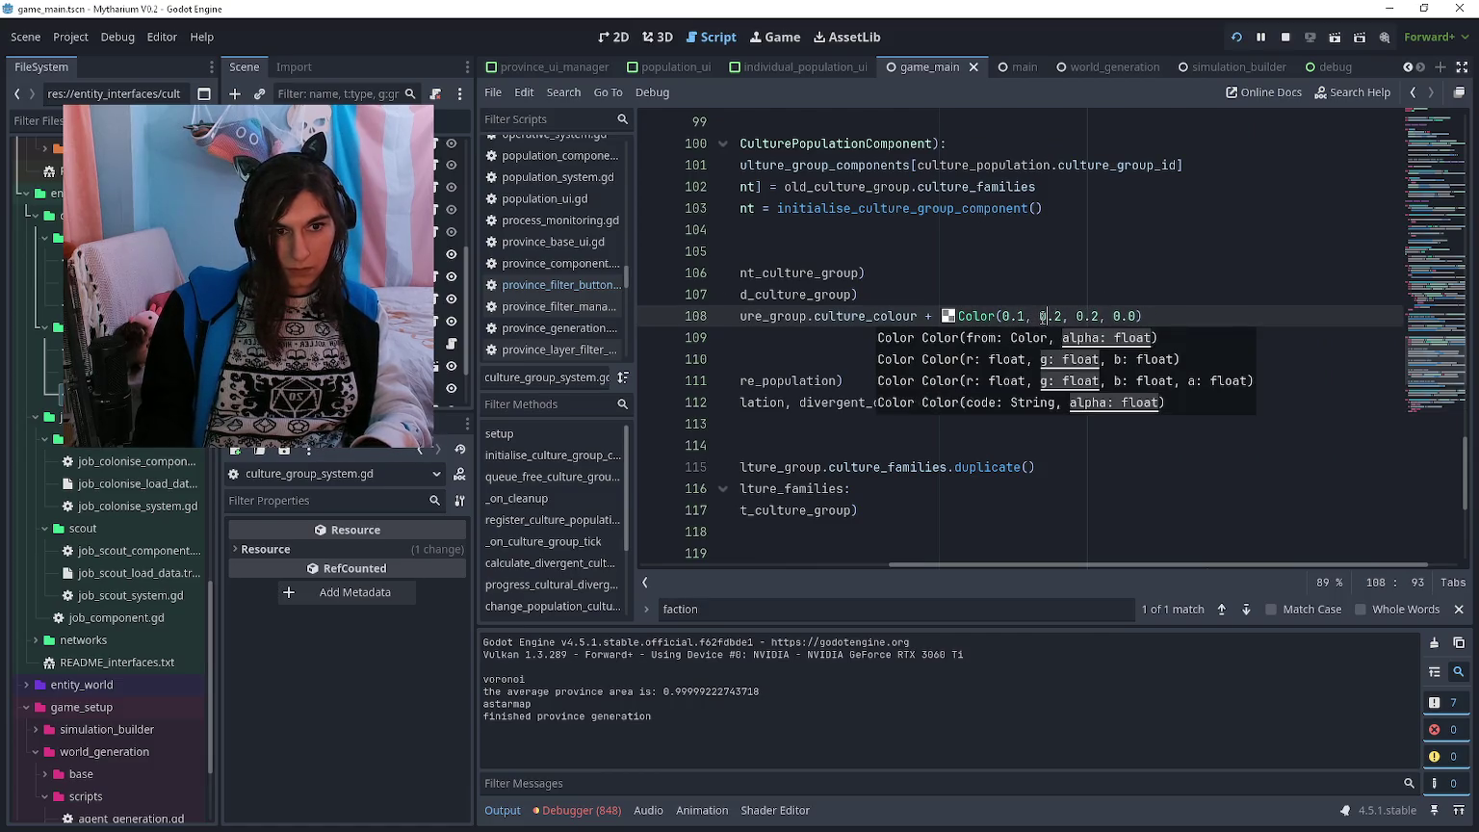
key(ctrl+s)
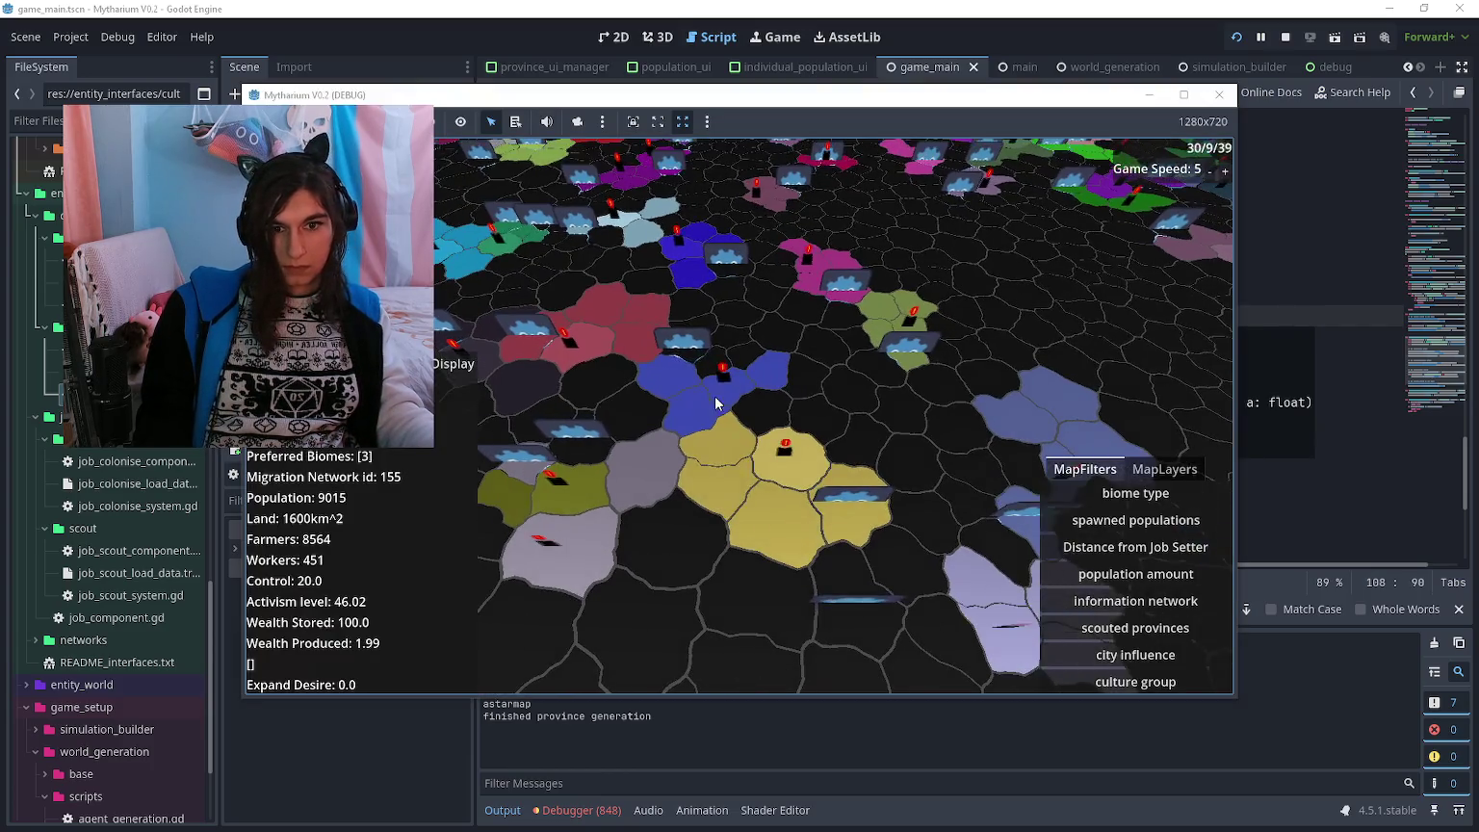
key(w)
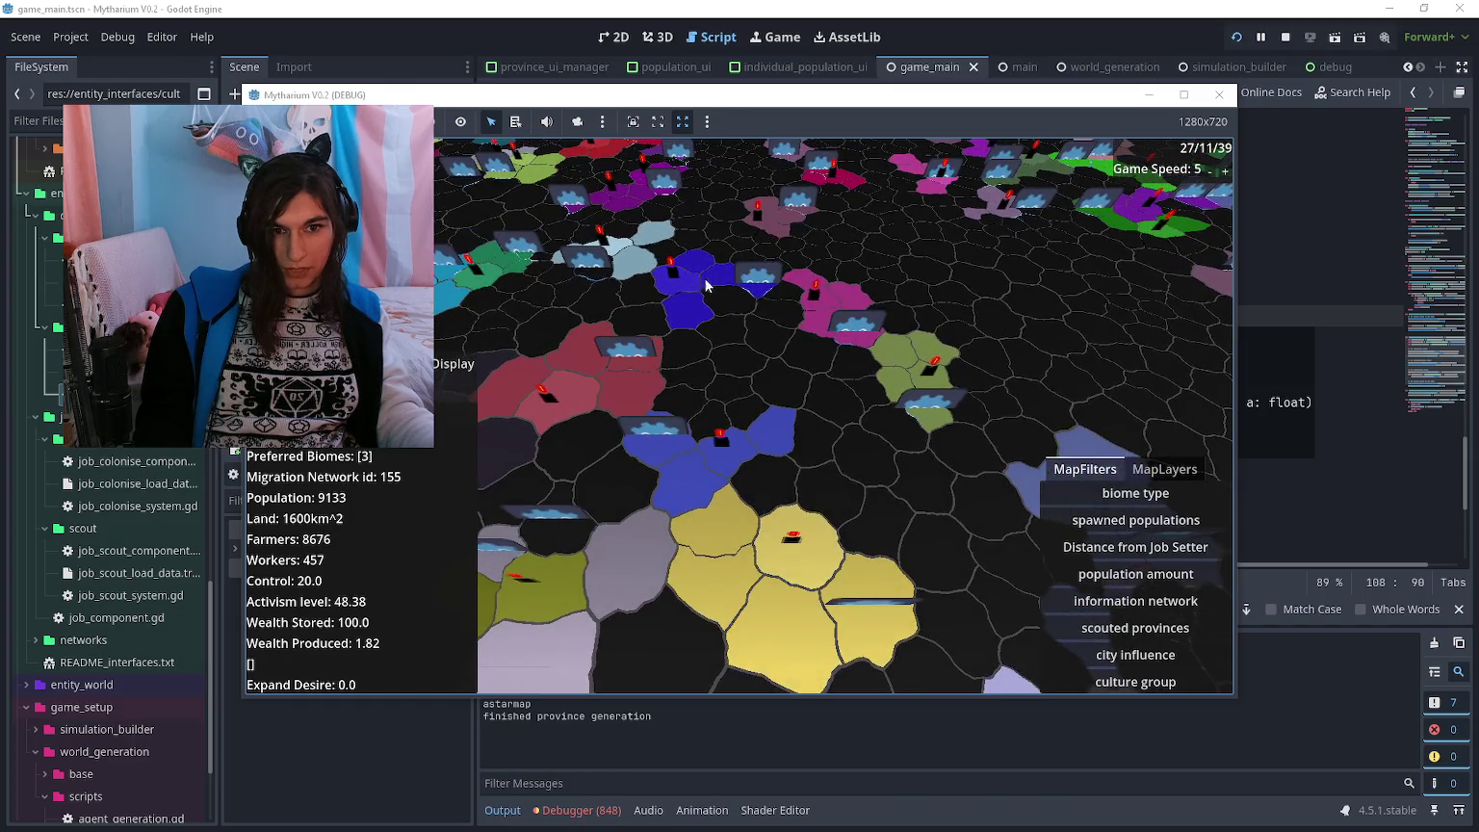
key(s)
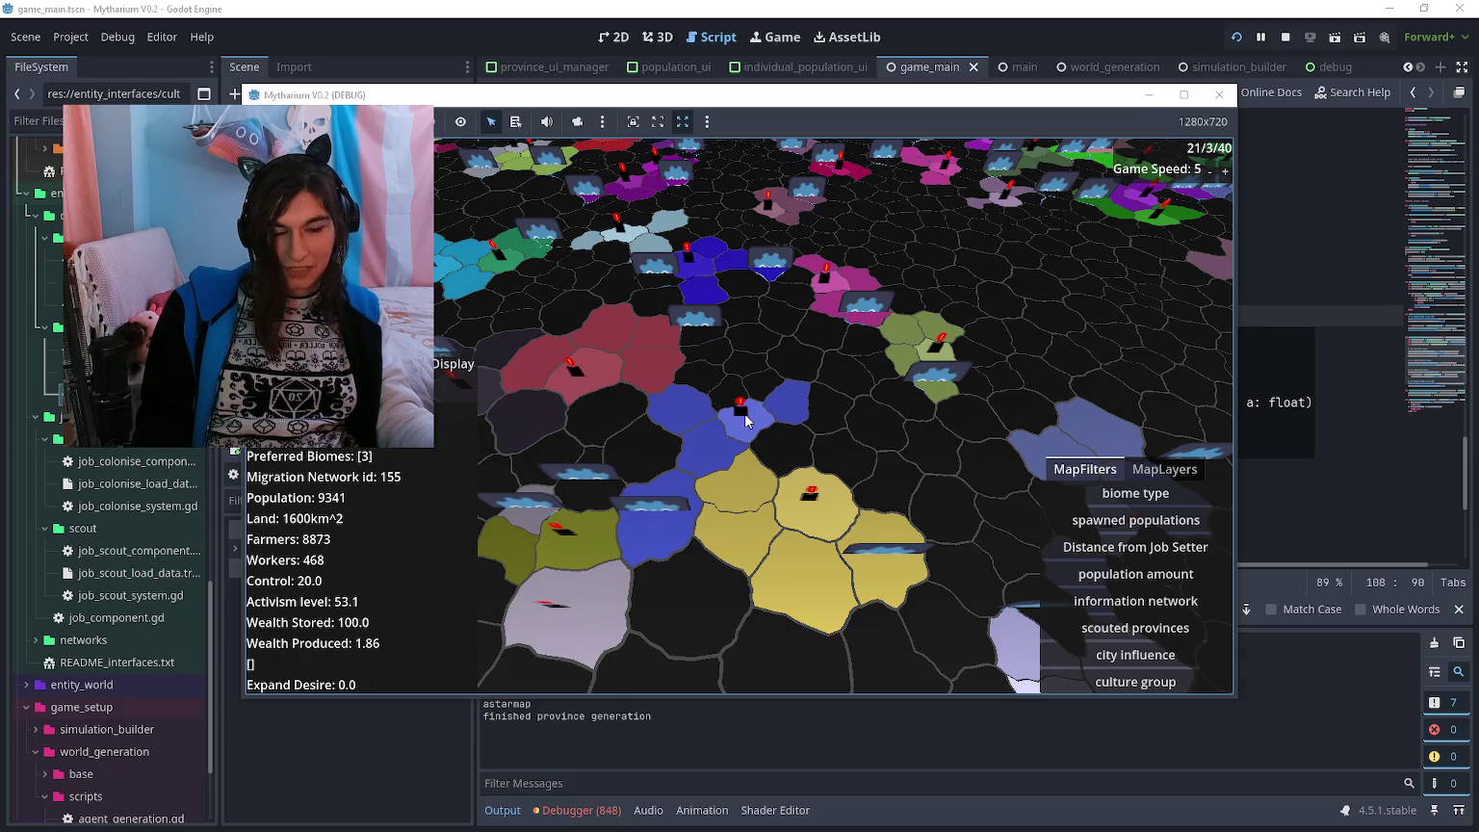
key(s)
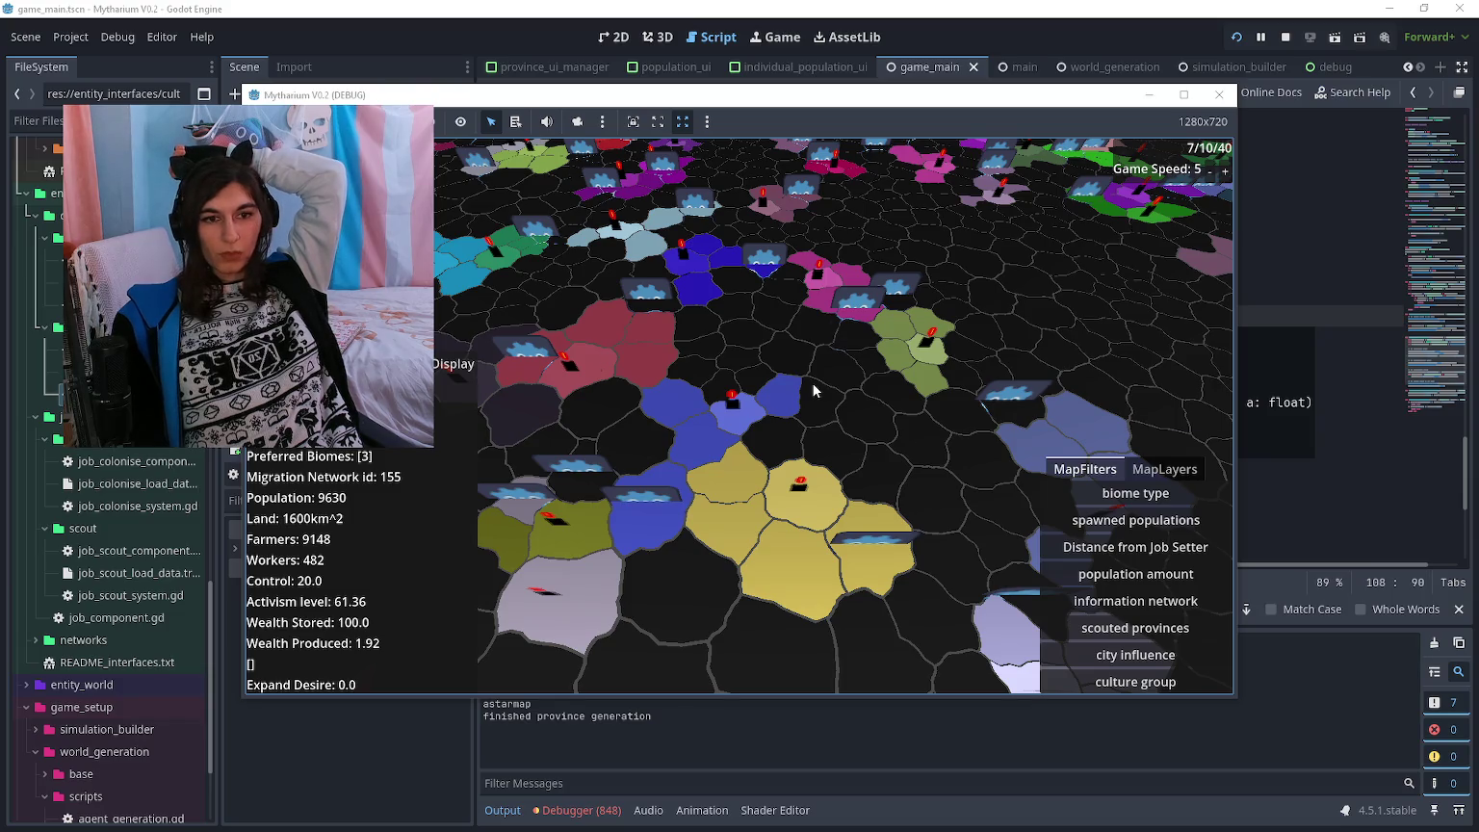
scroll(810, 382, down, 1)
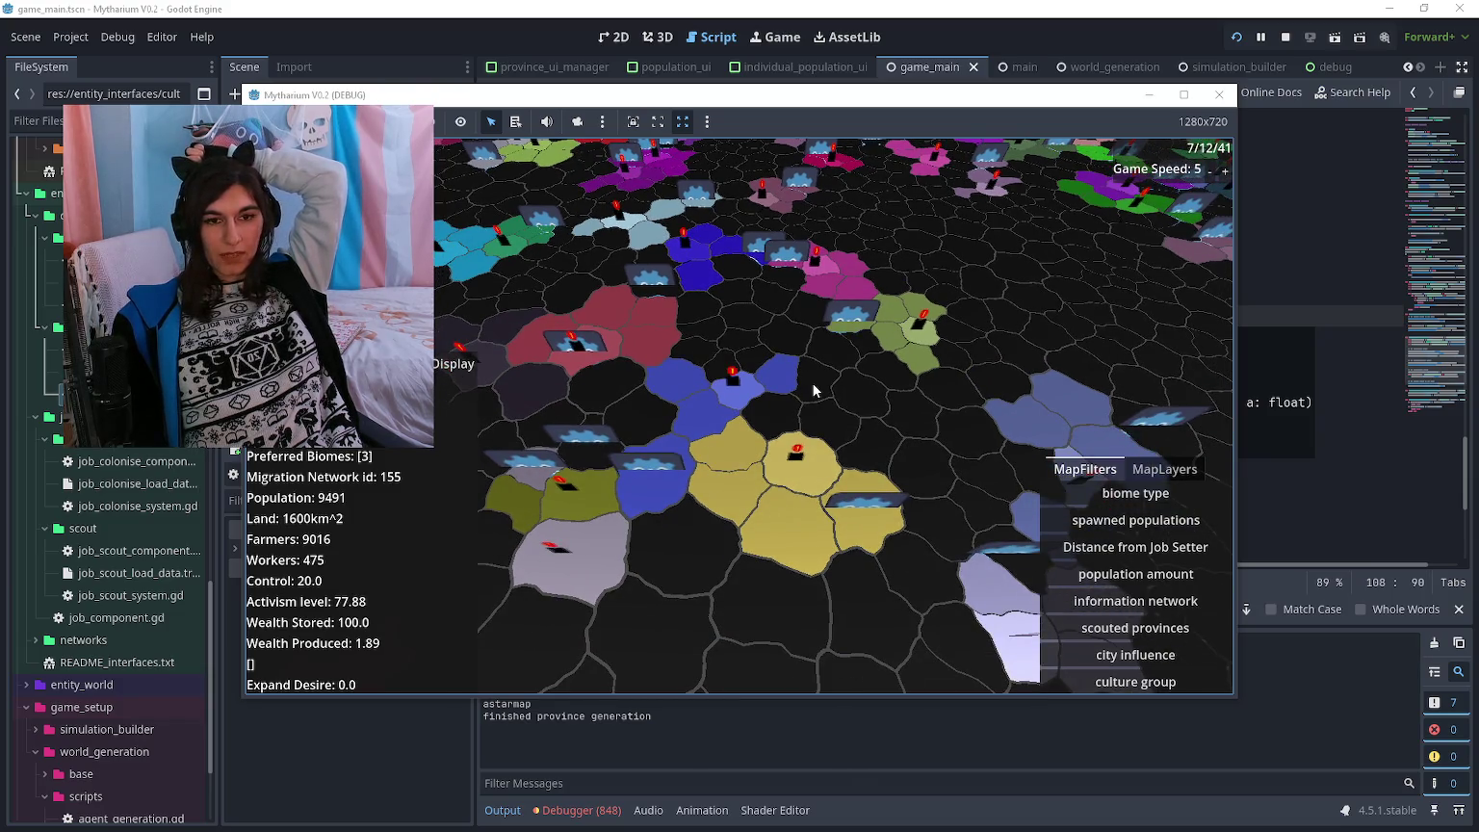
scroll(813, 390, down, 1)
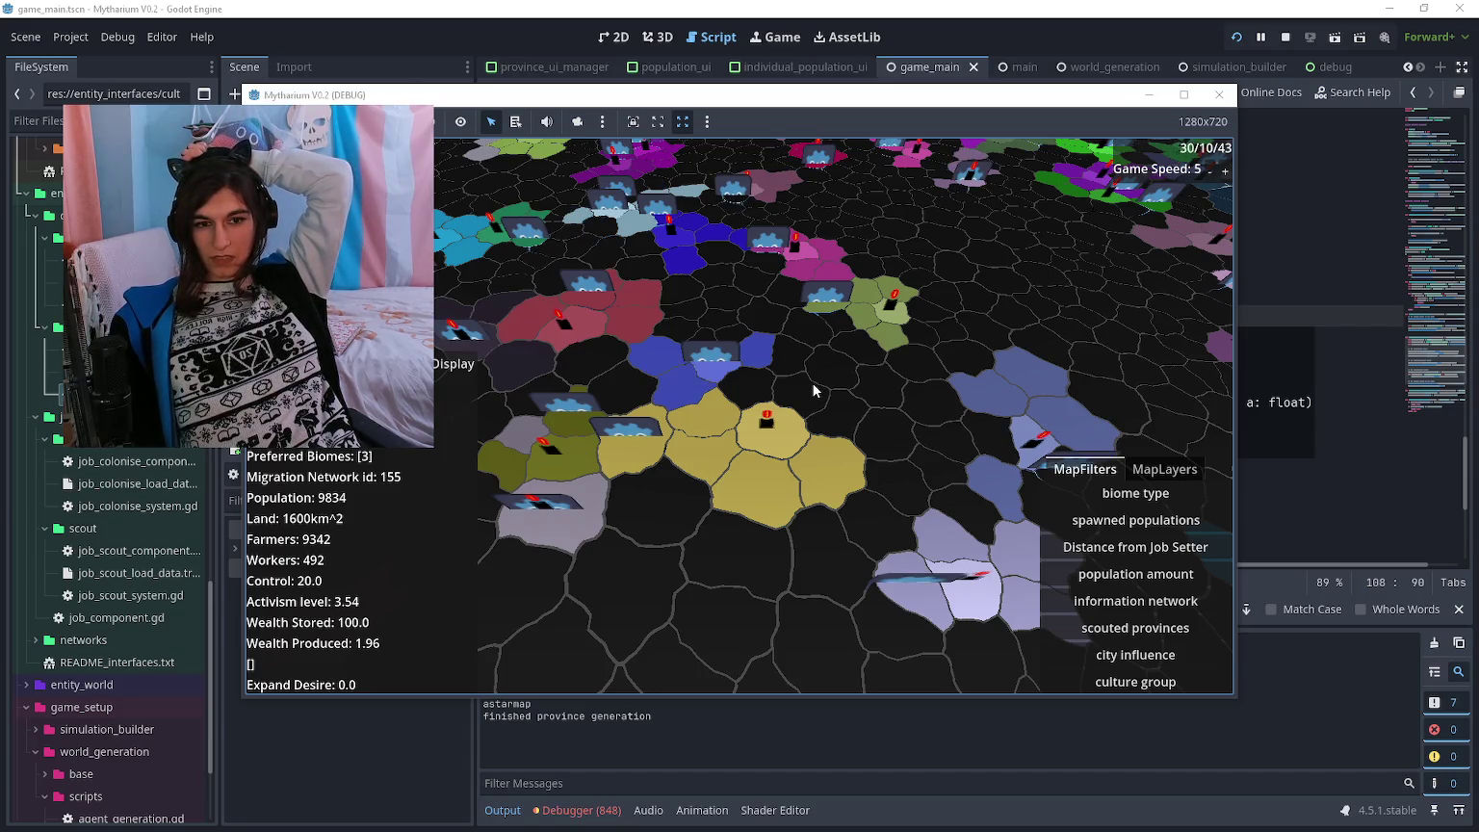
key(Right)
key(Down)
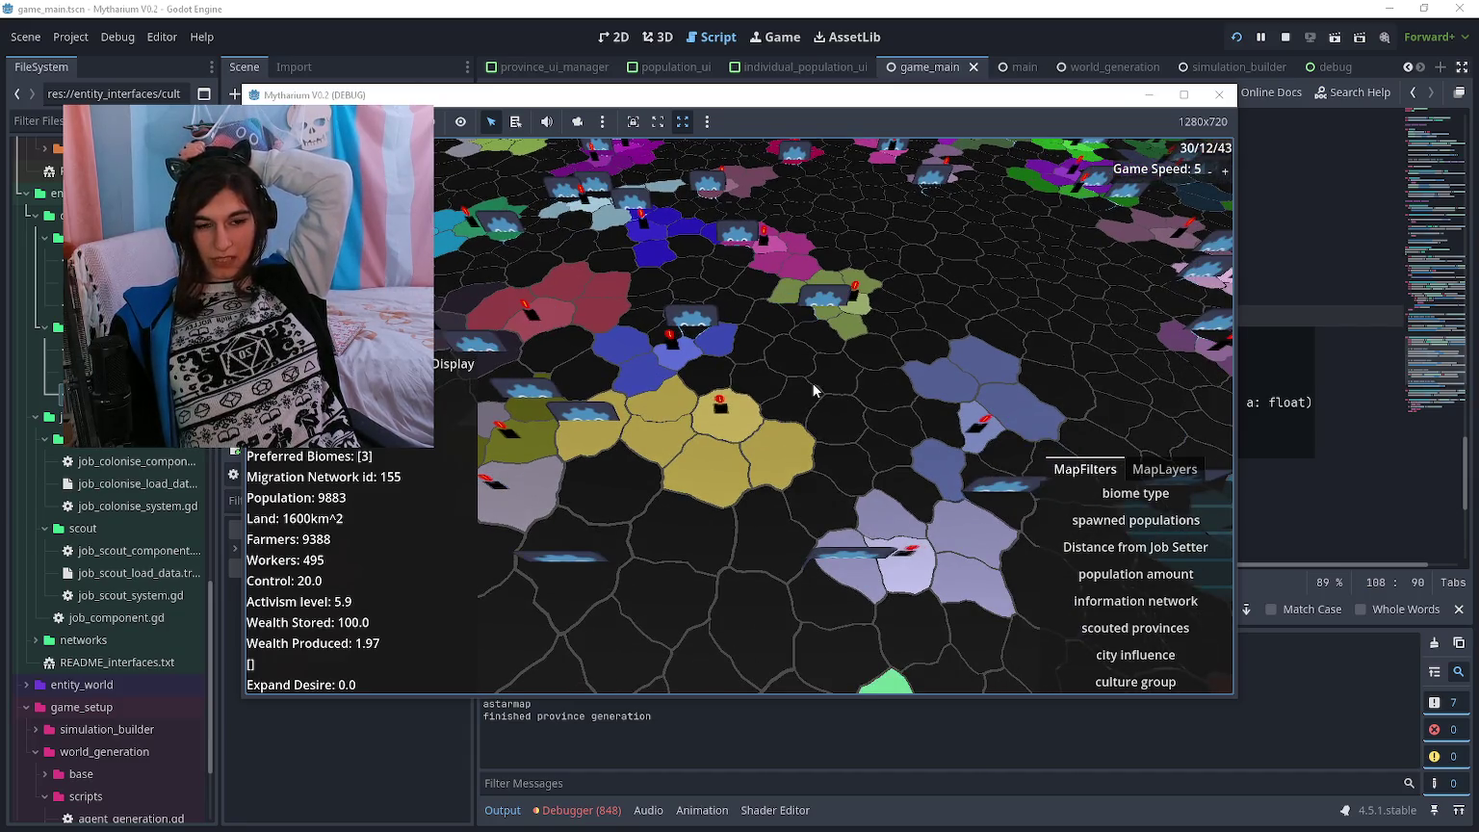
click(1102, 655)
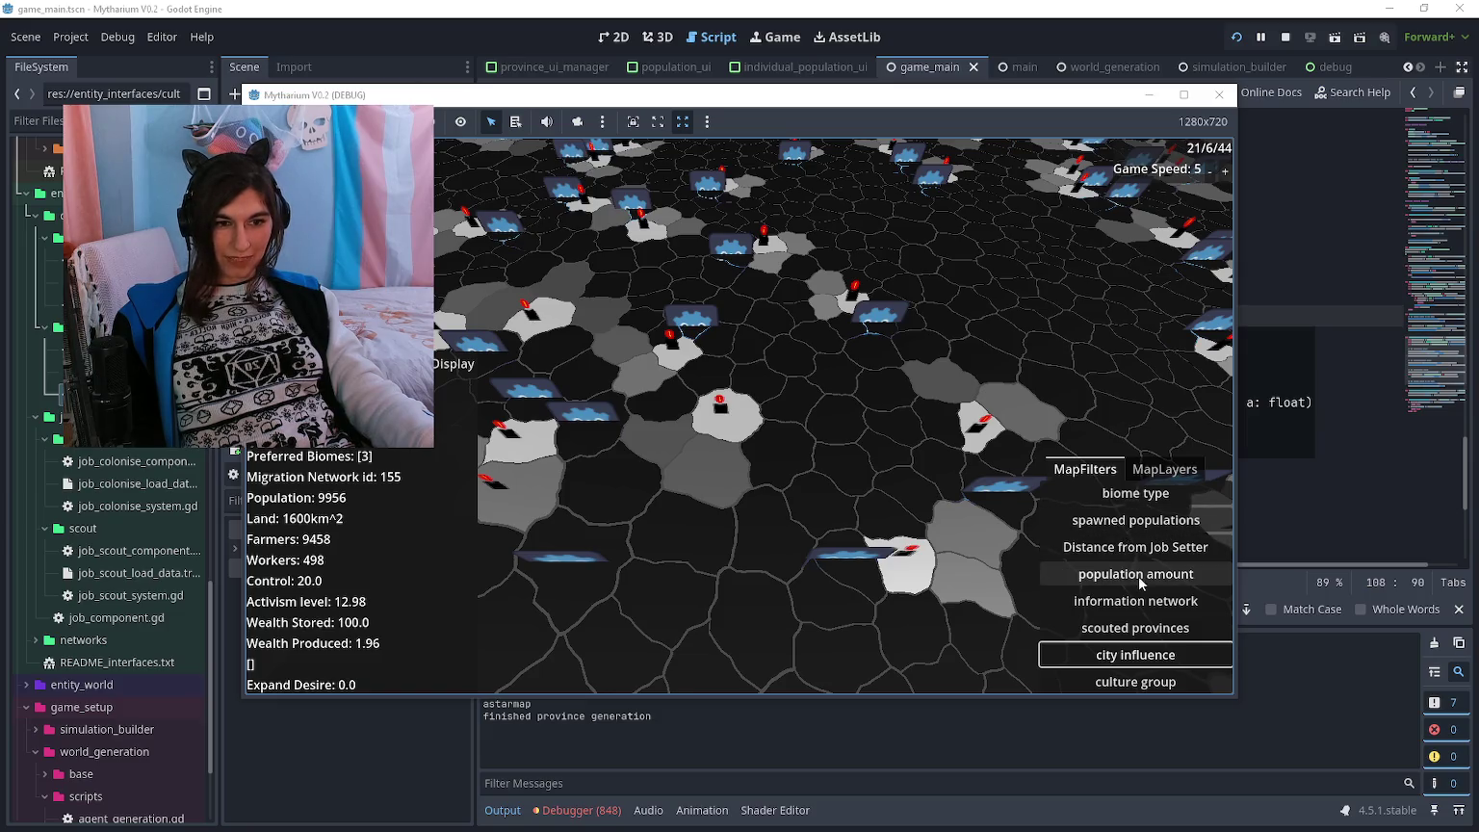
click(1153, 679)
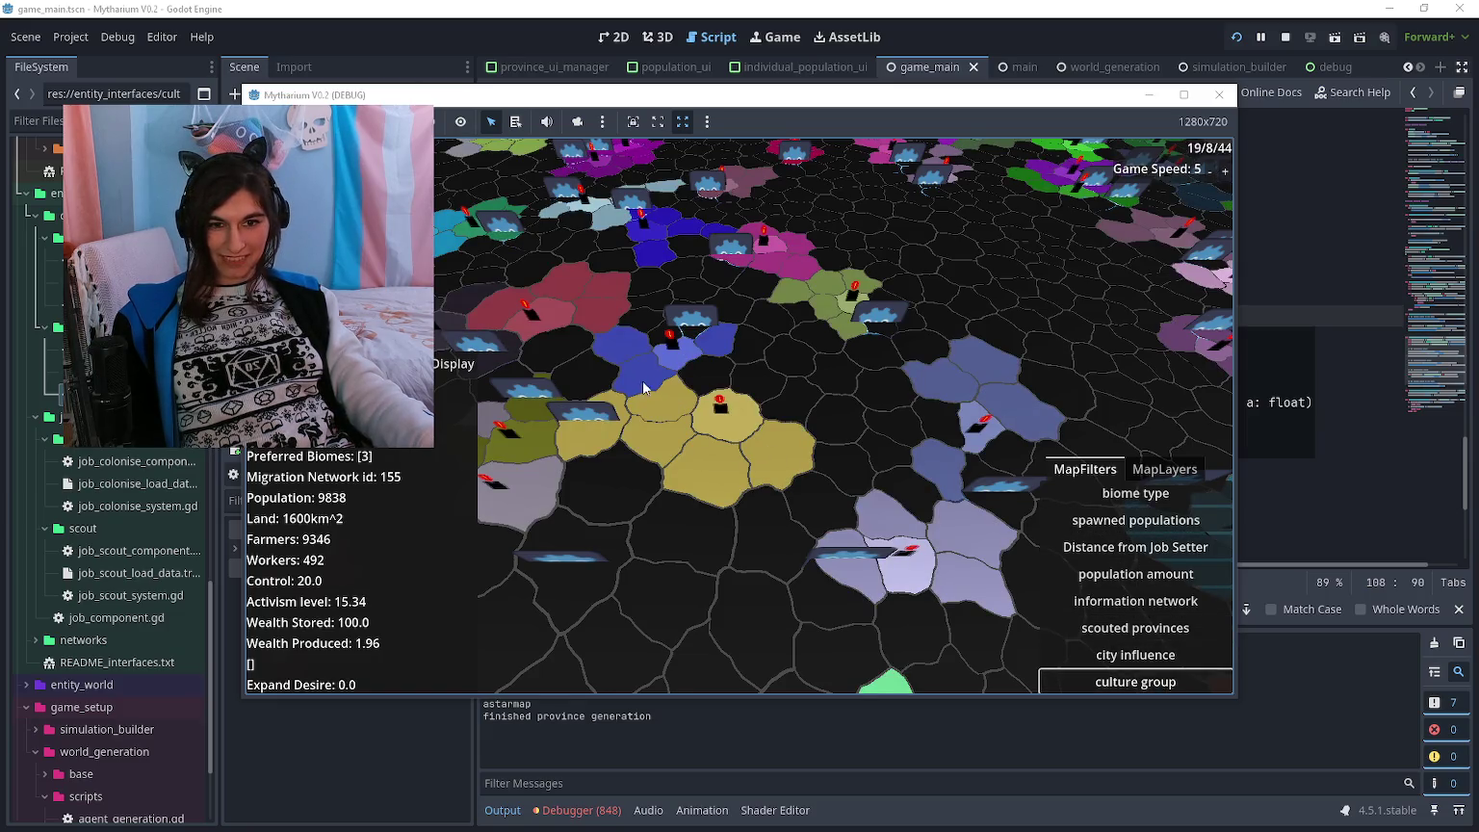
click(1107, 654)
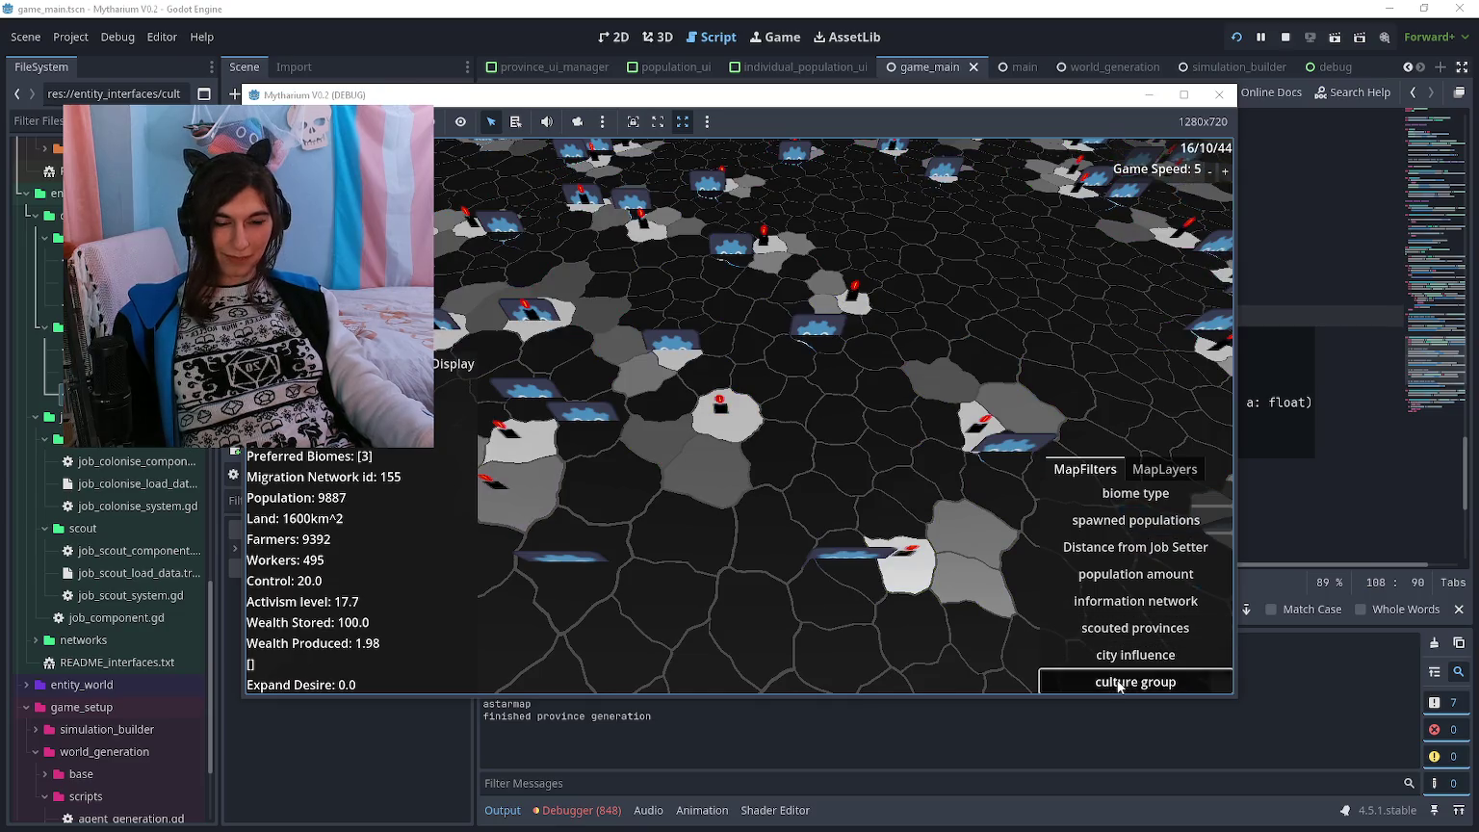
click(1134, 681)
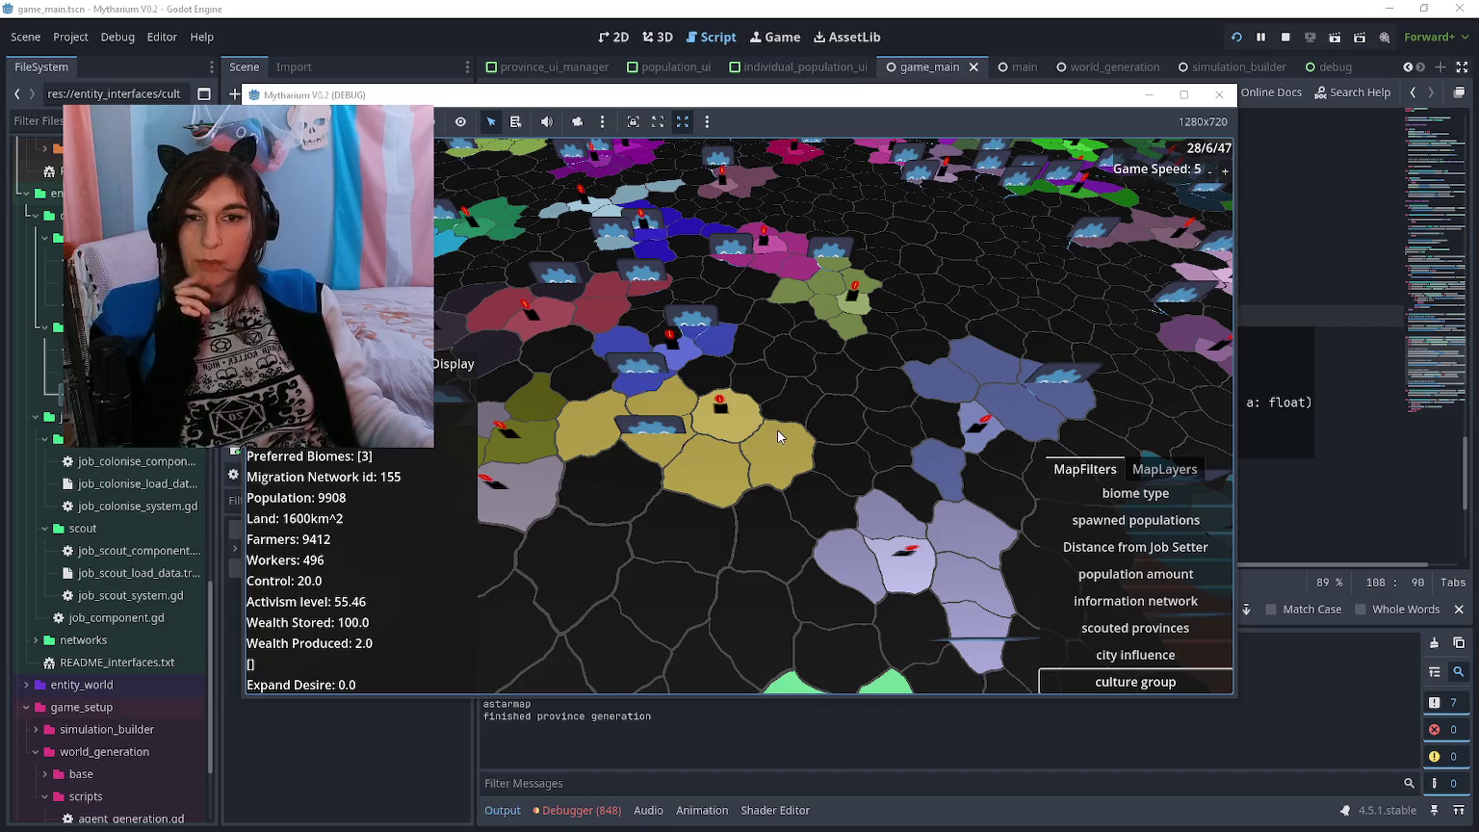
key(Left)
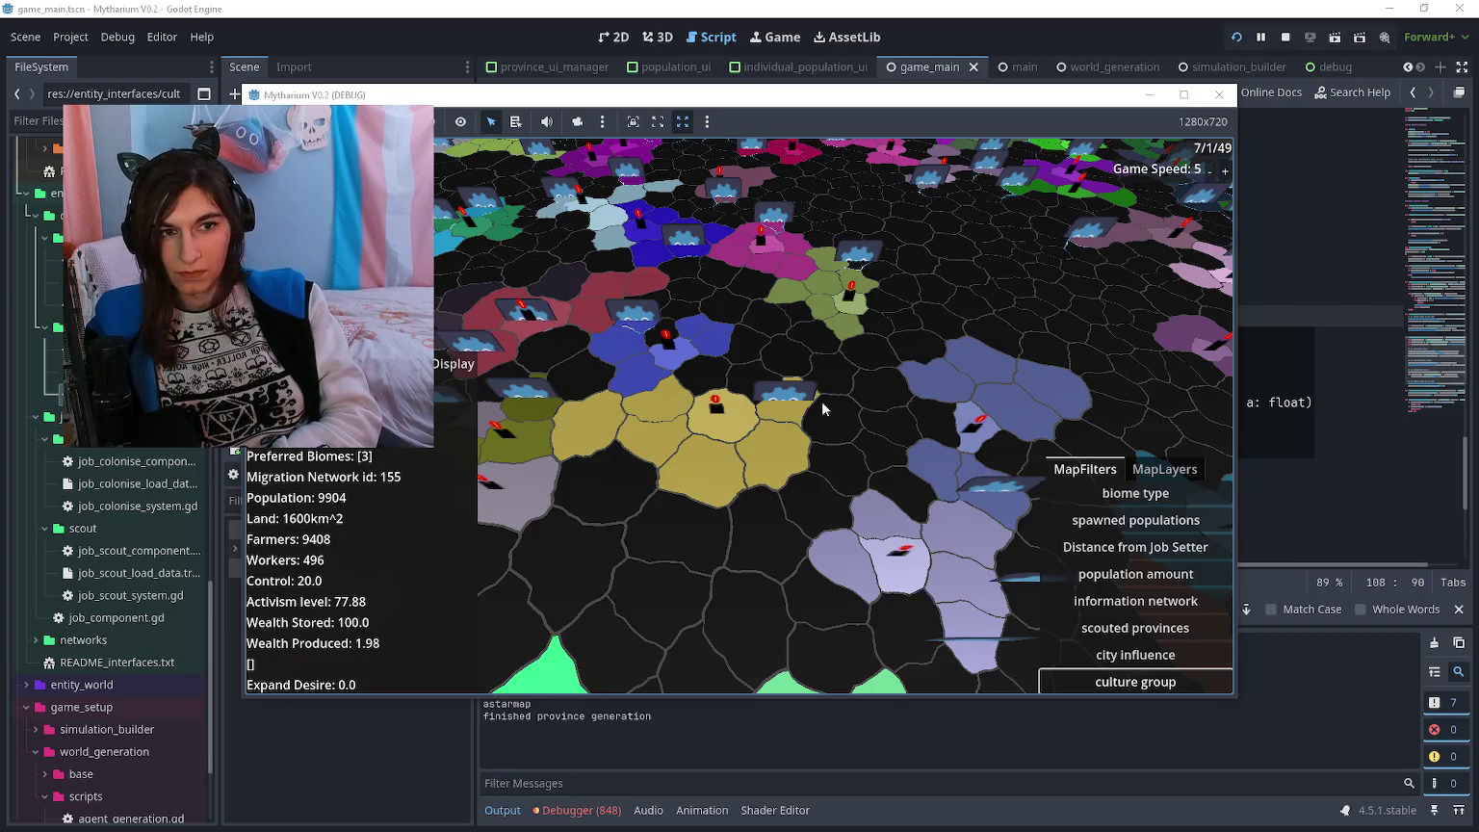
key(Left)
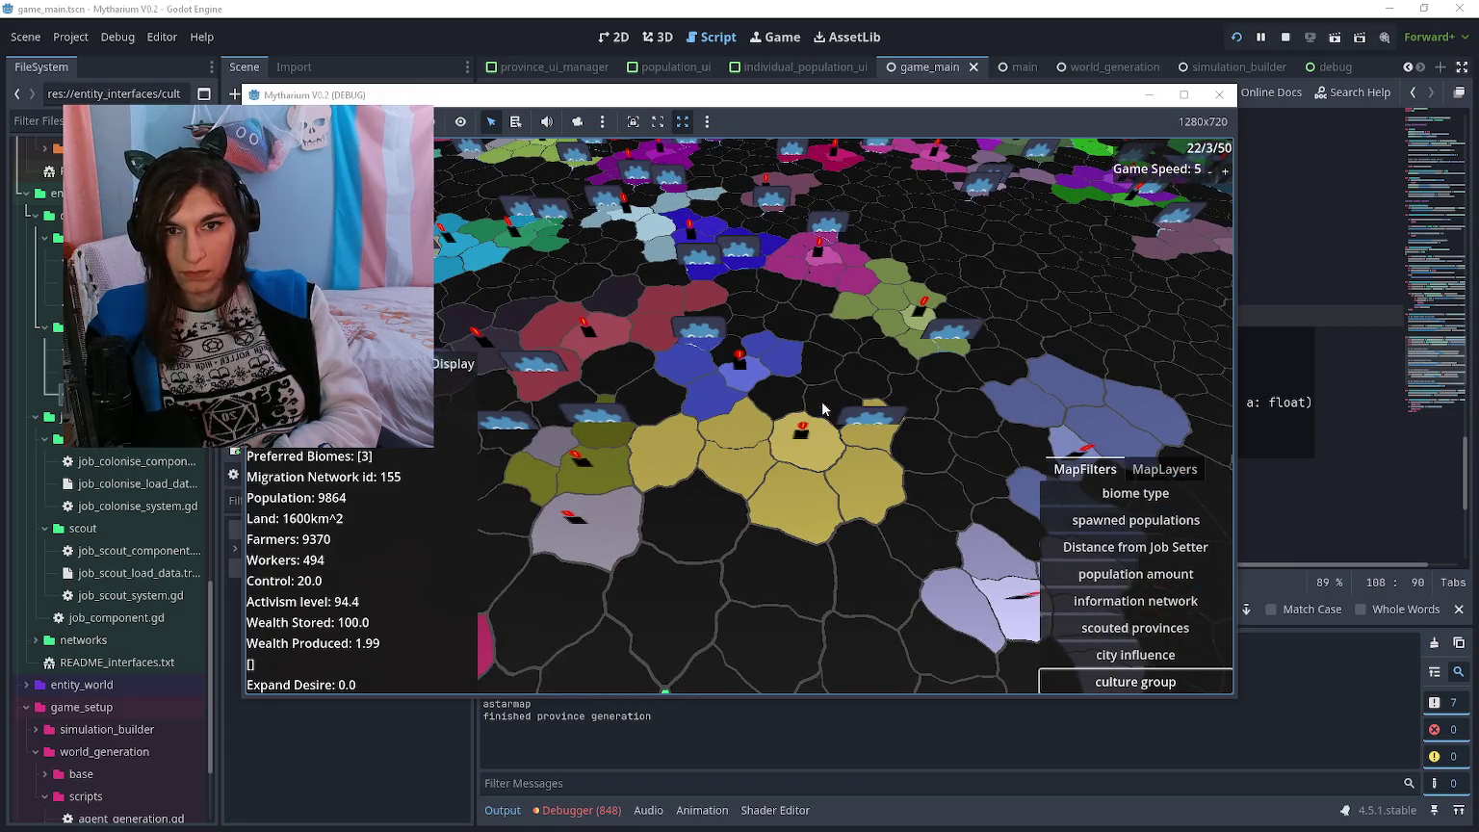
key(Up)
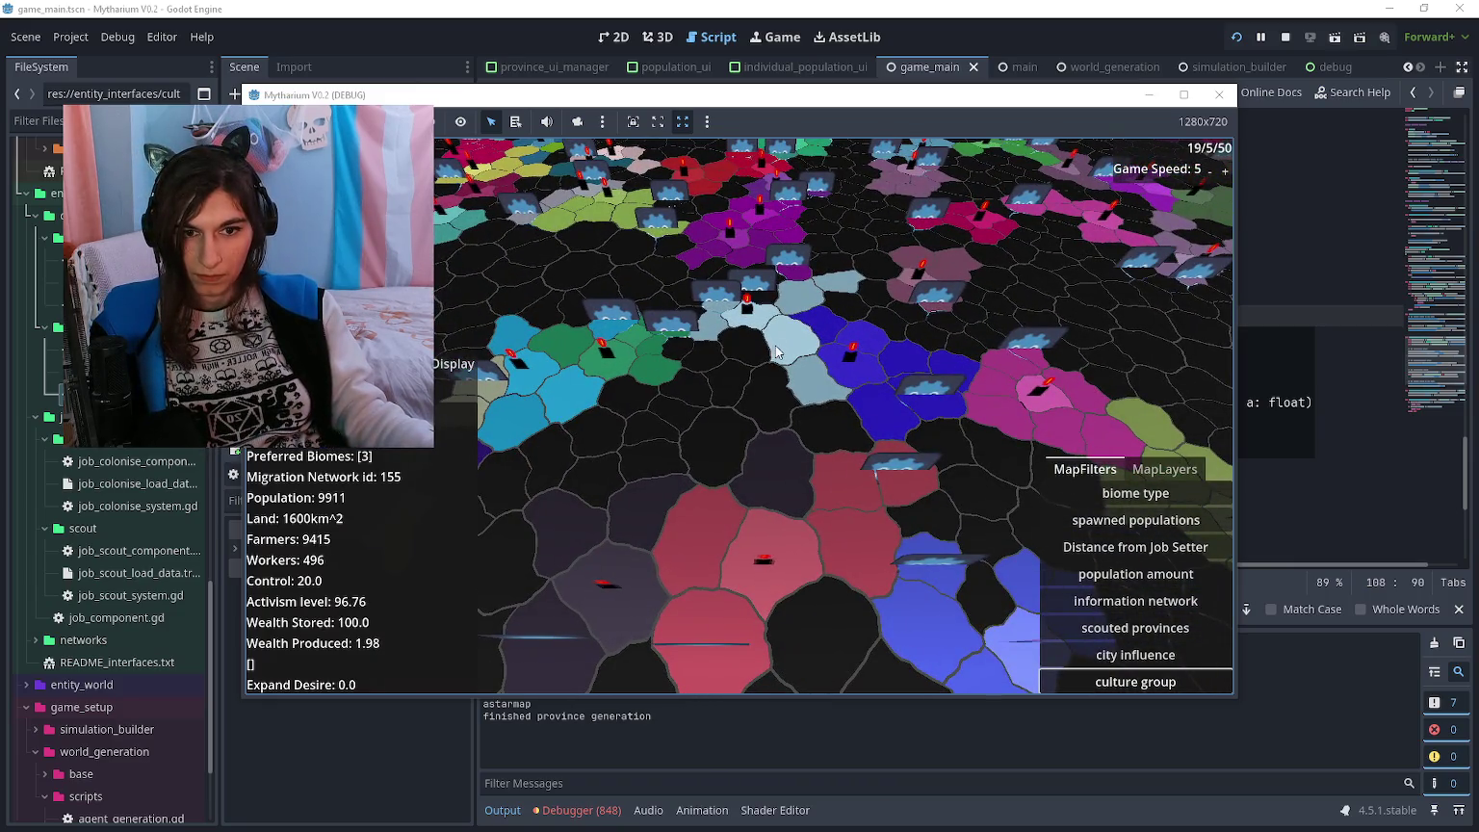
key(Up)
click(1110, 655)
key(Up)
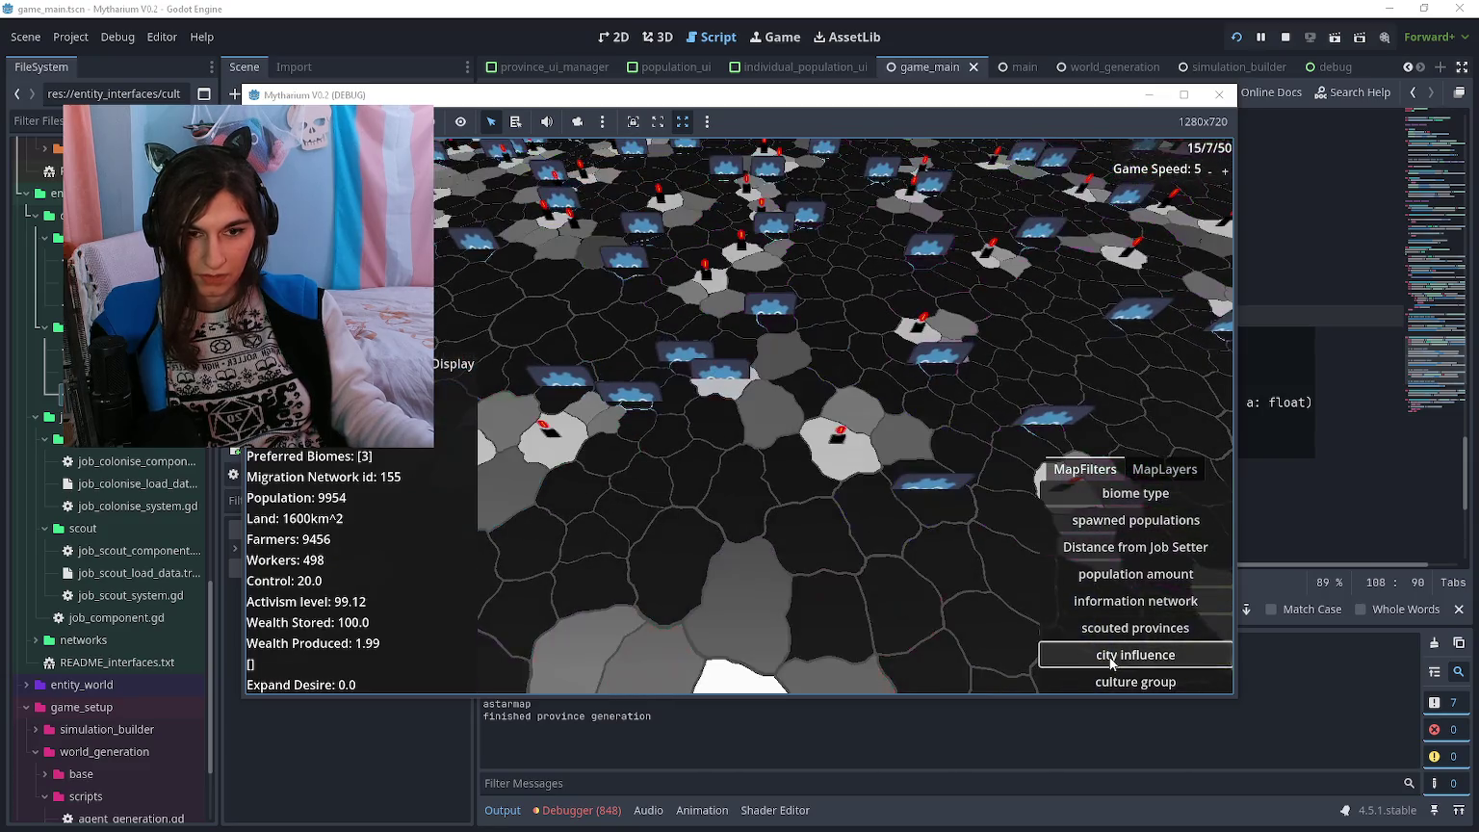
click(1135, 681)
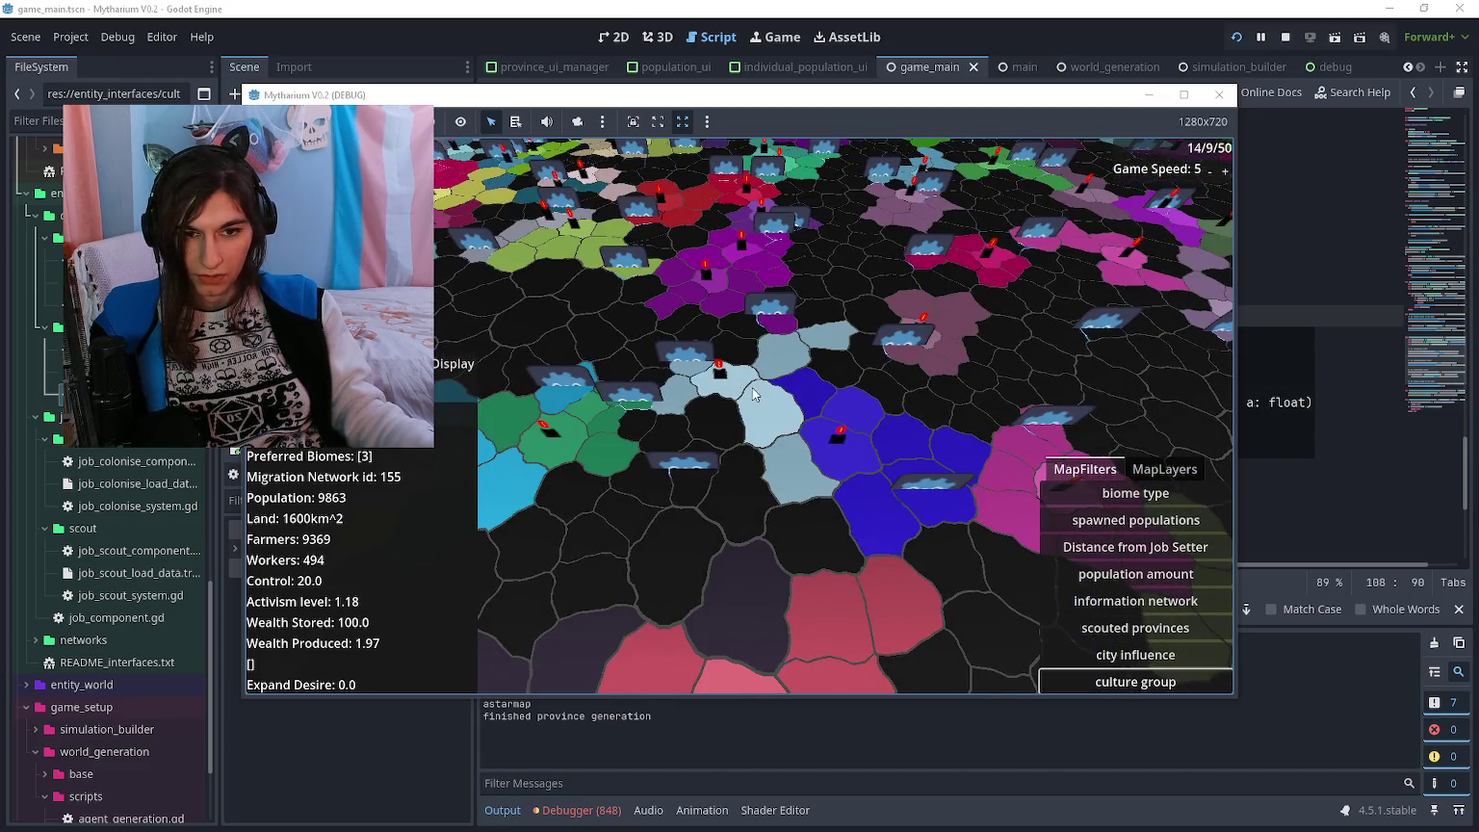
key(Down)
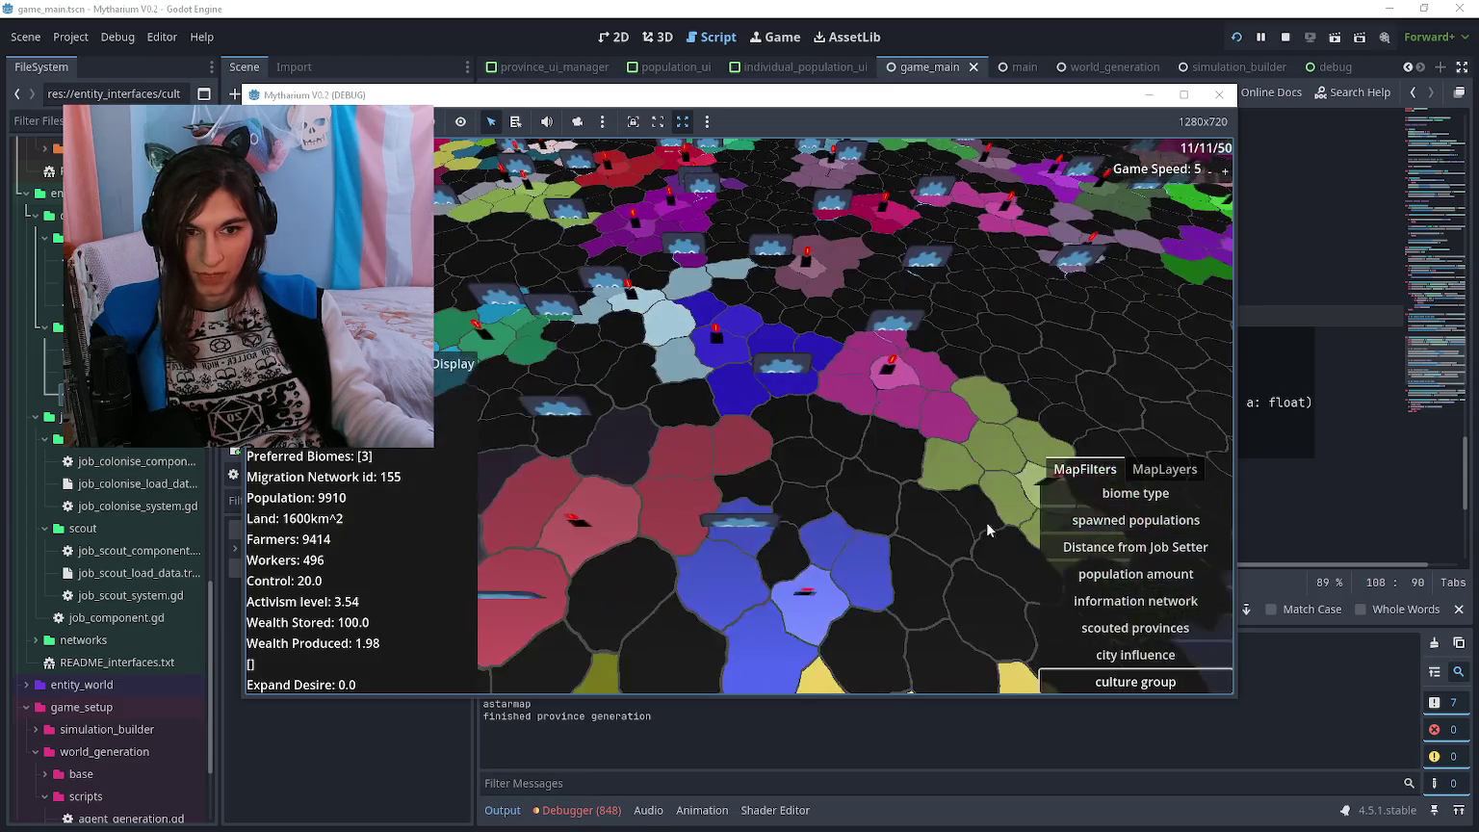